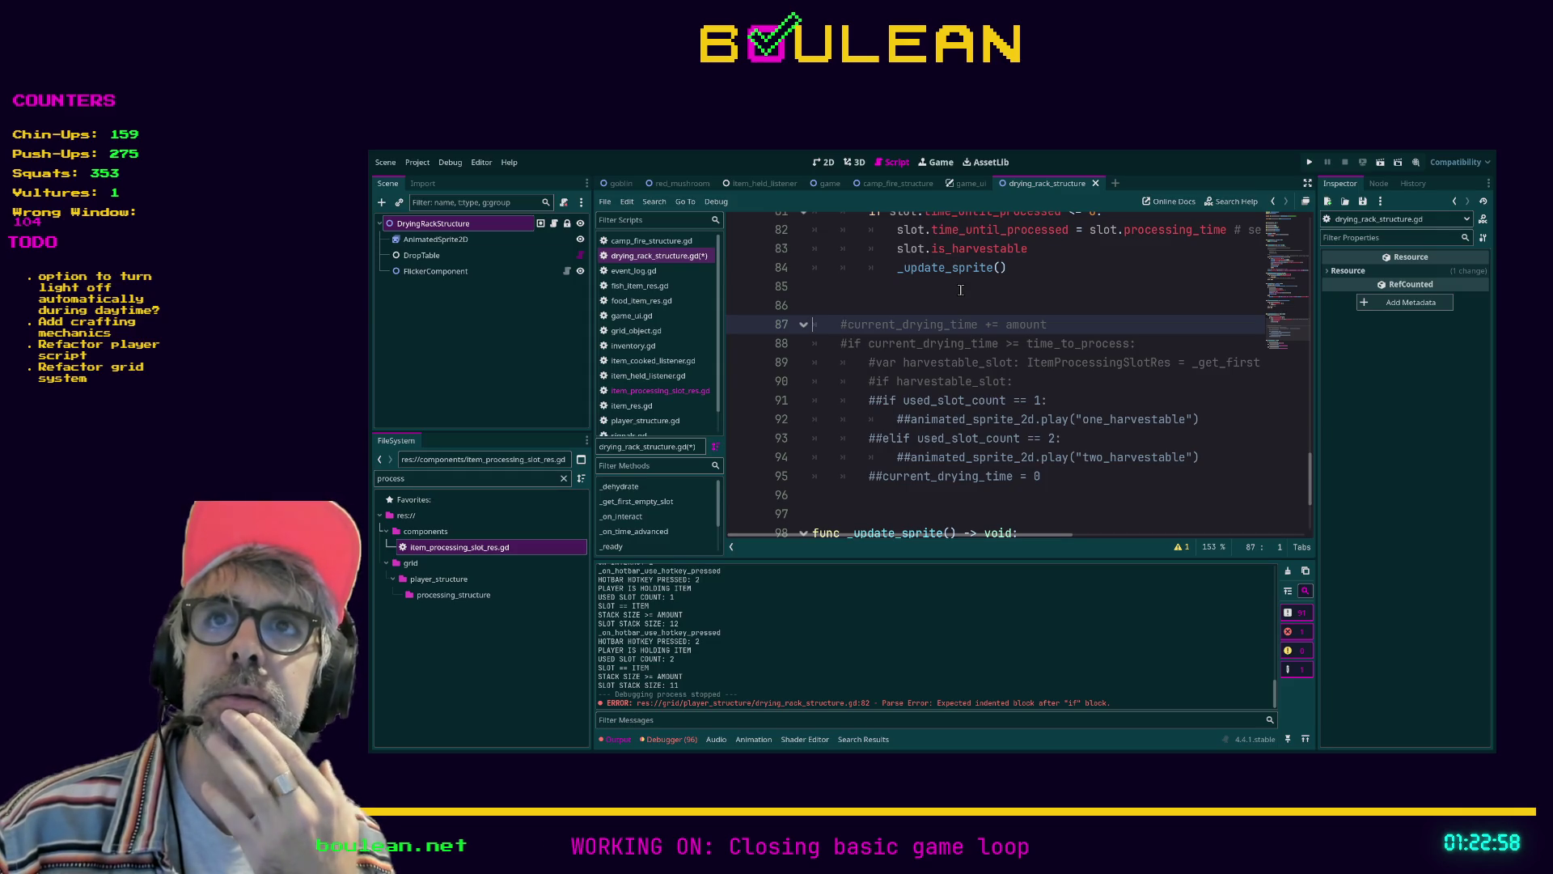
Save drying_rack_structure.gd and look over the commented-out drying code on lines 87–96
{"action": "left_click", "coordinate": [961, 290]}
{"action": "key", "text": "ctrl+s"}
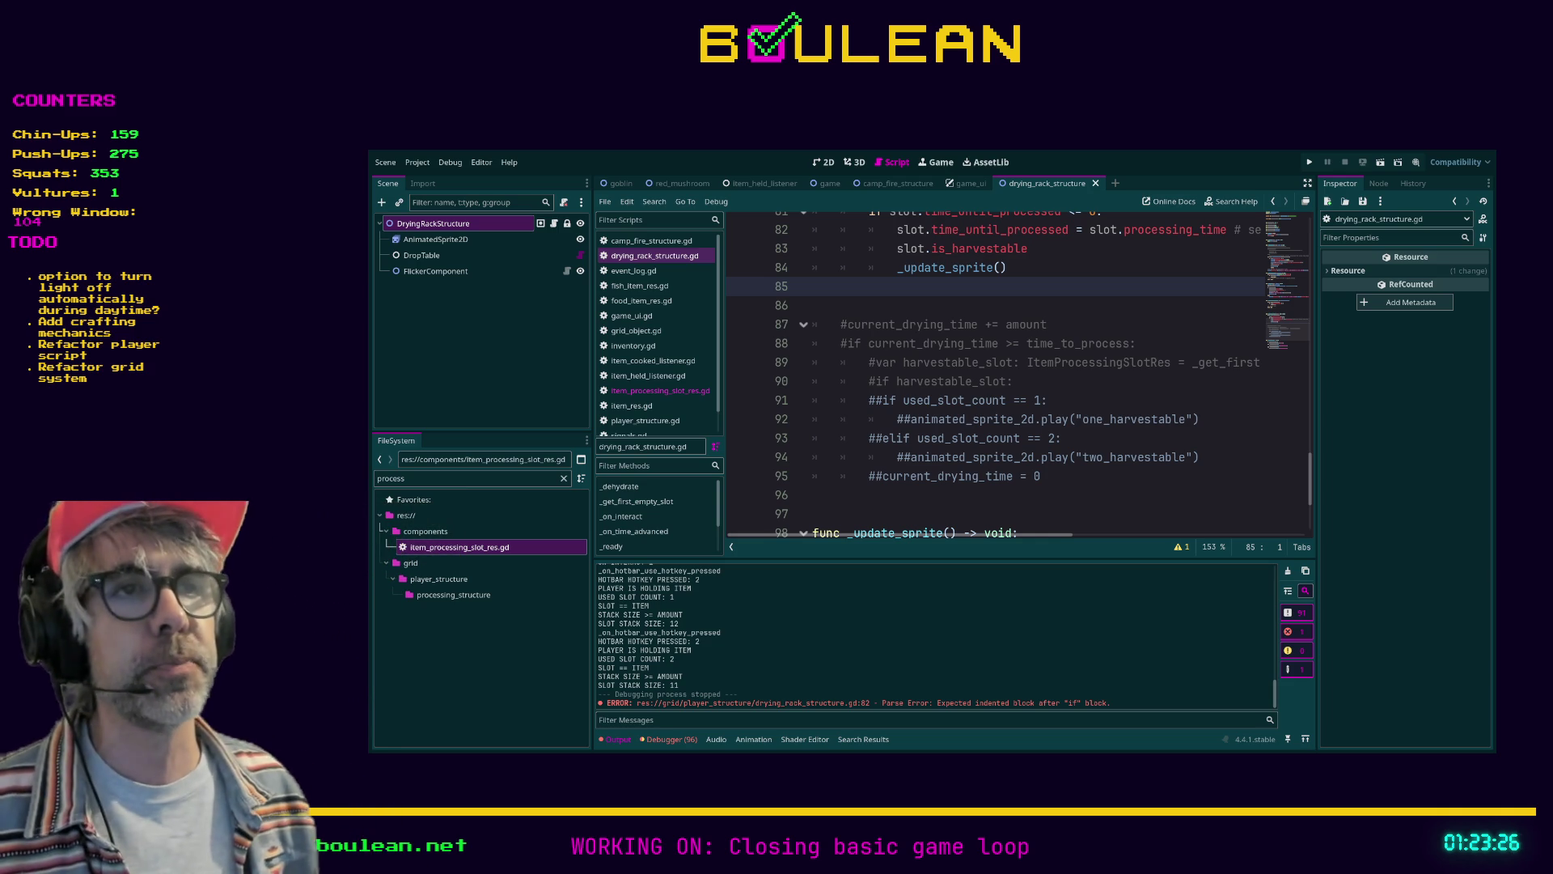
{"action": "left_click", "coordinate": [971, 497]}
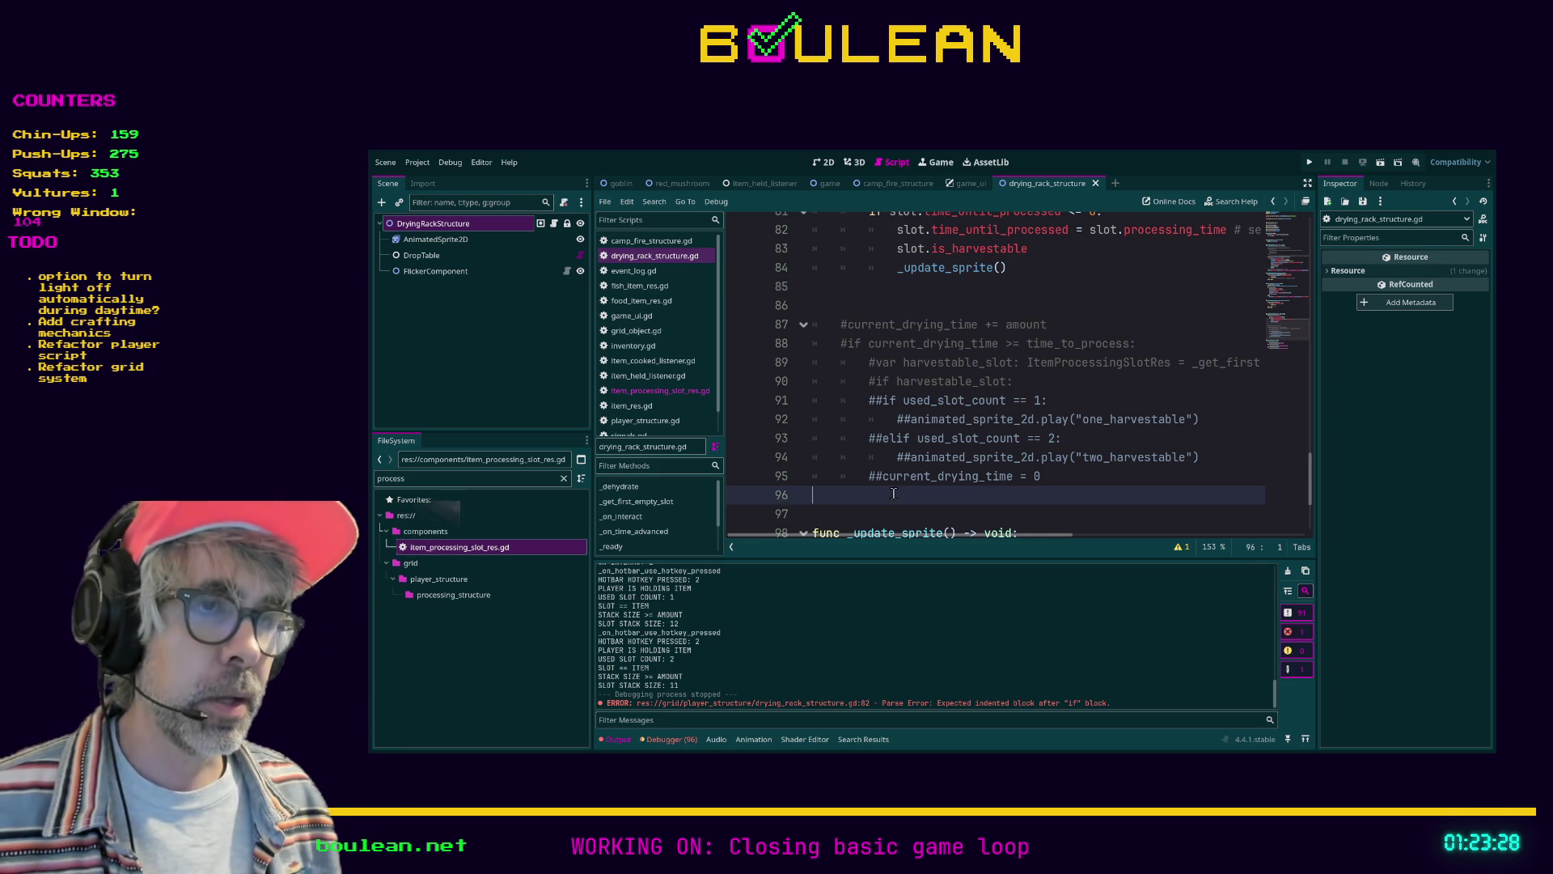
{"action": "left_click_drag", "start_coordinate": [971, 499], "coordinate": [844, 314]}
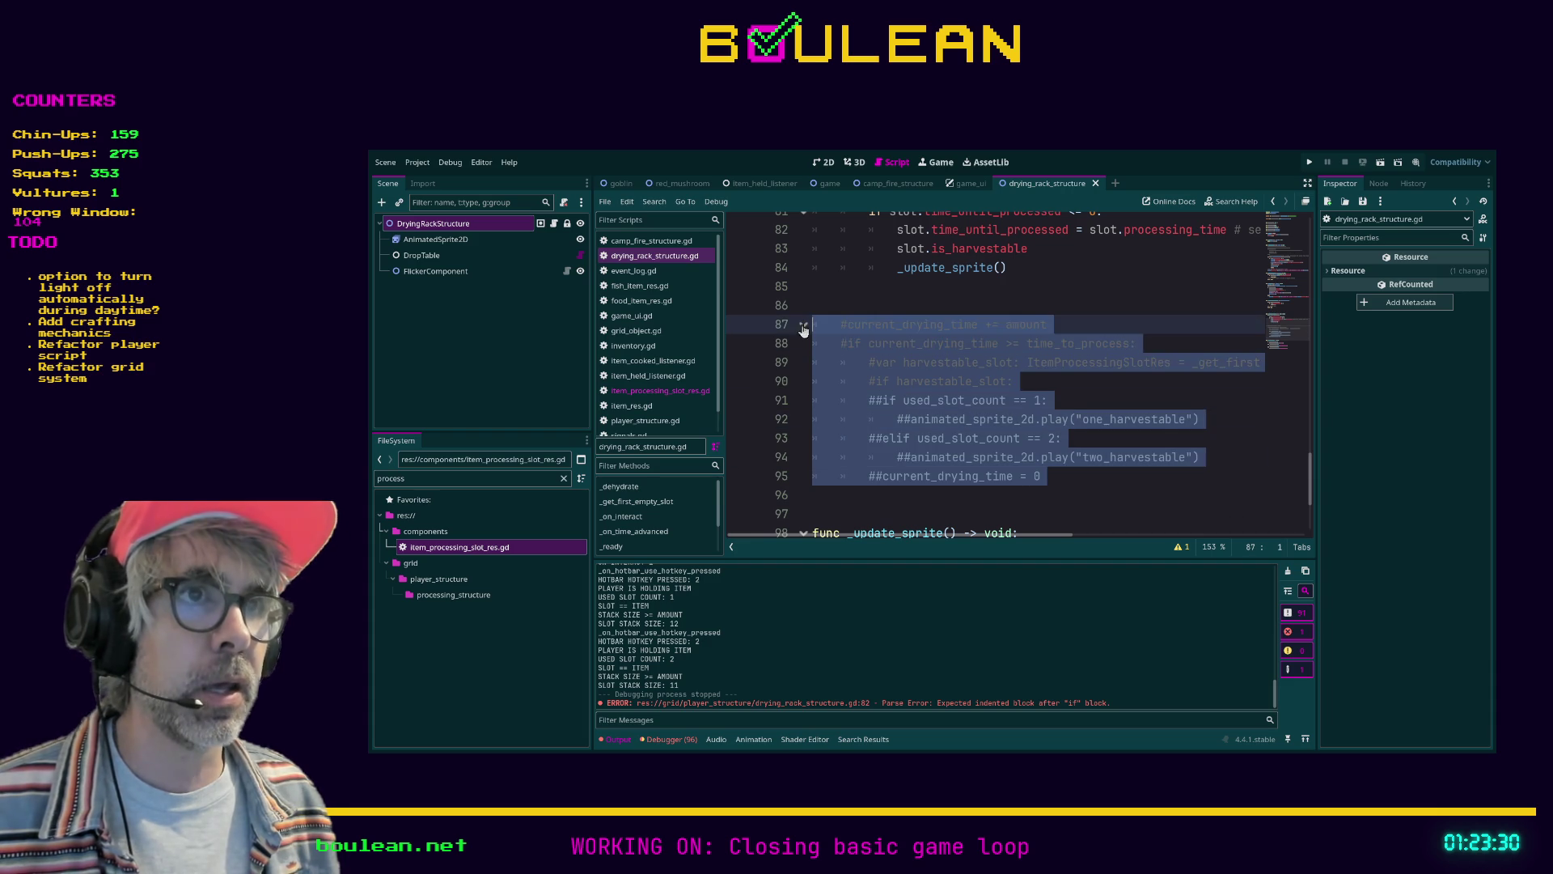
{"action": "left_click", "coordinate": [844, 307]}
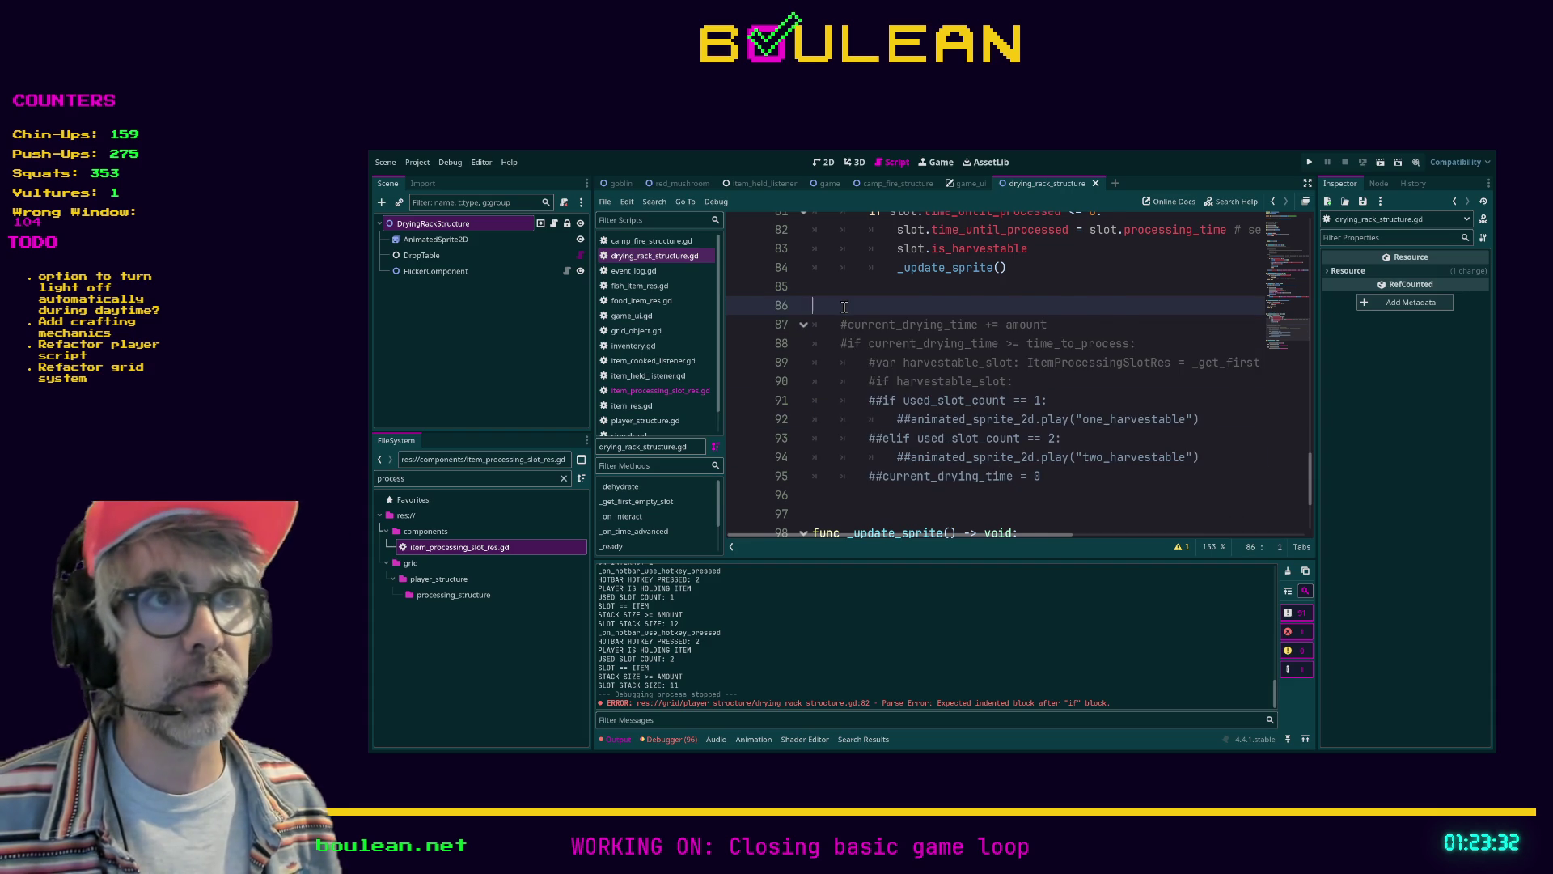
{"action": "scroll", "coordinate": [843, 307], "scroll_direction": "up", "scroll_amount": 1}
{"action": "scroll", "coordinate": [843, 336], "scroll_direction": "down", "scroll_amount": 1}
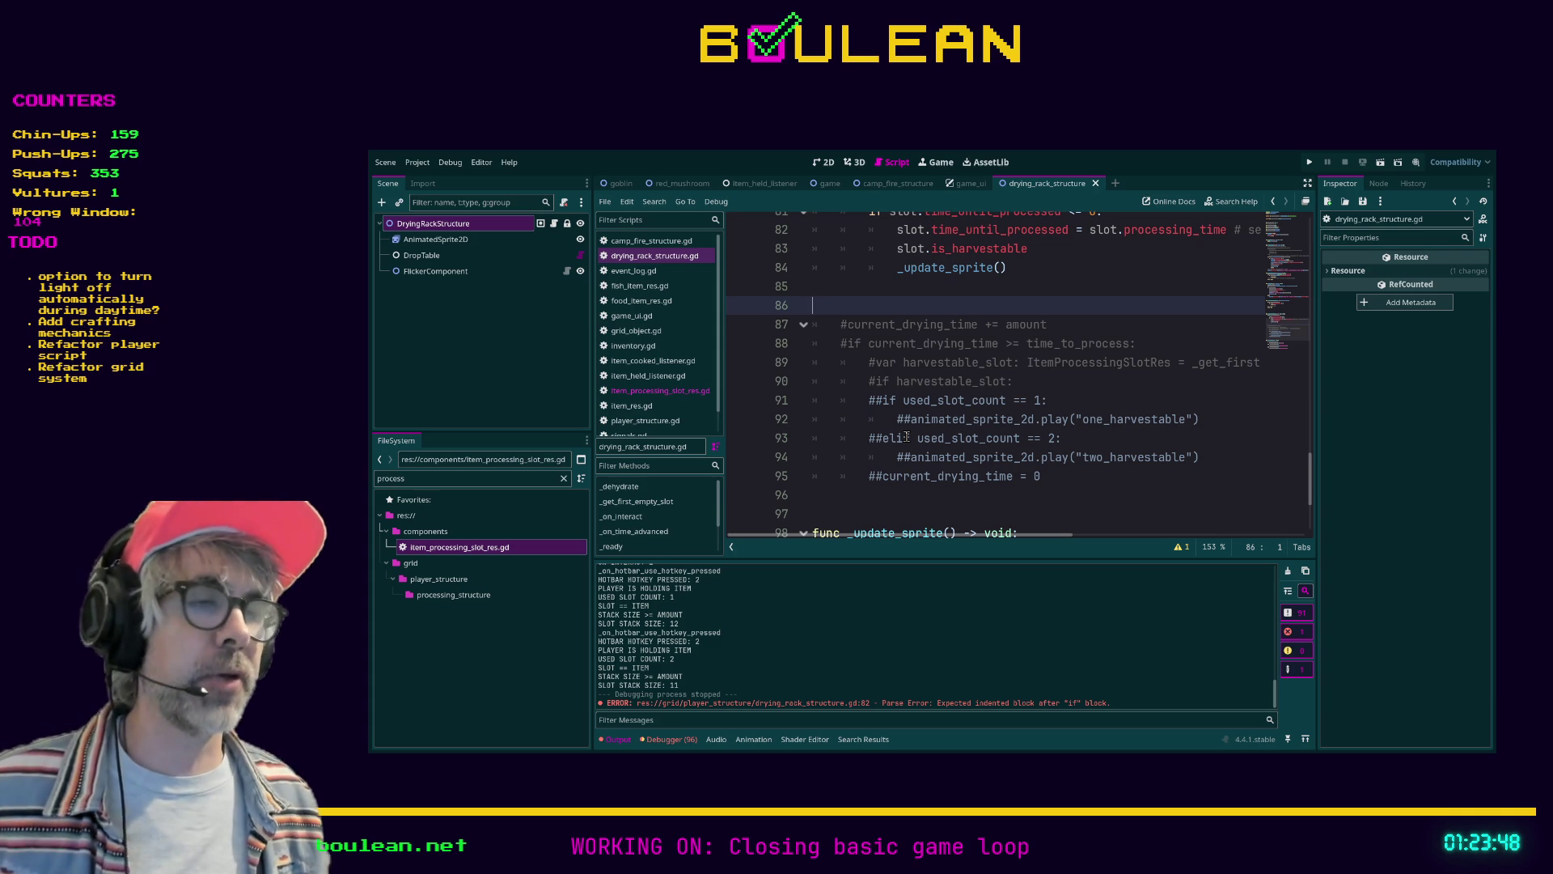
{"action": "left_click", "coordinate": [1091, 476]}
{"action": "left_click", "coordinate": [951, 311]}
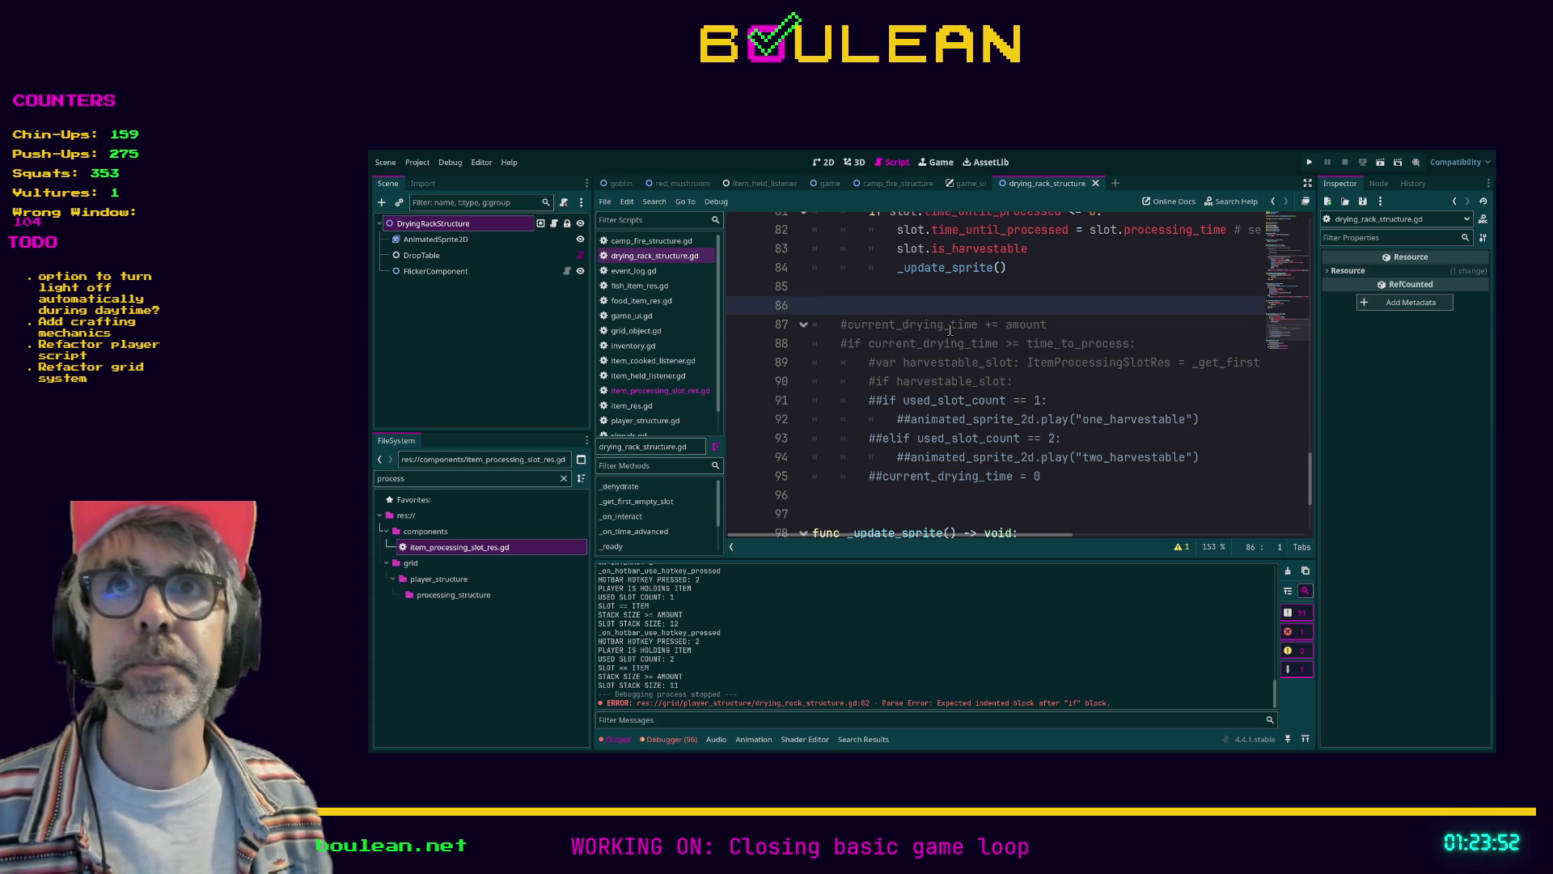
{"action": "scroll", "coordinate": [951, 330], "scroll_direction": "down", "scroll_amount": 2}
{"action": "scroll", "coordinate": [953, 330], "scroll_direction": "up", "scroll_amount": 4}
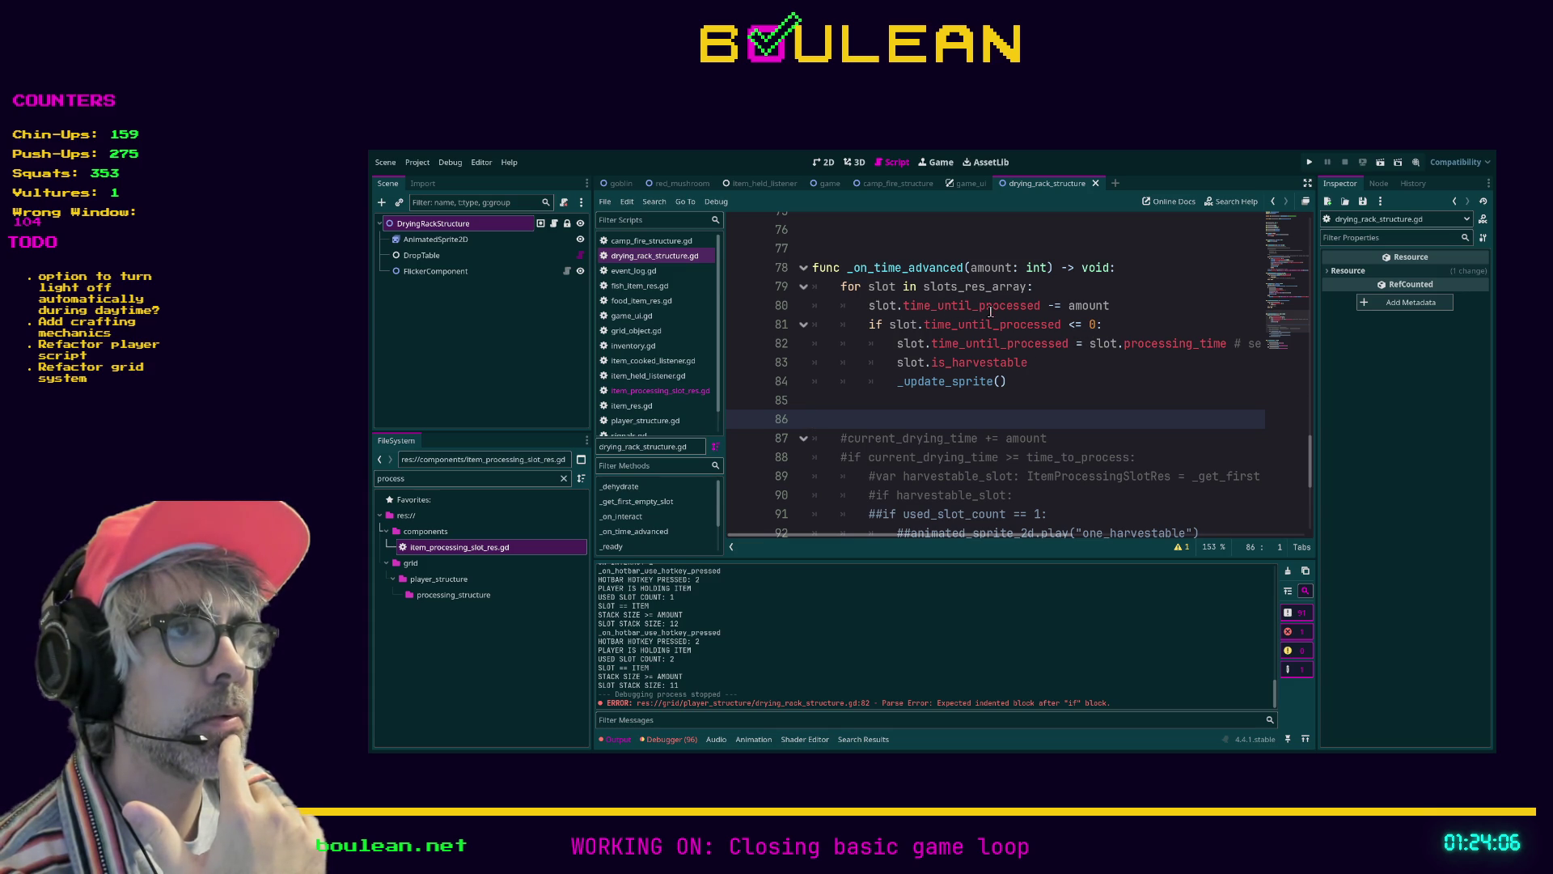
Add a 'for slot in slots_res_array:' loop at the top of _update_sprite
{"action": "scroll", "coordinate": [1011, 351], "scroll_direction": "down", "scroll_amount": 4}
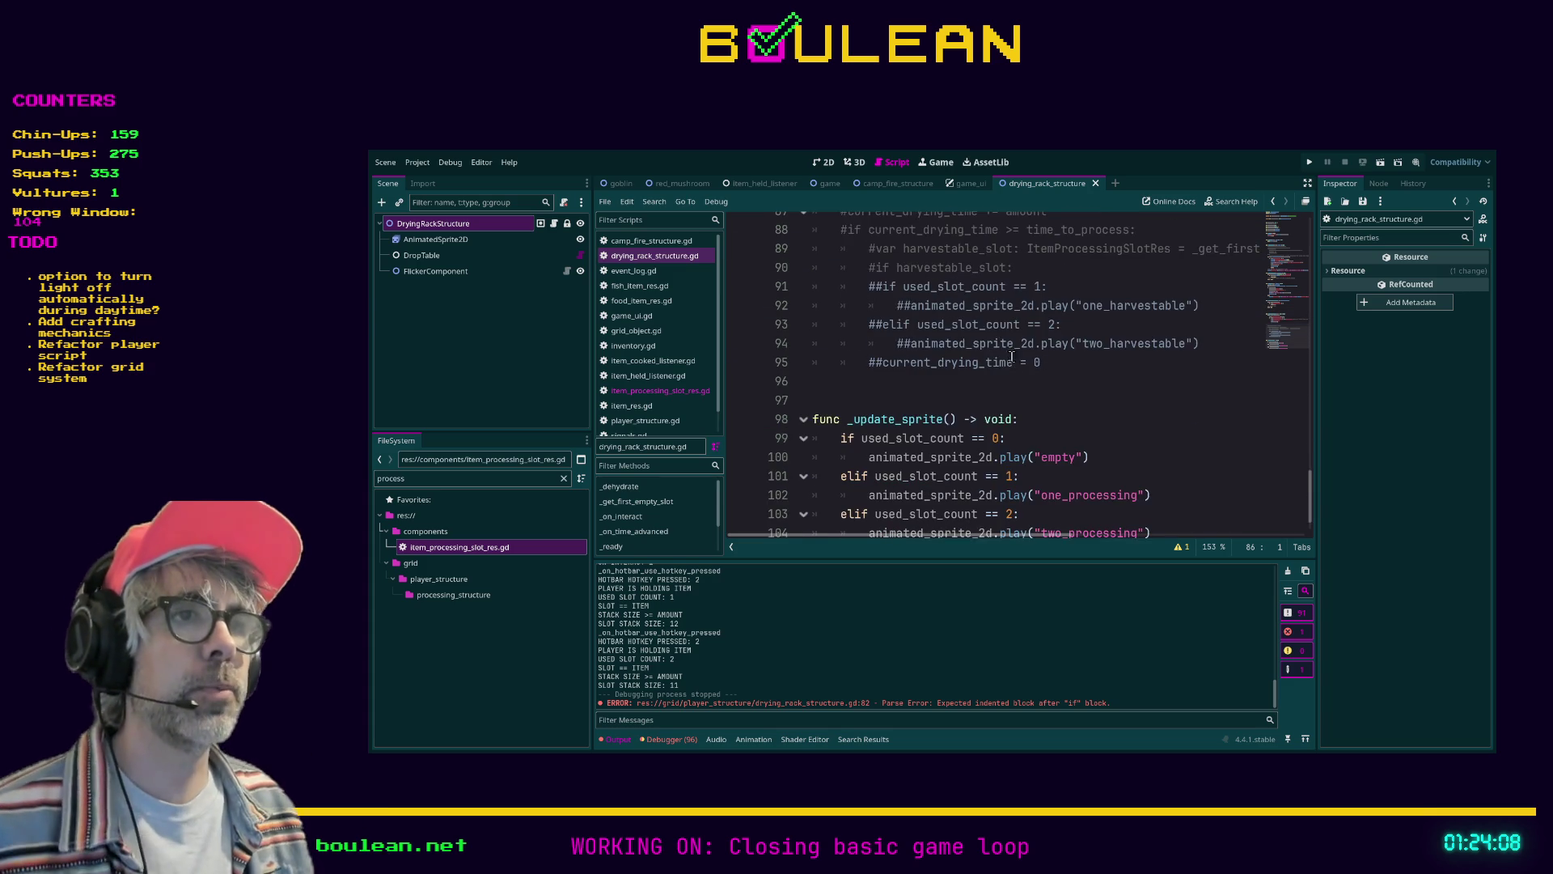
{"action": "scroll", "coordinate": [919, 370], "scroll_direction": "down", "scroll_amount": 1}
{"action": "scroll", "coordinate": [1073, 400], "scroll_direction": "up", "scroll_amount": 1}
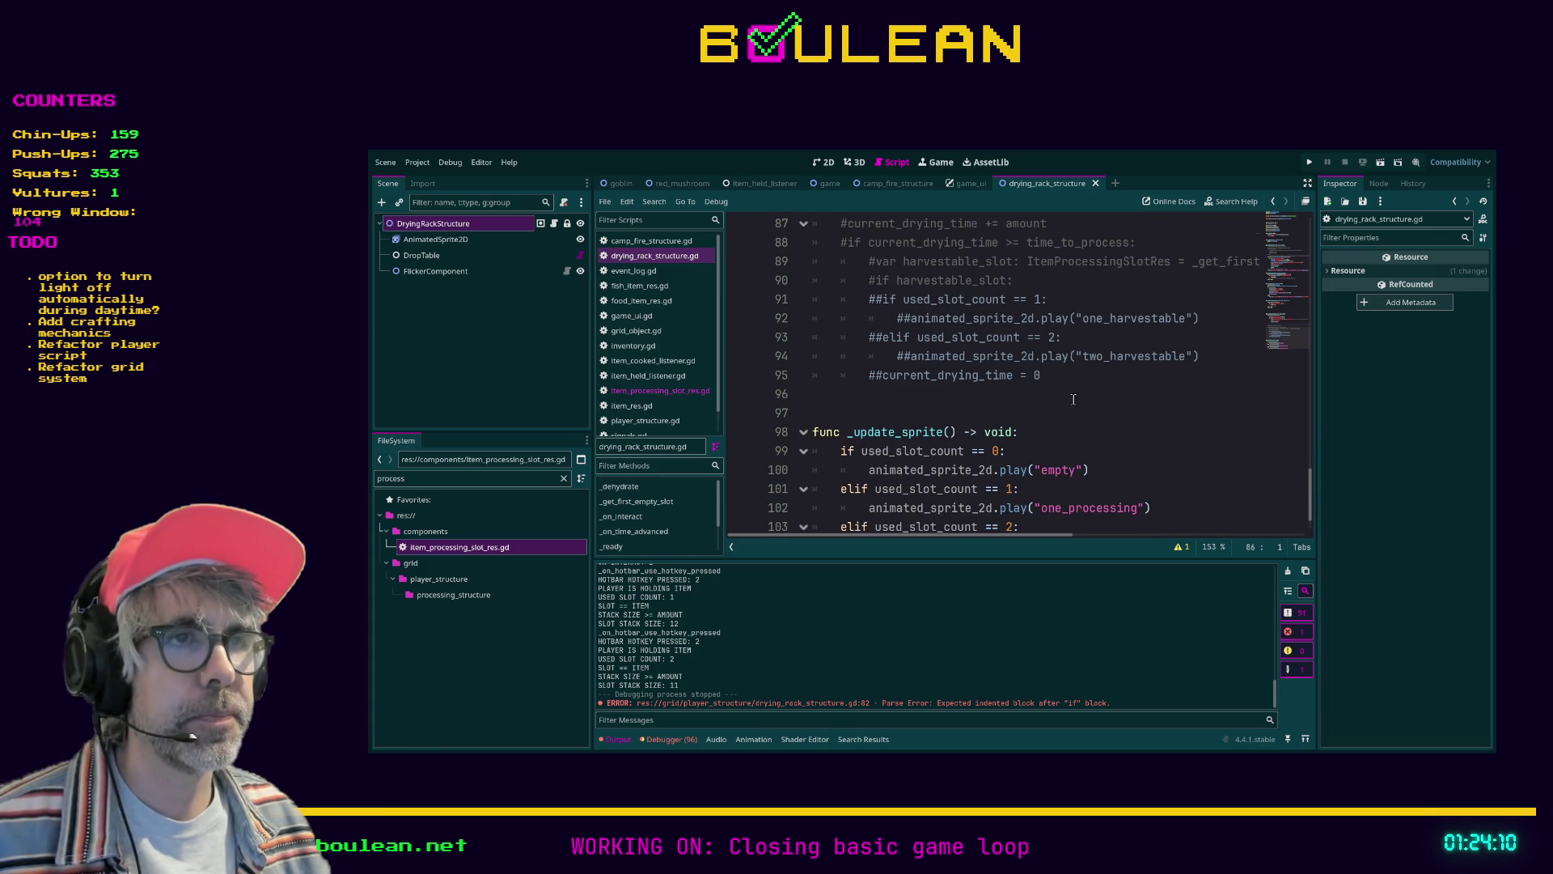
{"action": "scroll", "coordinate": [1074, 400], "scroll_direction": "down", "scroll_amount": 1}
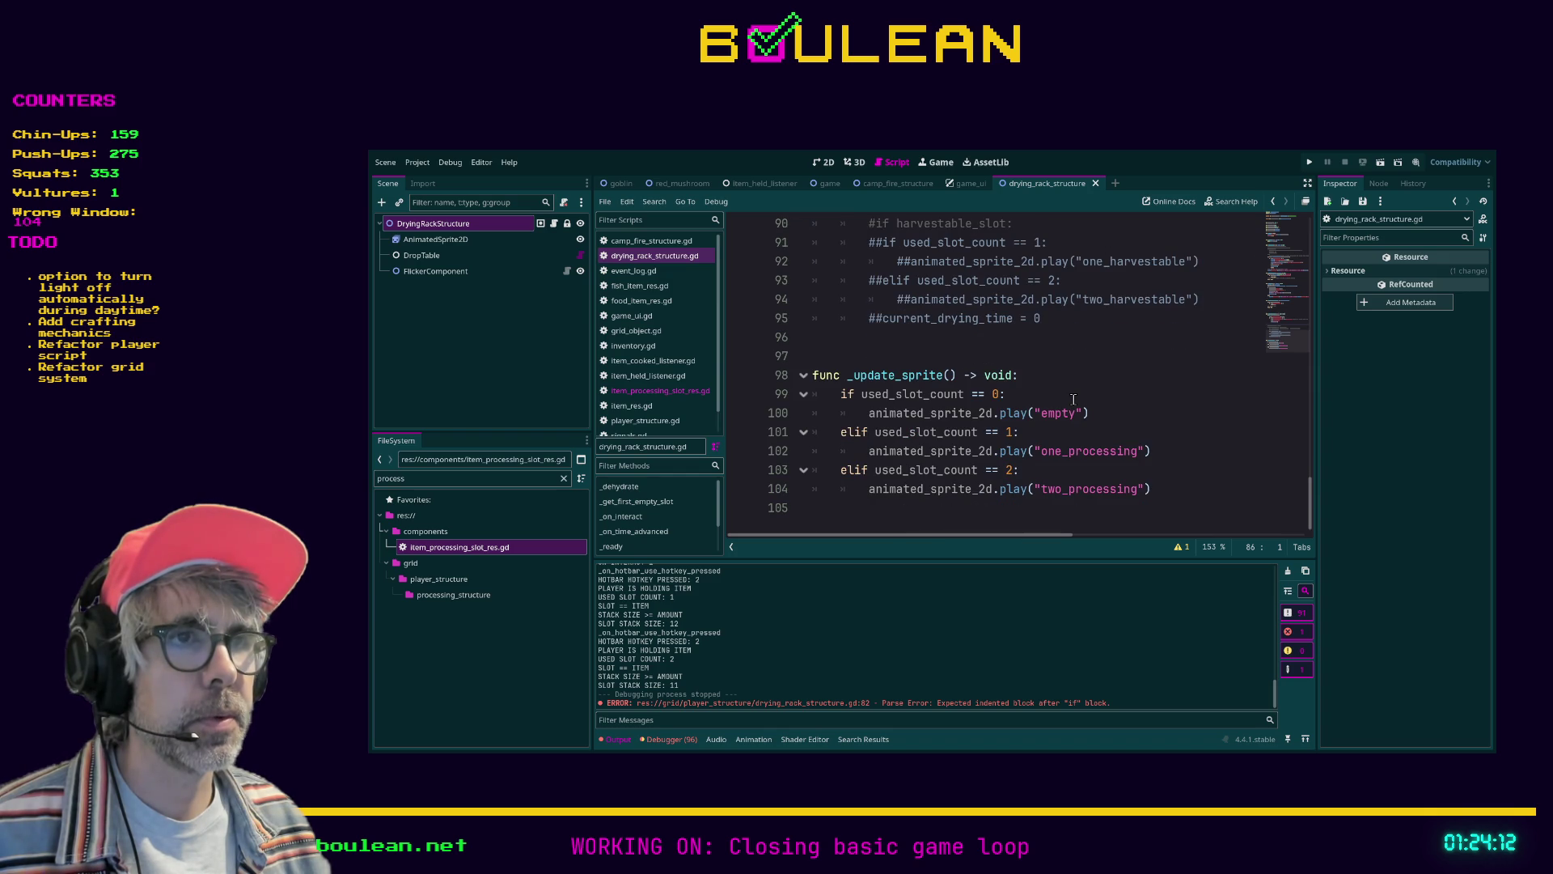
{"action": "left_click", "coordinate": [1048, 384]}
{"action": "key", "text": "Return"}
{"action": "type", "text": "for slot in "}
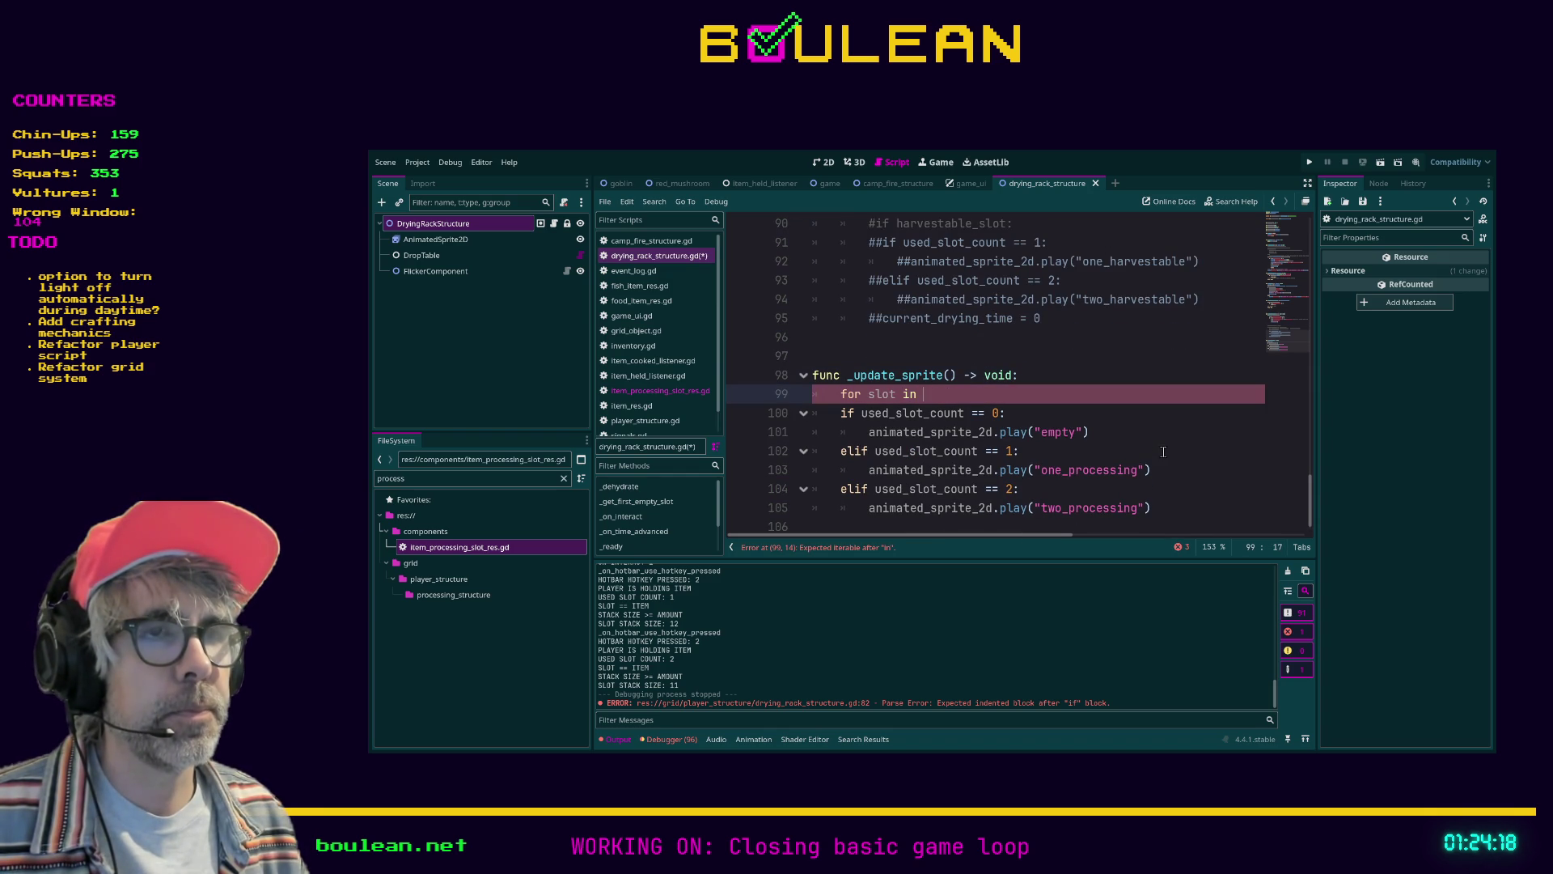
{"action": "type", "text": "slo"}
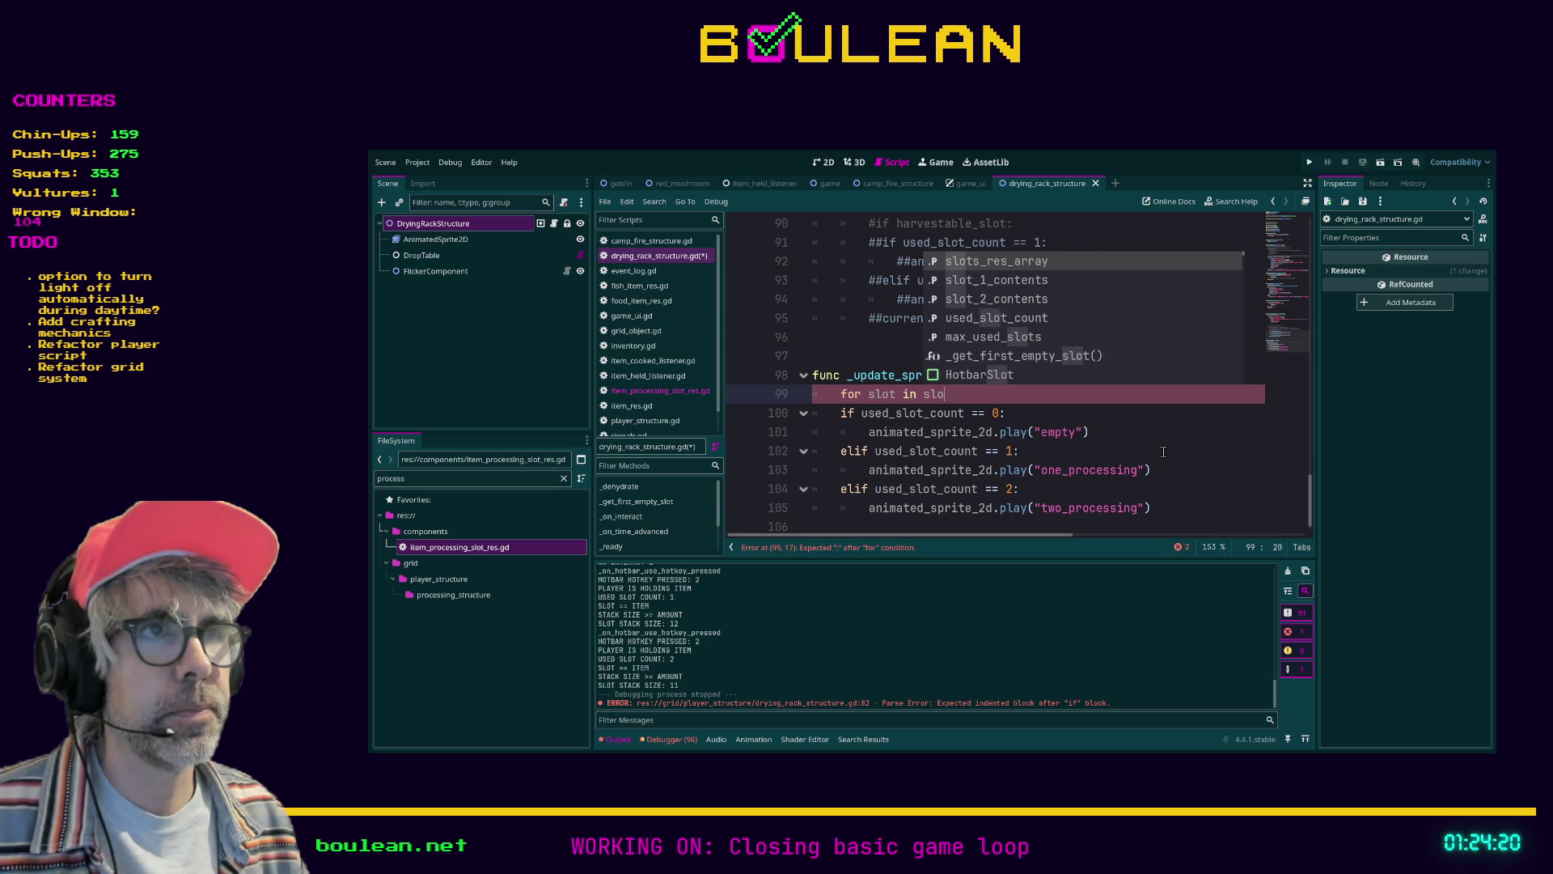
{"action": "key", "text": "Return"}
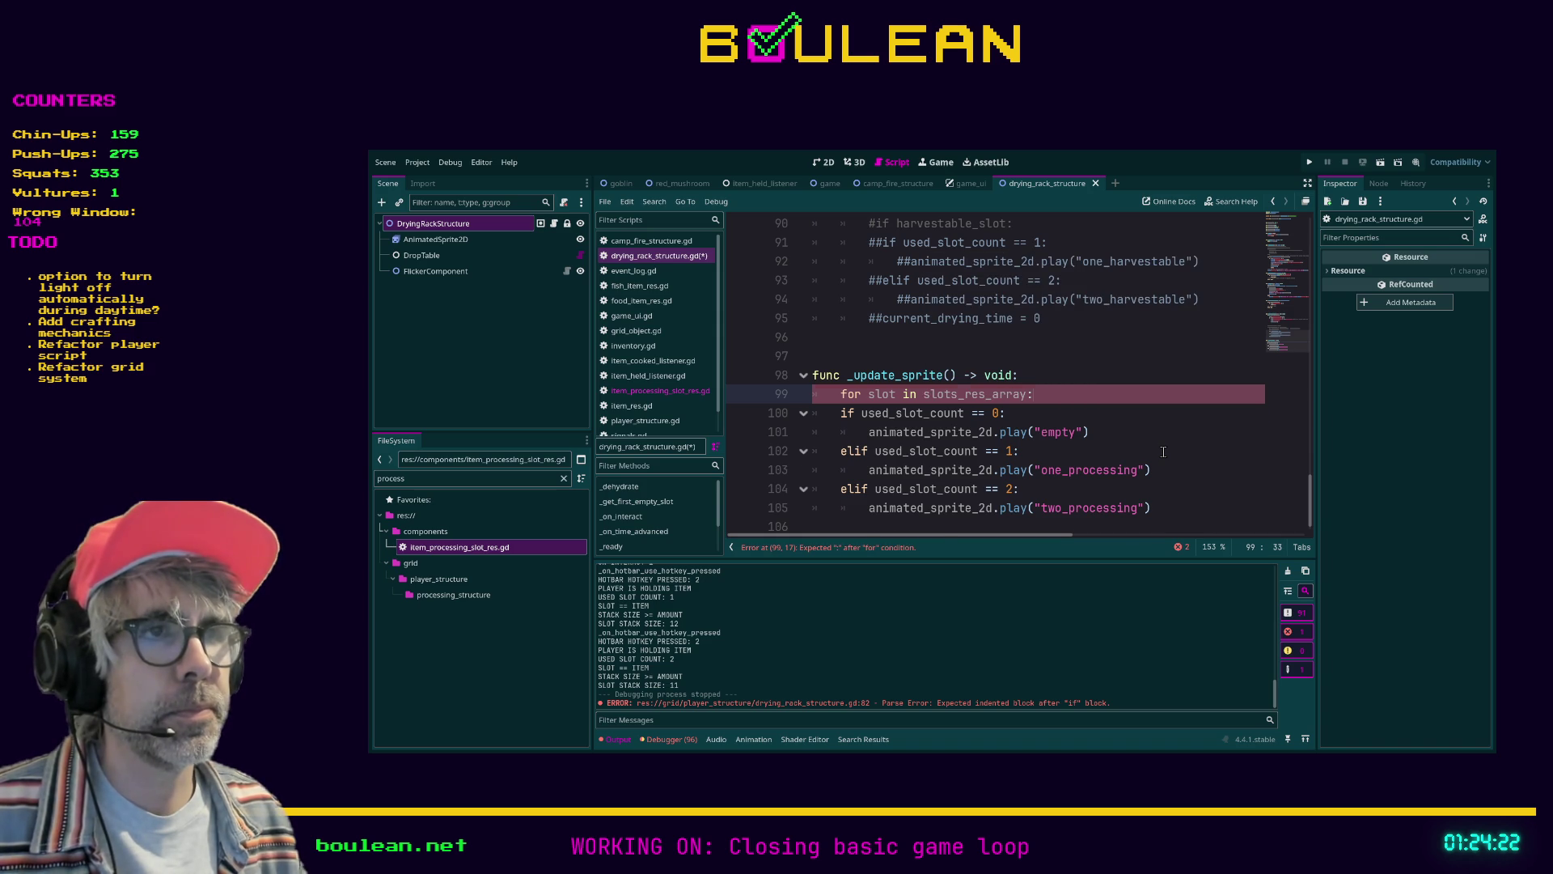
{"action": "key", "text": "Return"}
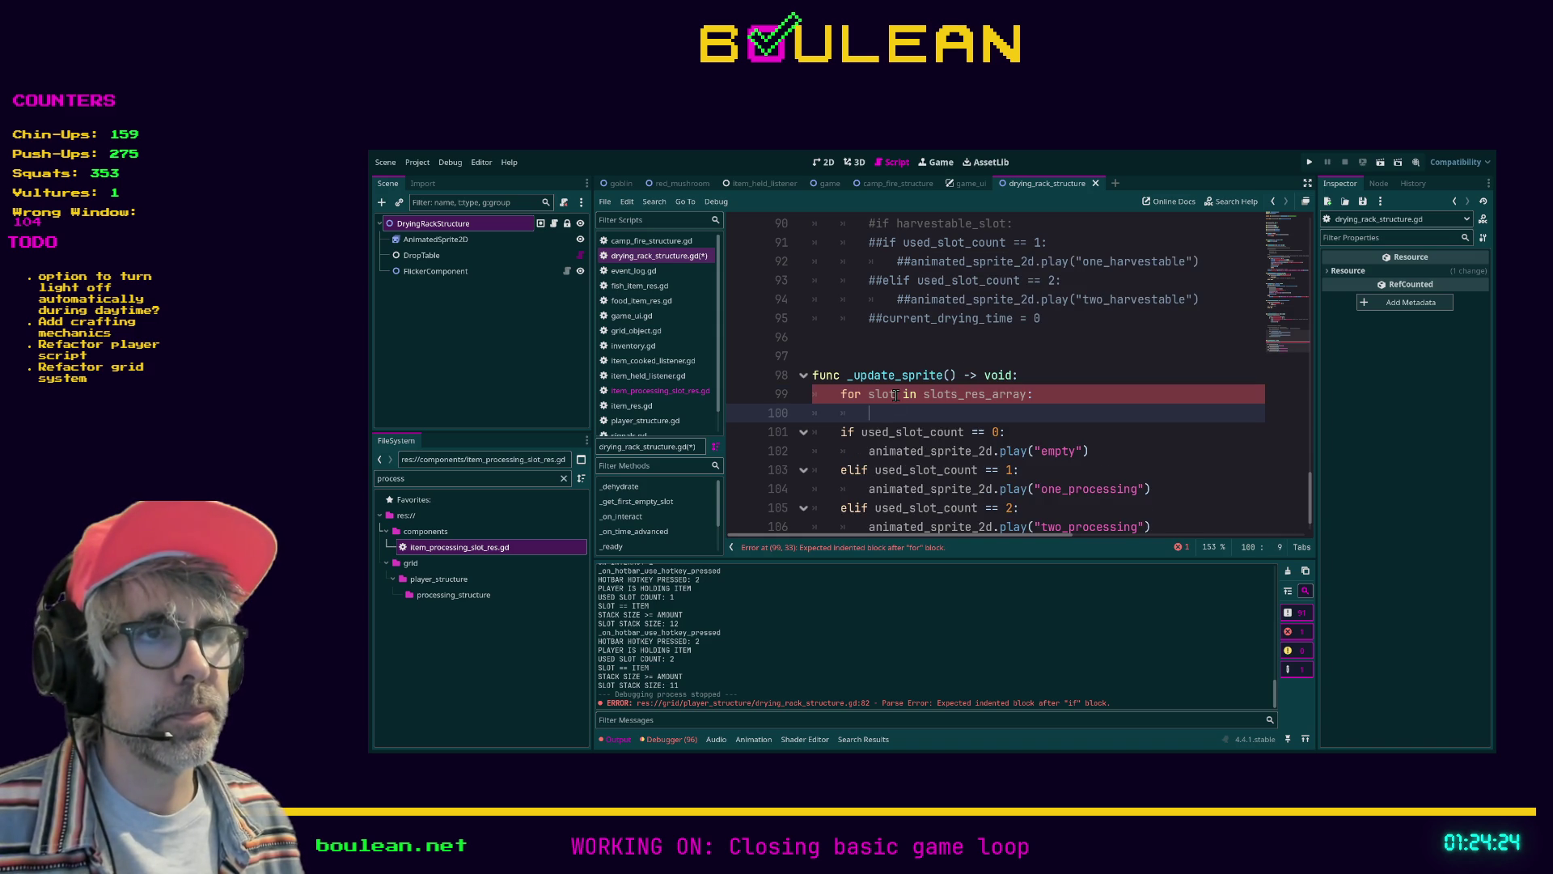
Type the loop variable as ItemProcessingSlotRes and start an if in the loop body
{"action": "left_click", "coordinate": [896, 395]}
{"action": "type", "text": ": Process"}
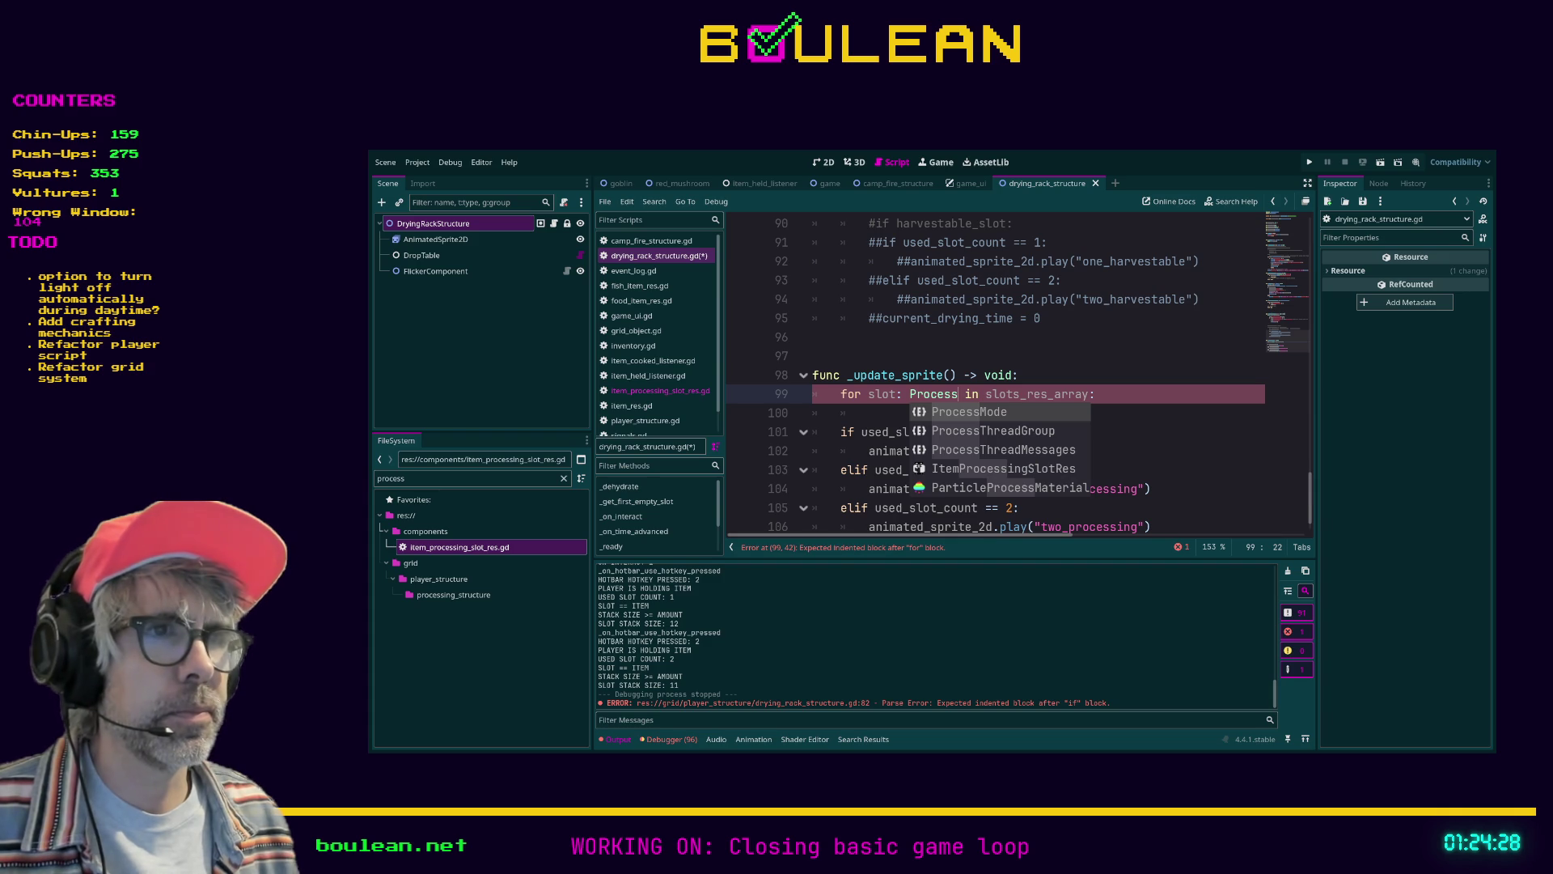
{"action": "key", "text": "Down"}
{"action": "key", "text": "Down"}
{"action": "key", "text": "Down"}
{"action": "key", "text": "Return"}
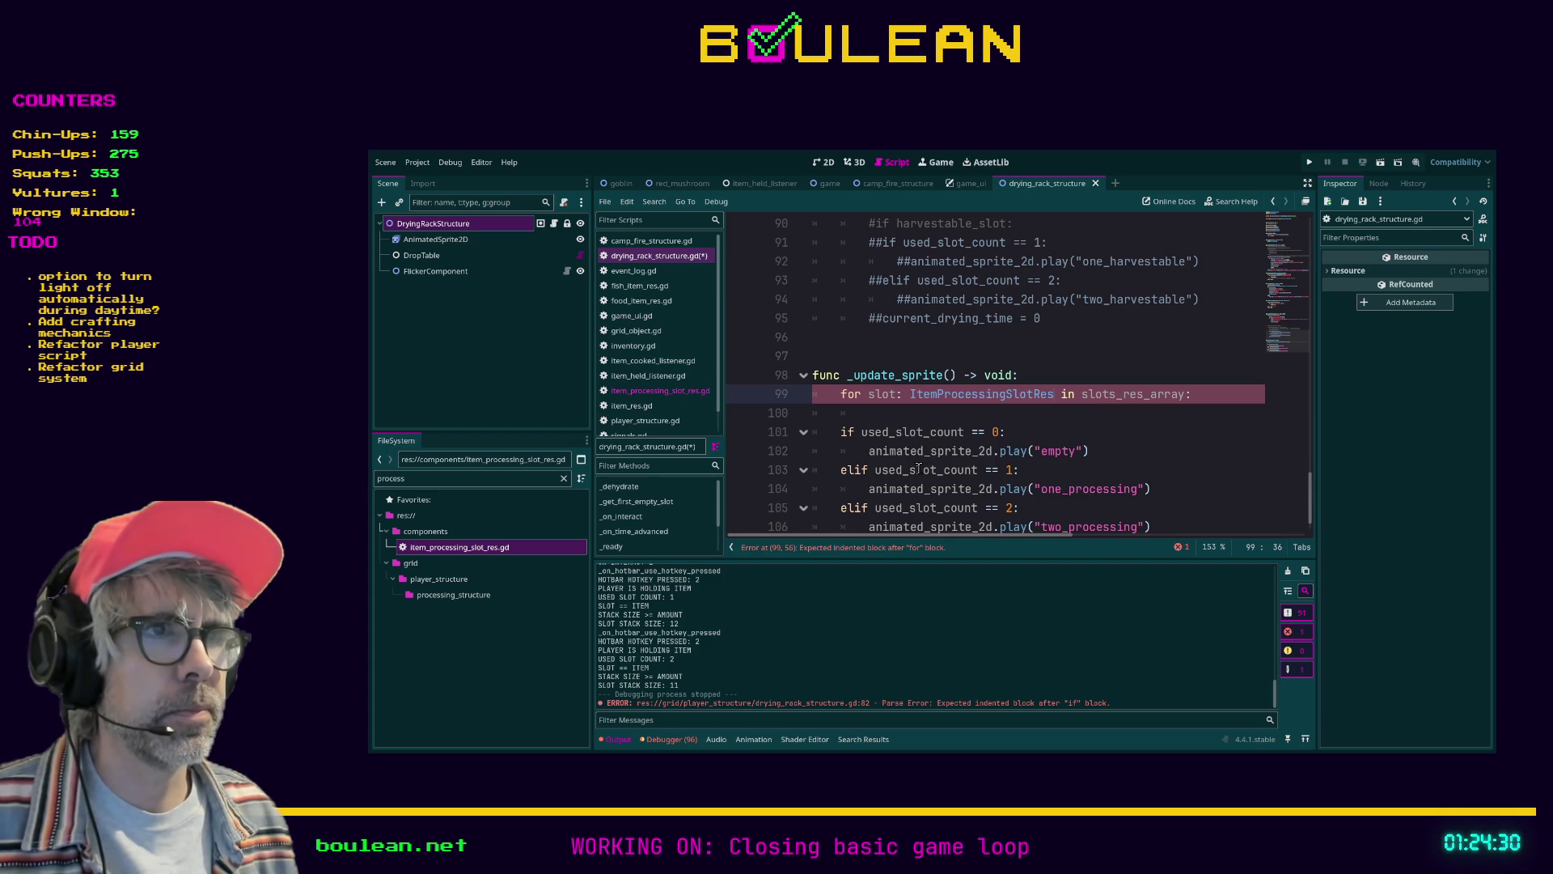
{"action": "key", "text": "Down"}
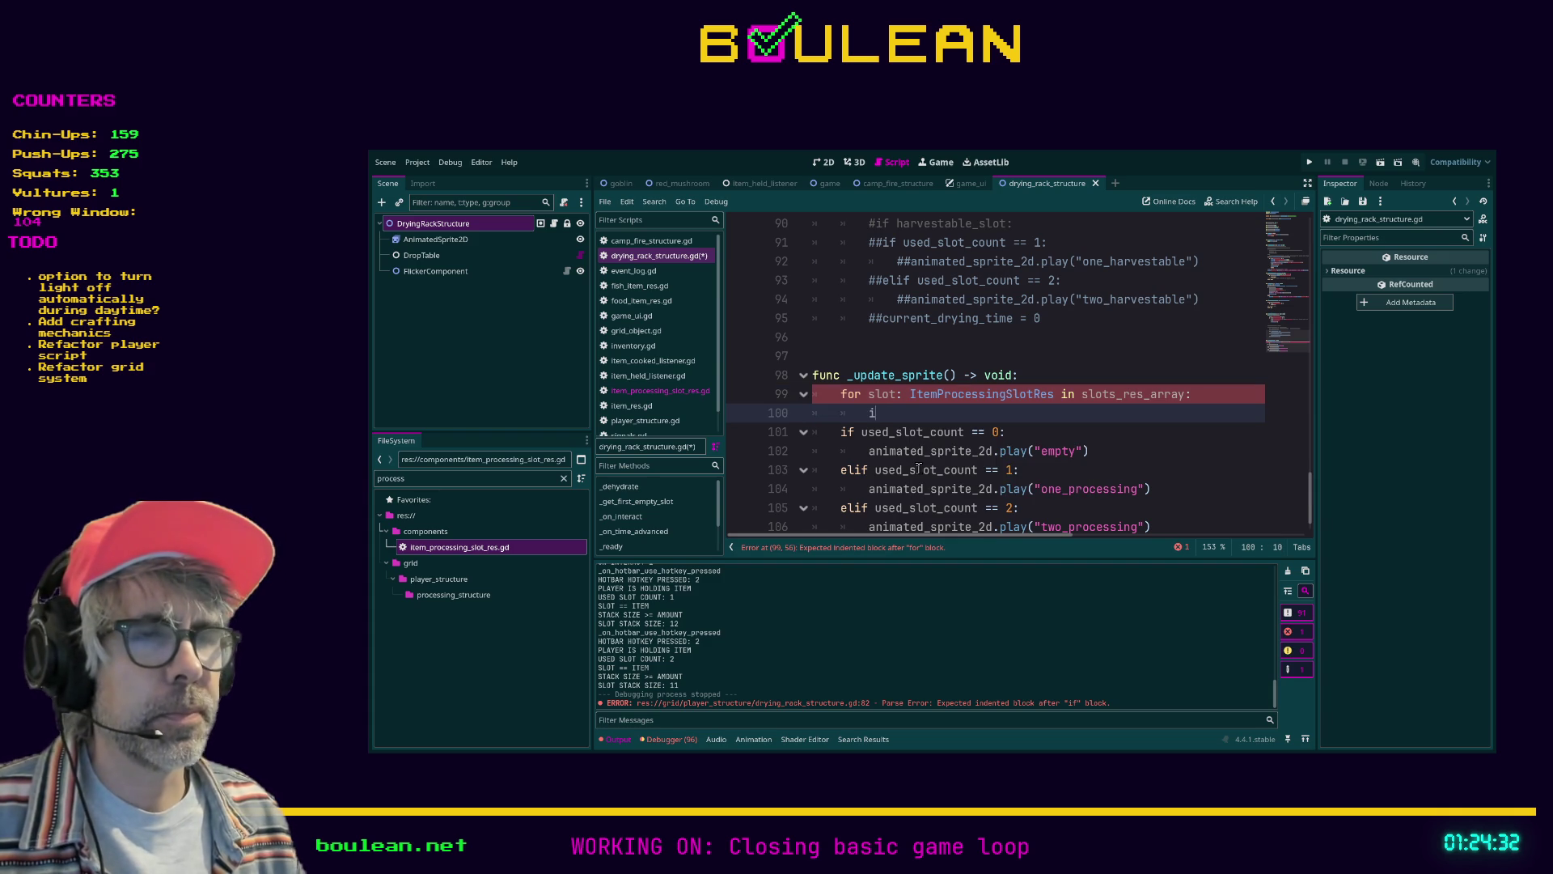
{"action": "type", "text": "f"}
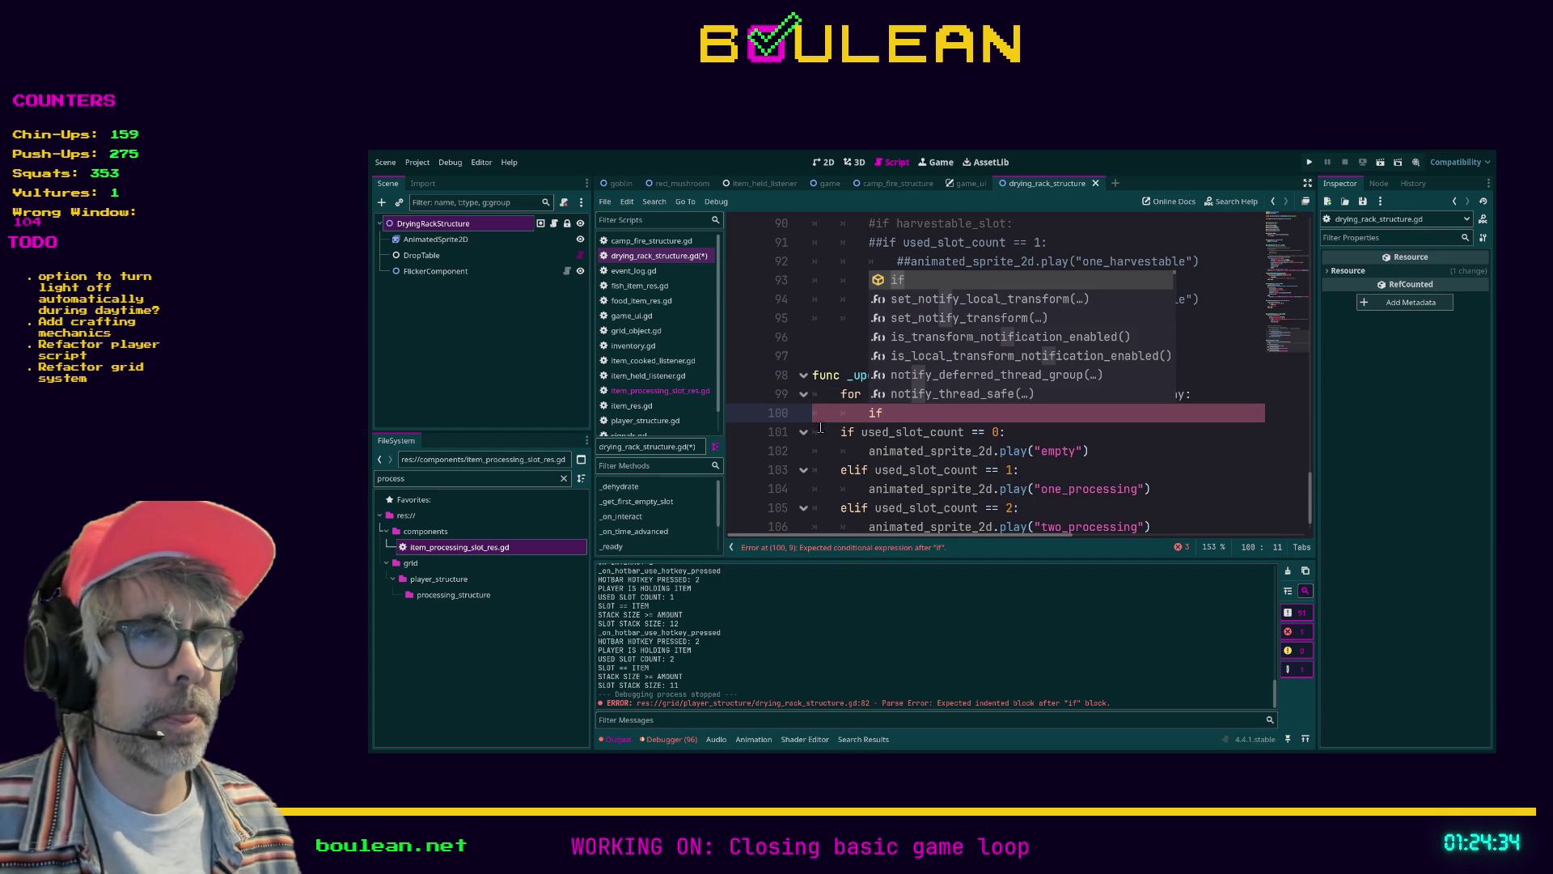
{"action": "left_click", "coordinate": [835, 413]}
{"action": "scroll", "coordinate": [842, 404], "scroll_direction": "down", "scroll_amount": 1}
{"action": "left_click", "coordinate": [898, 376]}
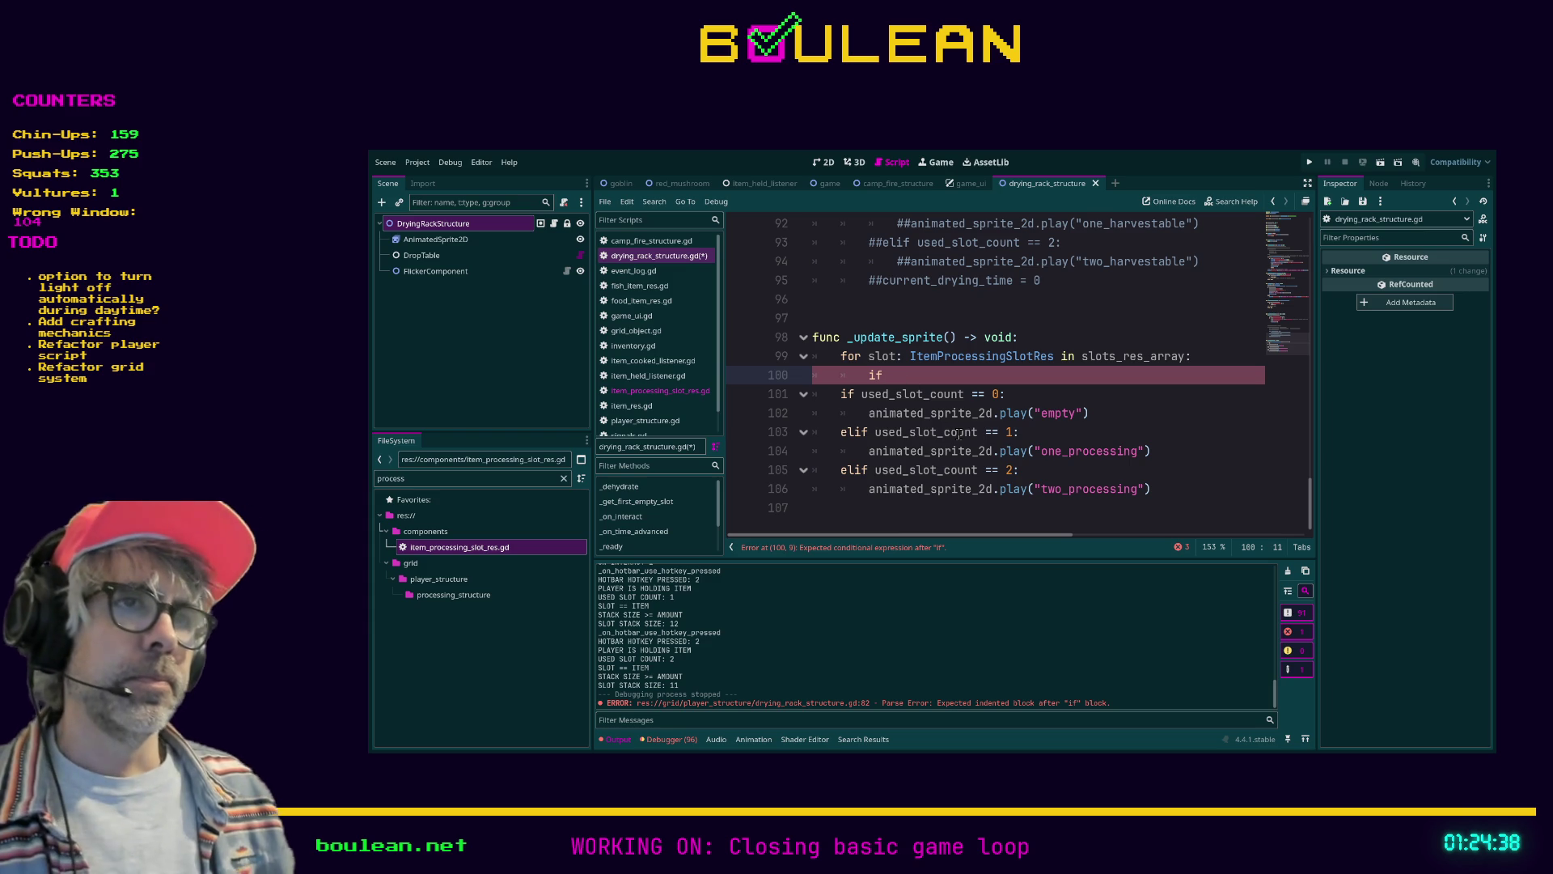
Declare 'var harvestable_slots: int' above the loop
{"action": "key", "text": "Up"}
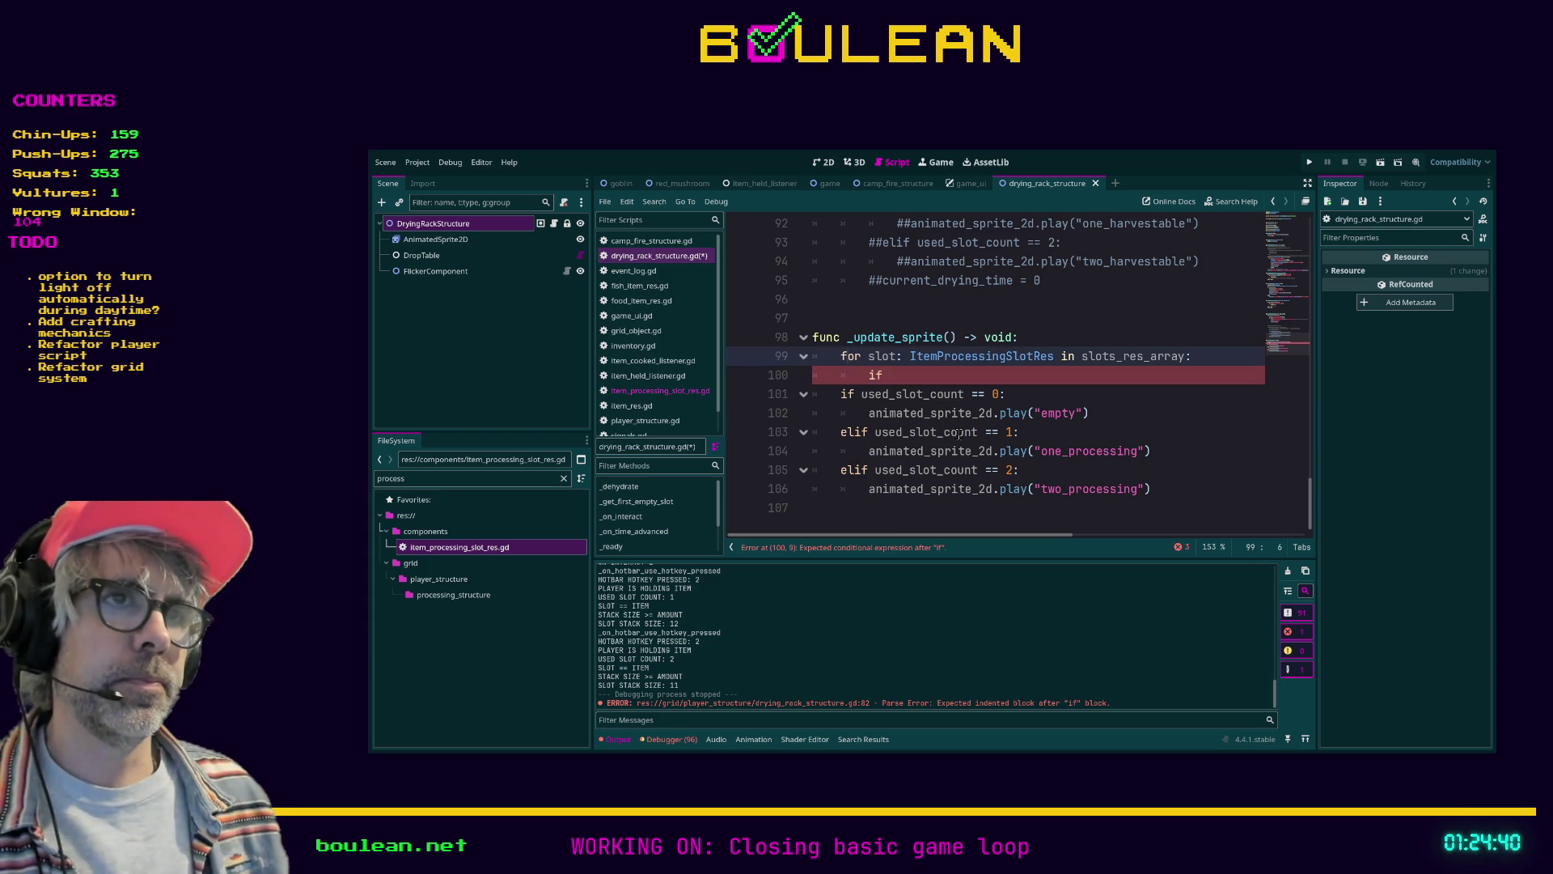
{"action": "key", "text": "ctrl+shift+Return"}
{"action": "type", "text": "var "}
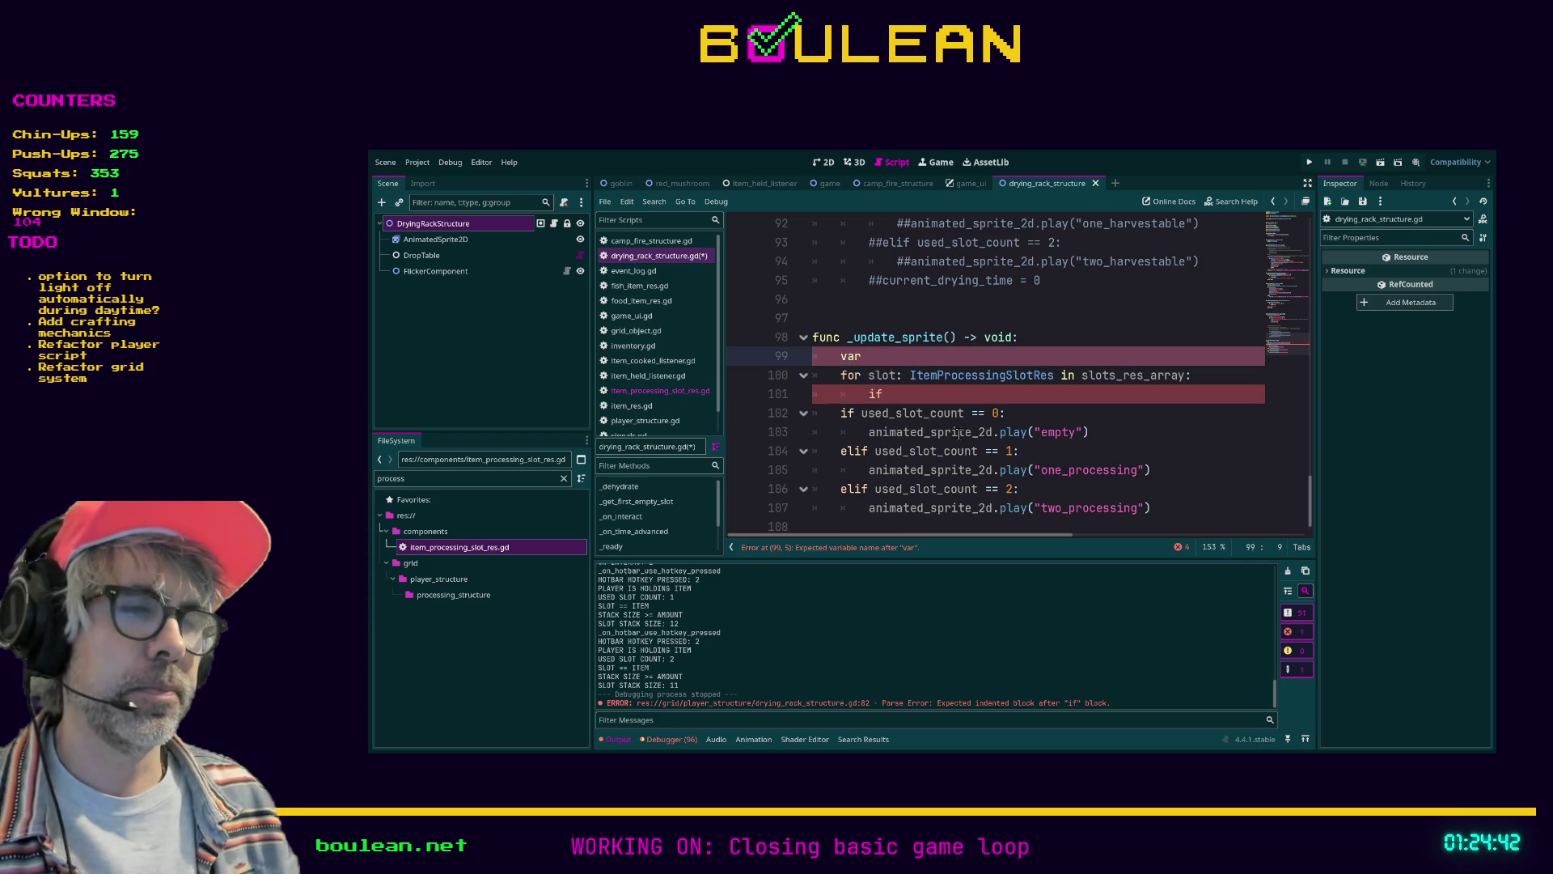
{"action": "type", "text": "harv"}
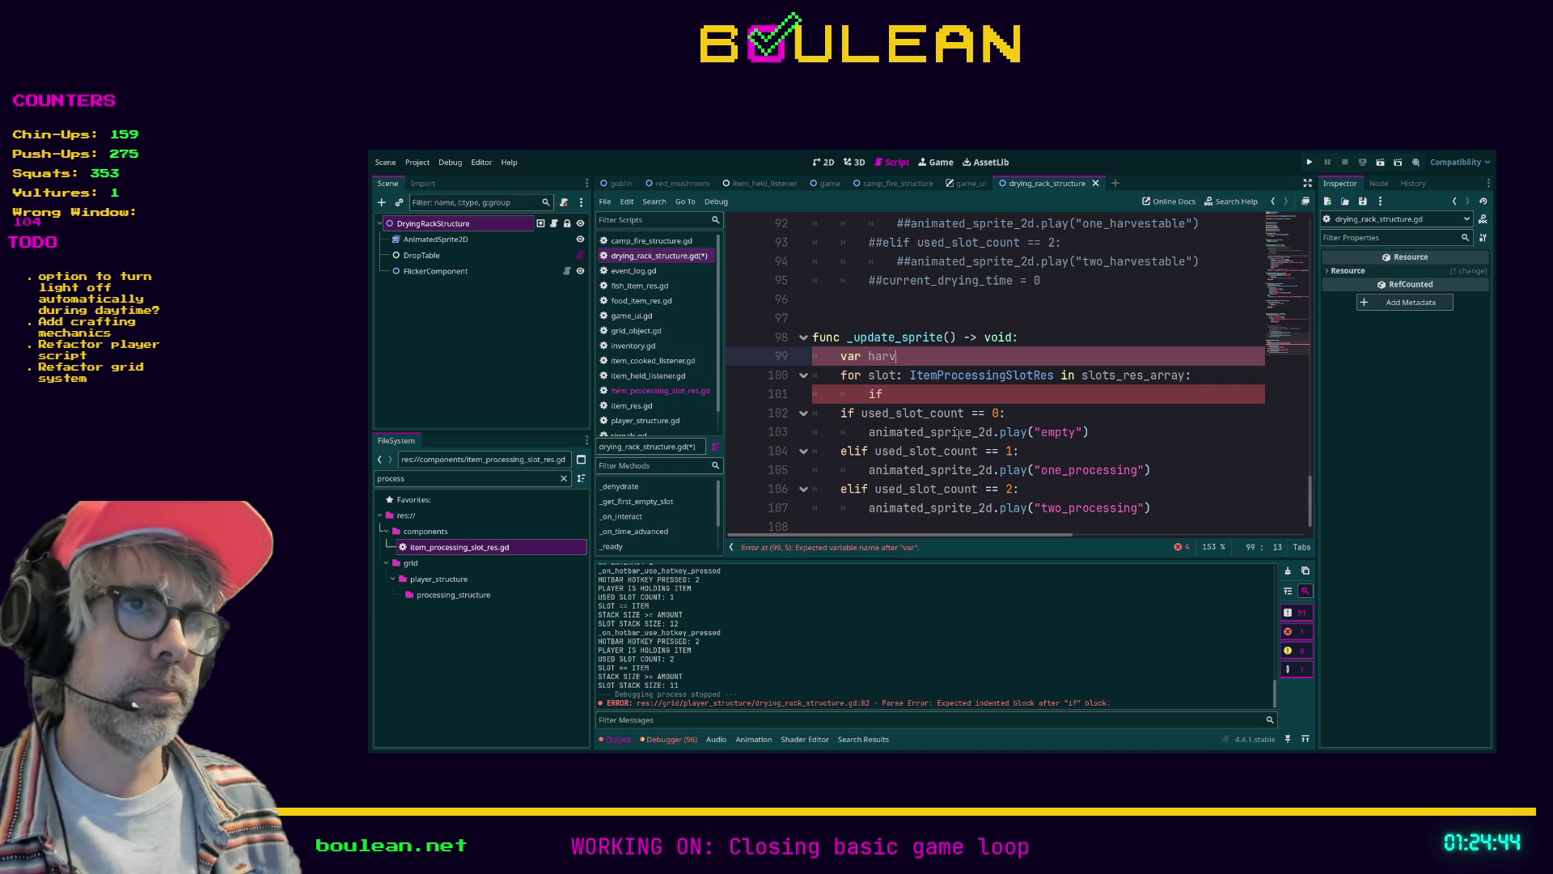
{"action": "type", "text": "estable_slots"}
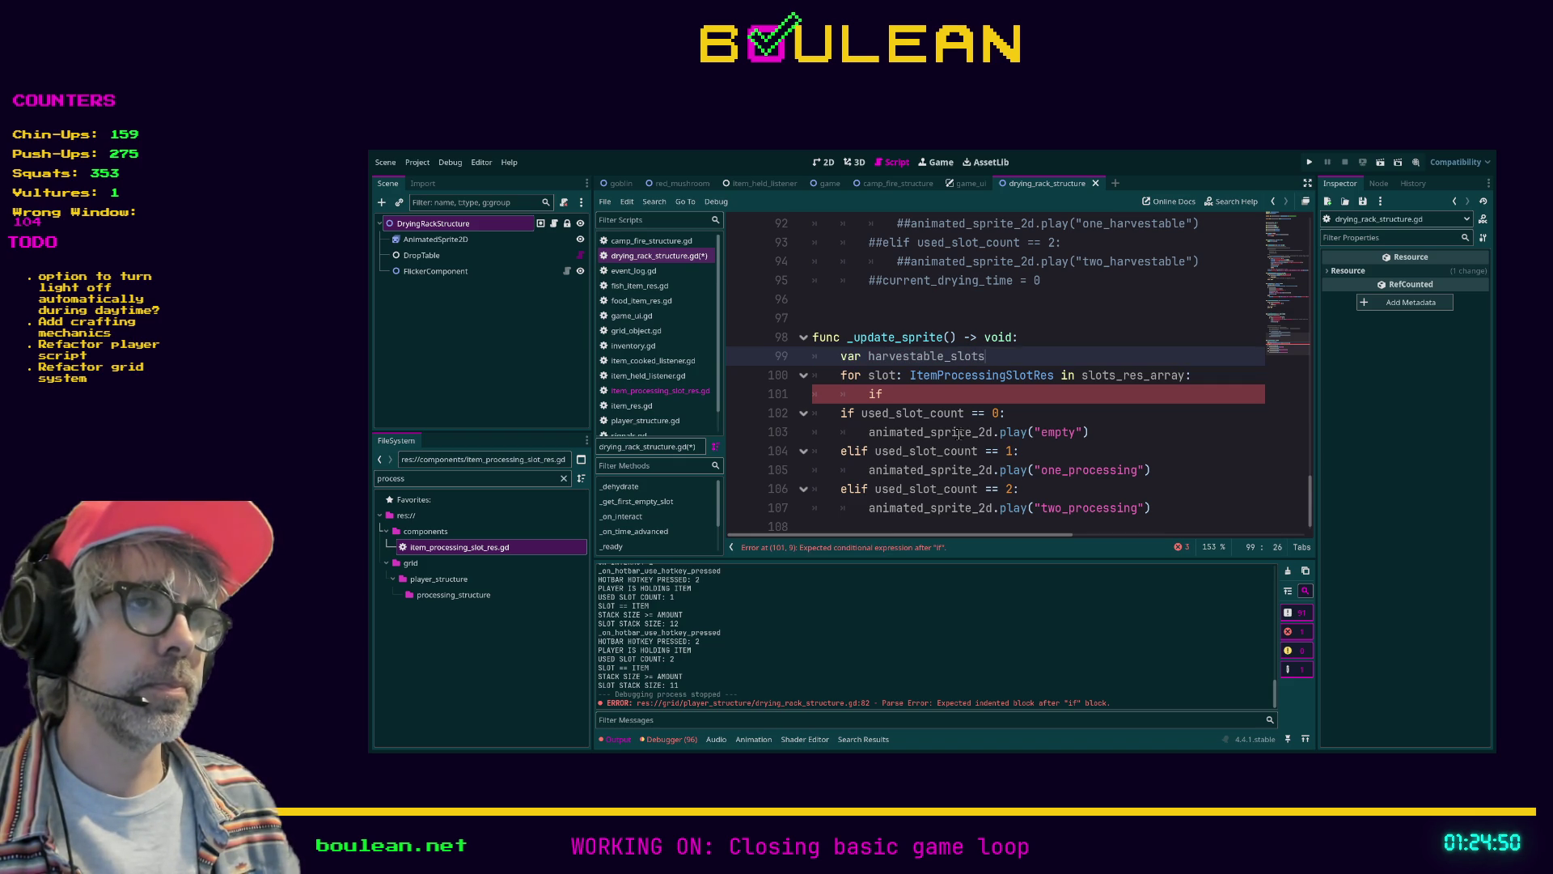
{"action": "type", "text": ": int"}
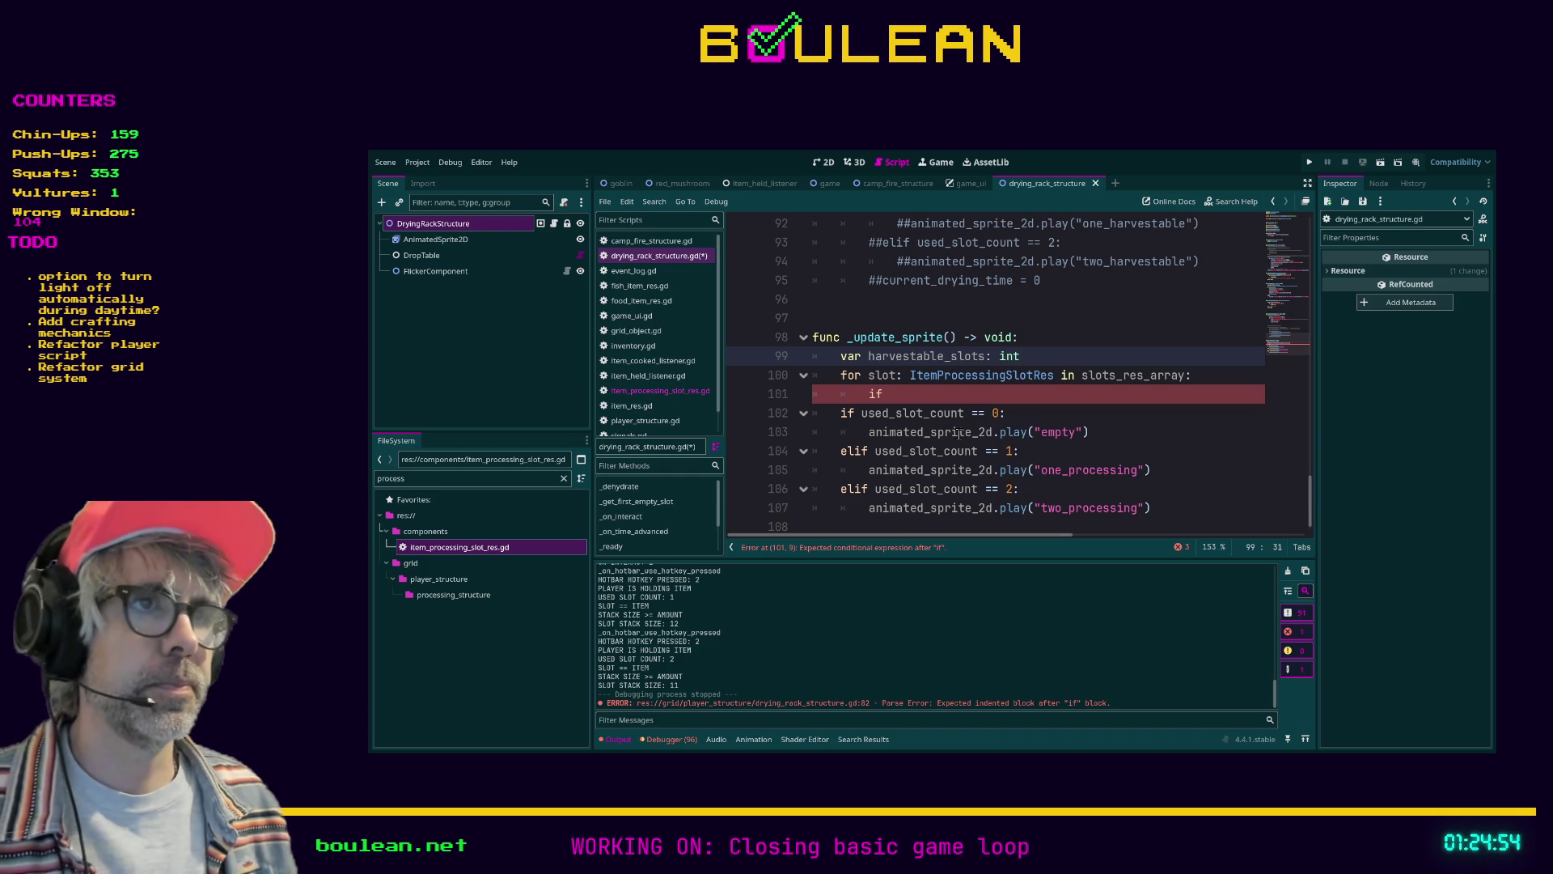
Make the loop add 1 to harvestable_slots when slot.is_harvestable
{"action": "key", "text": "Down"}
{"action": "key", "text": "Down"}
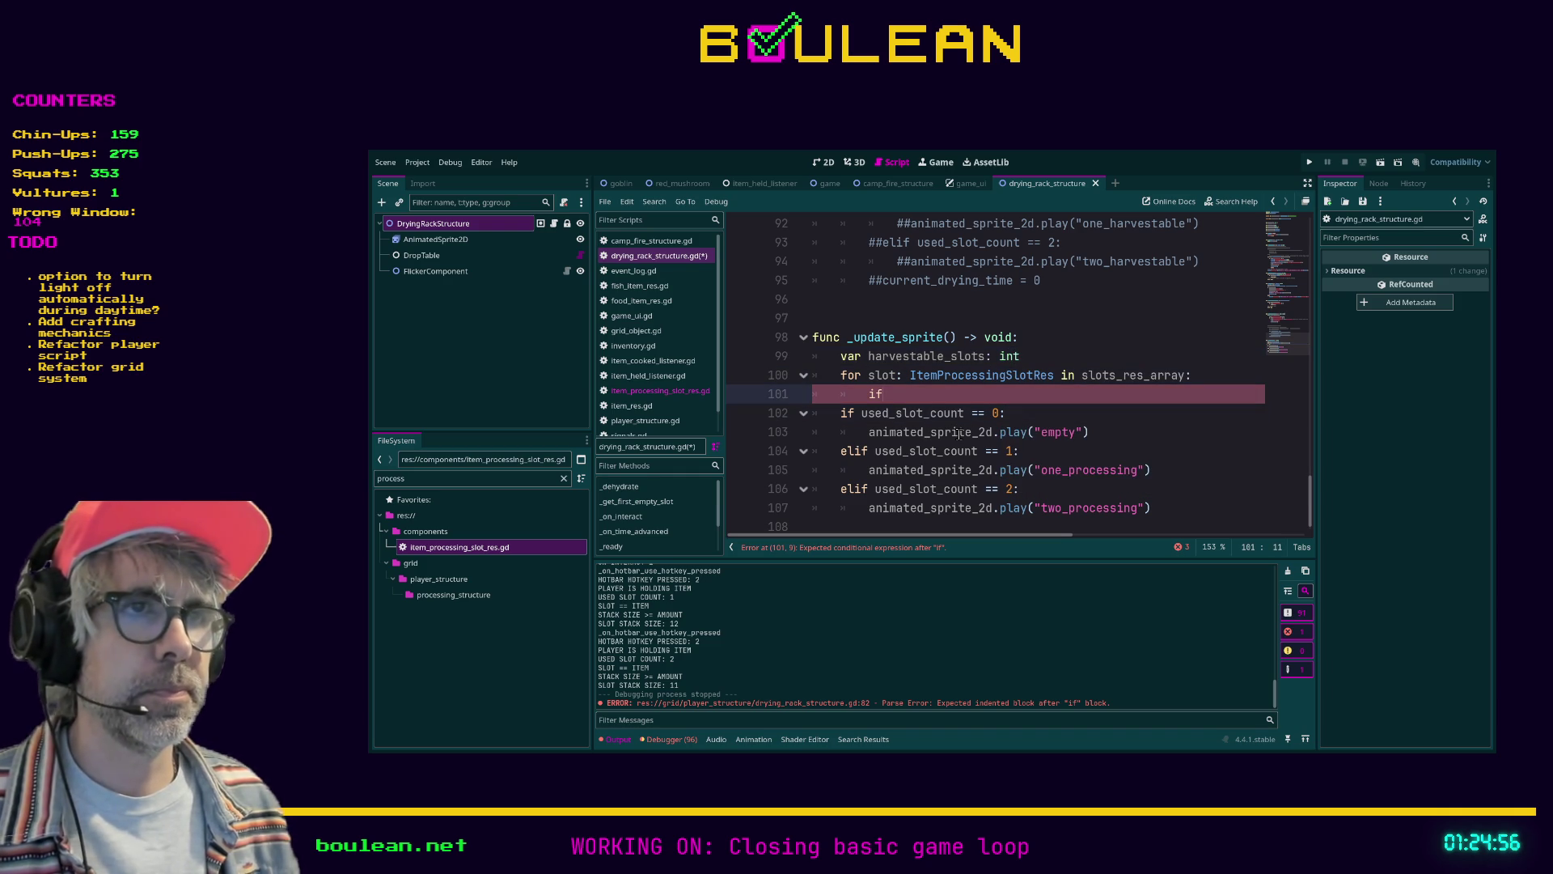
{"action": "type", "text": "harvest"}
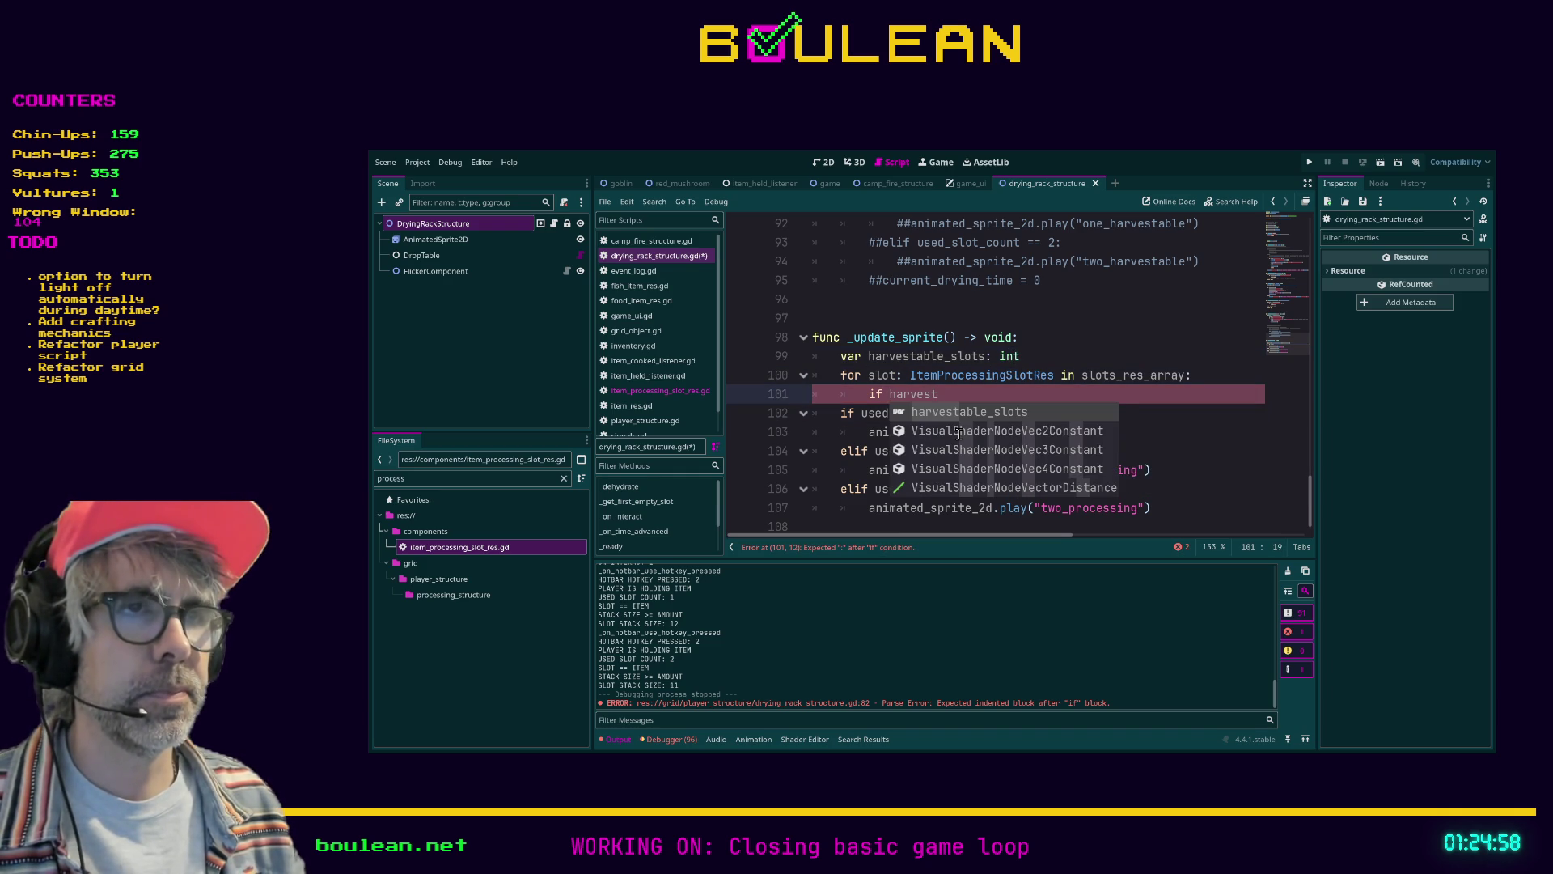
{"action": "key", "text": "BackSpace"}
{"action": "key", "text": "BackSpace"}
{"action": "key", "text": "BackSpace"}
{"action": "key", "text": "BackSpace"}
{"action": "key", "text": "BackSpace"}
{"action": "key", "text": "BackSpace"}
{"action": "key", "text": "BackSpace"}
{"action": "type", "text": "slot"}
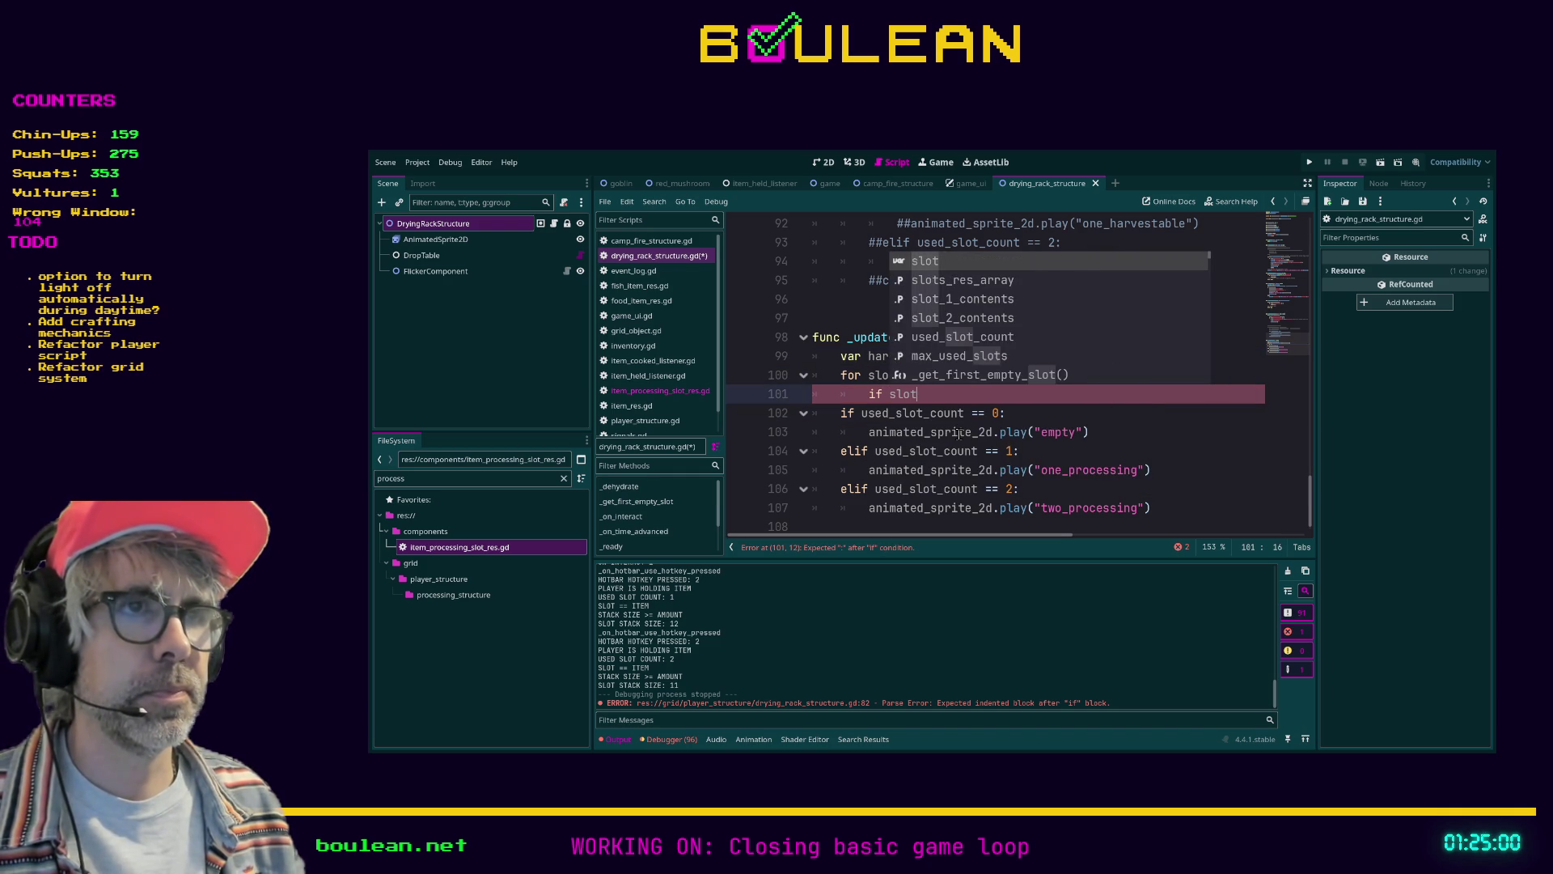
{"action": "type", "text": ".is_harvestable"}
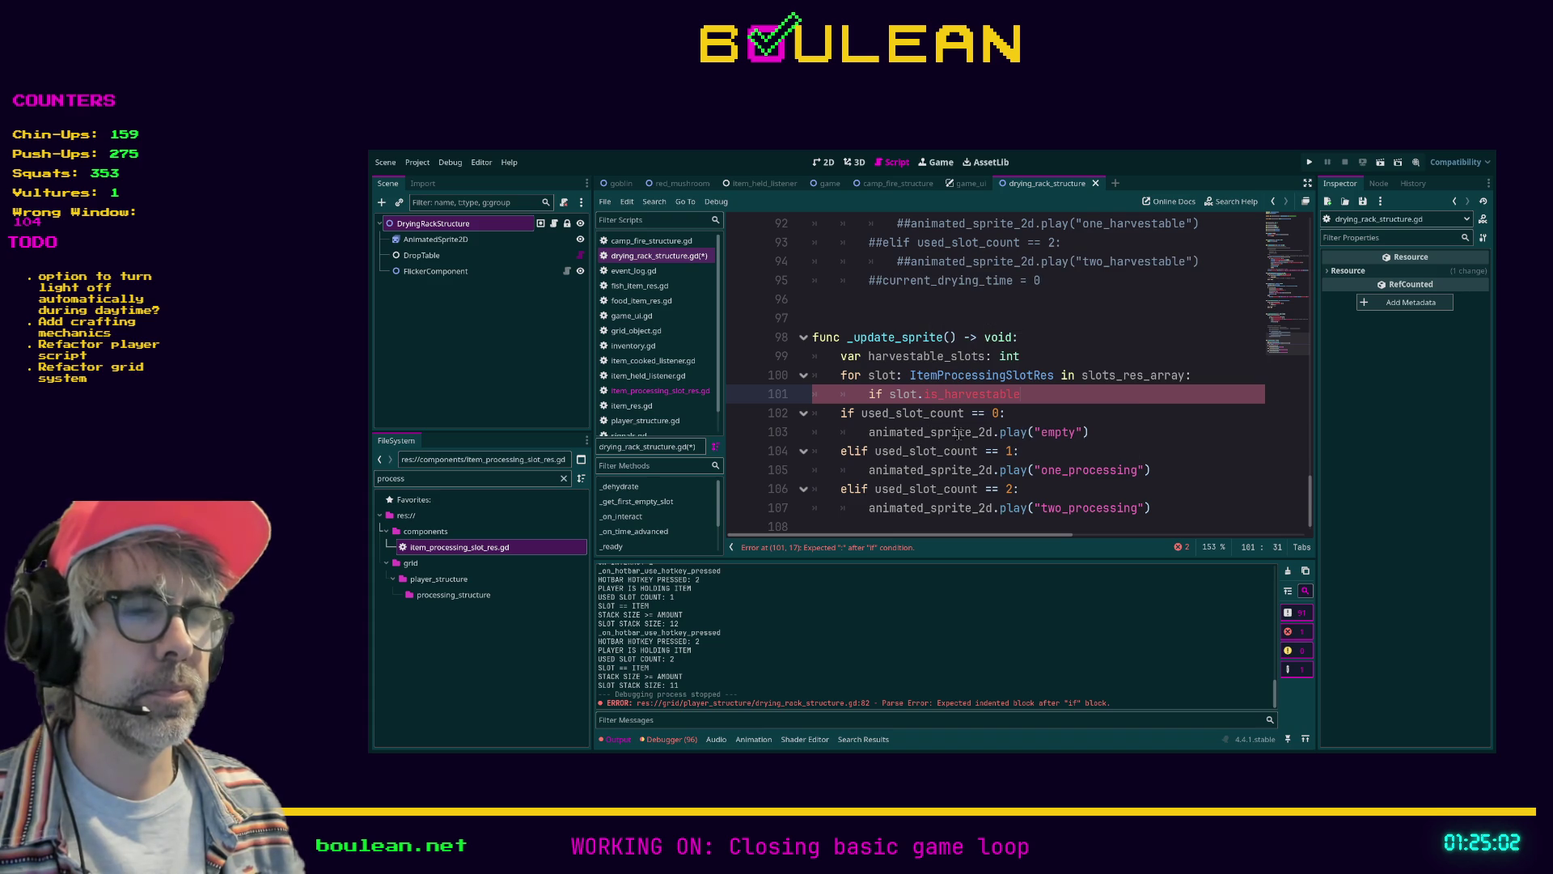
{"action": "type", "text": ":"}
{"action": "key", "text": "Return"}
{"action": "type", "text": "harvest"}
{"action": "key", "text": "Return"}
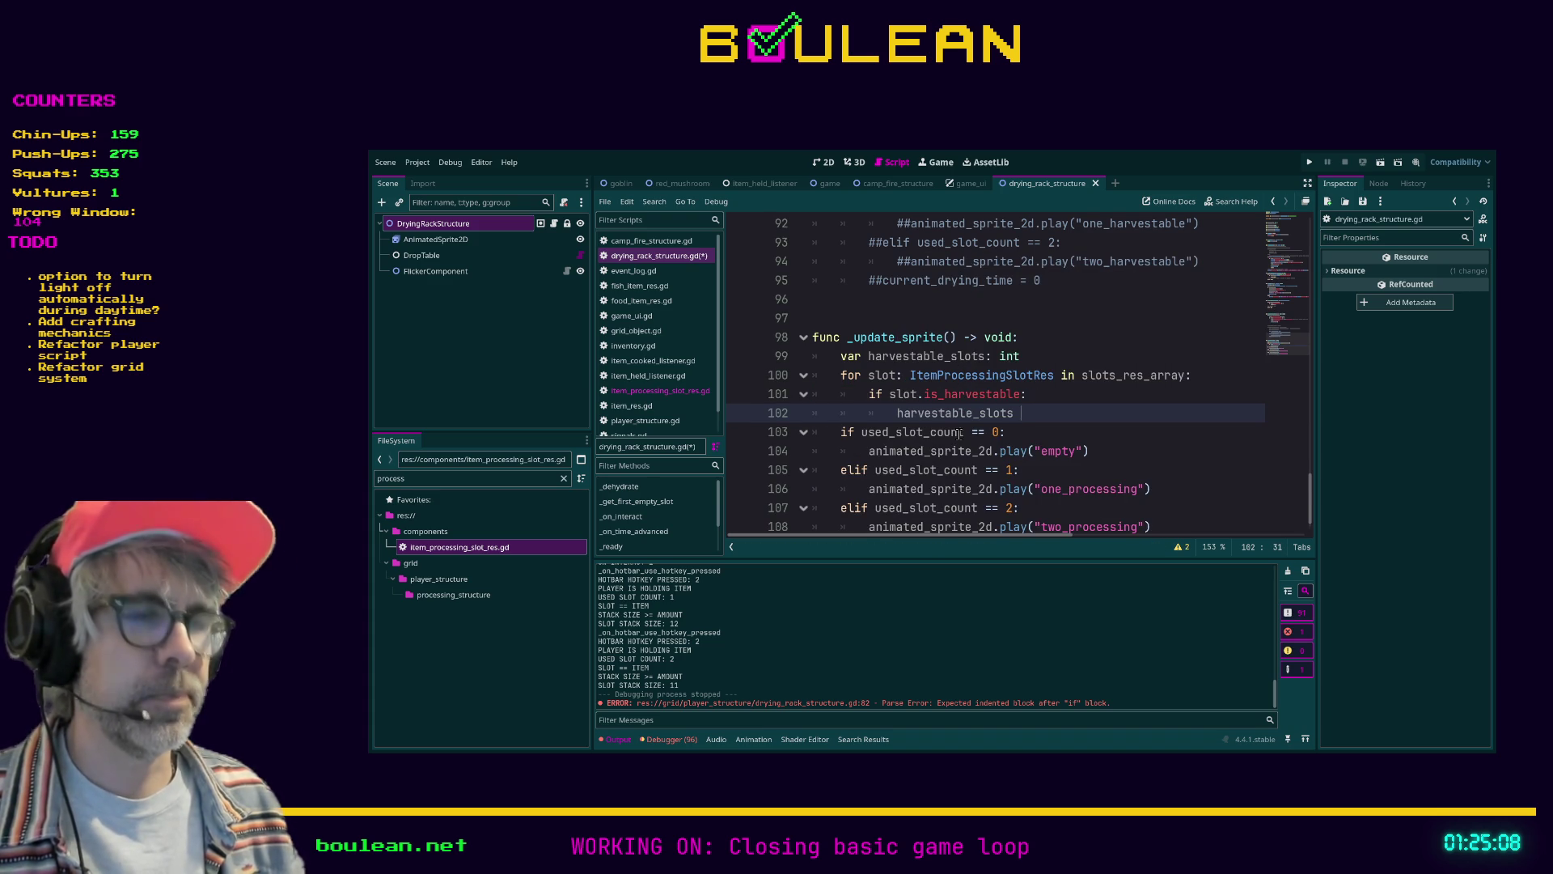
{"action": "type", "text": "+= 1"}
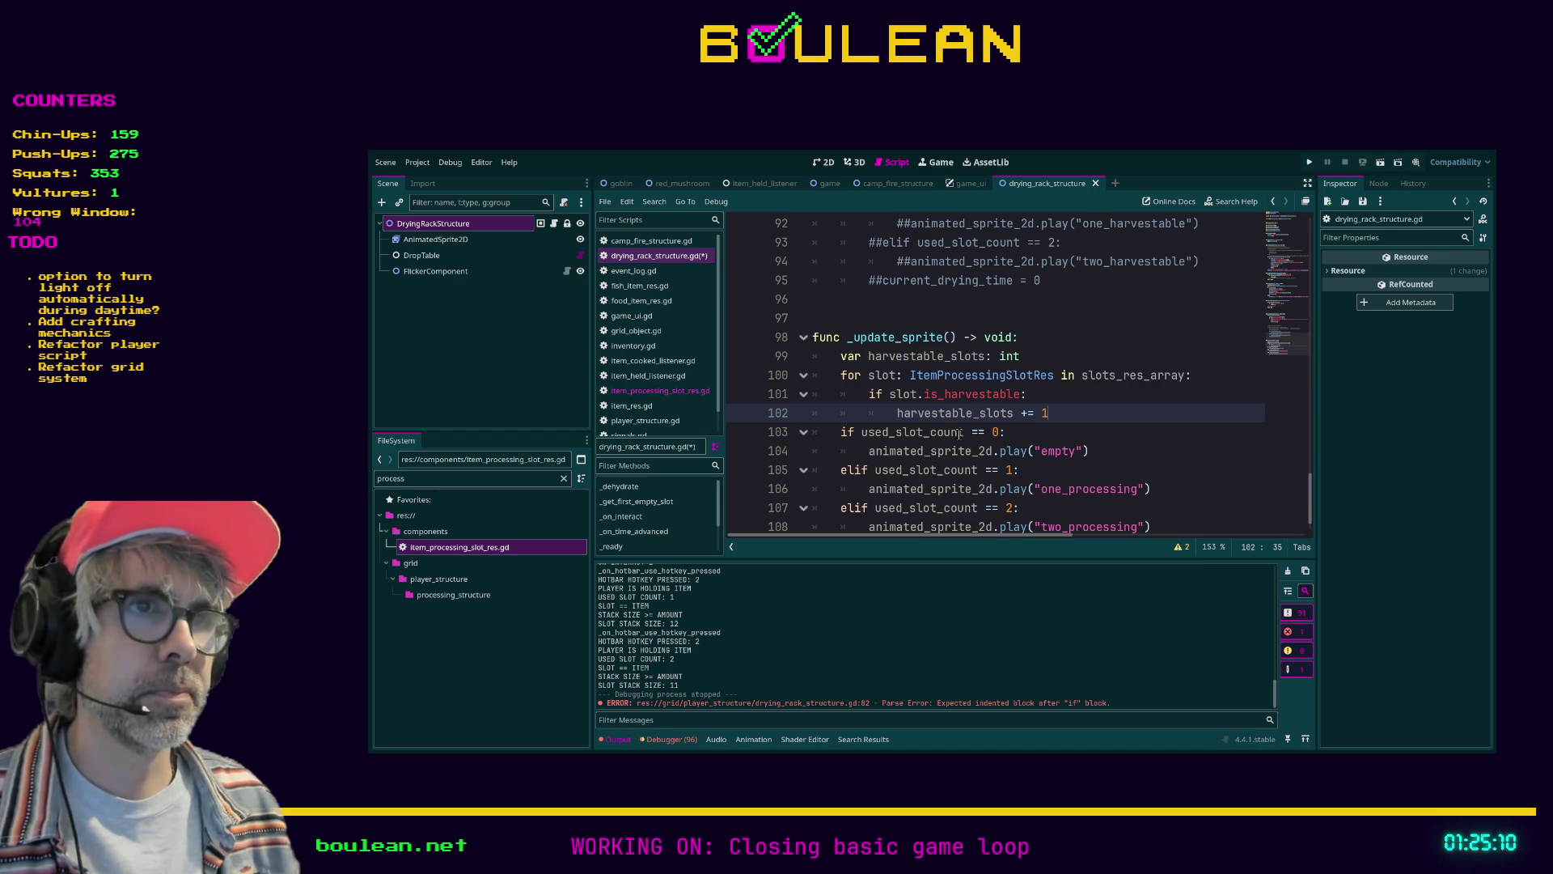
{"action": "key", "text": "Return"}
{"action": "key", "text": "BackSpace"}
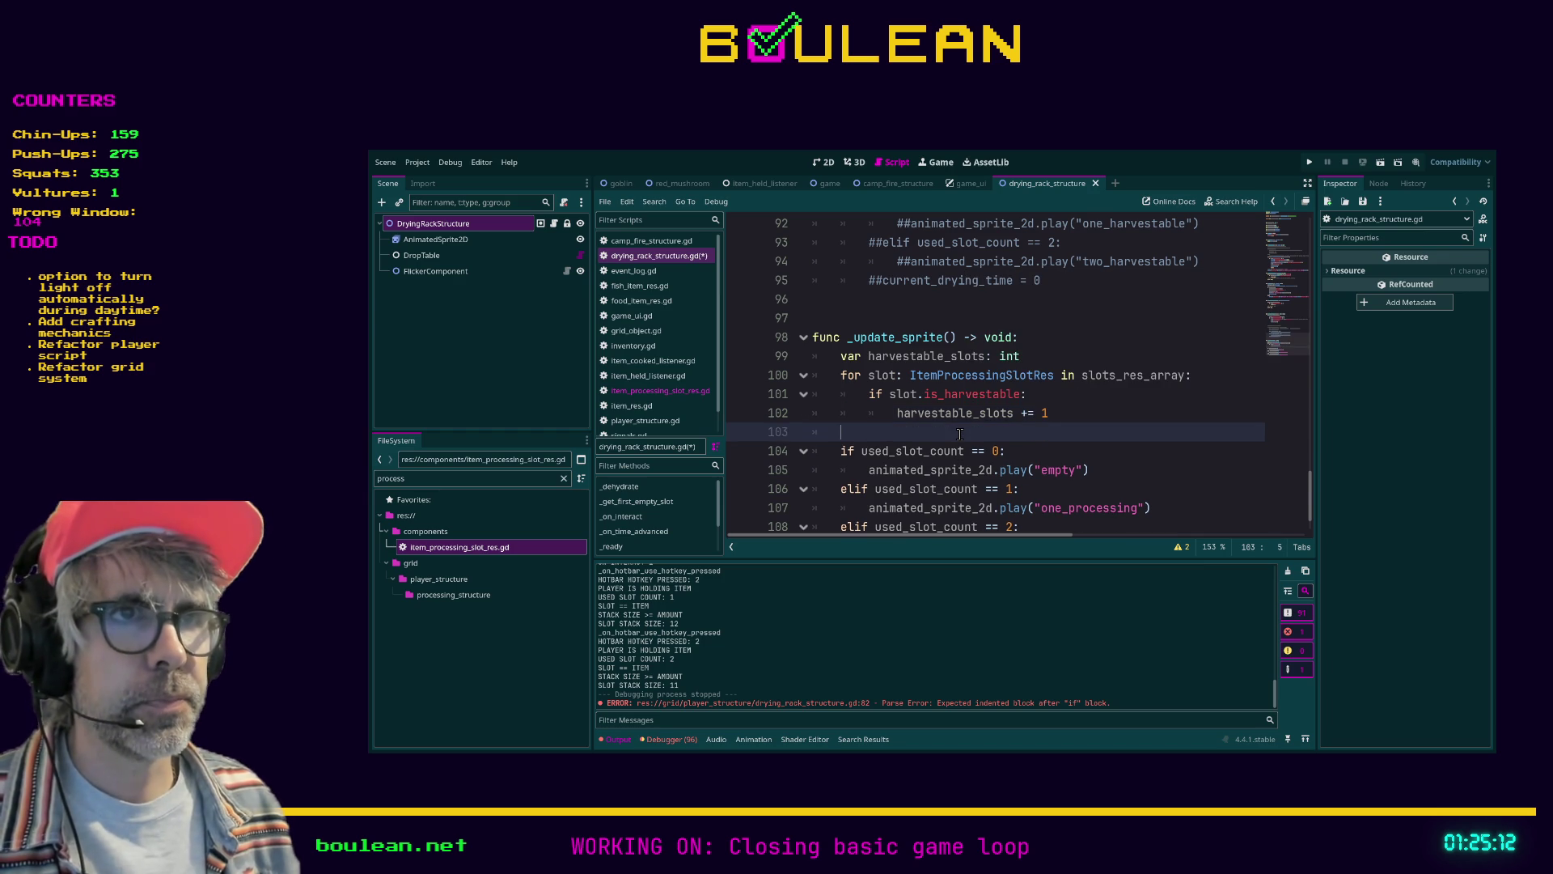
{"action": "scroll", "coordinate": [960, 434], "scroll_direction": "down", "scroll_amount": 1}
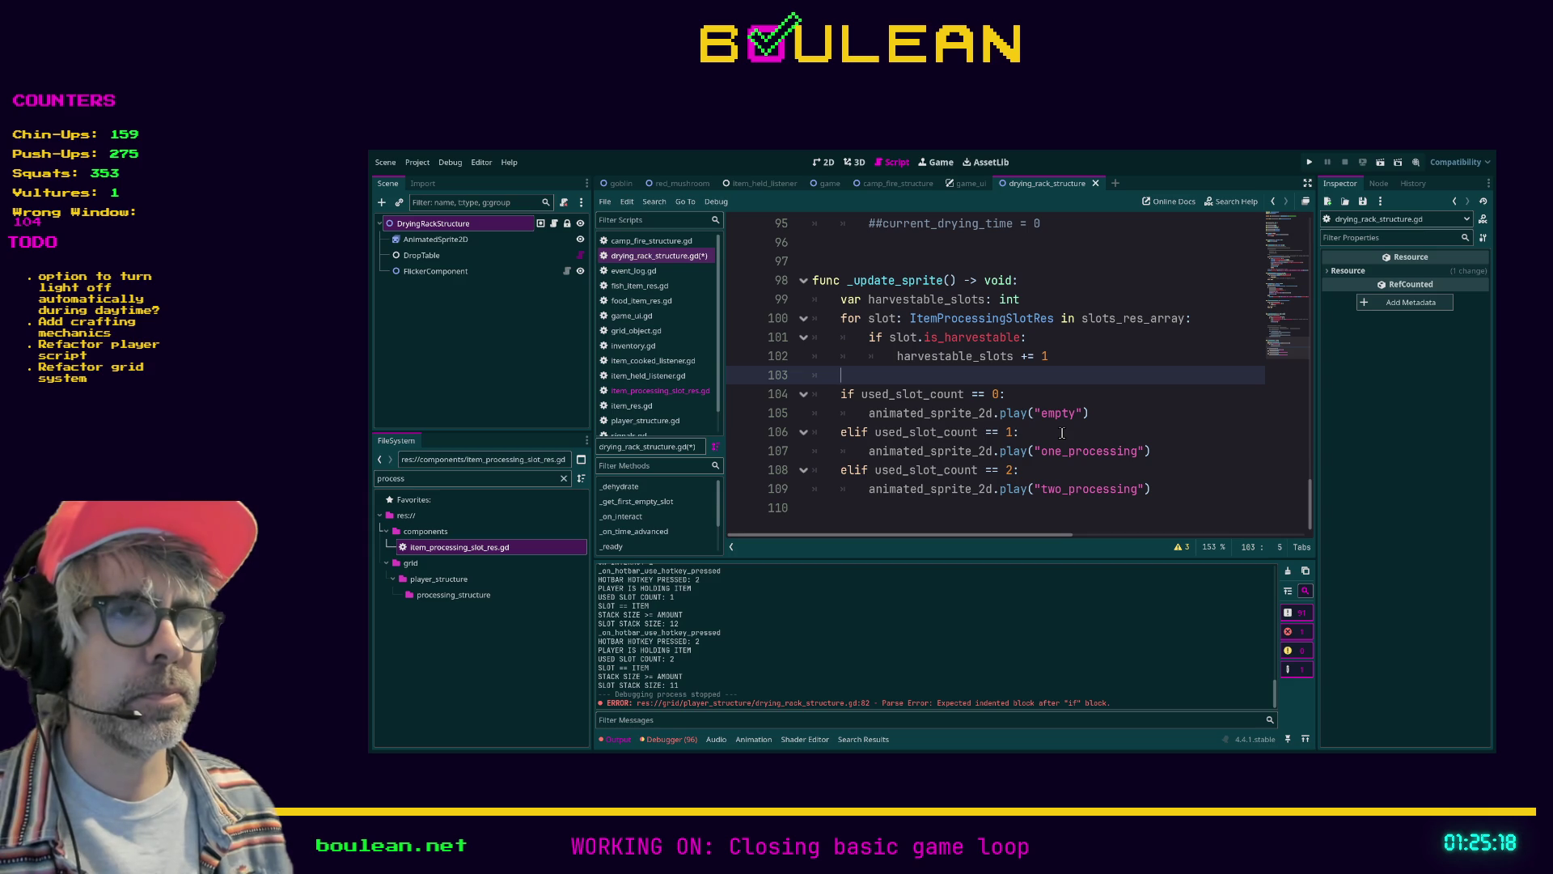
Above the used_slot_count check, add 'if harvestable_slots == 0:' with a pass body
{"action": "key", "text": "shift+Down"}
{"action": "key", "text": "shift+Down"}
{"action": "key", "text": "shift+Down"}
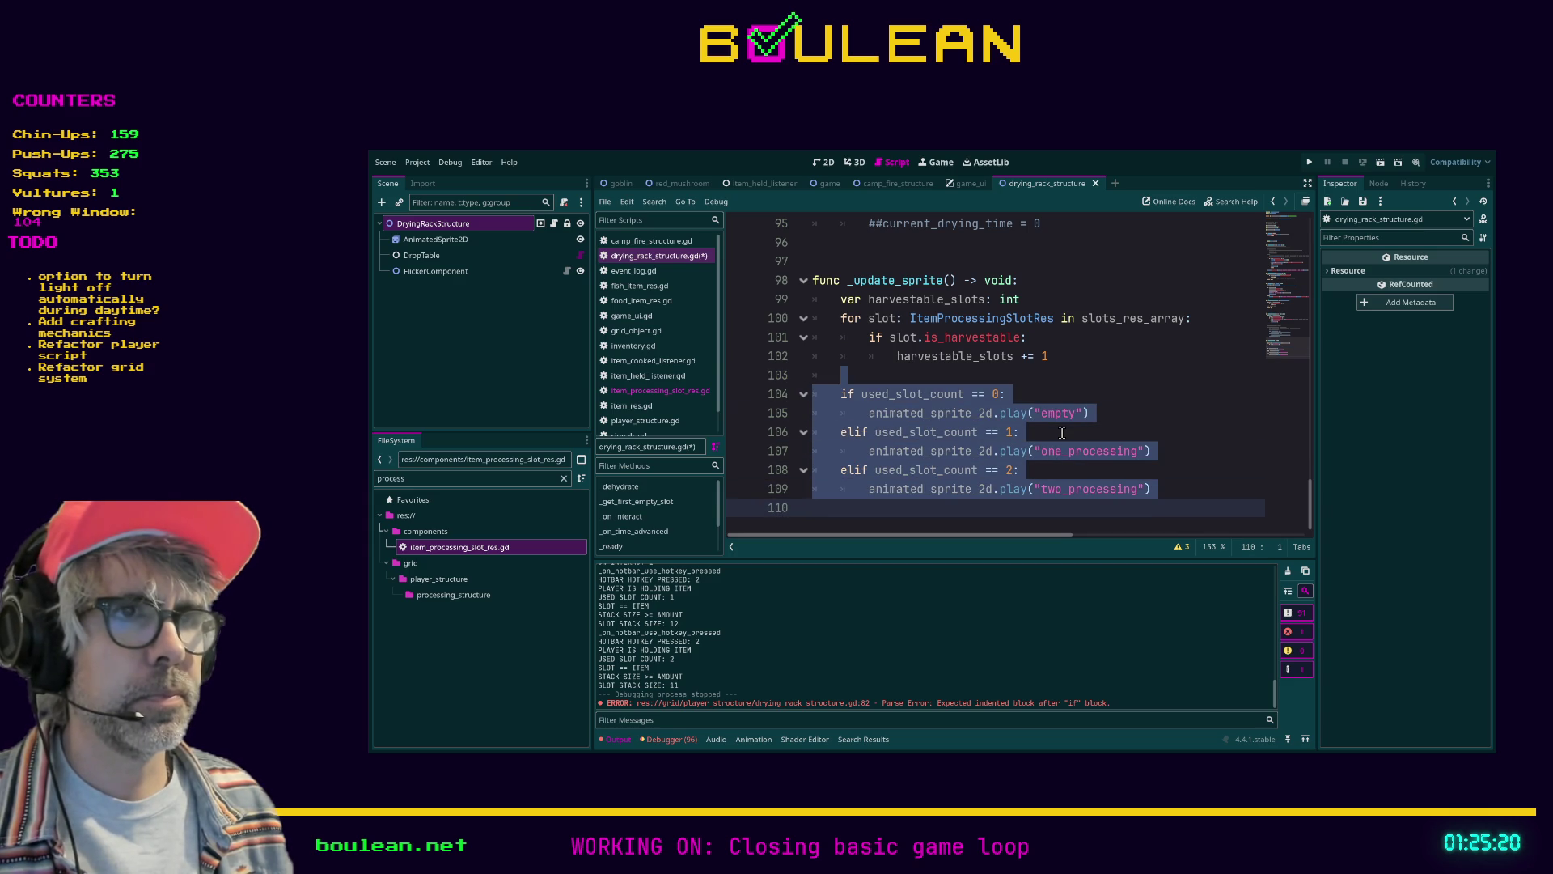
{"action": "key", "text": "Up"}
{"action": "key", "text": "Up"}
{"action": "key", "text": "Up"}
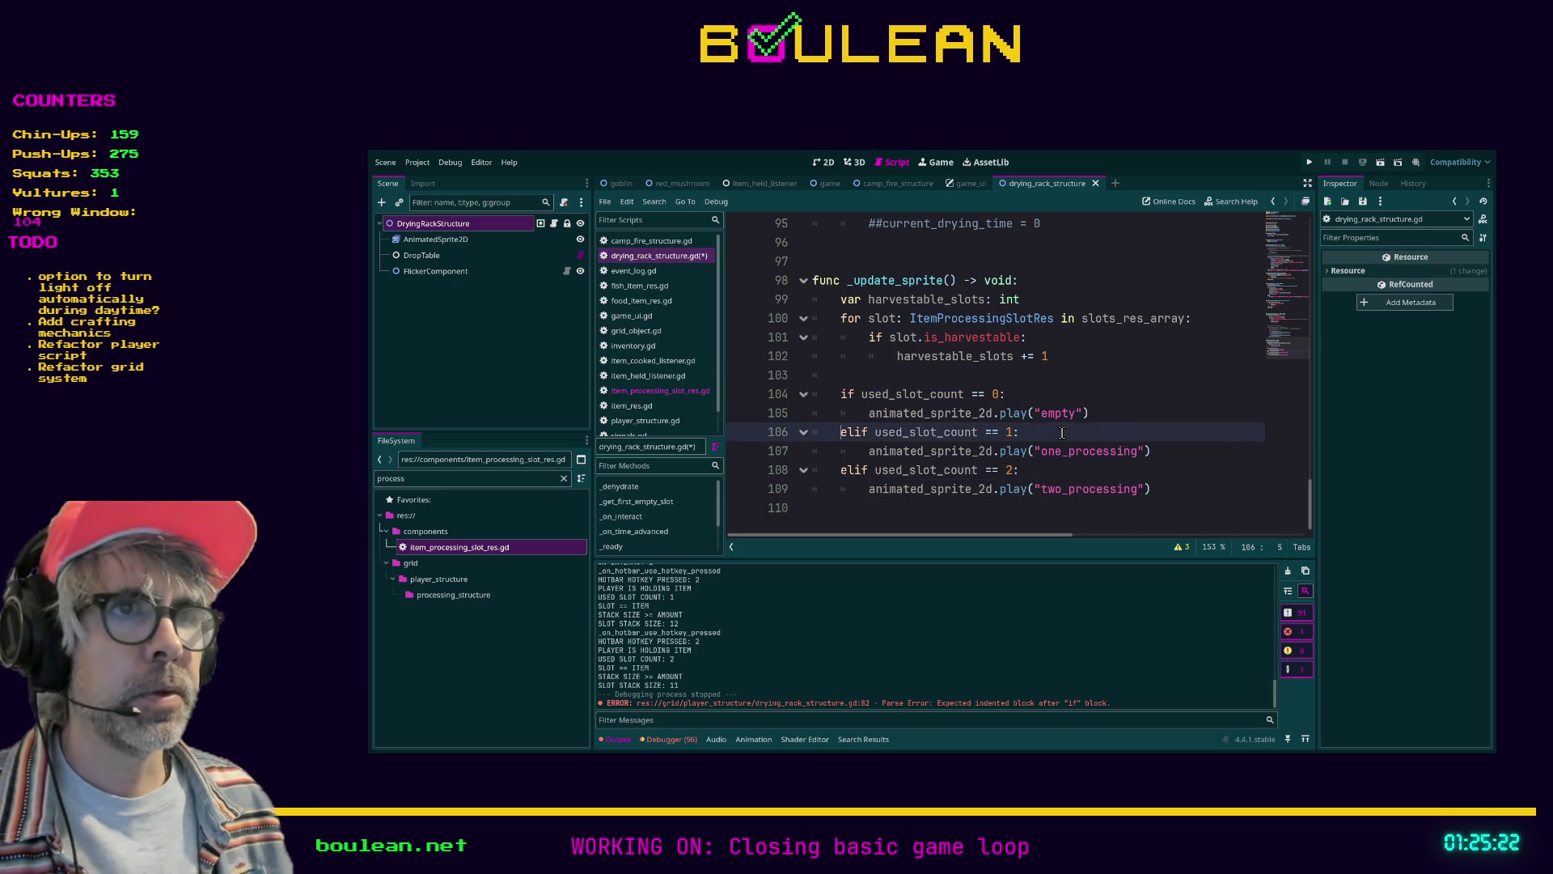
{"action": "key", "text": "Return"}
{"action": "key", "text": "Return"}
{"action": "key", "text": "Up"}
{"action": "key", "text": "Up"}
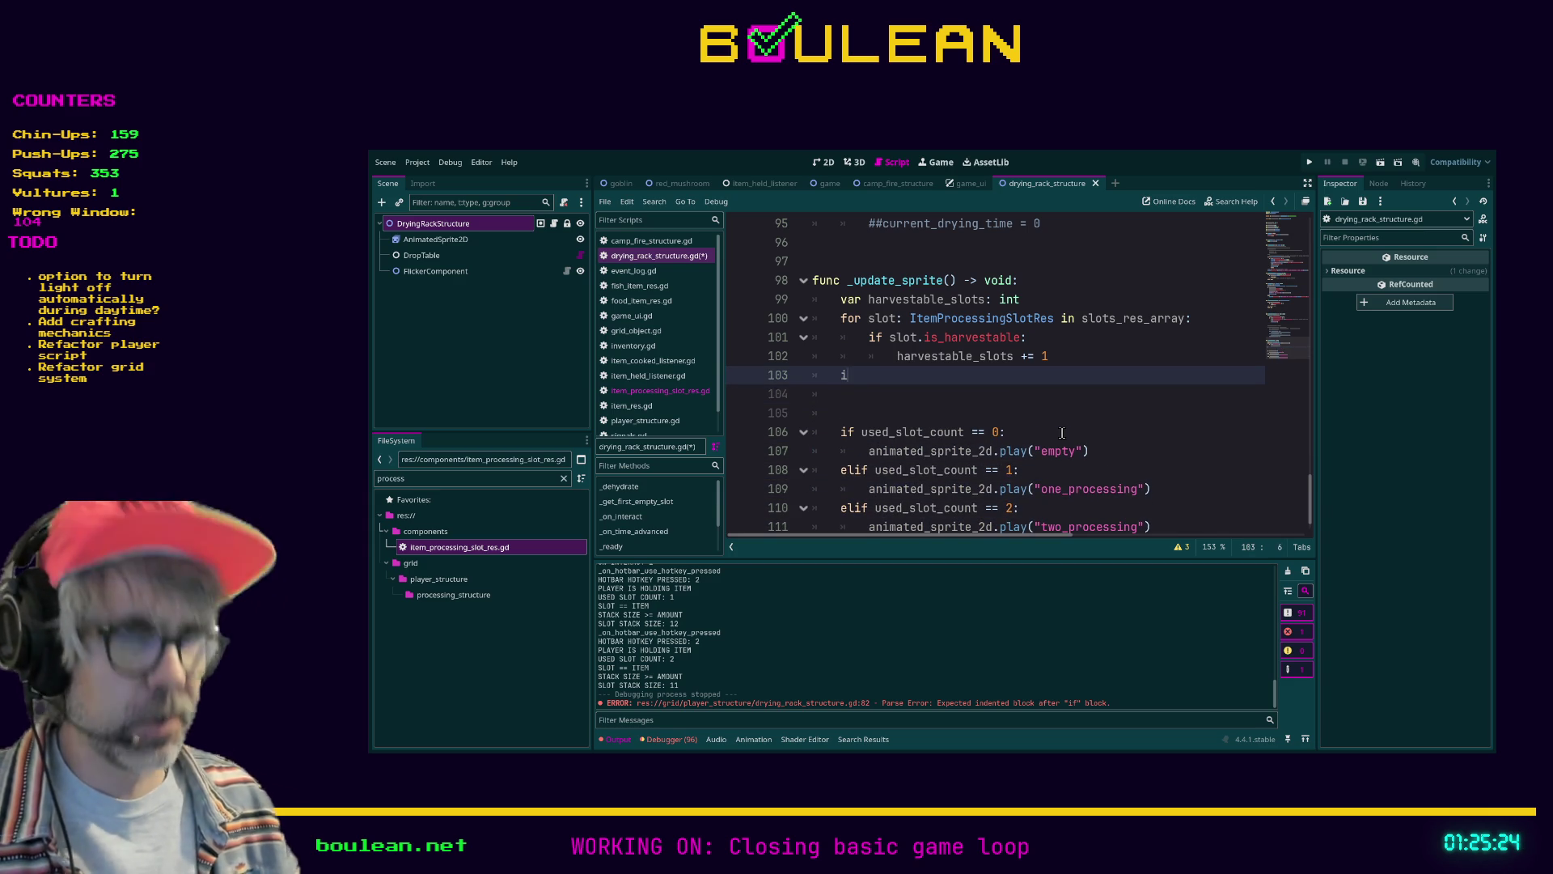
{"action": "type", "text": "f harvestable"}
{"action": "key", "text": "Return"}
{"action": "type", "text": "=="}
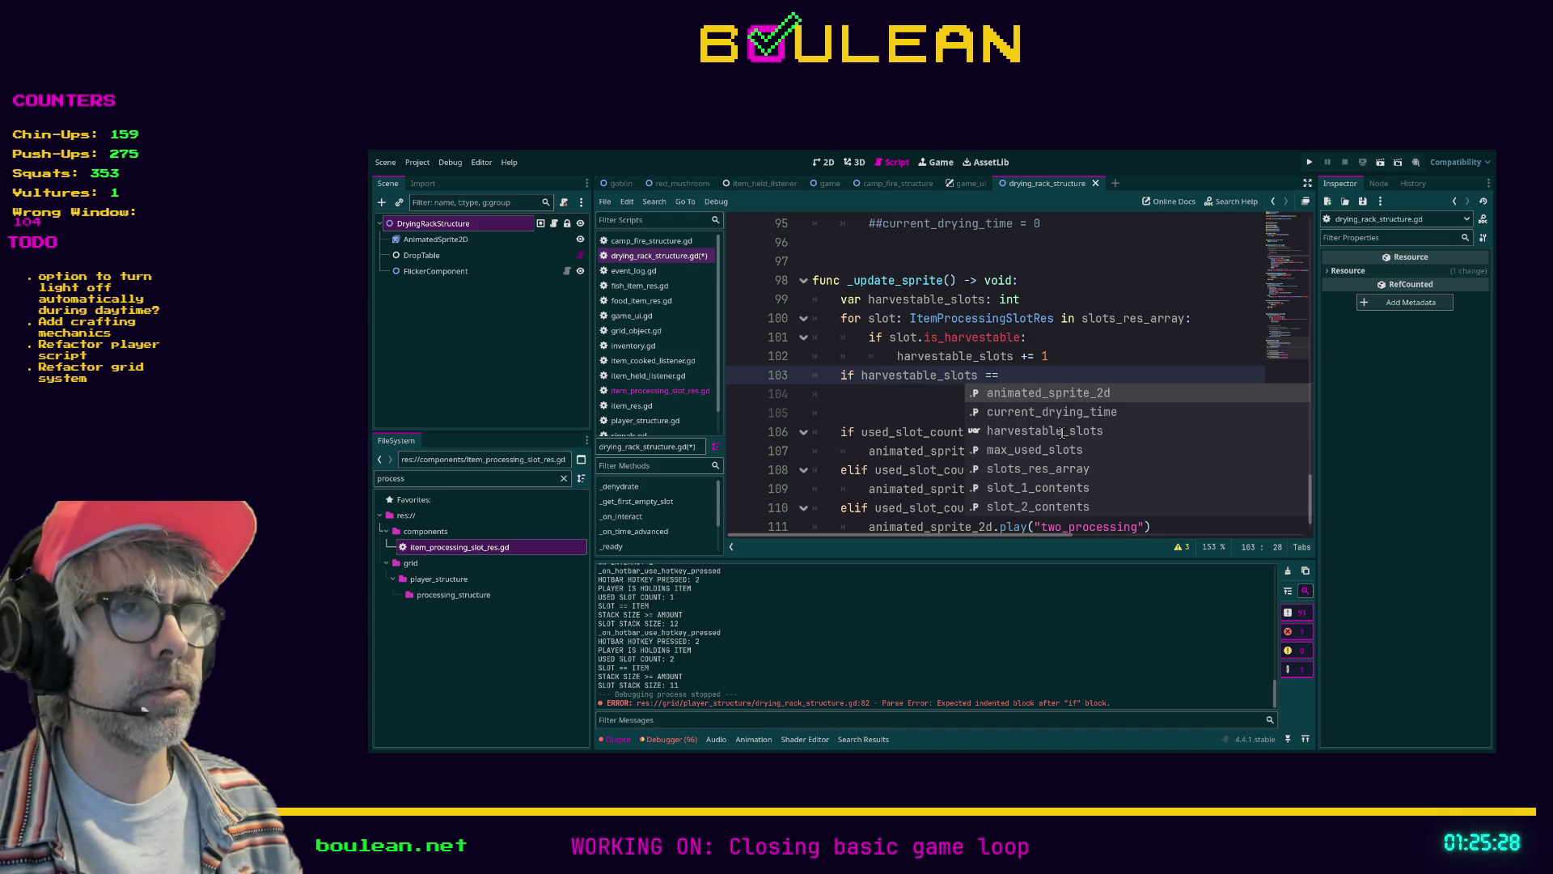
{"action": "type", "text": " 0"}
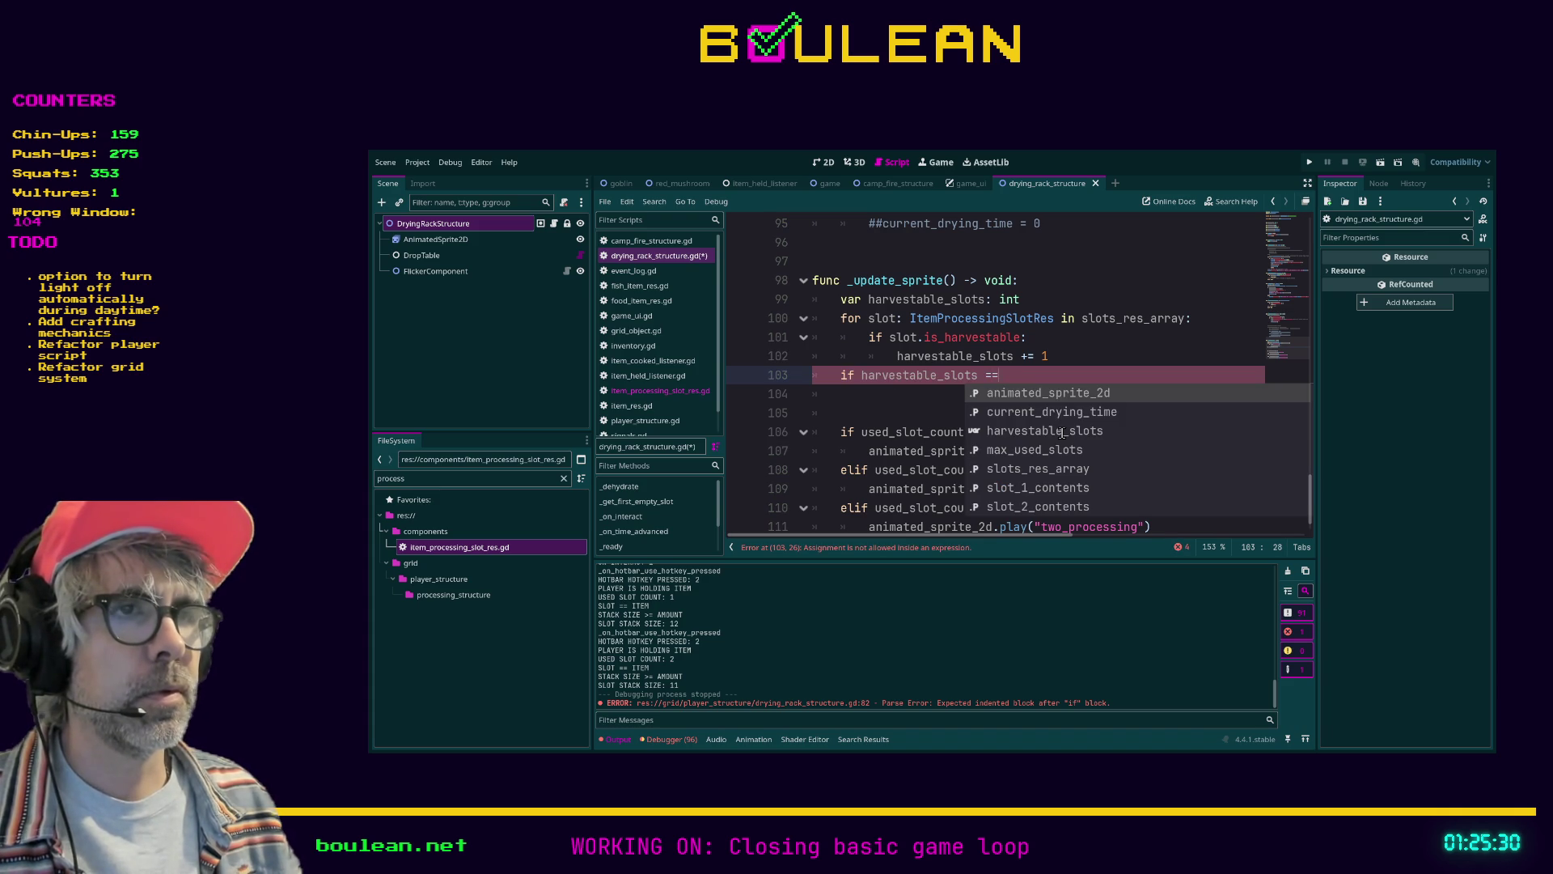
{"action": "key", "text": "Return"}
{"action": "type", "text": "pass"}
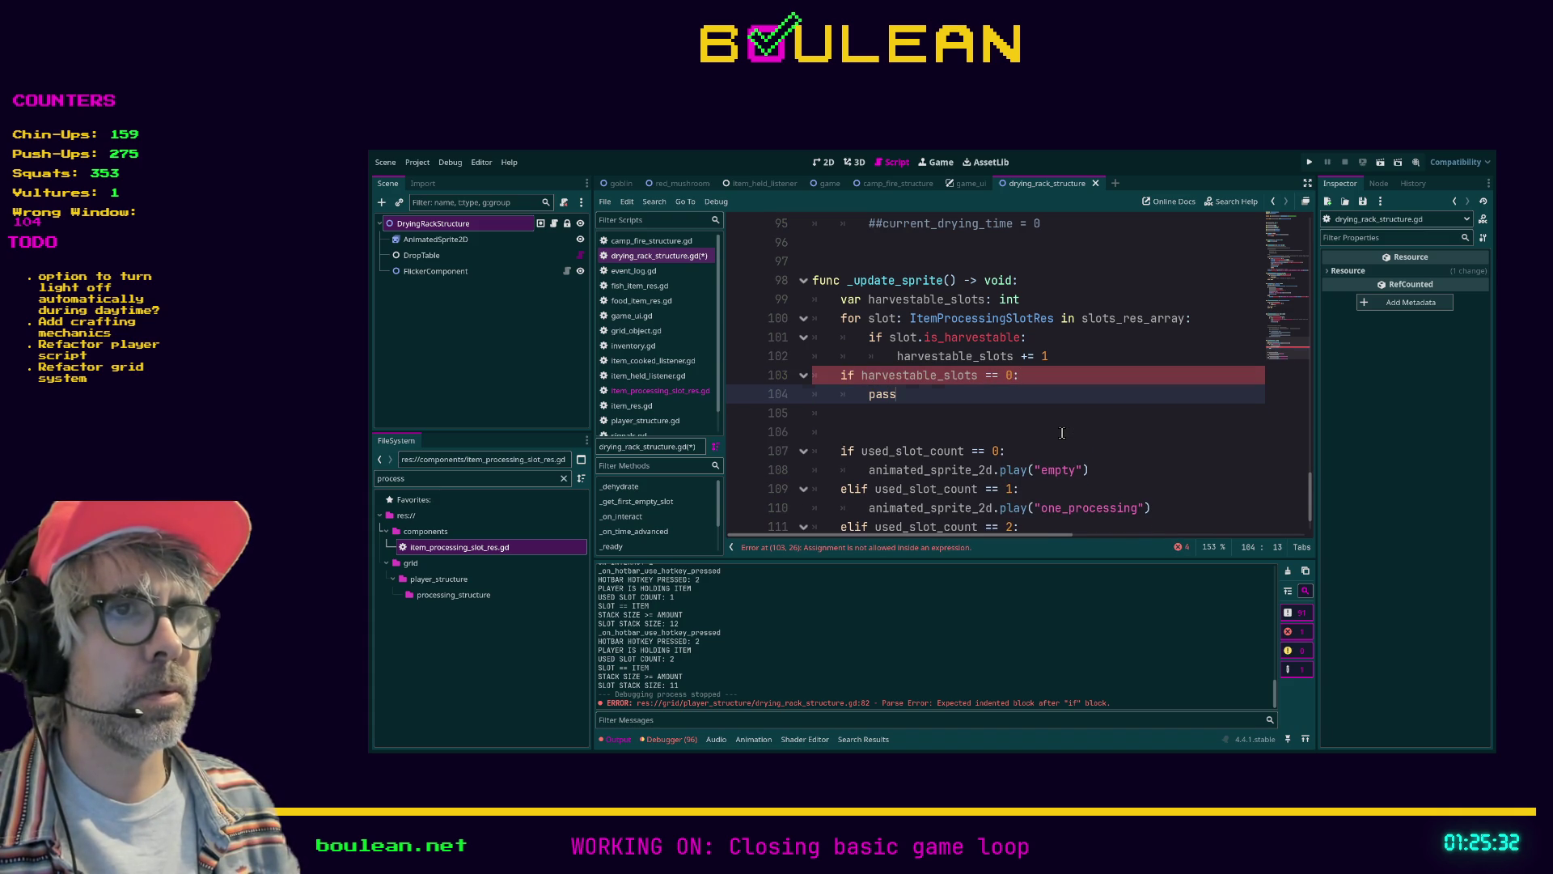
{"action": "key", "text": "Return"}
Add 'elif harvestable_slots == 1:' with pass and an 'elif harvestable_slots == 2:' branch
{"action": "type", "text": "elif ha"}
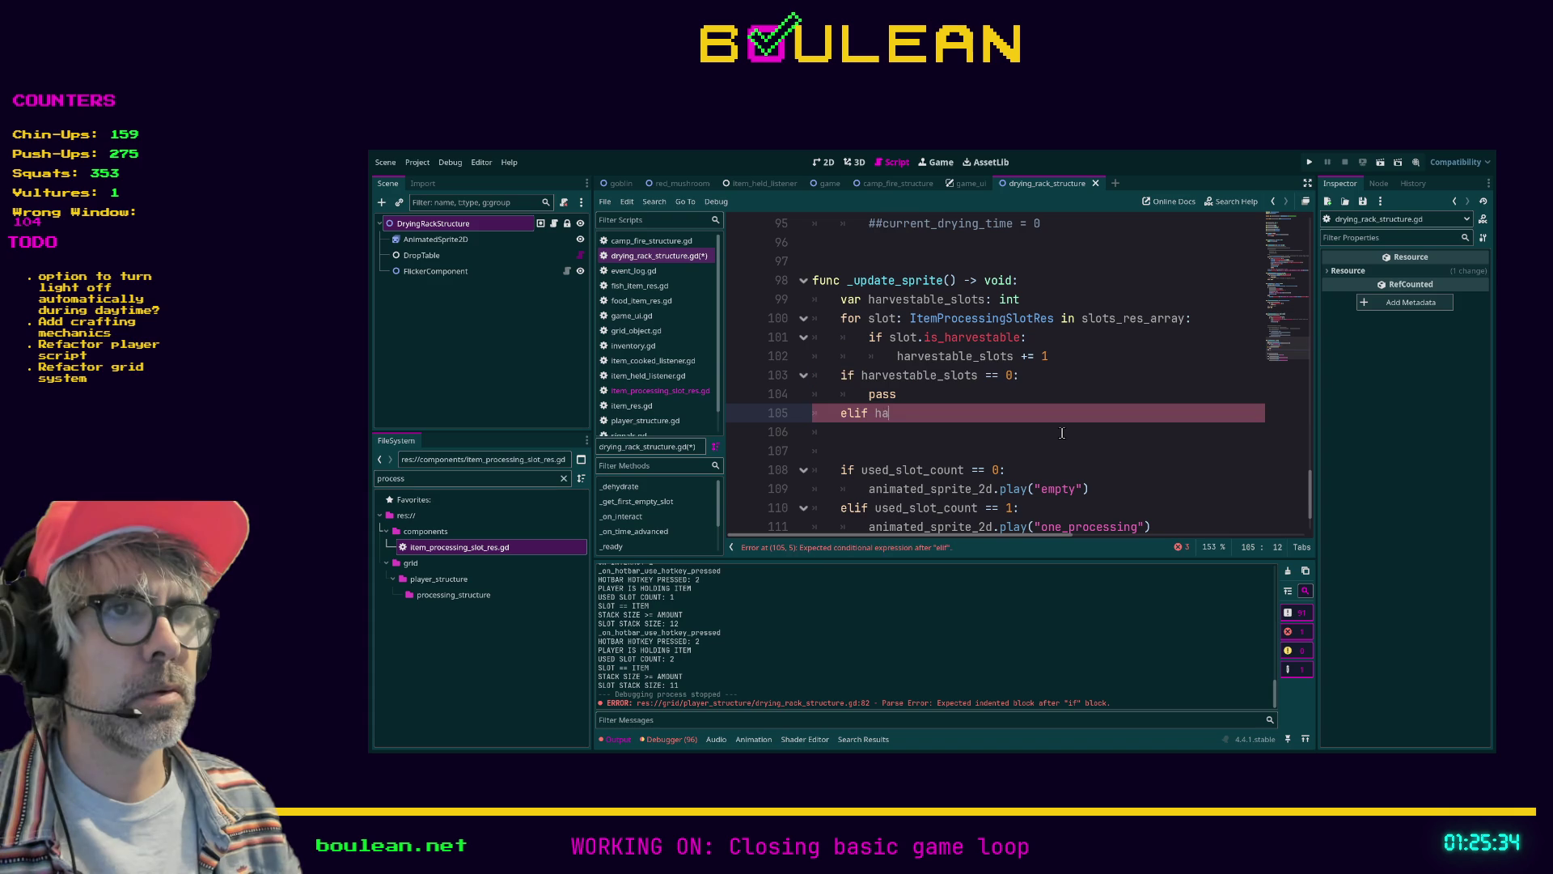
{"action": "type", "text": "rvestable_slots"}
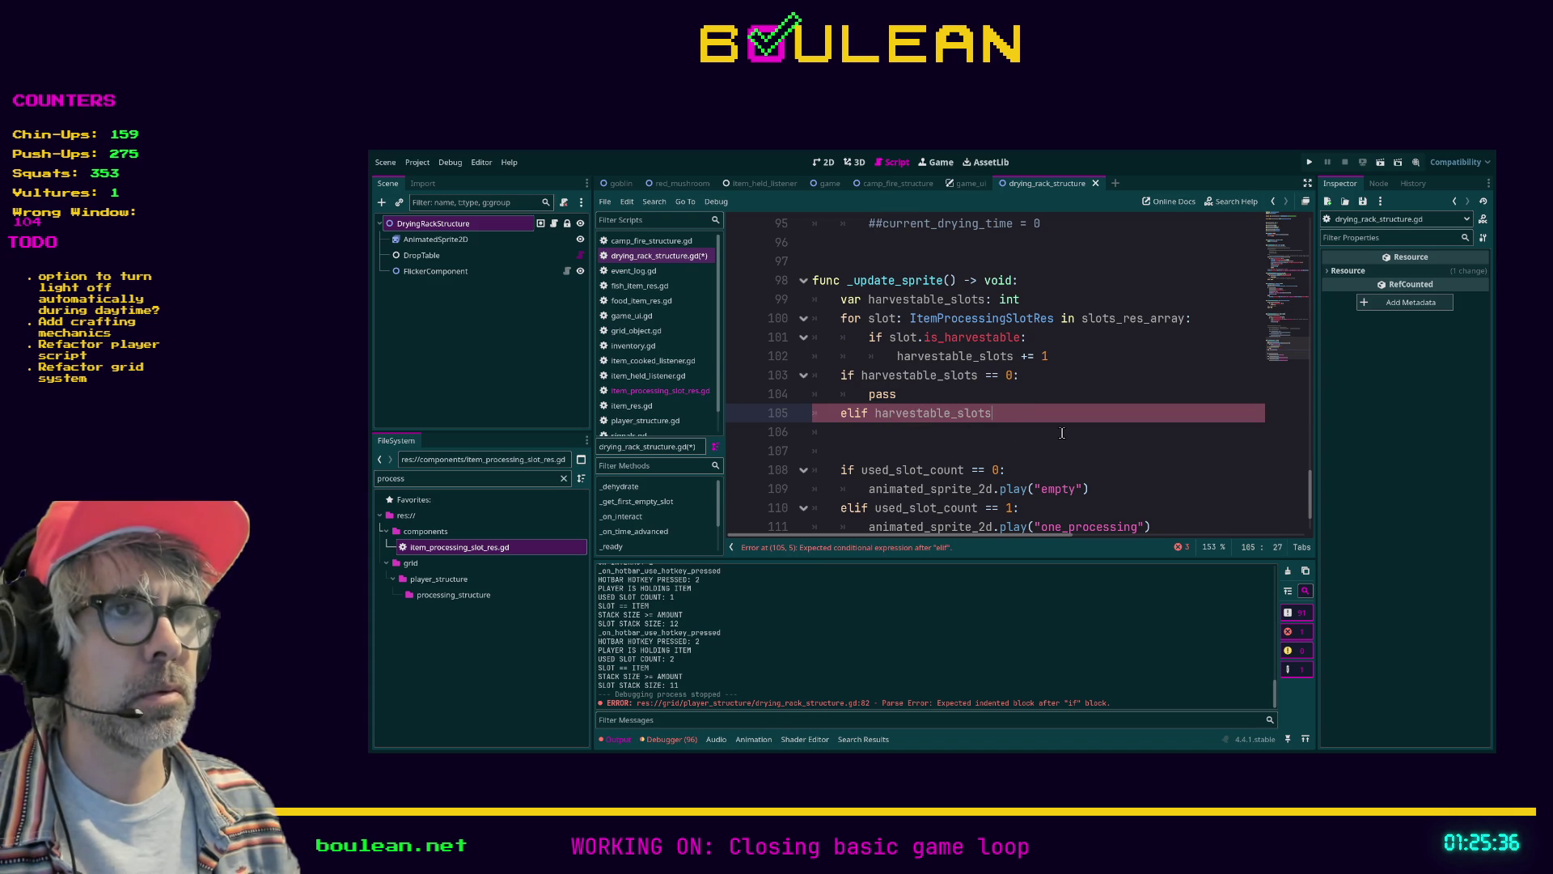
{"action": "type", "text": " == 1:"}
{"action": "key", "text": "Return"}
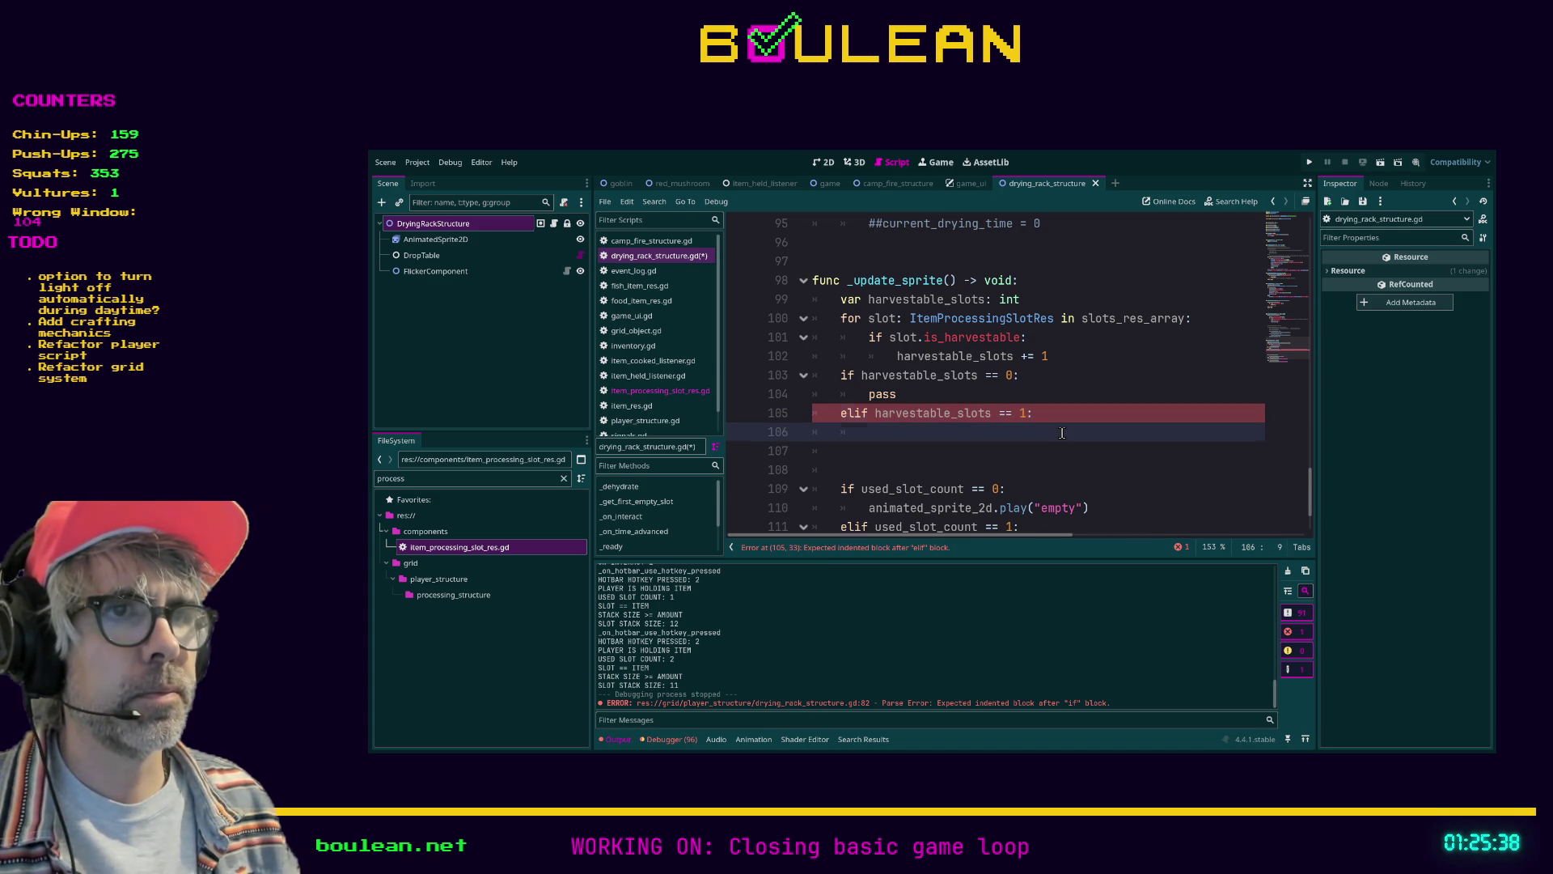
{"action": "type", "text": "pass"}
{"action": "key", "text": "Return"}
{"action": "type", "text": "elif harvestable_slot"}
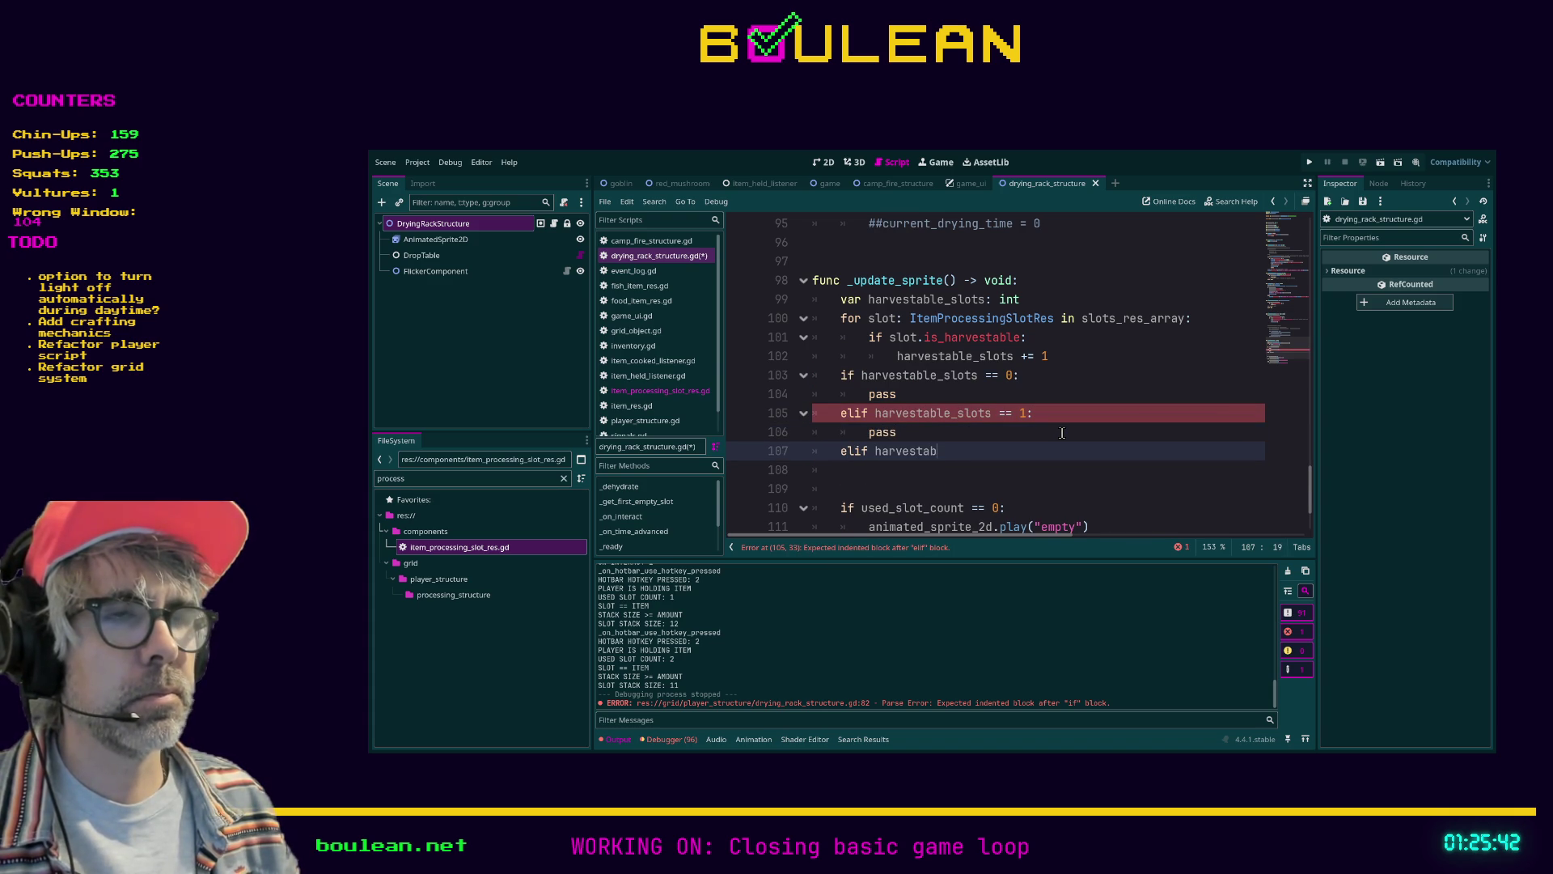
{"action": "type", "text": "s == 2"}
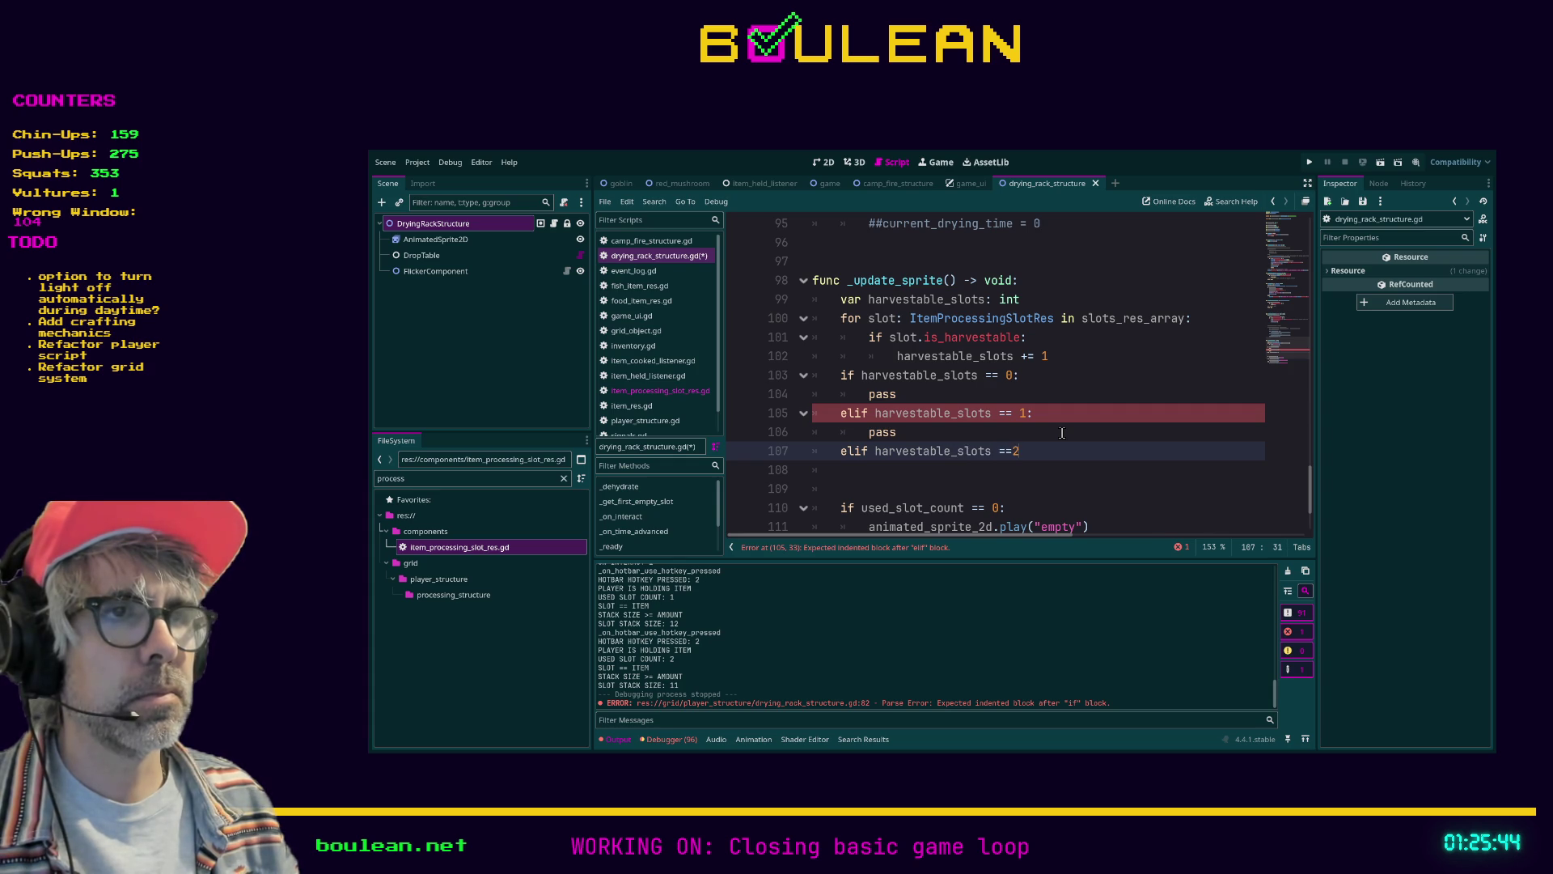
{"action": "type", "text": ":"}
{"action": "key", "text": "Return"}
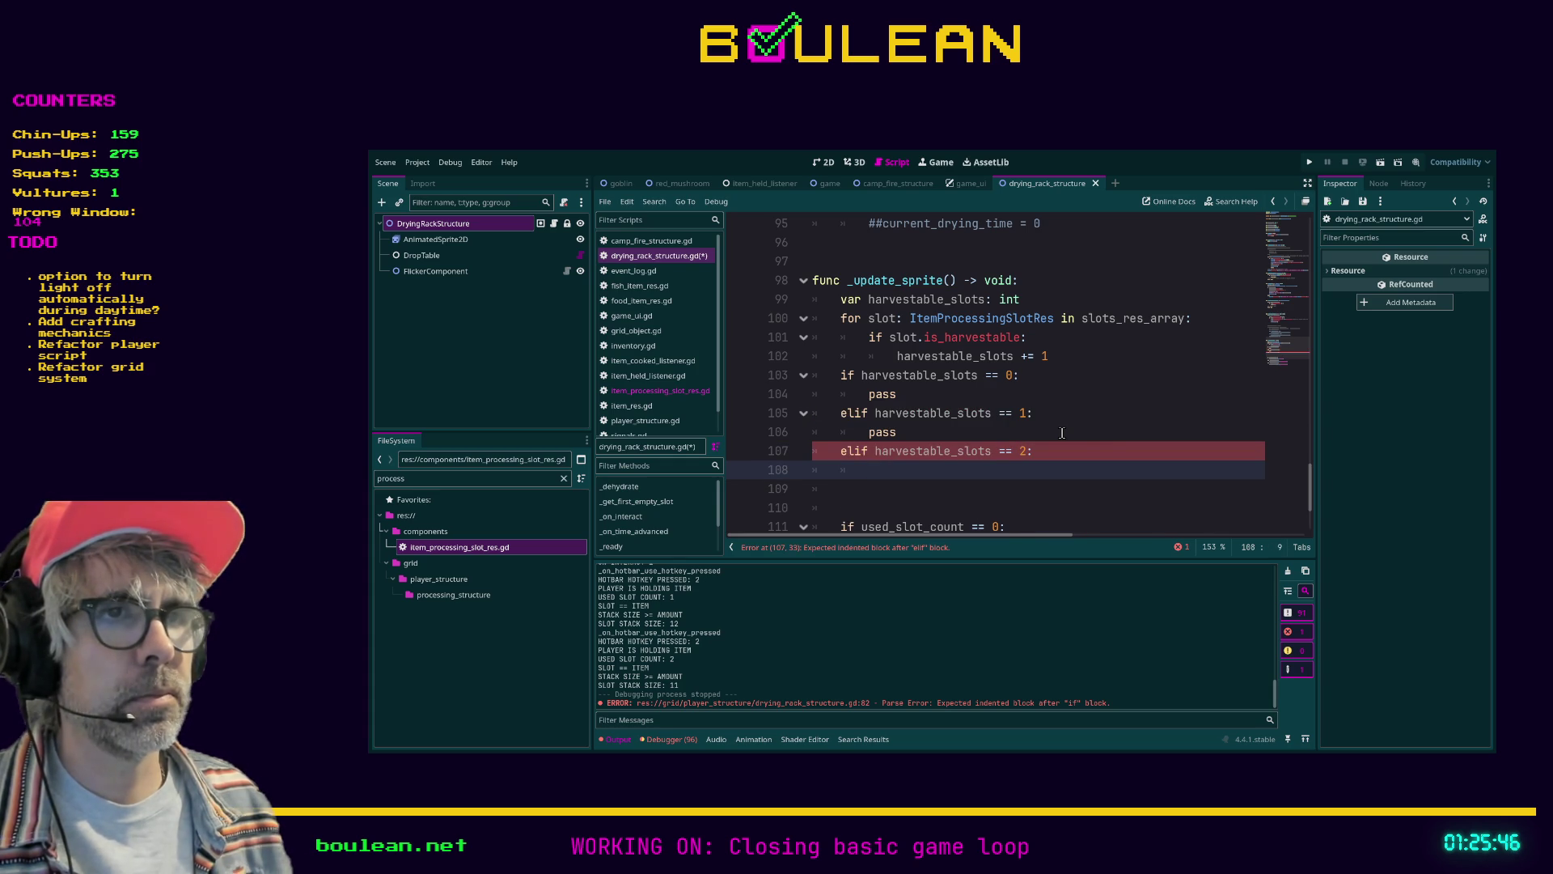
Review the new branches and the first pass placeholder on line 104
{"action": "scroll", "coordinate": [1114, 439], "scroll_direction": "down", "scroll_amount": 1}
{"action": "scroll", "coordinate": [1114, 438], "scroll_direction": "down", "scroll_amount": 1}
{"action": "left_click_drag", "start_coordinate": [1090, 432], "coordinate": [809, 432]}
{"action": "scroll", "coordinate": [1040, 357], "scroll_direction": "up", "scroll_amount": 1}
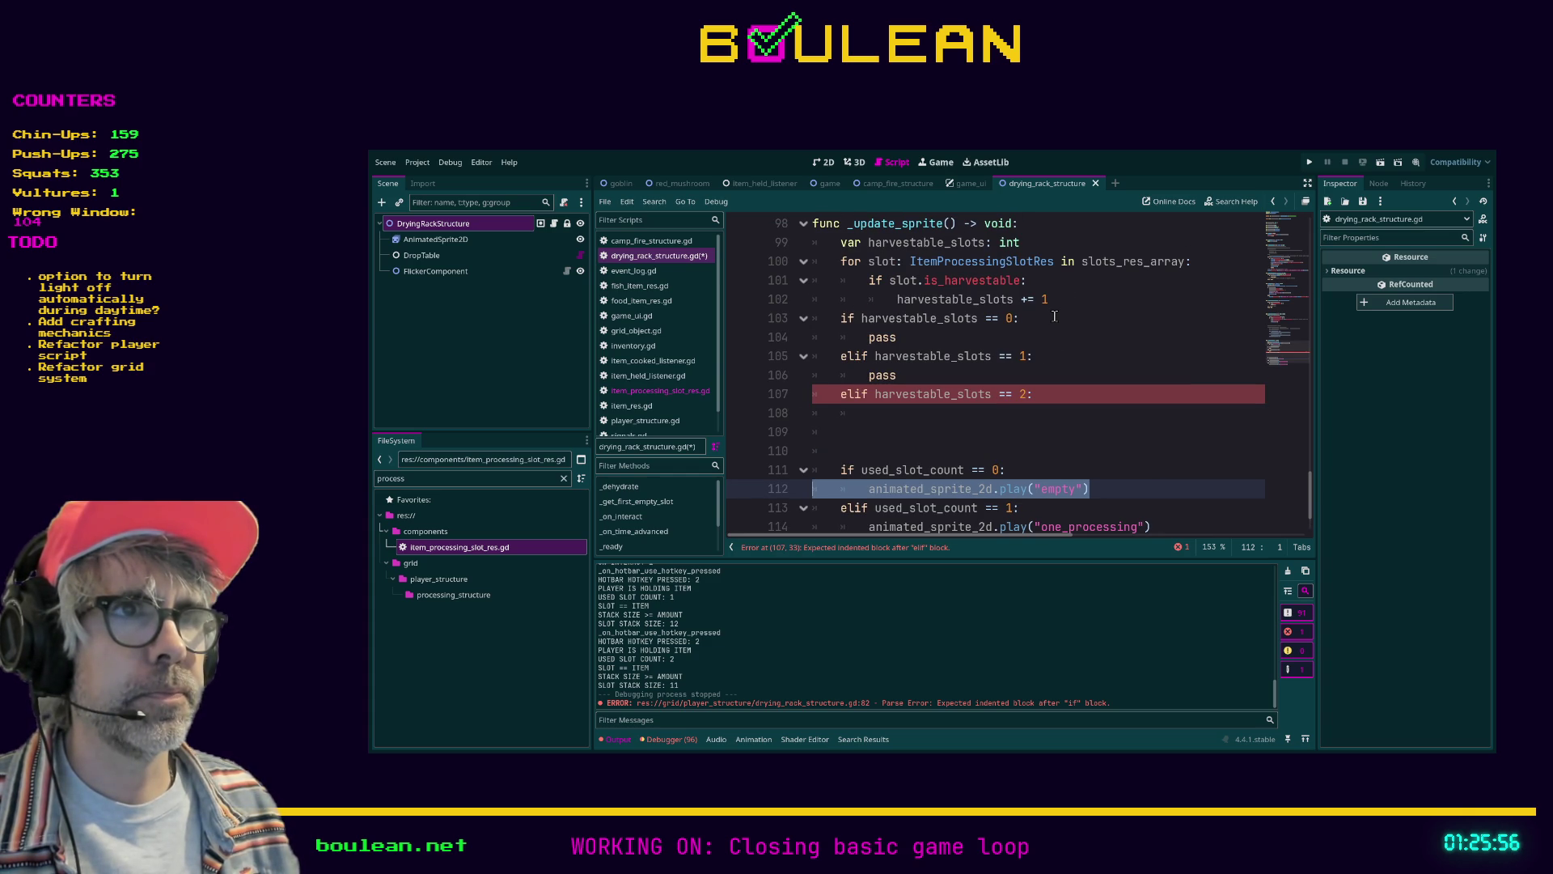
{"action": "left_click", "coordinate": [940, 337]}
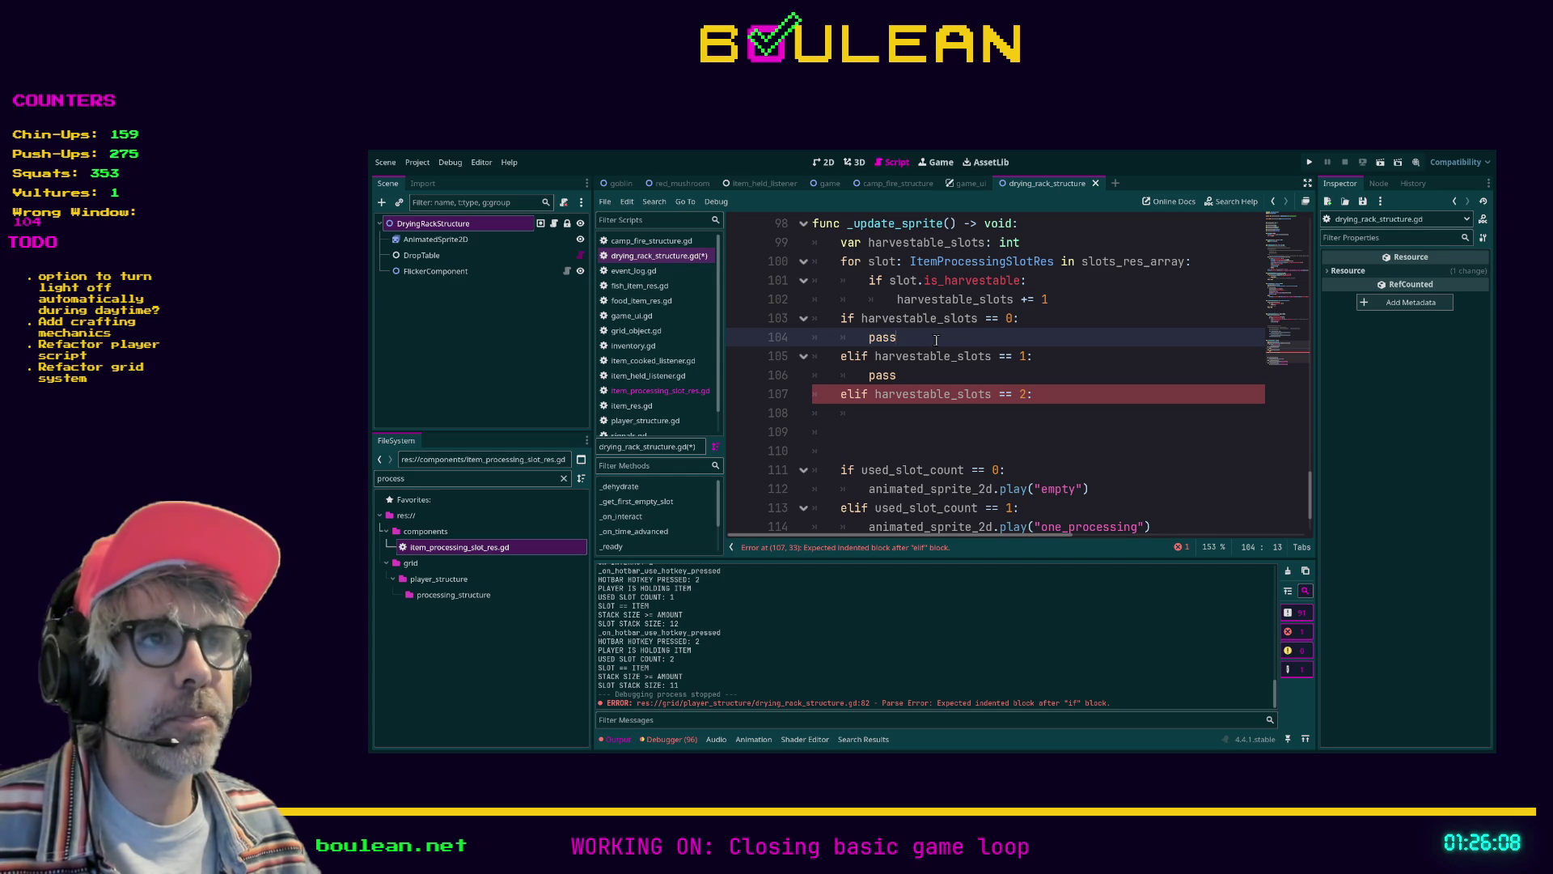
{"action": "left_click_drag", "start_coordinate": [930, 338], "coordinate": [799, 338]}
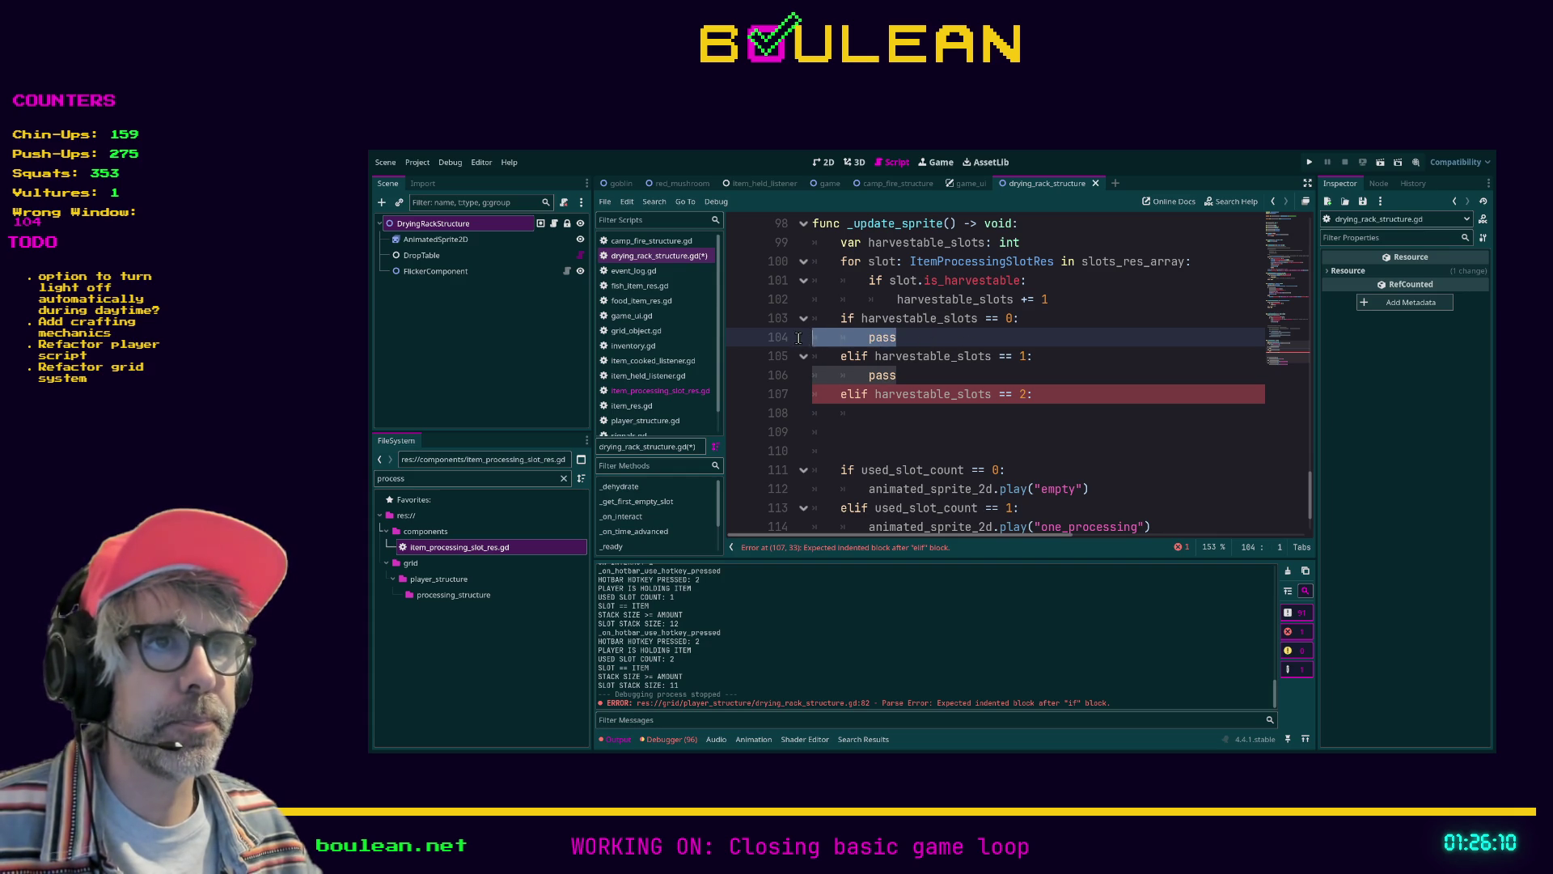
{"action": "left_click", "coordinate": [939, 338]}
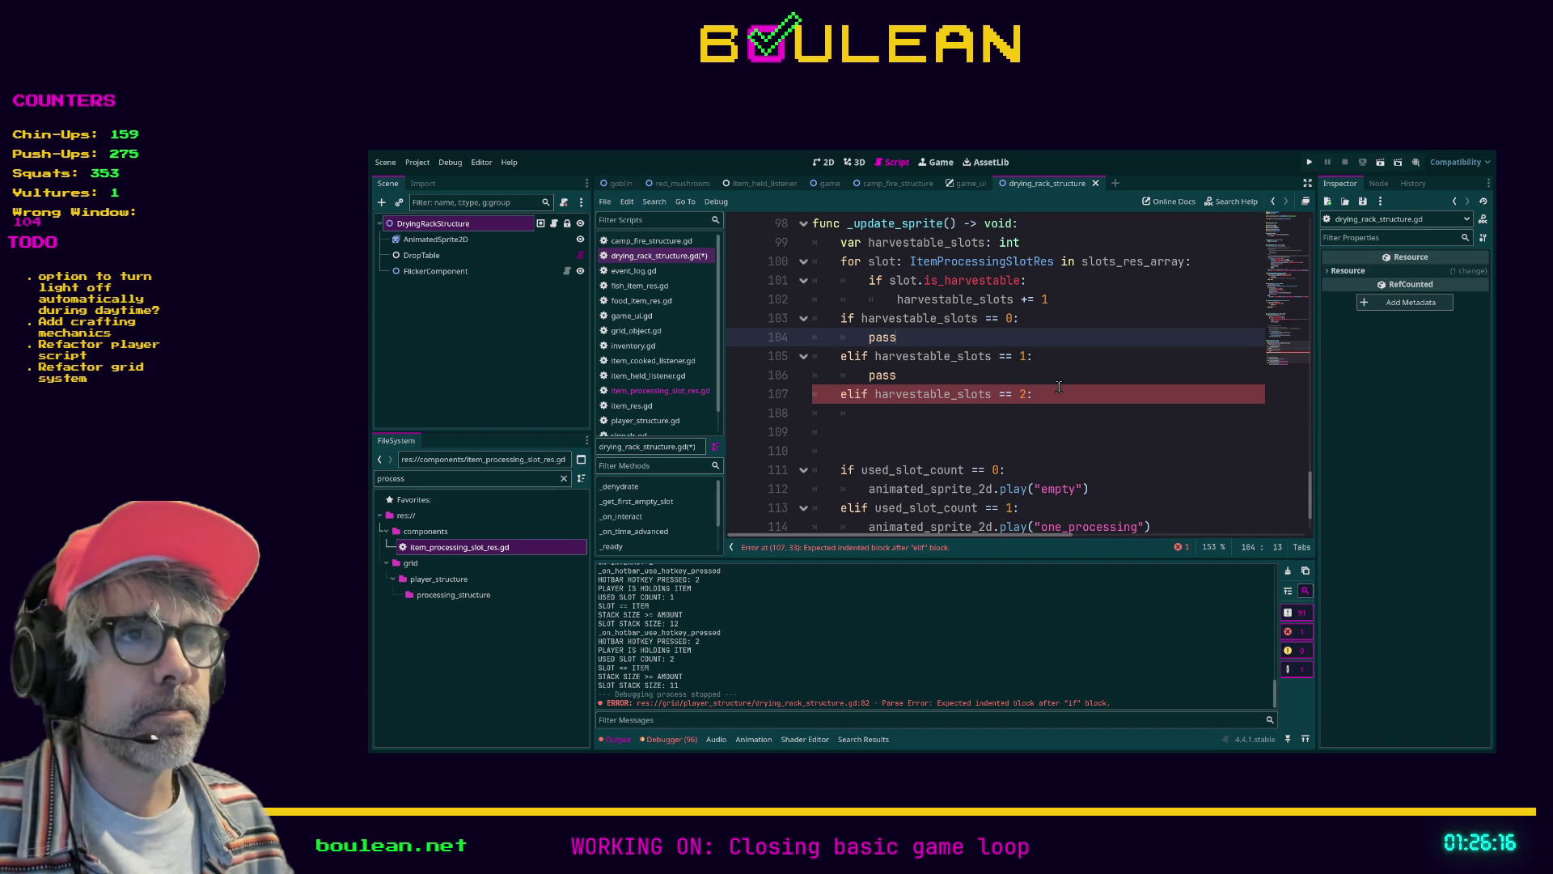
Declare 'var processing_slots: int' below the harvestable_slots declaration
{"action": "scroll", "coordinate": [952, 344], "scroll_direction": "up", "scroll_amount": 1}
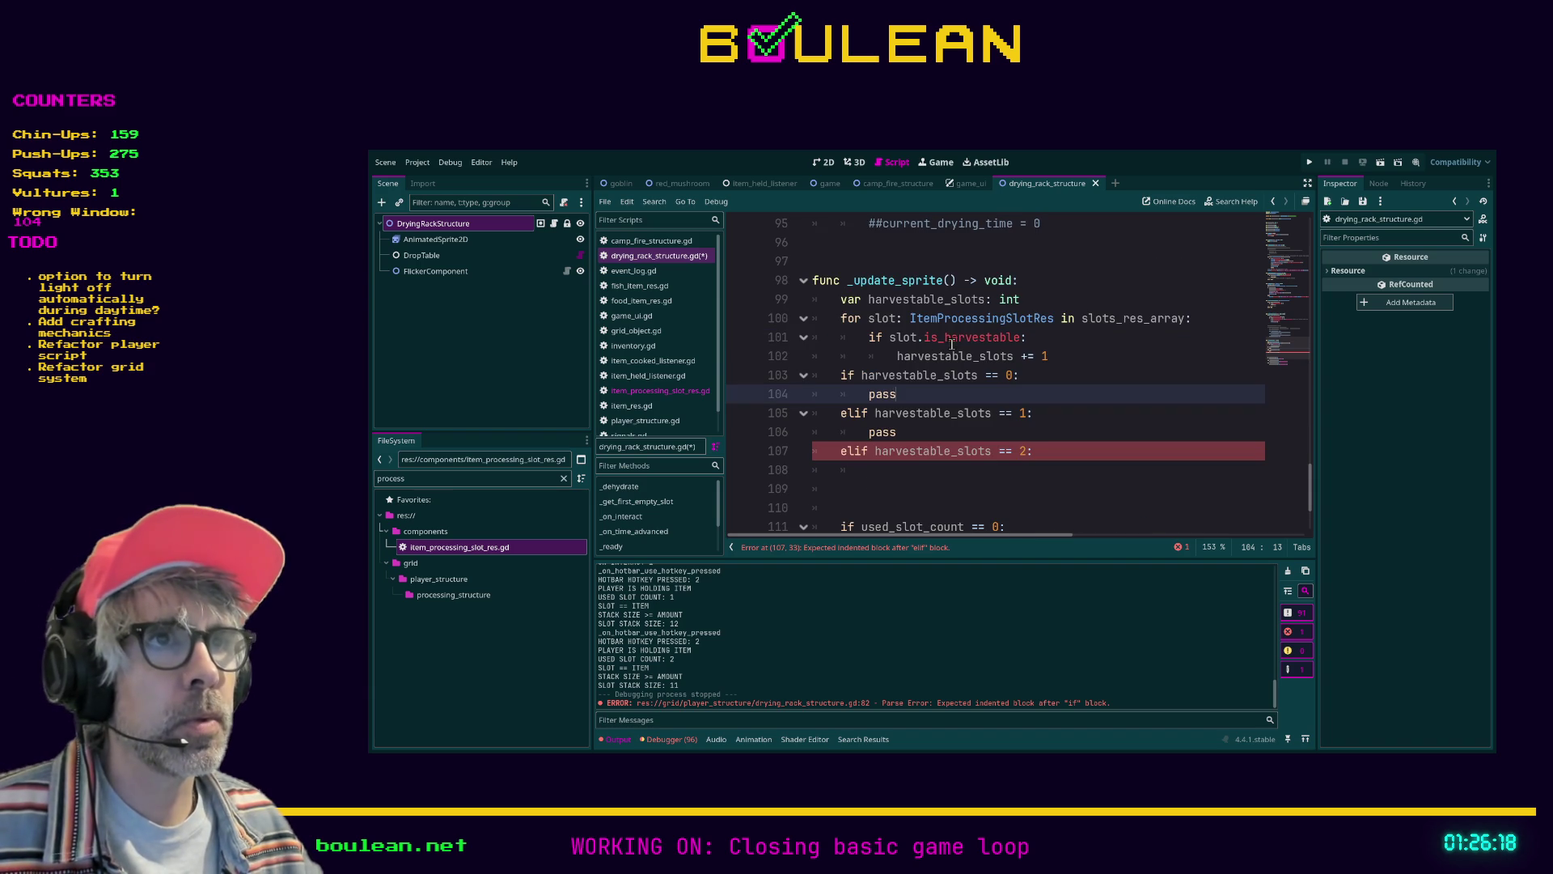
{"action": "left_click", "coordinate": [1042, 301]}
{"action": "key", "text": "Return"}
{"action": "type", "text": "var processing_slots"}
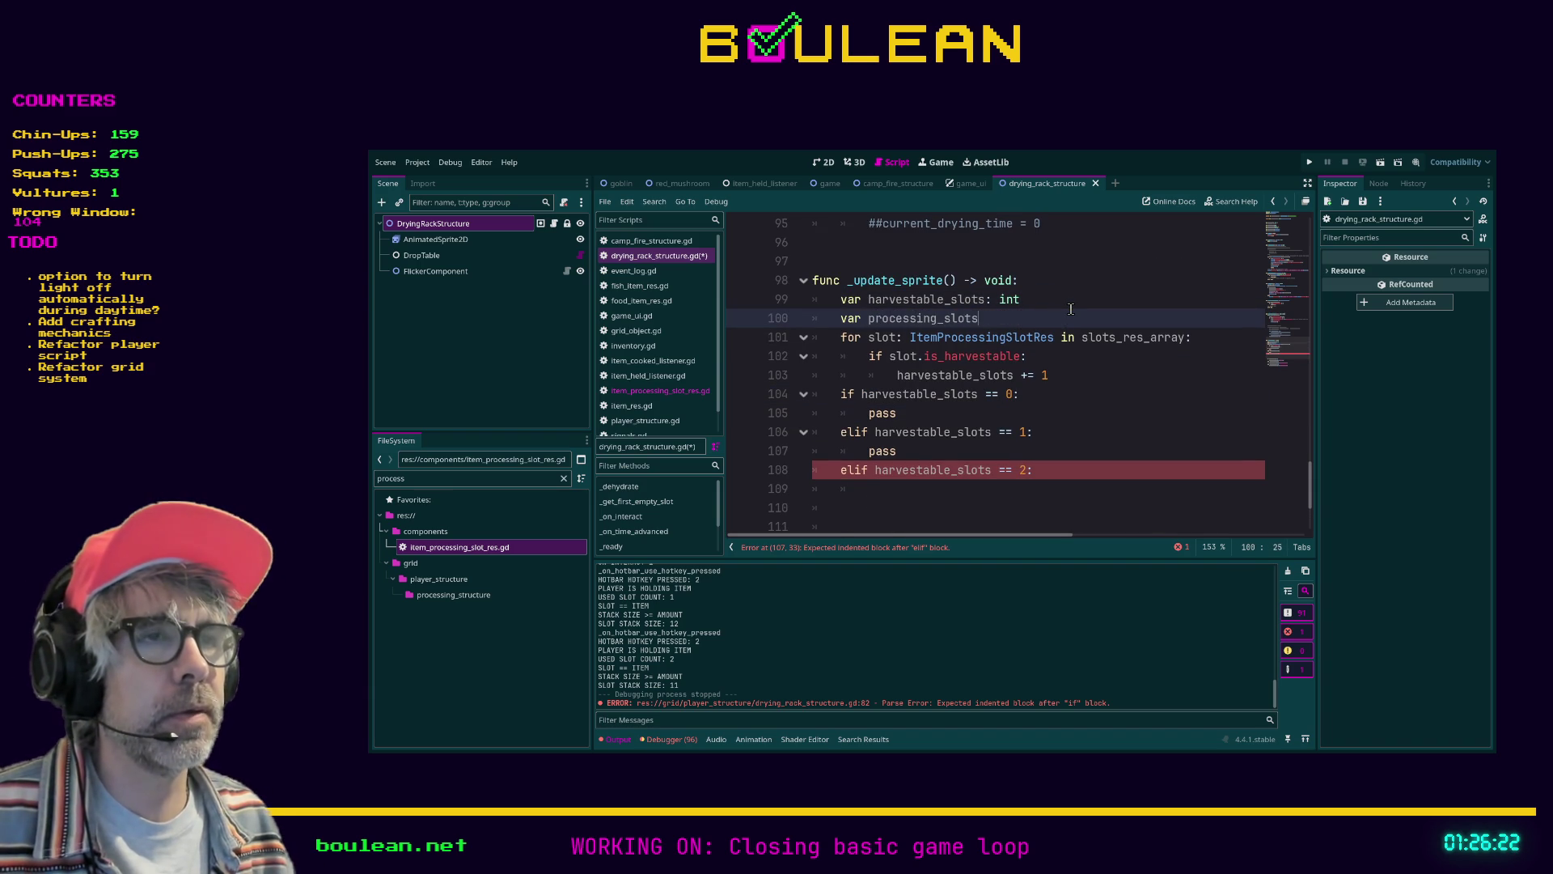
{"action": "type", "text": ": int"}
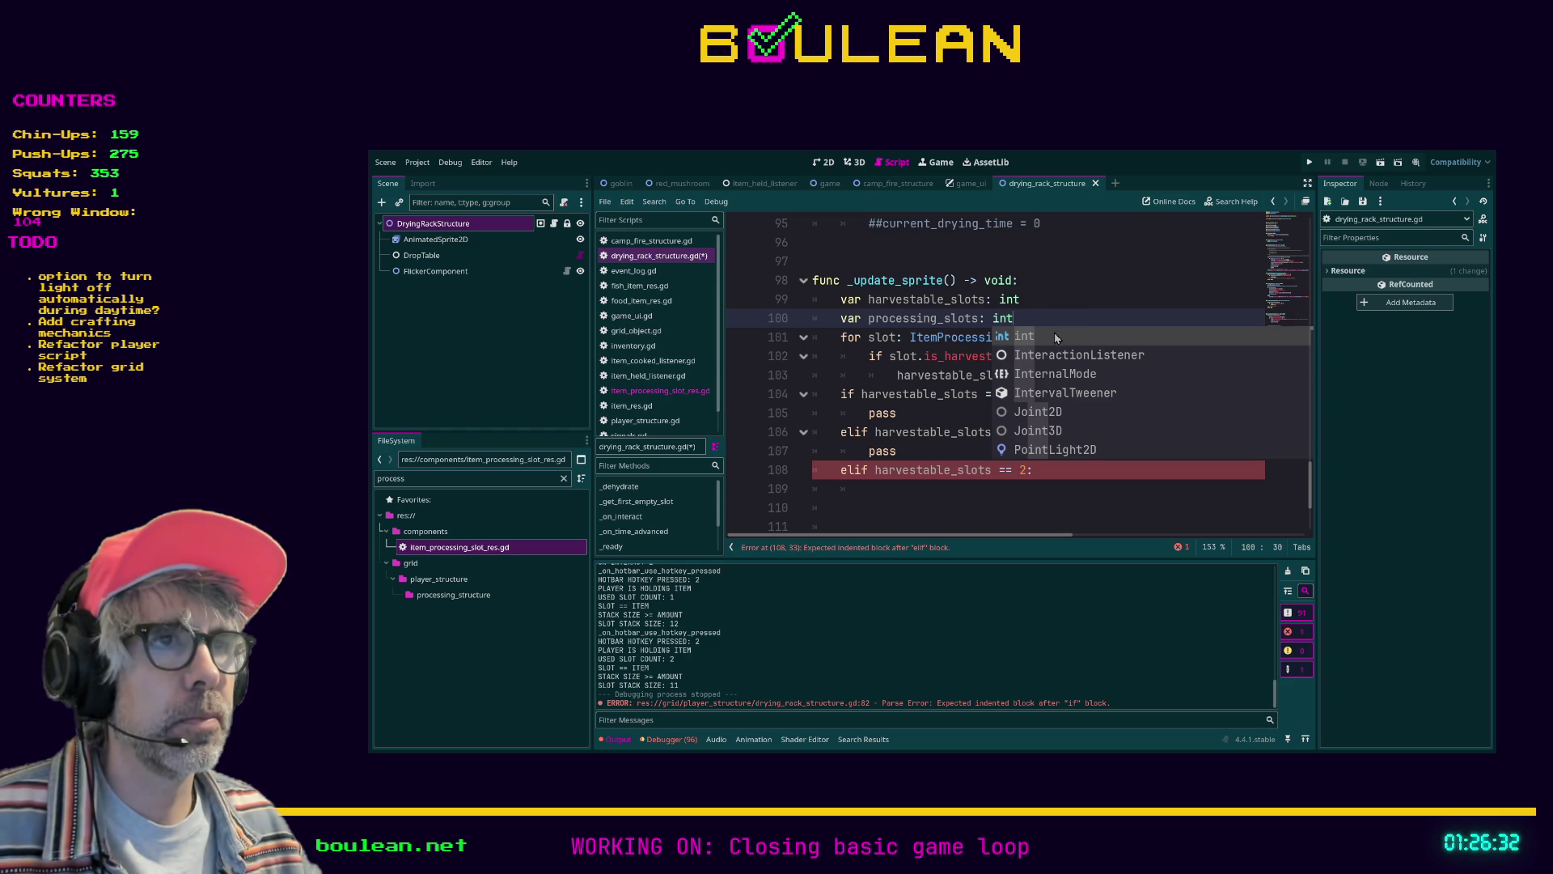
After the counting loop, start a new 'if slot' condition and pick used_slot_count
{"action": "key", "text": "Escape"}
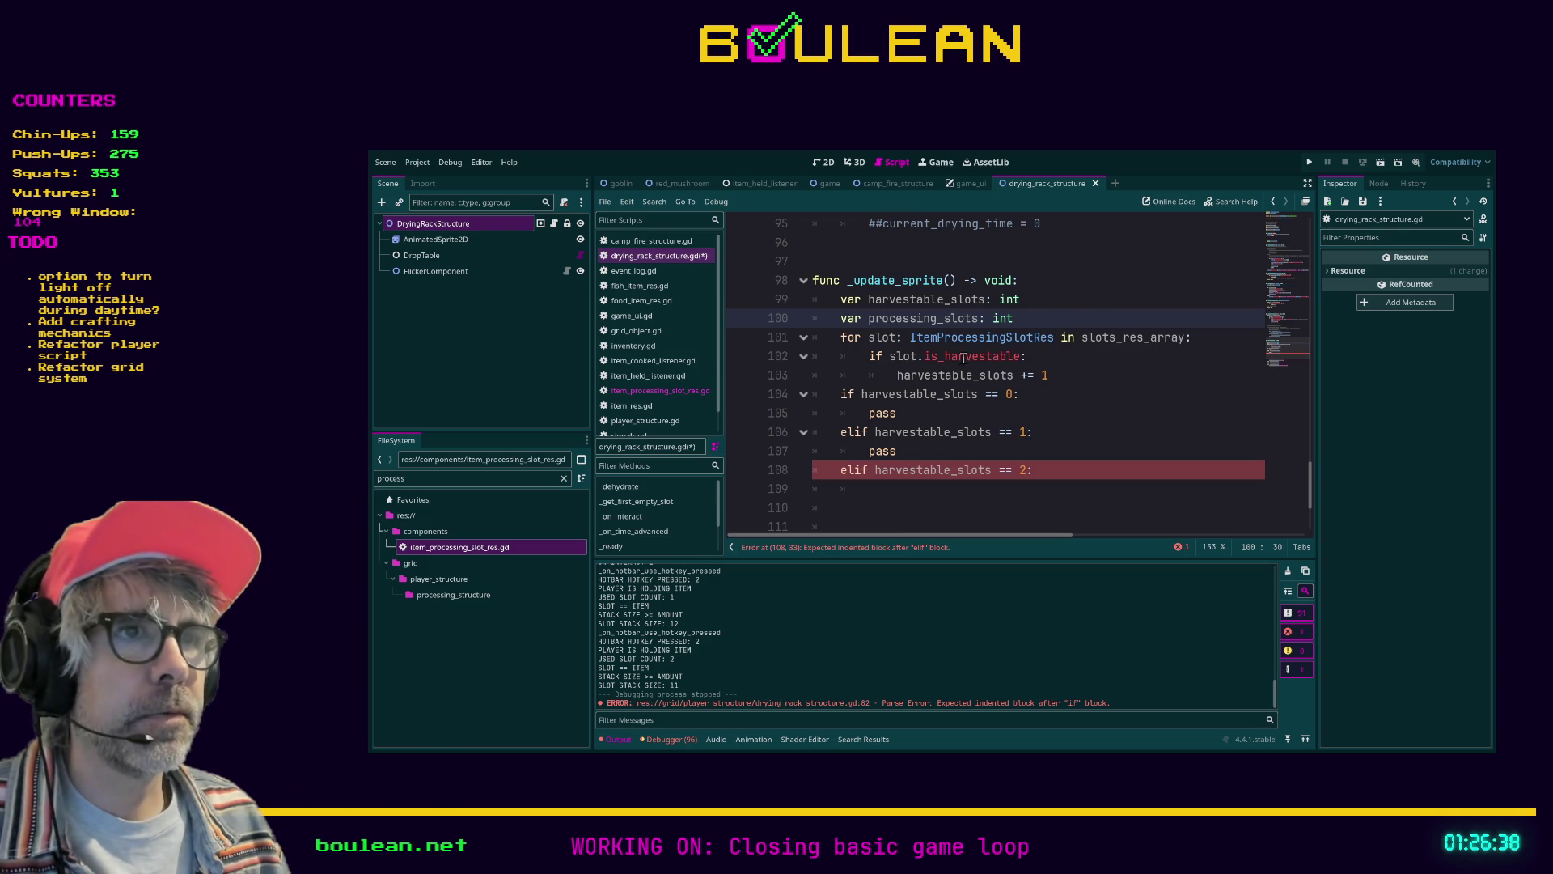
{"action": "left_click", "coordinate": [1072, 378]}
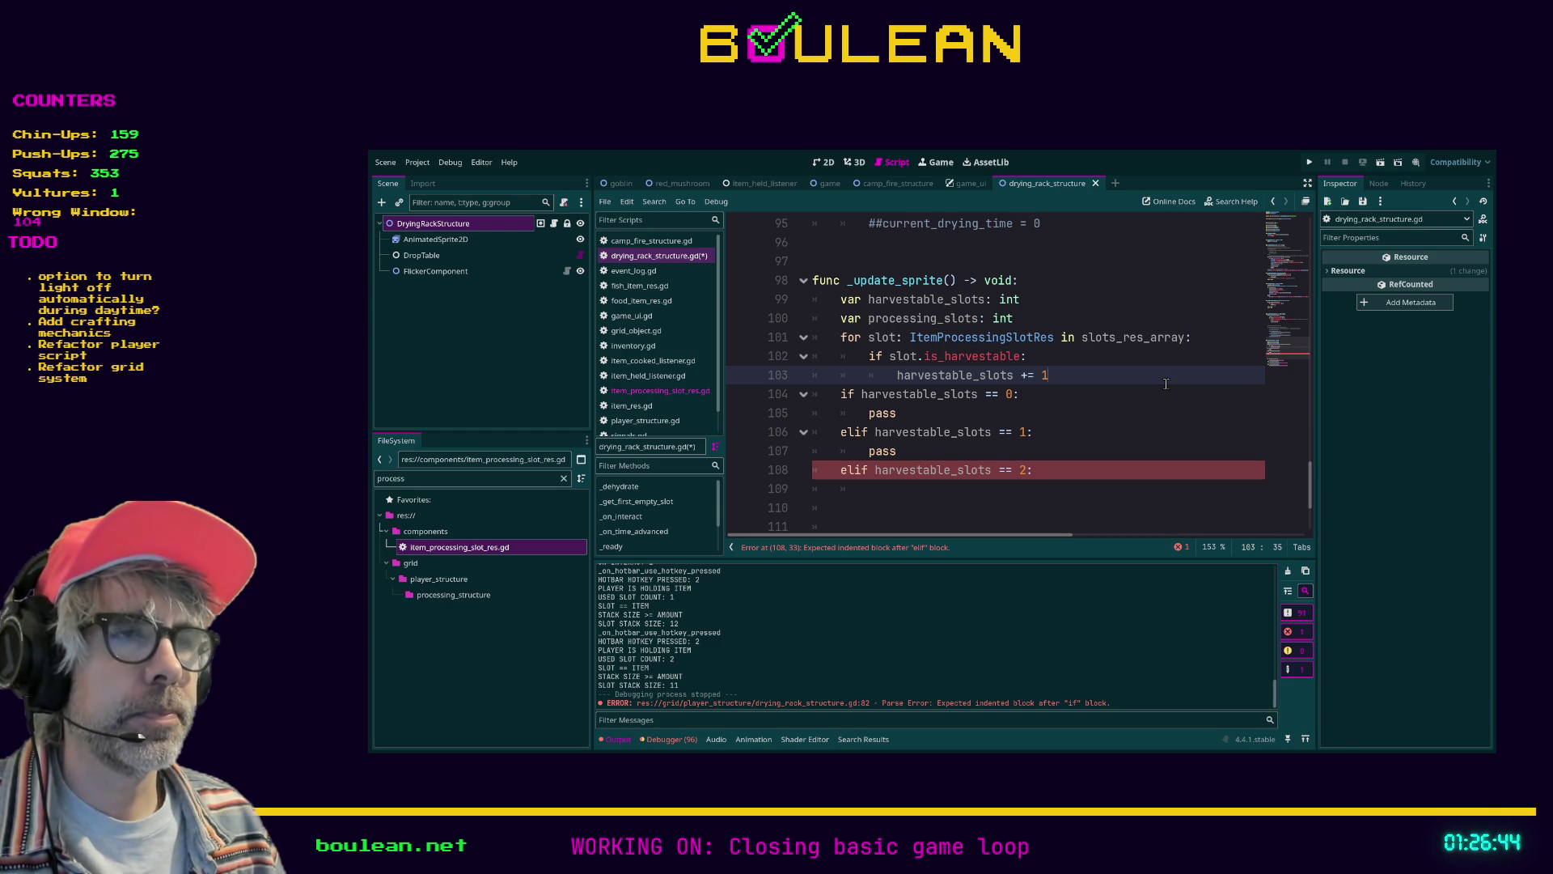
{"action": "key", "text": "Return"}
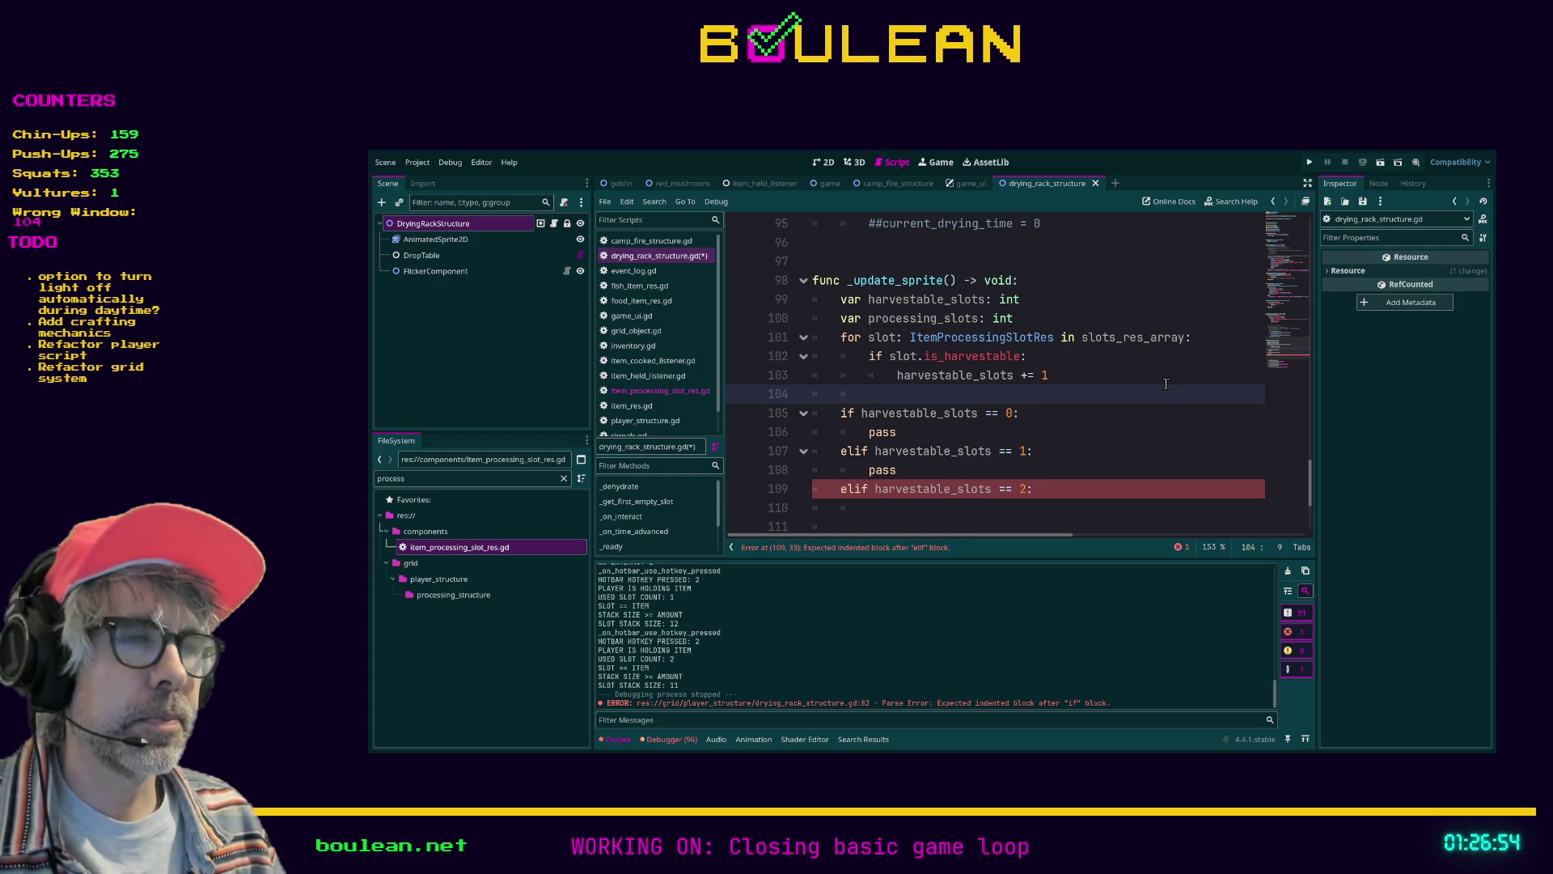
{"action": "key", "text": "Up"}
{"action": "key", "text": "Up"}
{"action": "key", "text": "Up"}
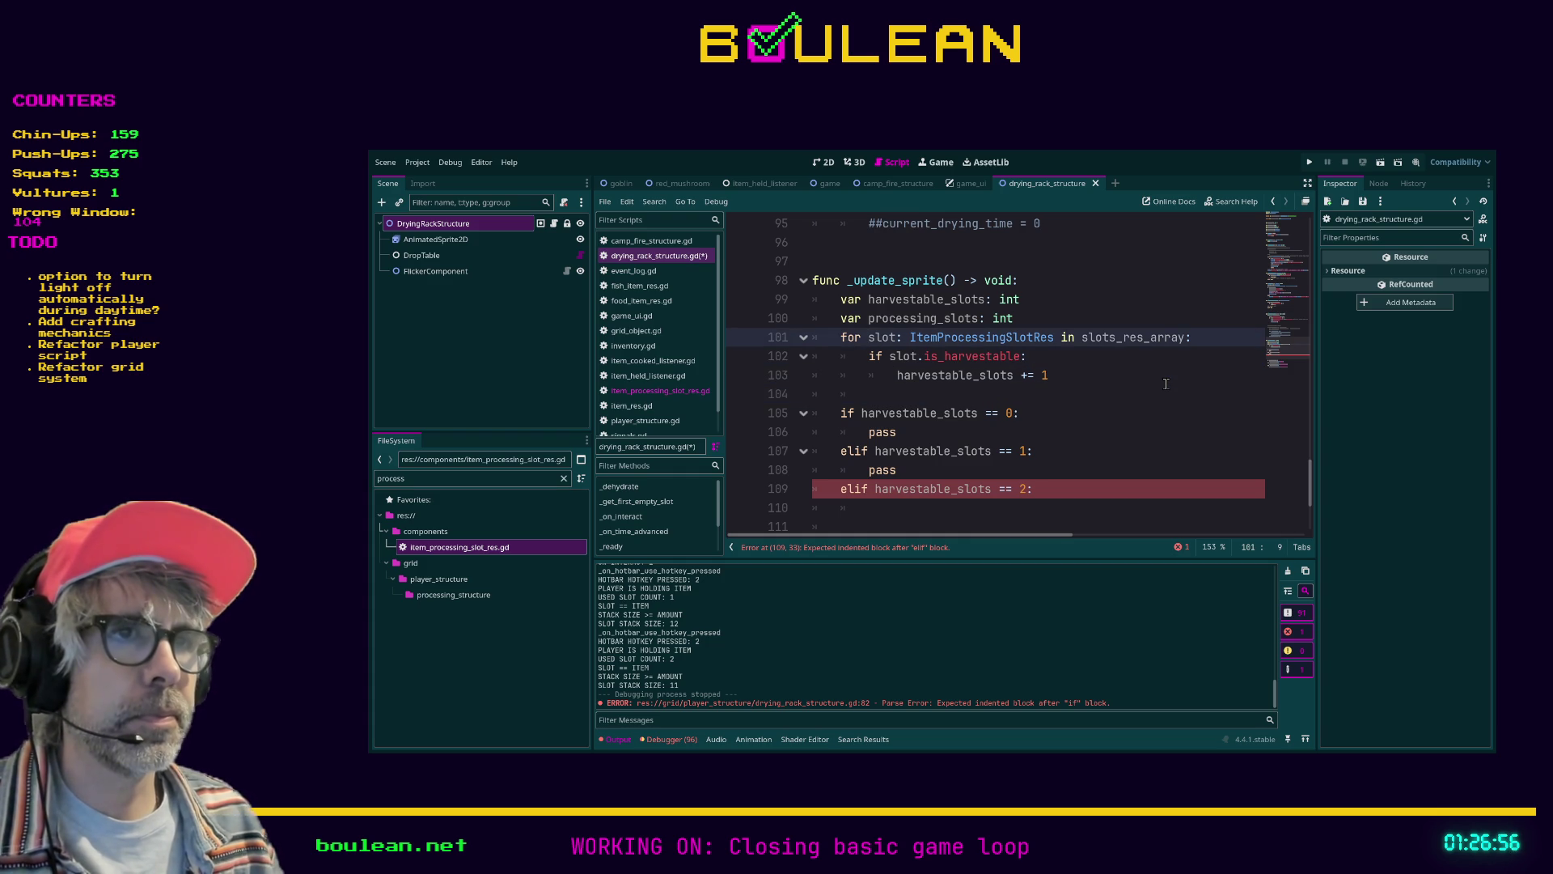
{"action": "key", "text": "Down"}
{"action": "key", "text": "Down"}
{"action": "key", "text": "Down"}
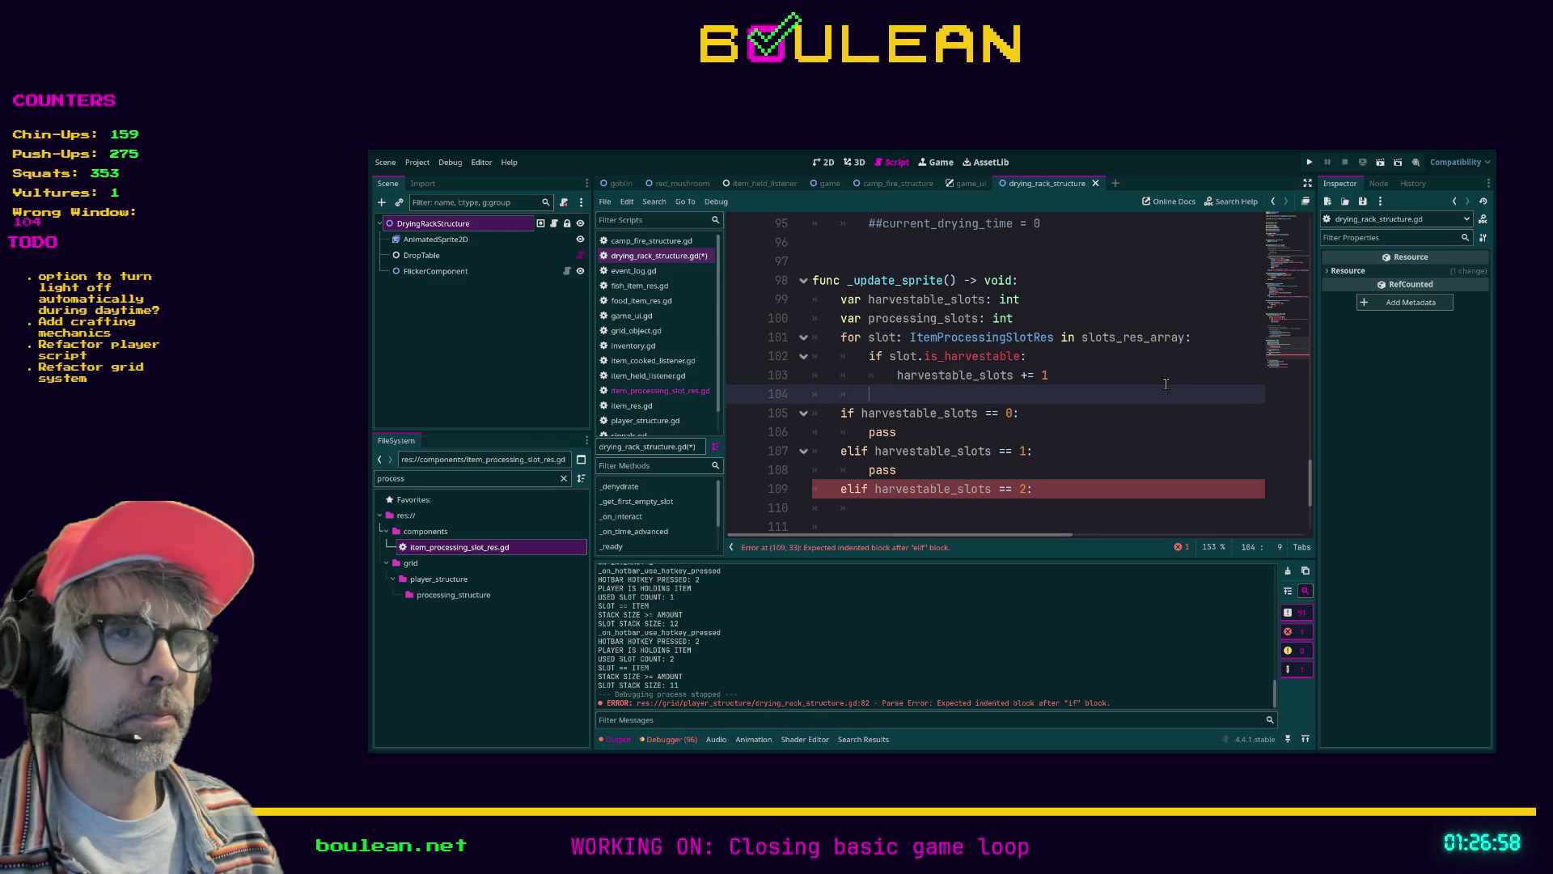
{"action": "type", "text": "if slot"}
{"action": "key", "text": "Down"}
{"action": "key", "text": "Down"}
{"action": "key", "text": "Down"}
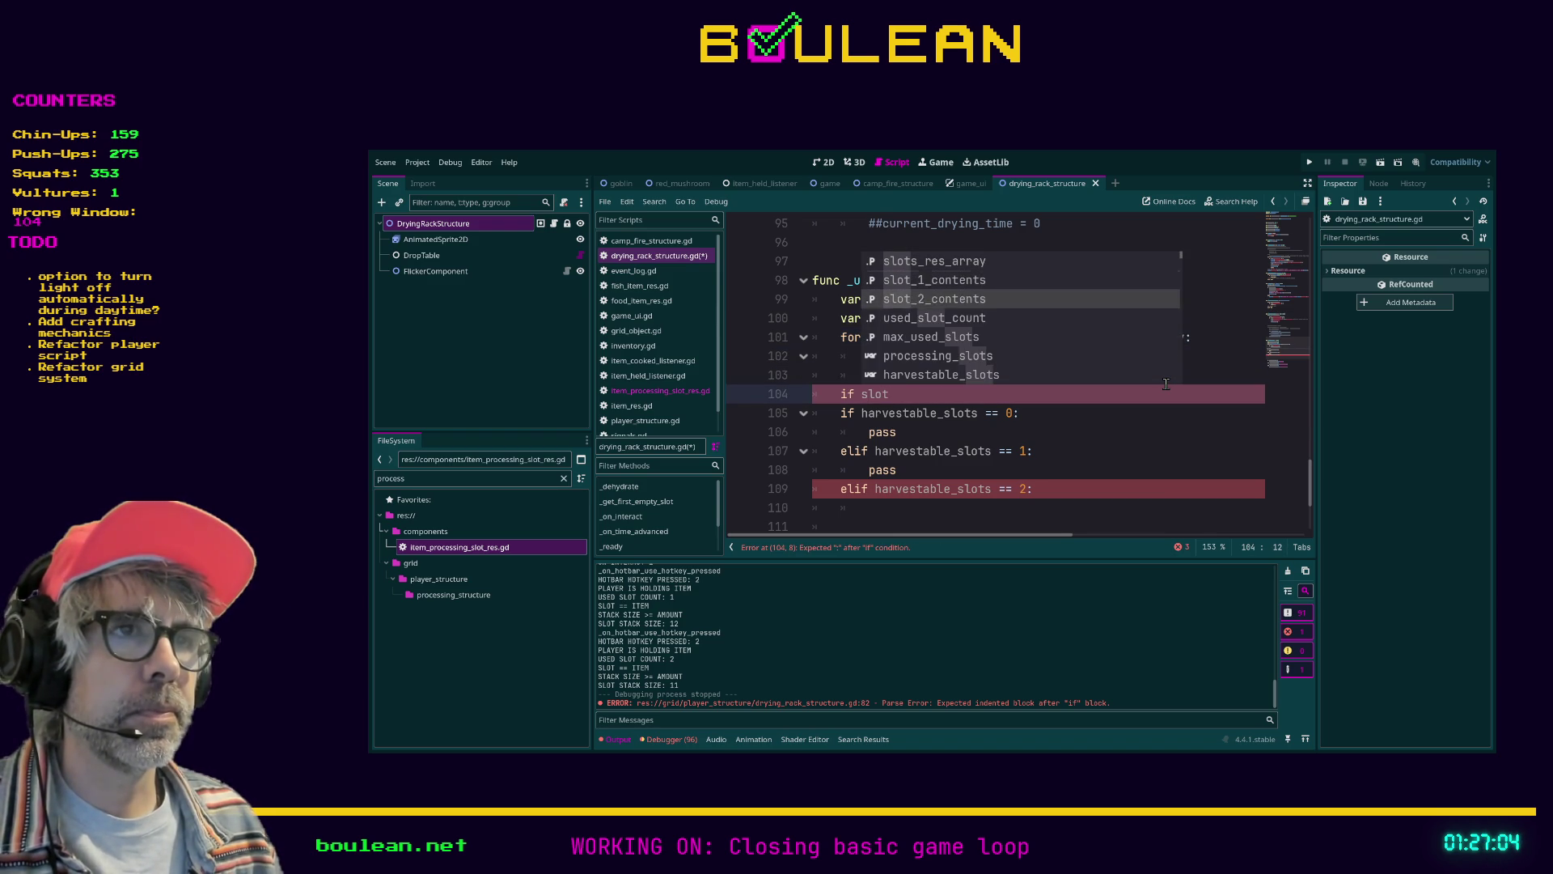
Complete the condition as 'if used_slot_count == 0:' after the counting loop
{"action": "key", "text": "Return"}
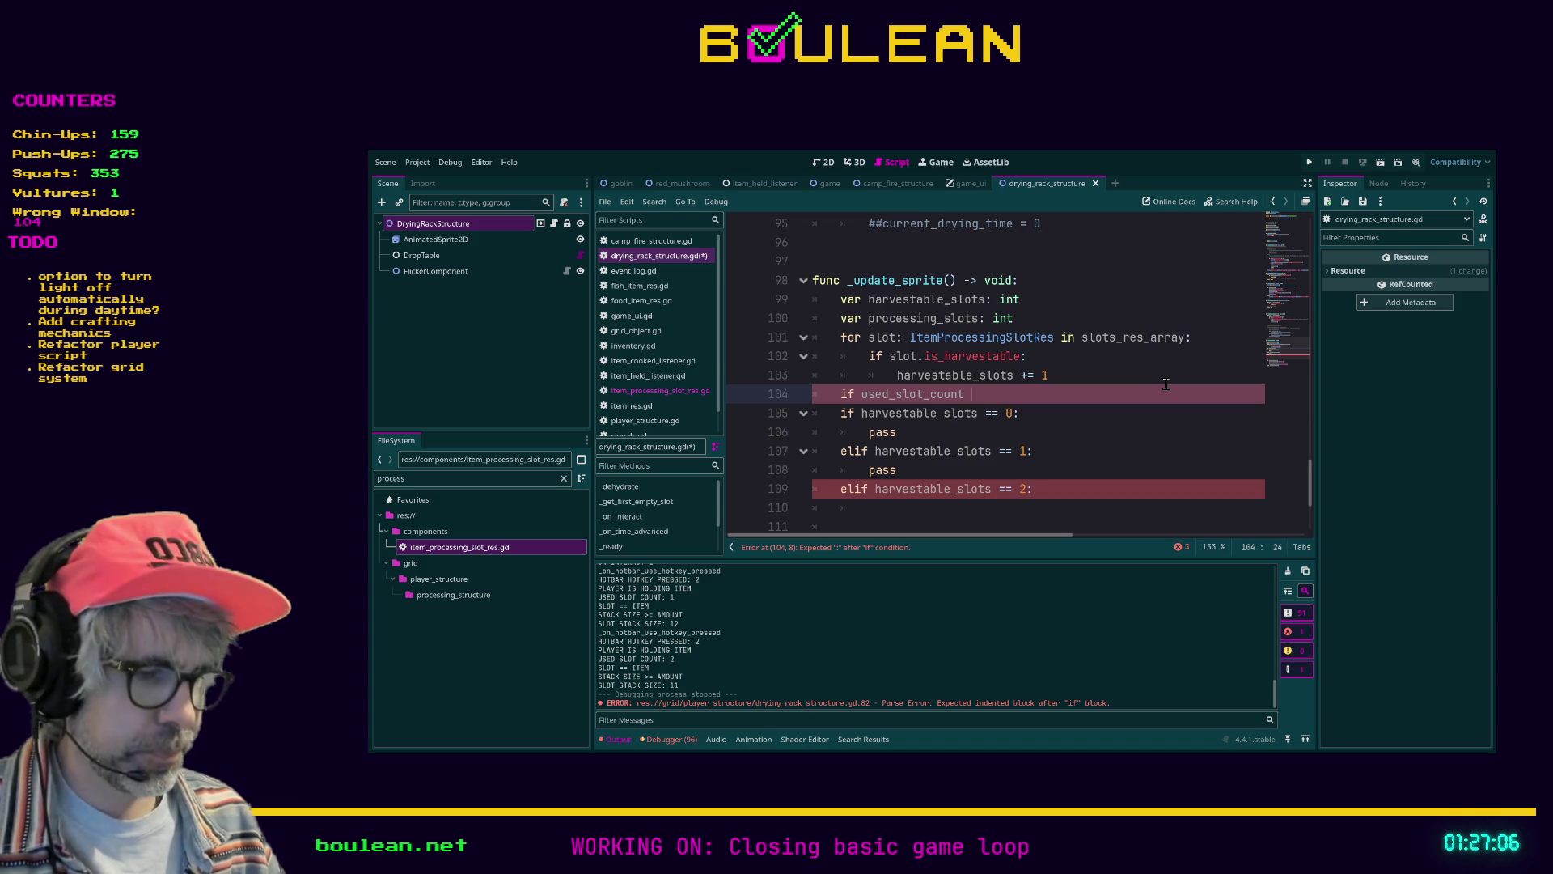
{"action": "type", "text": "== "}
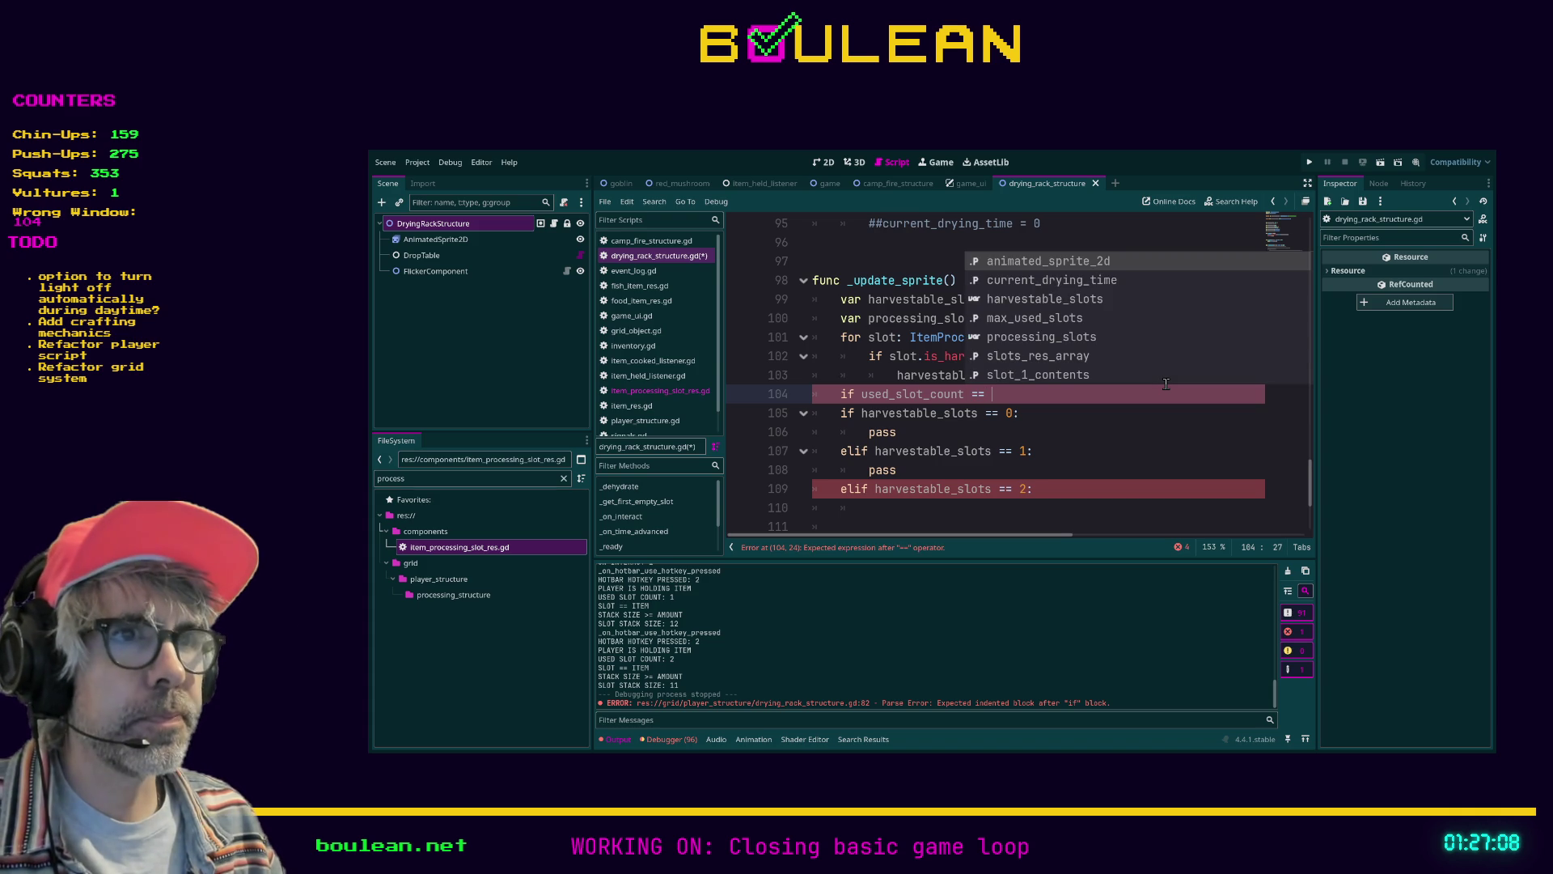
{"action": "type", "text": "0"}
{"action": "key", "text": "Return"}
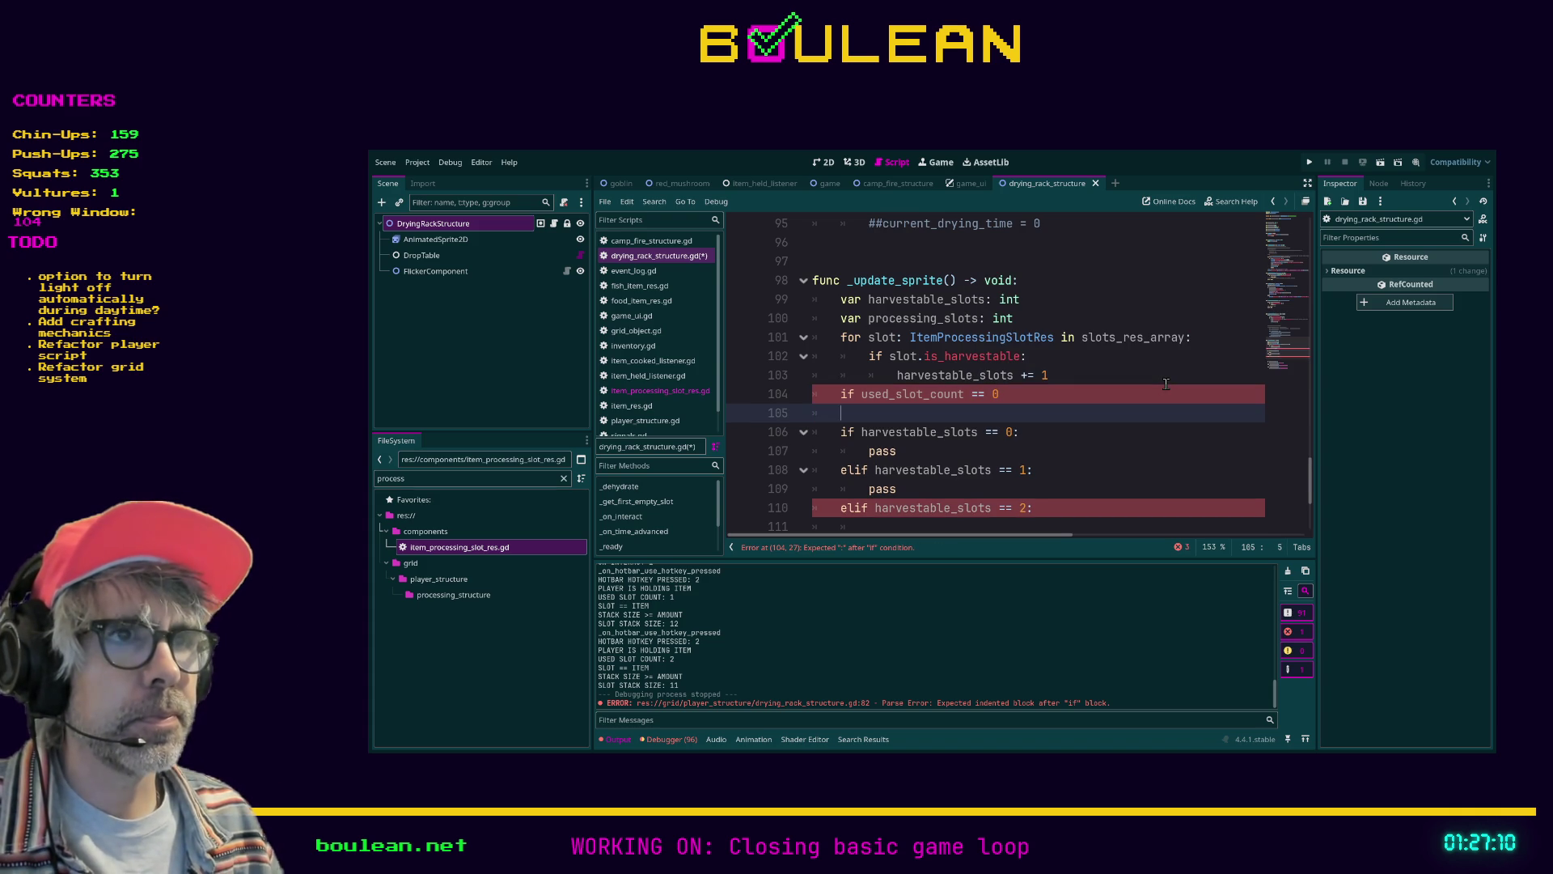
{"action": "left_click", "coordinate": [1166, 385]}
{"action": "type", "text": ":"}
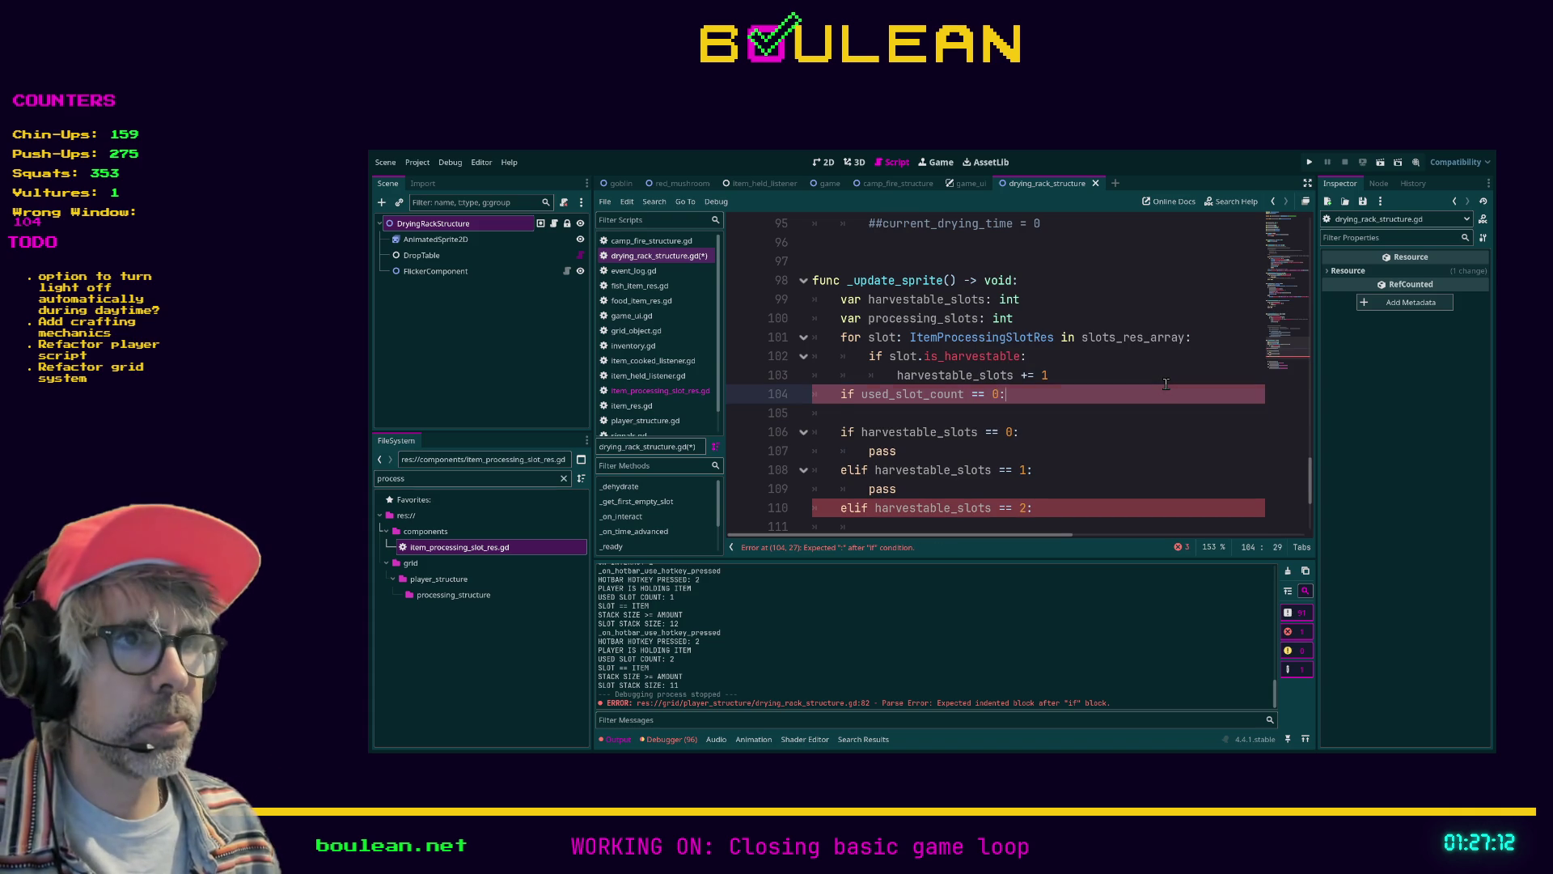
{"action": "key", "text": "Down"}
Delete the old used_slot_count animation block and paste it over line 104
{"action": "scroll", "coordinate": [1140, 383], "scroll_direction": "down", "scroll_amount": 3}
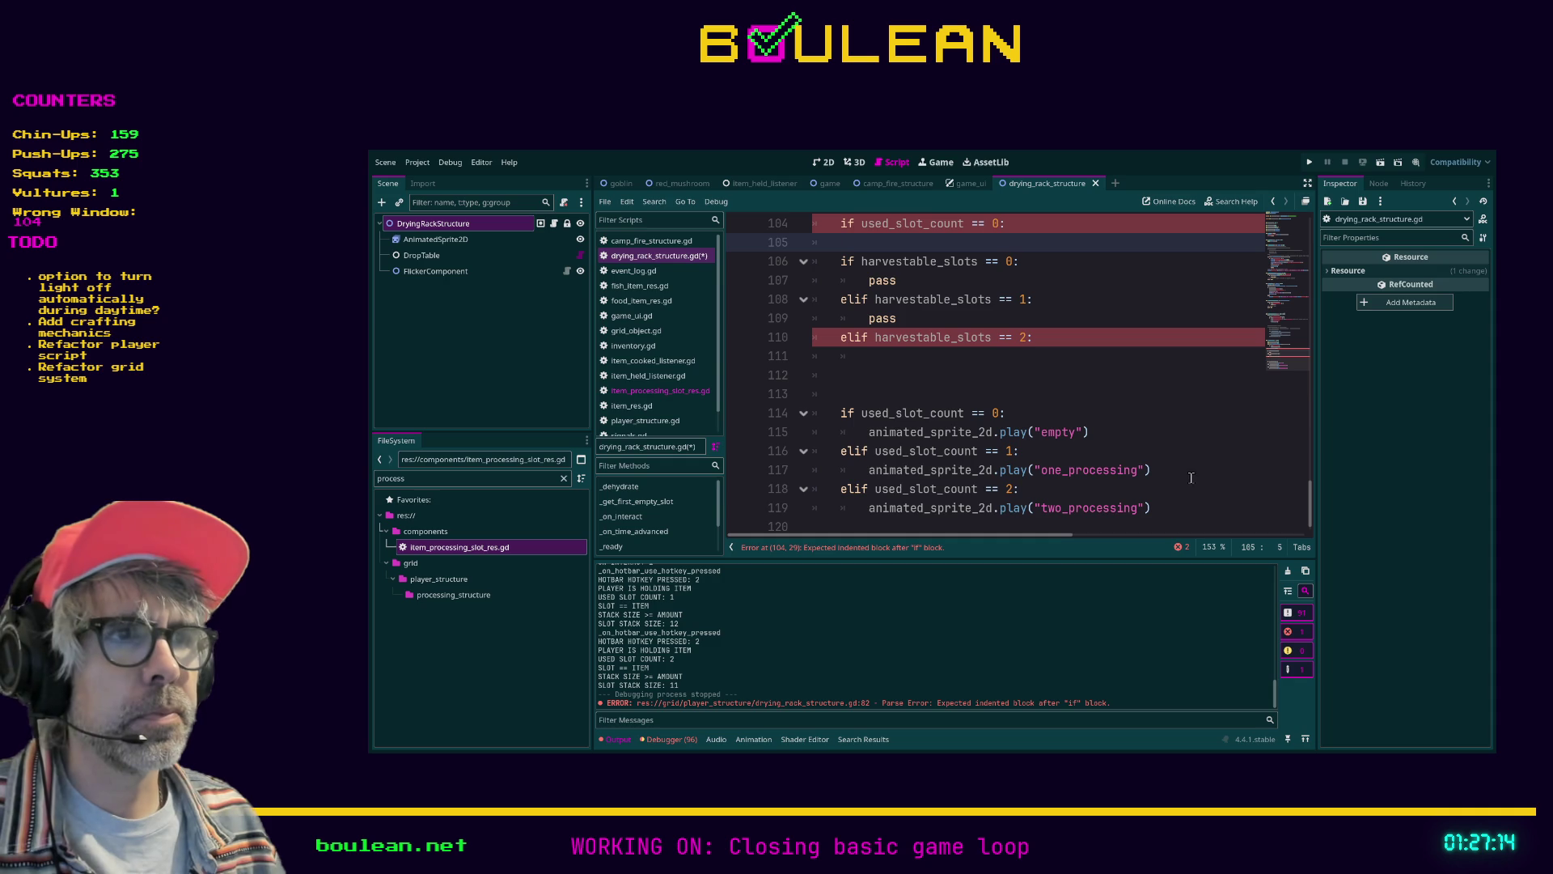
{"action": "left_click_drag", "start_coordinate": [1157, 508], "coordinate": [811, 413]}
{"action": "key", "text": "ctrl+c"}
{"action": "key", "text": "BackSpace"}
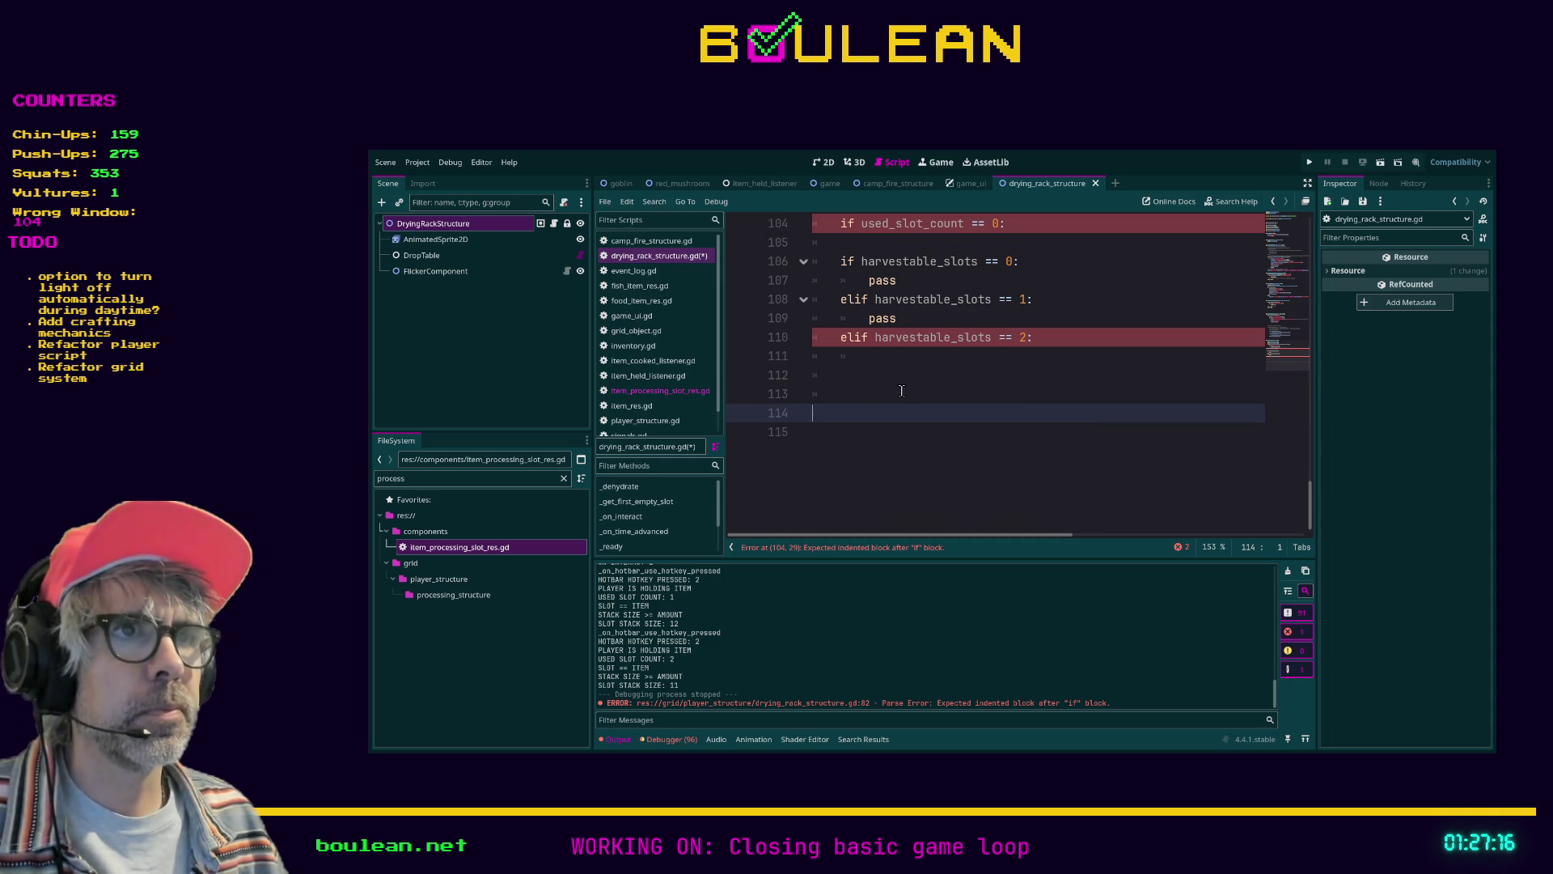
{"action": "scroll", "coordinate": [902, 390], "scroll_direction": "up", "scroll_amount": 3}
{"action": "left_click_drag", "start_coordinate": [1012, 412], "coordinate": [805, 409]}
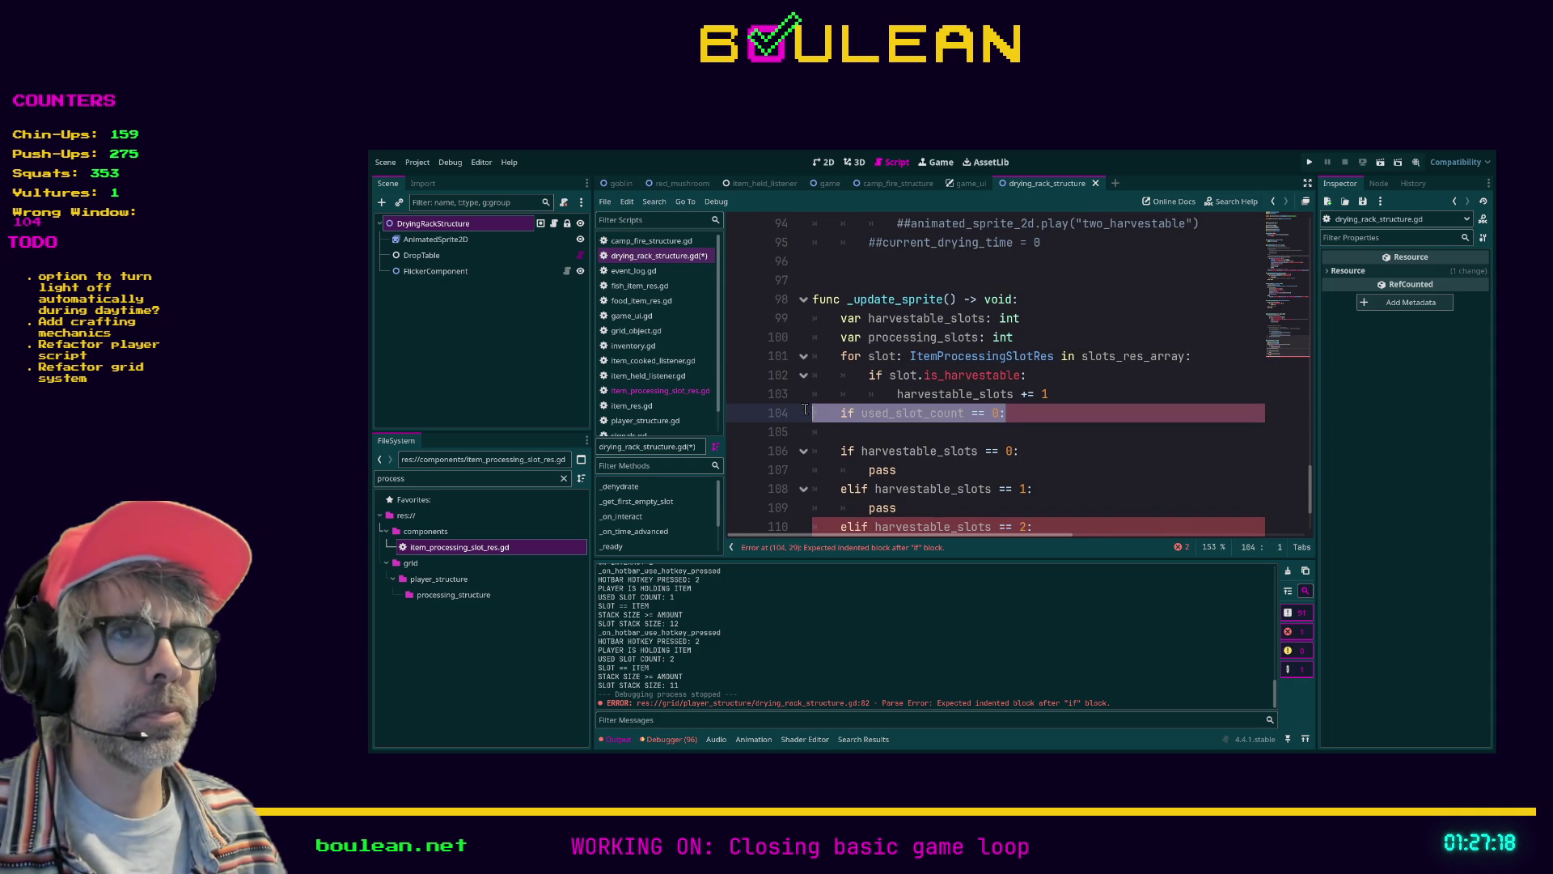
{"action": "key", "text": "ctrl+v"}
Select the old harvestable_slots checks on lines 111–118
{"action": "scroll", "coordinate": [1096, 372], "scroll_direction": "down", "scroll_amount": 1}
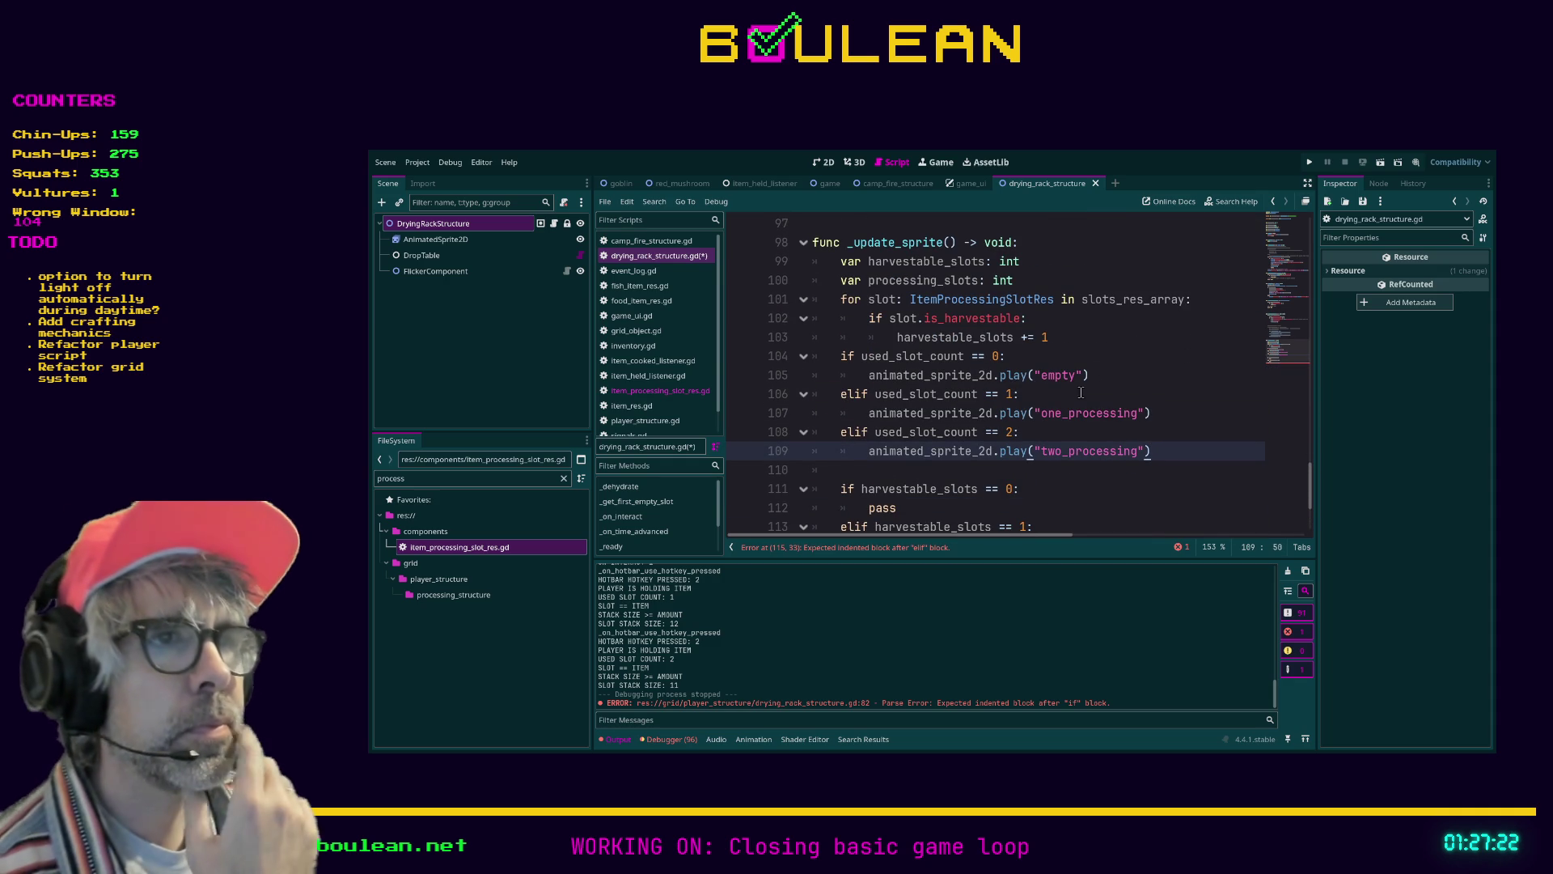
{"action": "left_click", "coordinate": [1055, 401]}
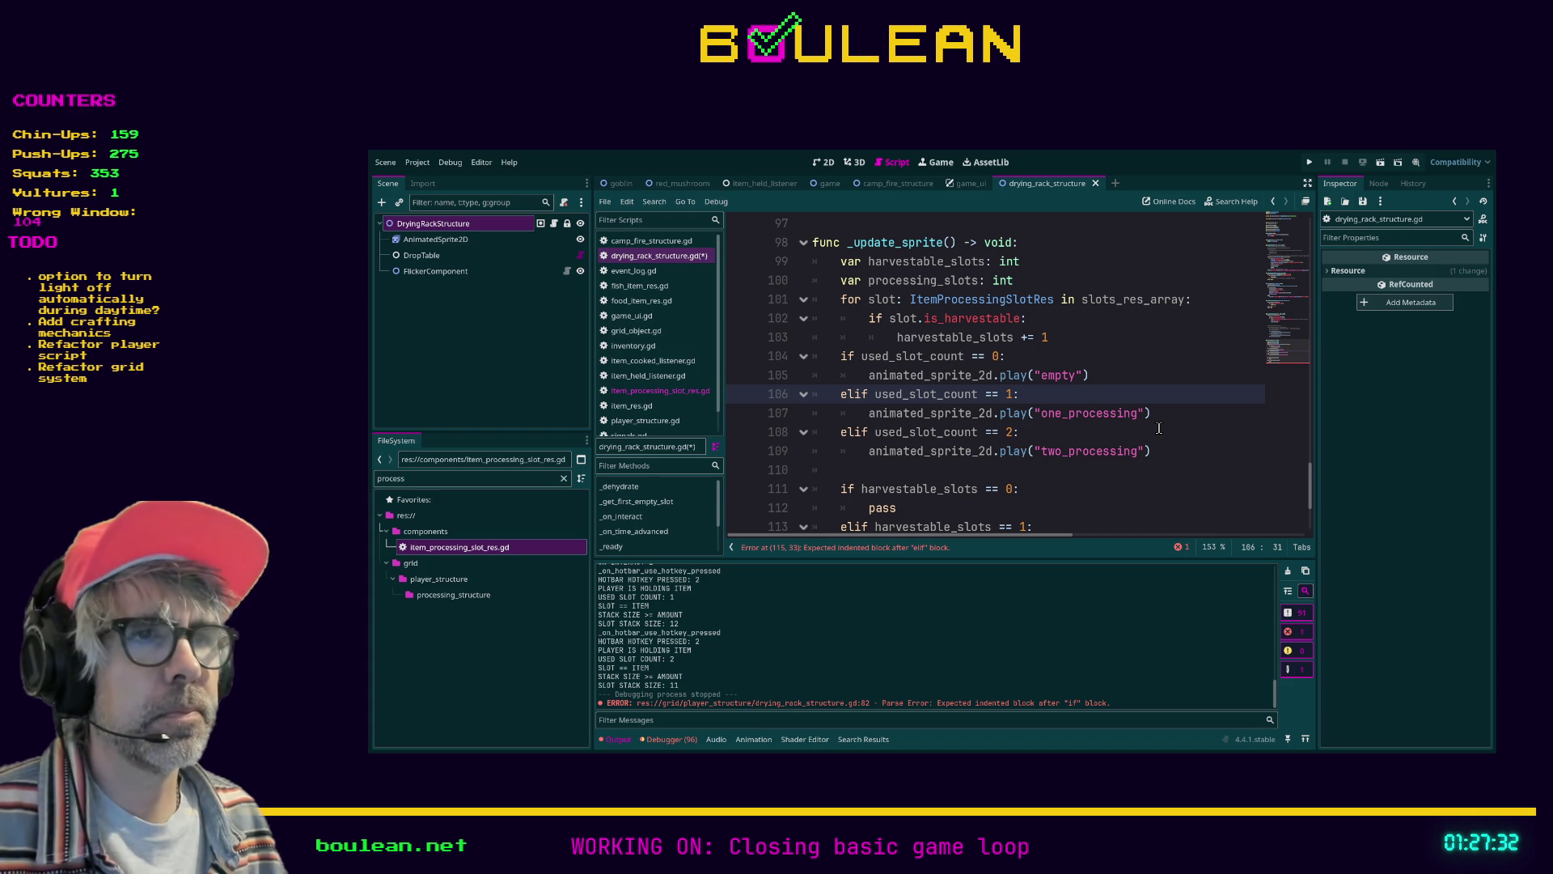
{"action": "scroll", "coordinate": [1159, 429], "scroll_direction": "down", "scroll_amount": 3}
{"action": "left_click", "coordinate": [1001, 468]}
{"action": "left_click_drag", "start_coordinate": [1001, 465], "coordinate": [814, 345]}
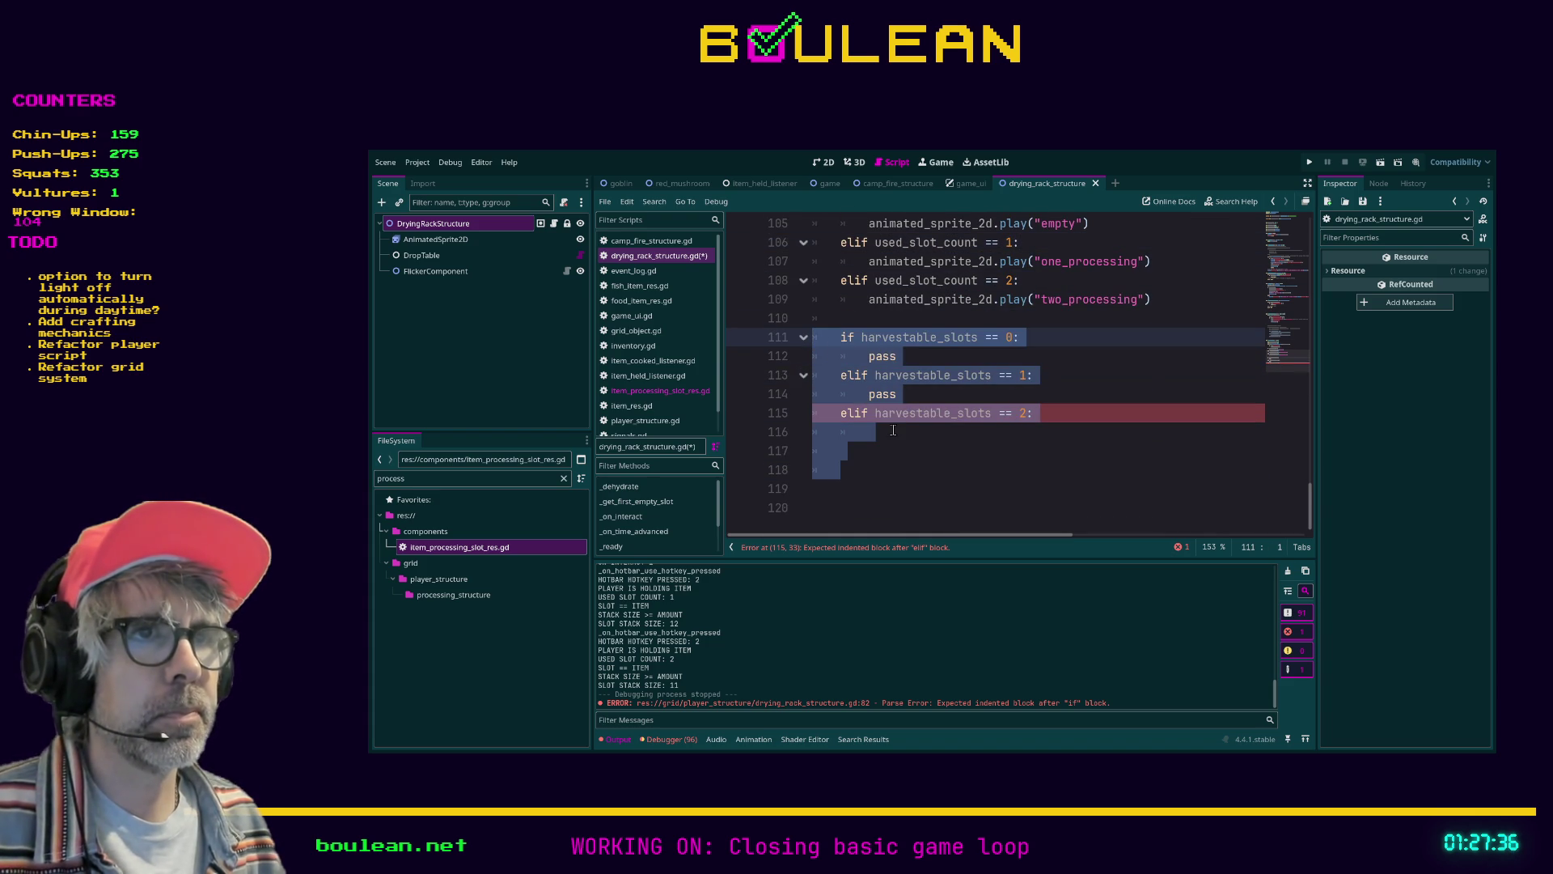
Comment out lines 111–118 and add a blank line after line 110
{"action": "key", "text": "ctrl+k"}
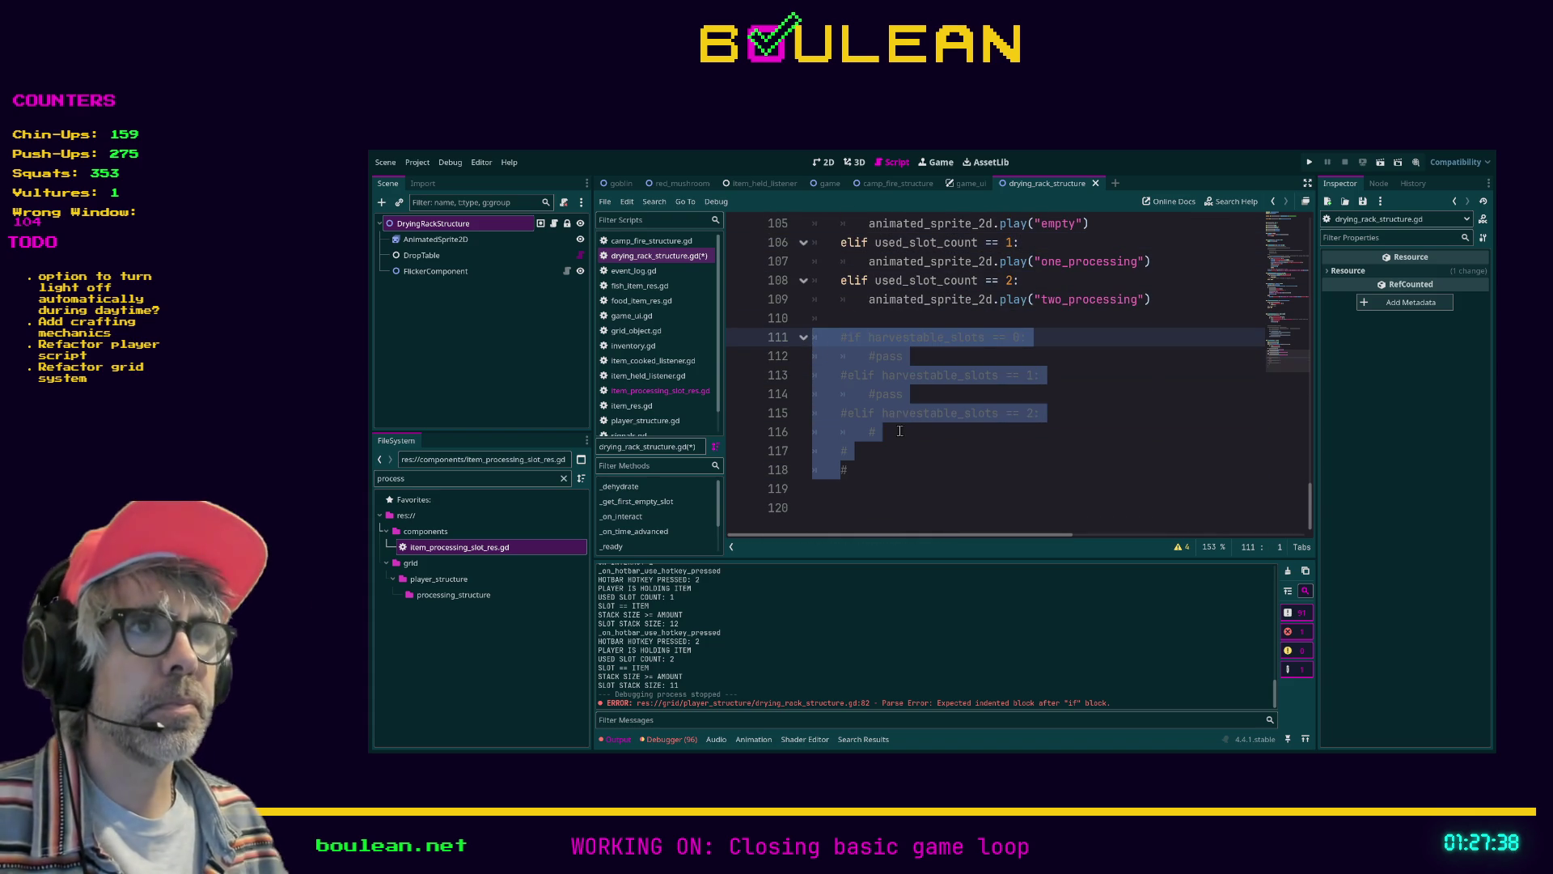
{"action": "scroll", "coordinate": [954, 469], "scroll_direction": "up", "scroll_amount": 3}
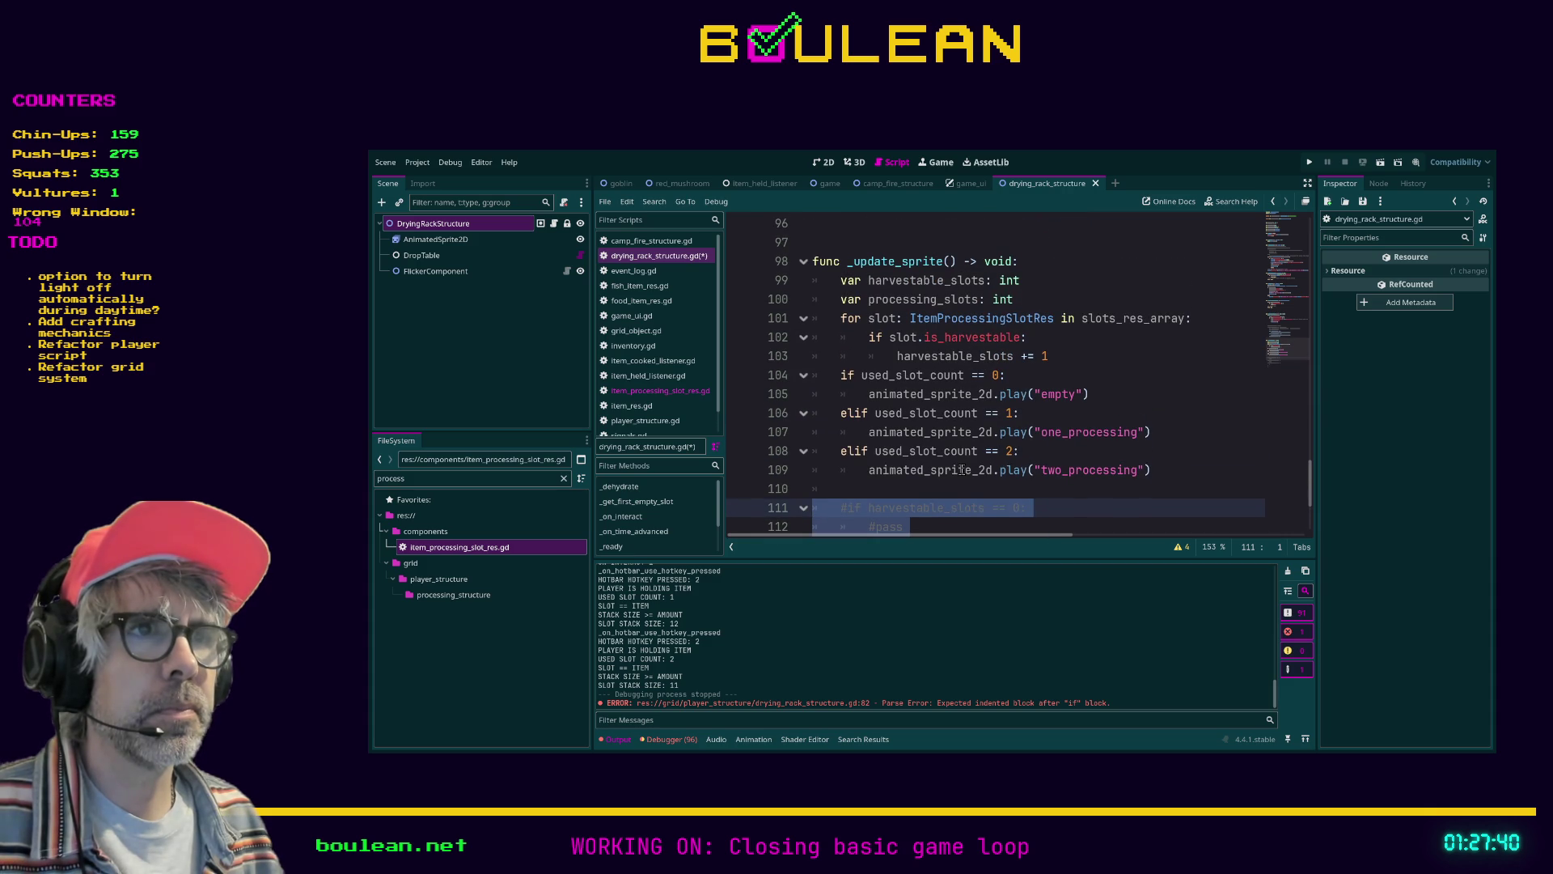
{"action": "left_click", "coordinate": [874, 491]}
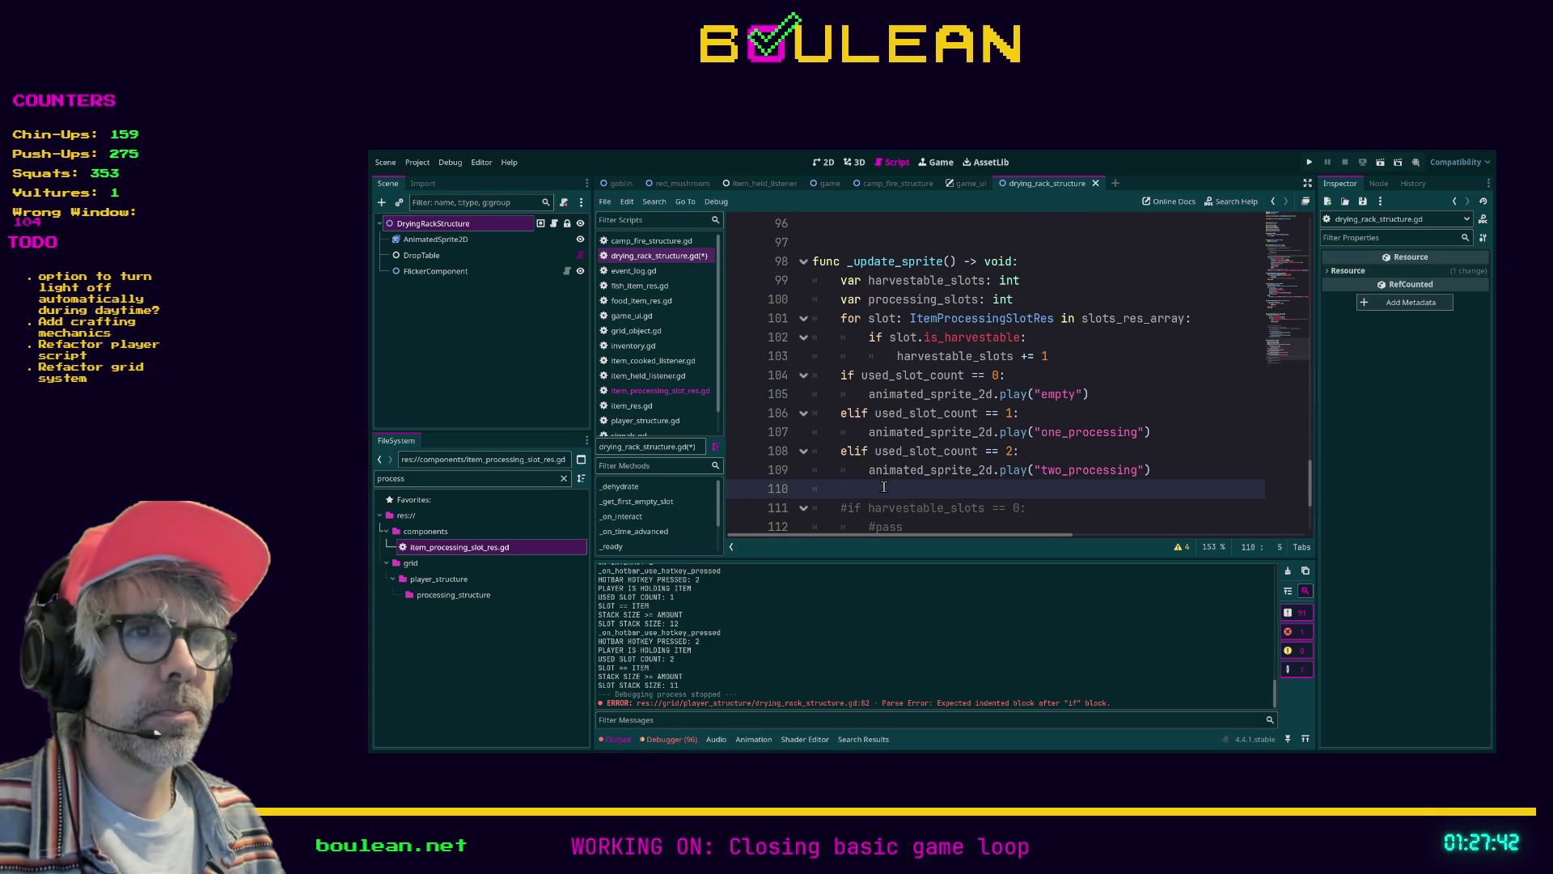
{"action": "key", "text": "Return"}
{"action": "key", "text": "Up"}
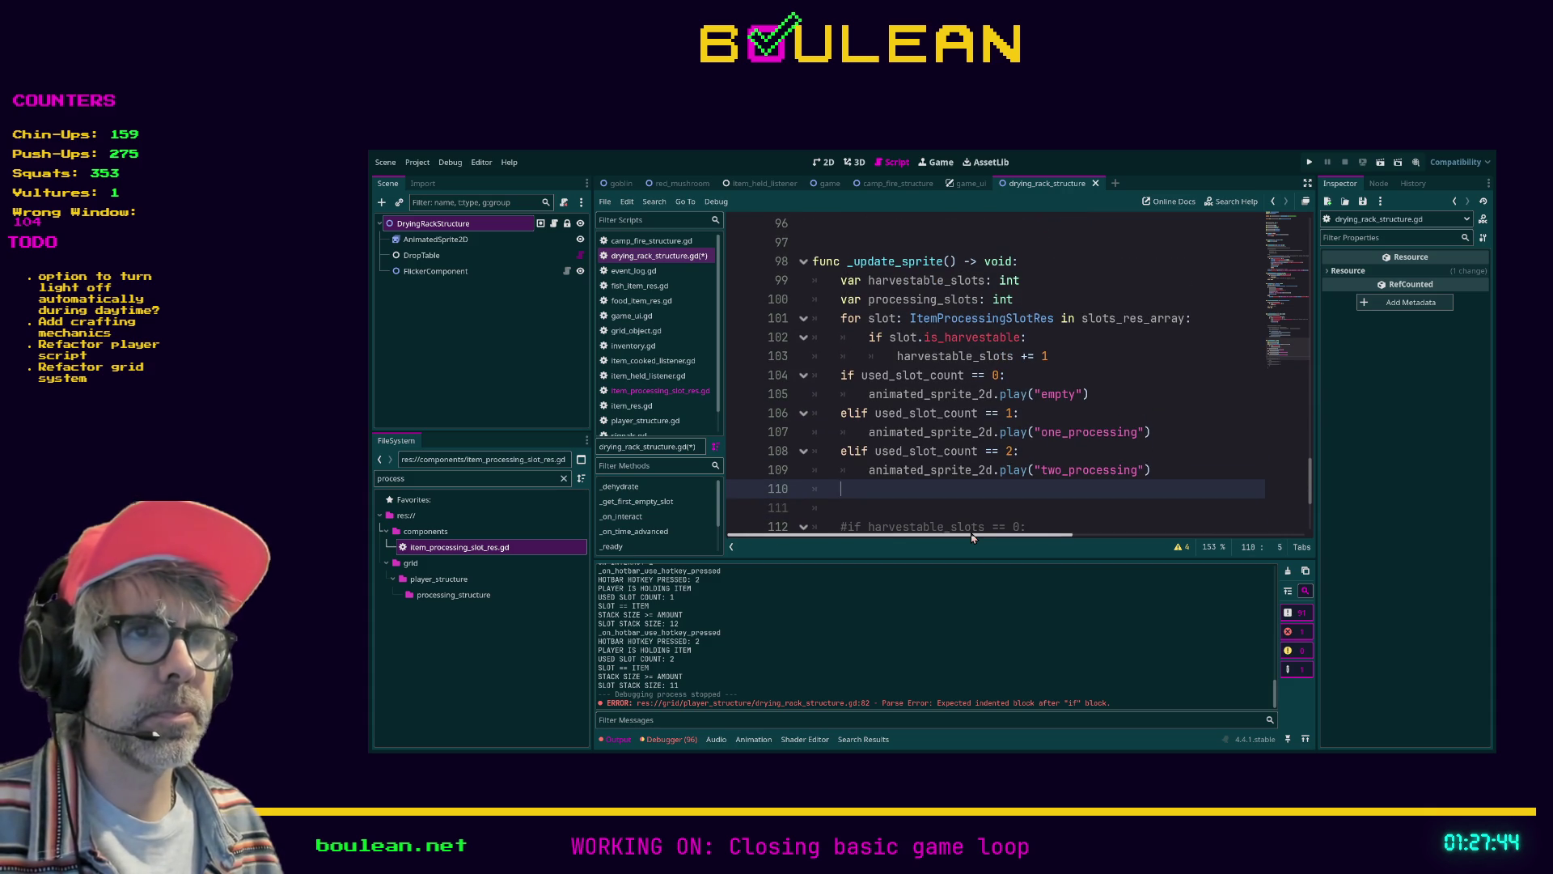
Start an 'if used' line below the harvestable_slots counter, then remove it
{"action": "left_click", "coordinate": [1082, 359]}
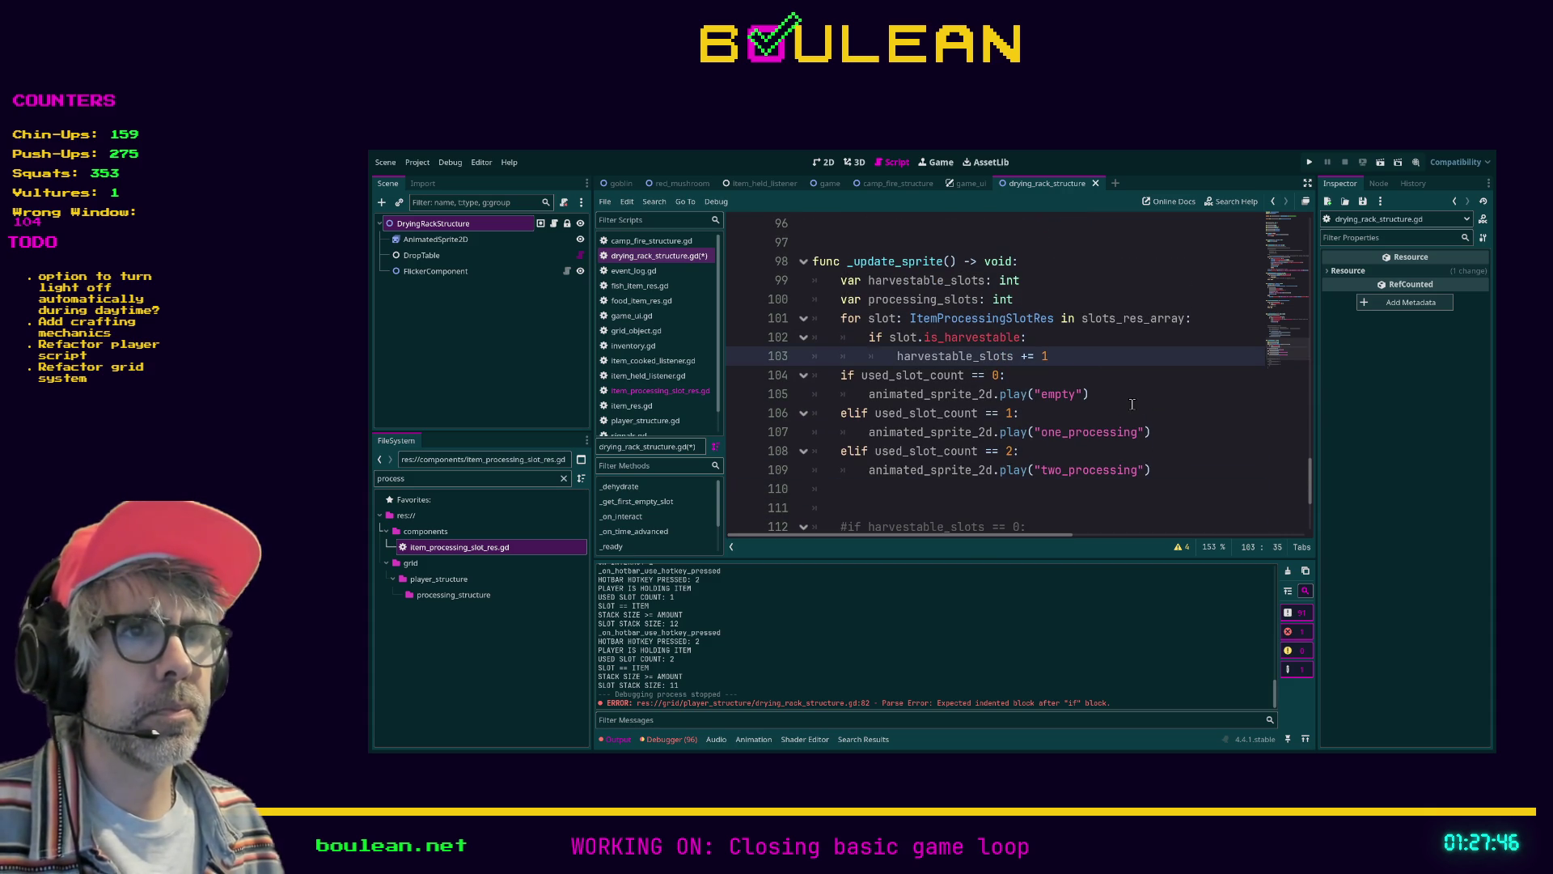
{"action": "key", "text": "Return"}
{"action": "key", "text": "BackSpace"}
{"action": "type", "text": "i"}
{"action": "key", "text": "Escape"}
{"action": "type", "text": "f used"}
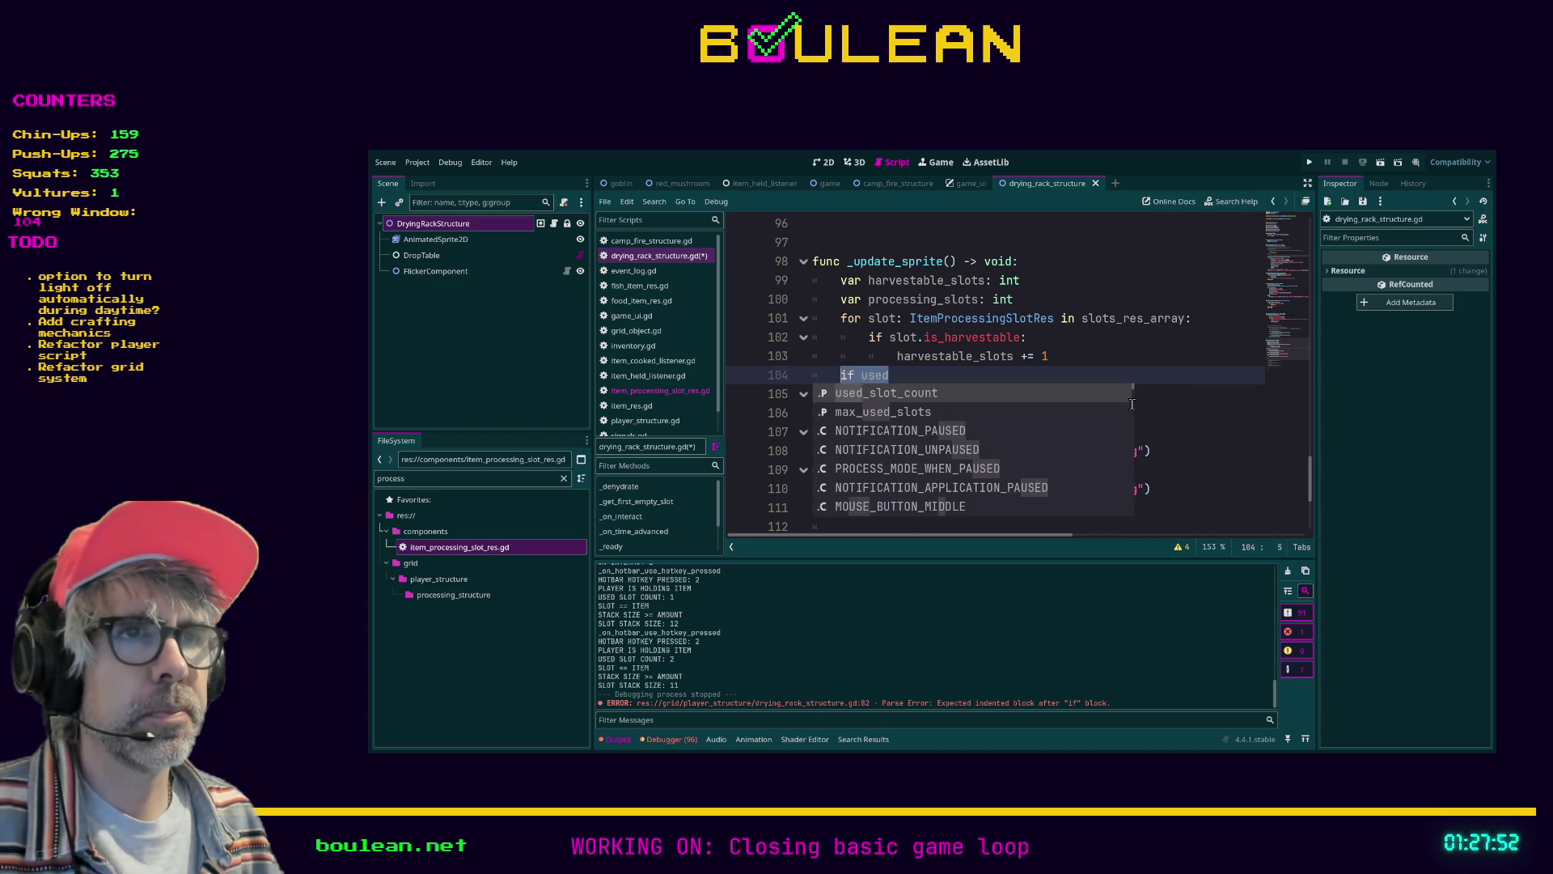
{"action": "key", "text": "BackSpace"}
{"action": "key", "text": "BackSpace"}
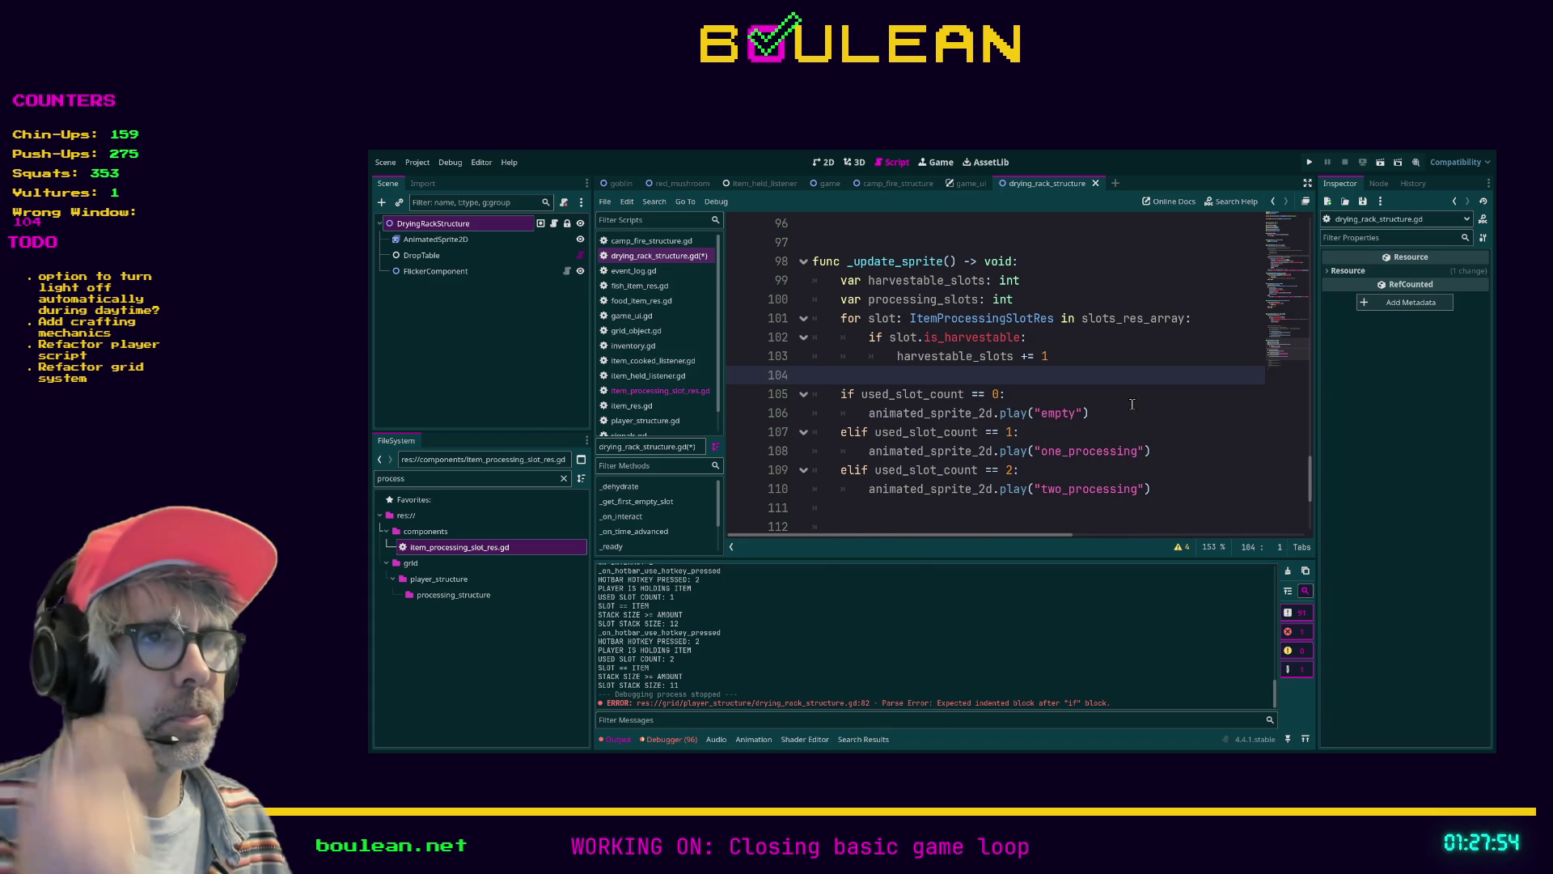
{"action": "key", "text": "BackSpace"}
Begin an 'if harvestable_slots' condition under 'elif used_slot_count == 1:'
{"action": "key", "text": "Down"}
{"action": "key", "text": "Down"}
{"action": "key", "text": "Down"}
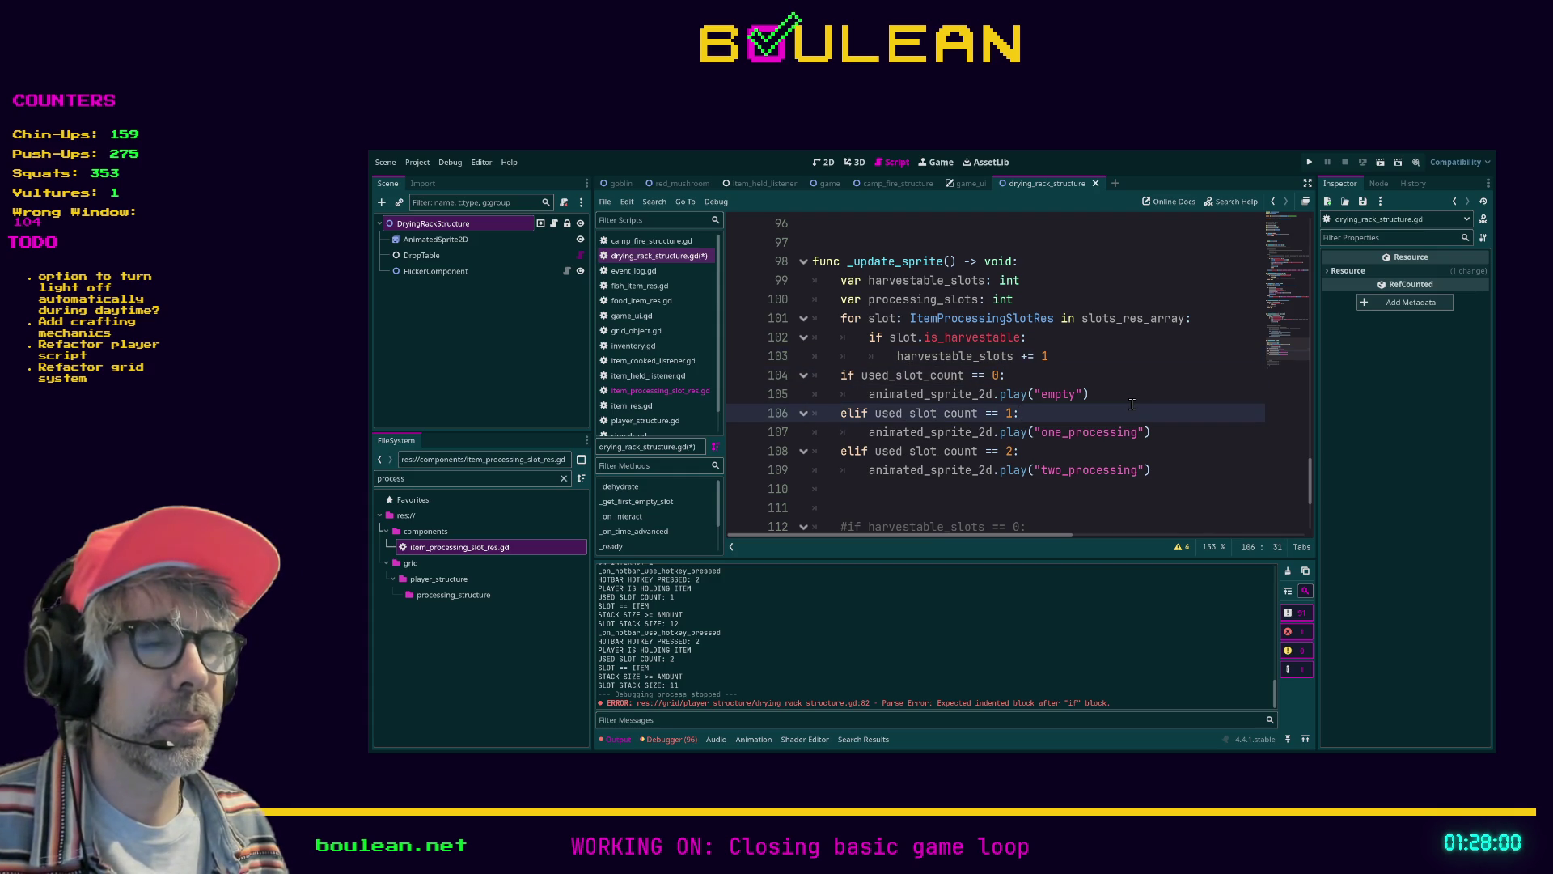
{"action": "key", "text": "Return"}
{"action": "type", "text": "if harvestable"}
{"action": "key", "text": "Return"}
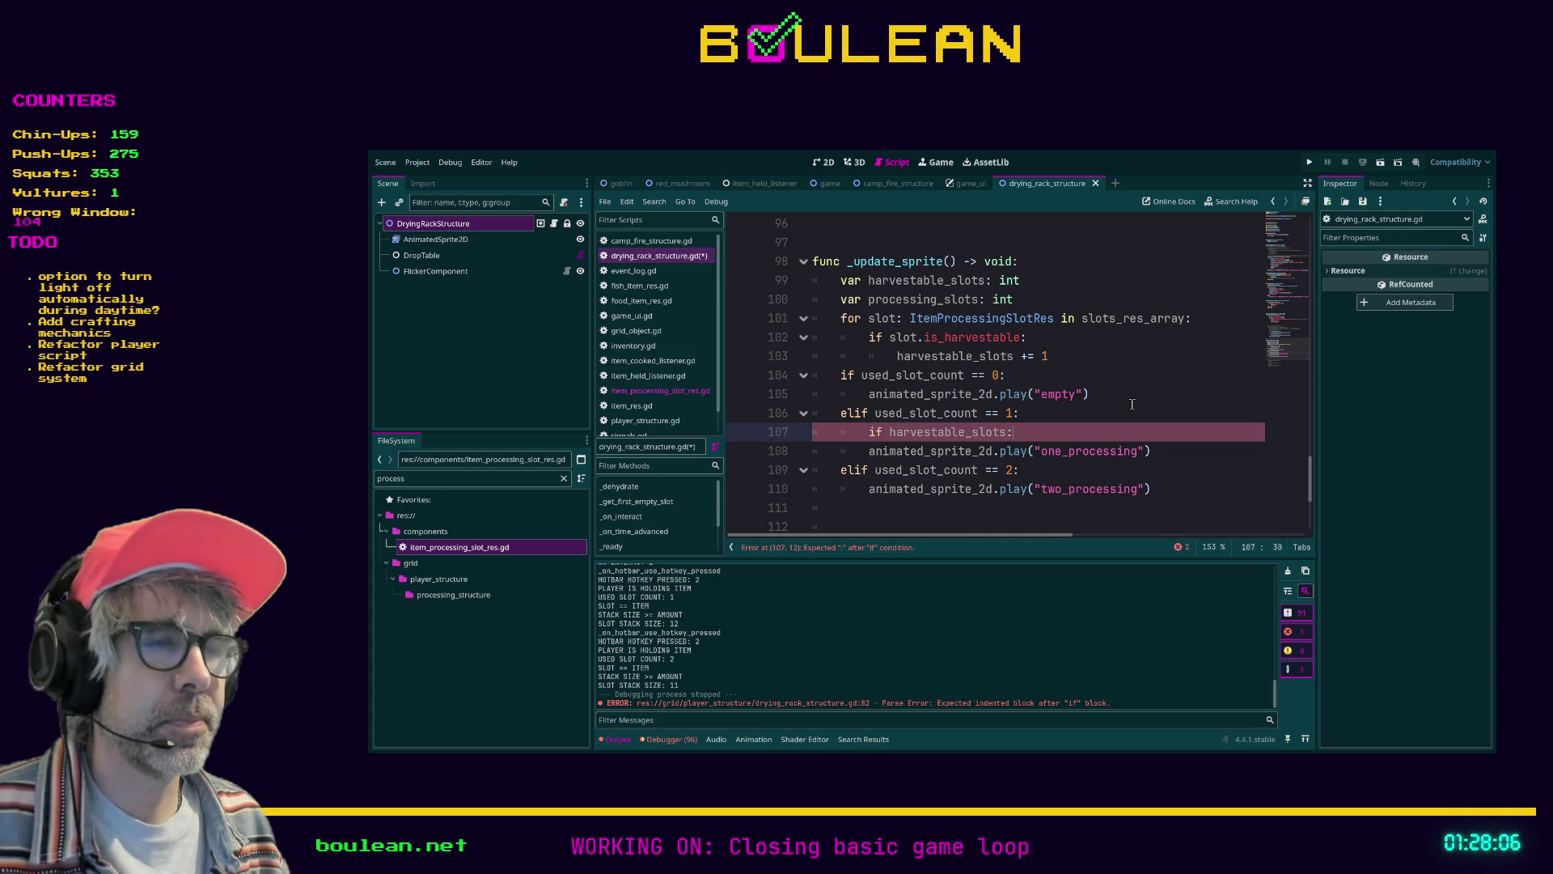
Change the branch to 'used_slot_count == 1:' and nest one_processing under 'harvestable_slots == 0'
{"action": "key", "text": "BackSpace"}
{"action": "type", "text": "== 1:"}
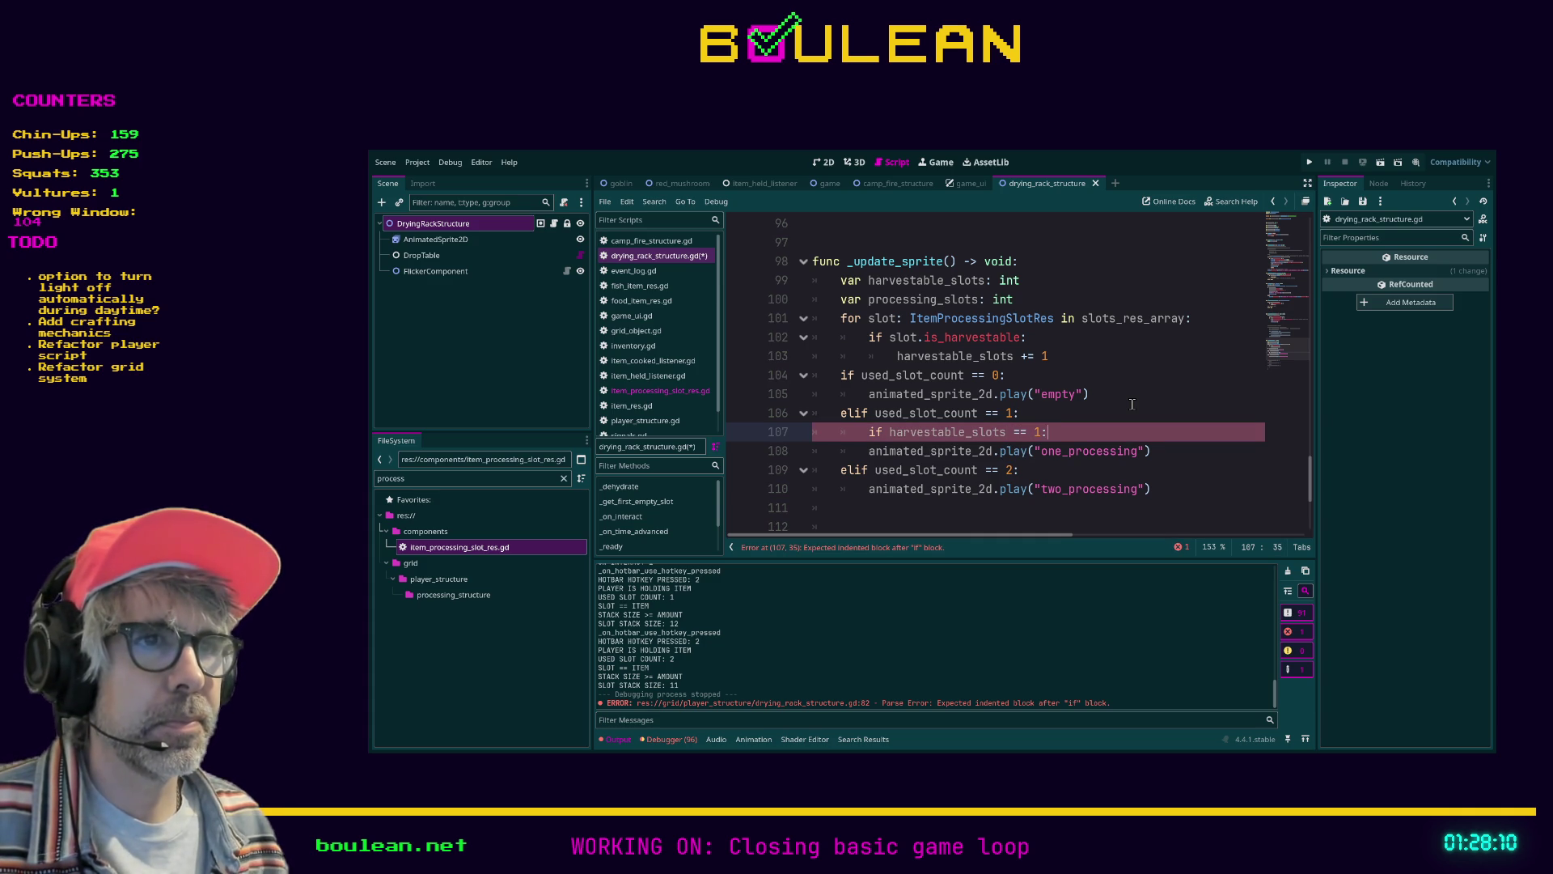
{"action": "key", "text": "Down"}
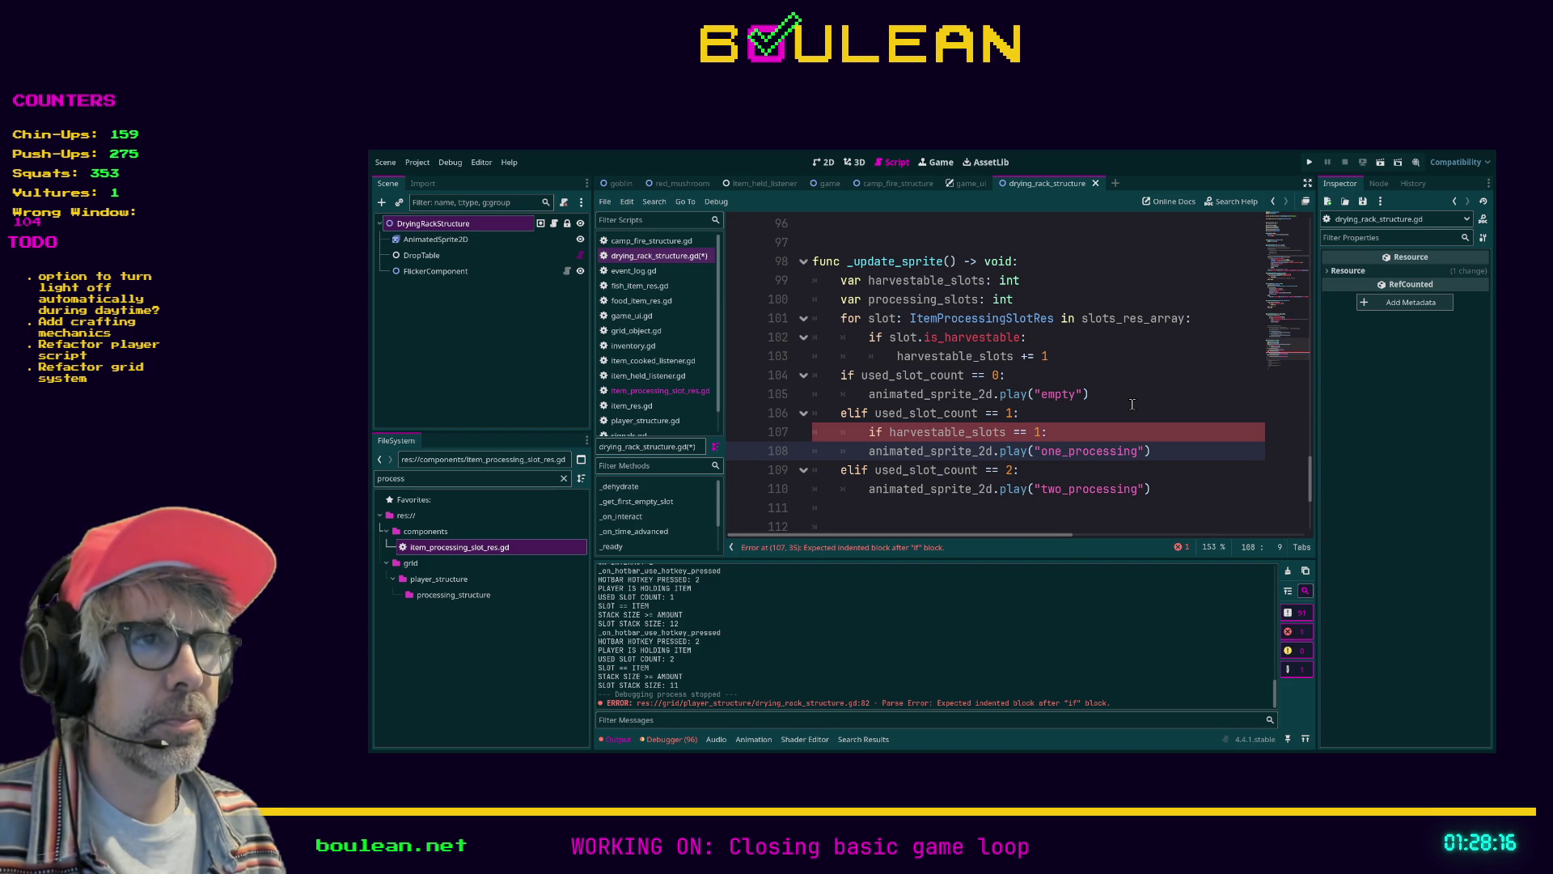
{"action": "key", "text": "Tab"}
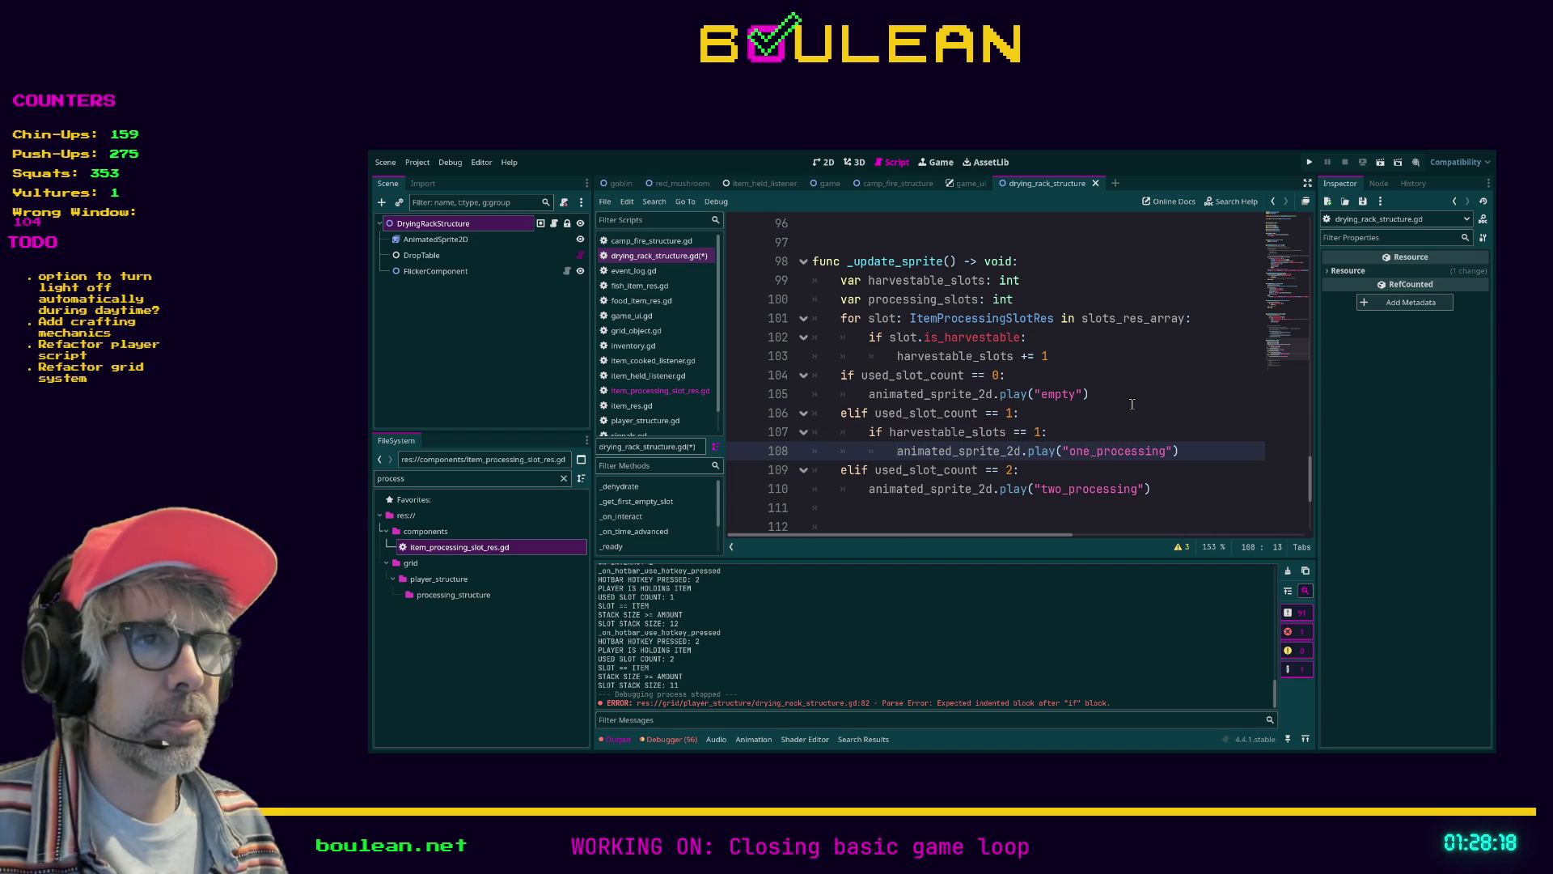
{"action": "key", "text": "Up"}
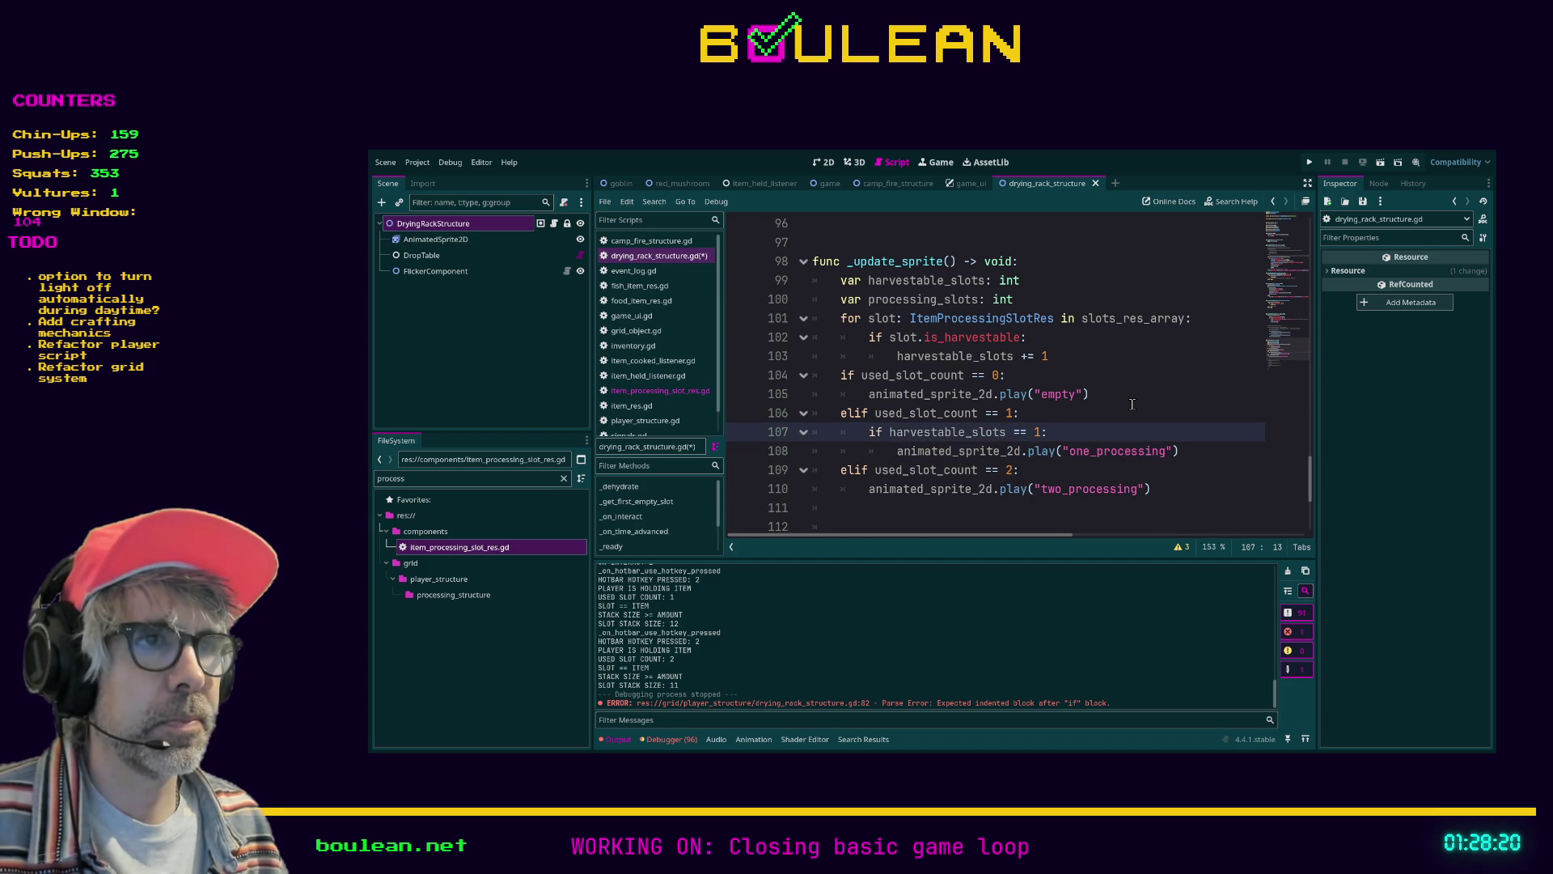
{"action": "key", "text": "End"}
{"action": "key", "text": "Left"}
{"action": "key", "text": "BackSpace"}
{"action": "type", "text": "0"}
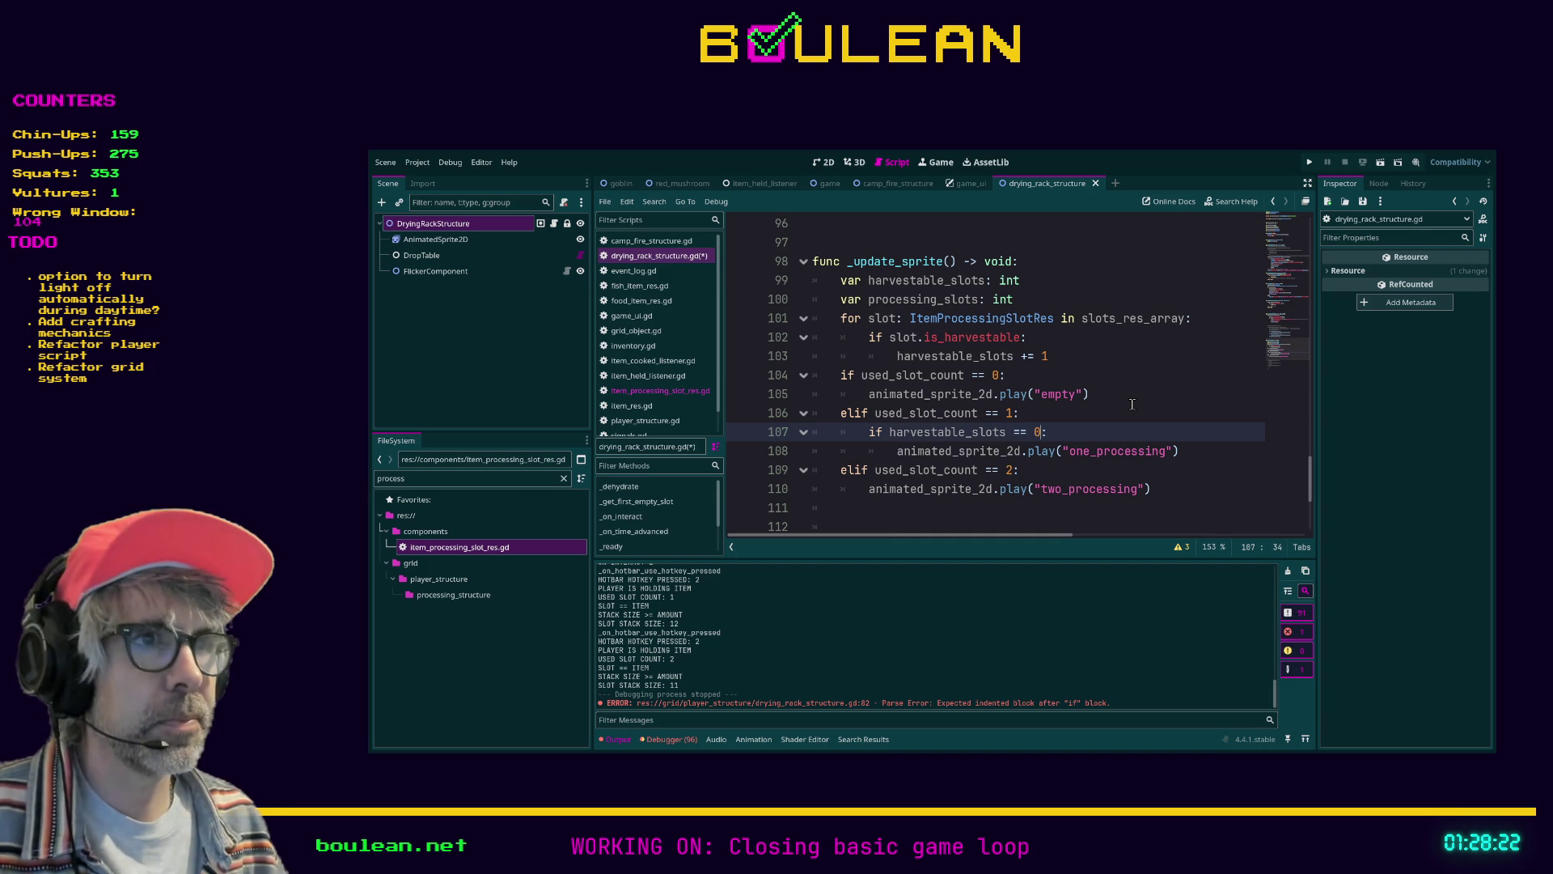
Add an else branch after the one_processing call that starts an animated_sprite_2d line
{"action": "key", "text": "Down"}
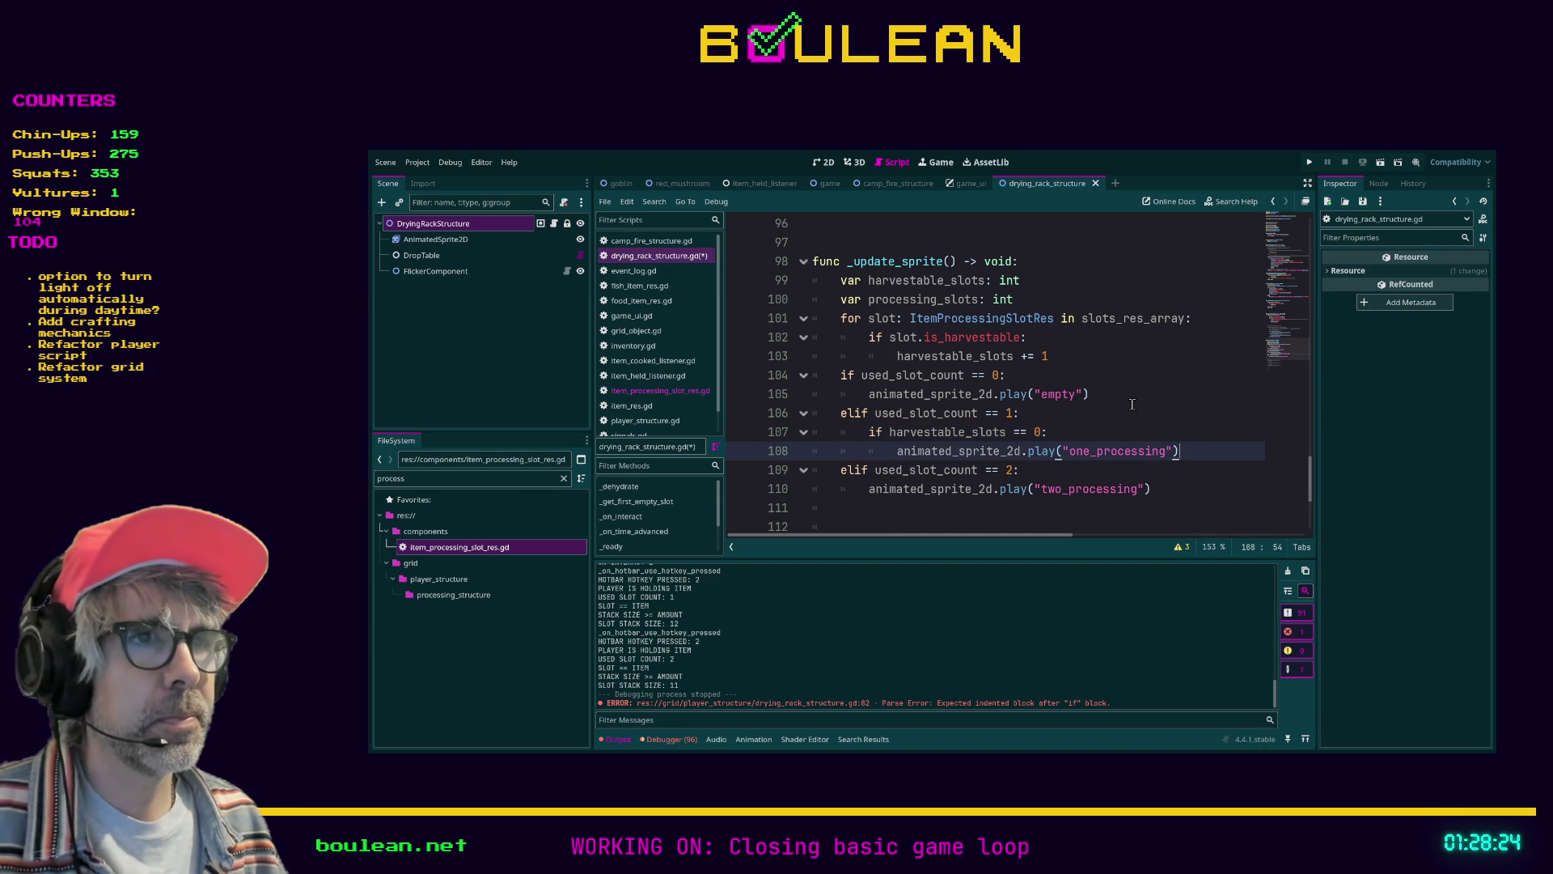
{"action": "key", "text": "Return"}
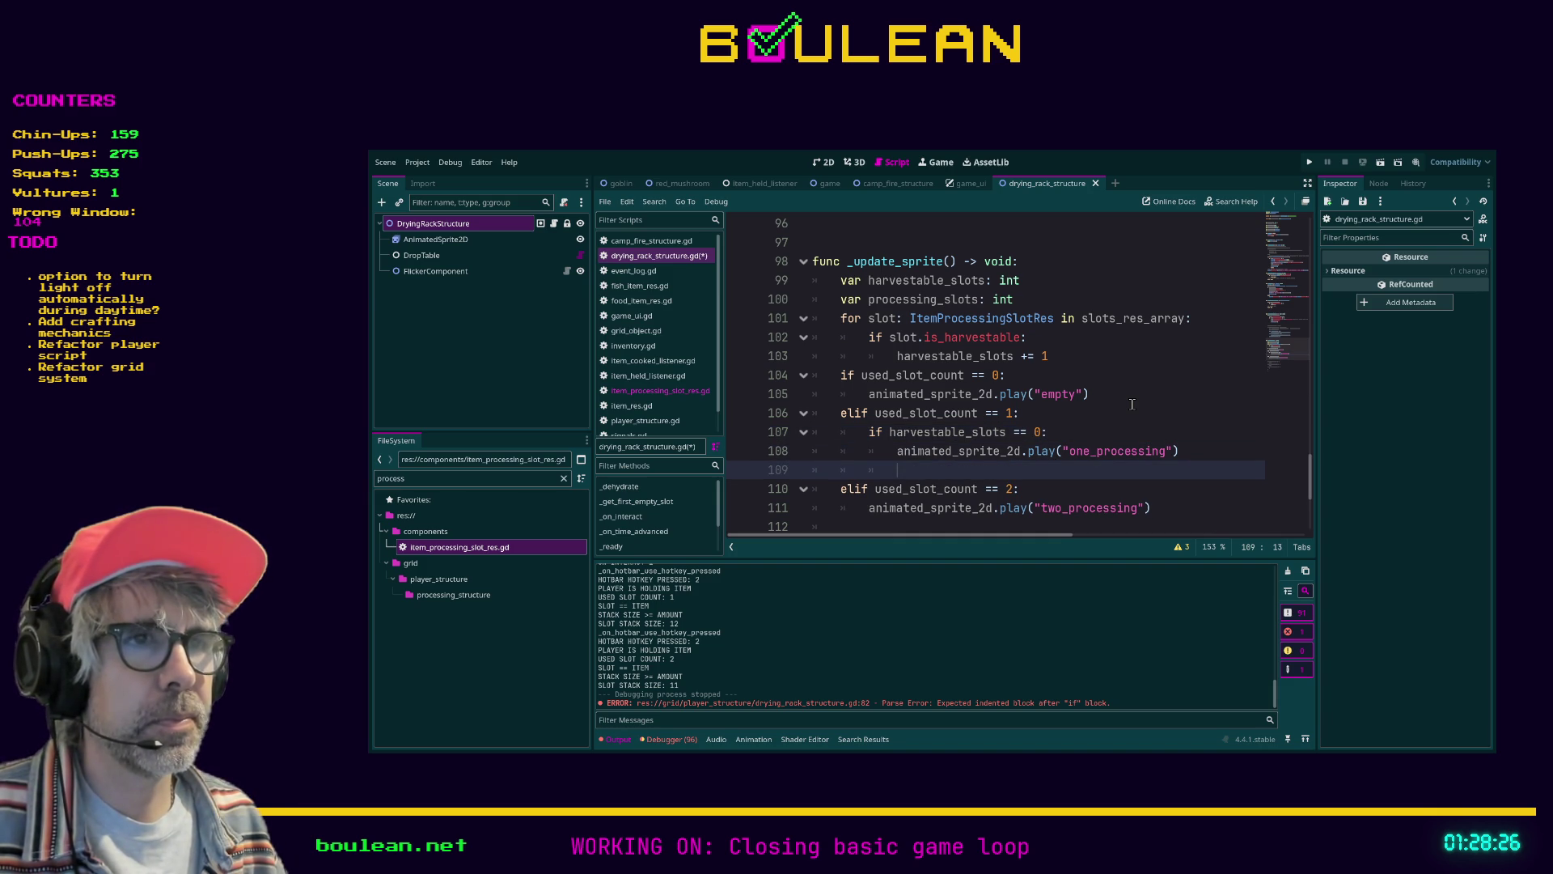
{"action": "key", "text": "BackSpace"}
{"action": "type", "text": "else:"}
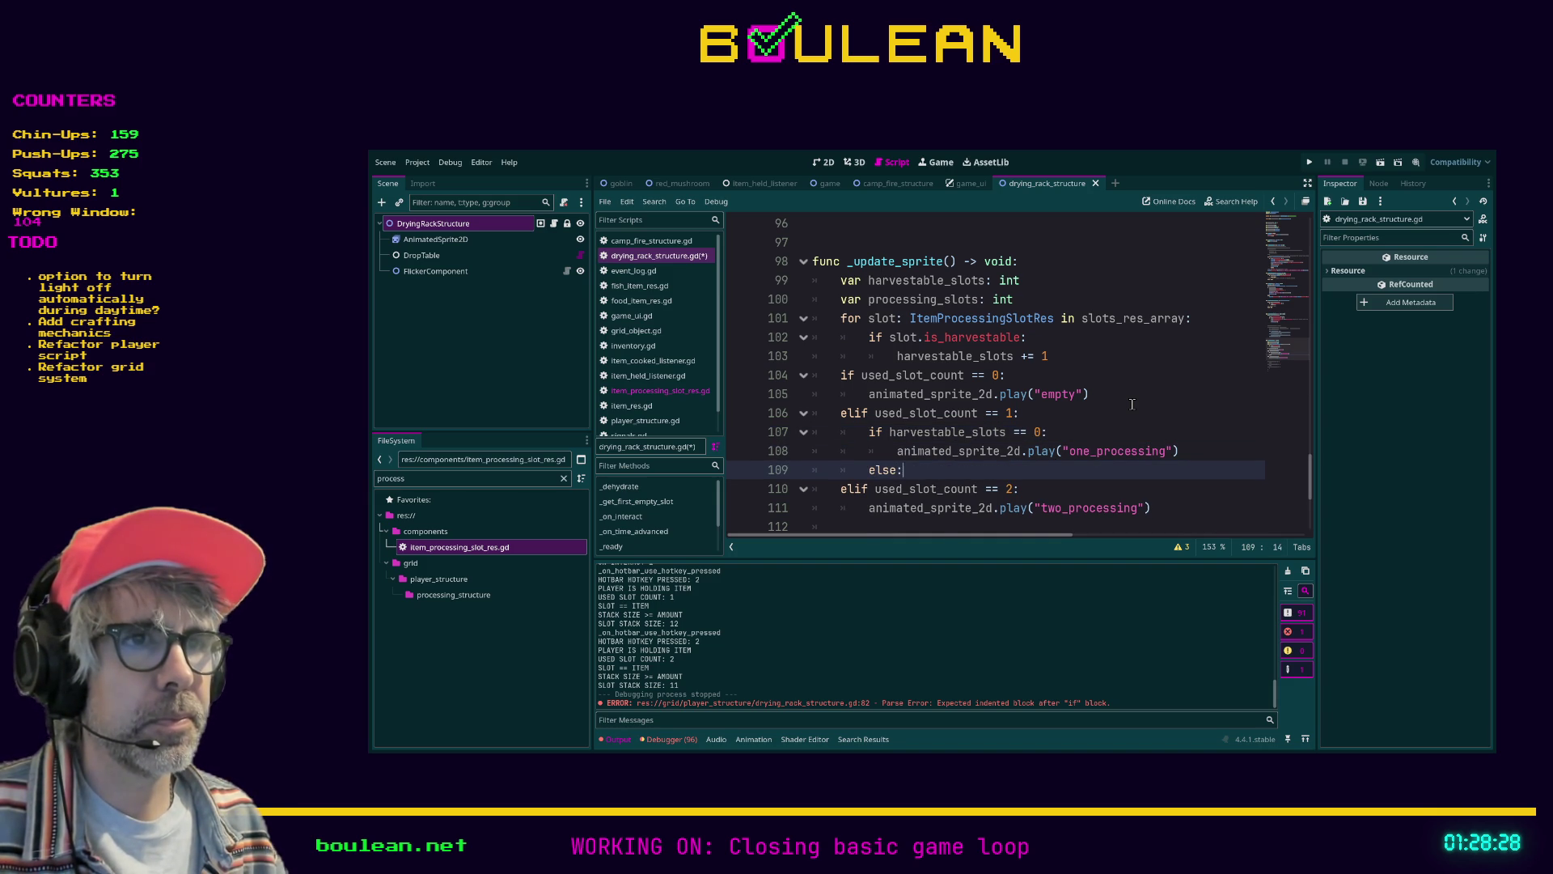
{"action": "key", "text": "Return"}
{"action": "type", "text": "harve"}
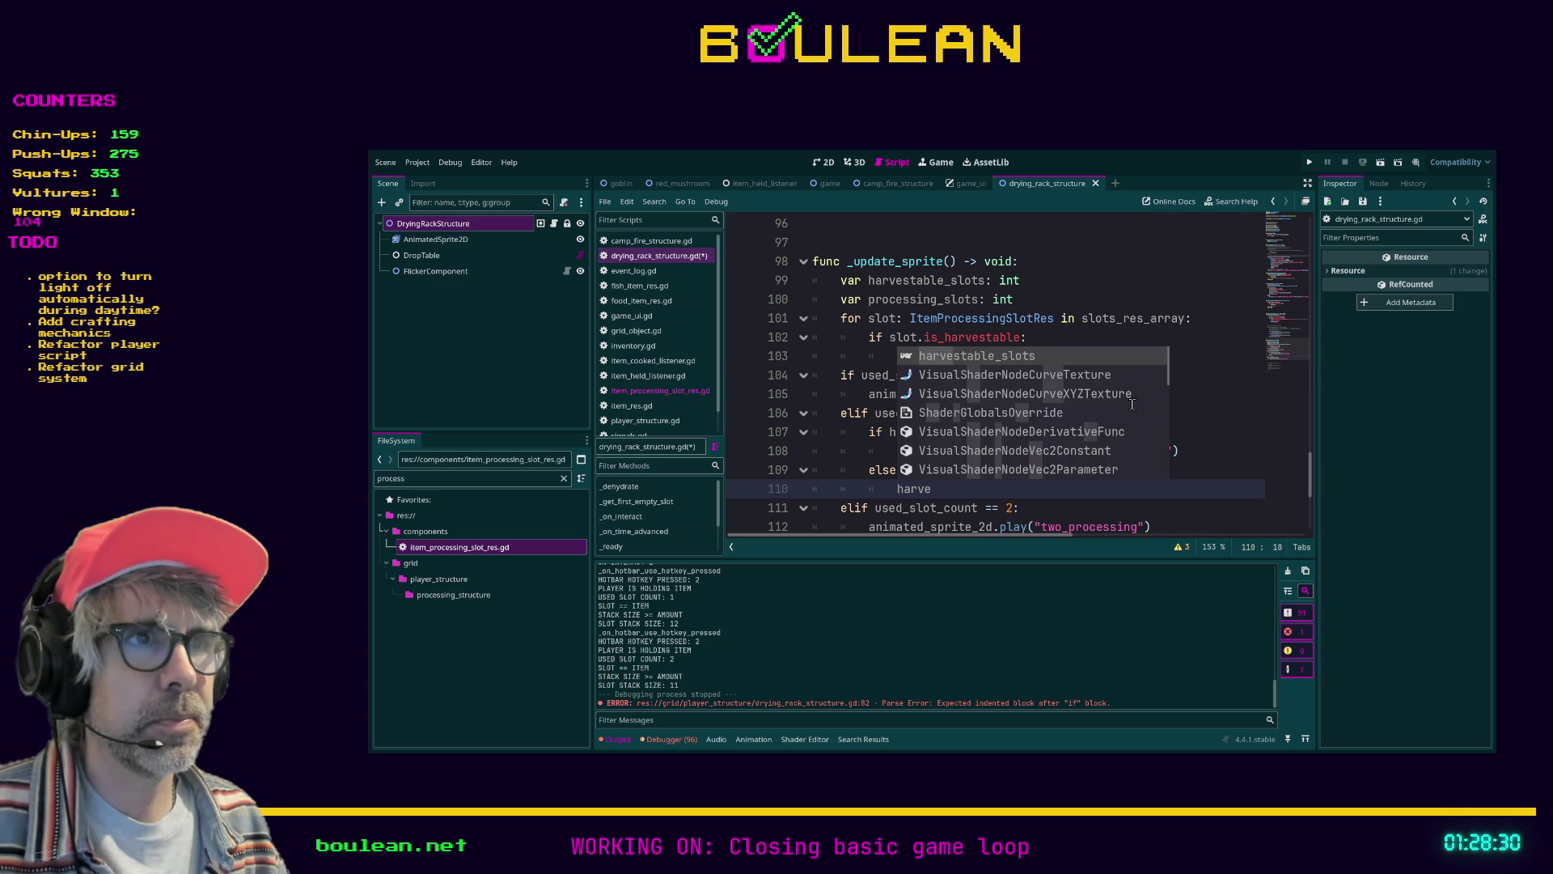
{"action": "key", "text": "Return"}
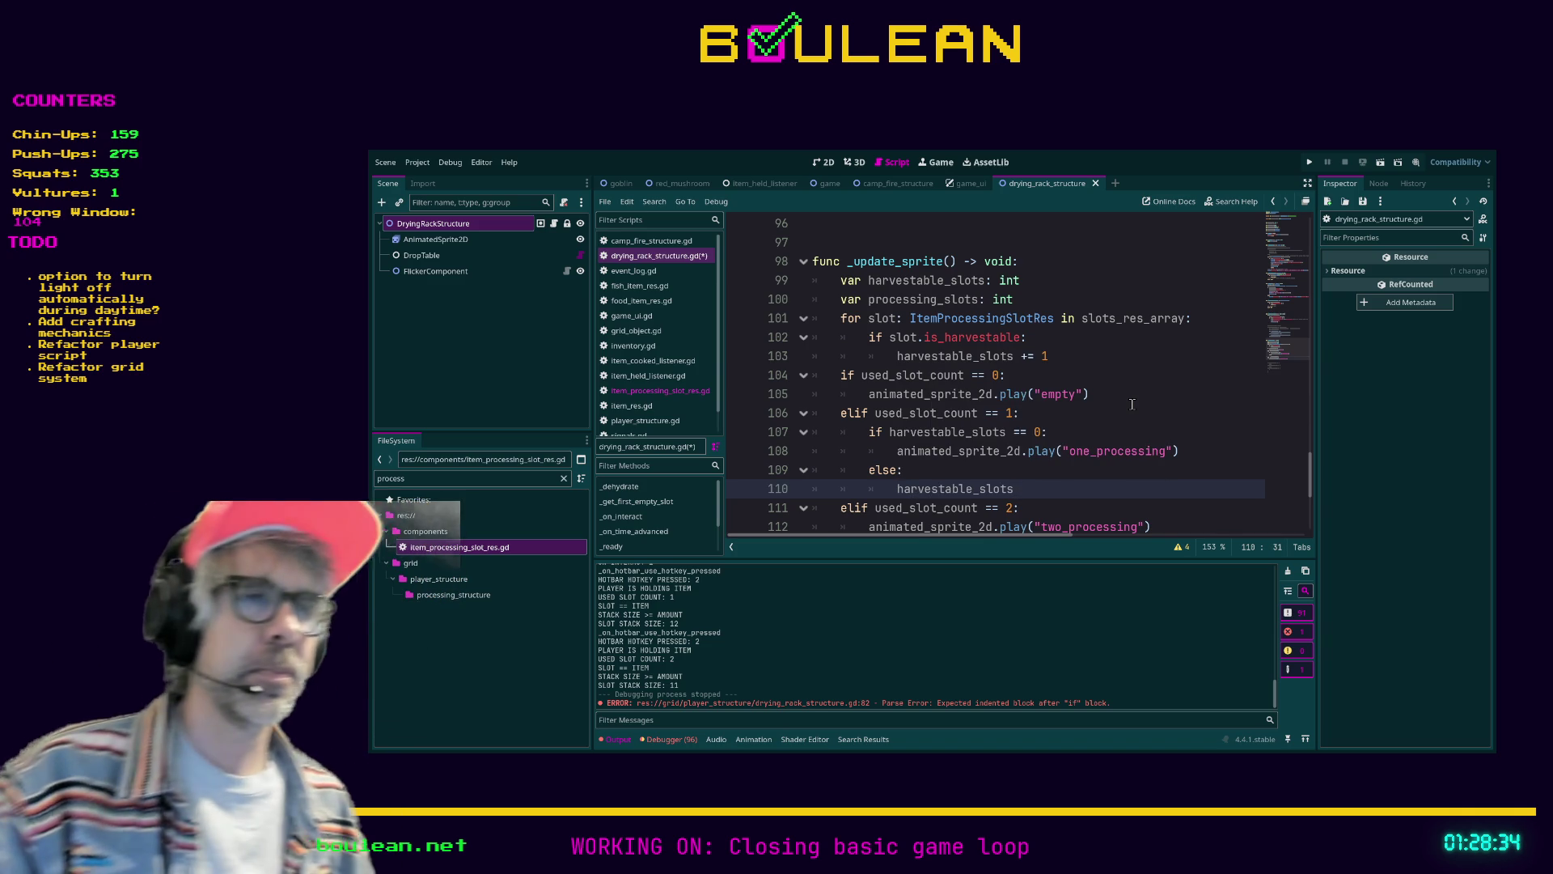
{"action": "key", "text": "BackSpace"}
{"action": "key", "text": "BackSpace"}
{"action": "key", "text": "BackSpace"}
{"action": "key", "text": "BackSpace"}
{"action": "type", "text": "animat"}
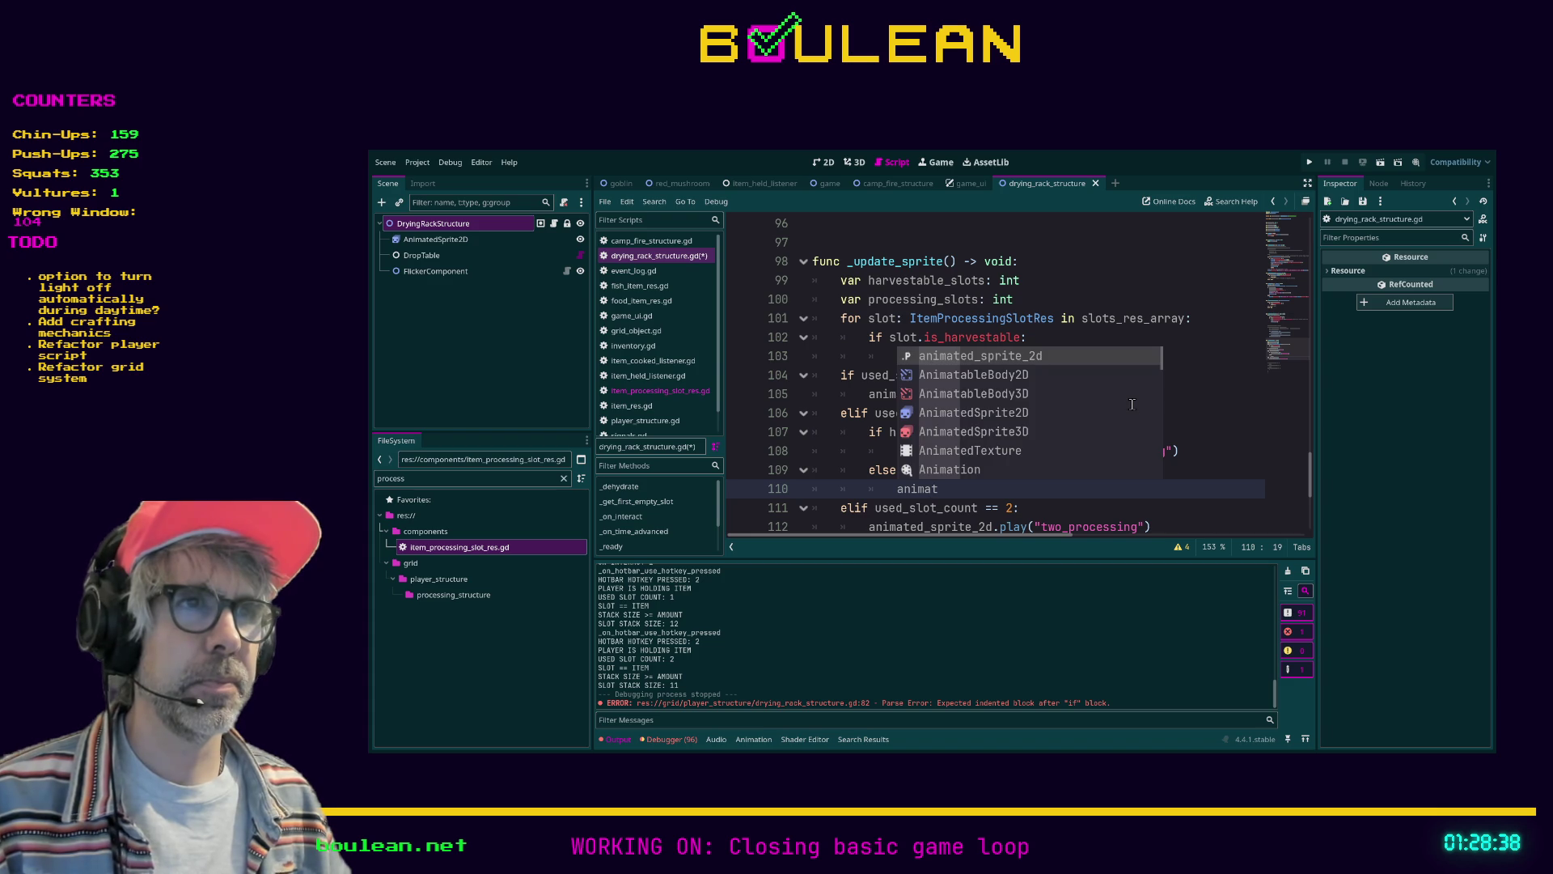
{"action": "key", "text": "Return"}
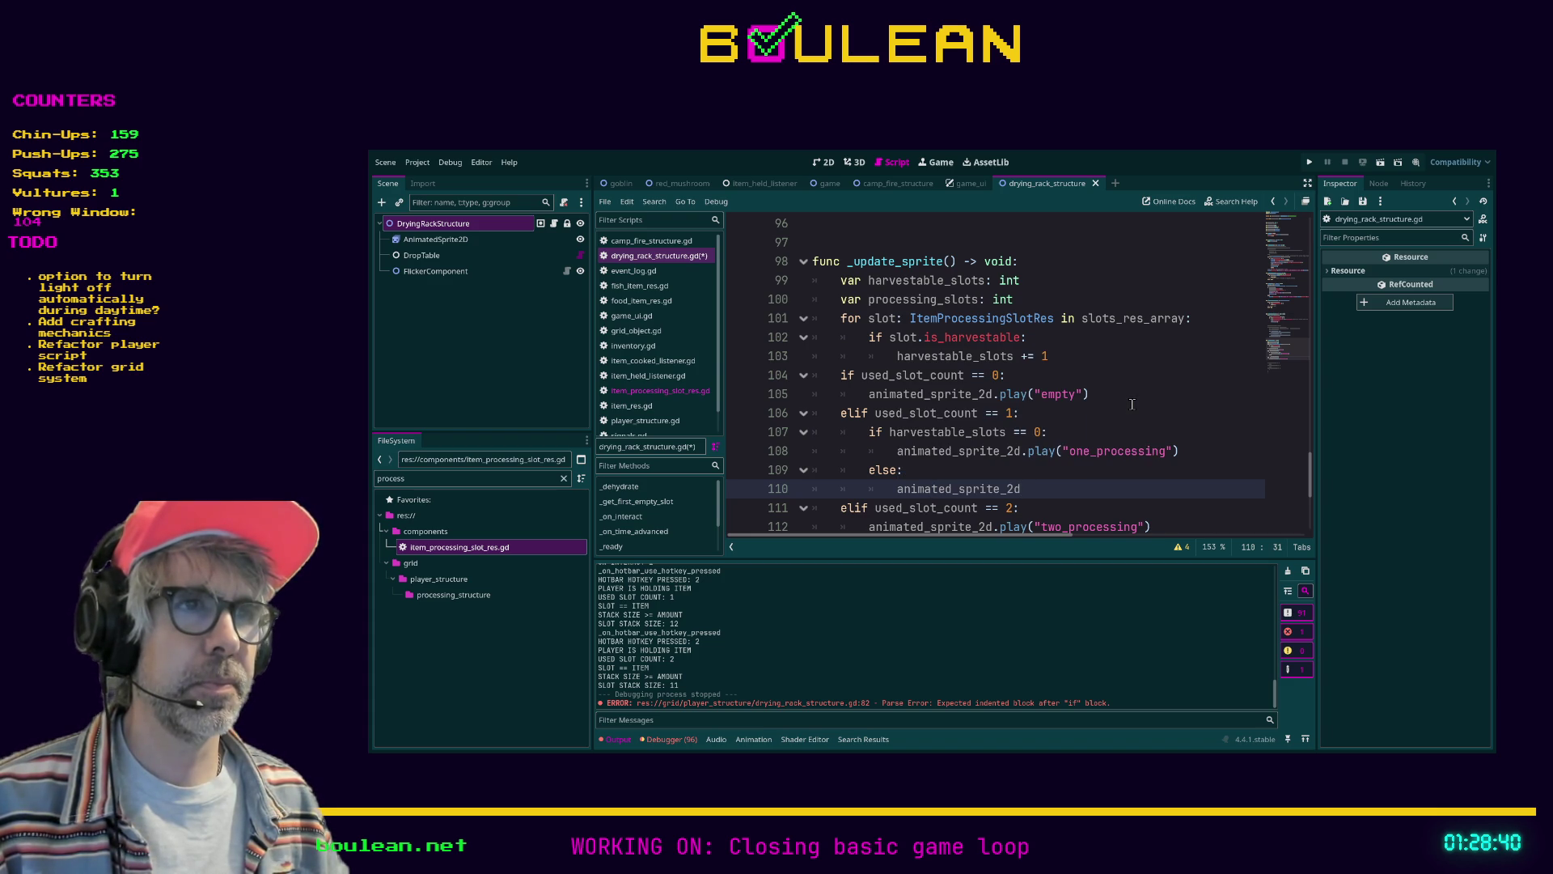
Turn that else into 'elif harvestable_slots == 1' playing the one_harvestable animation
{"action": "key", "text": "Up"}
{"action": "key", "text": "Left"}
{"action": "key", "text": "Left"}
{"action": "key", "text": "BackSpace"}
{"action": "key", "text": "BackSpace"}
{"action": "type", "text": "if harvestable_slots == 1"}
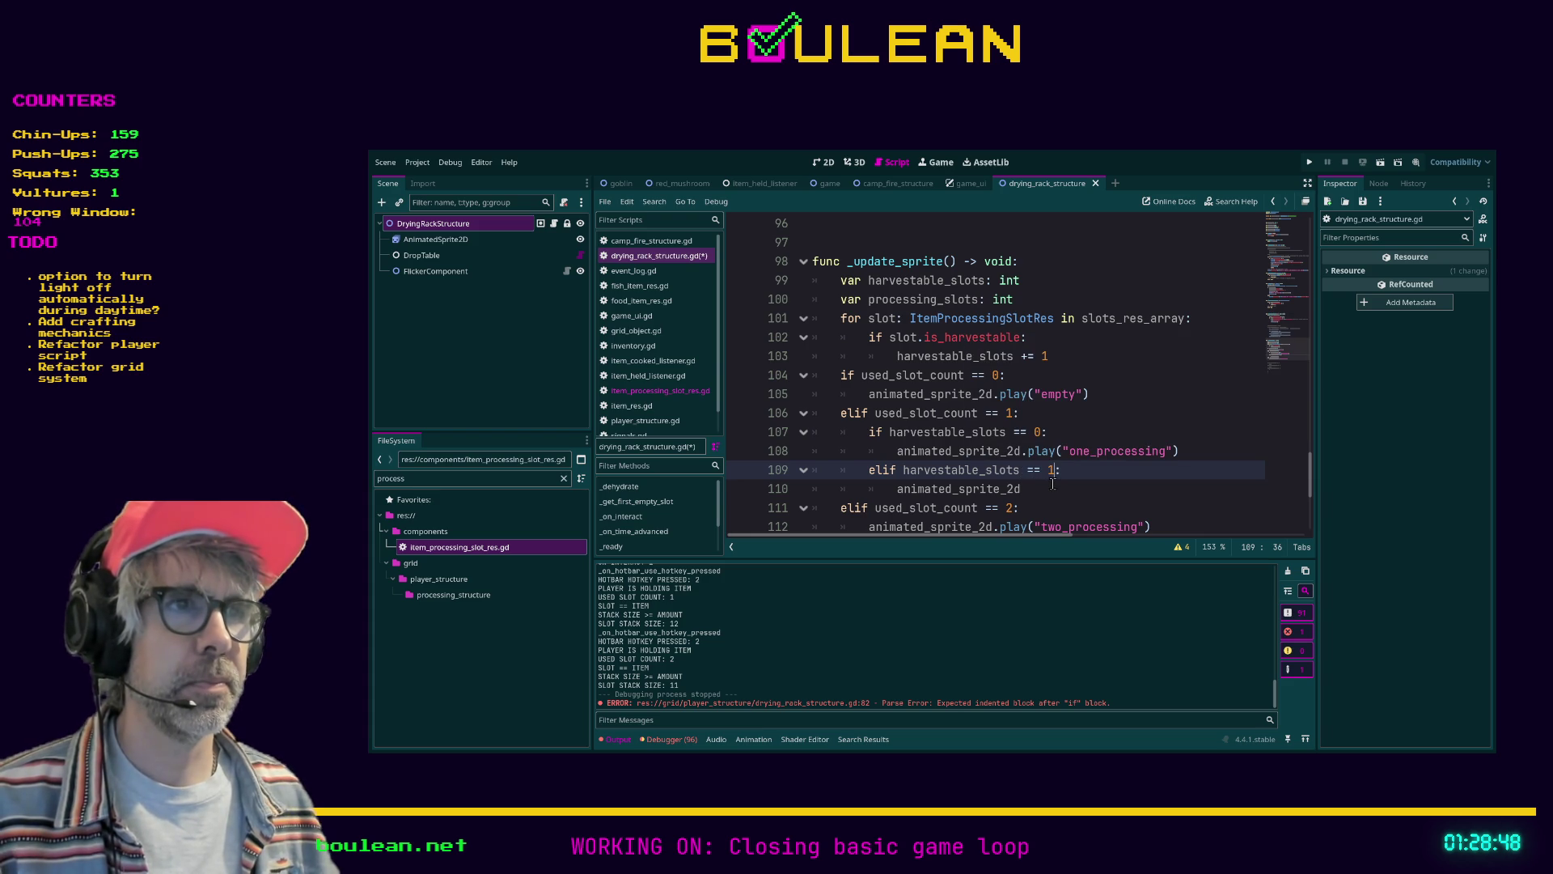
{"action": "left_click", "coordinate": [1052, 483]}
{"action": "type", "text": ".play"}
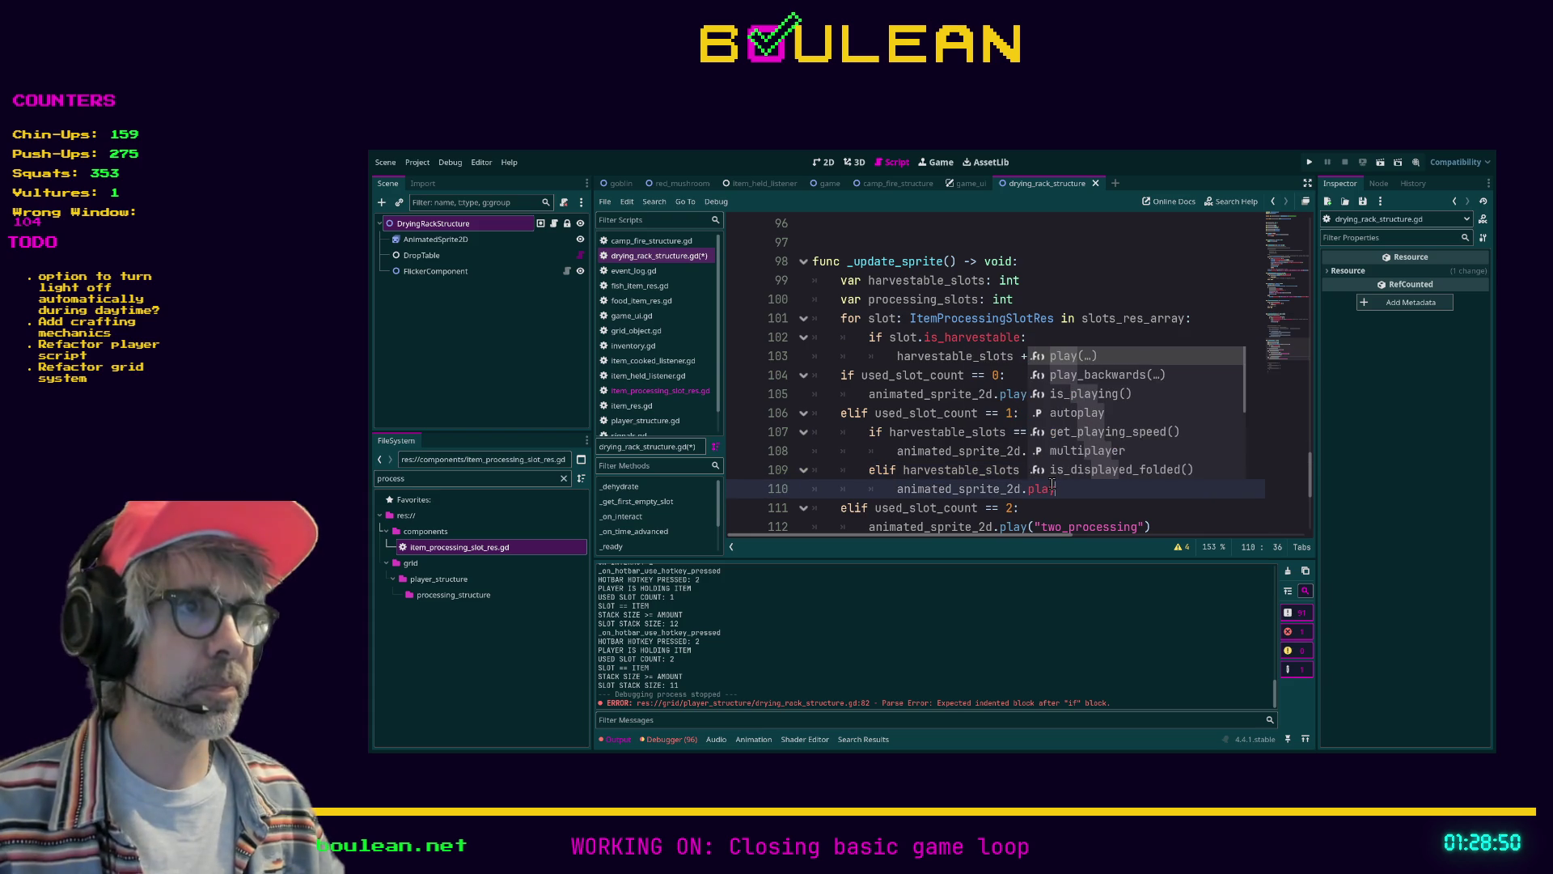
{"action": "type", "text": "(\"on"}
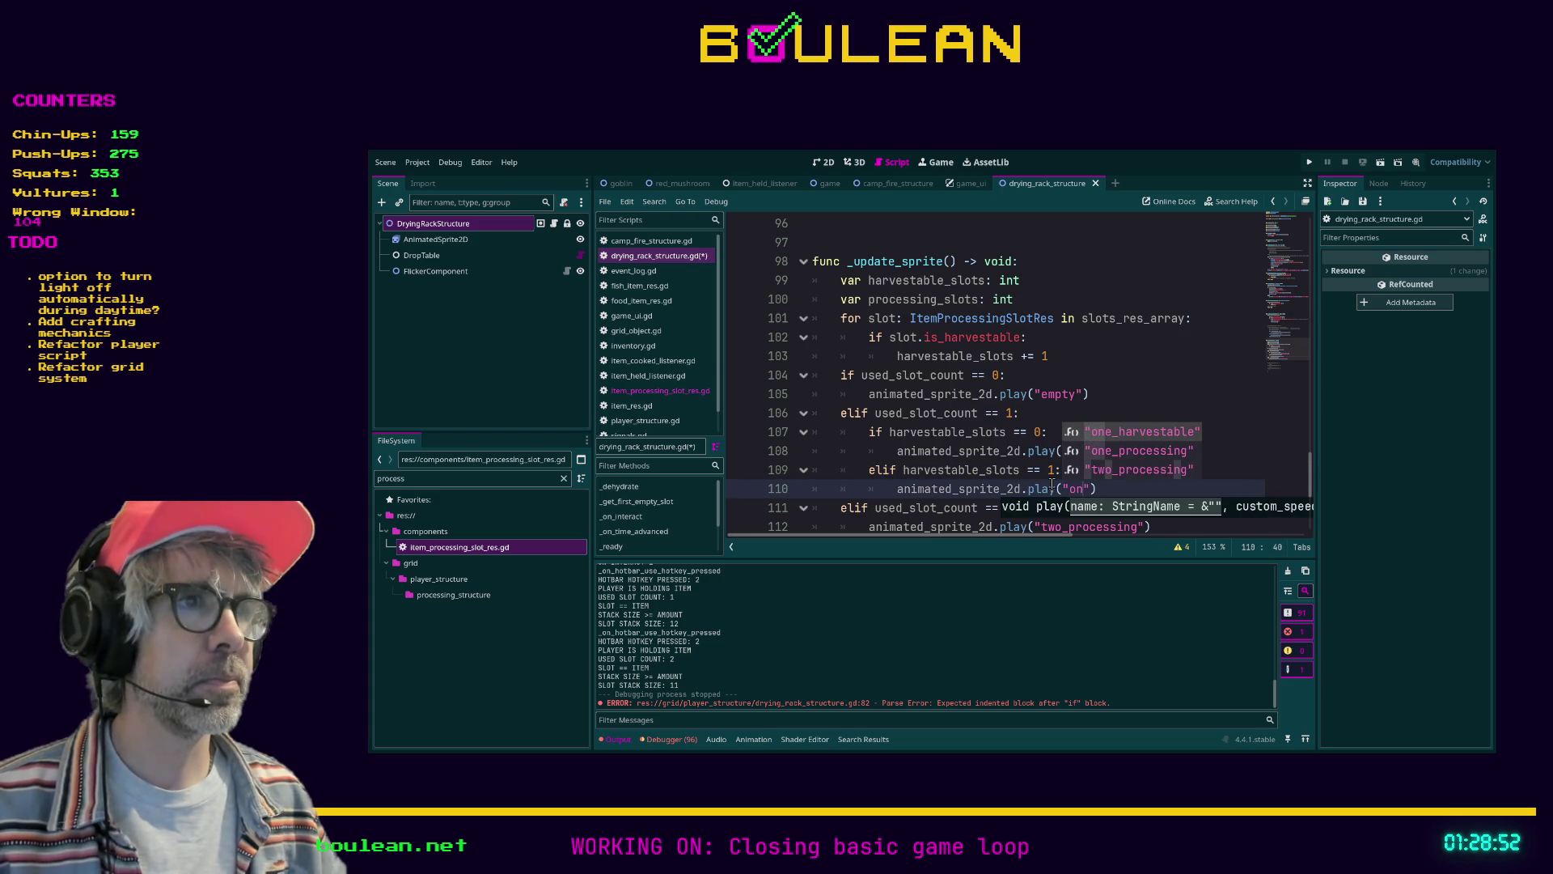
{"action": "key", "text": "Return"}
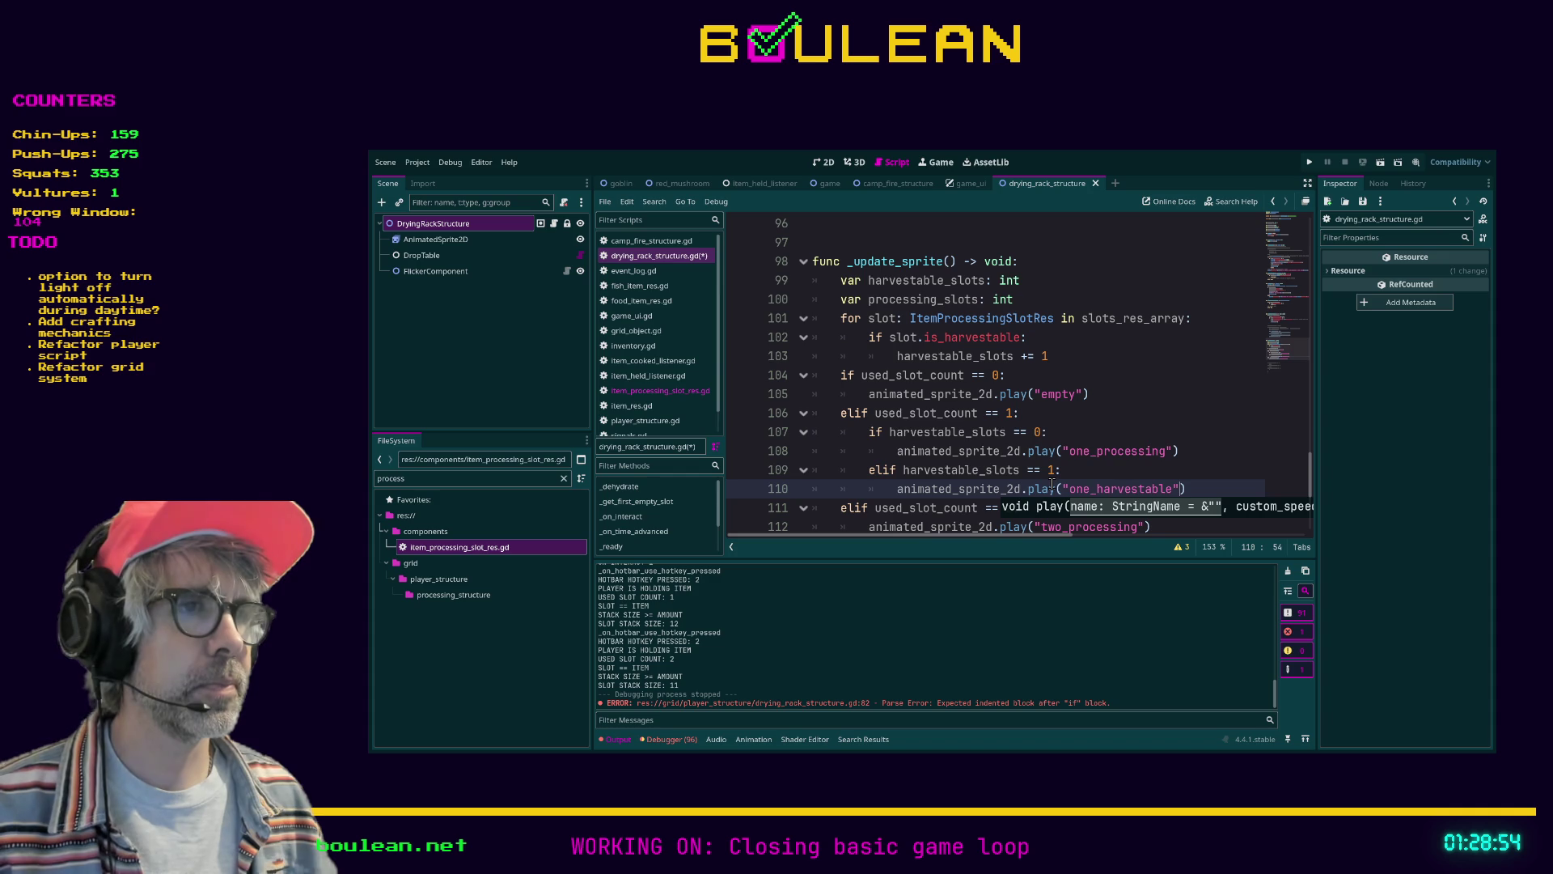
Open a new line under the 'elif used_slot_count == 2:' case
{"action": "scroll", "coordinate": [1196, 417], "scroll_direction": "down", "scroll_amount": 2}
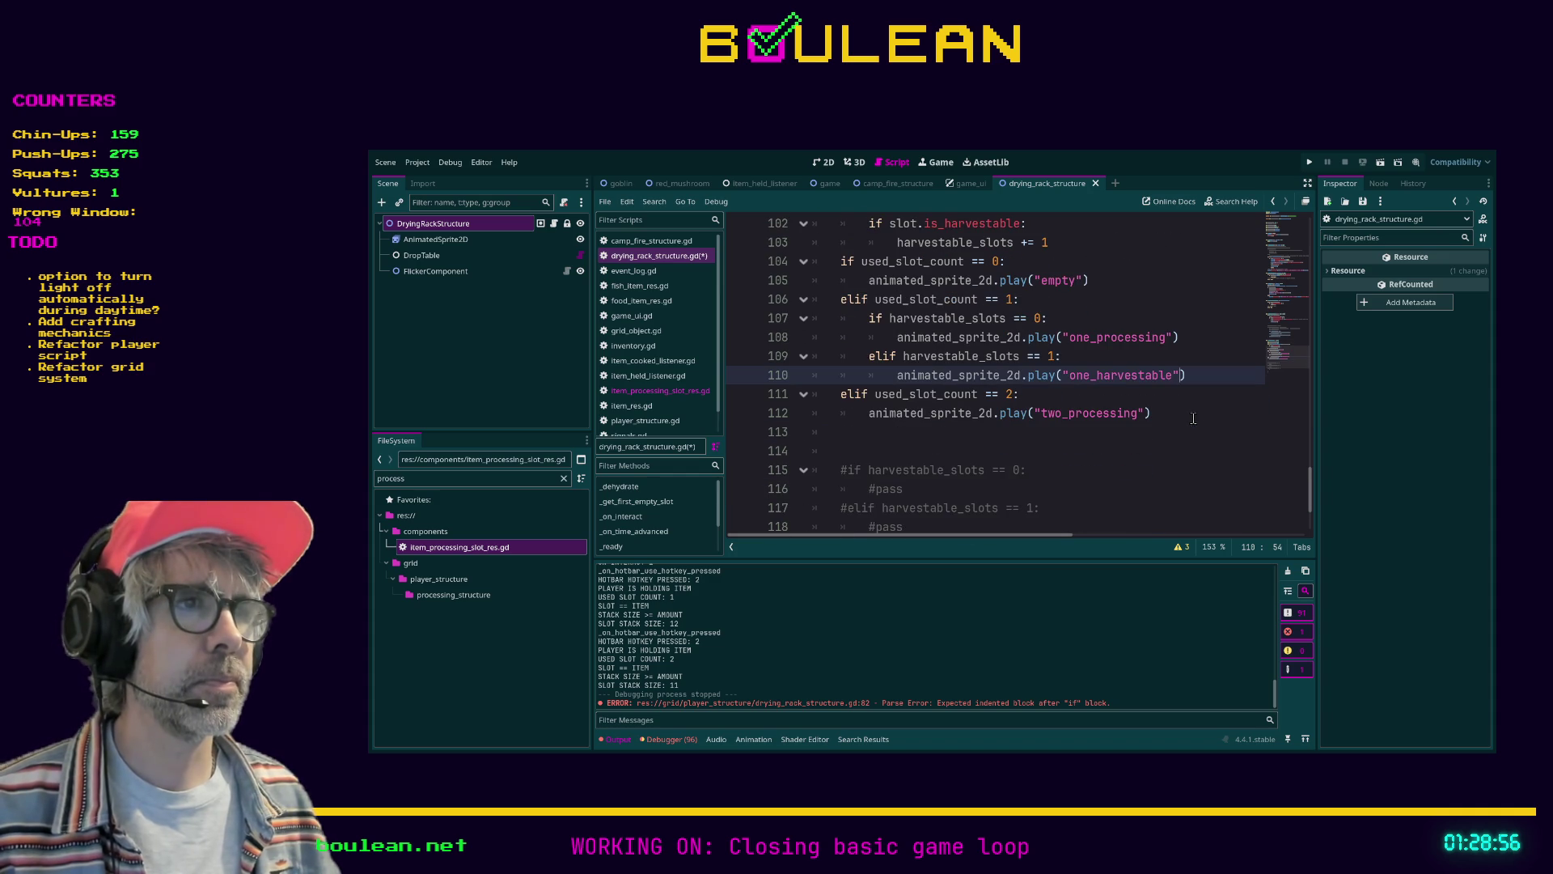
{"action": "left_click", "coordinate": [1091, 396]}
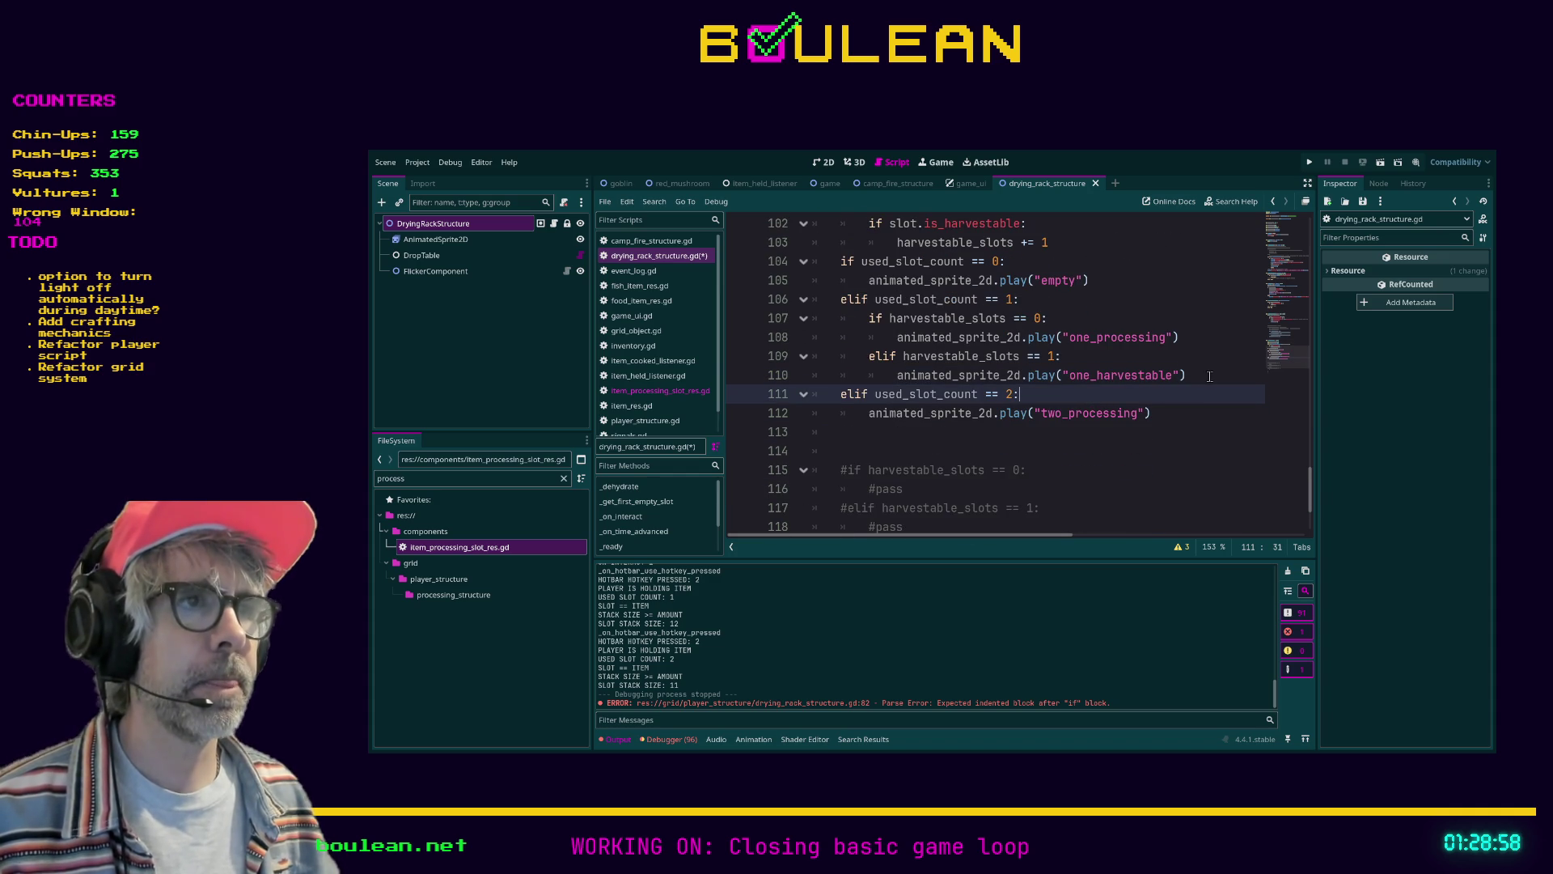
{"action": "key", "text": "Up"}
{"action": "key", "text": "Down"}
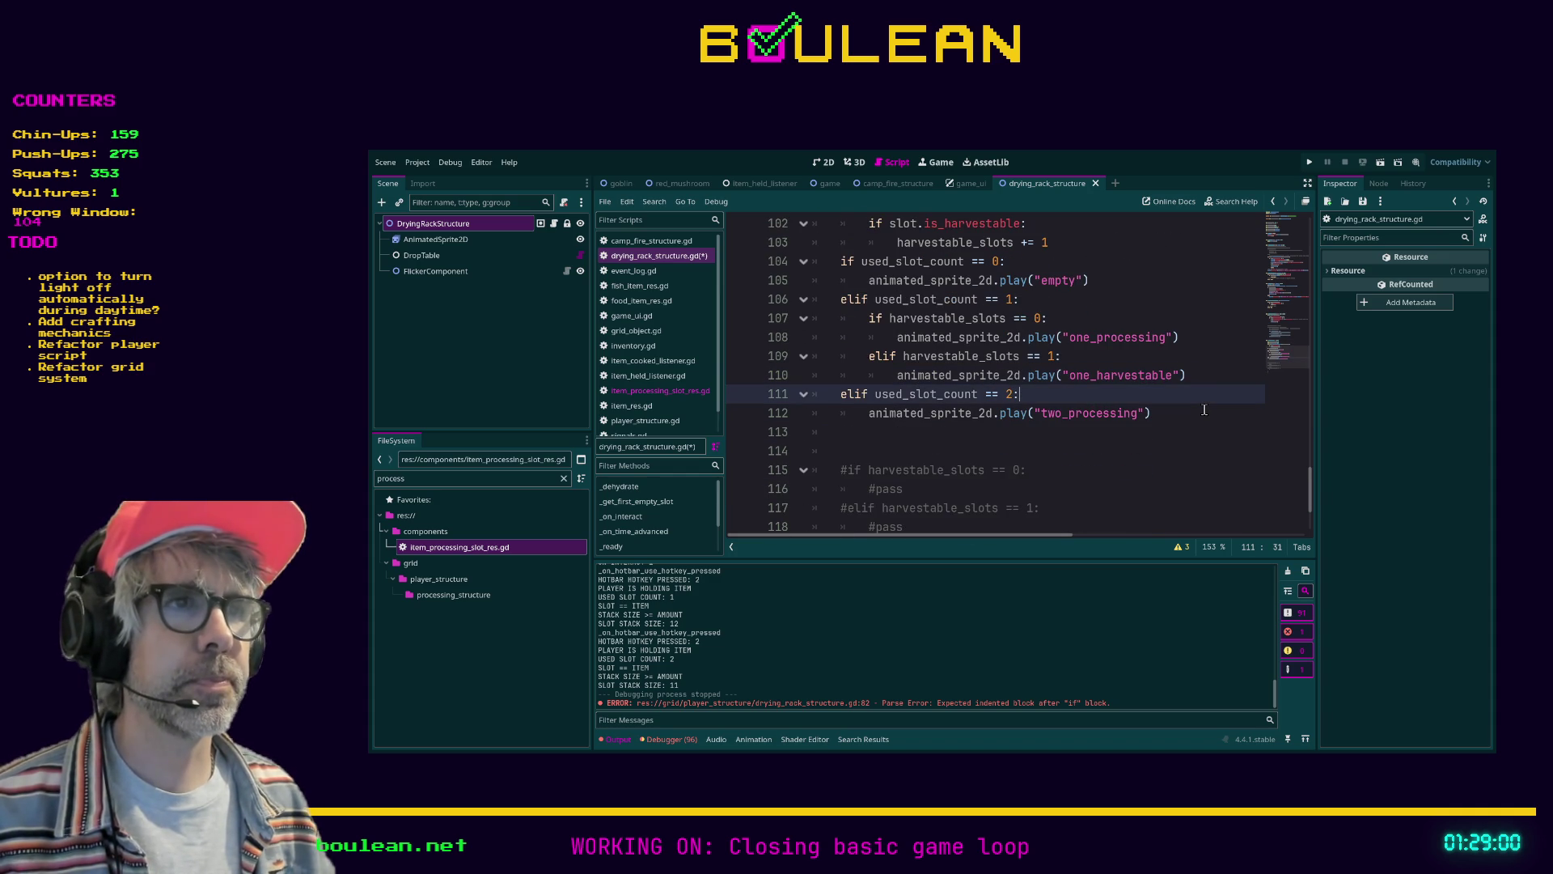
{"action": "left_click", "coordinate": [1204, 410]}
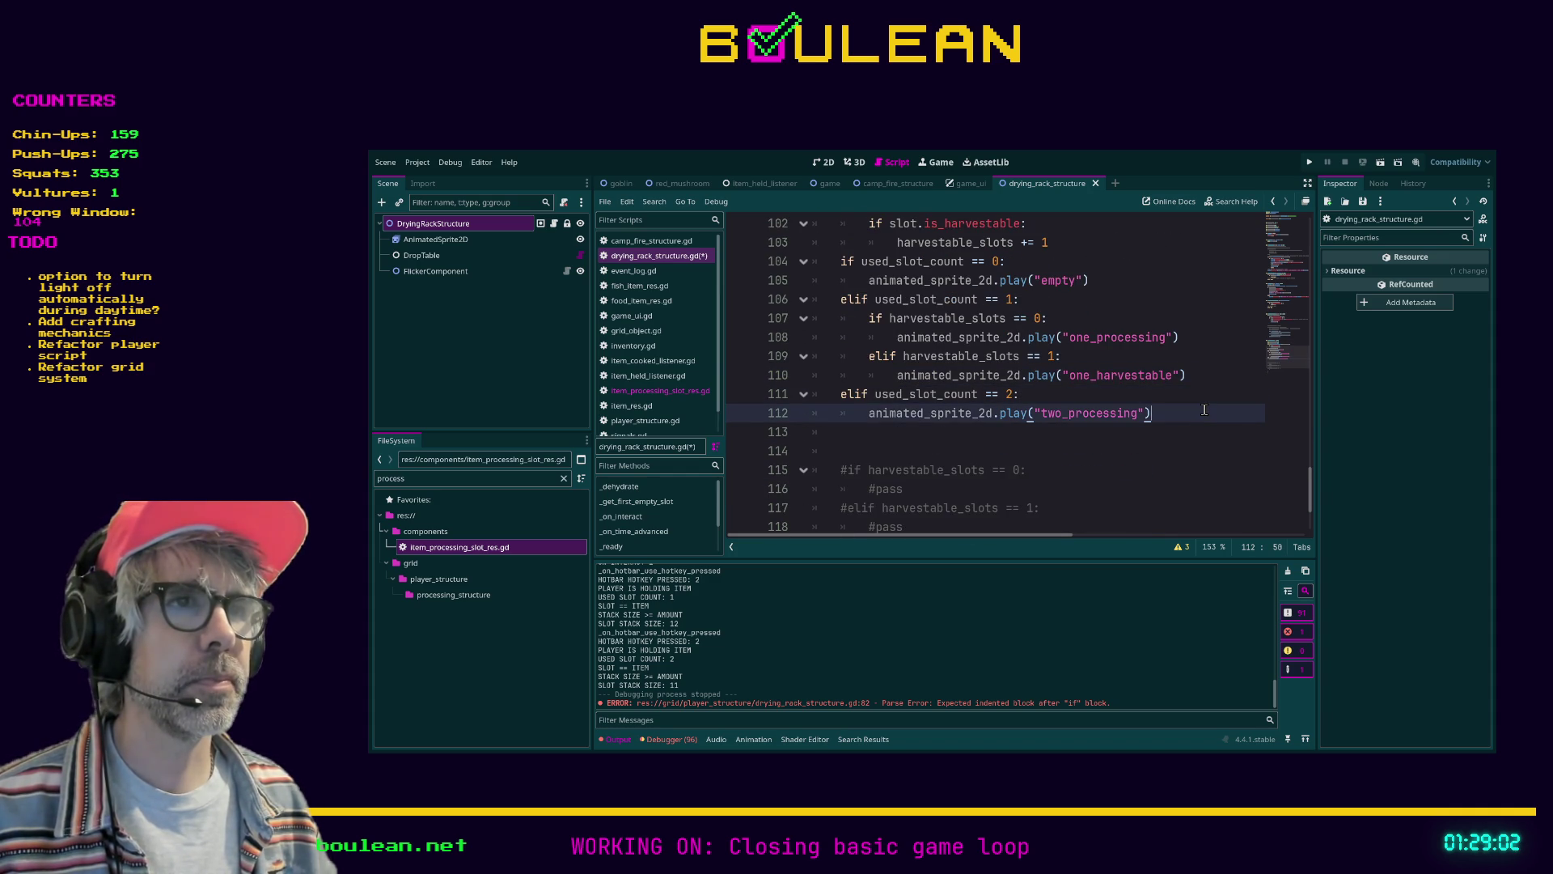
{"action": "key", "text": "Up"}
{"action": "key", "text": "Return"}
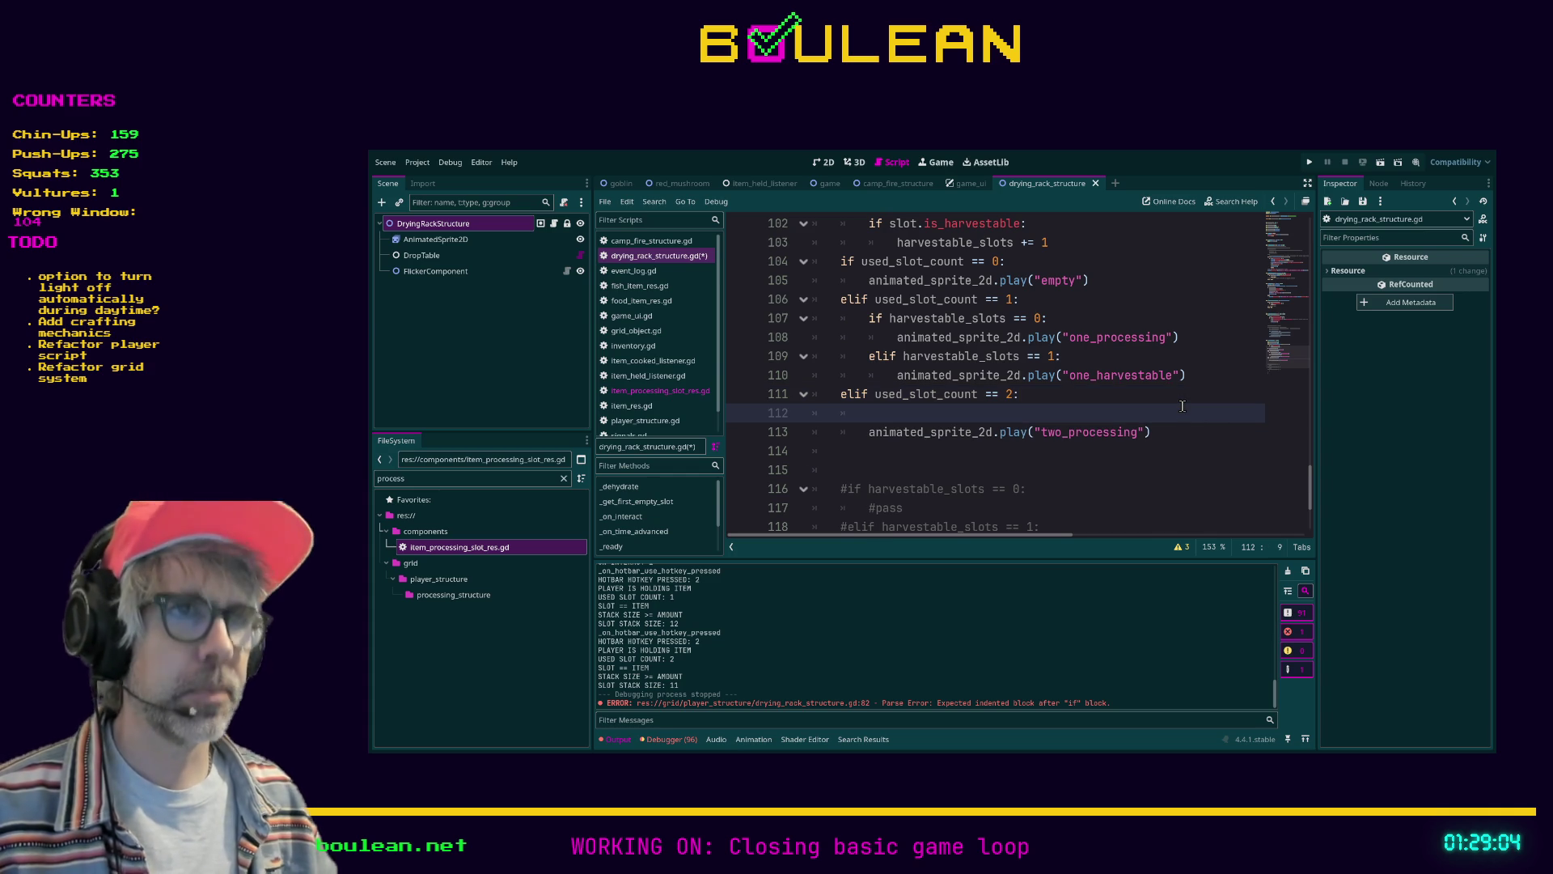
Add 'if harvestable_slots == 0:' with the two_processing play call nested under it
{"action": "type", "text": "if harvestable"}
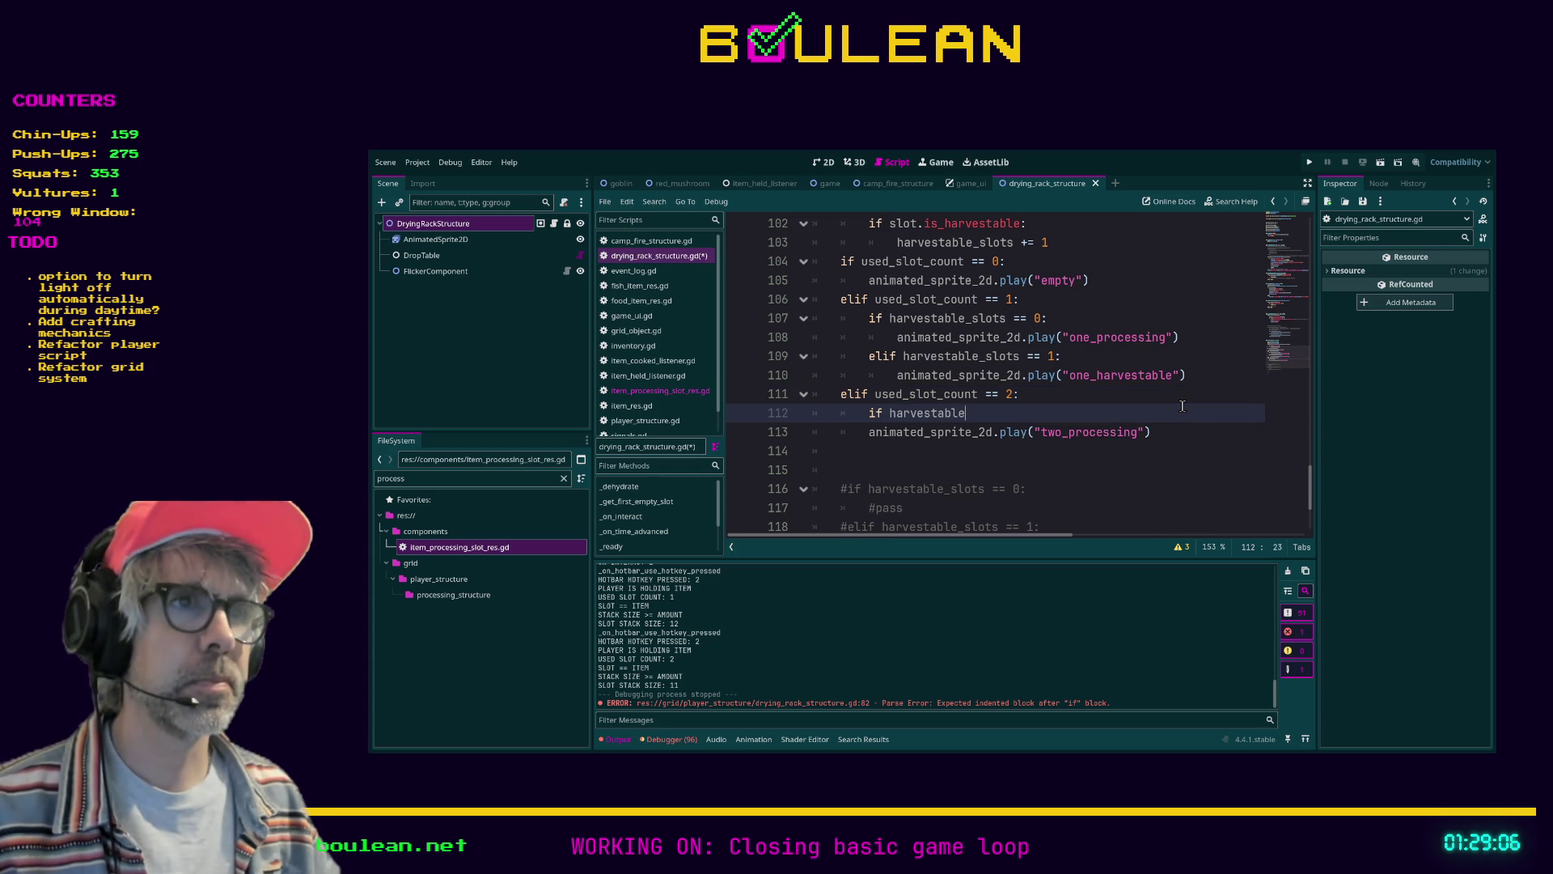
{"action": "type", "text": "_slots == 0:"}
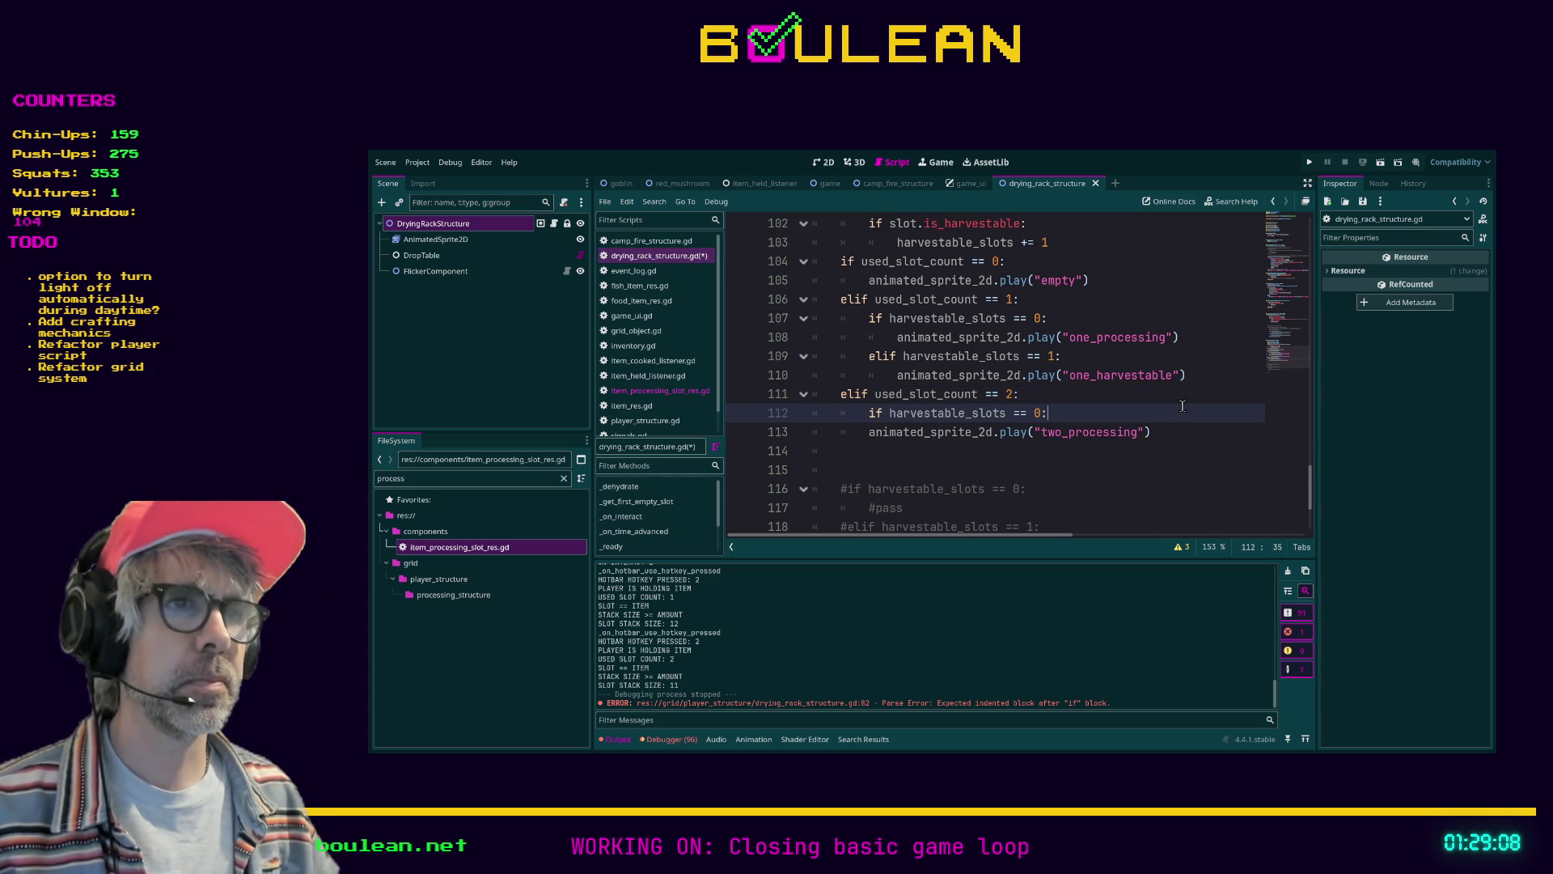
{"action": "key", "text": "Down"}
{"action": "key", "text": "Home"}
{"action": "key", "text": "Tab"}
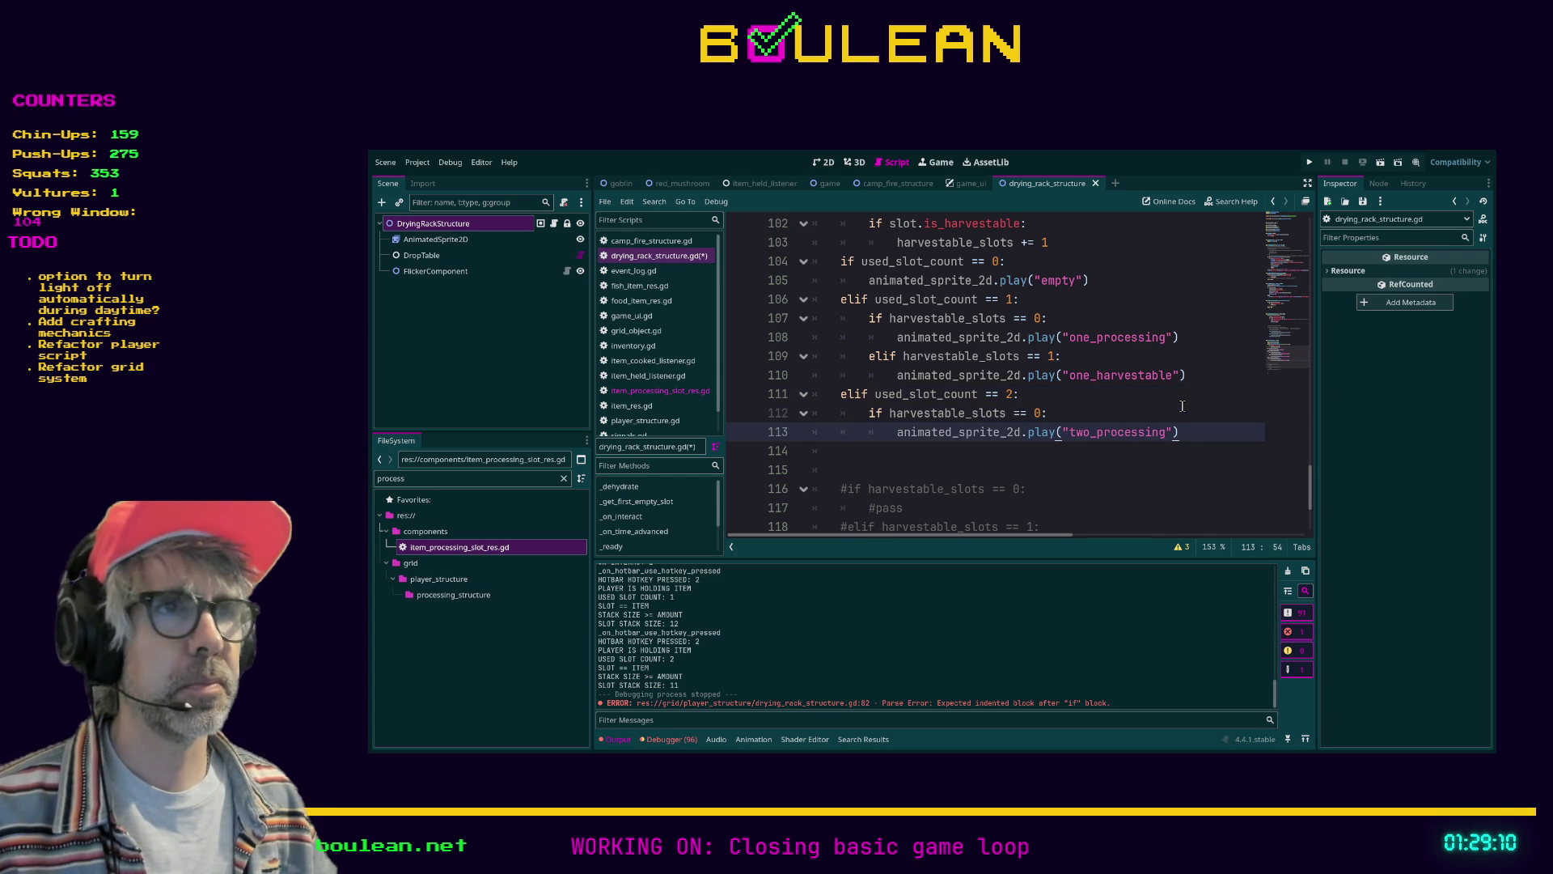
{"action": "key", "text": "Return"}
Add an 'elif harvestable_slots == 1:' branch containing just pass
{"action": "type", "text": "elif "}
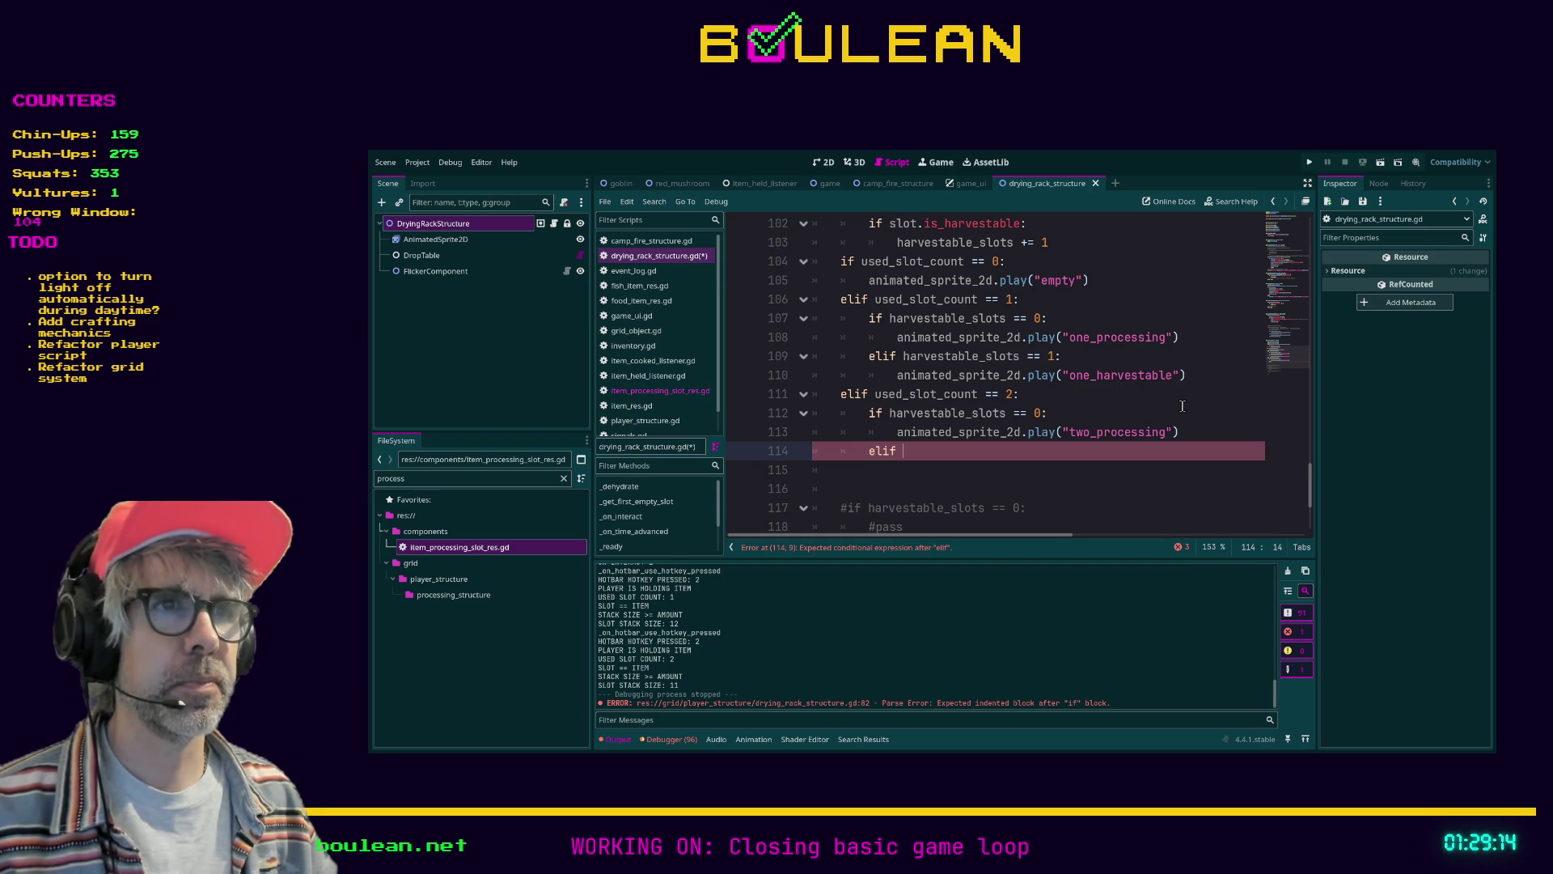
{"action": "type", "text": "harvest"}
{"action": "key", "text": "Return"}
{"action": "type", "text": "== 1:"}
{"action": "key", "text": "Return"}
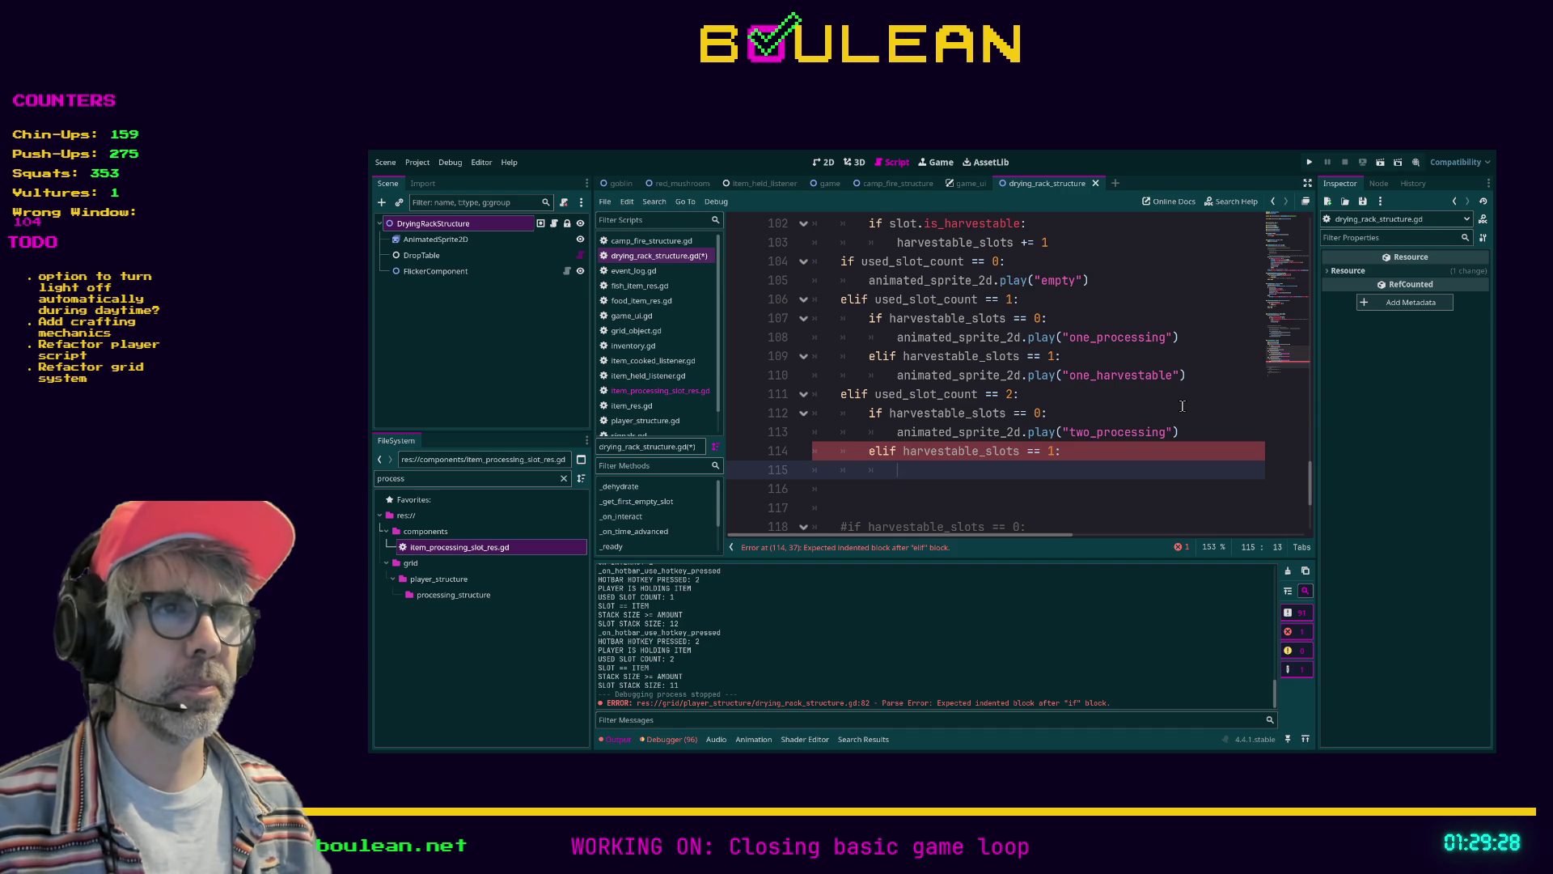
{"action": "type", "text": "pass"}
{"action": "key", "text": "Return"}
Add an 'elif harvestable_slots == 2' branch that plays the two_harvestable animation
{"action": "key", "text": "BackSpace"}
{"action": "type", "text": "elif"}
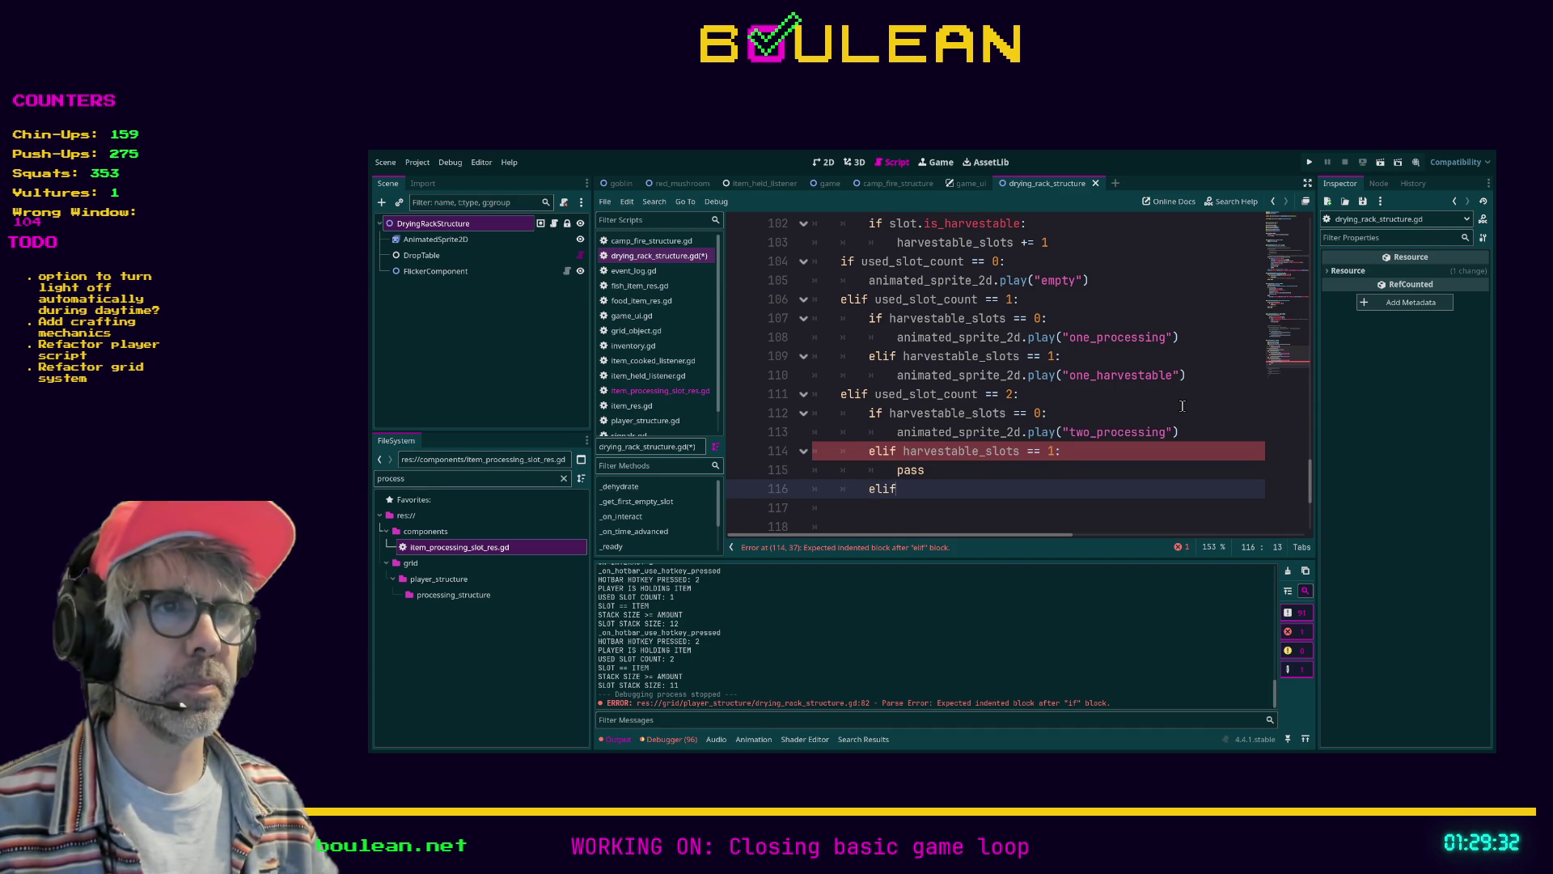
{"action": "type", "text": " harvestable_slots =="}
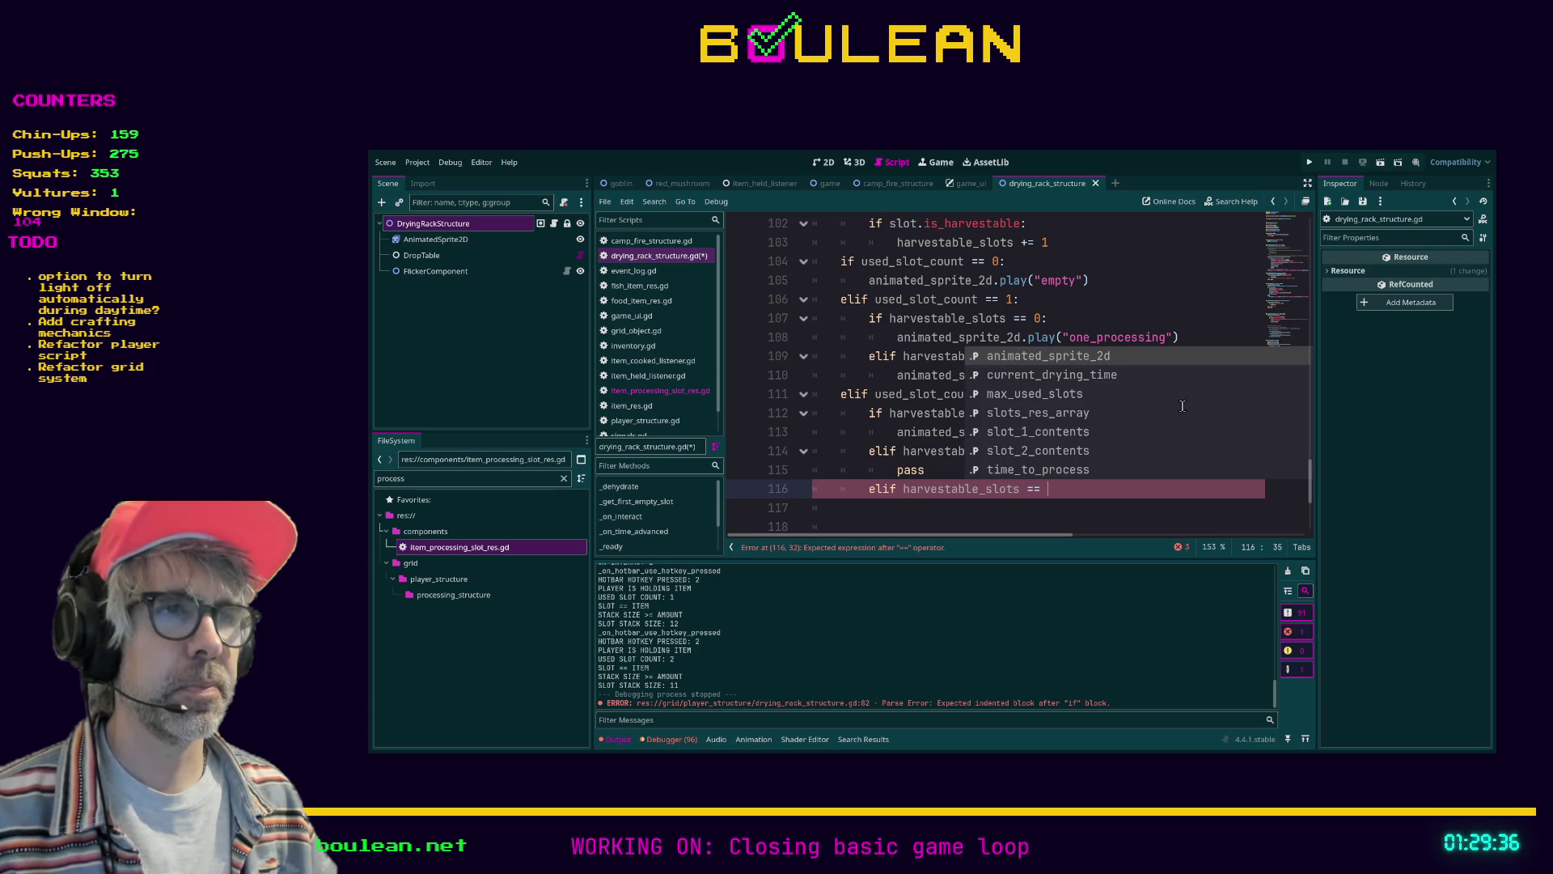
{"action": "type", "text": "2:"}
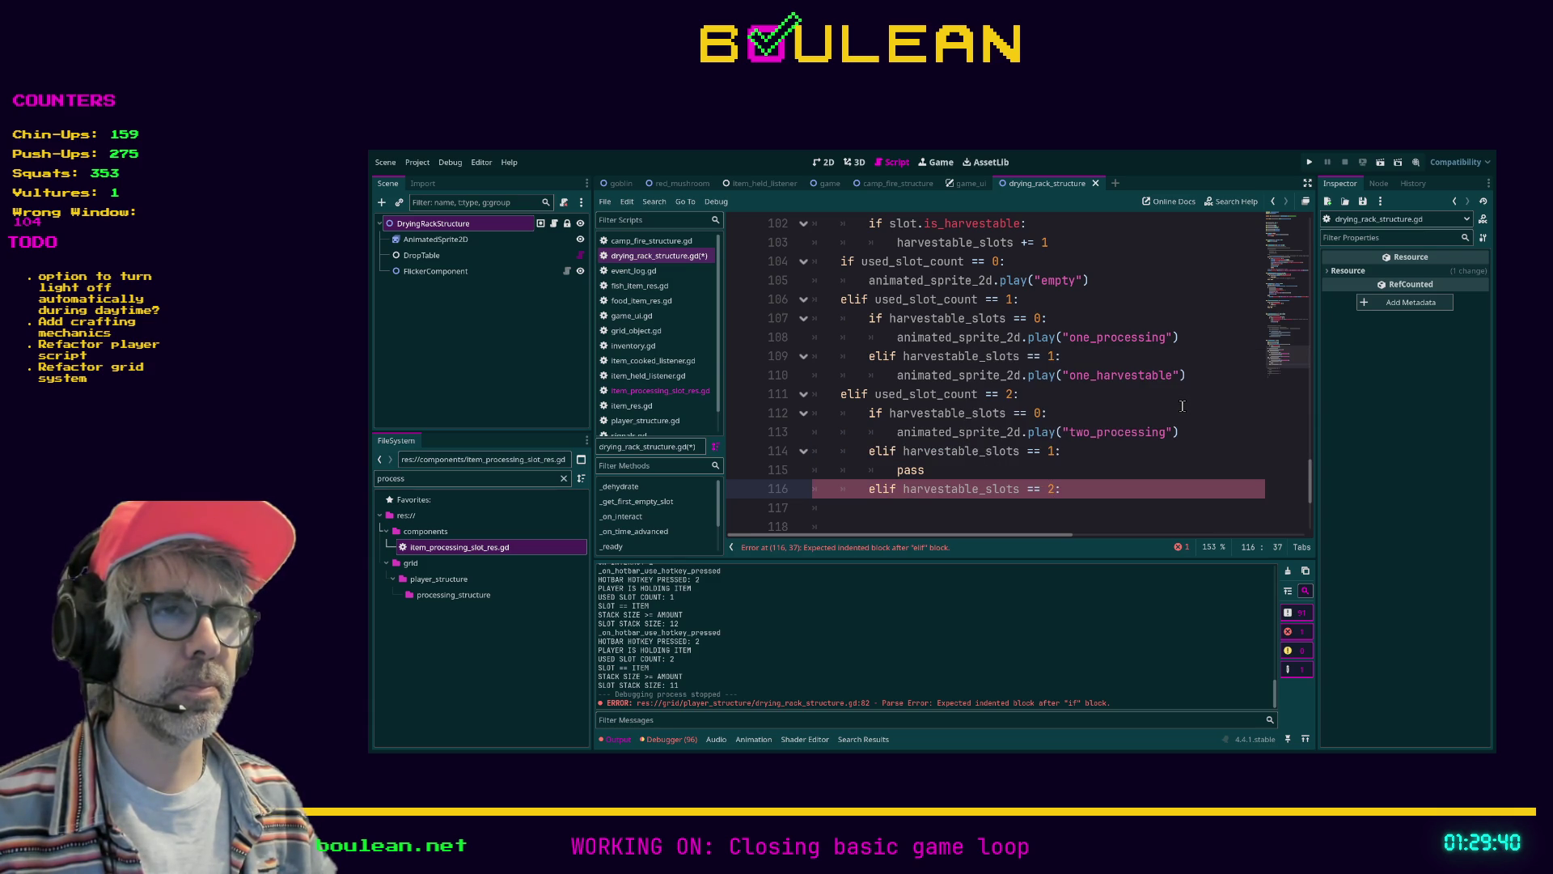
{"action": "key", "text": "Return"}
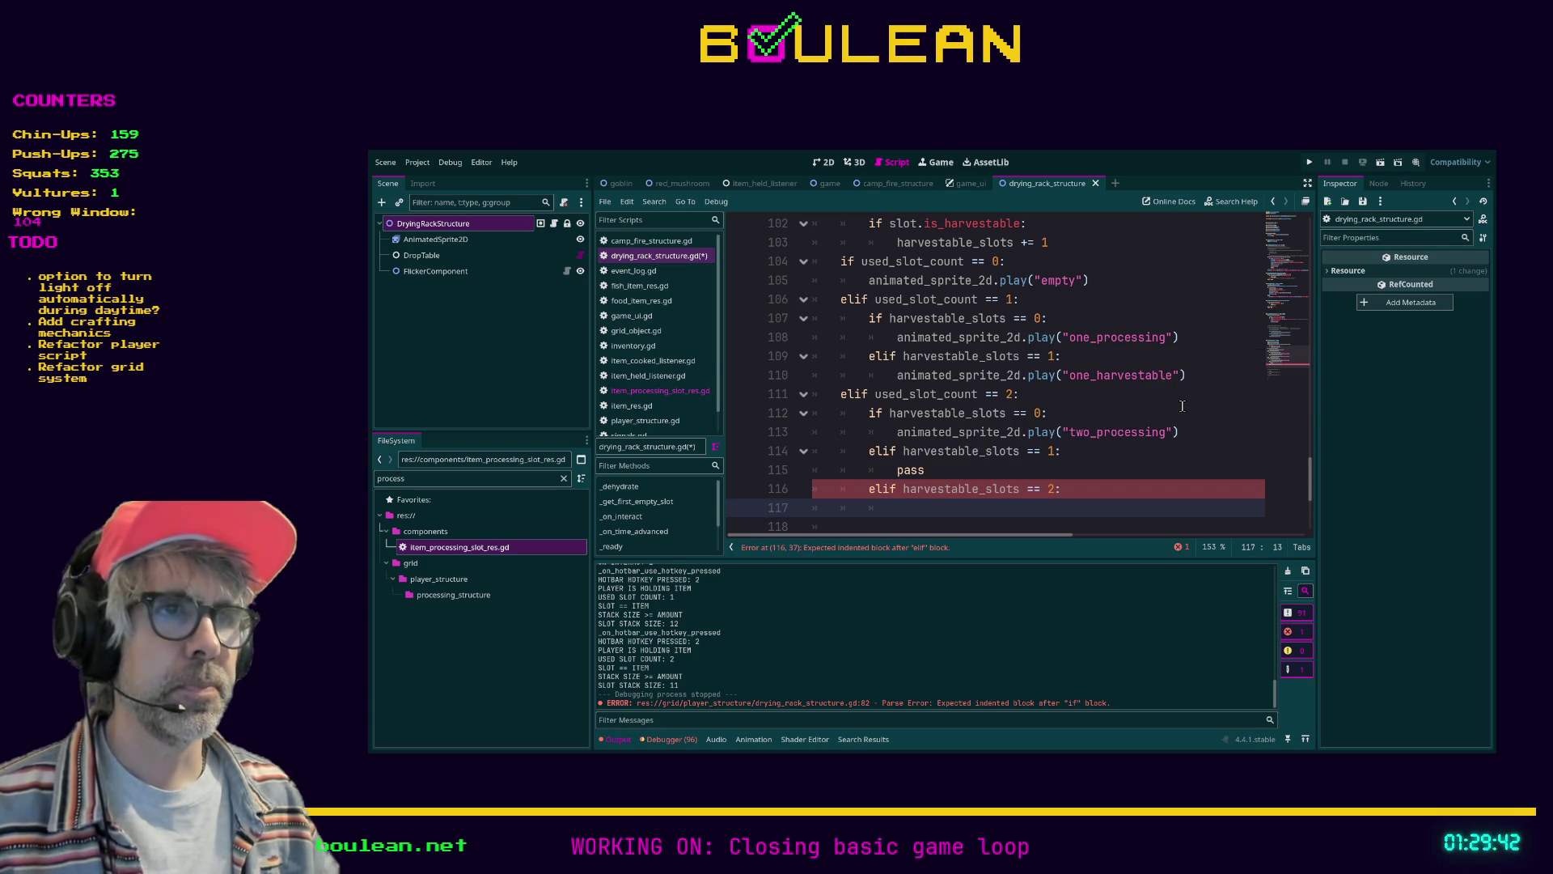
{"action": "type", "text": "animate"}
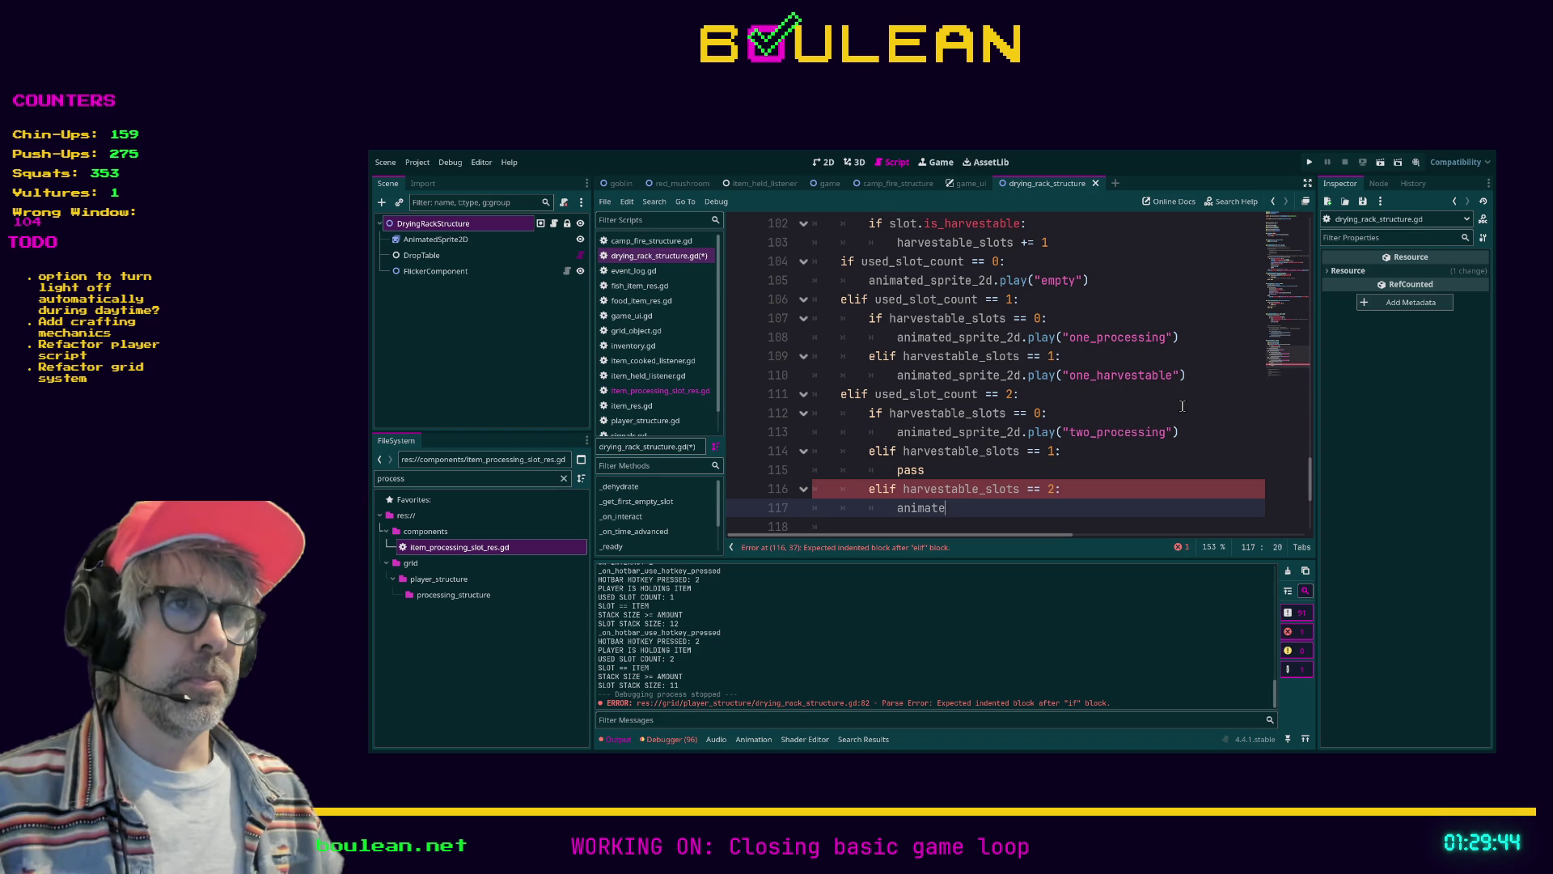
{"action": "type", "text": "2"}
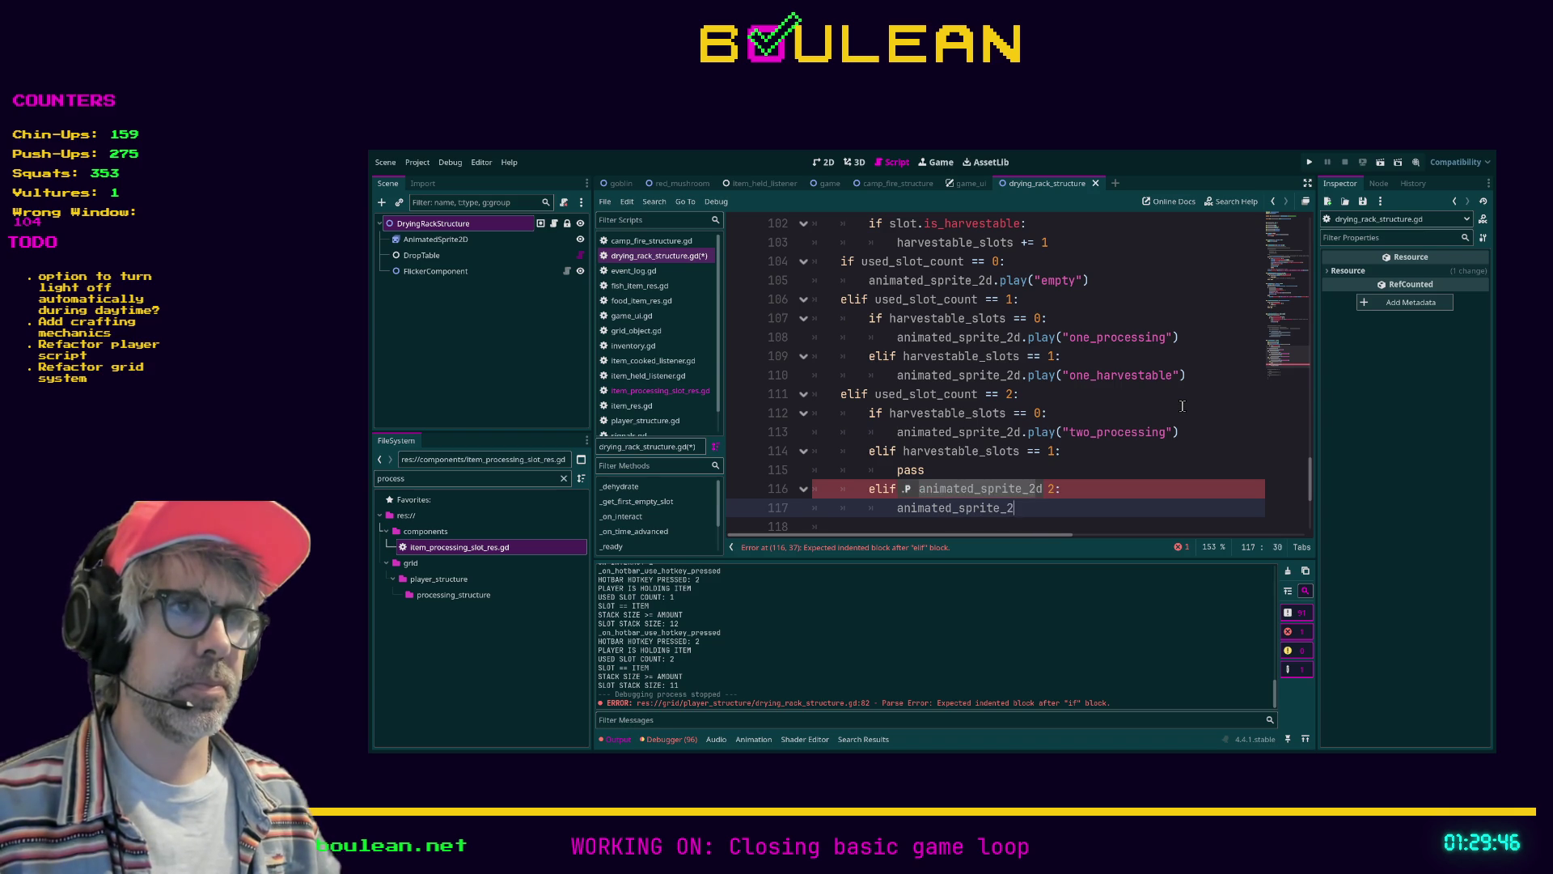
{"action": "type", "text": "d.("}
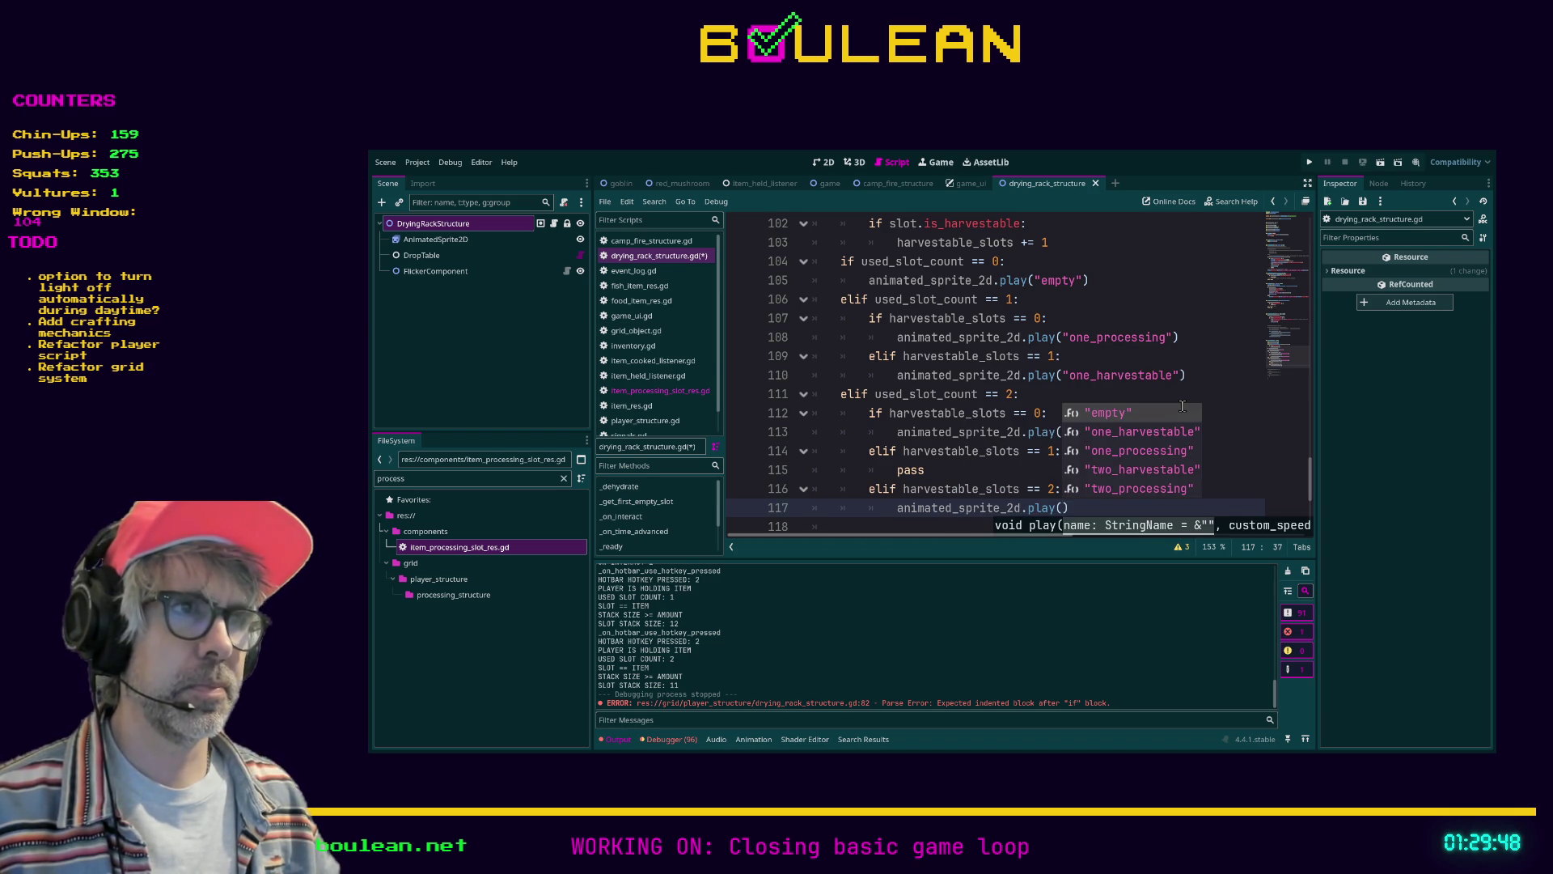
{"action": "type", "text": "two_harvestable\""}
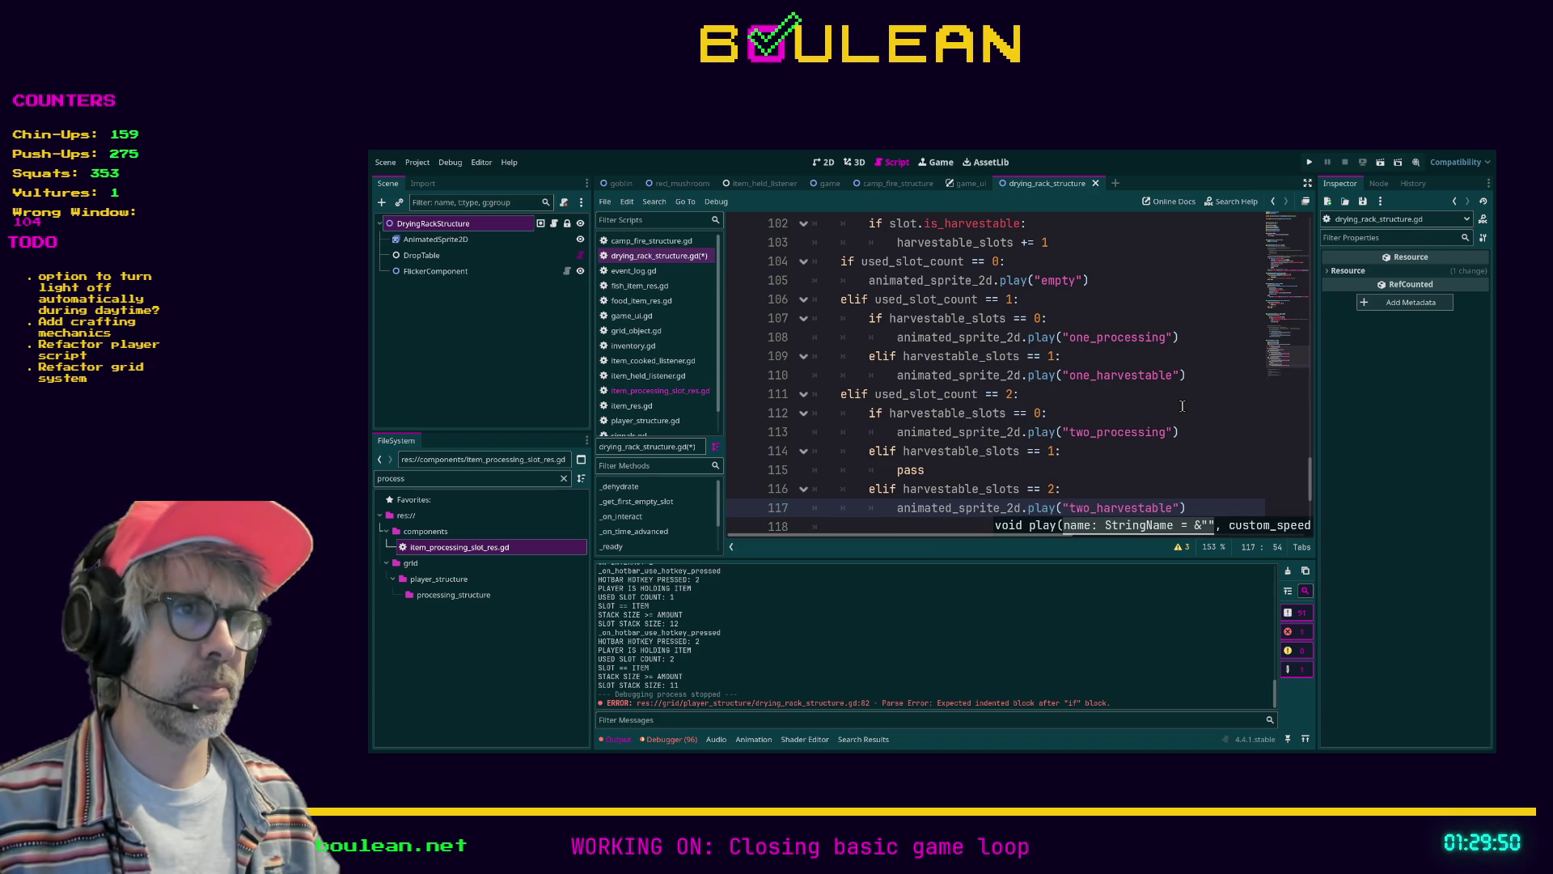
{"action": "key", "text": "Return"}
Save drying_rack_structure.gd
{"action": "key", "text": "Up"}
{"action": "key", "text": "ctrl+s"}
{"action": "left_click", "coordinate": [1079, 470]}
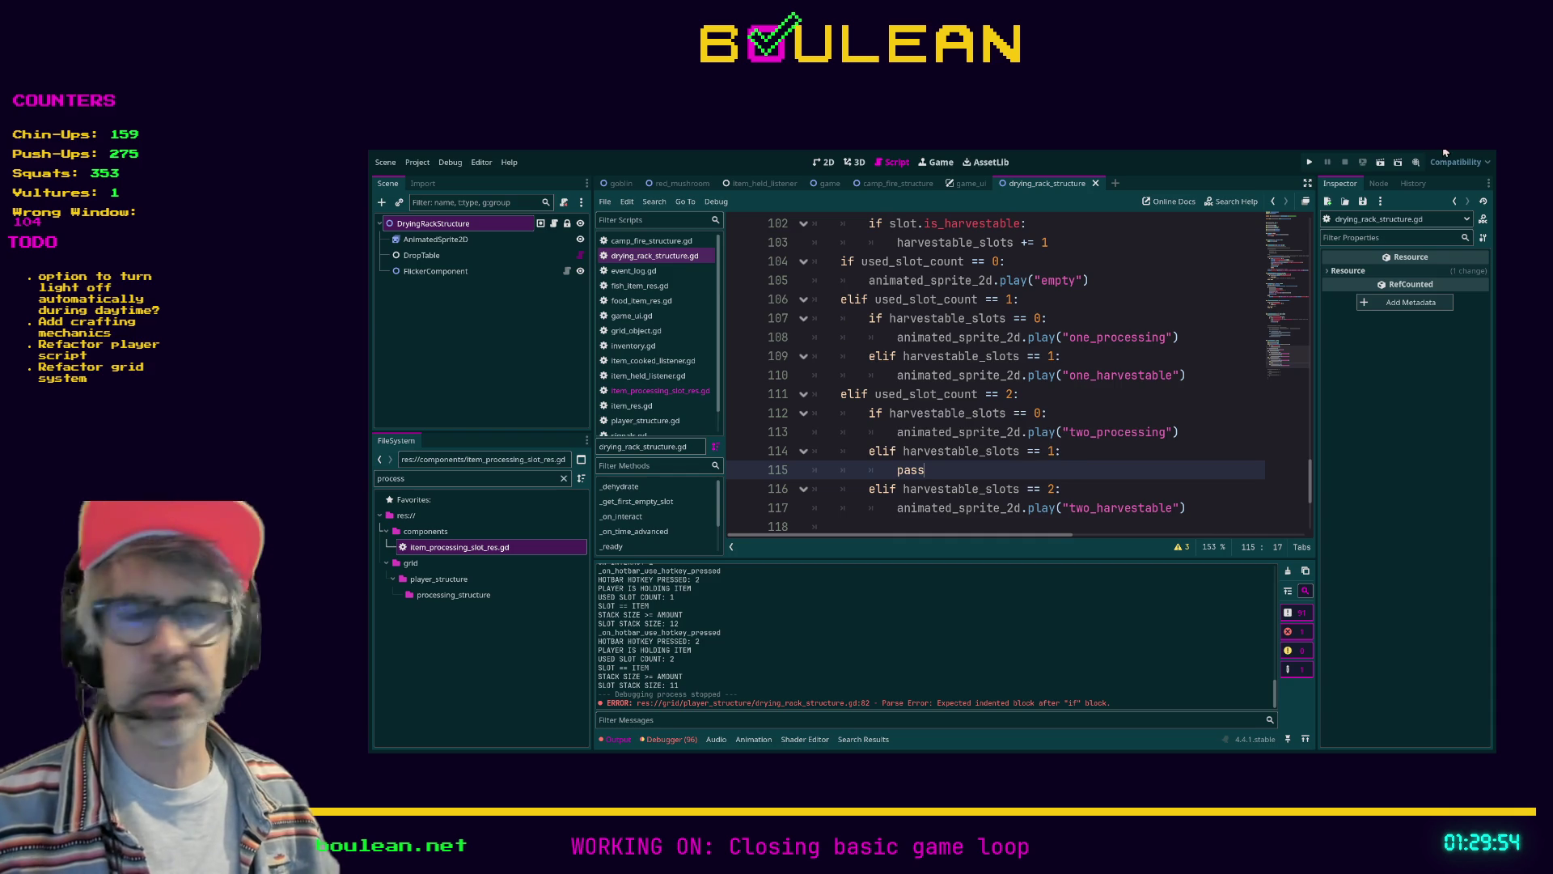
{"action": "key", "text": "F5"}
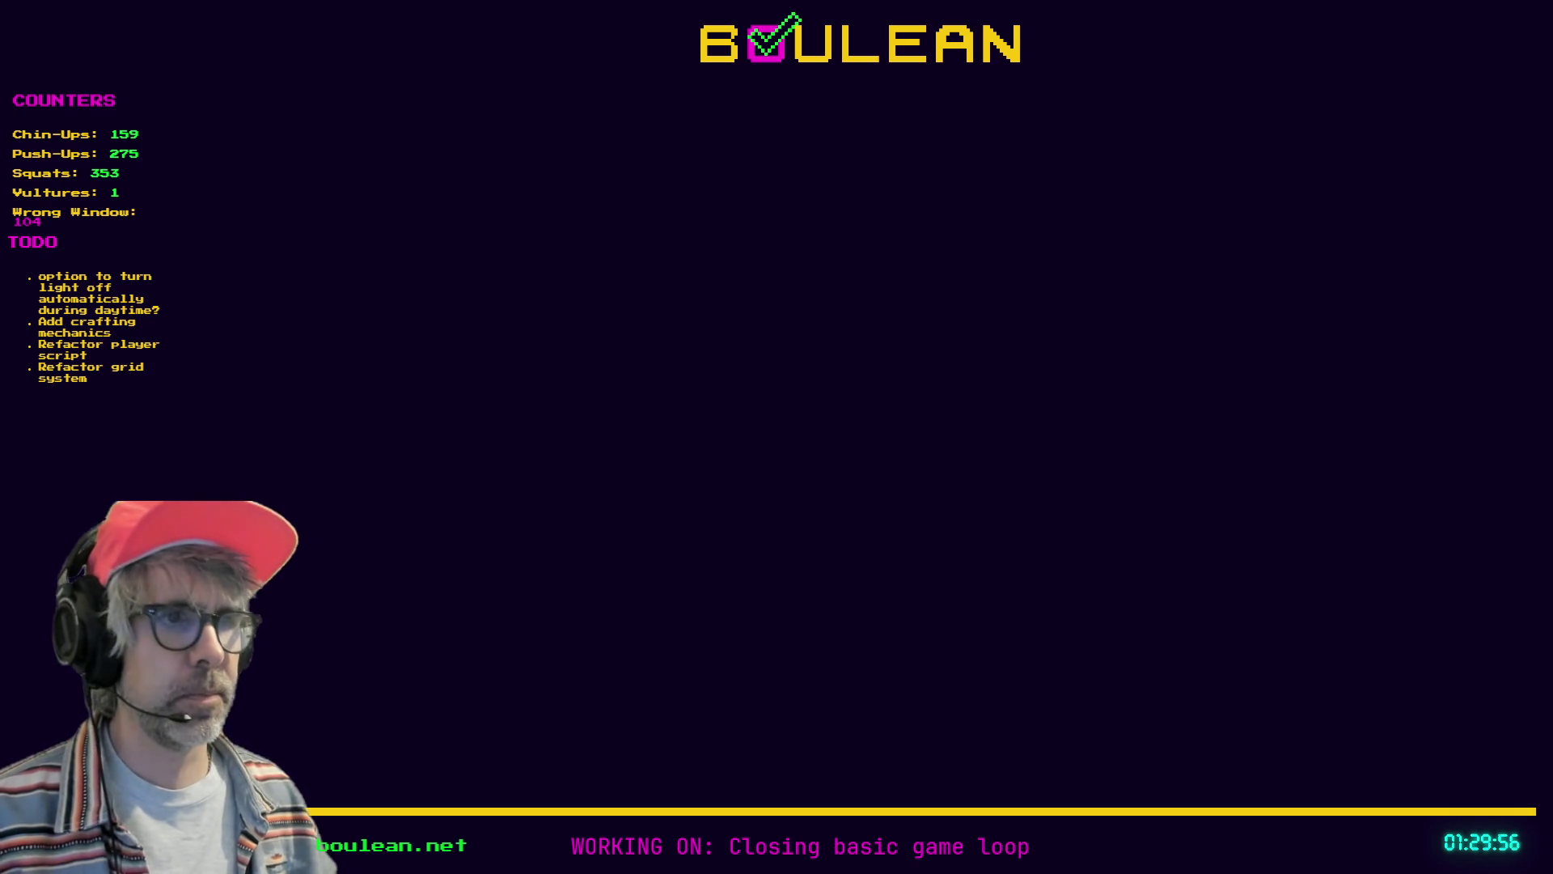
In Aseprite, pan across the drying rack sprite sheet, then open the five-frame drying rack document
{"action": "key", "text": "alt+Tab"}
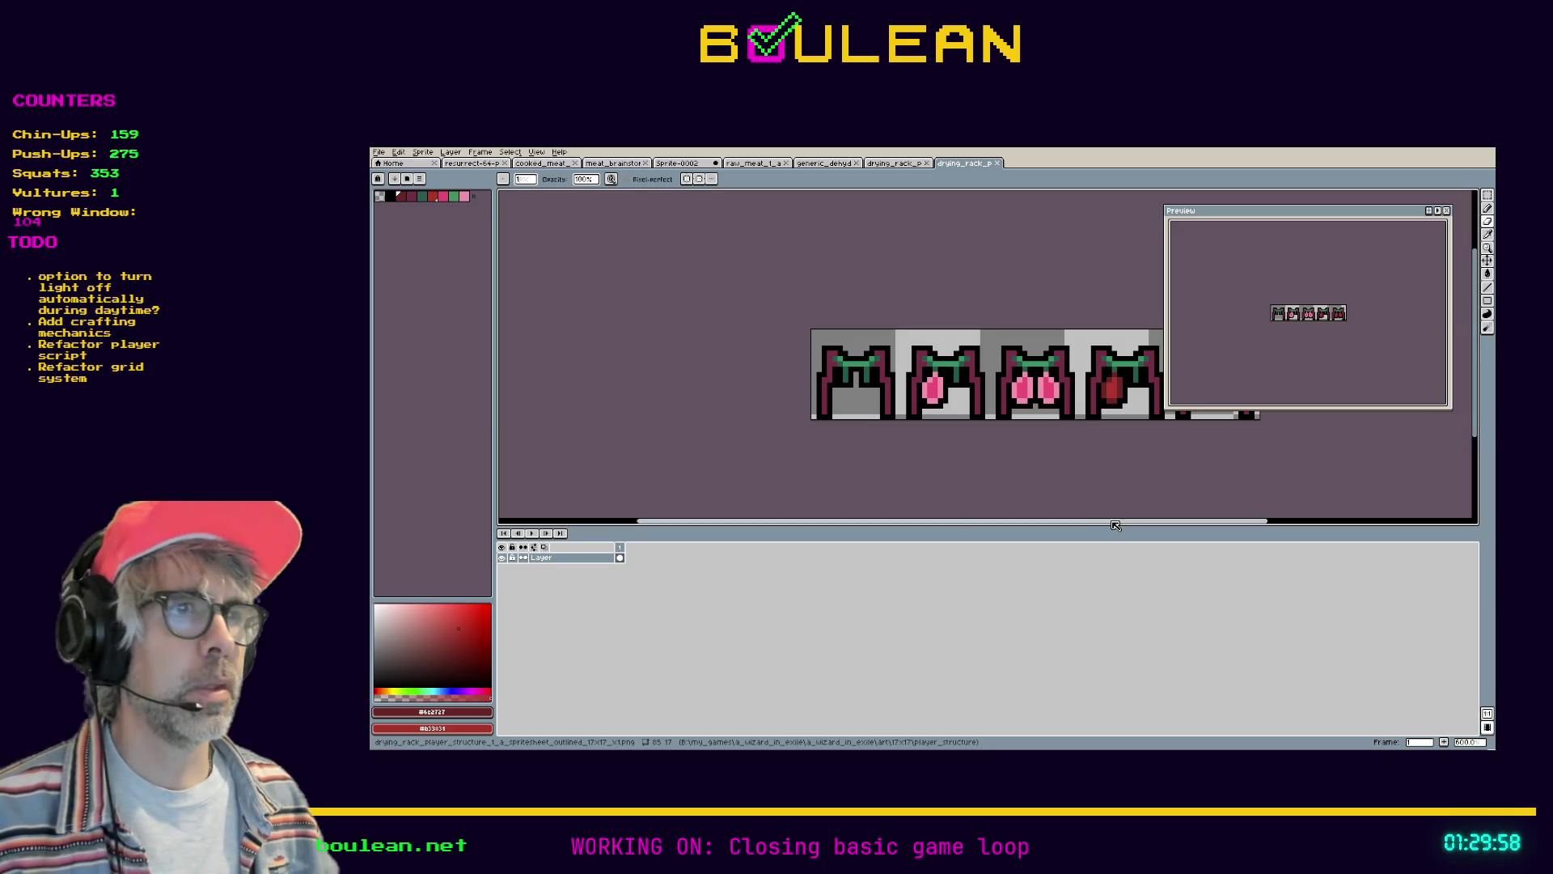
{"action": "left_click_drag", "start_coordinate": [1112, 526], "coordinate": [1193, 512]}
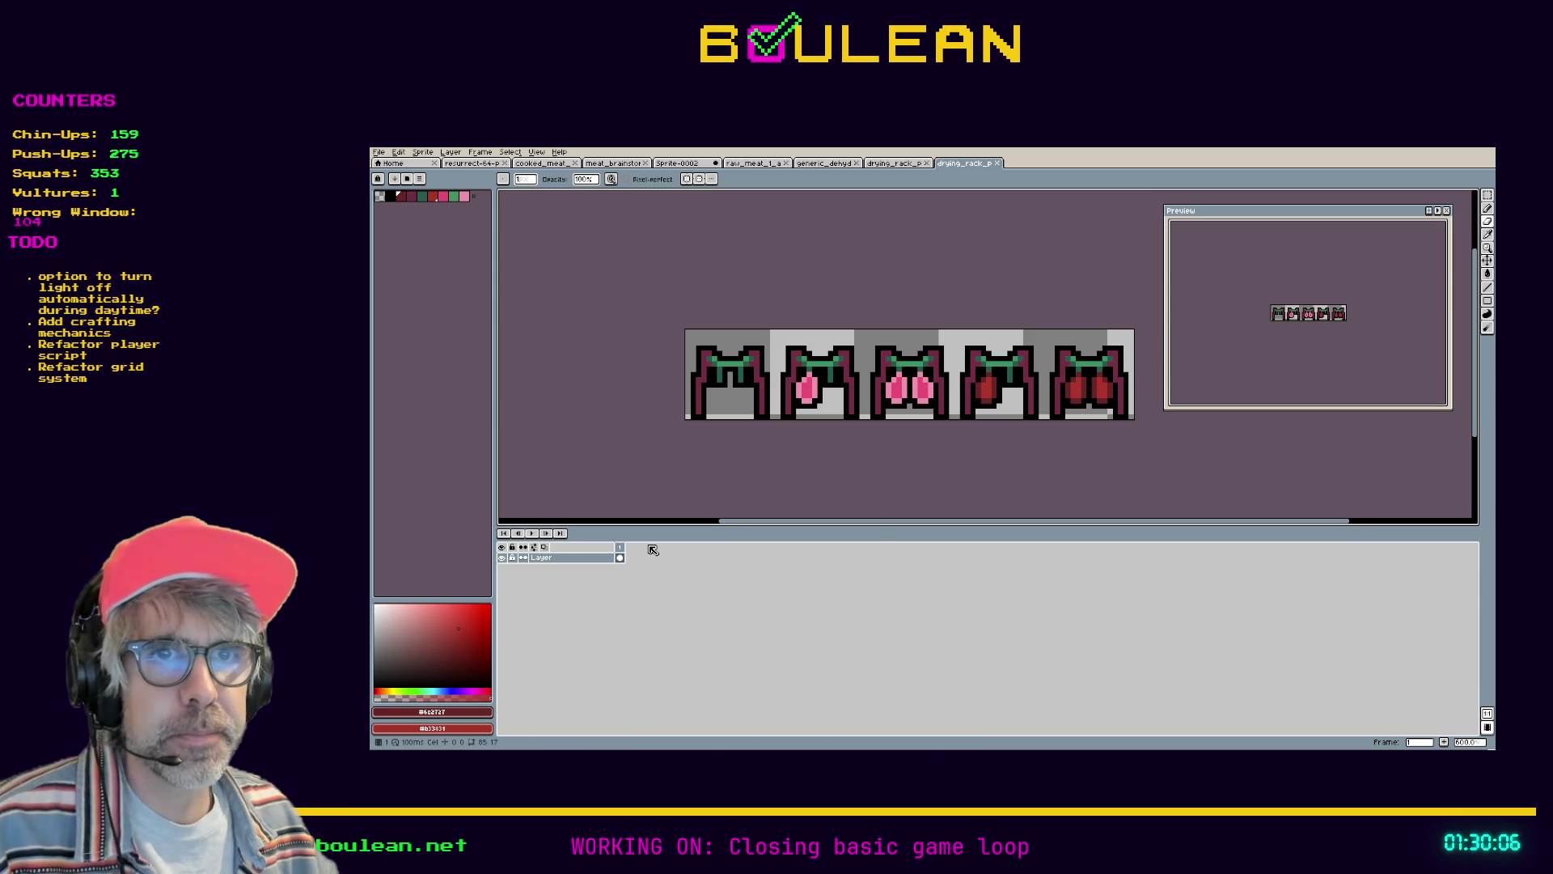
{"action": "left_click", "coordinate": [899, 167]}
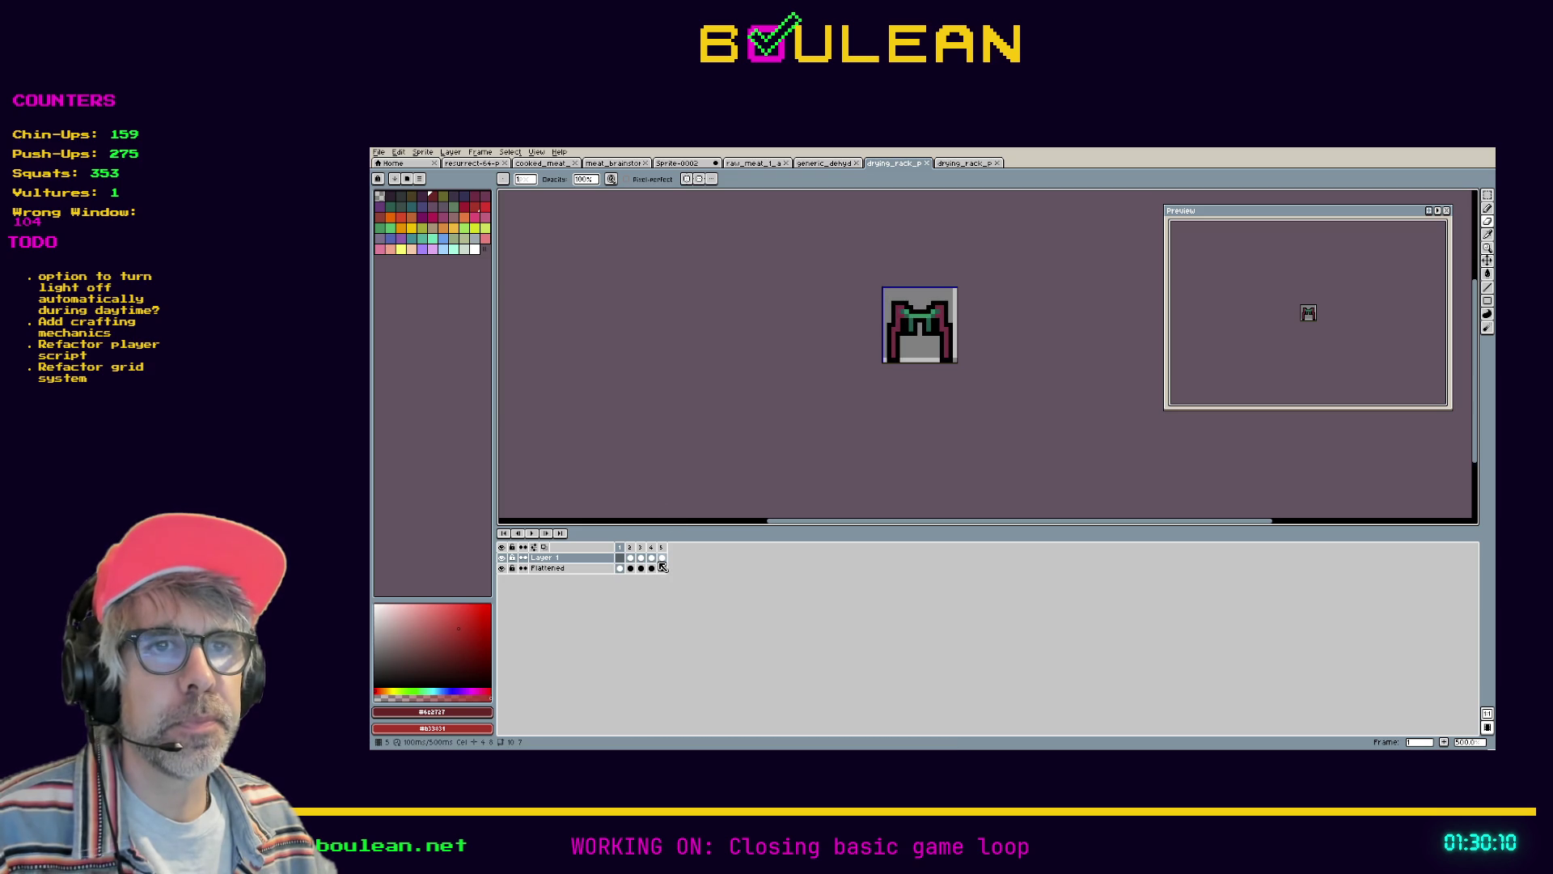
Duplicate frame 3 with New Frame so the animation has six frames
{"action": "left_click", "coordinate": [662, 560]}
{"action": "left_click", "coordinate": [652, 548]}
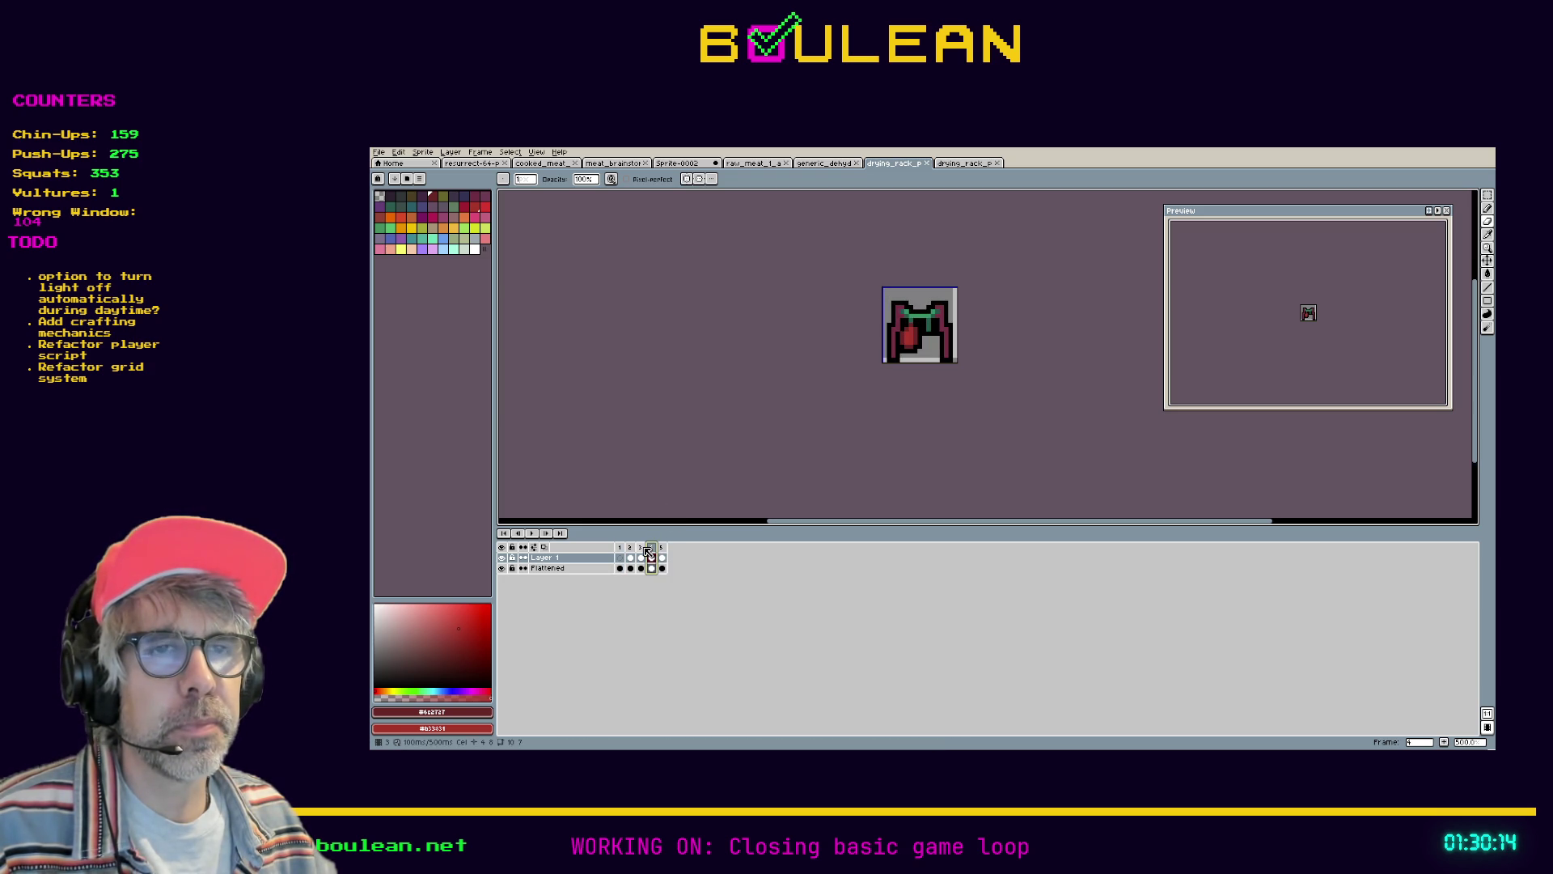
{"action": "left_click", "coordinate": [644, 547]}
{"action": "right_click", "coordinate": [646, 550]}
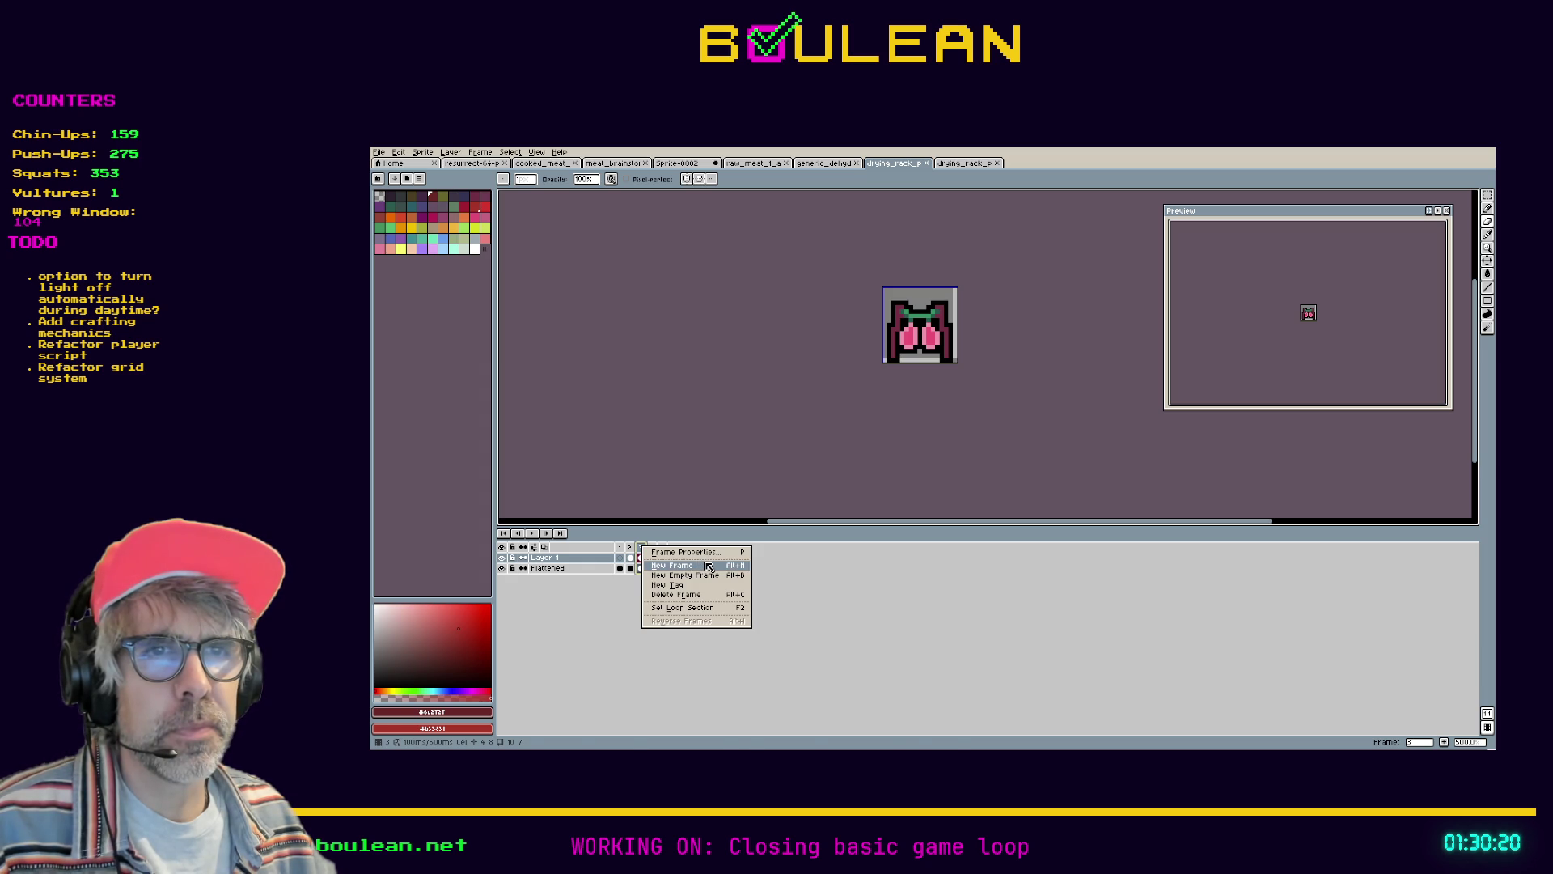
{"action": "left_click", "coordinate": [708, 565]}
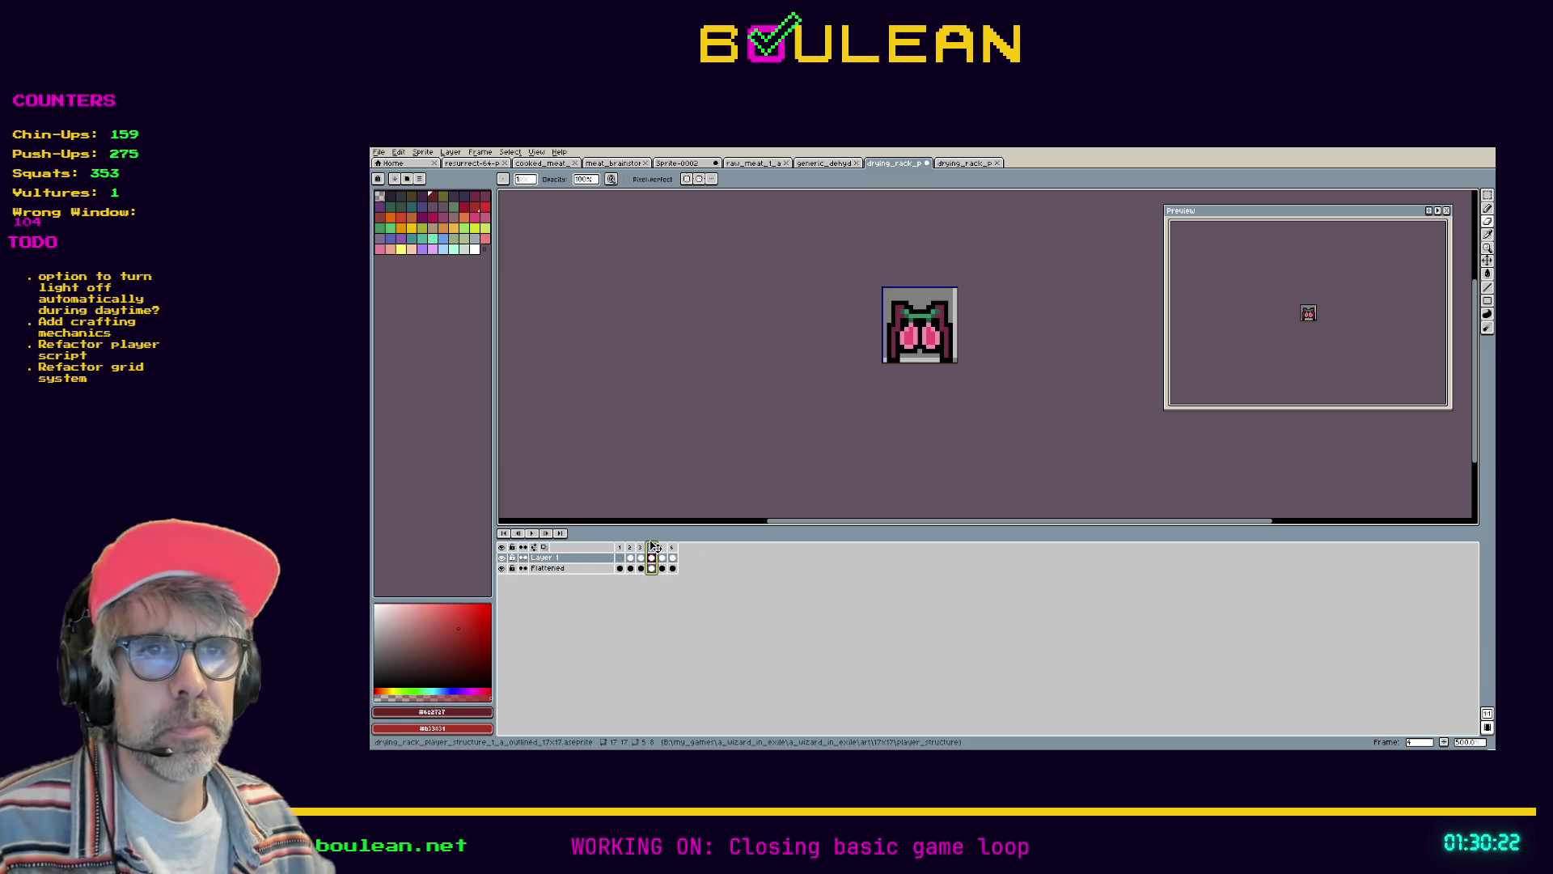
Step through frames 2 to 6 to check the new sequence
{"action": "left_click", "coordinate": [668, 547]}
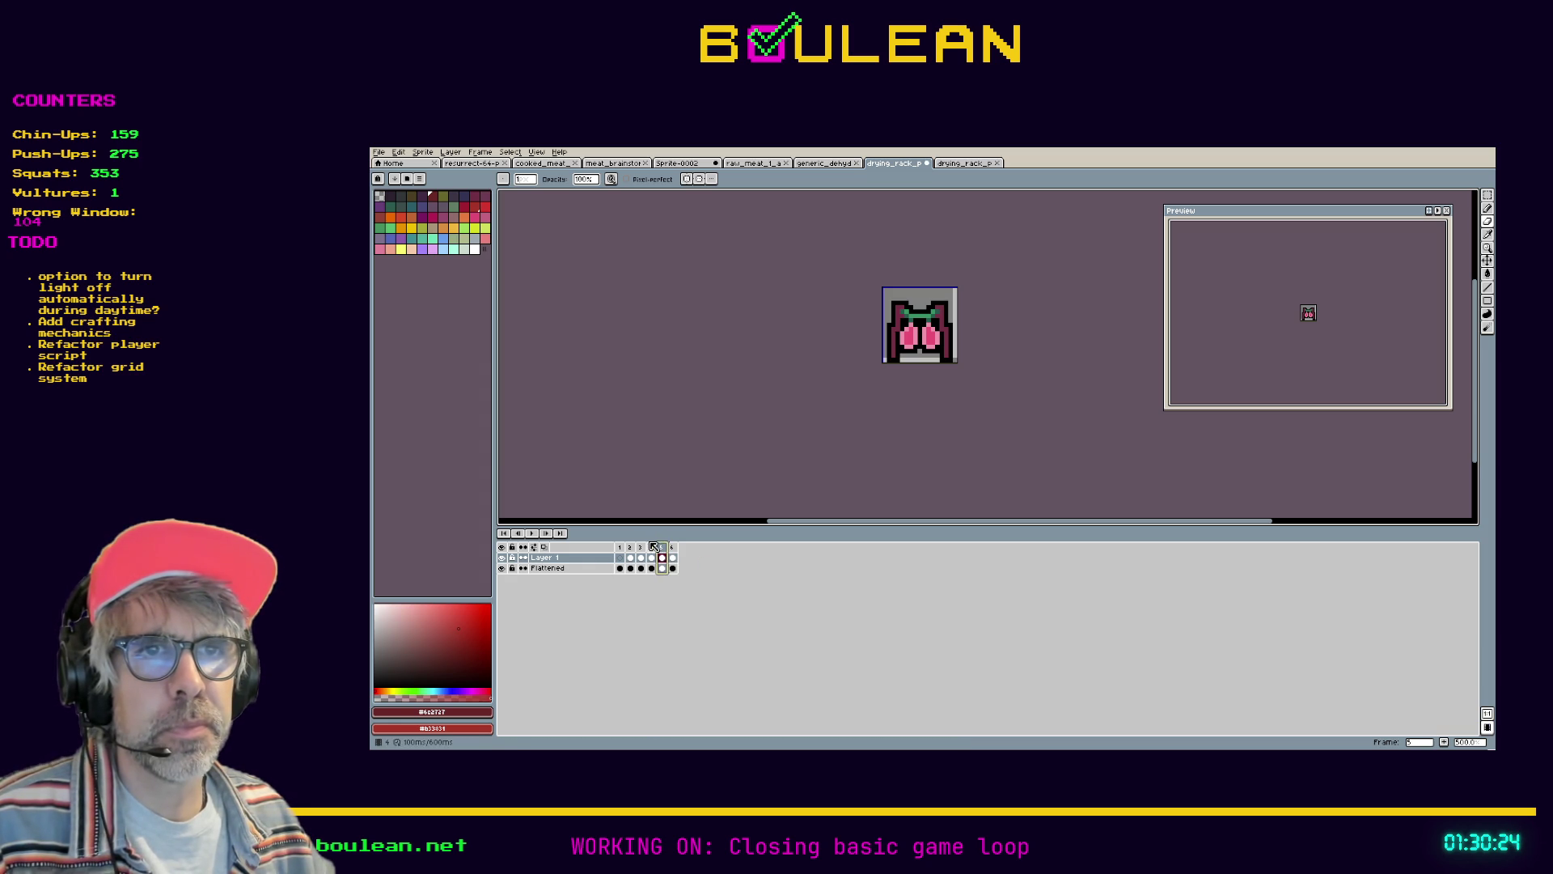
{"action": "left_click", "coordinate": [654, 547]}
{"action": "left_click", "coordinate": [641, 548]}
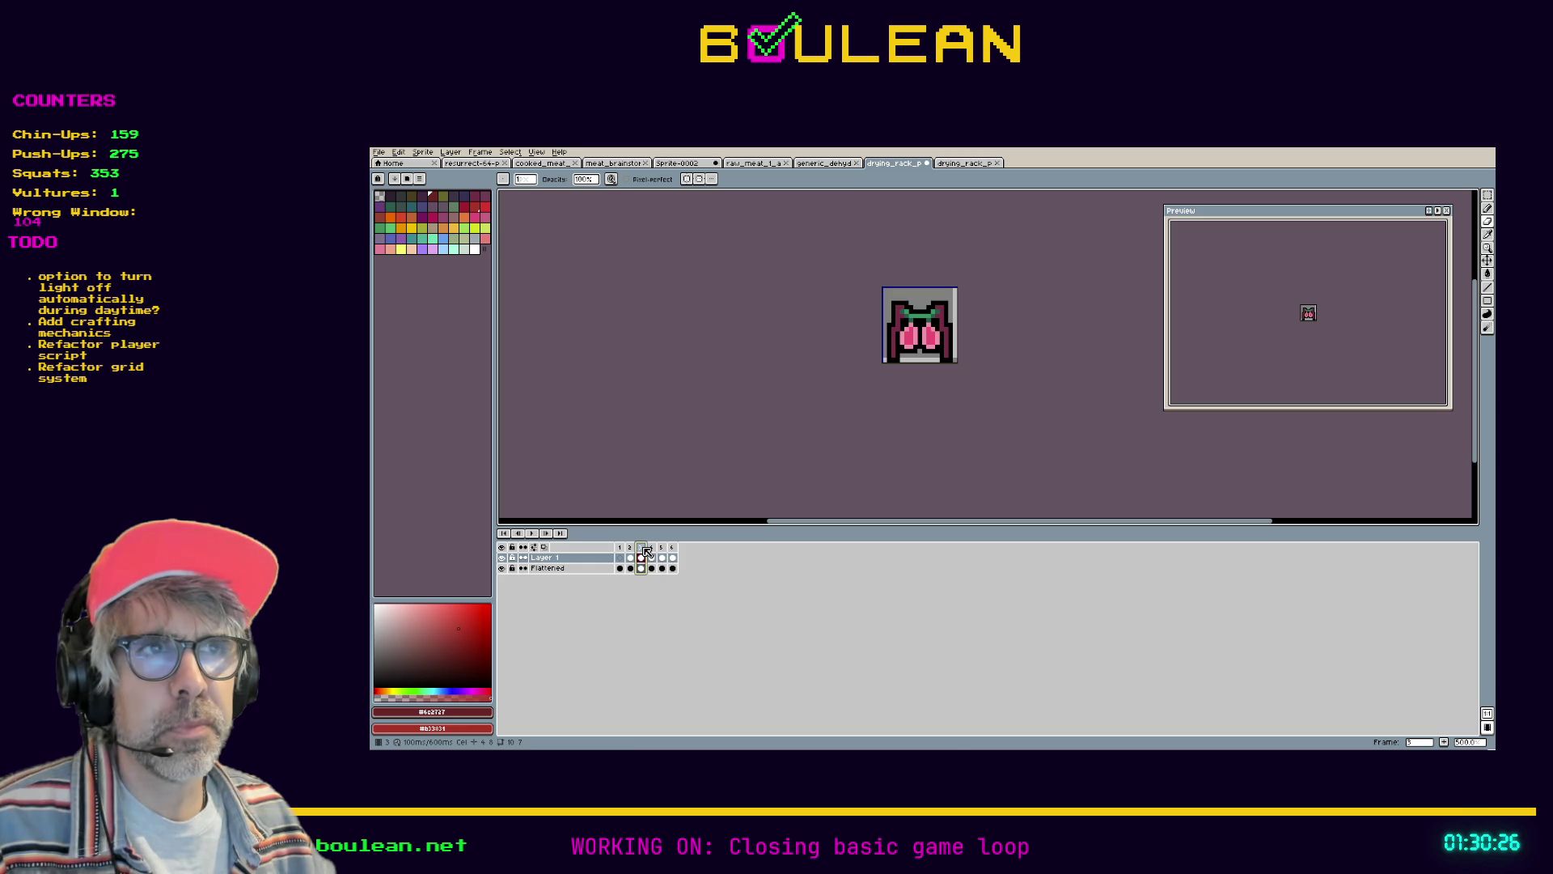
{"action": "left_click", "coordinate": [632, 548]}
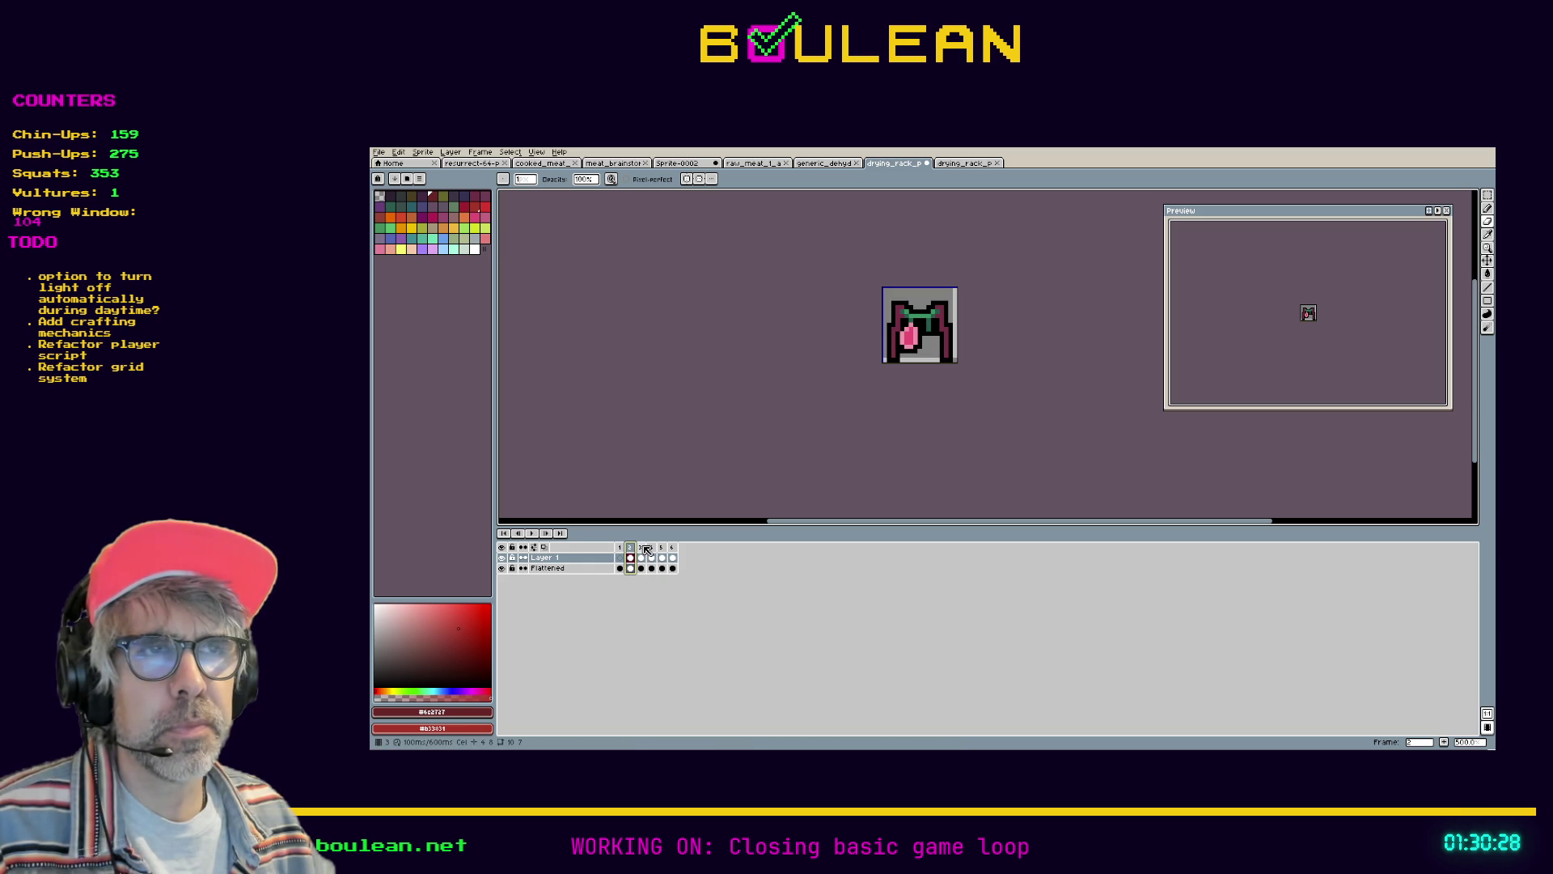
{"action": "left_click", "coordinate": [644, 548]}
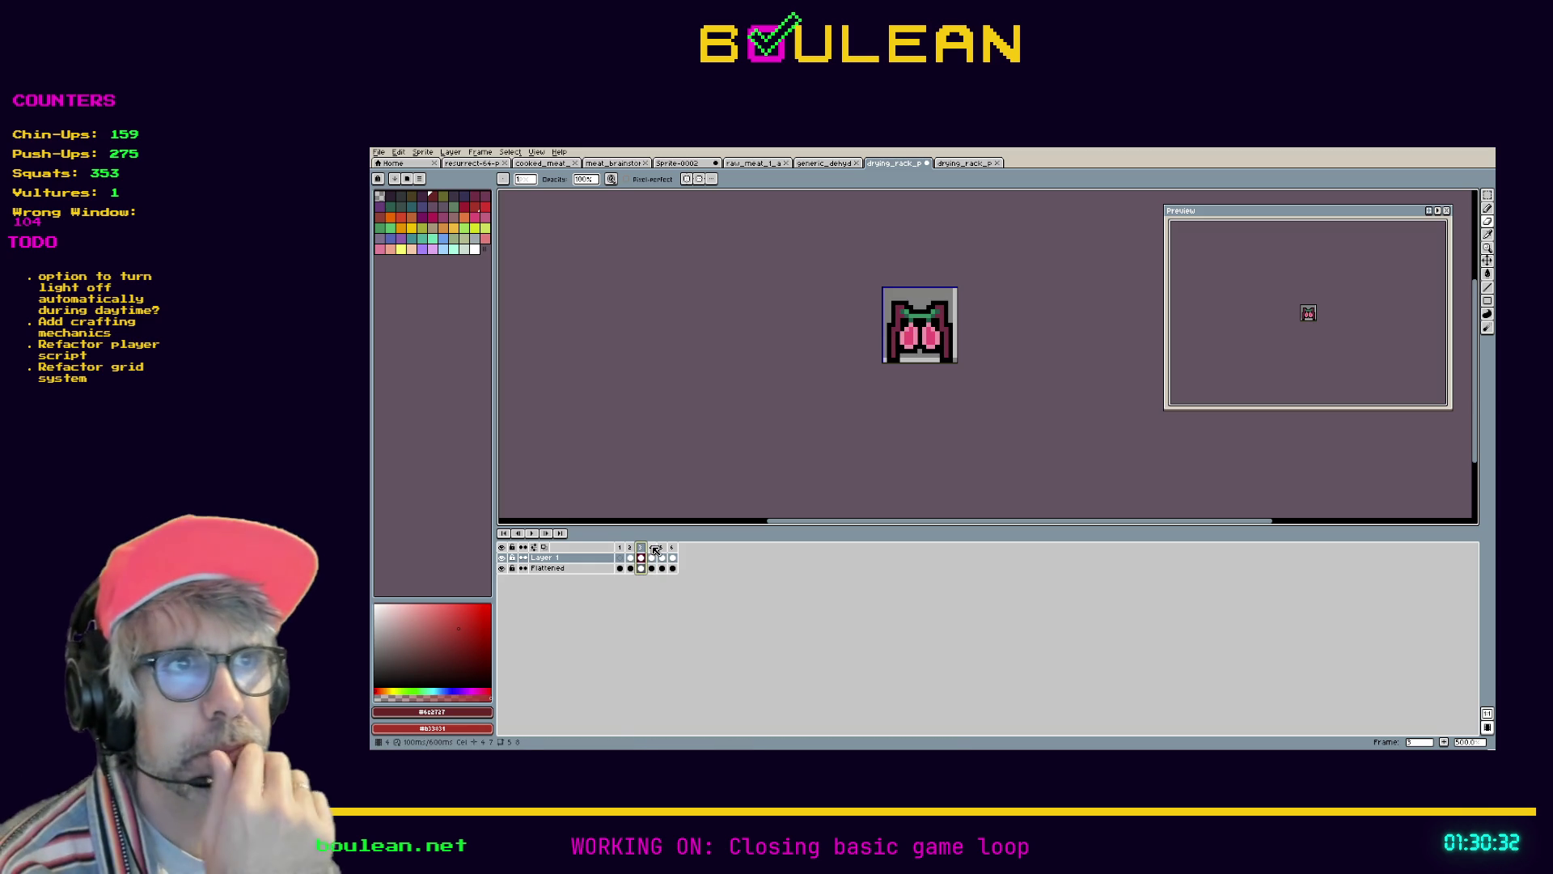
{"action": "left_click", "coordinate": [653, 547]}
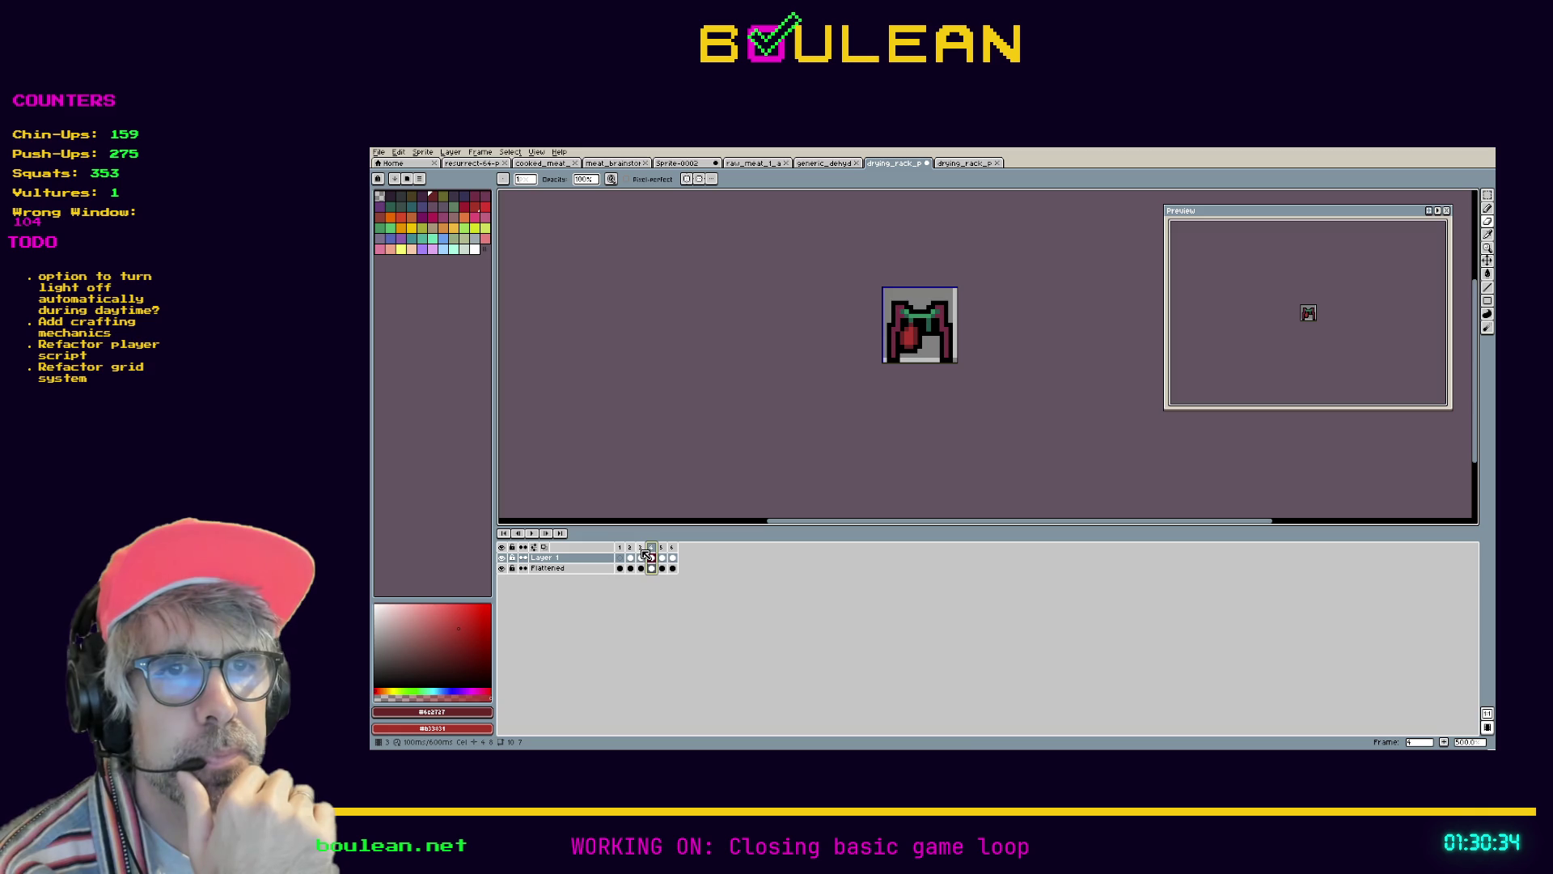
{"action": "left_click", "coordinate": [643, 549]}
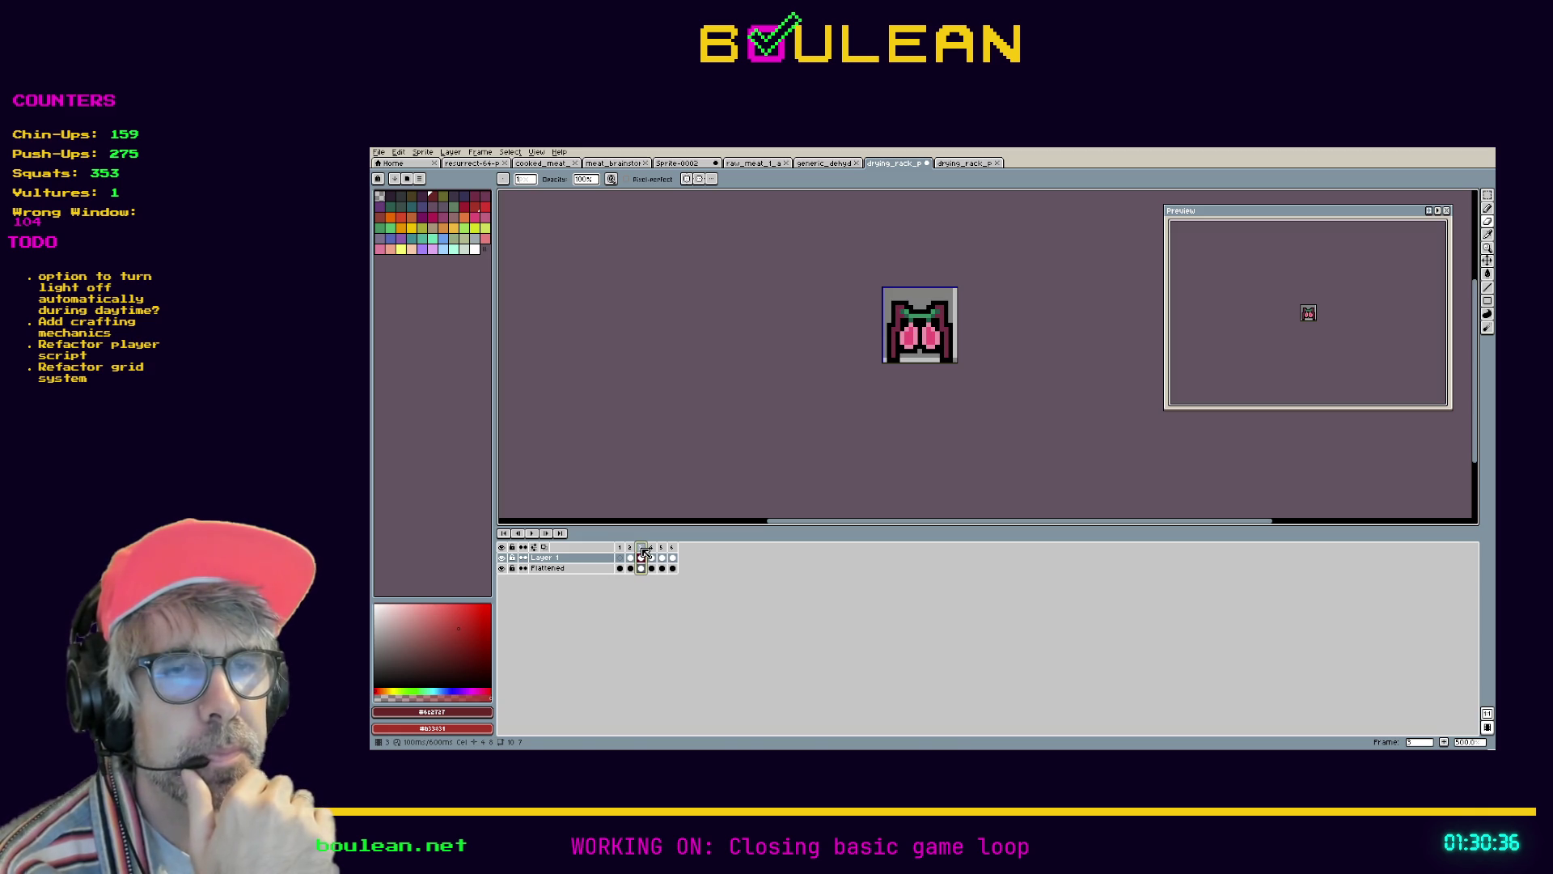
{"action": "left_click", "coordinate": [652, 549]}
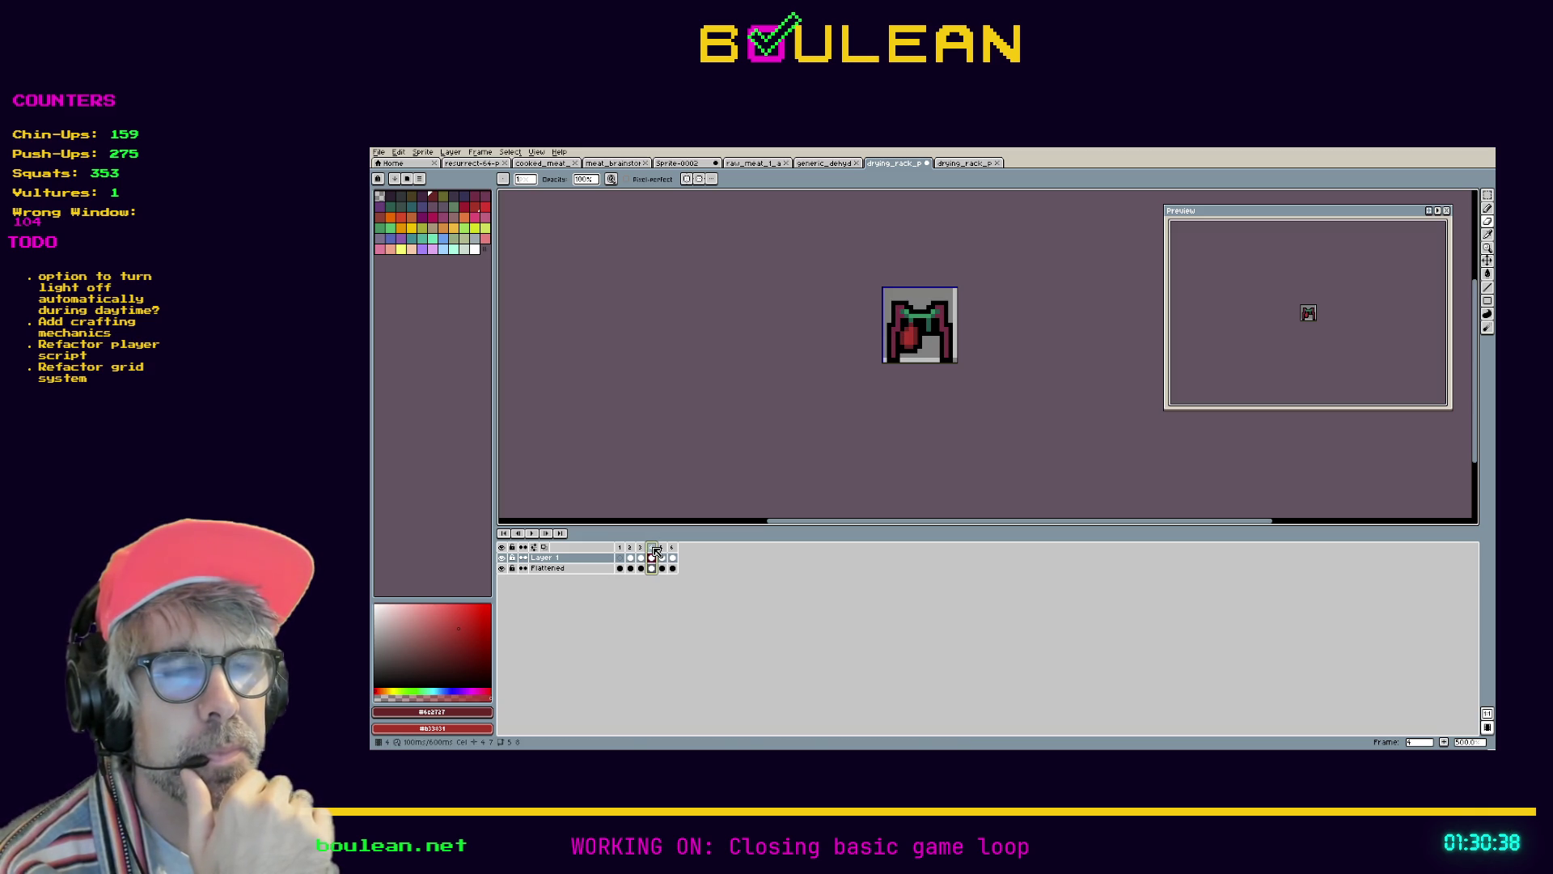
{"action": "left_click", "coordinate": [662, 548]}
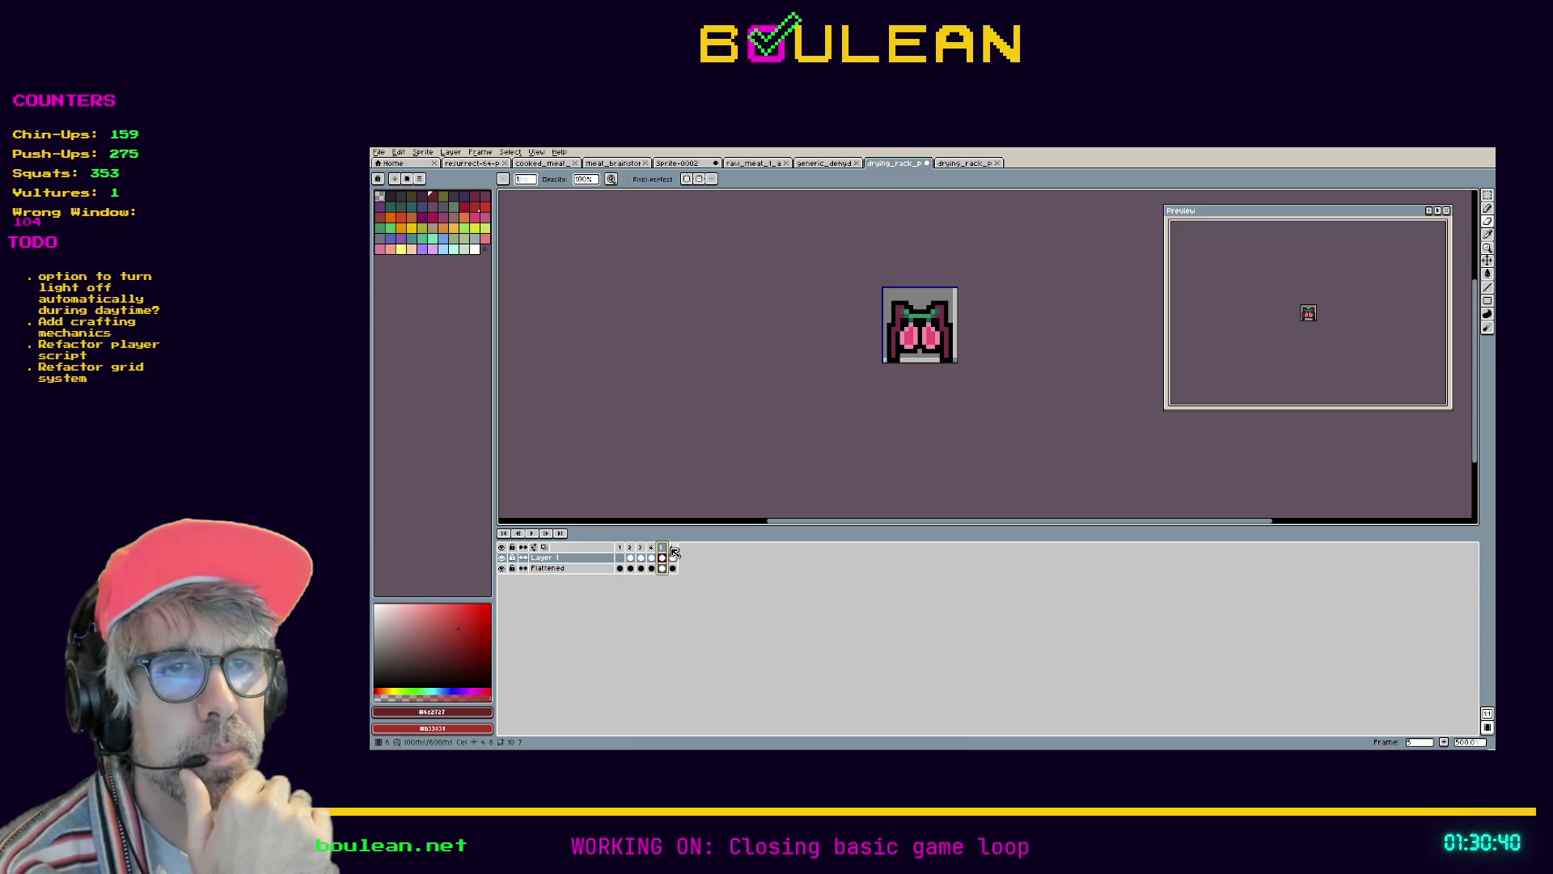
{"action": "left_click", "coordinate": [673, 549]}
{"action": "left_click", "coordinate": [665, 553]}
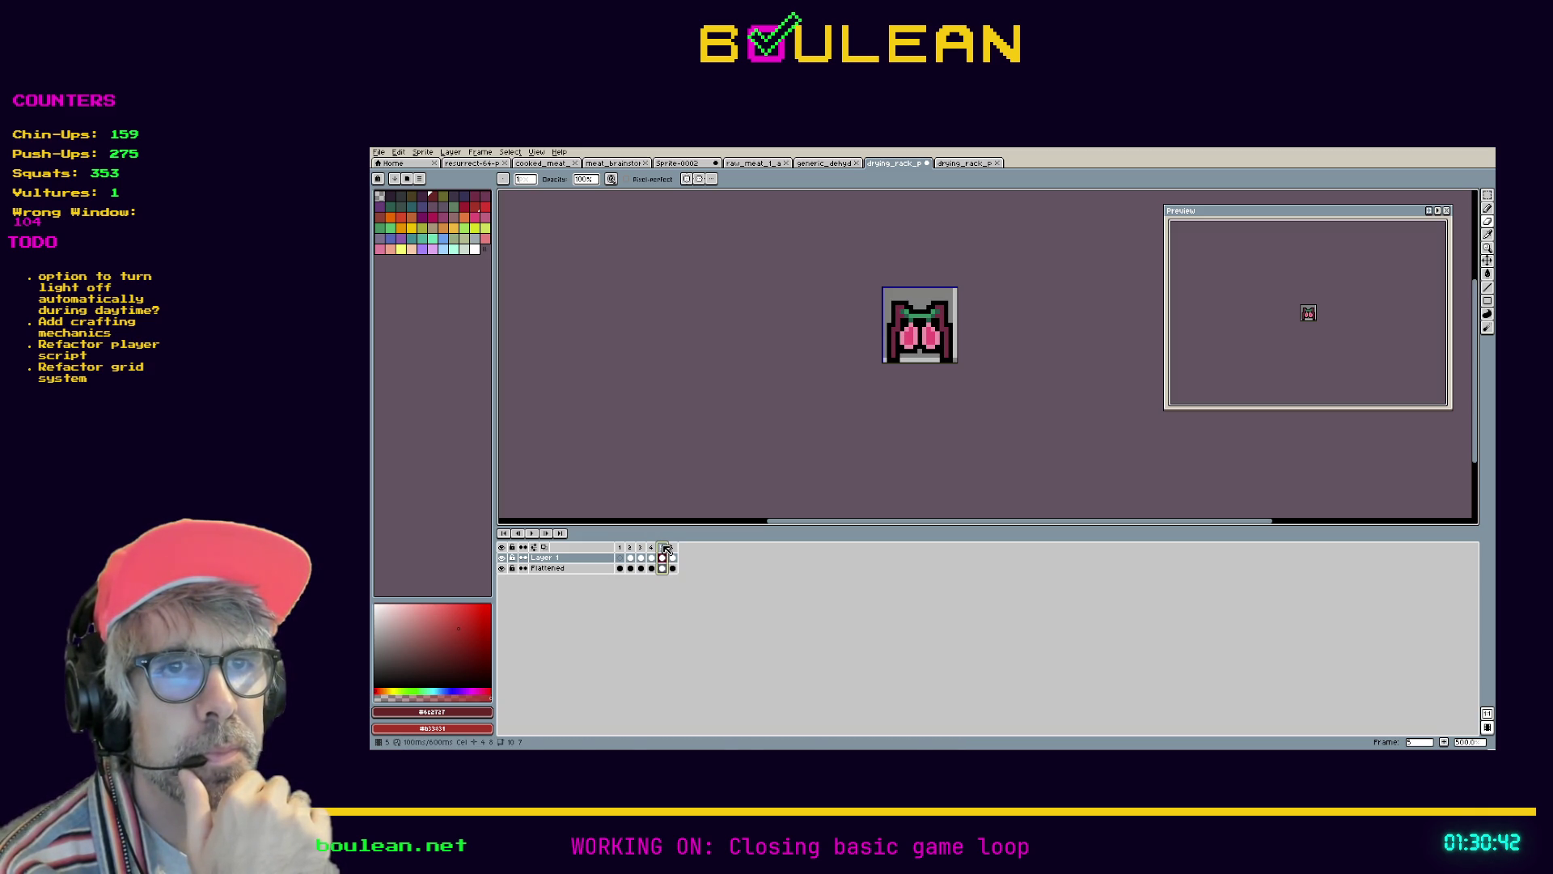
Move frame 5 after frame 6 and try a rectangular selection of the right heart
{"action": "left_click_drag", "start_coordinate": [668, 548], "coordinate": [683, 548]}
{"action": "left_click", "coordinate": [666, 548]}
{"action": "scroll", "coordinate": [915, 341], "scroll_direction": "up", "scroll_amount": 4}
{"action": "key", "text": "m"}
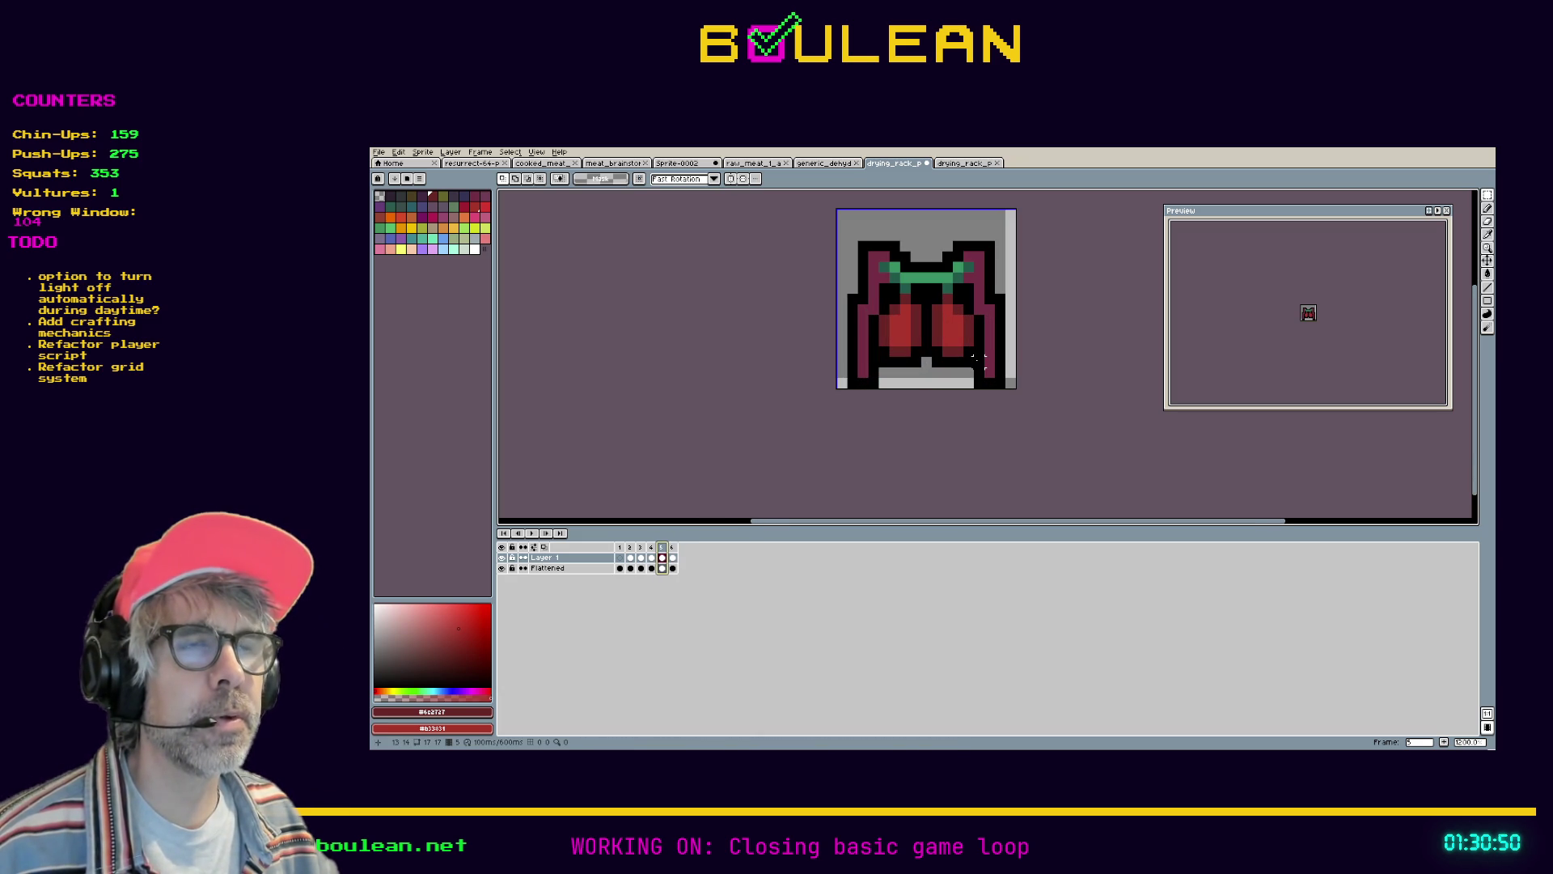
{"action": "left_click_drag", "start_coordinate": [983, 366], "coordinate": [920, 281]}
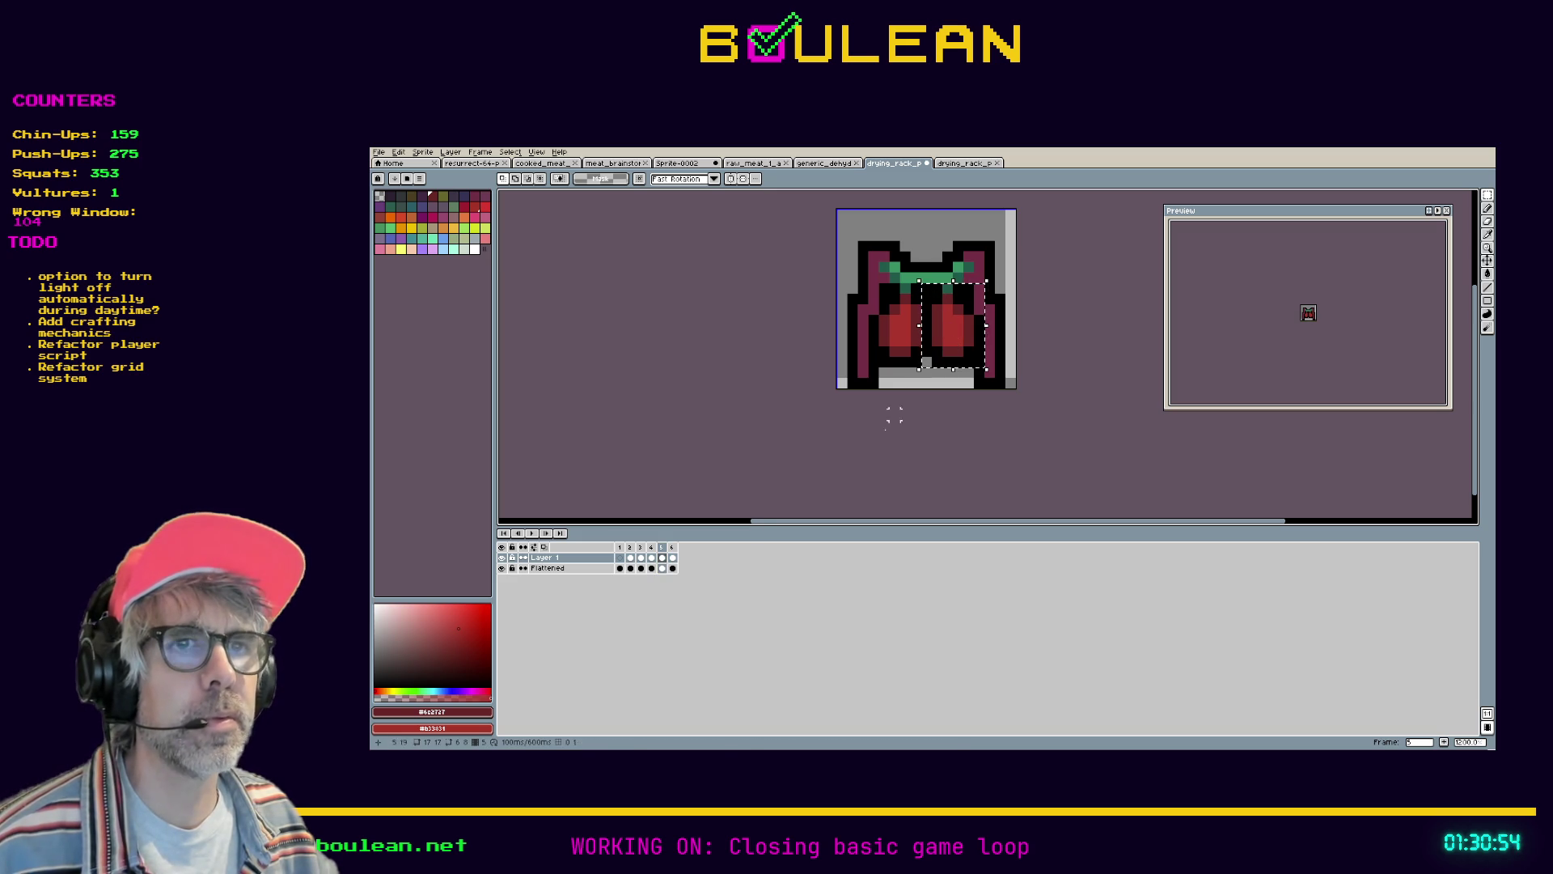
{"action": "left_click", "coordinate": [677, 548]}
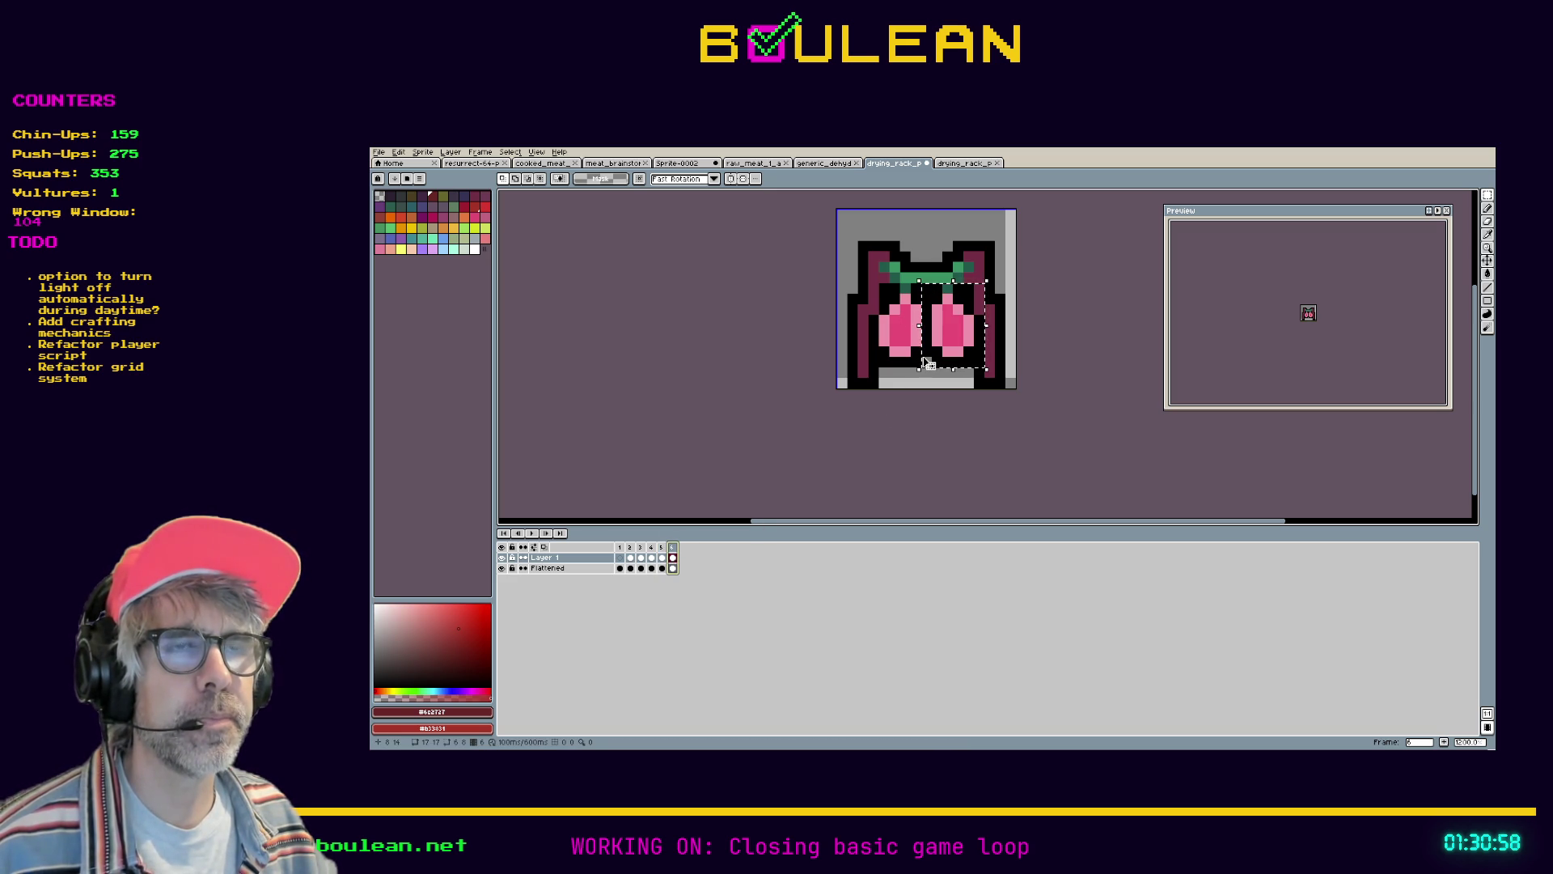
{"action": "left_click", "coordinate": [922, 360]}
Copy the dark red left heart from frame 5 and paste it into frame 6
{"action": "key", "text": "Left"}
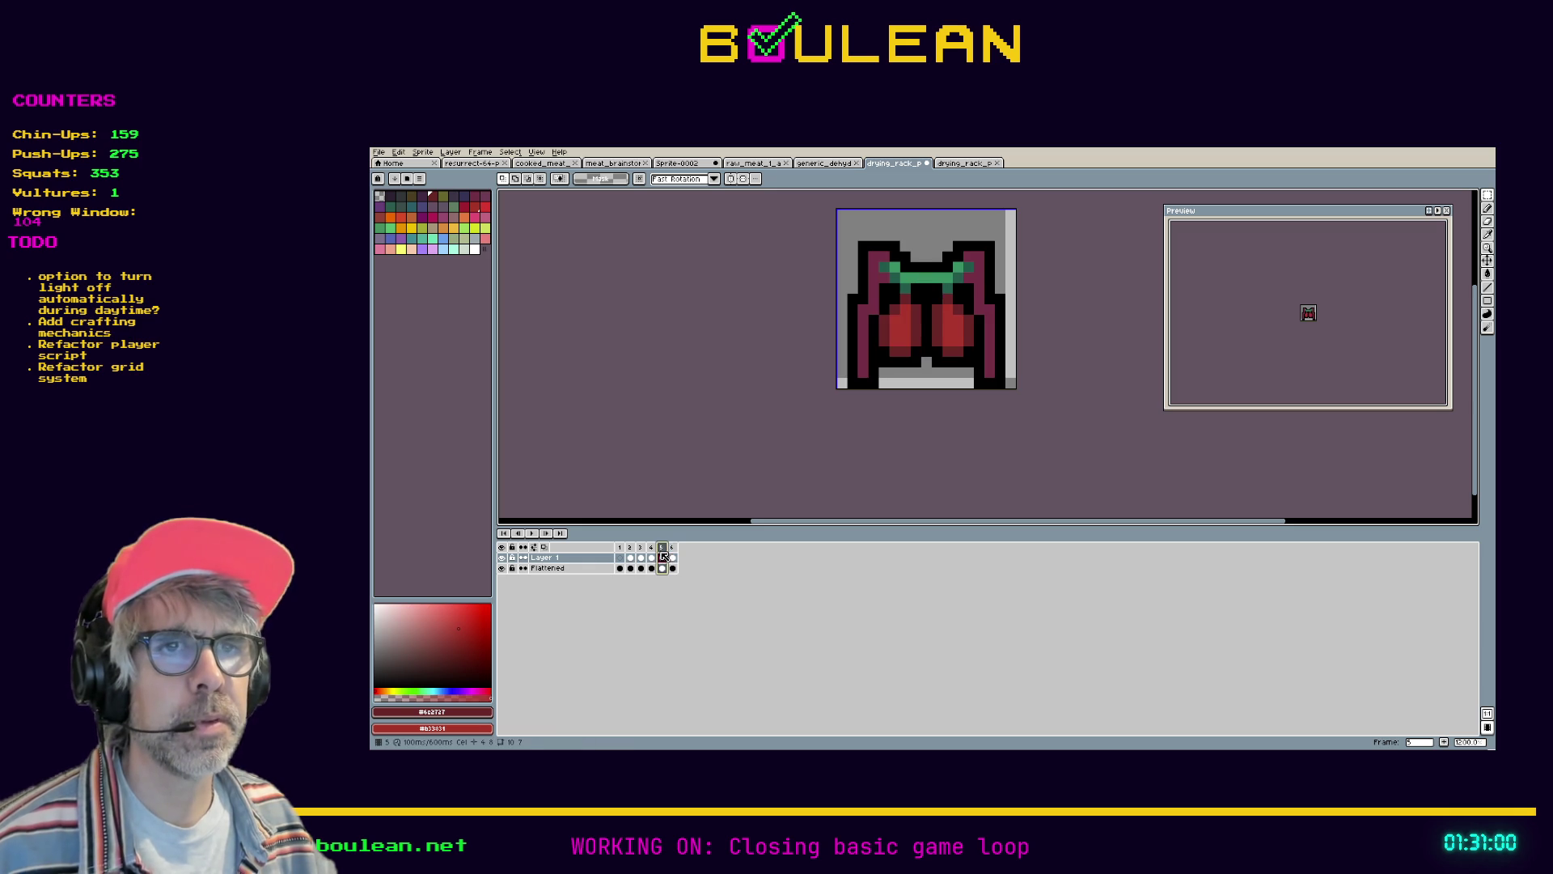
{"action": "left_click_drag", "start_coordinate": [932, 369], "coordinate": [868, 281]}
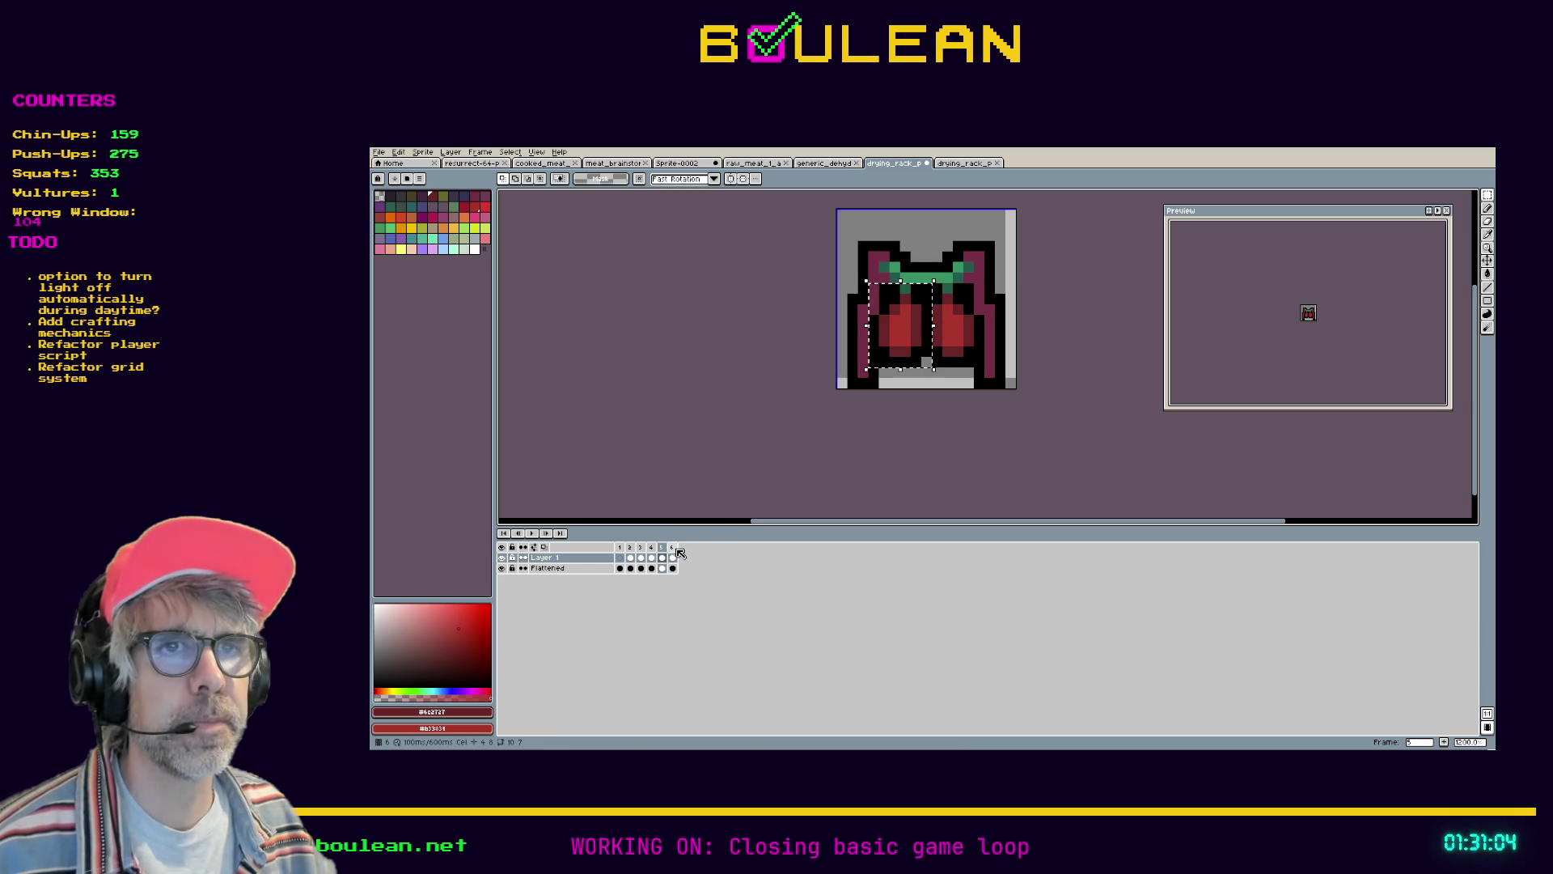
{"action": "key", "text": "Right"}
{"action": "key", "text": "ctrl+v"}
{"action": "key", "text": "Return"}
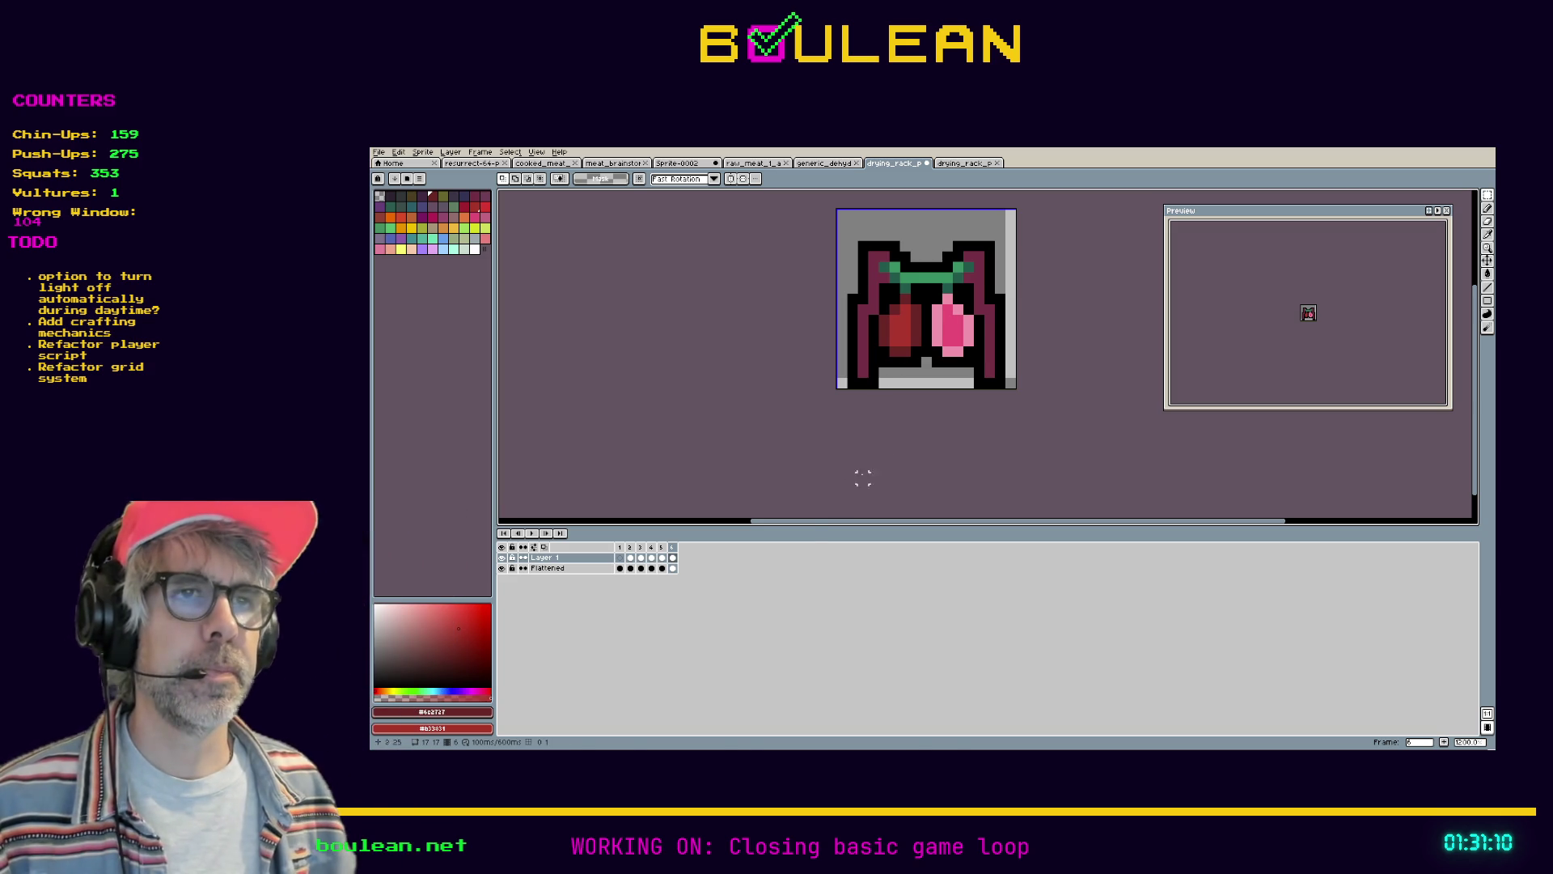
{"action": "left_click_drag", "start_coordinate": [811, 521], "coordinate": [807, 523]}
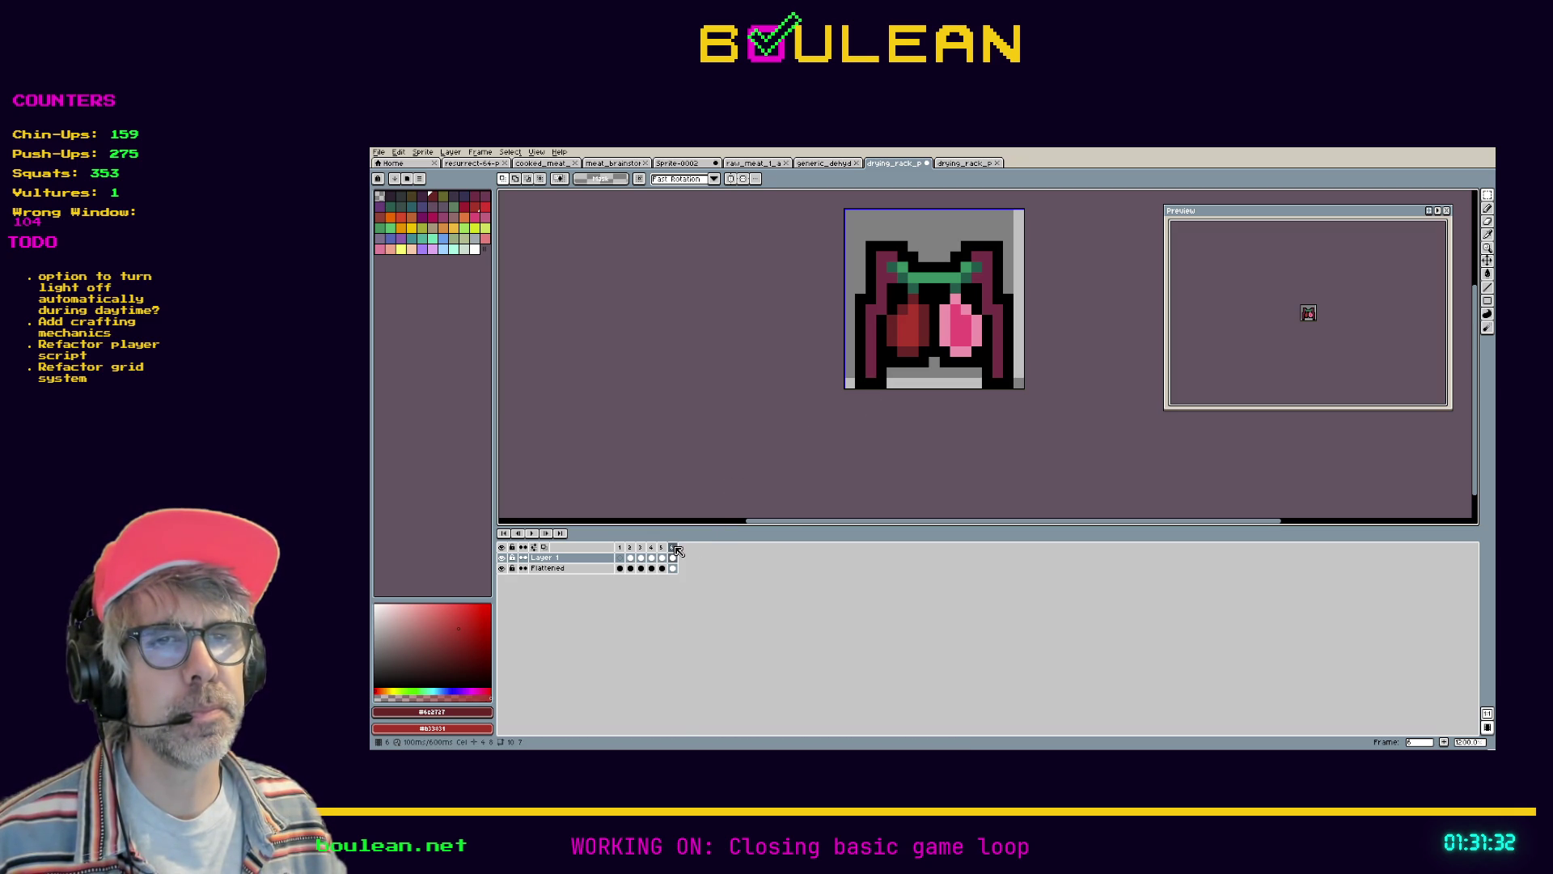
Add a new frame 7 after frame 6, then return to frame 3
{"action": "right_click", "coordinate": [675, 549]}
{"action": "left_click", "coordinate": [711, 570]}
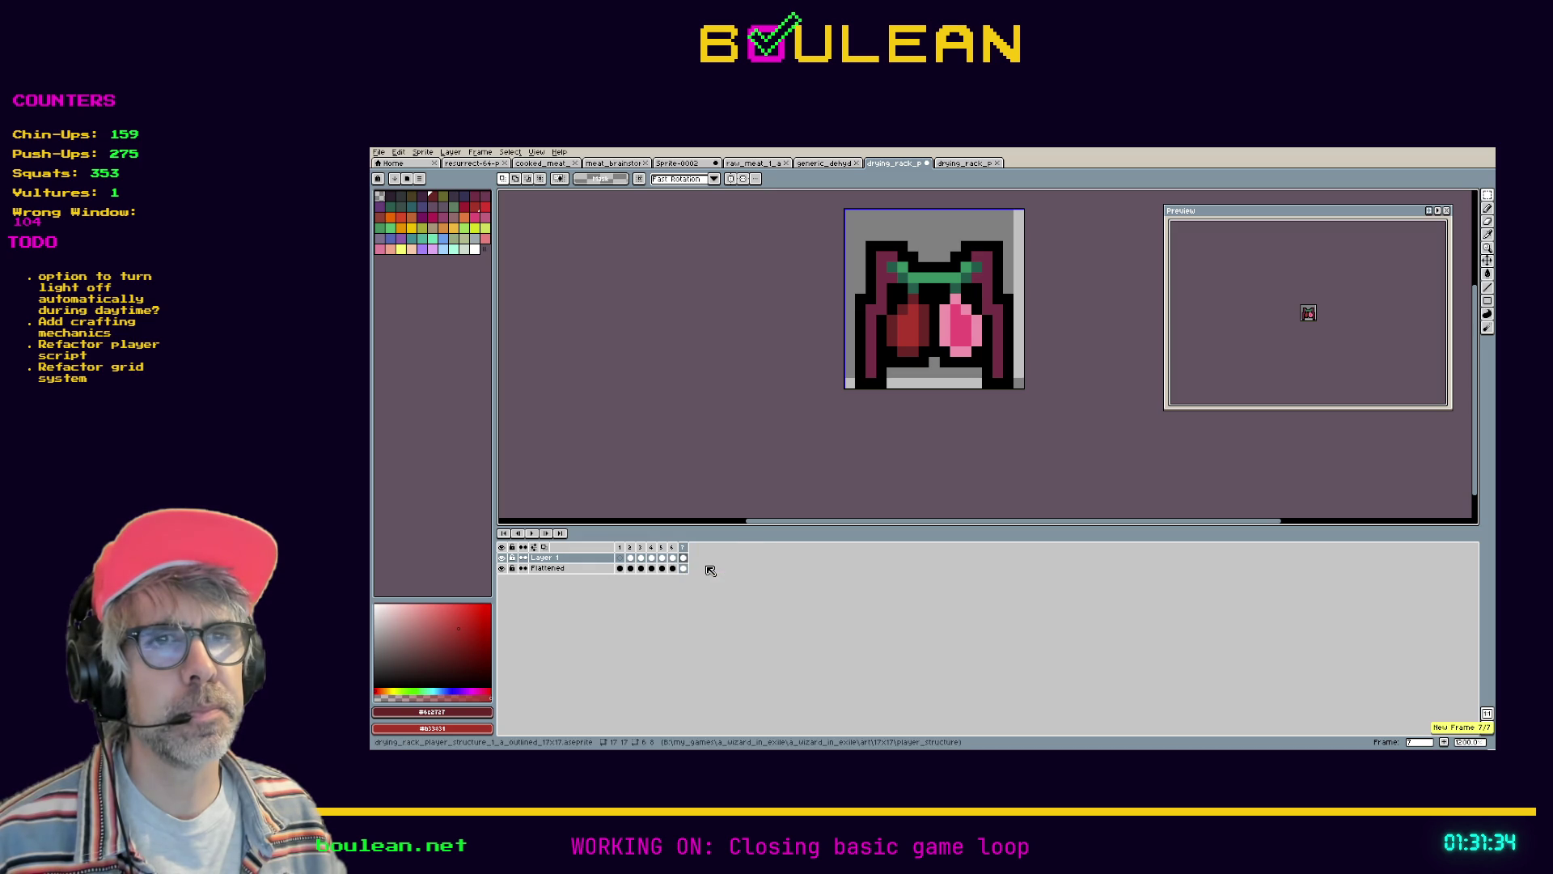
{"action": "left_click", "coordinate": [672, 549]}
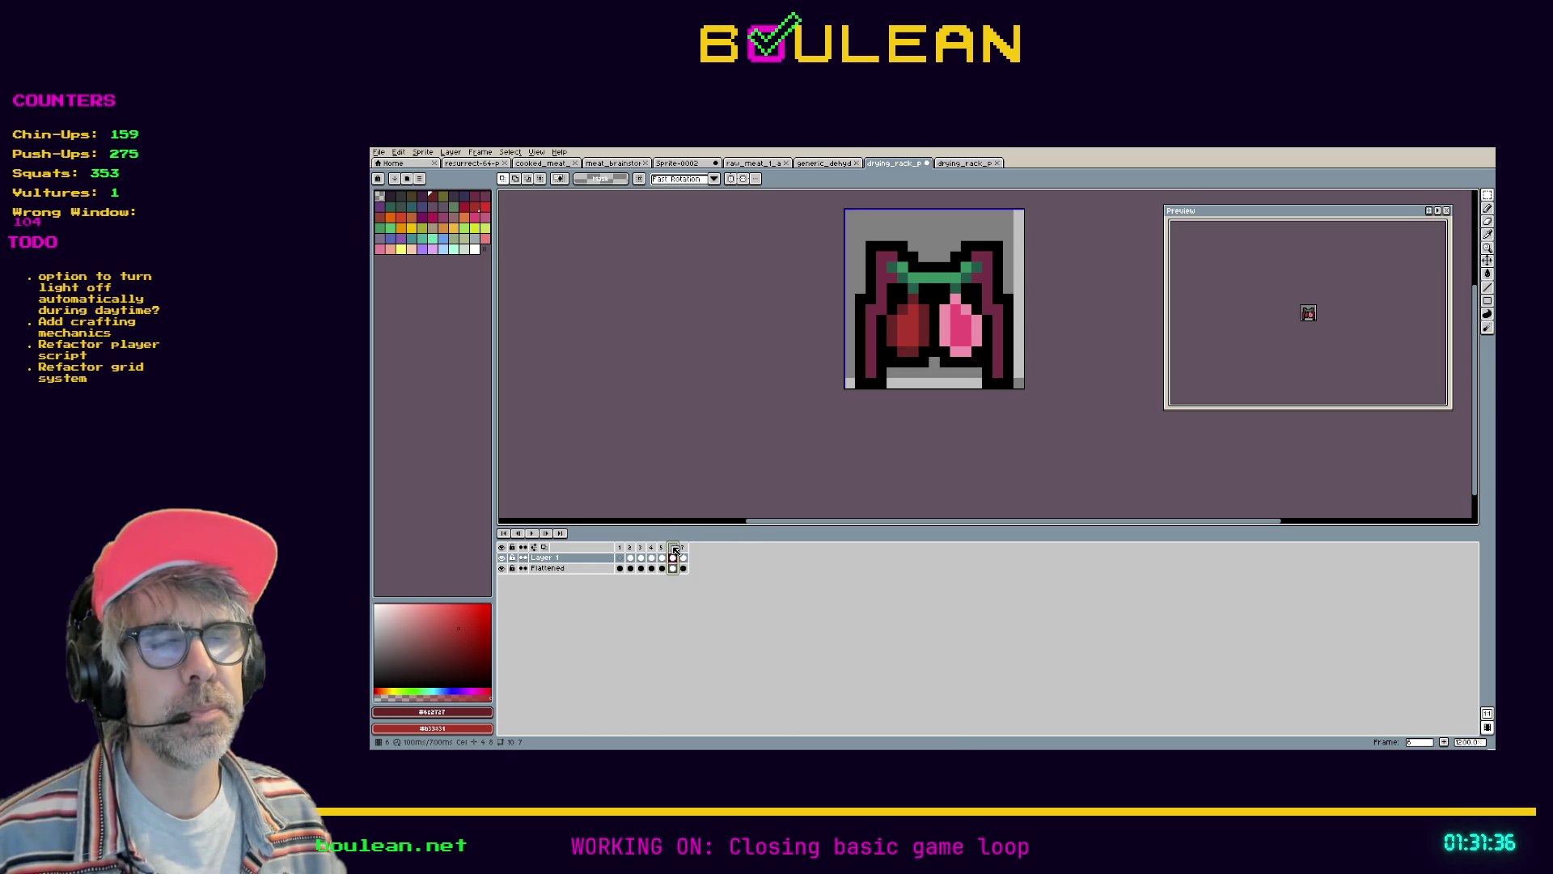
{"action": "key", "text": "Left"}
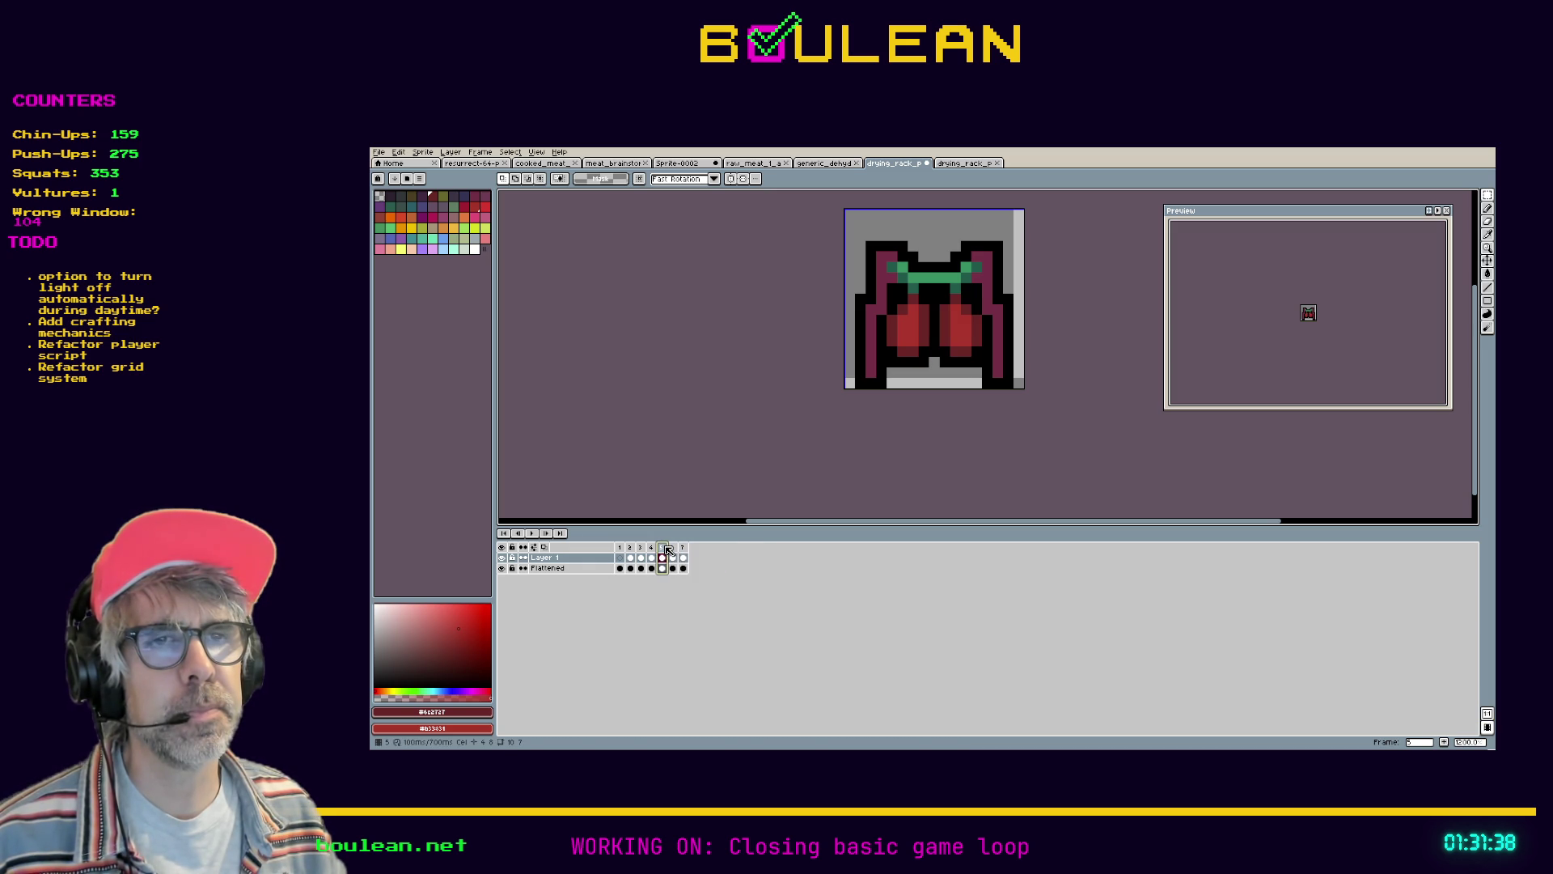
{"action": "left_click", "coordinate": [674, 549]}
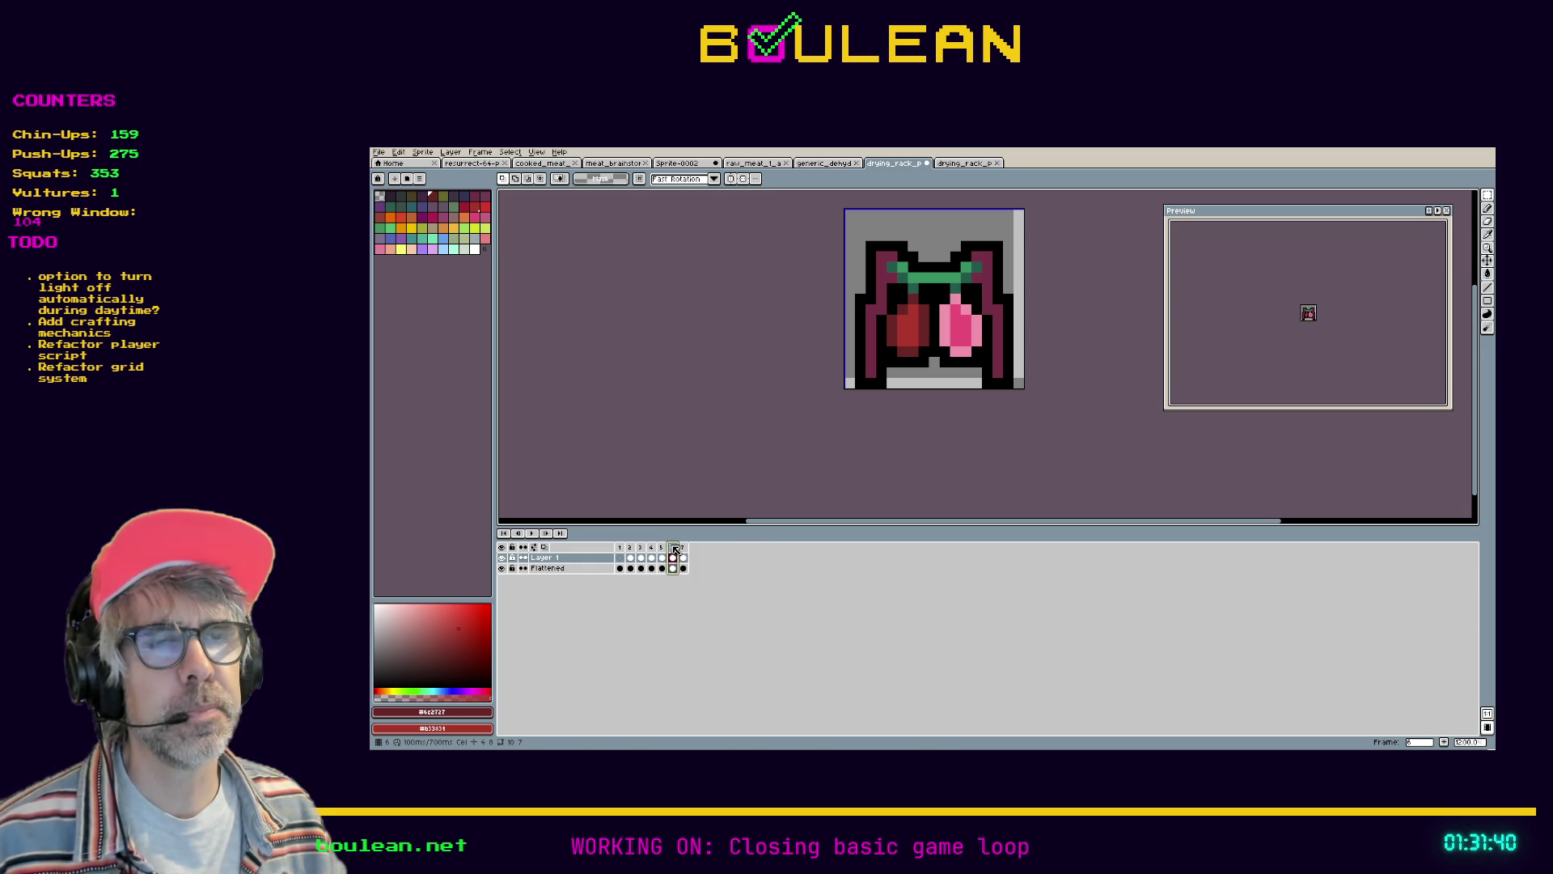
{"action": "left_click", "coordinate": [662, 550]}
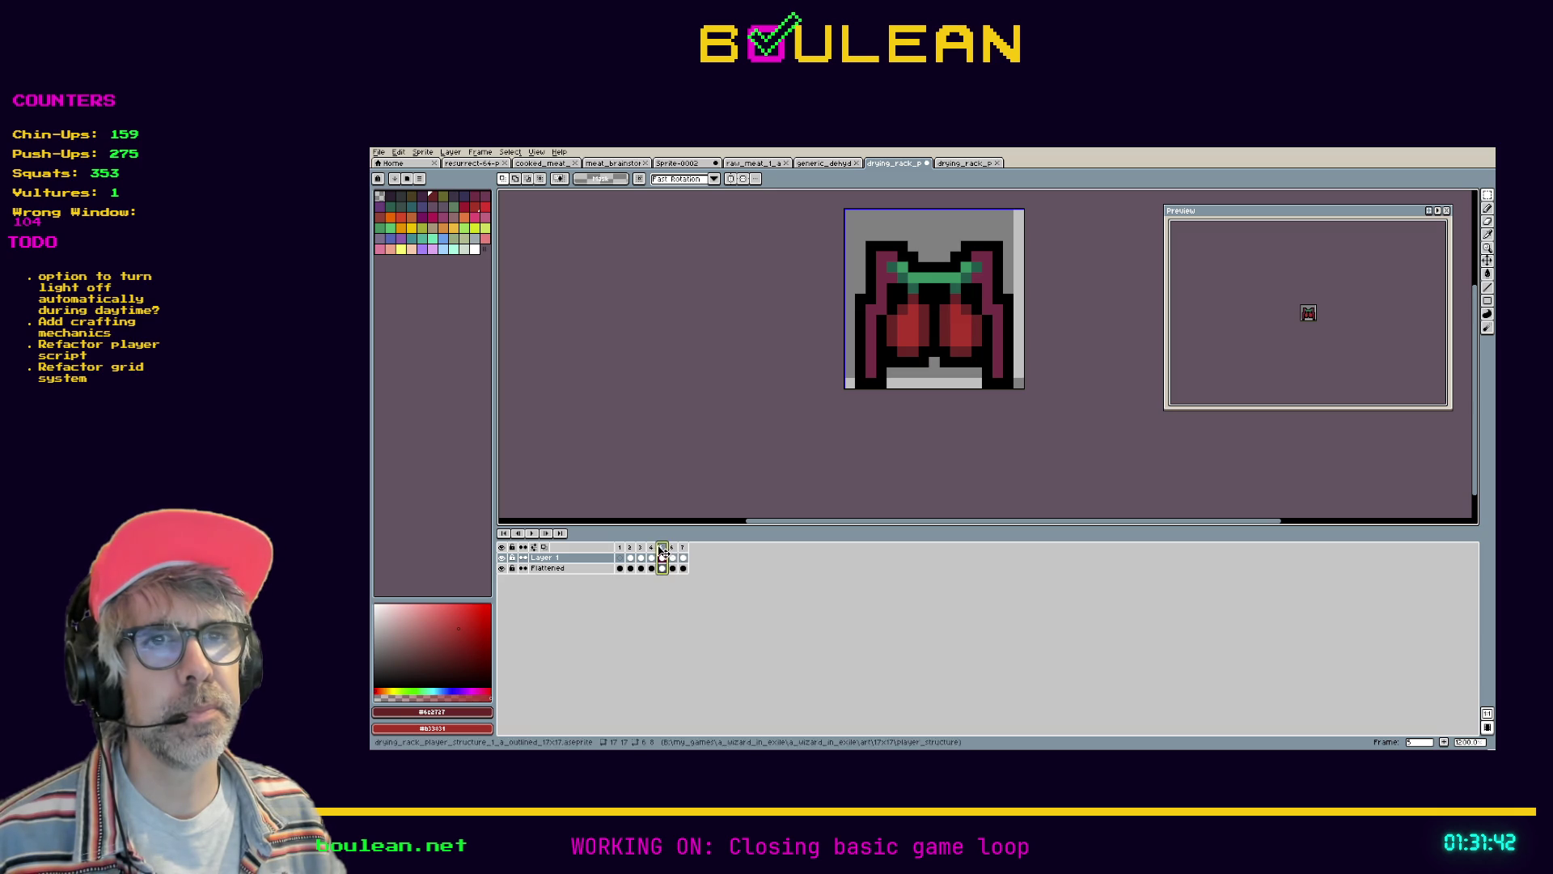
{"action": "left_click", "coordinate": [652, 551]}
{"action": "left_click", "coordinate": [641, 550]}
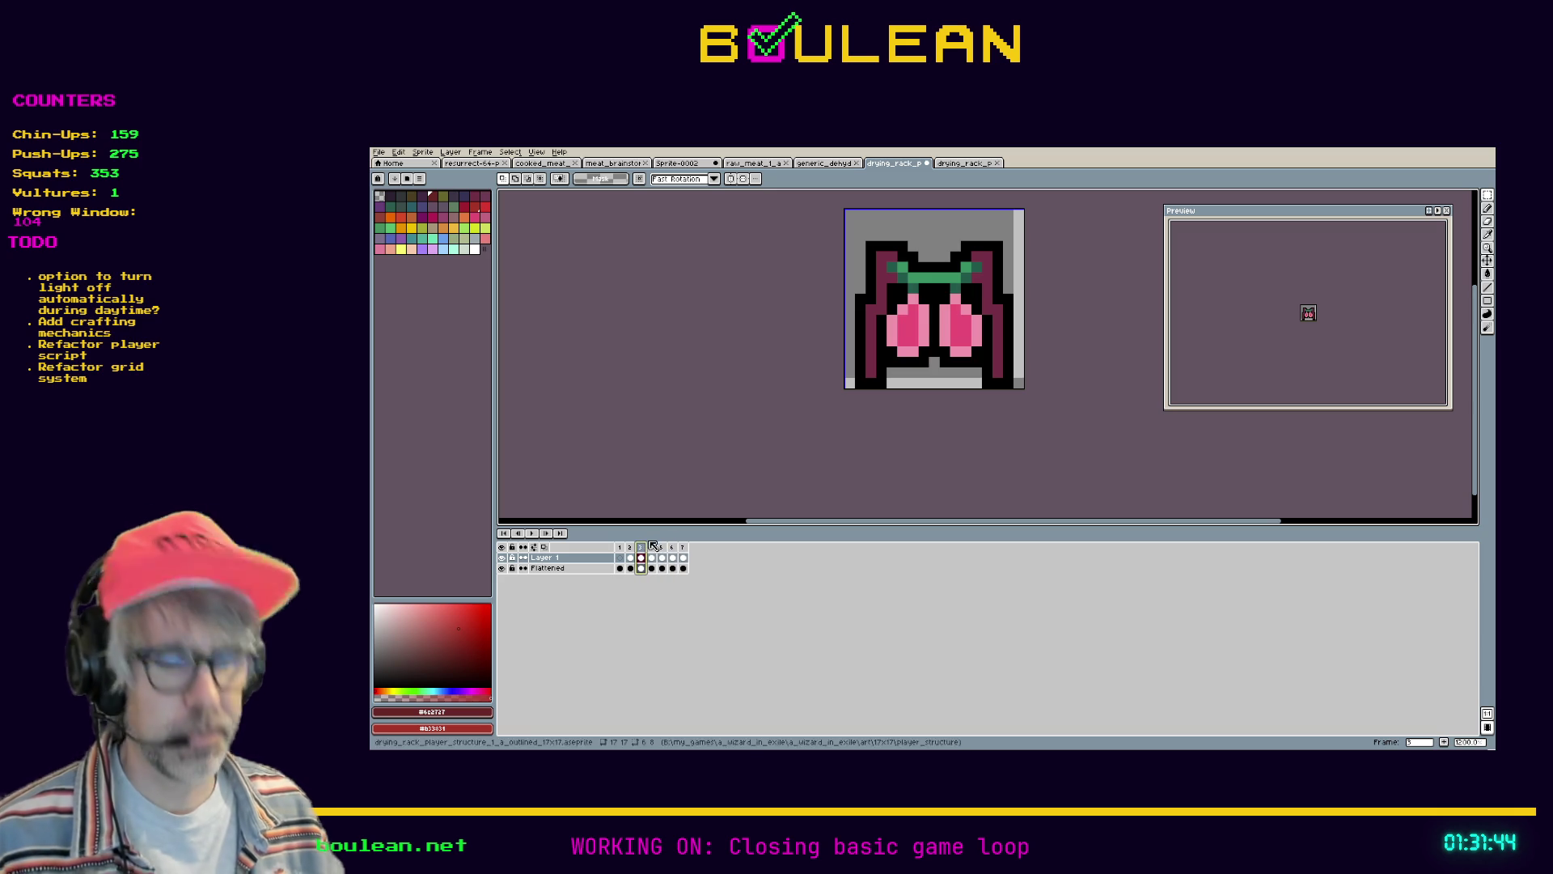
Copy the pink left gem from frame 3 and paste it into frame 7
{"action": "left_click_drag", "start_coordinate": [942, 369], "coordinate": [876, 281]}
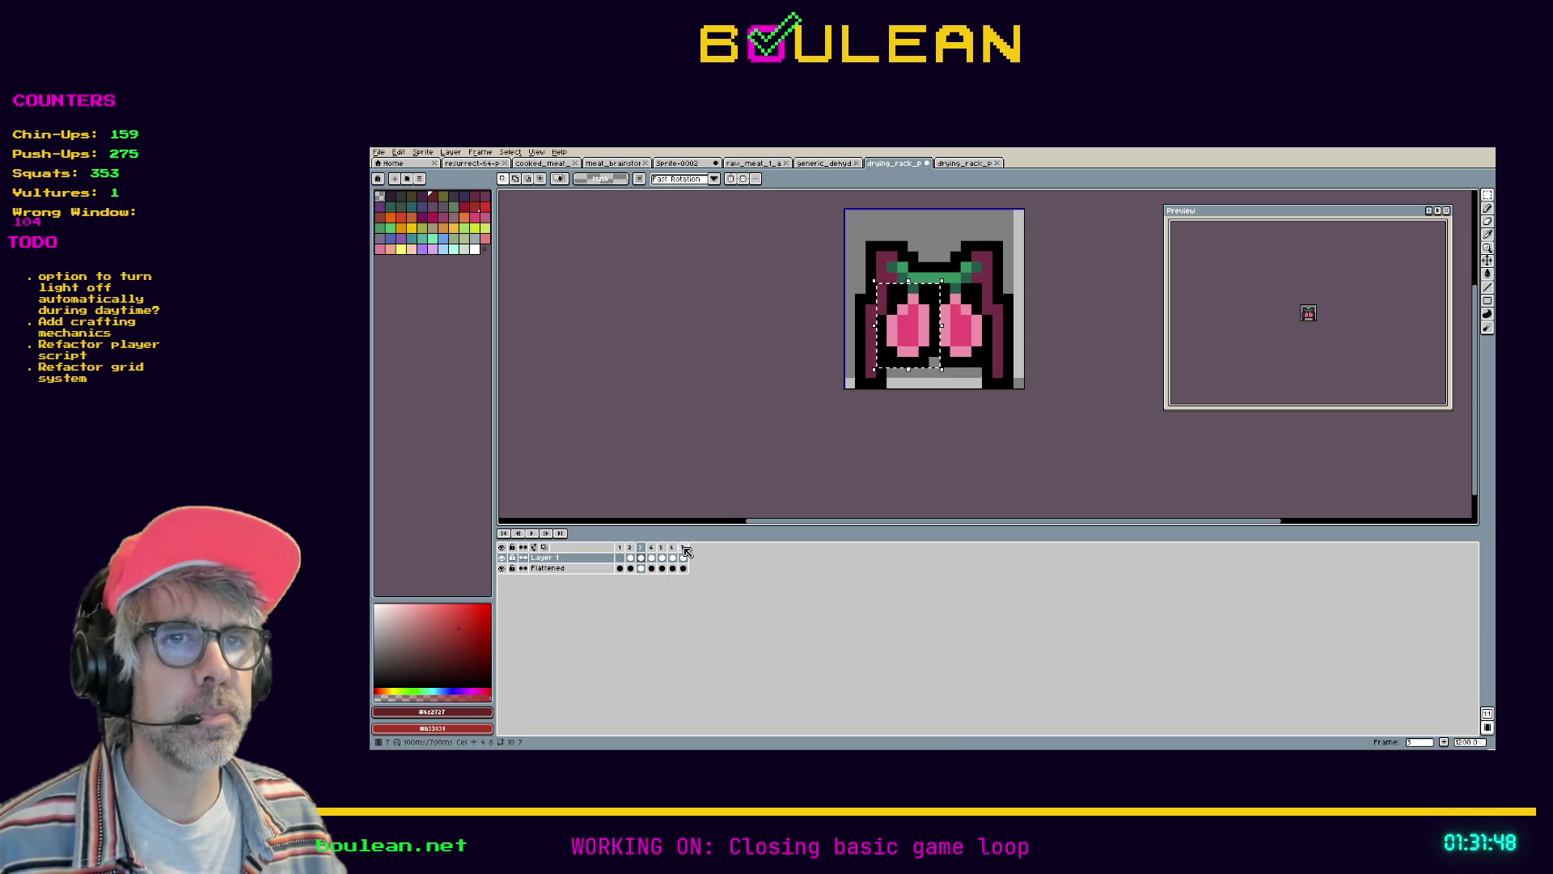
{"action": "left_click", "coordinate": [684, 551]}
{"action": "key", "text": "ctrl+d"}
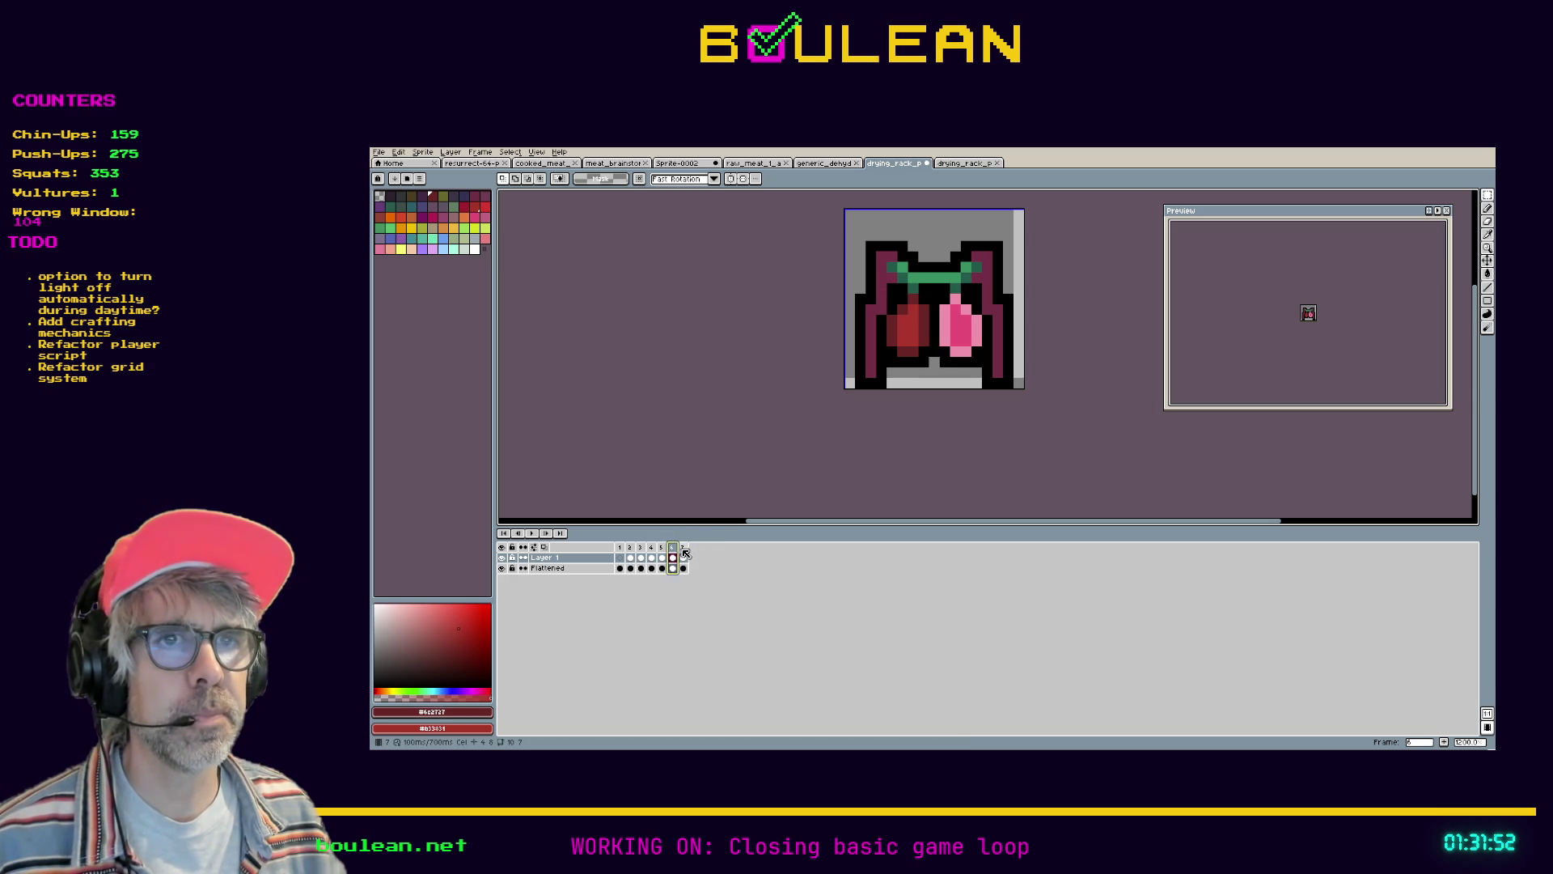
{"action": "key", "text": "ctrl+v"}
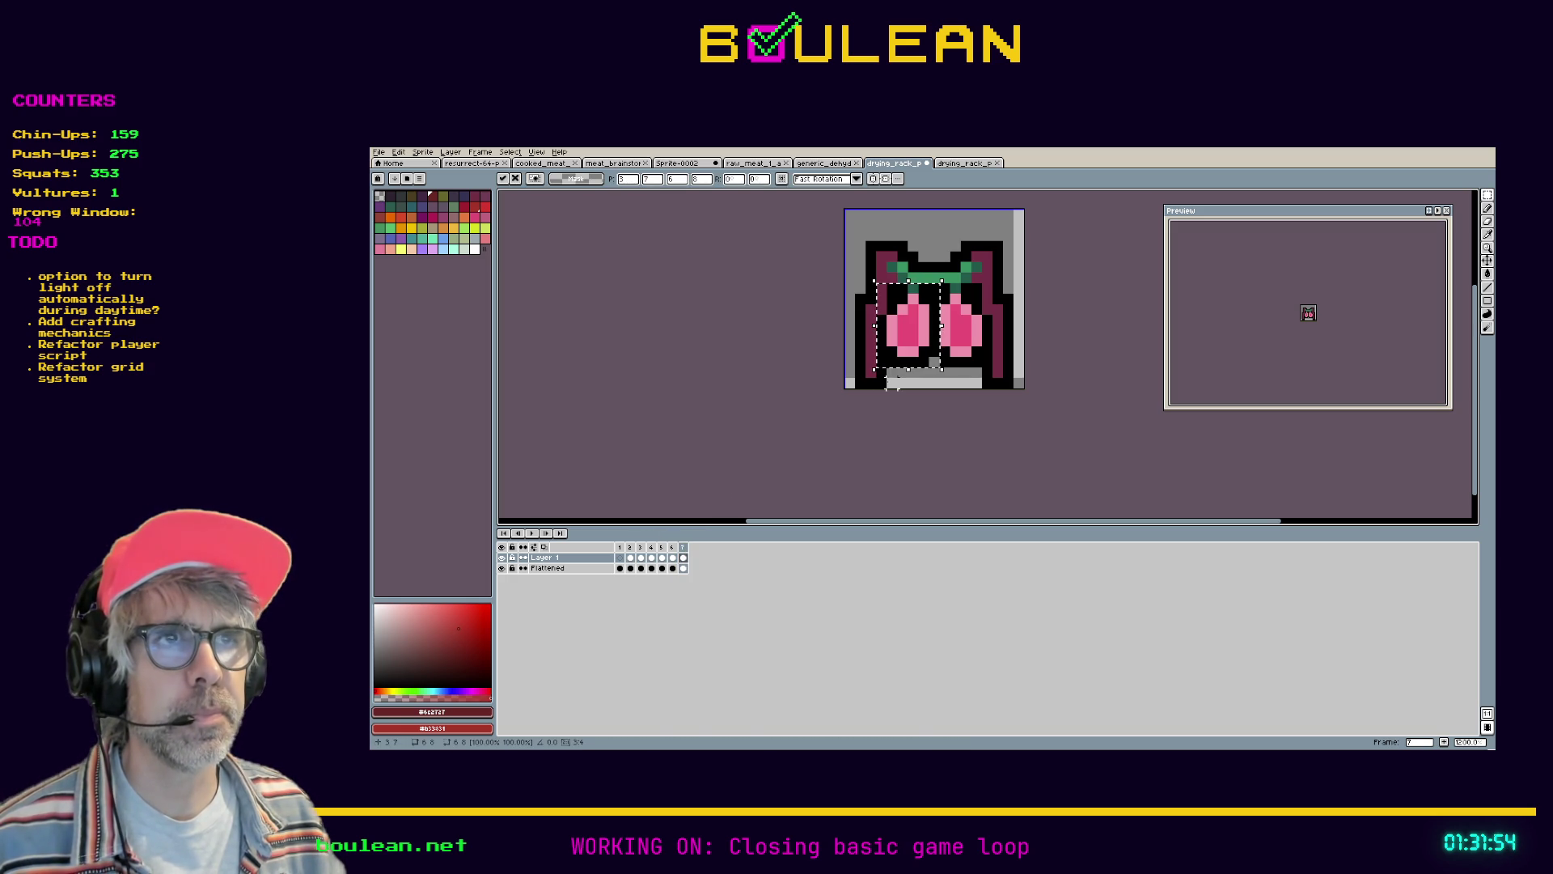
{"action": "left_click", "coordinate": [672, 557]}
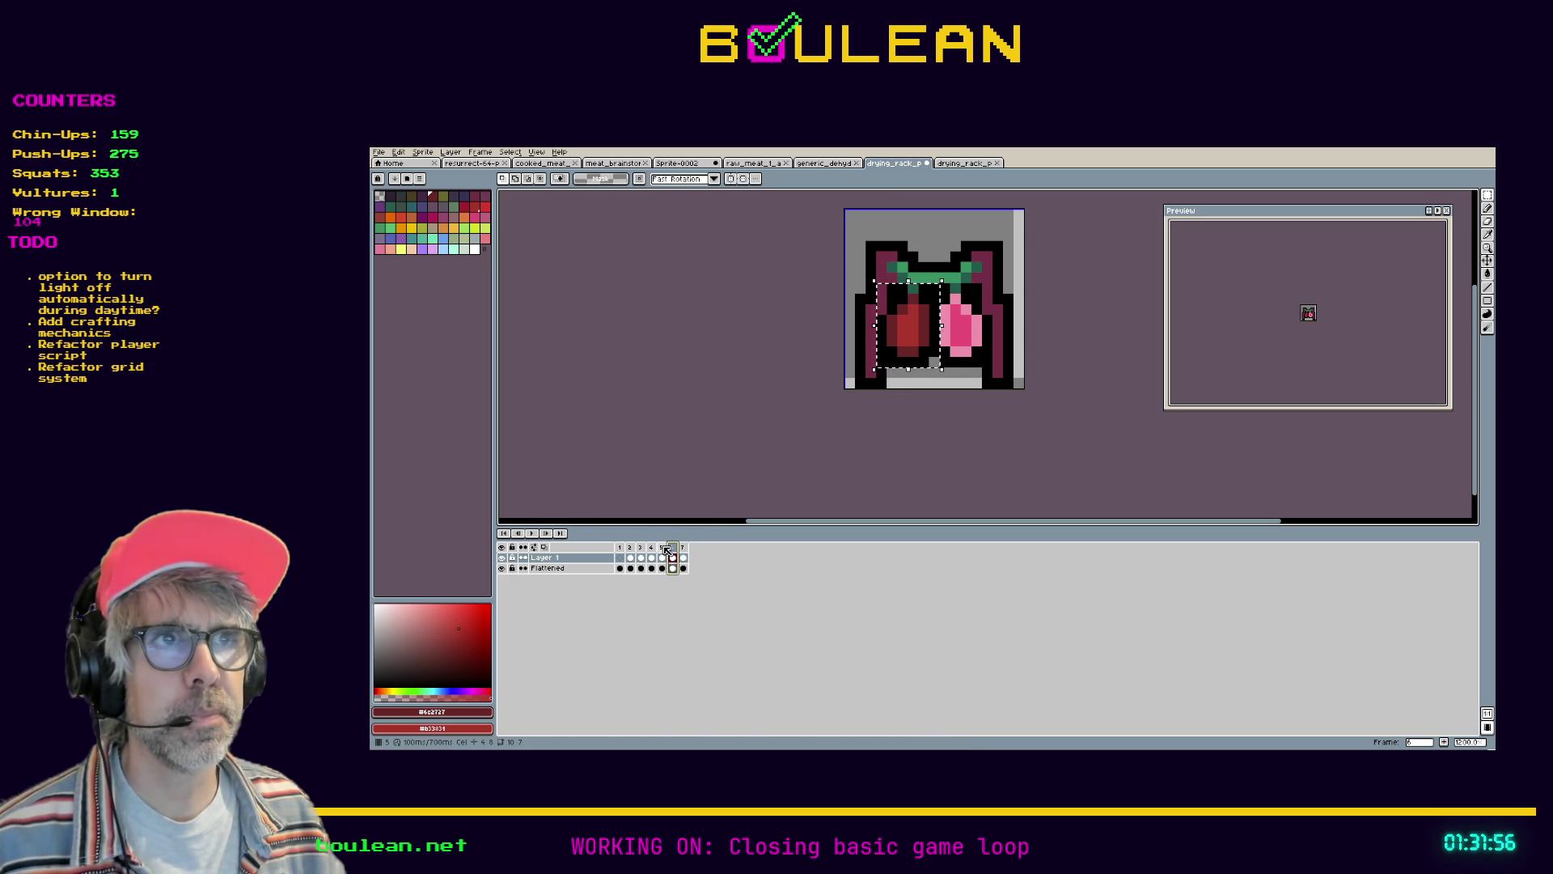
Copy the dark red right gem from frame 5 and paste it onto frame 7
{"action": "left_click", "coordinate": [662, 557]}
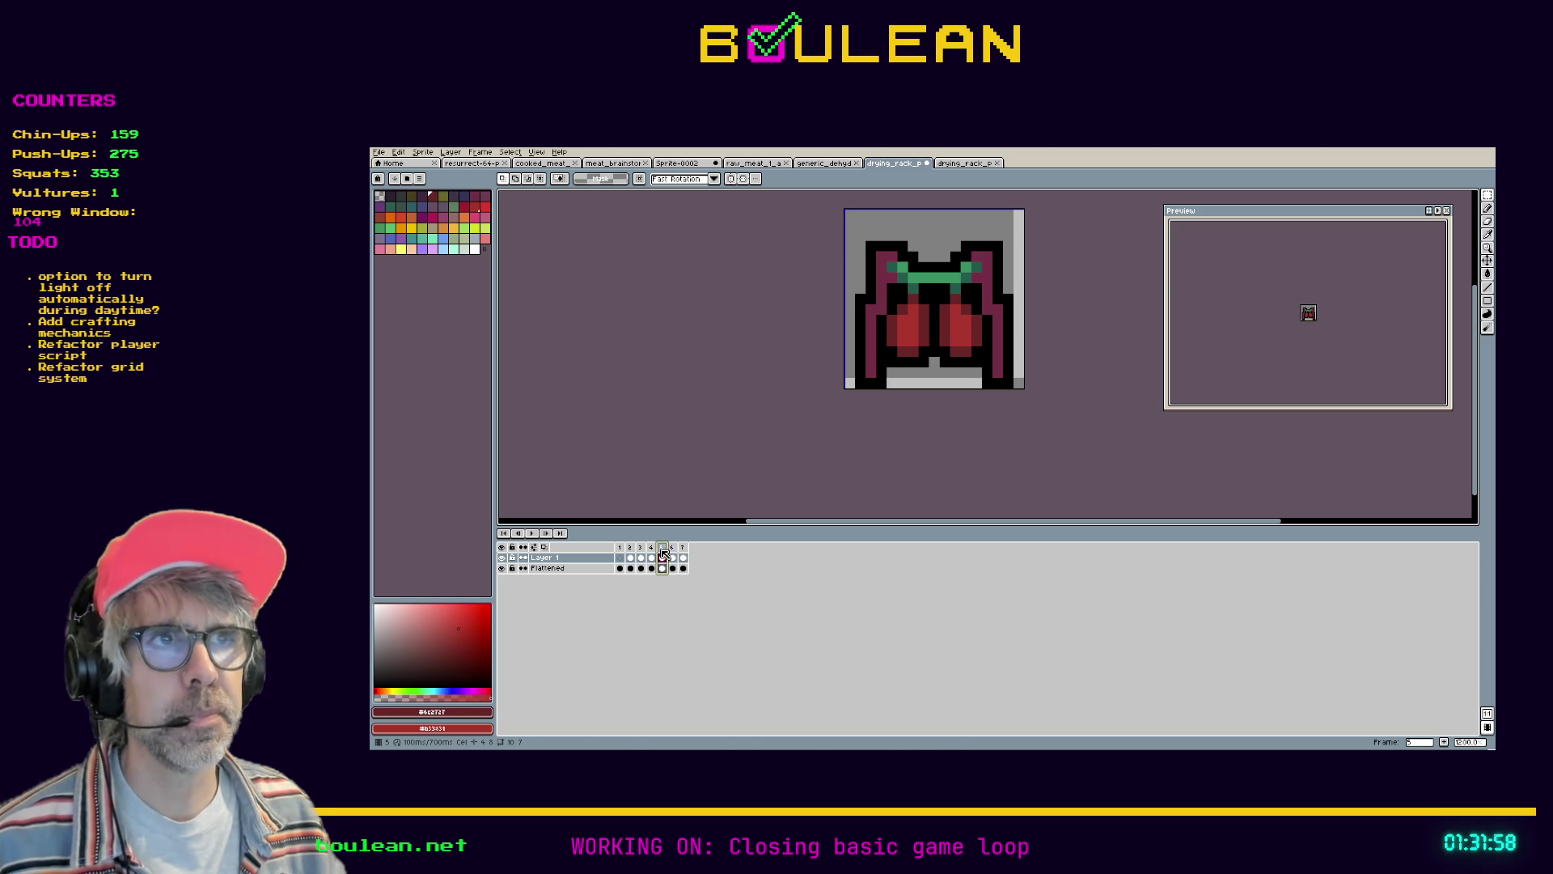
{"action": "left_click_drag", "start_coordinate": [1005, 371], "coordinate": [928, 291]}
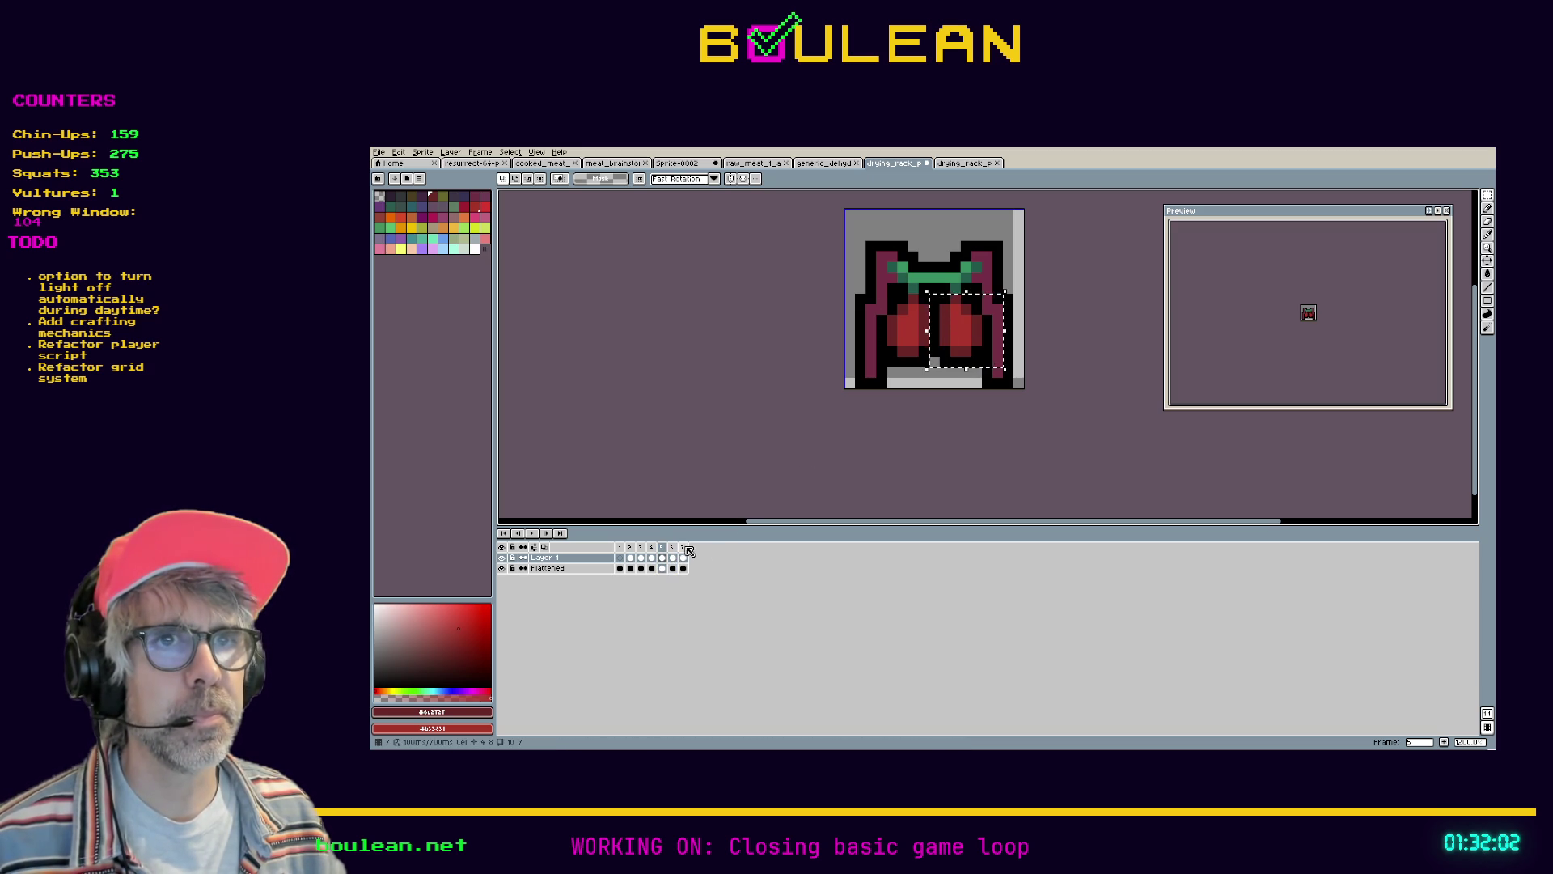
{"action": "left_click", "coordinate": [683, 557]}
{"action": "key", "text": "ctrl+v"}
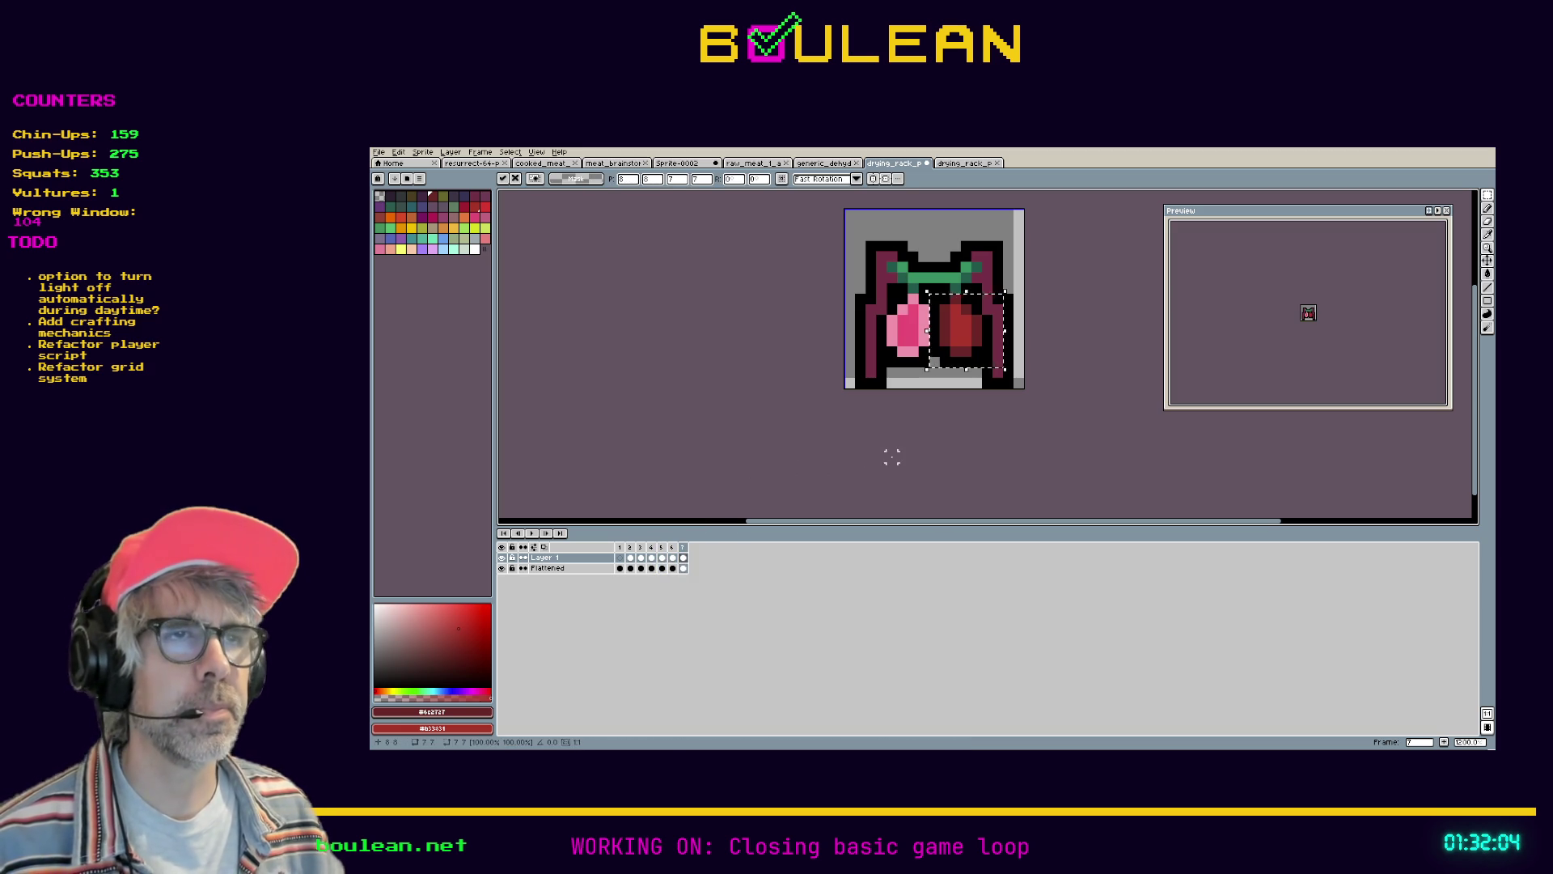
{"action": "left_click", "coordinate": [890, 453]}
Compare frames 3 through 7, flipping between frames 6 and 7, then clear the selection
{"action": "left_click", "coordinate": [674, 550]}
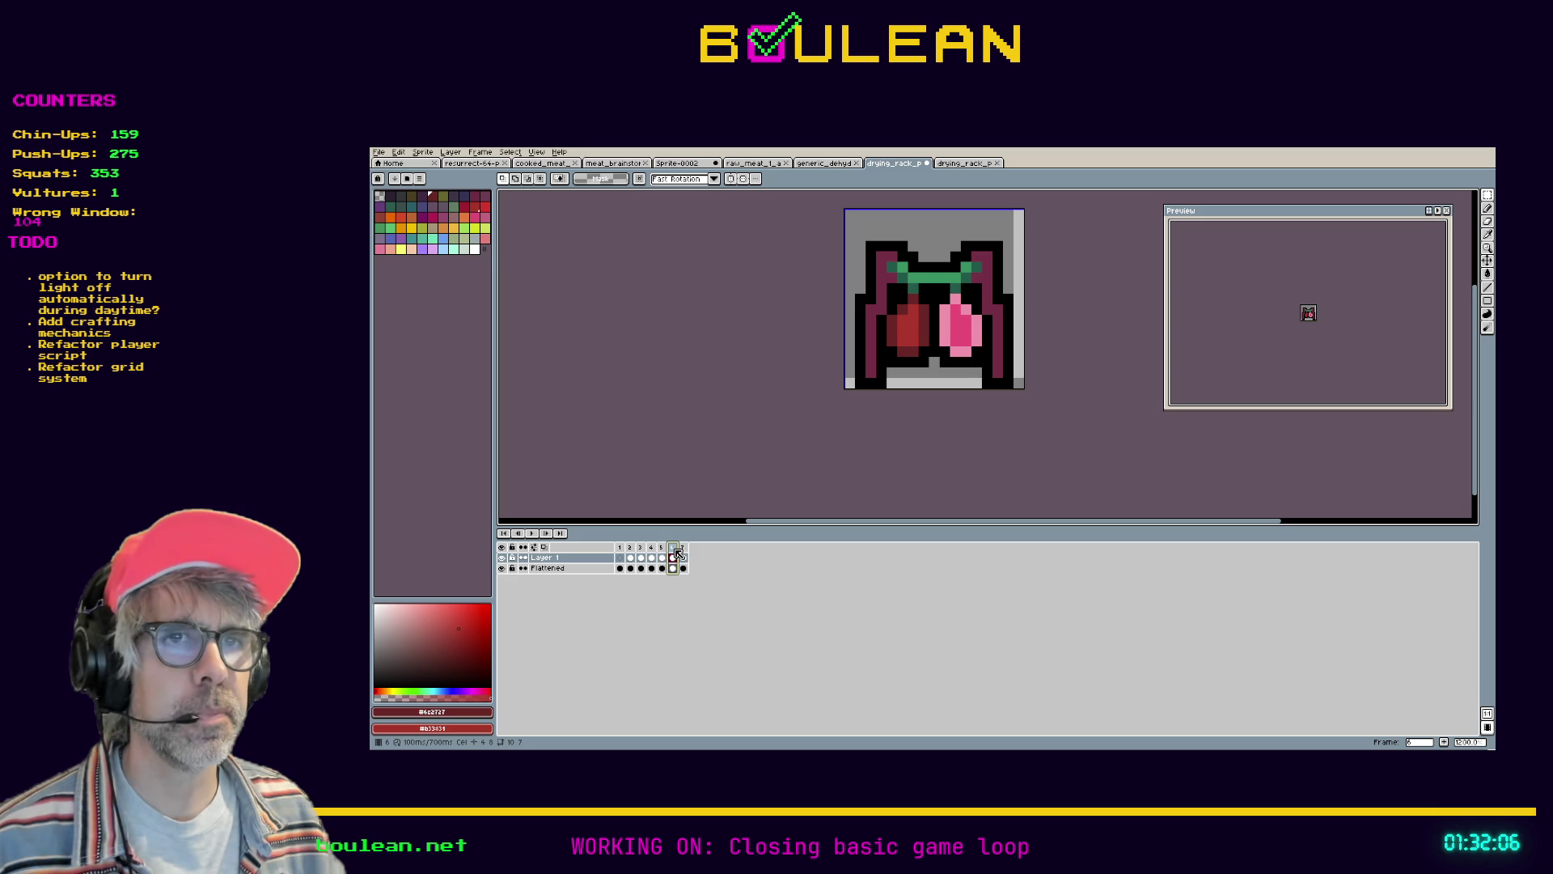
{"action": "key", "text": "Left"}
{"action": "key", "text": "Left"}
{"action": "key", "text": "Left"}
{"action": "key", "text": "Right"}
{"action": "key", "text": "Left"}
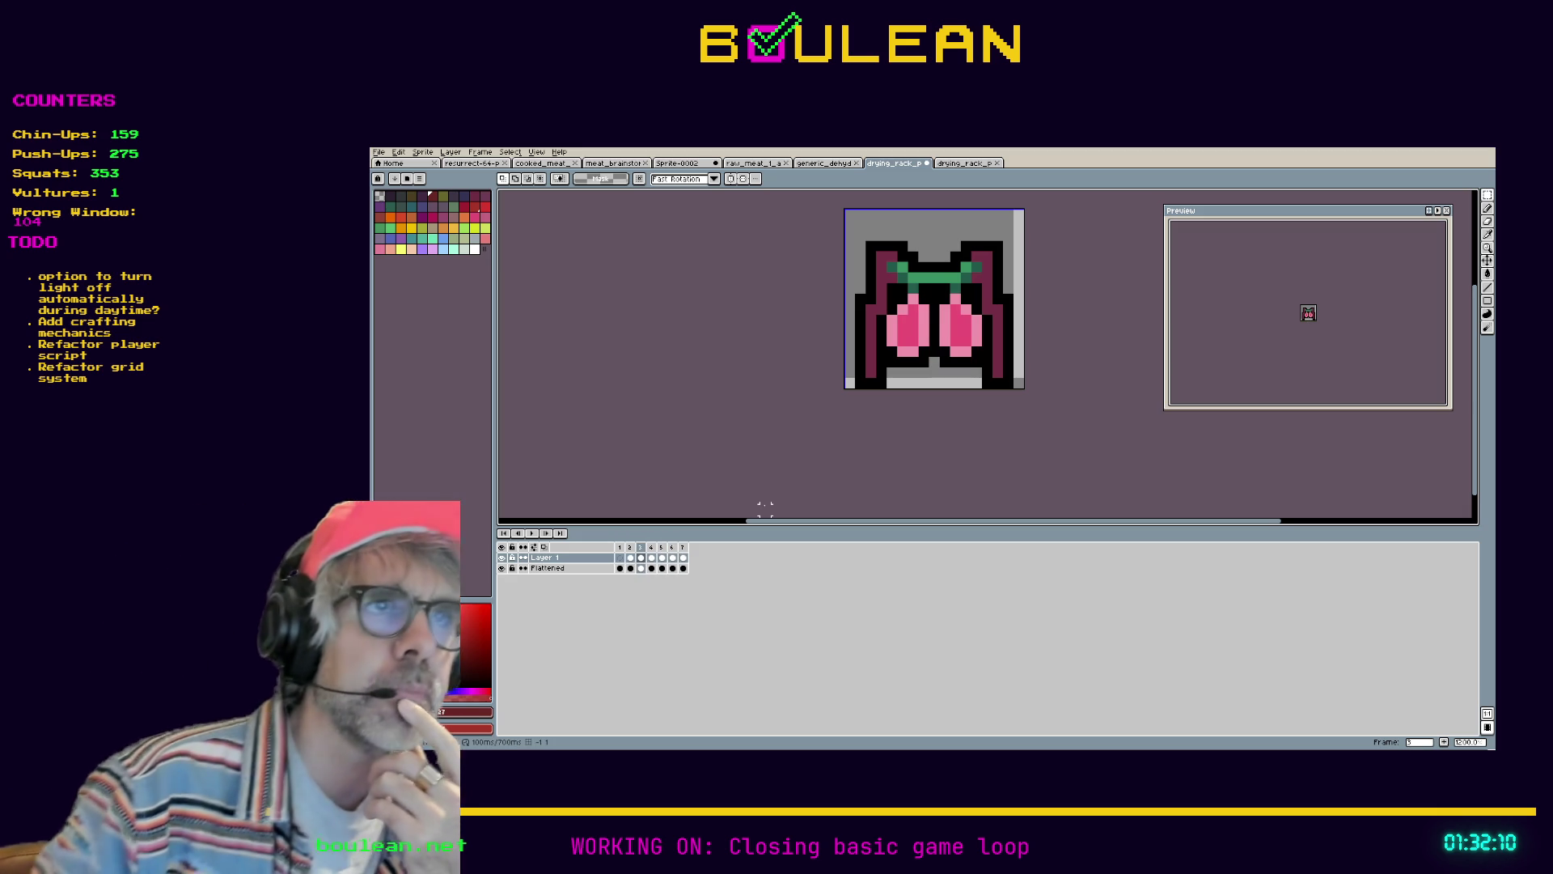
{"action": "key", "text": "Right"}
{"action": "key", "text": "Right"}
{"action": "key", "text": "Right"}
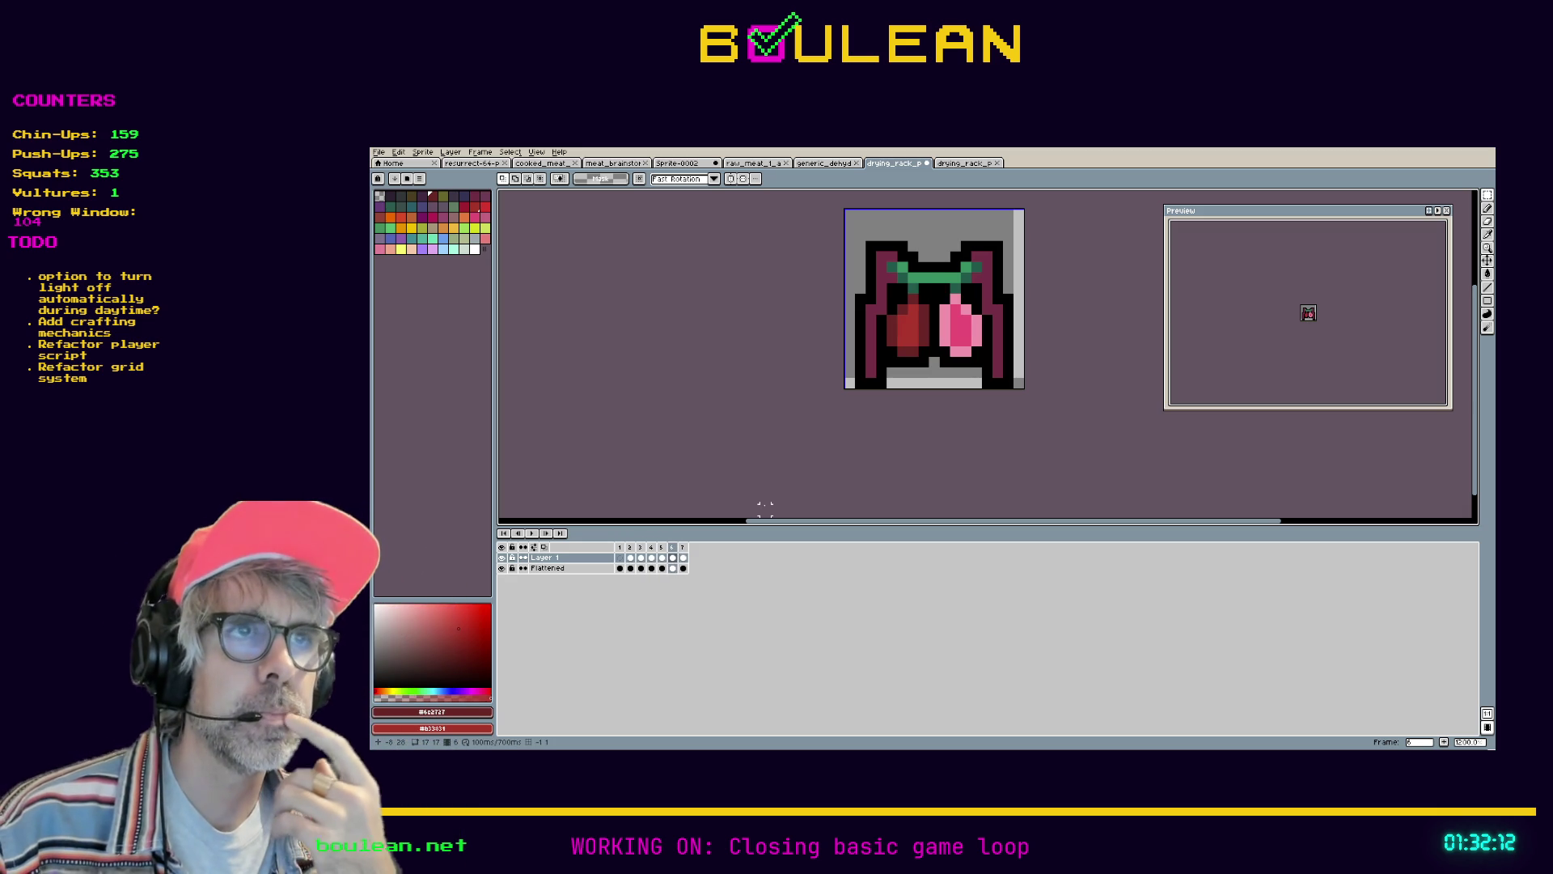
{"action": "key", "text": "Right"}
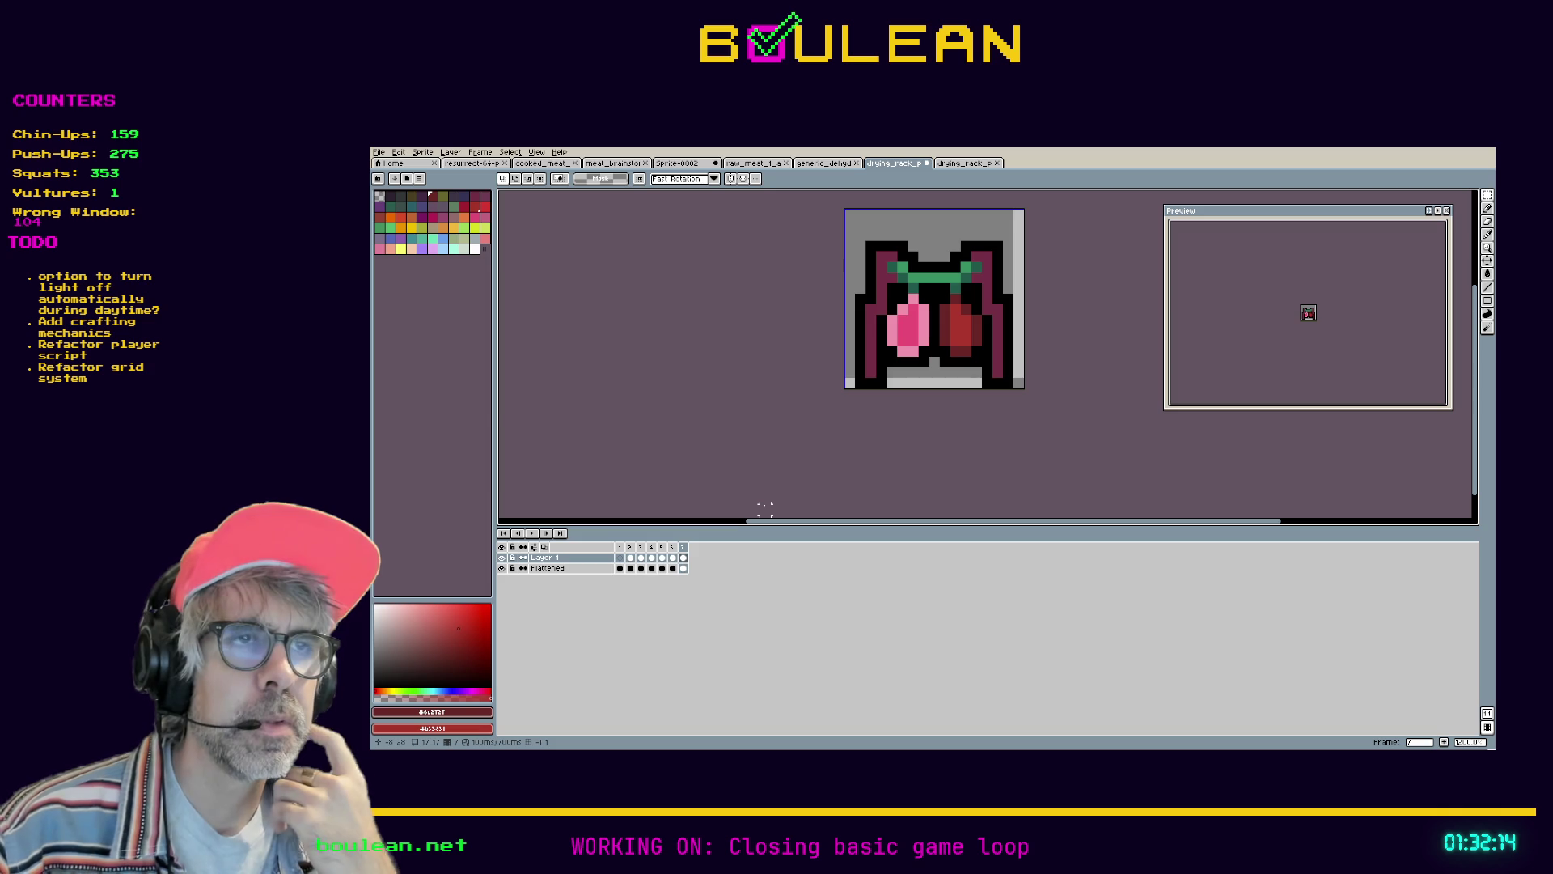
{"action": "key", "text": "Left"}
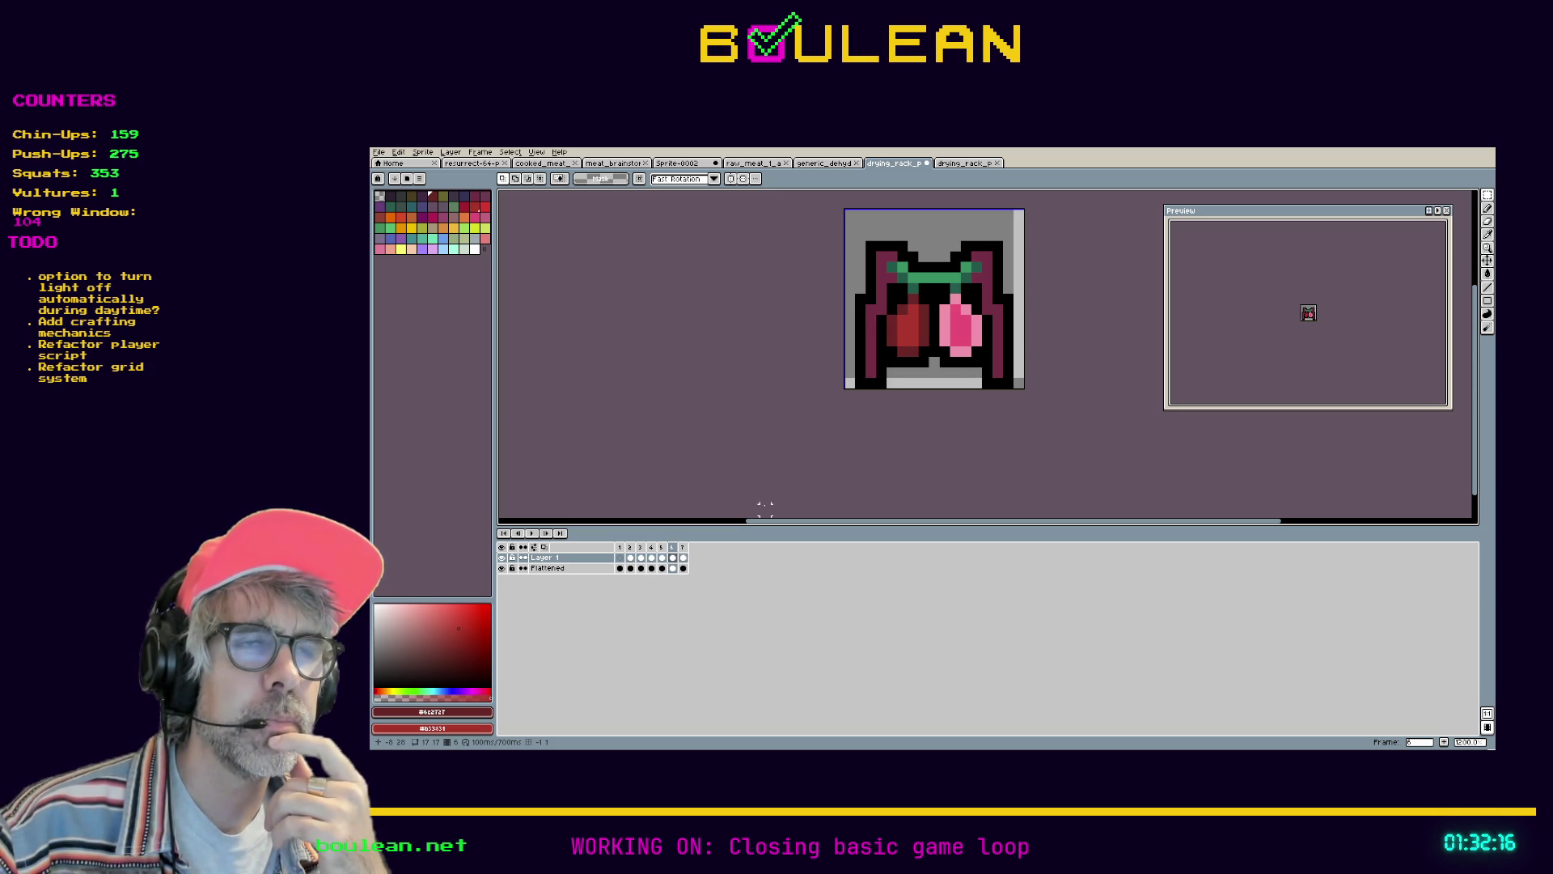
{"action": "key", "text": "Right"}
{"action": "key", "text": "Left"}
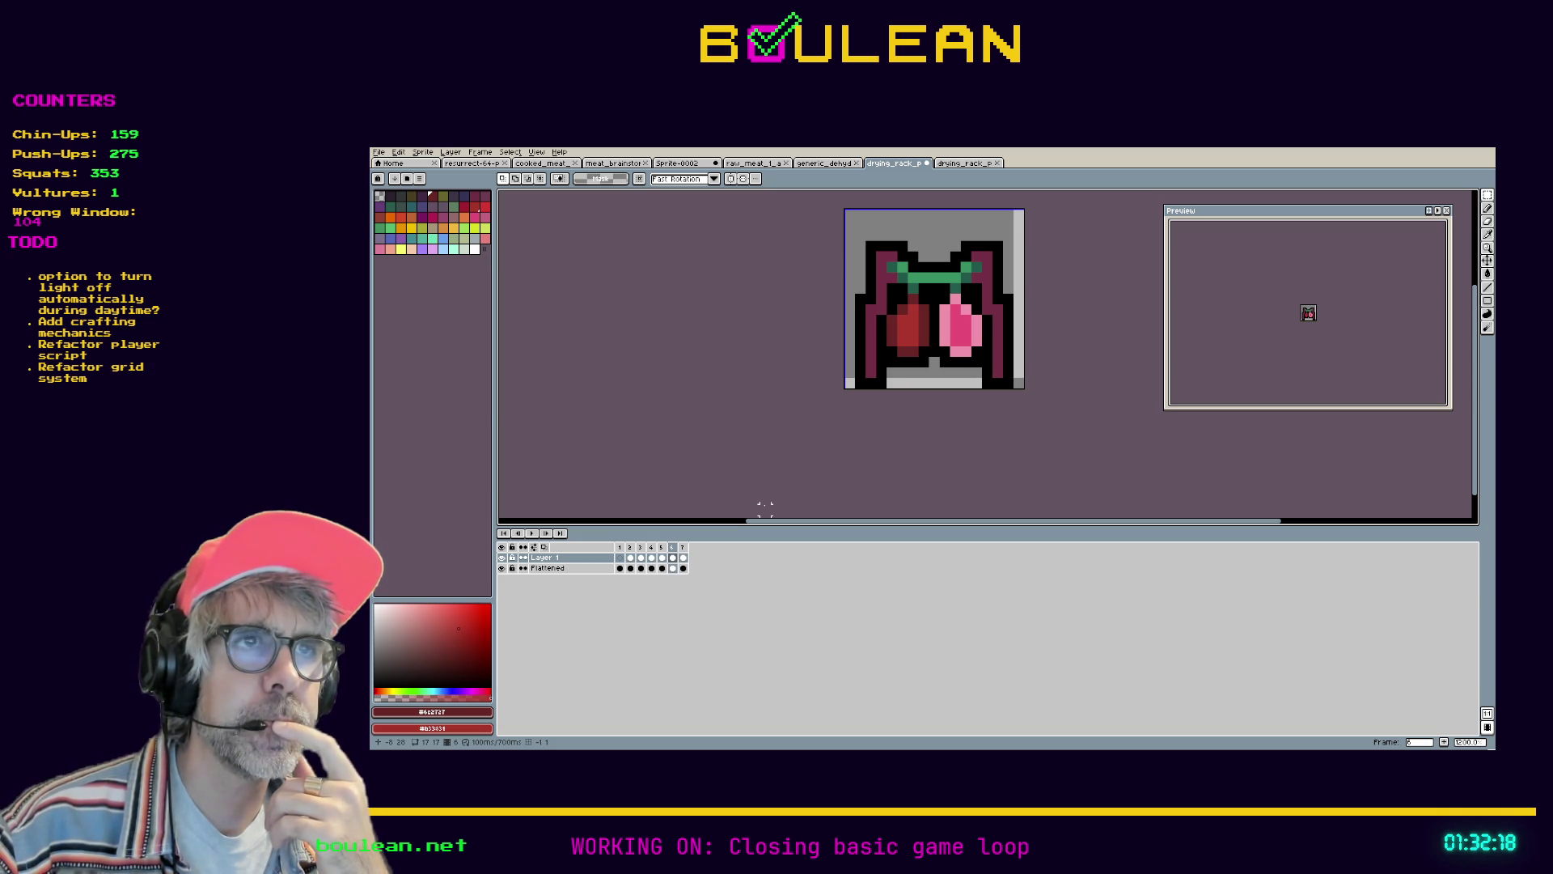
{"action": "key", "text": "Right"}
{"action": "key", "text": "Left"}
{"action": "key", "text": "Left"}
{"action": "key", "text": "Left"}
{"action": "key", "text": "Left"}
{"action": "mouse_move", "coordinate": [940, 368]}
{"action": "left_mouse_down"}
{"action": "mouse_move", "coordinate": [873, 301]}
{"action": "mouse_move", "coordinate": [874, 281]}
{"action": "left_mouse_up"}
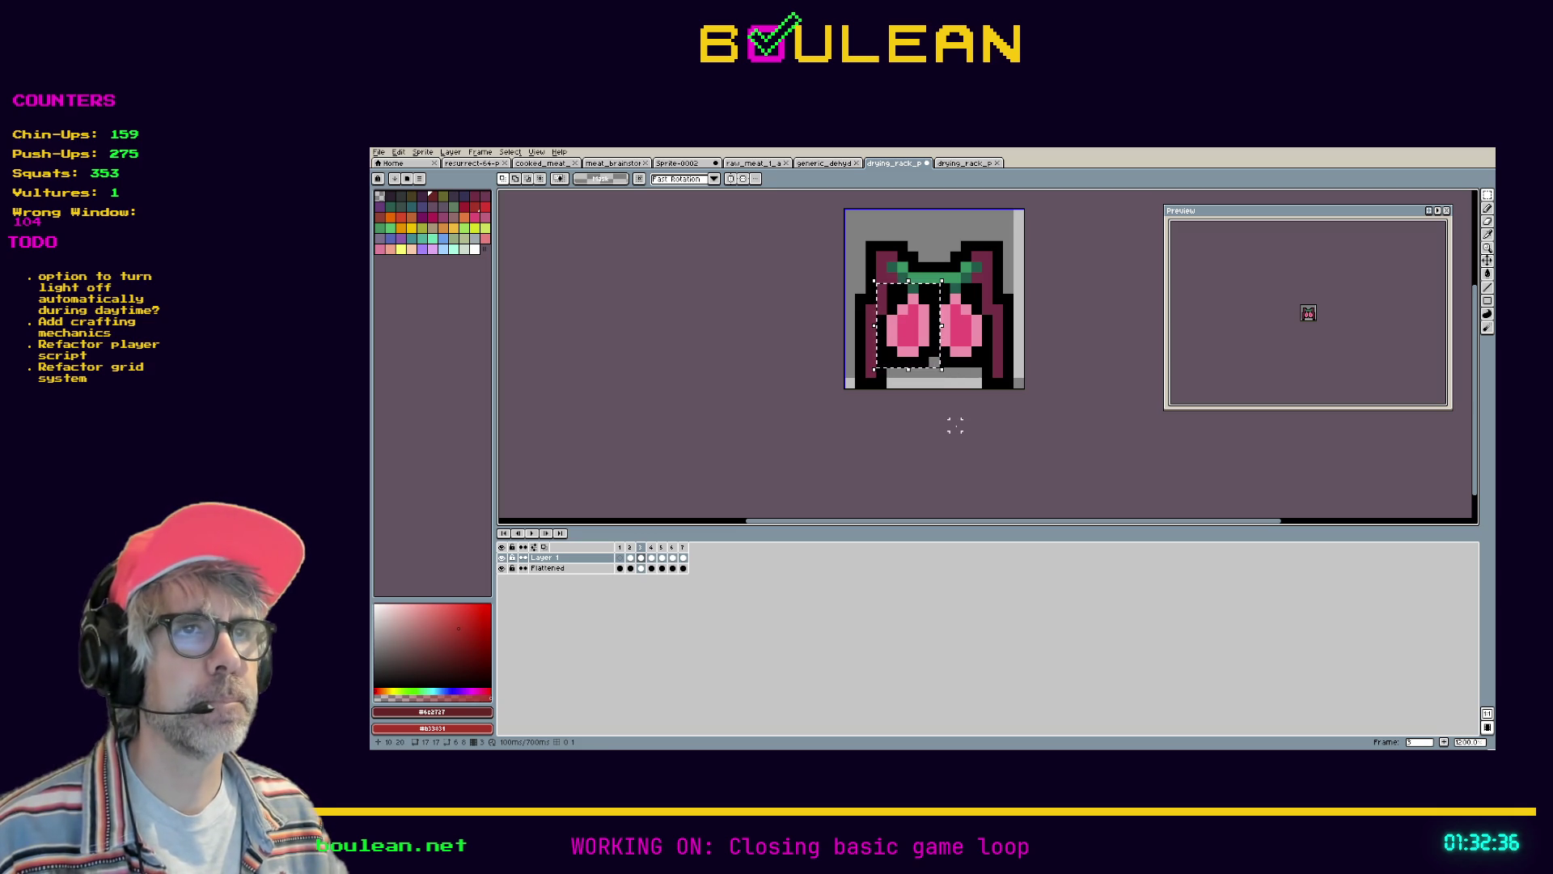
{"action": "key", "text": "ctrl+d"}
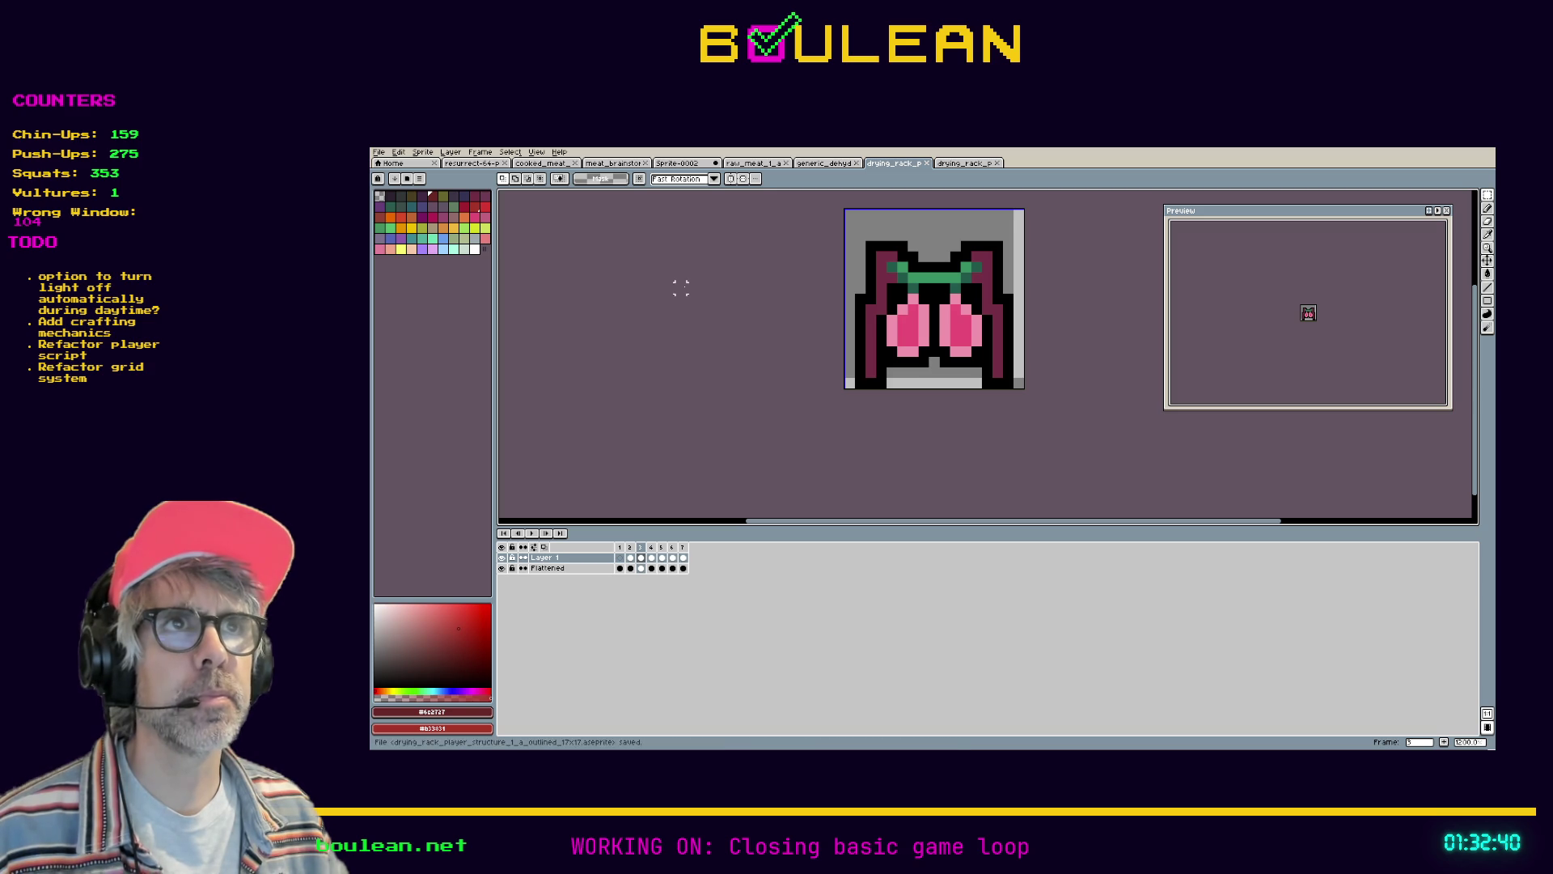
Export the sprite sheet as drying_rack_player_structure_1_a_spritesheet_outlined_17x17_v1.png and view it
{"action": "left_click", "coordinate": [378, 152]}
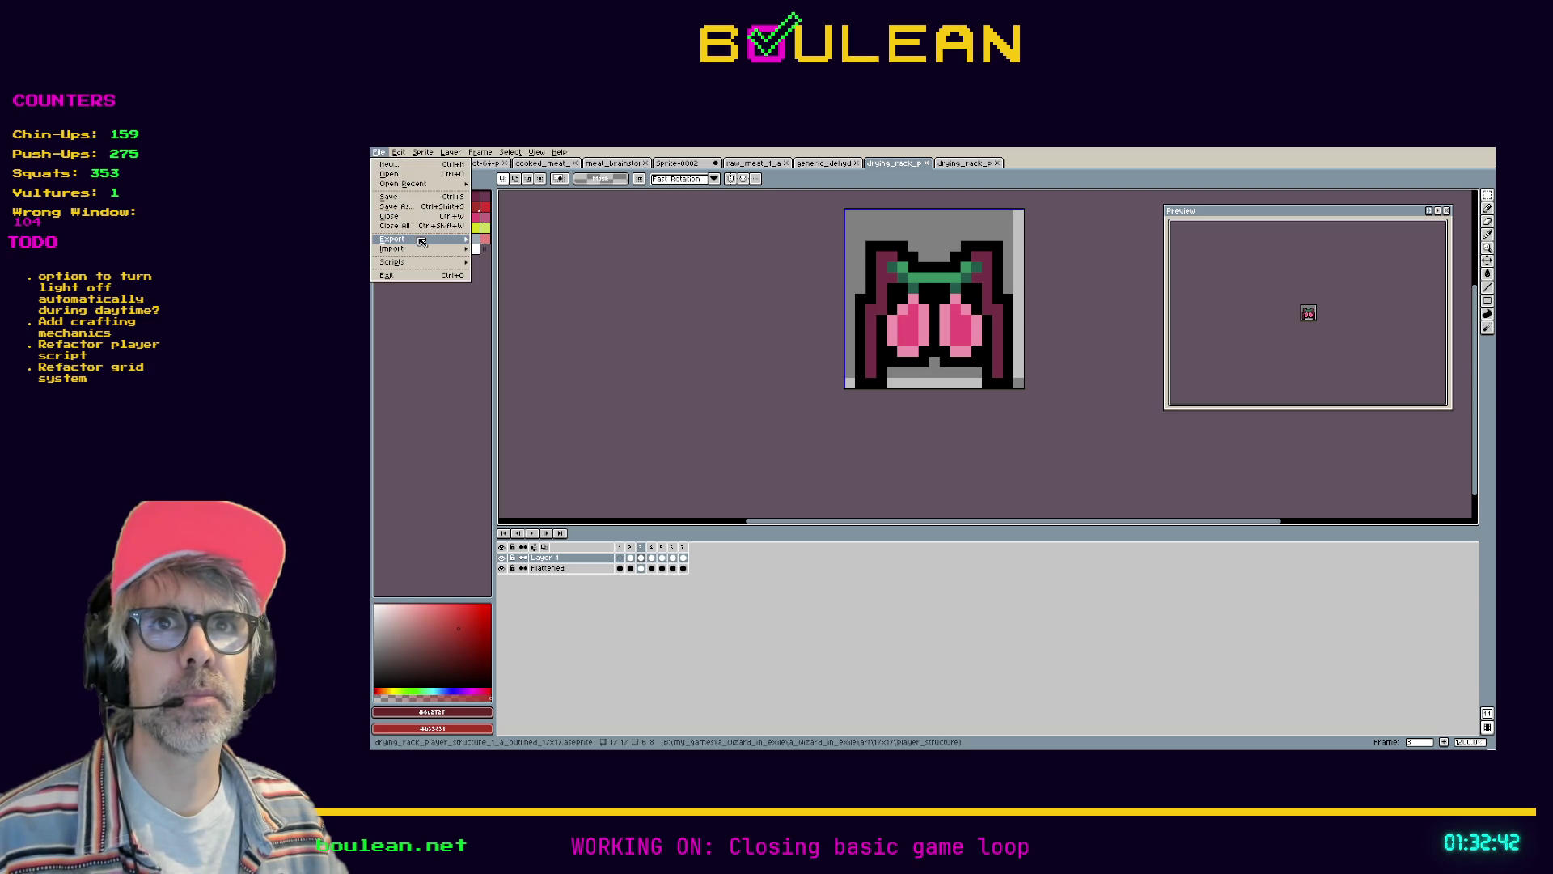
{"action": "mouse_move", "coordinate": [421, 240]}
{"action": "left_click", "coordinate": [495, 249]}
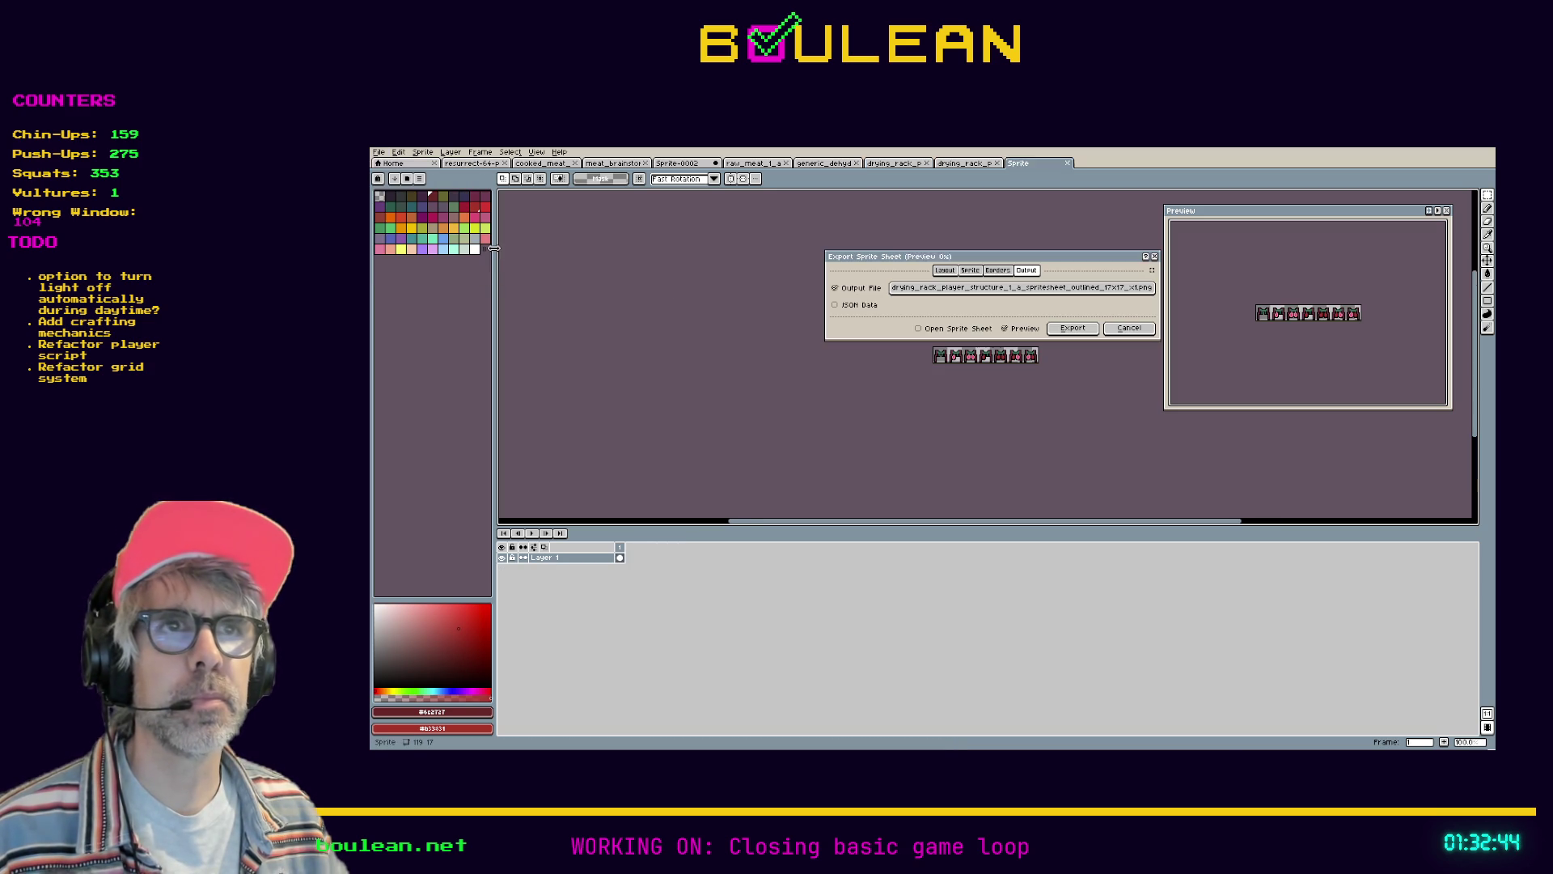
{"action": "left_click_drag", "start_coordinate": [1016, 259], "coordinate": [836, 300]}
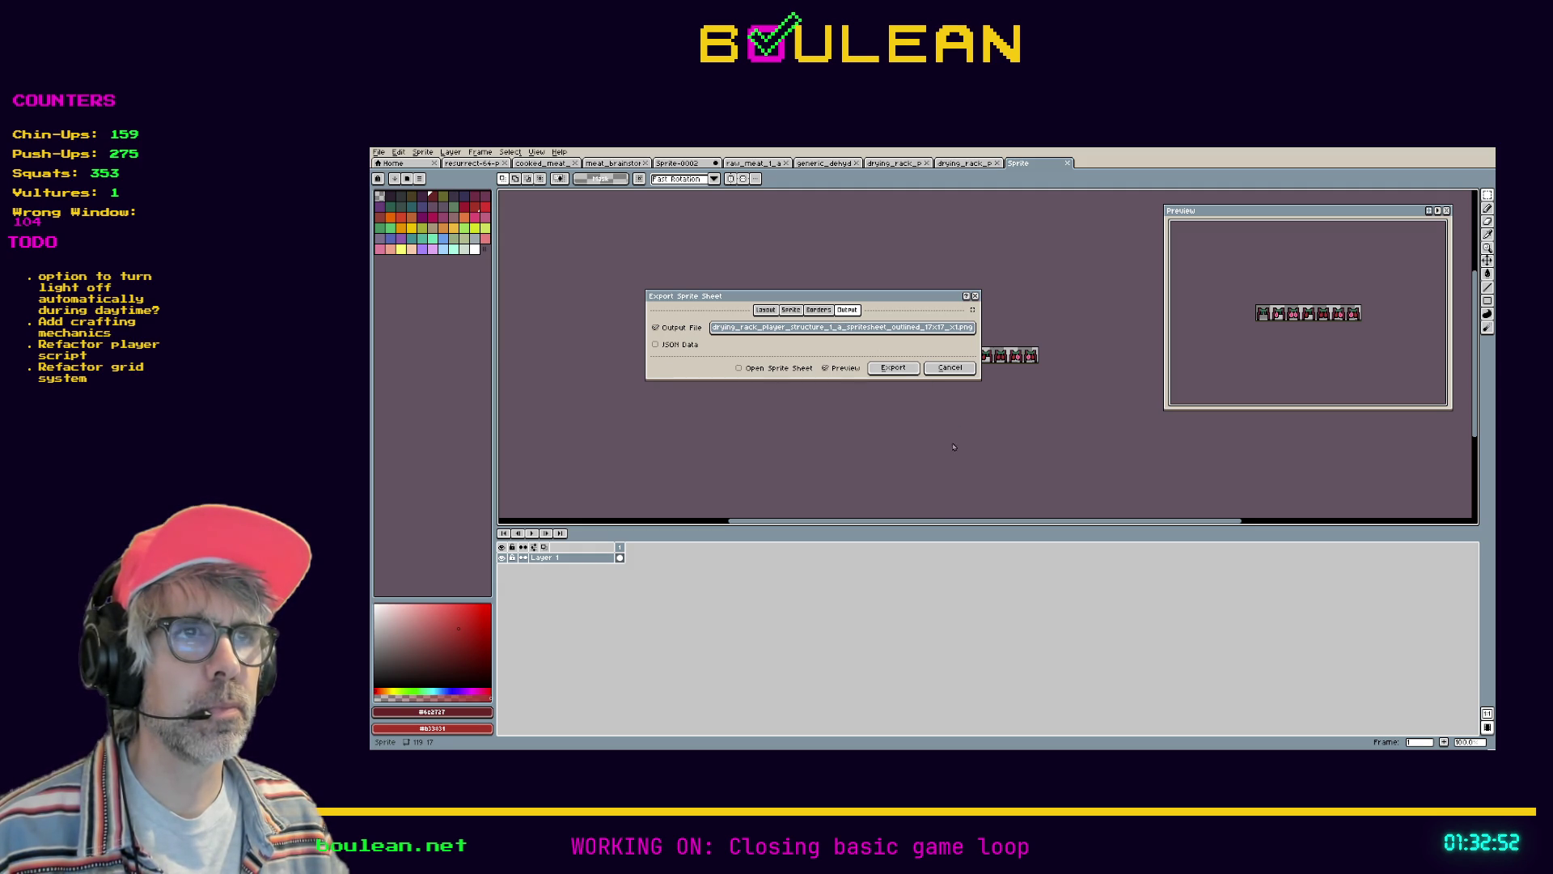
{"action": "left_click", "coordinate": [905, 370]}
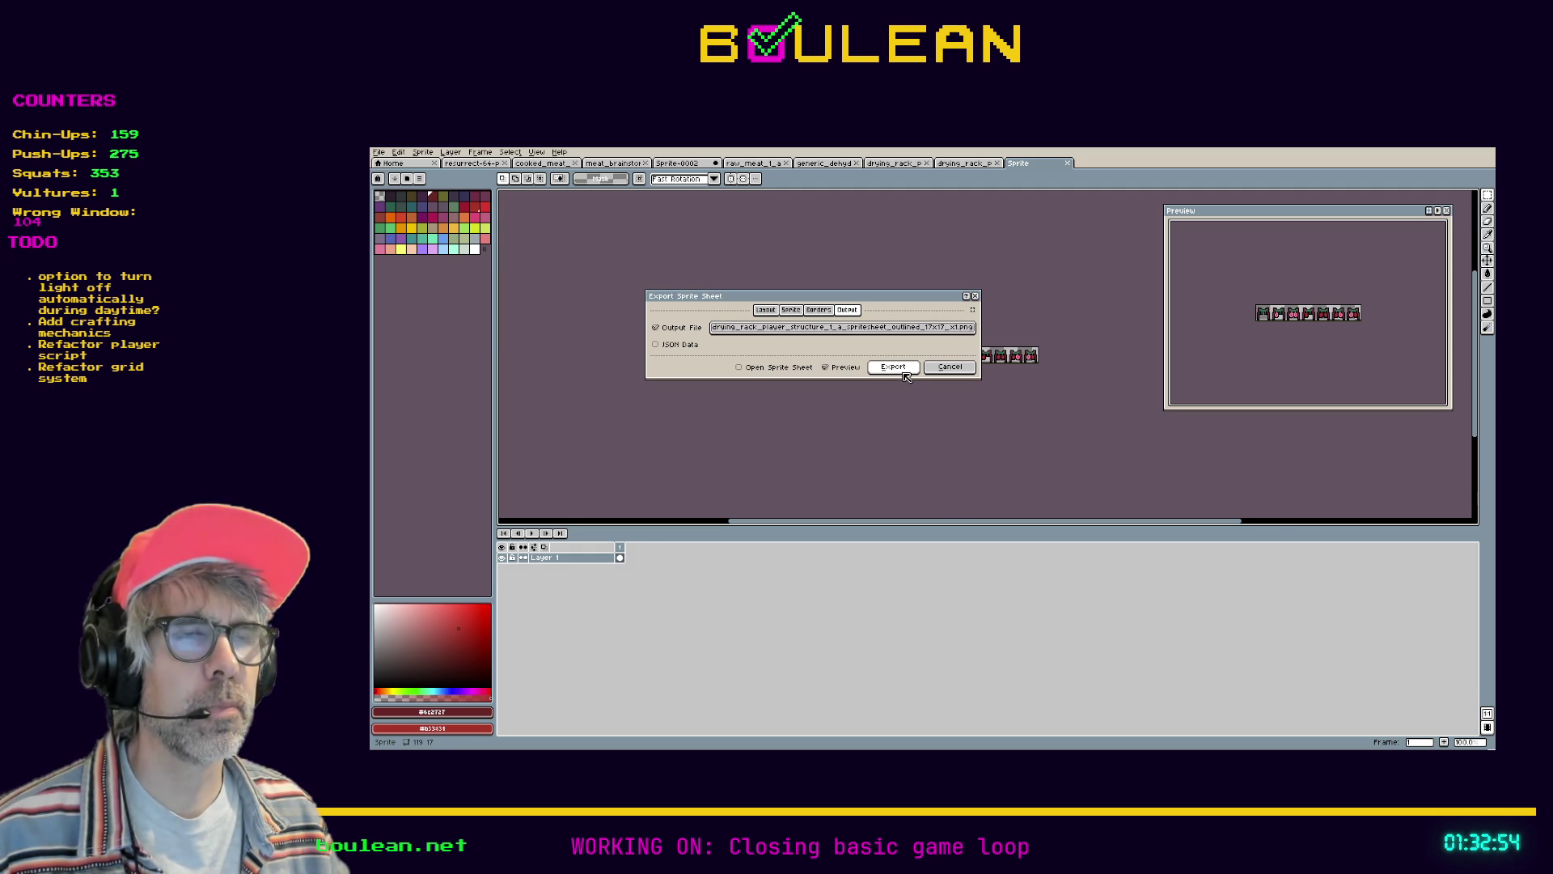
{"action": "left_click", "coordinate": [970, 163]}
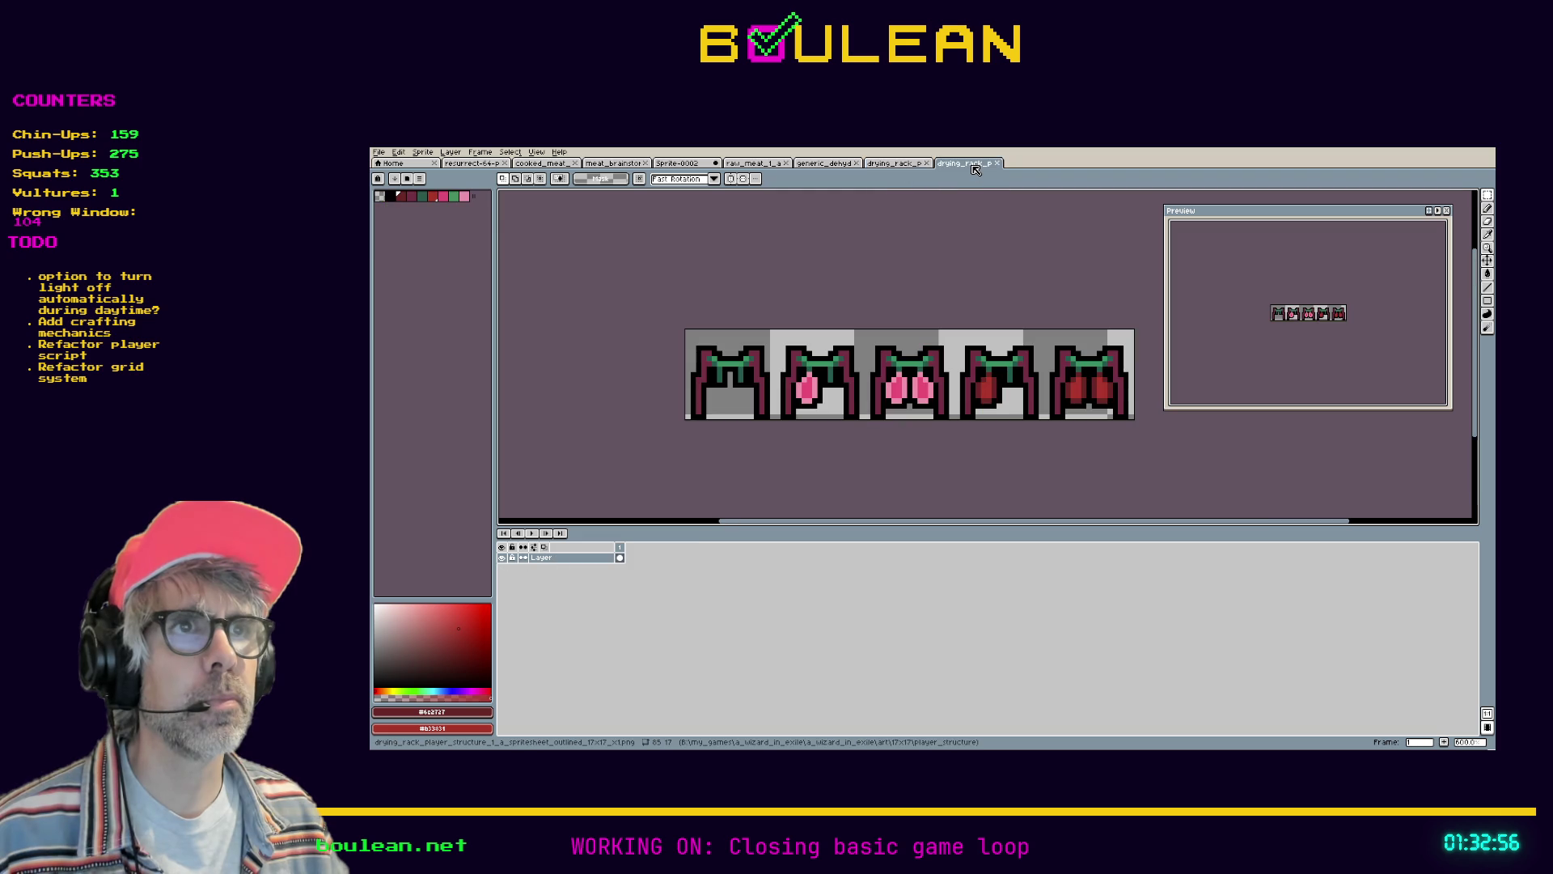
Reopen the most recent drying rack sprite sheet from Open Recent
{"action": "left_click", "coordinate": [378, 152]}
{"action": "mouse_move", "coordinate": [415, 186]}
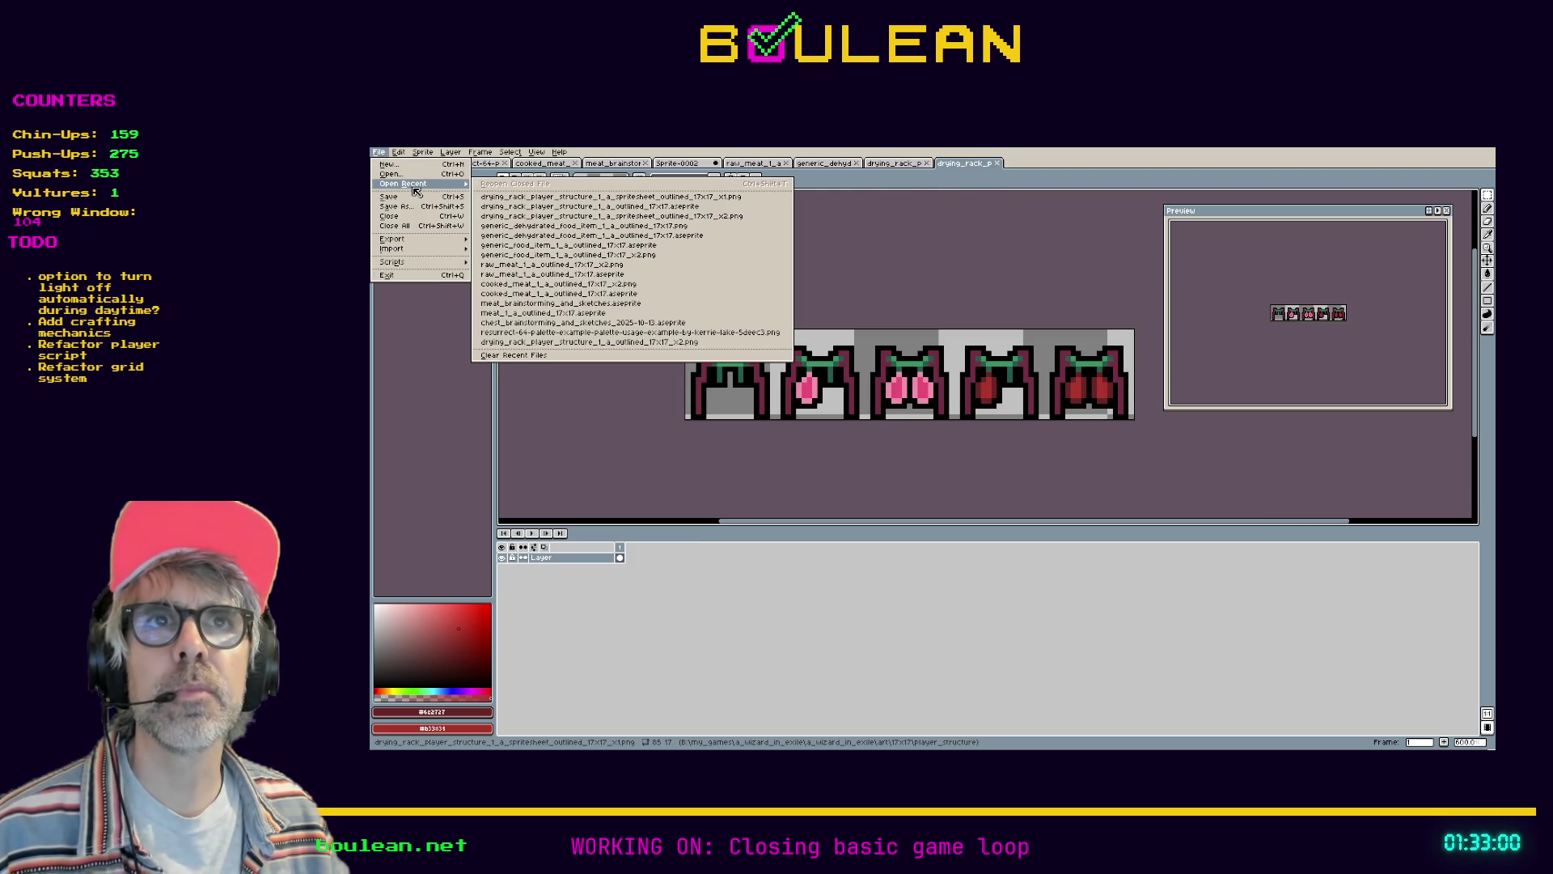
{"action": "left_click", "coordinate": [513, 196]}
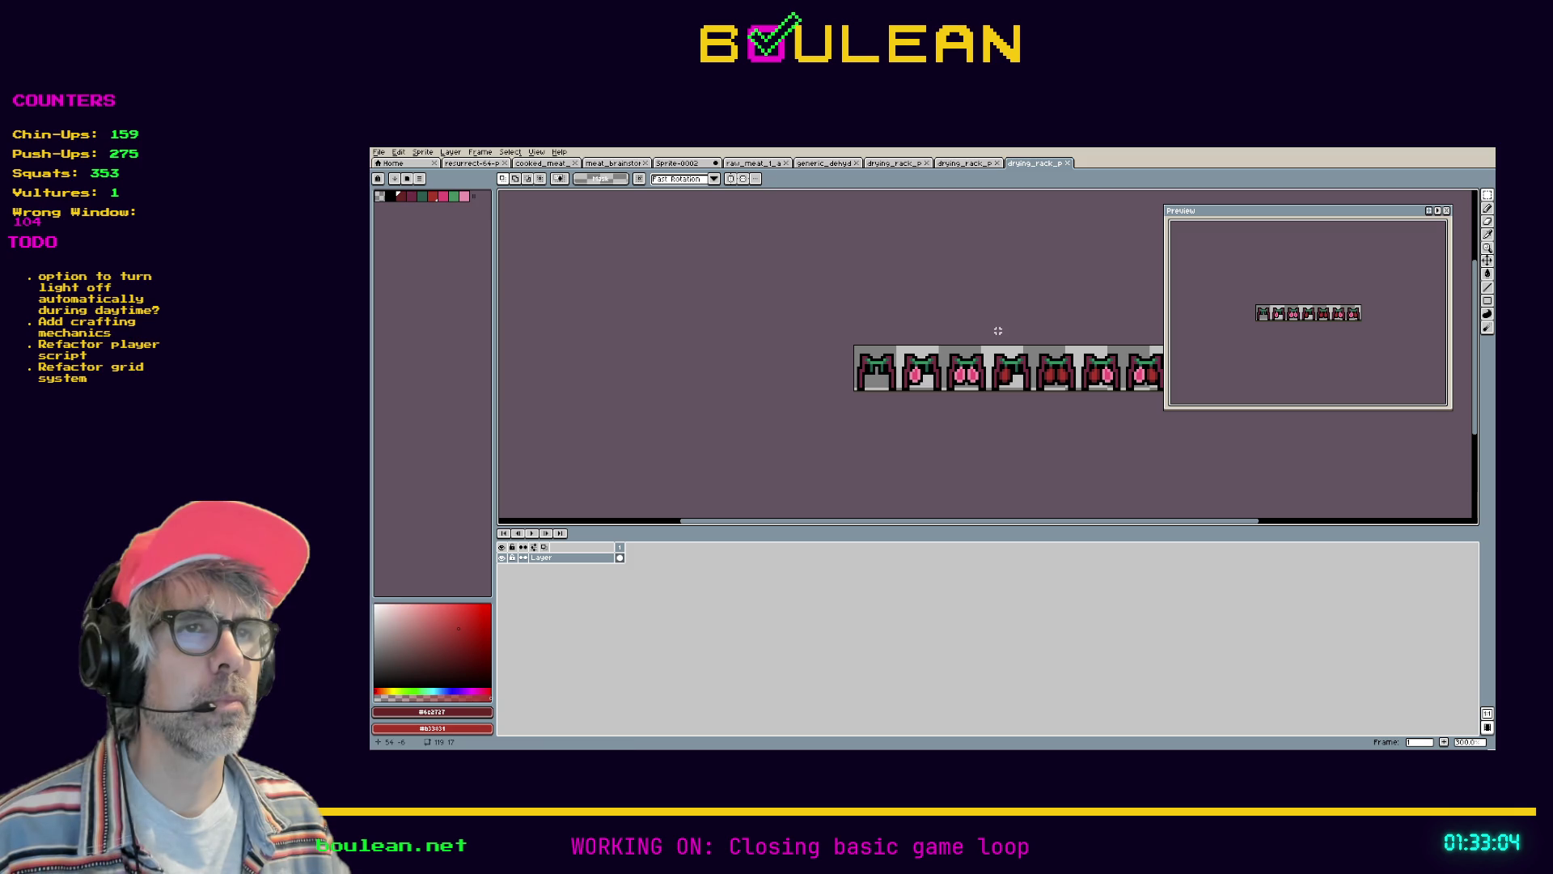
Export the sprite sheet with Resize set to 200%
{"action": "left_click", "coordinate": [378, 152]}
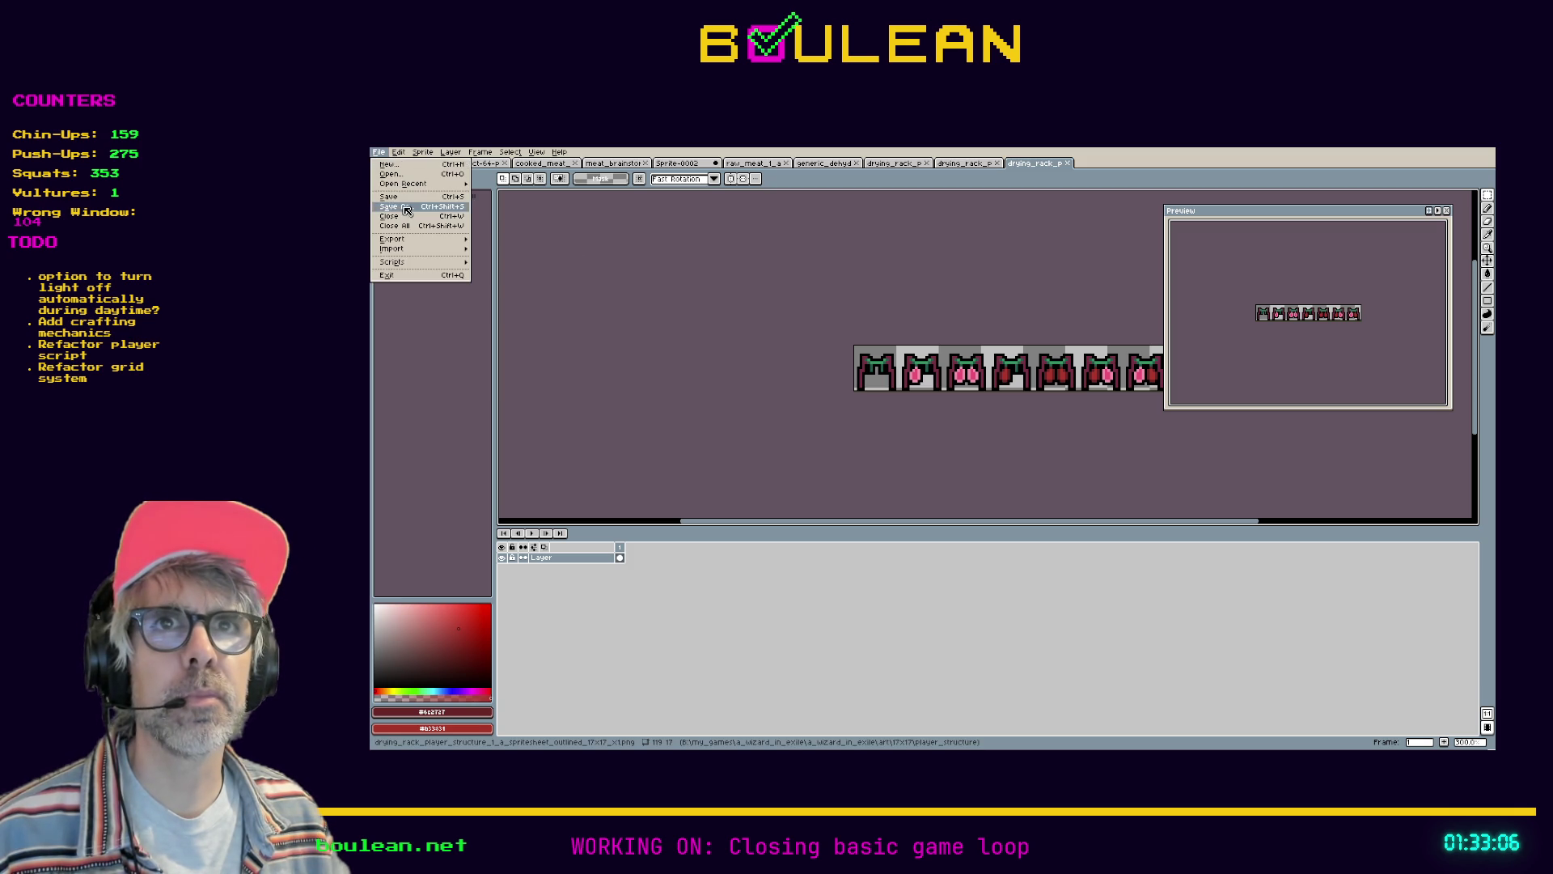
{"action": "mouse_move", "coordinate": [404, 238]}
{"action": "left_click", "coordinate": [482, 243]}
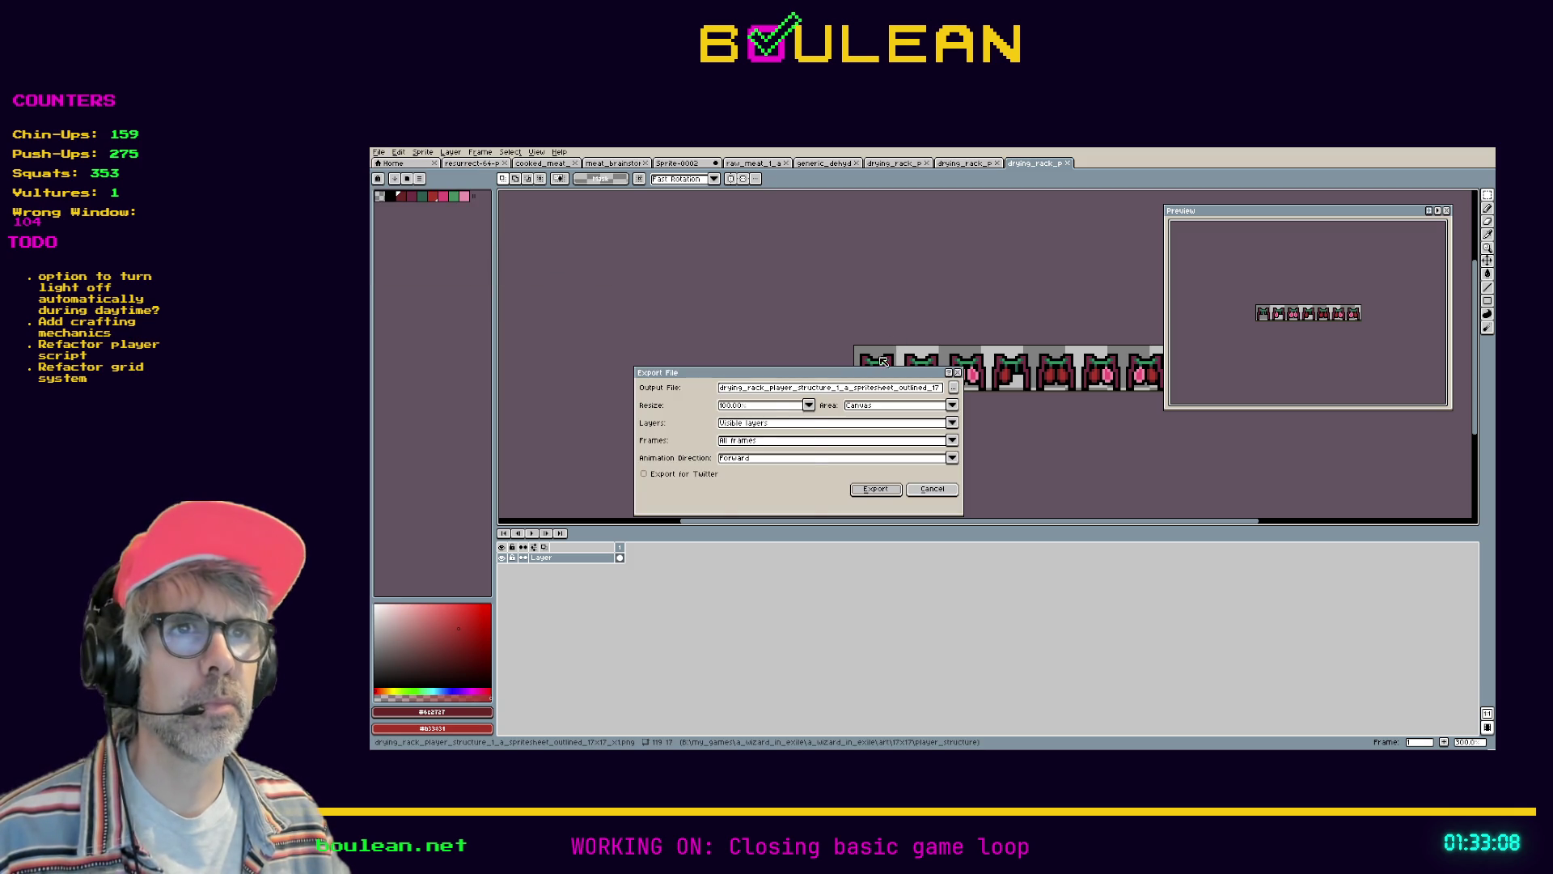
{"action": "left_click", "coordinate": [808, 404]}
{"action": "left_click", "coordinate": [732, 443]}
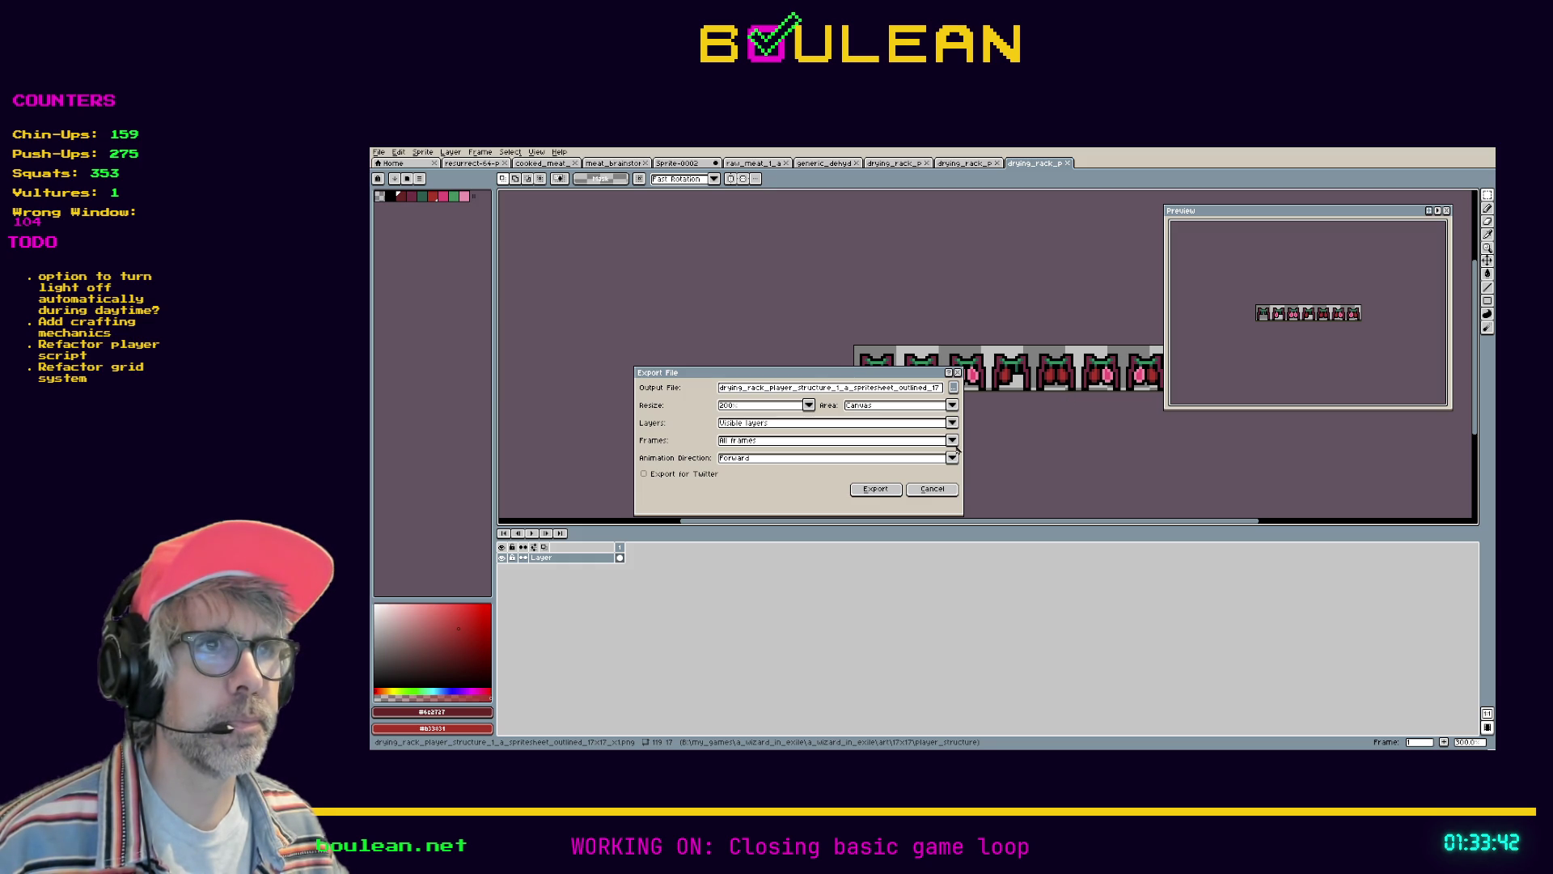
{"action": "left_click", "coordinate": [876, 489]}
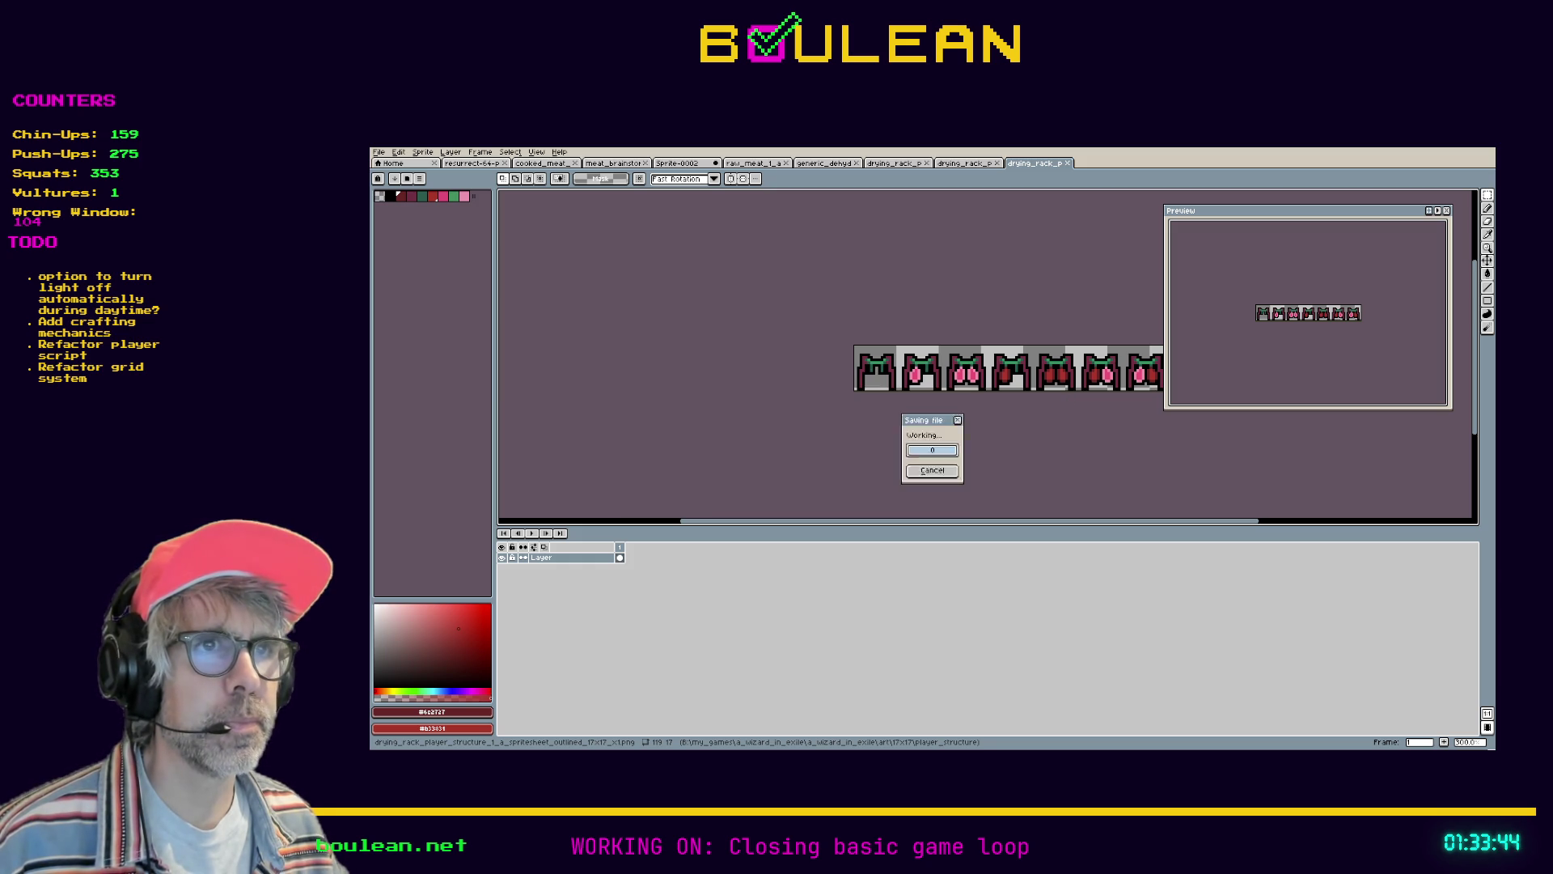
On the drying rack's AnimatedSprite2D, add a new animation named one_harvestable_one_processing
{"action": "left_click", "coordinate": [1445, 149]}
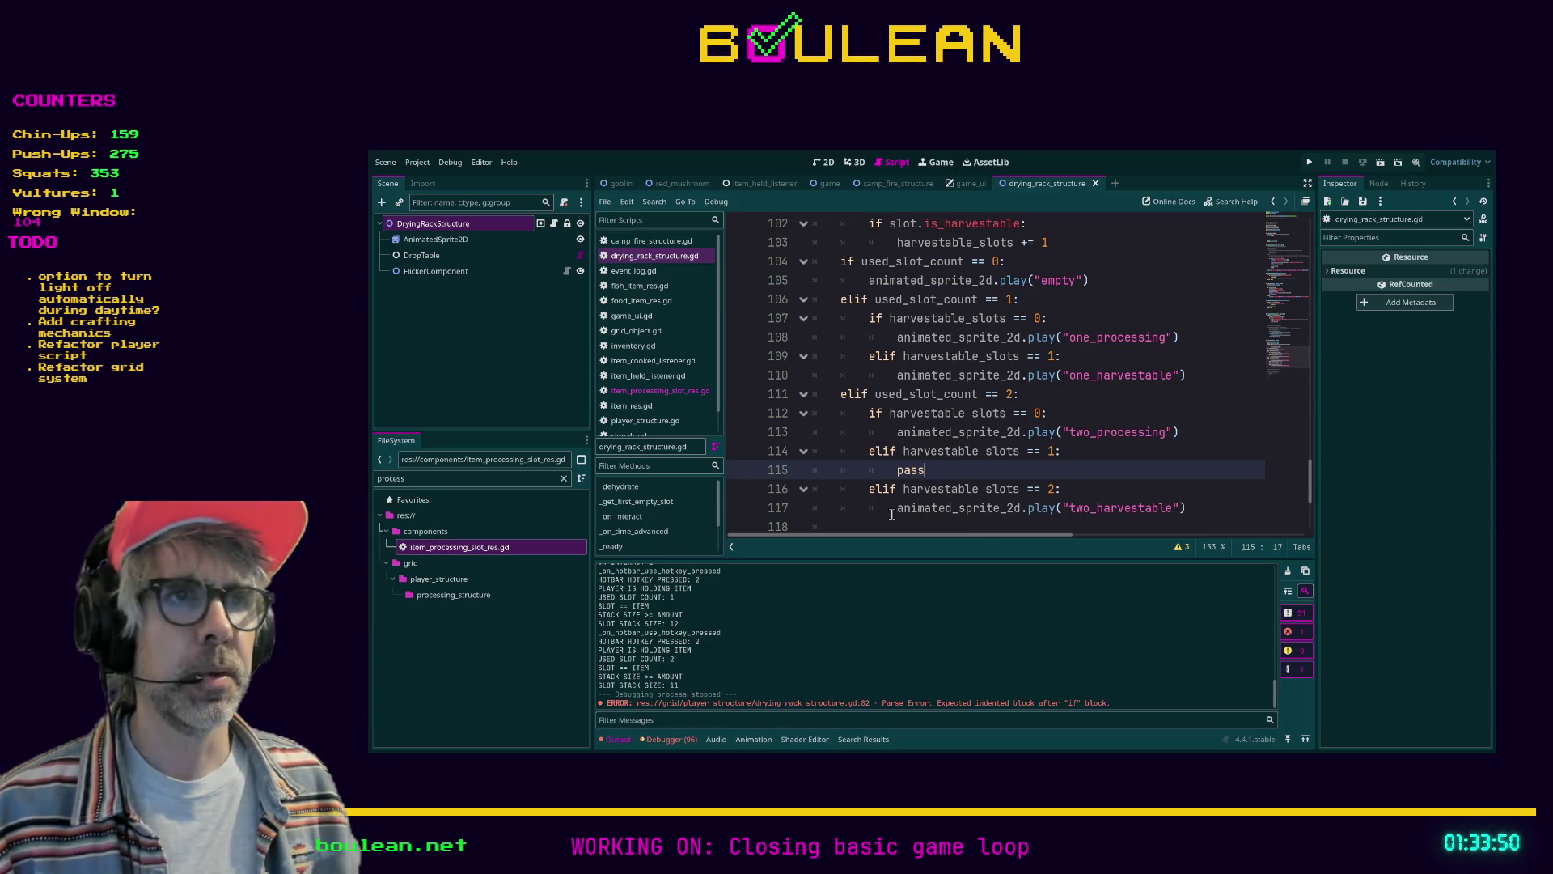
{"action": "left_click", "coordinate": [875, 509]}
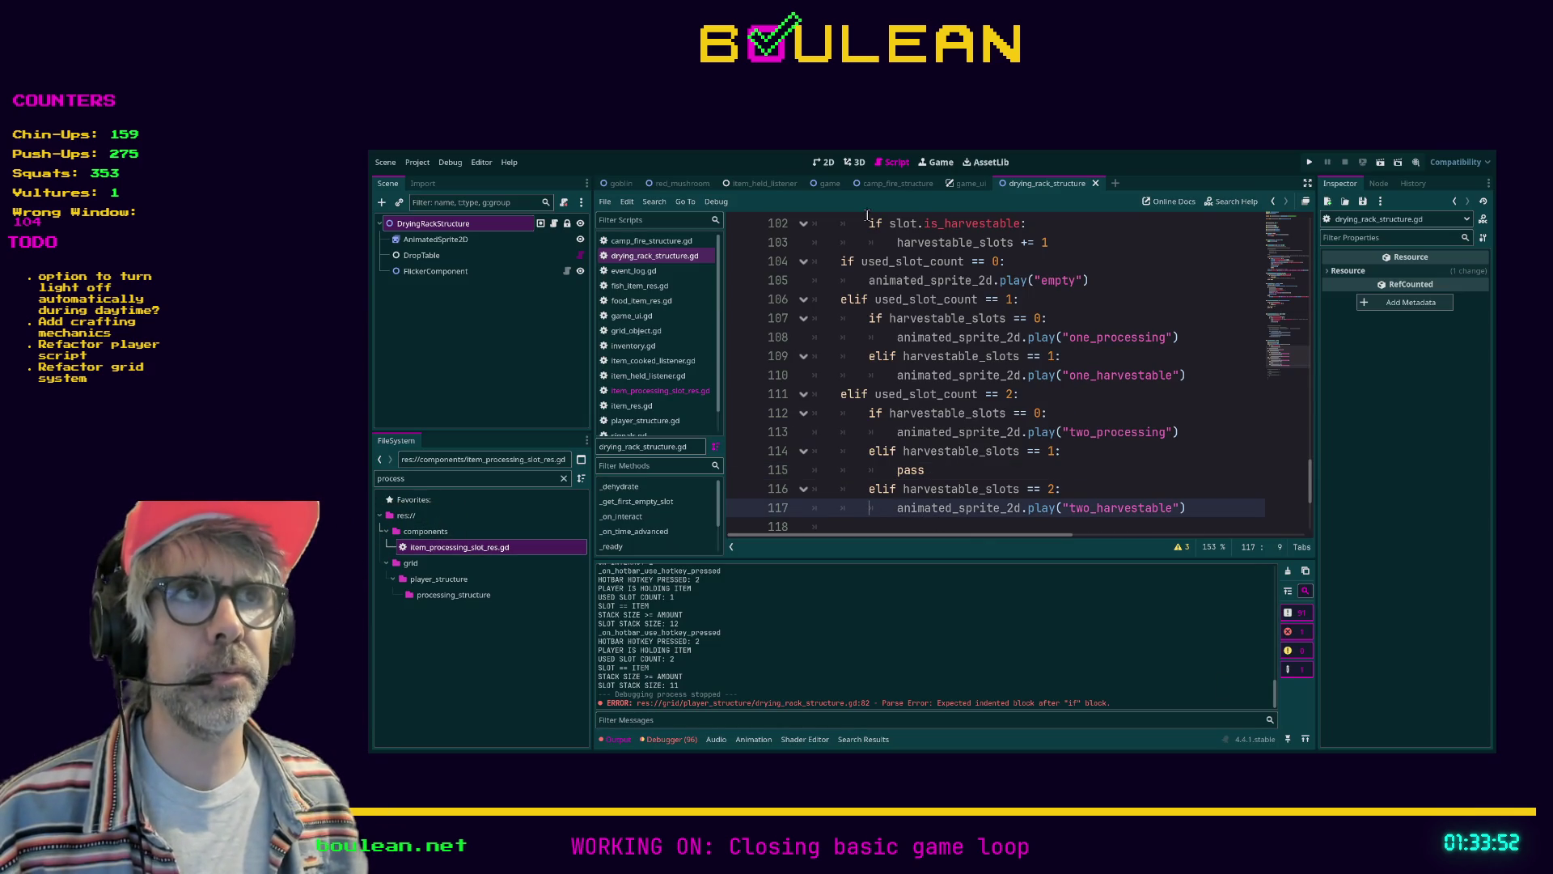
{"action": "left_click", "coordinate": [463, 243]}
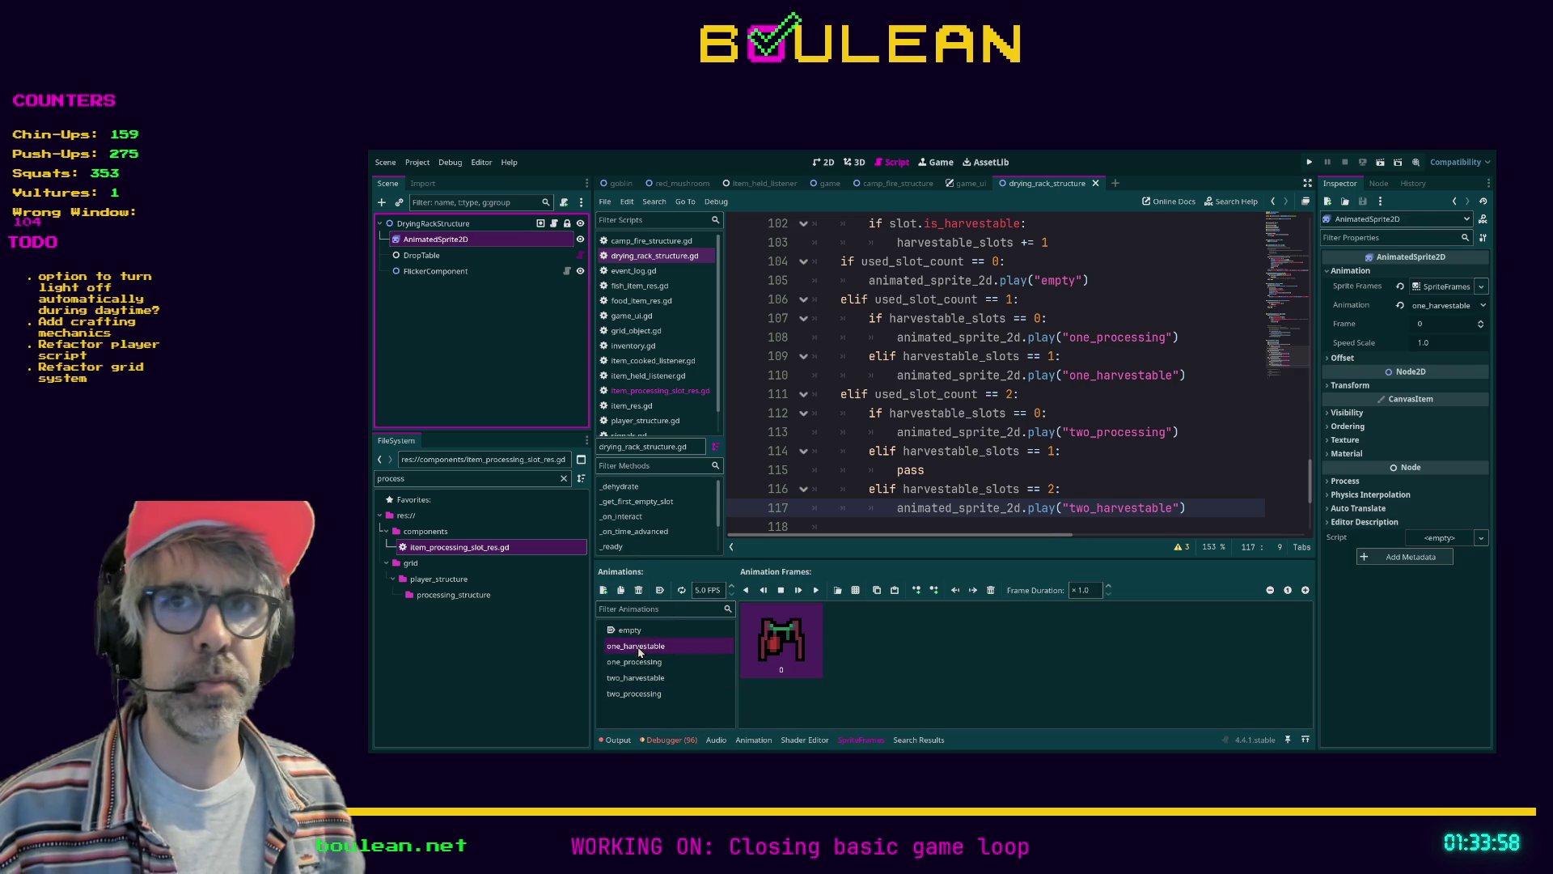
{"action": "left_click", "coordinate": [648, 694]}
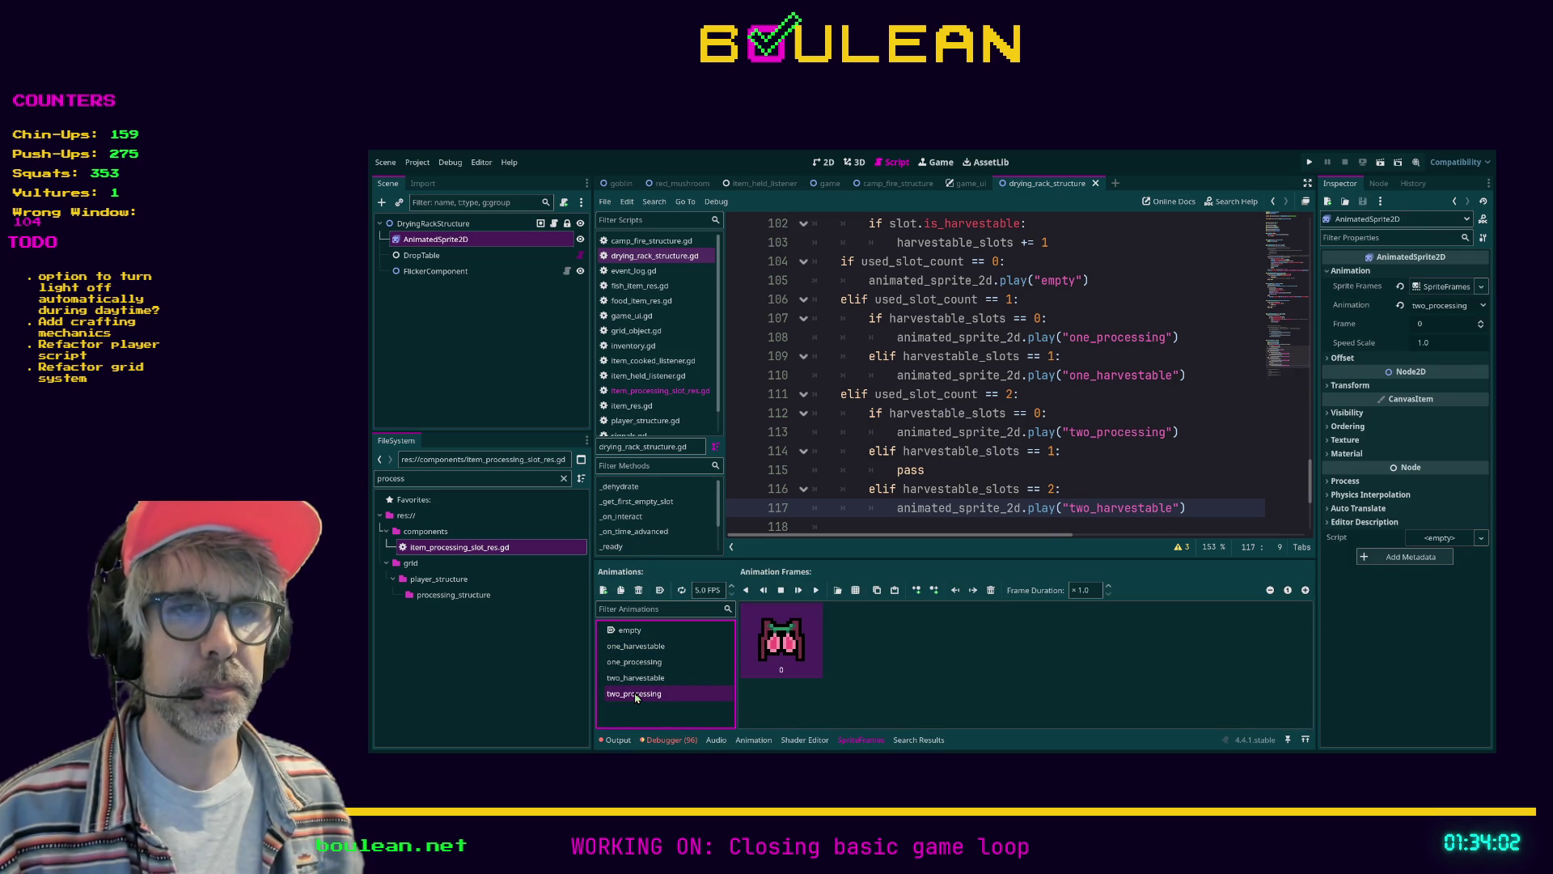
{"action": "left_click", "coordinate": [622, 590]}
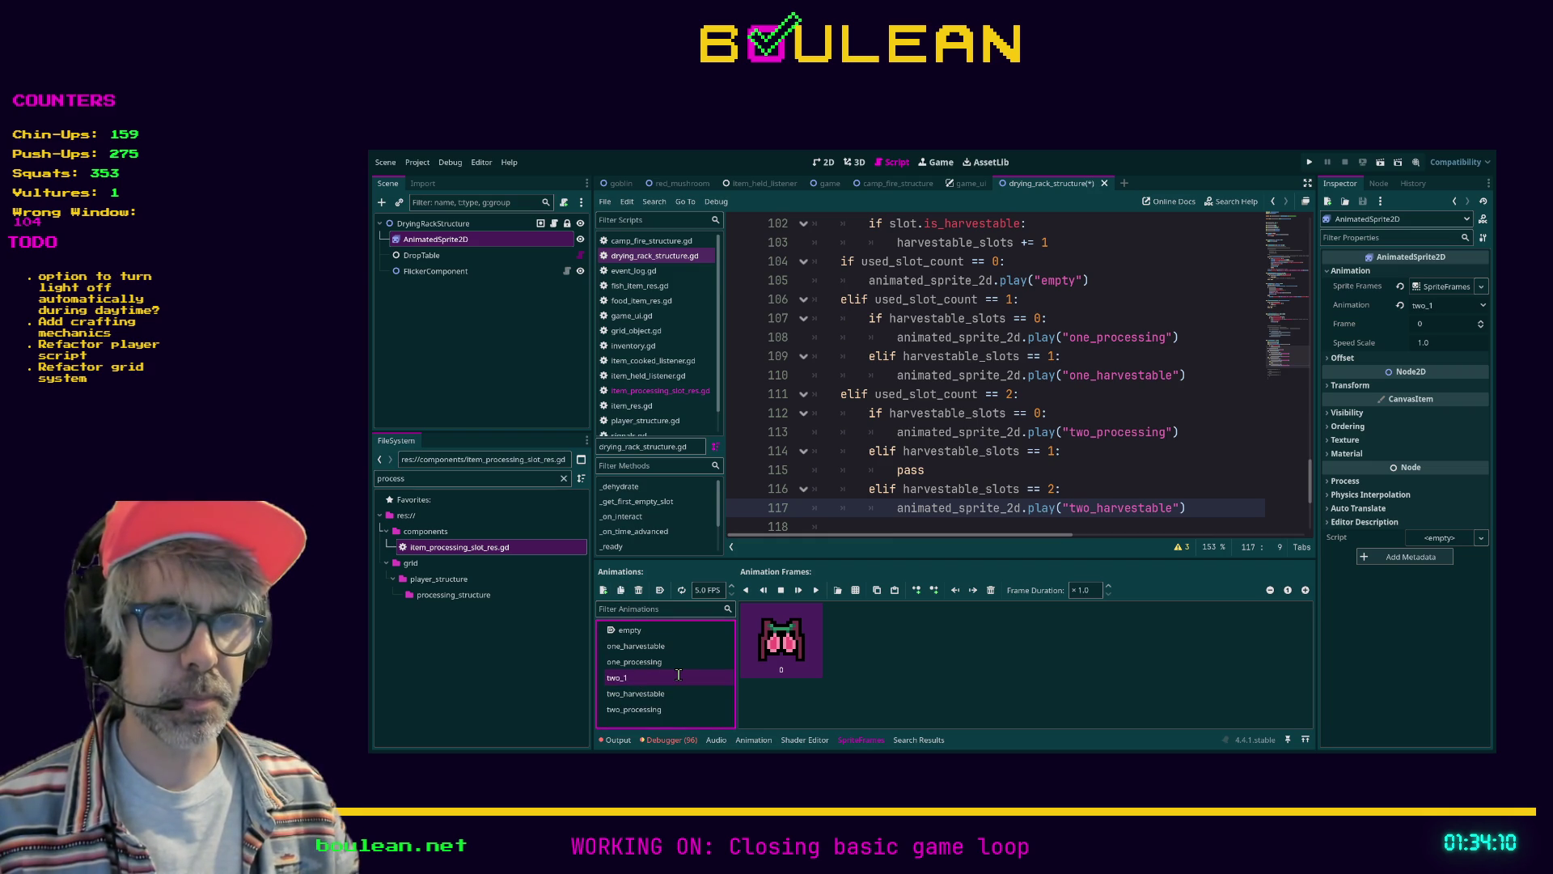
{"action": "type", "text": "one_harvestable_one_processing"}
{"action": "key", "text": "Return"}
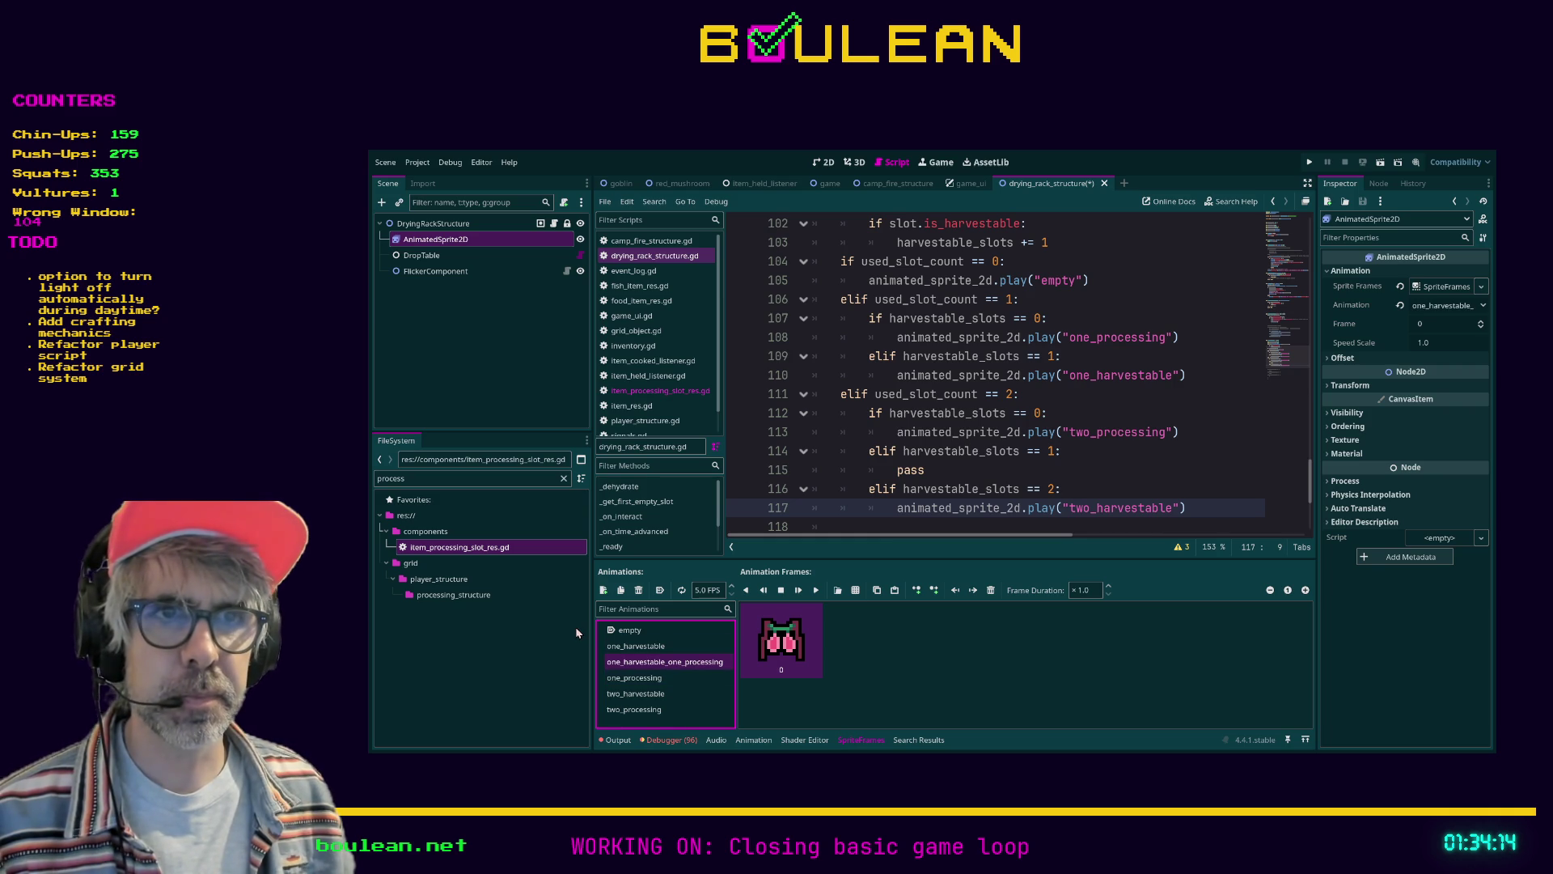
Load the sheet's eight frames into it, delete the first six to keep two, and save the script
{"action": "left_click", "coordinate": [654, 647]}
{"action": "left_click", "coordinate": [656, 663]}
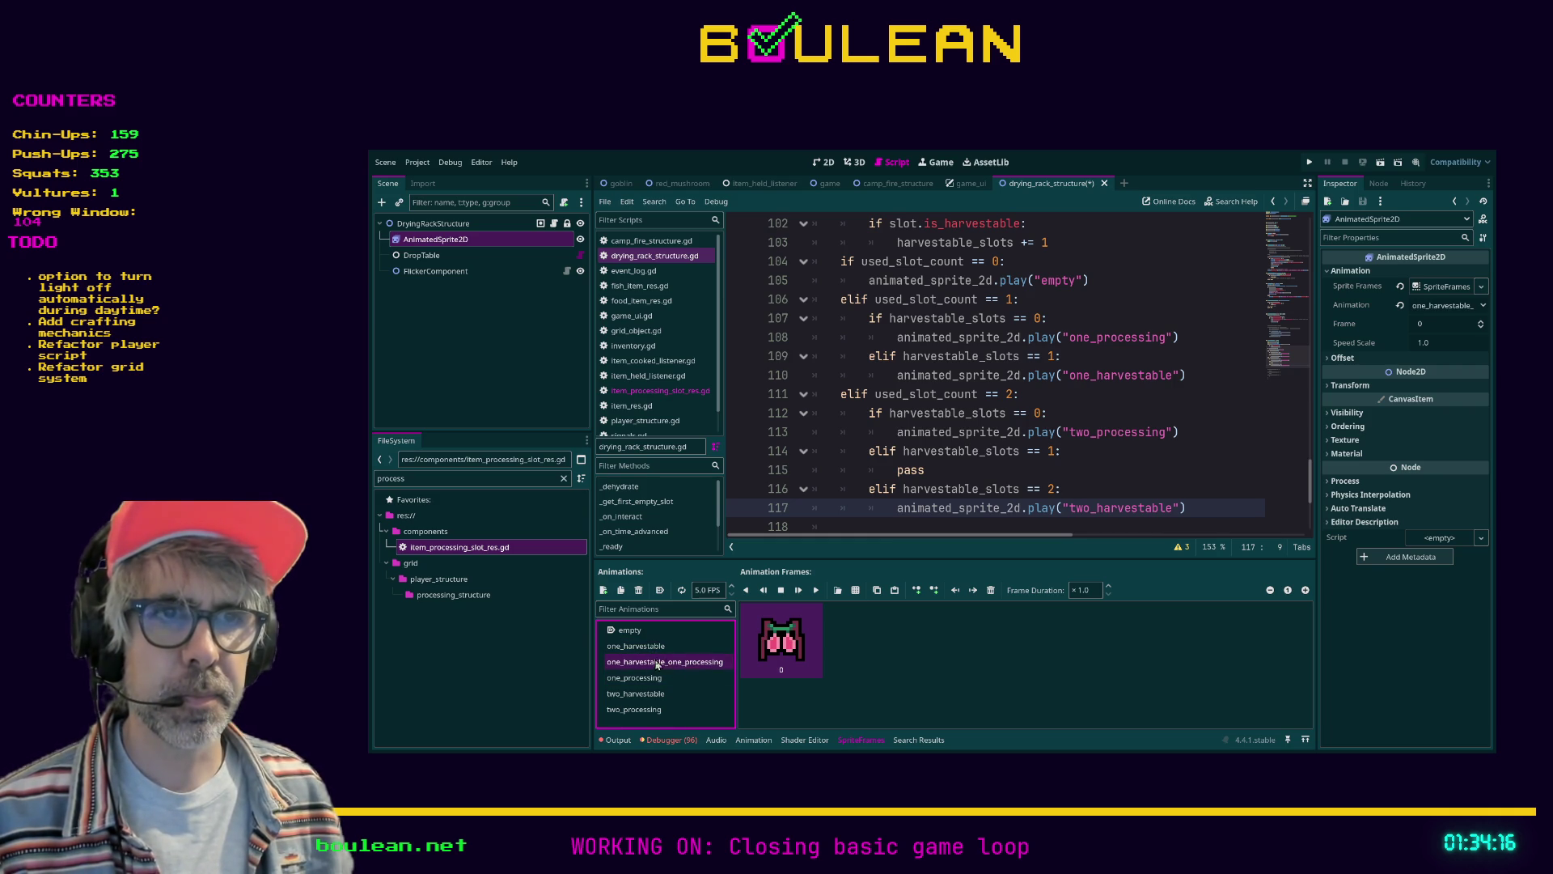
{"action": "left_click", "coordinate": [857, 593]}
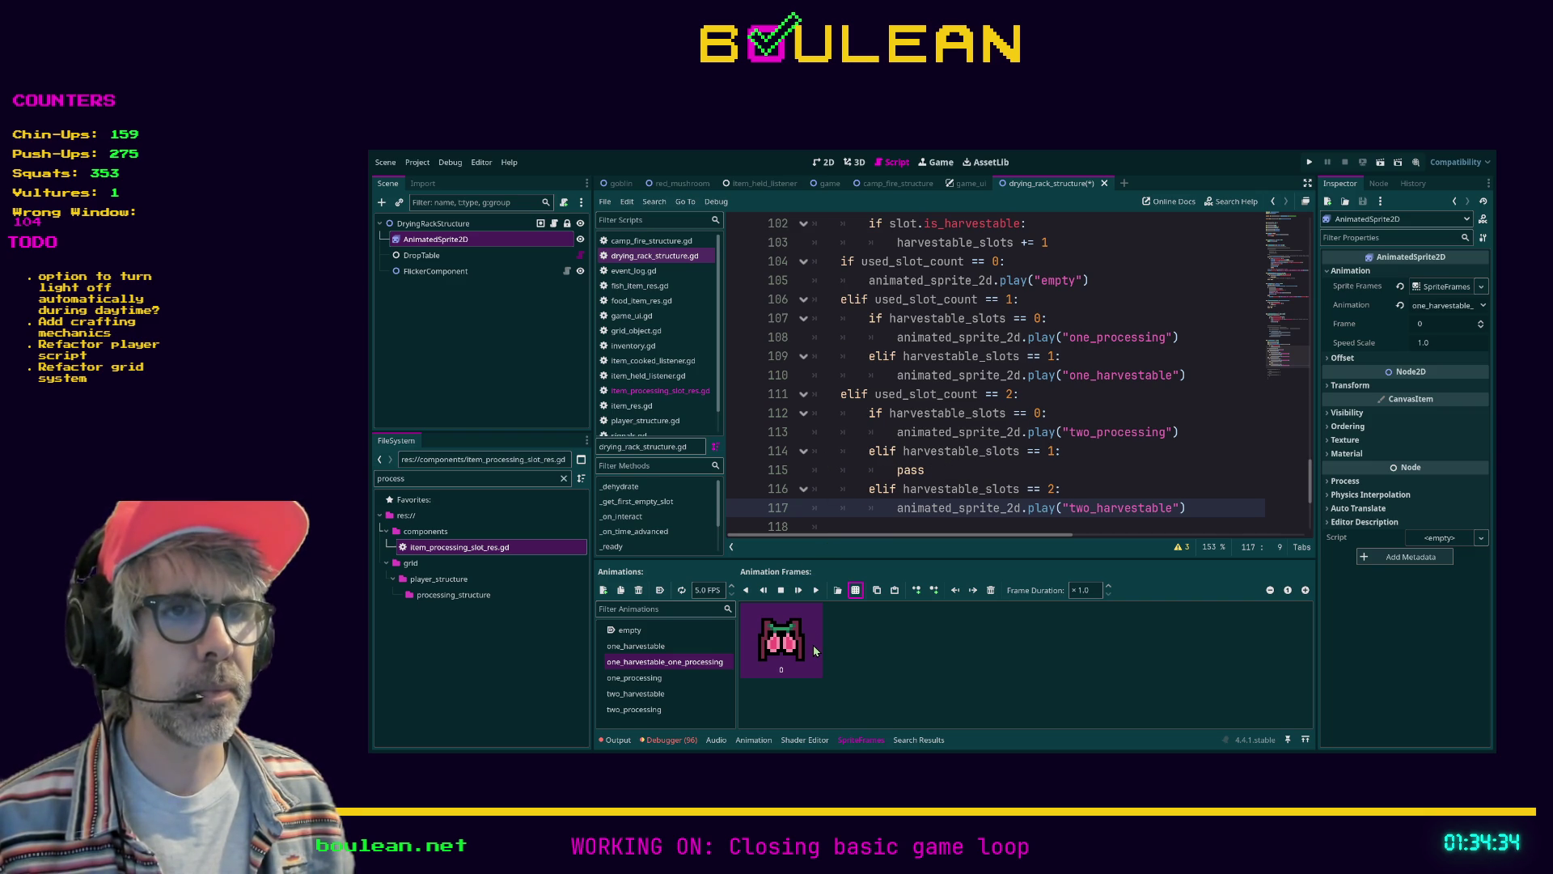
{"action": "key", "text": "ctrl+v"}
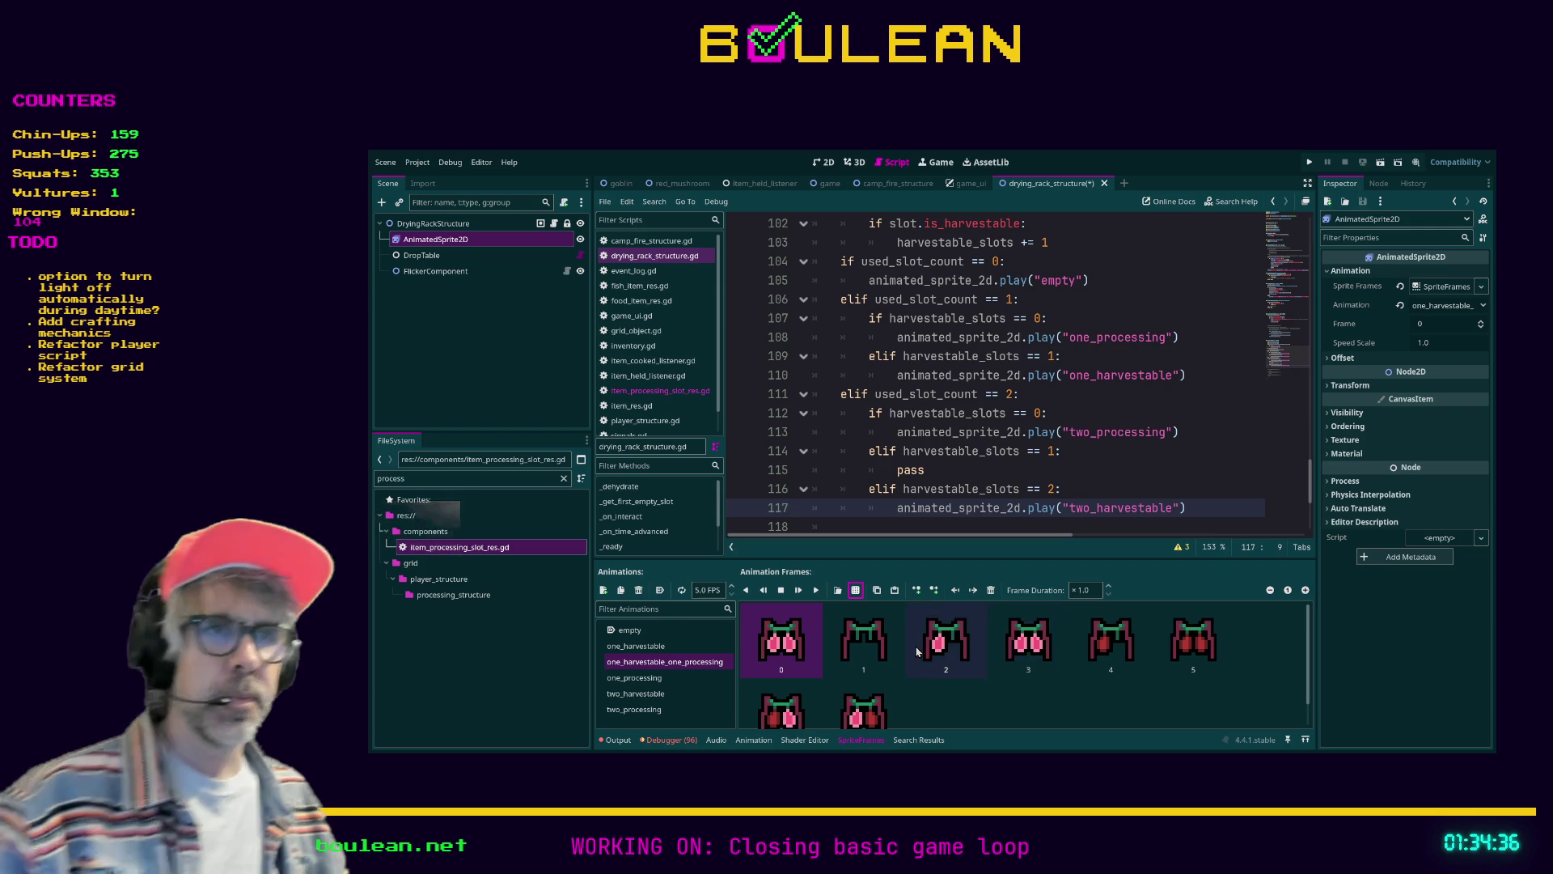
{"action": "scroll", "coordinate": [861, 654], "scroll_direction": "down", "scroll_amount": 1}
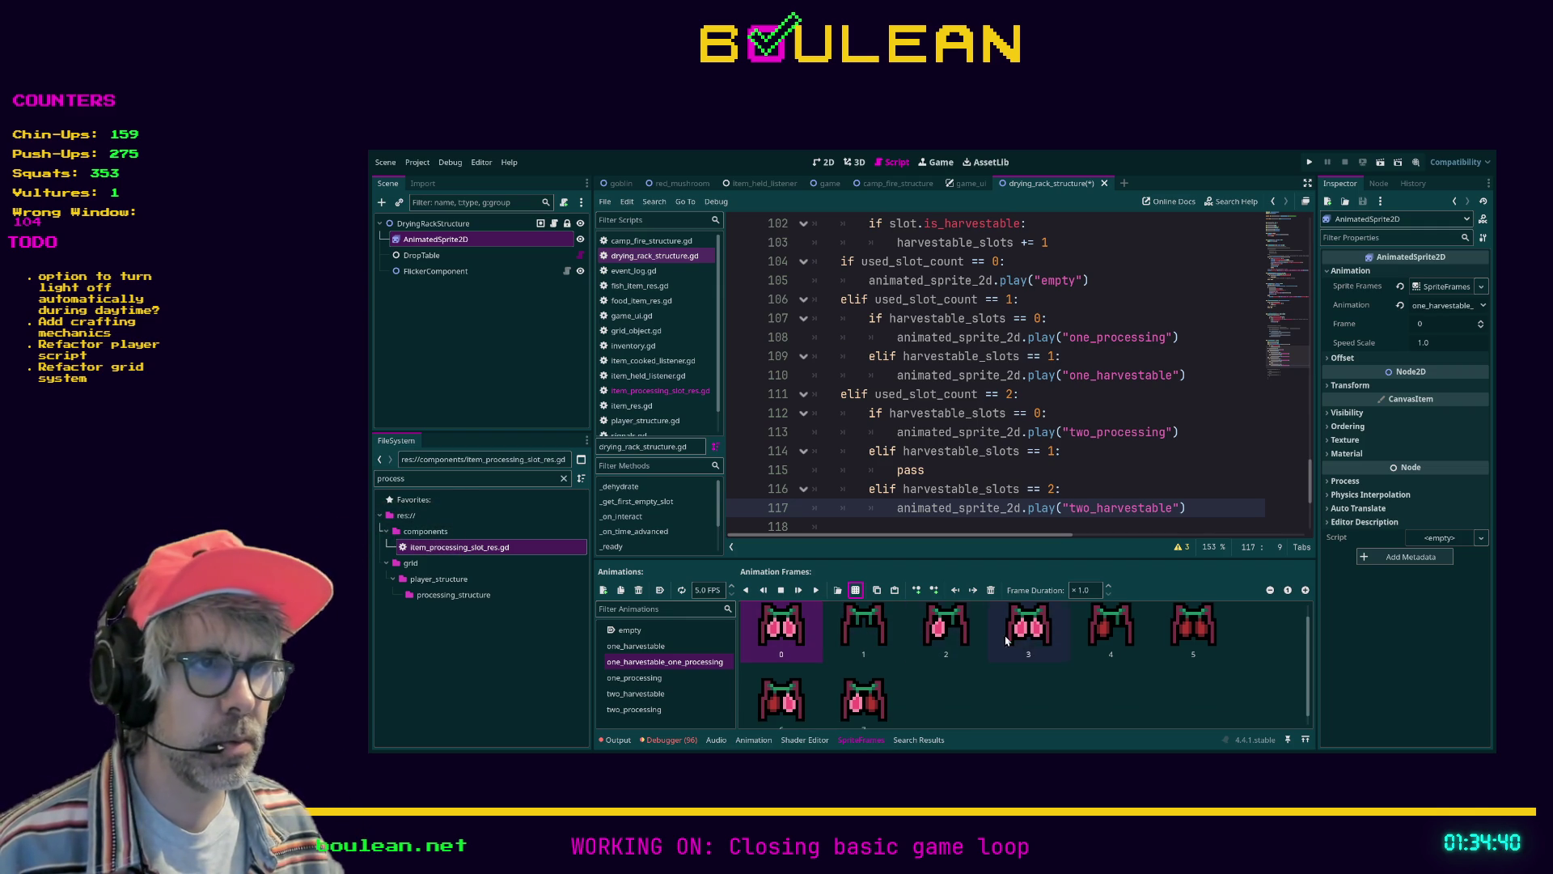
{"action": "left_click", "coordinate": [1127, 625], "text": "shift"}
{"action": "left_click", "coordinate": [990, 589]}
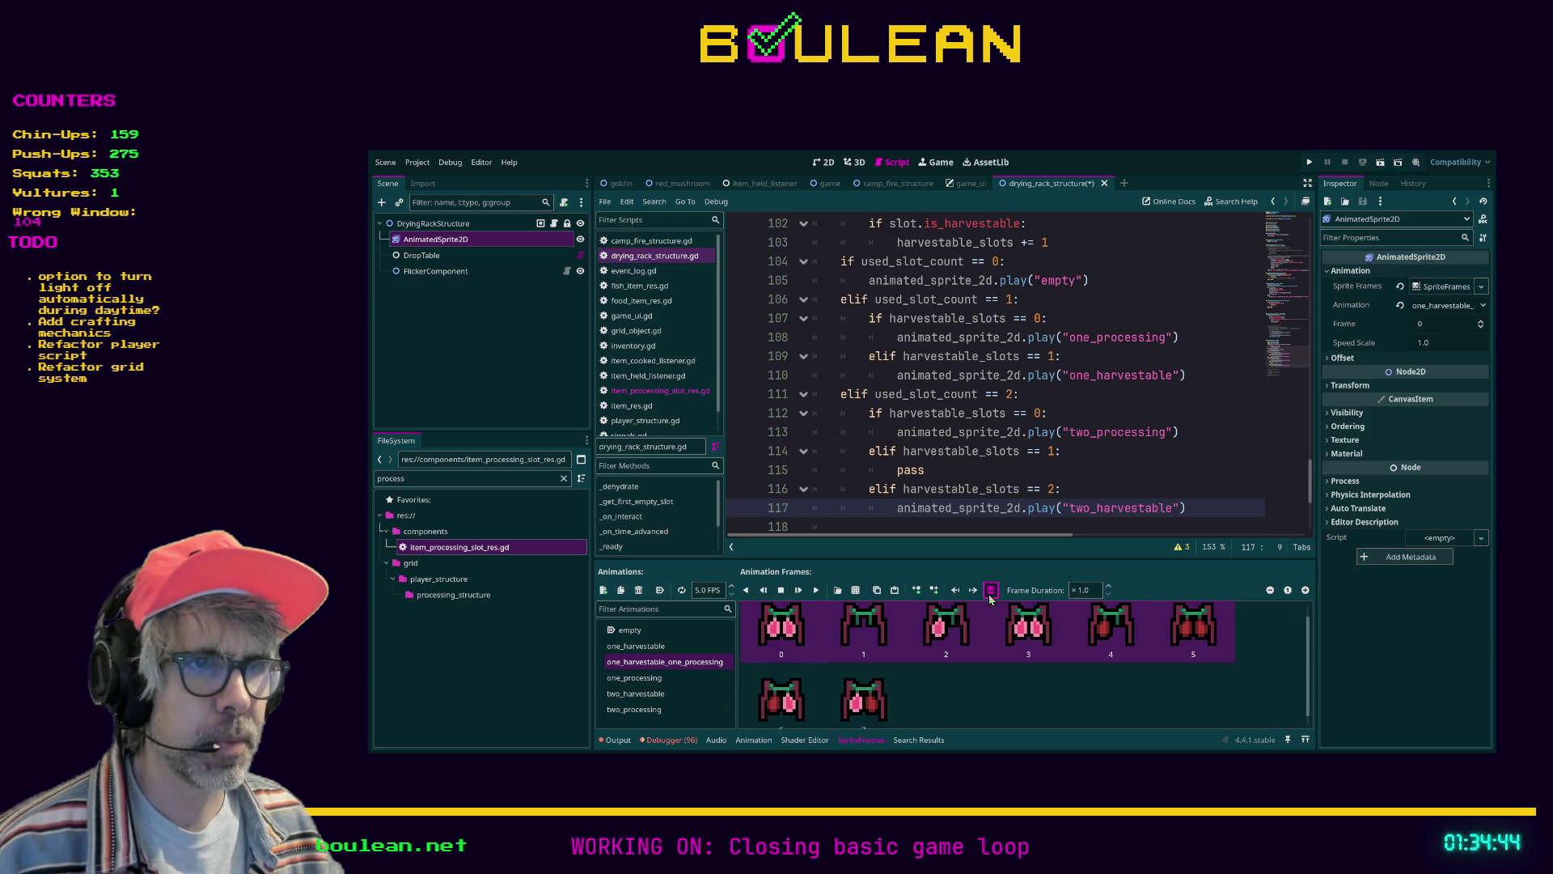
{"action": "left_click", "coordinate": [1123, 488]}
{"action": "key", "text": "ctrl+s"}
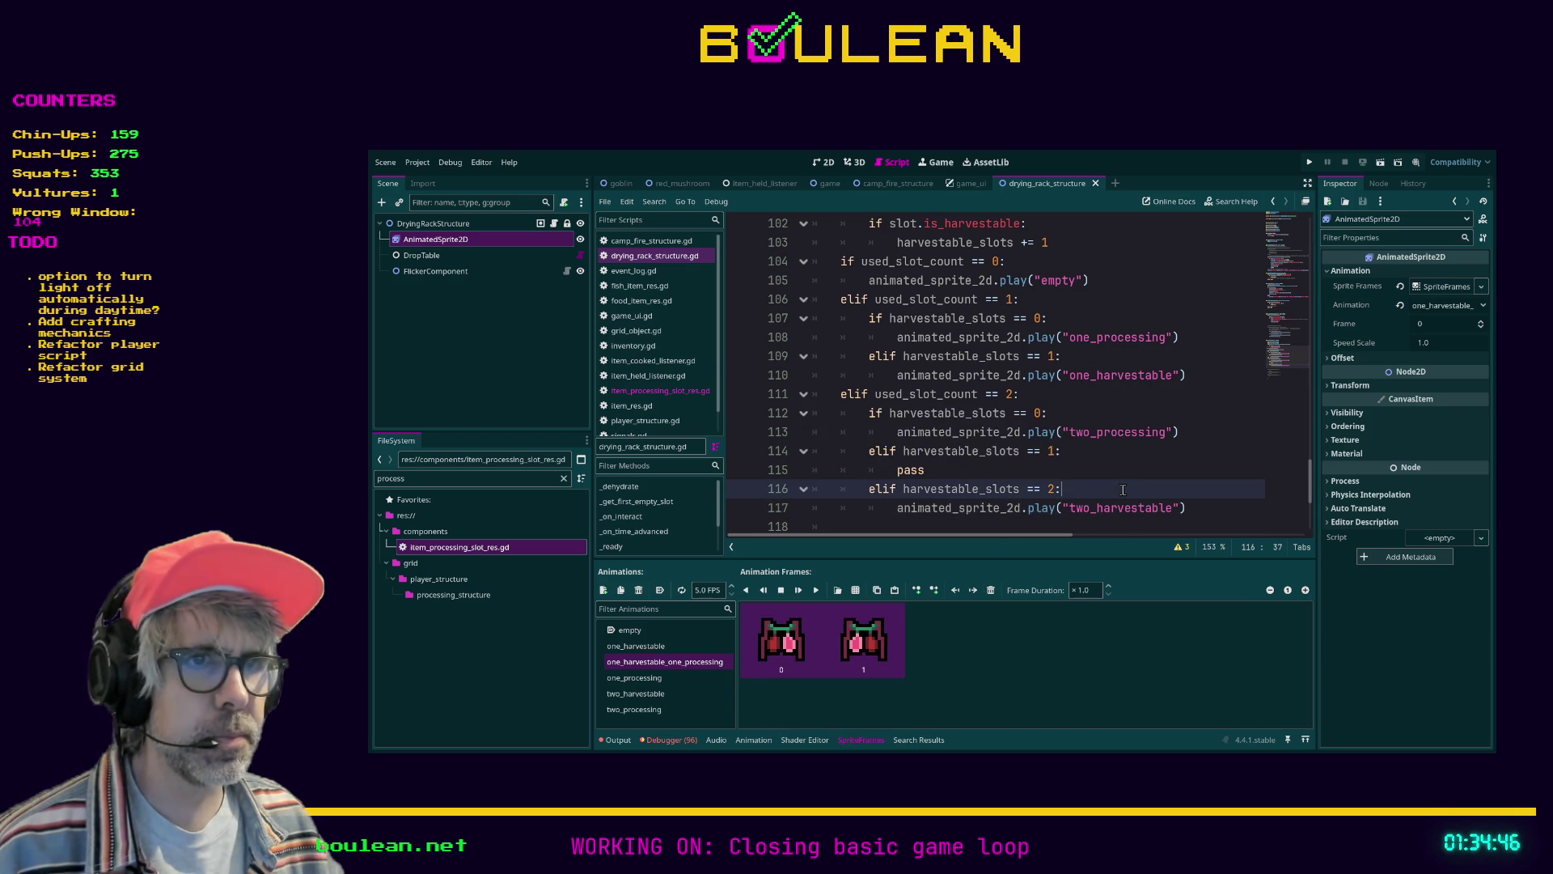
Replace pass on line 115 with animated_sprite_2d.play("one_harvestable_one_processing"), save, and run the game
{"action": "scroll", "coordinate": [1095, 464], "scroll_direction": "down", "scroll_amount": 1}
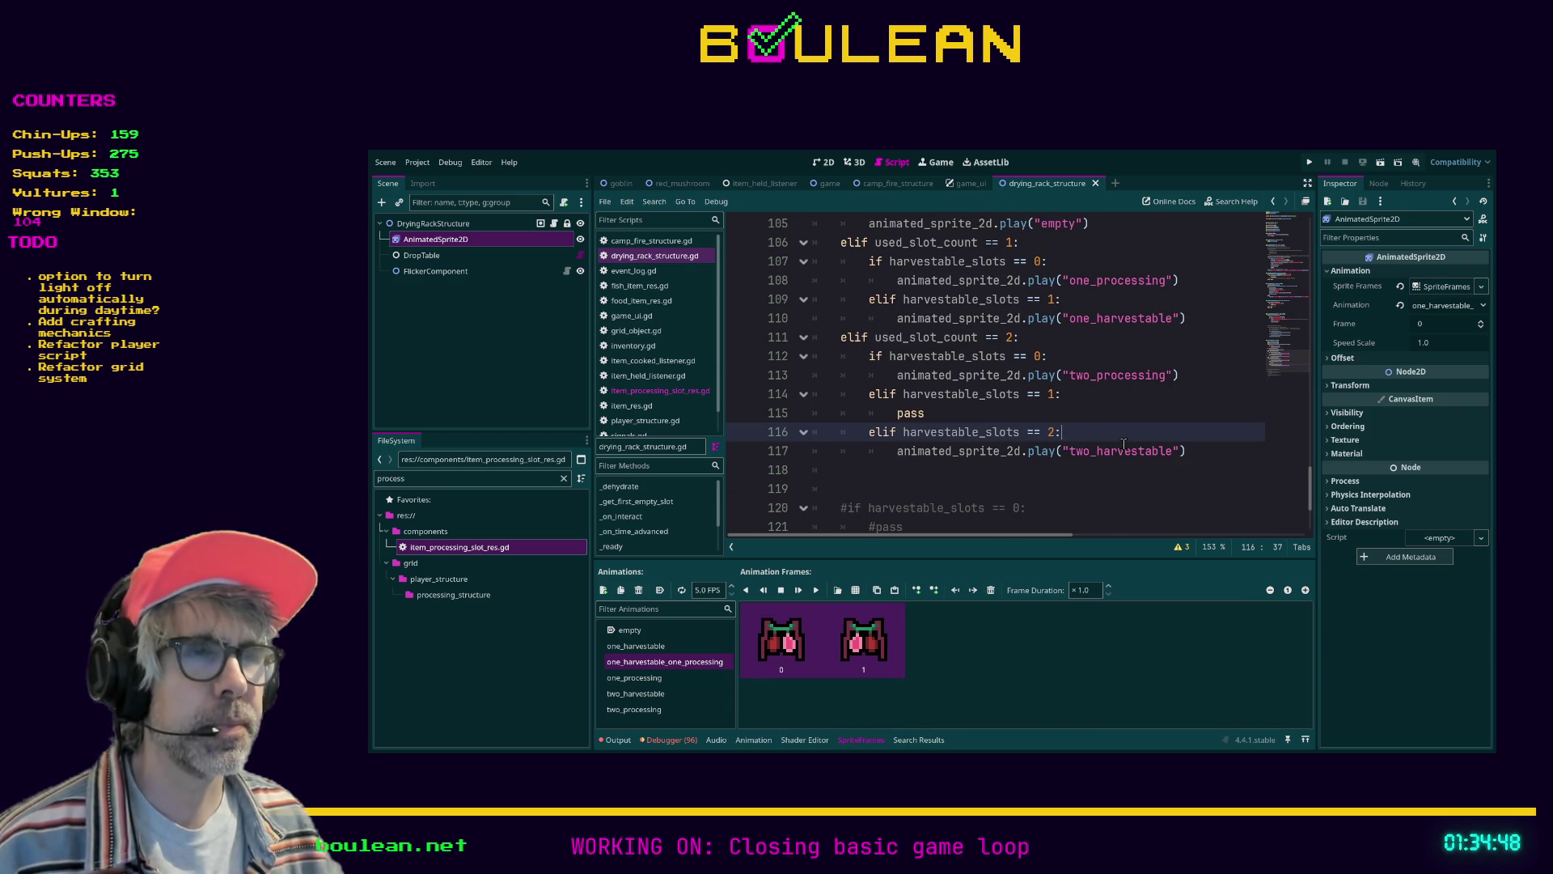
{"action": "scroll", "coordinate": [1097, 407], "scroll_direction": "up", "scroll_amount": 1}
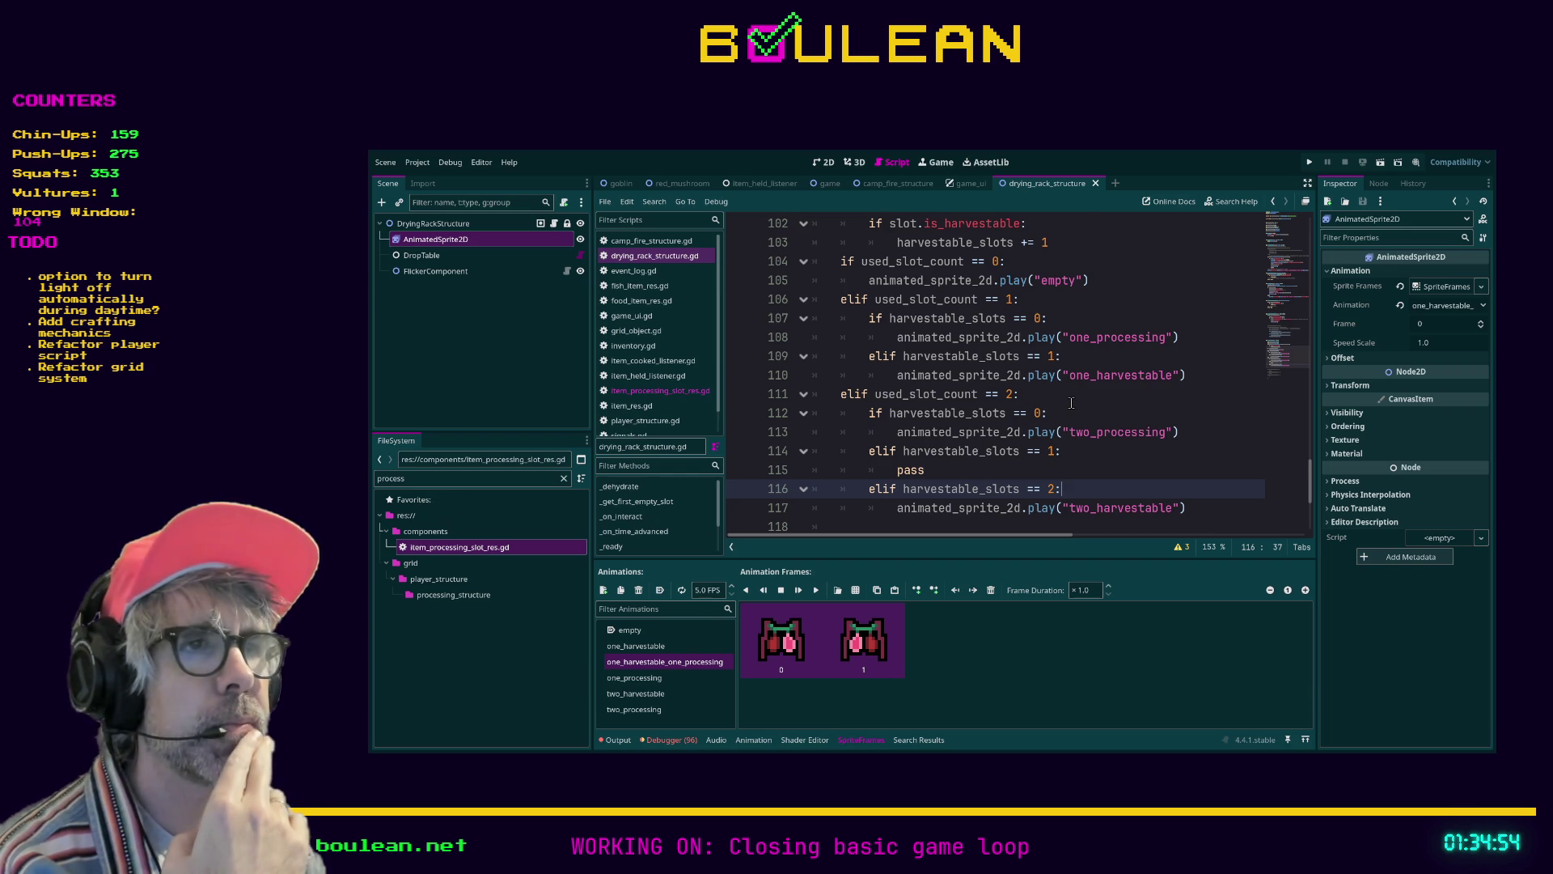
{"action": "scroll", "coordinate": [1071, 403], "scroll_direction": "down", "scroll_amount": 1}
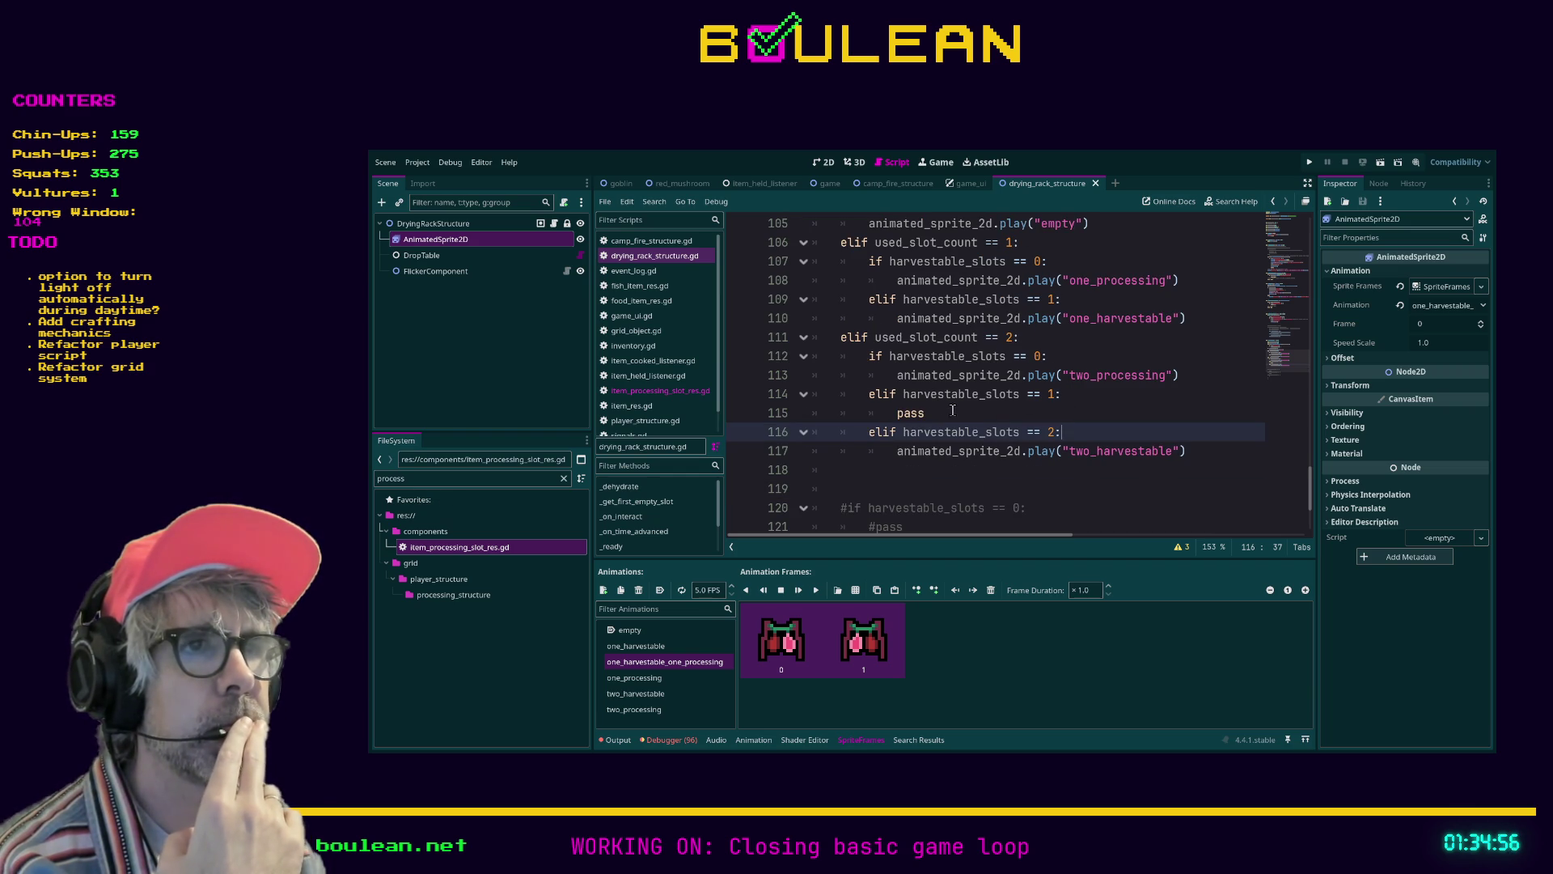
{"action": "double_click", "coordinate": [914, 413]}
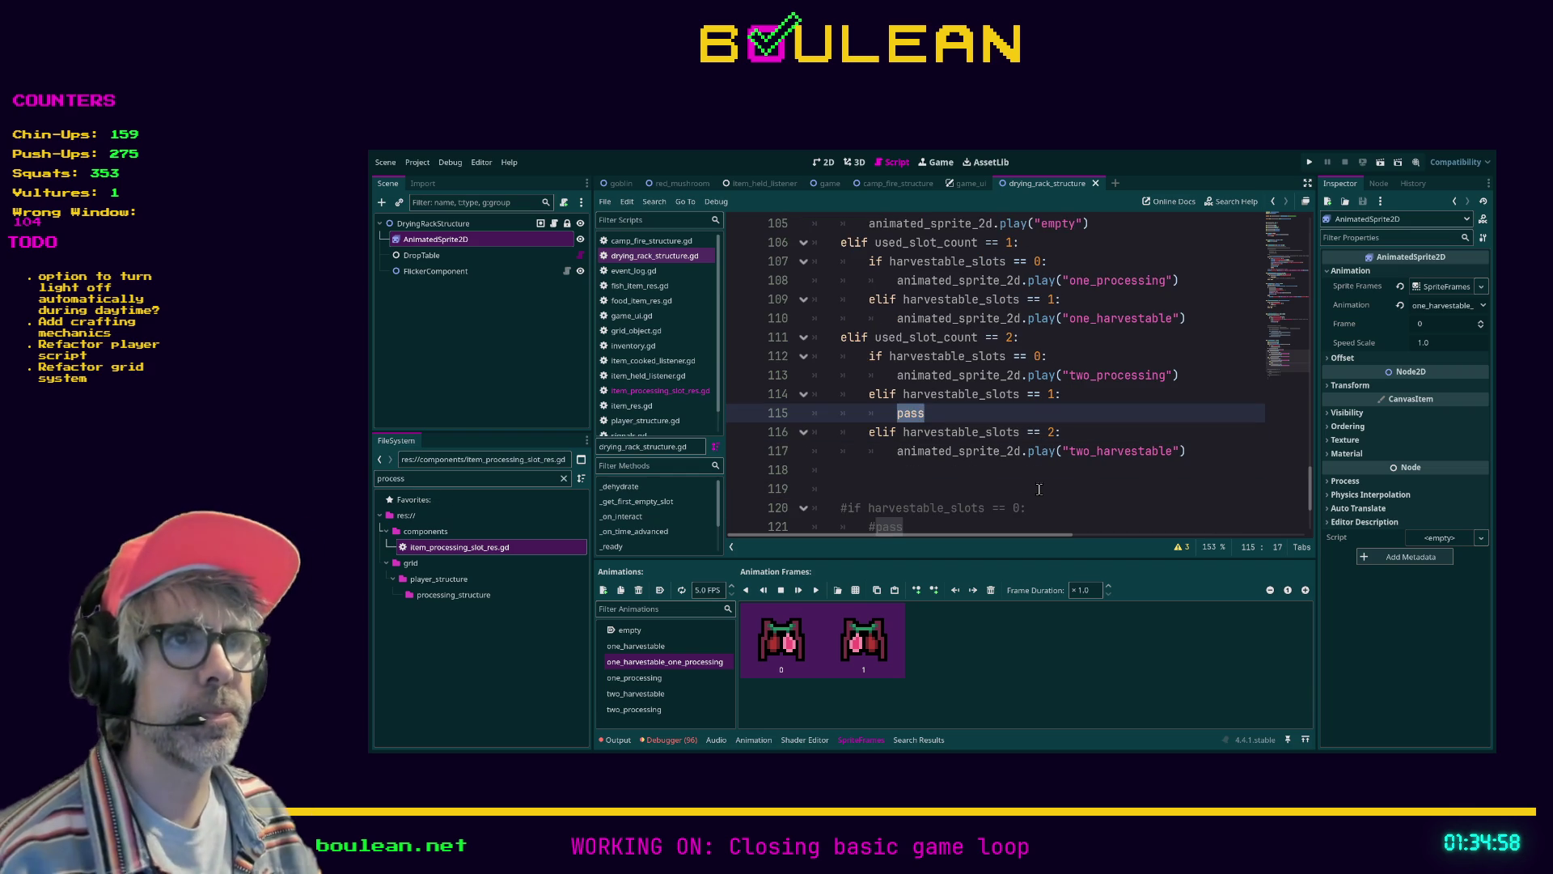
{"action": "type", "text": "animated_sprite"}
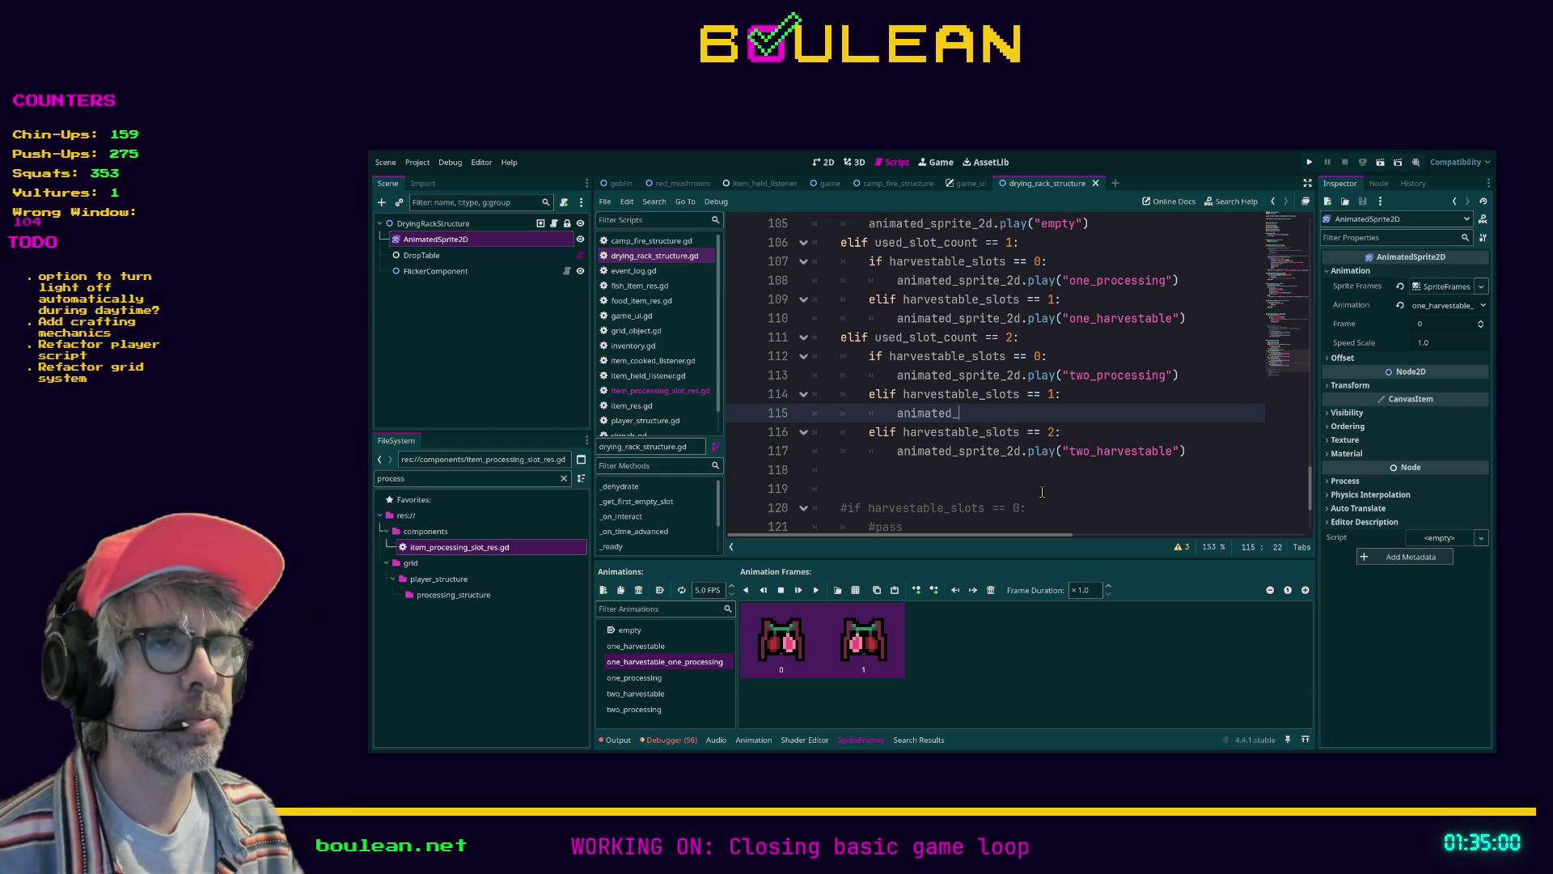
{"action": "key", "text": "Return"}
{"action": "type", "text": ".play(\""}
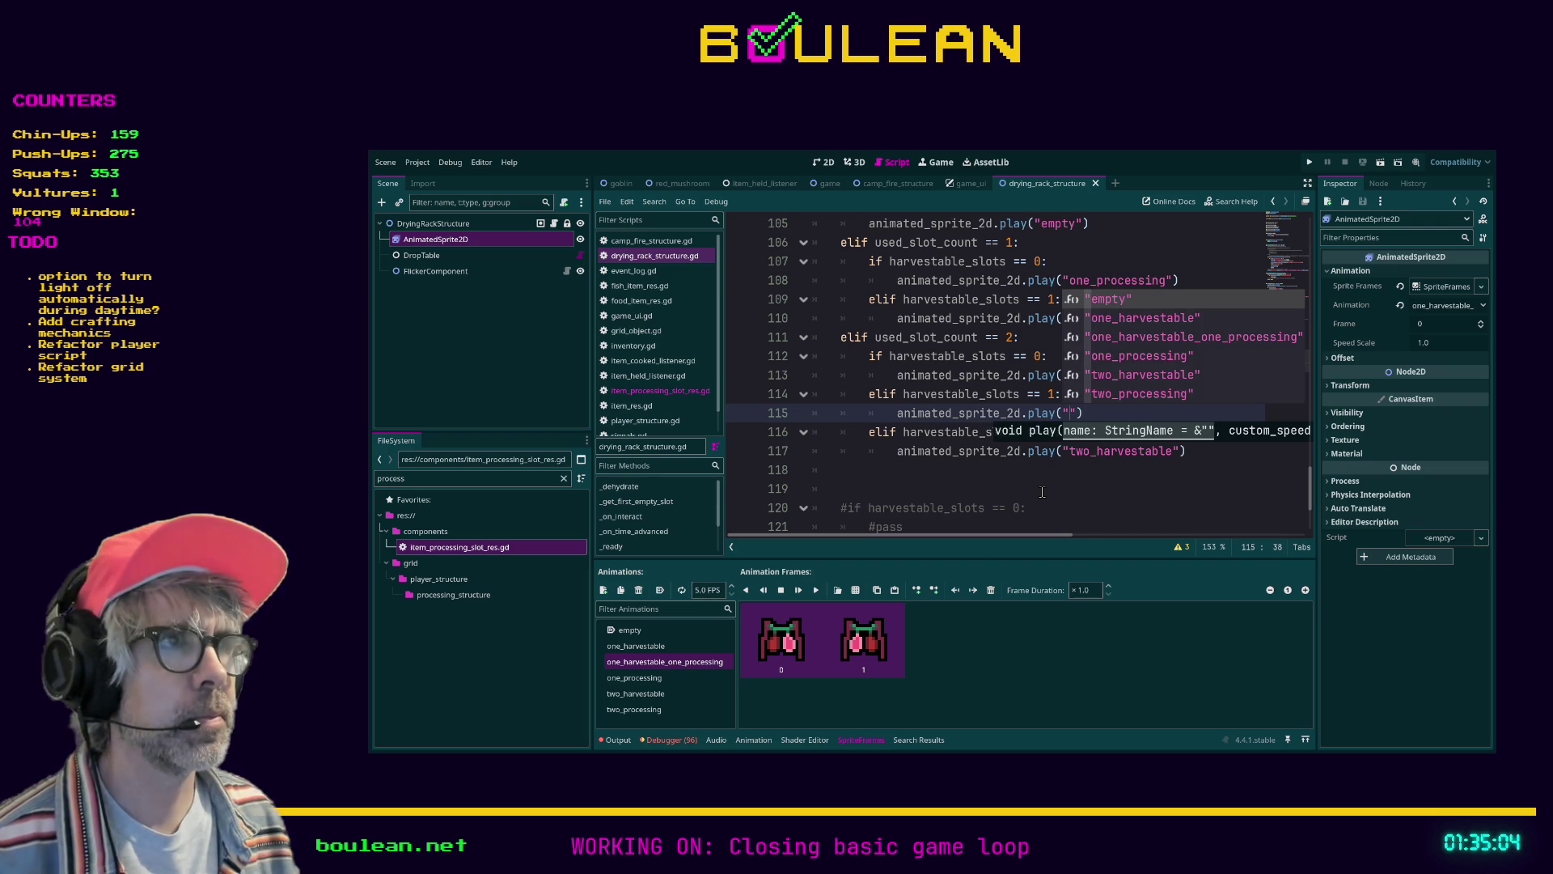
{"action": "key", "text": "Down"}
{"action": "key", "text": "Down"}
{"action": "key", "text": "Return"}
{"action": "left_click", "coordinate": [1048, 490]}
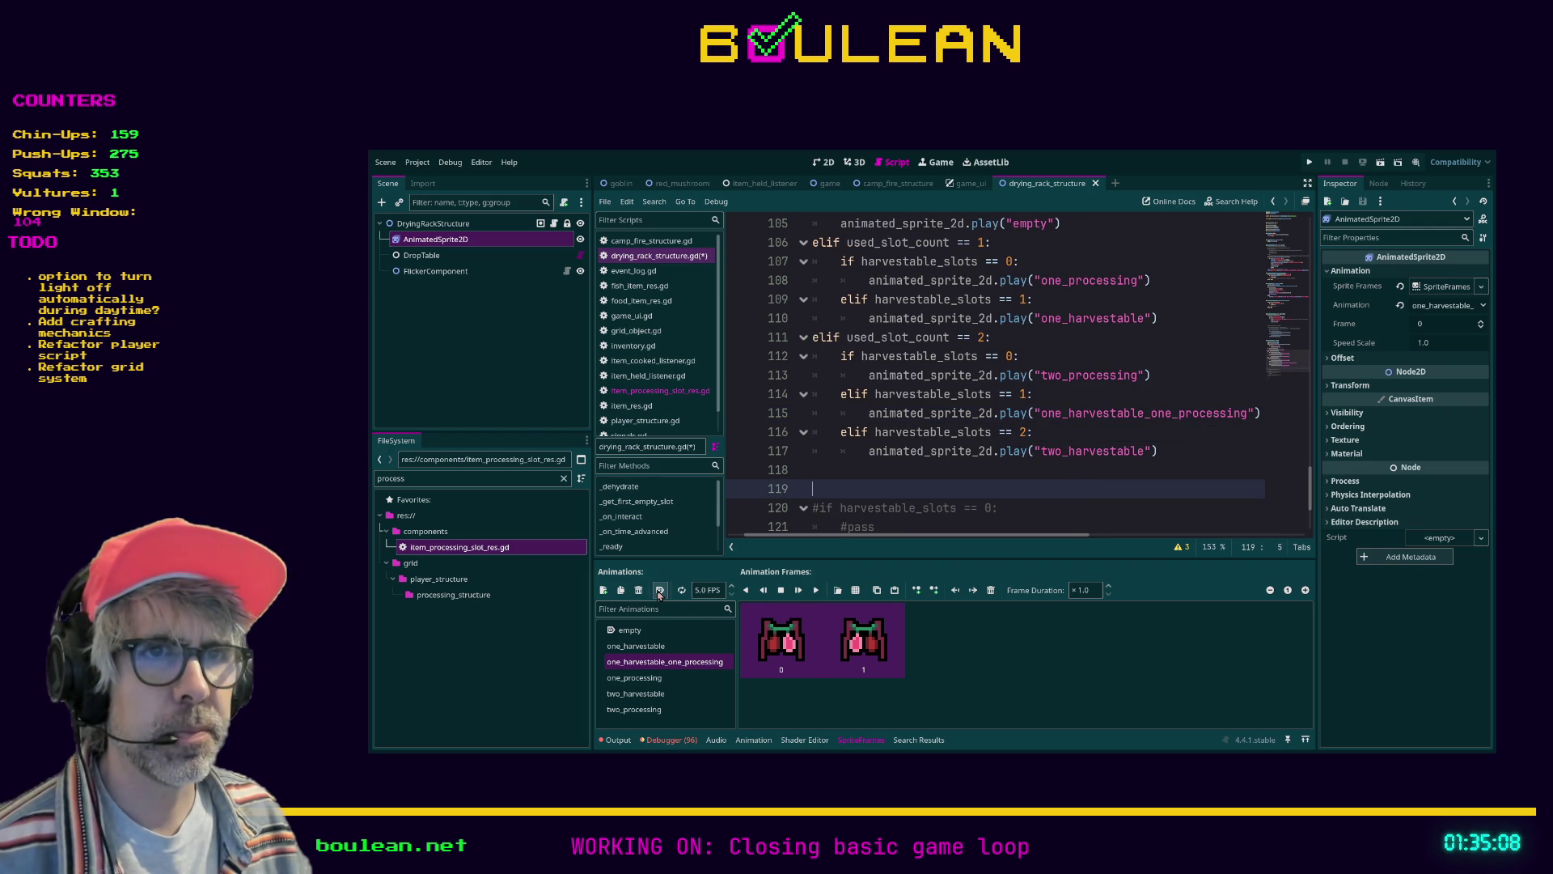
{"action": "key", "text": "ctrl+s"}
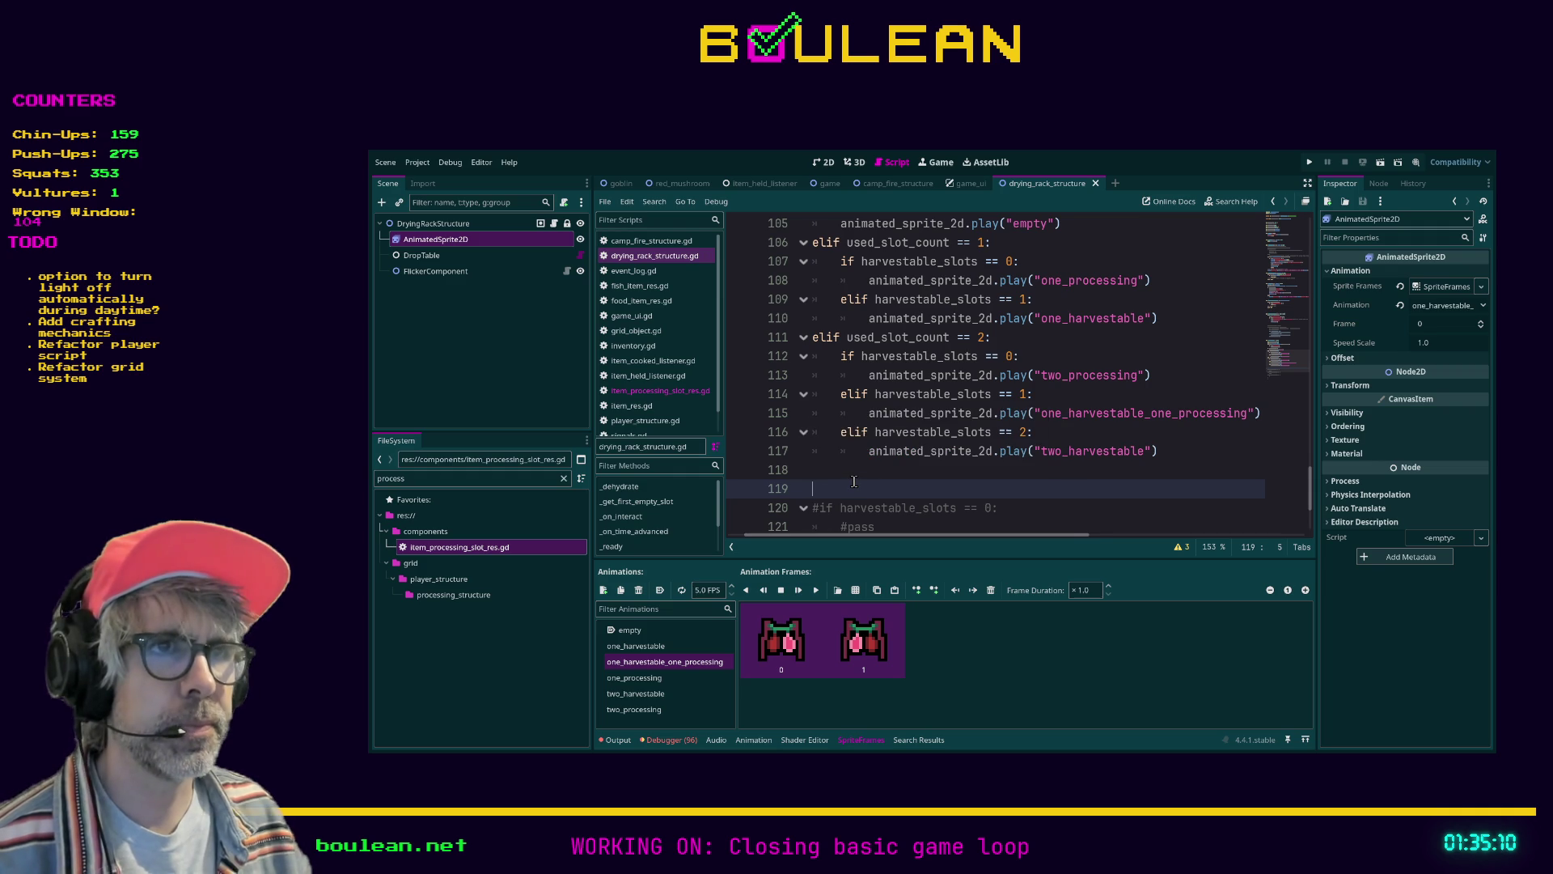
{"action": "key", "text": "F5"}
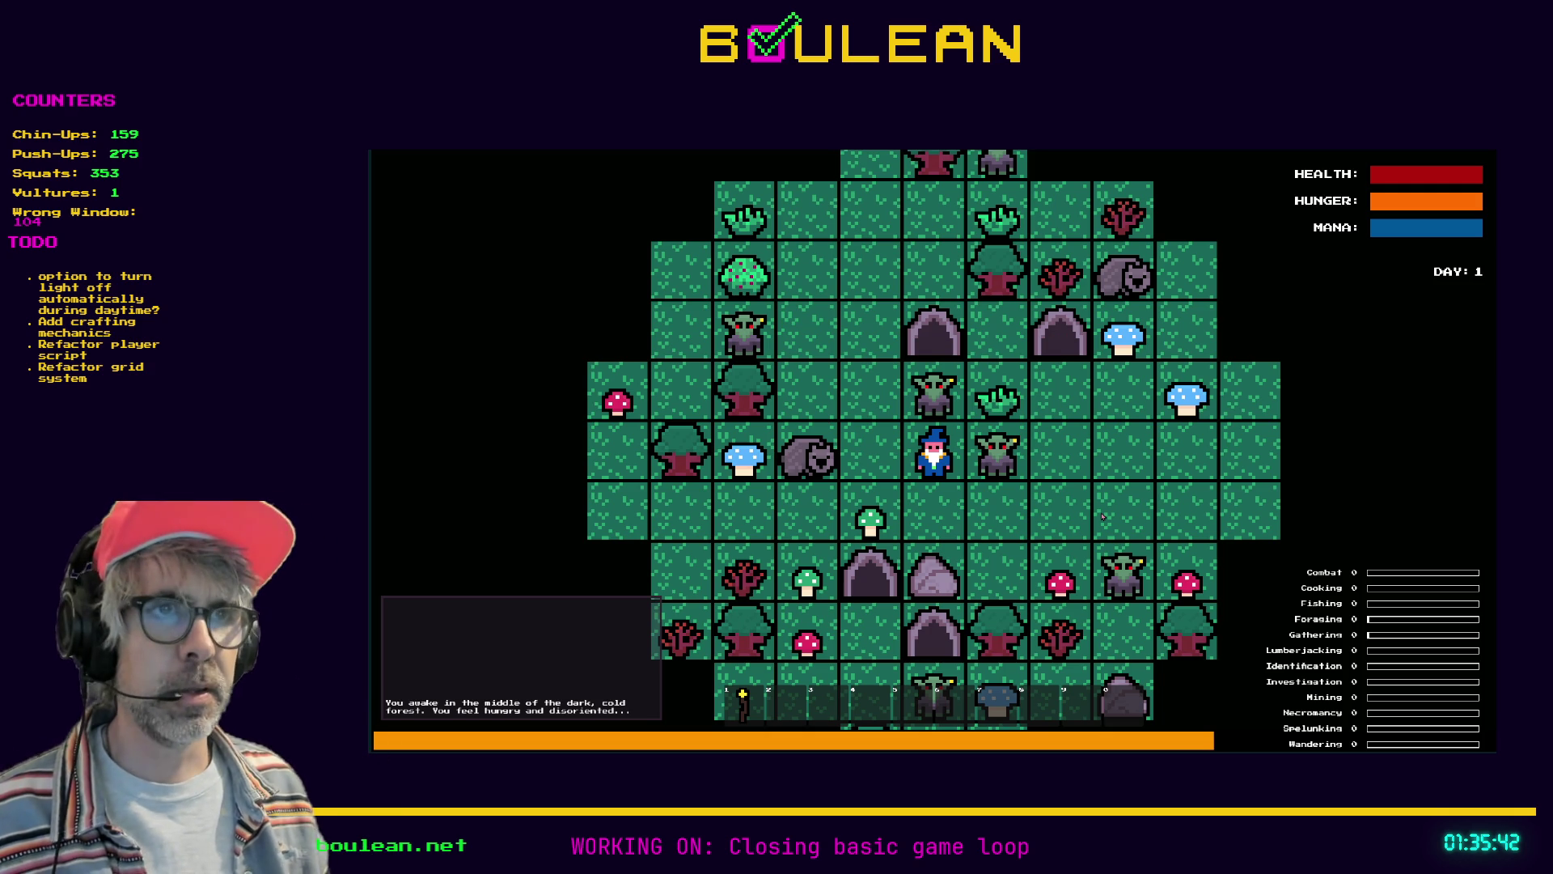
Craft a drying rack, place it left of the wizard, and remove all goblins via the debug panel
{"action": "key", "text": "c"}
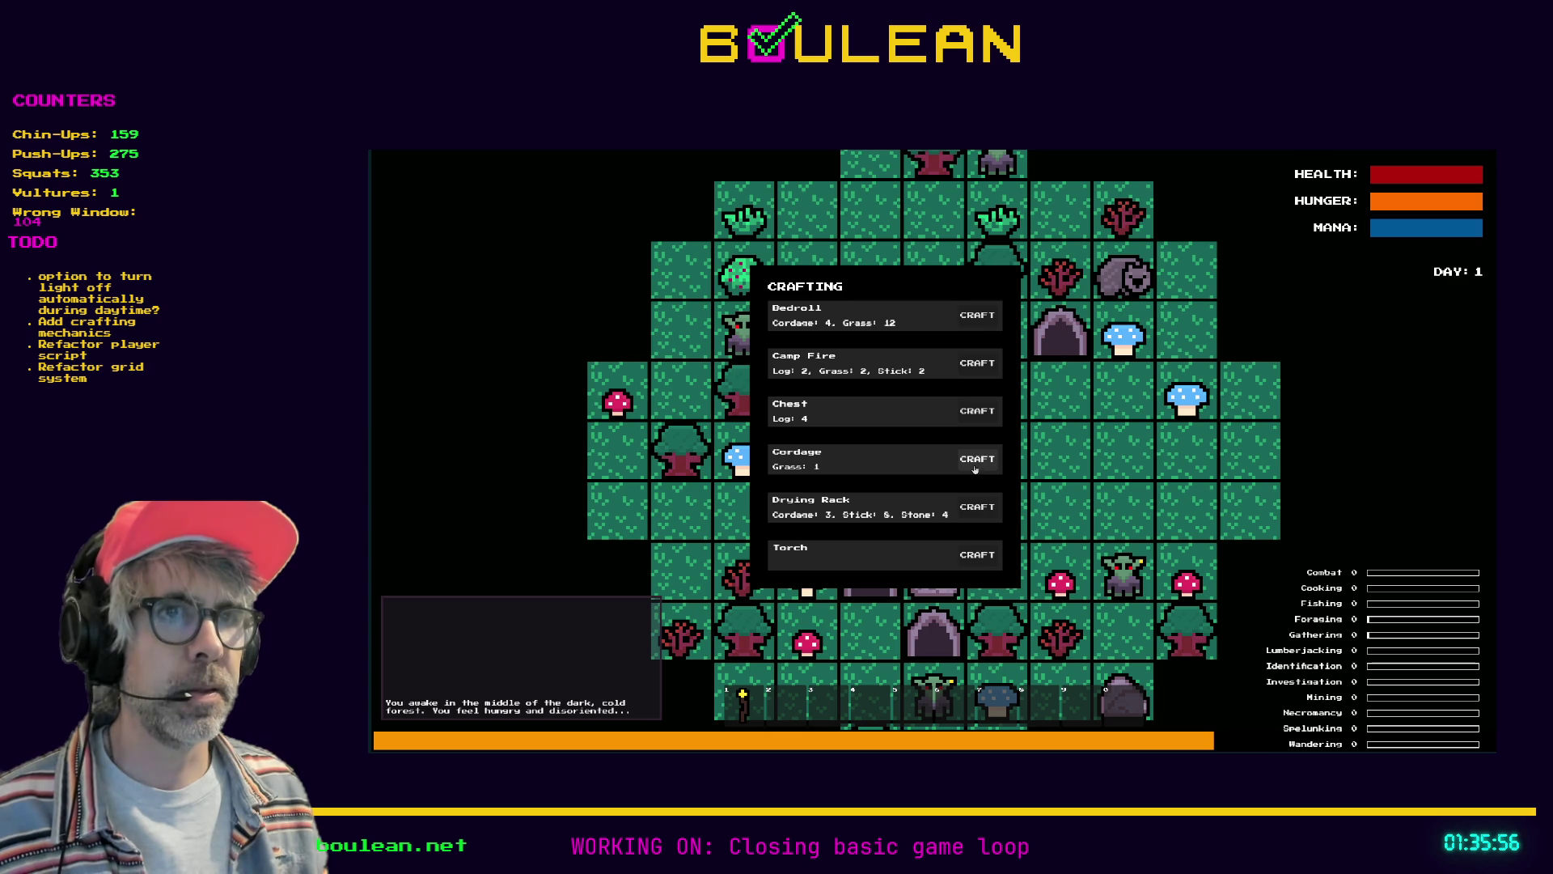
{"action": "left_click", "coordinate": [973, 518]}
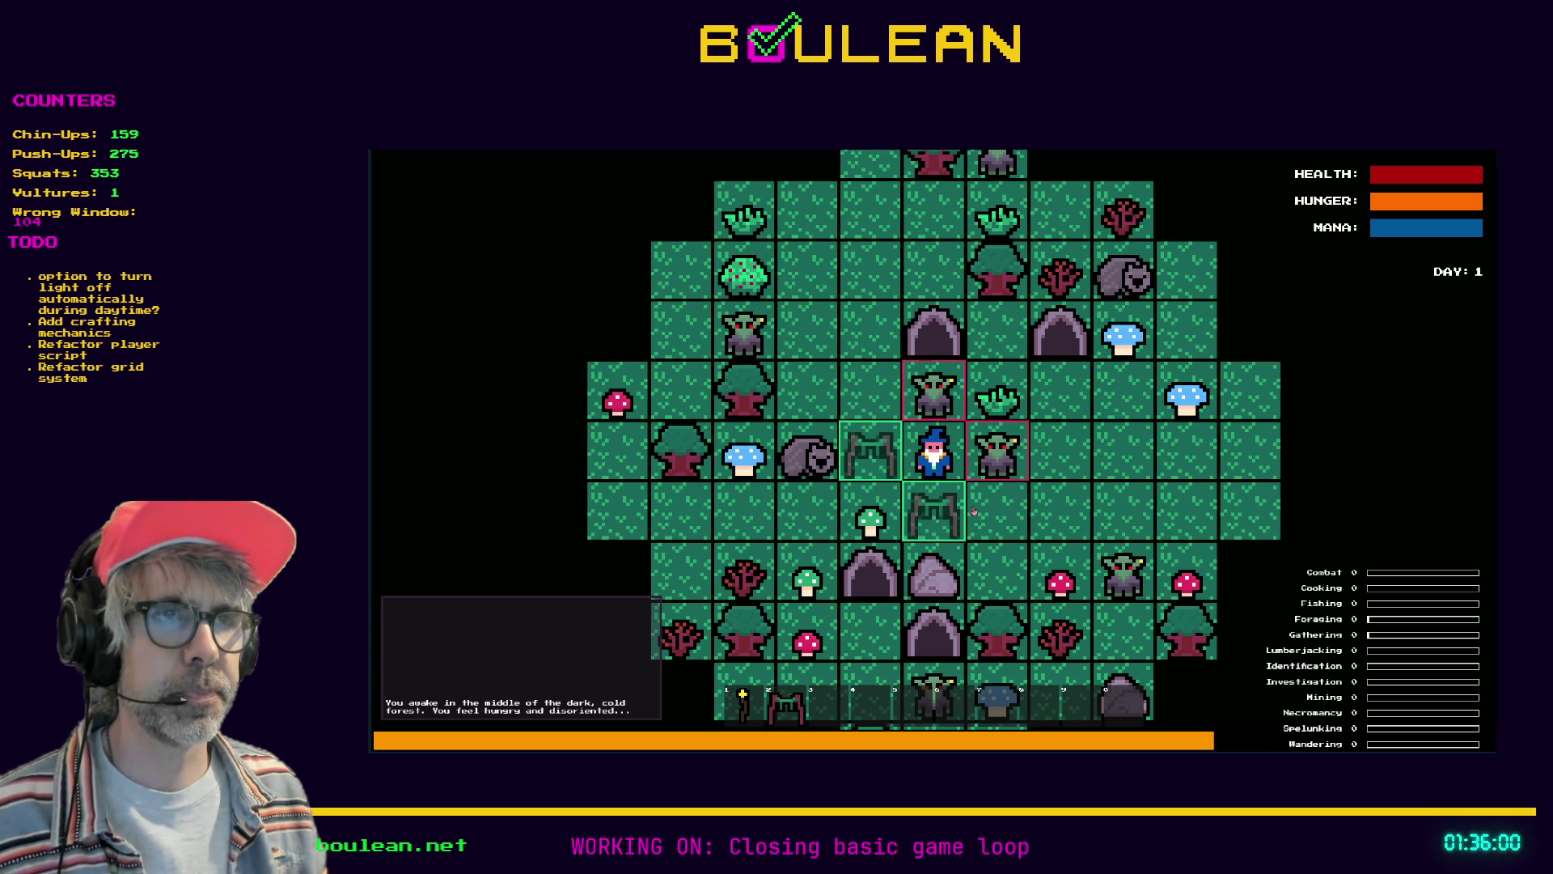
{"action": "key", "text": "Left"}
{"action": "key", "text": "grave"}
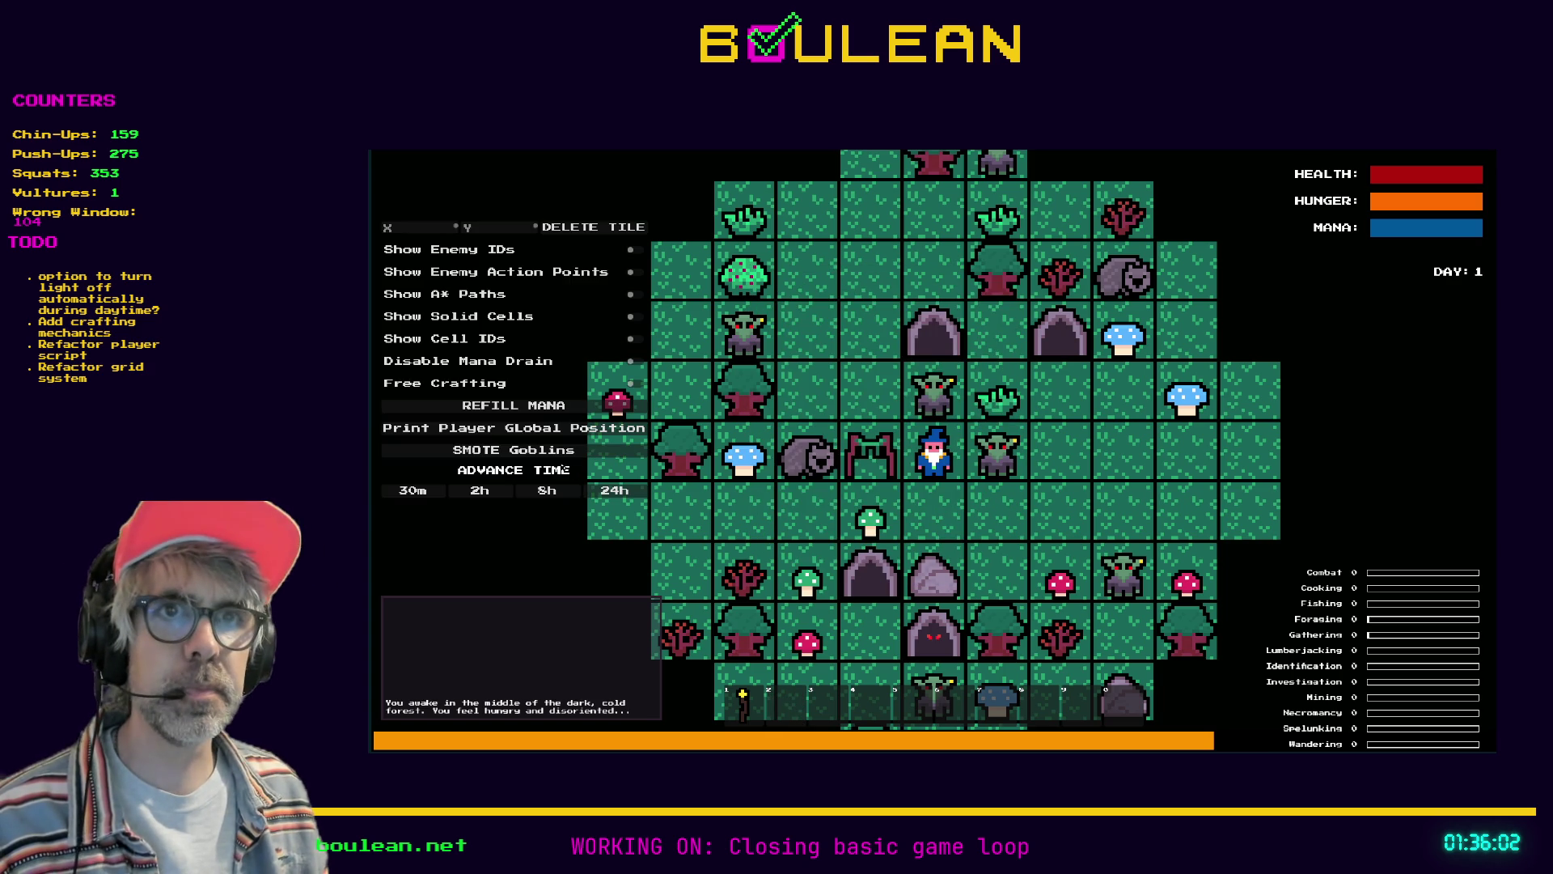
{"action": "left_click", "coordinate": [513, 450]}
{"action": "key", "text": "grave"}
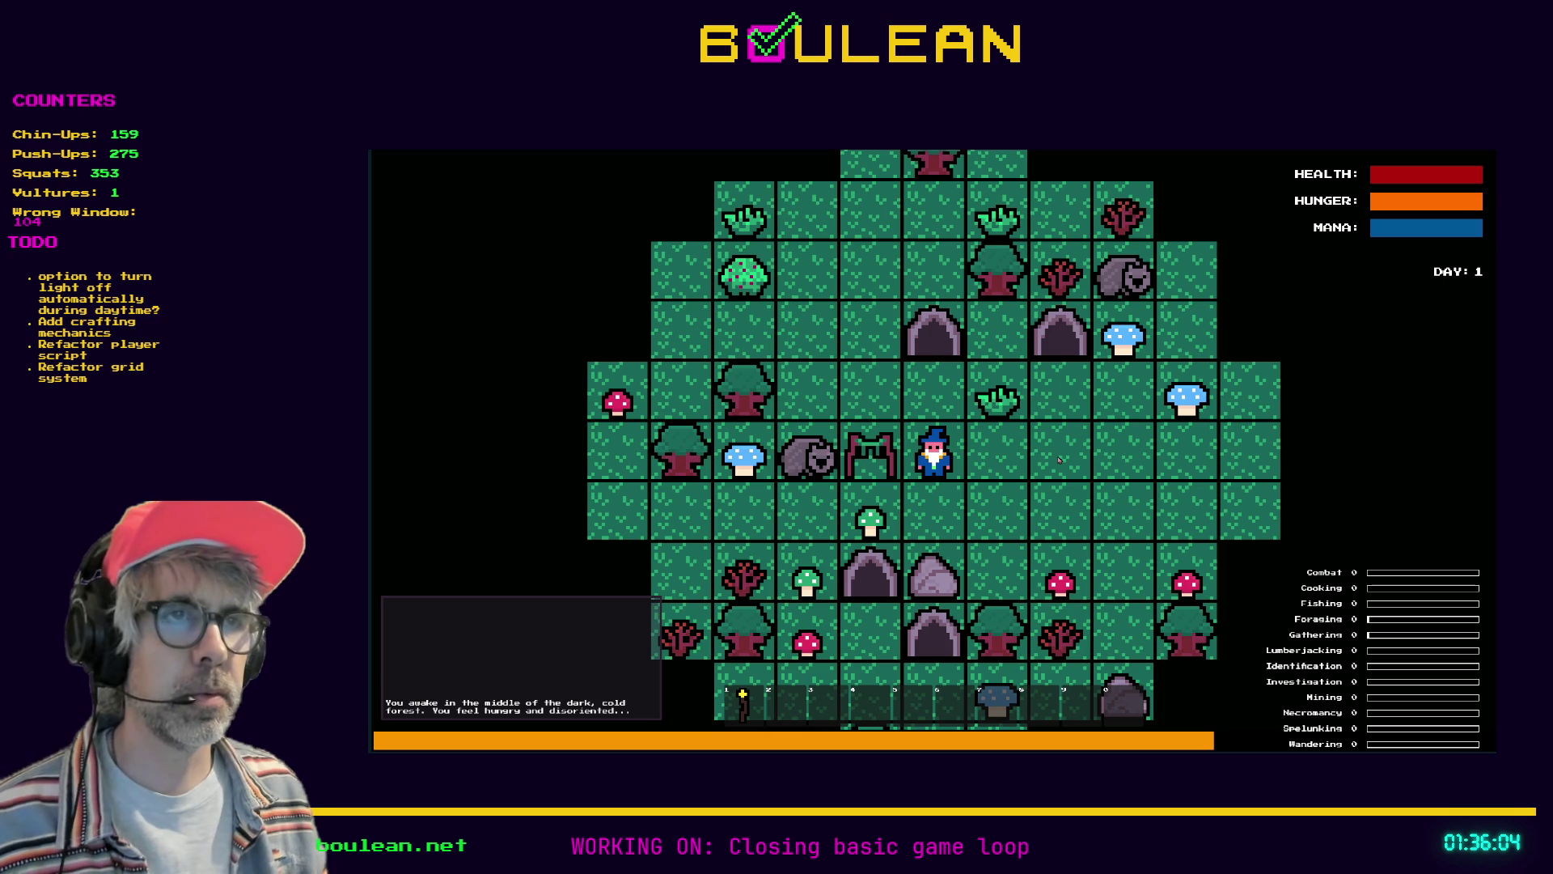
Kill the neighbouring wombat and pick up its raw meat
{"action": "key", "text": "Left"}
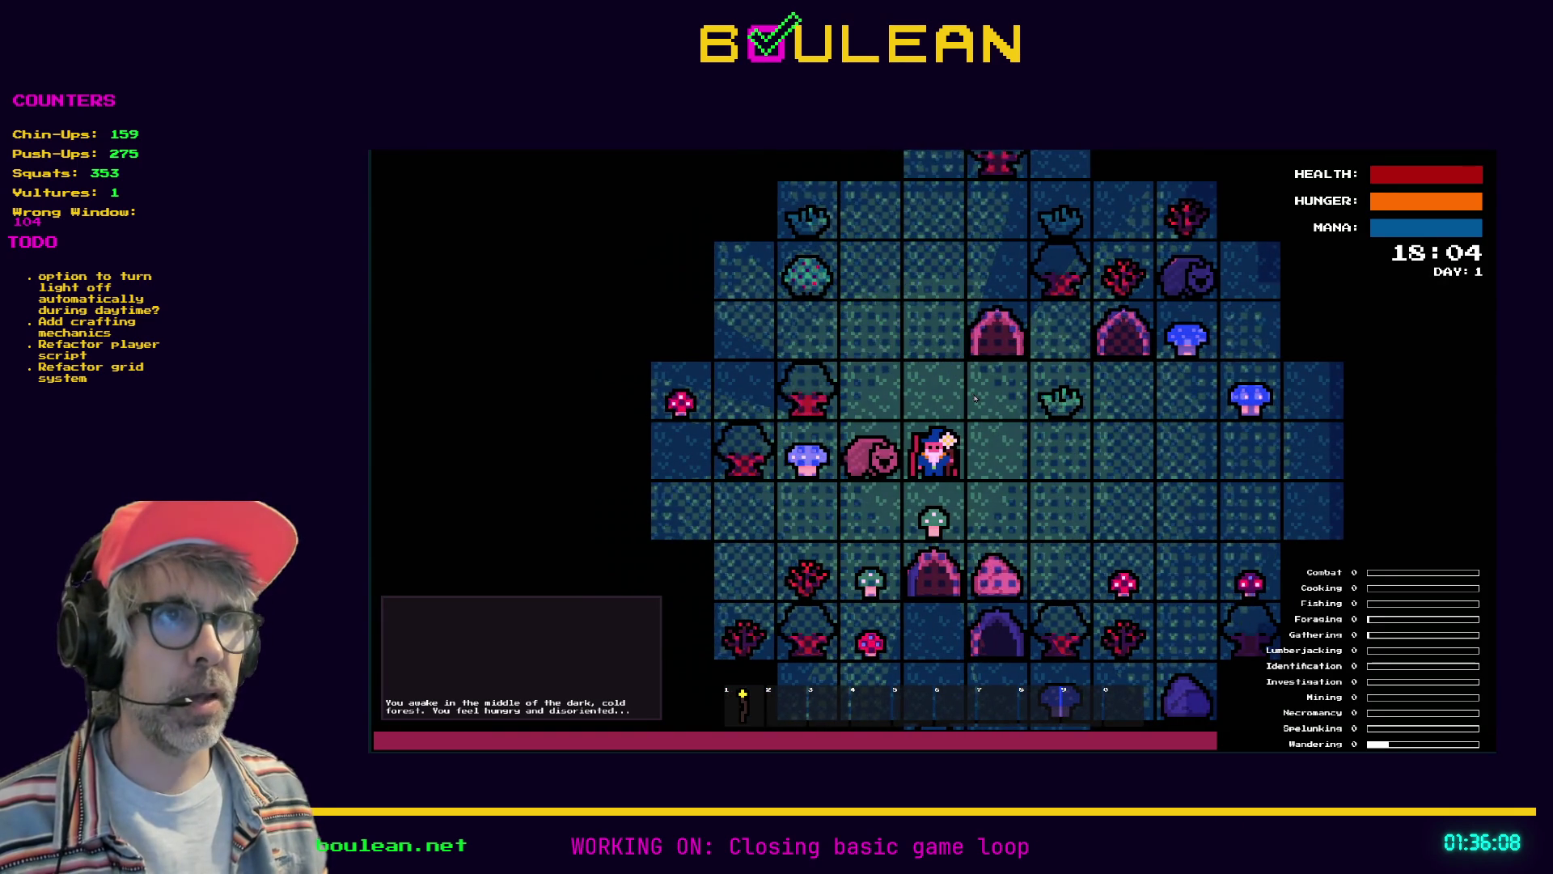
{"action": "key", "text": "Left"}
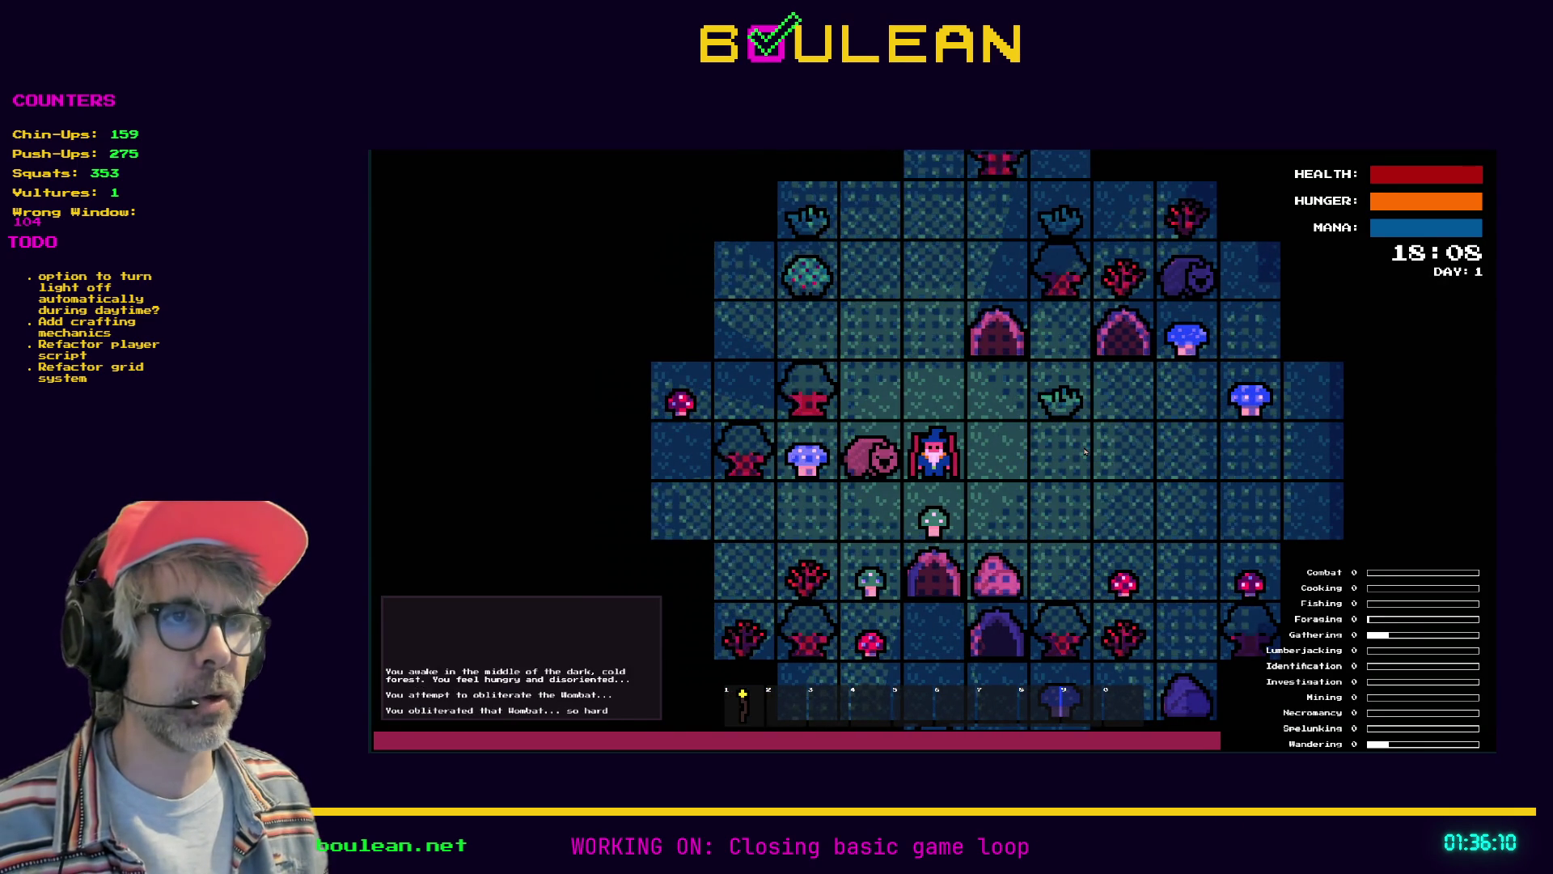
{"action": "key", "text": "Left"}
{"action": "key", "text": "Up"}
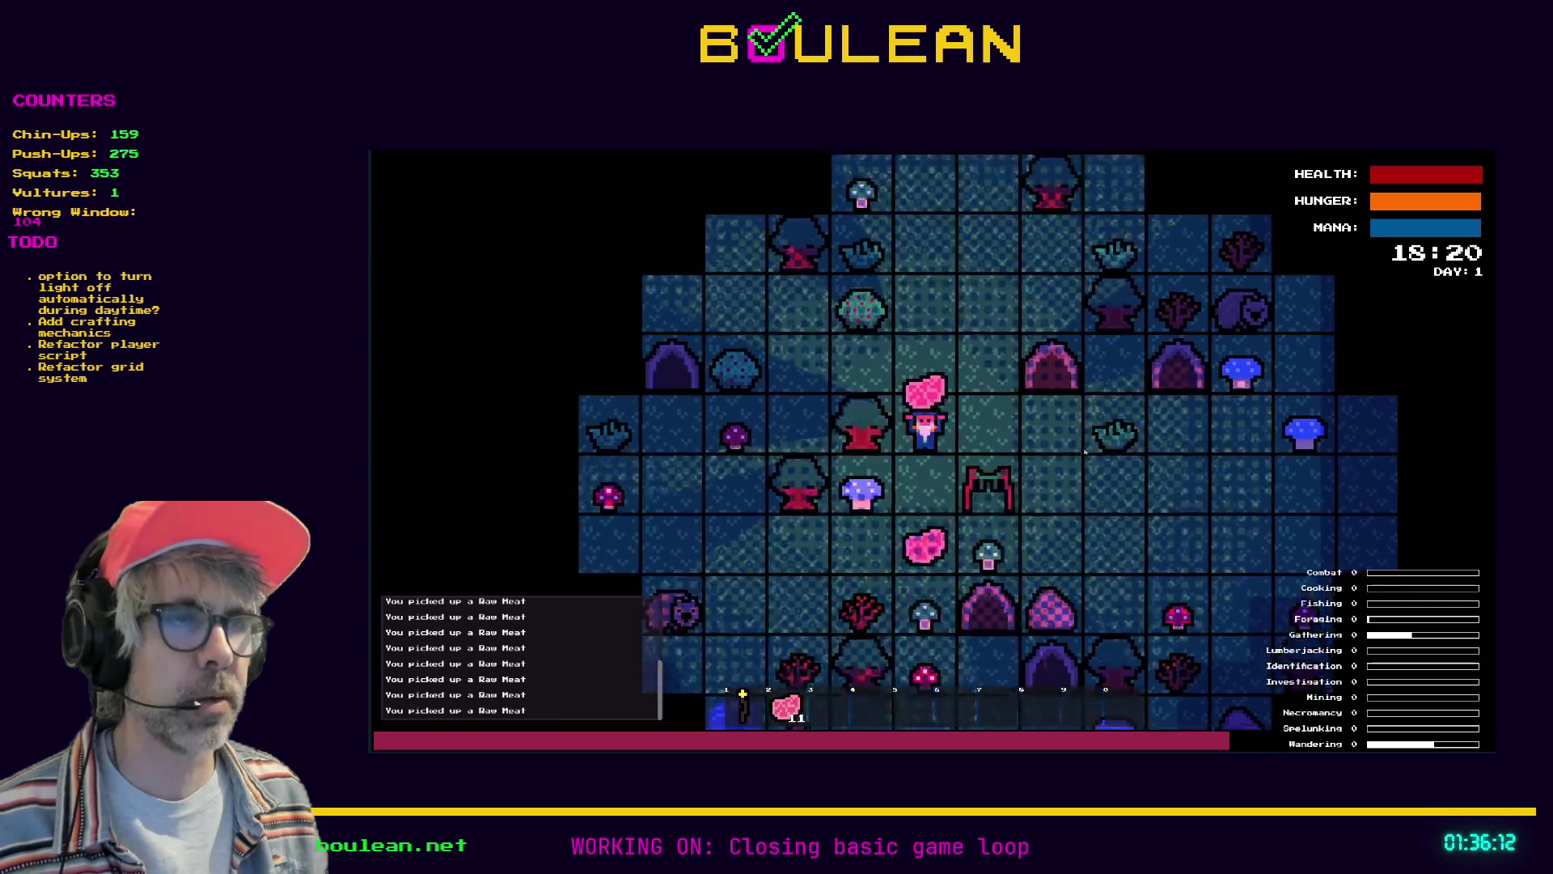
{"action": "key", "text": "Down"}
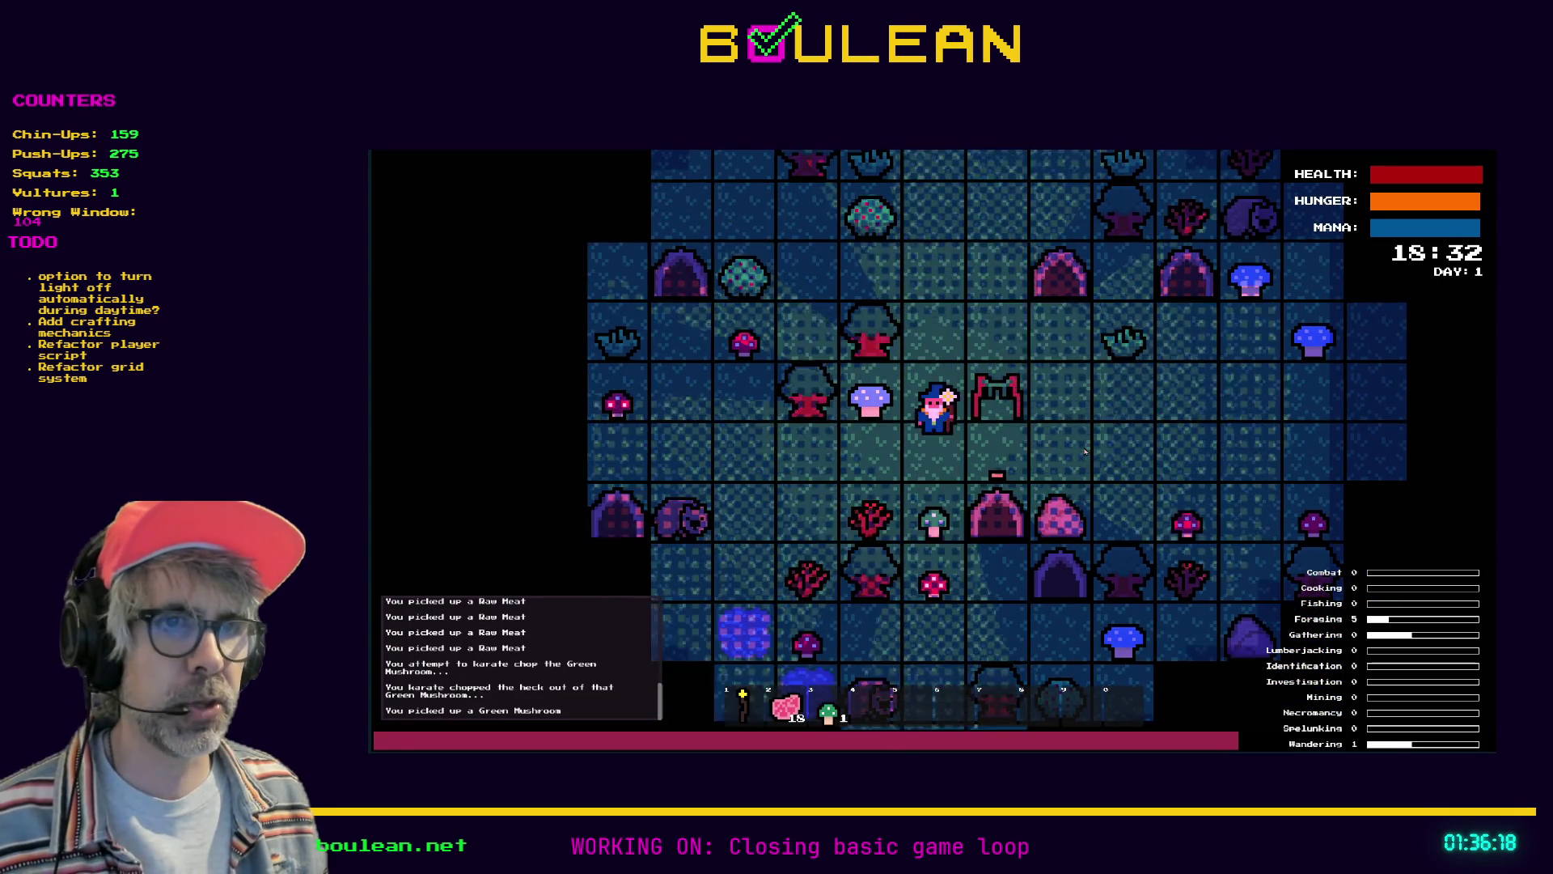
Put two raw meats into the drying rack, step around it, and bring up the debug menu
{"action": "scroll", "coordinate": [1125, 457], "scroll_direction": "up", "scroll_amount": 3}
{"action": "key", "text": "2"}
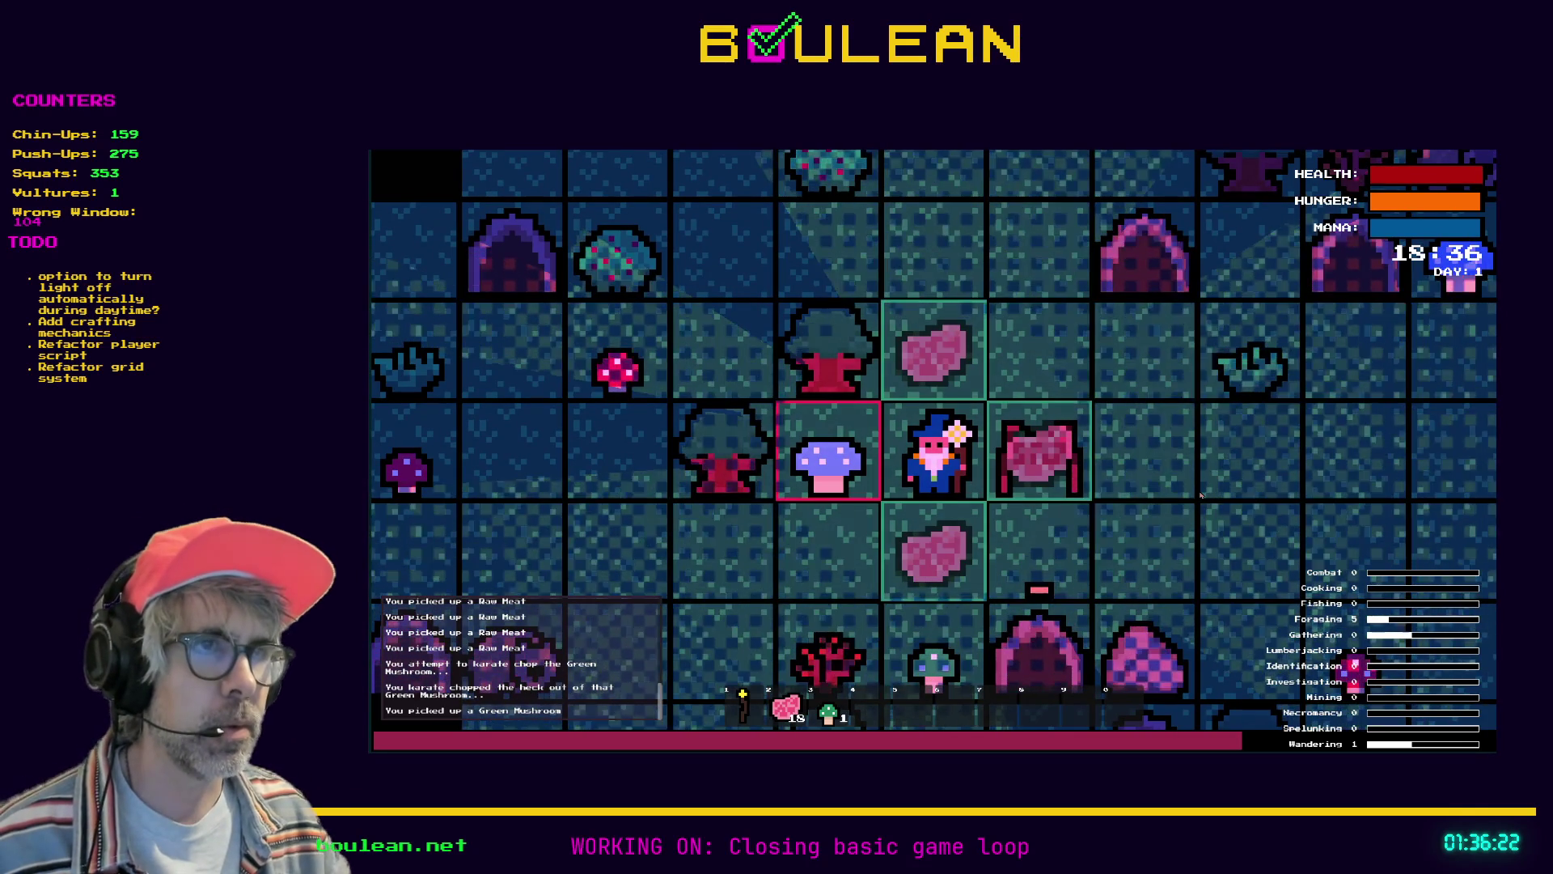
{"action": "key", "text": "d"}
{"action": "key", "text": "2"}
{"action": "key", "text": "d"}
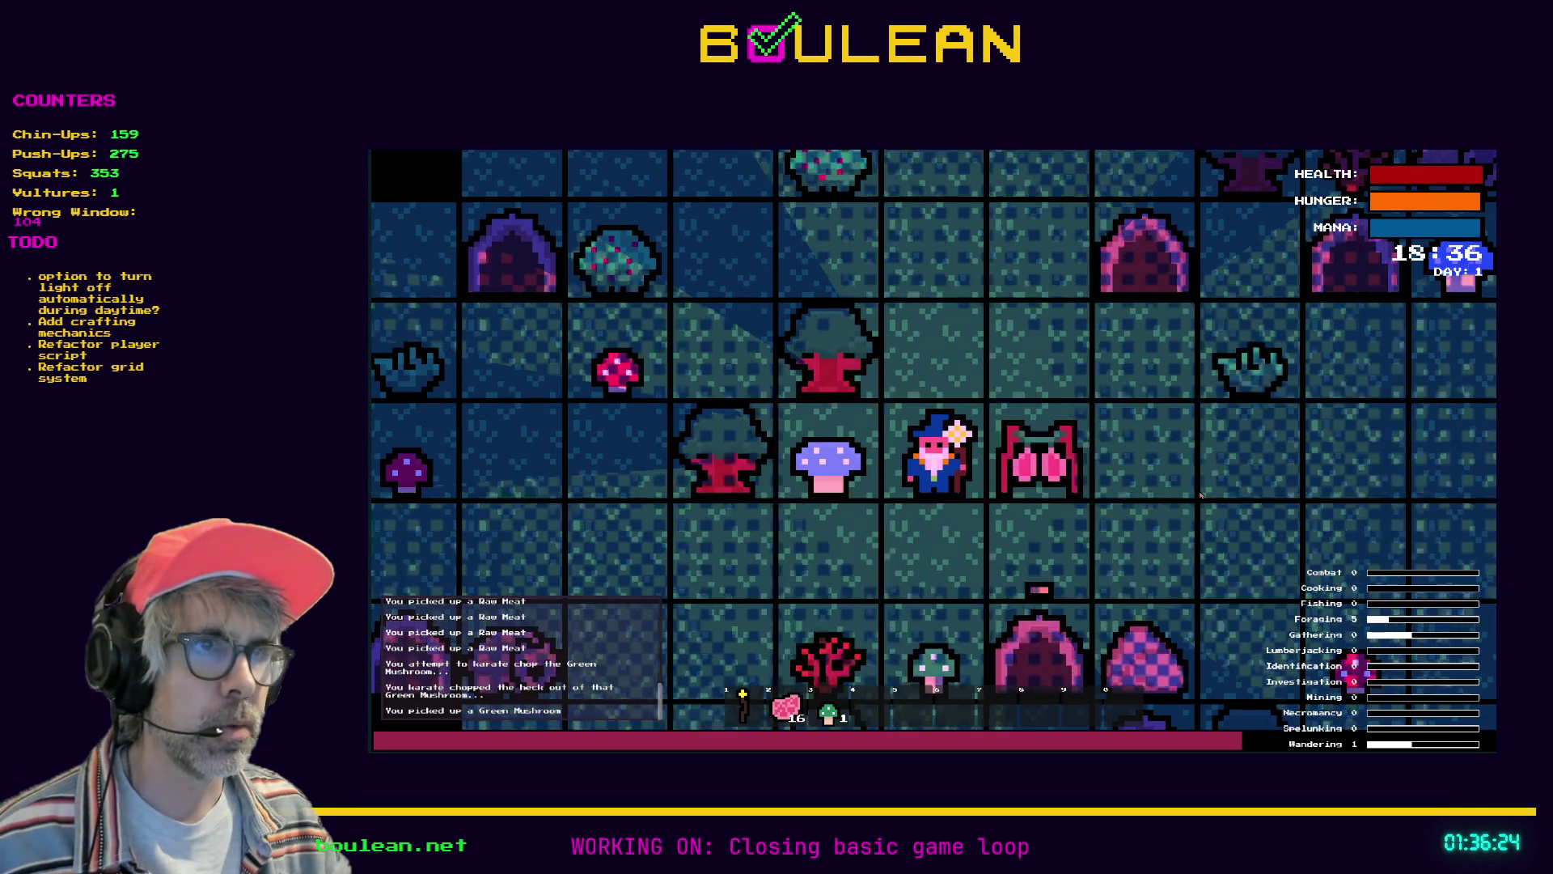
{"action": "key", "text": "s"}
{"action": "key", "text": "d"}
{"action": "key", "text": "d"}
{"action": "key", "text": "w"}
{"action": "key", "text": "w"}
{"action": "key", "text": "grave"}
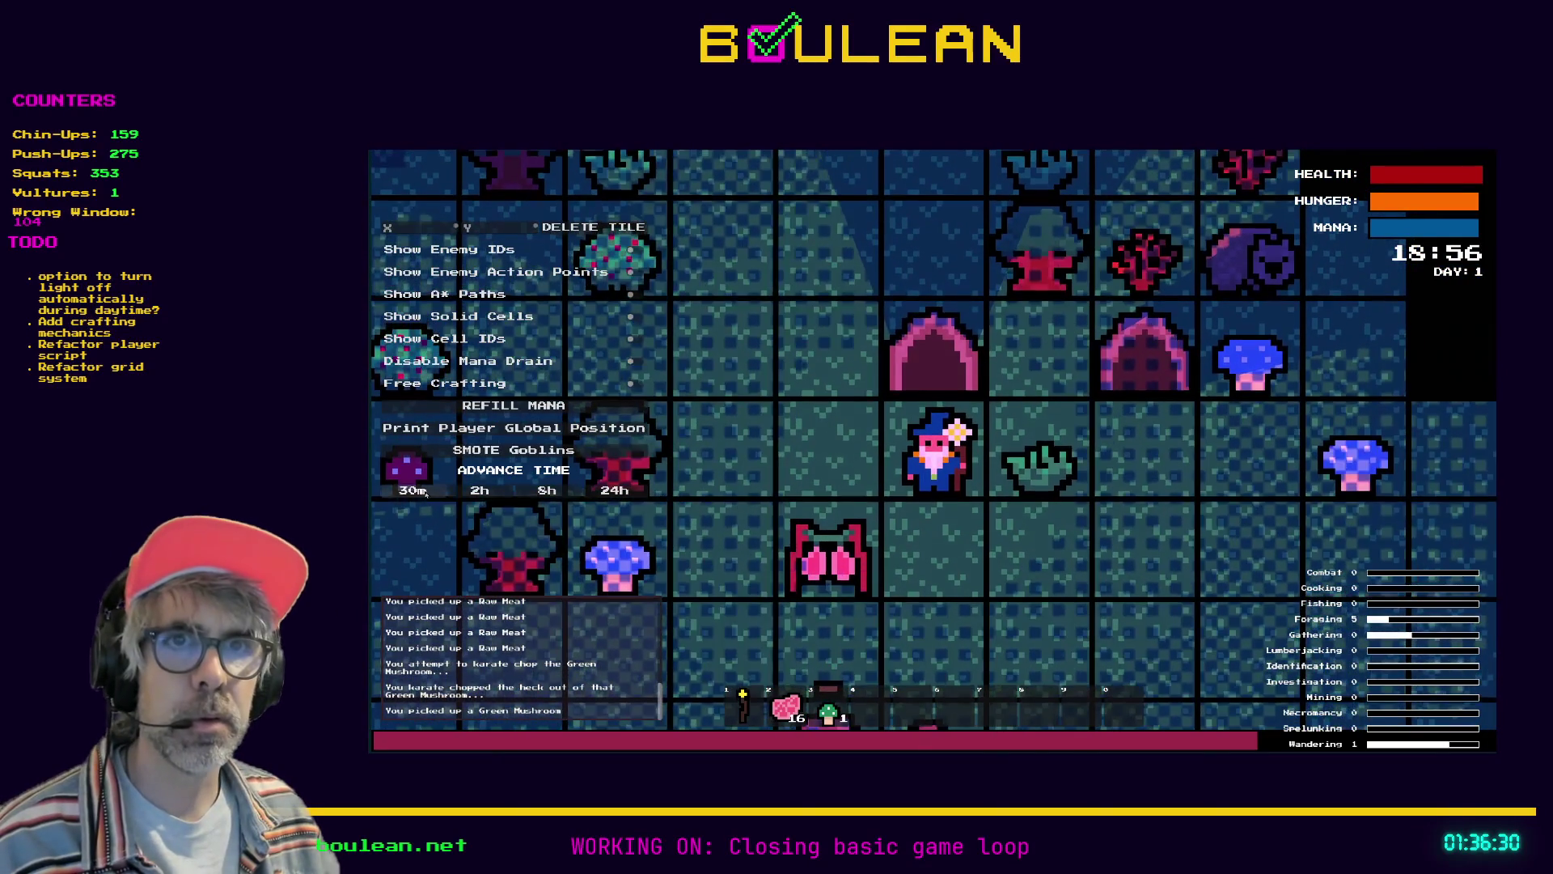
Advance the game clock by 30 minutes eight times, reaching 22:56 at night
{"action": "left_click", "coordinate": [421, 491]}
{"action": "left_click", "coordinate": [421, 491]}
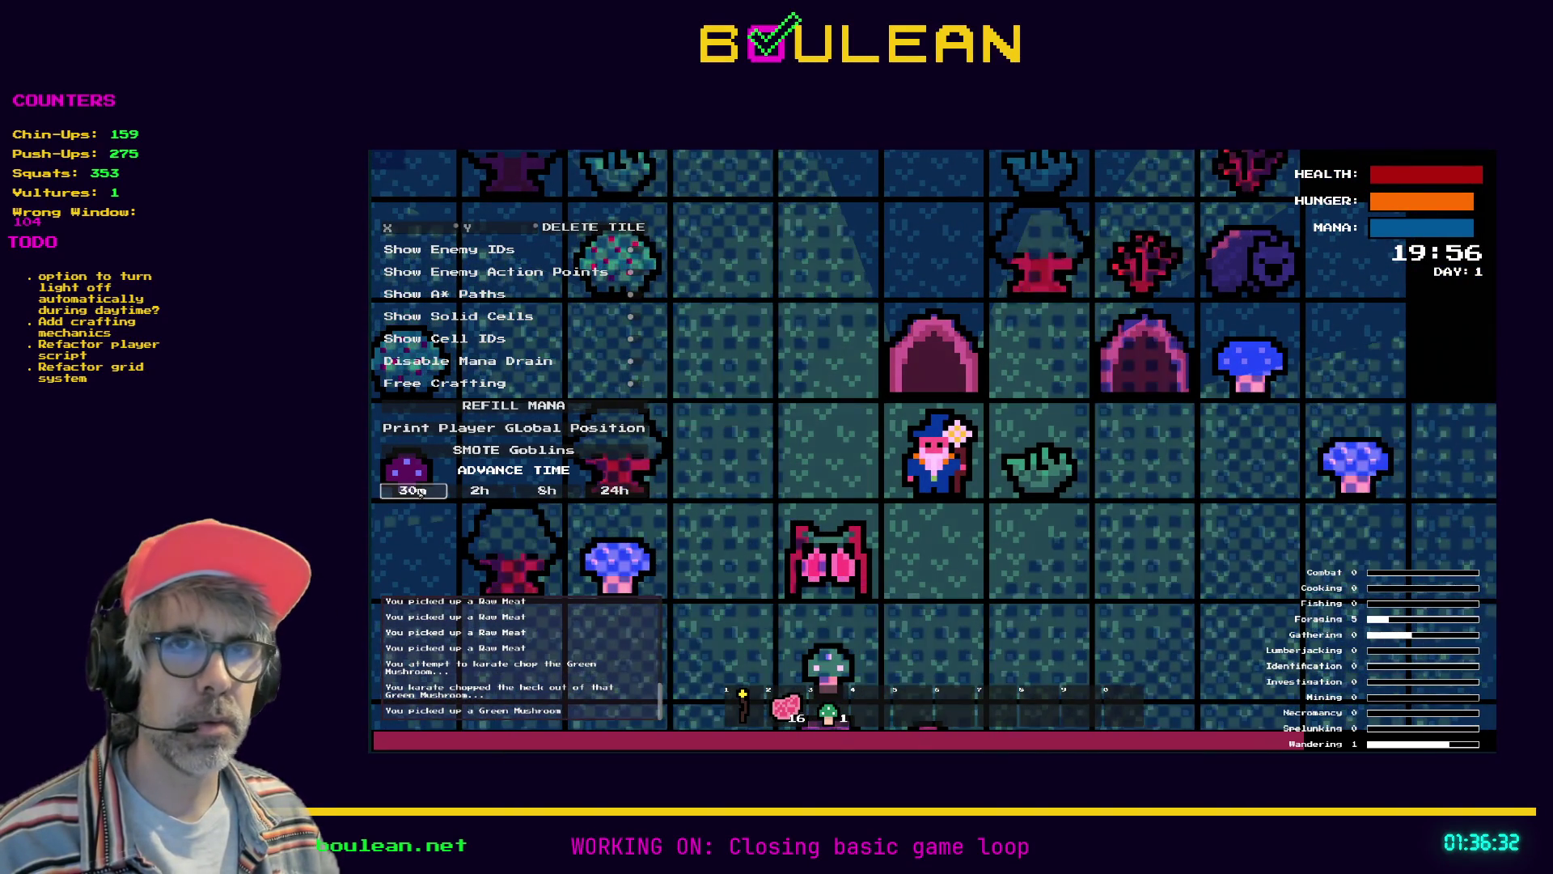
{"action": "left_click", "coordinate": [420, 491]}
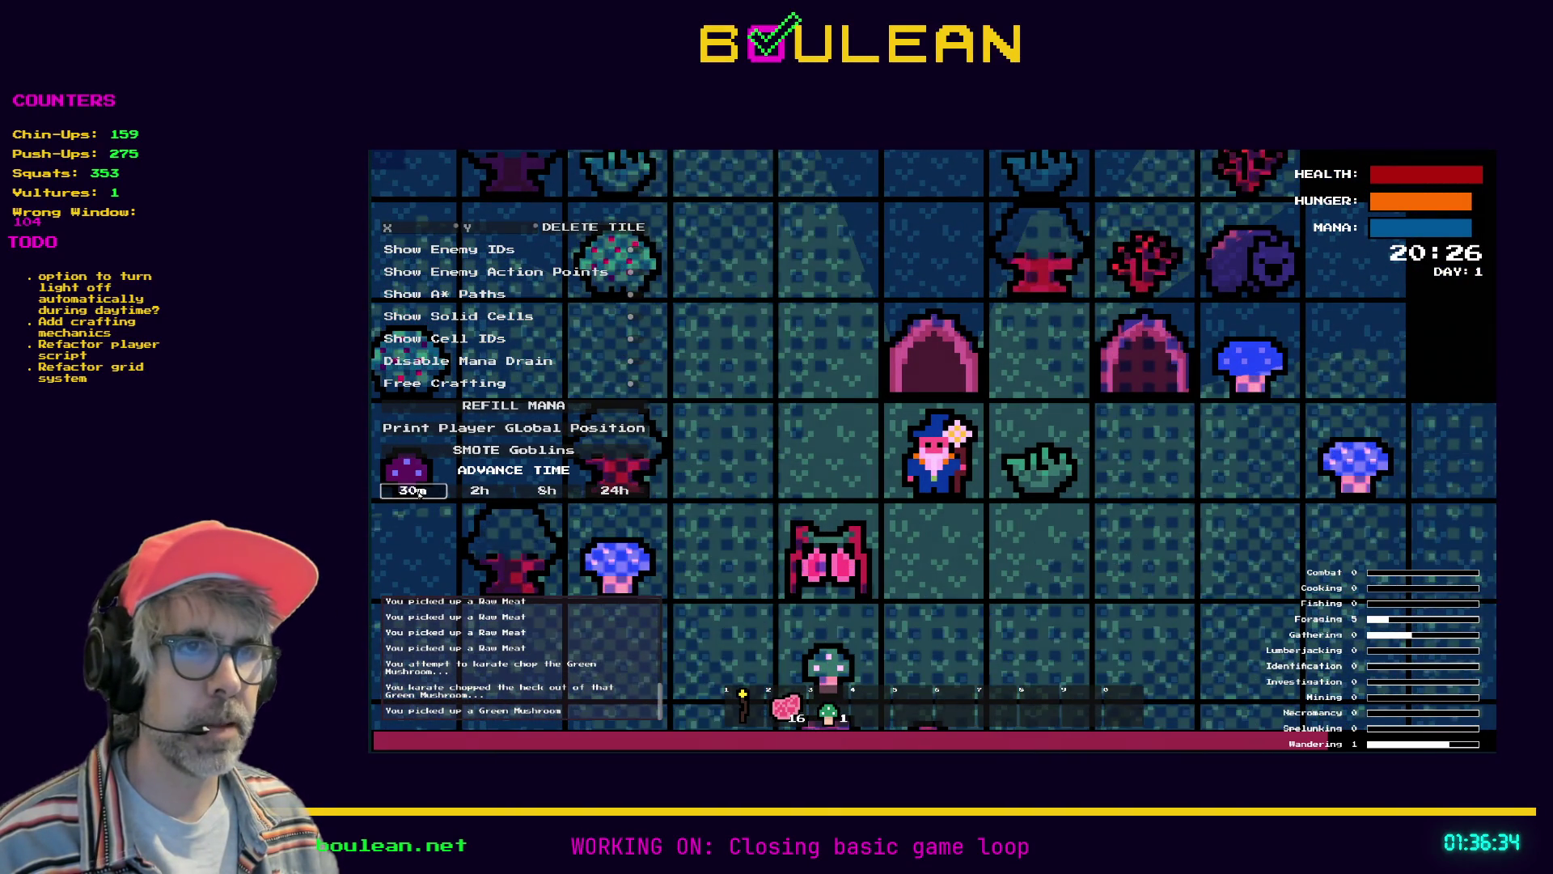
{"action": "left_click", "coordinate": [420, 491]}
{"action": "left_click", "coordinate": [420, 492]}
{"action": "left_click", "coordinate": [420, 491]}
{"action": "left_click", "coordinate": [420, 491]}
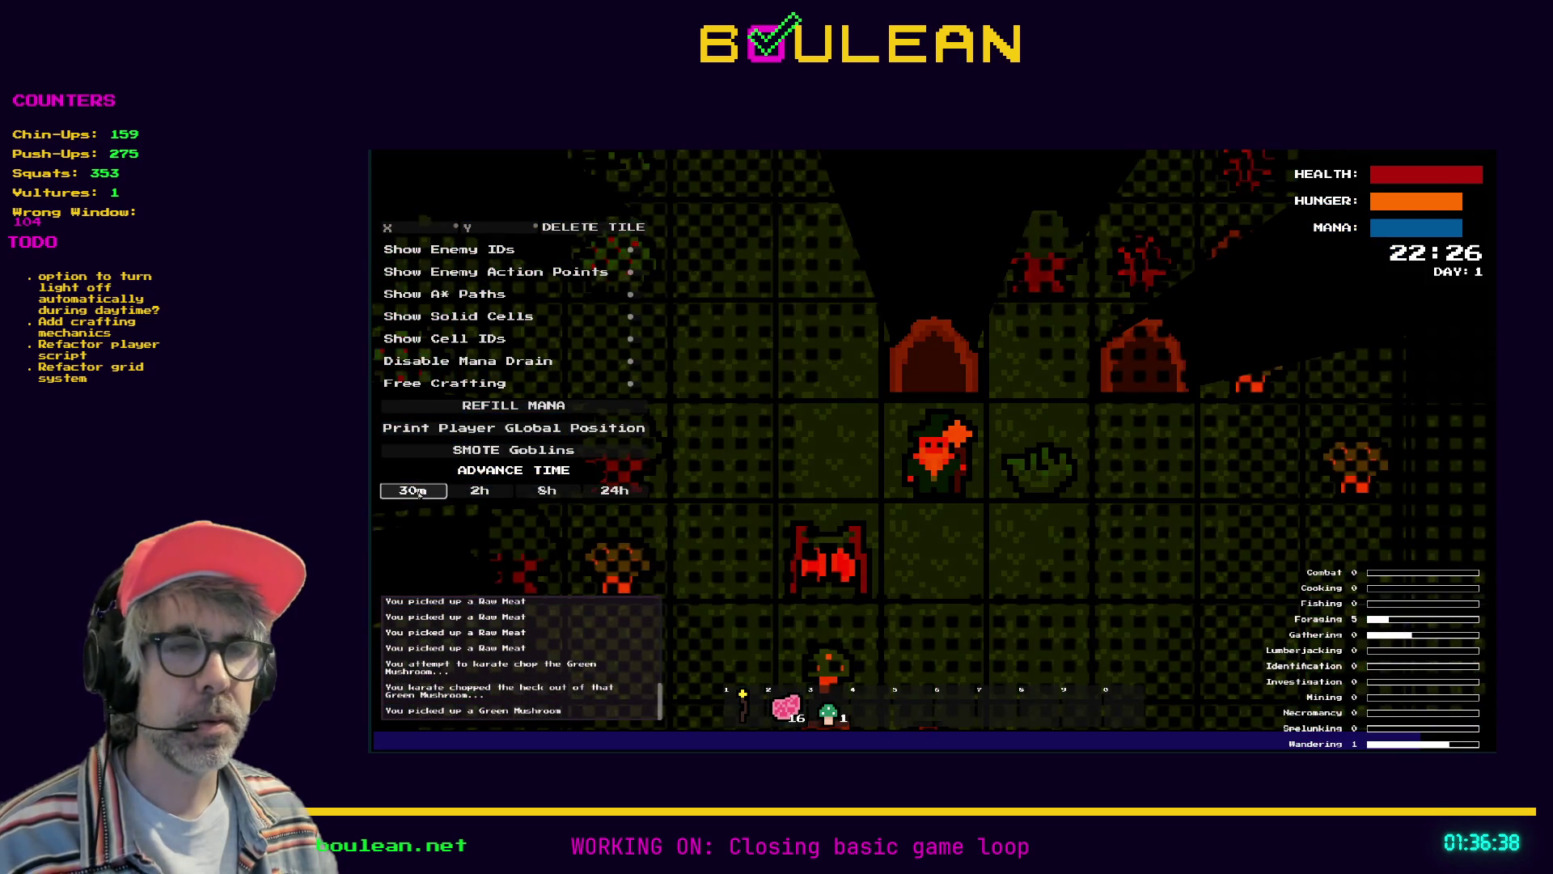
{"action": "left_click", "coordinate": [420, 491]}
Stop the game and delete the extra blank lines above _update_sprite
{"action": "key", "text": "F8"}
{"action": "scroll", "coordinate": [945, 405], "scroll_direction": "up", "scroll_amount": 2}
{"action": "key", "text": "BackSpace"}
{"action": "key", "text": "BackSpace"}
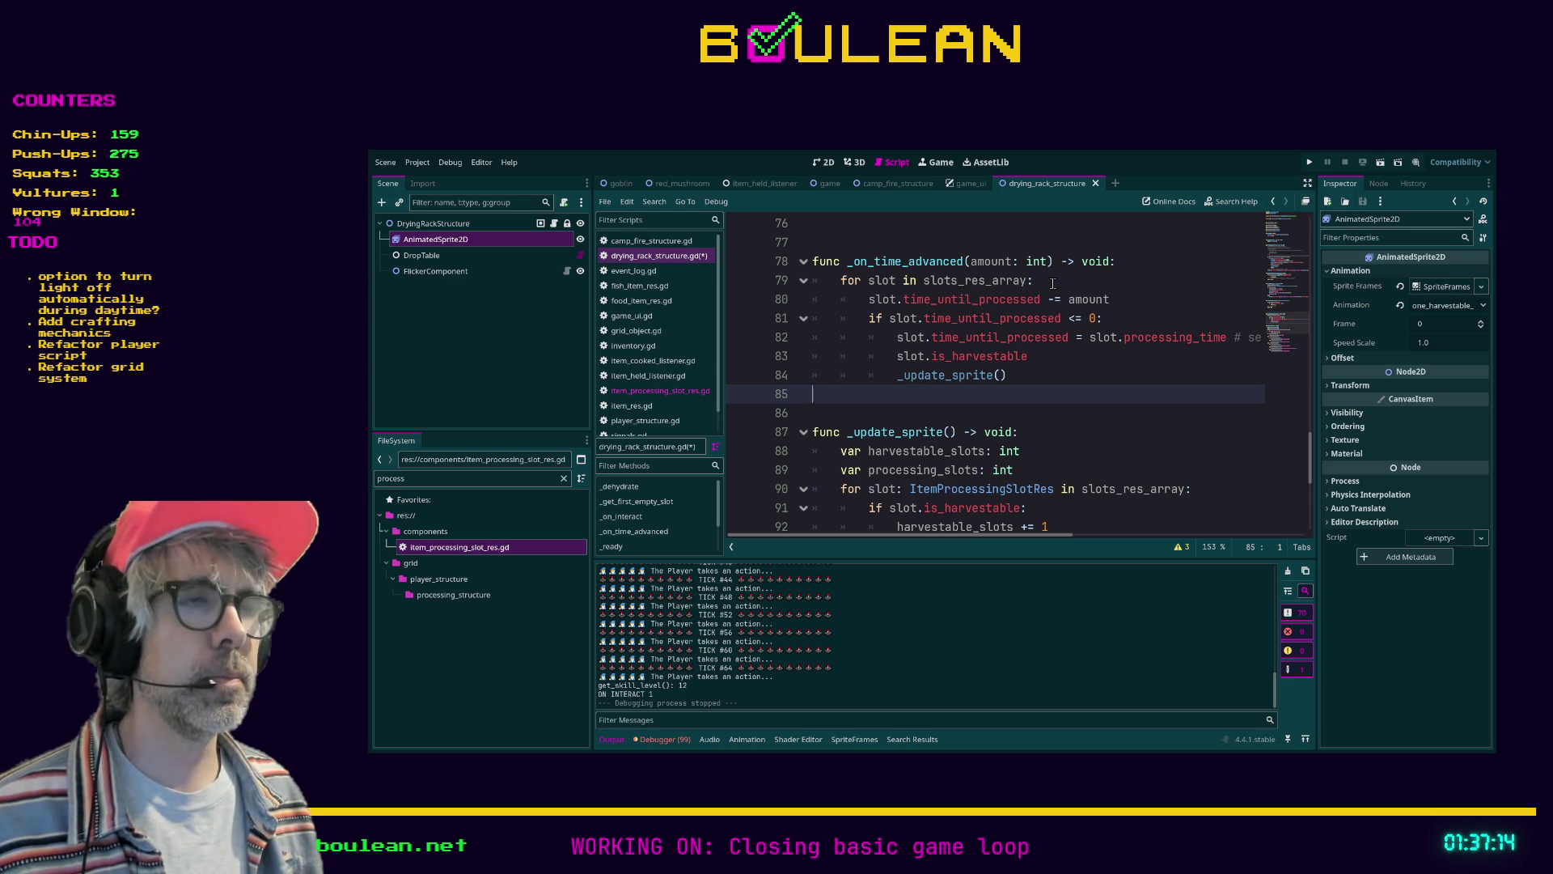
Wrap the slot processing in _on_time_advanced in 'if slot.current_stack_size > 0:' and indent it
{"action": "left_click", "coordinate": [1053, 281]}
{"action": "key", "text": "Return"}
{"action": "type", "text": "if slot."}
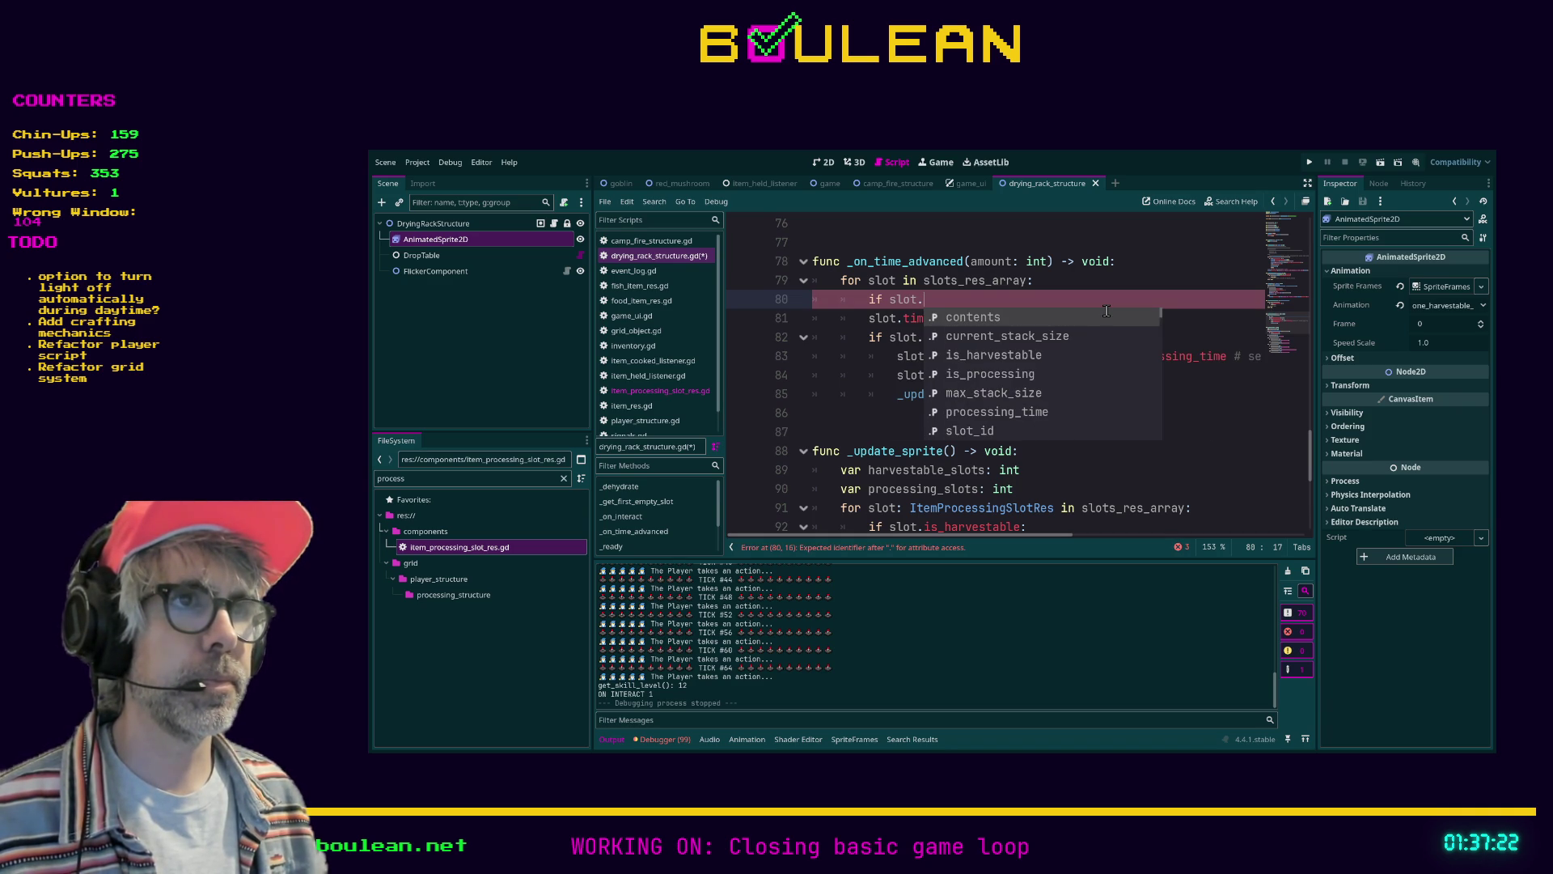
{"action": "key", "text": "Down"}
{"action": "key", "text": "Return"}
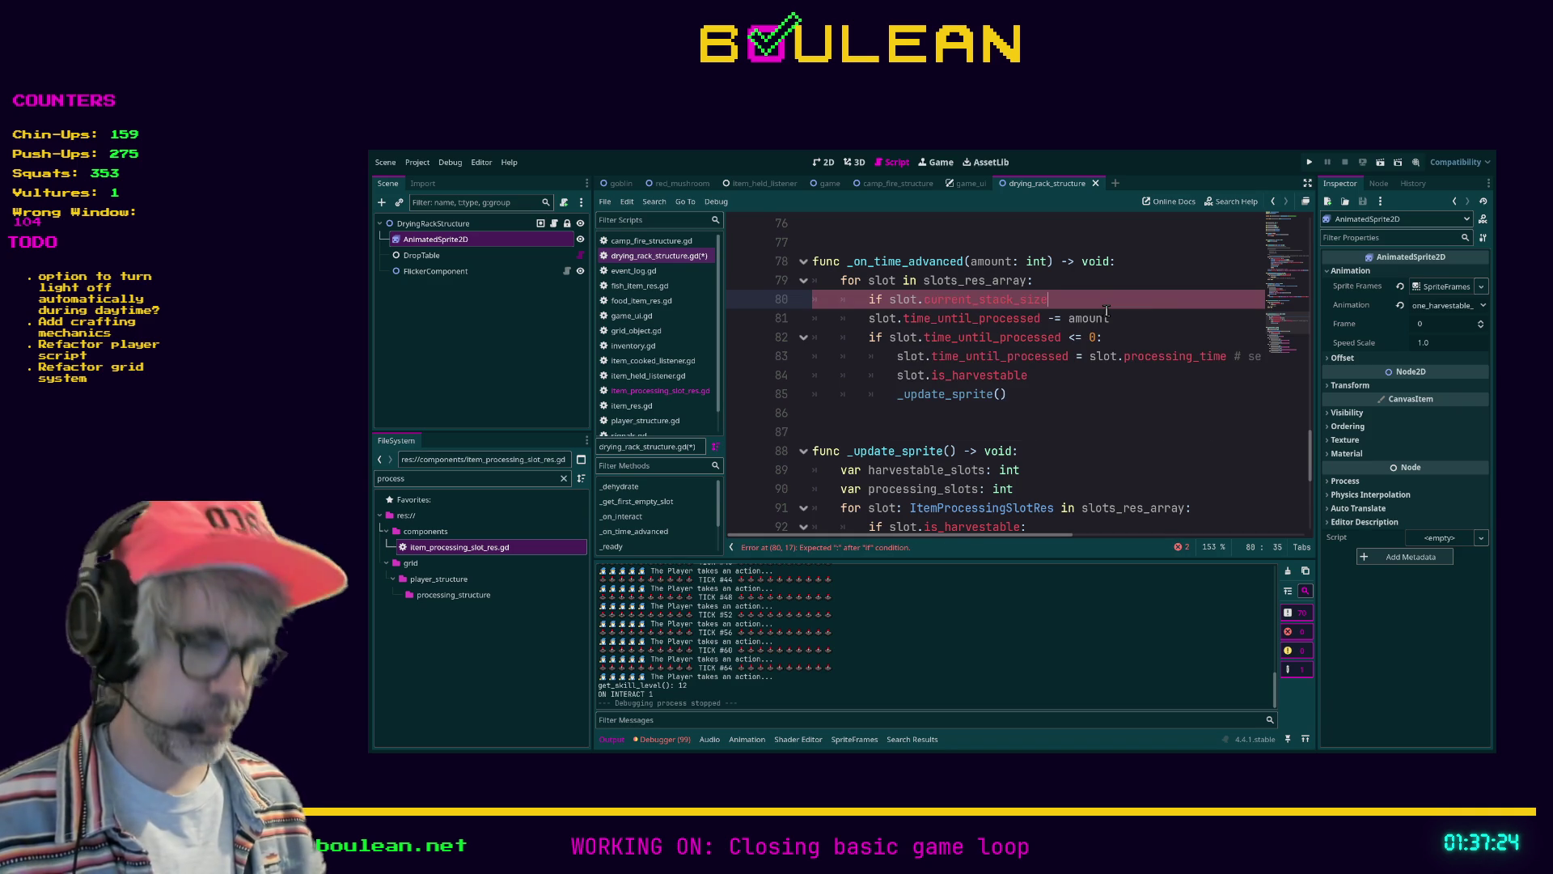
{"action": "type", "text": "0:"}
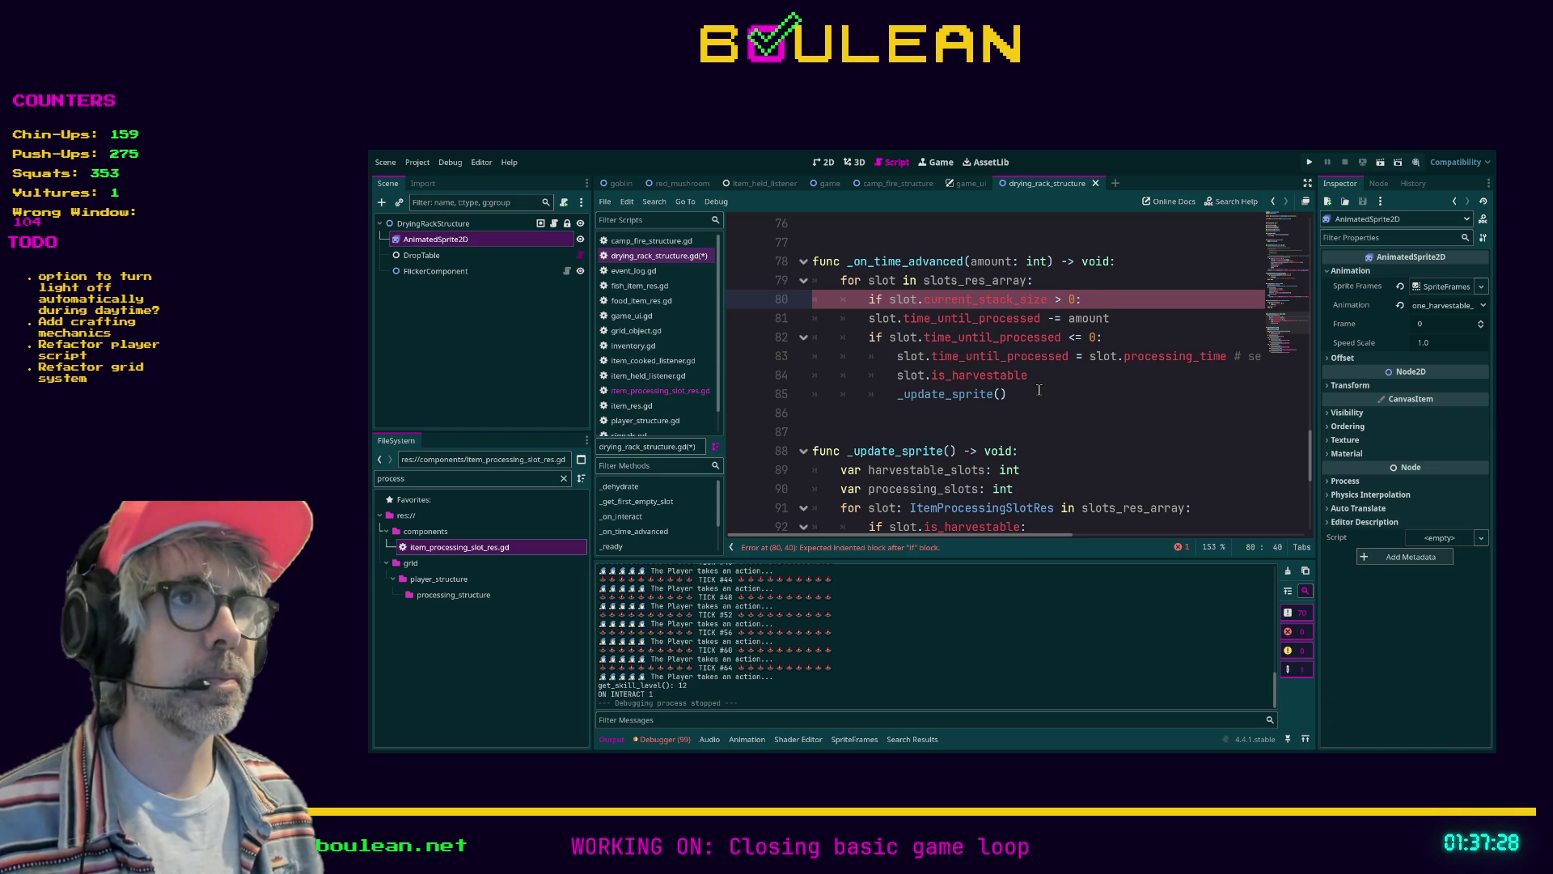
{"action": "left_click", "coordinate": [1040, 390]}
{"action": "key", "text": "shift+Up"}
{"action": "key", "text": "shift+Up"}
{"action": "key", "text": "shift+Up"}
{"action": "key", "text": "shift+Home"}
{"action": "key", "text": "Tab"}
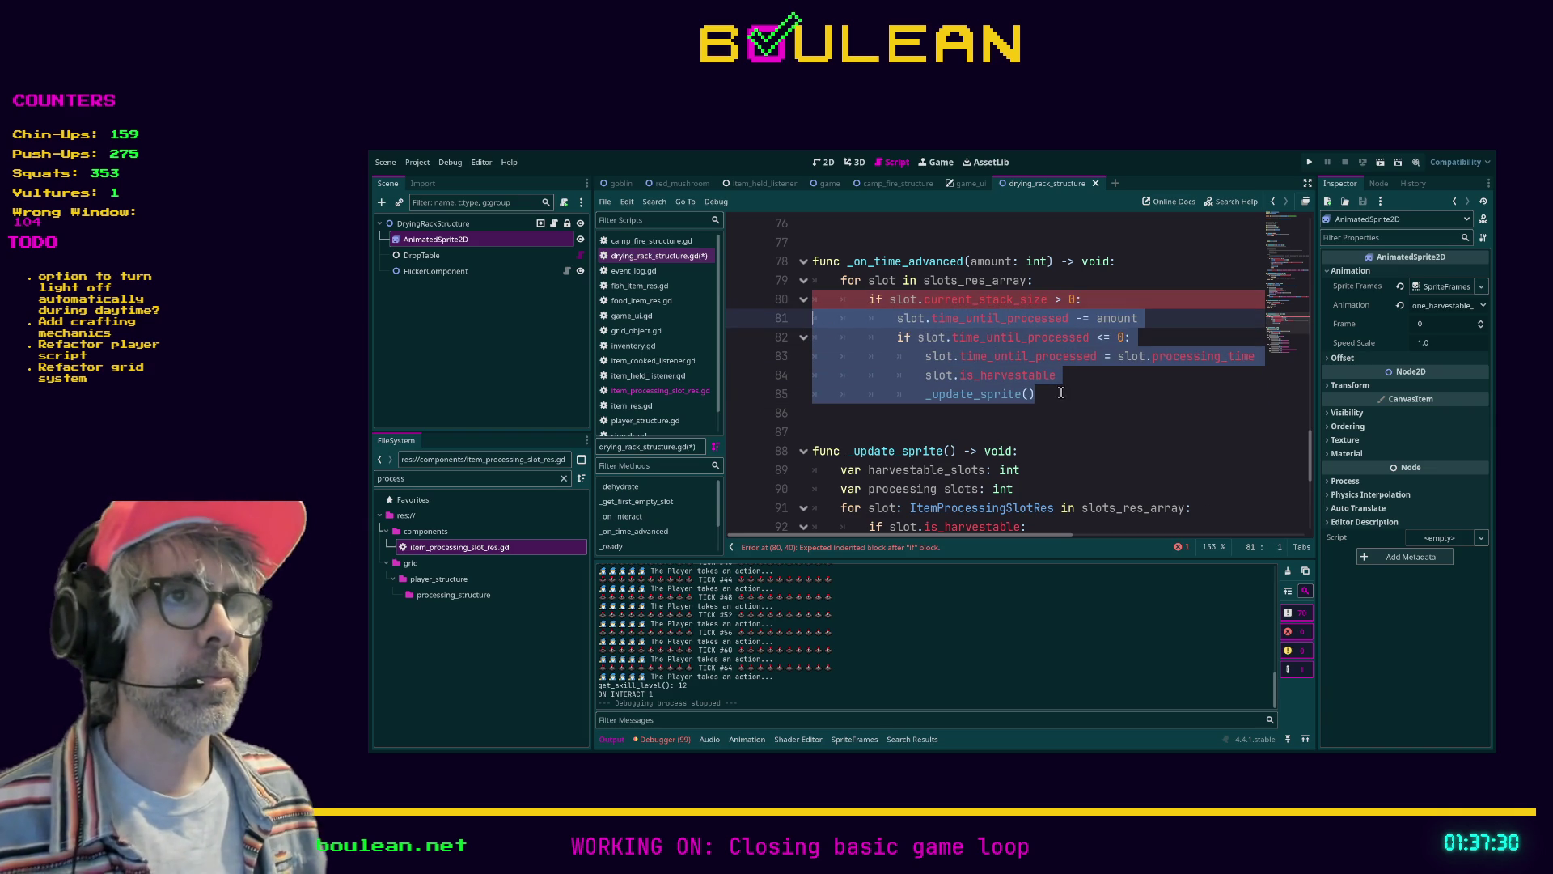
{"action": "left_click", "coordinate": [1076, 391]}
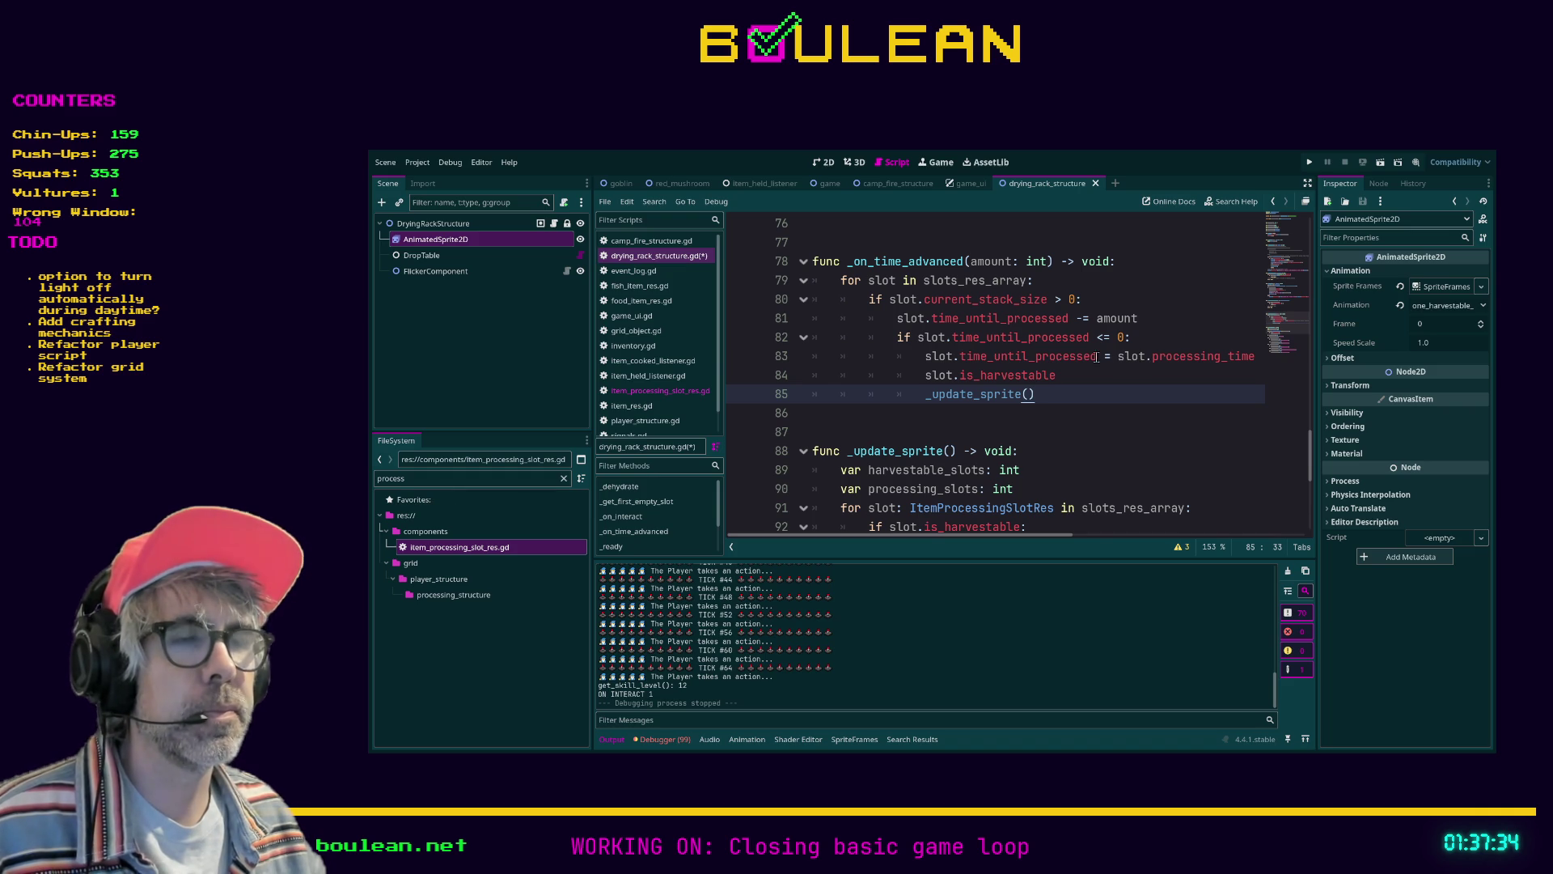
Below the function, write the signature func _reset_slot(slot: ItemProcessingSlotRes) -> void:
{"action": "scroll", "coordinate": [978, 320], "scroll_direction": "down", "scroll_amount": 2}
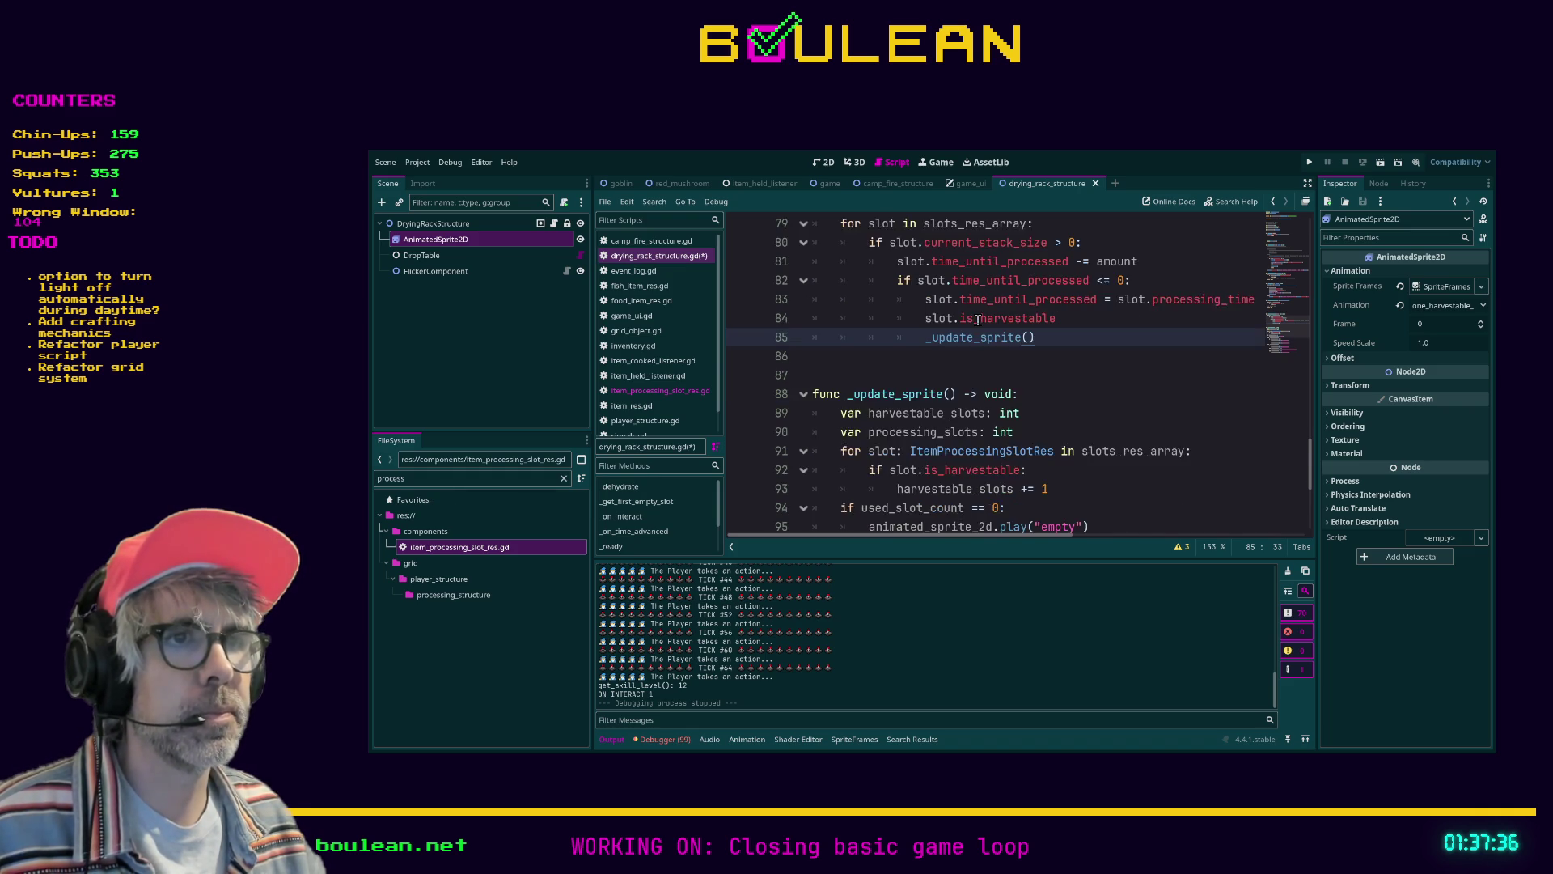
{"action": "scroll", "coordinate": [978, 320], "scroll_direction": "down", "scroll_amount": 3}
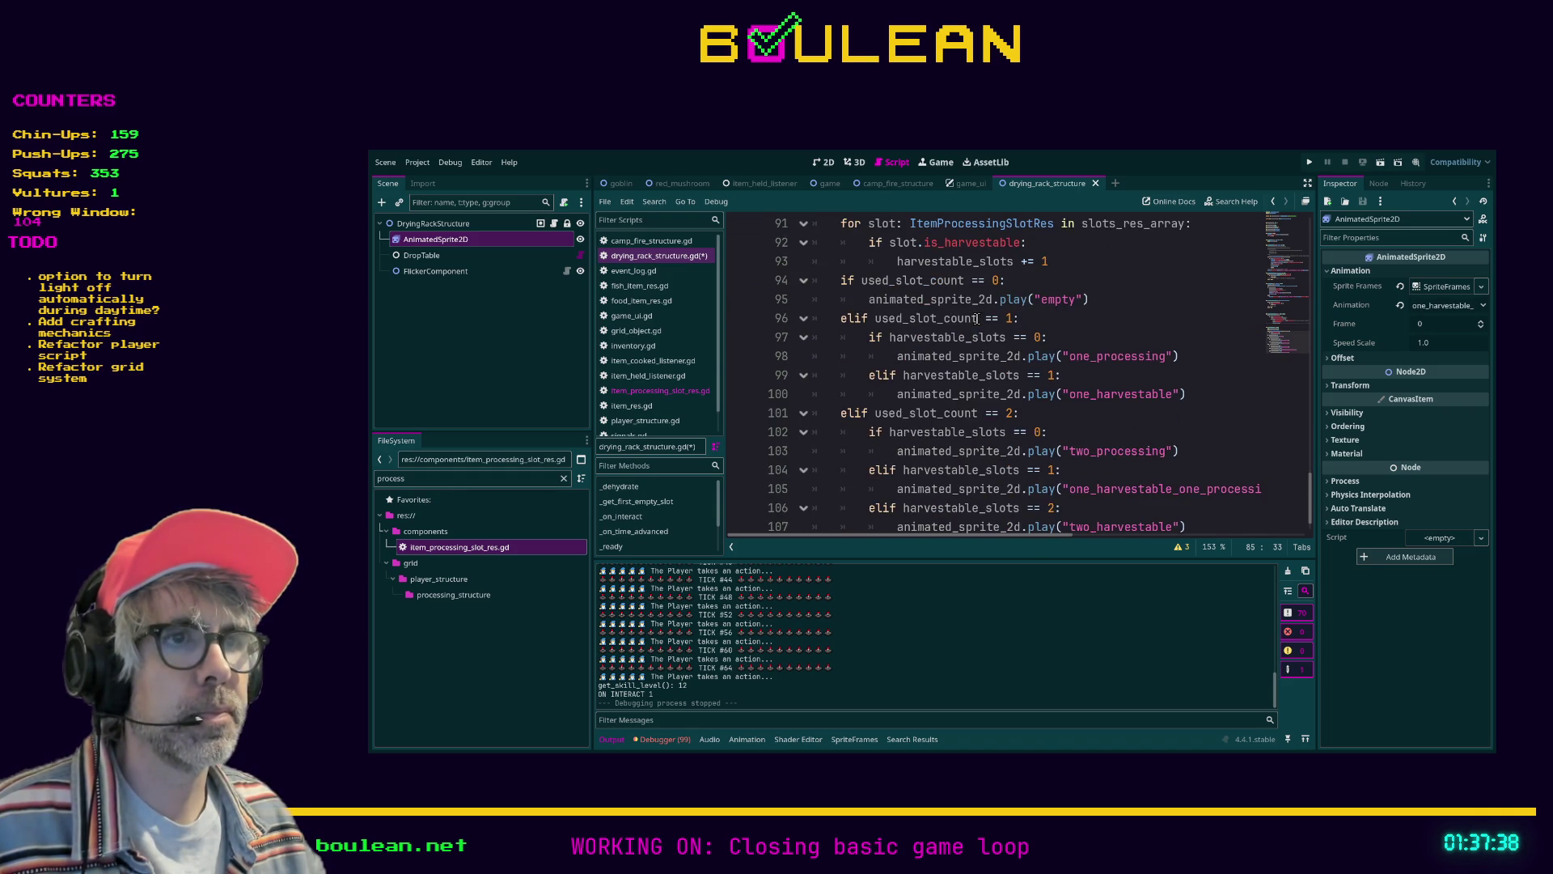
{"action": "scroll", "coordinate": [979, 319], "scroll_direction": "up", "scroll_amount": 5}
{"action": "left_click", "coordinate": [842, 432]}
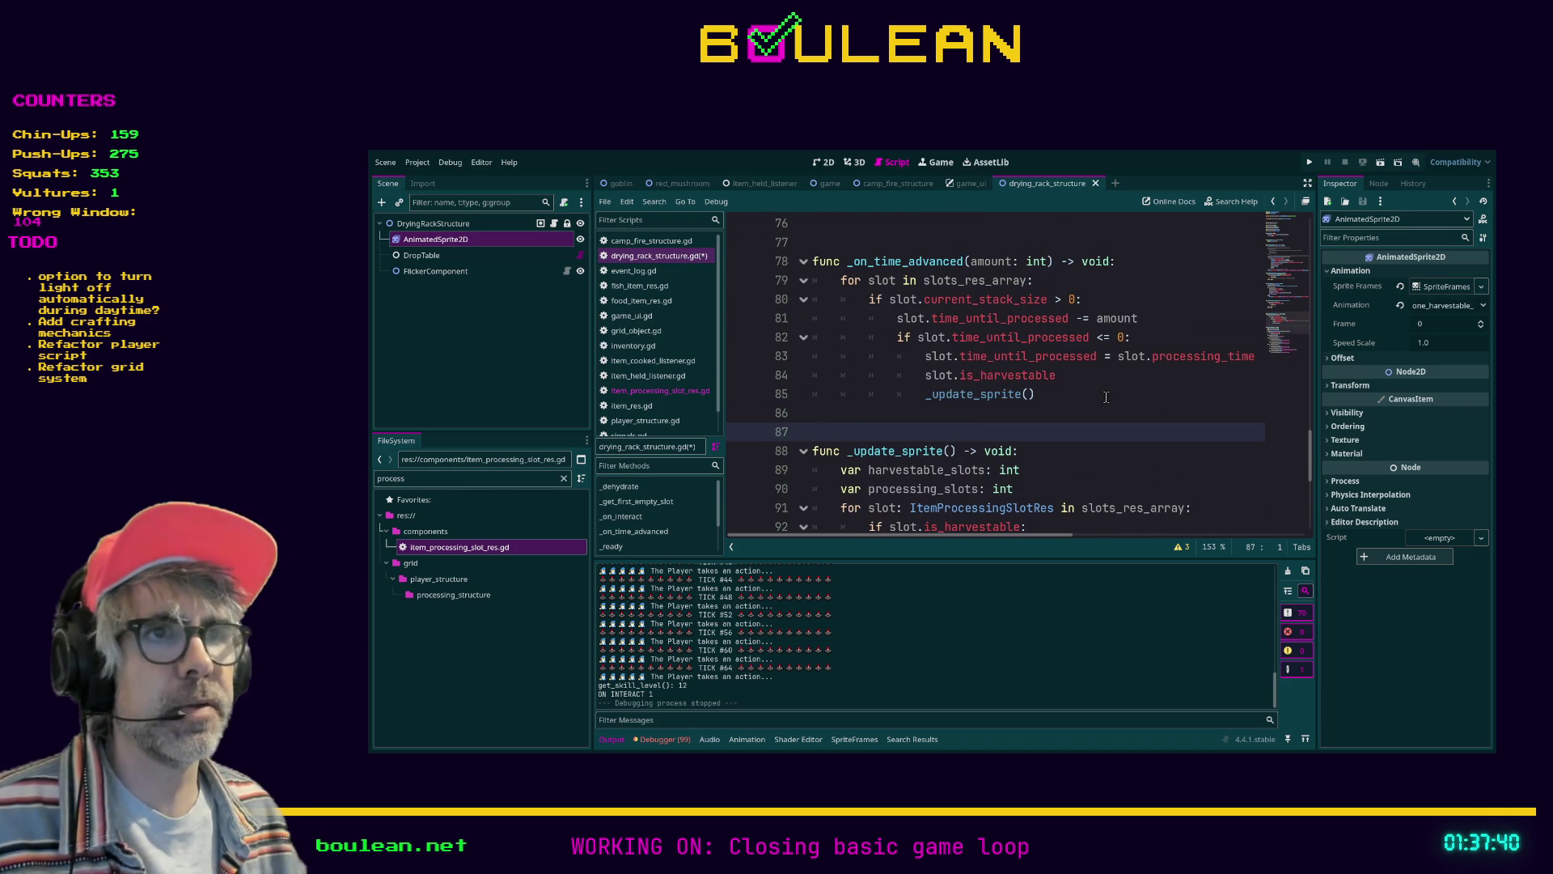
{"action": "key", "text": "Return"}
{"action": "key", "text": "Return"}
{"action": "key", "text": "Return"}
{"action": "key", "text": "Up"}
{"action": "key", "text": "Up"}
{"action": "key", "text": "Up"}
{"action": "type", "text": "func _reset_slot"}
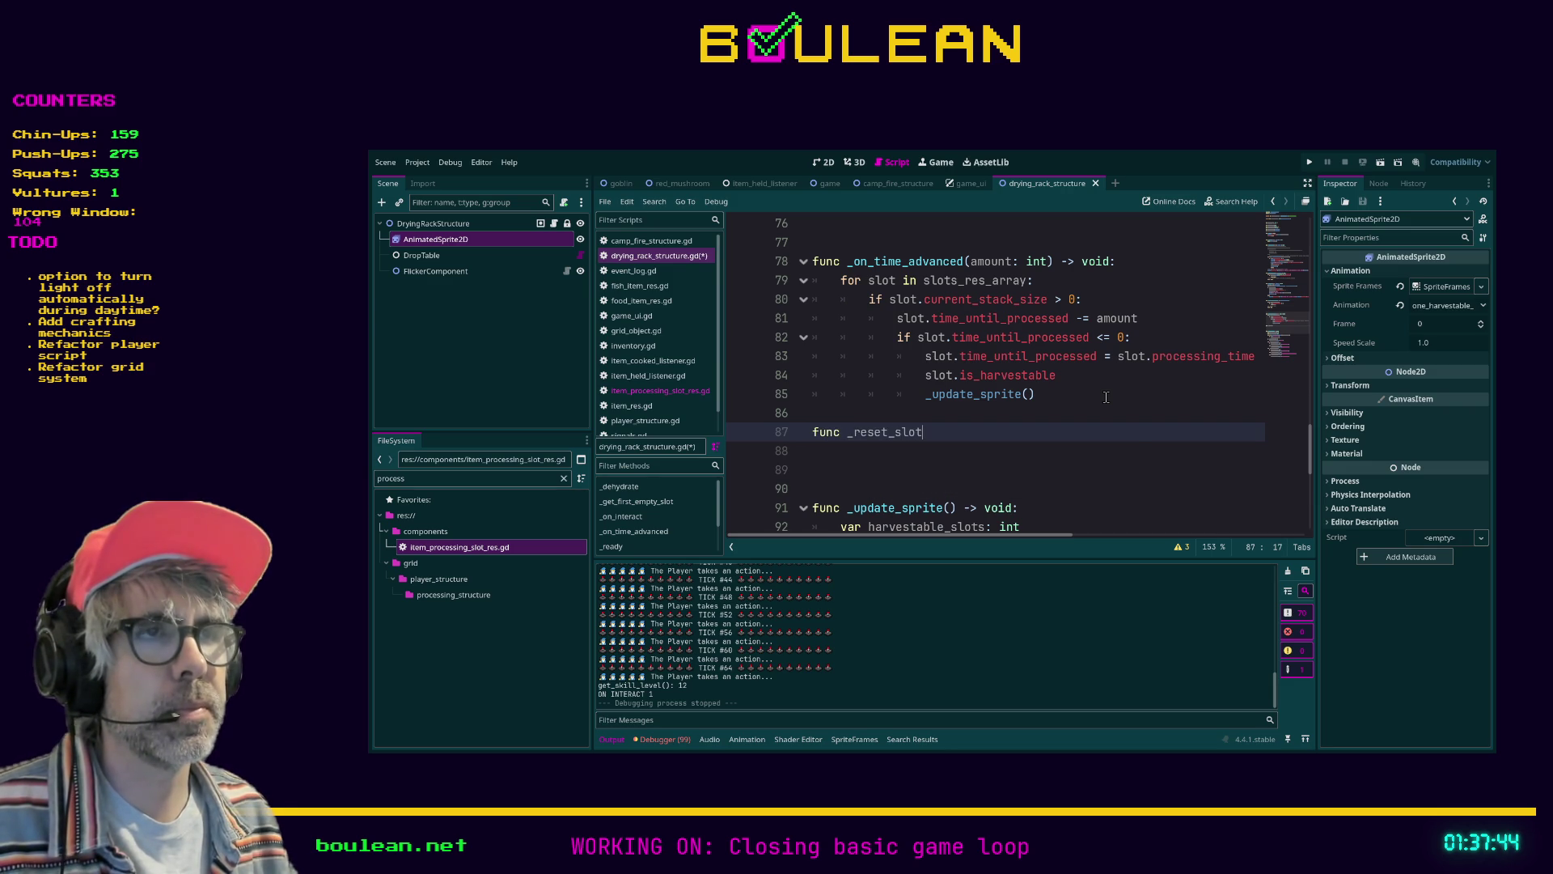
{"action": "type", "text": "(amou"}
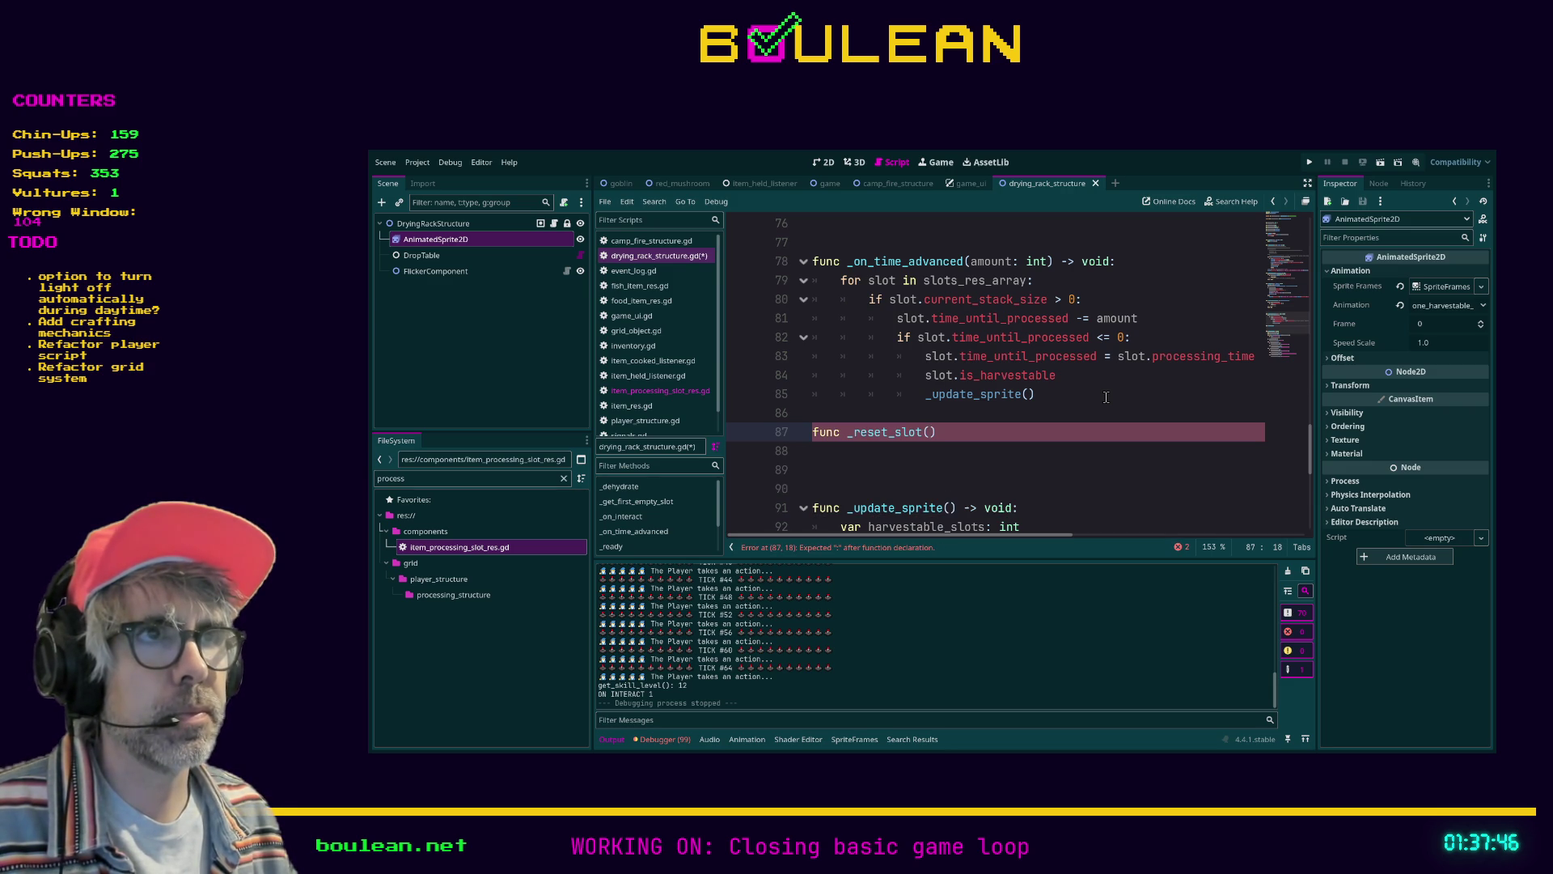
{"action": "key", "text": "BackSpace"}
{"action": "key", "text": "BackSpace"}
{"action": "key", "text": "BackSpace"}
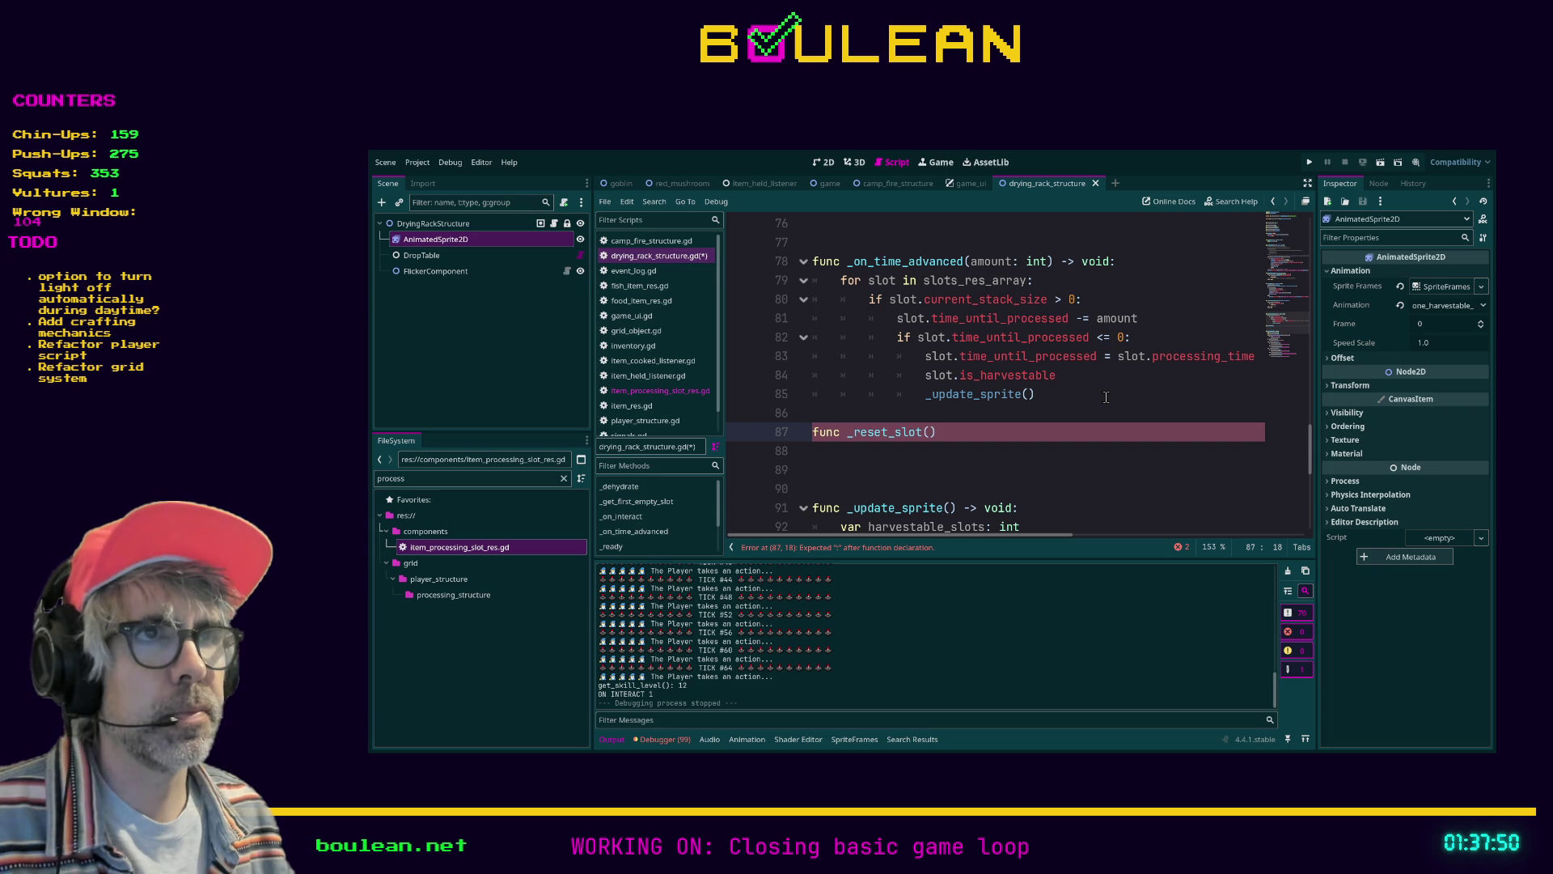
{"action": "type", "text": "slot"}
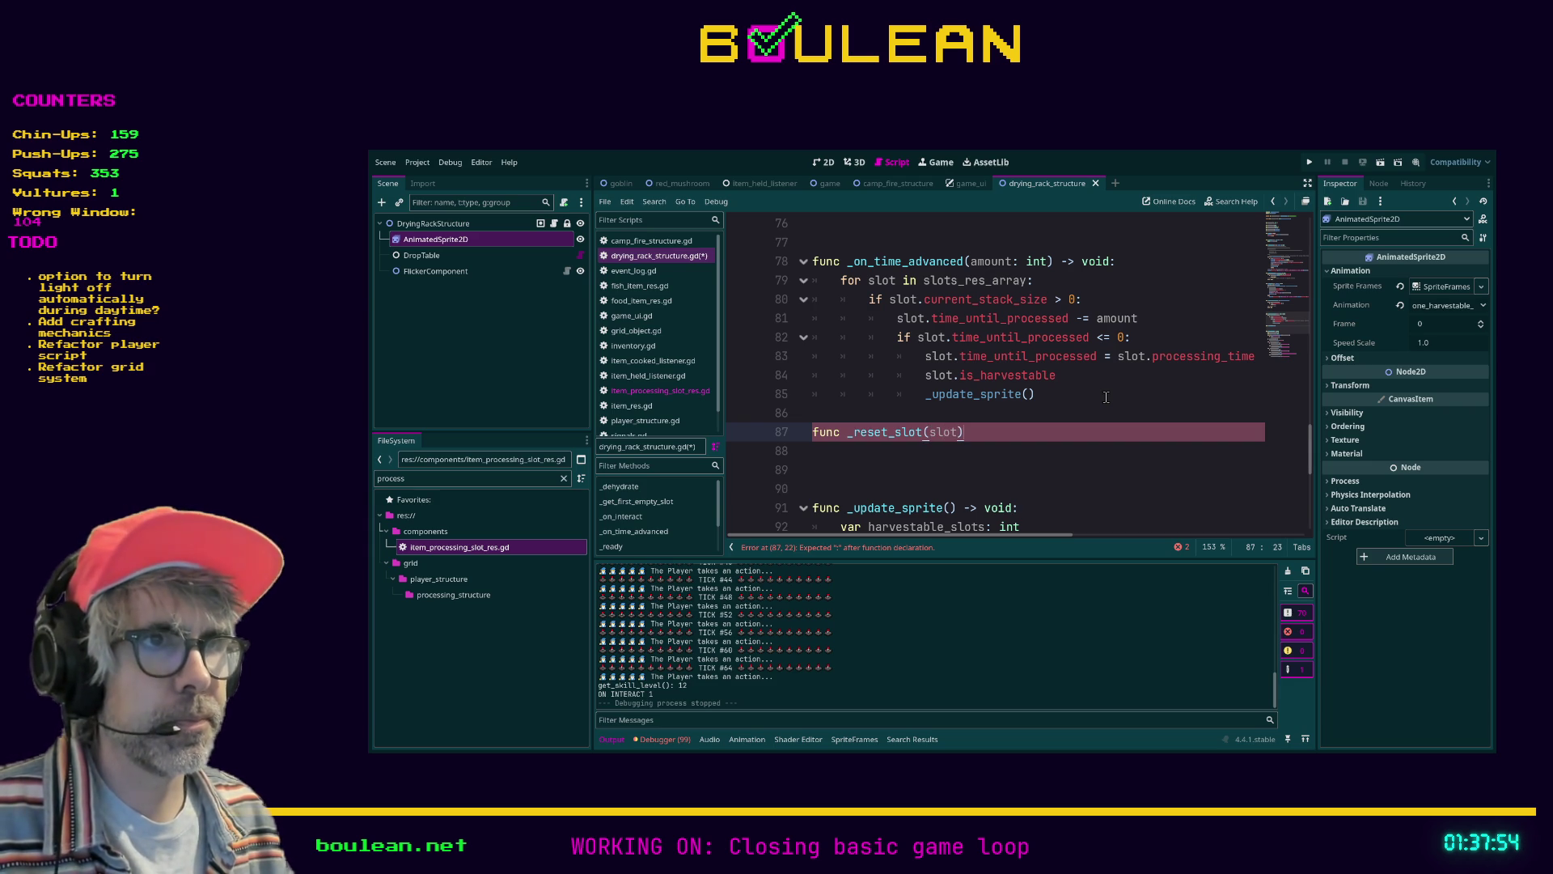
{"action": "type", "text": ": Pro"}
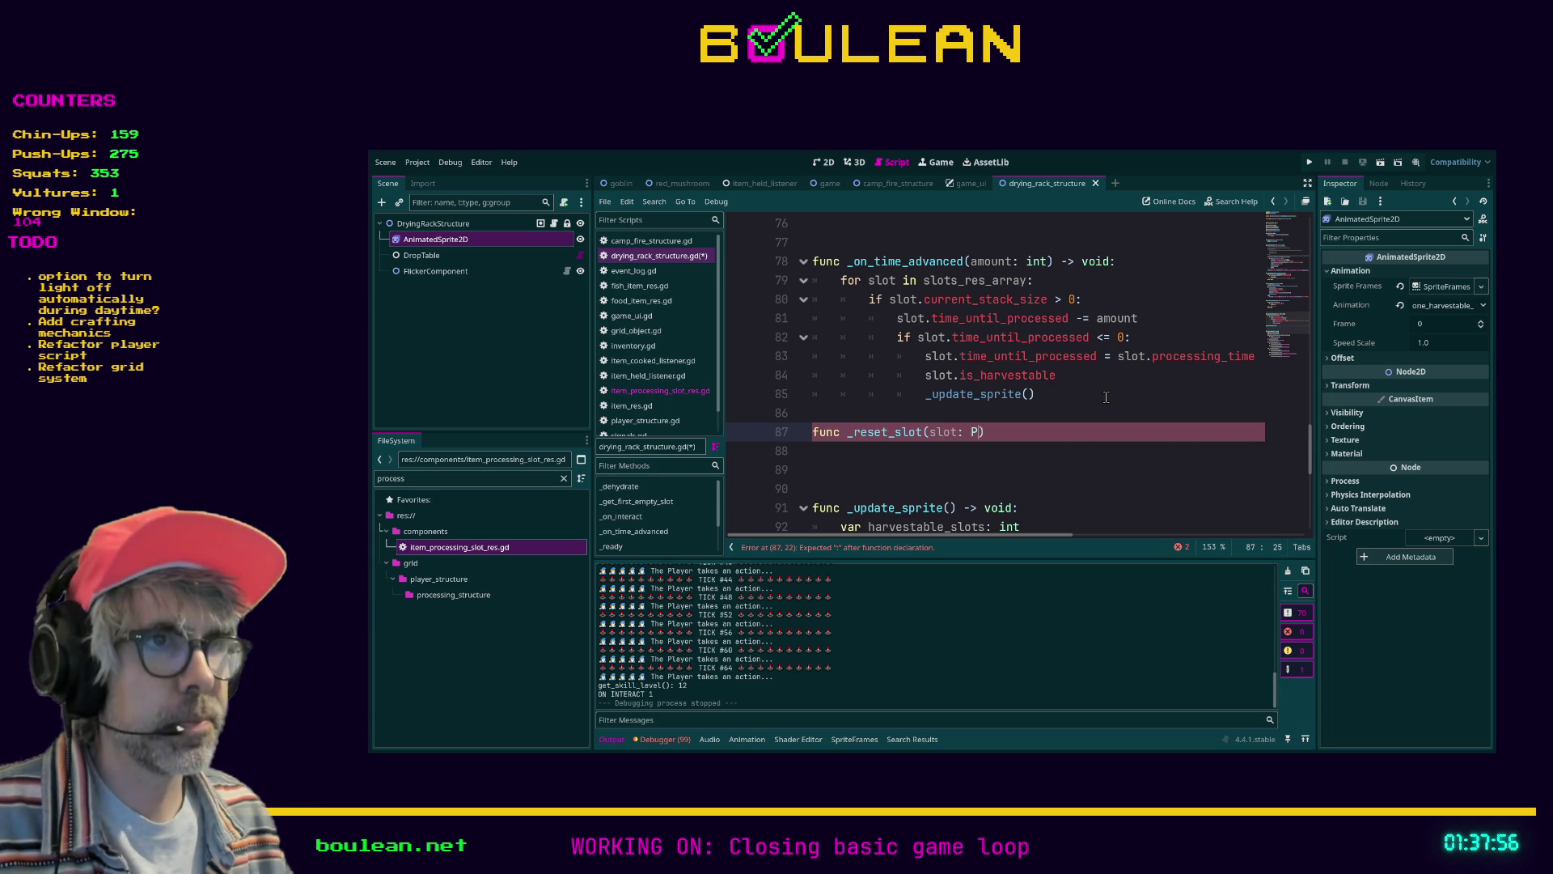
{"action": "key", "text": "Down"}
{"action": "key", "text": "Down"}
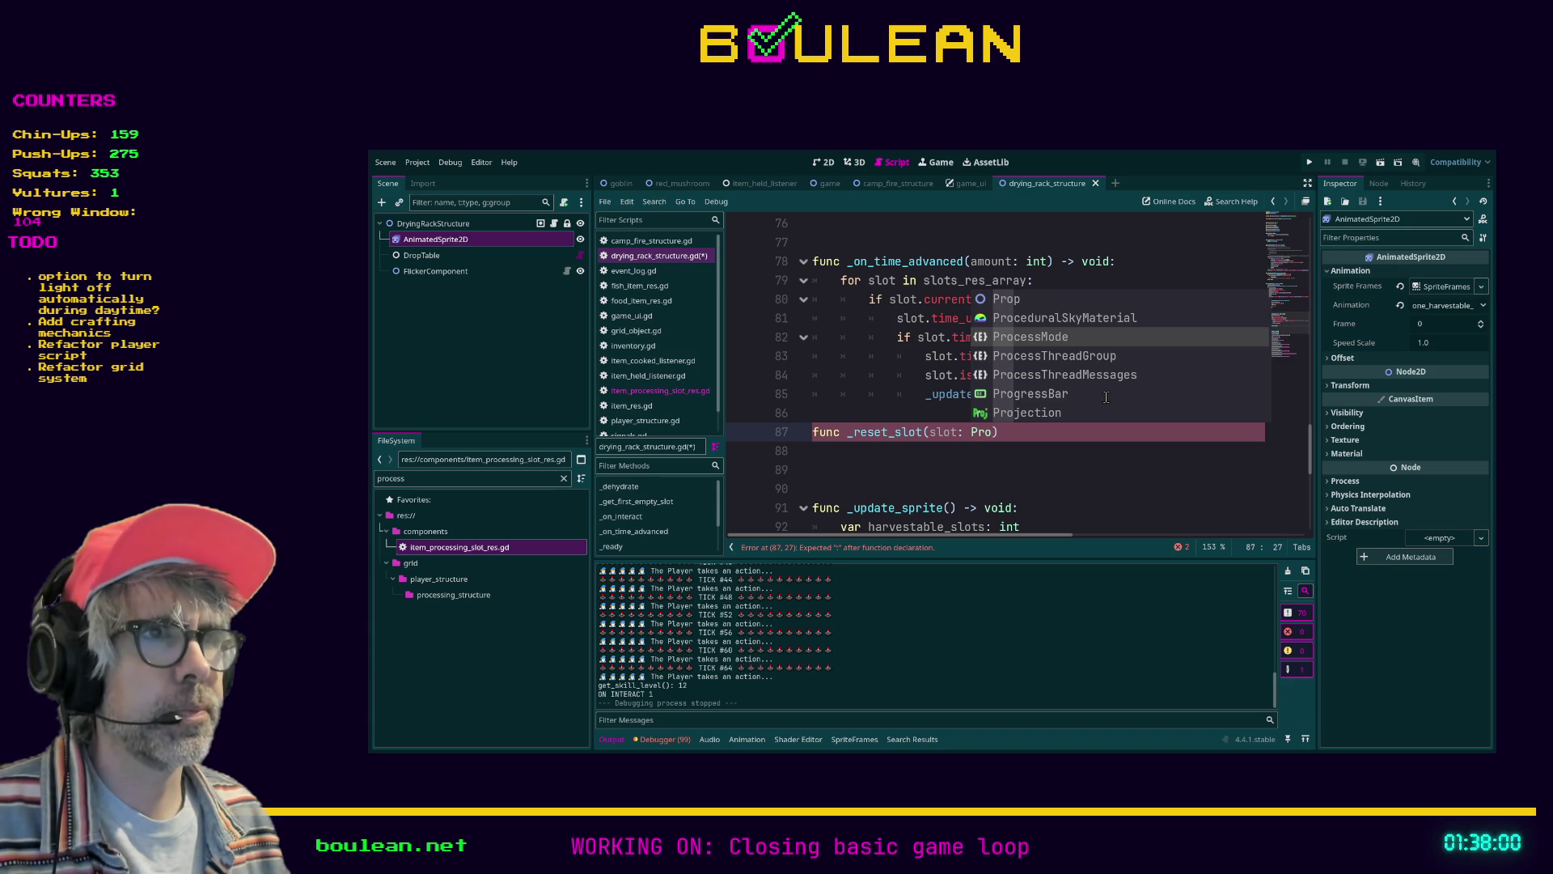
{"action": "type", "text": "cess"}
{"action": "key", "text": "Down"}
{"action": "key", "text": "Down"}
{"action": "key", "text": "Return"}
{"action": "type", "text": "-> voi"}
{"action": "key", "text": "Return"}
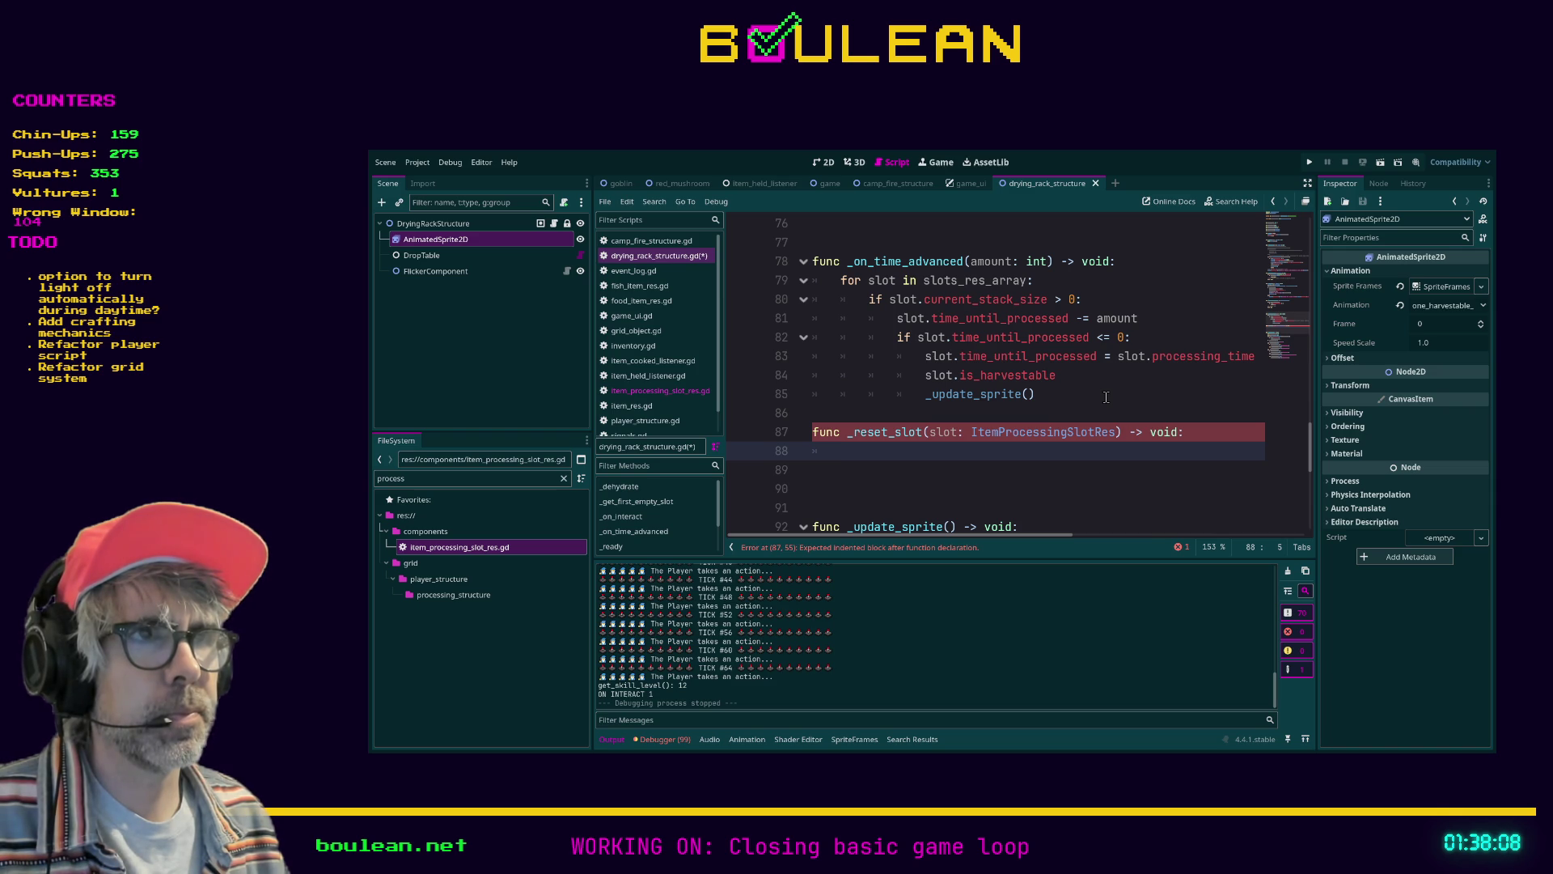
Begin the body with 'slot.current_stack_size =' and select the new function's lines
{"action": "type", "text": "slot.current"}
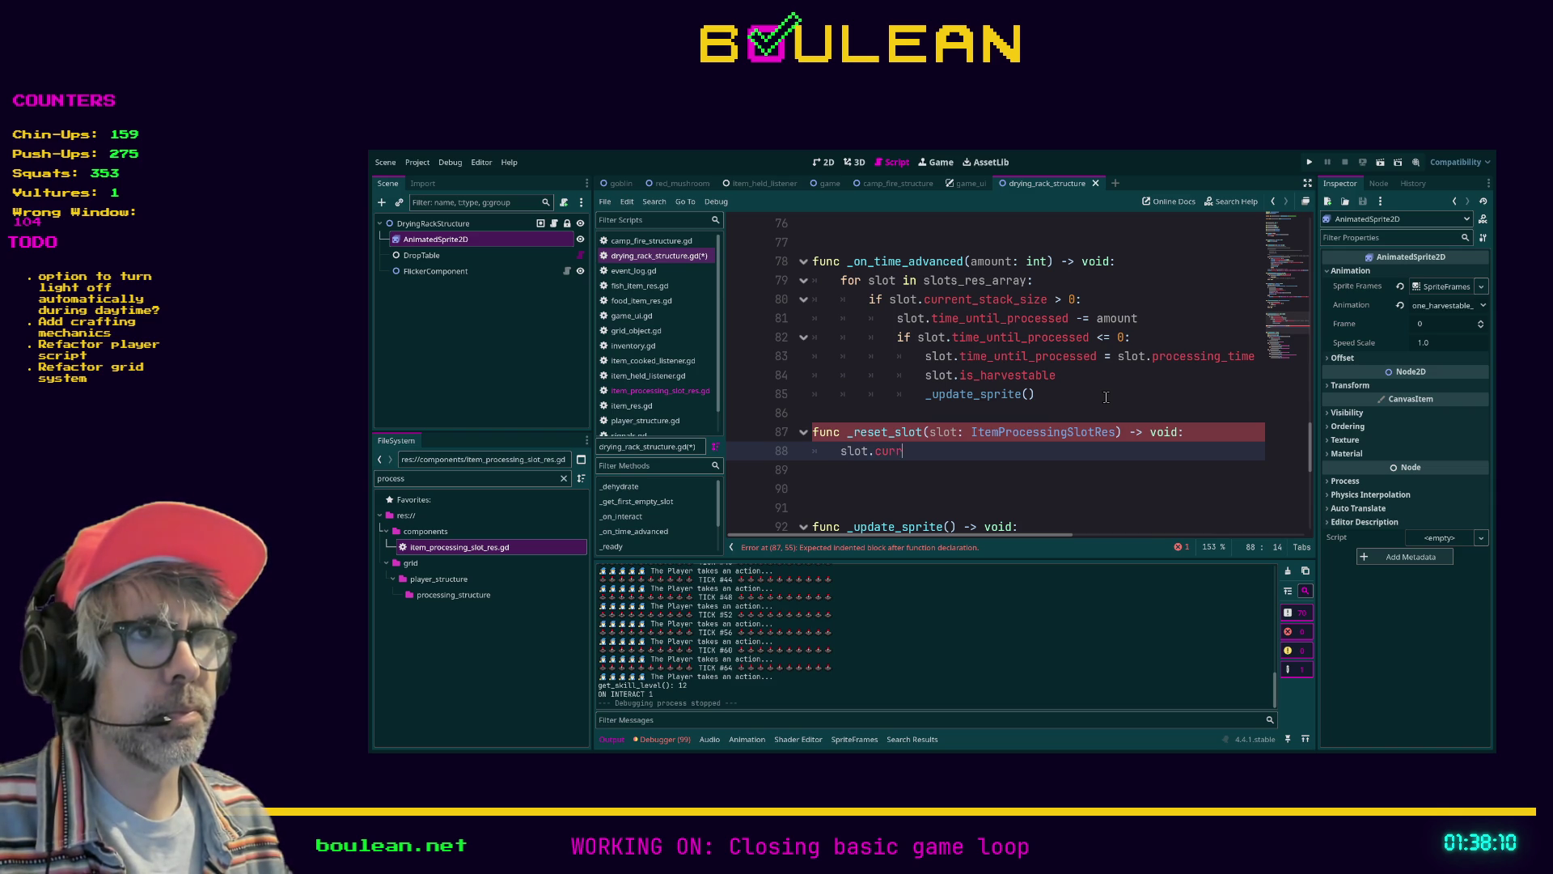
{"action": "key", "text": "Return"}
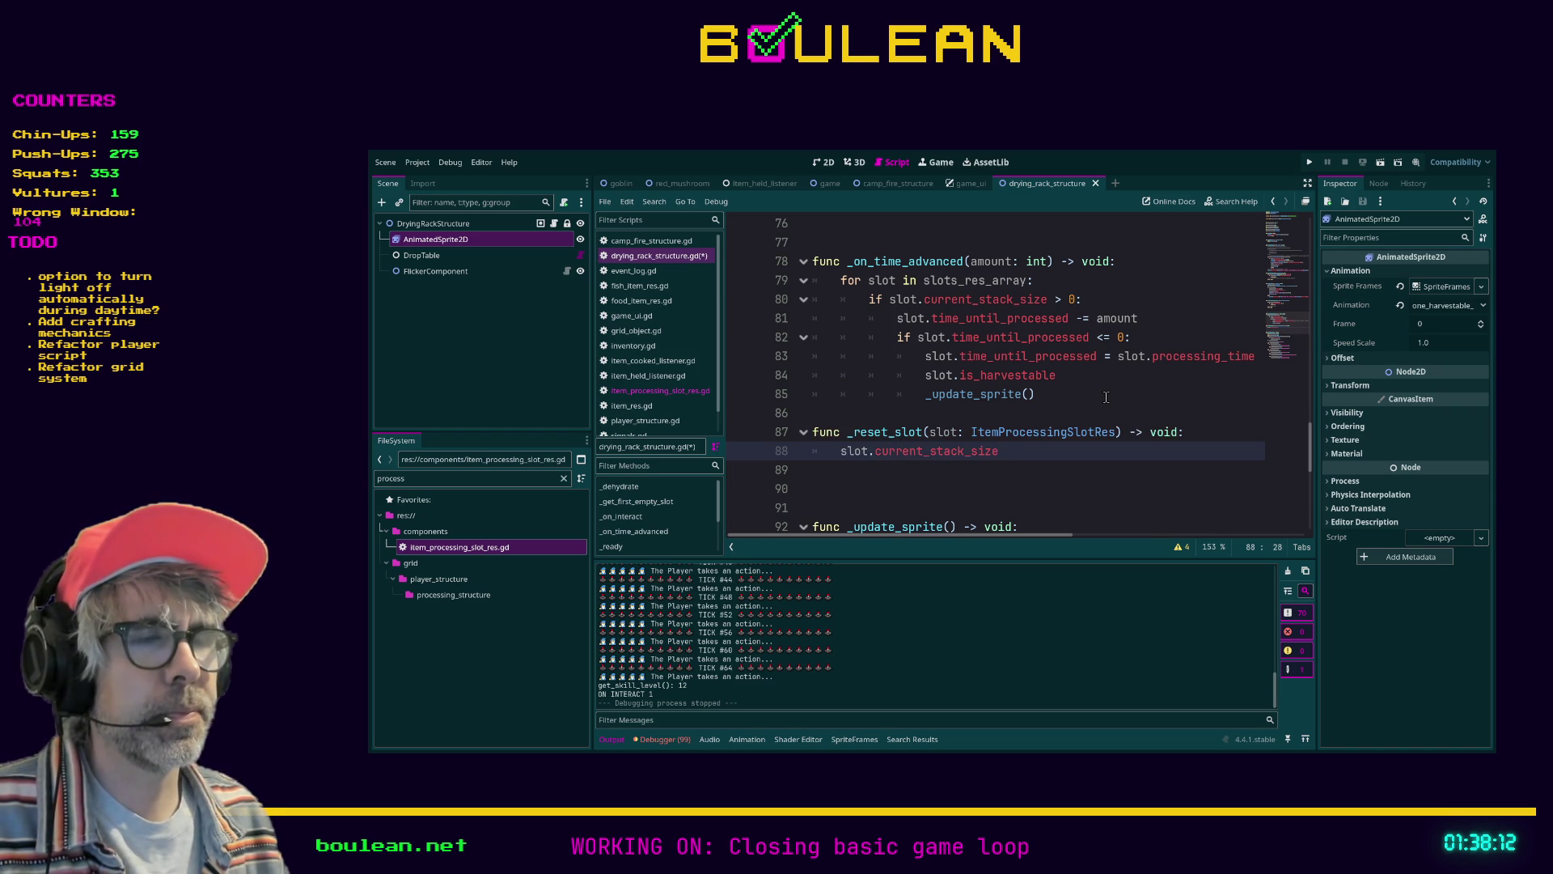
{"action": "type", "text": " ="}
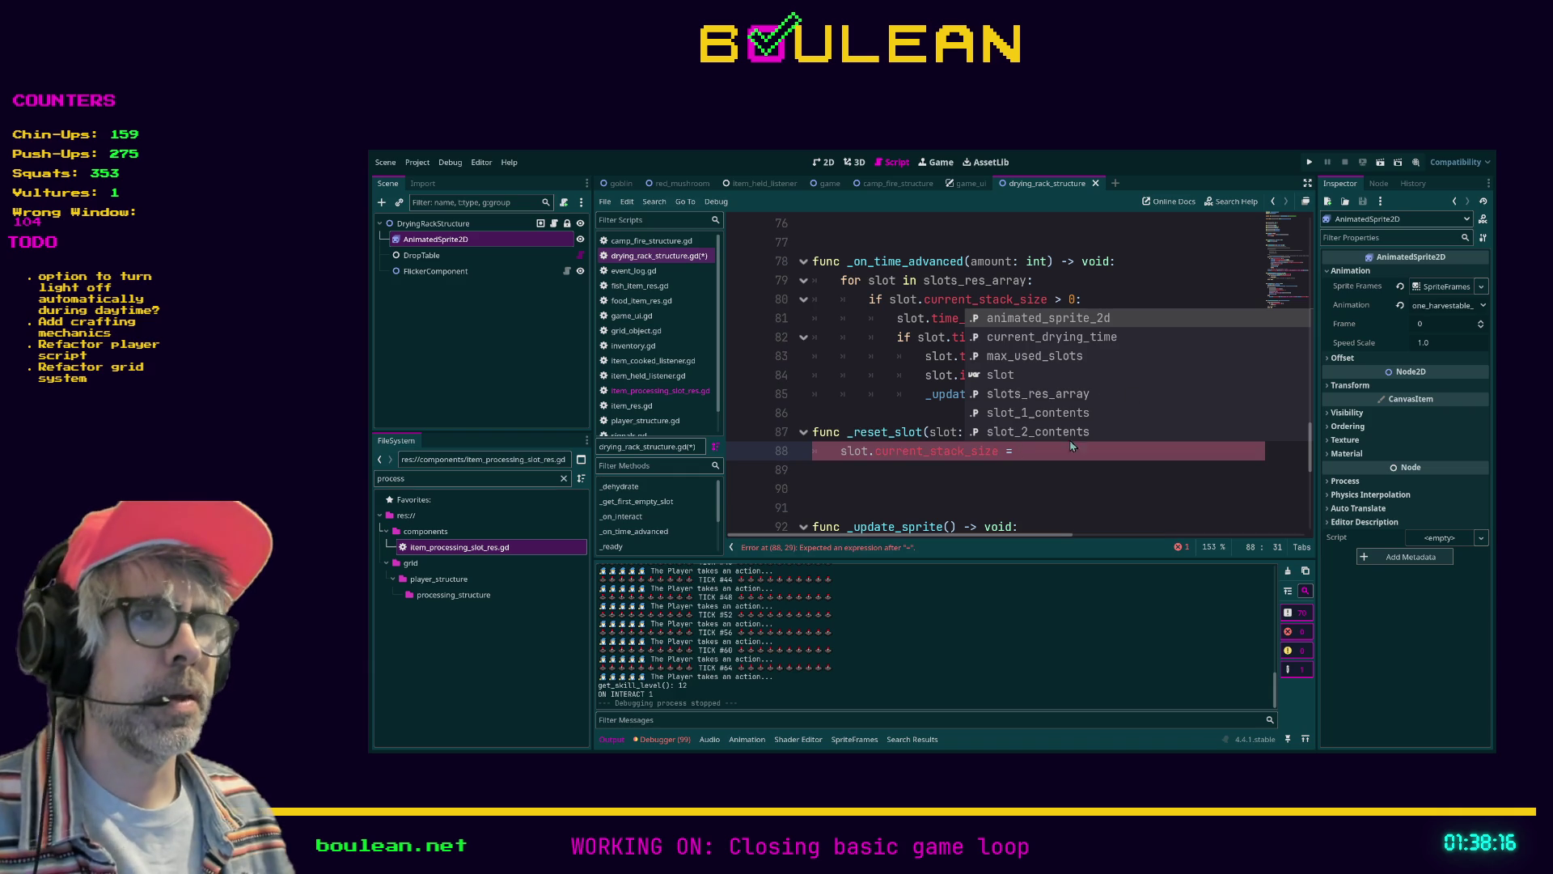
{"action": "key", "text": "Escape"}
{"action": "left_click_drag", "start_coordinate": [1072, 446], "coordinate": [805, 438]}
{"action": "key", "text": "ctrl+c"}
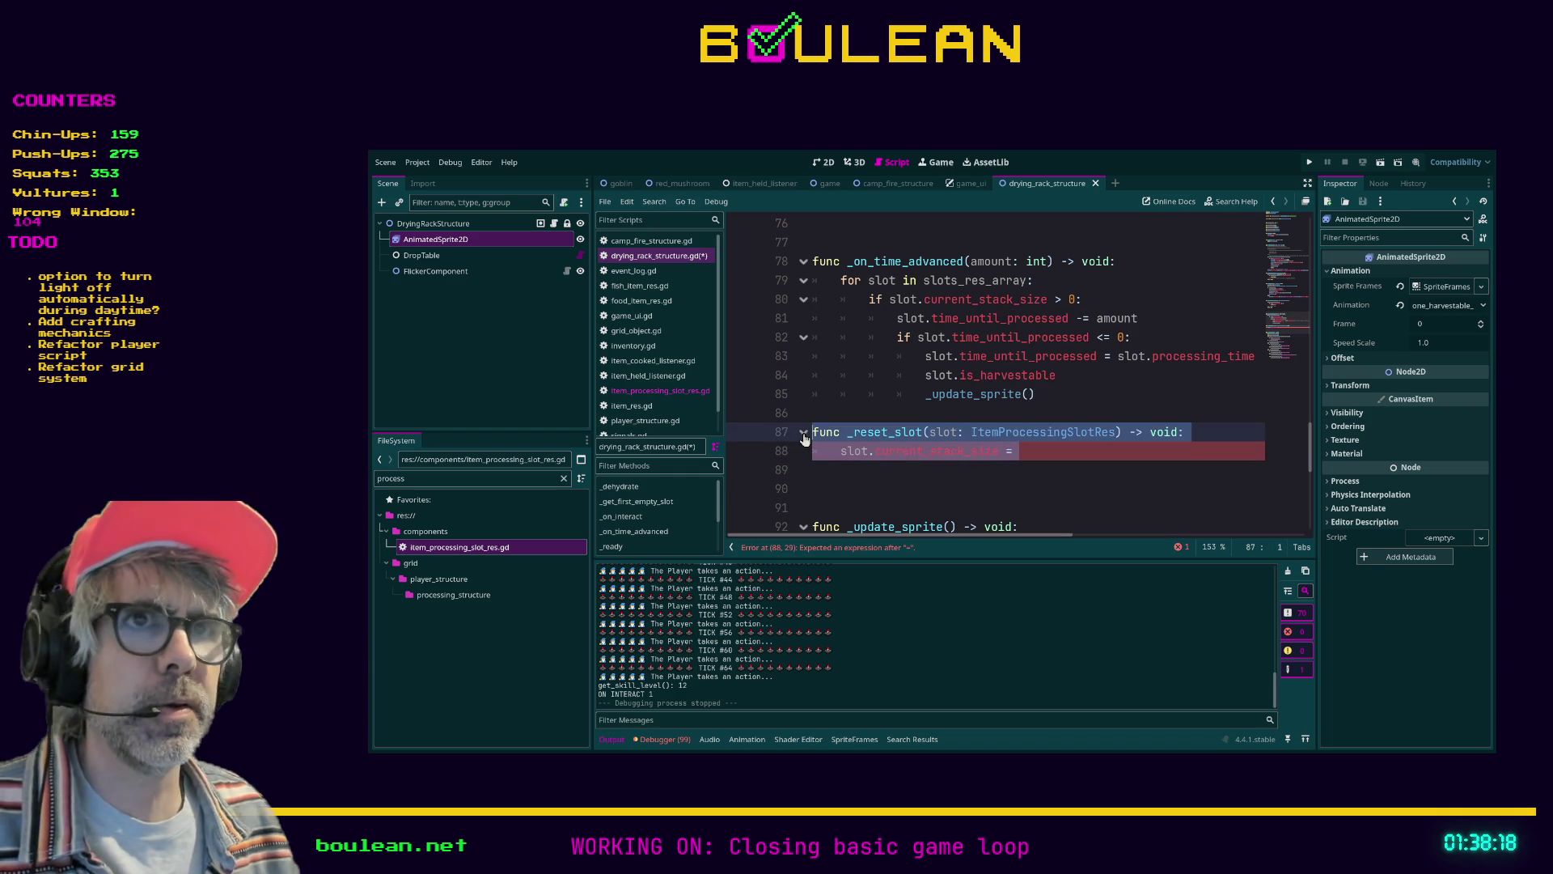
Paste _reset_slot into item_processing_slot_res.gd and add a 'contents = null' line
{"action": "left_click", "coordinate": [684, 392]}
{"action": "key", "text": "Return"}
{"action": "key", "text": "Return"}
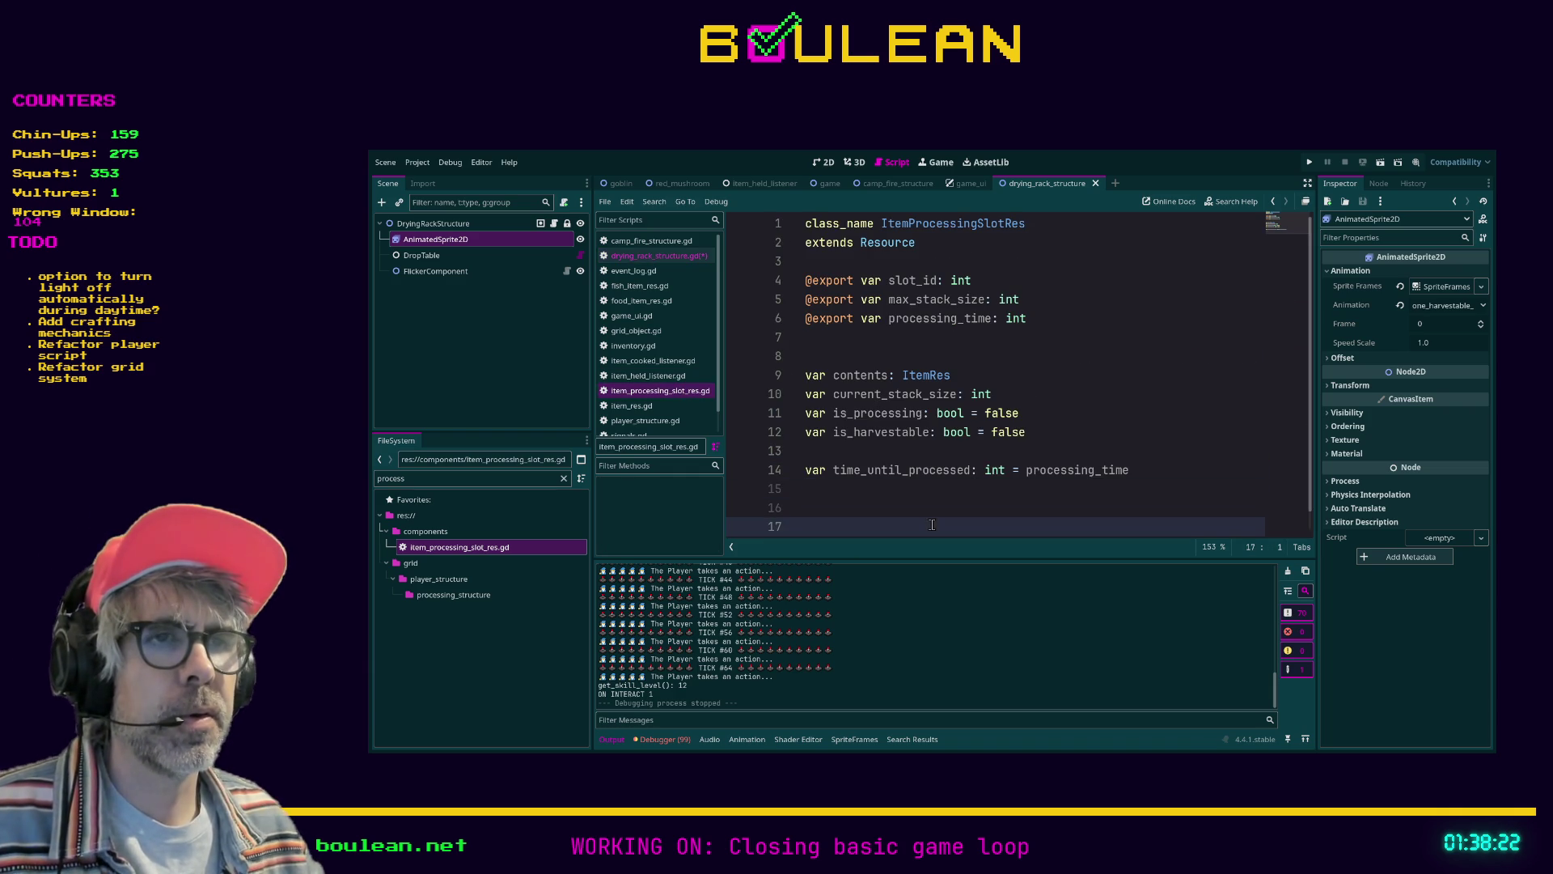
{"action": "key", "text": "ctrl+v"}
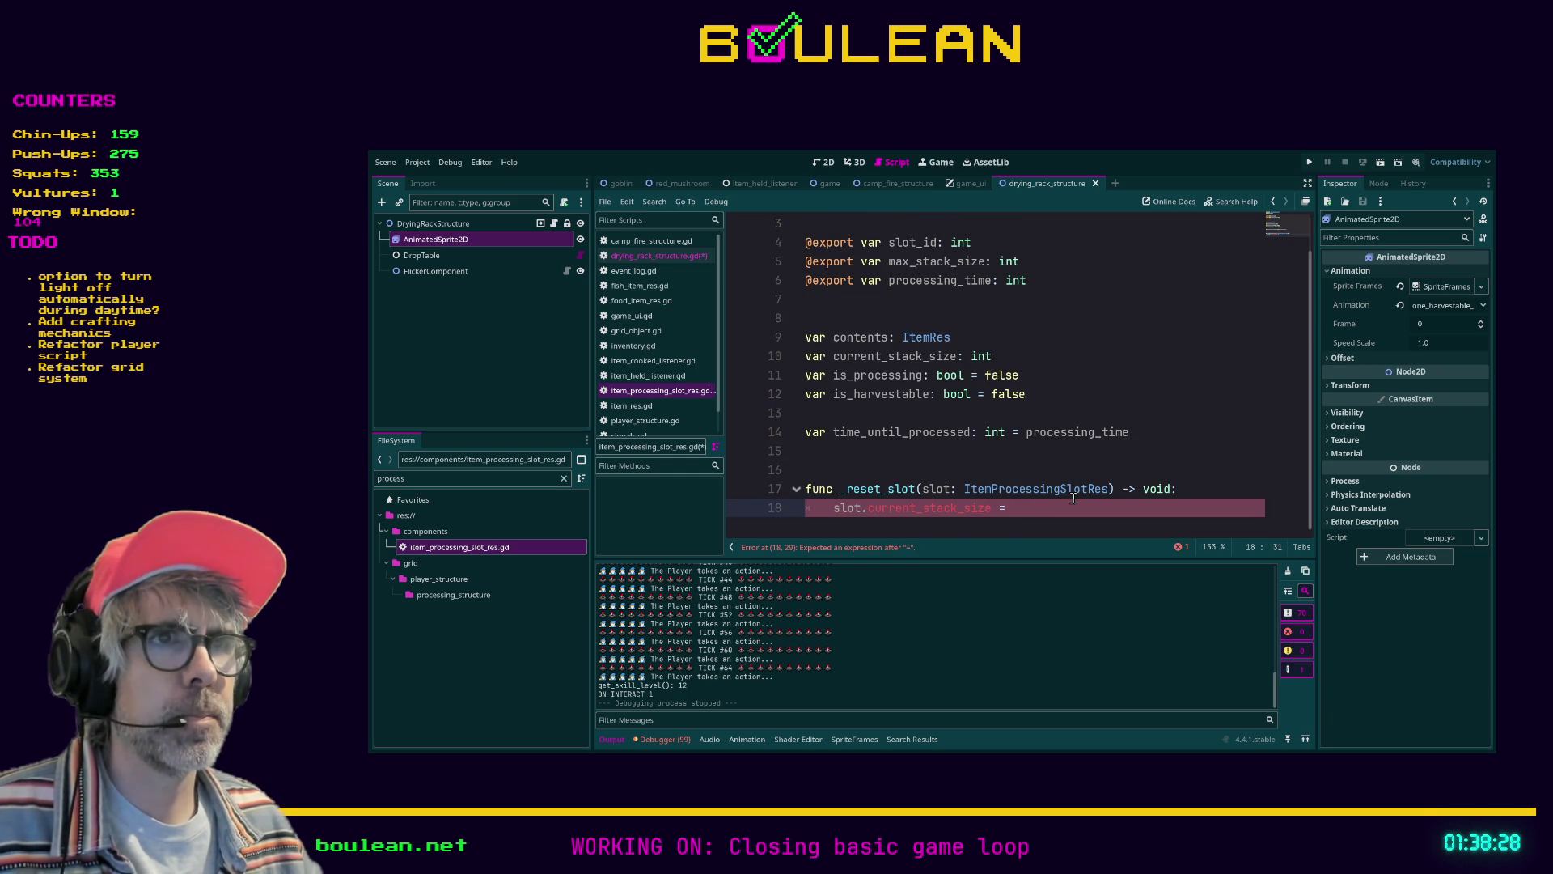
{"action": "left_click", "coordinate": [836, 508]}
{"action": "key", "text": "Return"}
{"action": "key", "text": "Up"}
{"action": "type", "text": "slot.contents = null"}
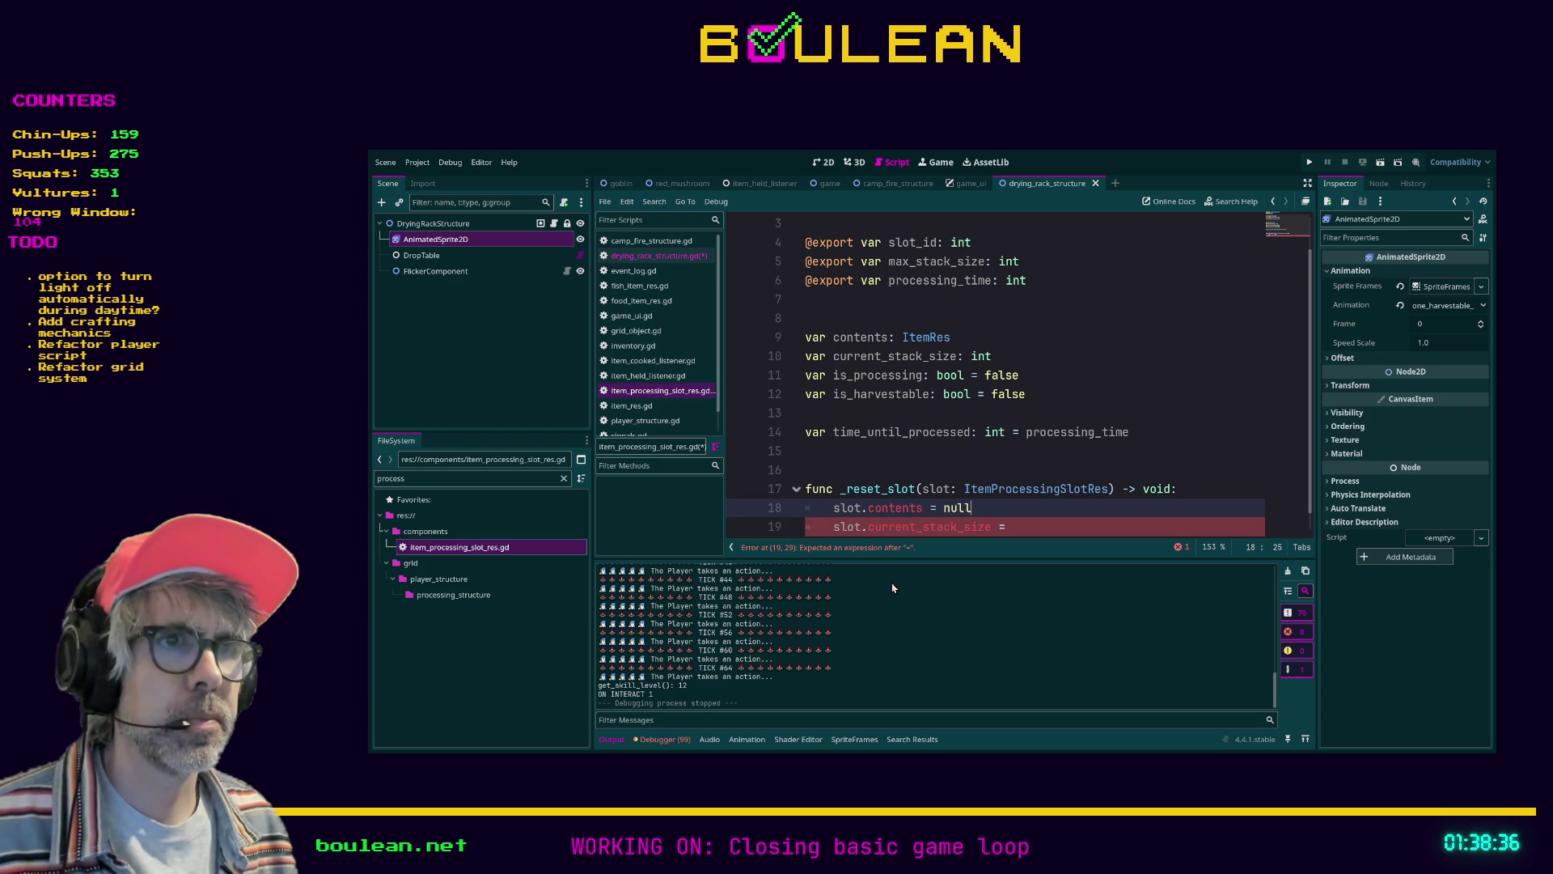
Remove the 'slot.' prefixes and set the stack size line to '= 0'
{"action": "key", "text": "Down"}
{"action": "key", "text": "Up"}
{"action": "key", "text": "Home"}
{"action": "key", "text": "Delete"}
{"action": "key", "text": "Delete"}
{"action": "key", "text": "Delete"}
{"action": "key", "text": "Delete"}
{"action": "key", "text": "Down"}
{"action": "key", "text": "Delete"}
{"action": "key", "text": "Delete"}
{"action": "key", "text": "Delete"}
{"action": "key", "text": "Delete"}
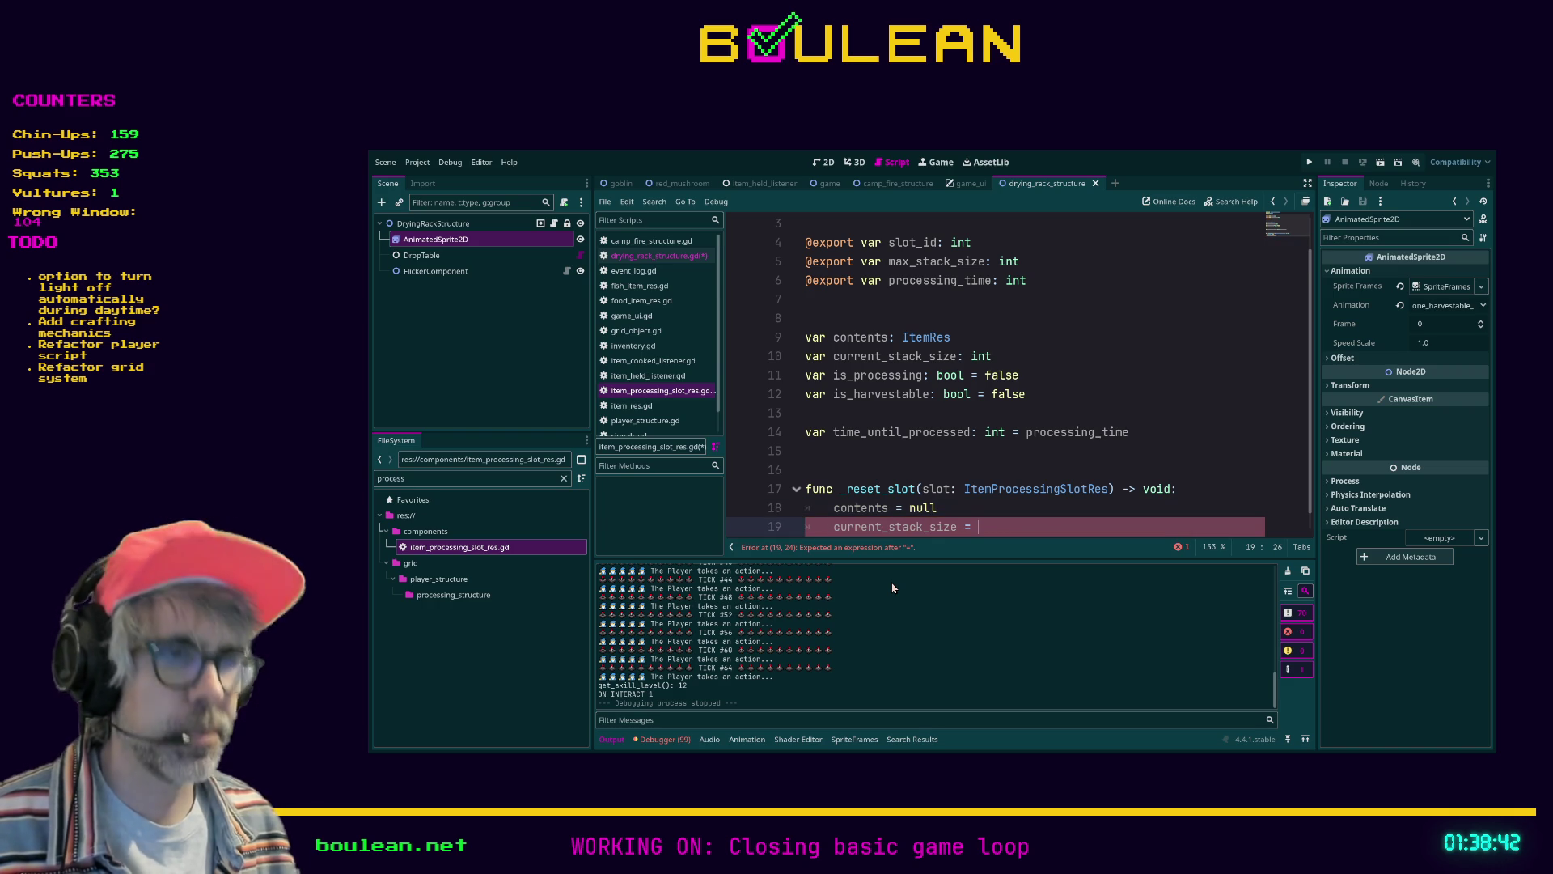
{"action": "type", "text": "0"}
Add 'is_processing = false' and 'is_harvestable = false' lines, then save
{"action": "key", "text": "Return"}
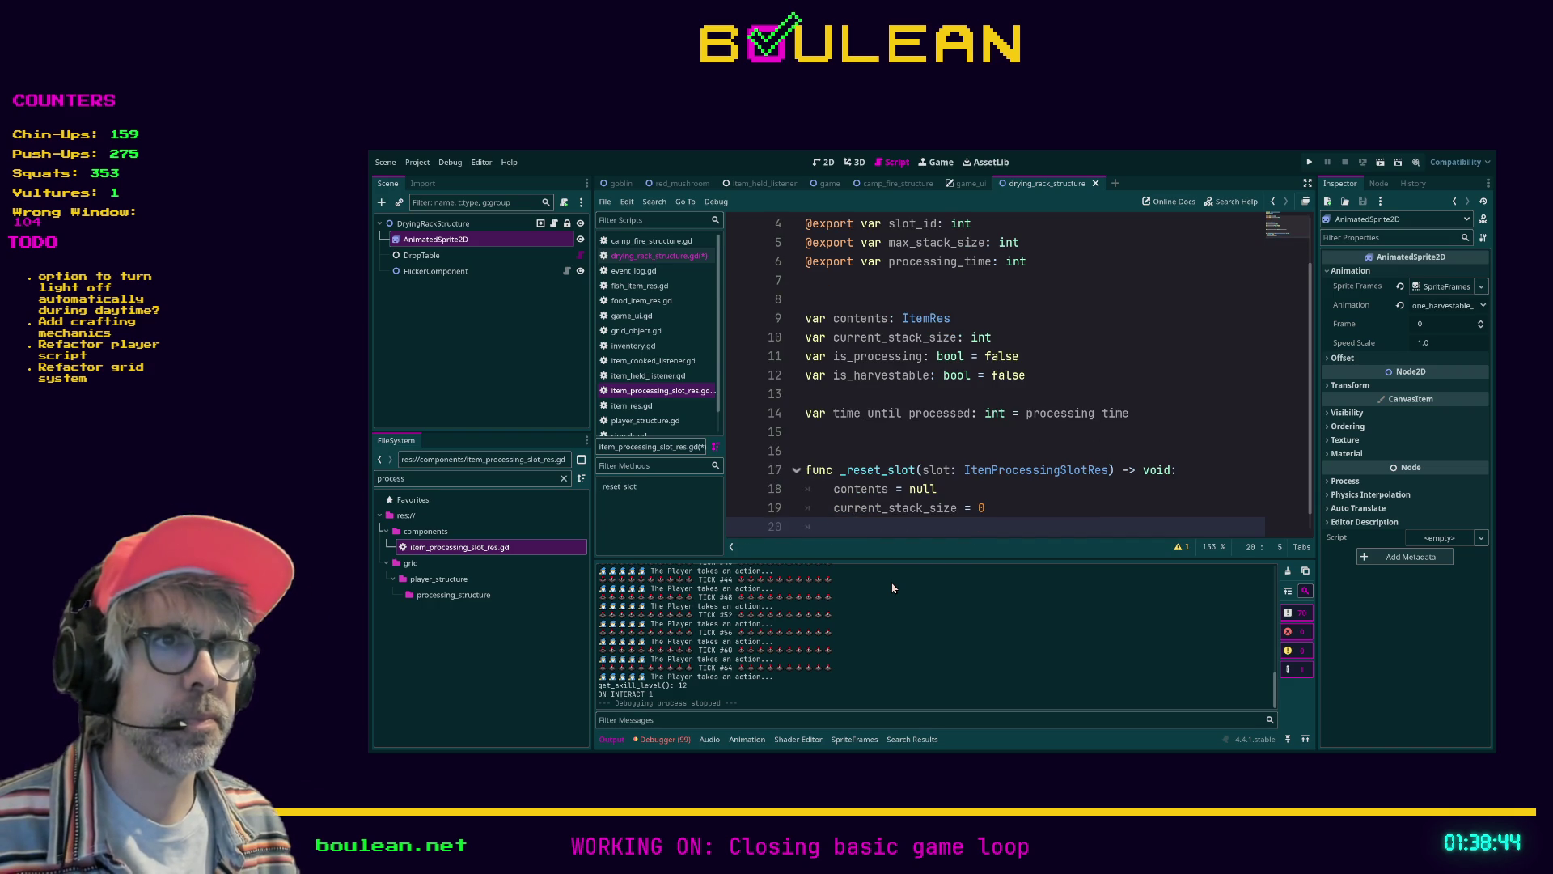
{"action": "type", "text": "is_processing"}
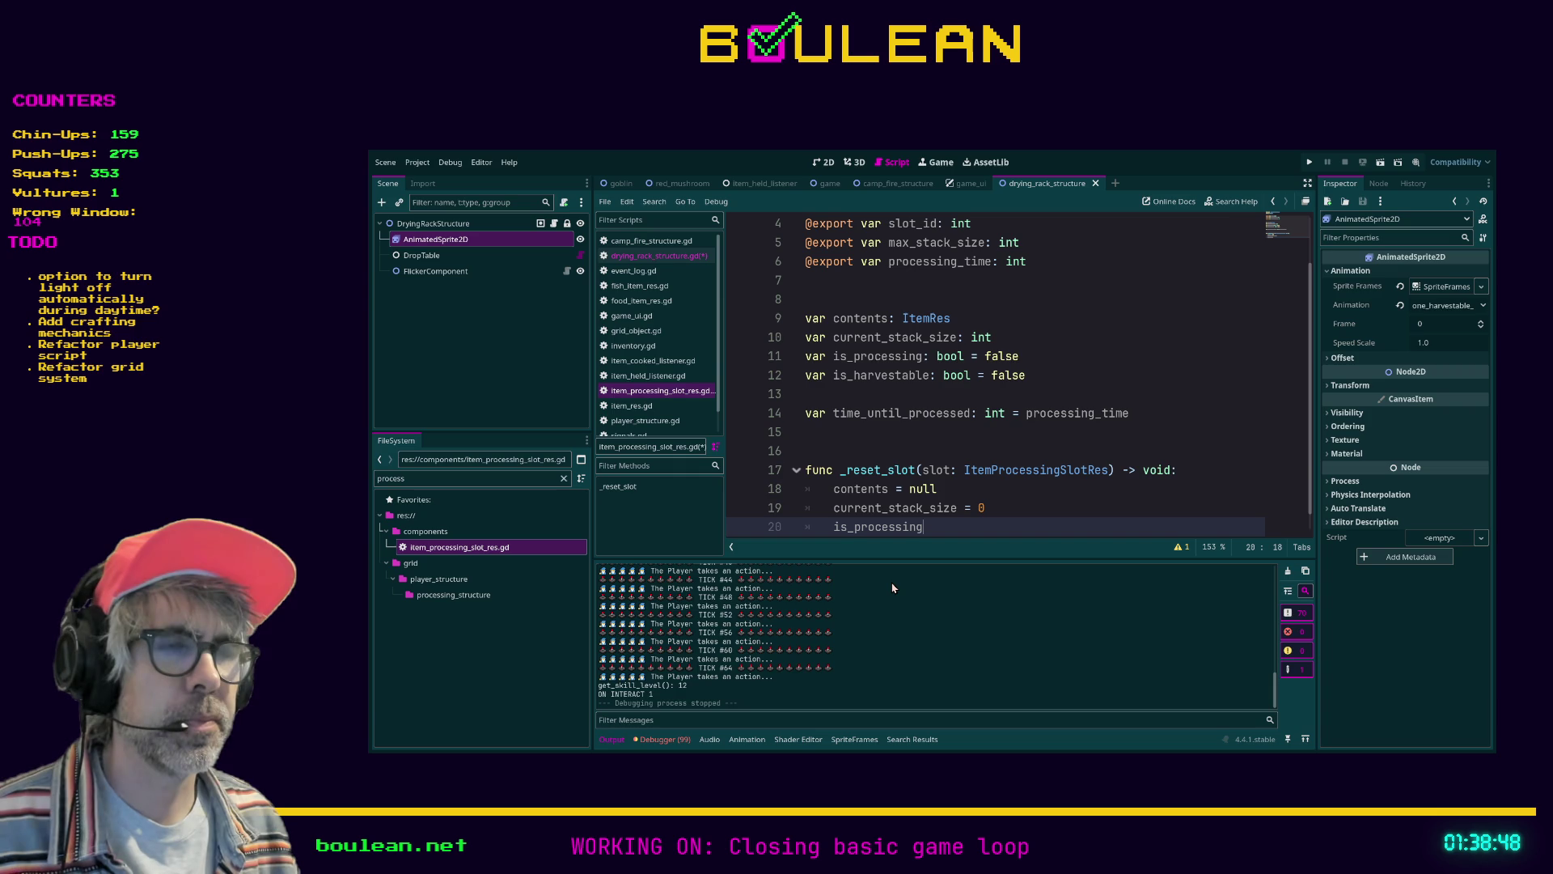
{"action": "type", "text": " = false"}
{"action": "key", "text": "Return"}
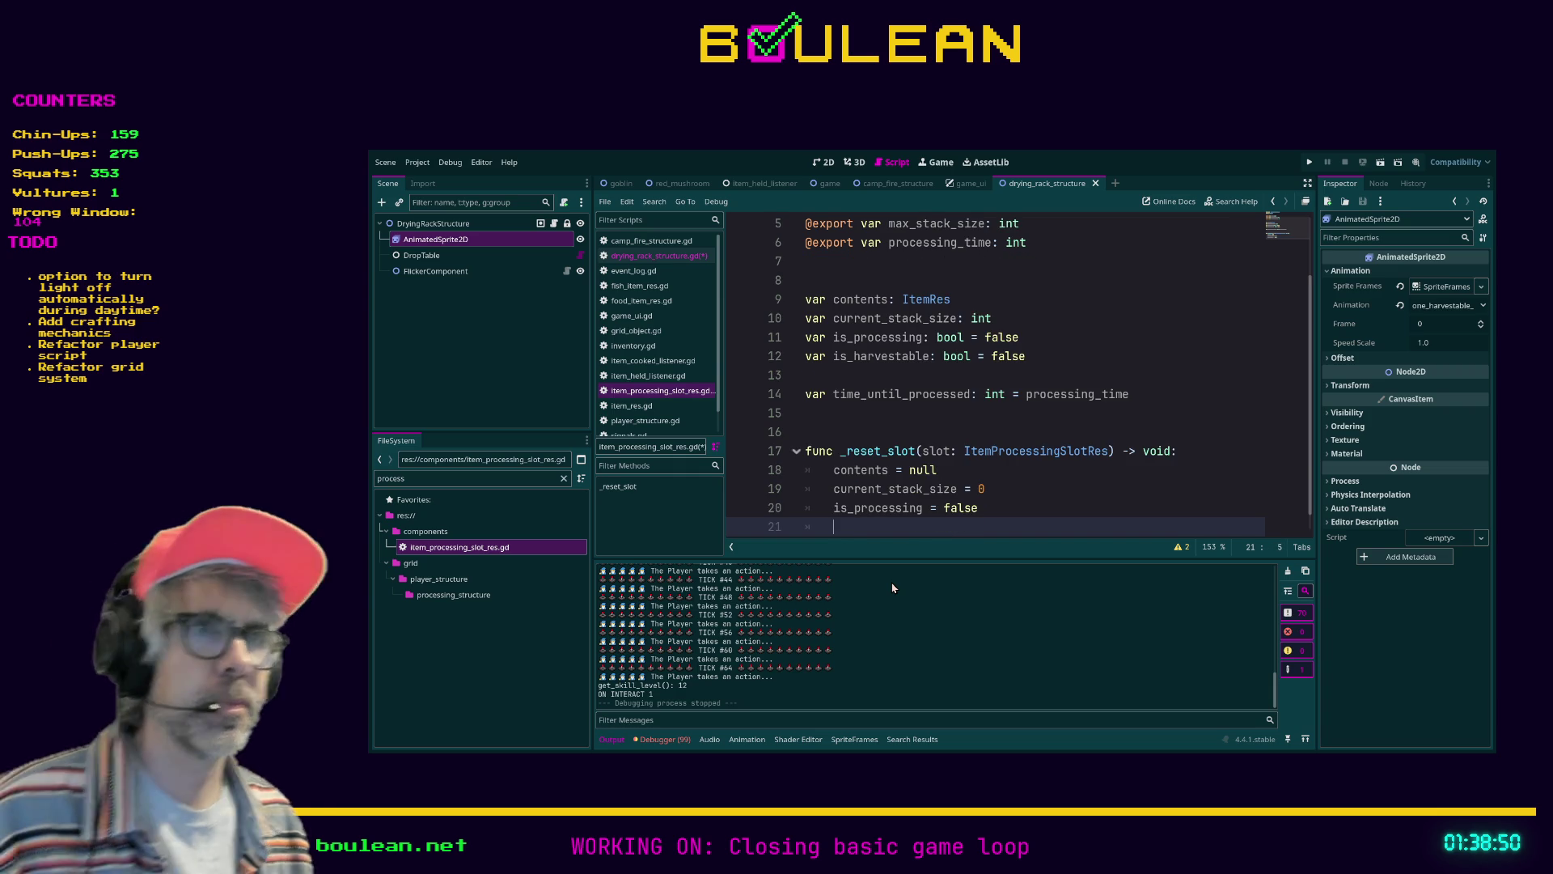
{"action": "type", "text": "is_harvestable = "}
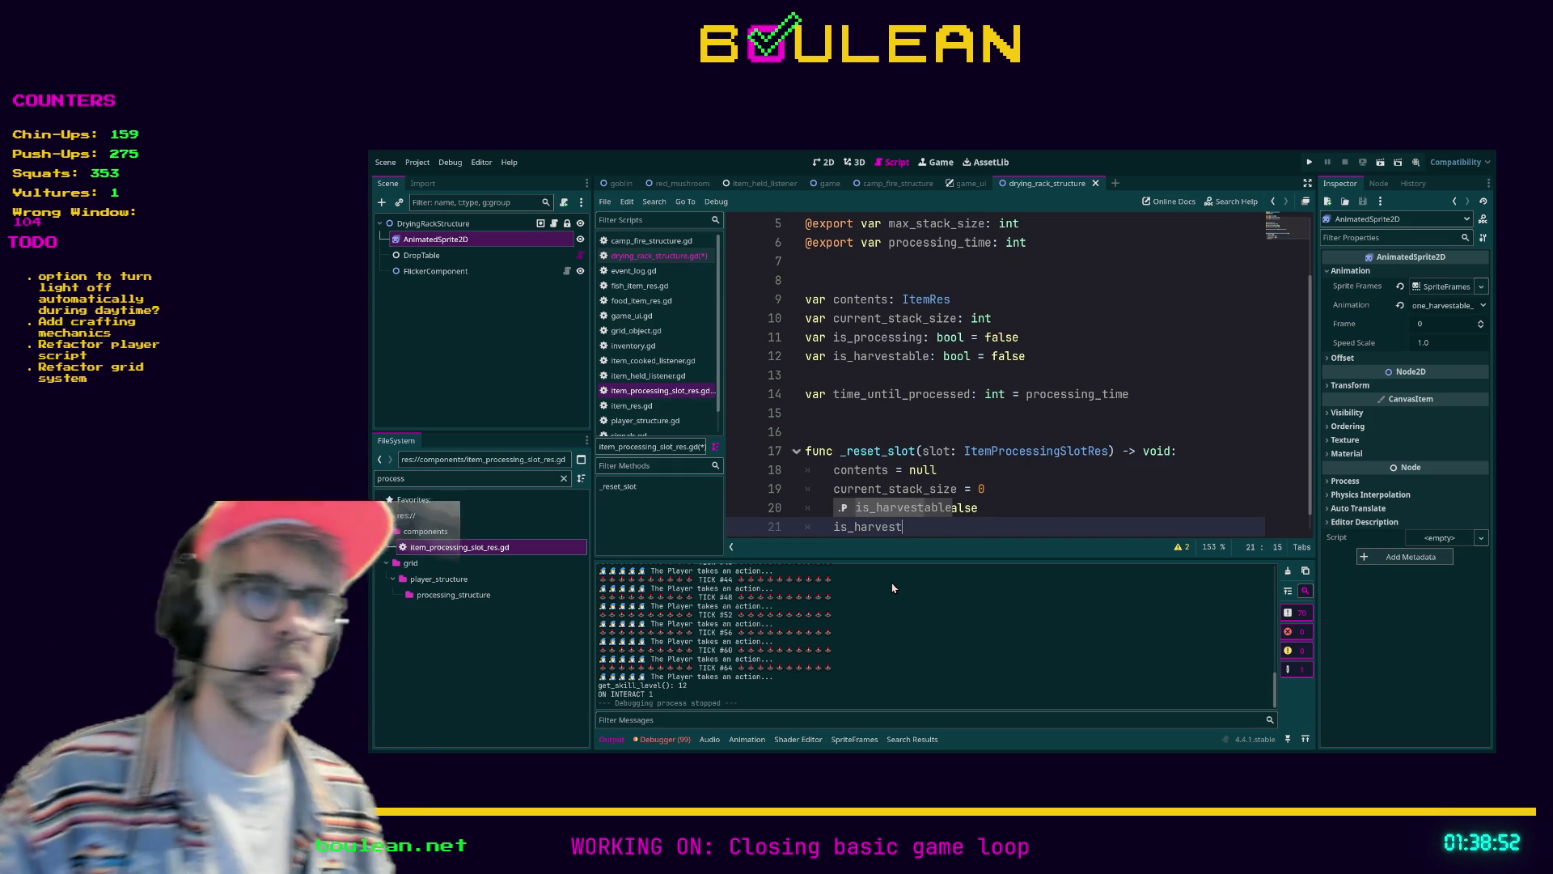
{"action": "type", "text": "false"}
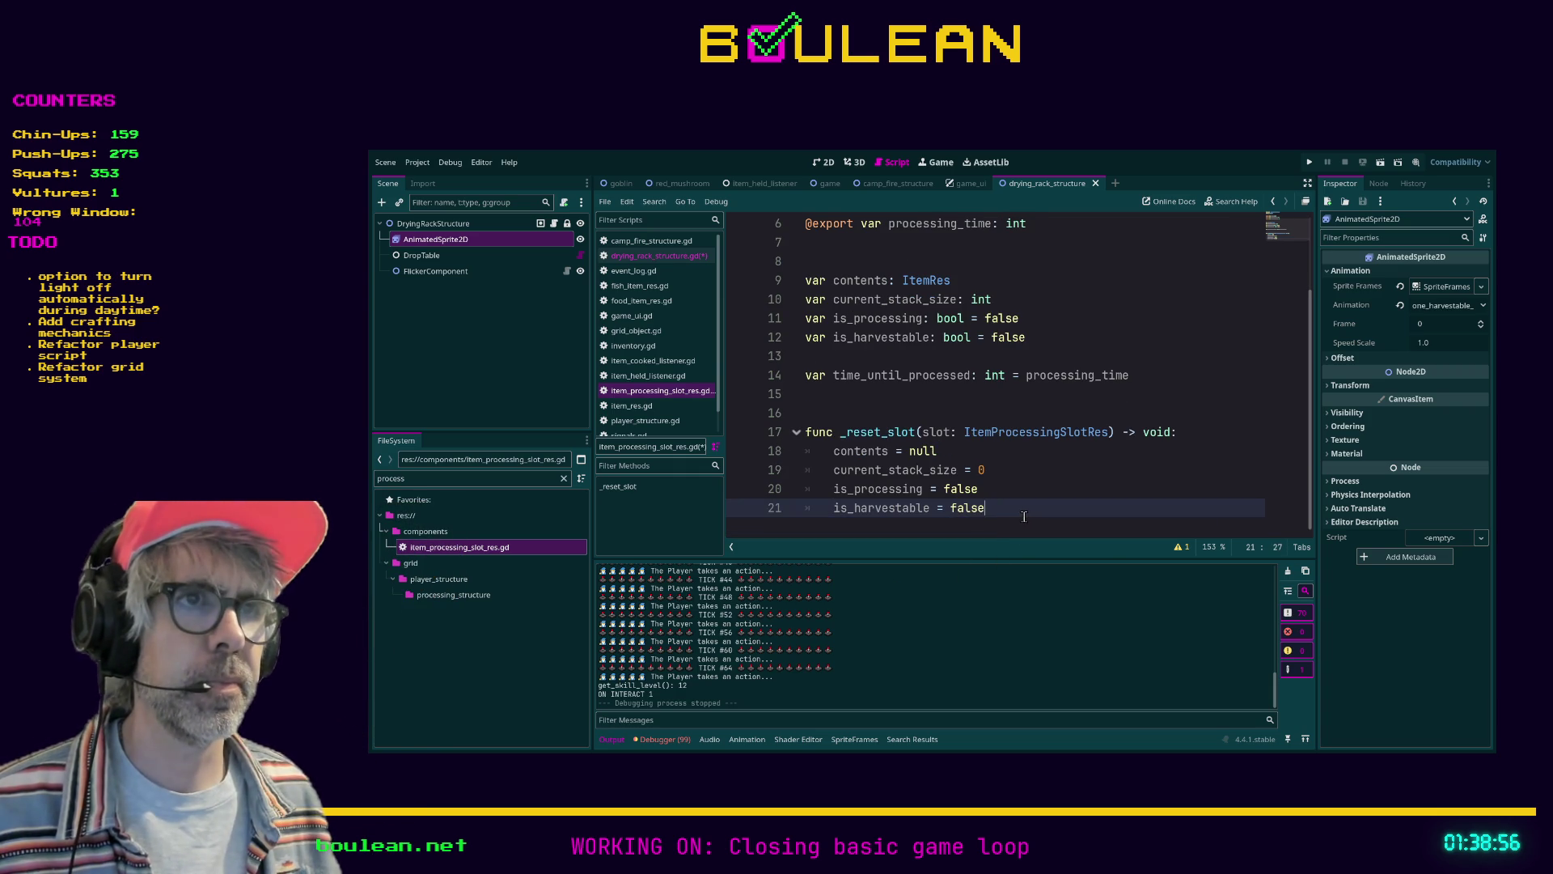
{"action": "key", "text": "ctrl+s"}
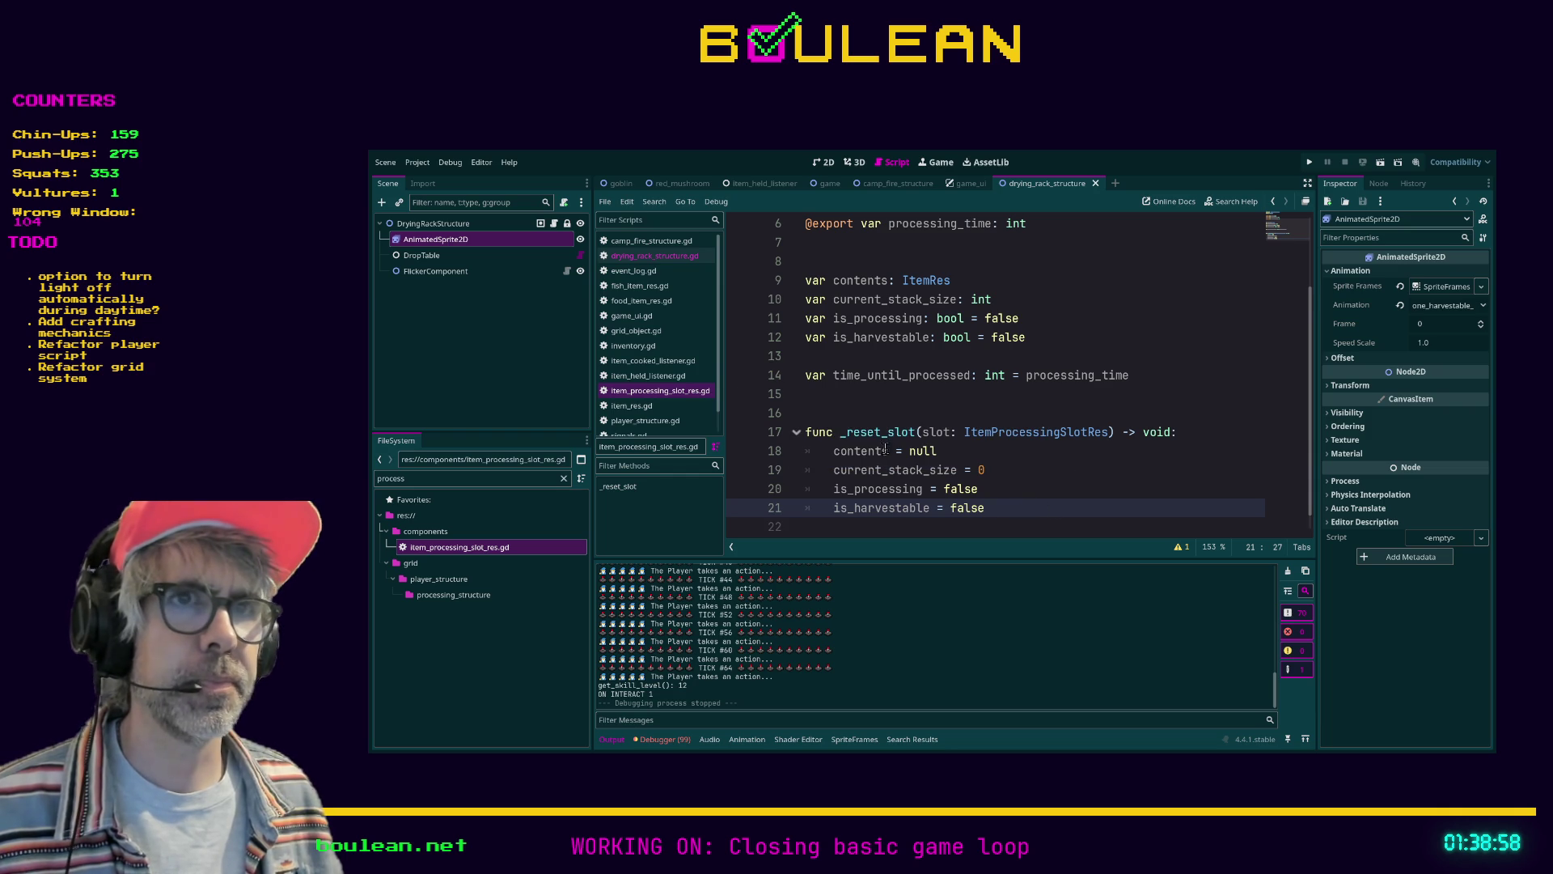
Switch back to drying_rack_structure.gd and scroll up to its interact code
{"action": "left_click", "coordinate": [655, 255]}
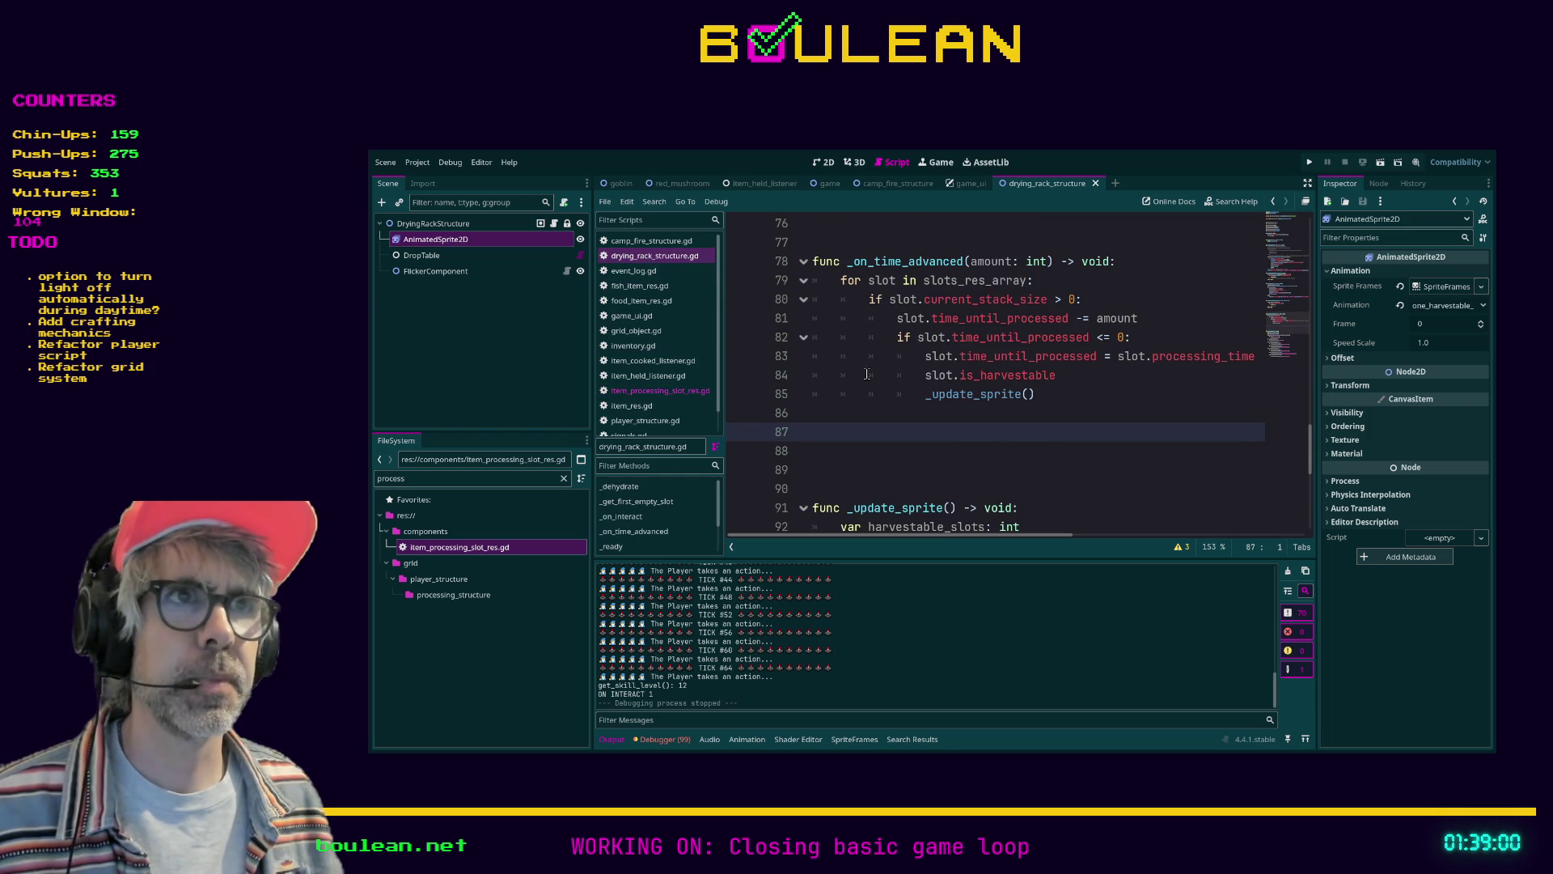
{"action": "scroll", "coordinate": [835, 358], "scroll_direction": "up", "scroll_amount": 10}
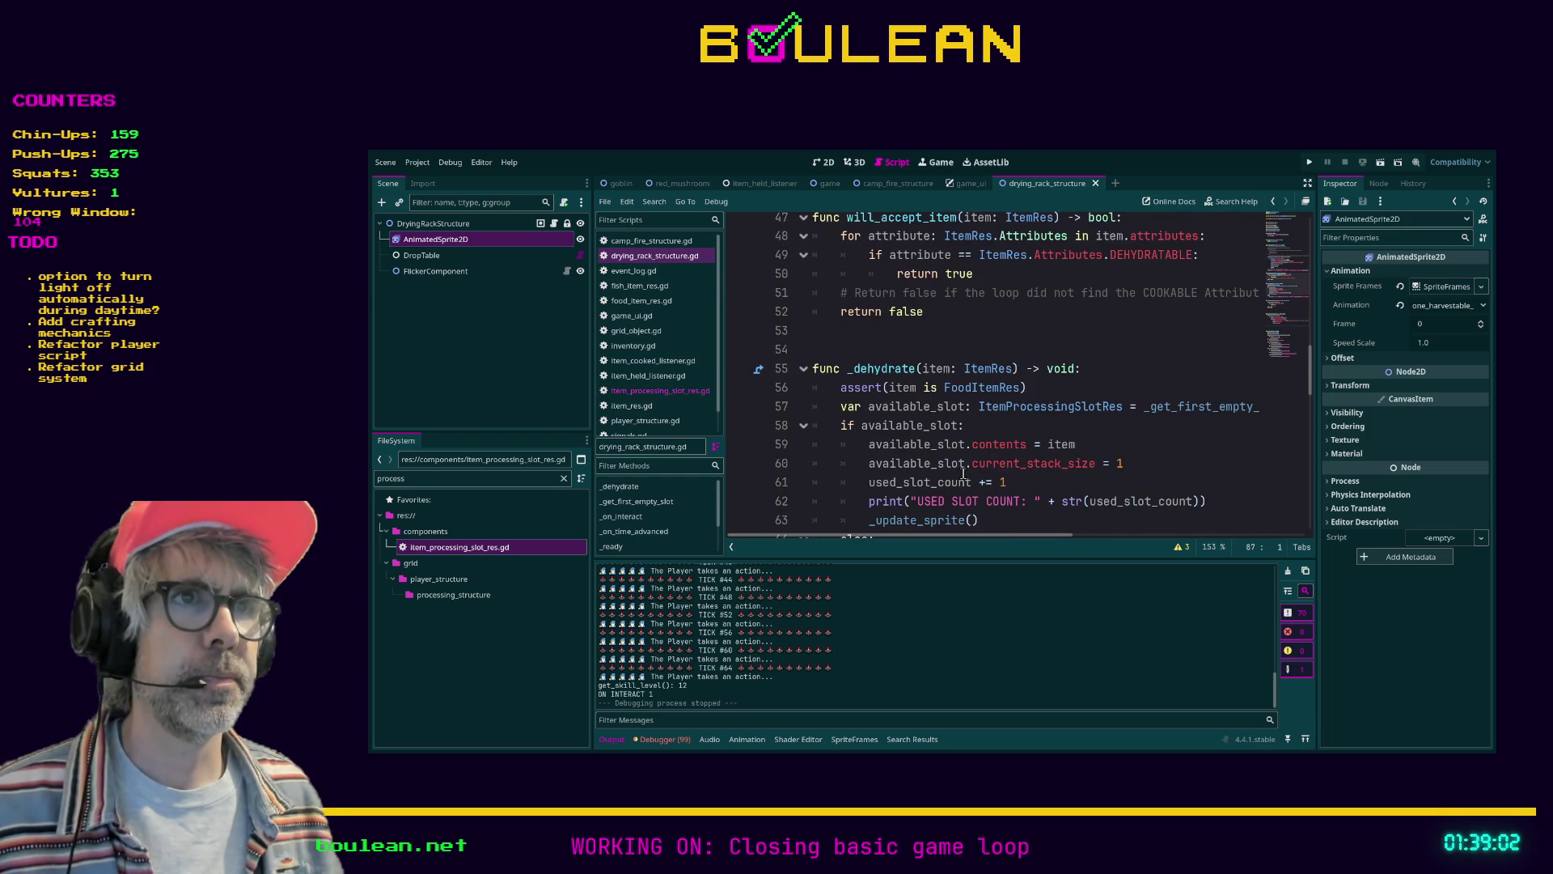
{"action": "scroll", "coordinate": [964, 475], "scroll_direction": "up", "scroll_amount": 1}
{"action": "scroll", "coordinate": [963, 475], "scroll_direction": "up", "scroll_amount": 3}
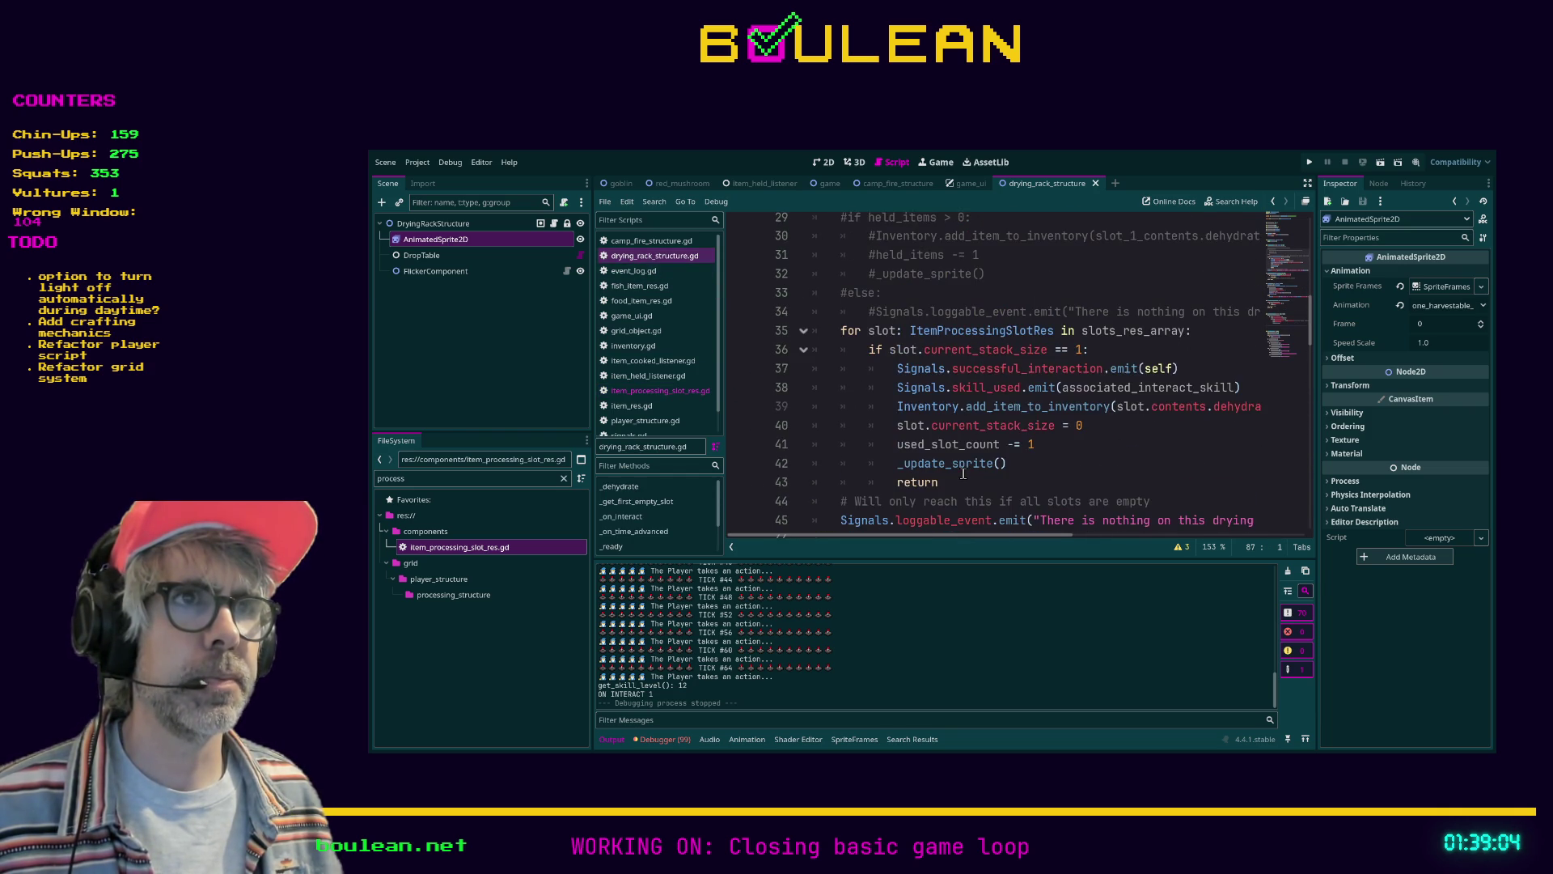
{"action": "scroll", "coordinate": [914, 392], "scroll_direction": "up", "scroll_amount": 3}
{"action": "scroll", "coordinate": [913, 392], "scroll_direction": "up", "scroll_amount": 1}
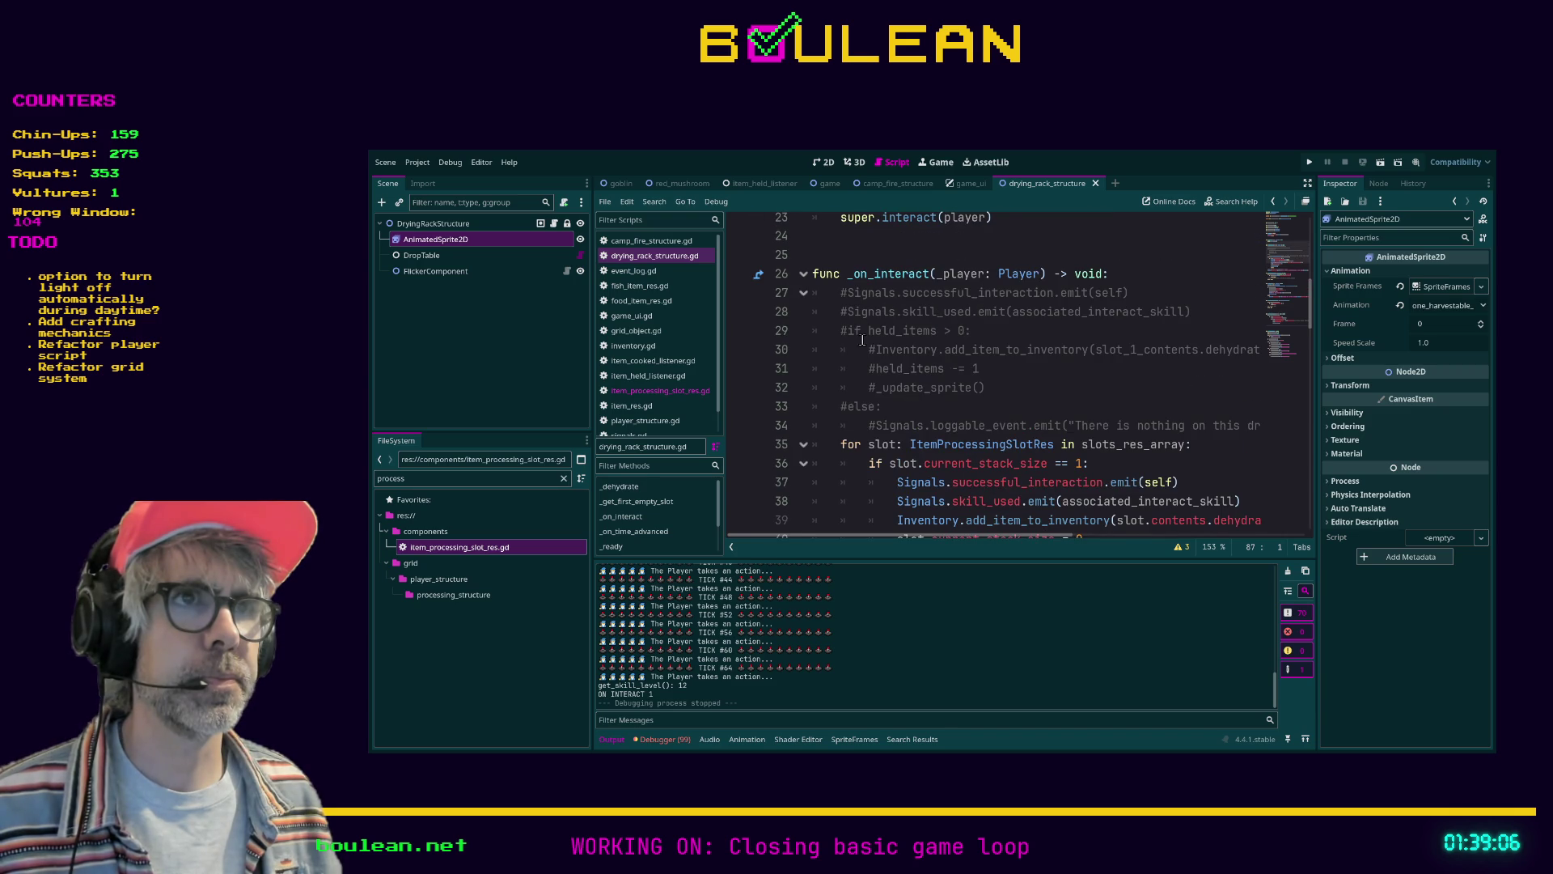
Replace the line zeroing the stack size with a slot.reset_state completion
{"action": "scroll", "coordinate": [877, 350], "scroll_direction": "down", "scroll_amount": 2}
{"action": "left_click", "coordinate": [1019, 464]}
{"action": "left_click", "coordinate": [1055, 444]}
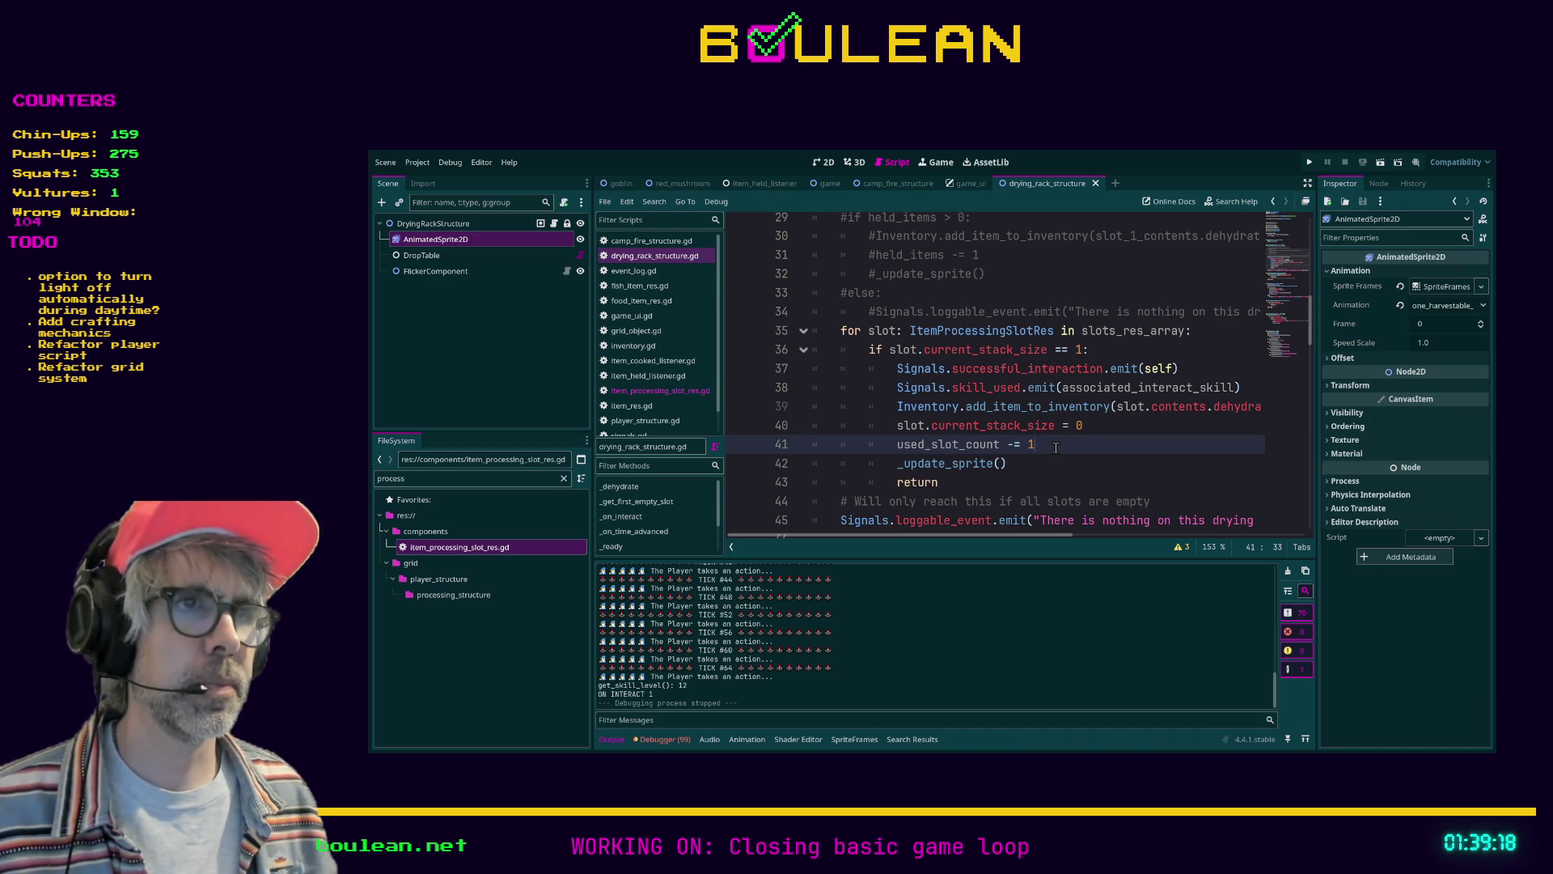
{"action": "left_click_drag", "start_coordinate": [1084, 427], "coordinate": [897, 427]}
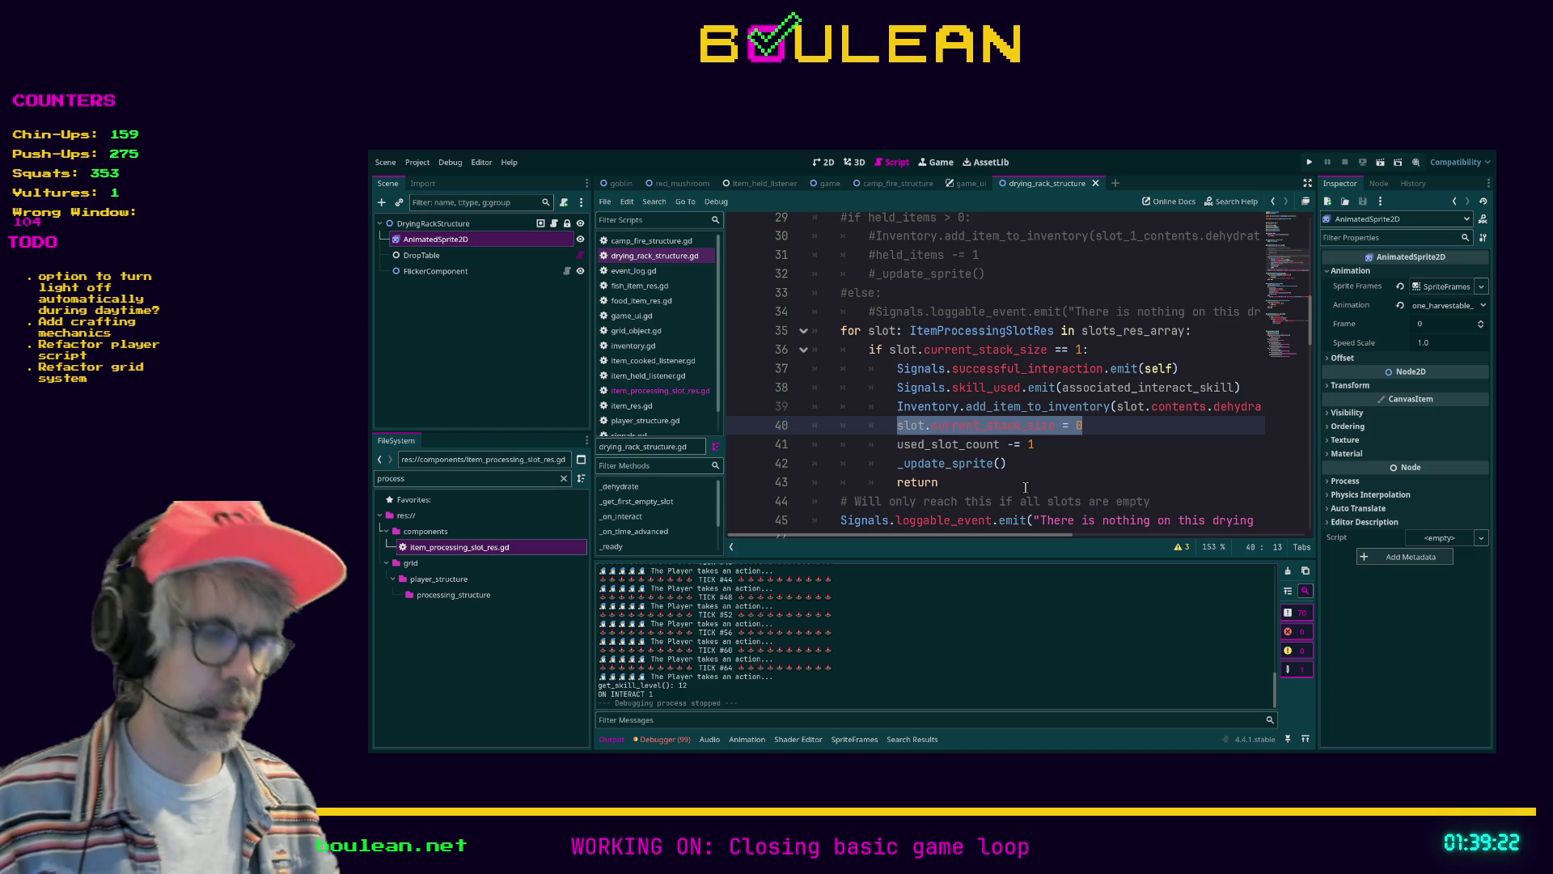
{"action": "type", "text": "slot.re"}
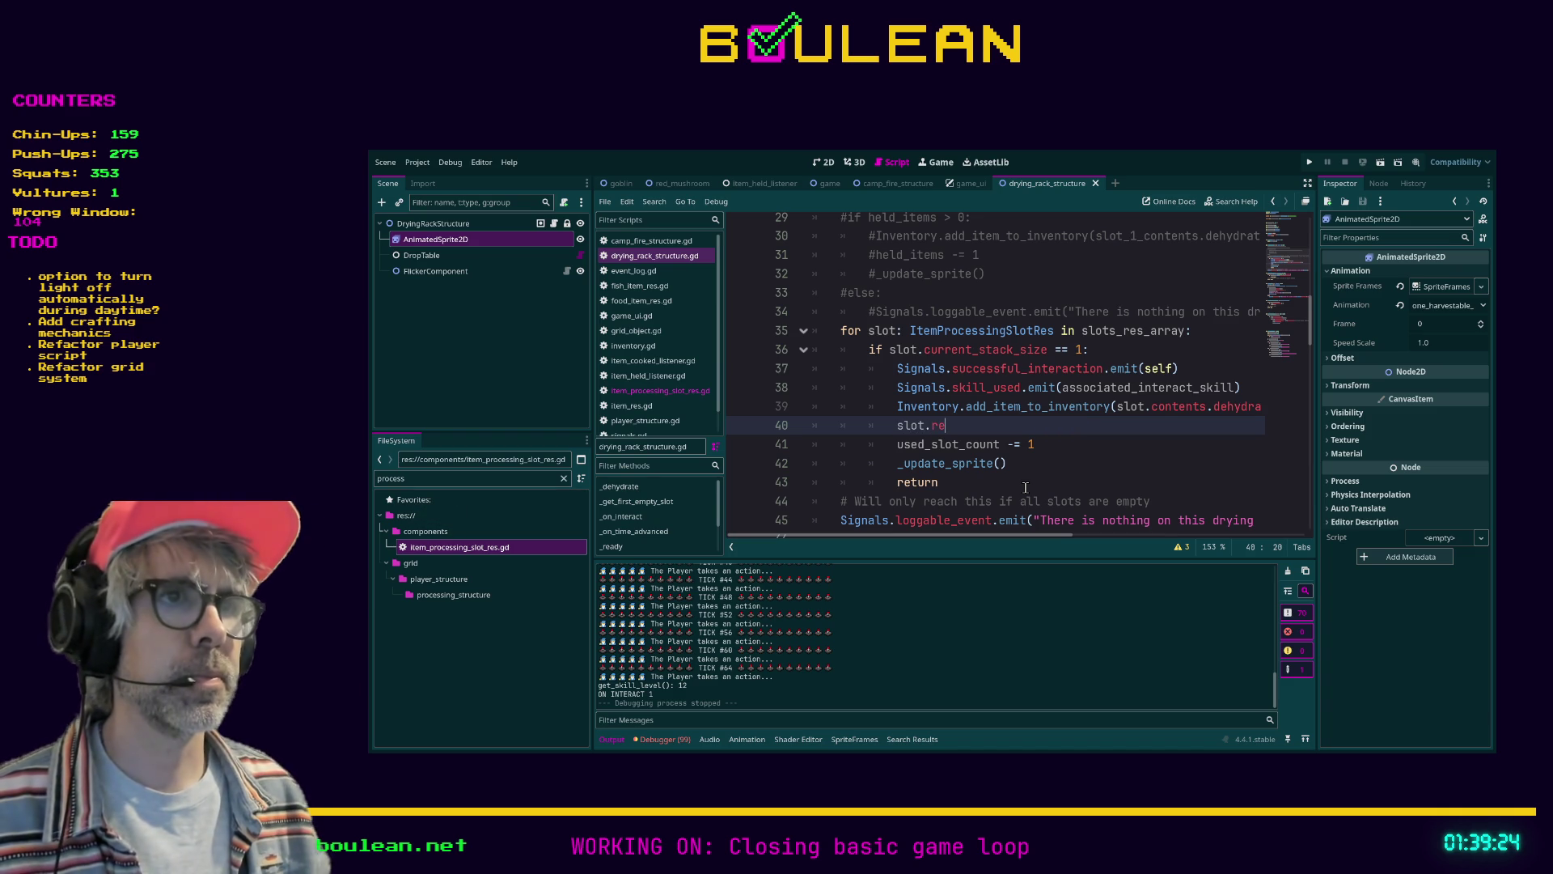
{"action": "key", "text": "Return"}
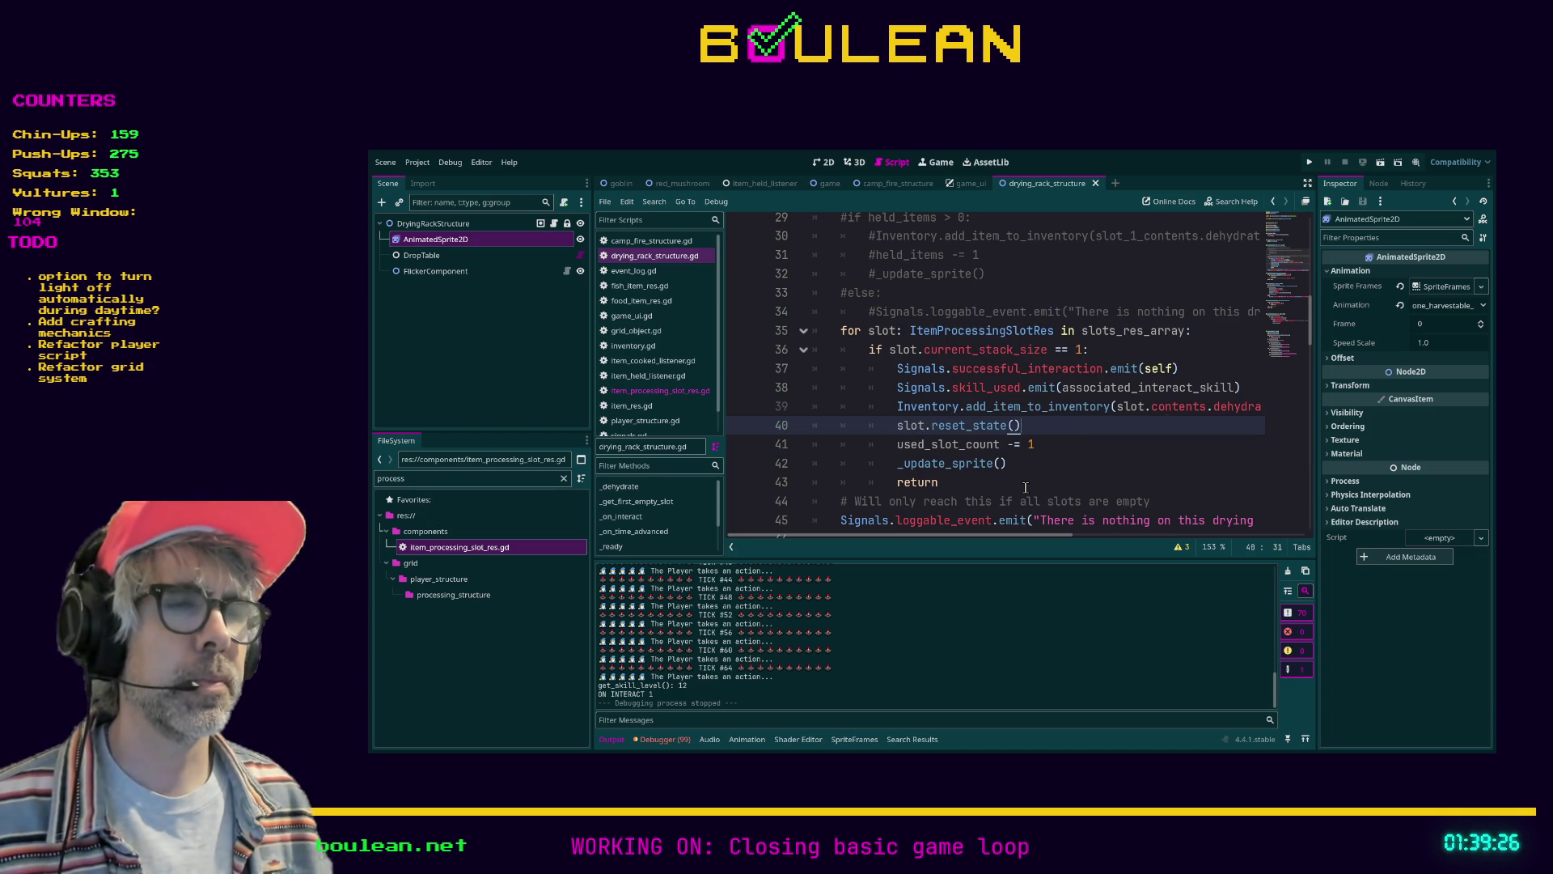
After checking the method name in item_processing_slot_res.gd, change that call to slot._reset_slot()
{"action": "left_click", "coordinate": [668, 393]}
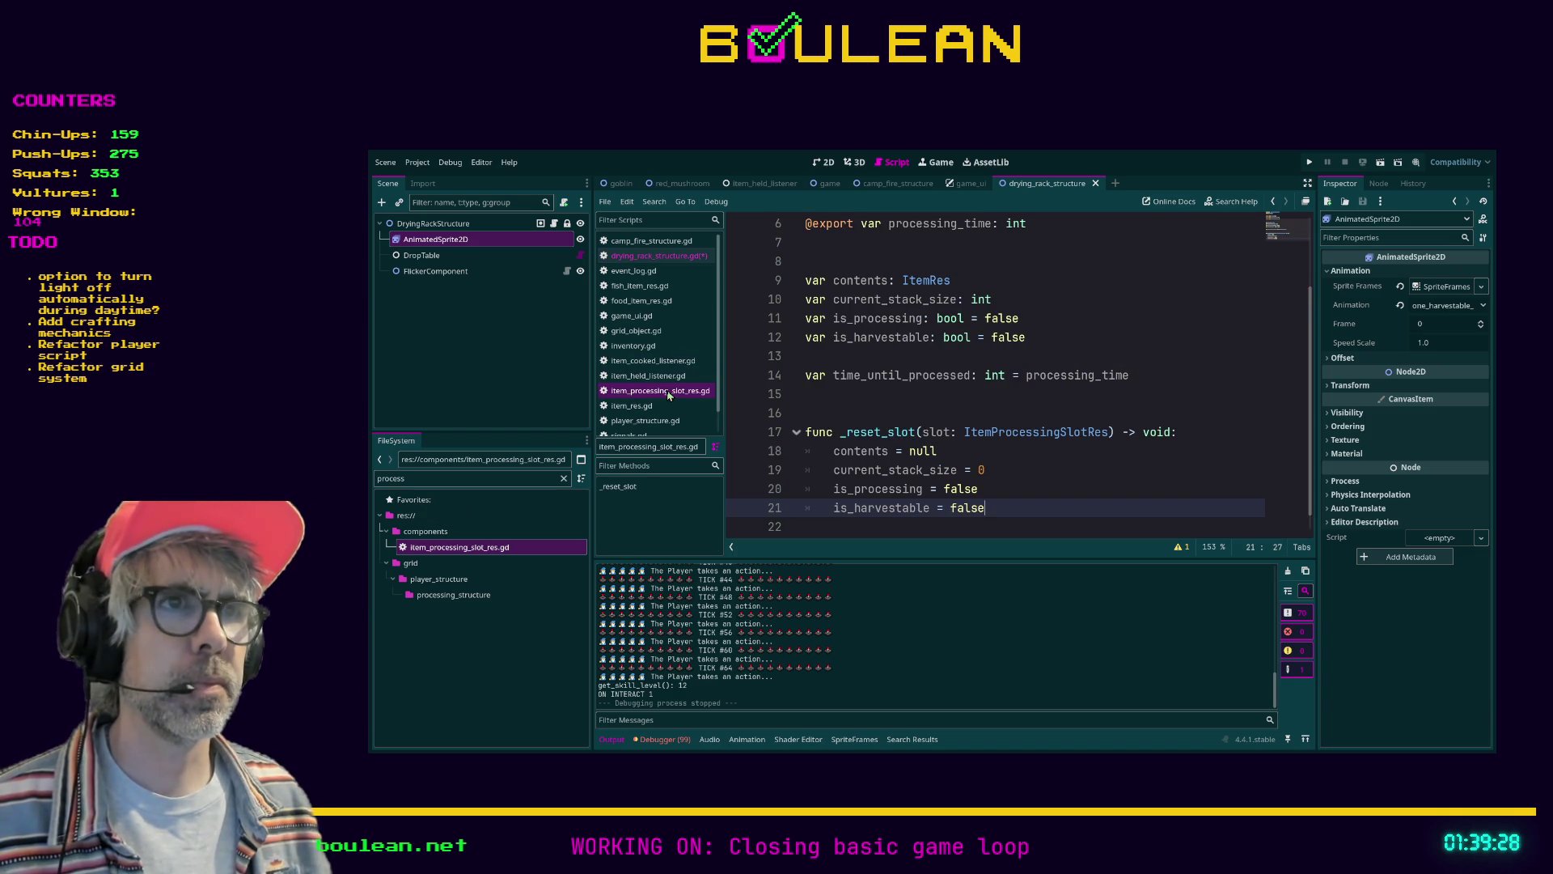
{"action": "left_click", "coordinate": [663, 257]}
{"action": "left_click_drag", "start_coordinate": [934, 432], "coordinate": [1049, 436]}
{"action": "type", "text": "_res"}
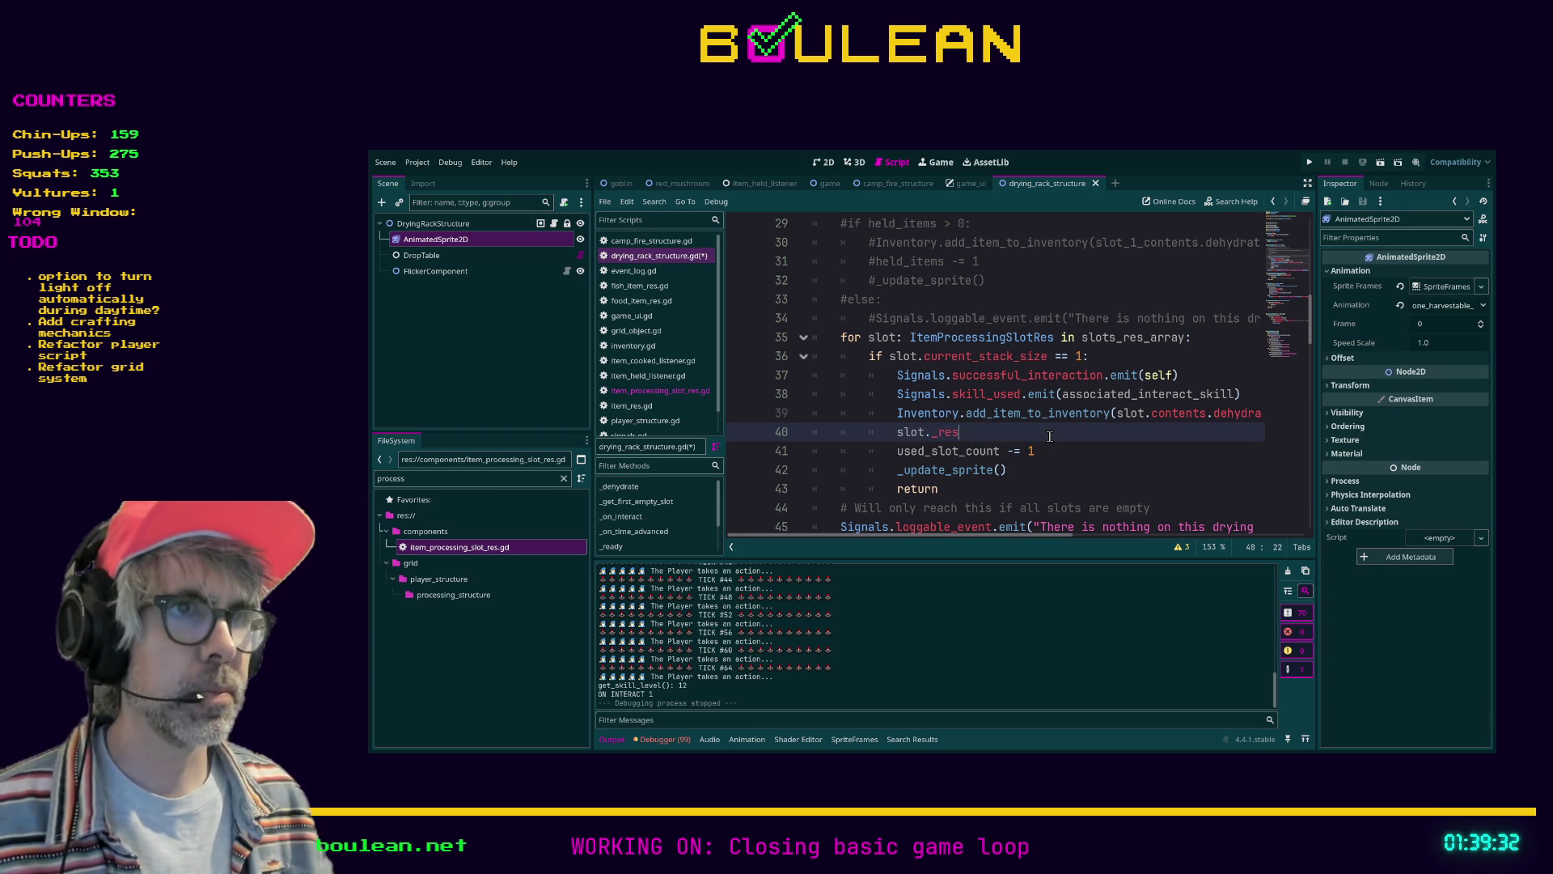
{"action": "type", "text": "et"}
{"action": "key", "text": "Return"}
{"action": "key", "text": "Return"}
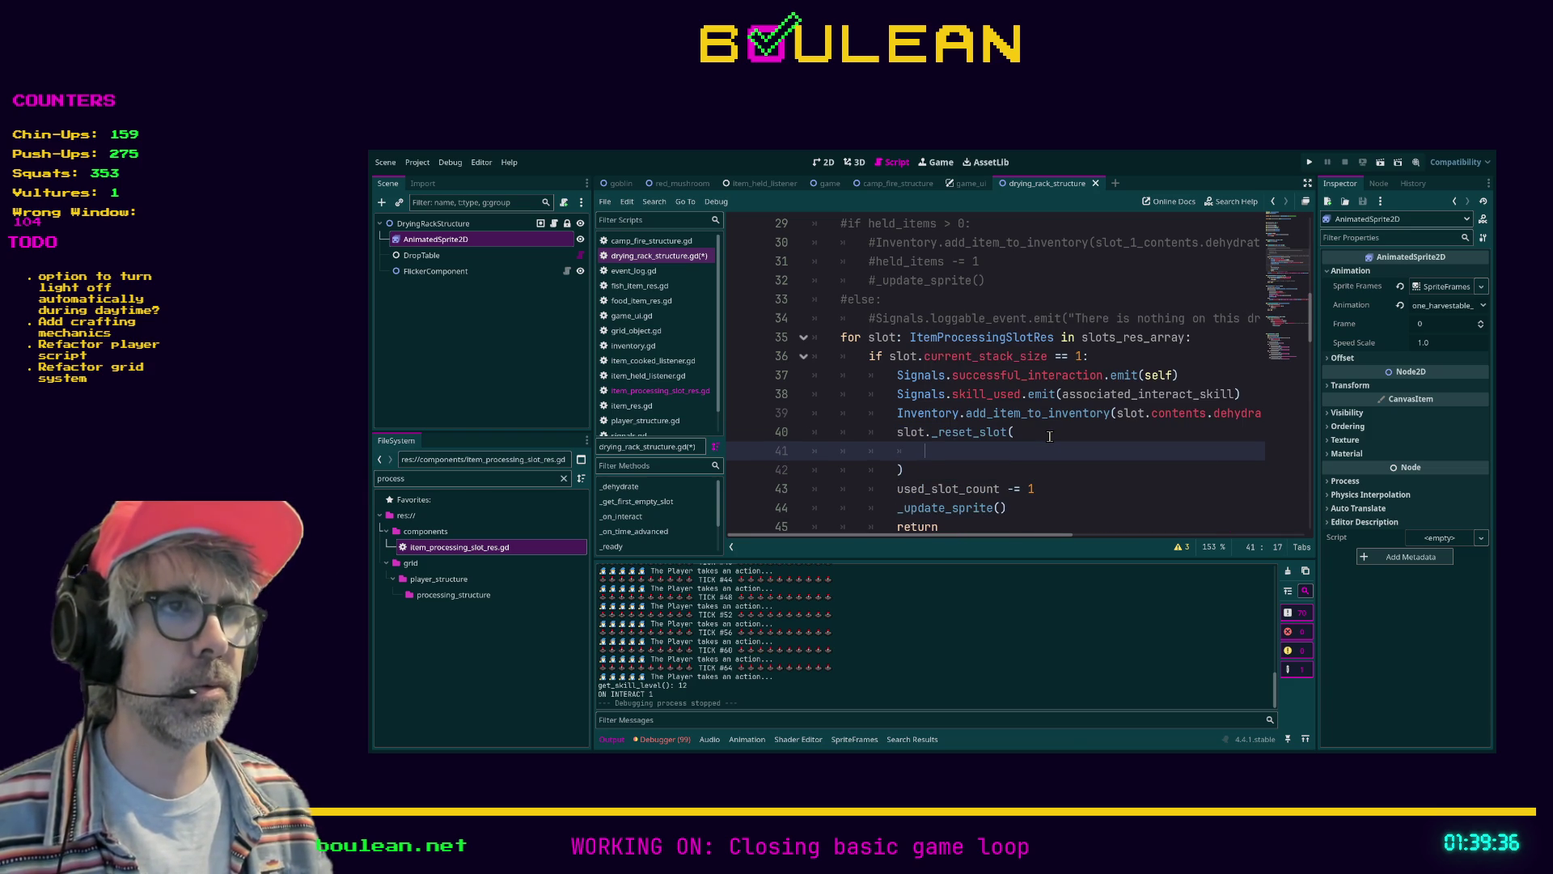
{"action": "key", "text": "ctrl+z"}
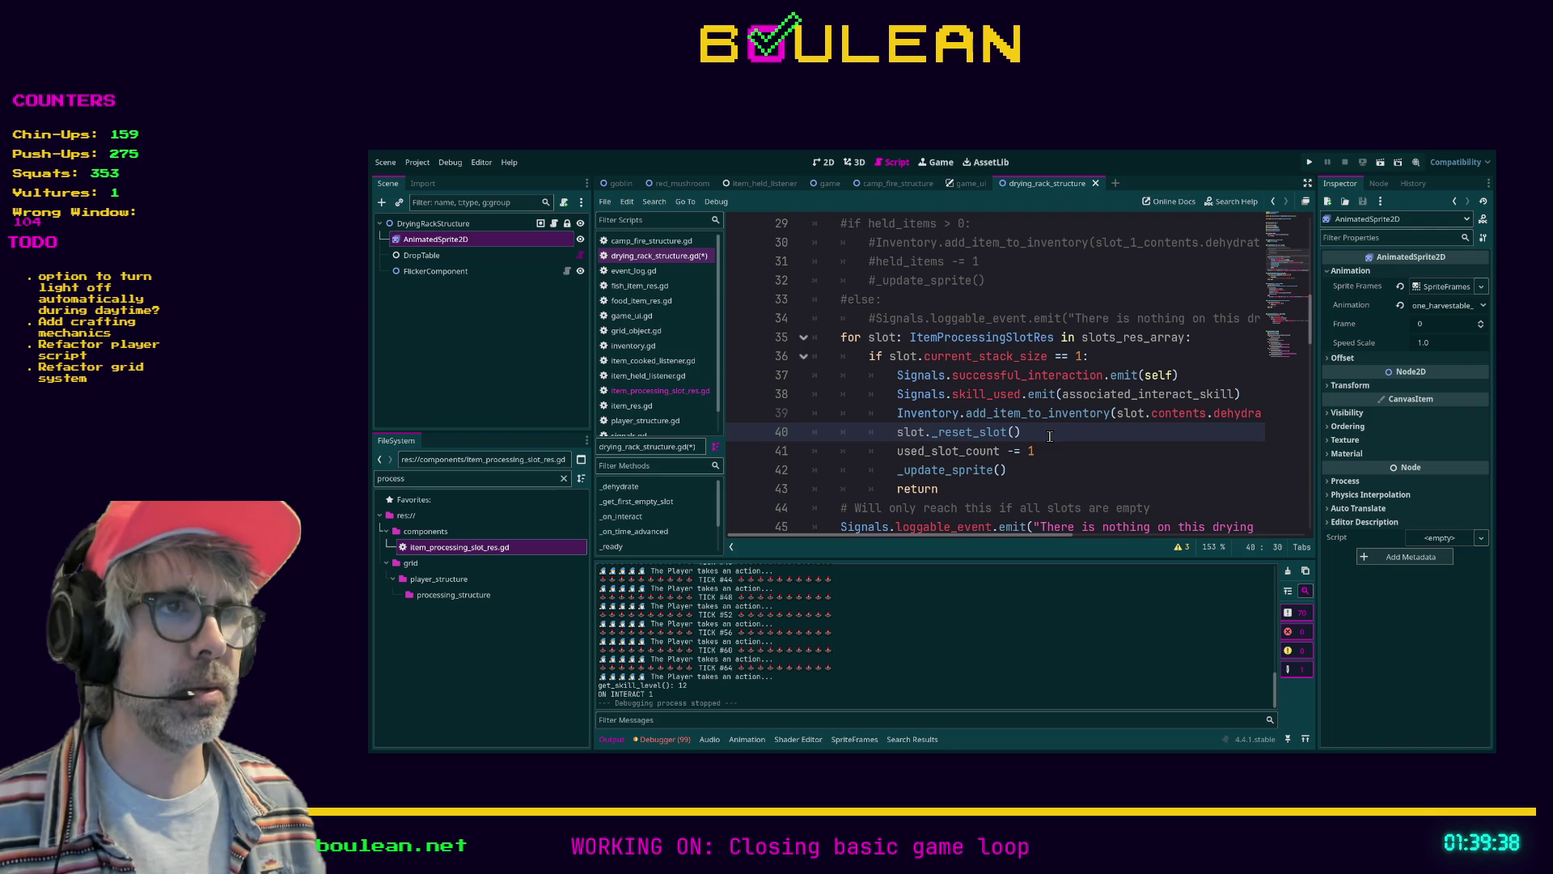
Add slot.reset_state() on the next line and view its Resource documentation
{"action": "key", "text": "End"}
{"action": "key", "text": "Return"}
{"action": "type", "text": "lot.reset"}
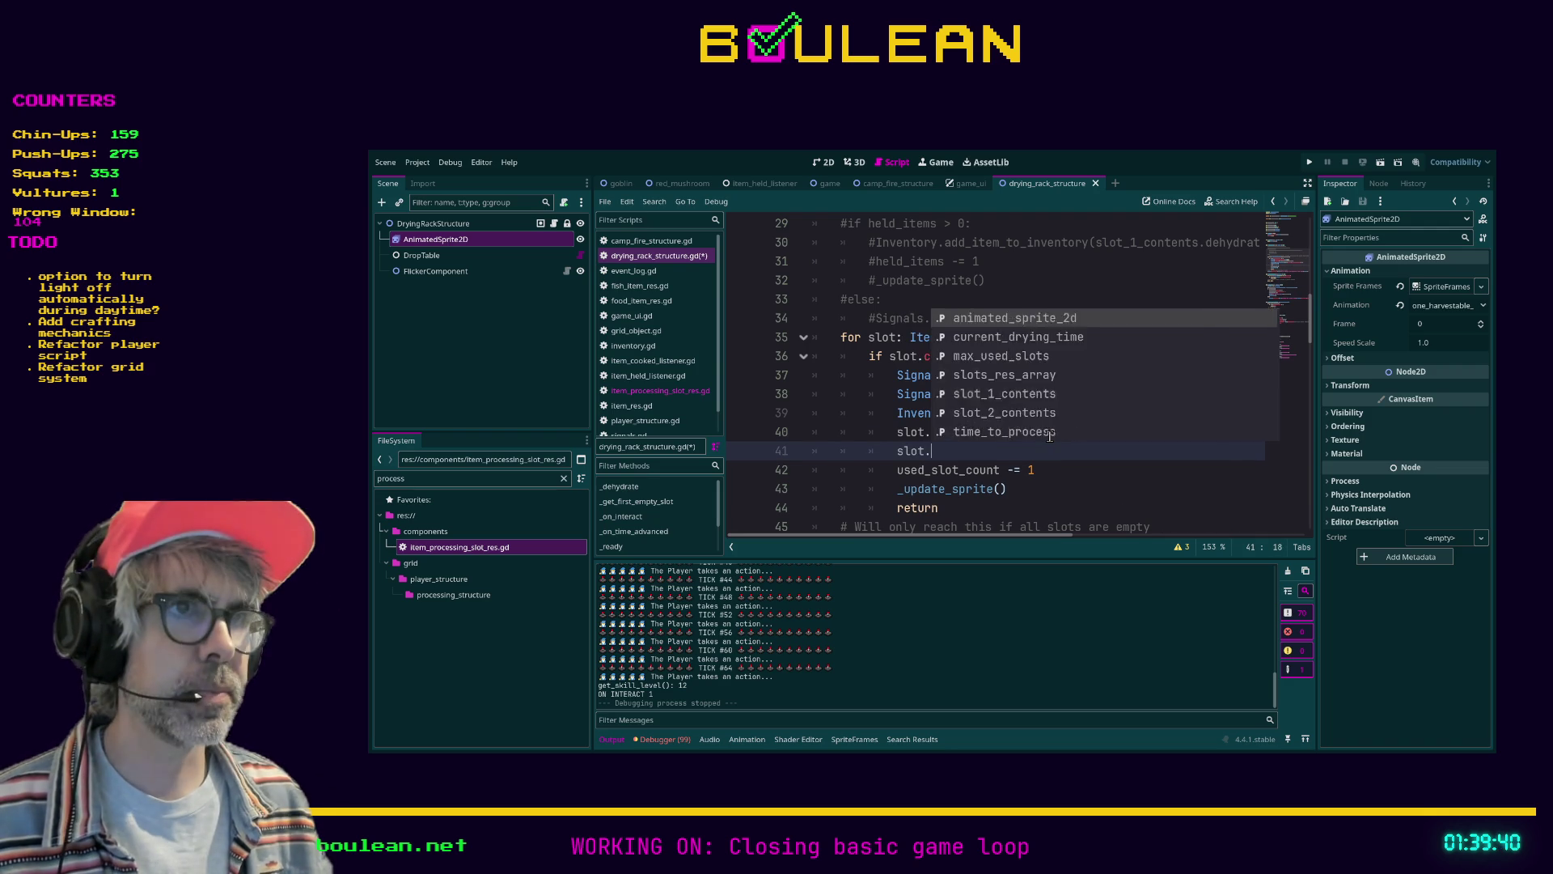
{"action": "key", "text": "Return"}
{"action": "left_click", "coordinate": [976, 451], "text": "ctrl"}
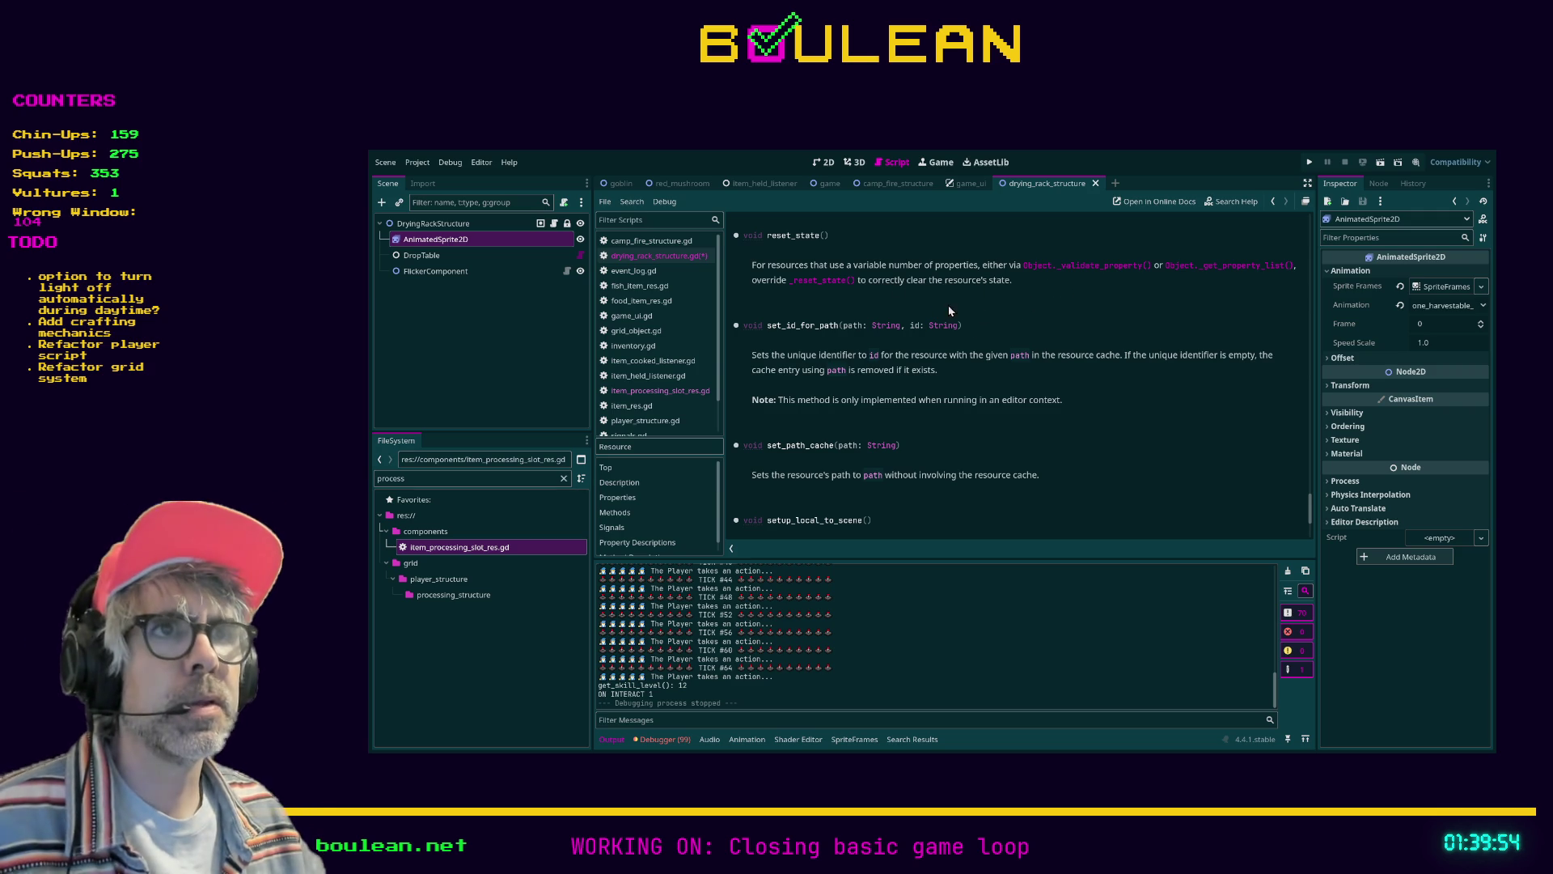
{"action": "left_click", "coordinate": [673, 256]}
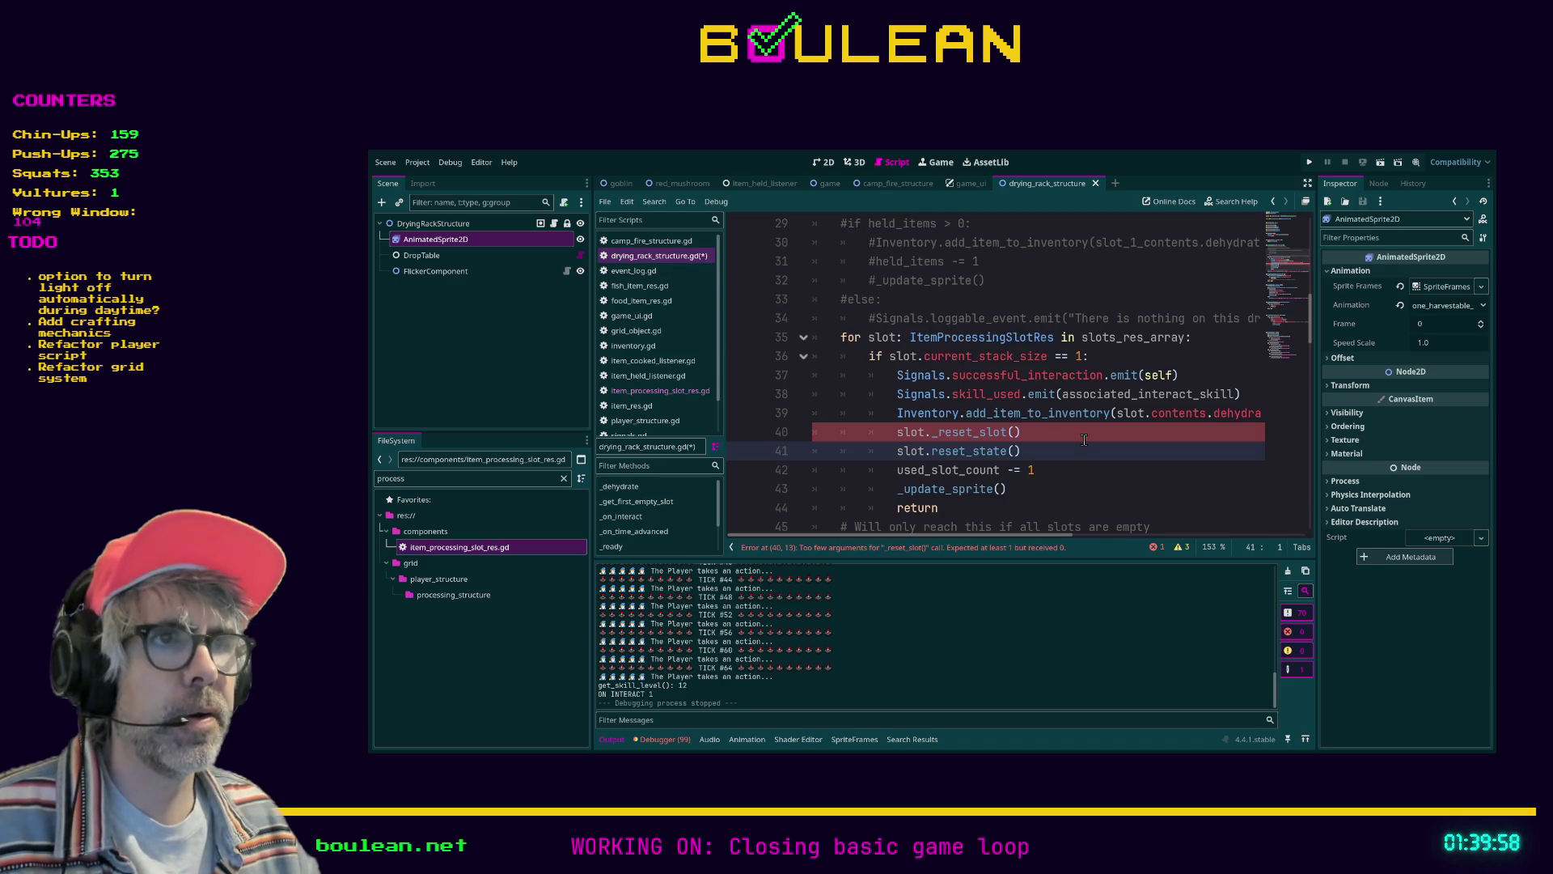
Delete the reset_state() line from the interact loop in drying_rack_structure.gd and save
{"action": "key", "text": "shift+Home"}
{"action": "key", "text": "shift+Home"}
{"action": "key", "text": "BackSpace"}
{"action": "key", "text": "BackSpace"}
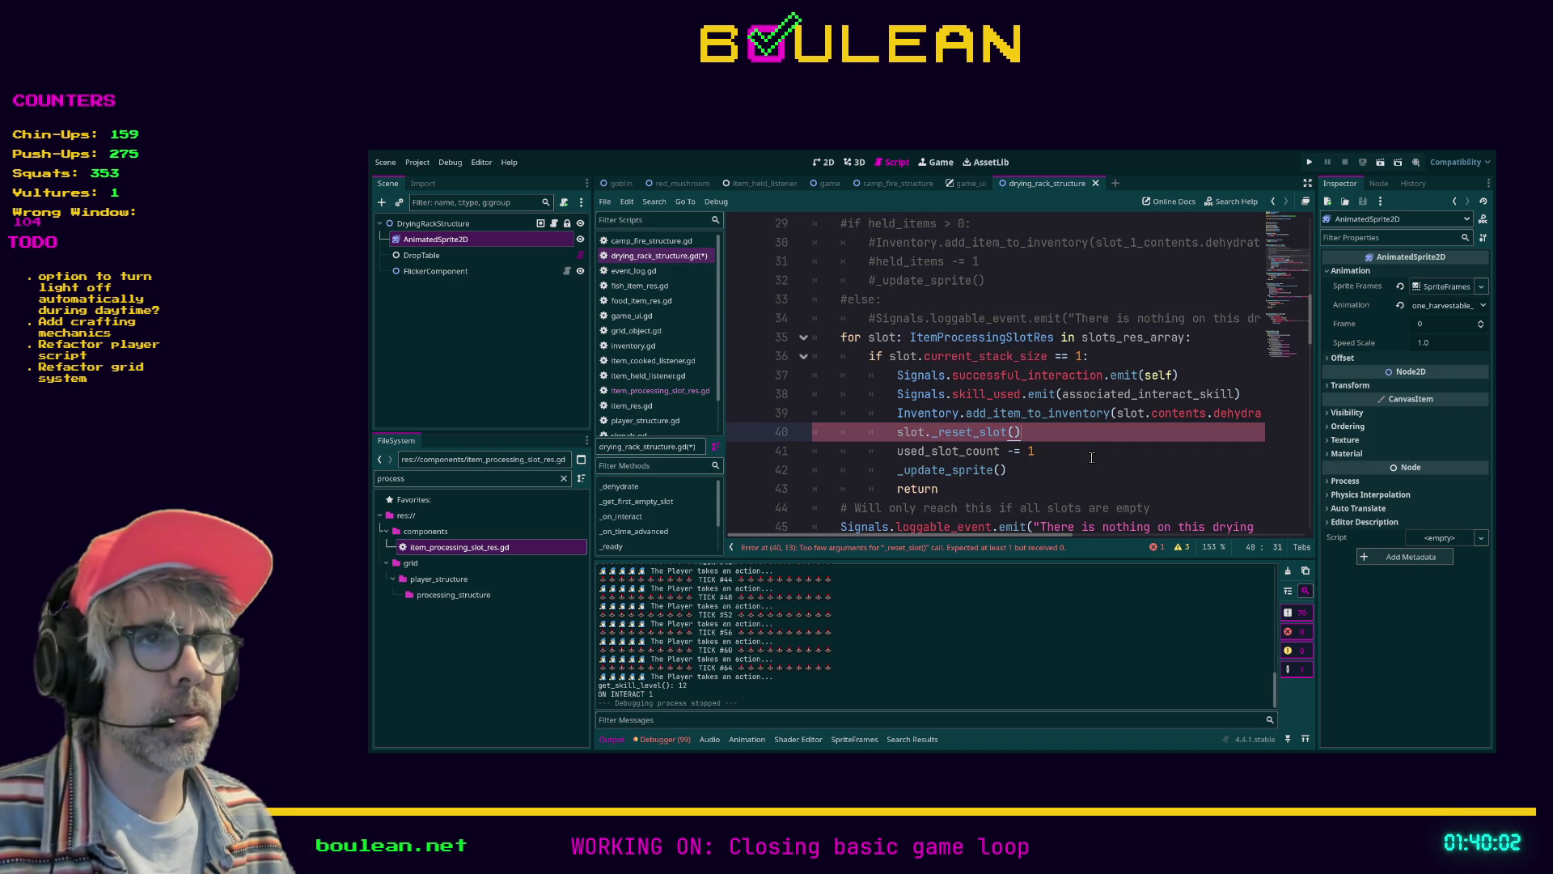
{"action": "key", "text": "Left"}
{"action": "key", "text": "Left"}
{"action": "key", "text": "Left"}
{"action": "key", "text": "BackSpace"}
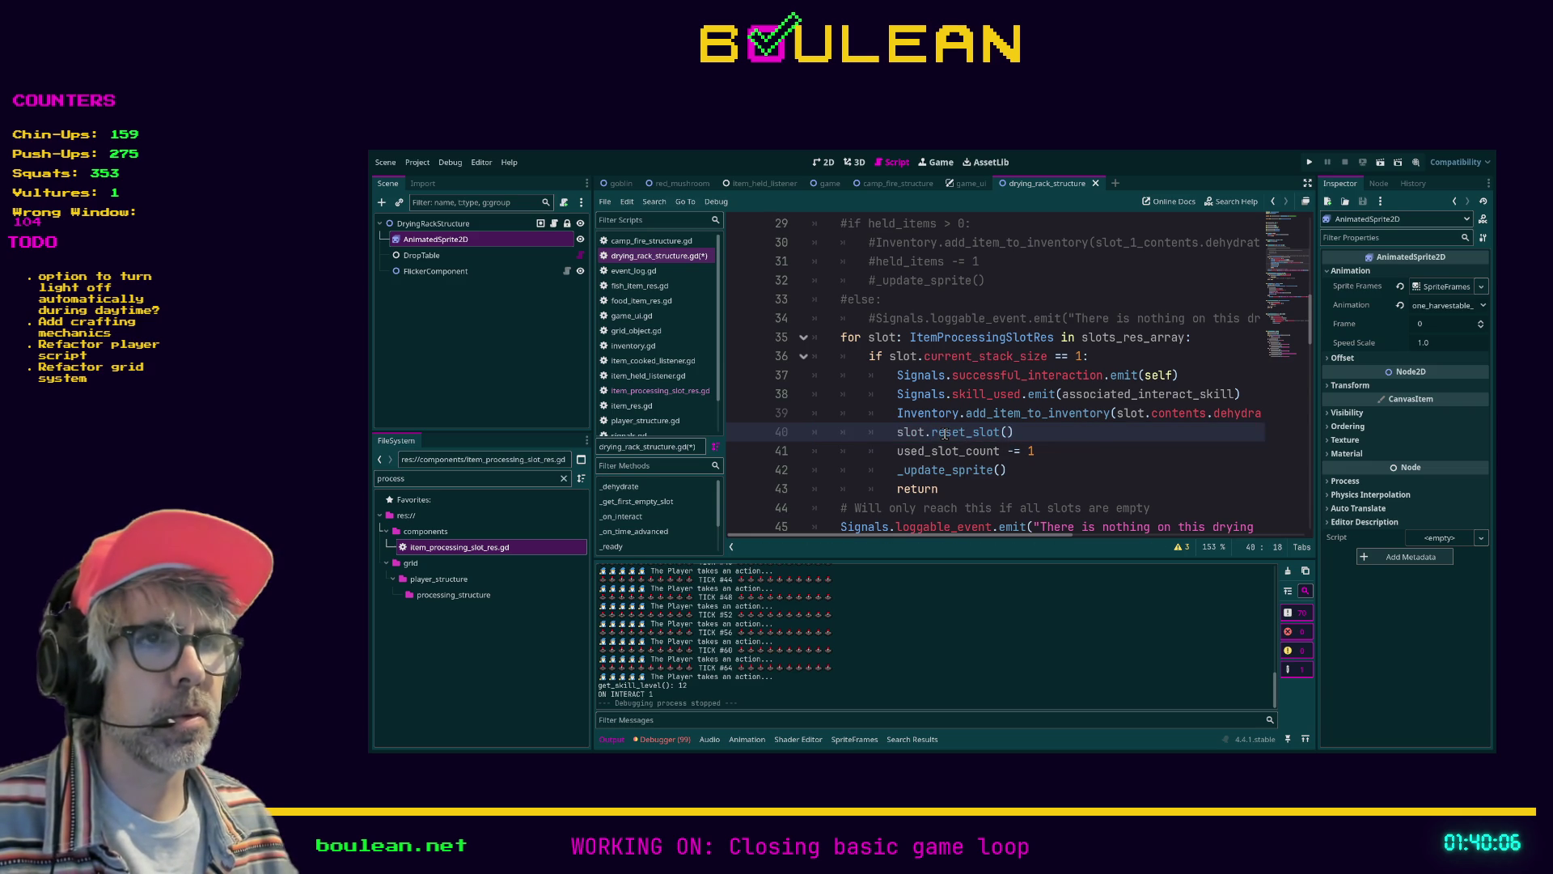
{"action": "key", "text": "ctrl+s"}
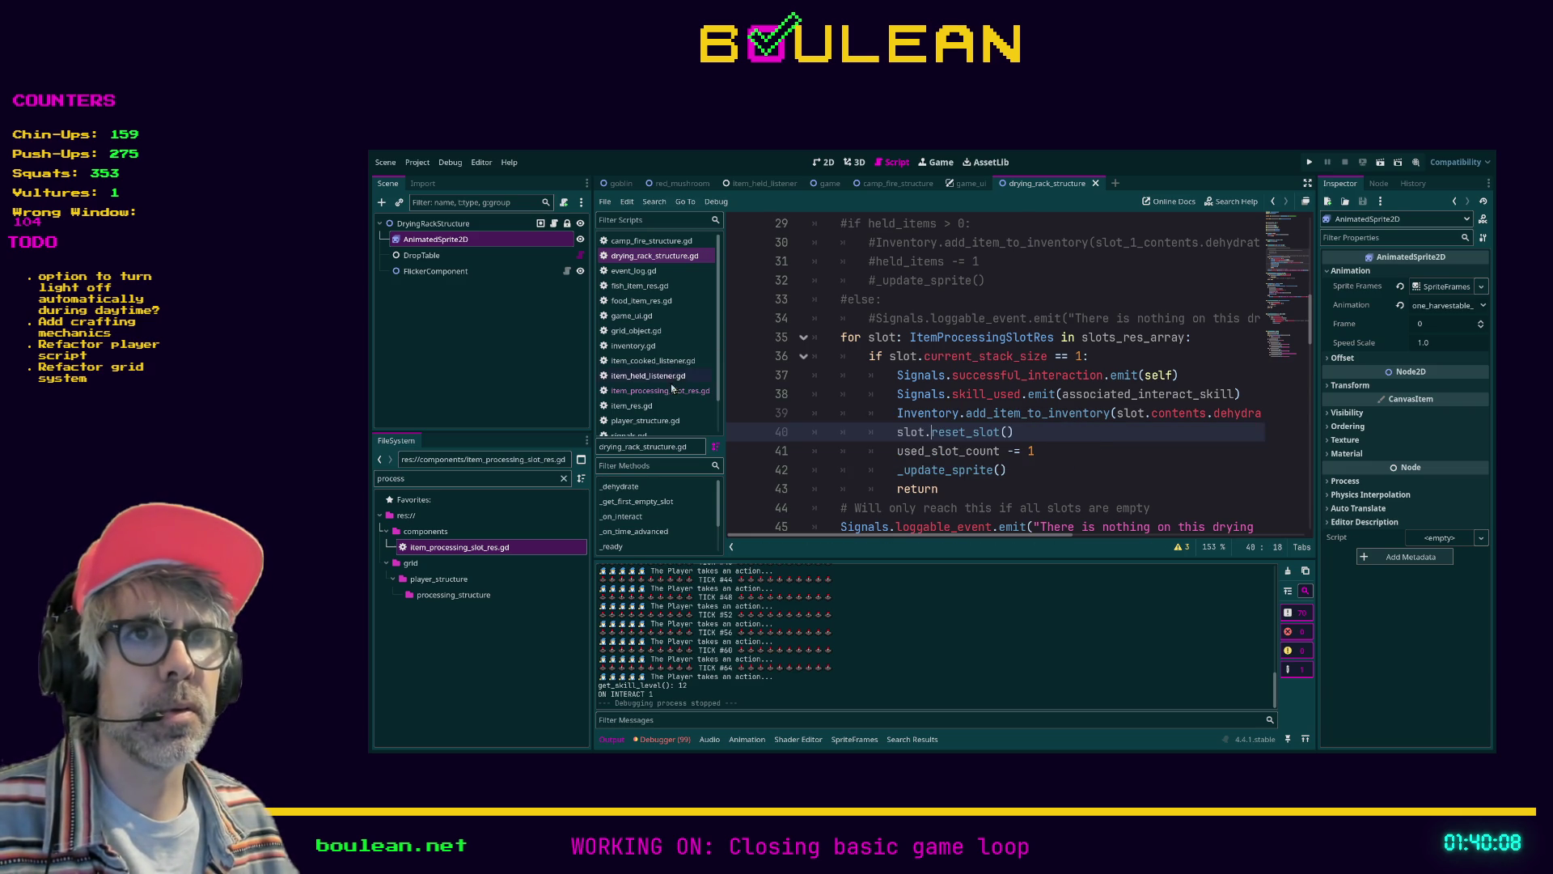
Rename the _reset_slot function to reset_slot in item_processing_slot_res.gd
{"action": "left_click", "coordinate": [672, 390]}
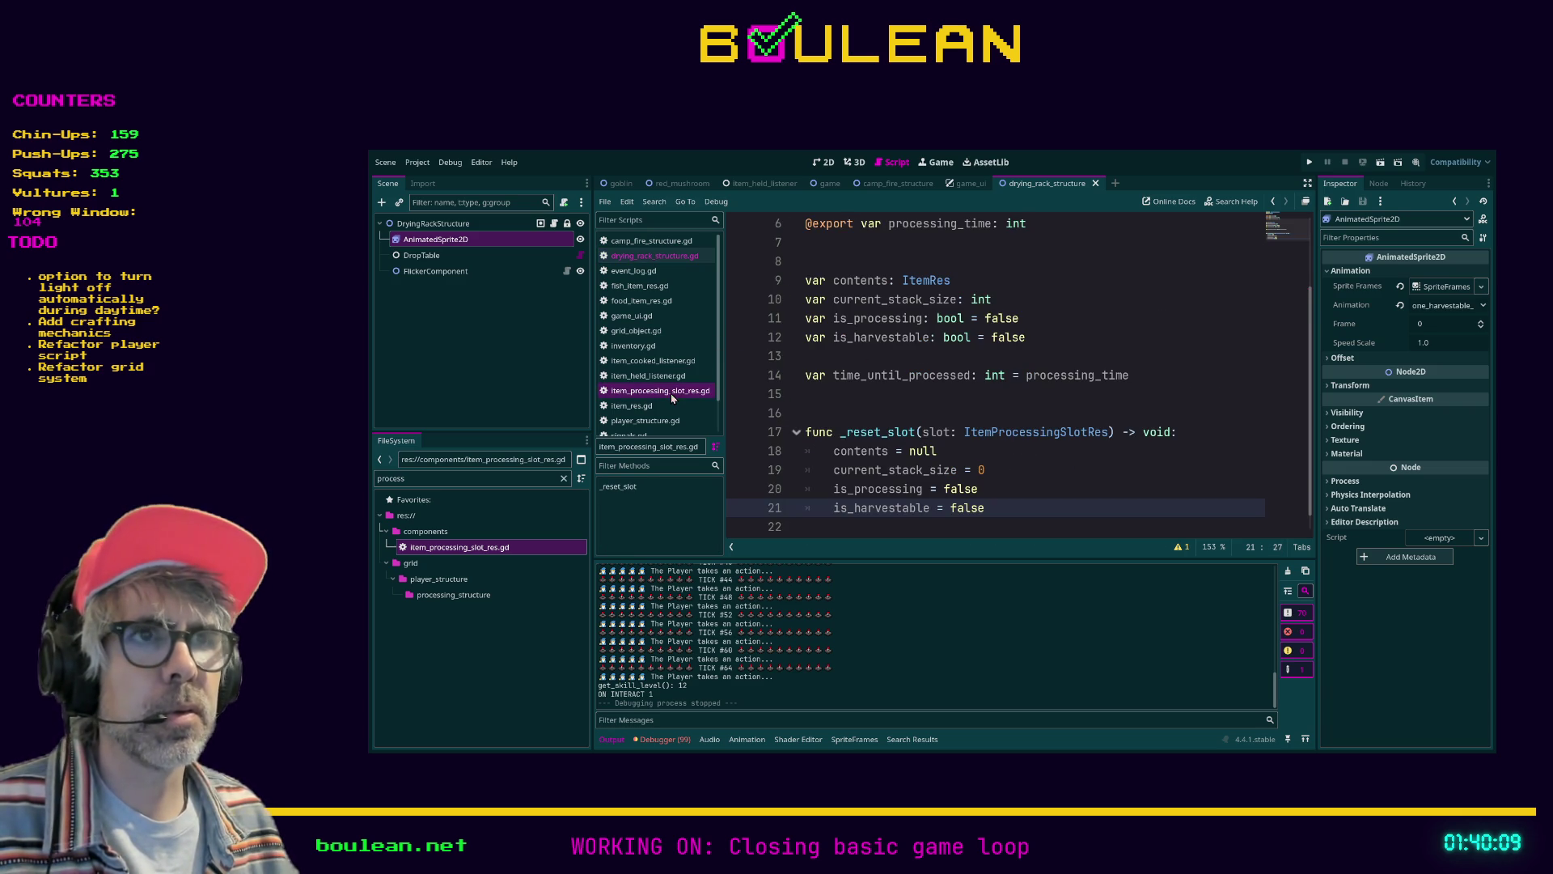
{"action": "left_click", "coordinate": [848, 433]}
{"action": "scroll", "coordinate": [1027, 460], "scroll_direction": "up", "scroll_amount": 2}
{"action": "scroll", "coordinate": [1026, 460], "scroll_direction": "down", "scroll_amount": 2}
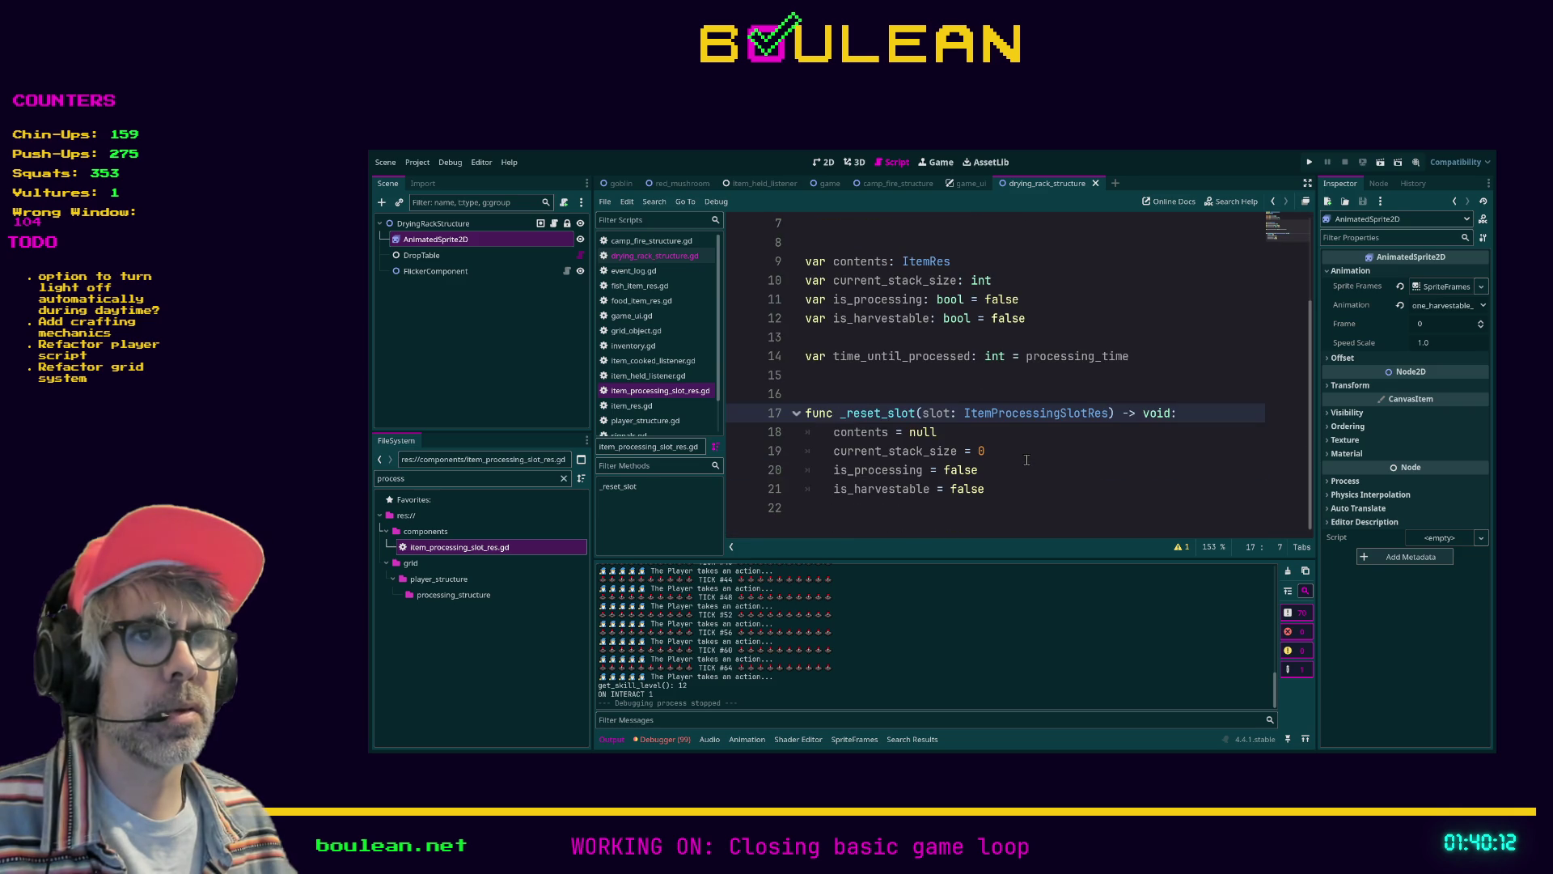
{"action": "key", "text": "BackSpace"}
{"action": "left_click", "coordinate": [1043, 472]}
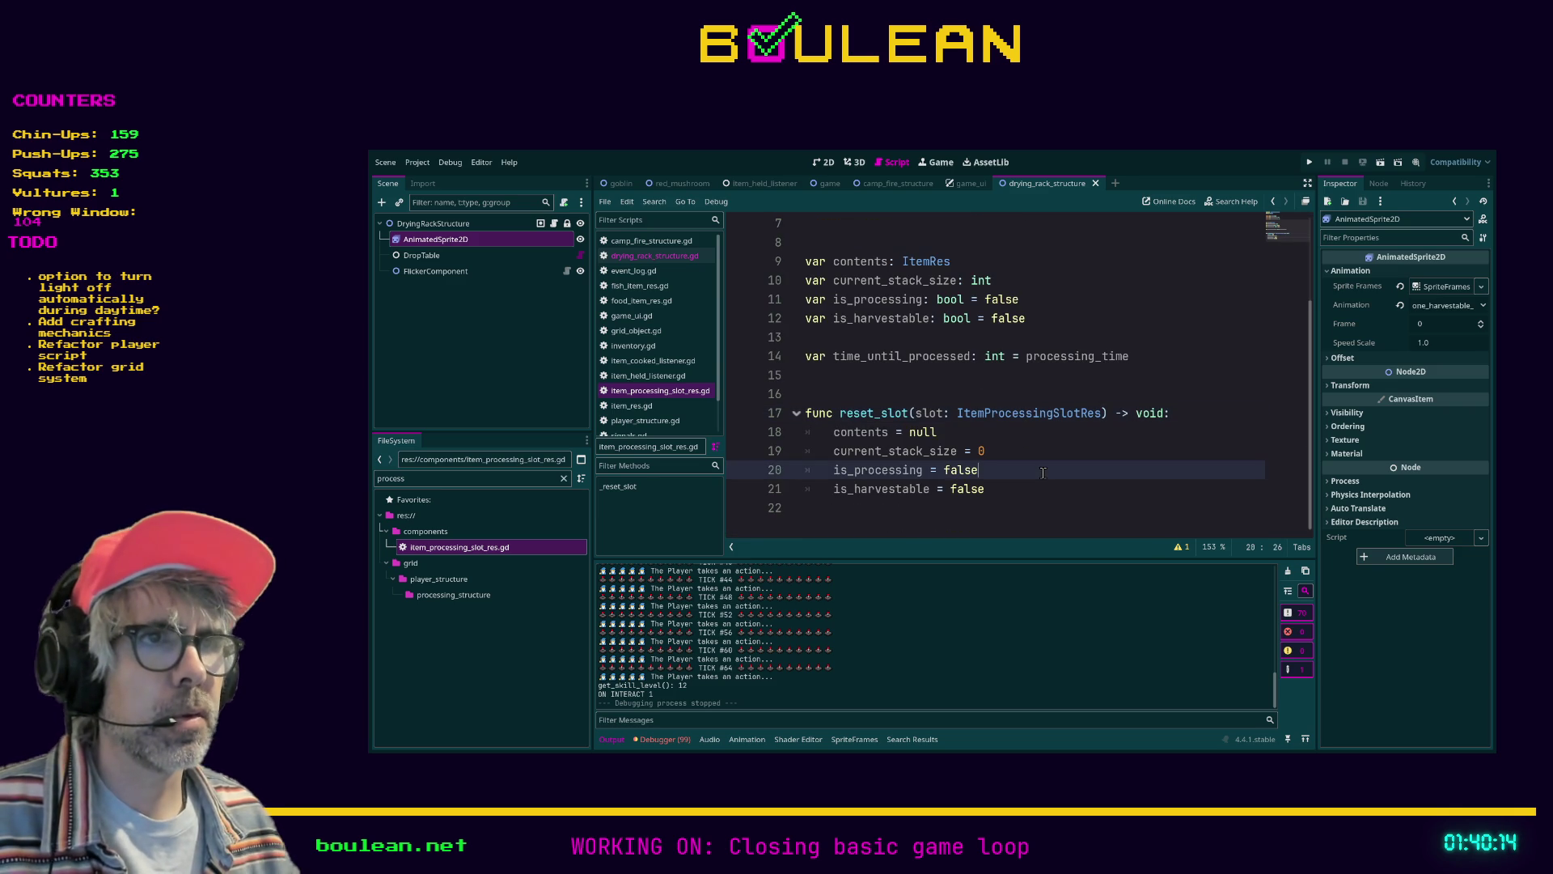
Check the line 40 call, then remove the slot parameter so reset_slot() takes no arguments
{"action": "left_click", "coordinate": [656, 255]}
{"action": "left_click_drag", "start_coordinate": [1015, 431], "coordinate": [933, 431]}
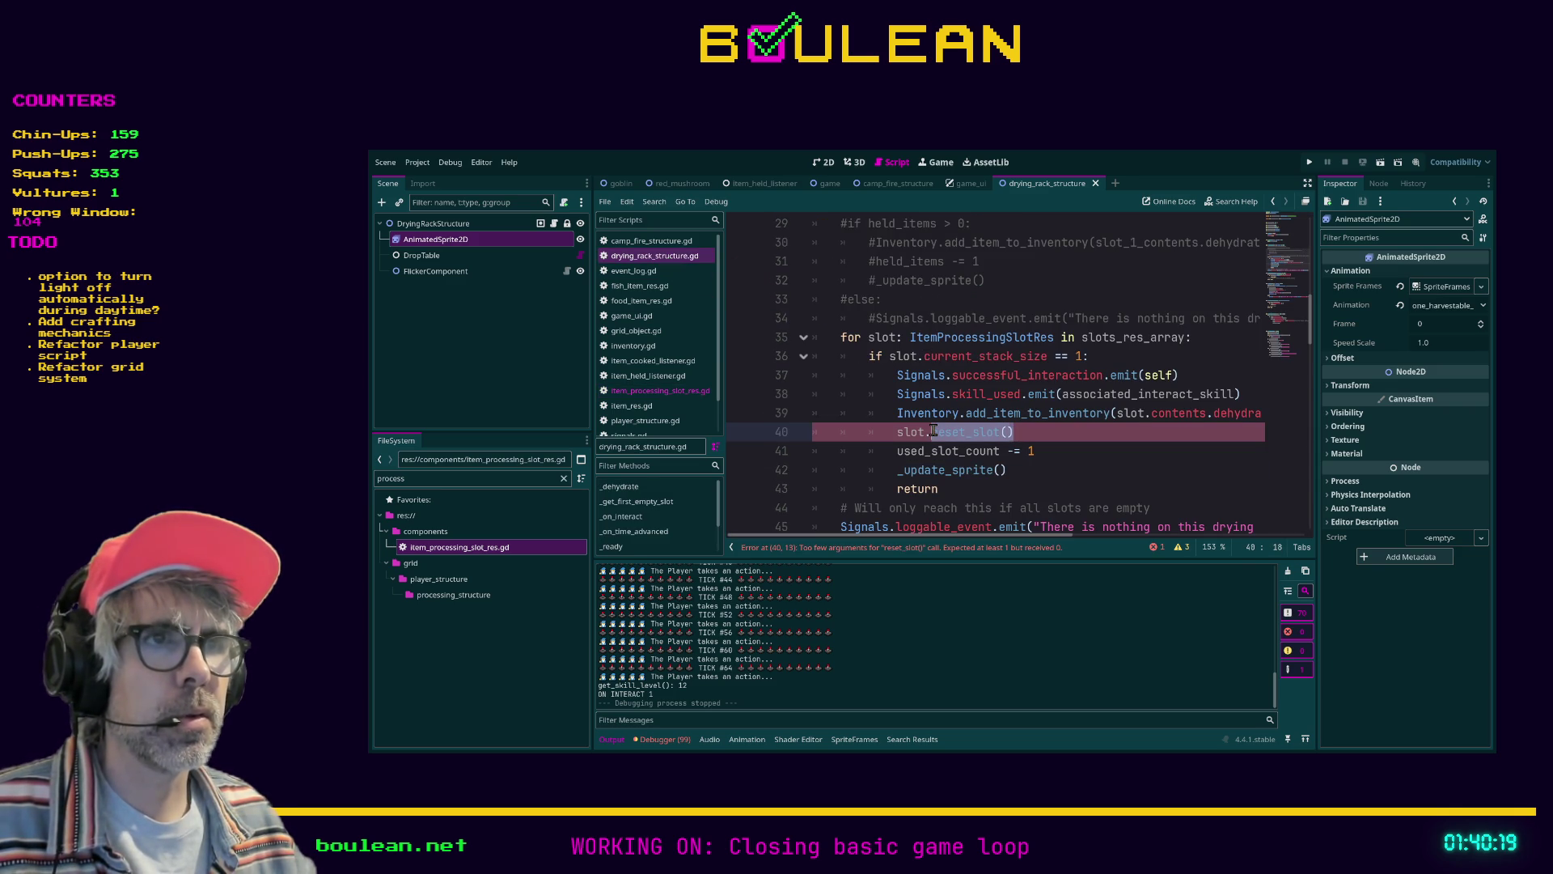
{"action": "left_click", "coordinate": [694, 393]}
{"action": "left_click", "coordinate": [915, 412]}
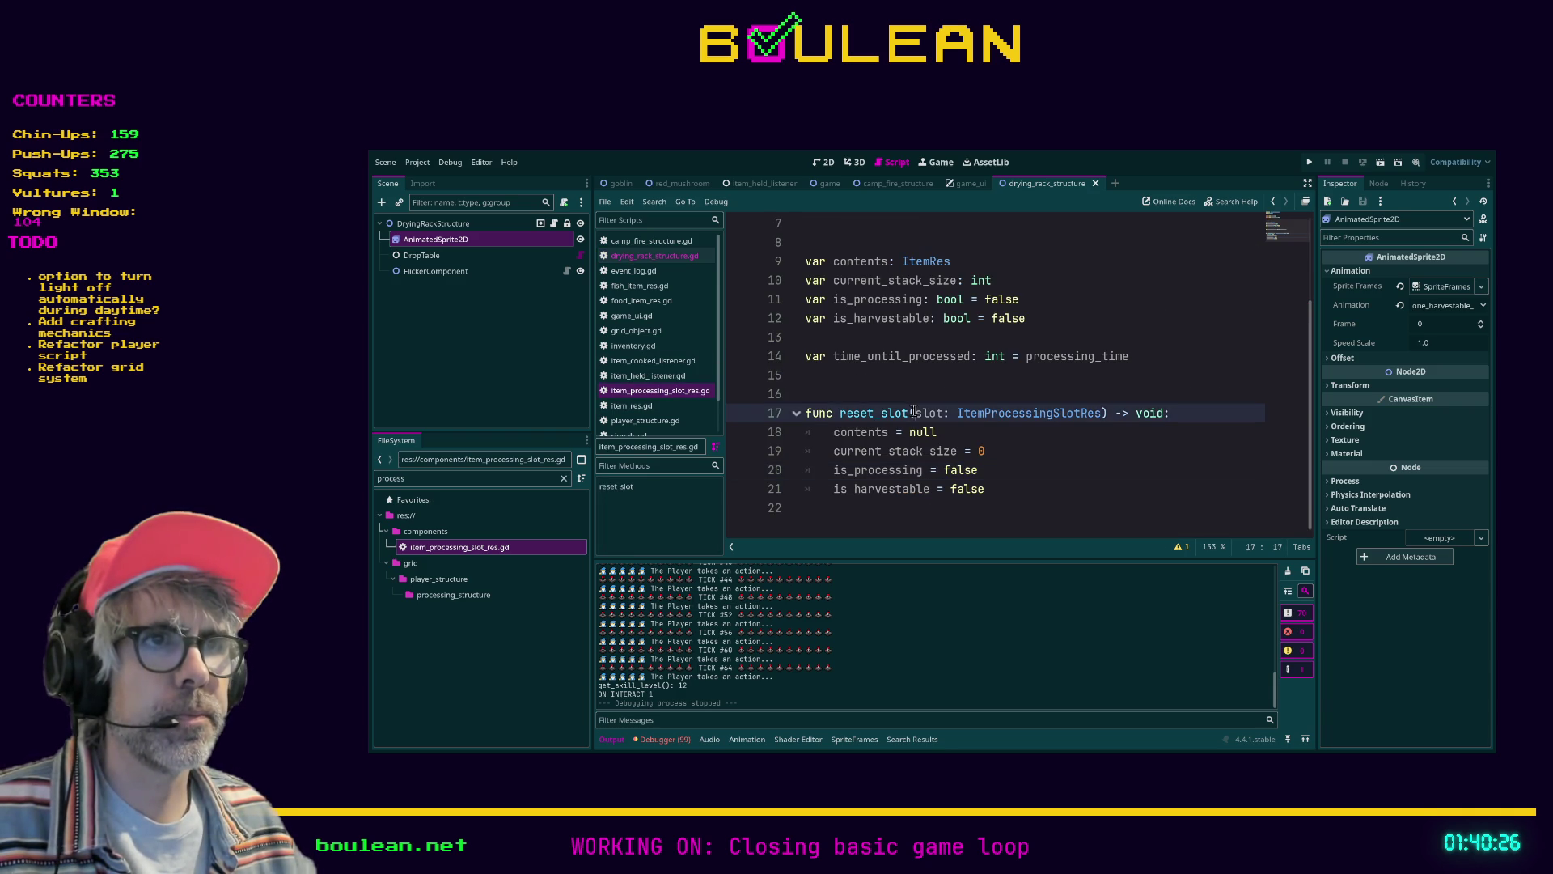
{"action": "left_click", "coordinate": [1103, 414], "text": "shift"}
{"action": "key", "text": "BackSpace"}
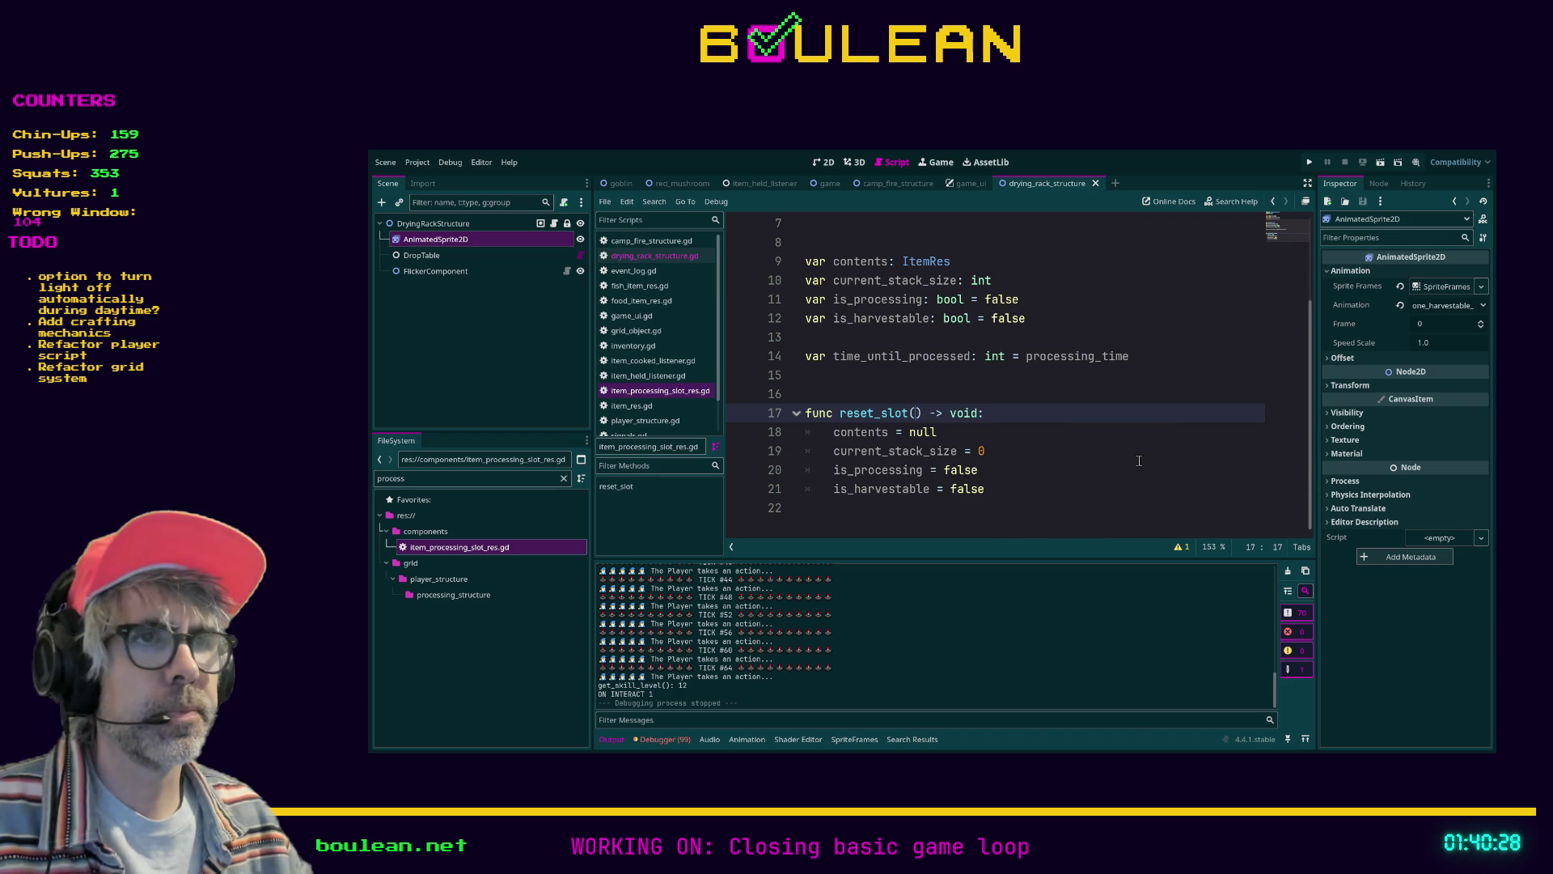
Return to drying_rack_structure.gd with the caret after the slot.reset_slot() call on line 40
{"action": "left_click", "coordinate": [1129, 460]}
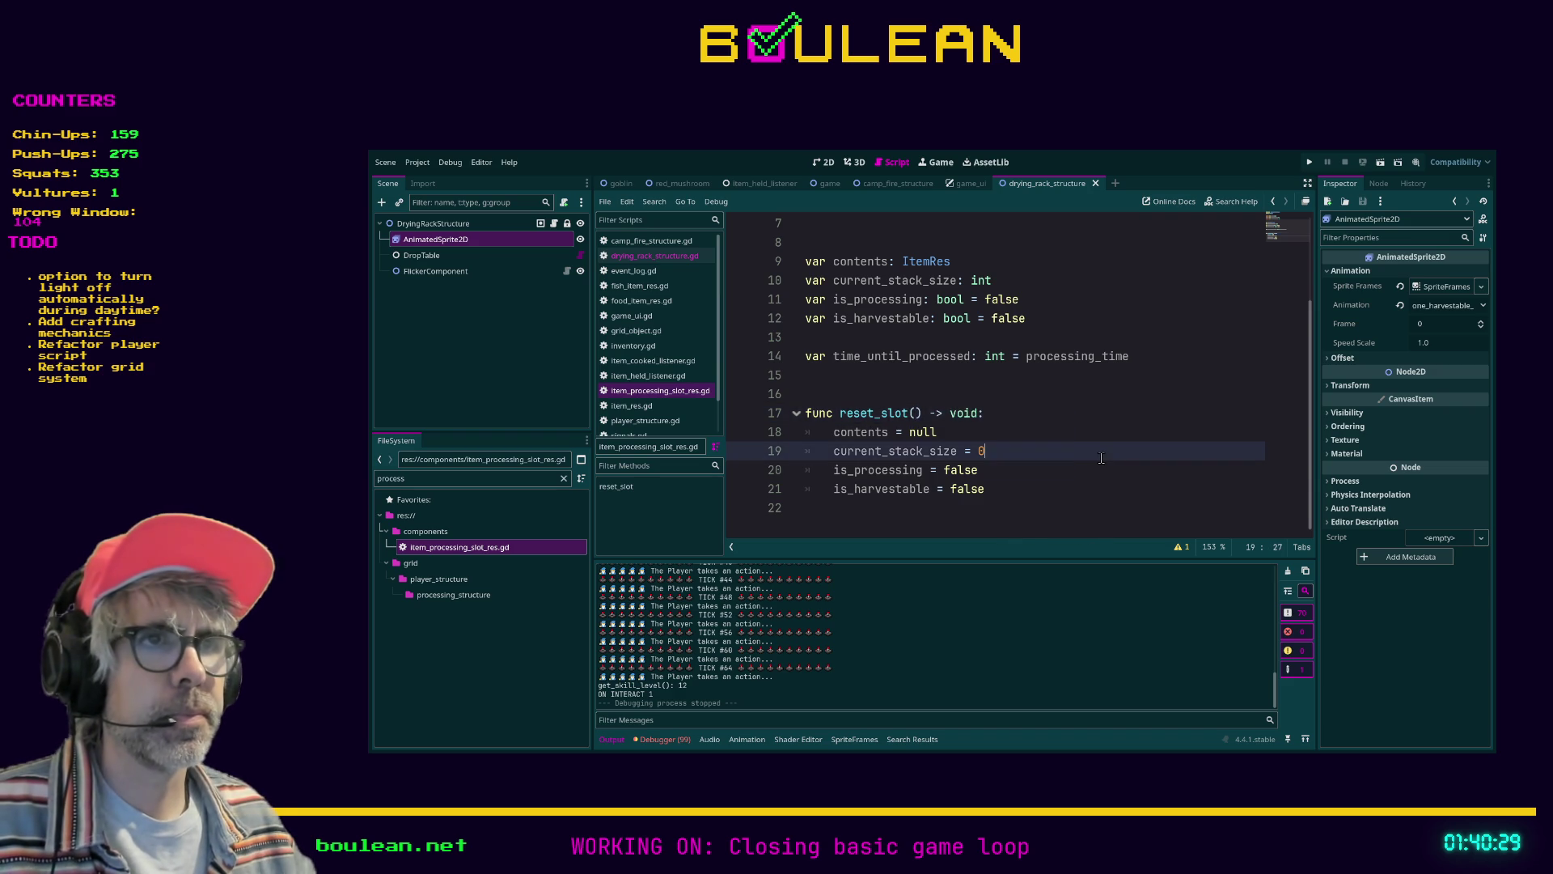
{"action": "left_click", "coordinate": [692, 258]}
{"action": "left_click", "coordinate": [1048, 430]}
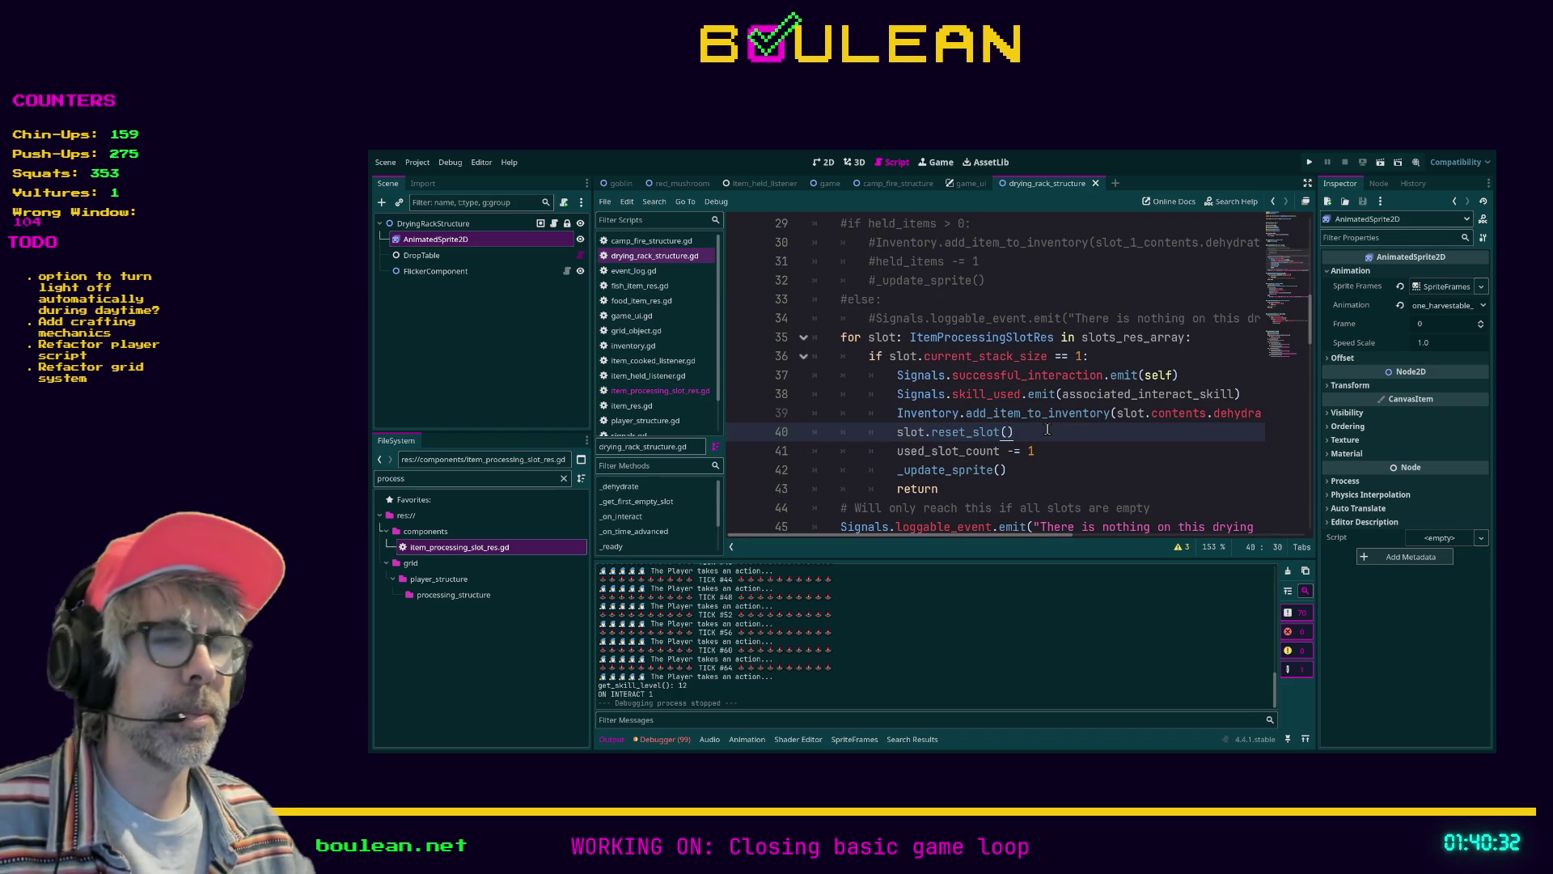
Scroll to will_accept_item and cut the explanatory comment off line 51
{"action": "scroll", "coordinate": [1091, 422], "scroll_direction": "down", "scroll_amount": 1}
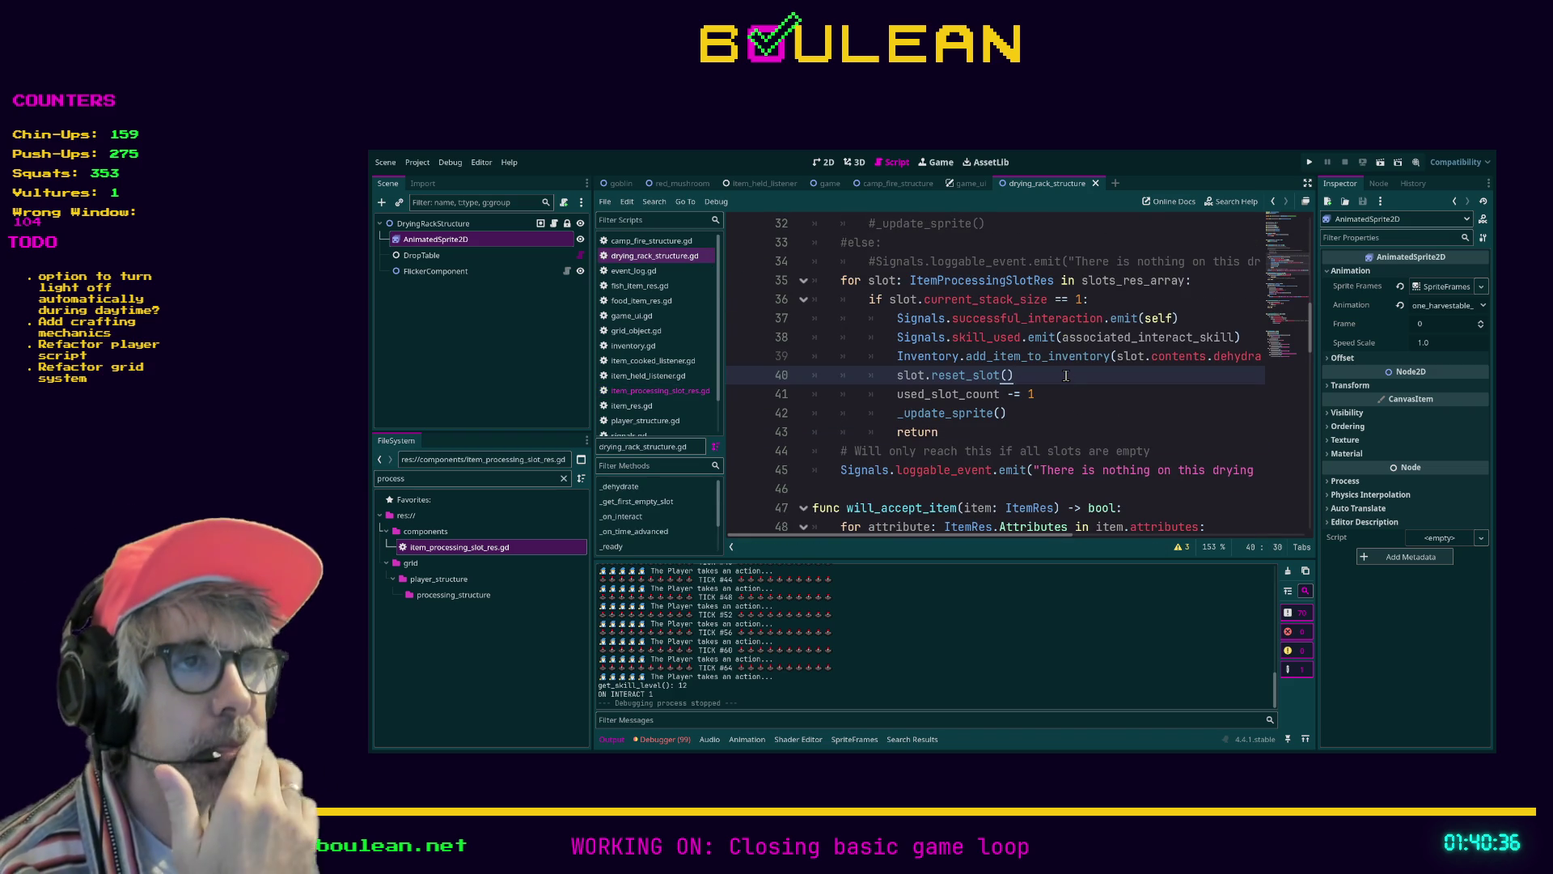
{"action": "scroll", "coordinate": [1066, 375], "scroll_direction": "down", "scroll_amount": 1}
{"action": "scroll", "coordinate": [1066, 375], "scroll_direction": "up", "scroll_amount": 1}
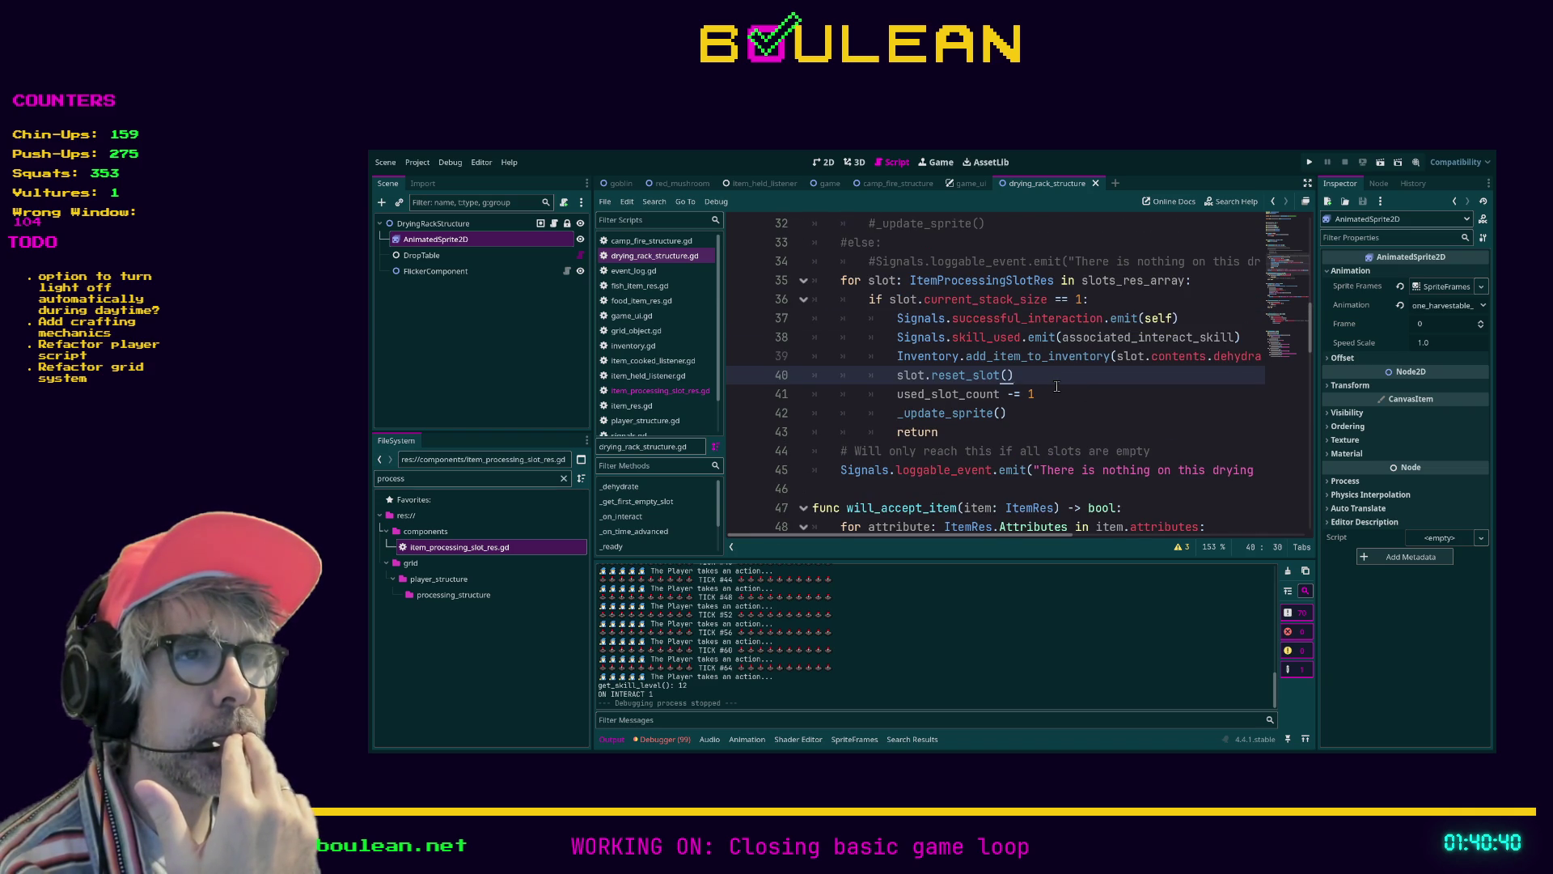
{"action": "scroll", "coordinate": [1056, 387], "scroll_direction": "down", "scroll_amount": 2}
{"action": "scroll", "coordinate": [1021, 386], "scroll_direction": "down", "scroll_amount": 1}
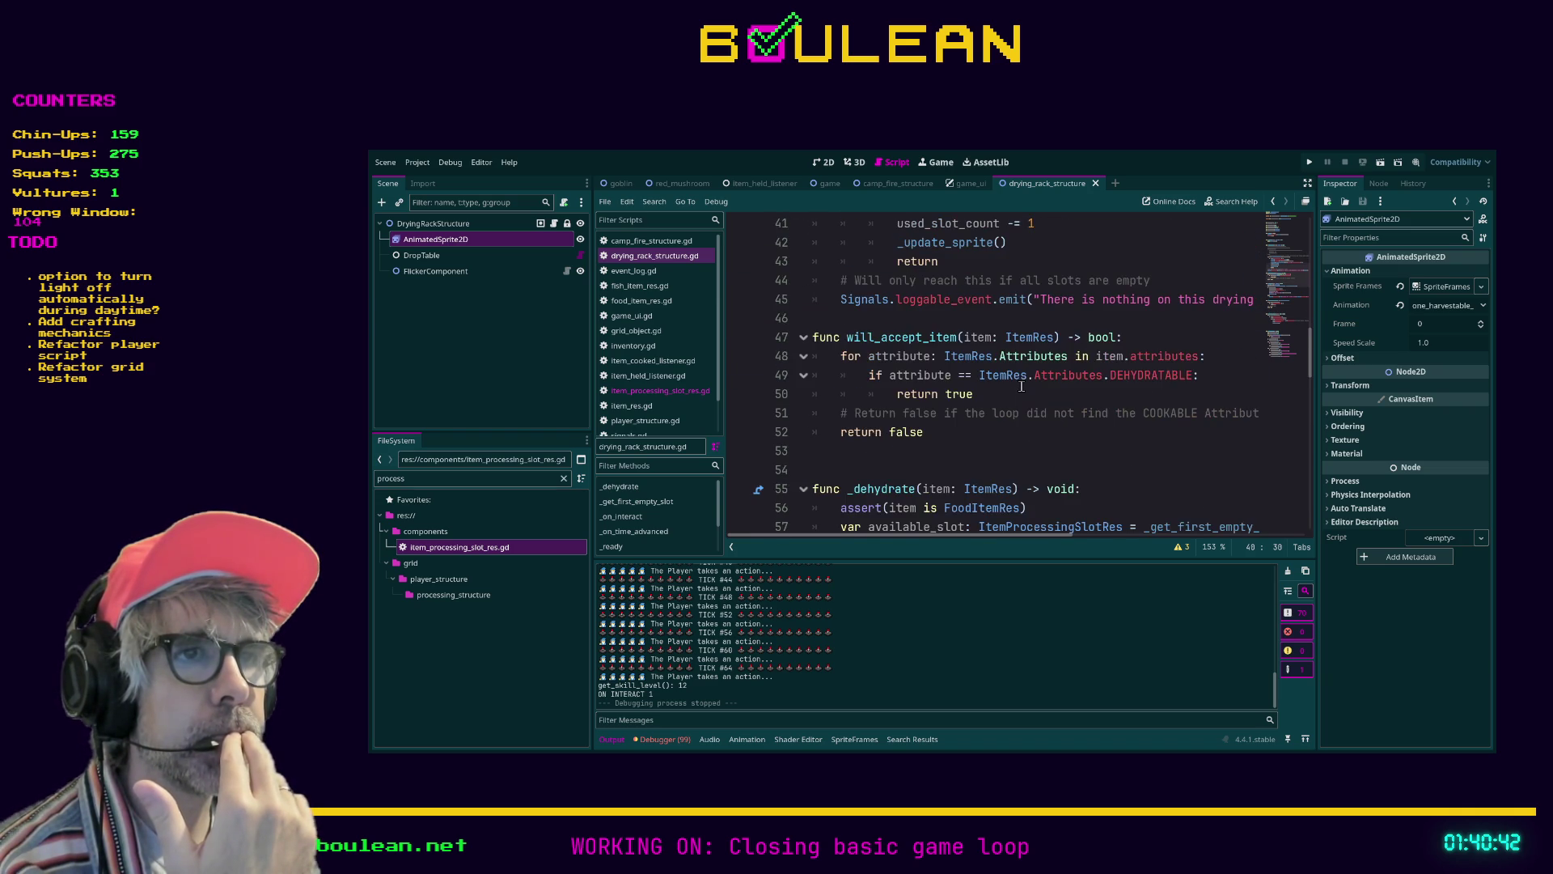
{"action": "scroll", "coordinate": [1021, 386], "scroll_direction": "down", "scroll_amount": 1}
{"action": "left_click", "coordinate": [839, 356]}
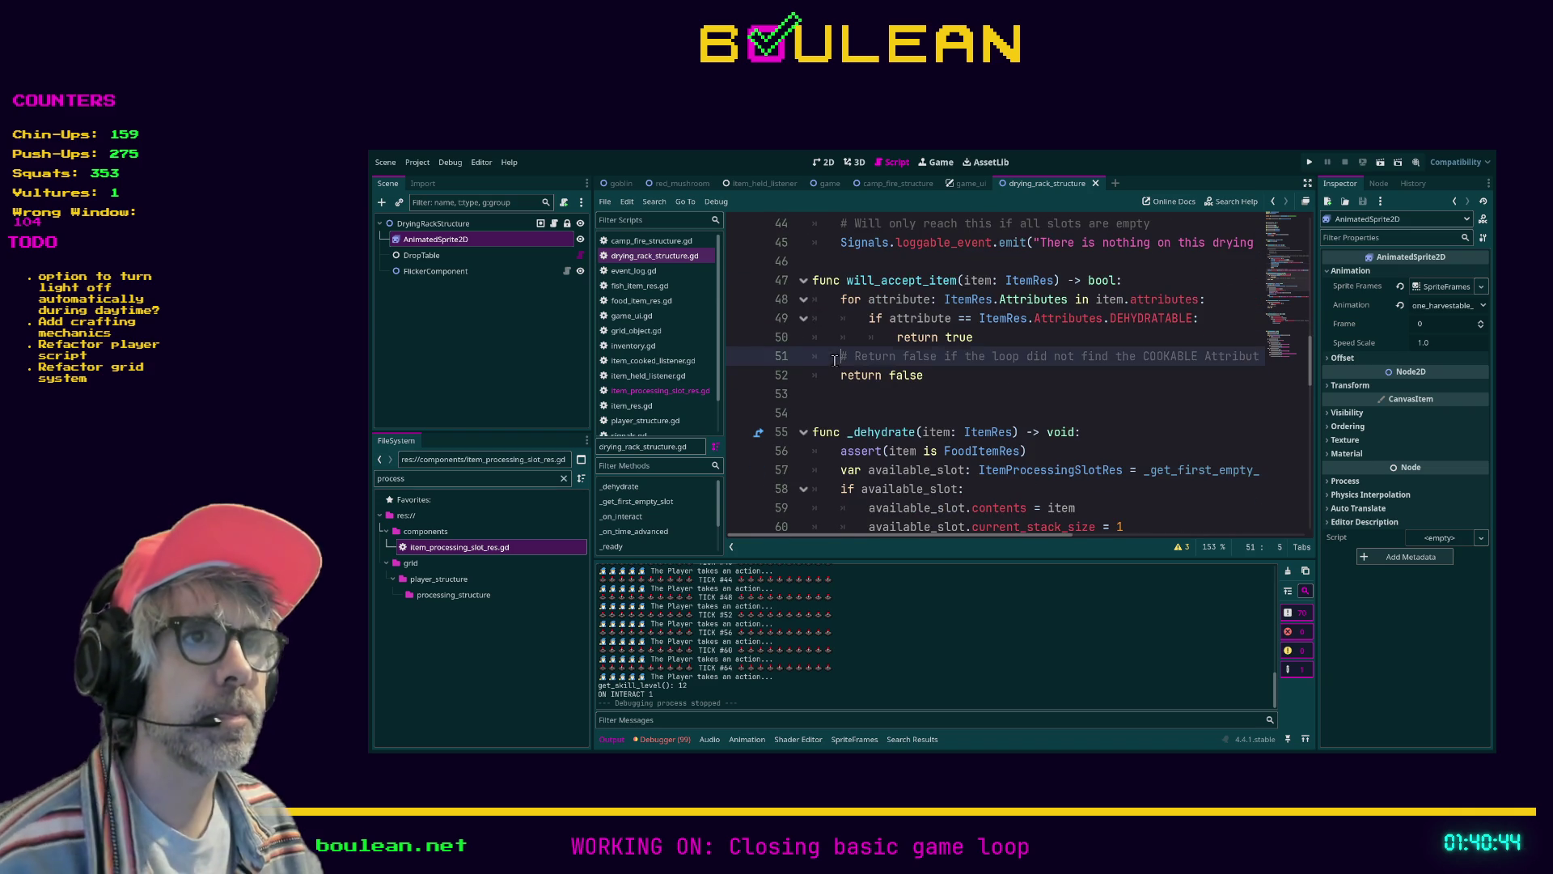
{"action": "key", "text": "shift+End"}
{"action": "key", "text": "Delete"}
Paste the comment after return false, remove the empty line, and save the script
{"action": "key", "text": "Down"}
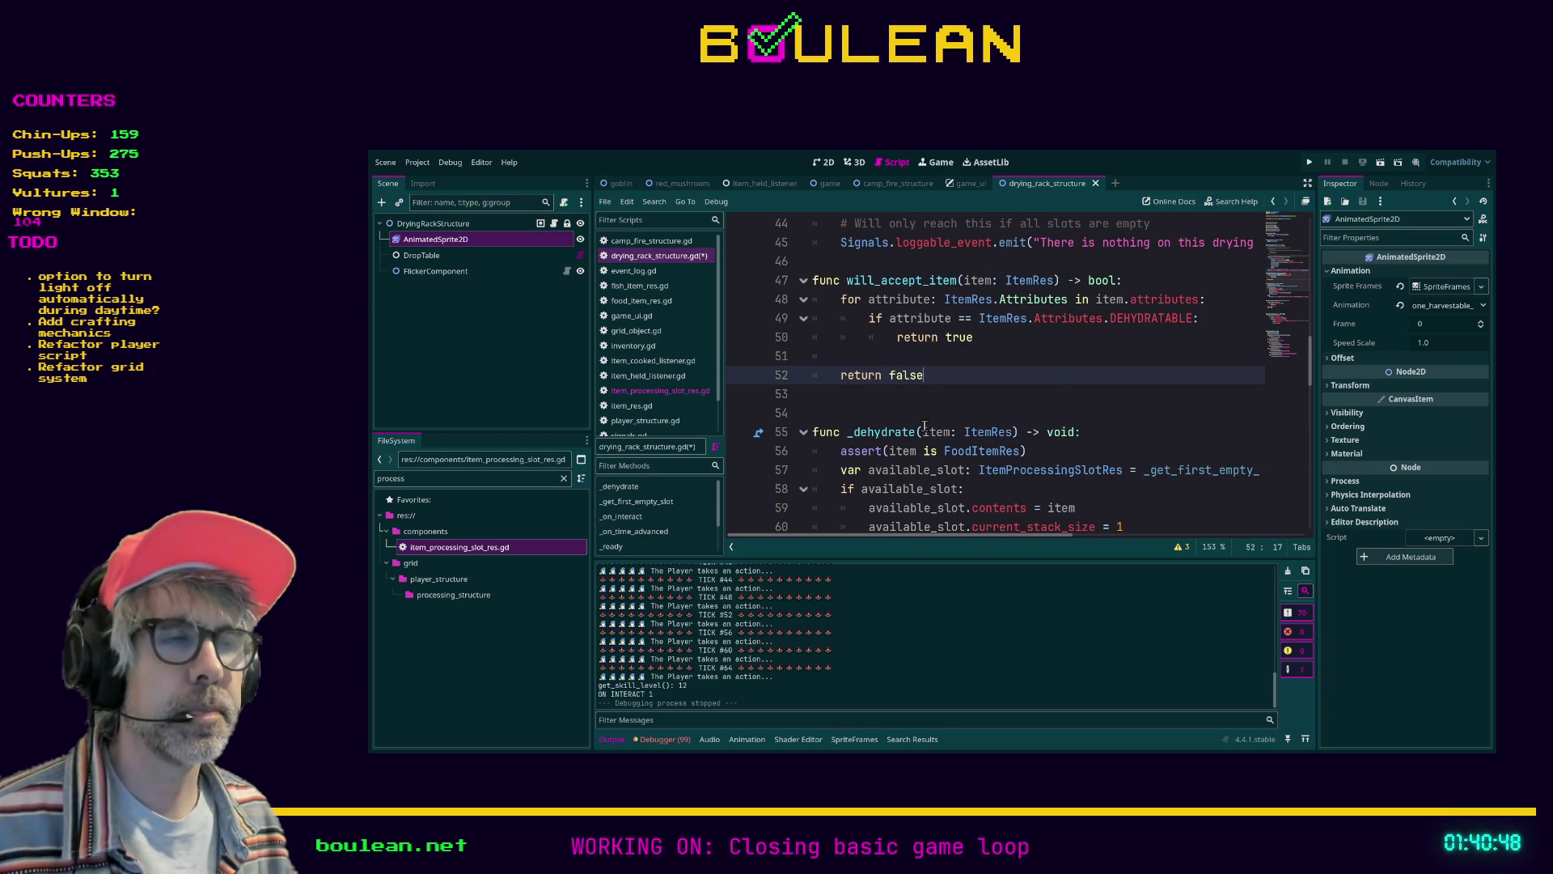
{"action": "type", "text": "# Return false if the loop did not find the COOKABLE Attribute"}
{"action": "key", "text": "Up"}
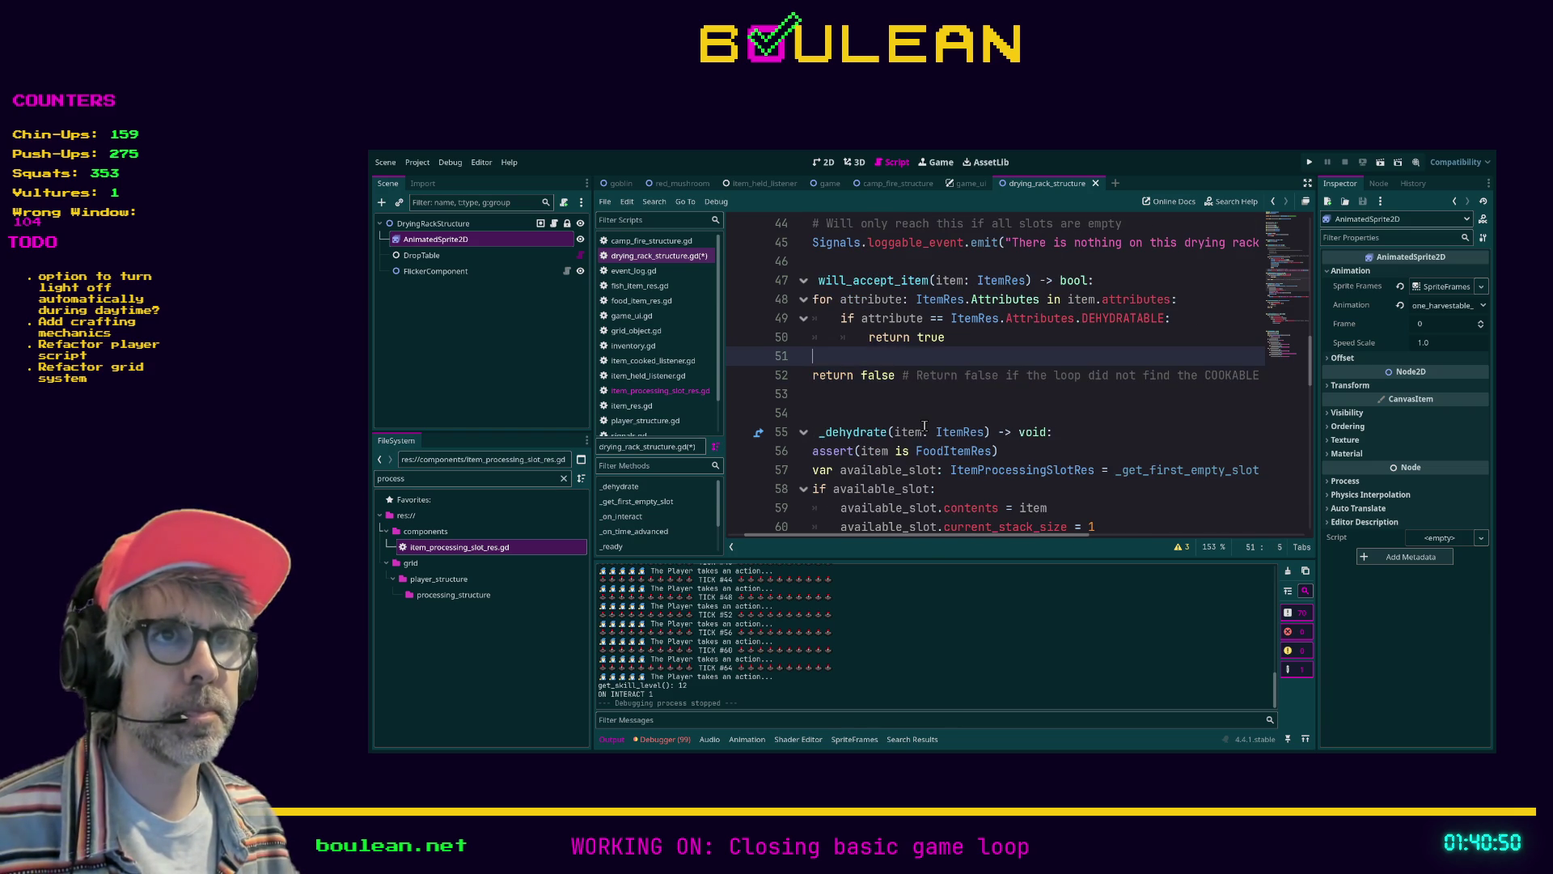
{"action": "key", "text": "BackSpace"}
{"action": "key", "text": "BackSpace"}
{"action": "left_click", "coordinate": [896, 387]}
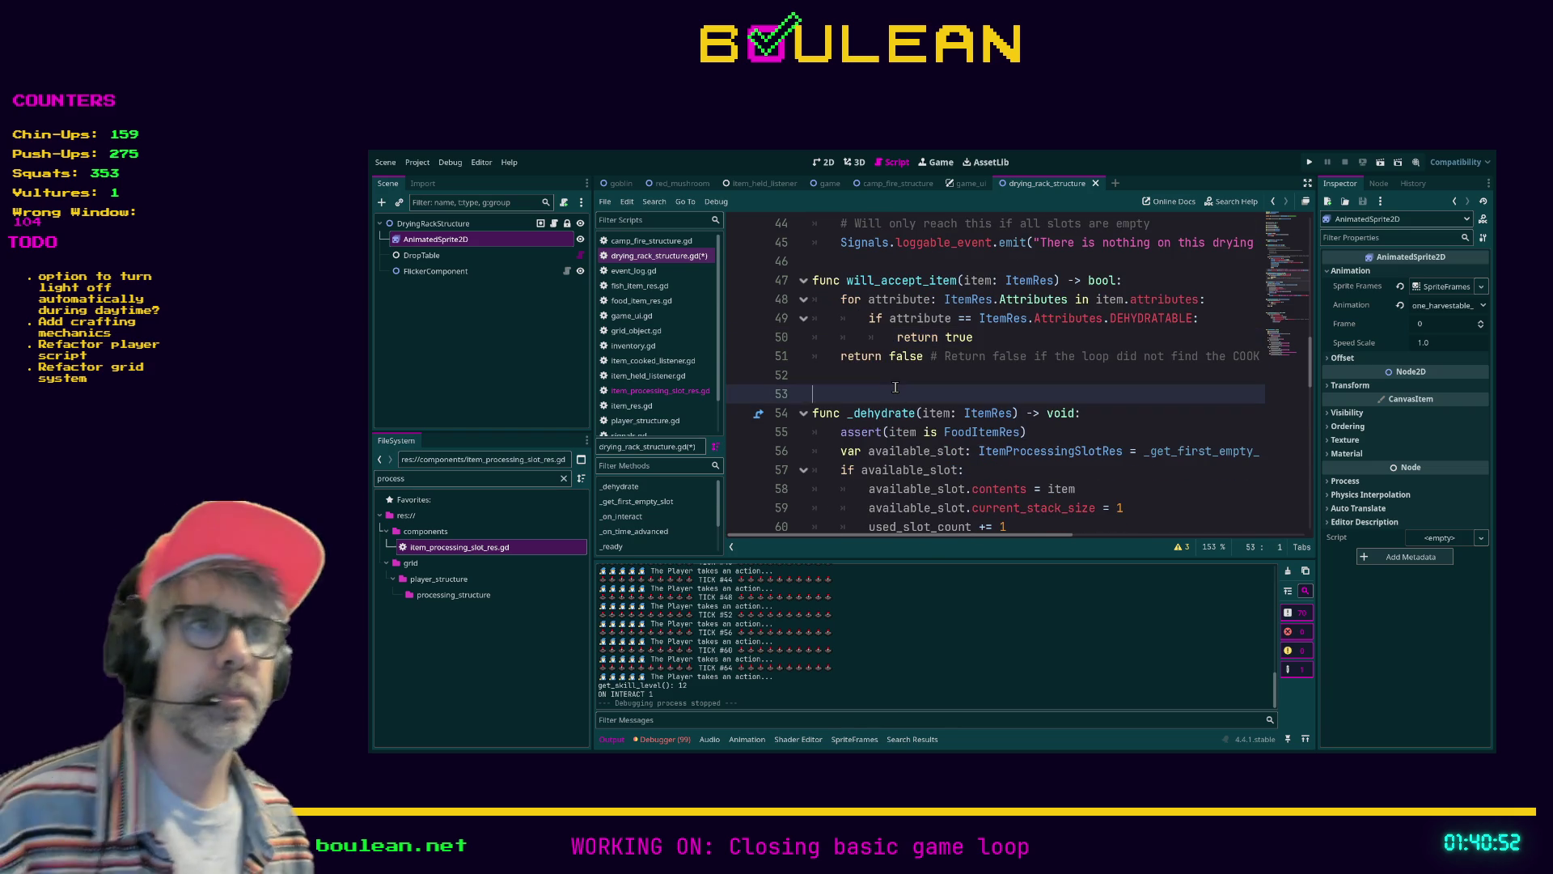
{"action": "key", "text": "ctrl+s"}
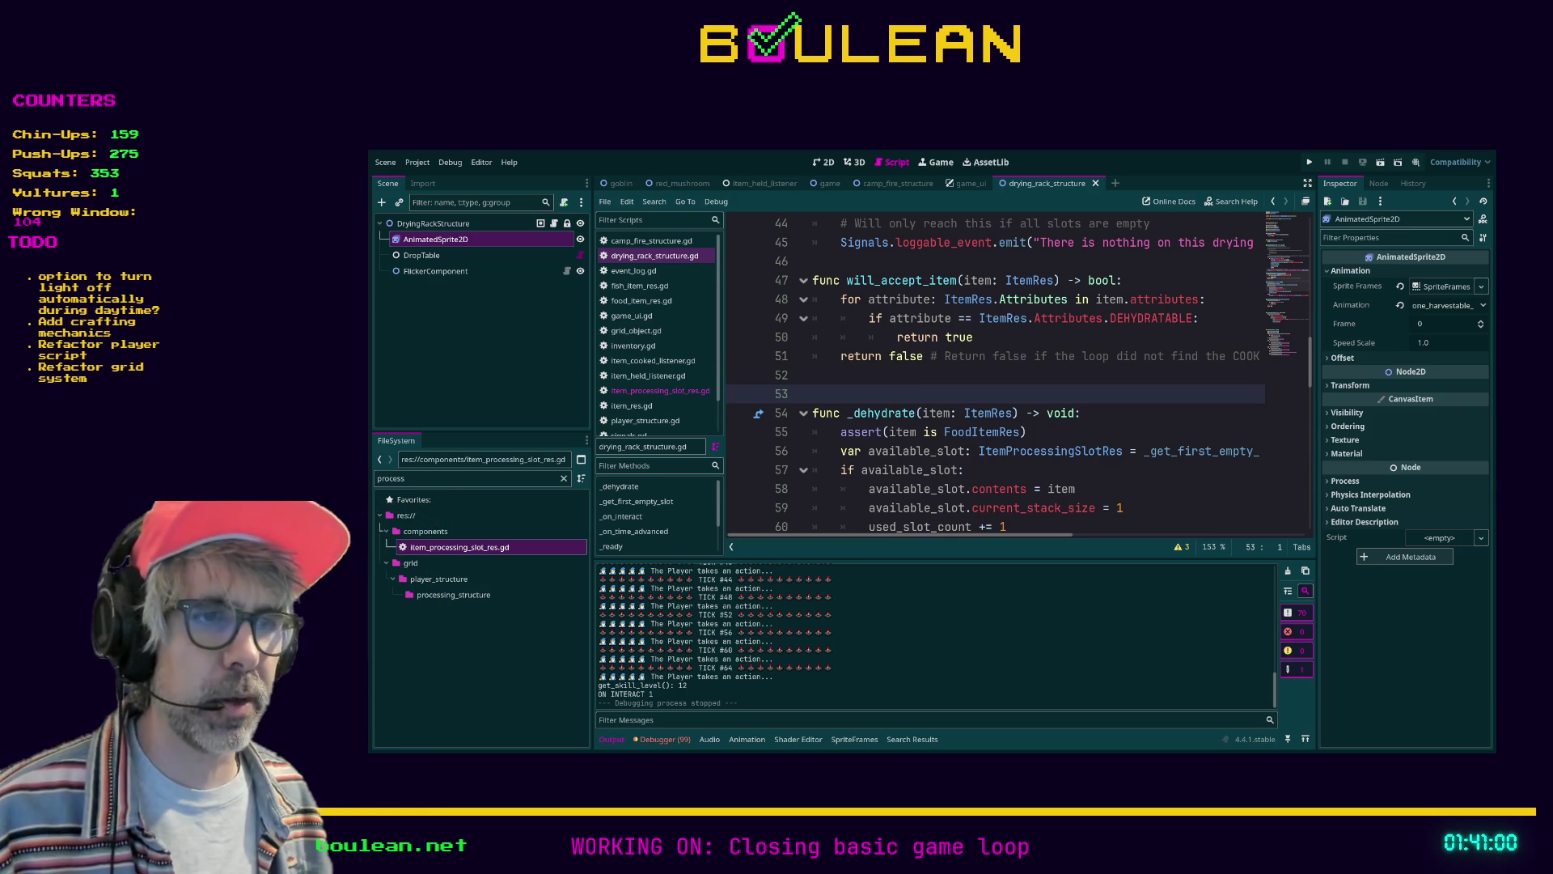
{"action": "key", "text": "alt+Tab"}
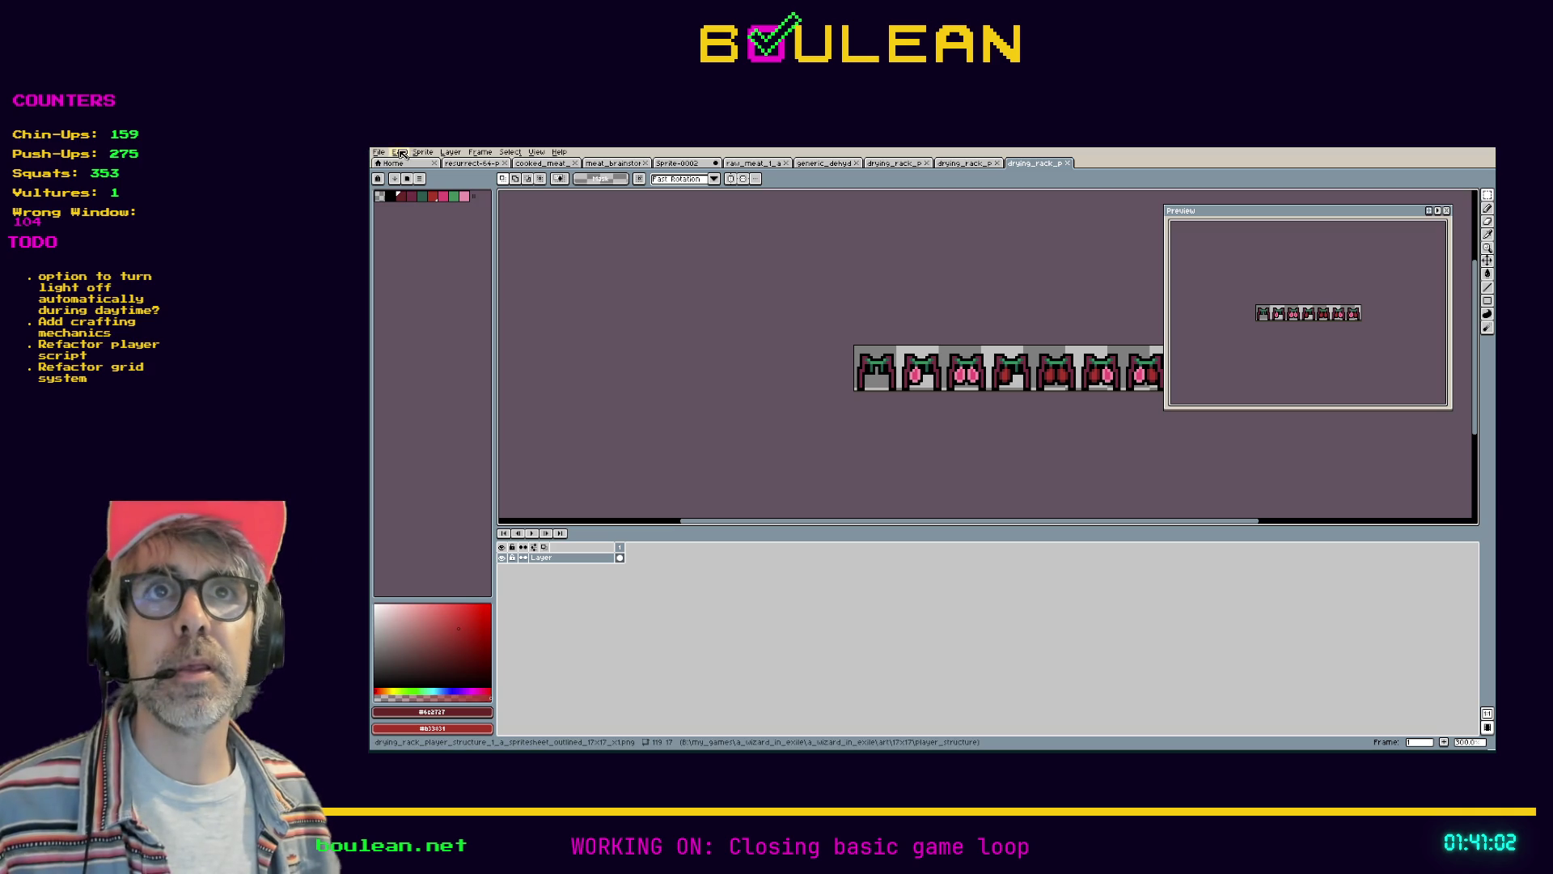
Choose the dark theme in Preferences, then quit Aseprite without saving Sprite-0002
{"action": "left_click", "coordinate": [400, 152]}
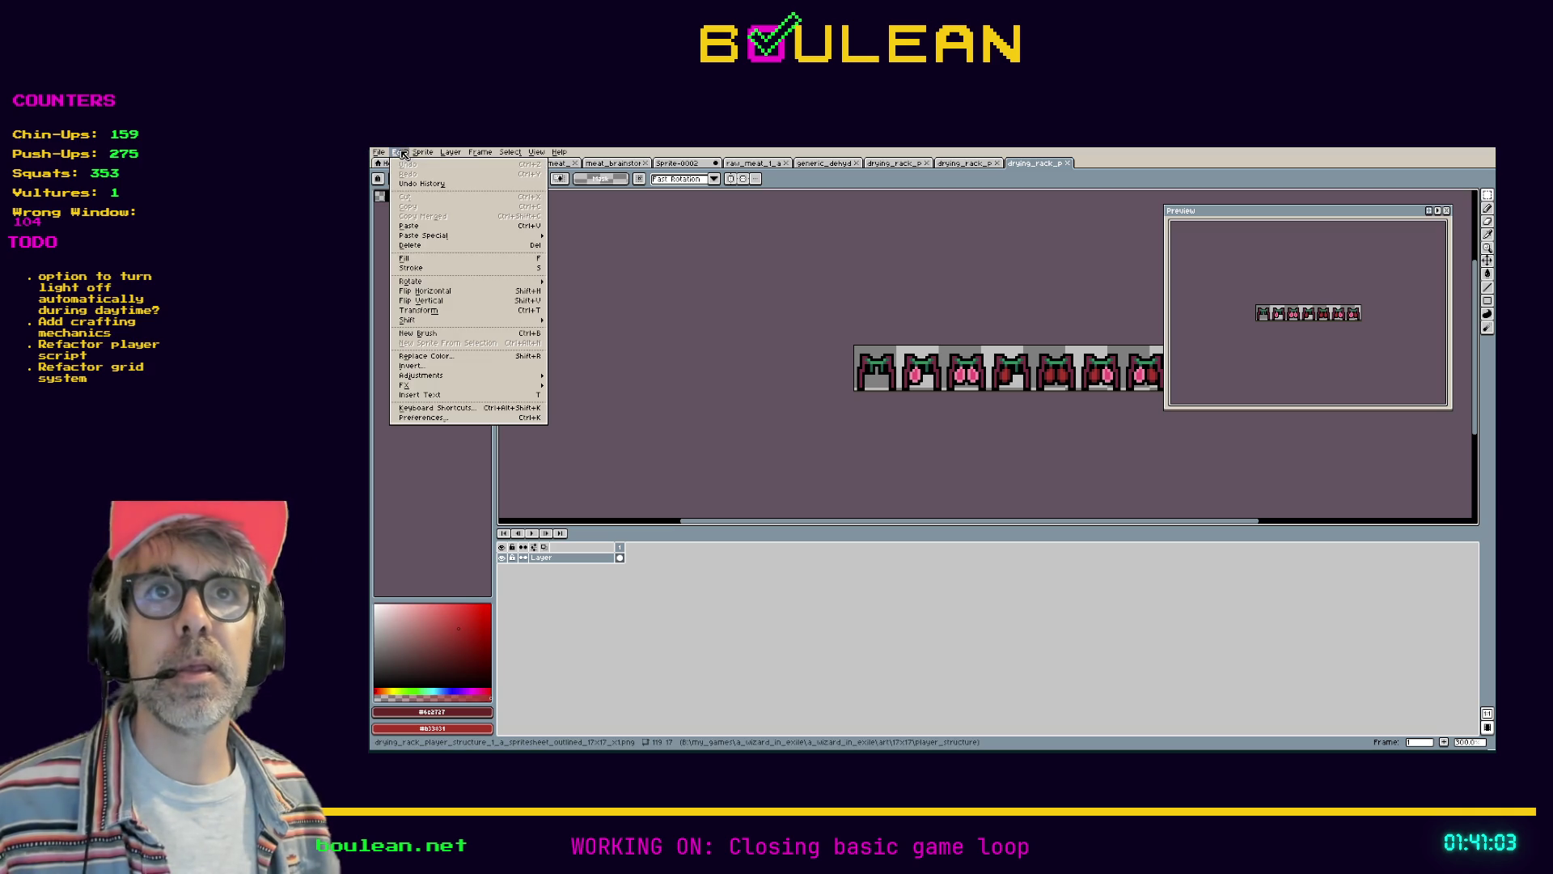
{"action": "left_click", "coordinate": [468, 419]}
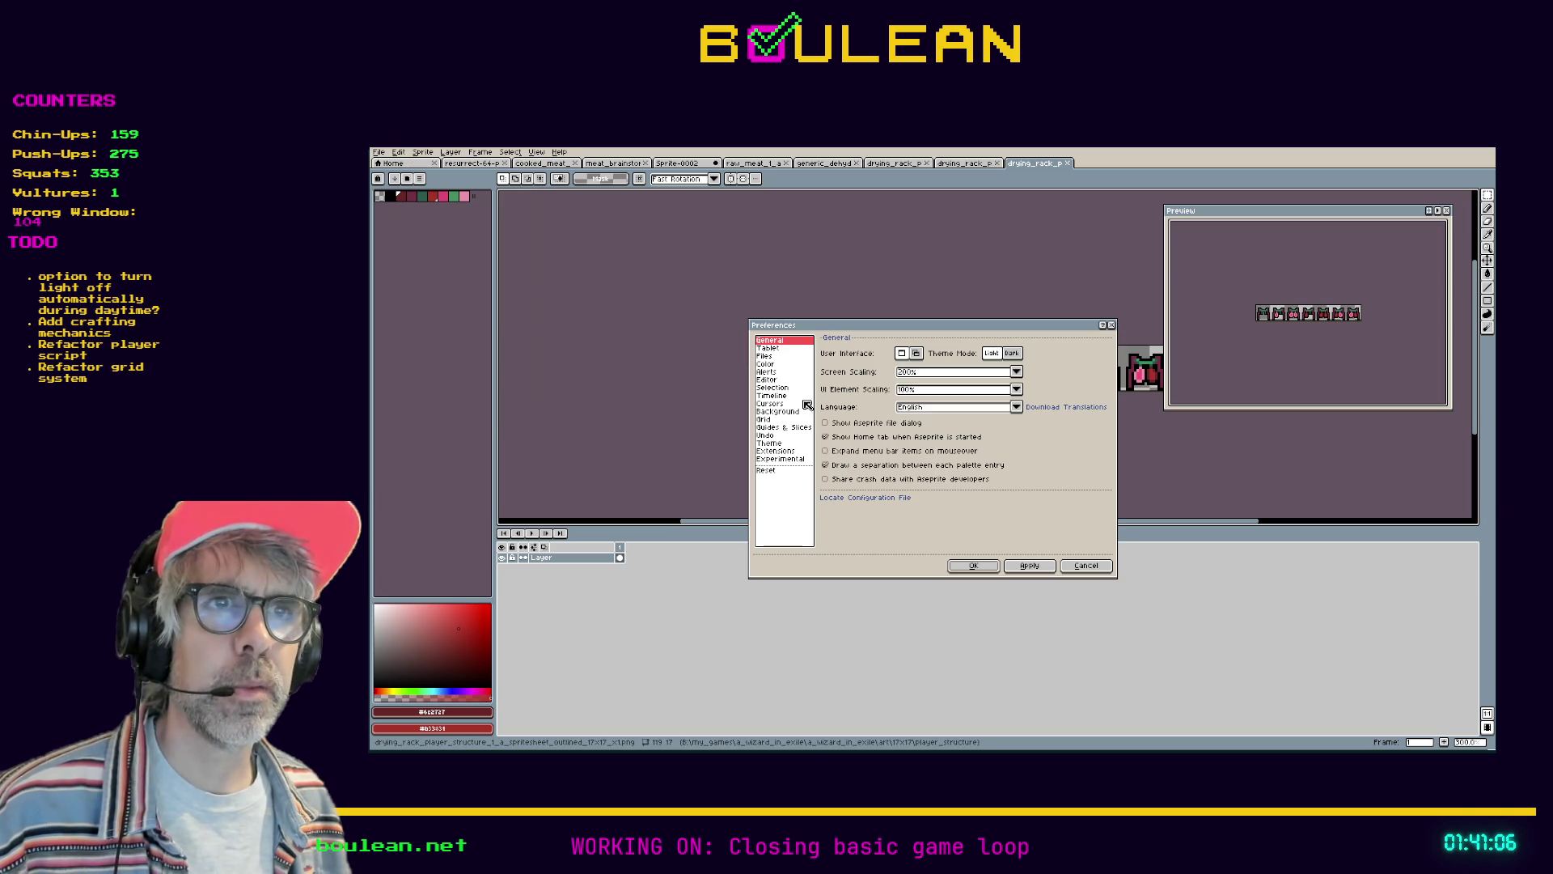
{"action": "left_click", "coordinate": [770, 443]}
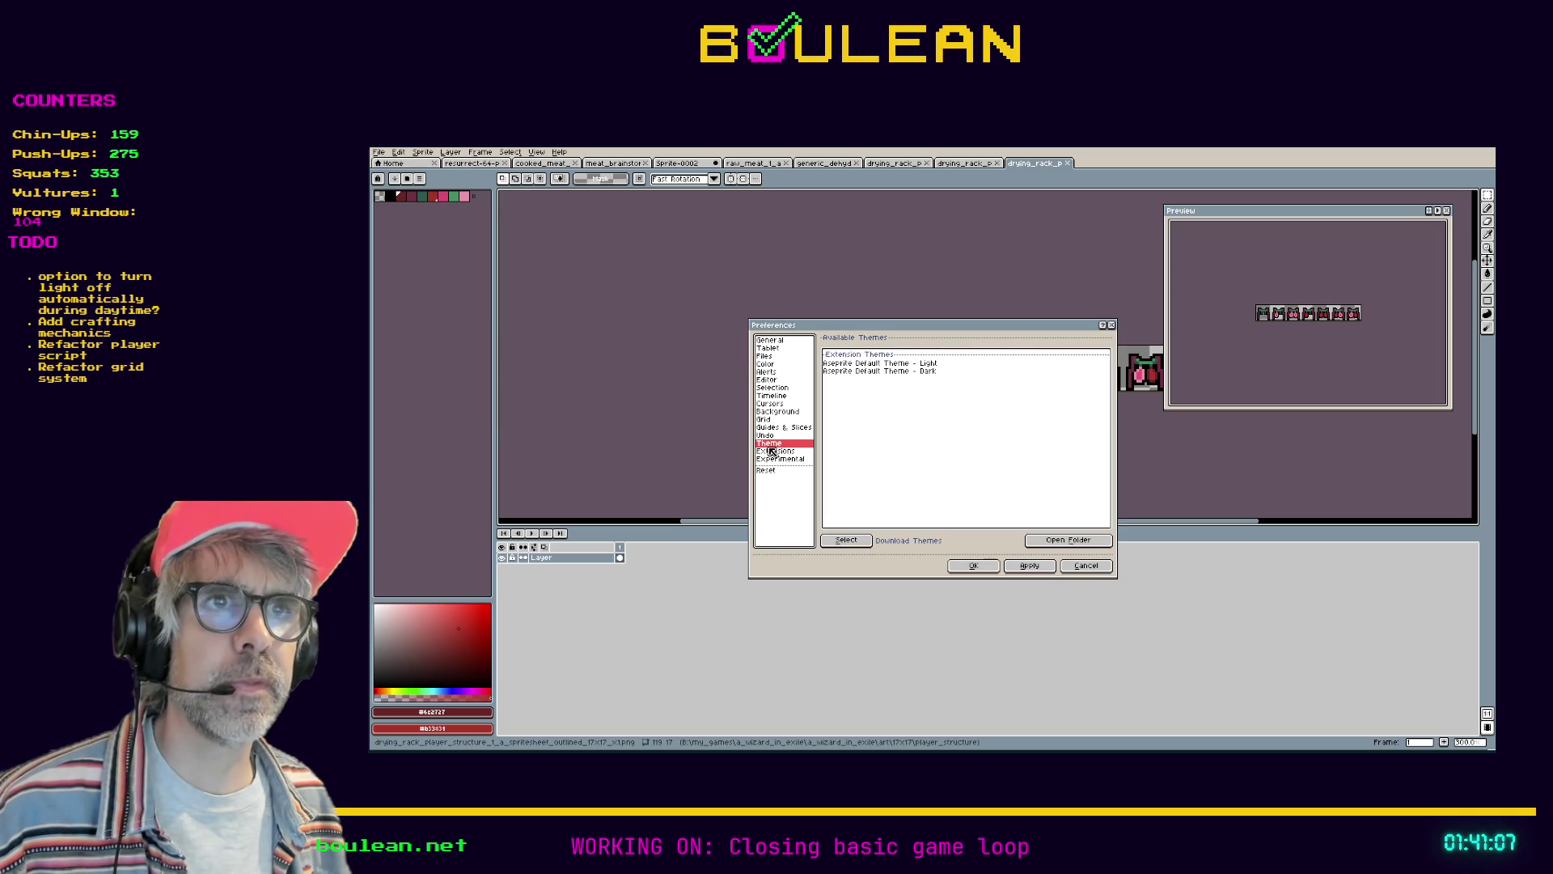
{"action": "left_click", "coordinate": [868, 371]}
{"action": "left_click", "coordinate": [976, 566]}
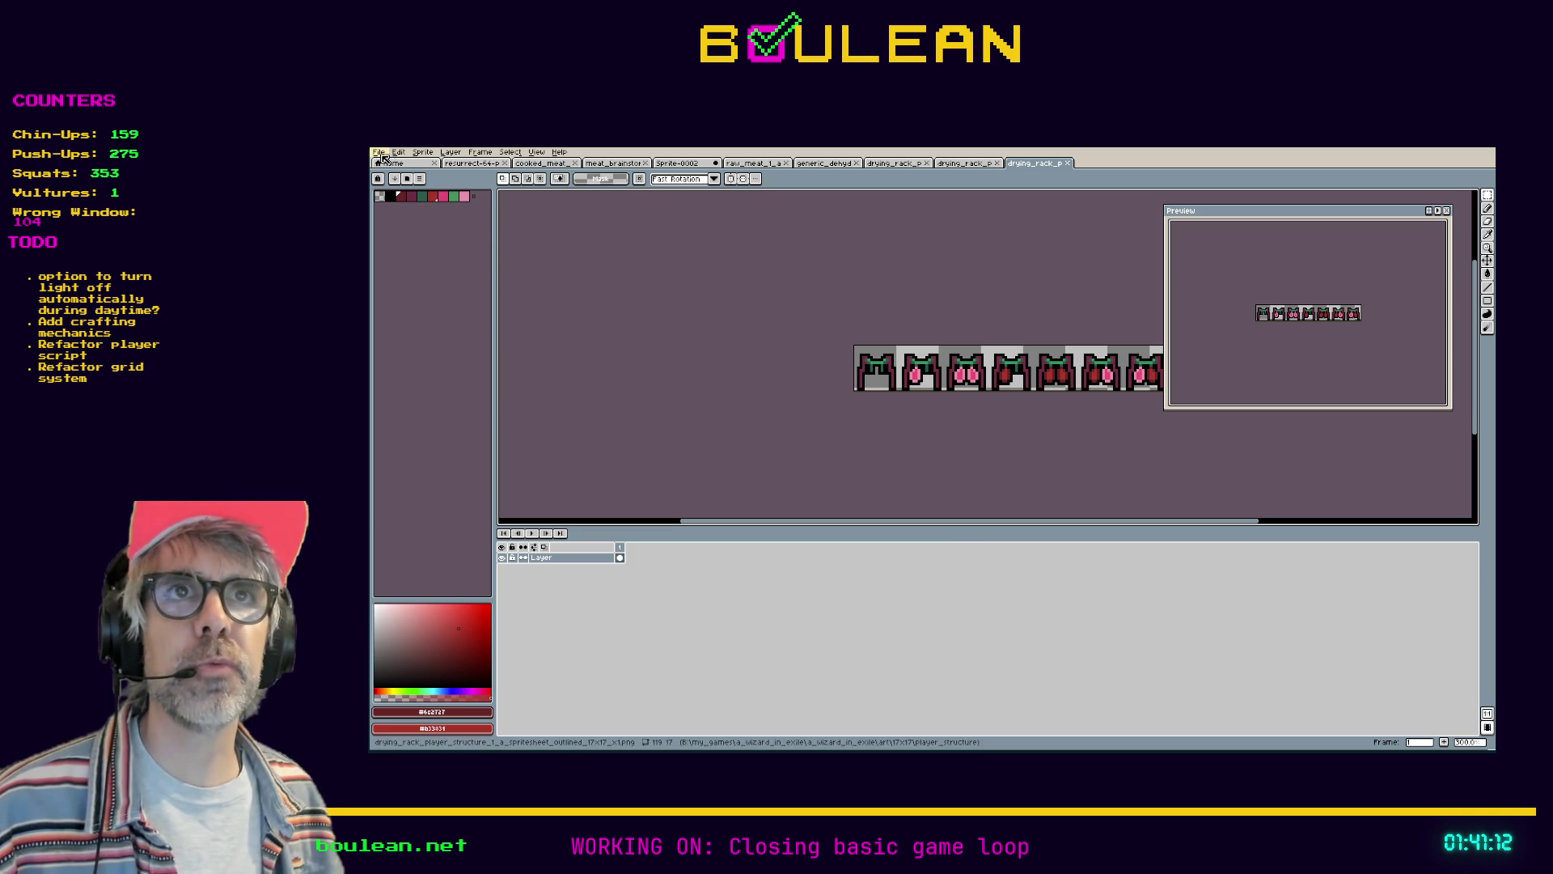
{"action": "left_click", "coordinate": [1476, 155]}
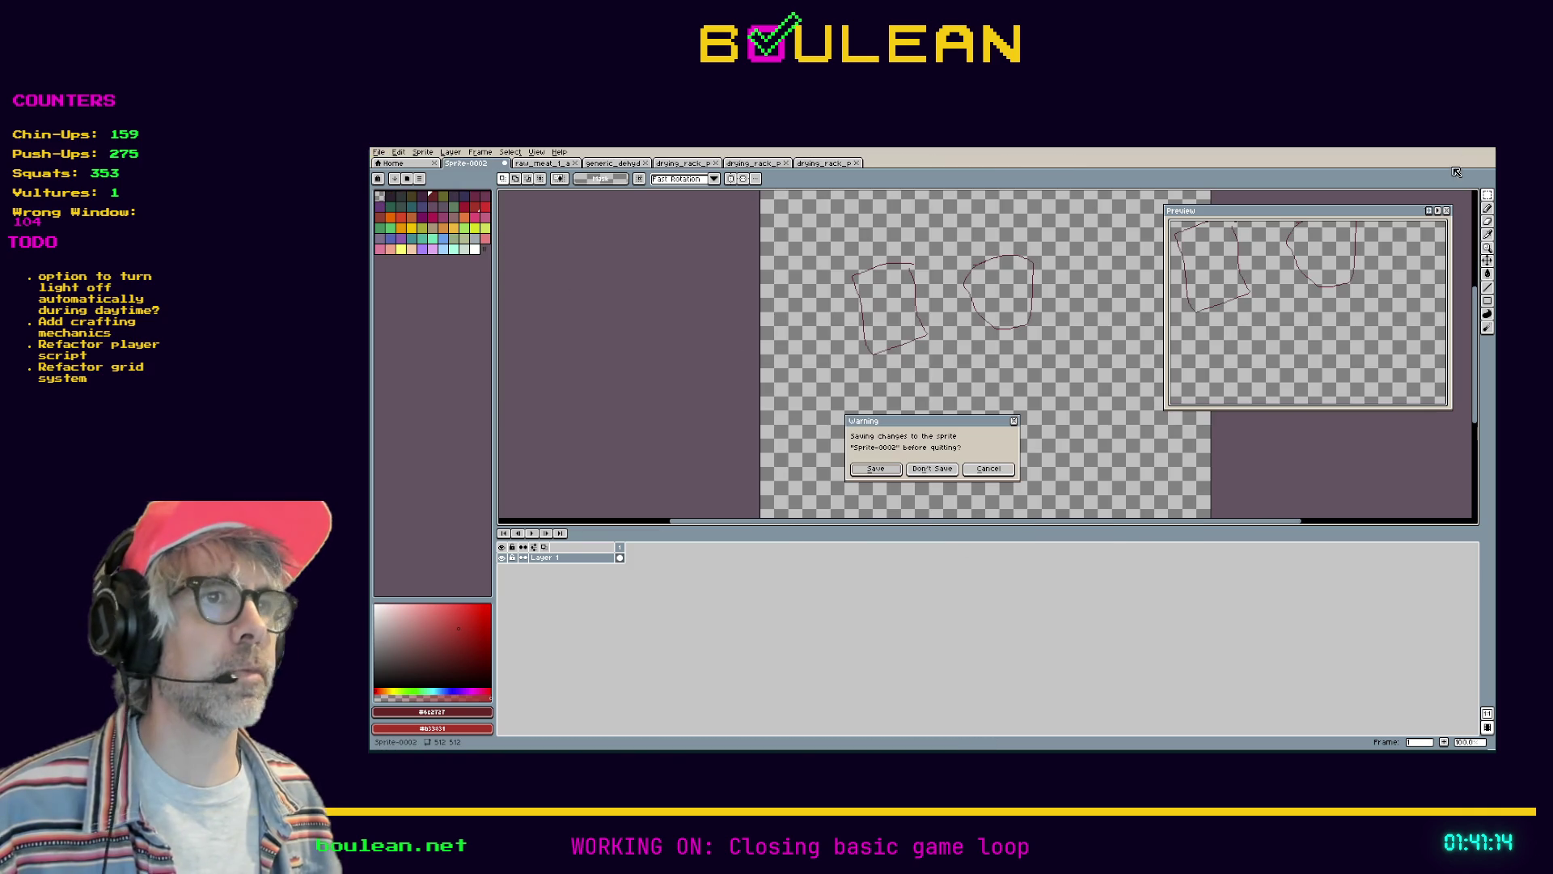
{"action": "left_click", "coordinate": [937, 471]}
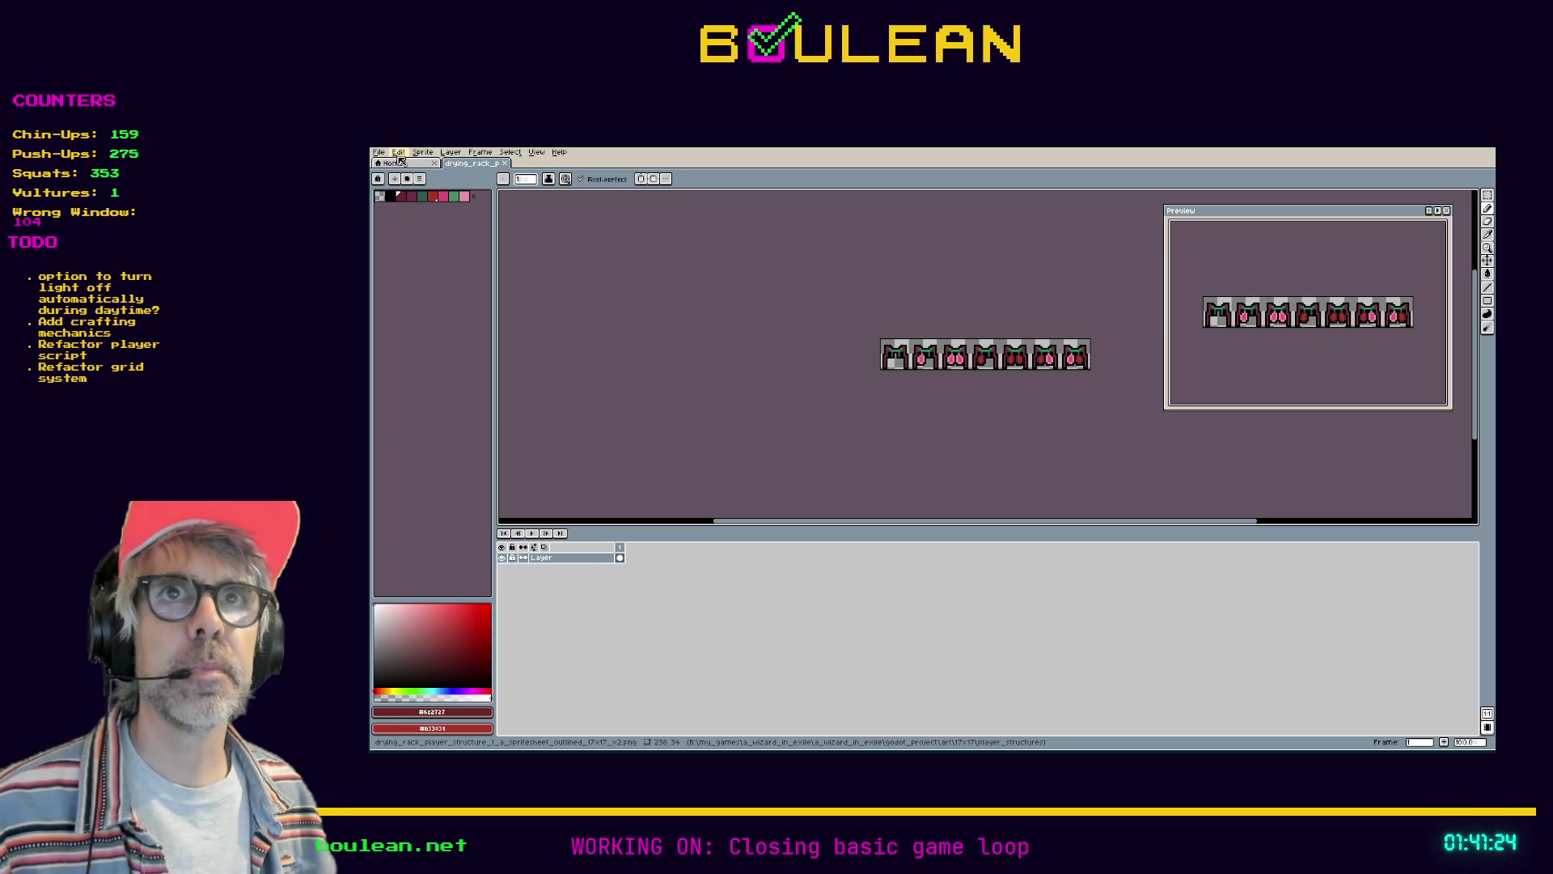
Select and apply Aseprite Default Theme - Dark in Preferences, then confirm with OK
{"action": "left_click", "coordinate": [379, 152]}
{"action": "mouse_move", "coordinate": [397, 239]}
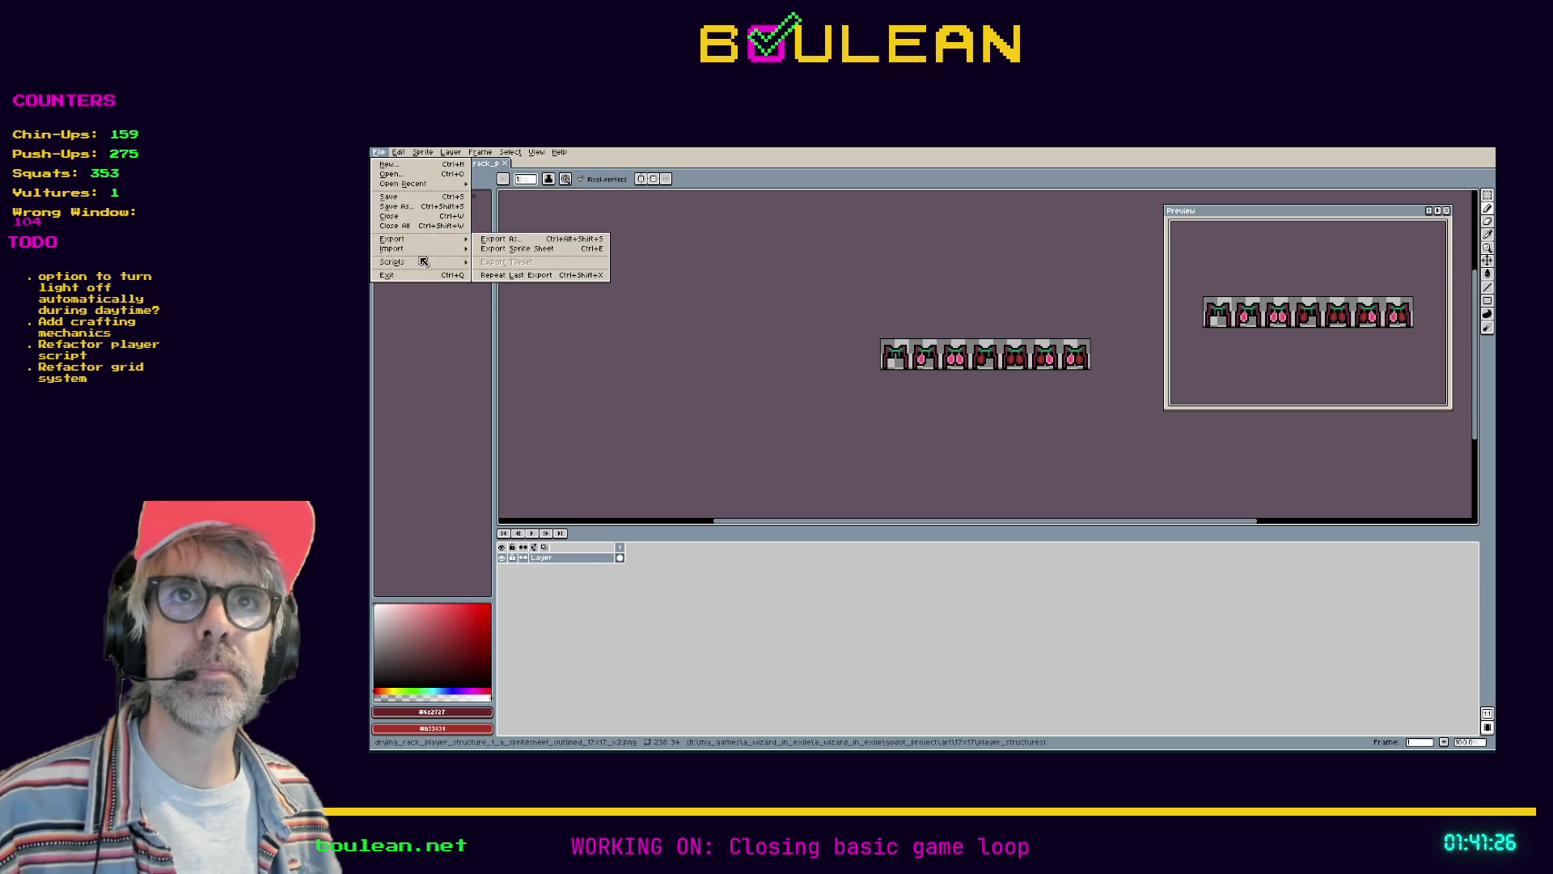
{"action": "left_click", "coordinate": [399, 152]}
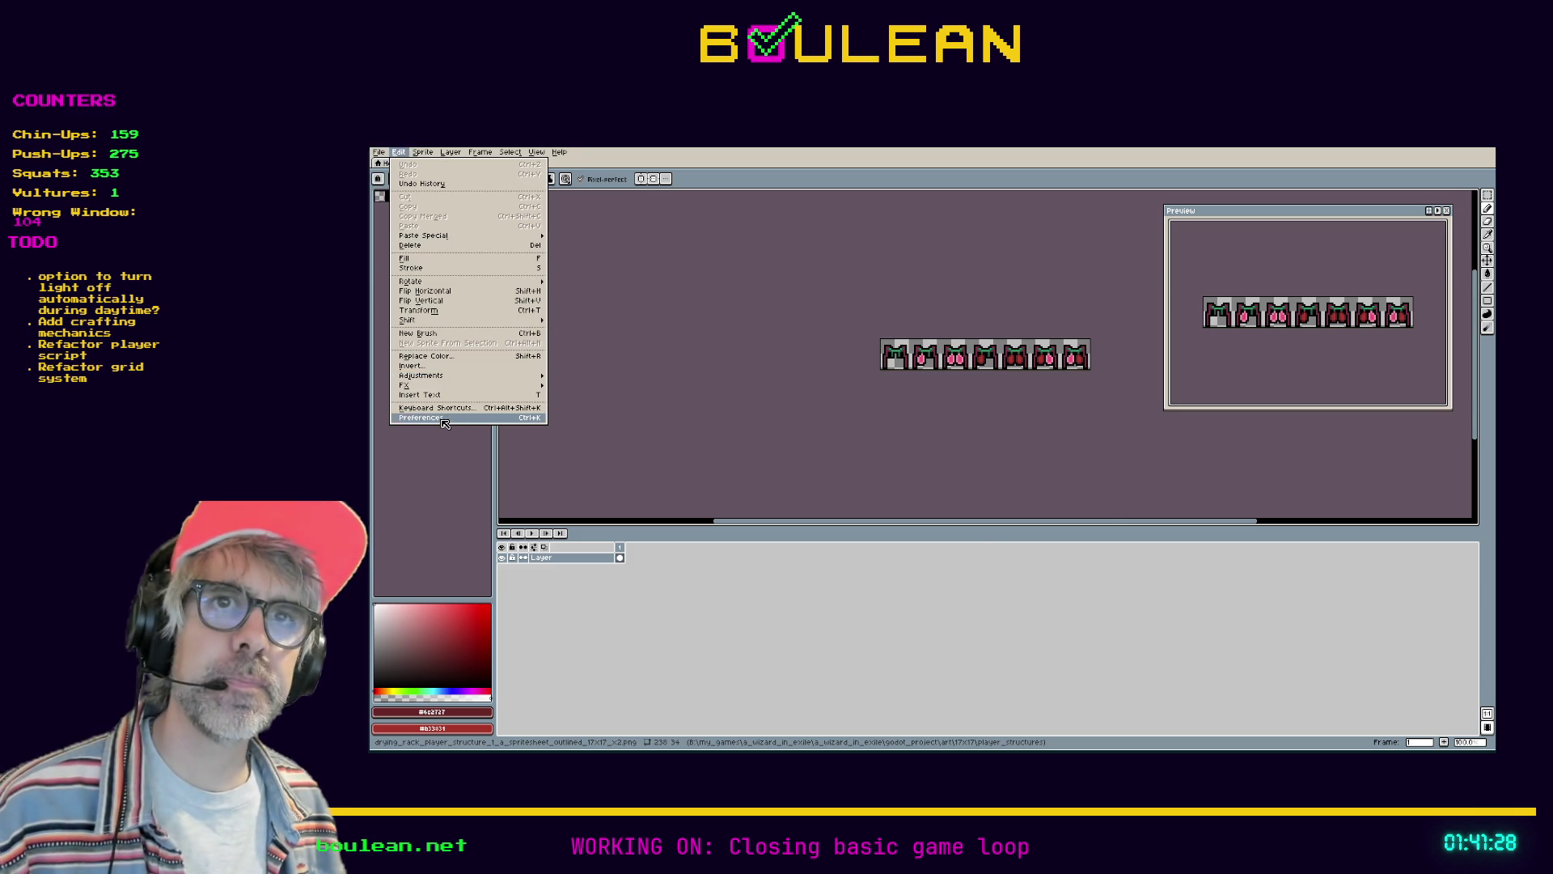
{"action": "left_click", "coordinate": [444, 418]}
{"action": "left_click", "coordinate": [784, 444]}
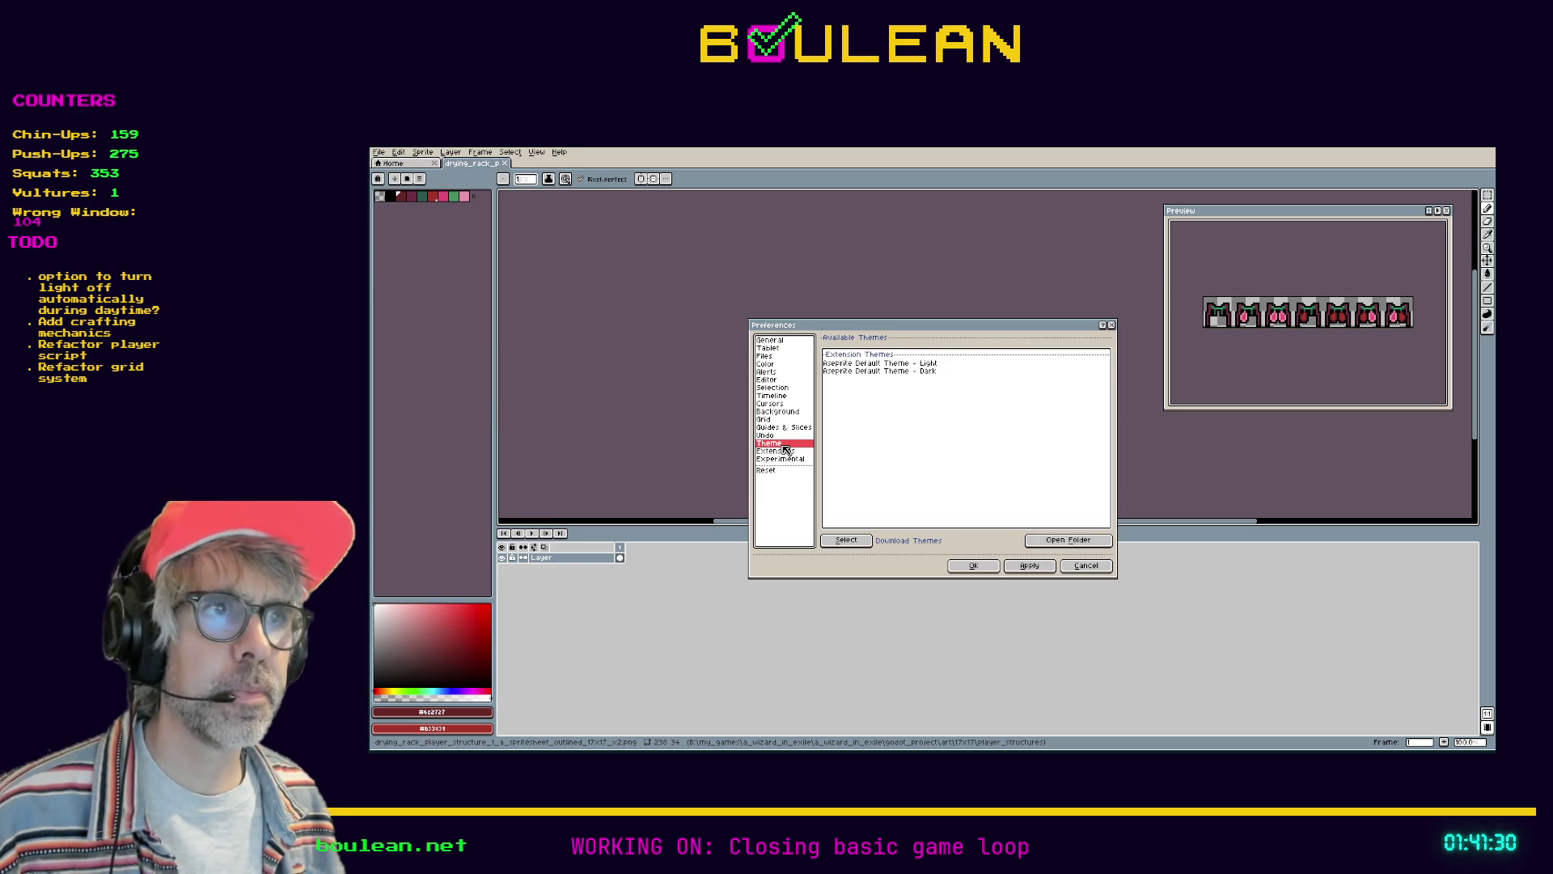
{"action": "left_click", "coordinate": [867, 373]}
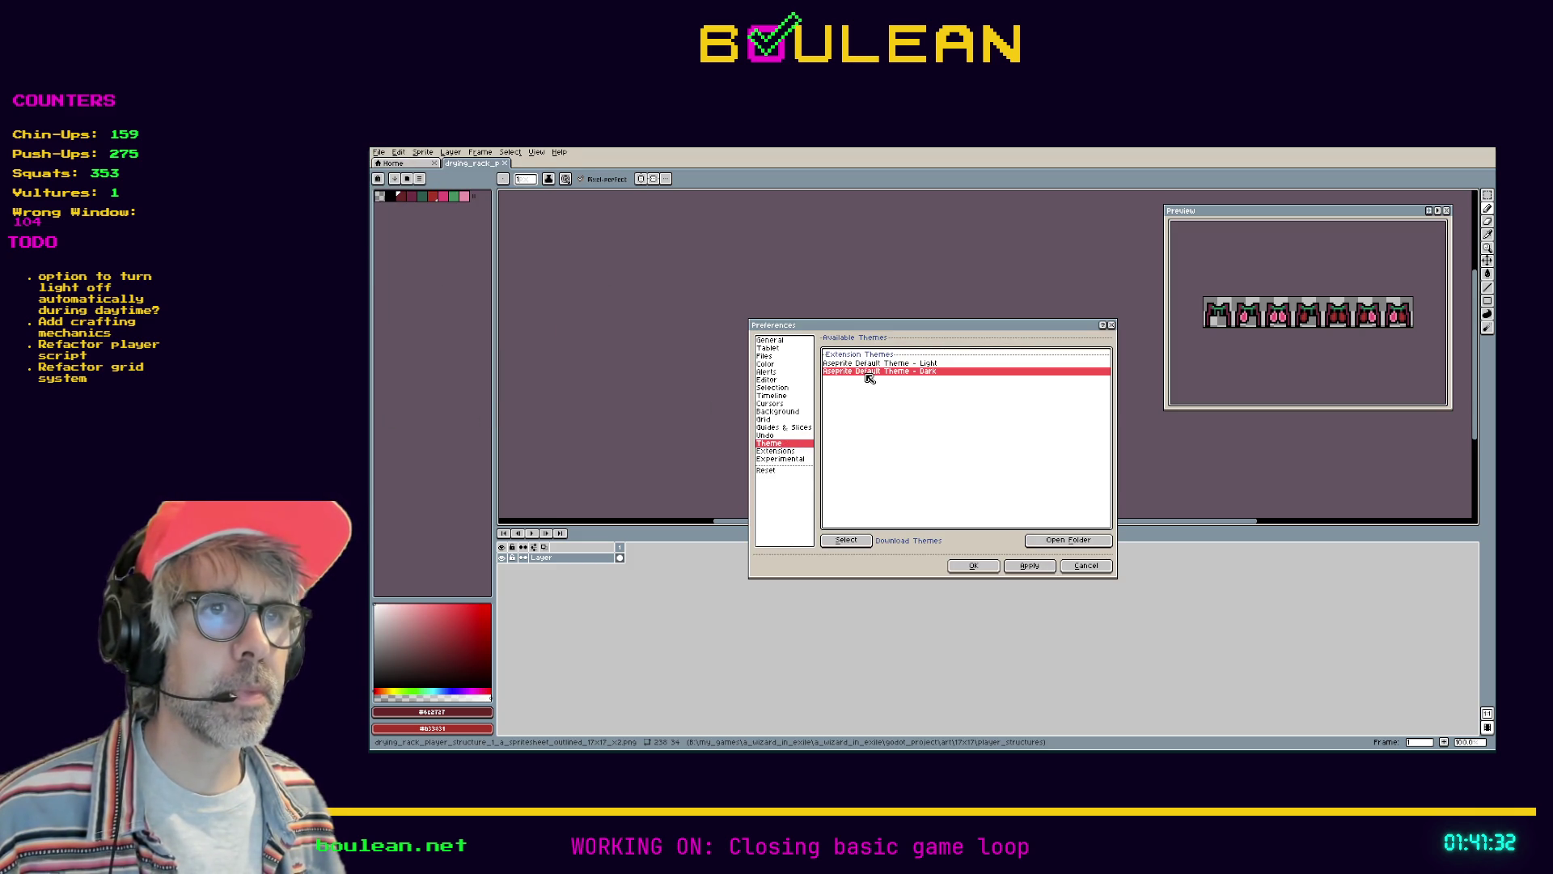
{"action": "left_click", "coordinate": [863, 542]}
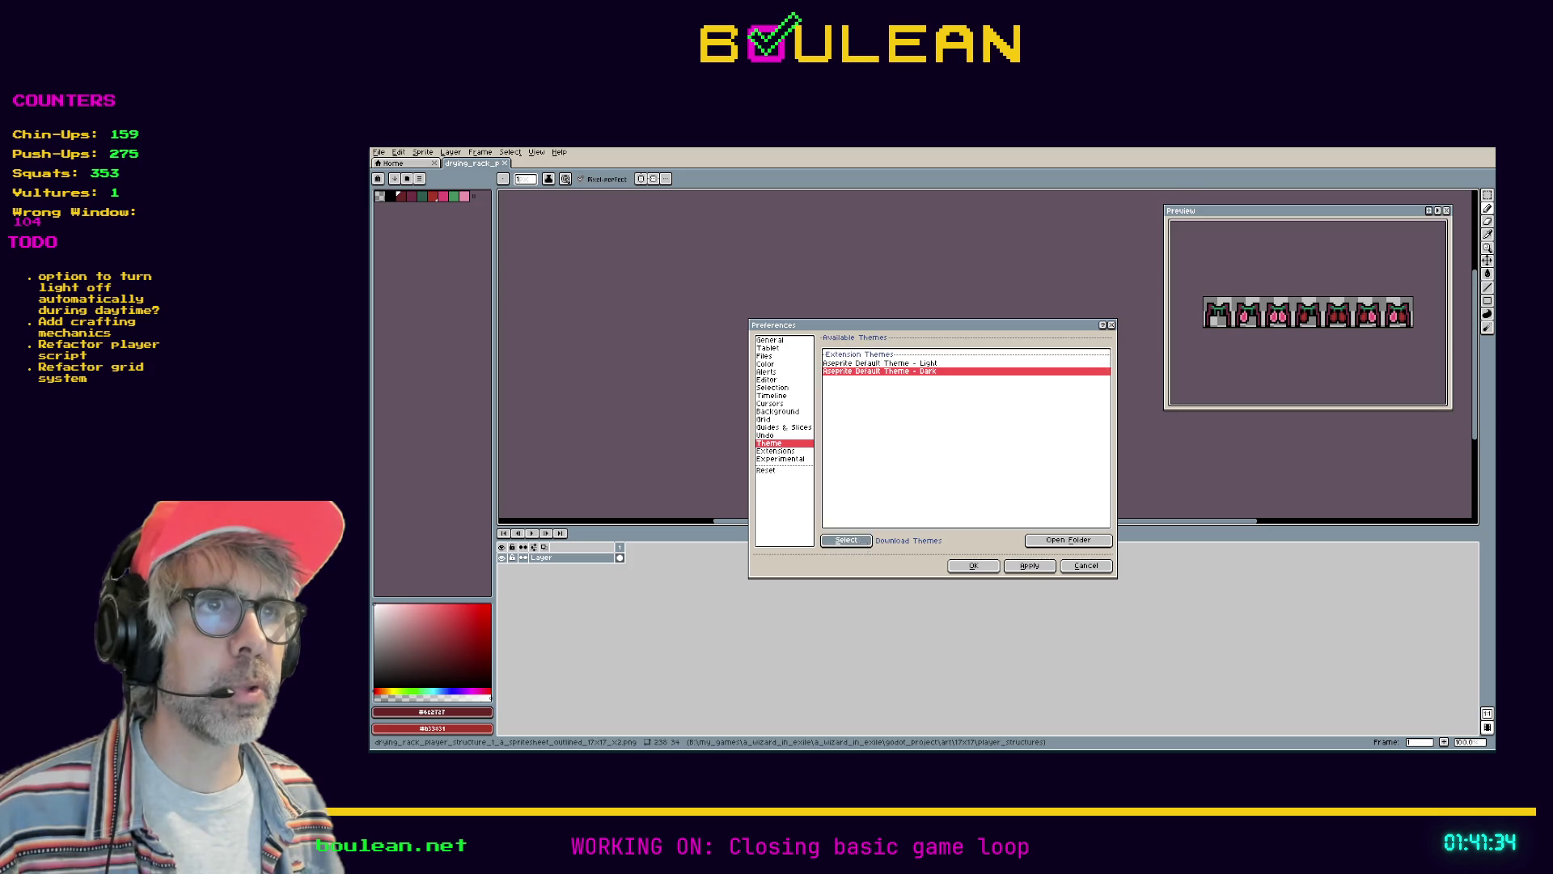
{"action": "left_click", "coordinate": [975, 565]}
Adjust the view and move the preview panel up and to the right
{"action": "scroll", "coordinate": [962, 379], "scroll_direction": "up", "scroll_amount": 2}
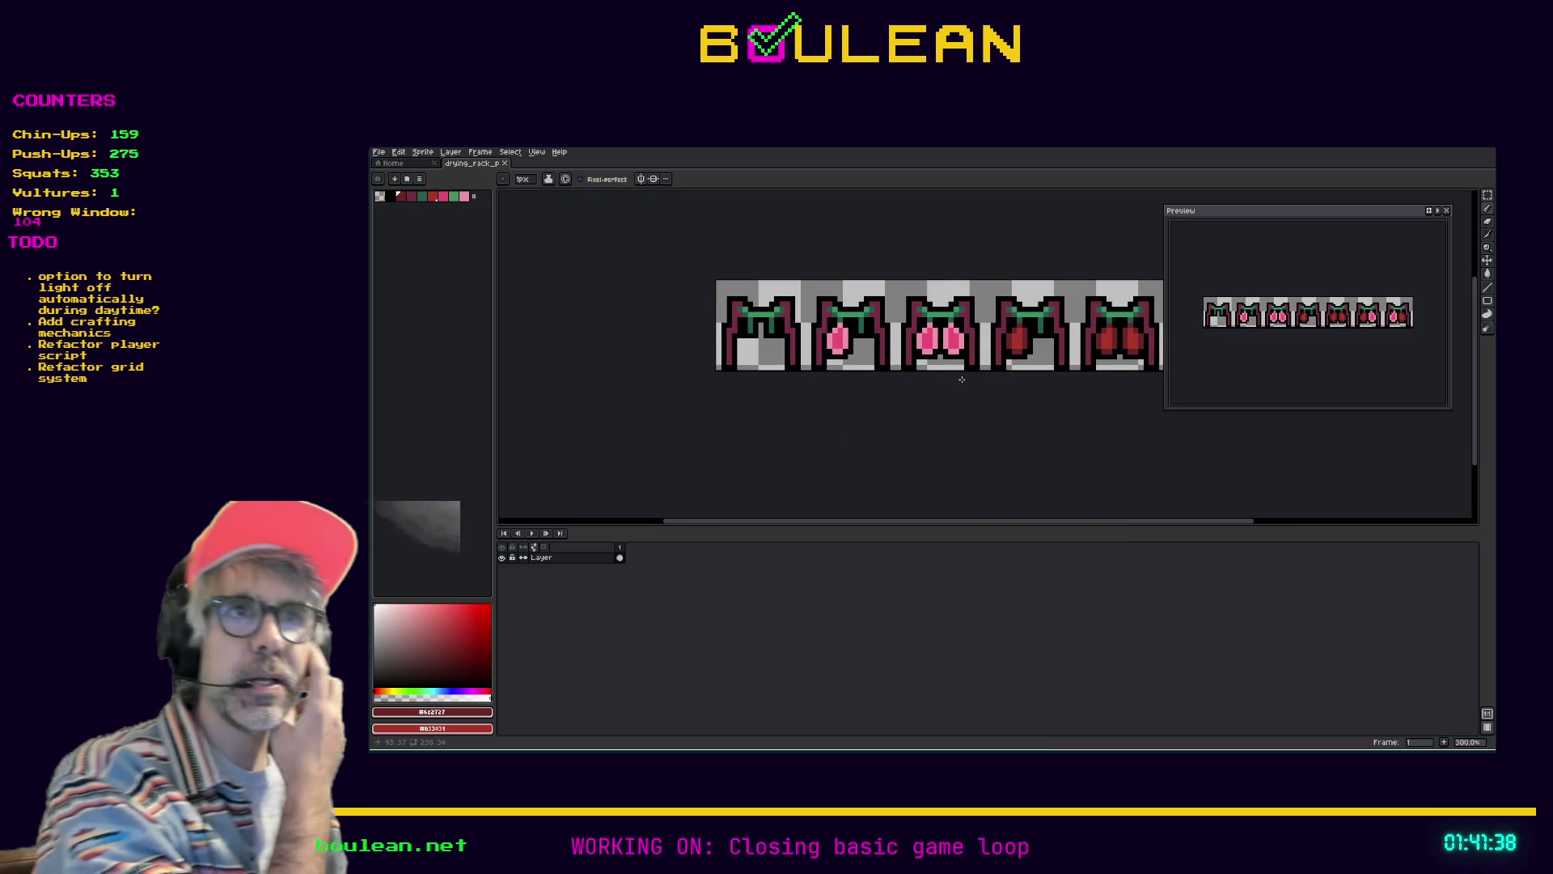
{"action": "scroll", "coordinate": [962, 379], "scroll_direction": "down", "scroll_amount": 1}
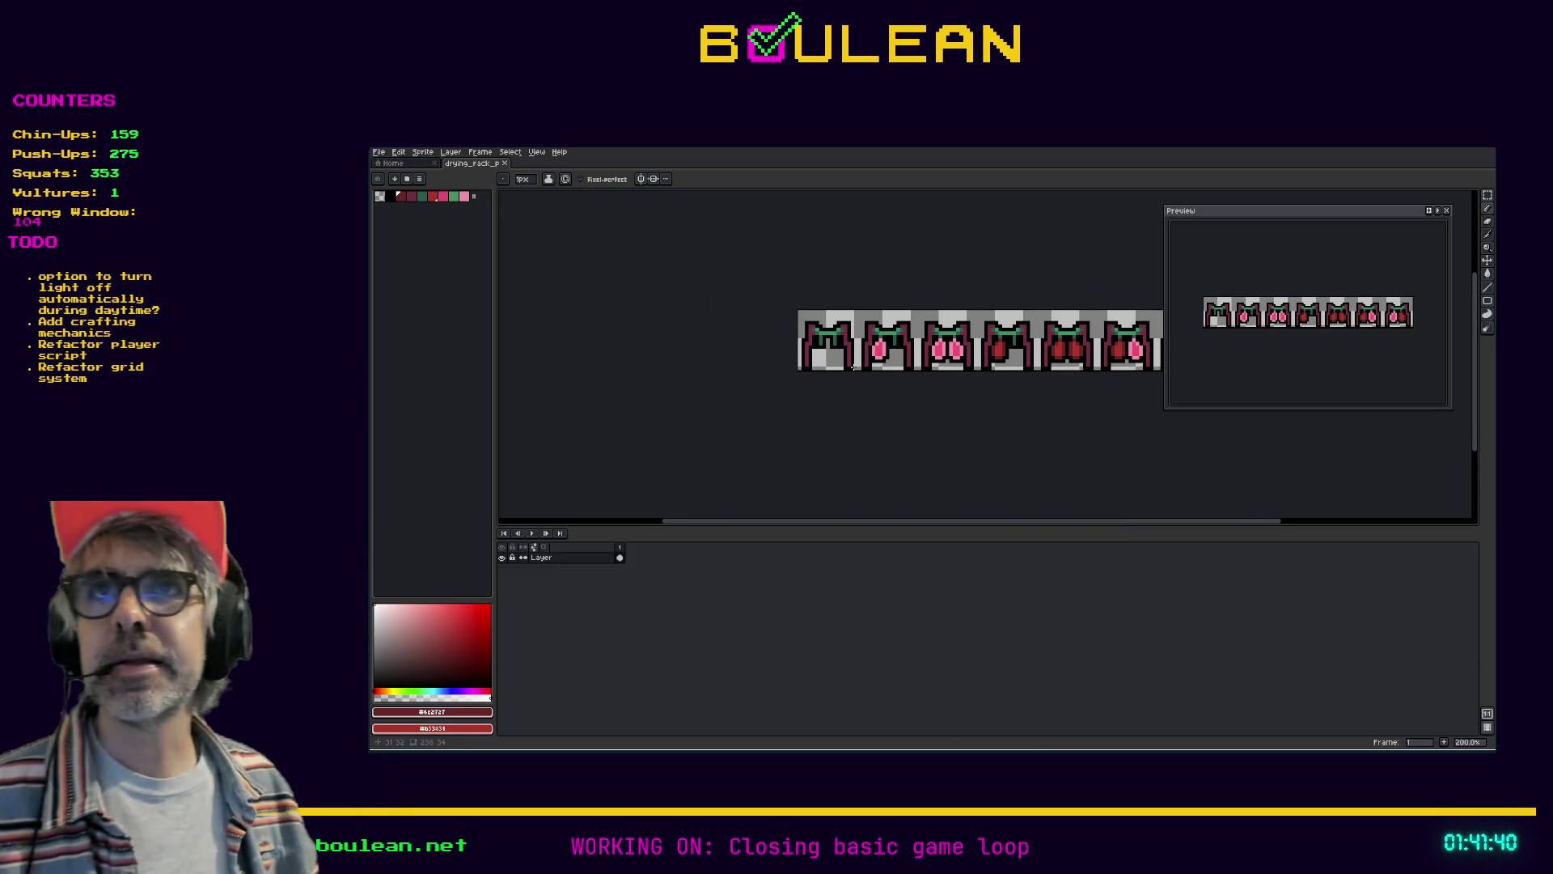
{"action": "left_click_drag", "start_coordinate": [951, 526], "coordinate": [981, 527]}
{"action": "mouse_move", "coordinate": [1264, 222]}
{"action": "left_mouse_down"}
{"action": "mouse_move", "coordinate": [1295, 214]}
{"action": "mouse_move", "coordinate": [1281, 212]}
{"action": "left_mouse_up"}
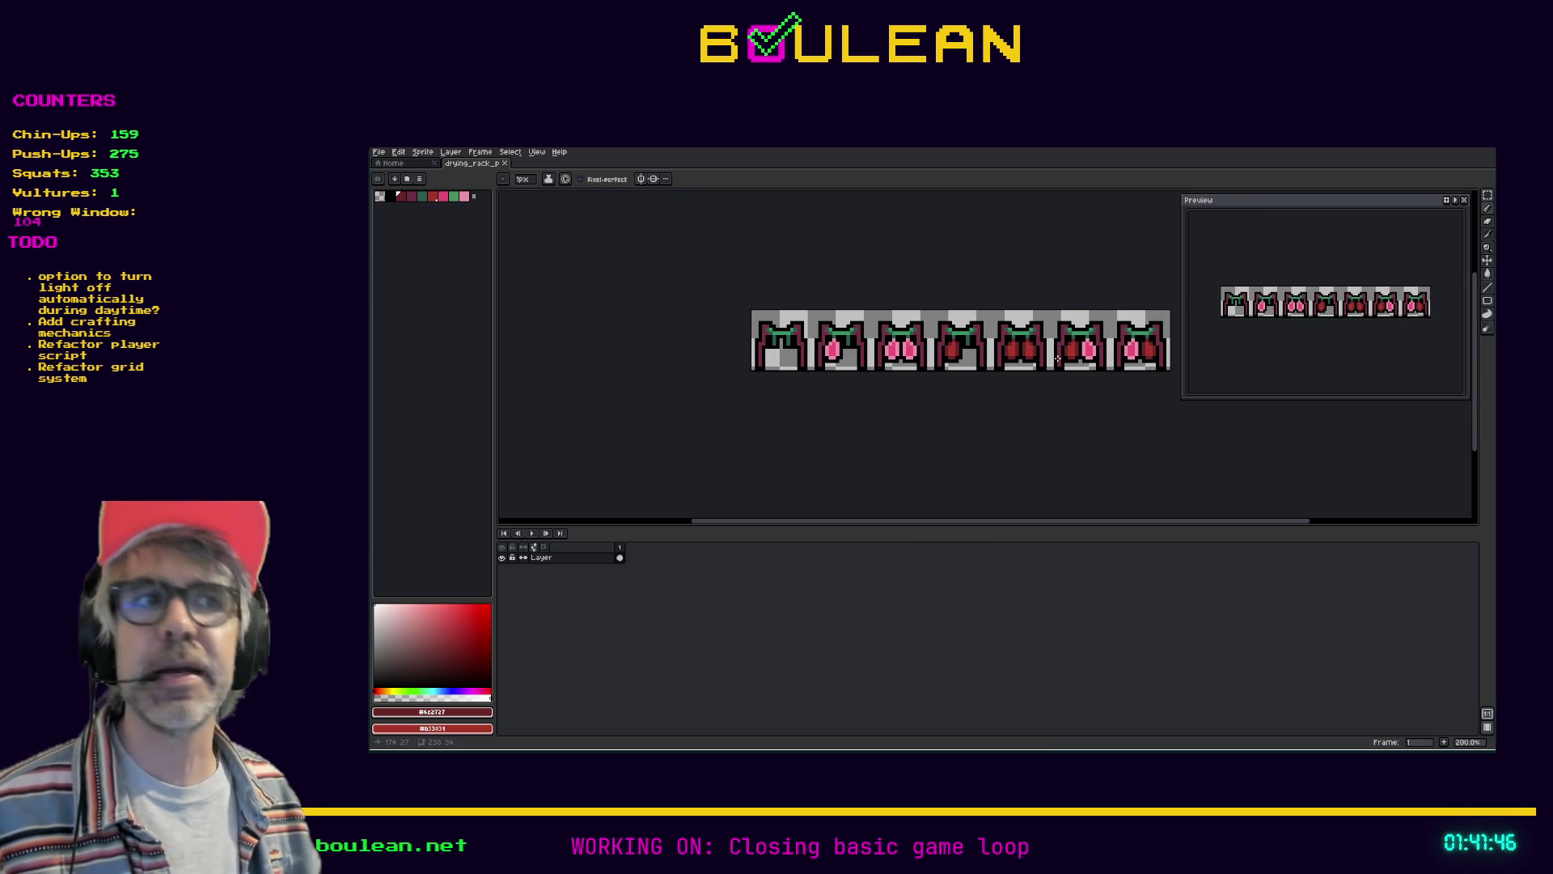
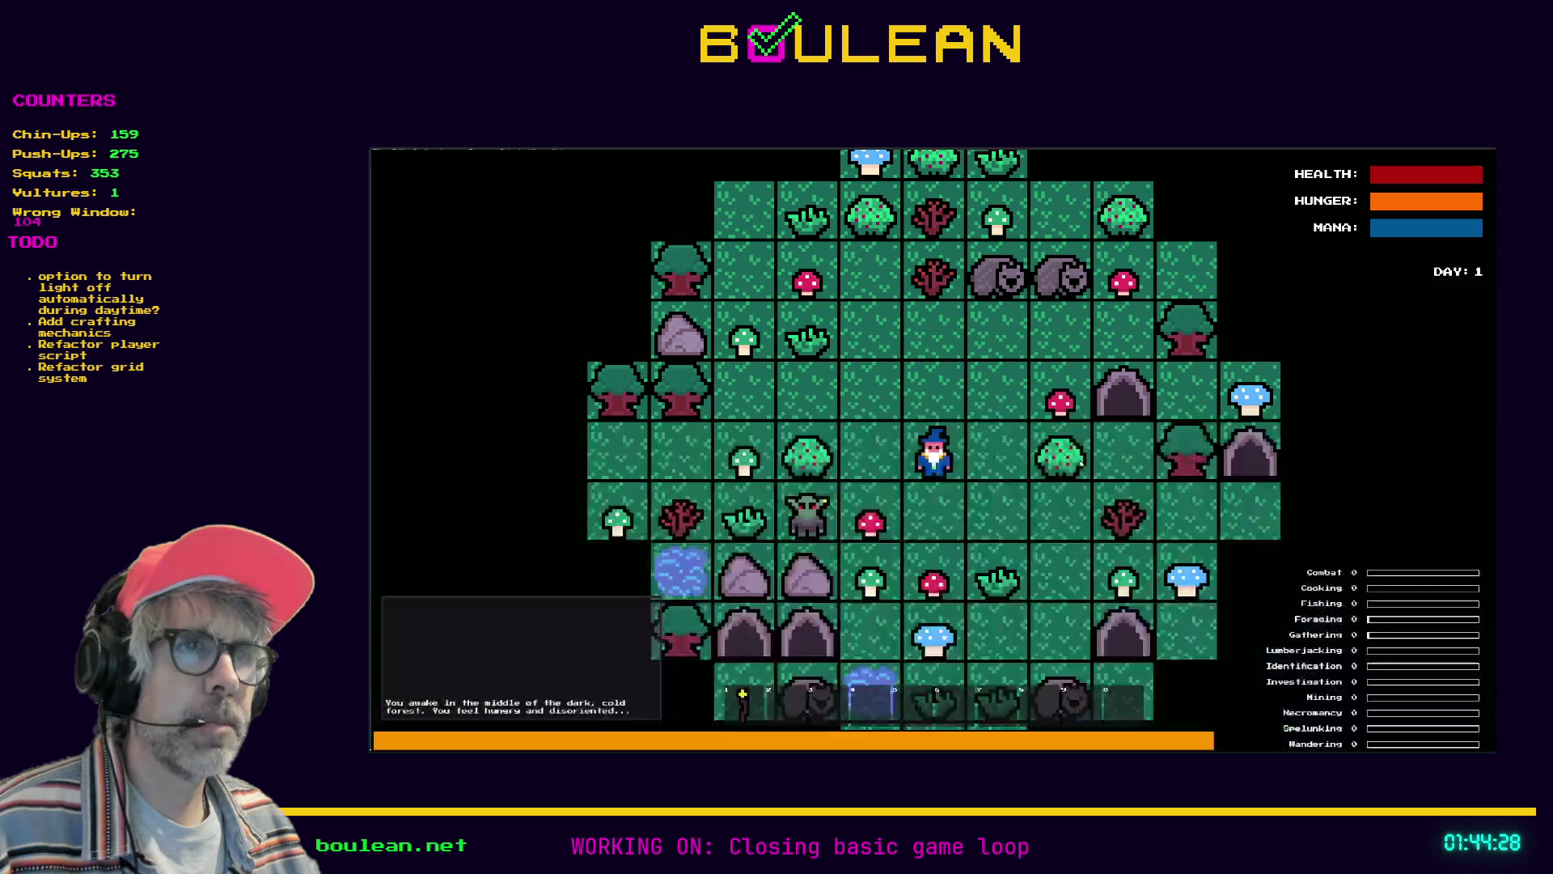
Use the debug menu to skip the clock ahead to nighttime and reposition the wizard
{"action": "key", "text": "Right"}
{"action": "key", "text": "Up"}
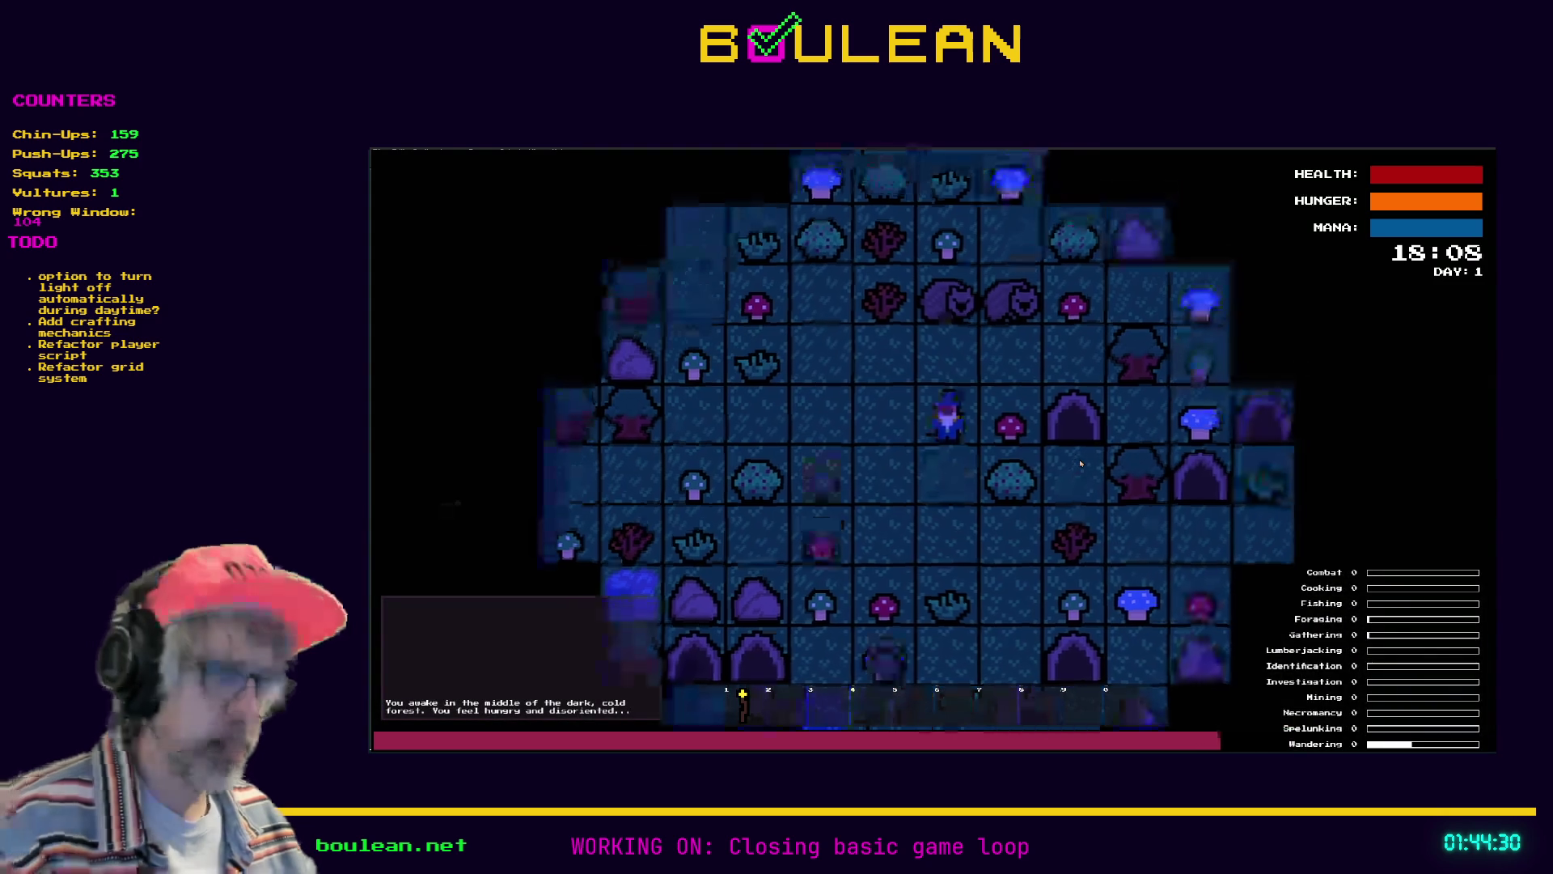
{"action": "key", "text": "grave"}
{"action": "key", "text": "grave"}
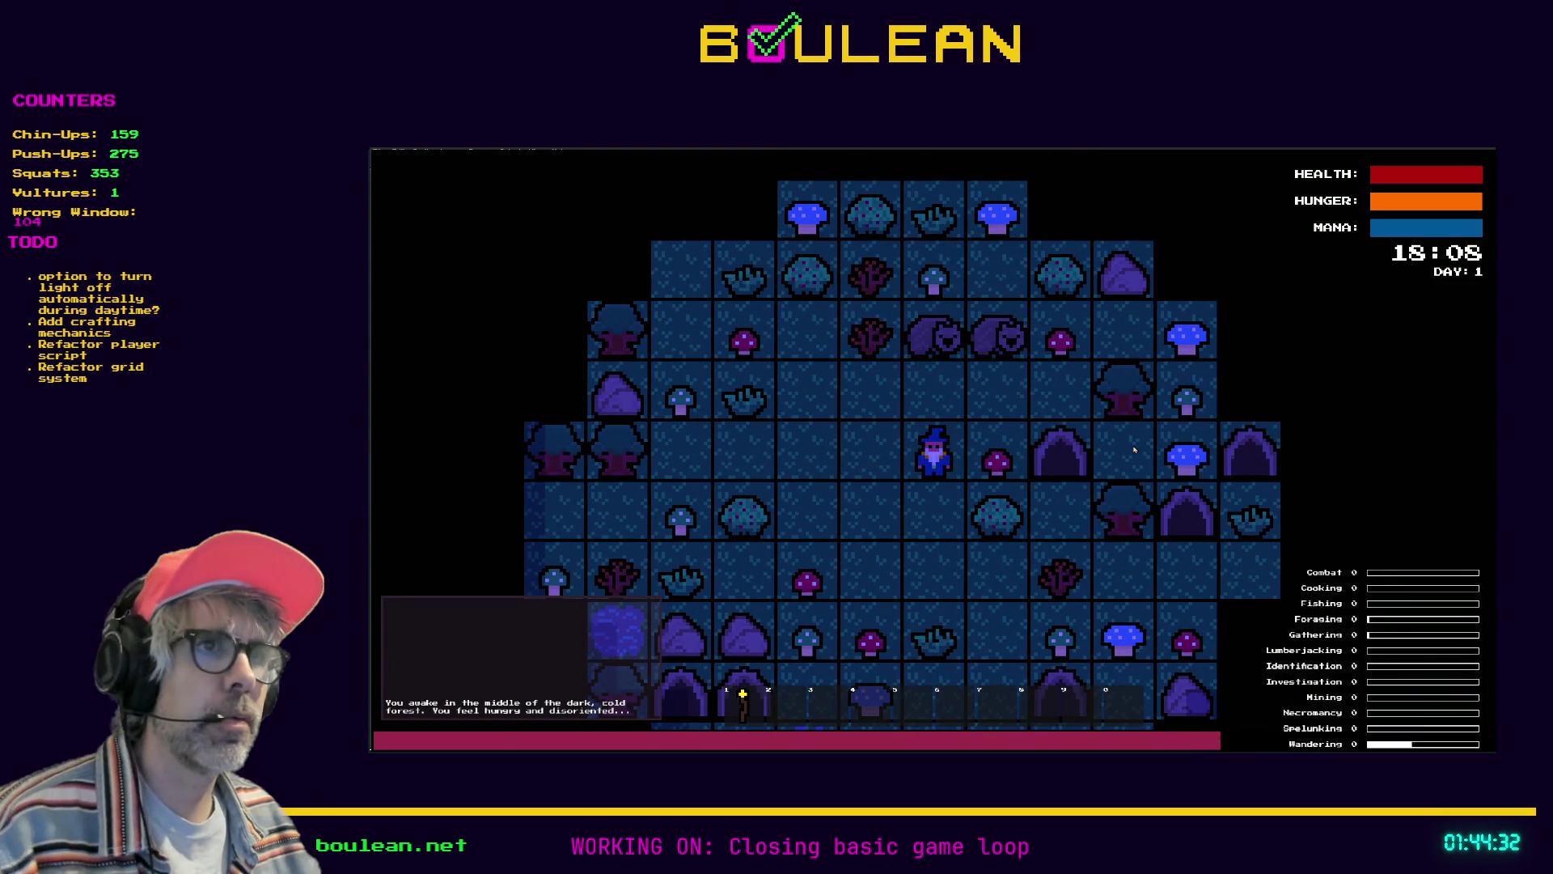
{"action": "key", "text": "Up"}
{"action": "key", "text": "Up"}
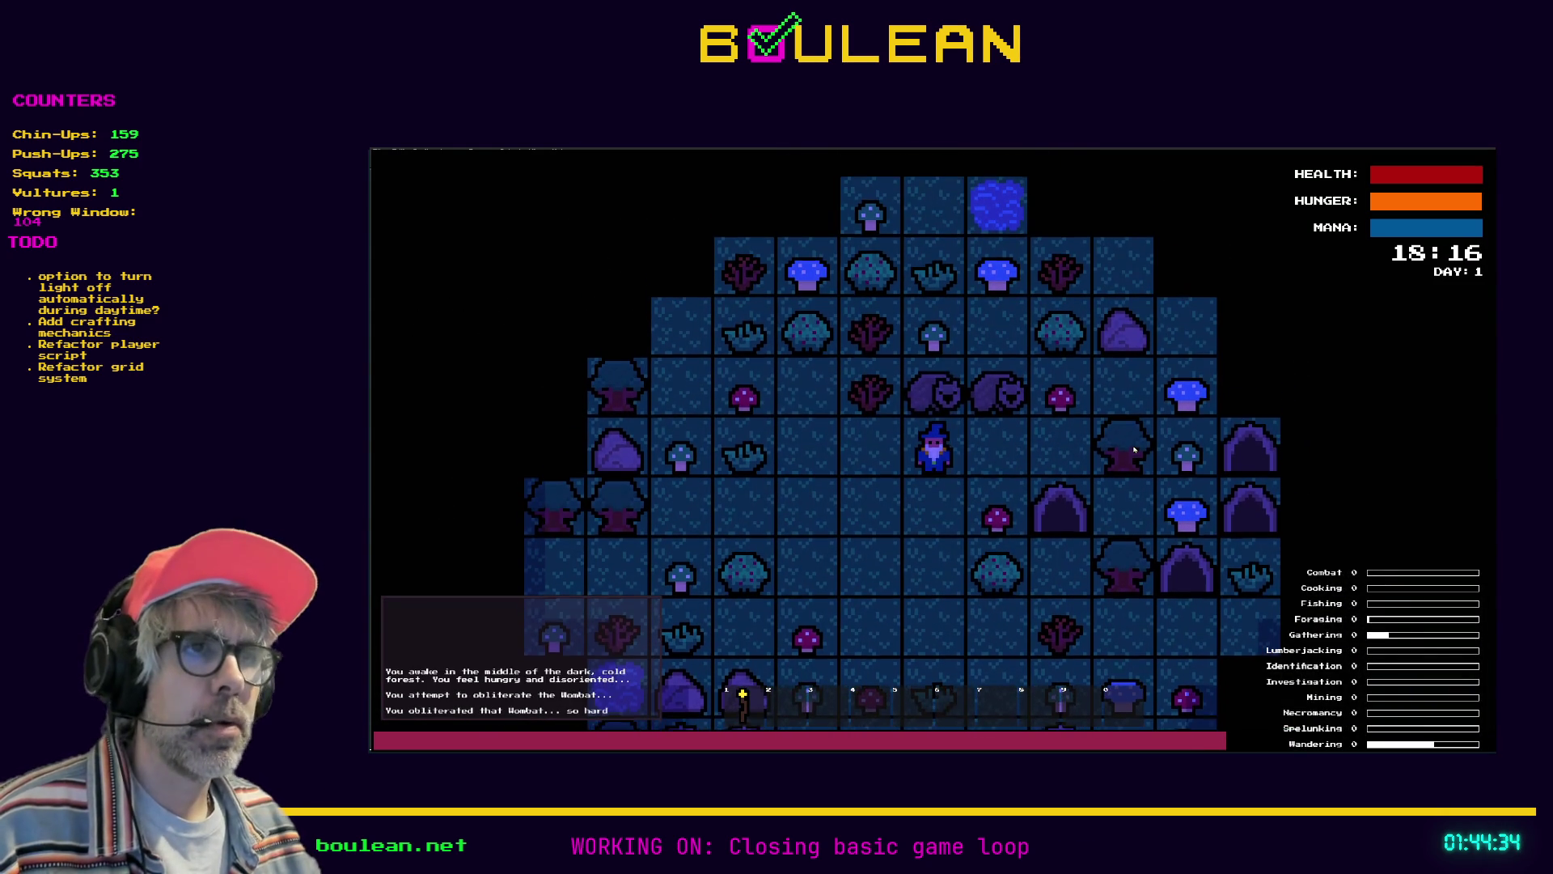
Craft a Drying Rack and place it to the right of the wizard
{"action": "key", "text": "c"}
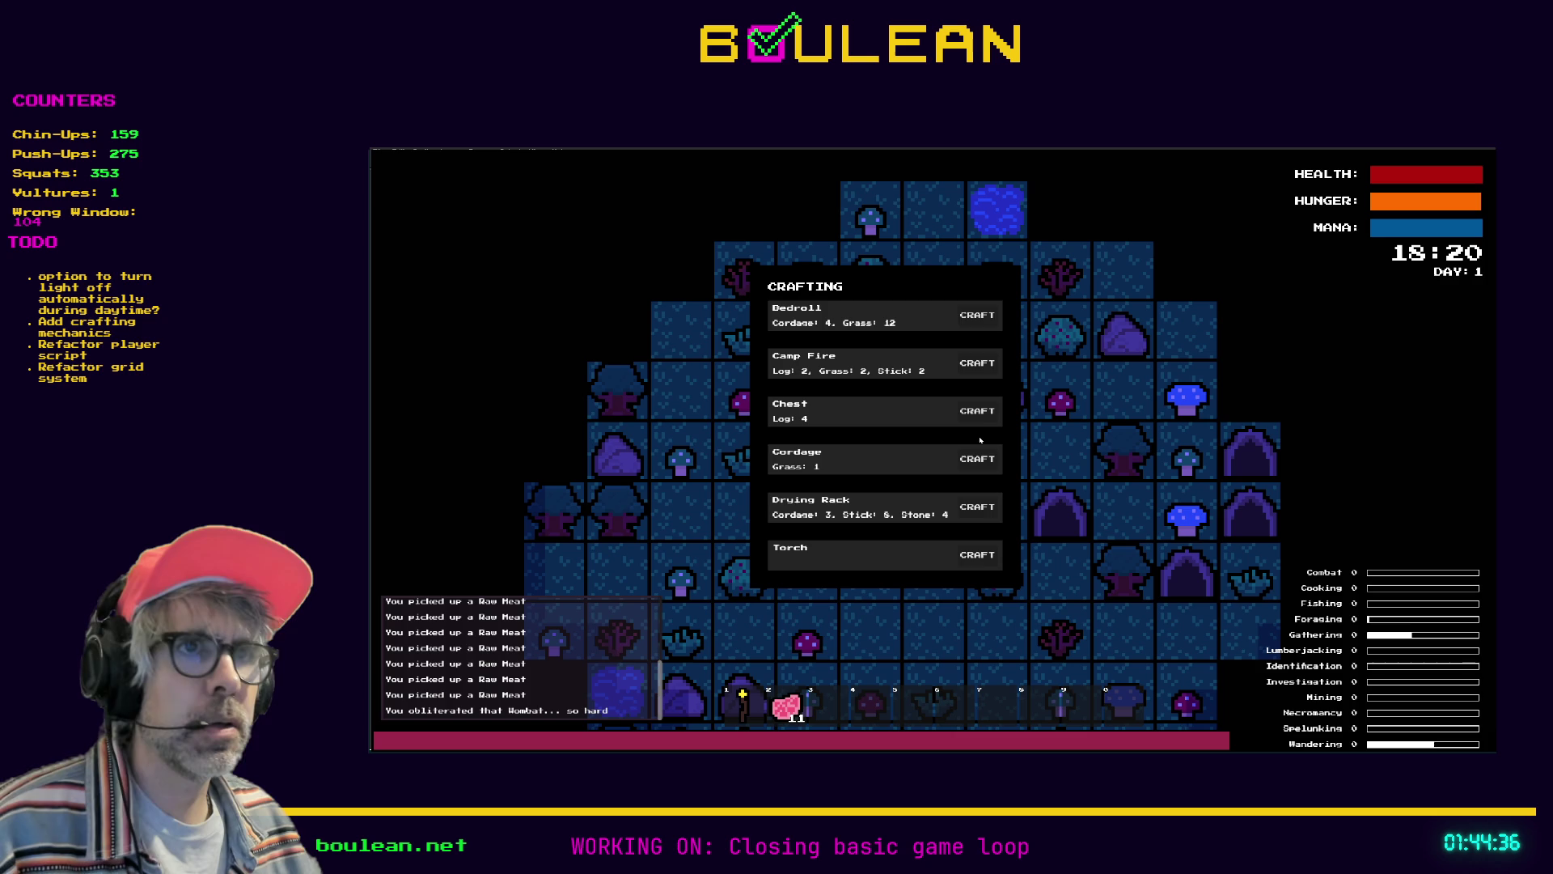
{"action": "left_click", "coordinate": [981, 511]}
{"action": "key", "text": "c"}
{"action": "key", "text": "3"}
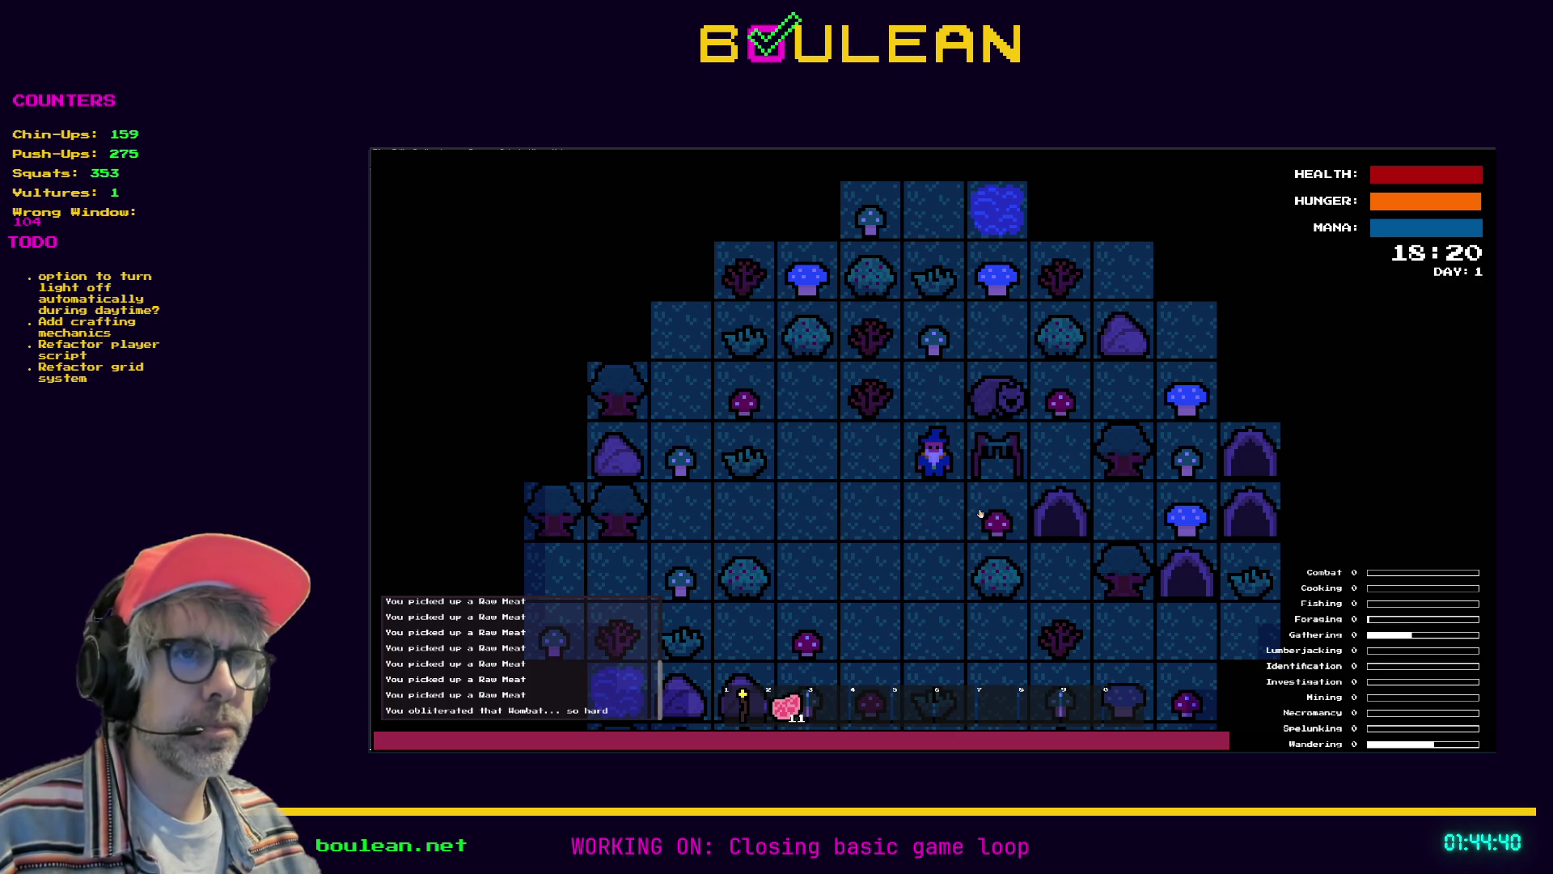
{"action": "key", "text": "Right"}
Hang Raw Meat on the drying rack, collect the Dry Food, then switch to Aseprite
{"action": "key", "text": "2"}
{"action": "key", "text": "Right"}
{"action": "key", "text": "Left"}
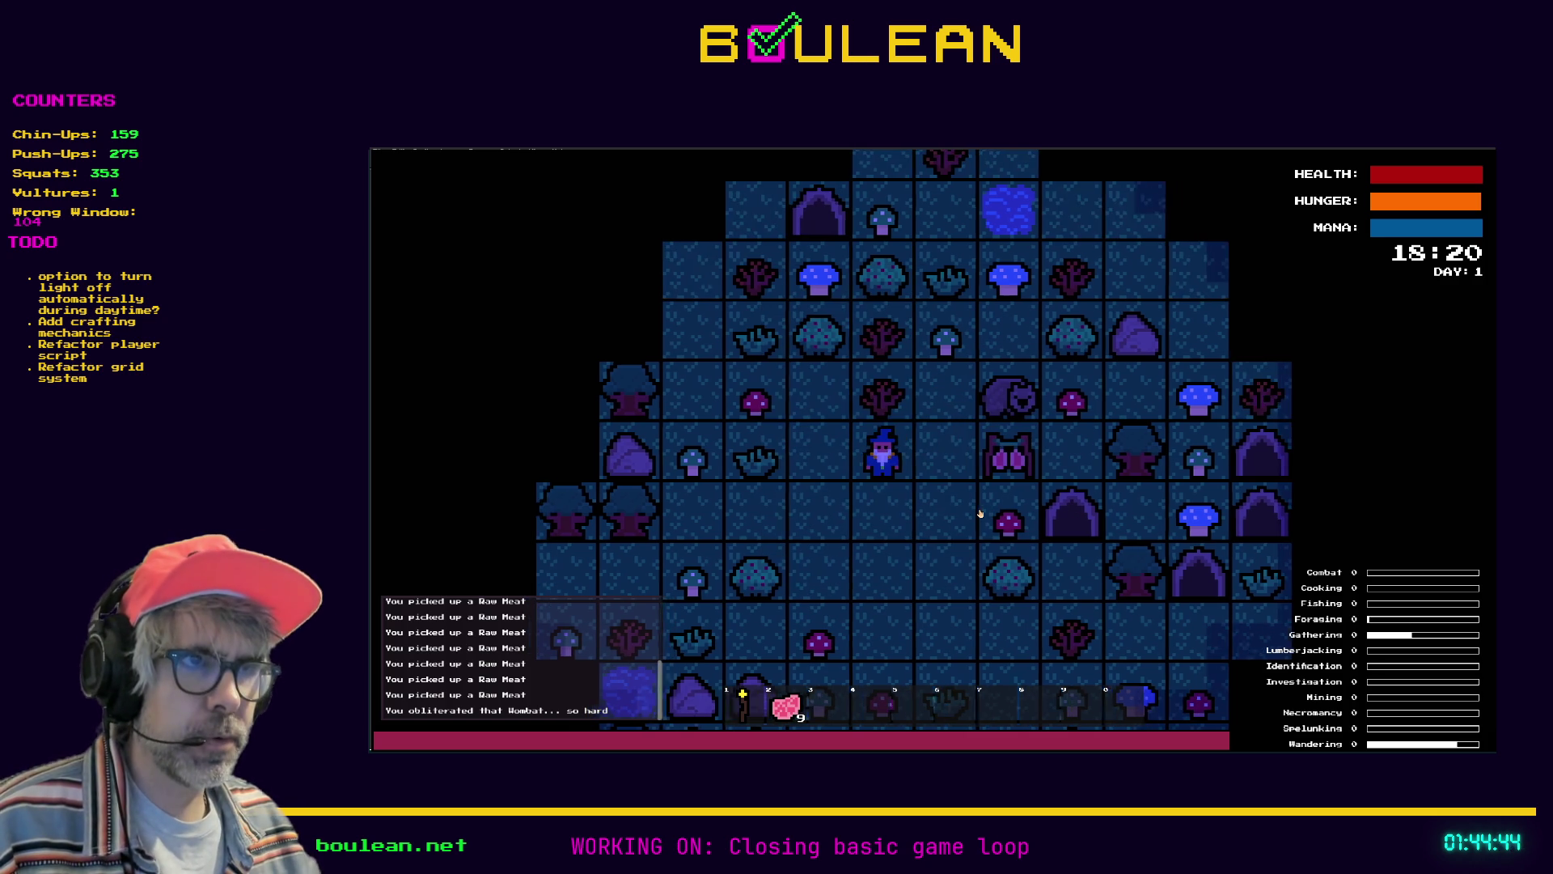
{"action": "key", "text": "Right"}
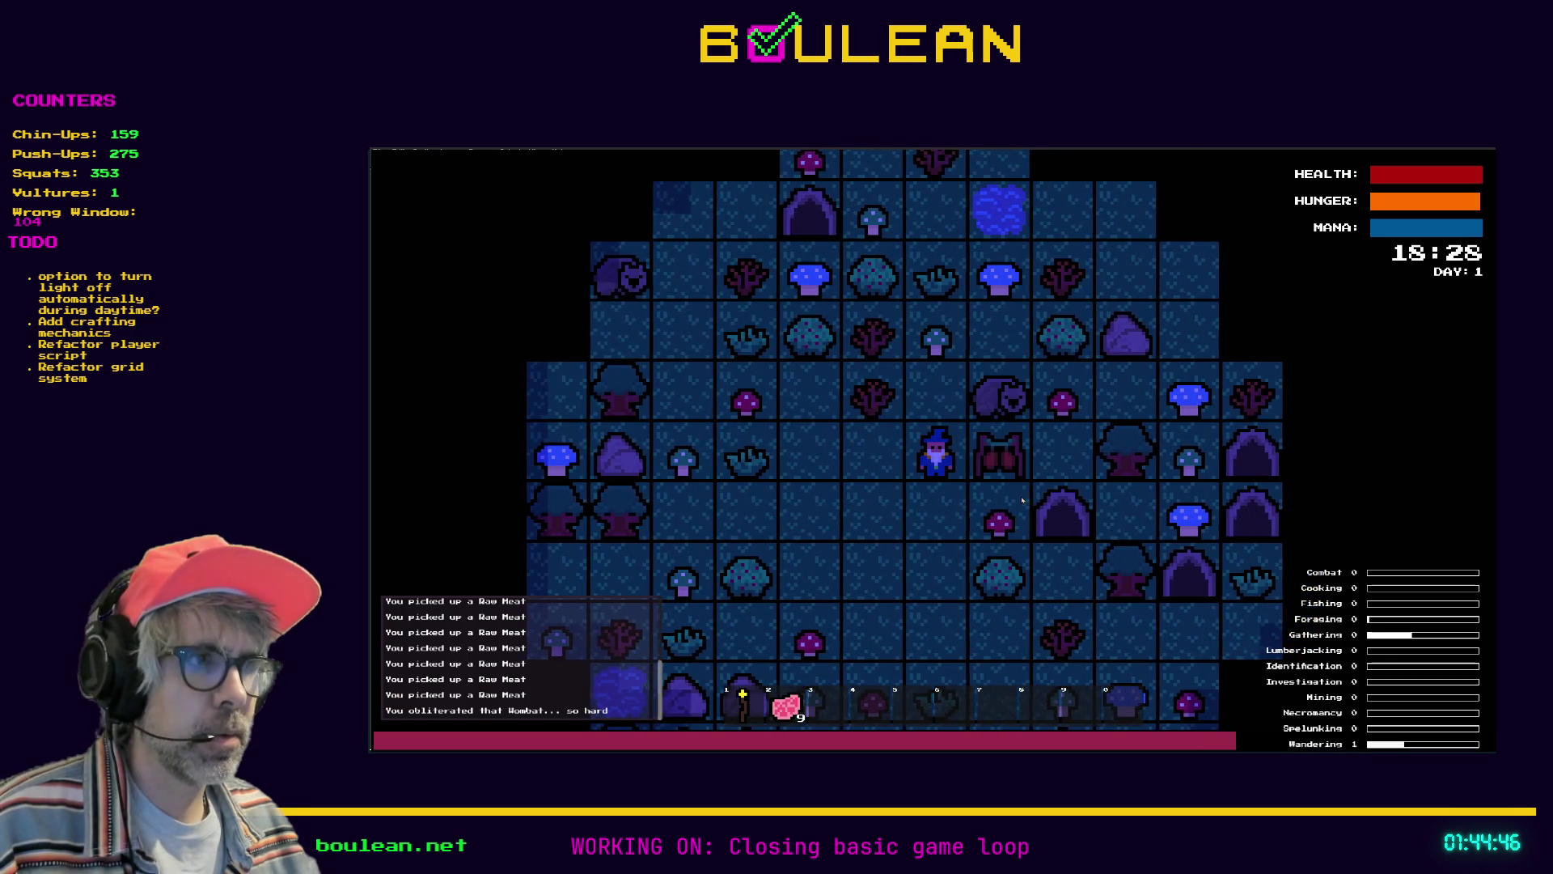
{"action": "scroll", "coordinate": [1019, 500], "scroll_direction": "up", "scroll_amount": 3}
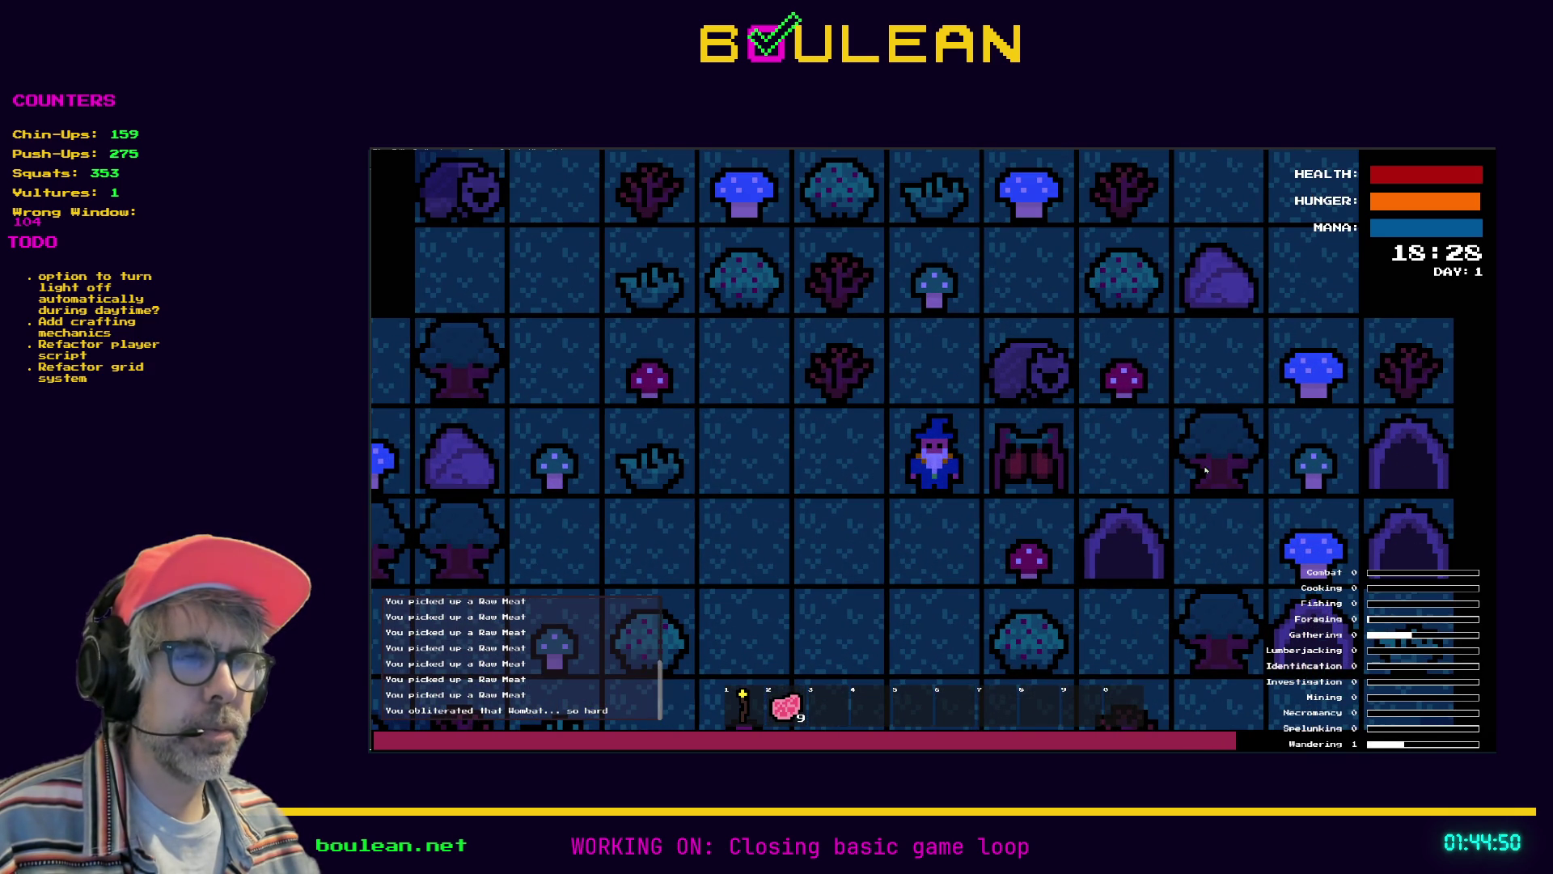
{"action": "key", "text": "Right"}
{"action": "key", "text": "Right"}
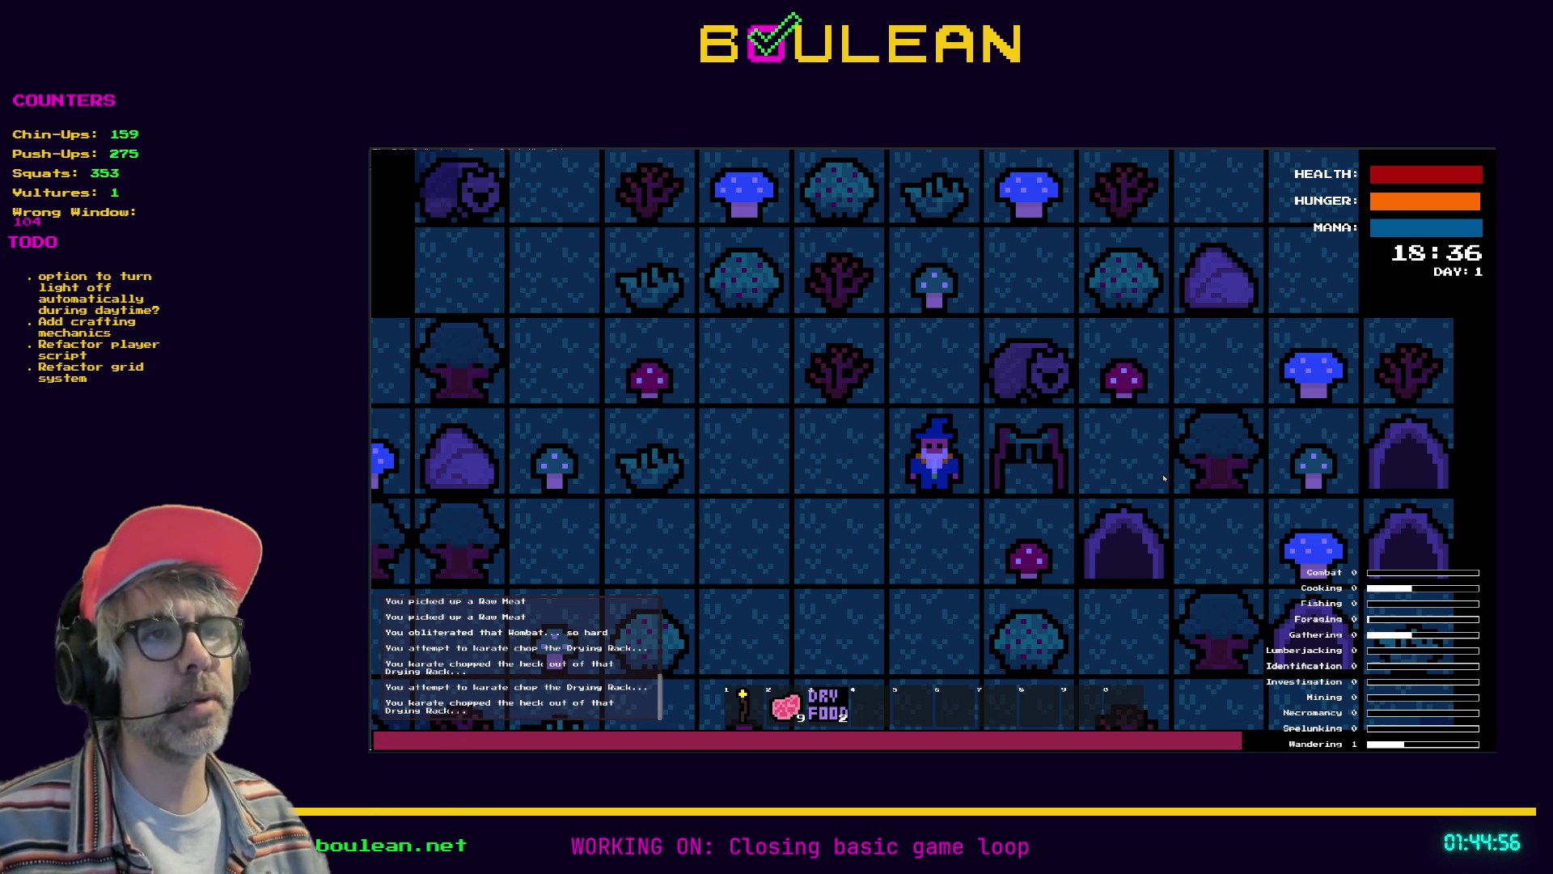
{"action": "key", "text": "alt+Tab"}
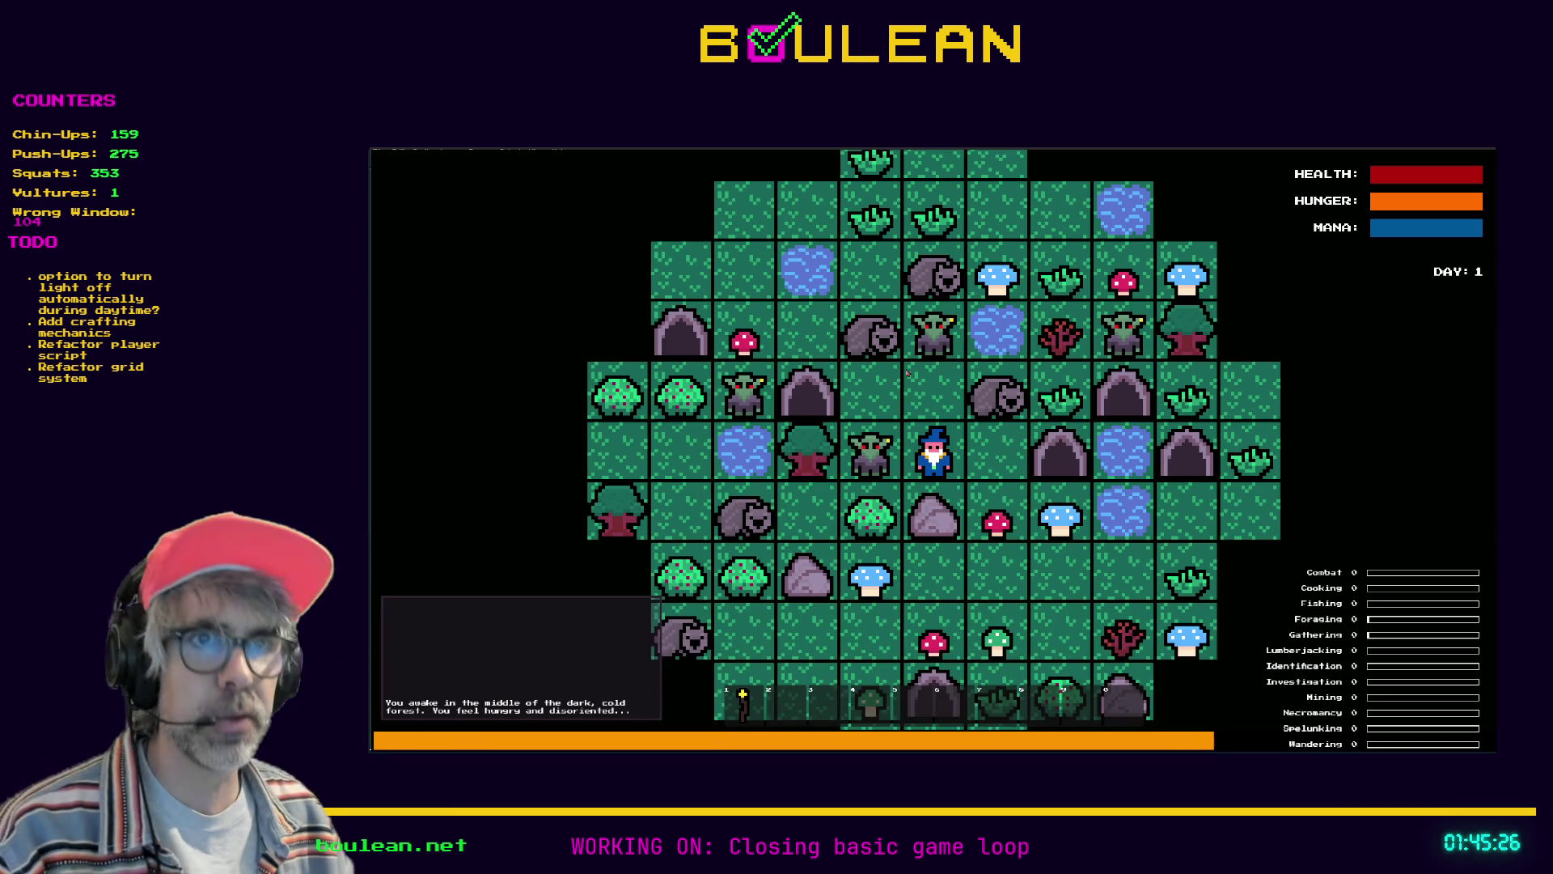
Remove all goblins via the debug menu, then kill the wombat and pick up its Raw Meat
{"action": "key", "text": "F1"}
{"action": "left_click", "coordinate": [453, 451]}
{"action": "key", "text": "F1"}
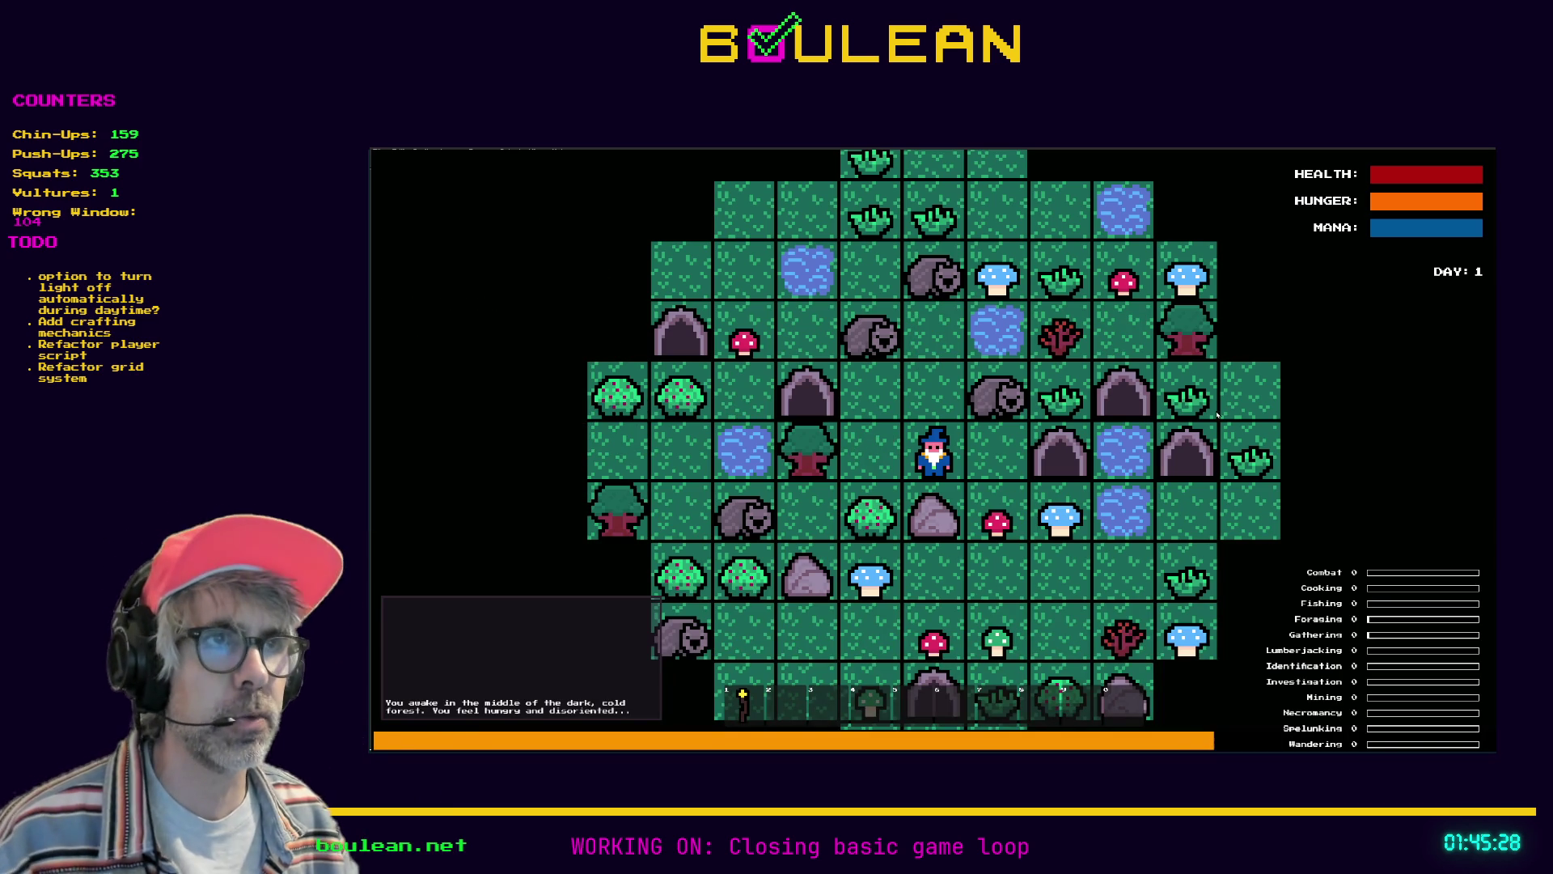
{"action": "key", "text": "Up"}
{"action": "key", "text": "Right"}
{"action": "key", "text": "Right"}
{"action": "key", "text": "Right"}
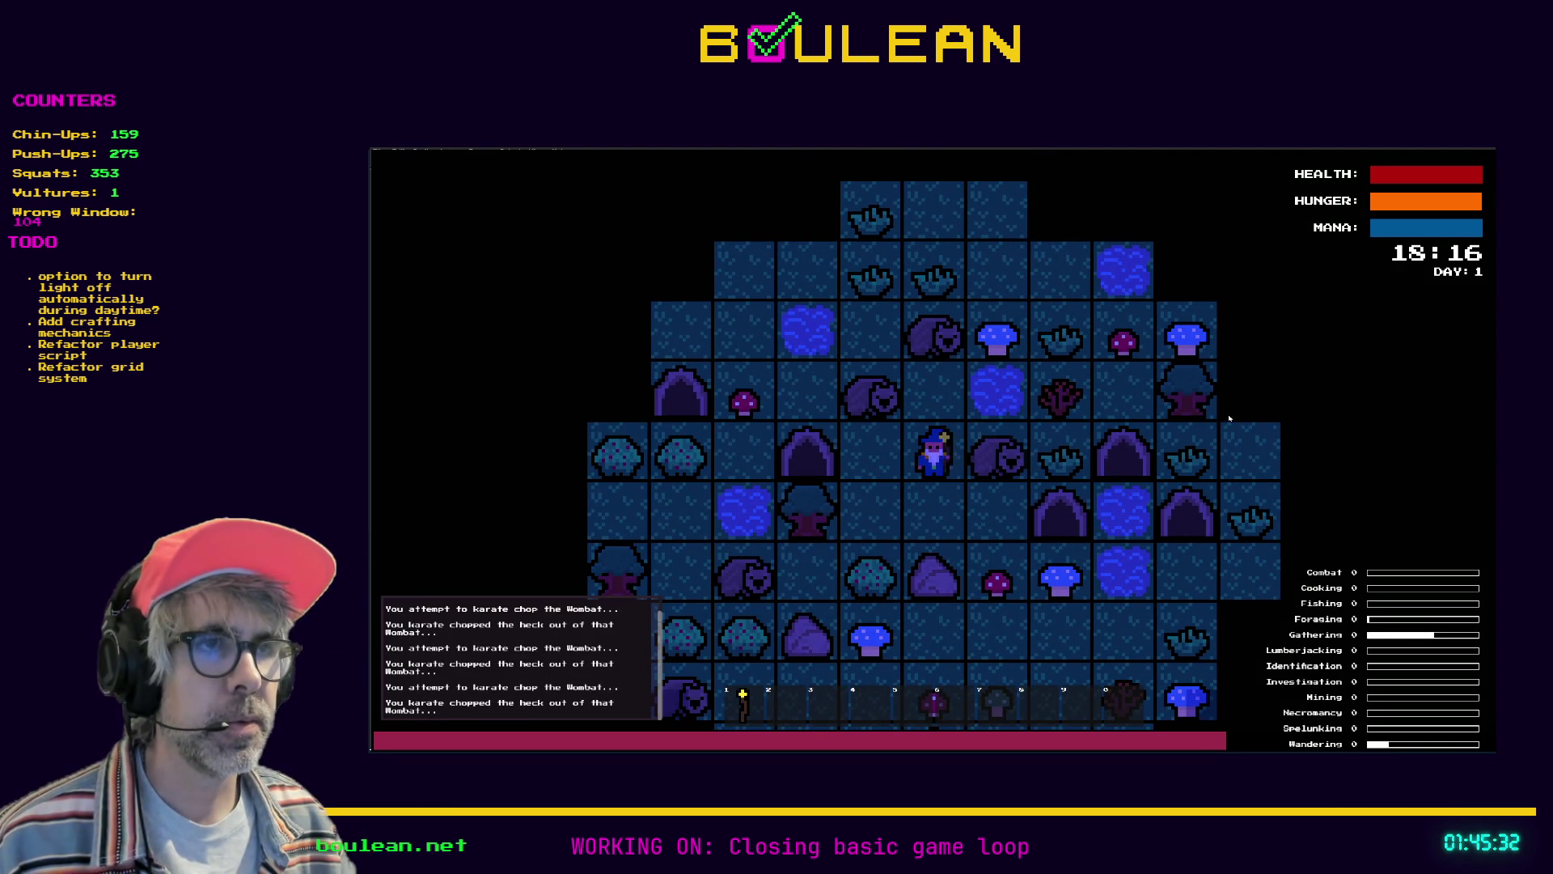
{"action": "key", "text": "Right"}
{"action": "key", "text": "Right"}
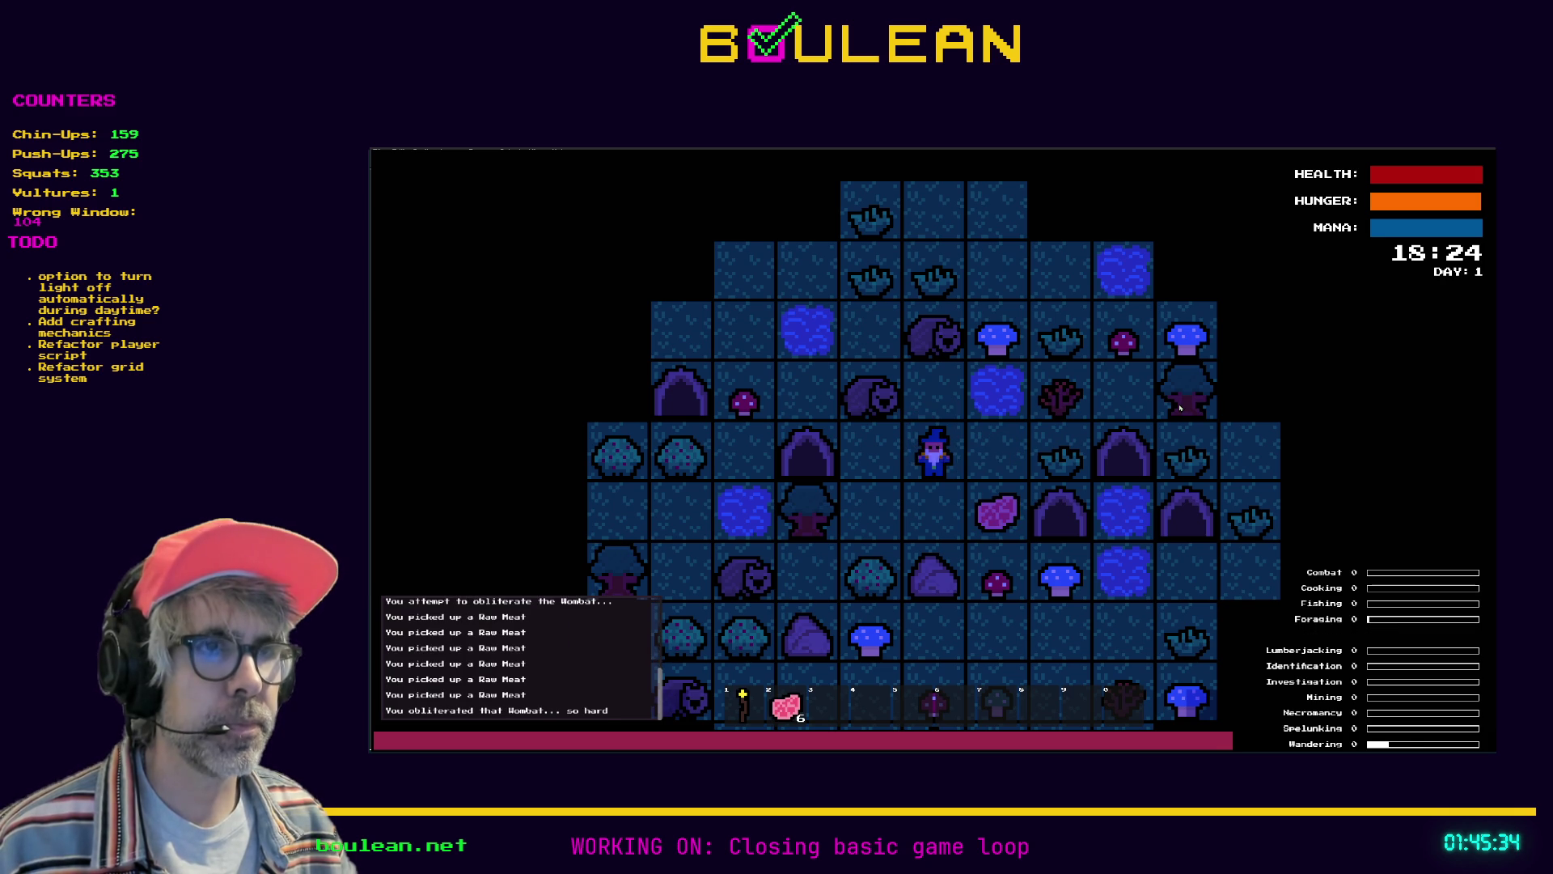
{"action": "key", "text": "Right"}
{"action": "key", "text": "Down"}
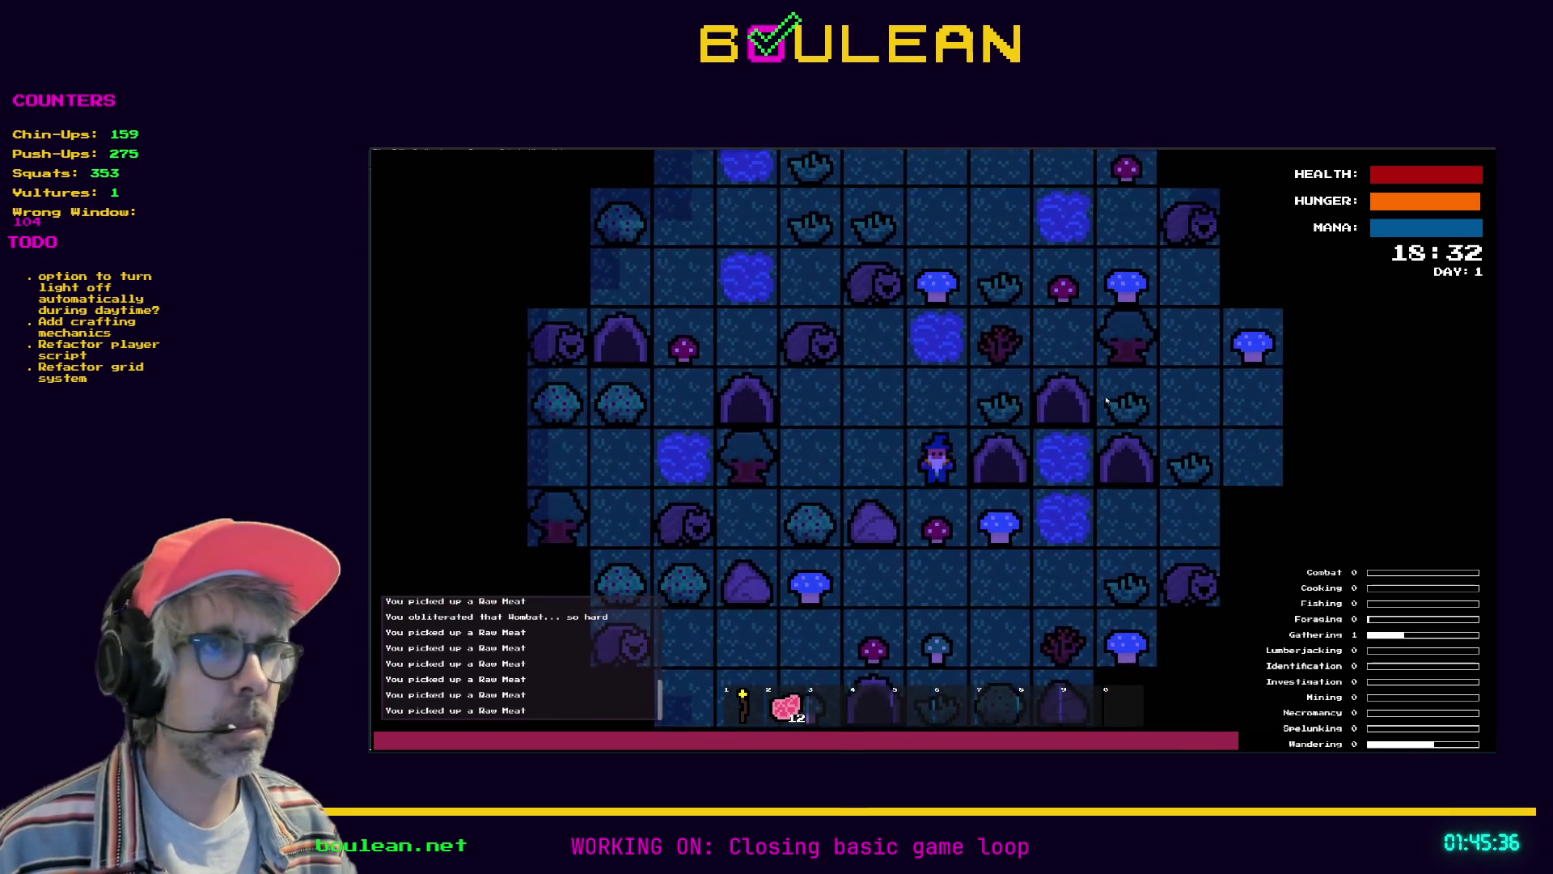
Craft a Drying Rack, place it left of the wizard, and hang Raw Meat on it
{"action": "key", "text": "c"}
{"action": "left_click", "coordinate": [980, 506]}
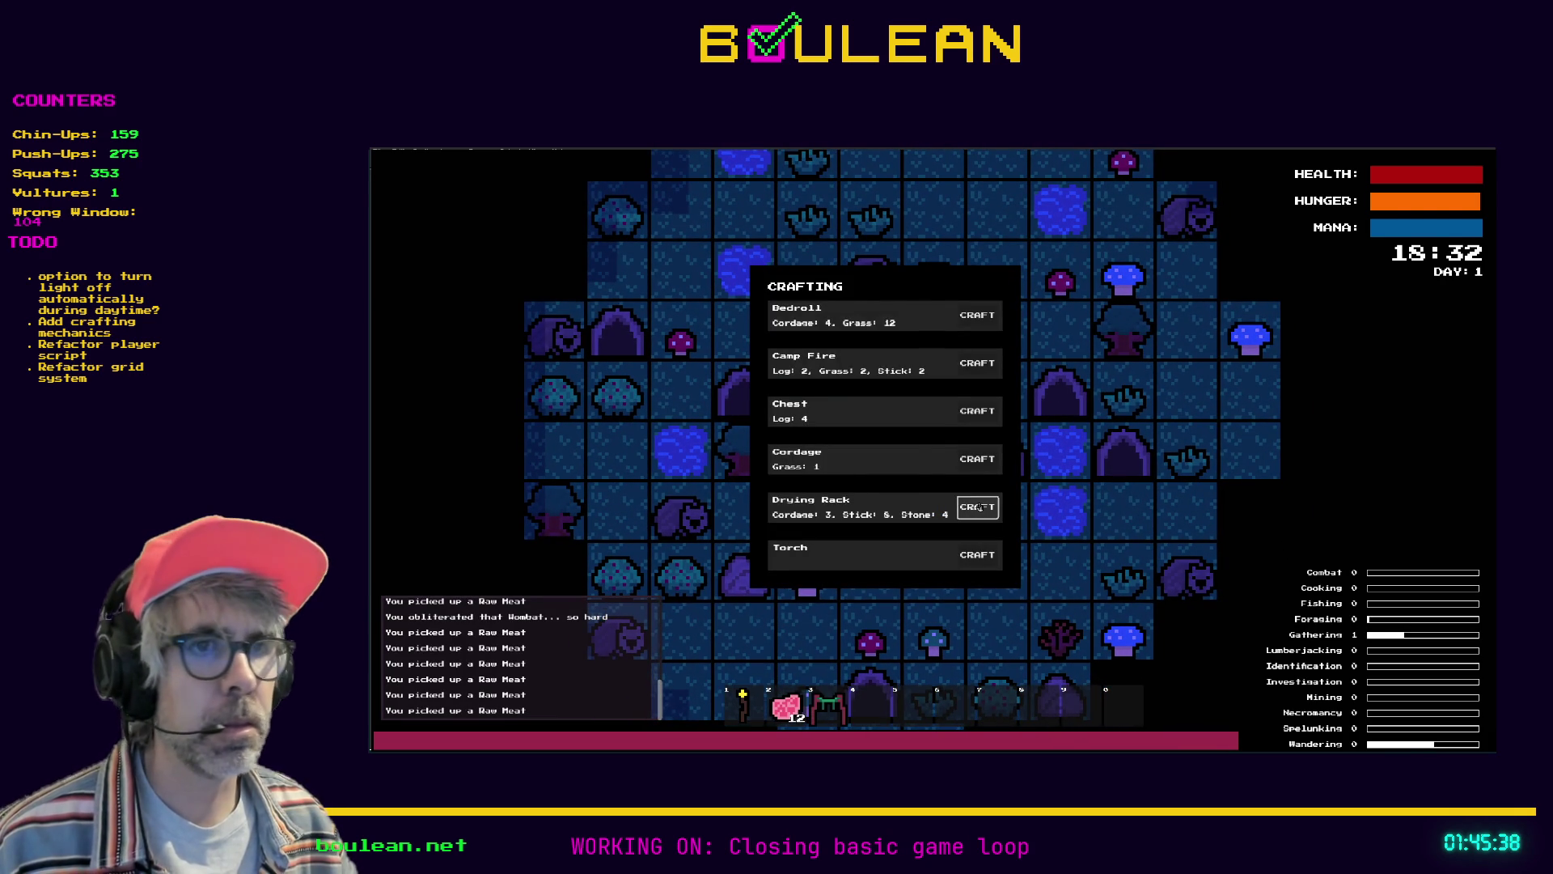
{"action": "key", "text": "c"}
{"action": "key", "text": "space"}
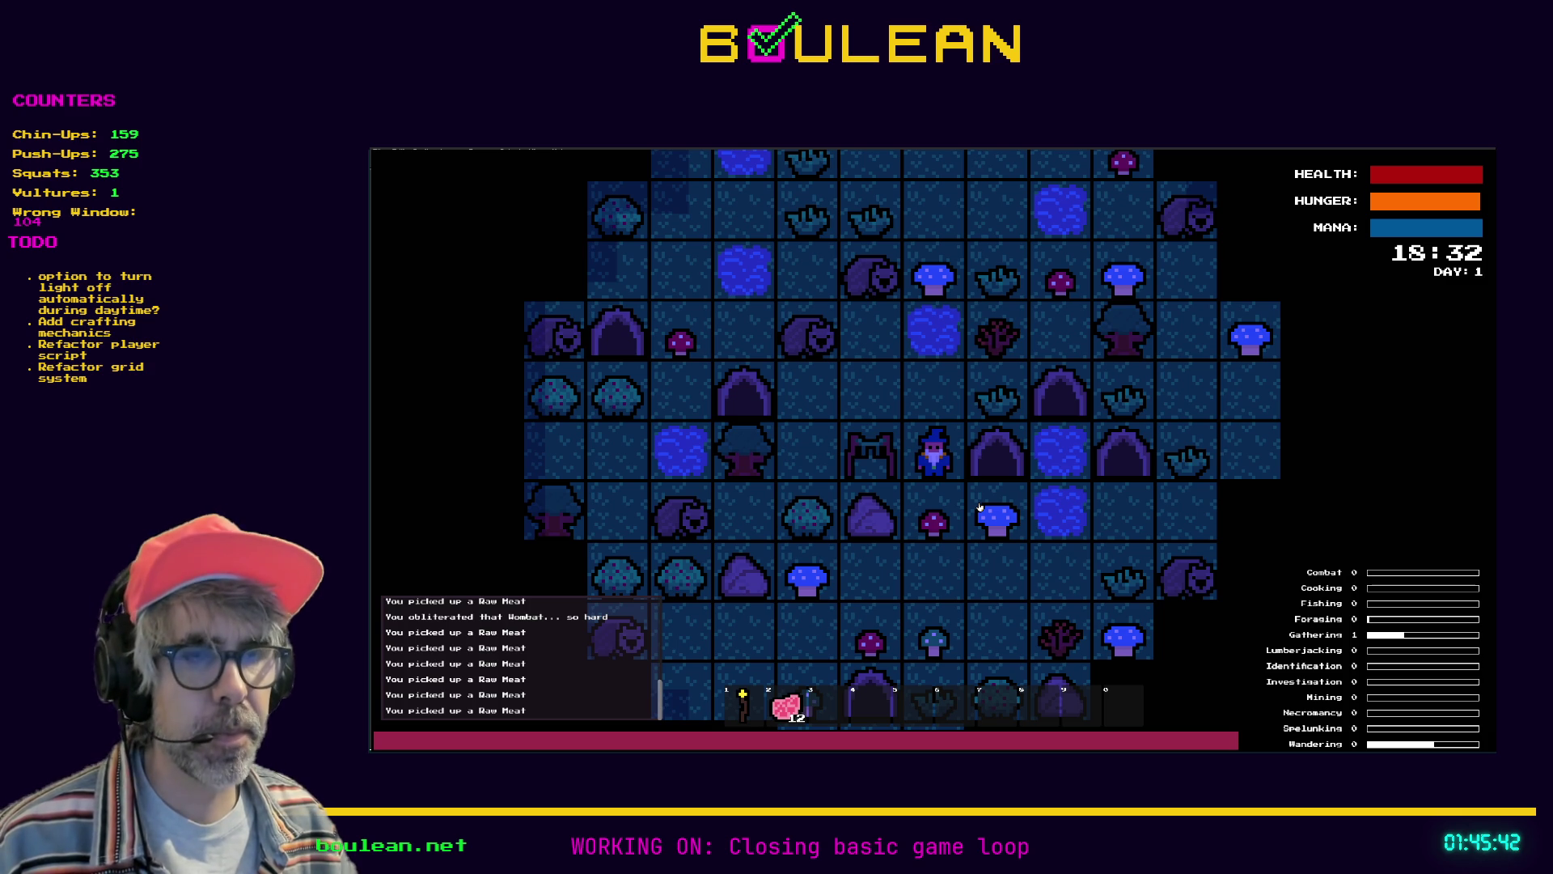
{"action": "key", "text": "2"}
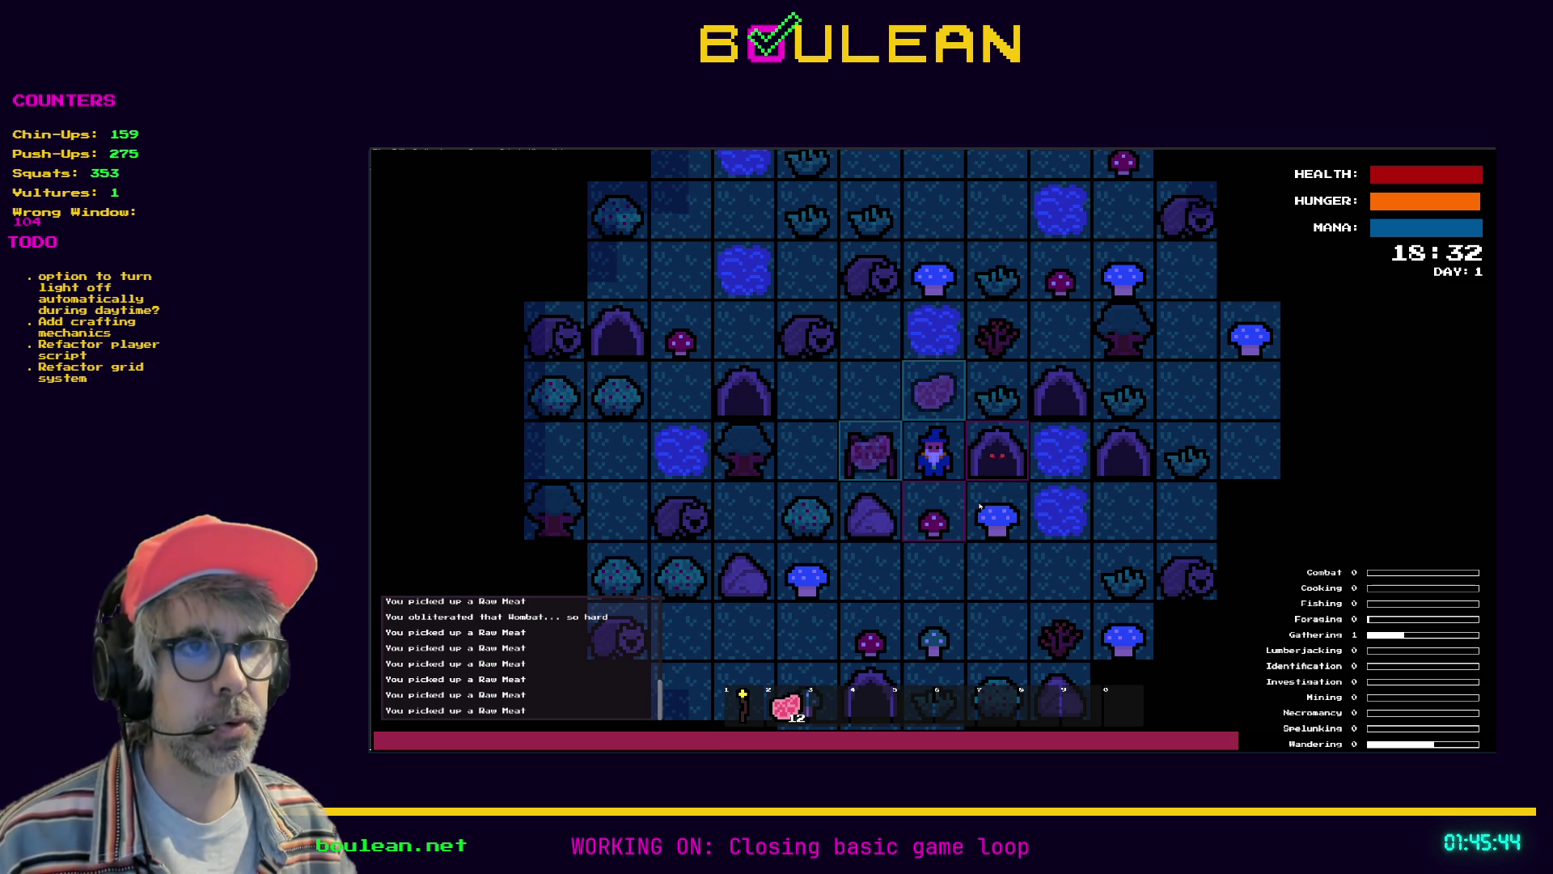
{"action": "key", "text": "Left"}
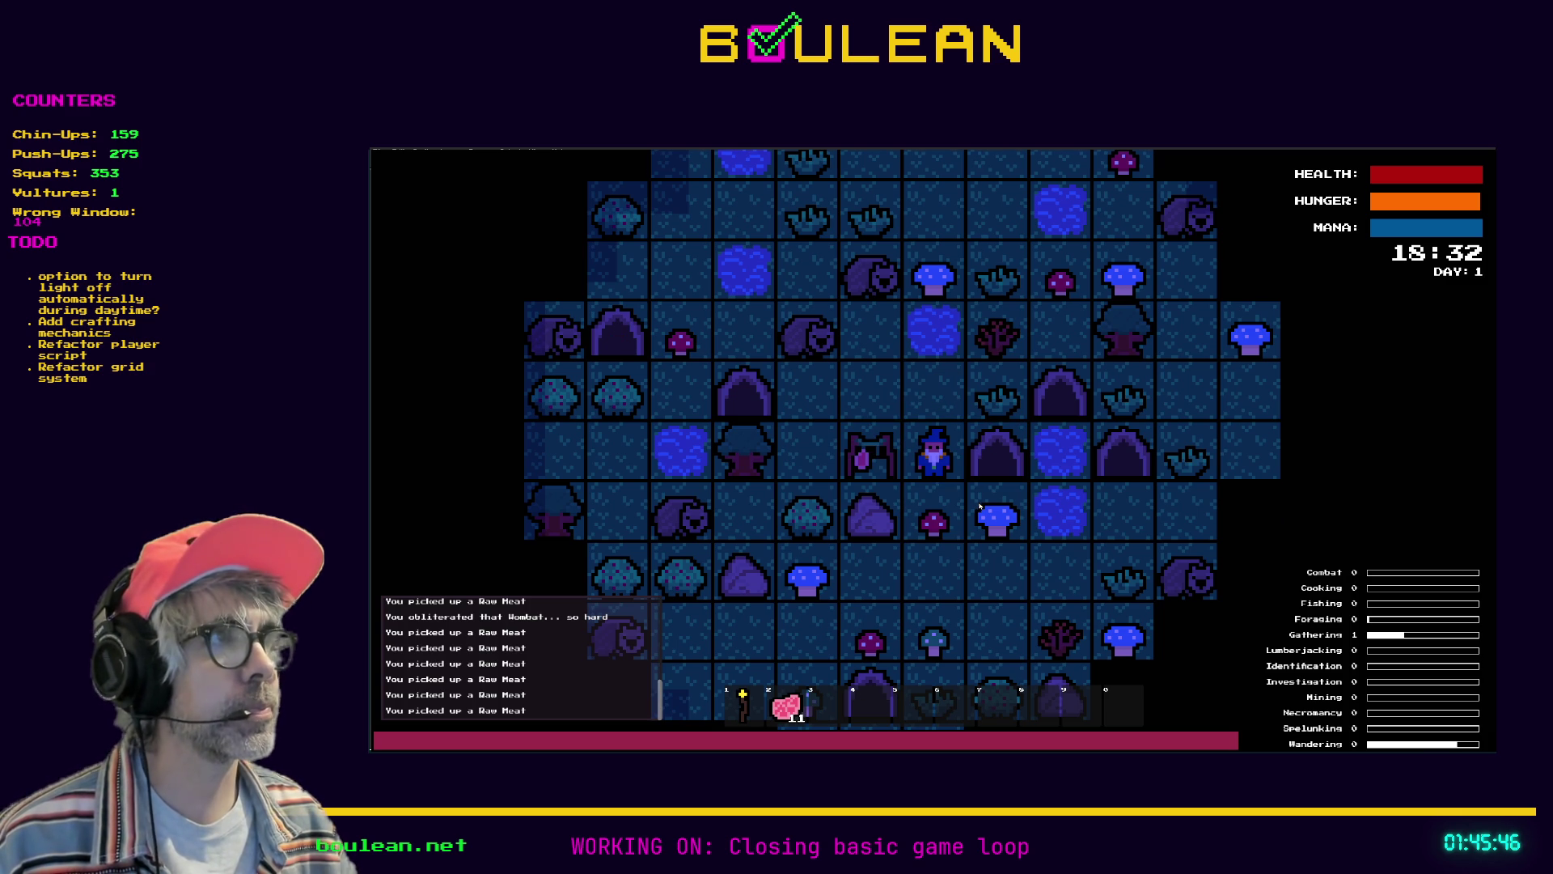
Step around beside the rack to let time pass while the meat dries
{"action": "key", "text": "Up"}
{"action": "key", "text": "Left"}
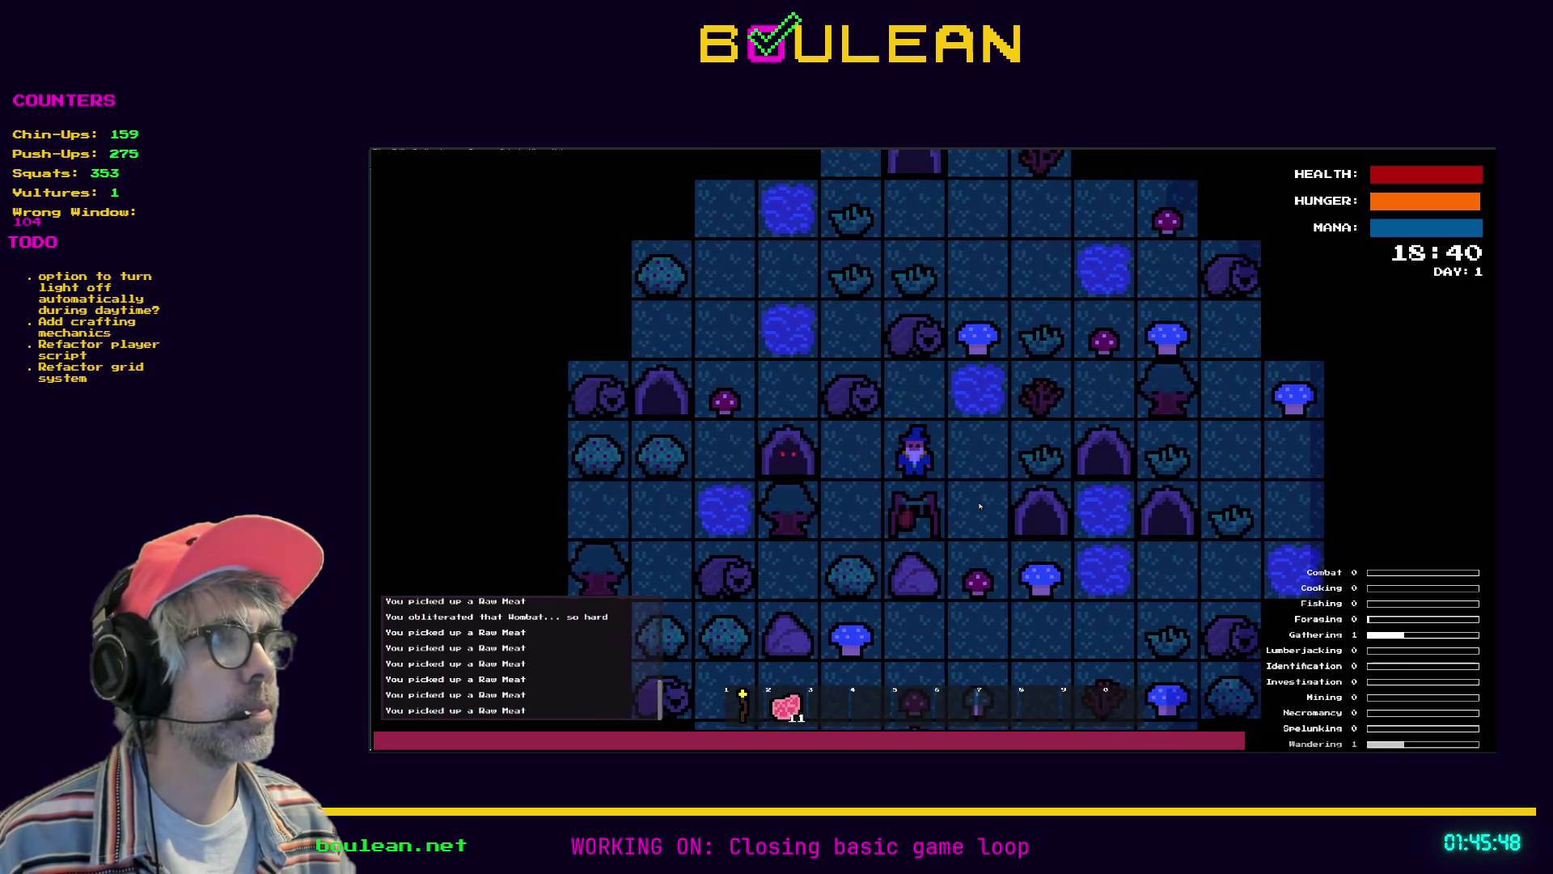
{"action": "key", "text": "Right"}
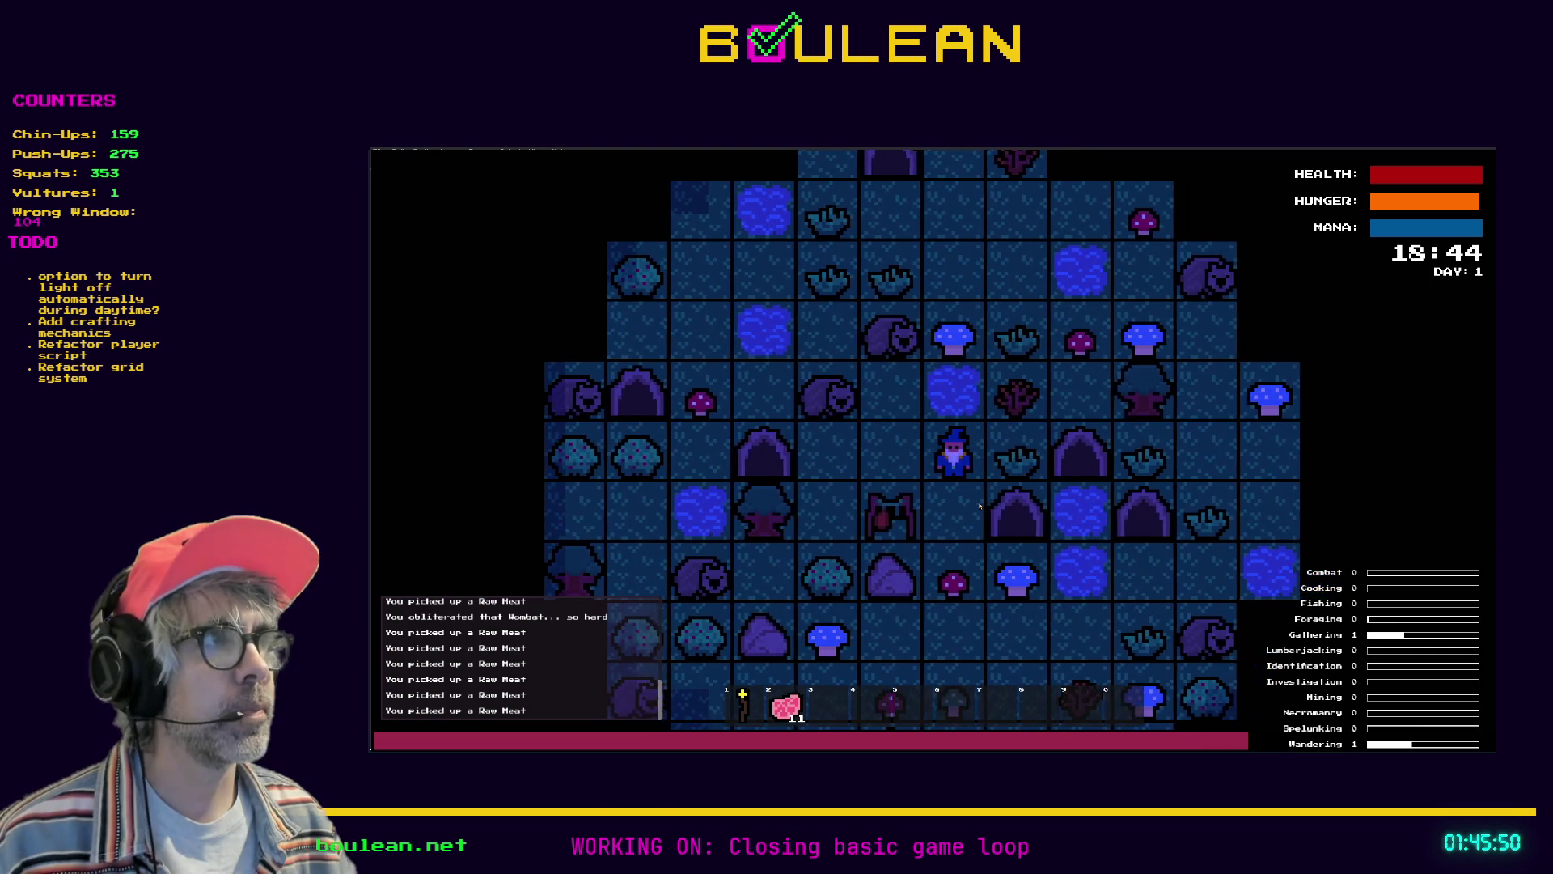
{"action": "key", "text": "Down"}
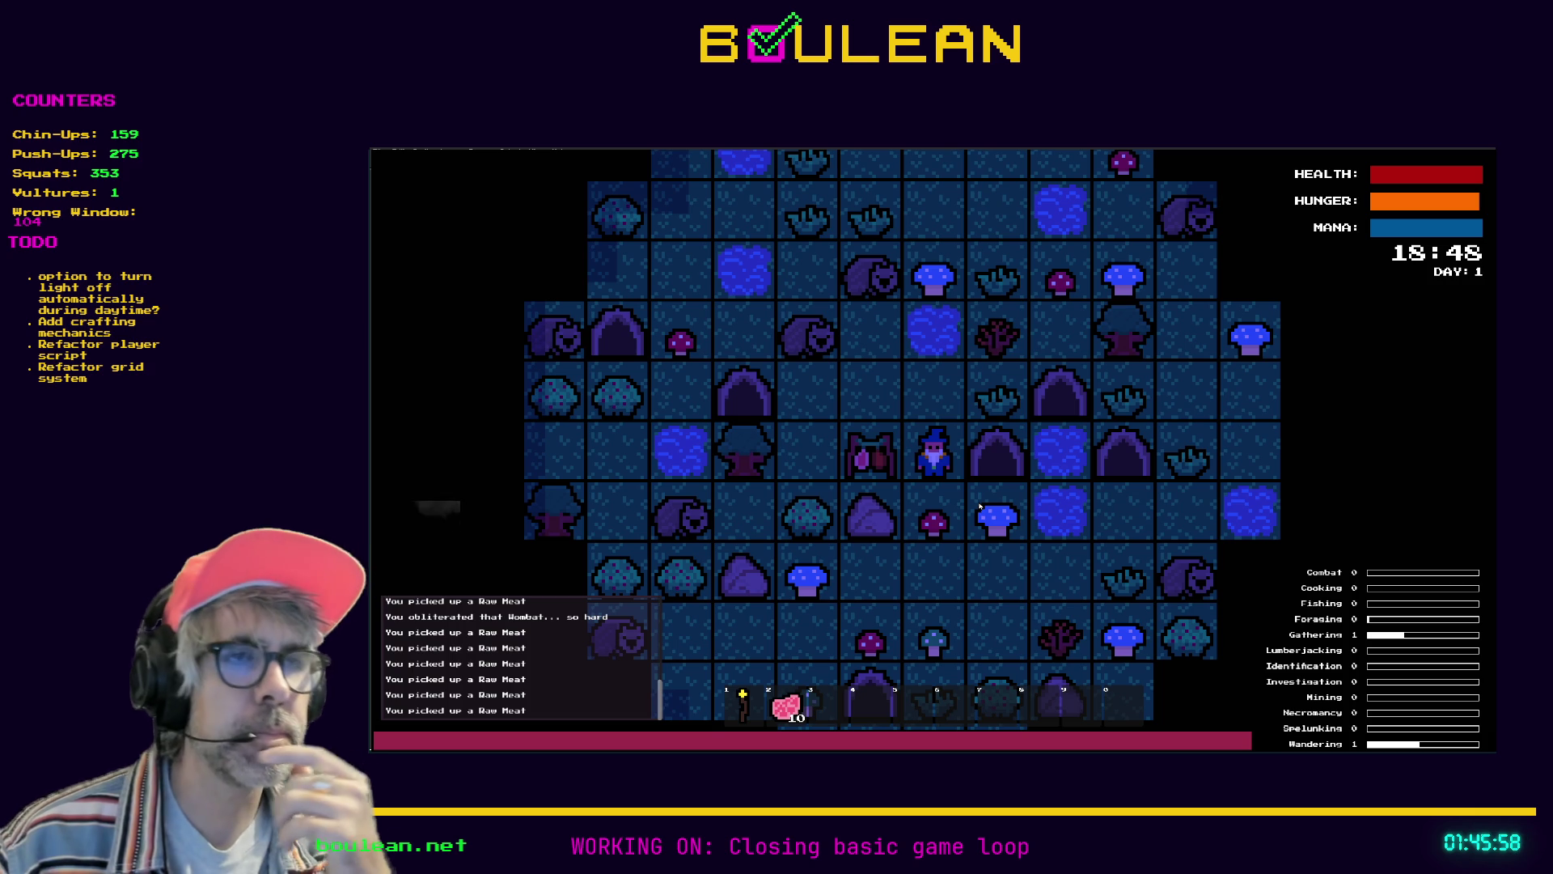
Collect Dry Food from the rack, pass time, and hang two more pieces of Raw Meat
{"action": "key", "text": "Left"}
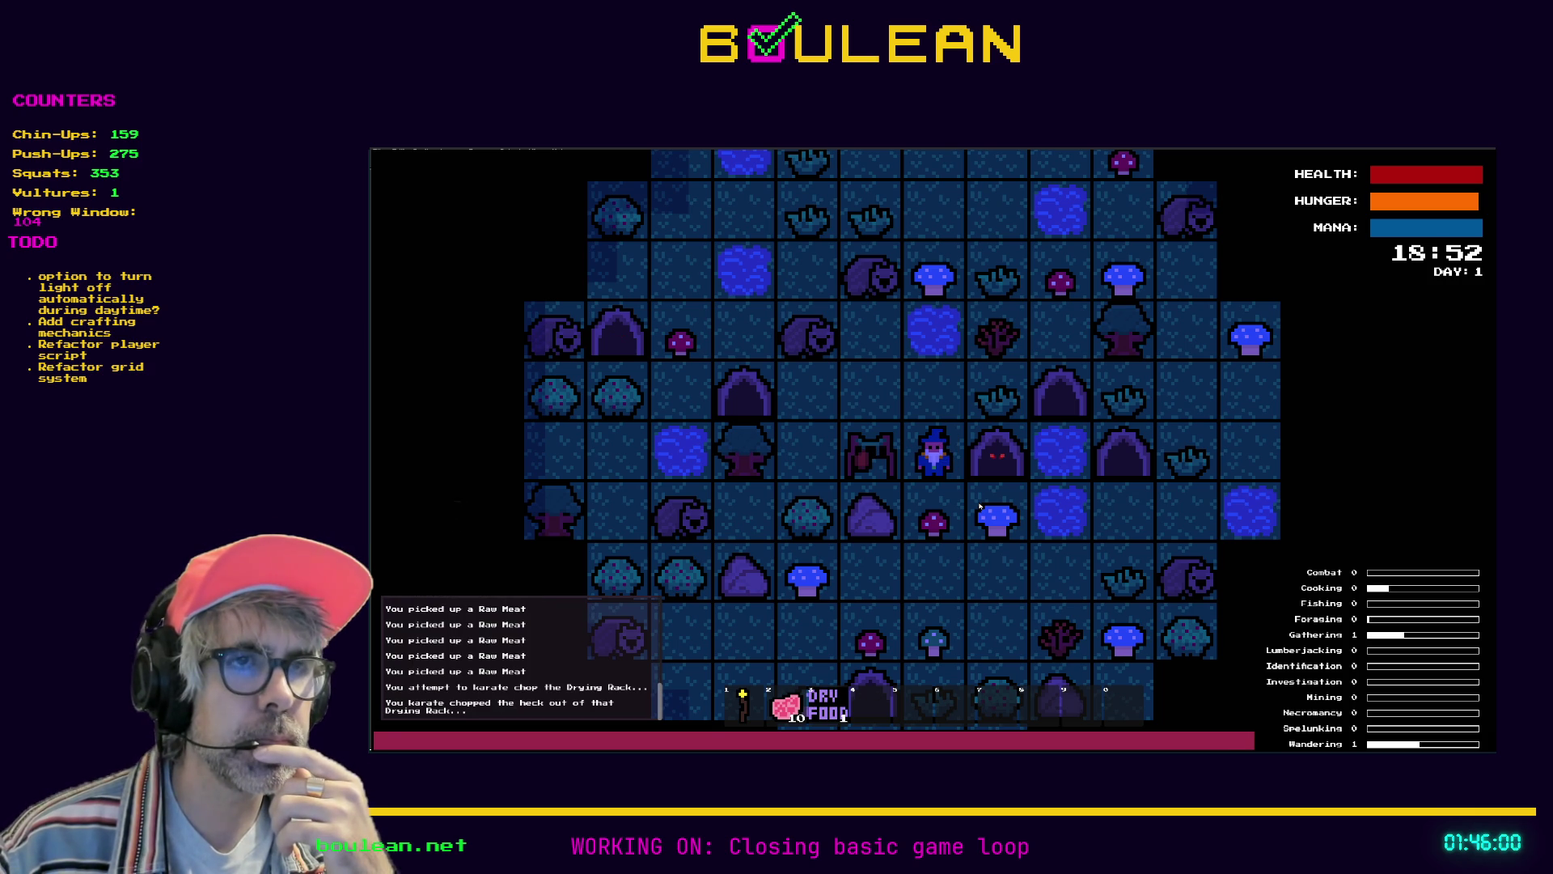
{"action": "key", "text": "Left"}
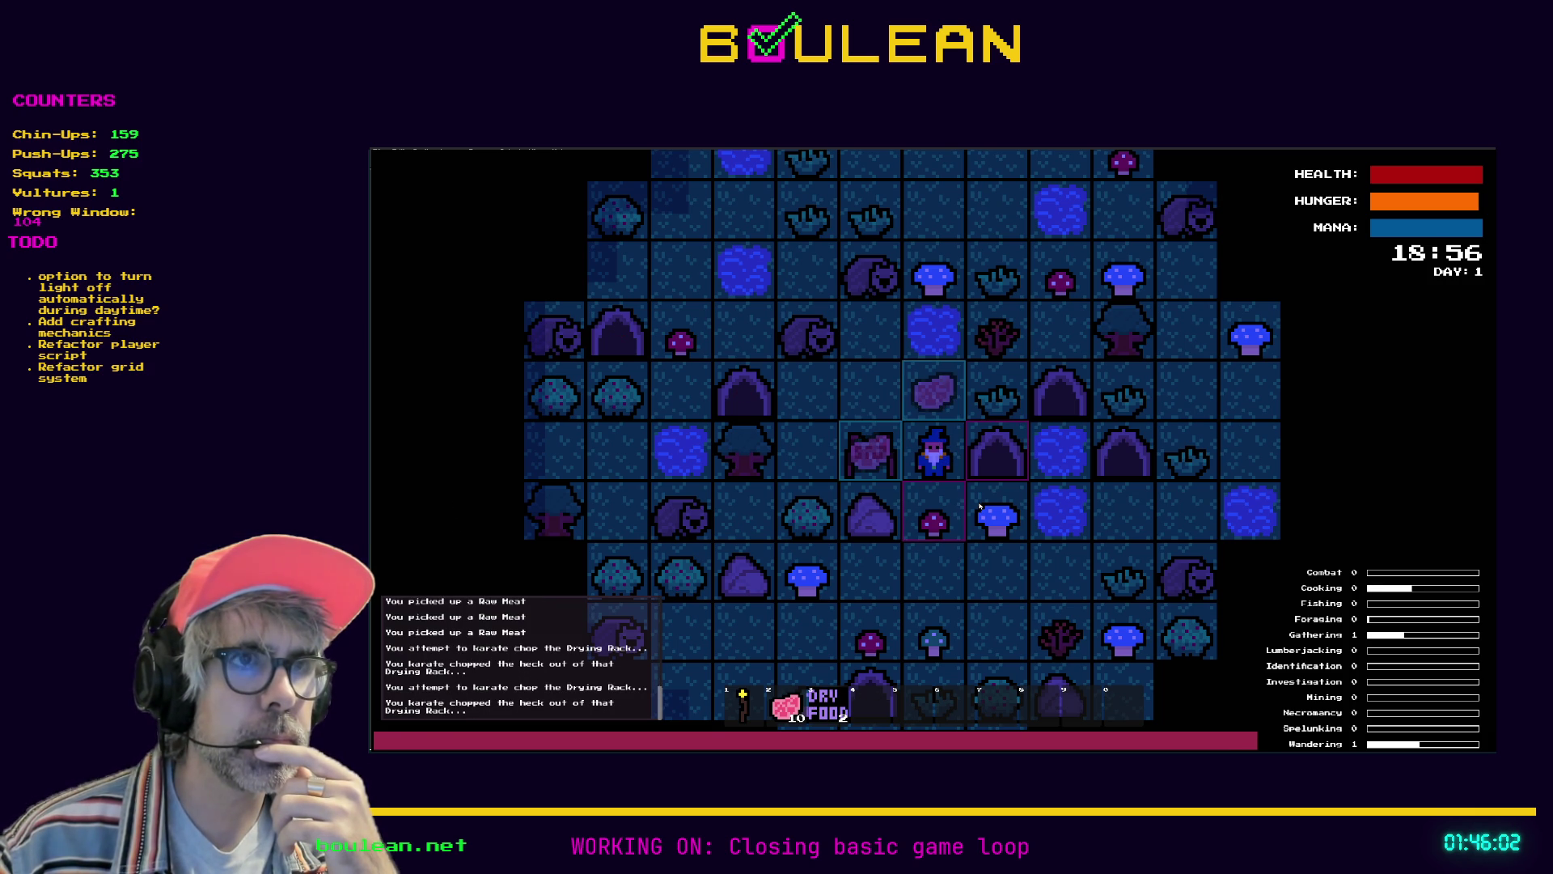
{"action": "key", "text": "Left"}
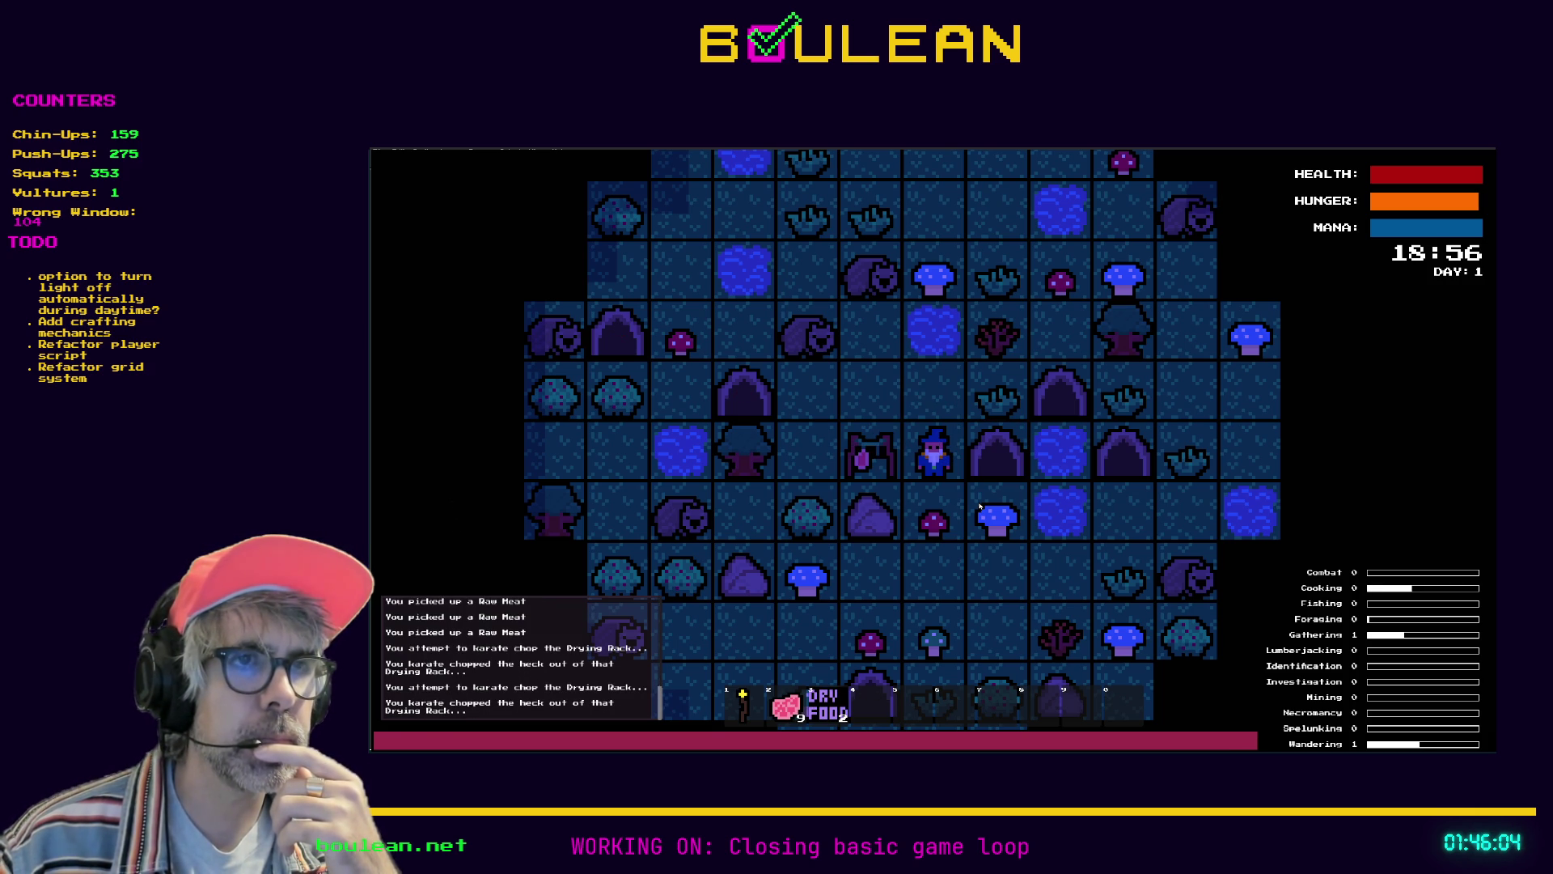
{"action": "key", "text": "Up"}
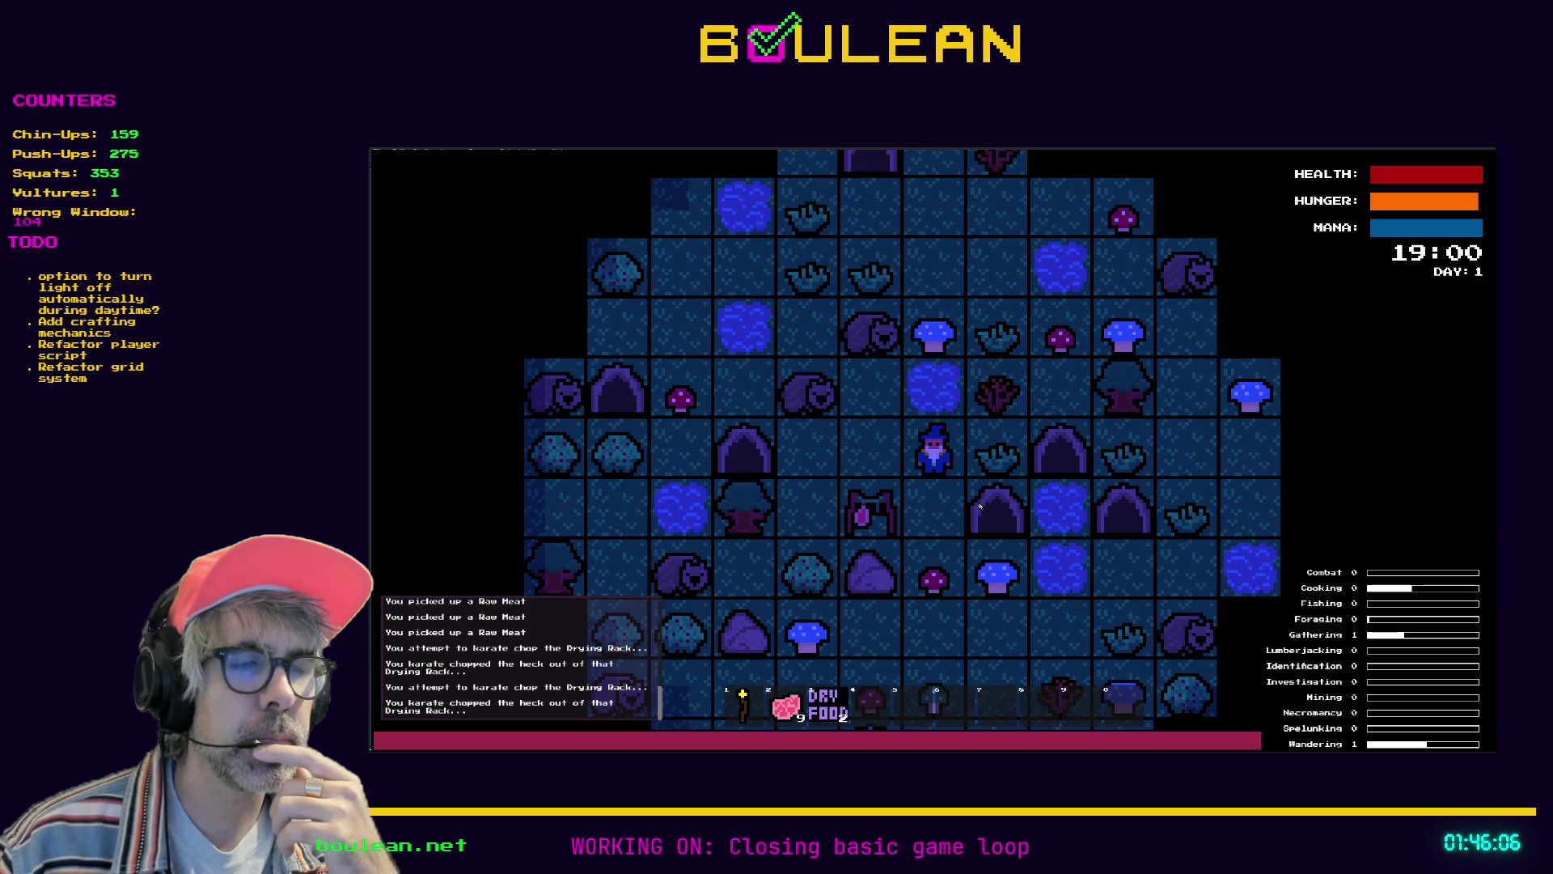
{"action": "key", "text": "Left"}
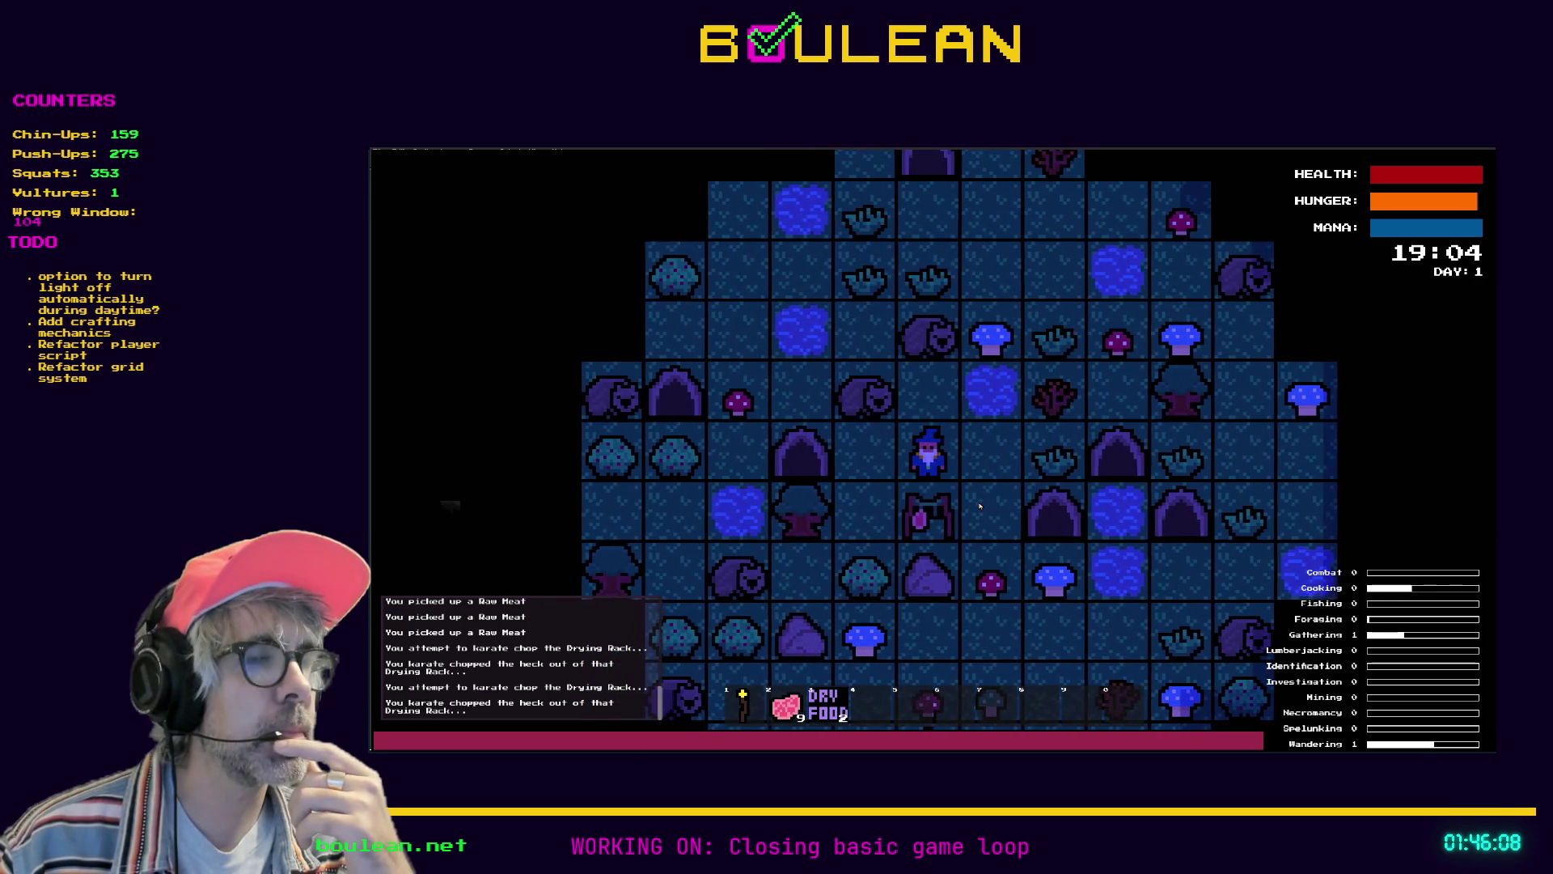
{"action": "key", "text": "Right"}
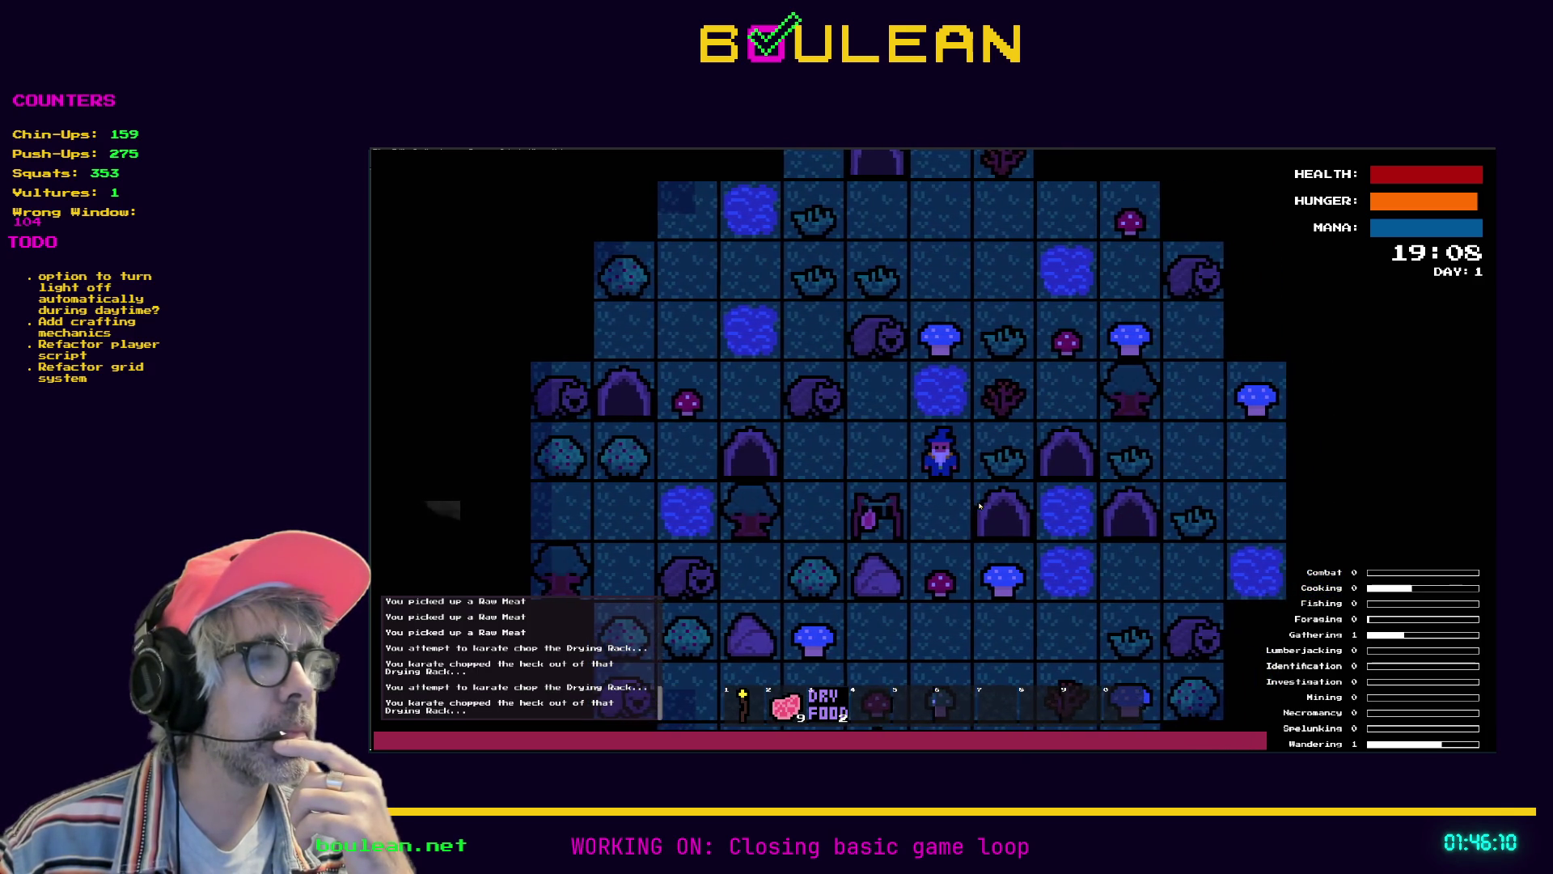
{"action": "key", "text": "Left"}
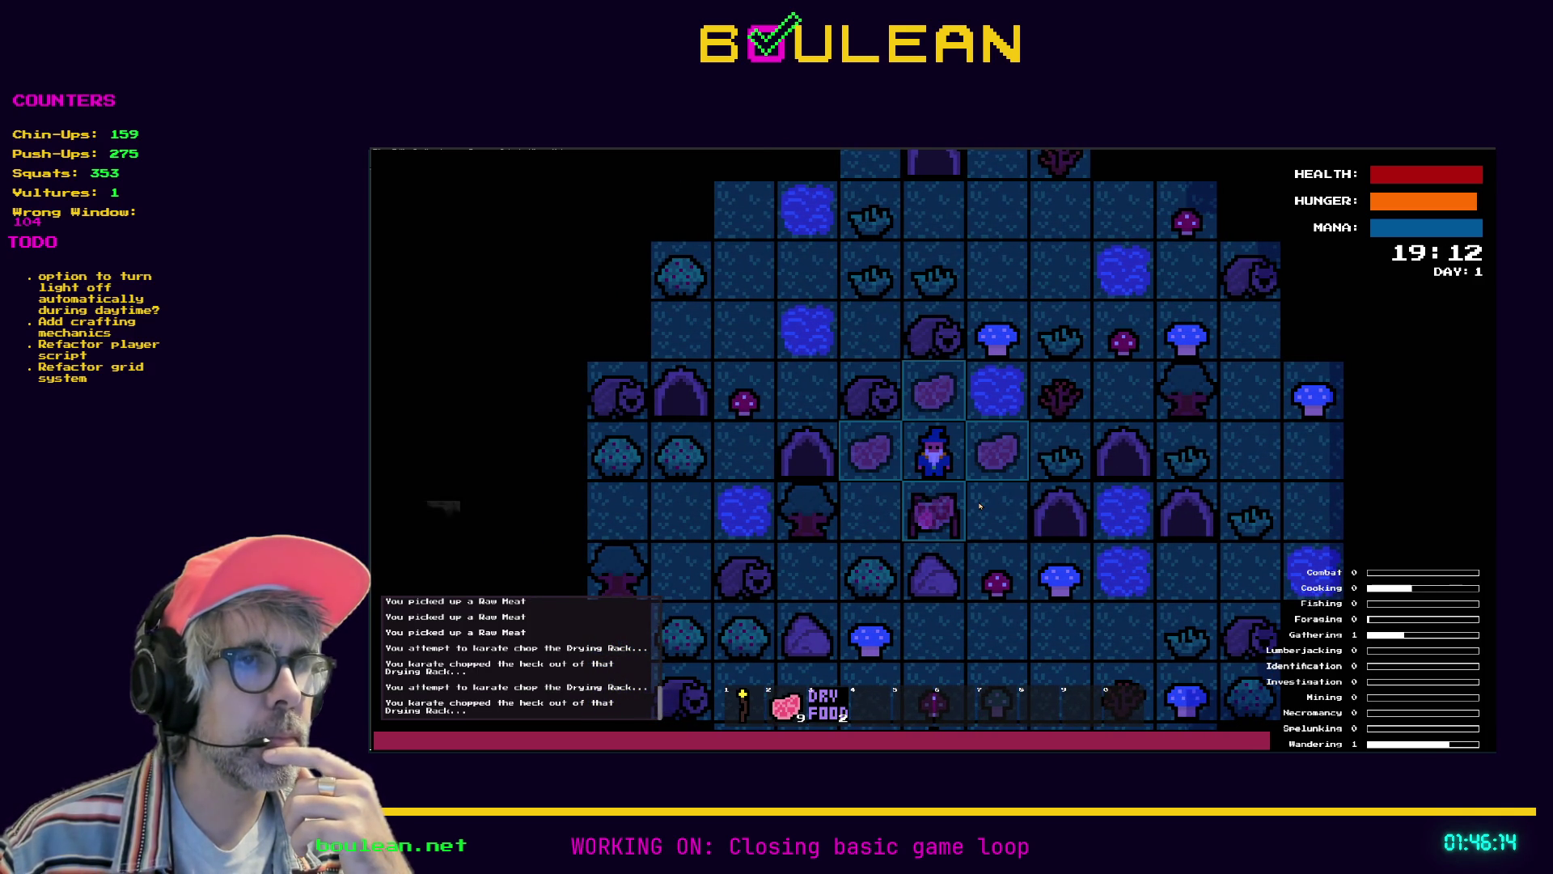
{"action": "key", "text": "e"}
Walk the wizard around and past the drying rack, then switch to the spritesheet in Aseprite
{"action": "key", "text": "Right"}
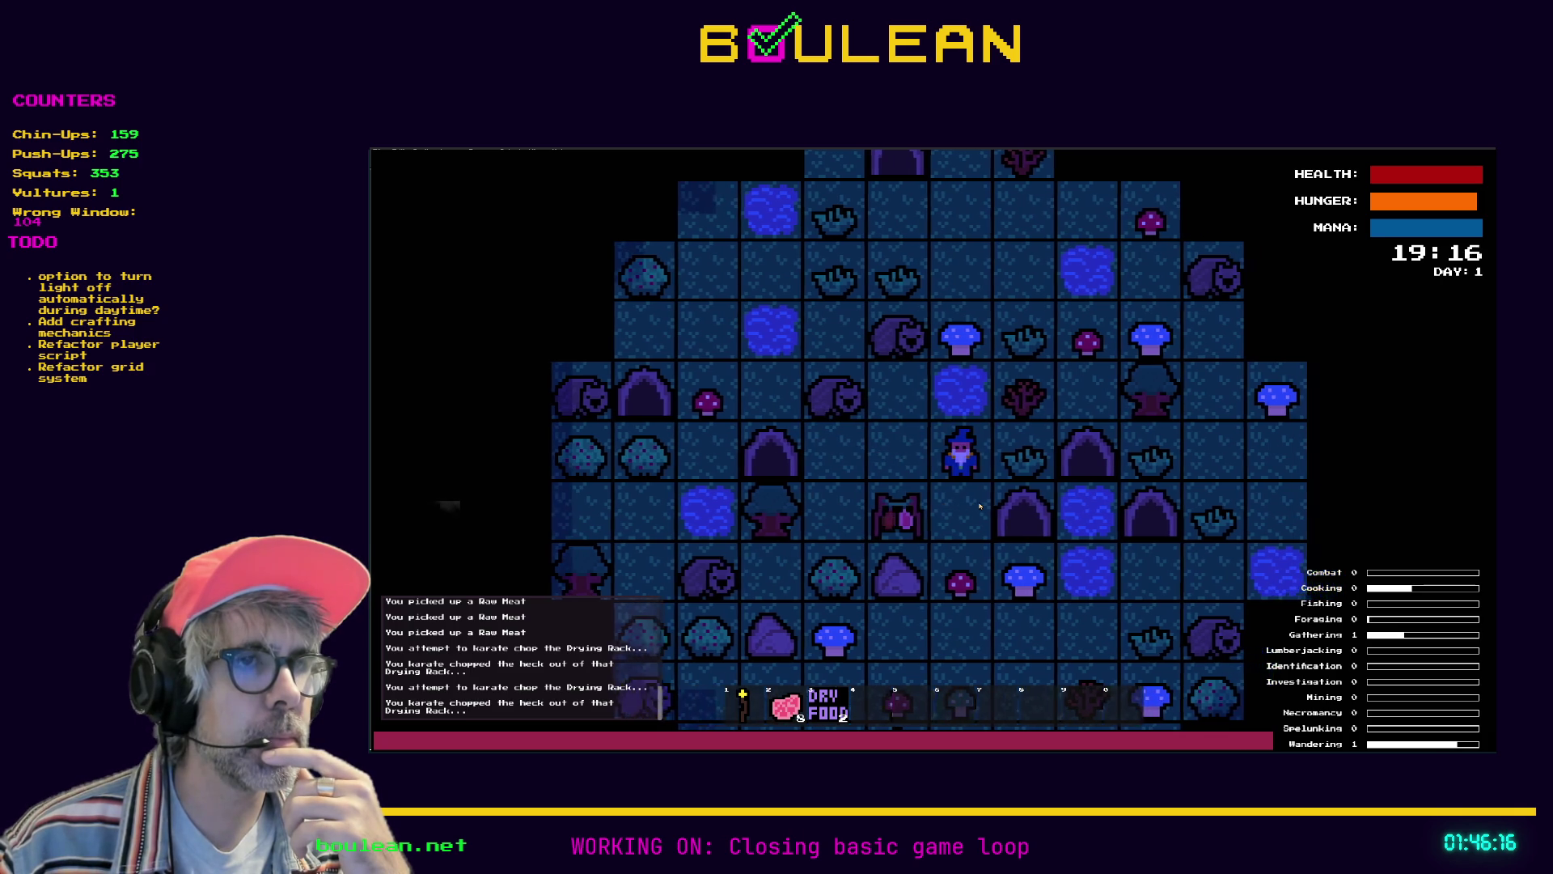
{"action": "key", "text": "Left"}
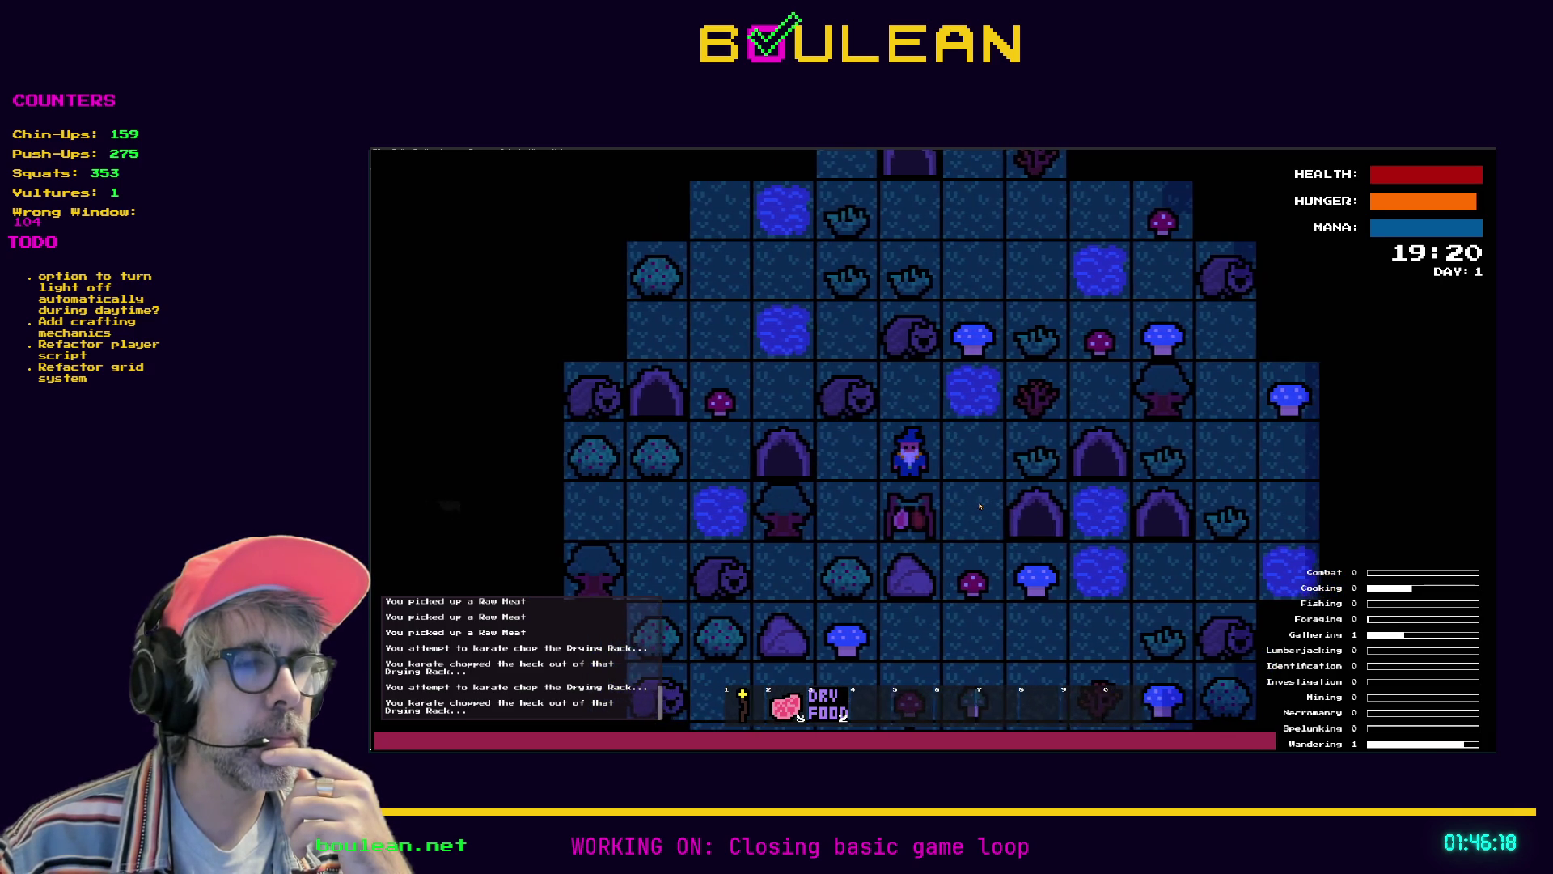
{"action": "key", "text": "Left"}
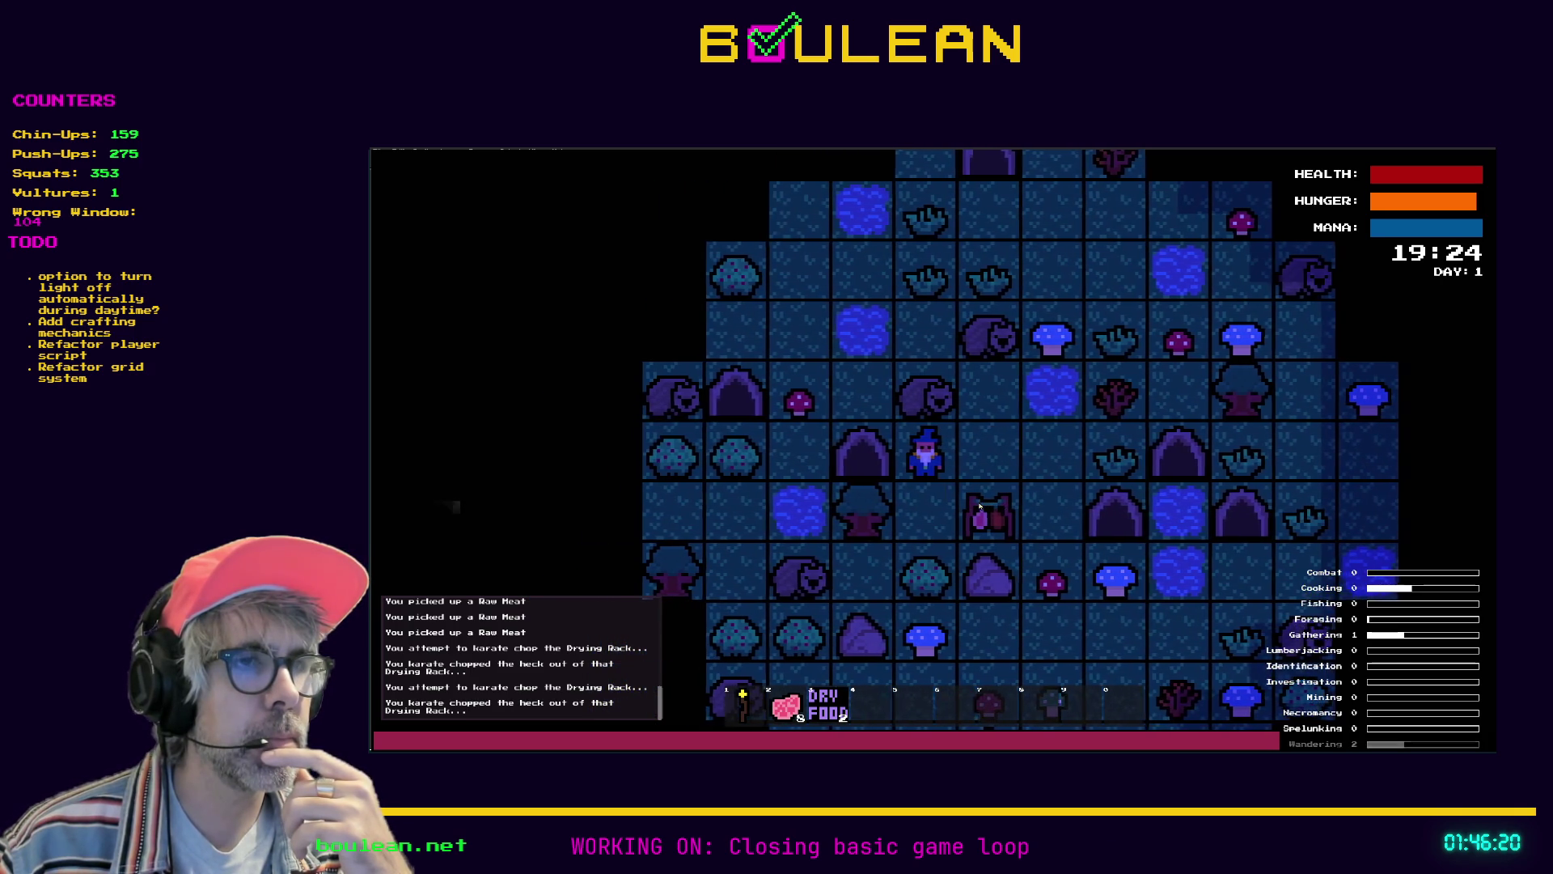
{"action": "key", "text": "Down"}
{"action": "key", "text": "Up"}
{"action": "key", "text": "Right"}
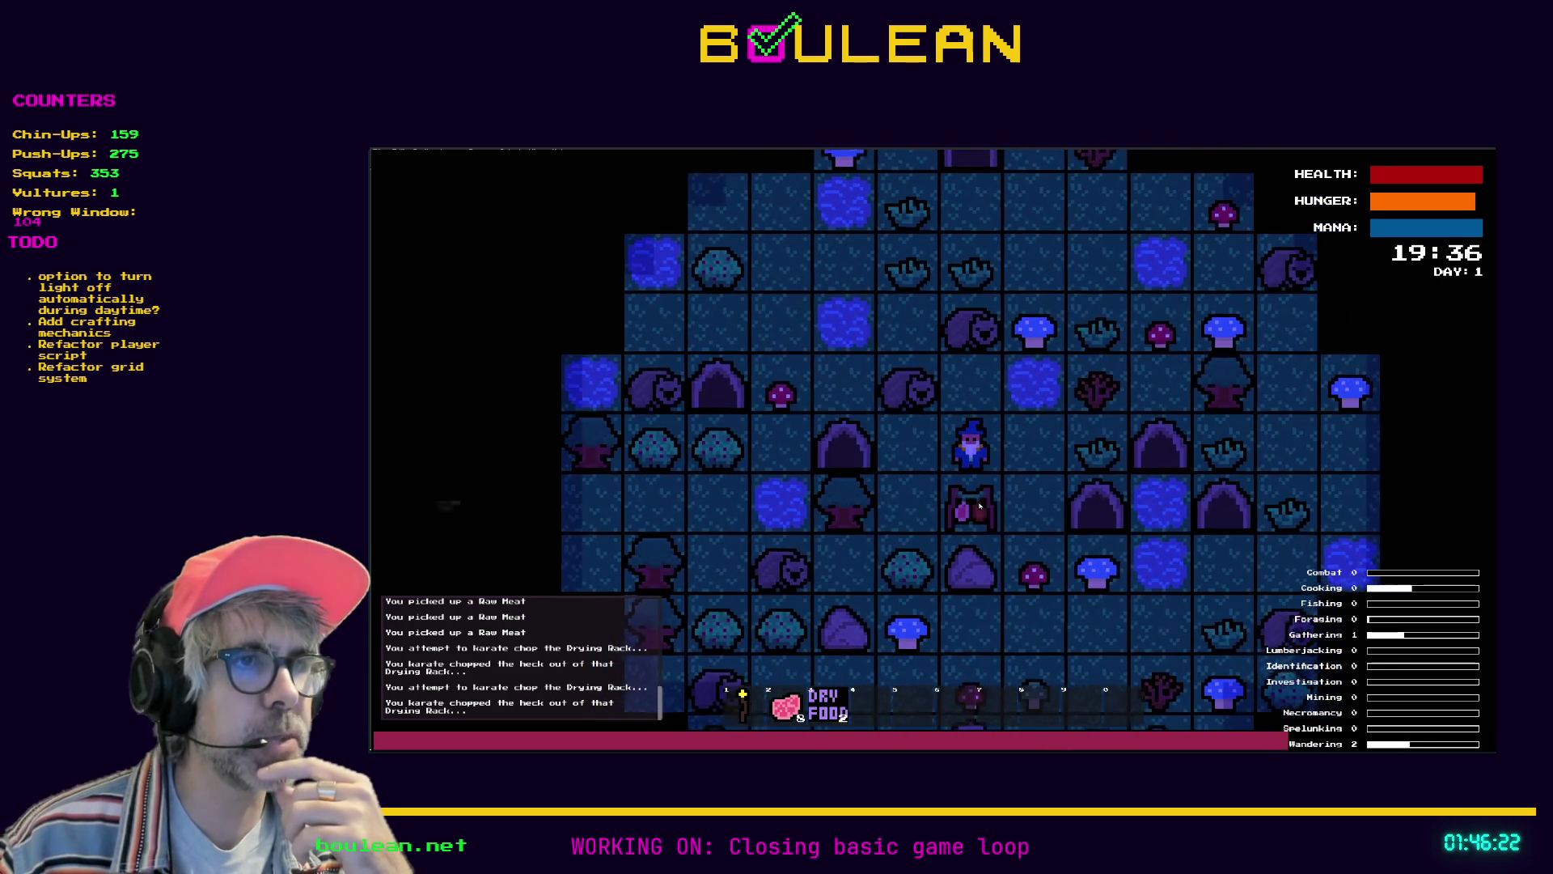
{"action": "key", "text": "Right"}
{"action": "key", "text": "Down"}
{"action": "key", "text": "Down"}
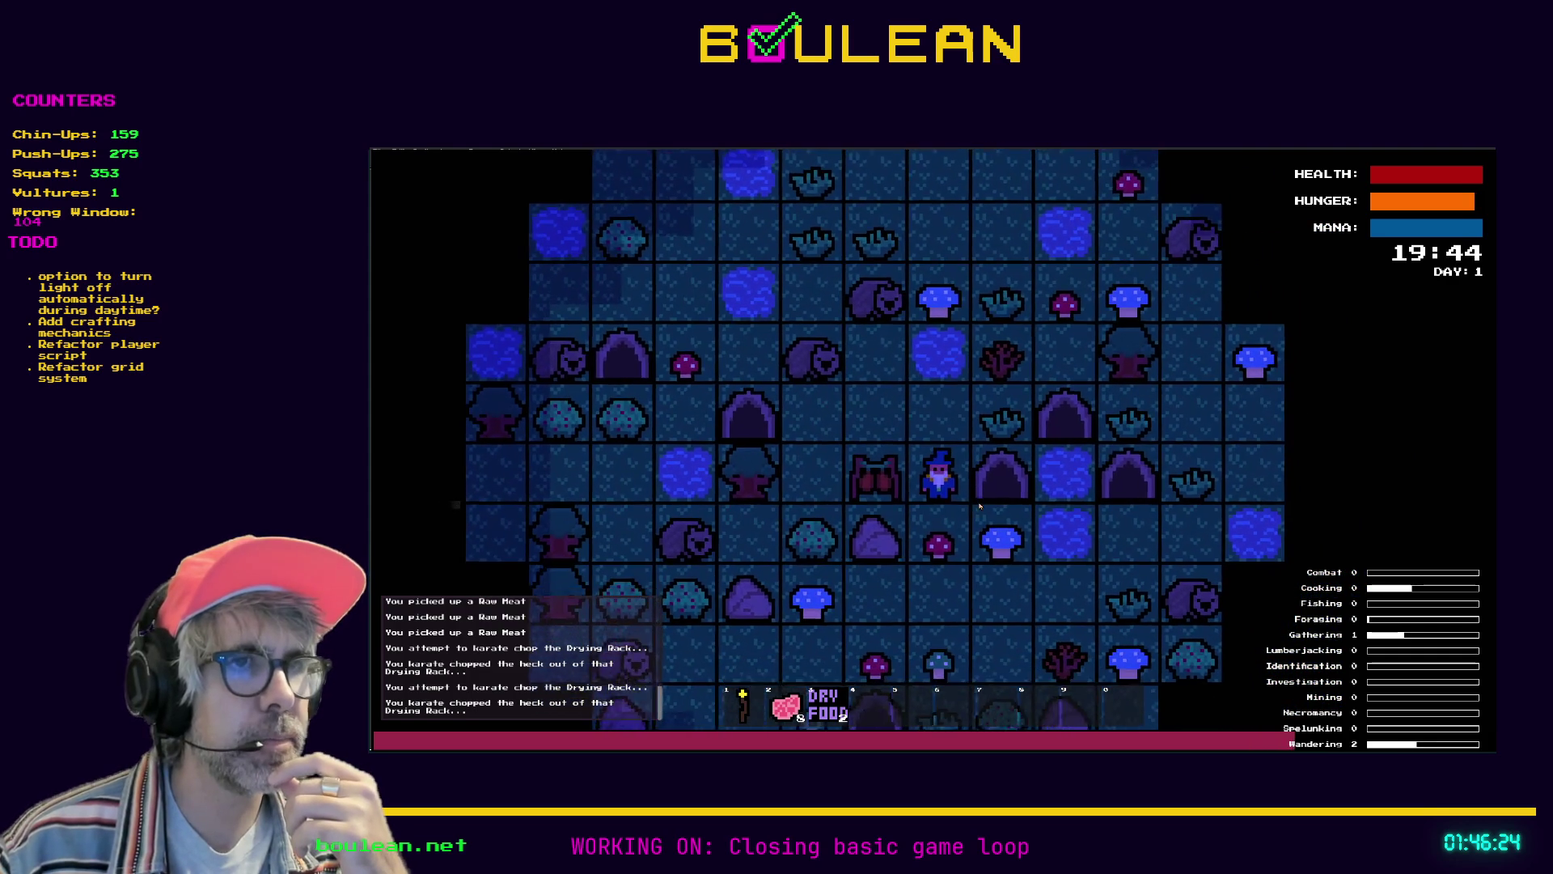
{"action": "key", "text": "alt+Tab"}
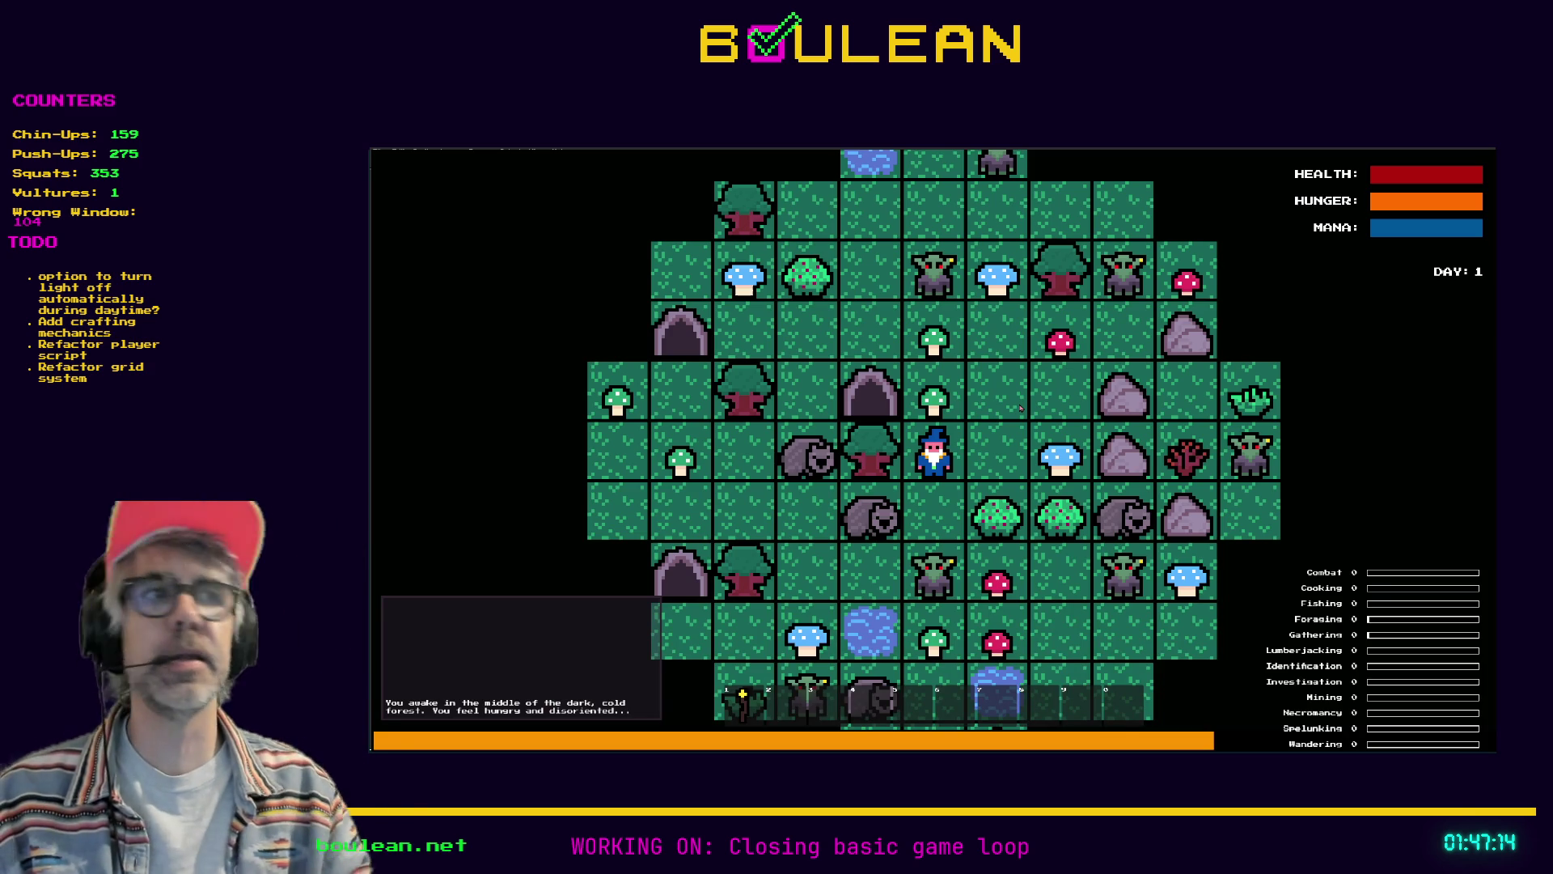
Smite the goblins from the debug options, then kill nearby wombats and collect meat up to 22 Raw Meat
{"action": "key", "text": "Down"}
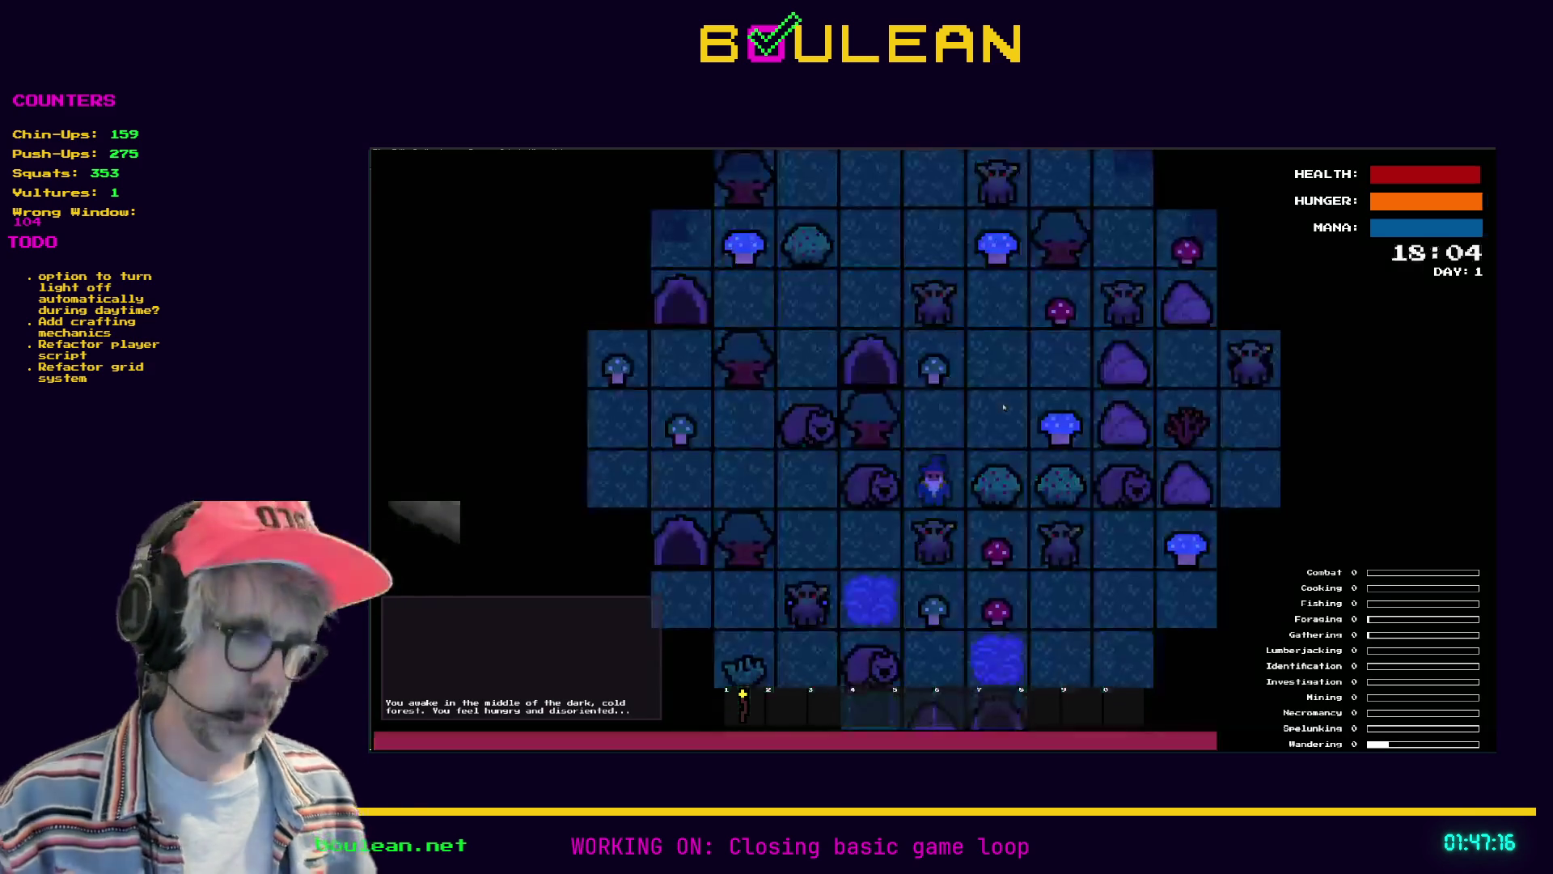
{"action": "key", "text": "grave"}
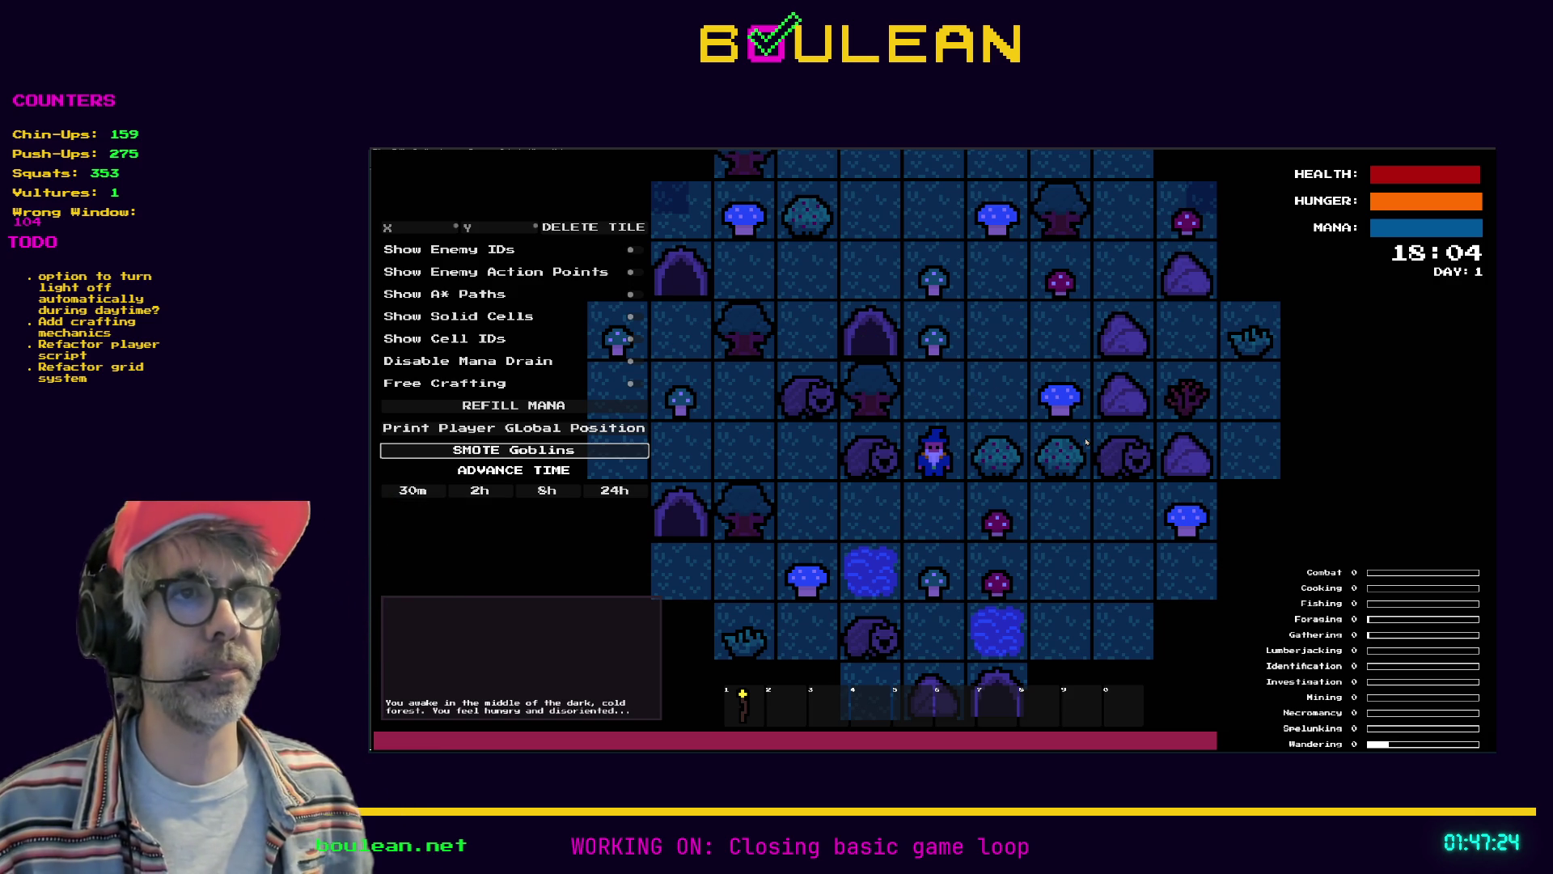
{"action": "key", "text": "Left"}
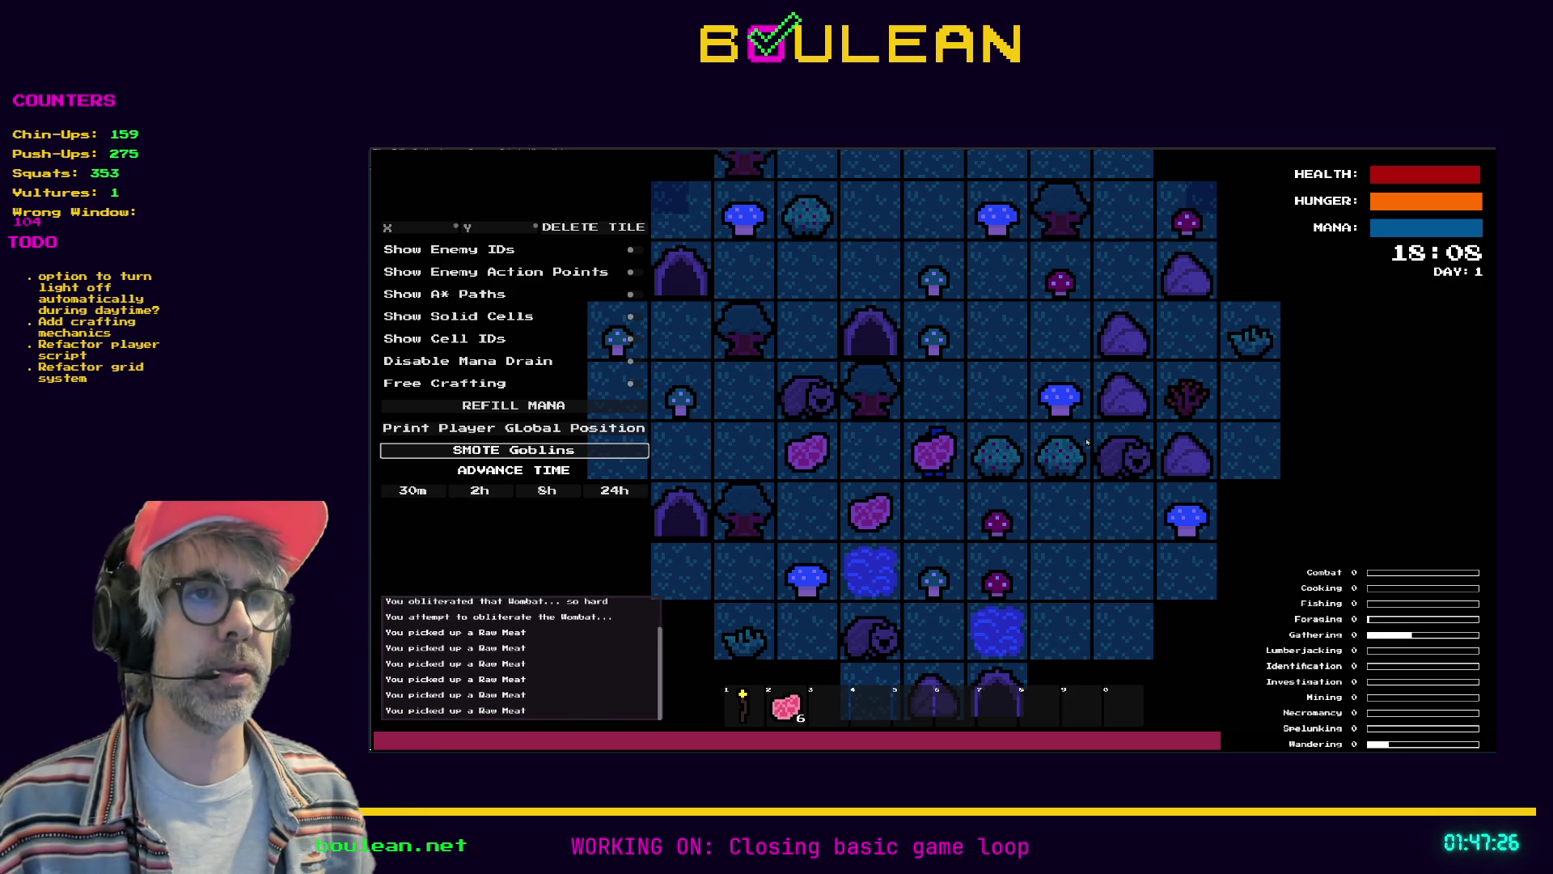
{"action": "key", "text": "Down"}
{"action": "key", "text": "Left"}
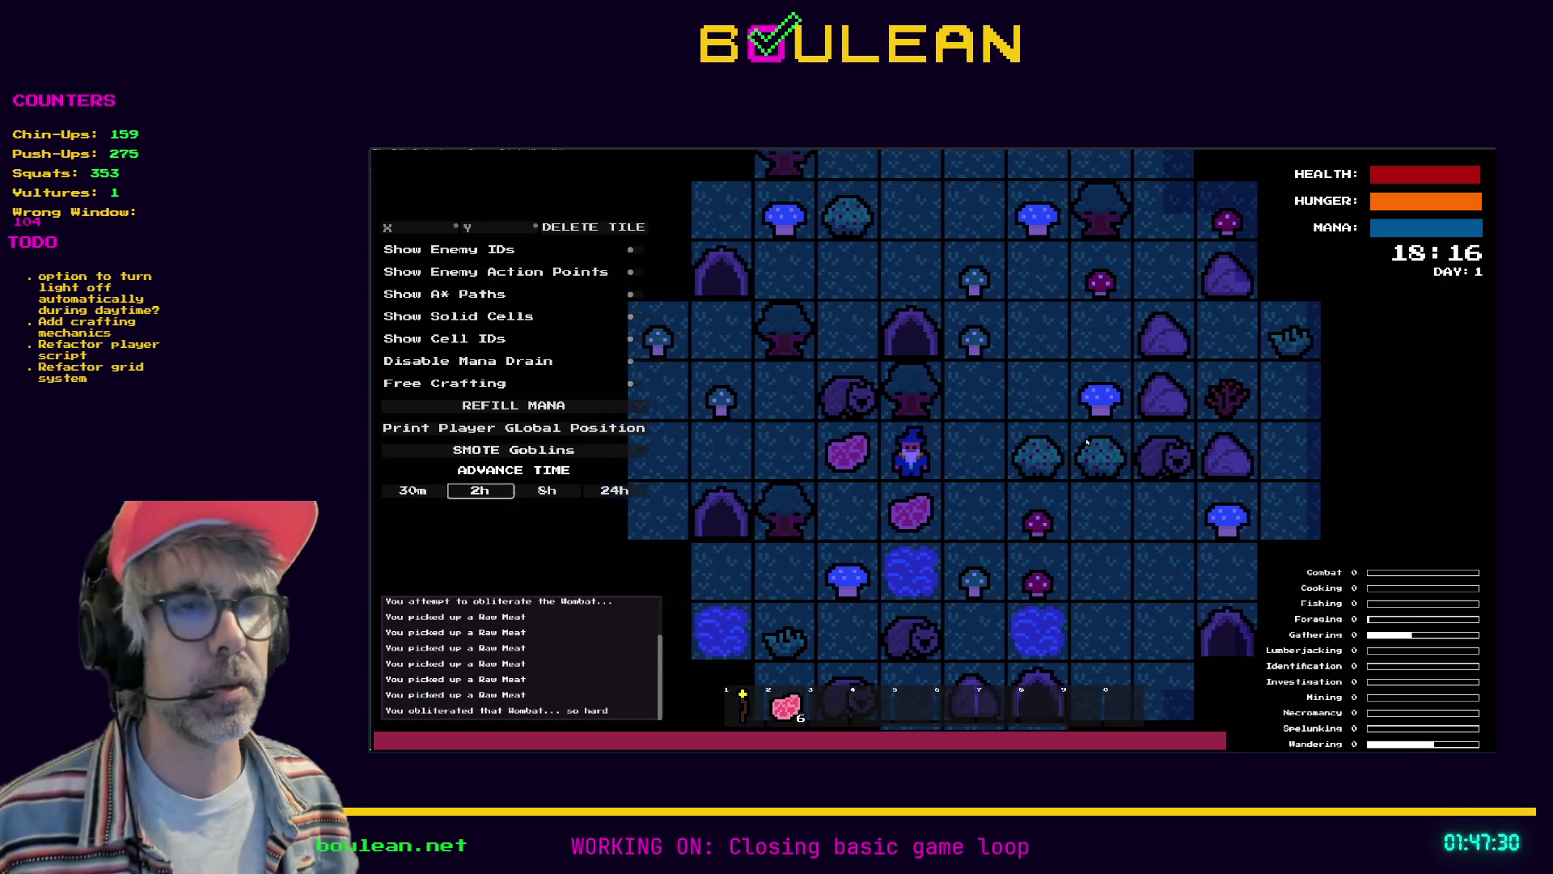
{"action": "key", "text": "Down"}
{"action": "key", "text": "Left"}
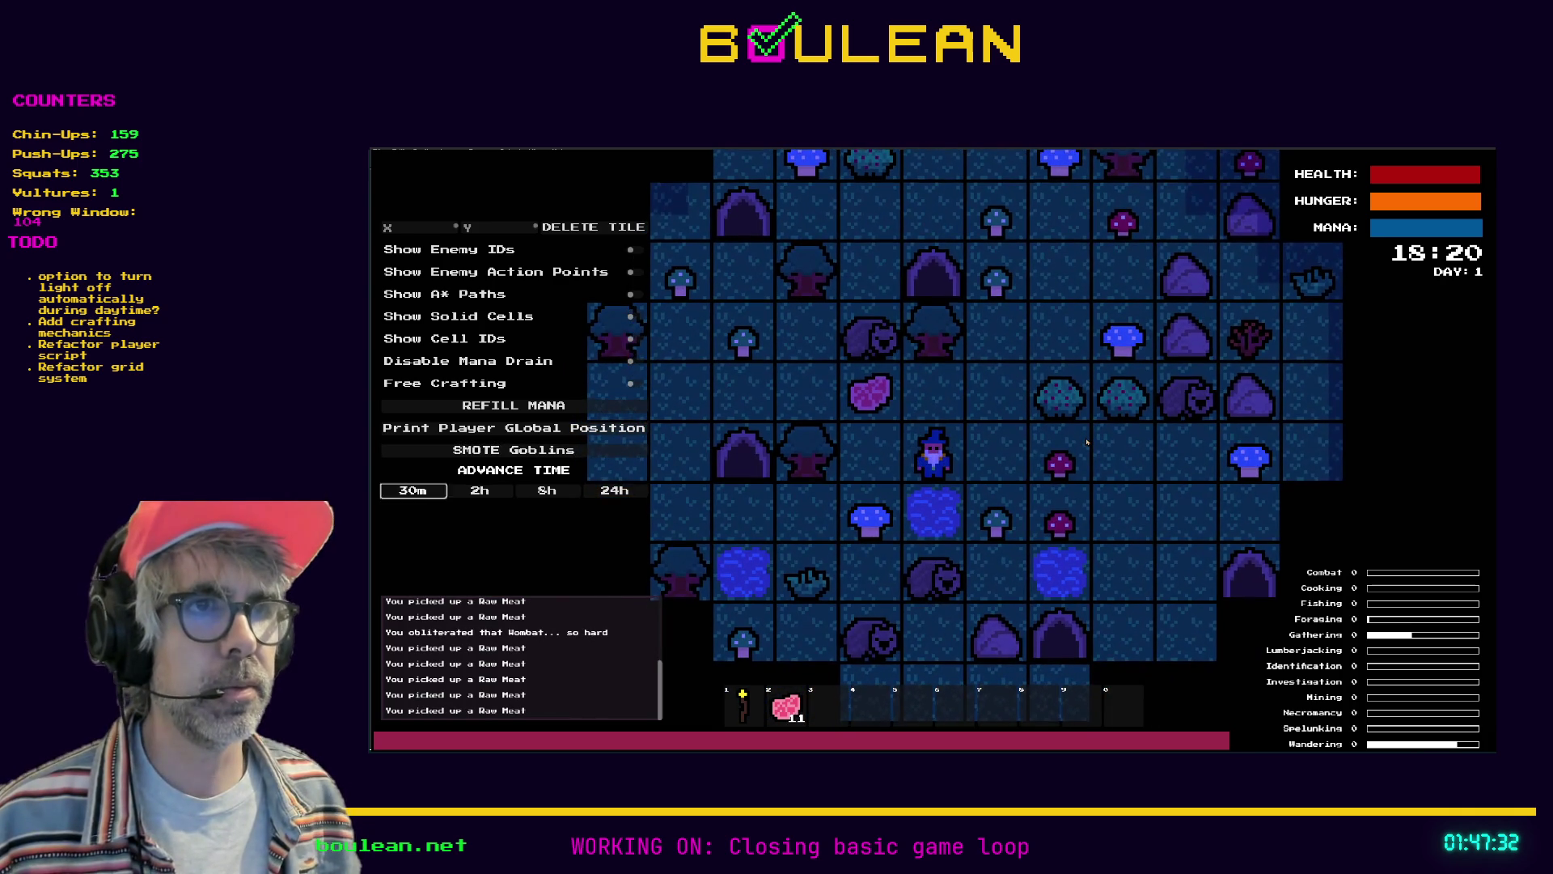
{"action": "key", "text": "Up"}
{"action": "key", "text": "Left"}
{"action": "key", "text": "Return"}
{"action": "key", "text": "Return"}
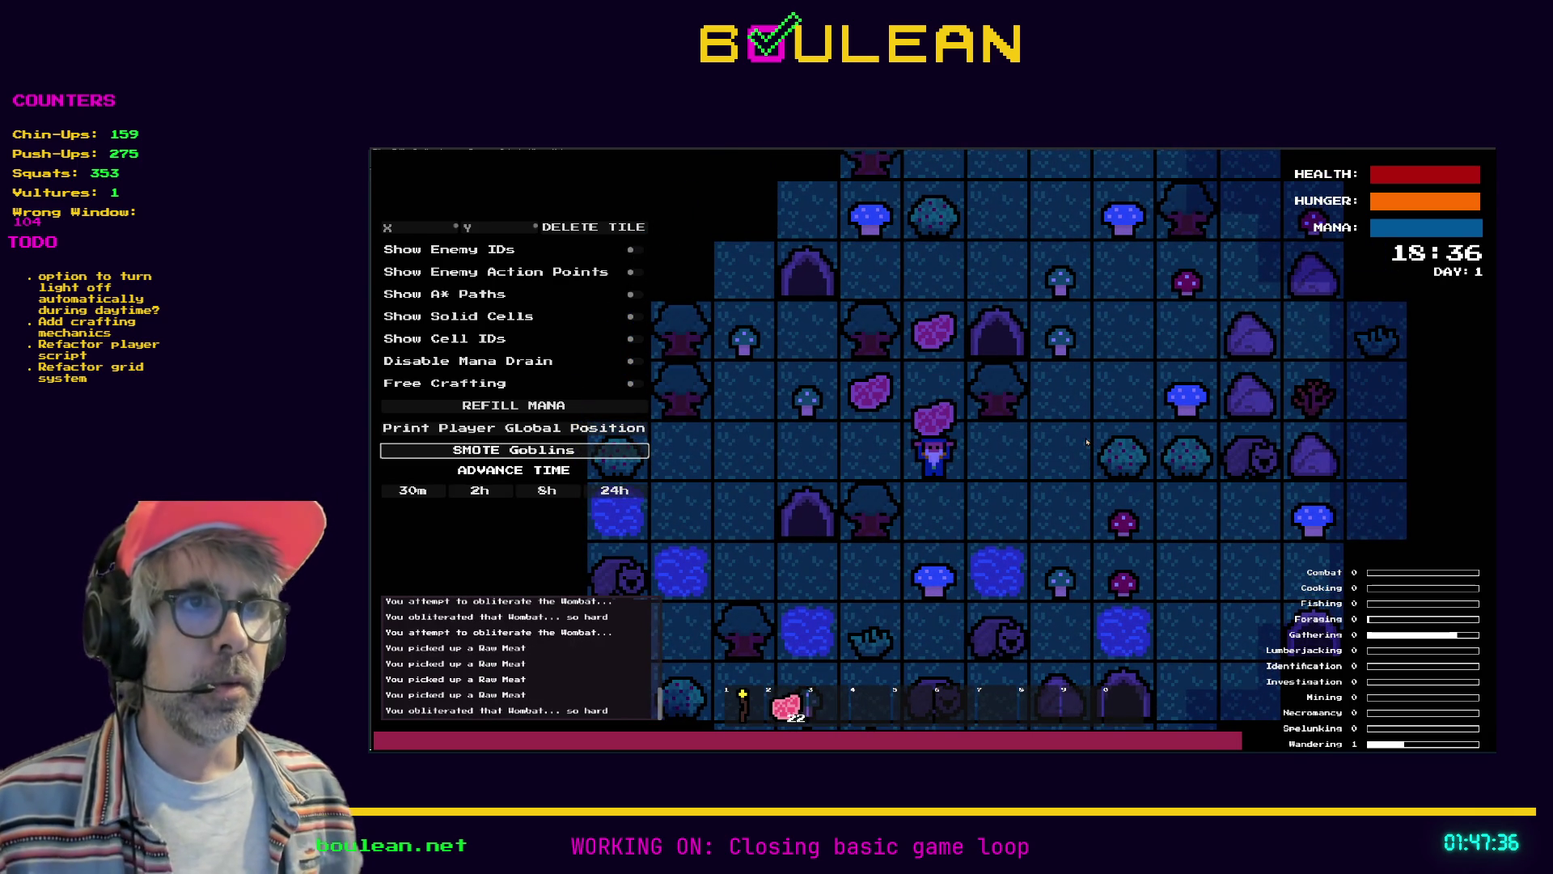
Craft a Camp Fire, place it on the tile above, and cook Raw Meat on it
{"action": "key", "text": "c"}
{"action": "left_click", "coordinate": [977, 363]}
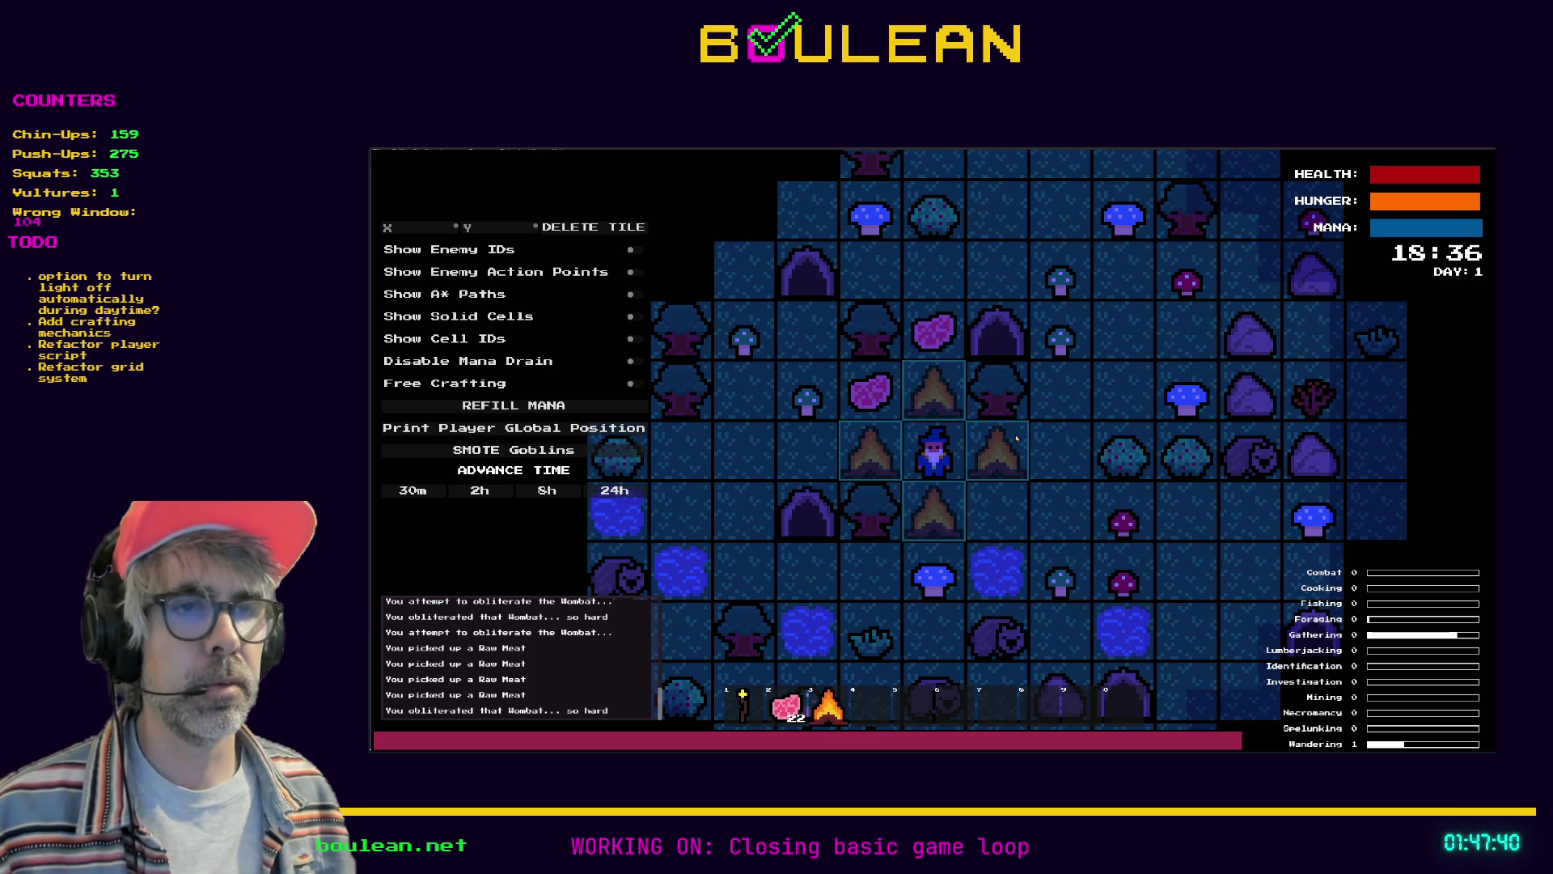
{"action": "key", "text": "Up"}
{"action": "key", "text": "Up"}
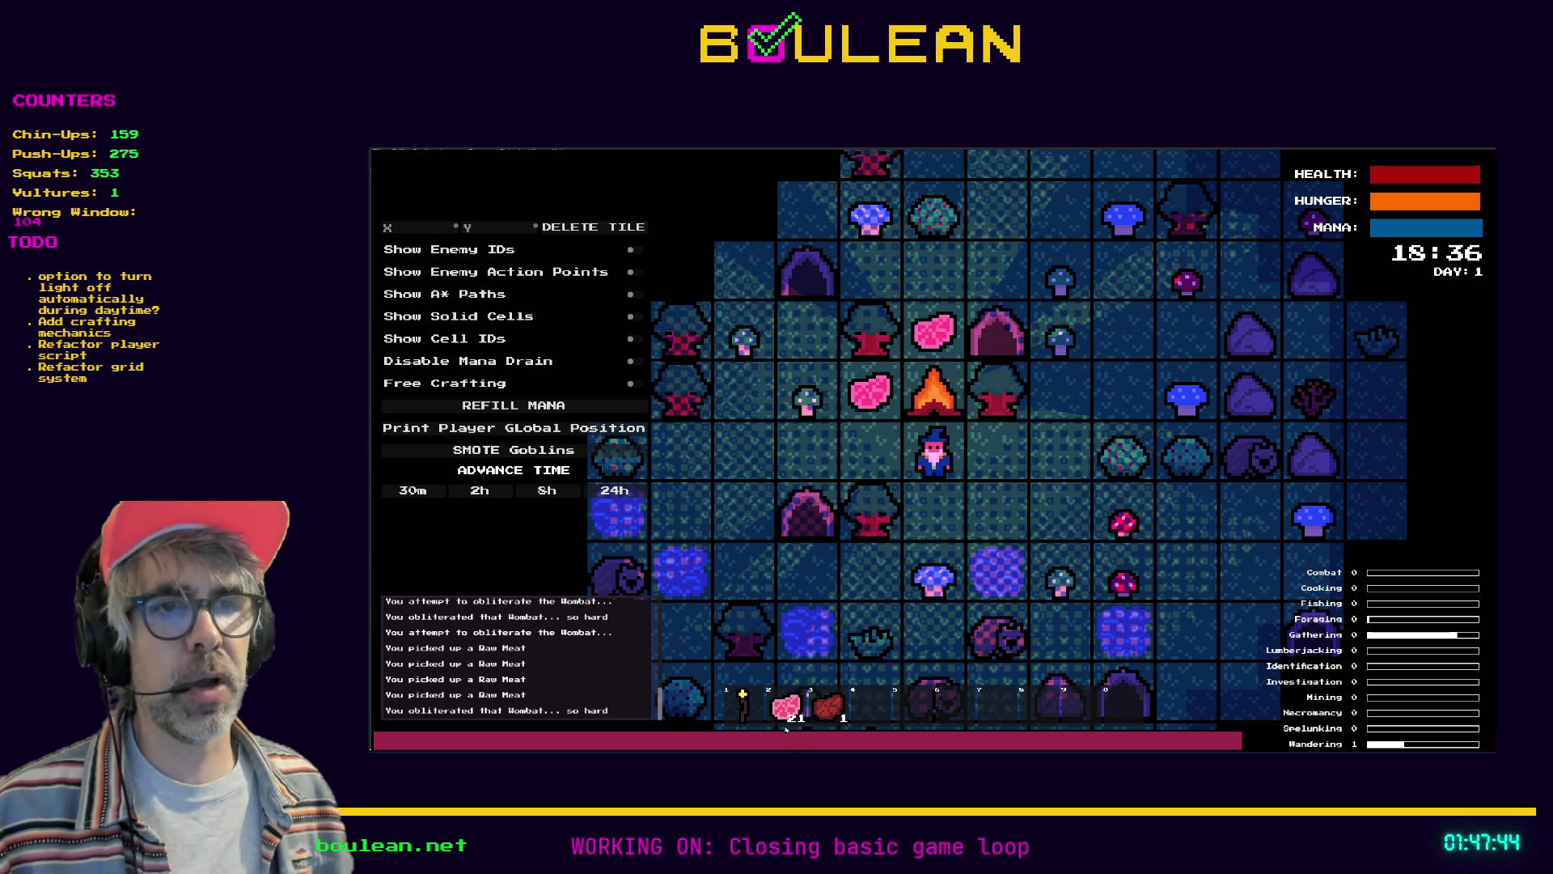
{"action": "left_click", "coordinate": [792, 718]}
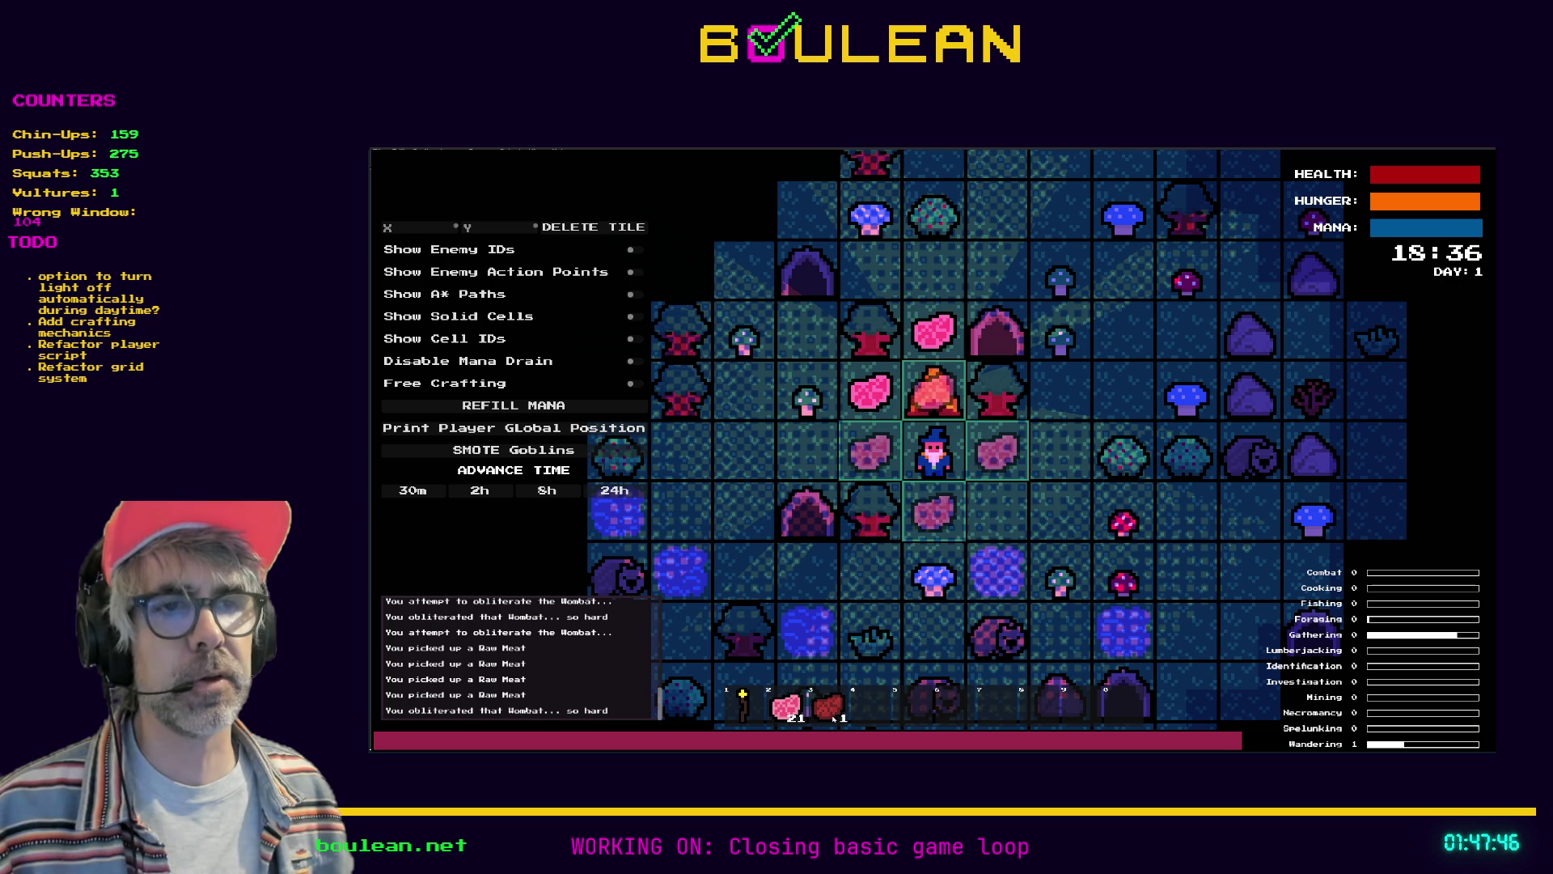
{"action": "key", "text": "Up"}
{"action": "key", "text": "Up"}
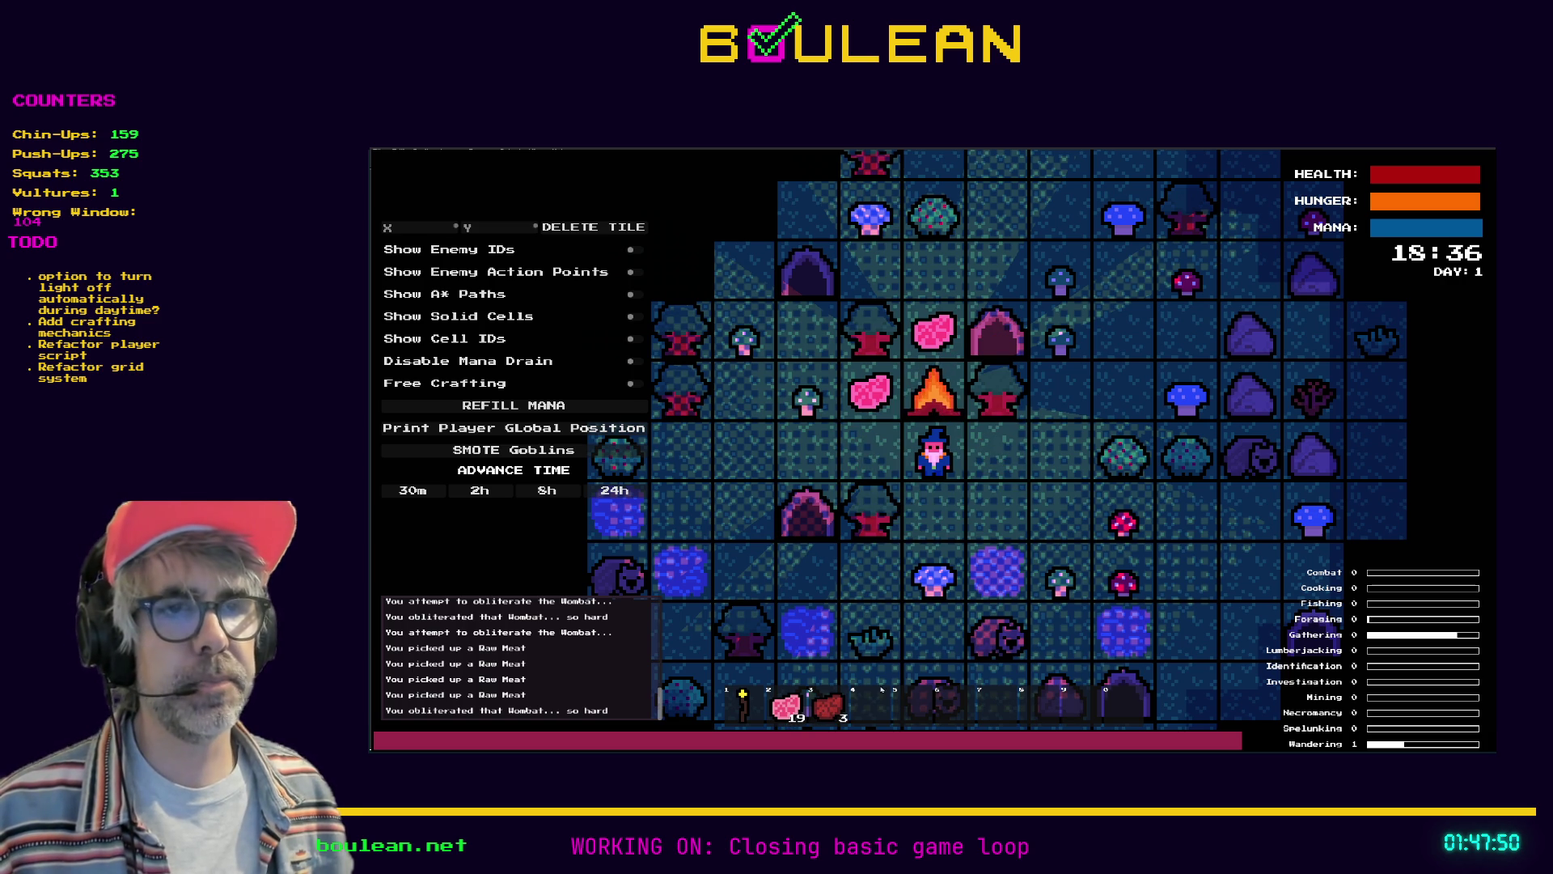
Chop and pick up the Green Mushroom, then check the drying rack spritesheet in Aseprite
{"action": "key", "text": "Left"}
{"action": "key", "text": "Left"}
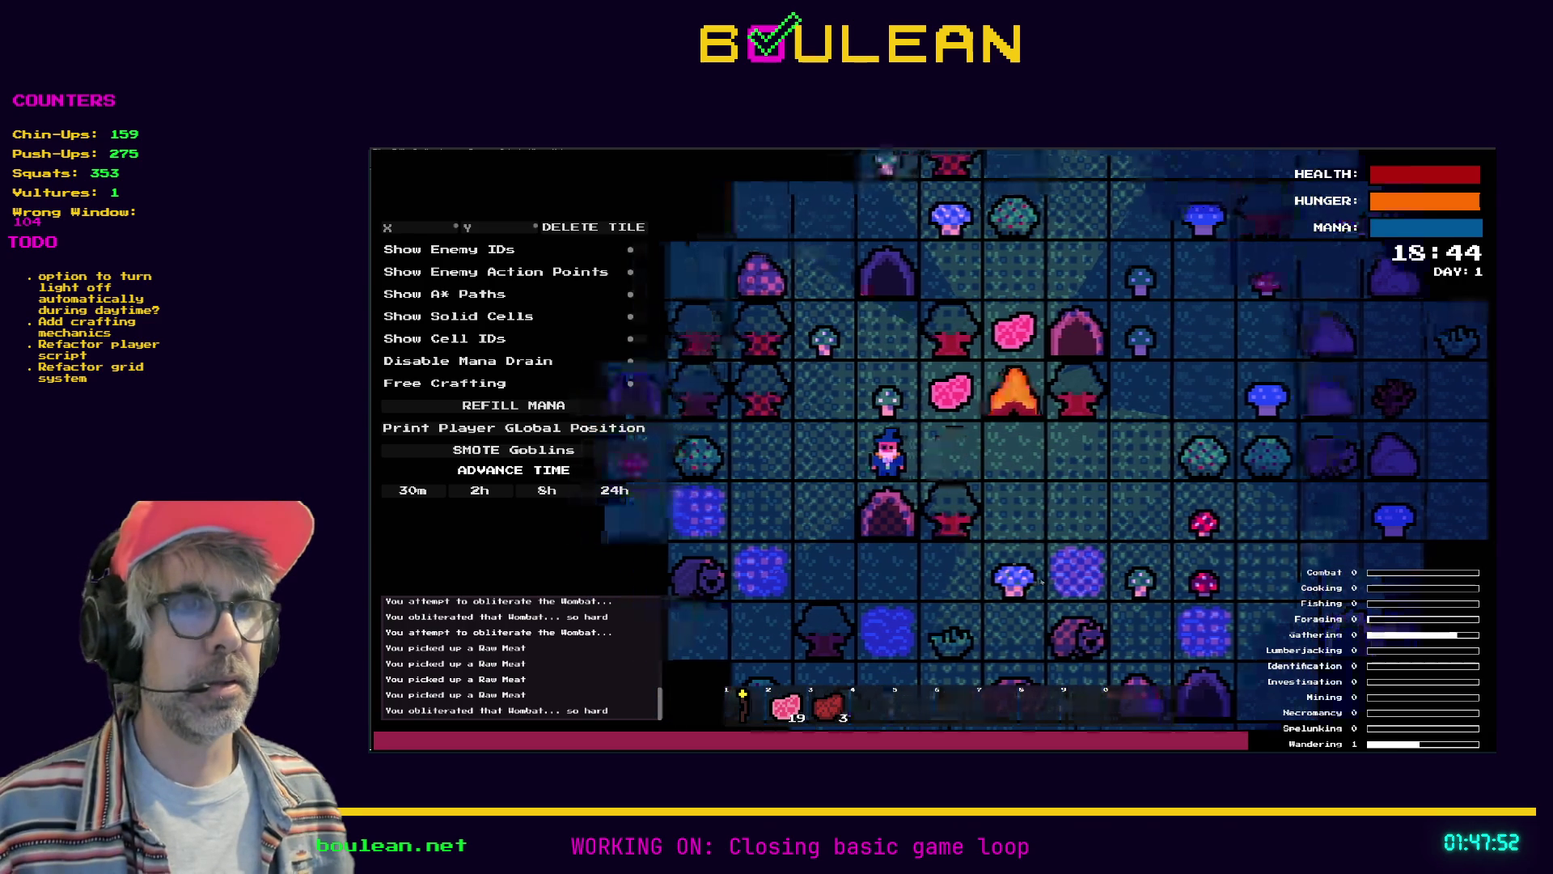
{"action": "key", "text": "Up"}
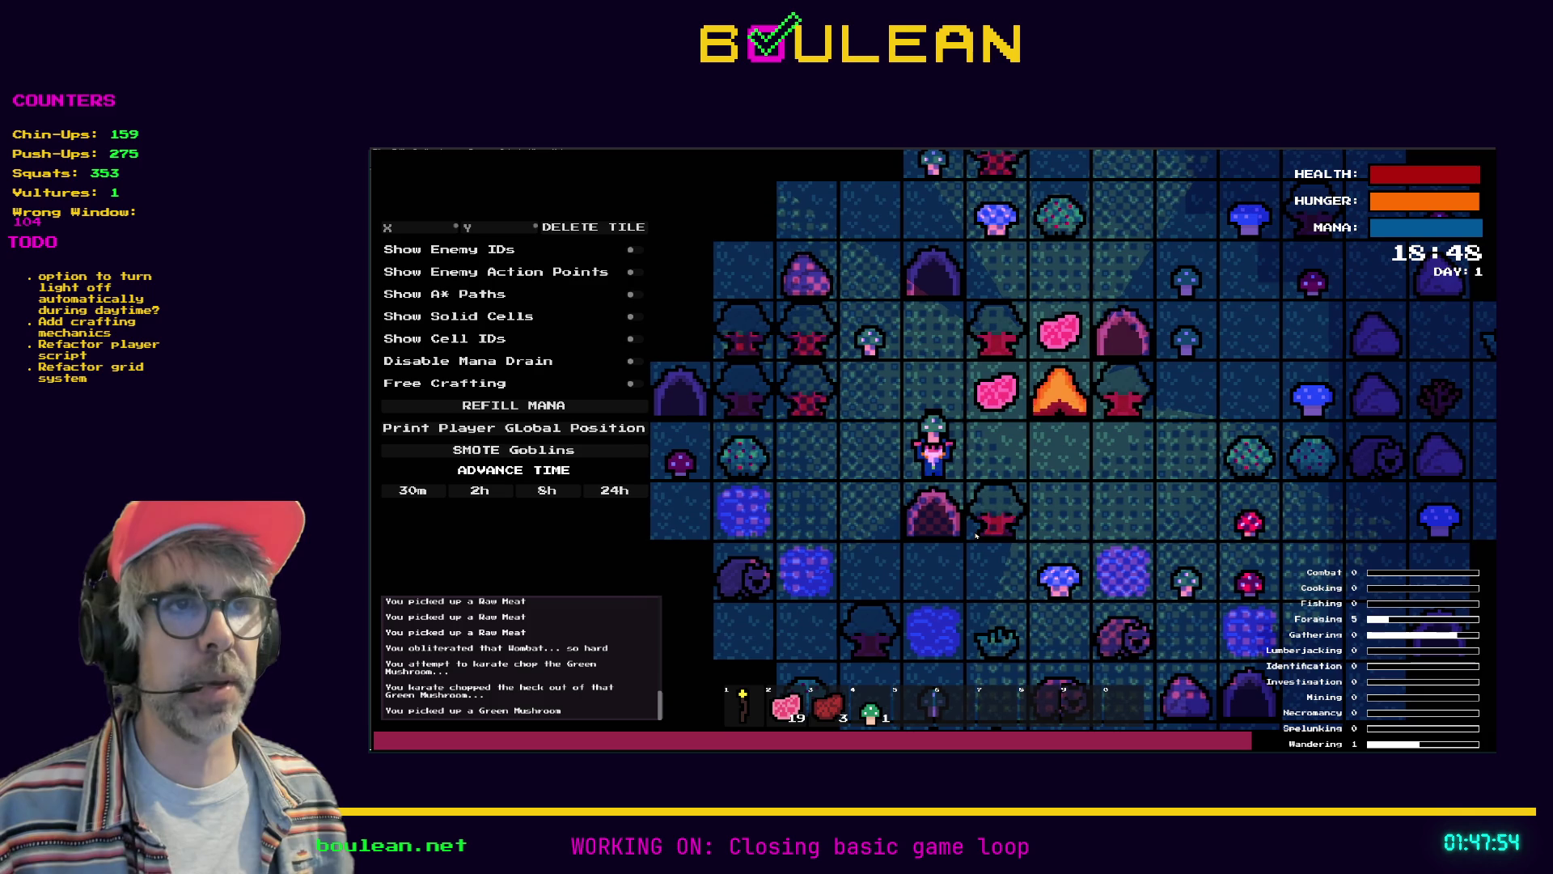
{"action": "key", "text": "Right"}
{"action": "key", "text": "Right"}
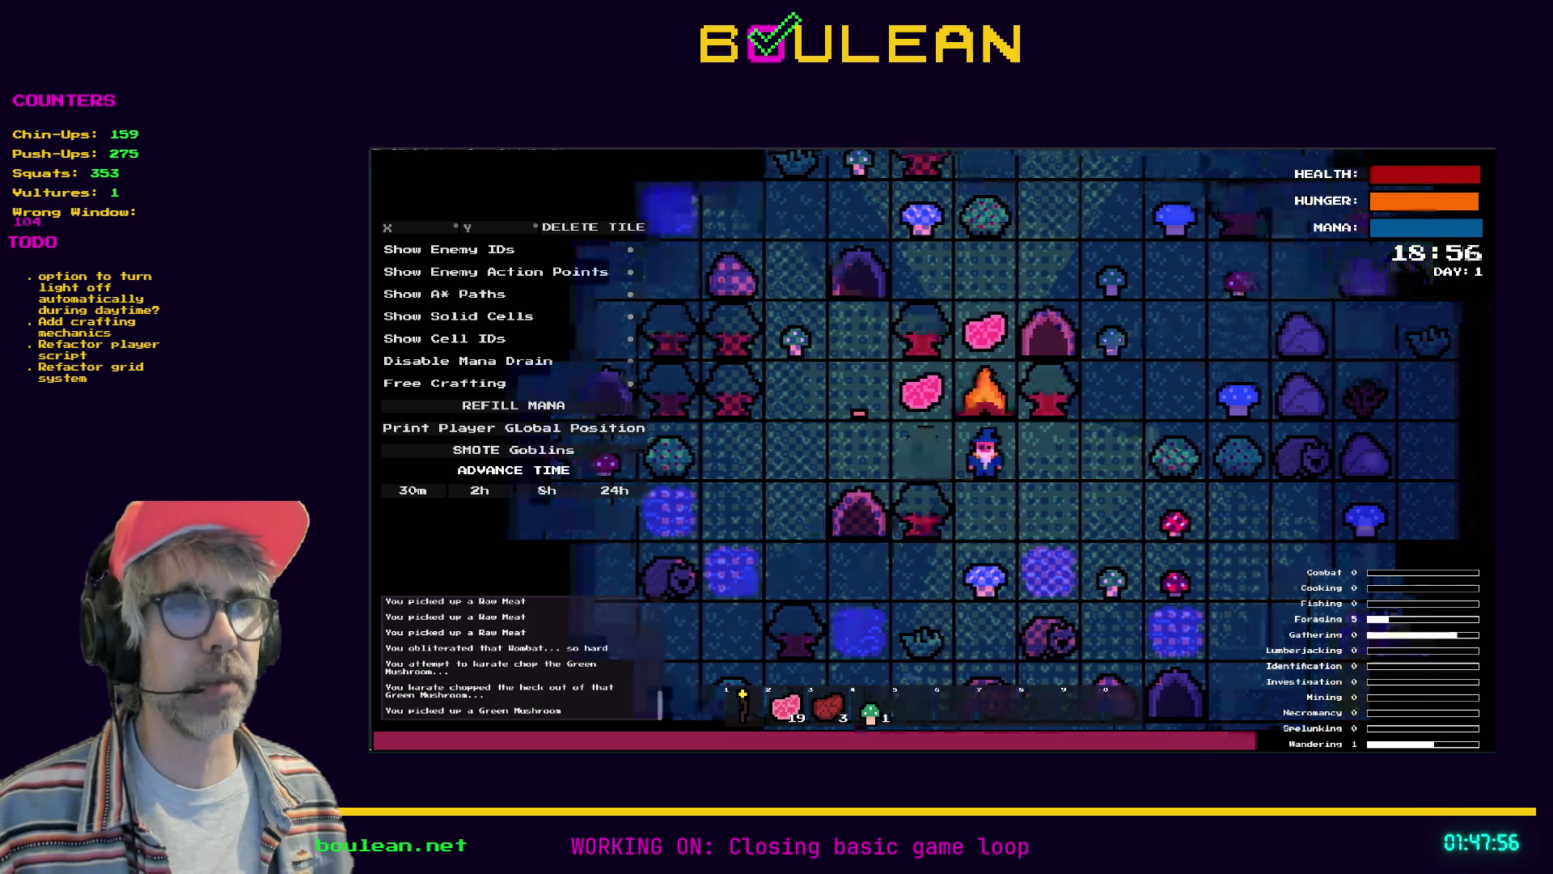
{"action": "key", "text": "l"}
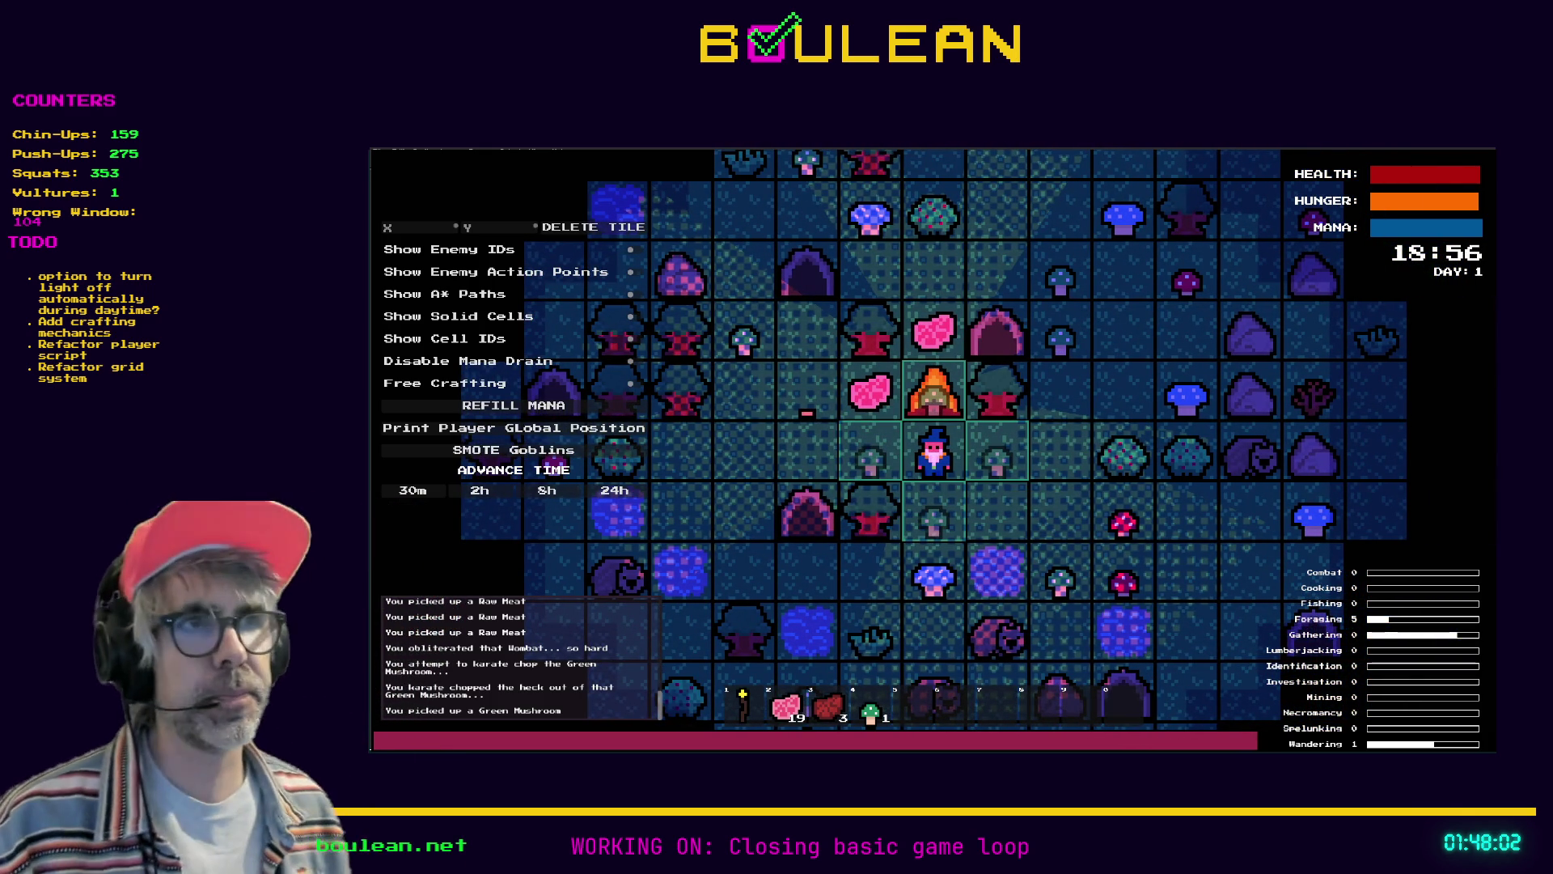
{"action": "key", "text": "alt+Tab"}
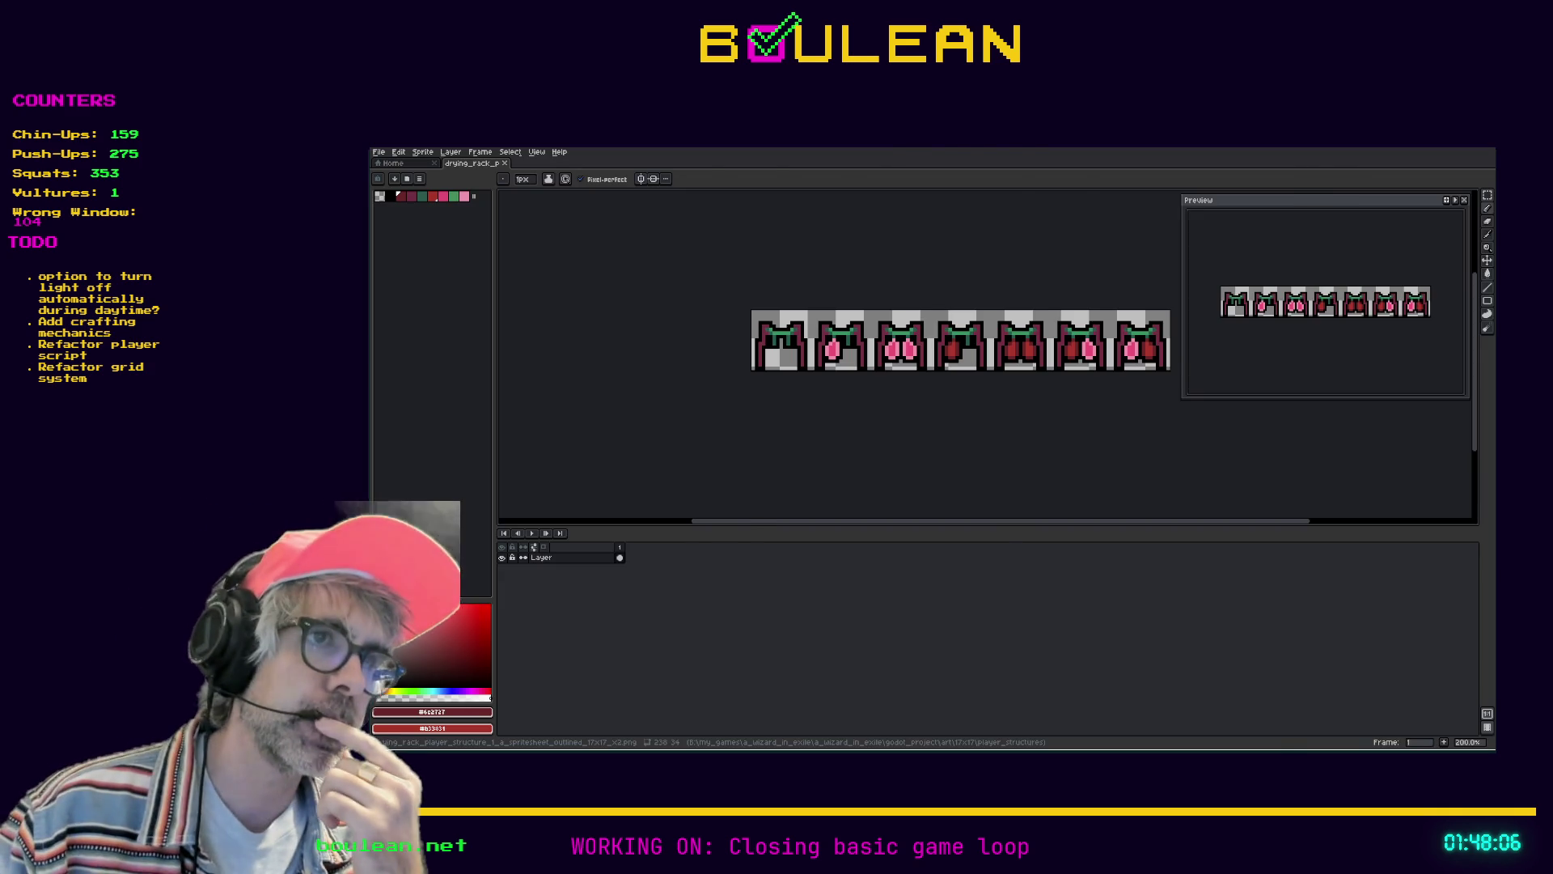
{"action": "key", "text": "alt+Tab"}
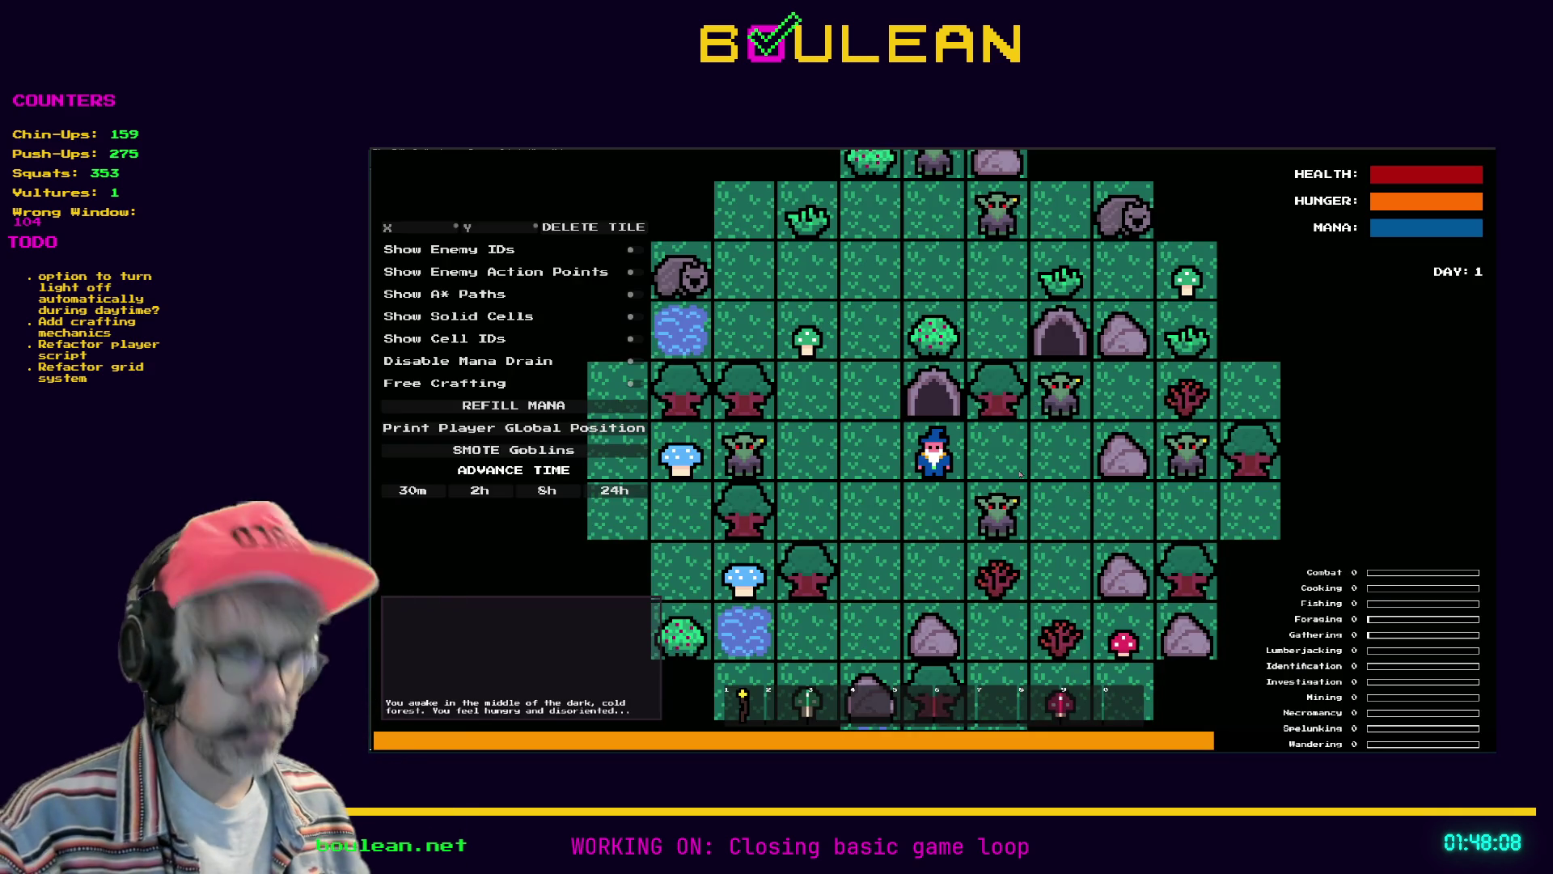
Remove all goblins, then craft a Drying Rack and place it above the wizard
{"action": "left_click", "coordinate": [470, 447]}
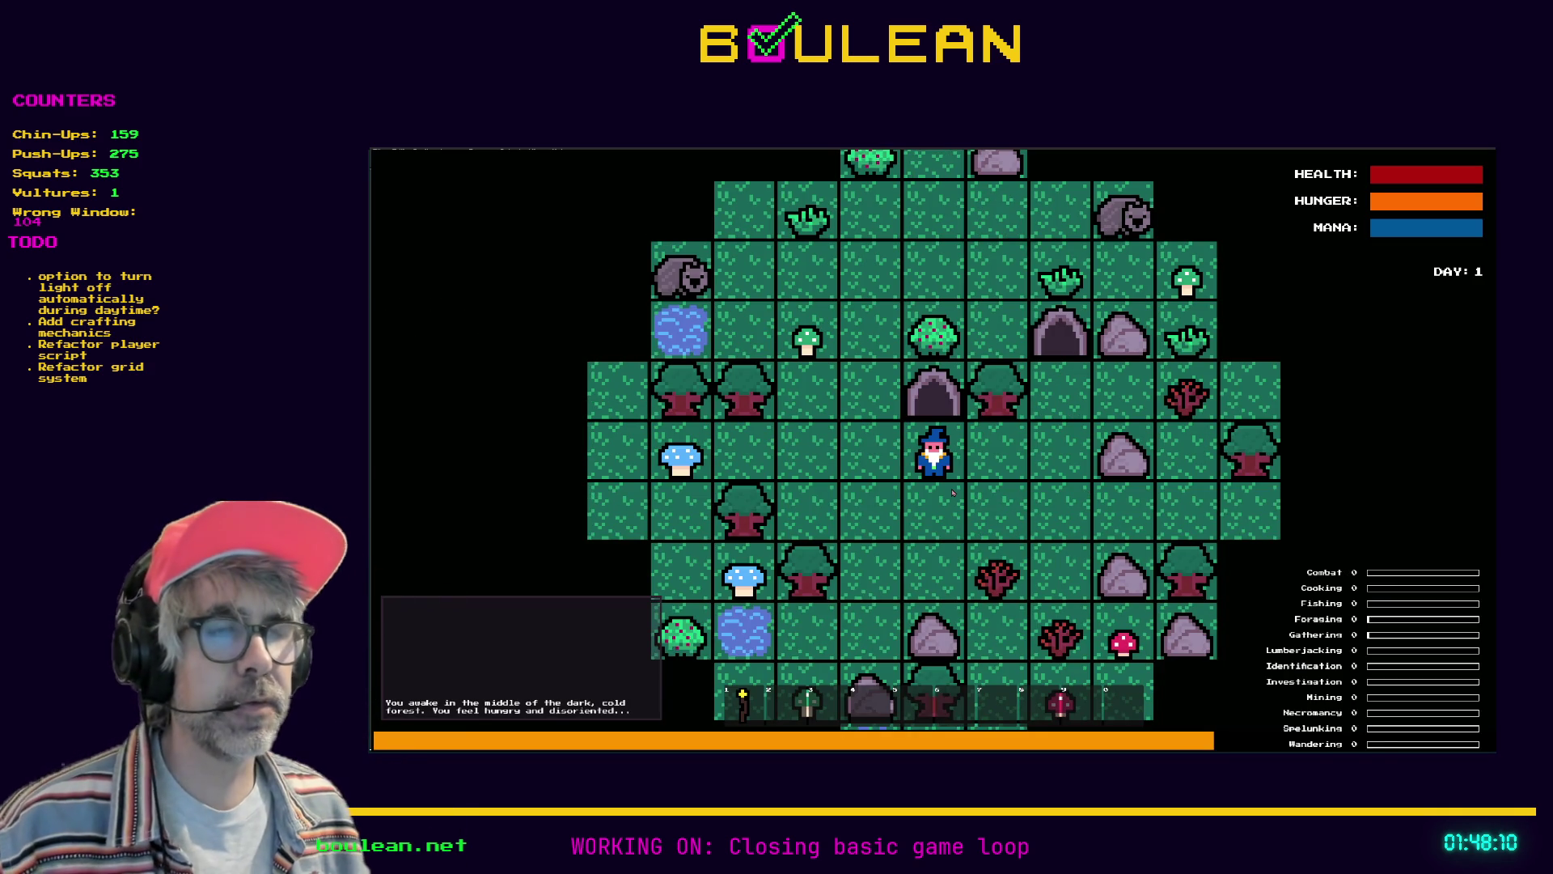
{"action": "key", "text": "Left"}
{"action": "key", "text": "c"}
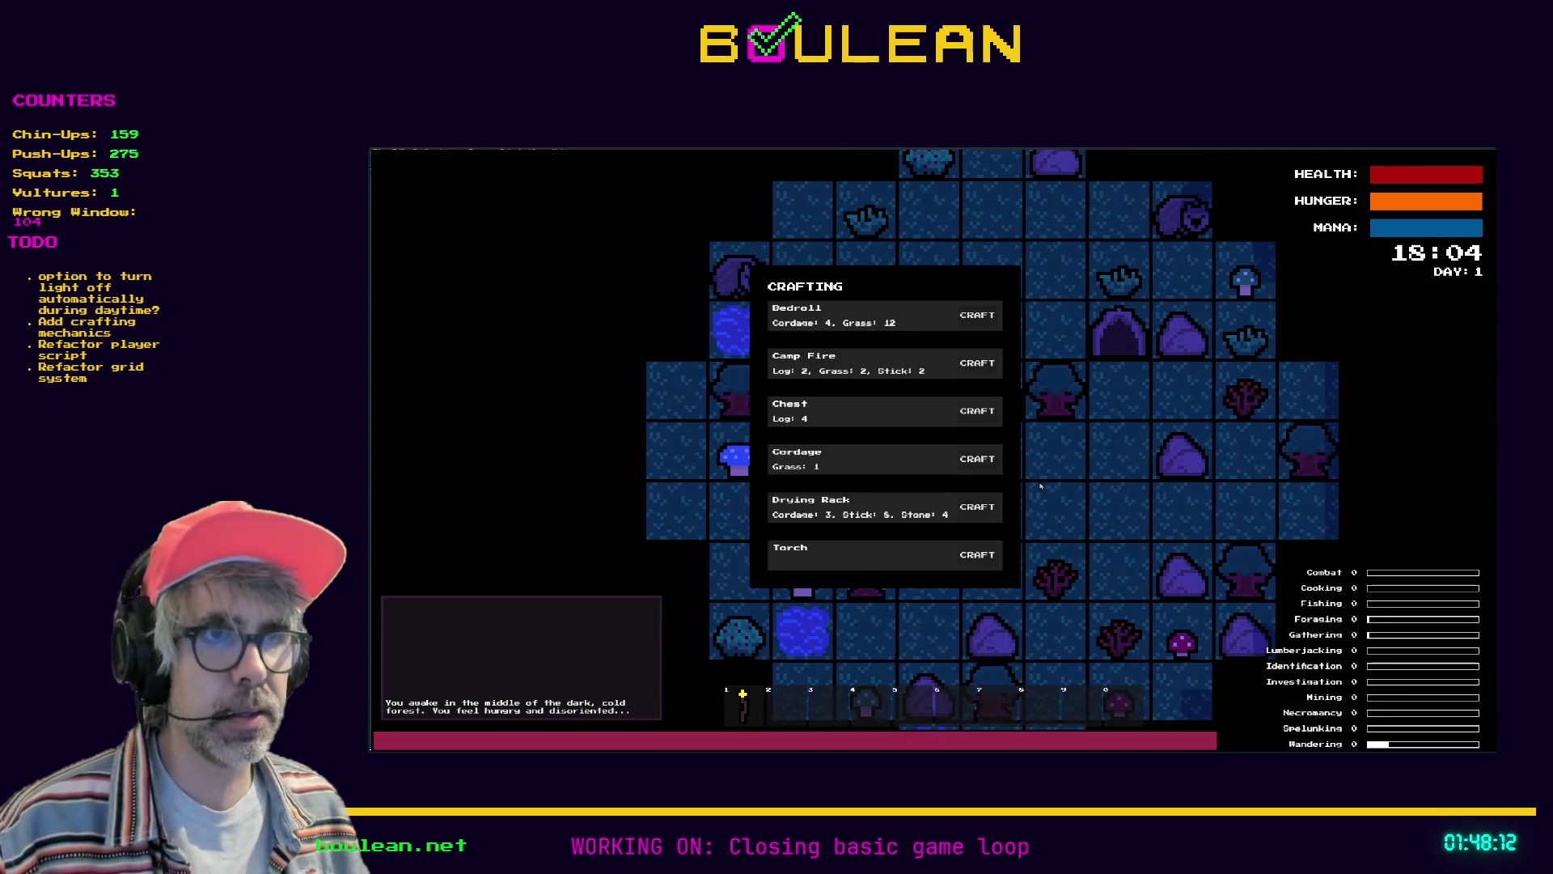
{"action": "left_click", "coordinate": [978, 507]}
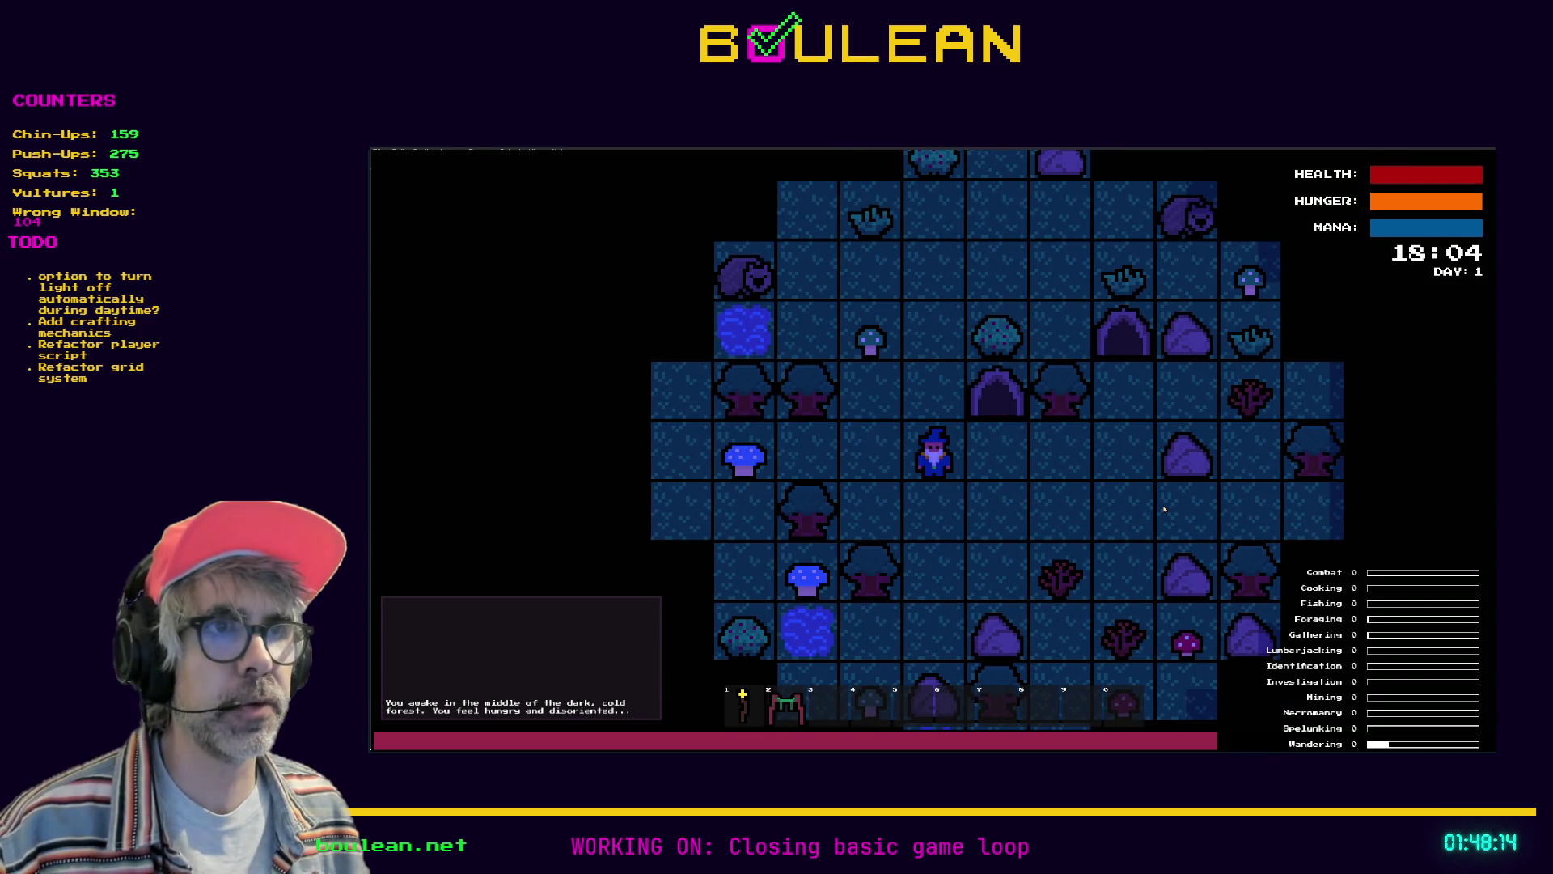
{"action": "key", "text": "2"}
{"action": "key", "text": "Up"}
Kill the wombat to the left for 6 Raw Meat and return to the rack with meat ready
{"action": "key", "text": "Left"}
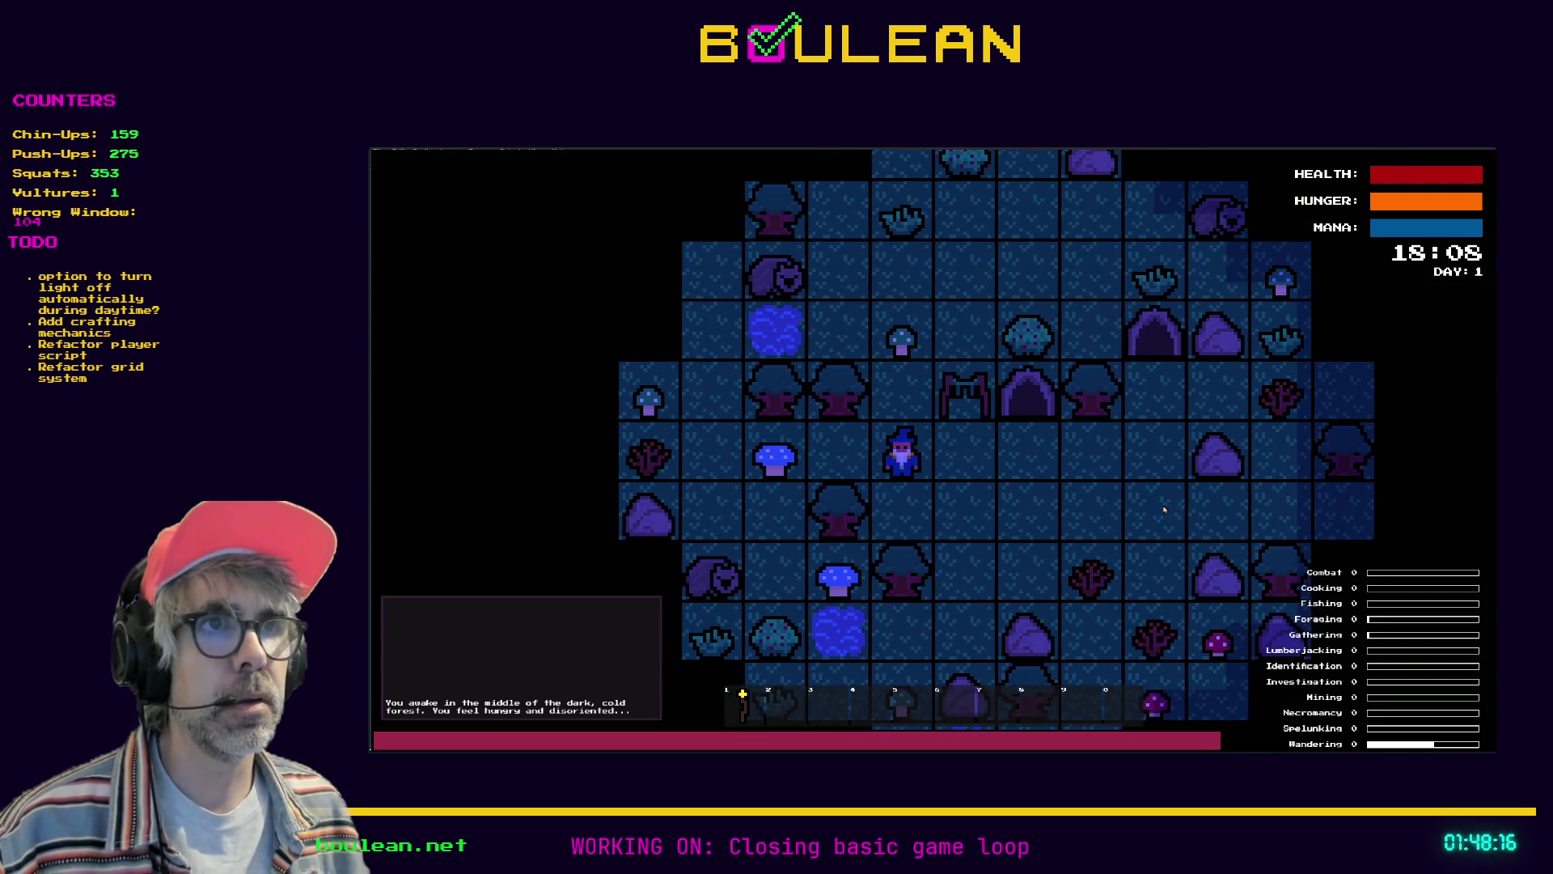
{"action": "key", "text": "Up"}
{"action": "key", "text": "Up"}
{"action": "key", "text": "Left"}
{"action": "key", "text": "Up"}
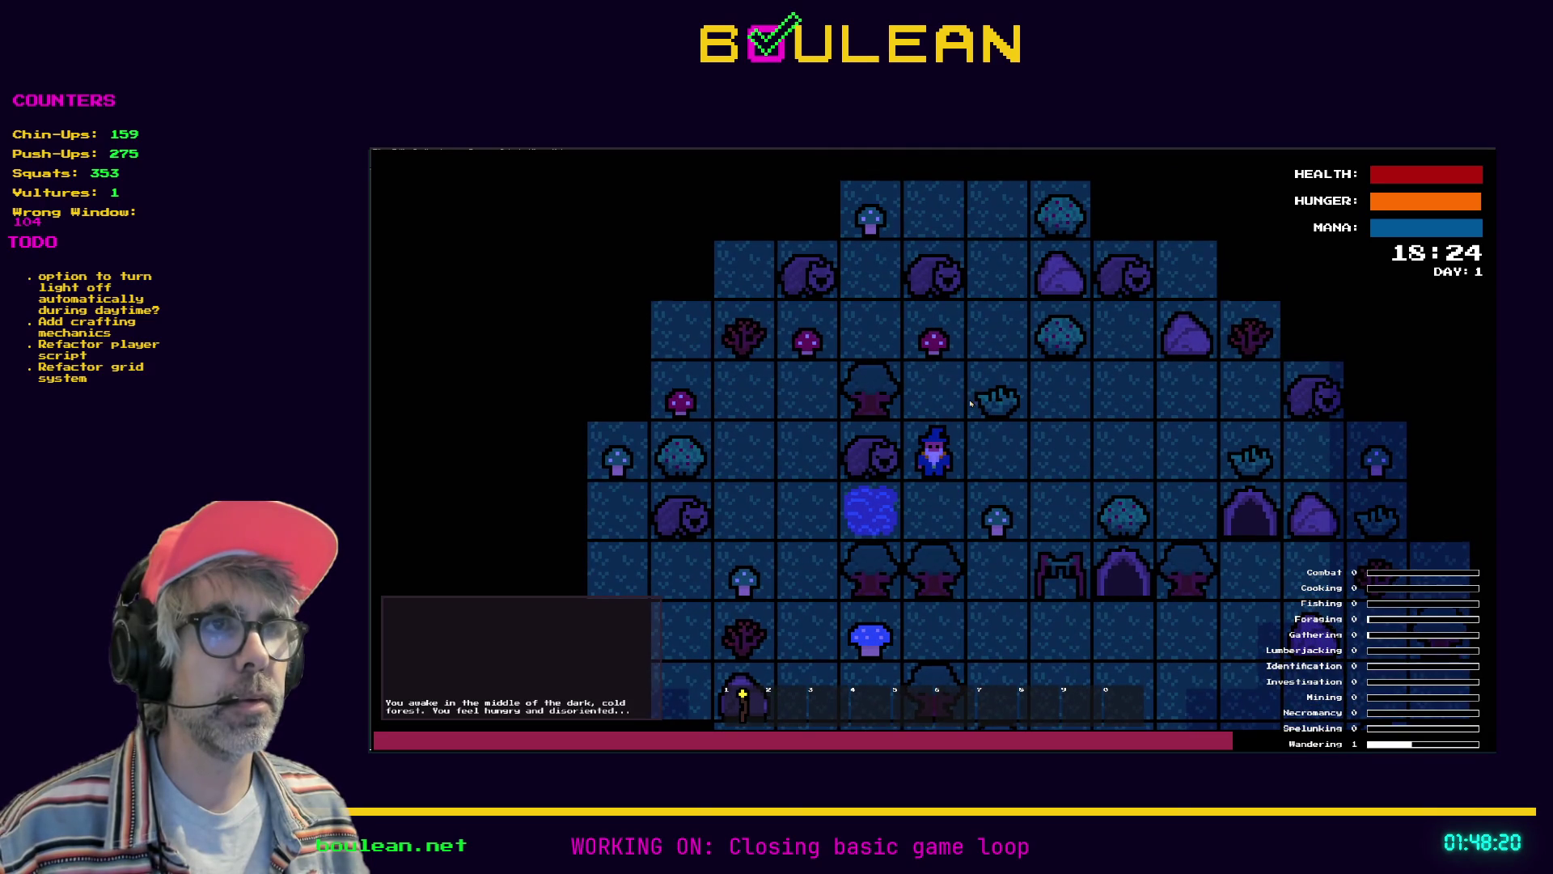
{"action": "key", "text": "Left"}
{"action": "key", "text": "Left"}
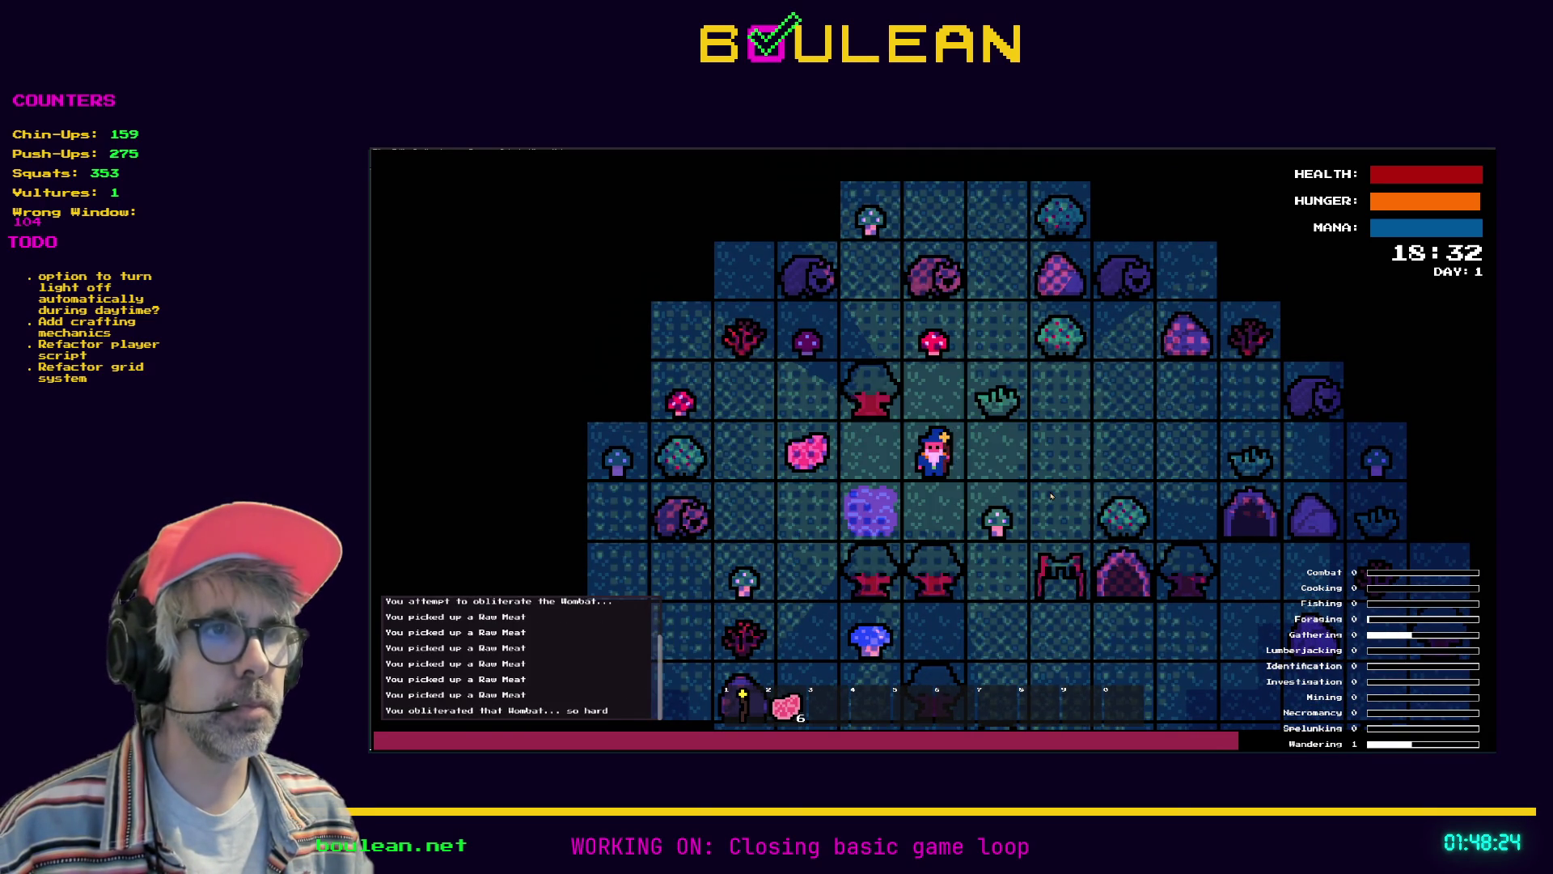
{"action": "key", "text": "Right"}
{"action": "key", "text": "Right"}
{"action": "key", "text": "Down"}
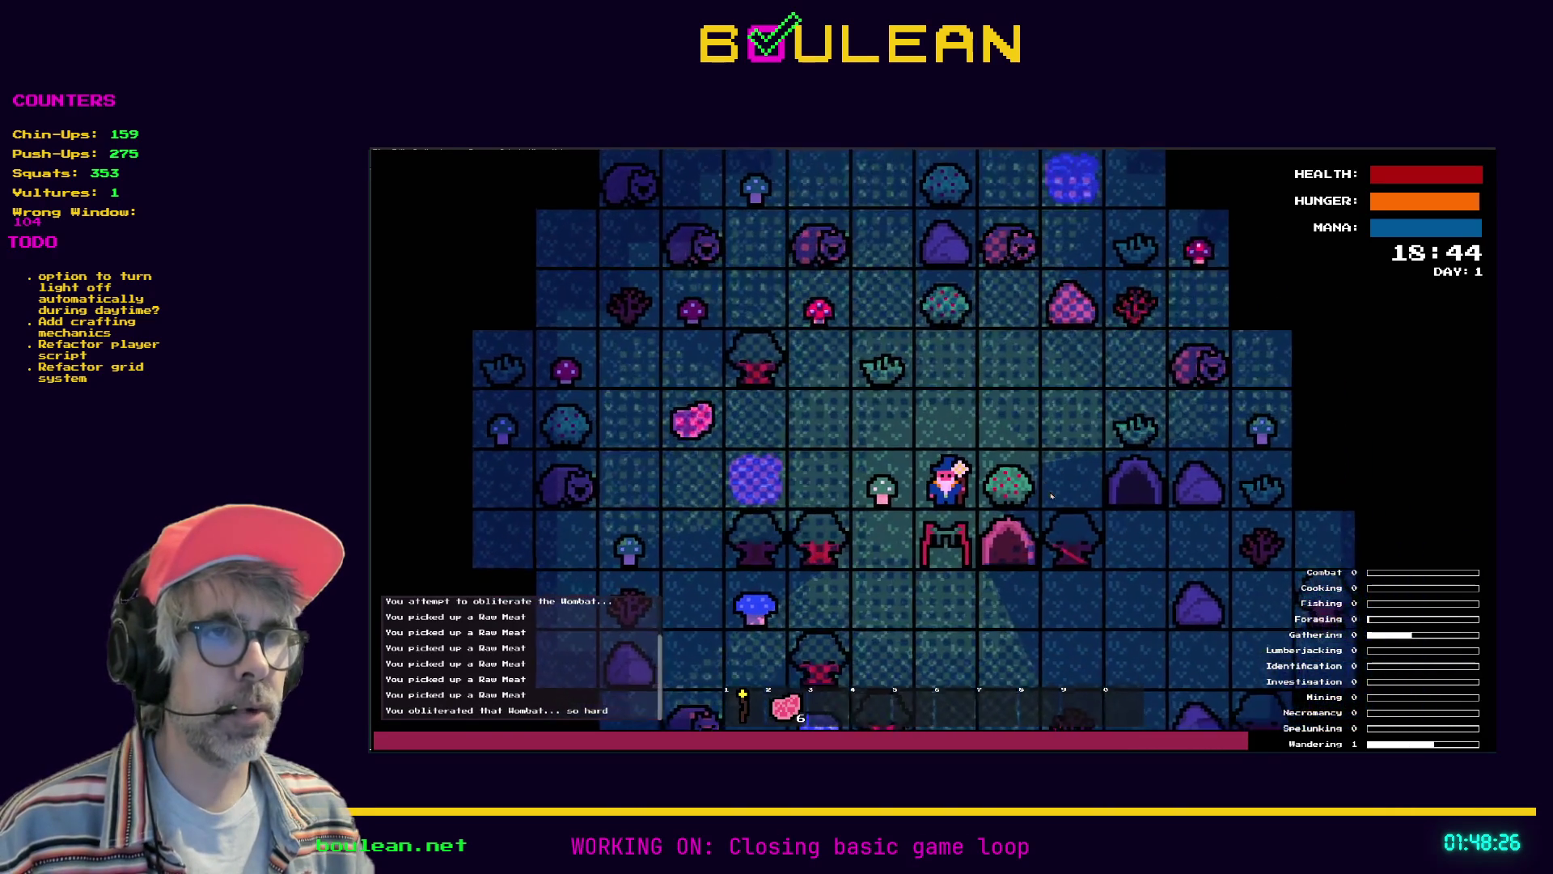
{"action": "key", "text": "2"}
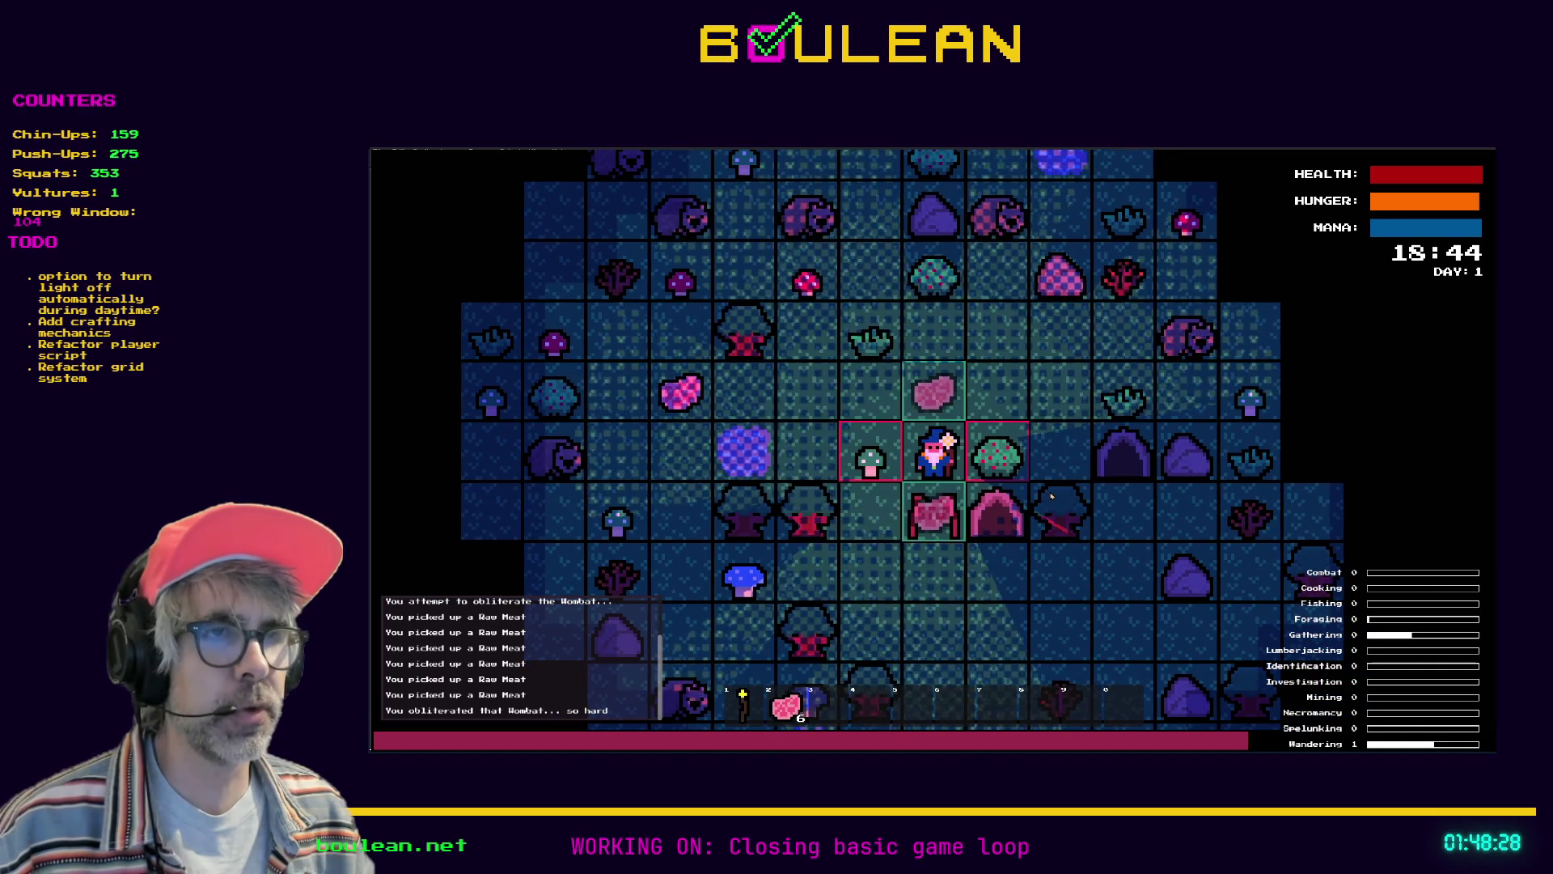
Move beneath the Drying Rack, collect its dried food, and hang two more Raw Meat on it
{"action": "key", "text": "Left"}
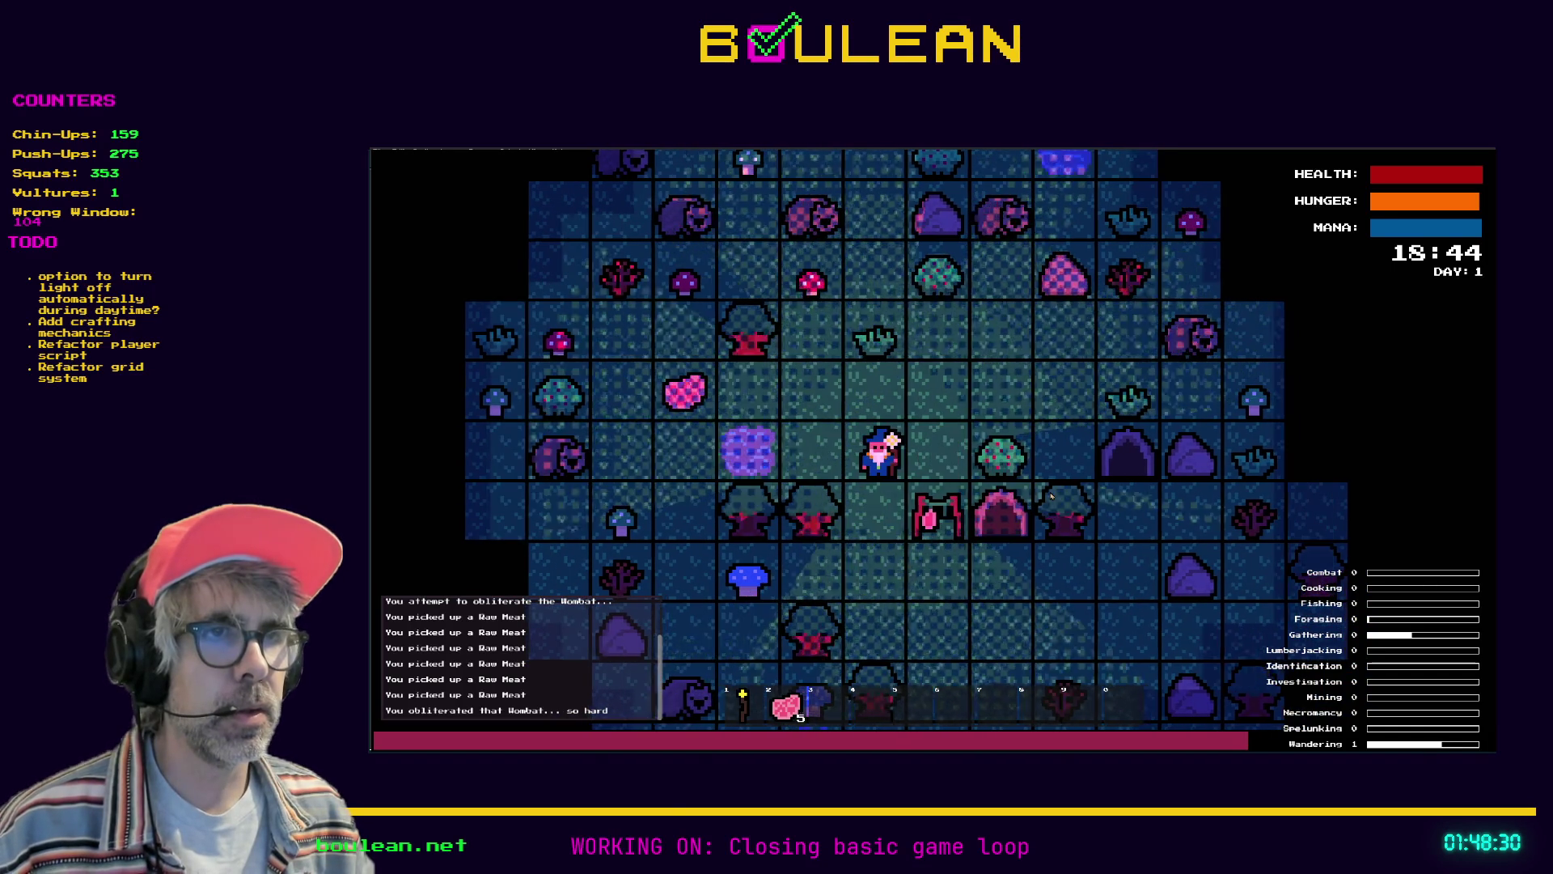
{"action": "key", "text": "Down"}
{"action": "key", "text": "Down"}
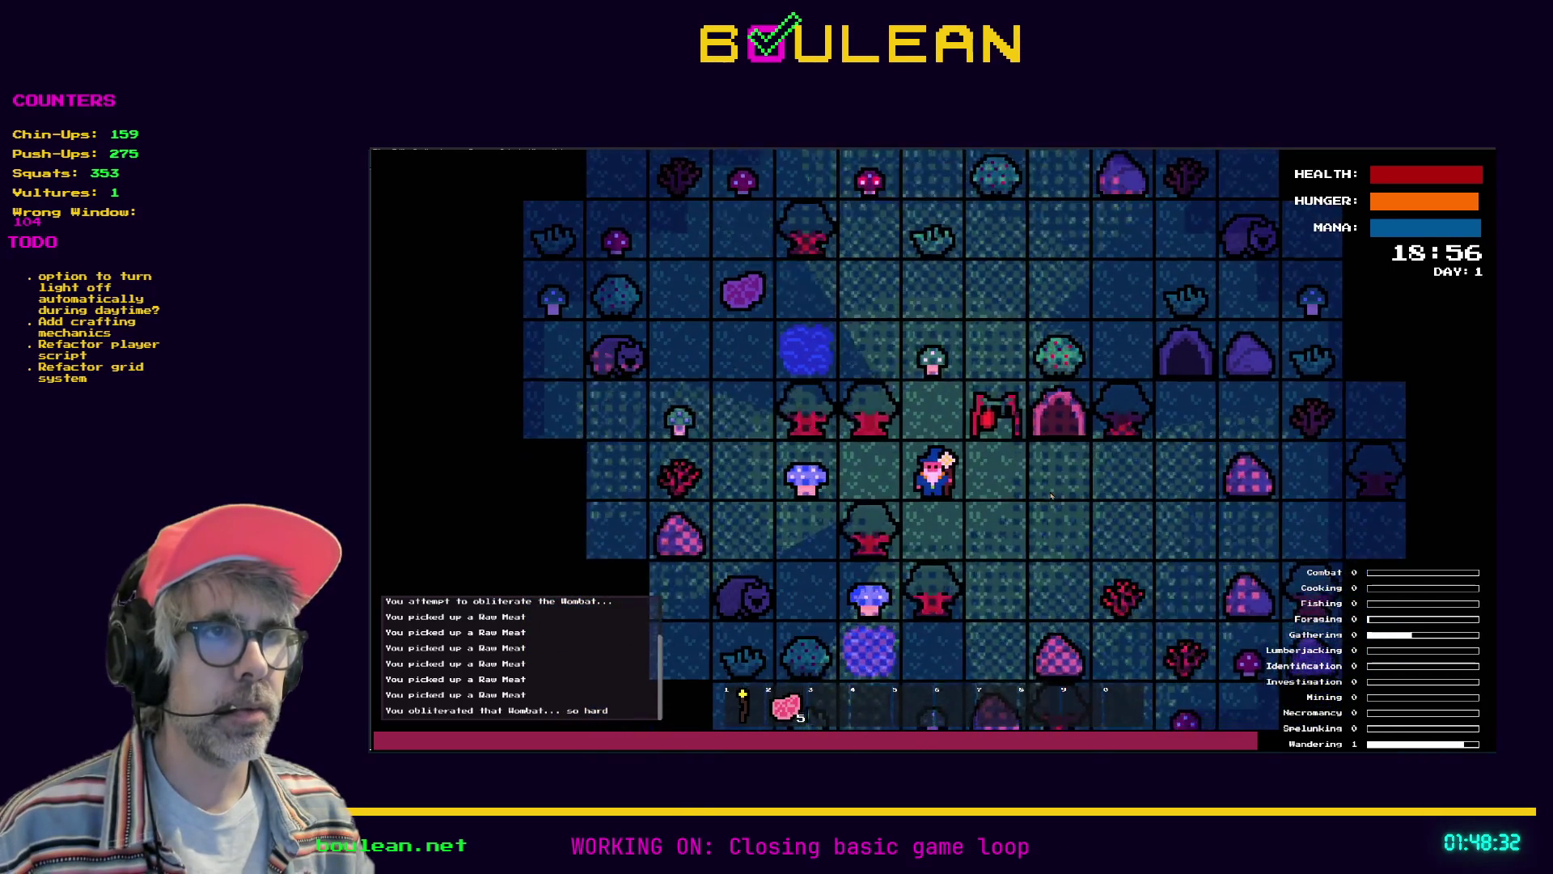
{"action": "key", "text": "Right"}
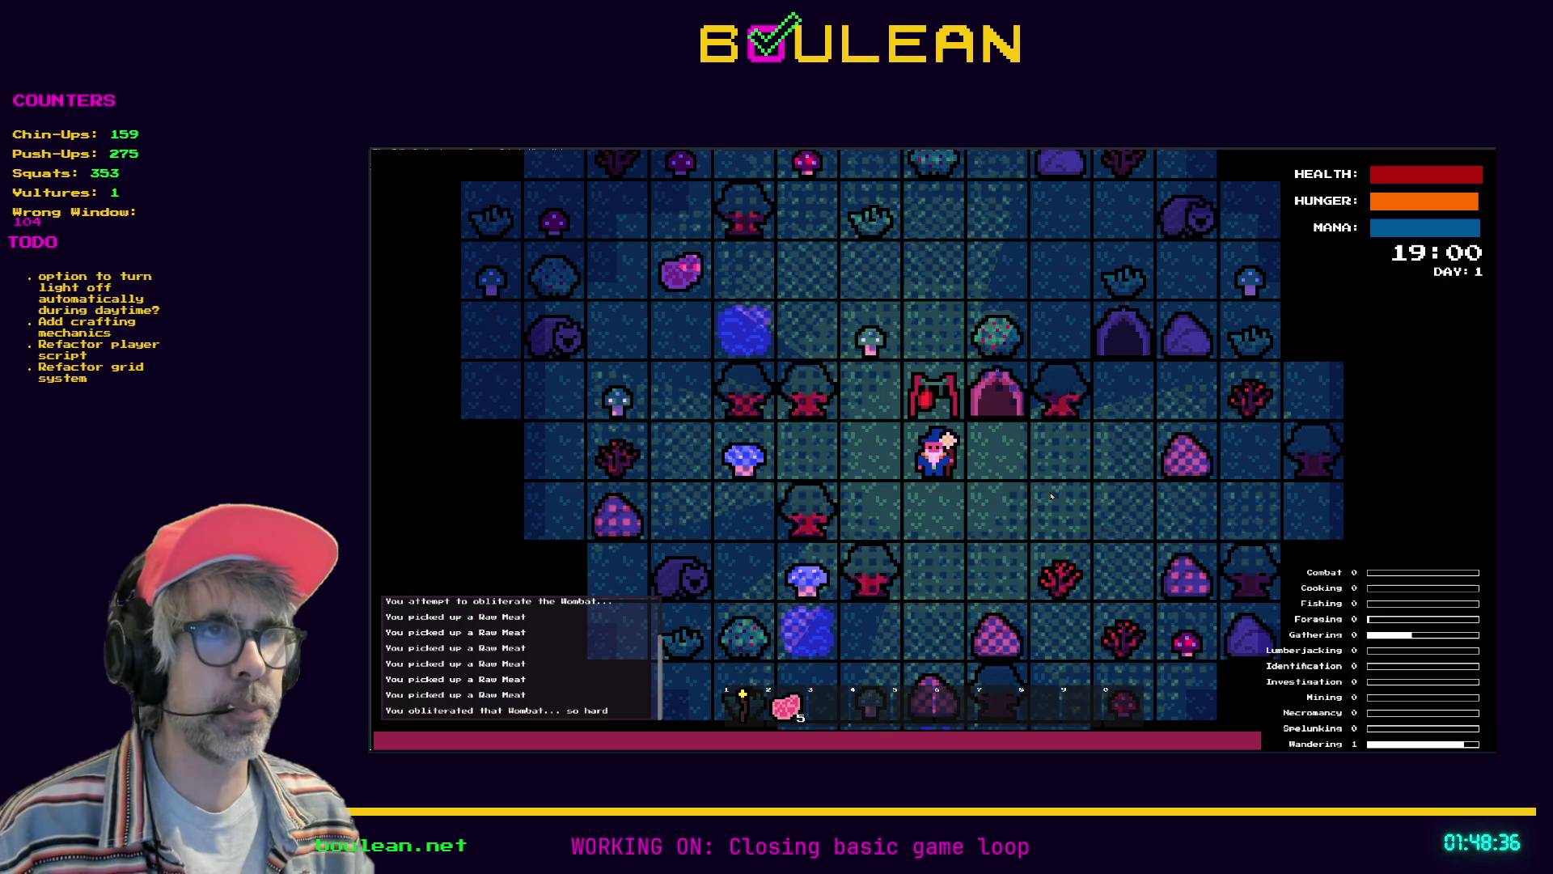
{"action": "key", "text": "Up"}
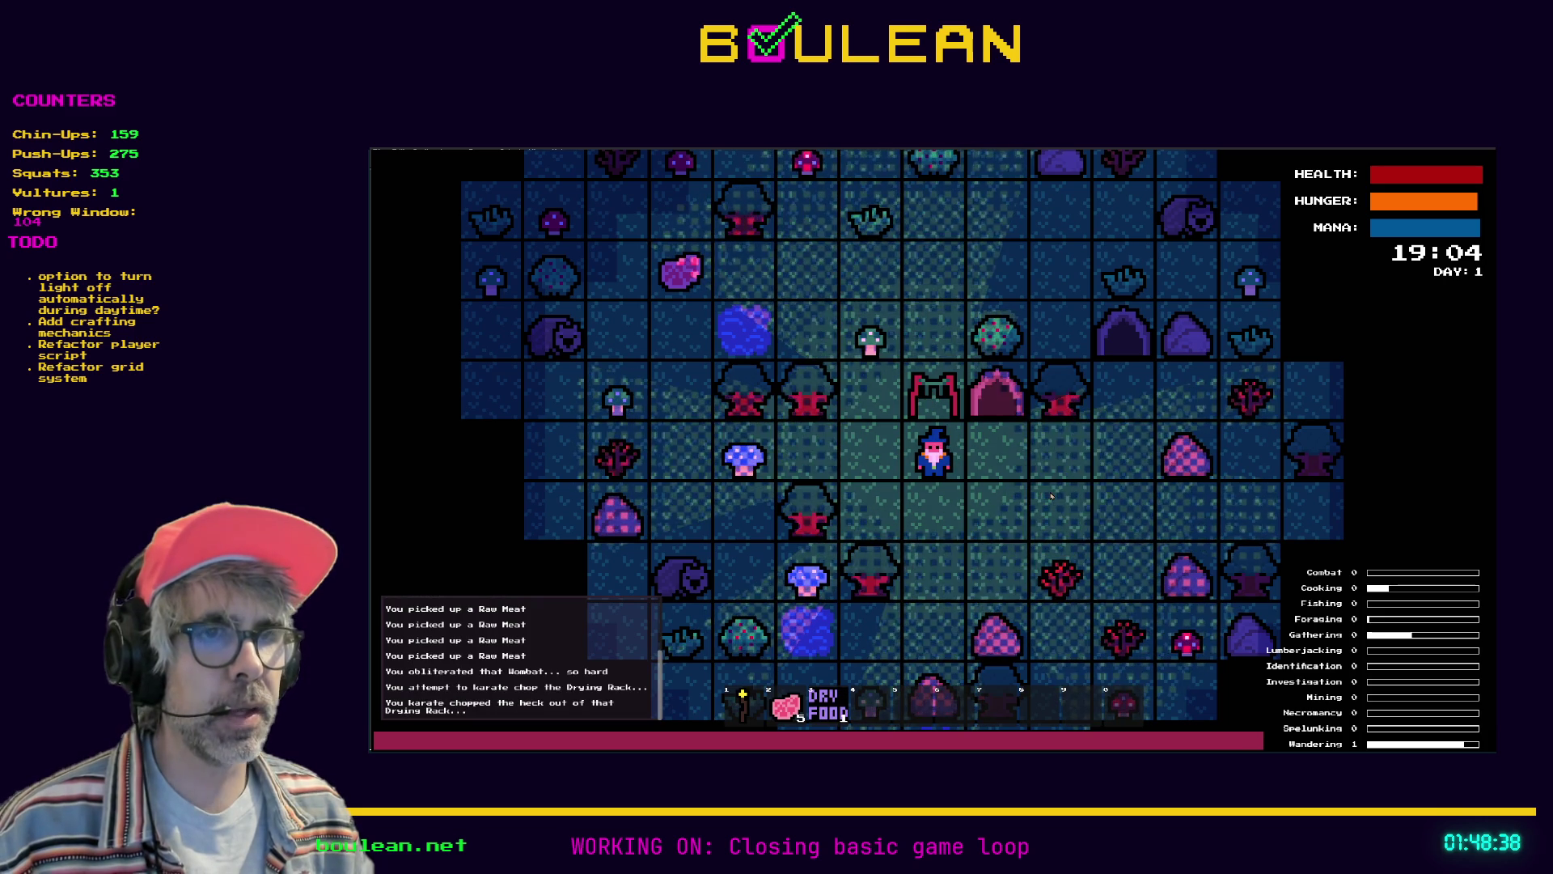
{"action": "key", "text": "Up"}
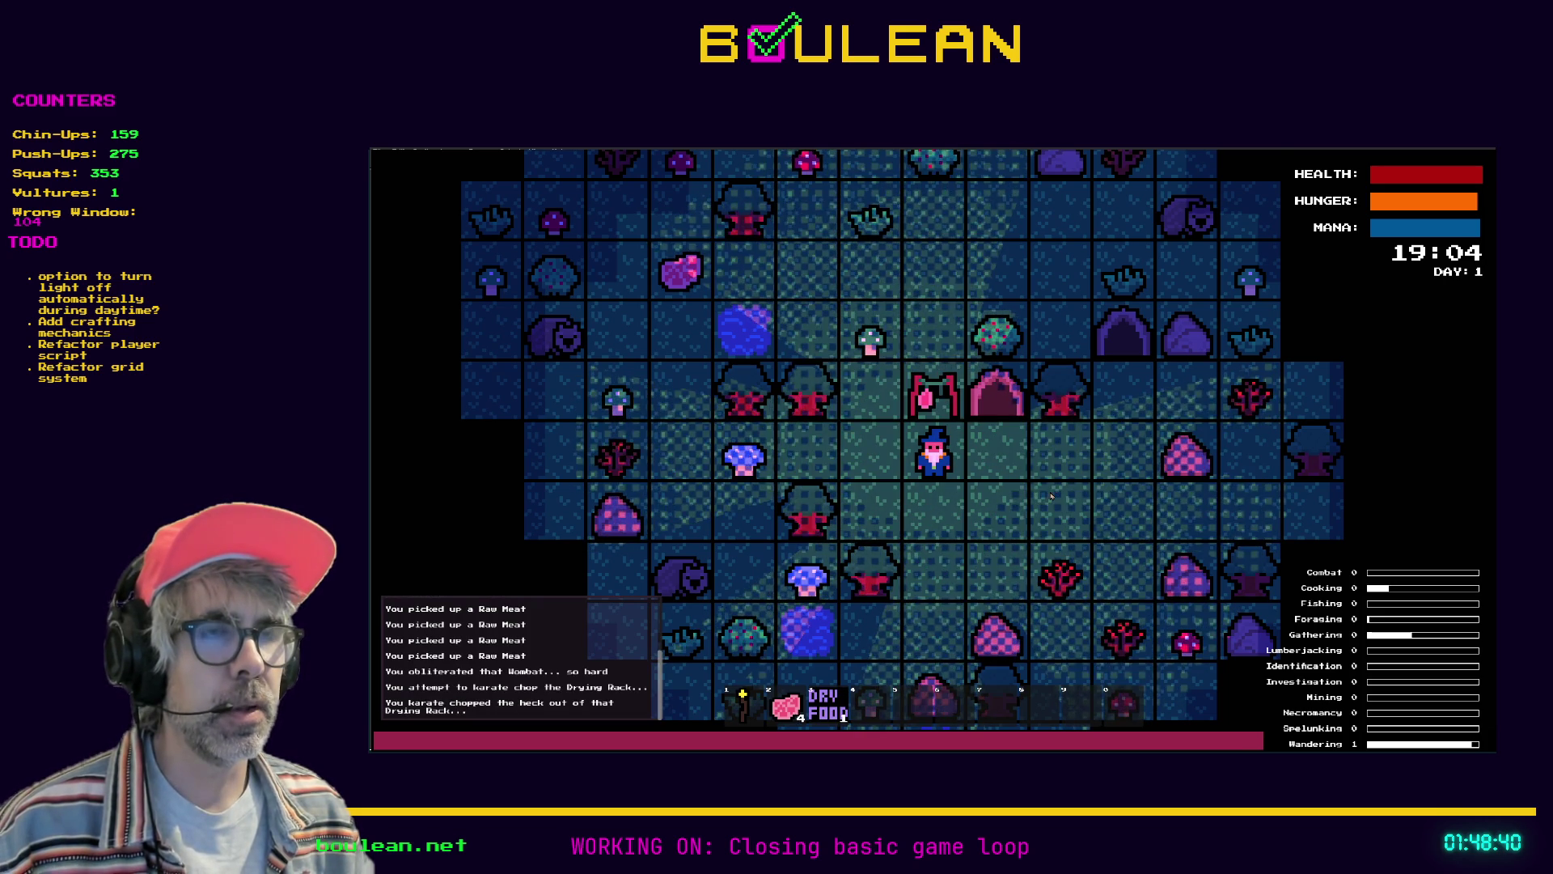
{"action": "key", "text": "Down"}
{"action": "key", "text": "Left"}
{"action": "key", "text": "Right"}
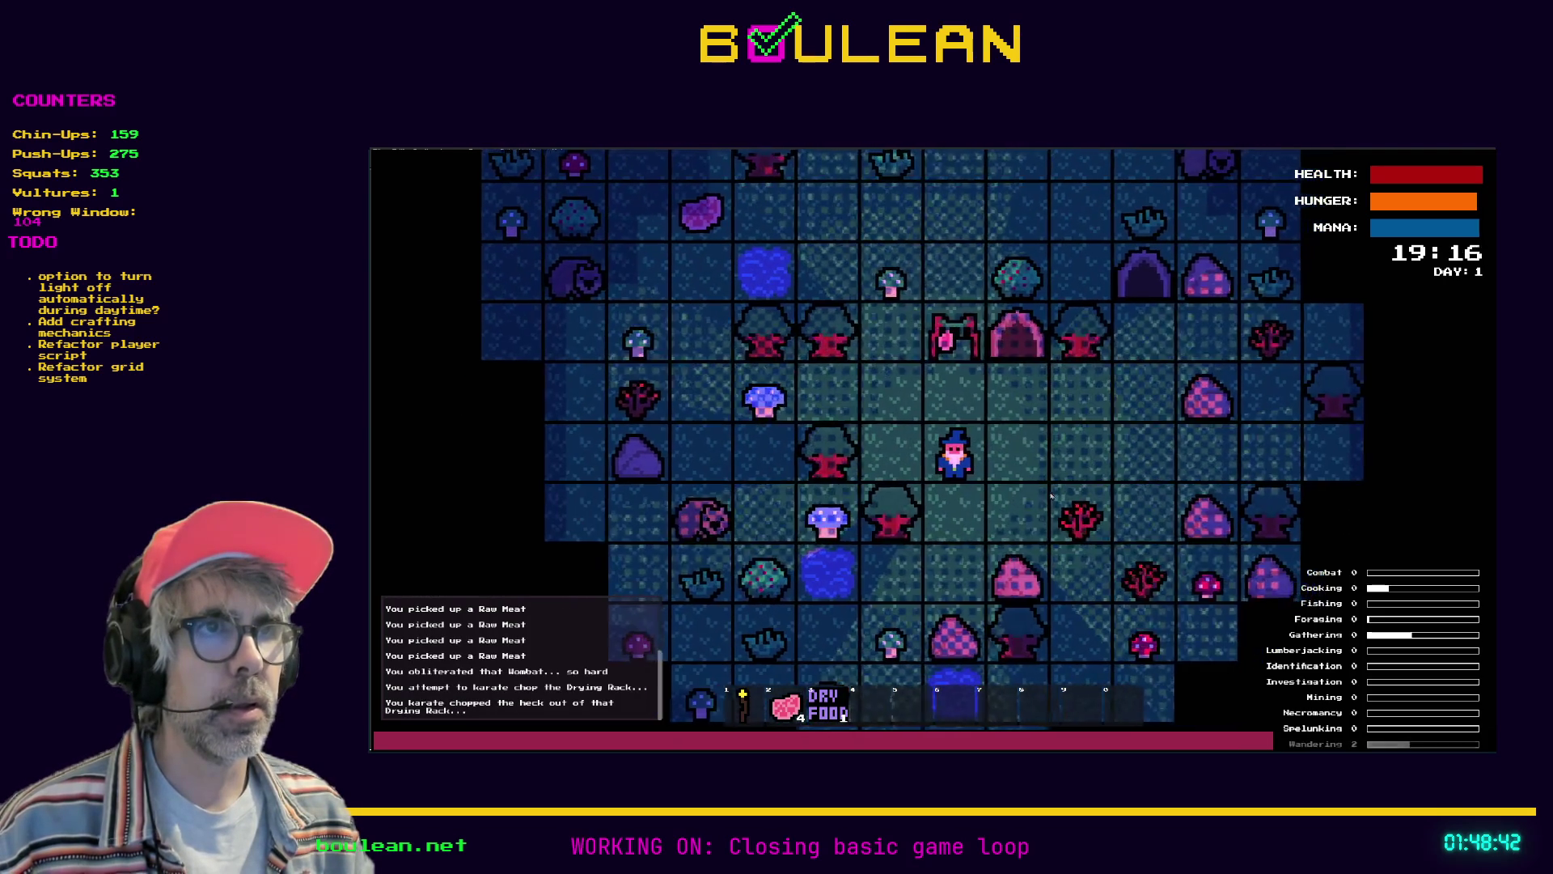
{"action": "key", "text": "Up"}
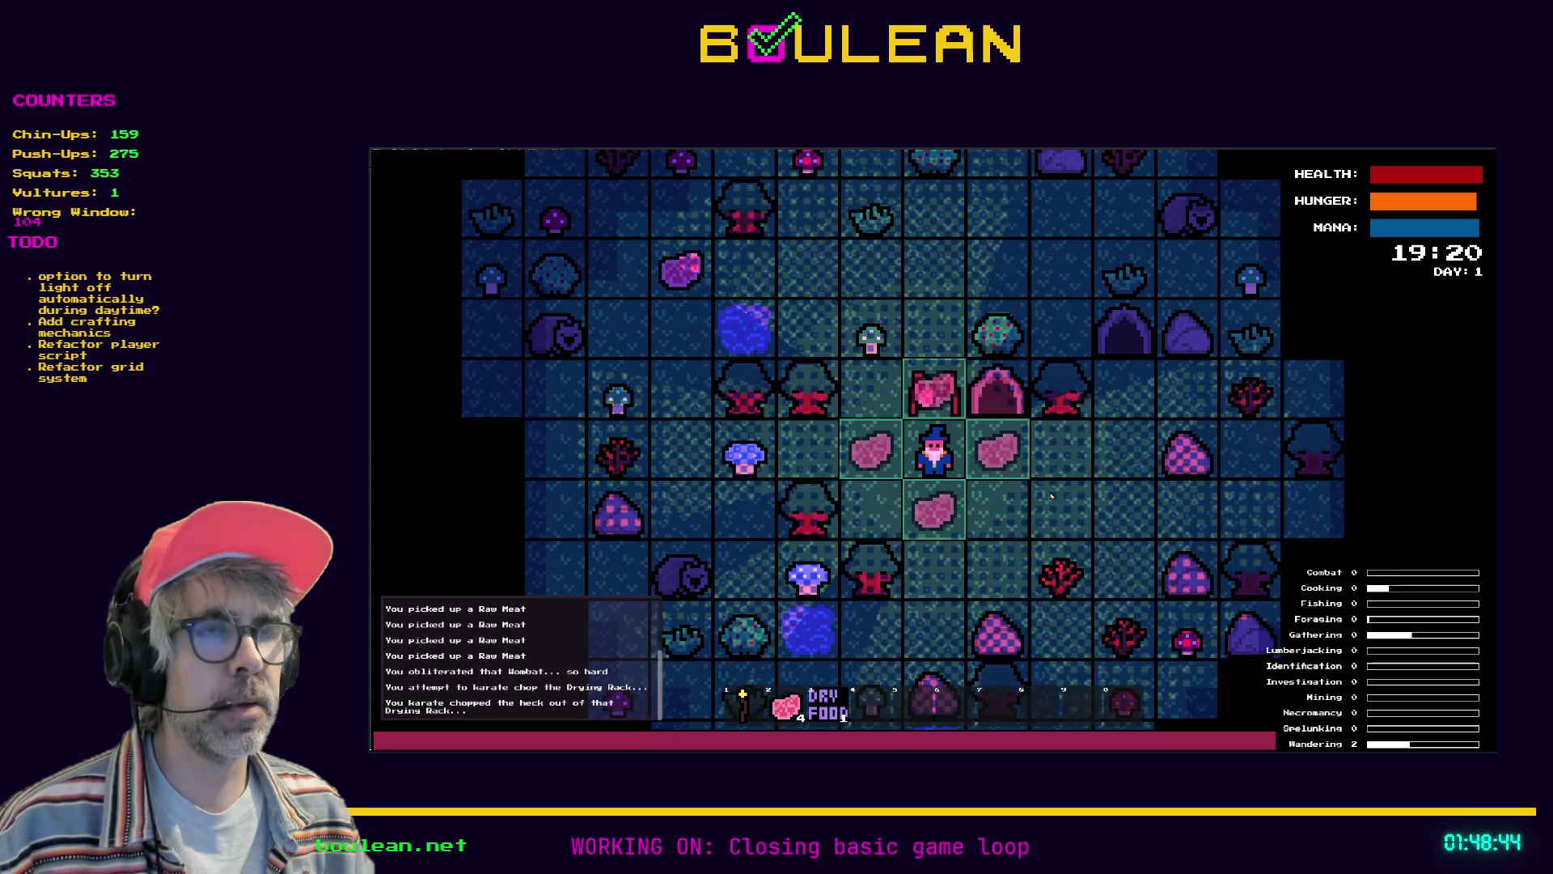
{"action": "key", "text": "Up"}
Circle back below the rack, harvest more dried food, and hang another Raw Meat
{"action": "key", "text": "Down"}
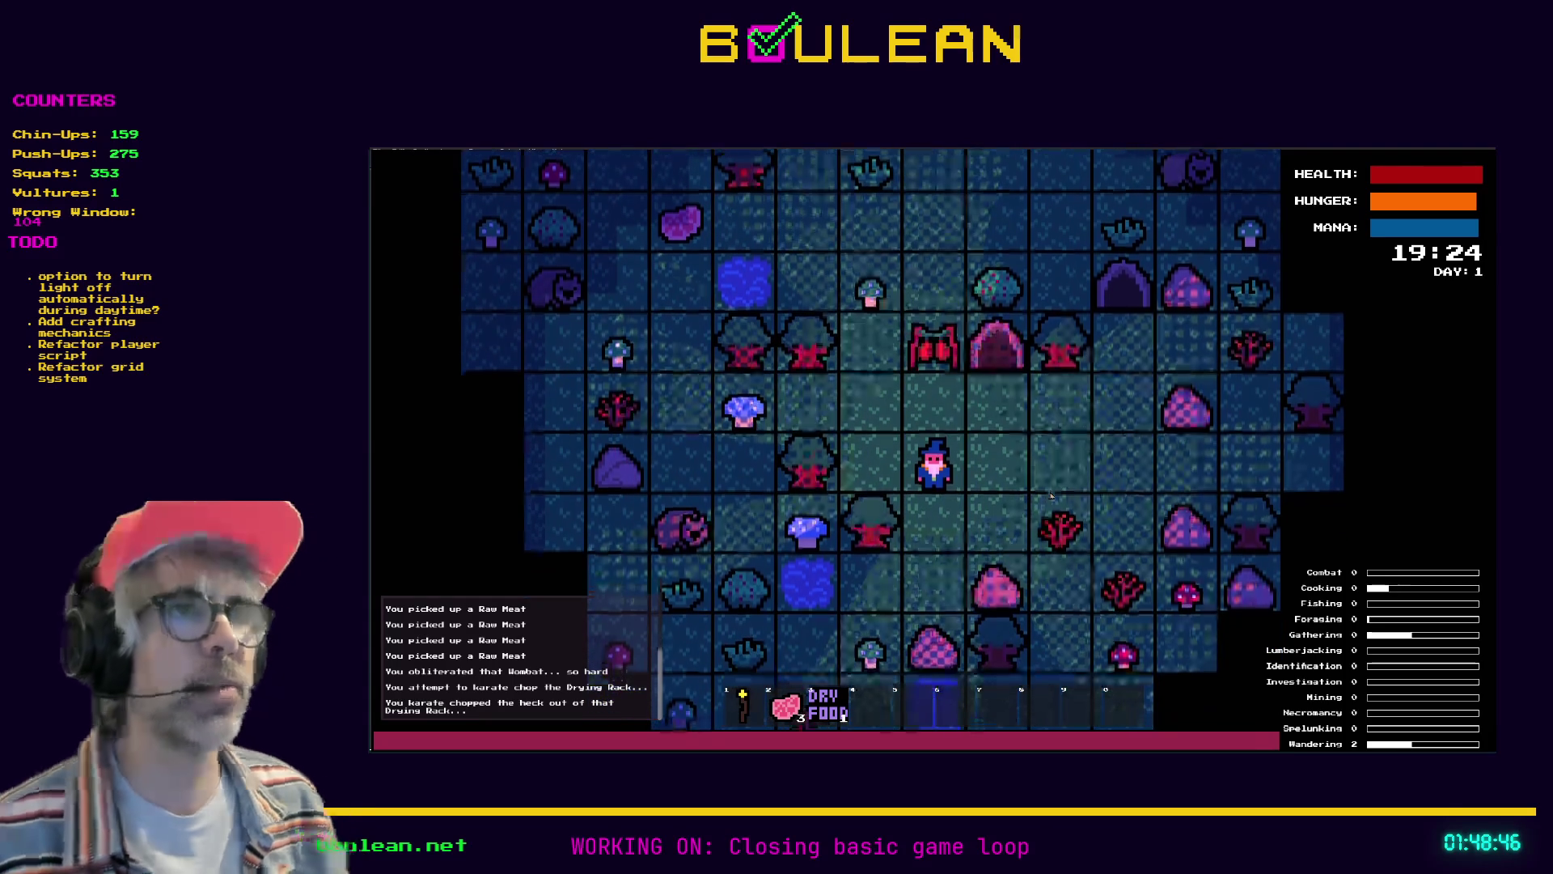
{"action": "key", "text": "Left"}
{"action": "key", "text": "Left"}
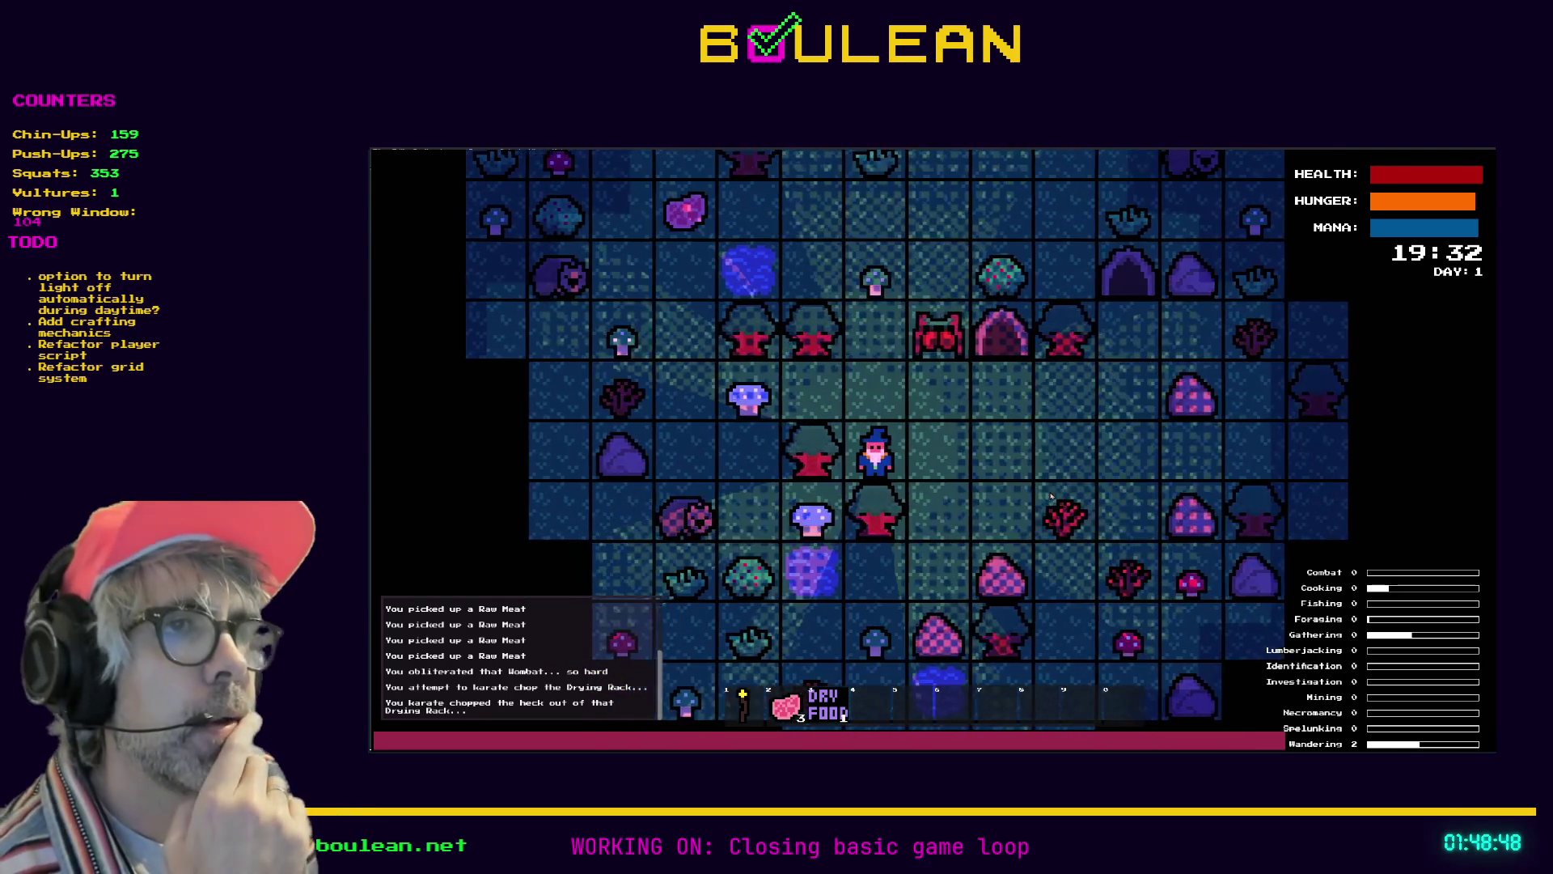
{"action": "key", "text": "Up"}
{"action": "key", "text": "Up"}
{"action": "key", "text": "Up"}
{"action": "key", "text": "Down"}
{"action": "key", "text": "Right"}
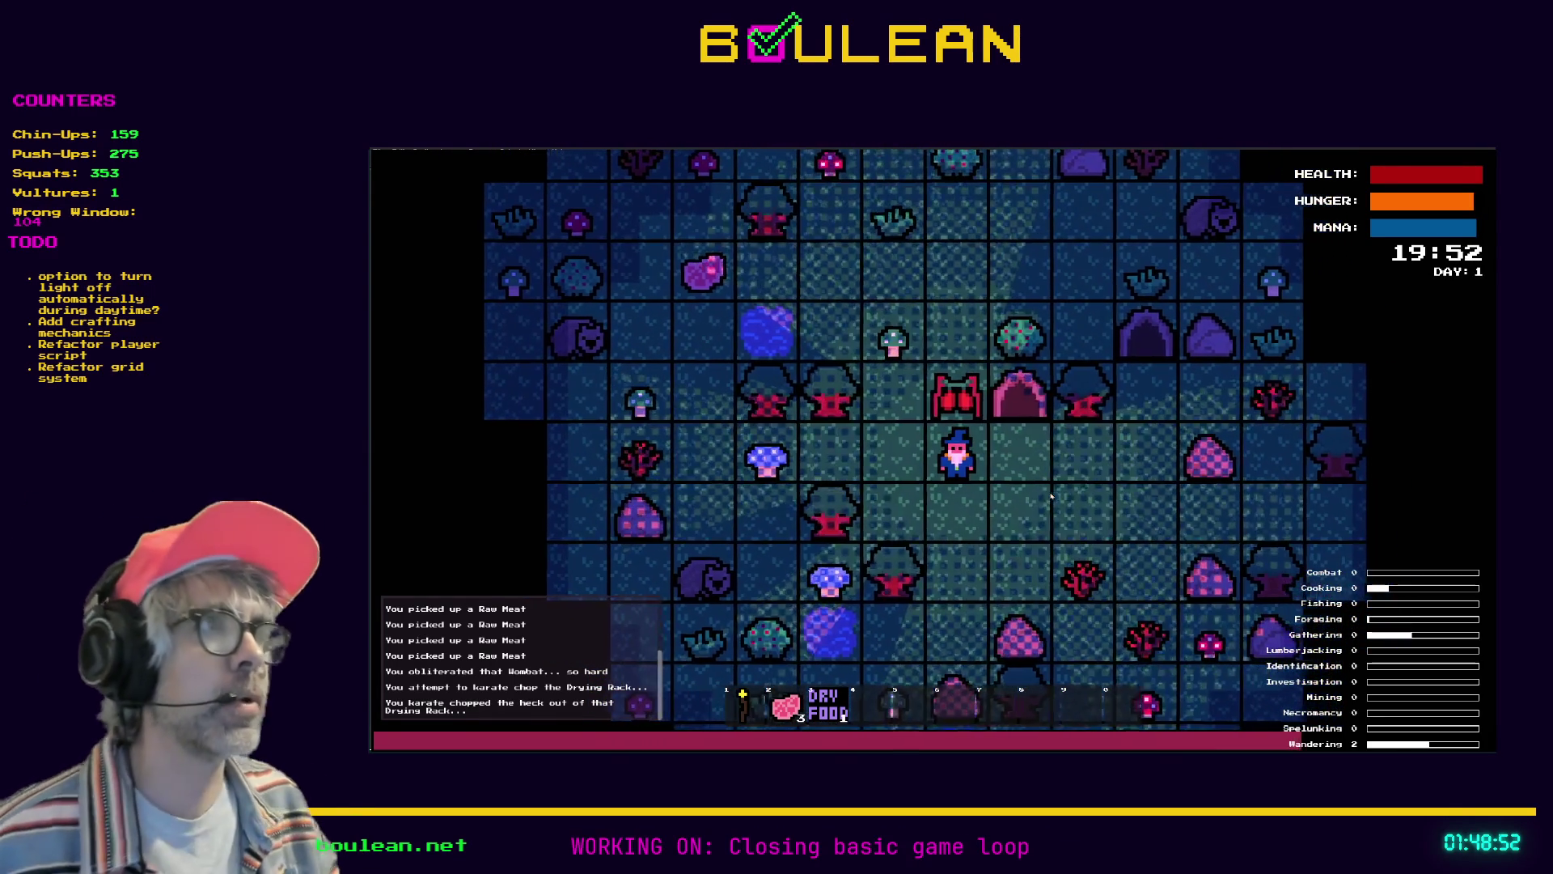
{"action": "key", "text": "Up"}
{"action": "key", "text": "Up"}
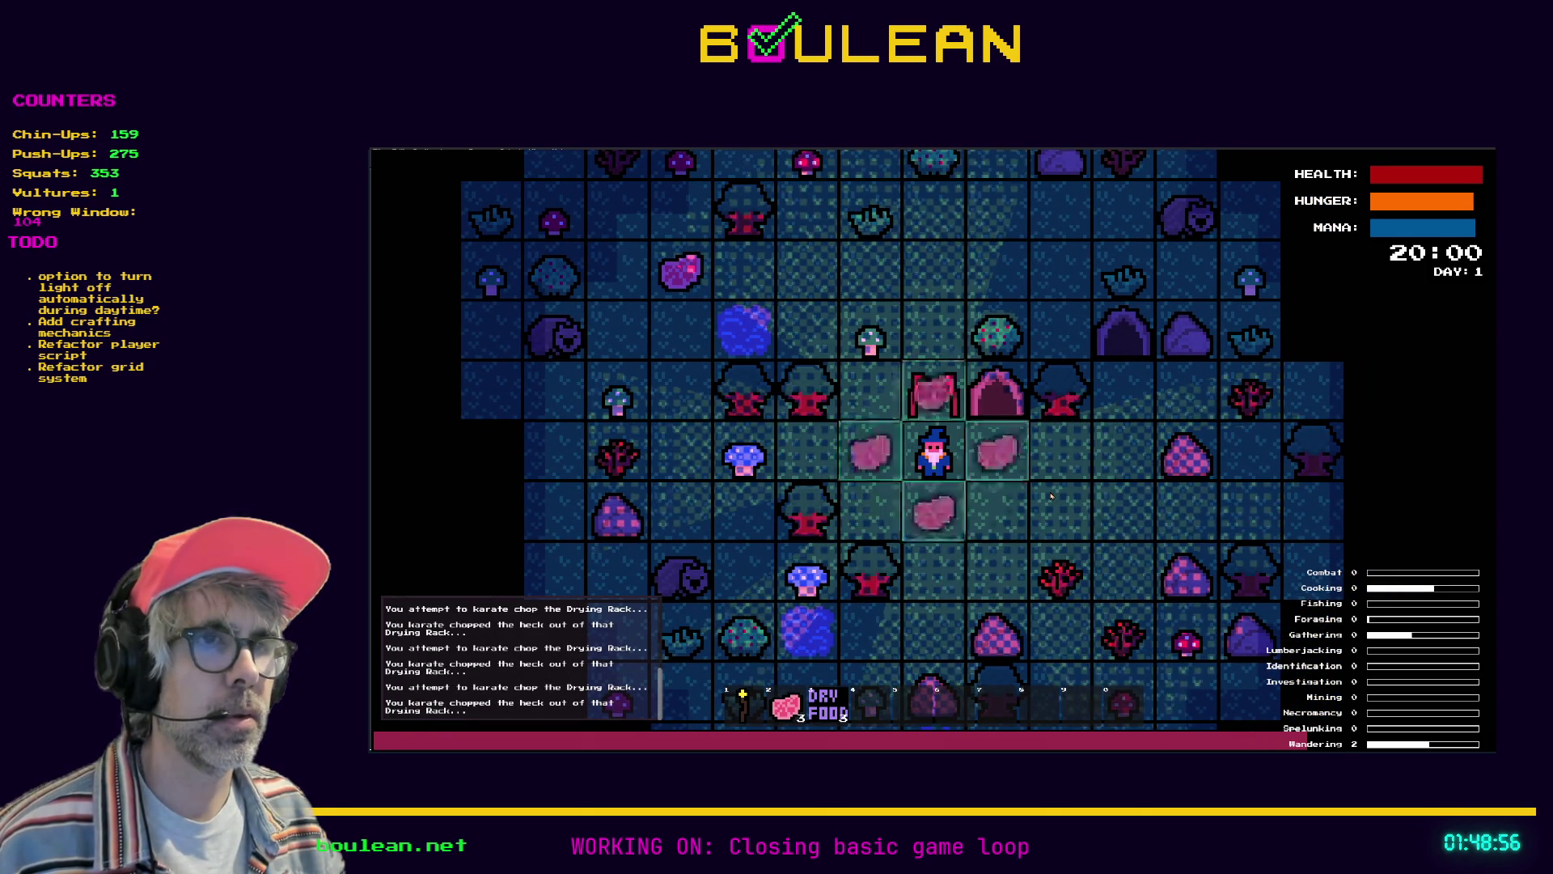
{"action": "key", "text": "Up"}
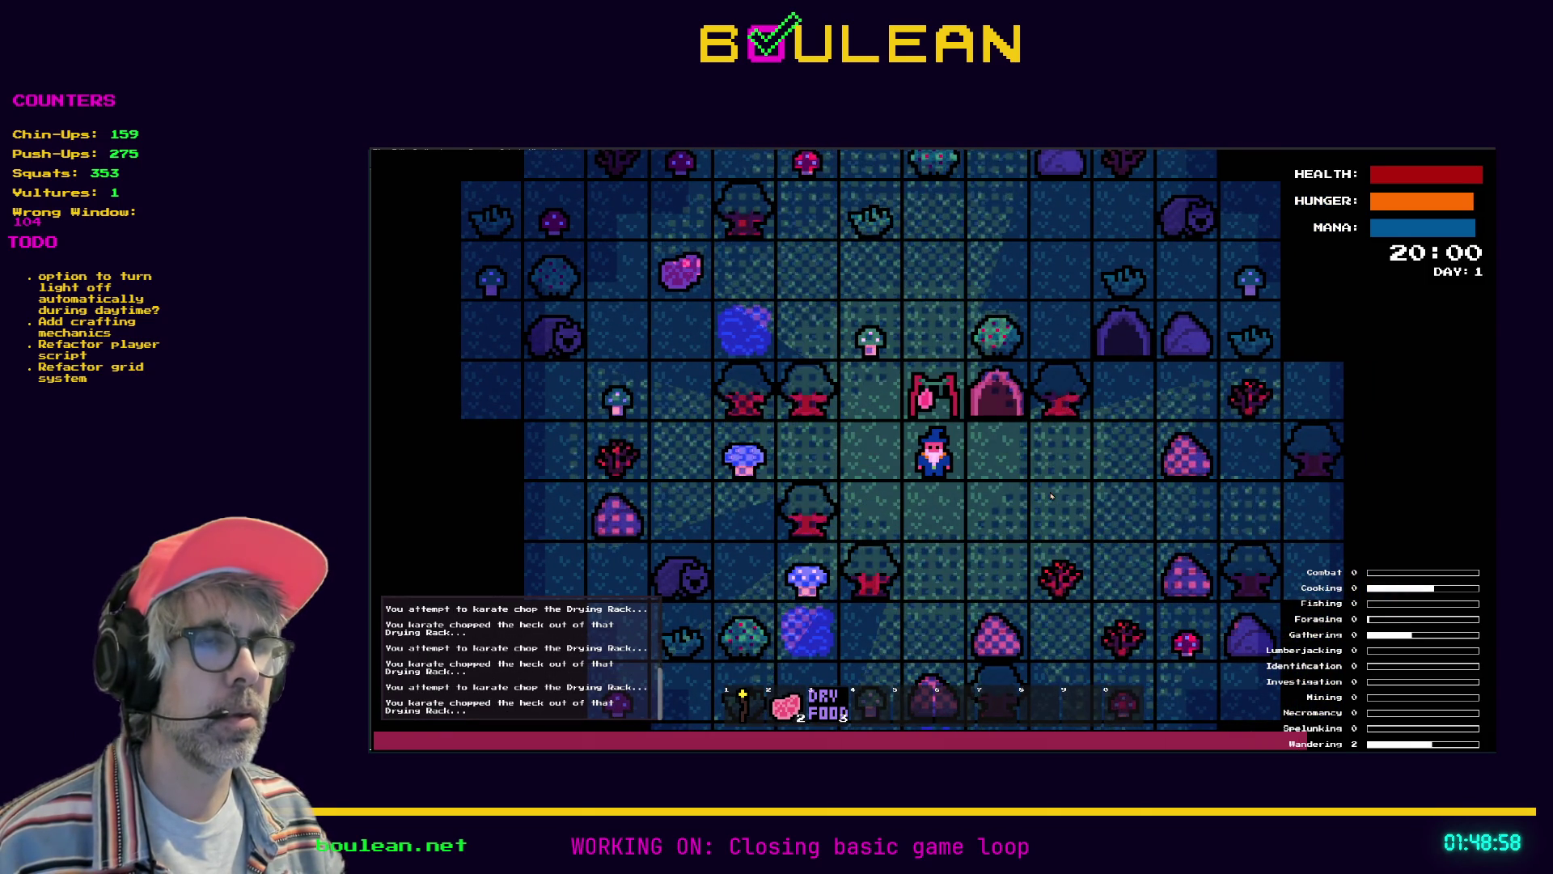
Wait a turn, hang a second Raw Meat on the rack, and walk away to switch to Aseprite
{"action": "key", "text": "Up"}
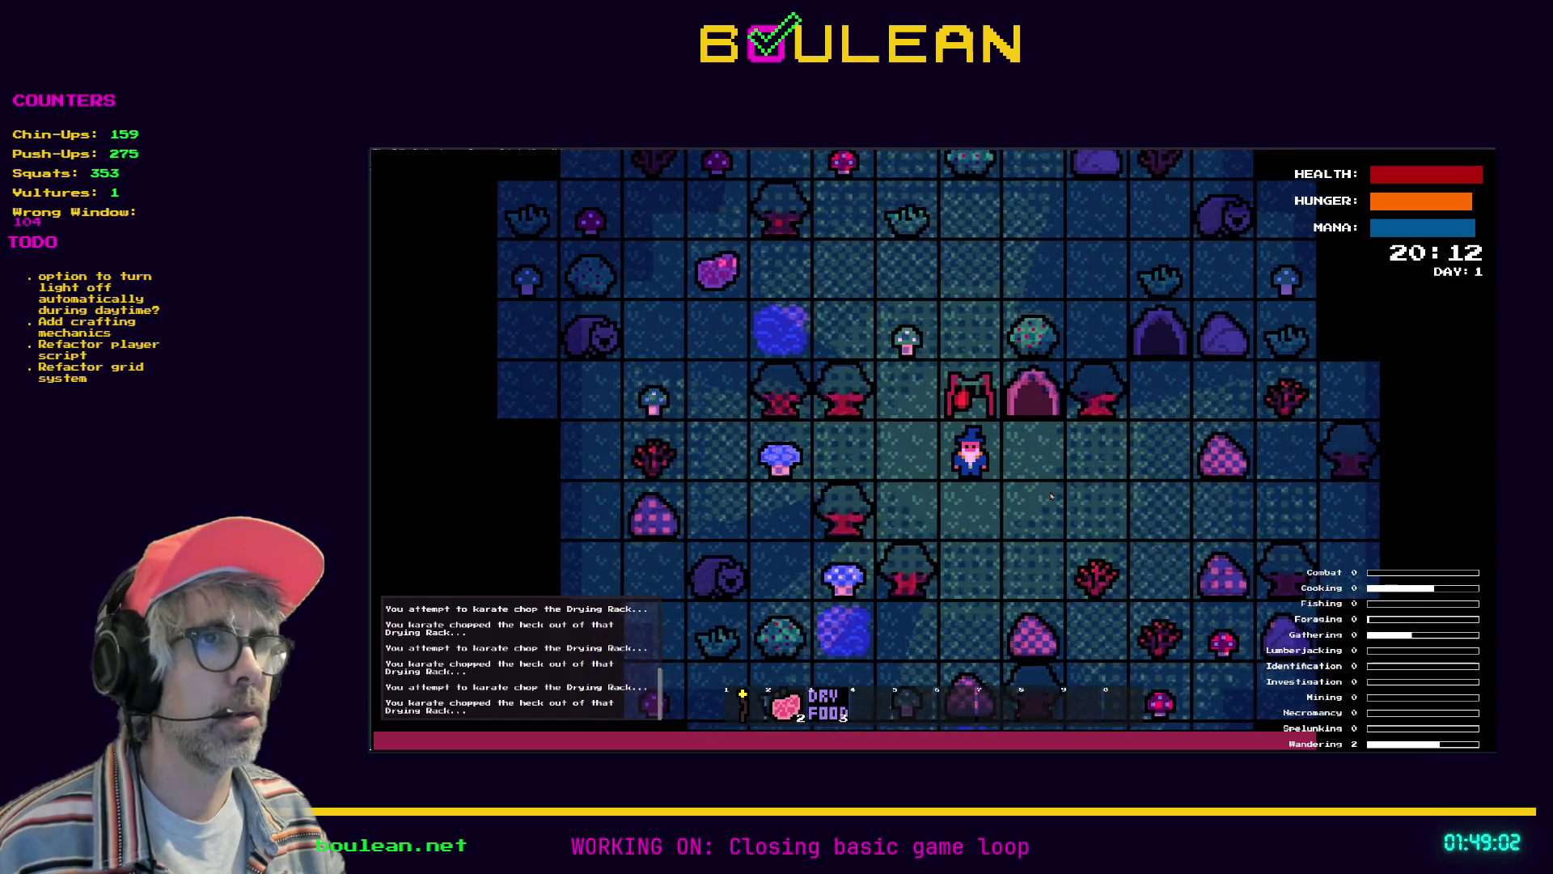
{"action": "key", "text": "2"}
{"action": "key", "text": "Up"}
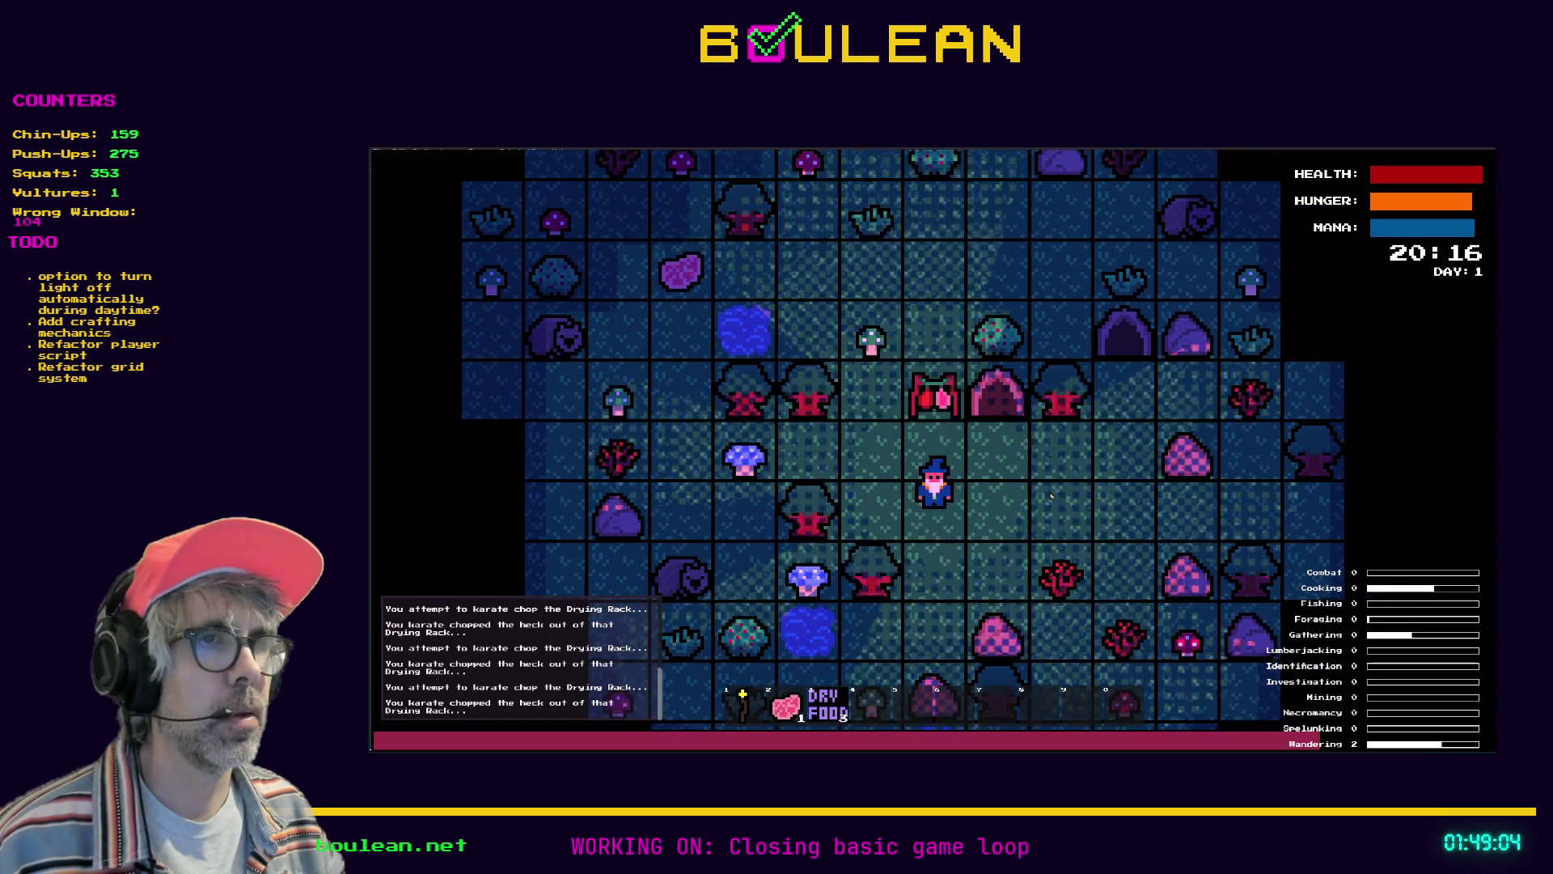
{"action": "key", "text": "Down"}
{"action": "key", "text": "Left"}
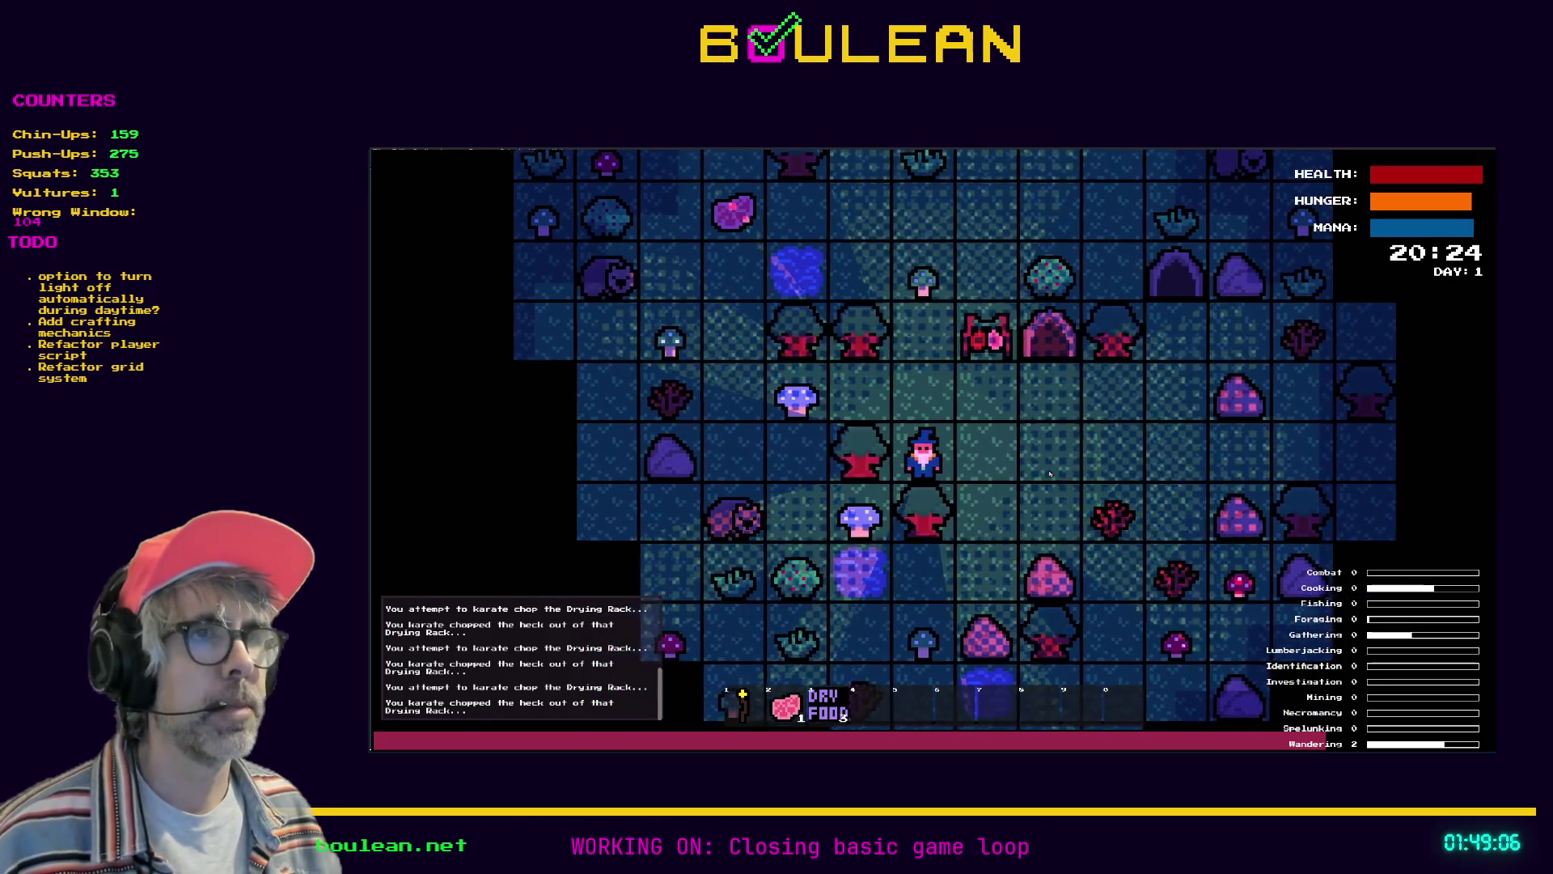
{"action": "key", "text": "alt+Tab"}
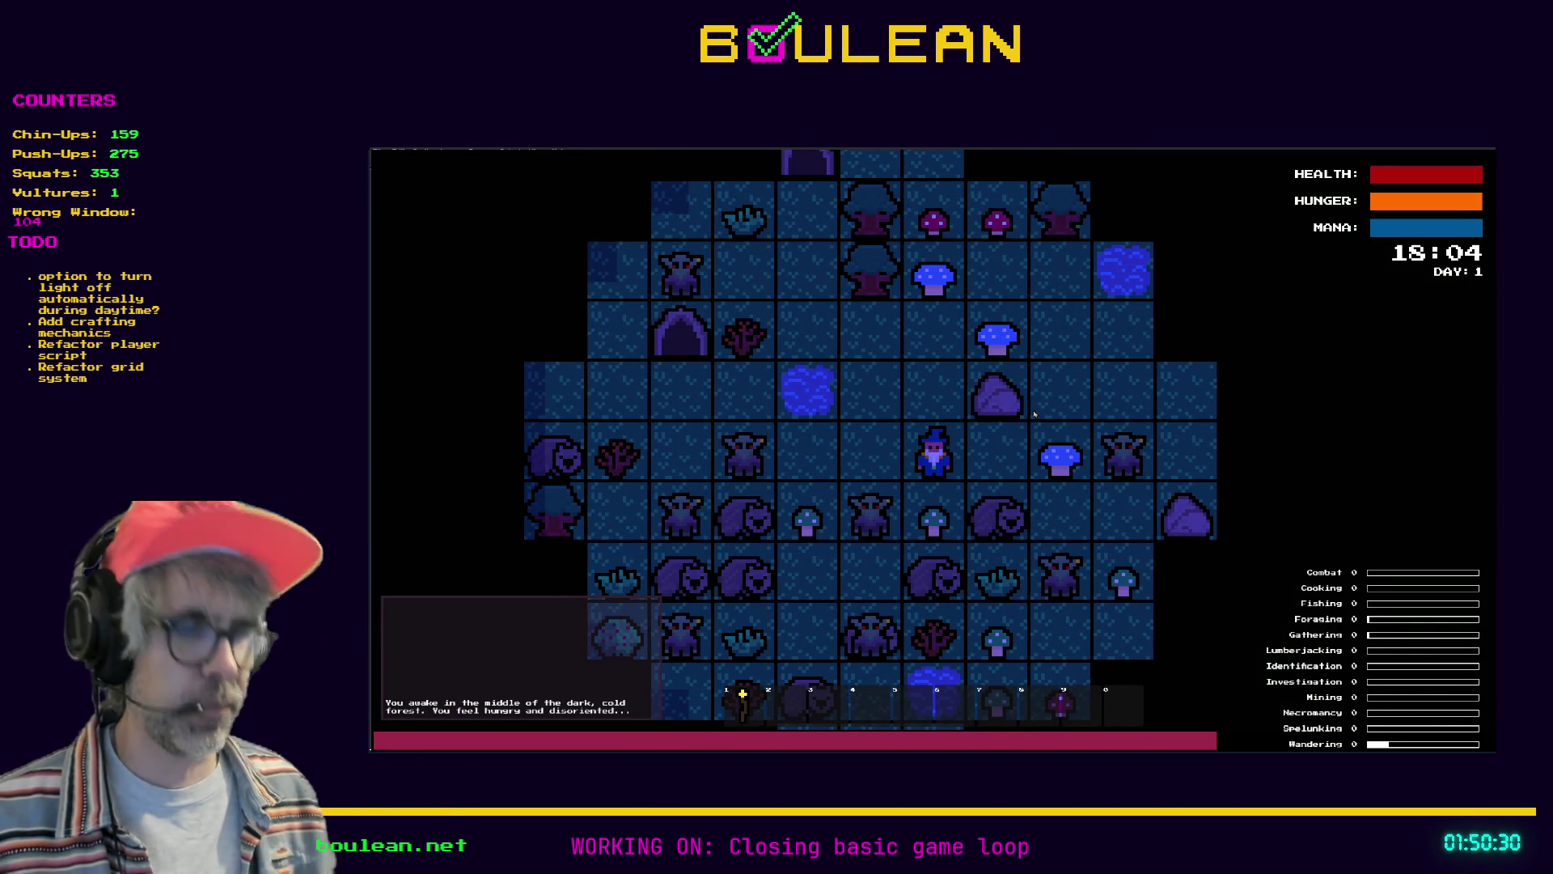
Bring up the debug options panel over the night-time Day 1 forest
{"action": "key", "text": "grave"}
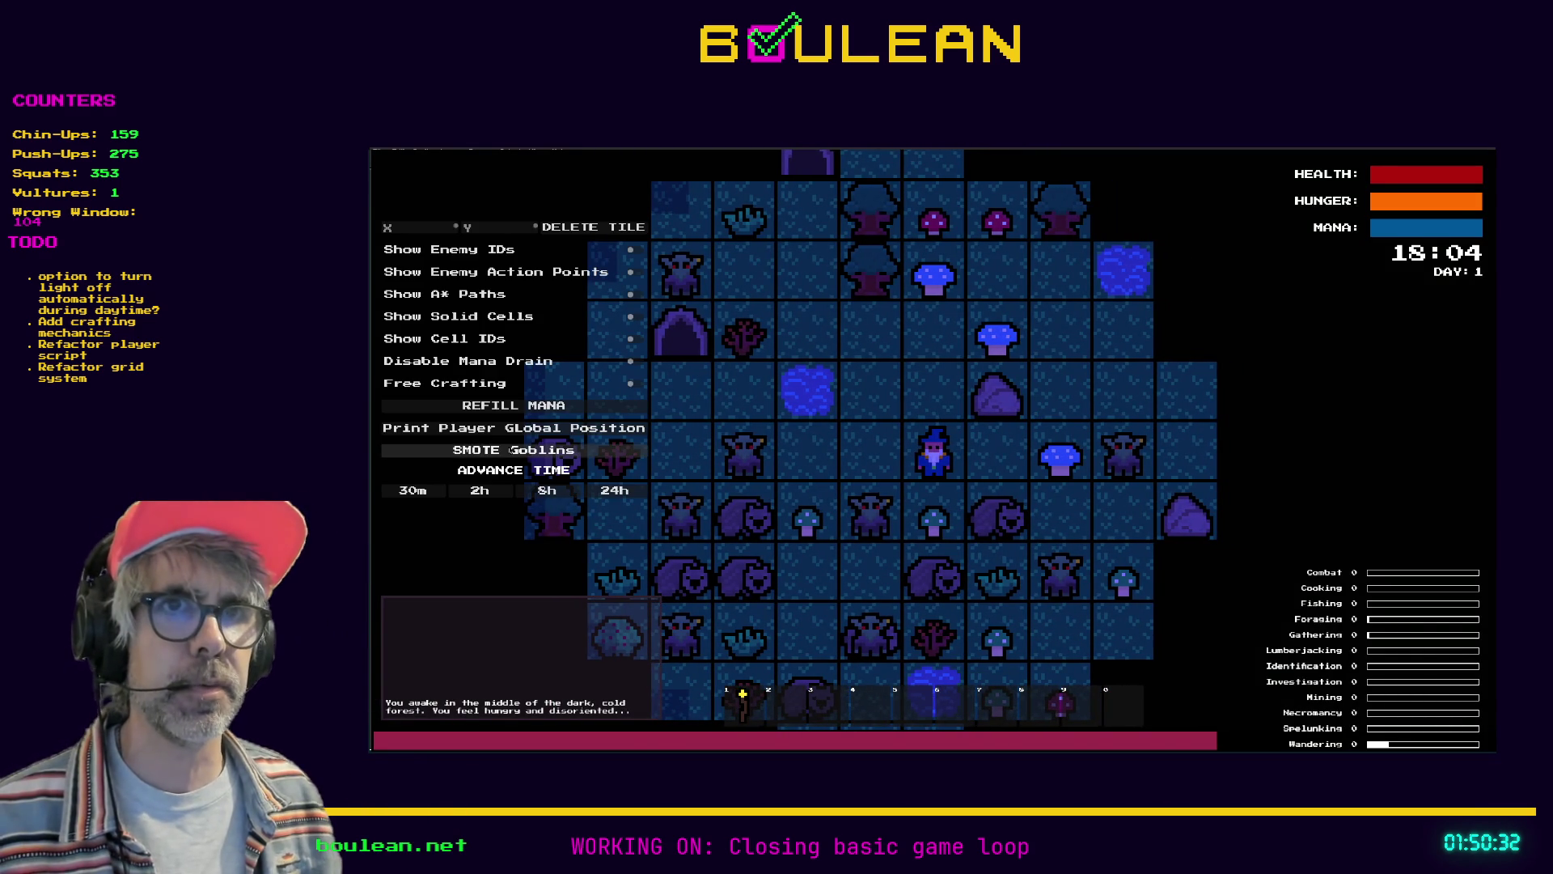
Smite all goblins, kill the adjacent wombat and collect its meat for 17 Raw Meat, then open crafting
{"action": "left_click", "coordinate": [511, 450]}
{"action": "key", "text": "d"}
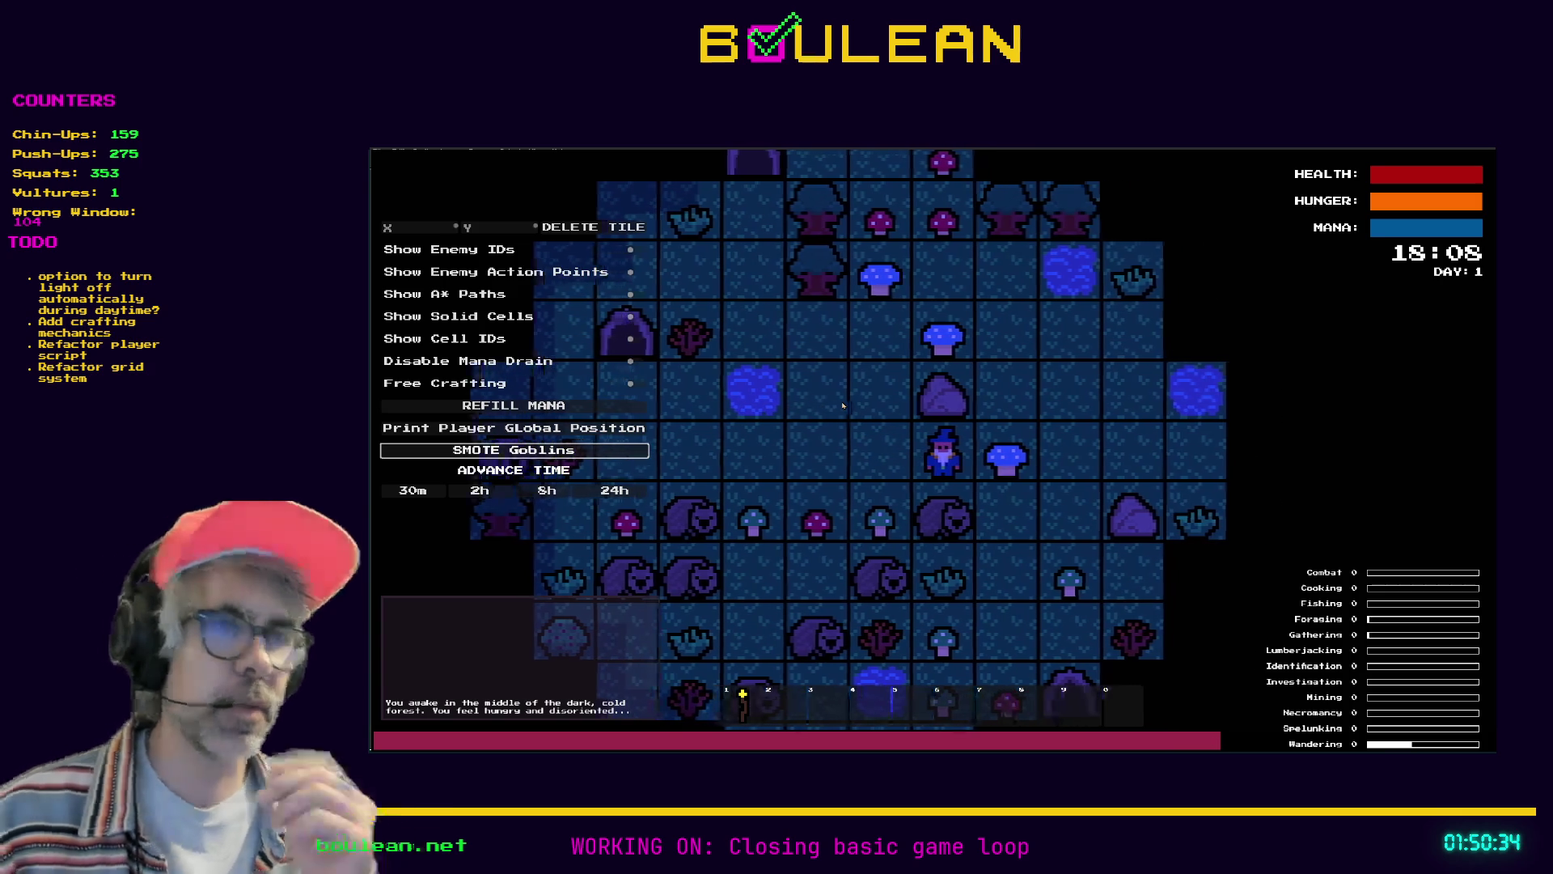
{"action": "key", "text": "s"}
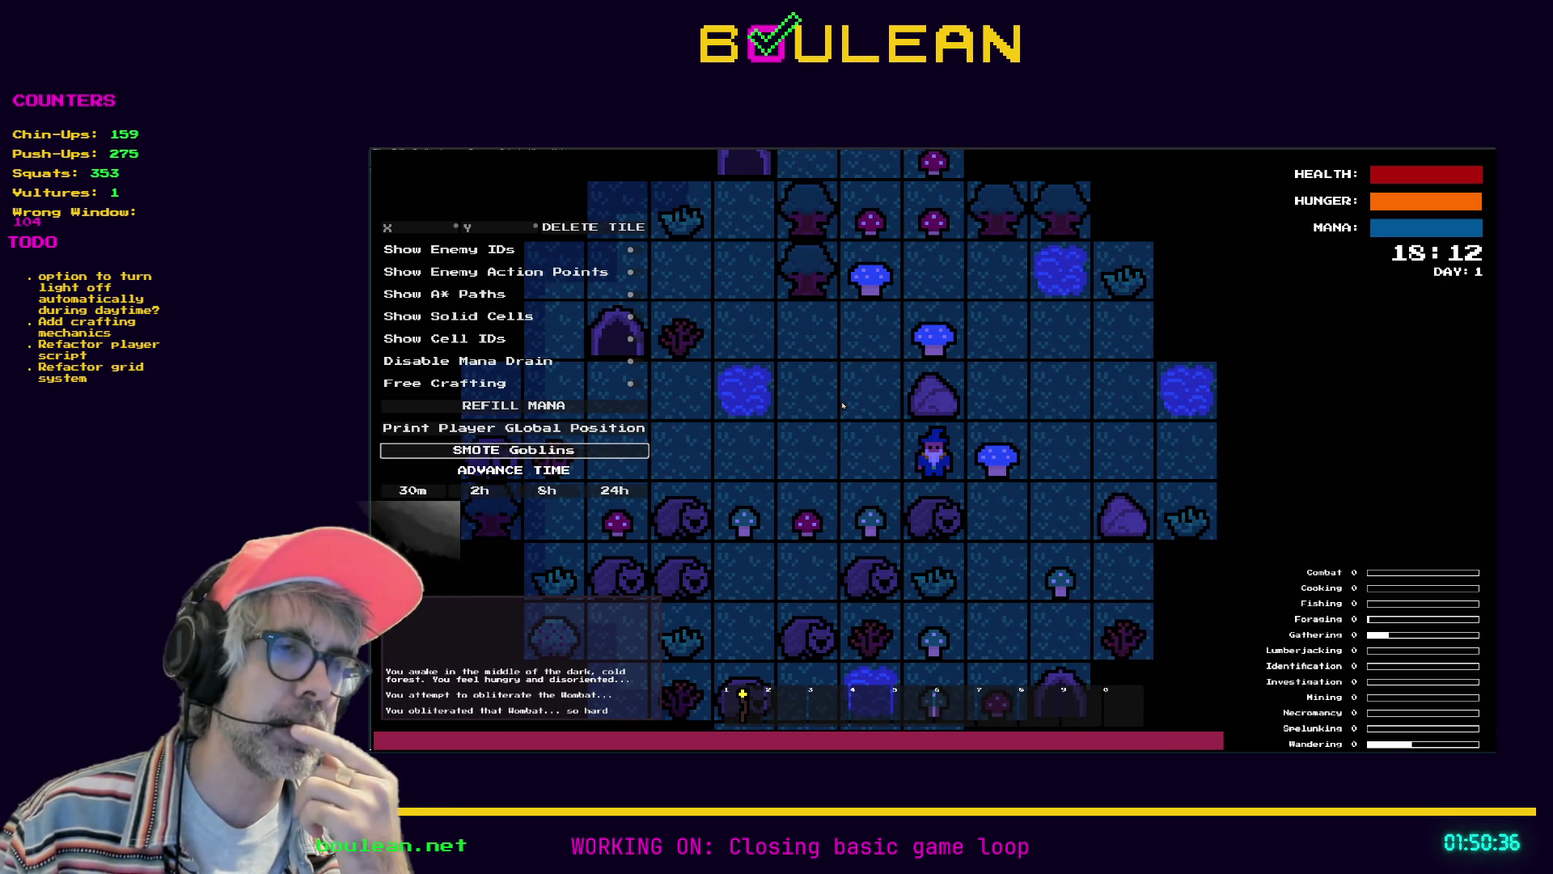
{"action": "key", "text": "s"}
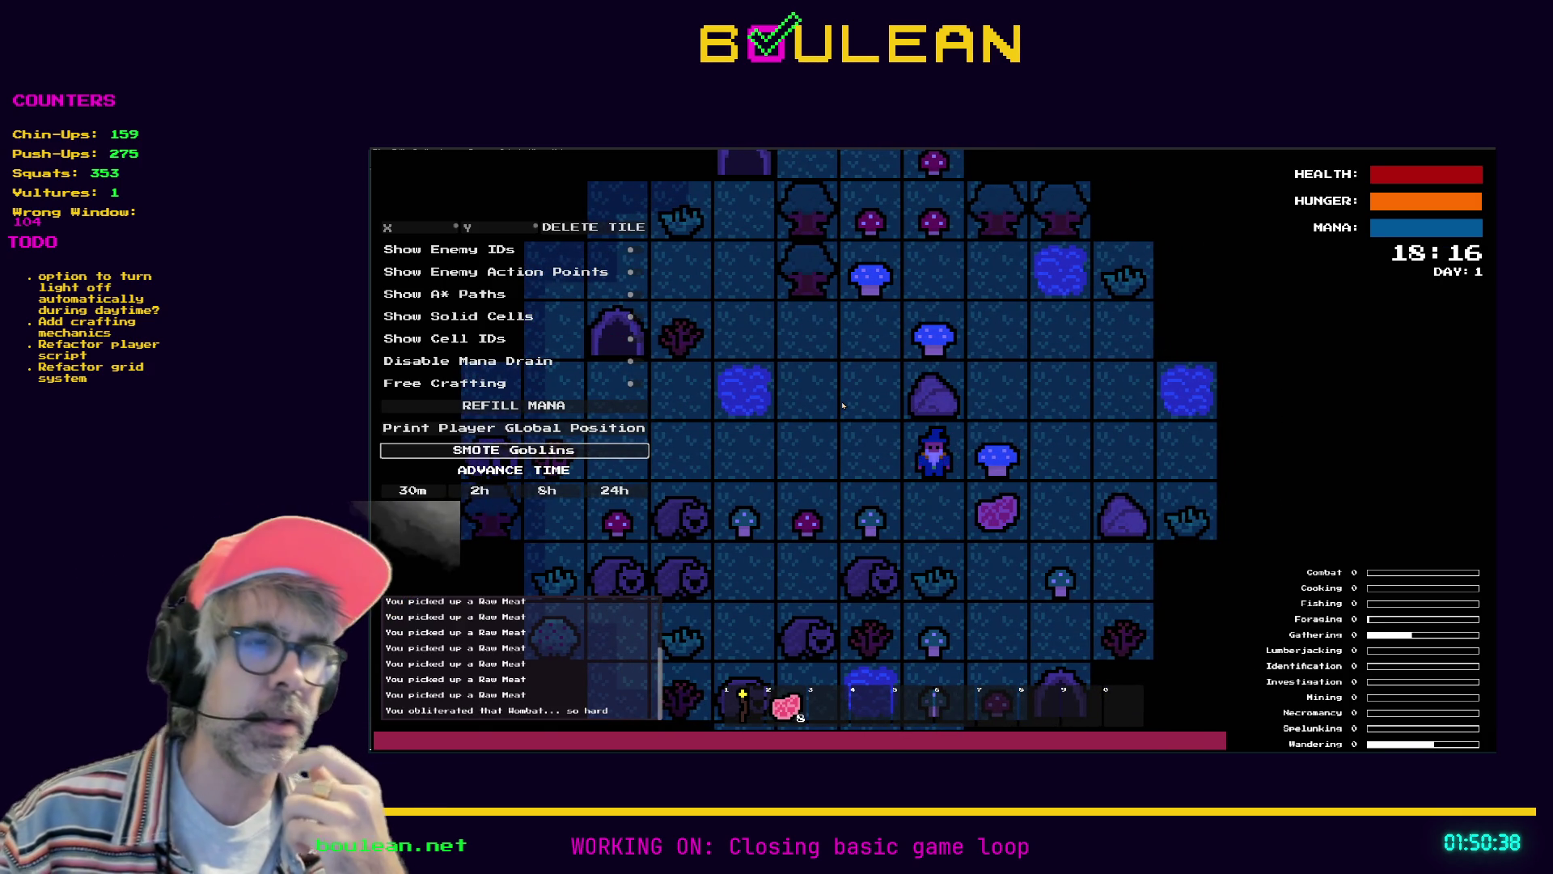
{"action": "key", "text": "s"}
{"action": "key", "text": "d"}
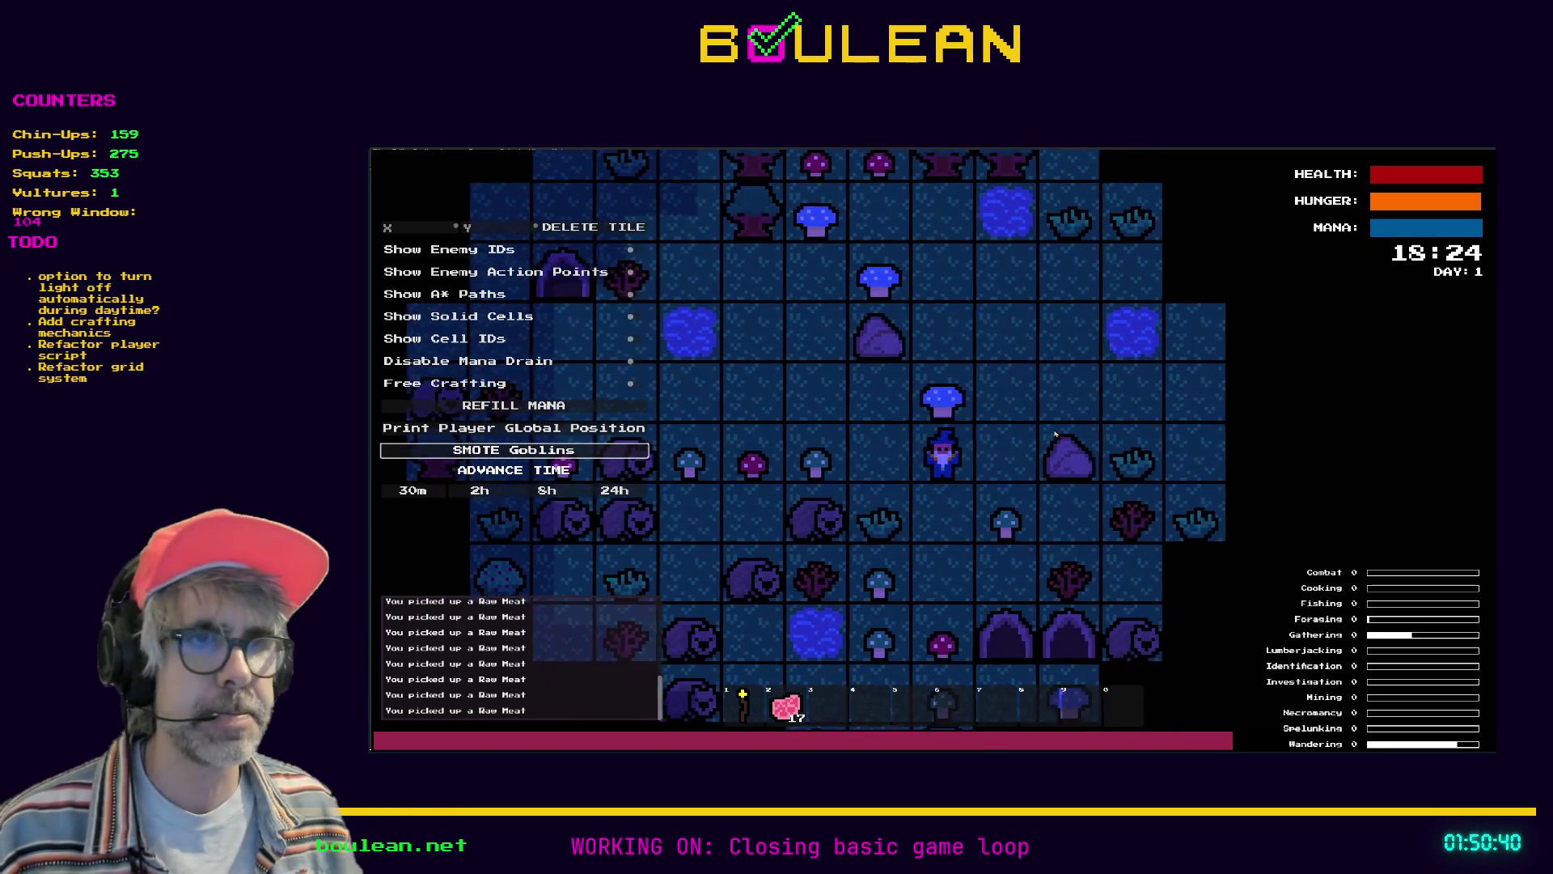
{"action": "key", "text": "c"}
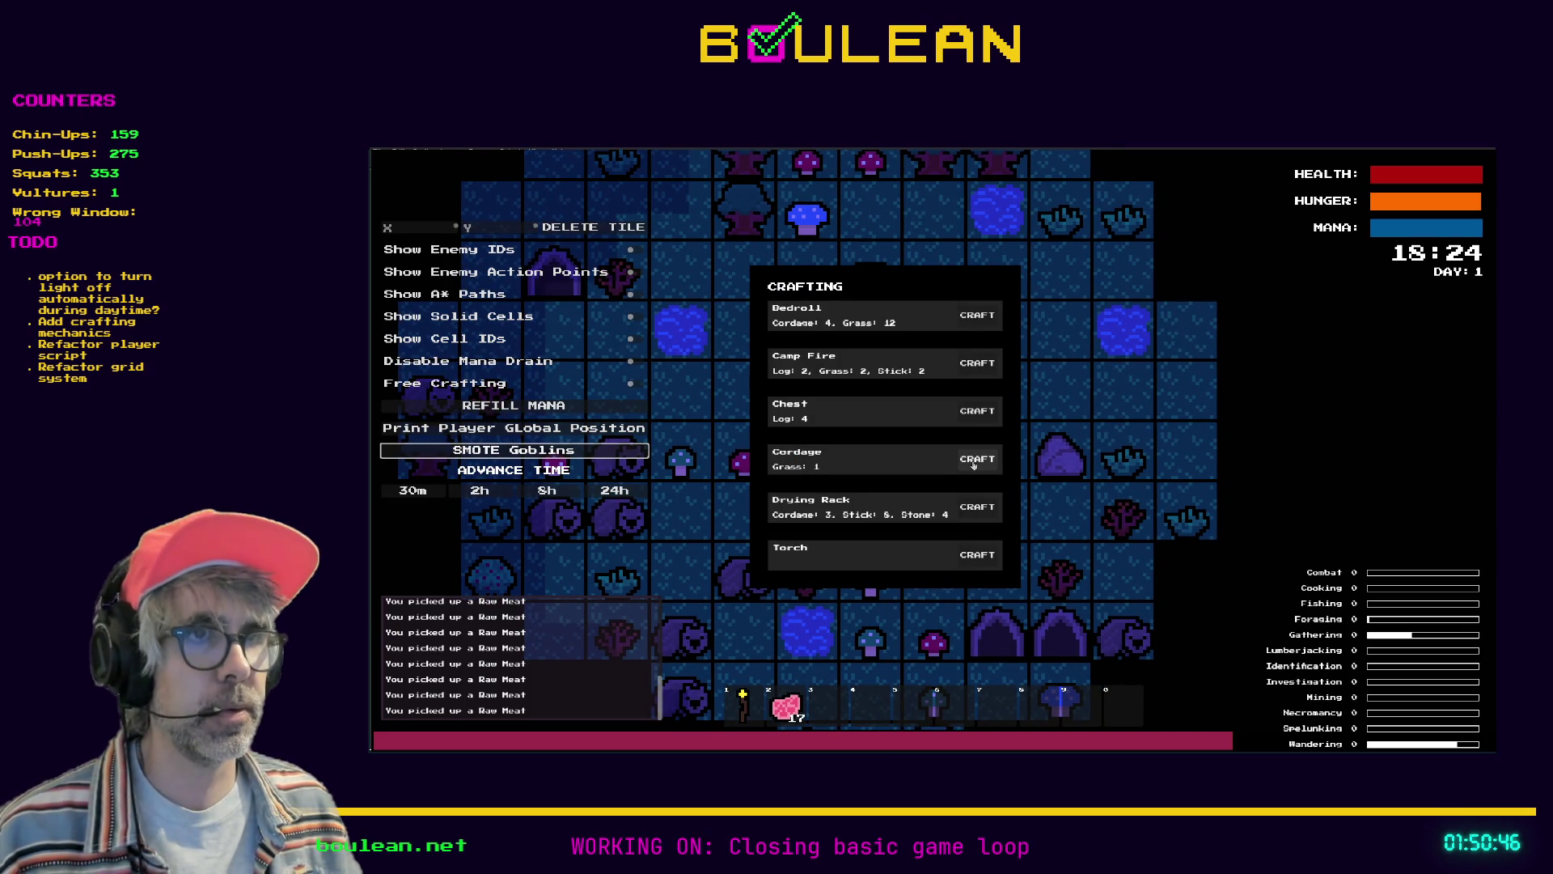
Craft a Drying Rack and place it to the right of the wizard
{"action": "left_click", "coordinate": [976, 506]}
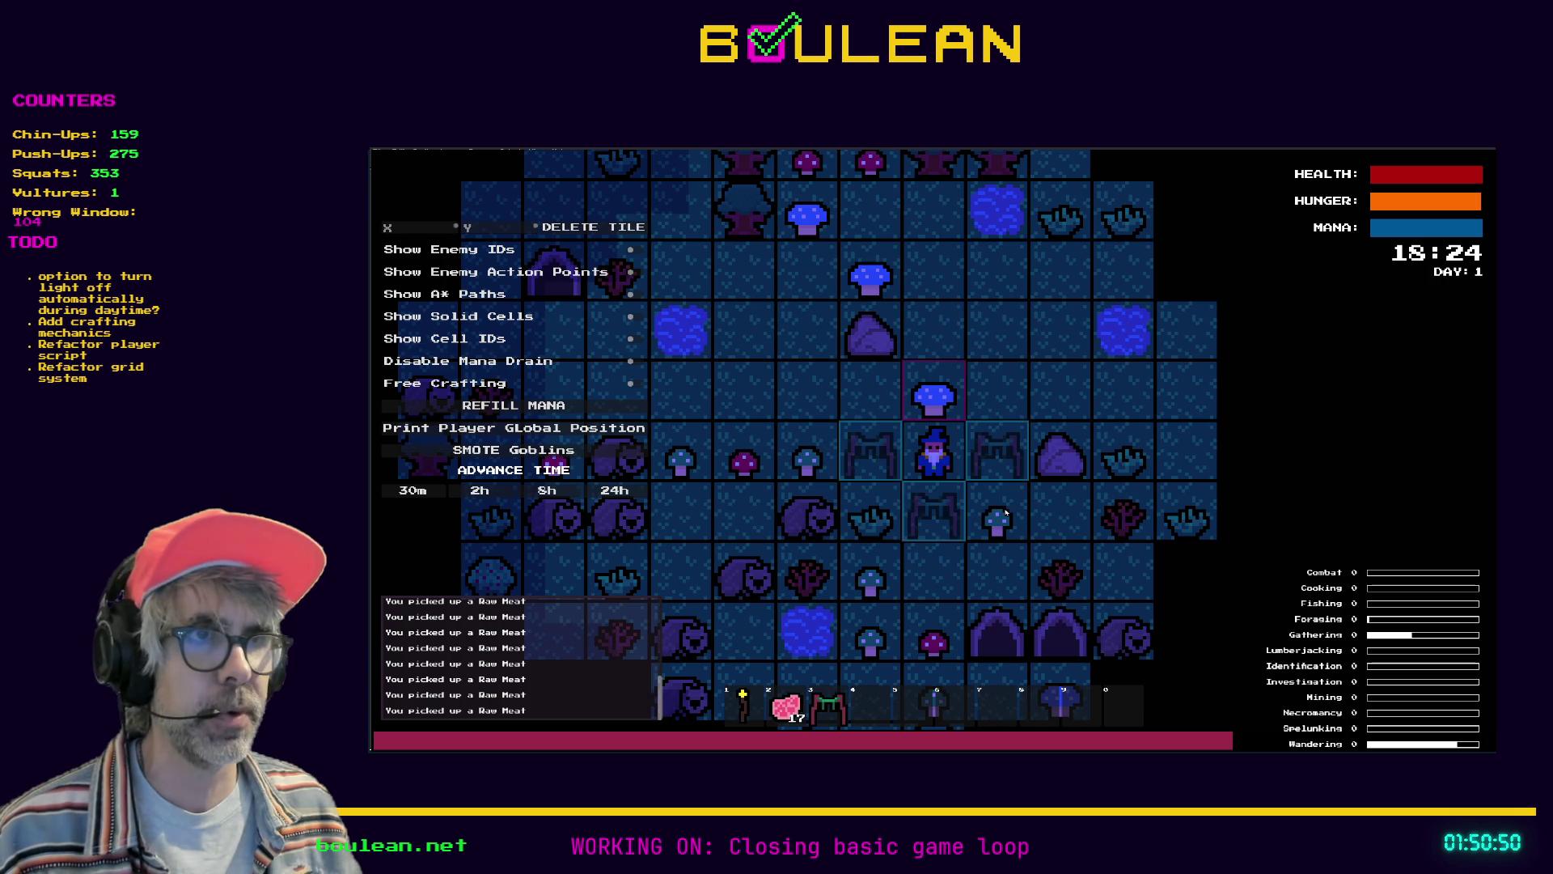
{"action": "key", "text": "Right"}
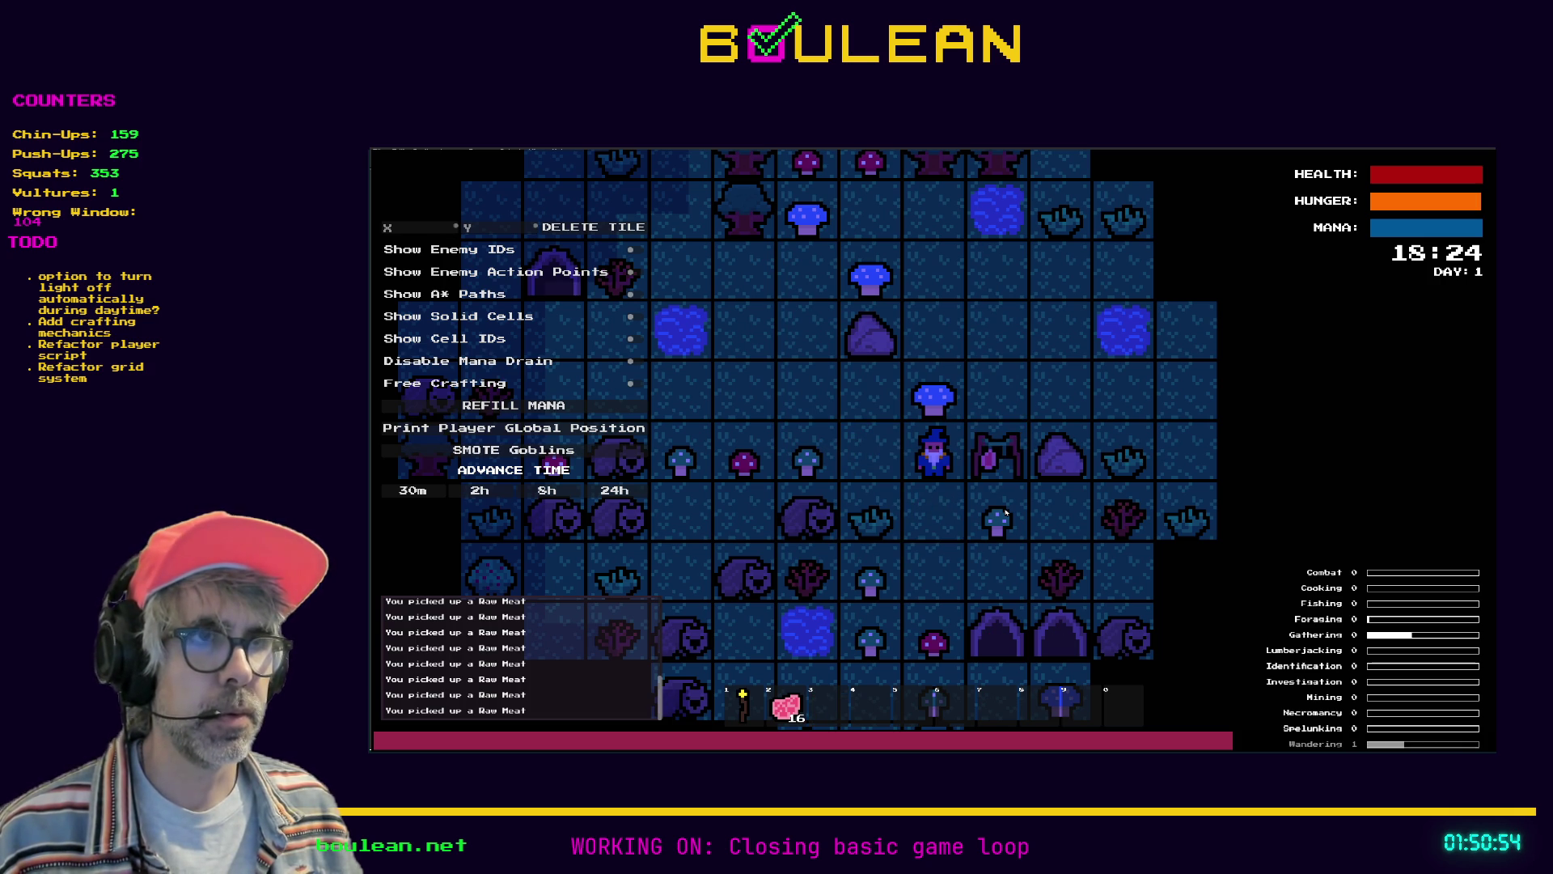
{"action": "key", "text": "Down"}
{"action": "key", "text": "Right"}
{"action": "key", "text": "Down"}
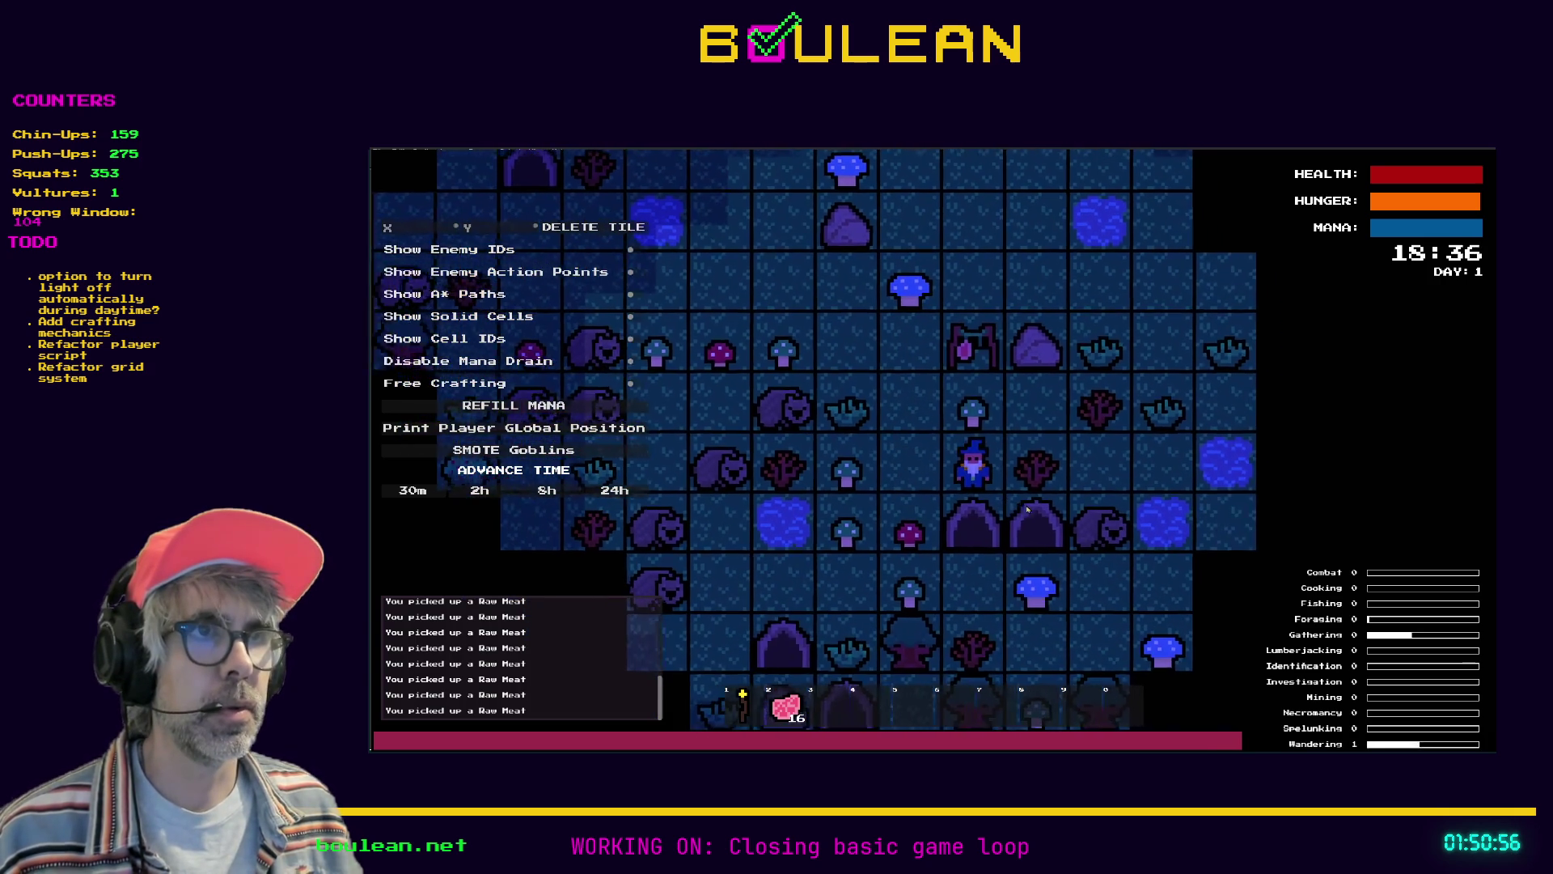
{"action": "key", "text": "Up"}
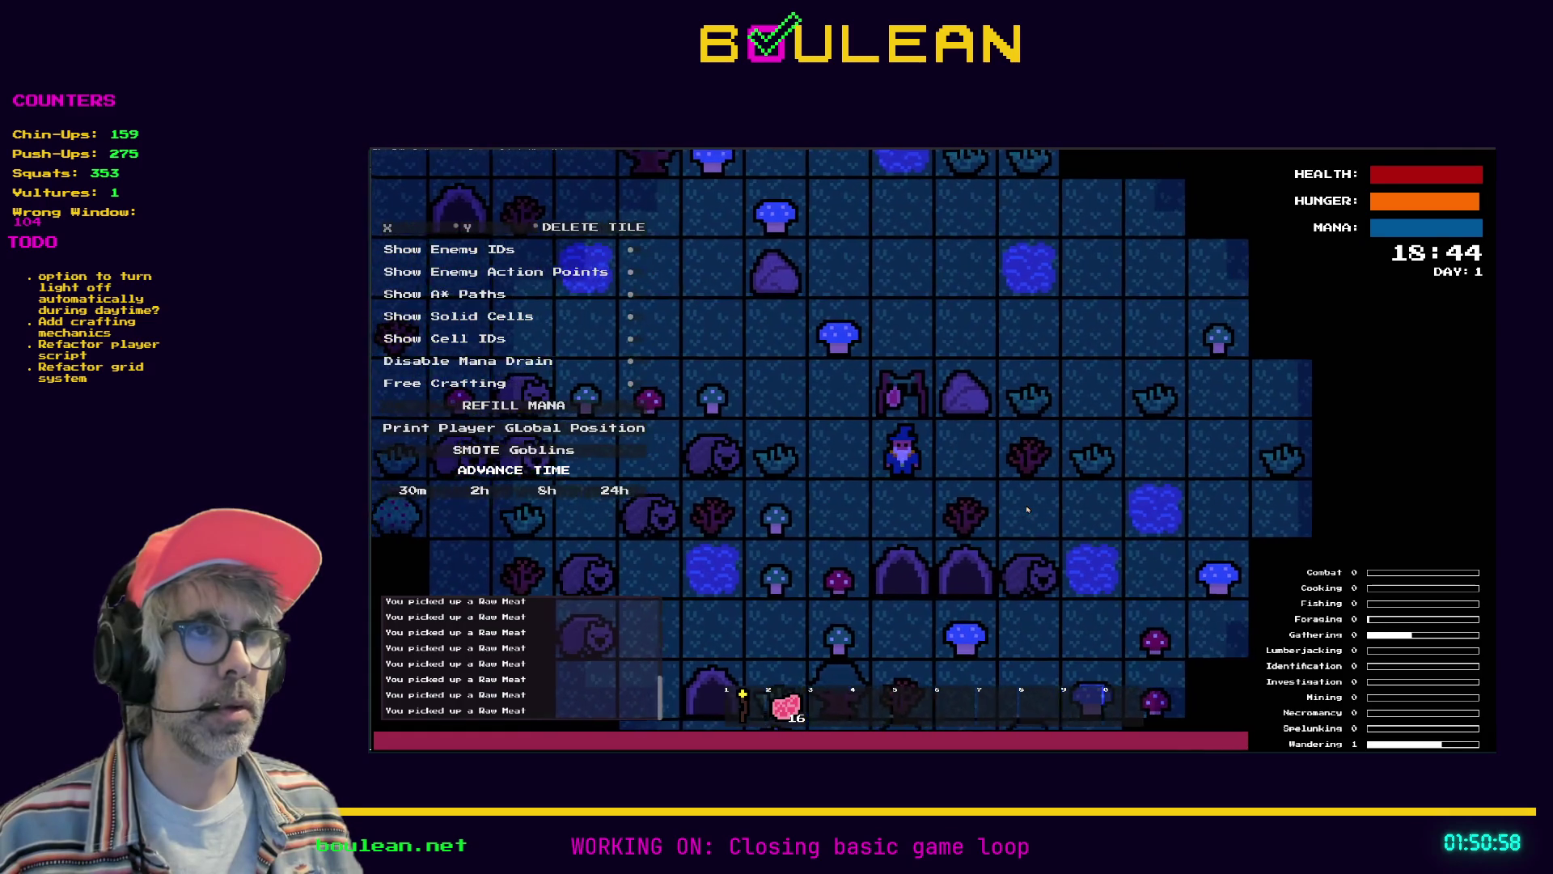
Walk over by the mushroom tile, then hang a Raw Meat on the new drying rack
{"action": "key", "text": "Left"}
{"action": "key", "text": "Up"}
{"action": "key", "text": "Up"}
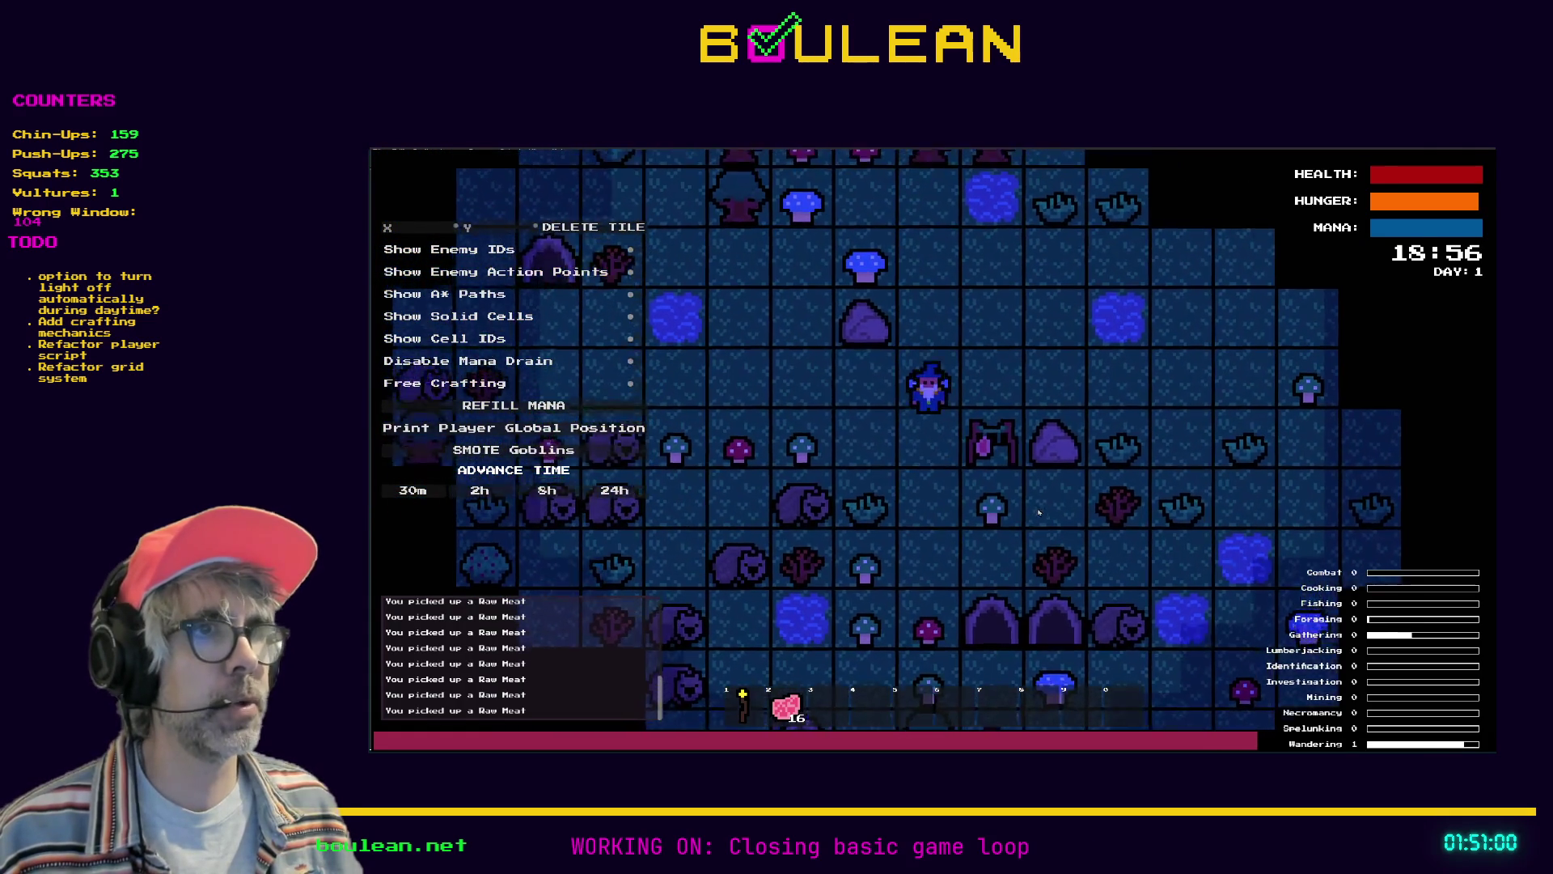
{"action": "key", "text": "Right"}
{"action": "key", "text": "Right"}
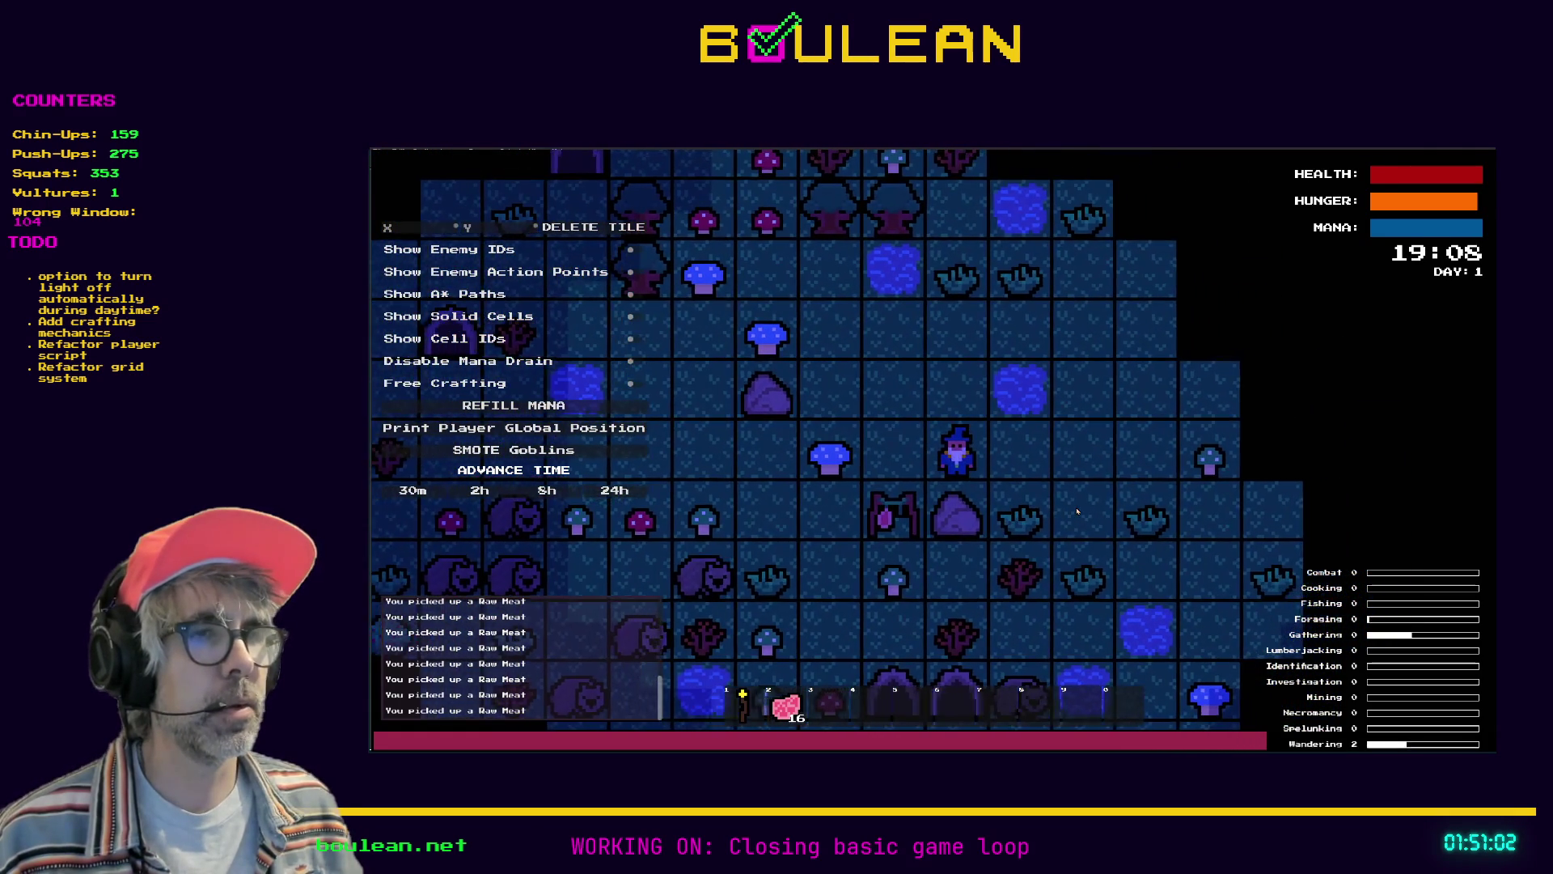
{"action": "key", "text": "Left"}
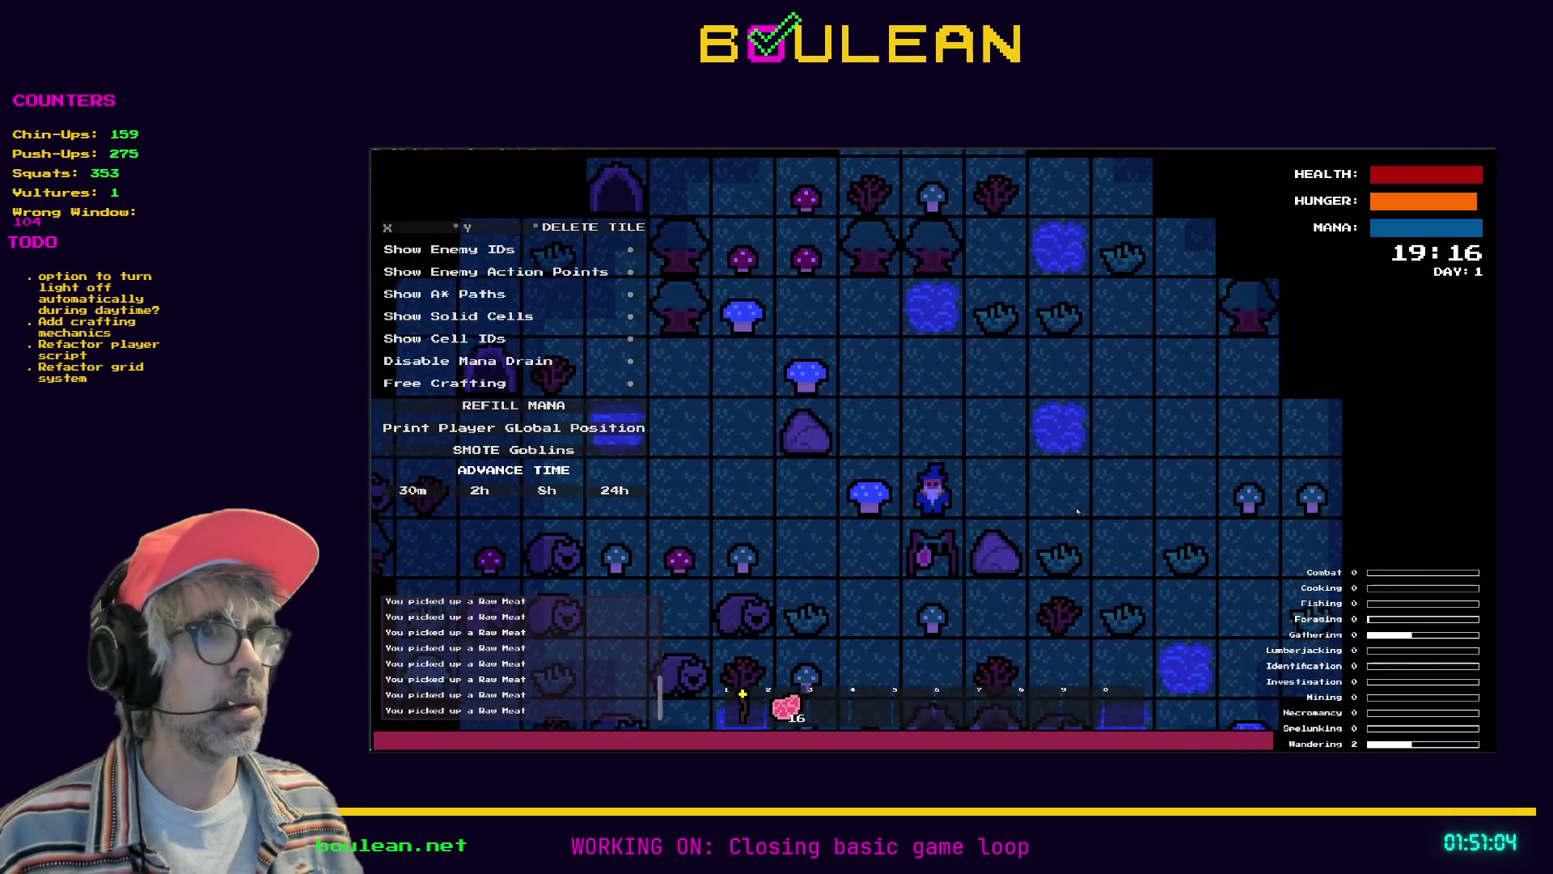
{"action": "key", "text": "Left"}
{"action": "key", "text": "Down"}
{"action": "key", "text": "Right"}
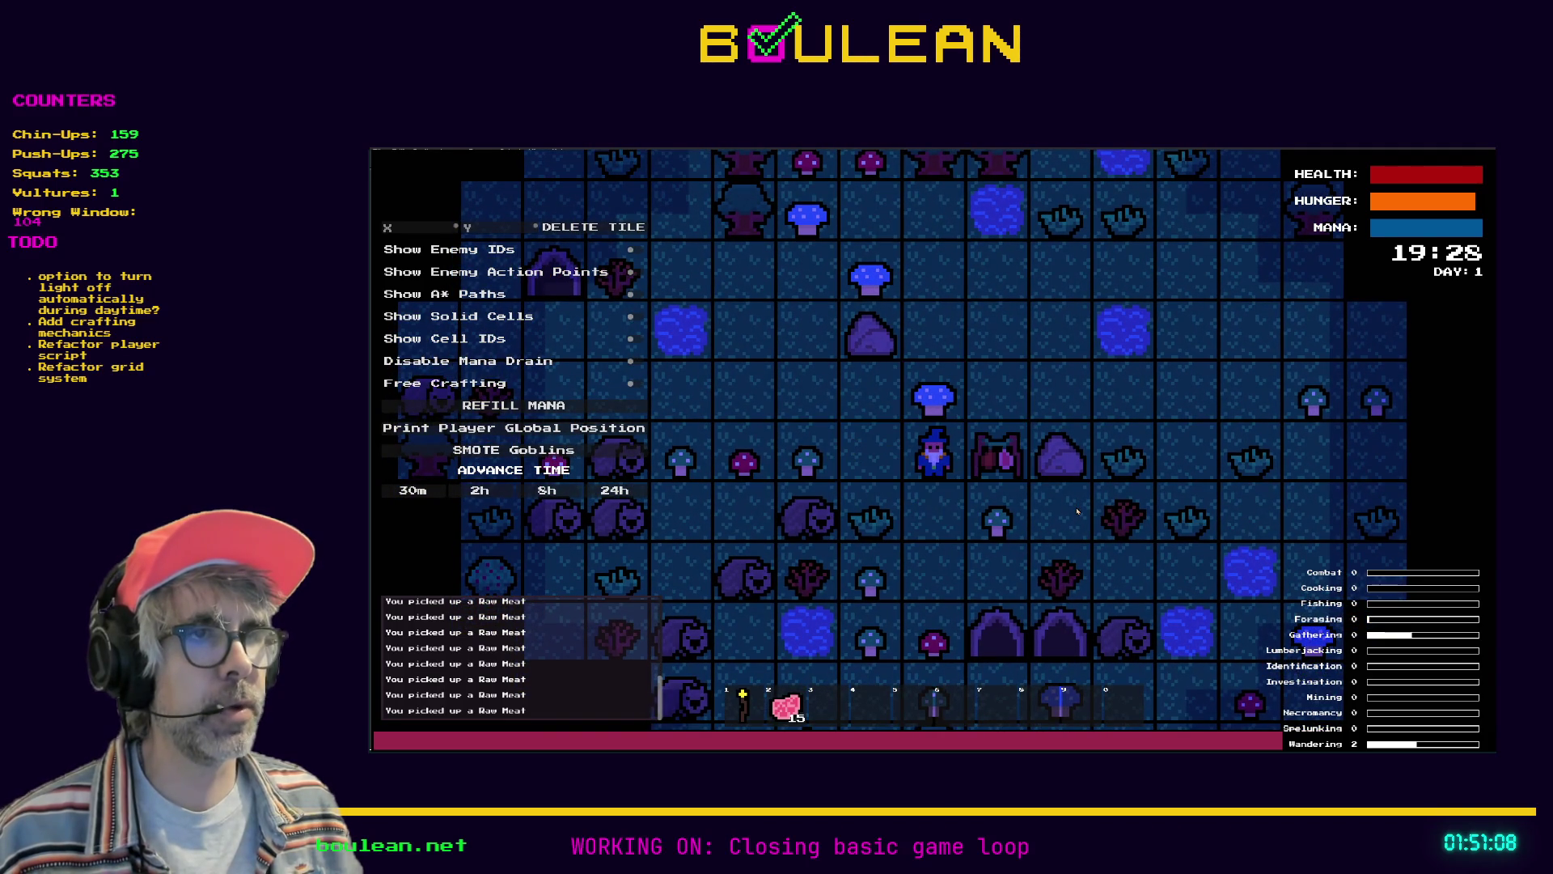
Walk the wizard around the rack to pass time while the meat dries
{"action": "key", "text": "Down"}
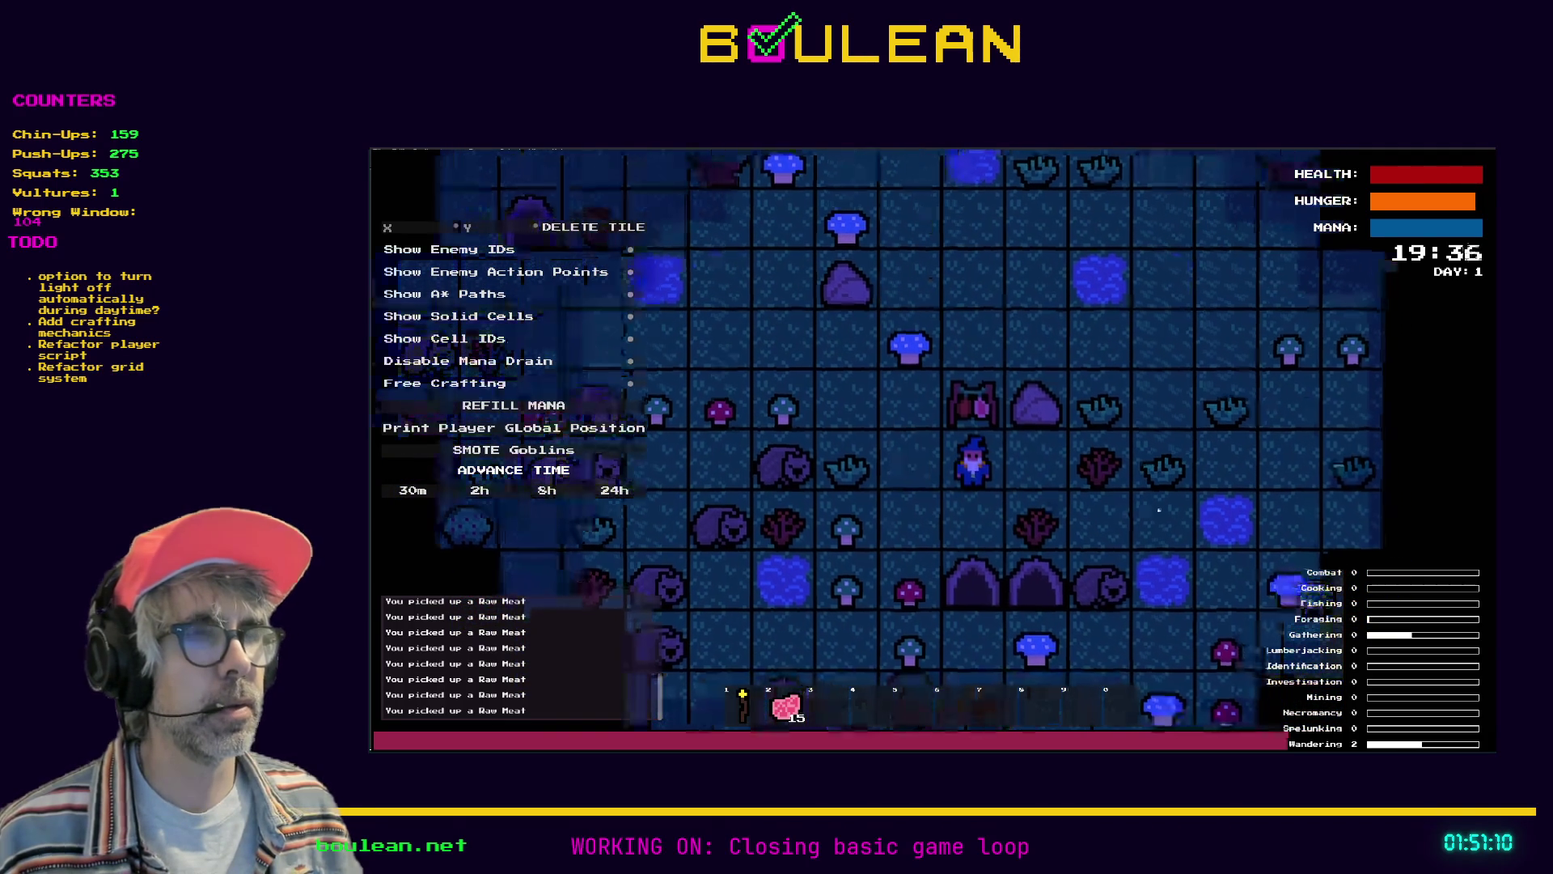
{"action": "key", "text": "Right"}
{"action": "key", "text": "Right"}
{"action": "key", "text": "Left"}
{"action": "key", "text": "Up"}
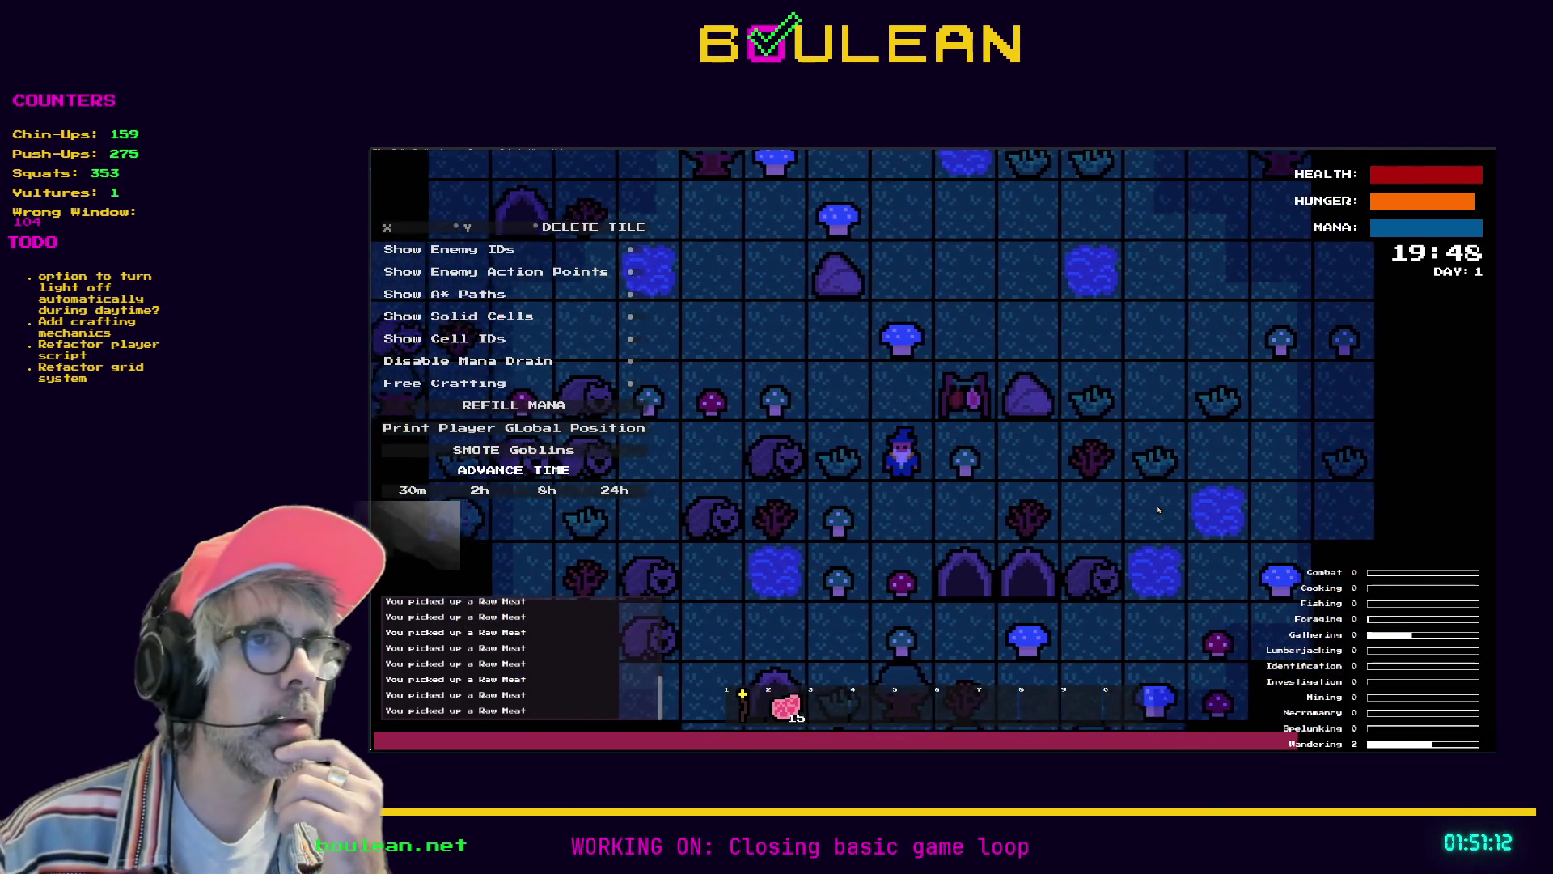
{"action": "key", "text": "Left"}
{"action": "key", "text": "Up"}
{"action": "key", "text": "Right"}
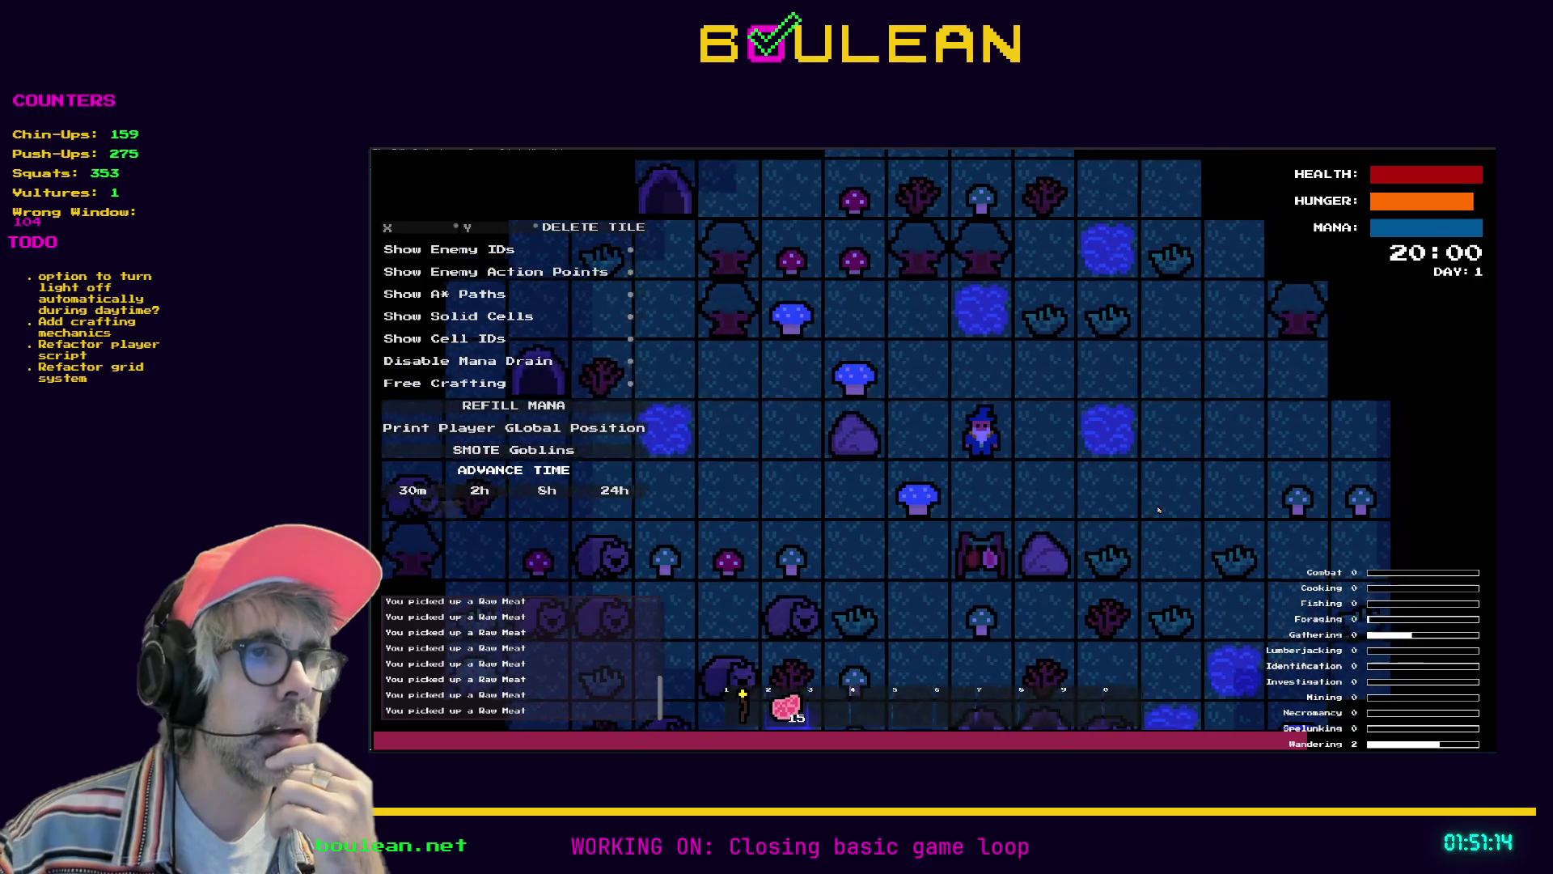
{"action": "key", "text": "Right"}
{"action": "key", "text": "Up"}
{"action": "key", "text": "Down"}
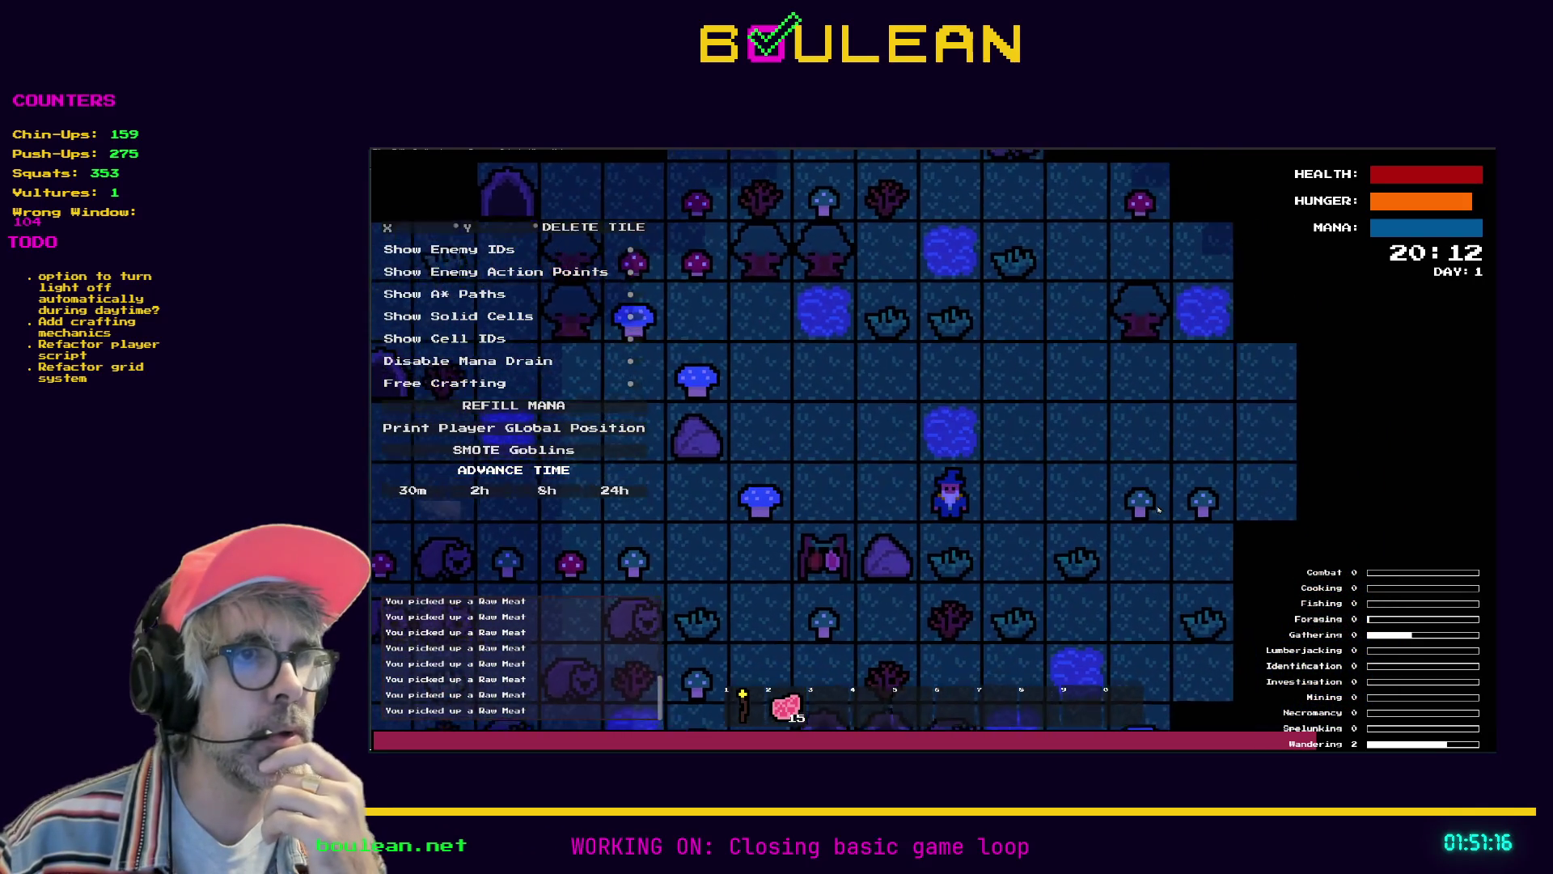
{"action": "key", "text": "Left"}
{"action": "key", "text": "Left"}
{"action": "key", "text": "Left"}
{"action": "key", "text": "Down"}
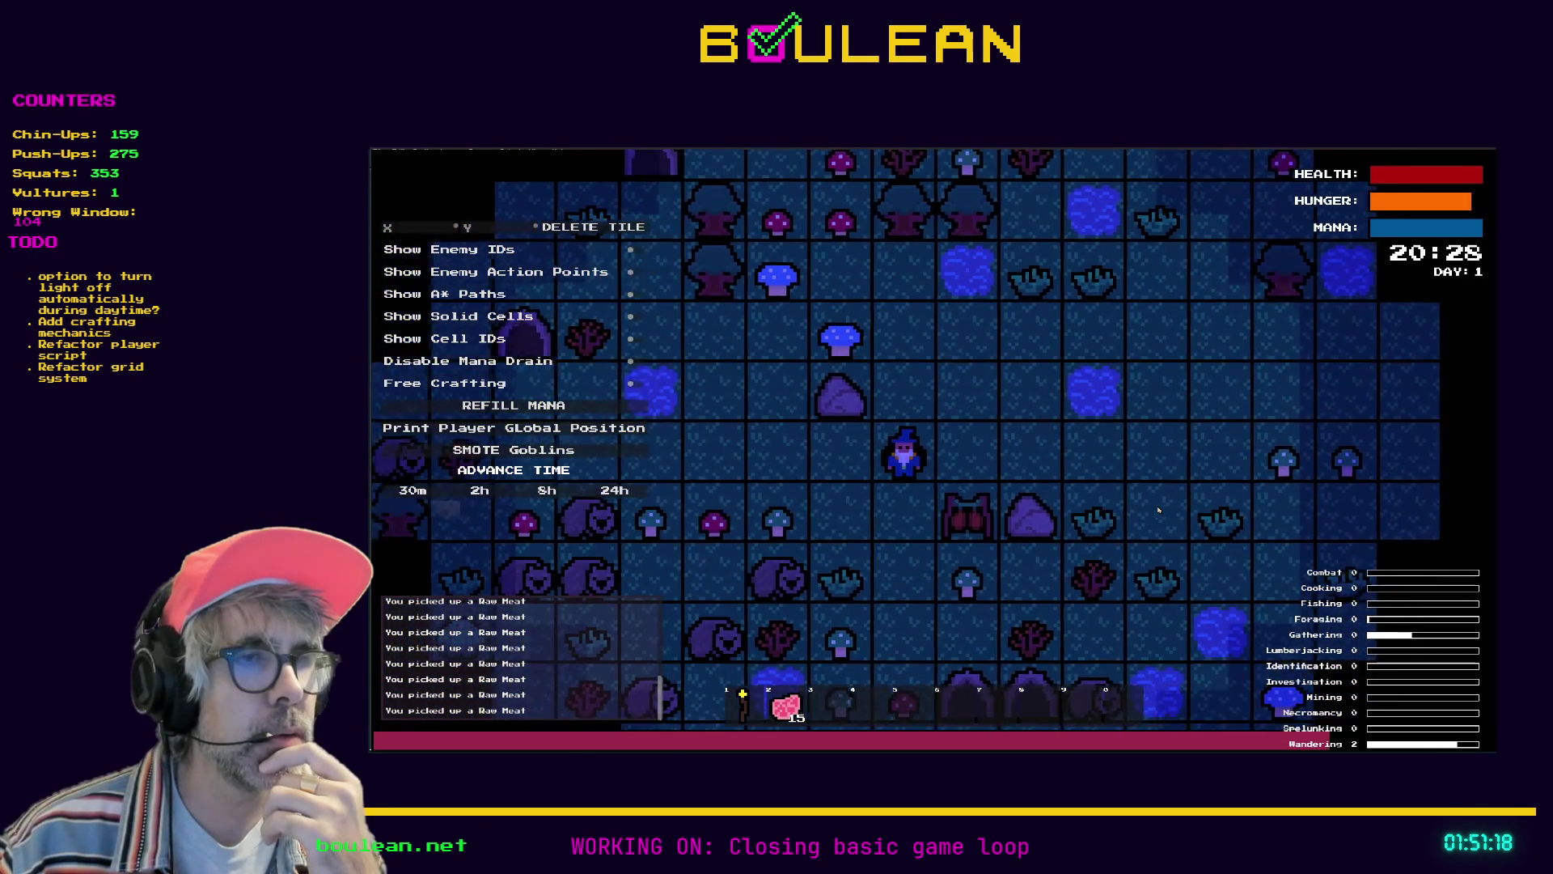
{"action": "key", "text": "Right"}
{"action": "key", "text": "Right"}
Collect Dry Food from the drying rack and hang another Raw Meat on it
{"action": "key", "text": "Right"}
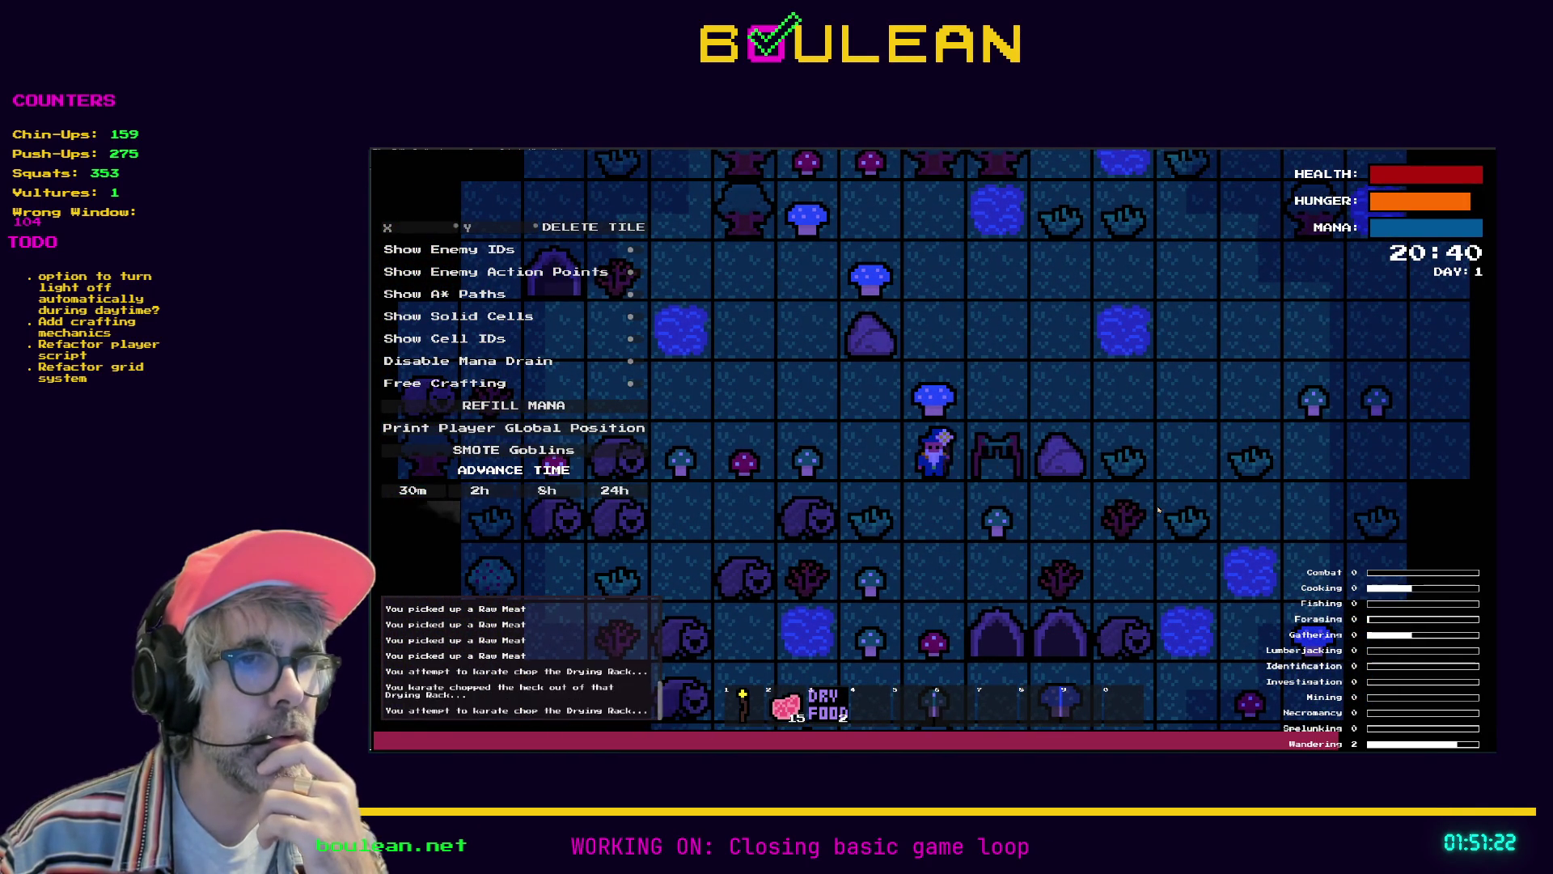
{"action": "key", "text": "Down"}
{"action": "key", "text": "Right"}
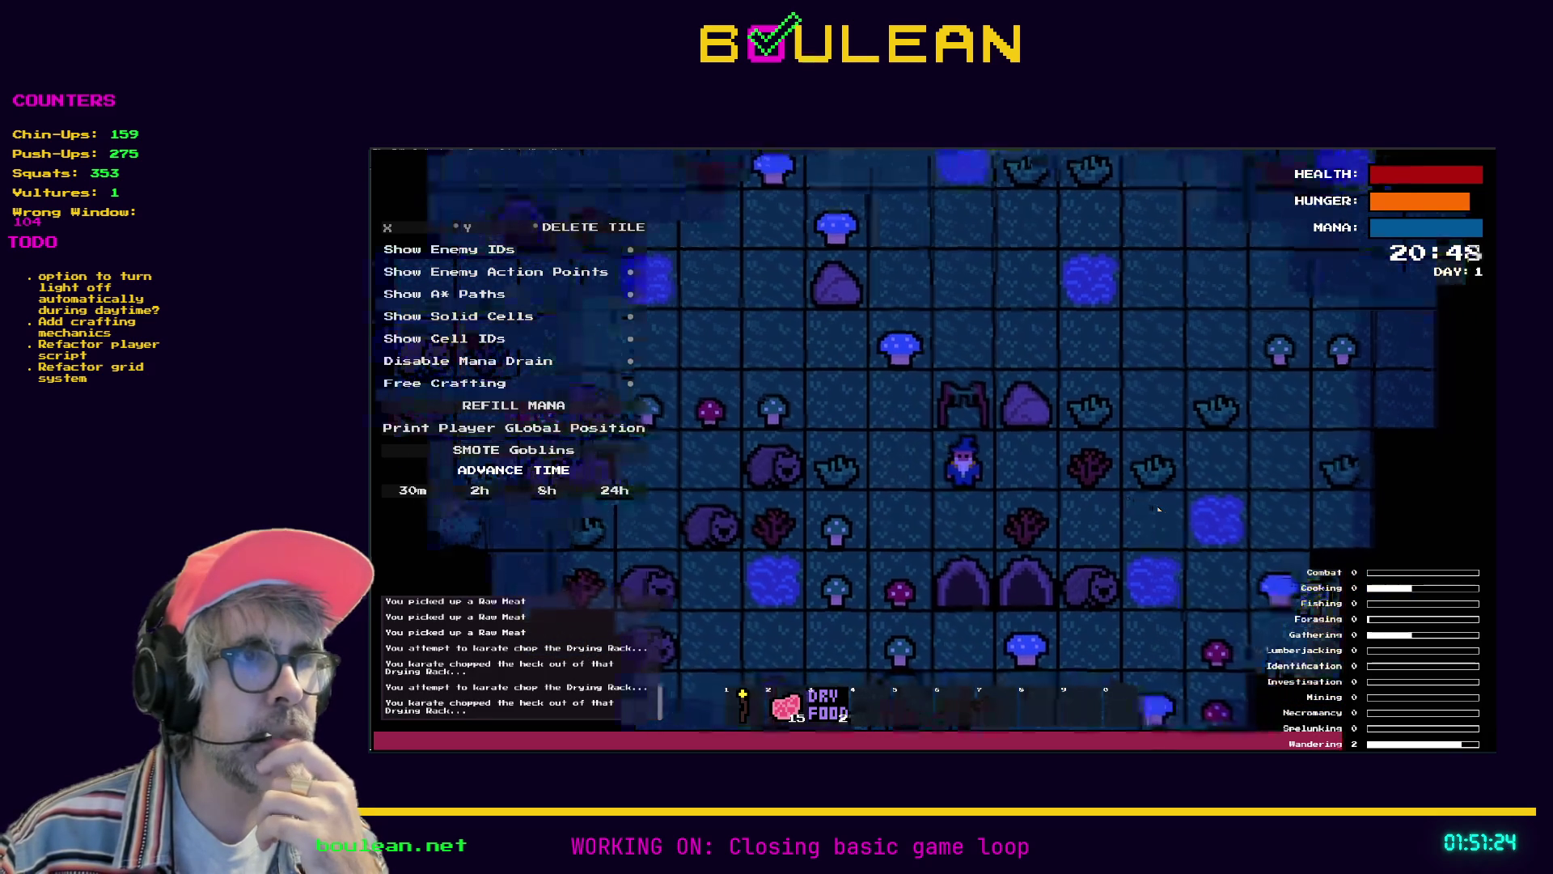
{"action": "key", "text": "Down"}
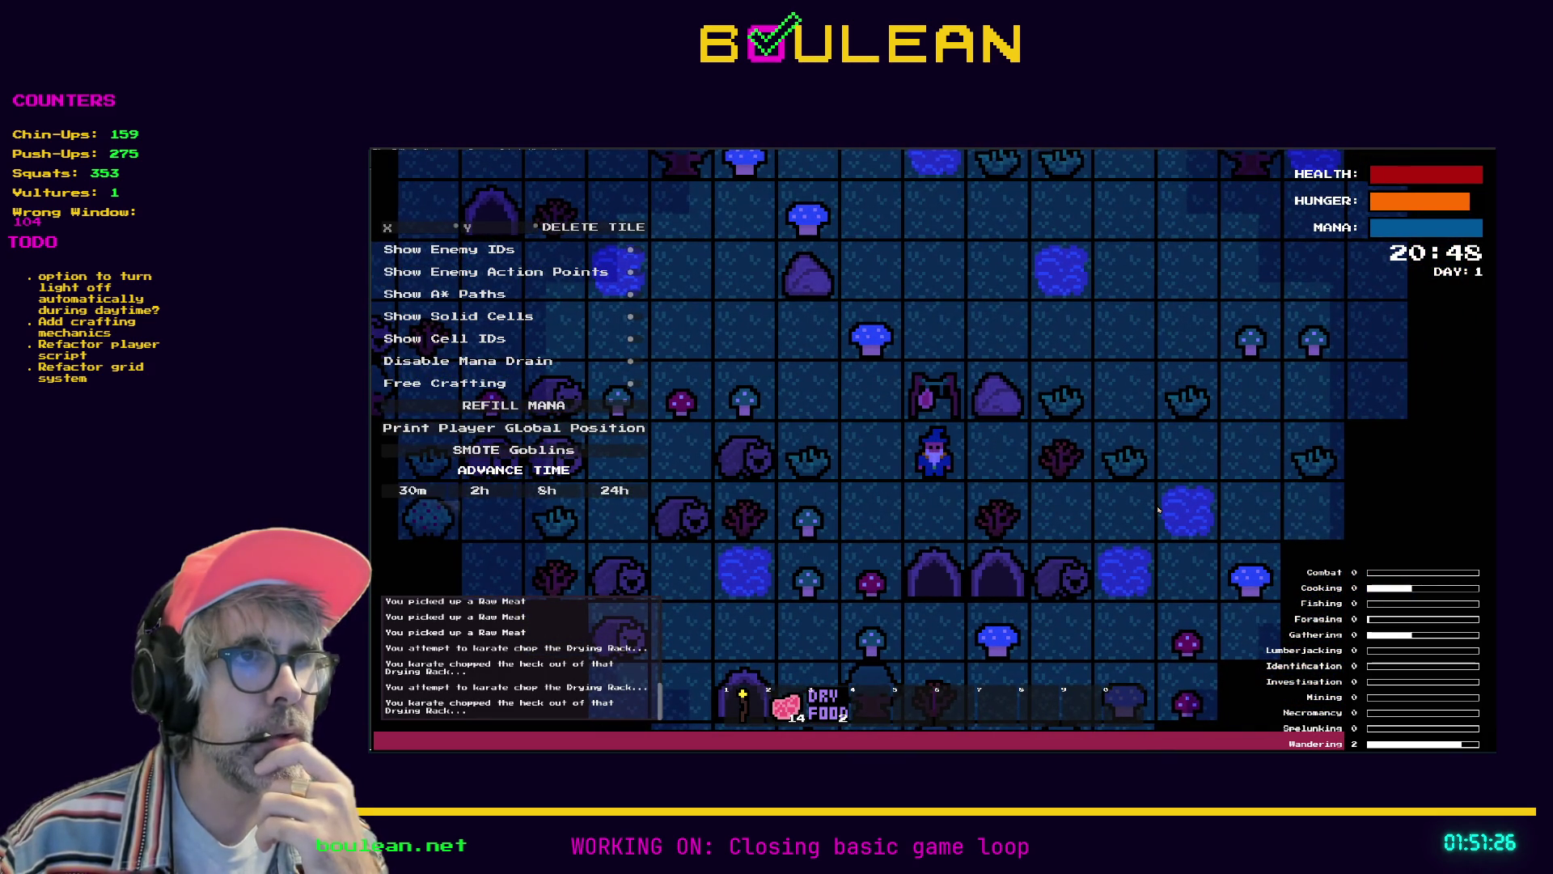
Walk the wizard past the water and back until the clock reaches 22:00
{"action": "key", "text": "Up"}
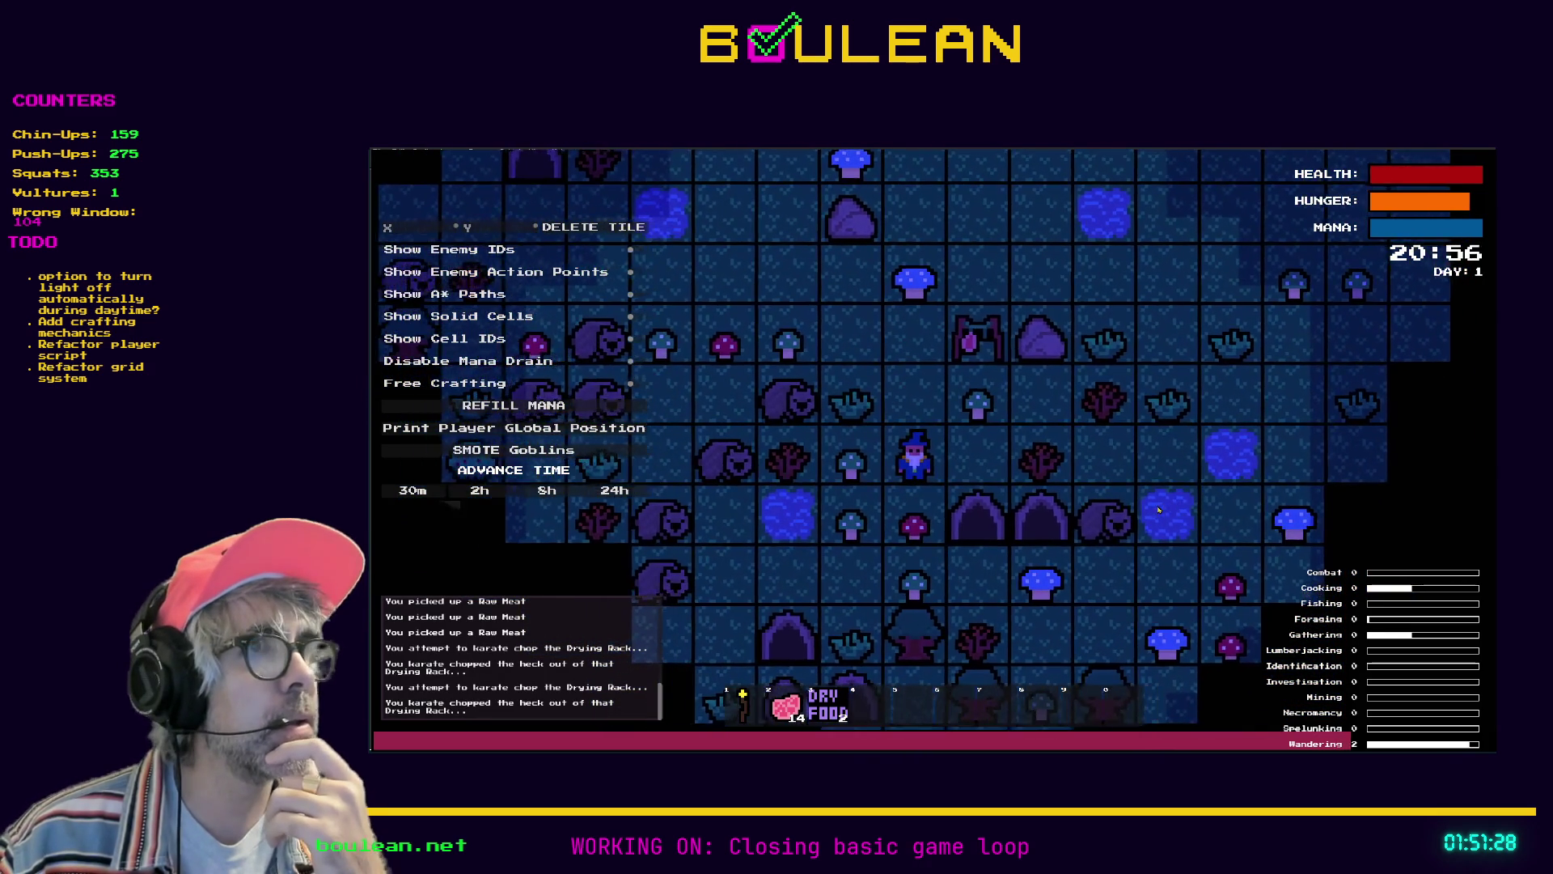
{"action": "key", "text": "Up"}
{"action": "key", "text": "Up"}
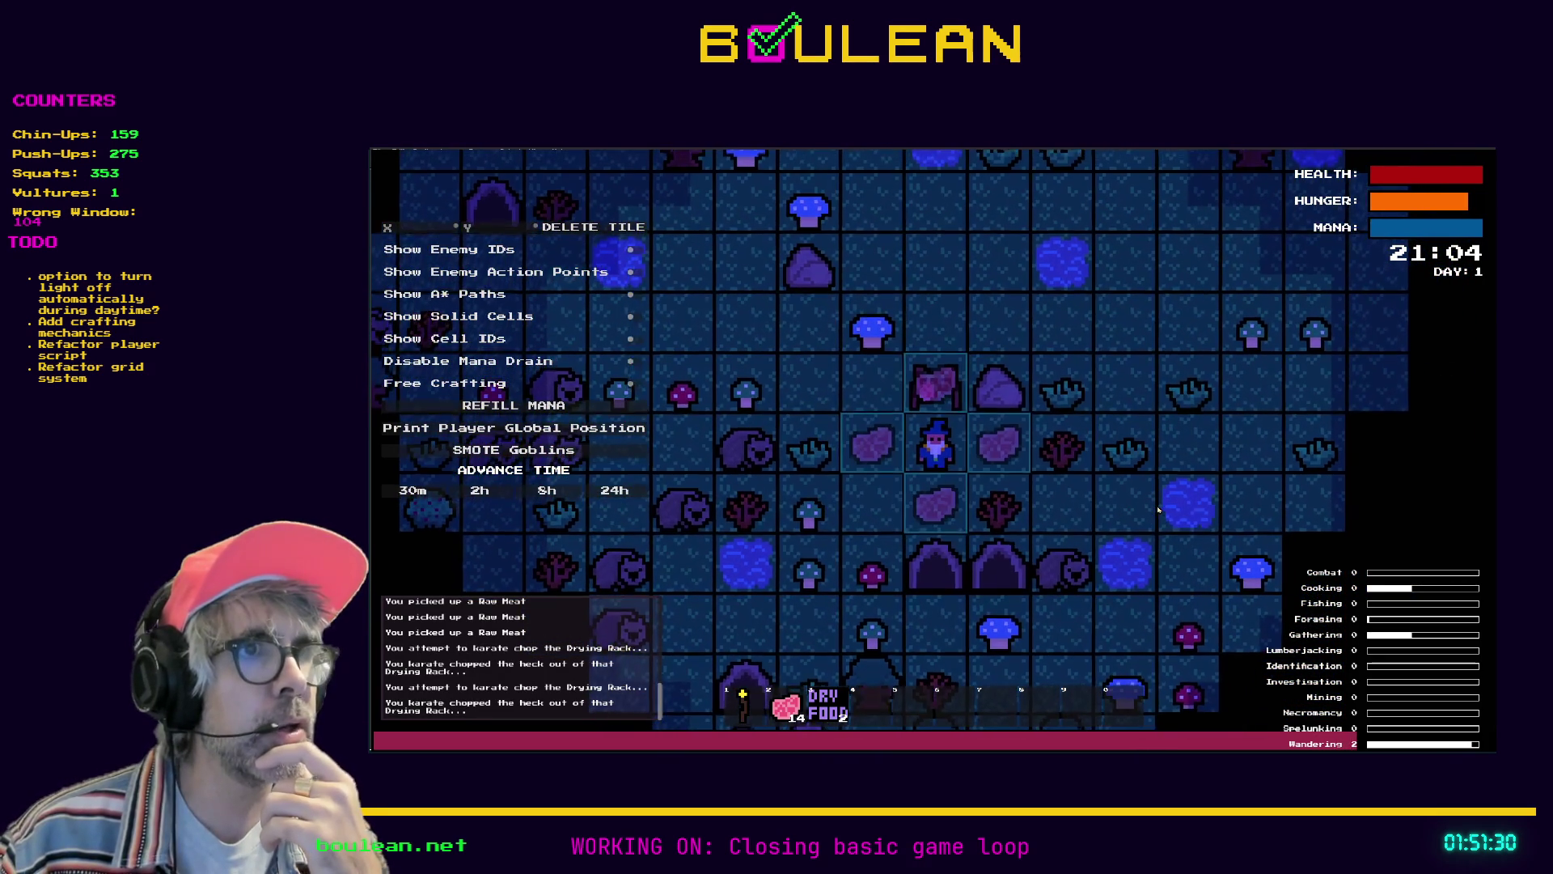
{"action": "key", "text": "Left"}
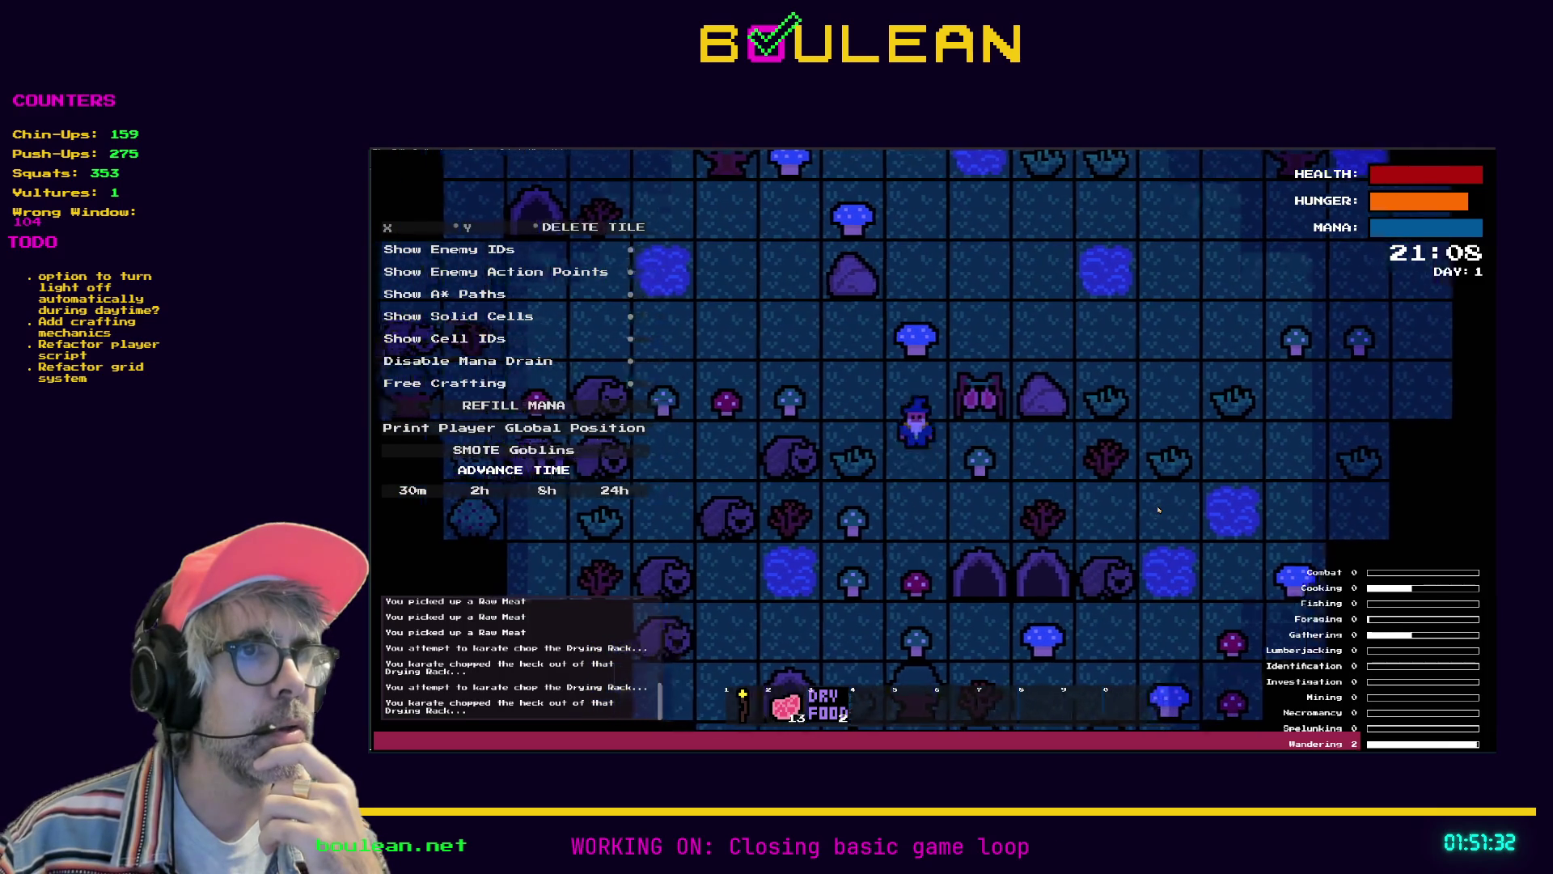
{"action": "key", "text": "Up"}
{"action": "key", "text": "Up"}
{"action": "key", "text": "Up"}
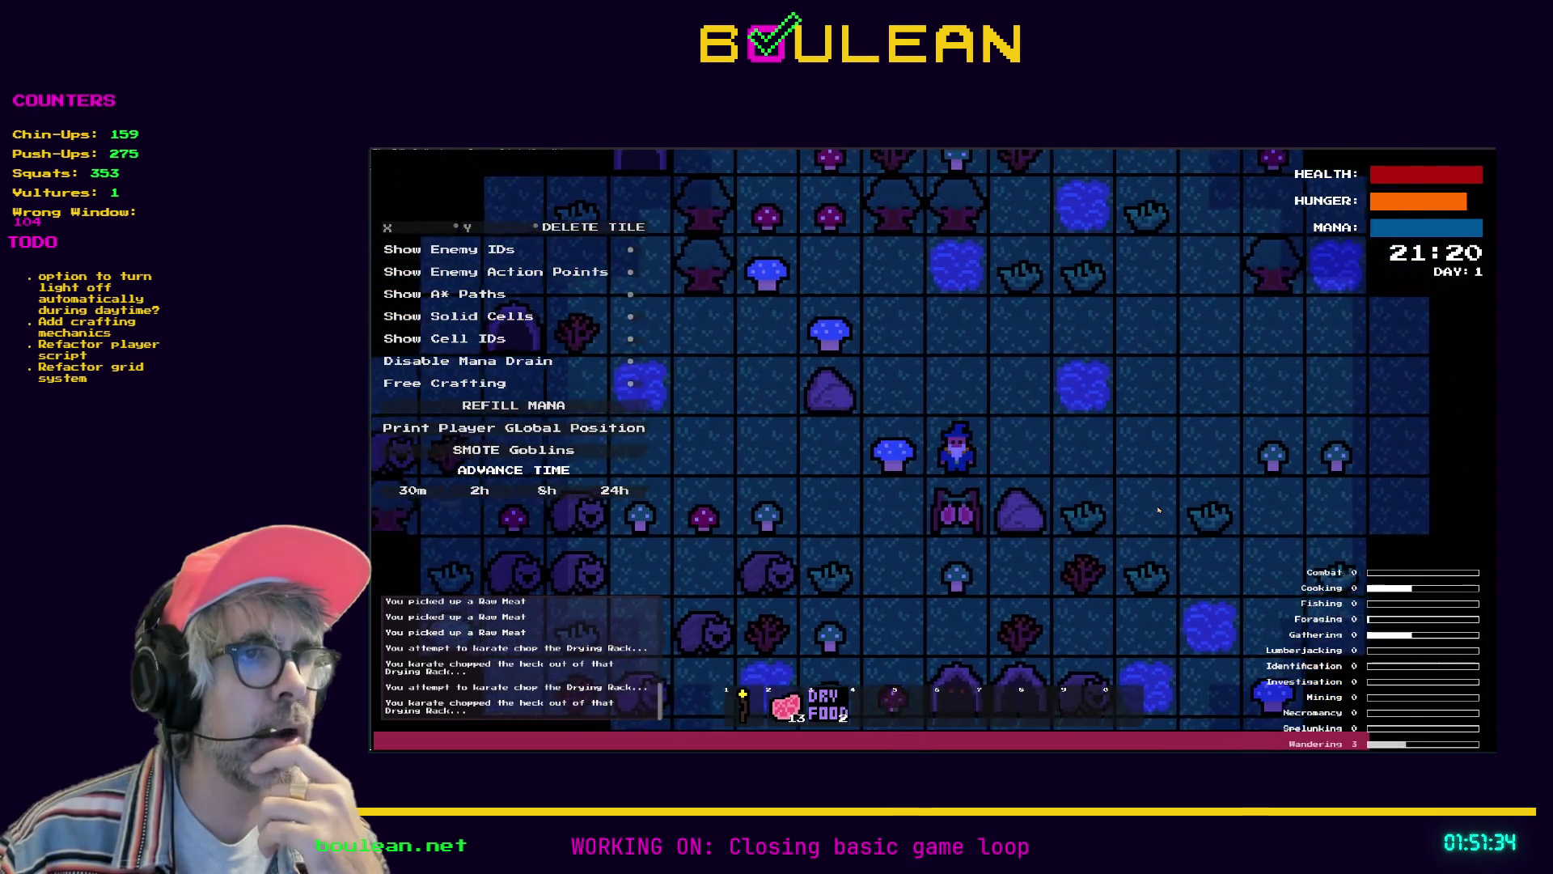
{"action": "key", "text": "Right"}
{"action": "key", "text": "Right"}
{"action": "key", "text": "Right"}
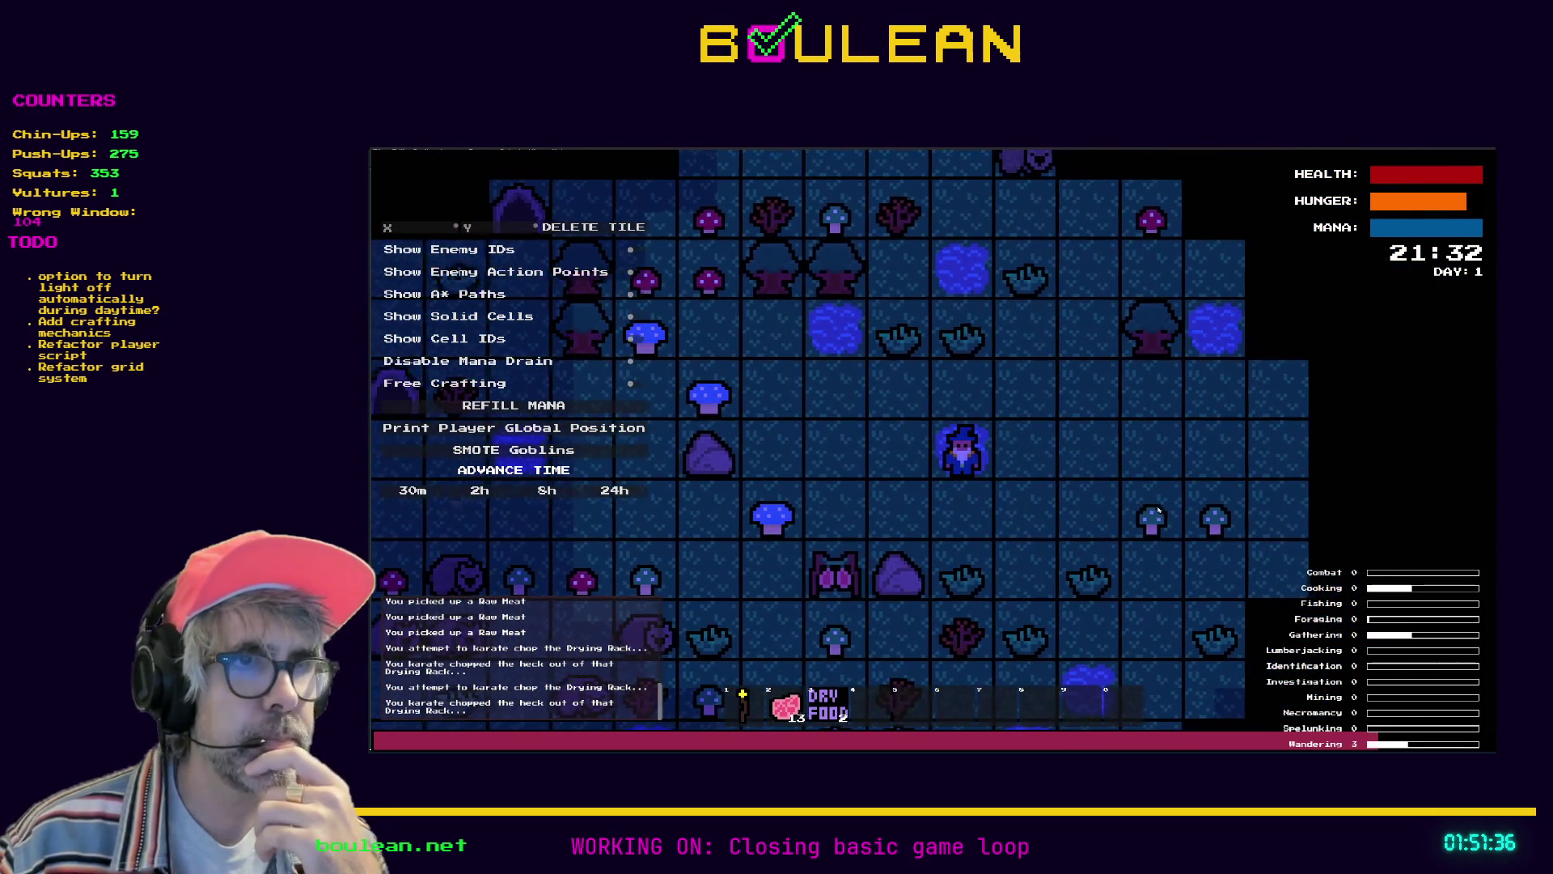
{"action": "key", "text": "Right"}
{"action": "key", "text": "Down"}
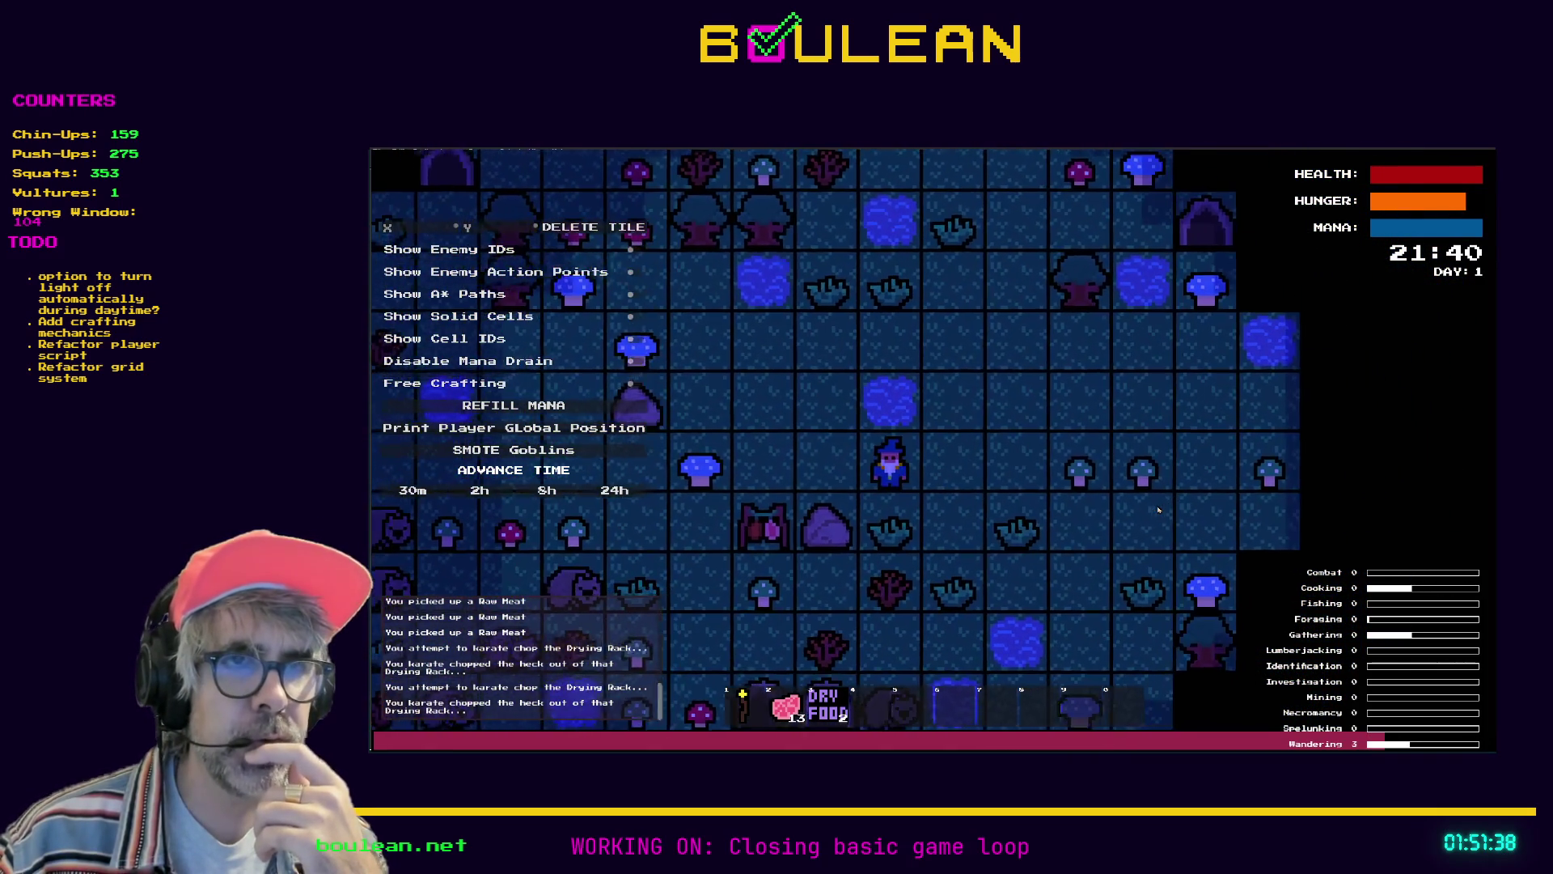
{"action": "key", "text": "Left"}
{"action": "key", "text": "Left"}
{"action": "key", "text": "Left"}
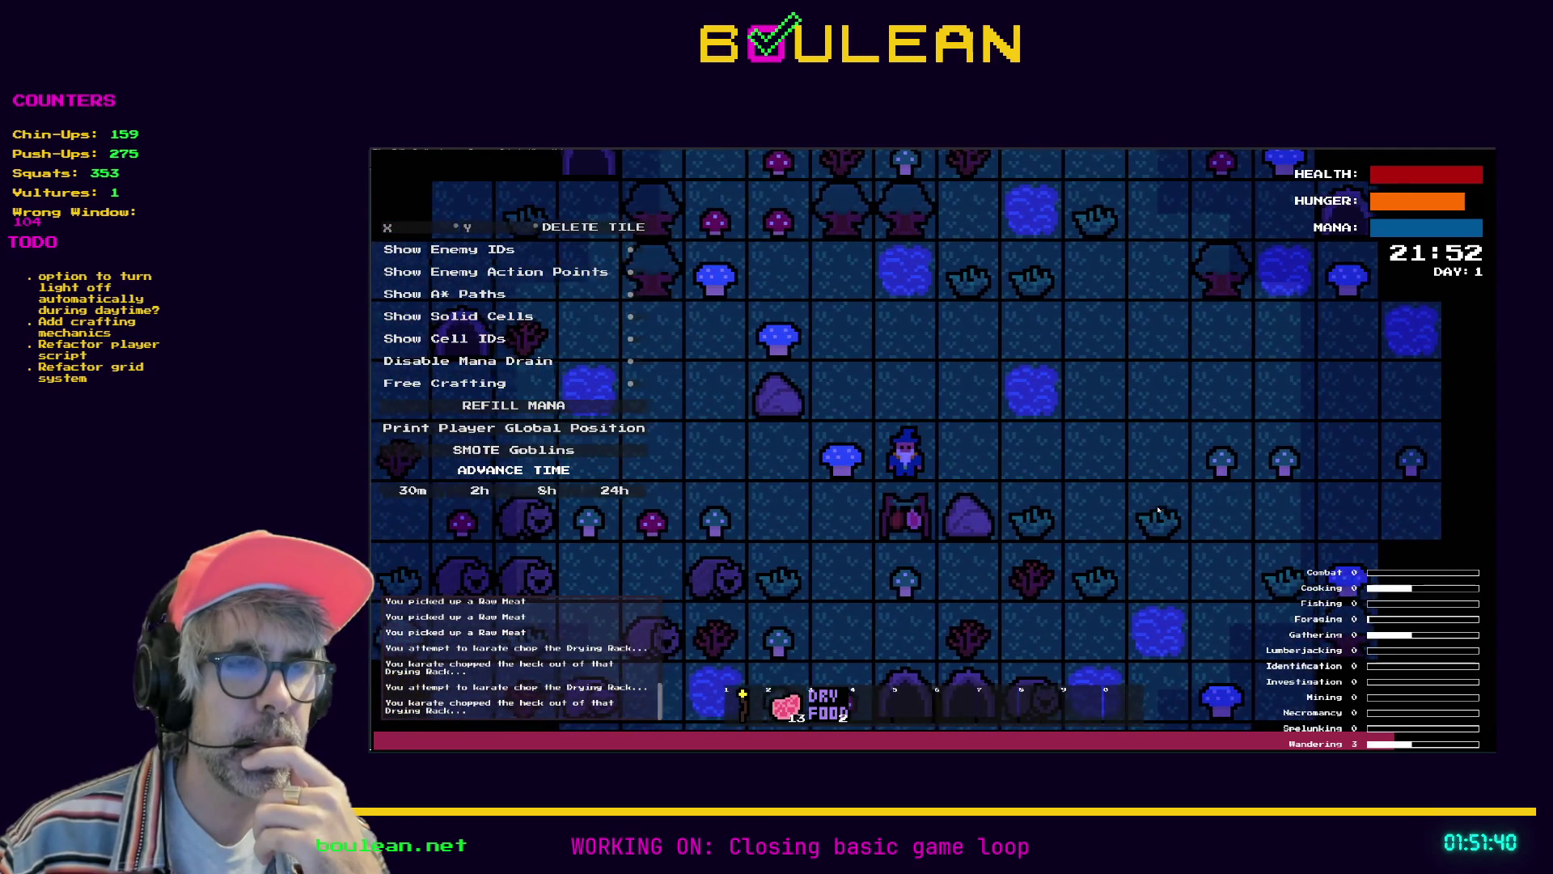
{"action": "key", "text": "Left"}
{"action": "key", "text": "Left"}
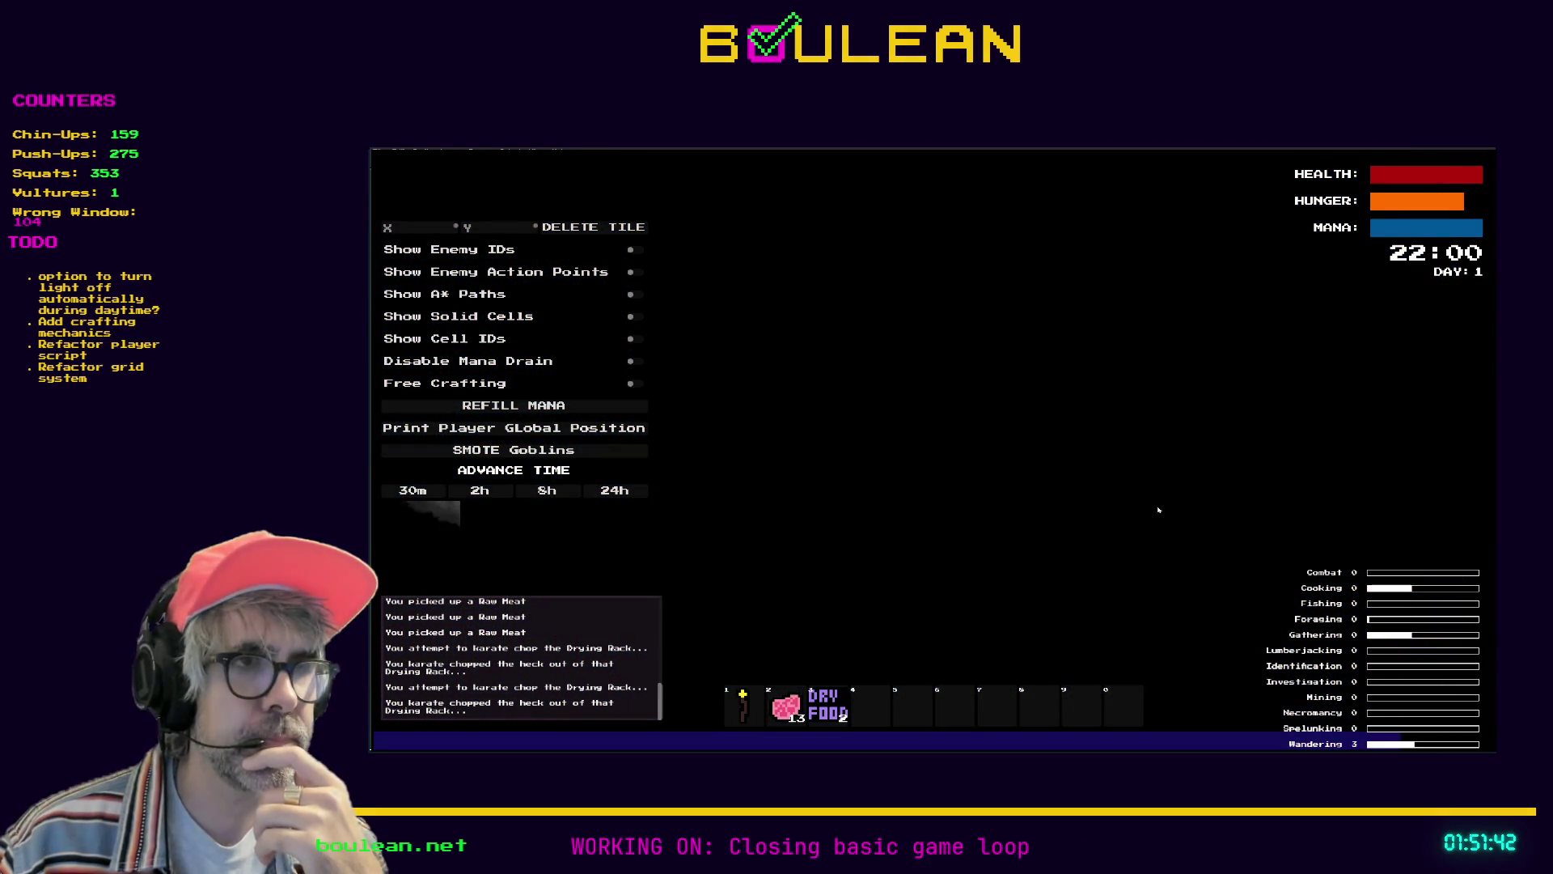
{"action": "key", "text": "Left"}
Chop the drying rack to harvest more Dry Food, then switch to the drying_rack sprite in Aseprite
{"action": "key", "text": "Right"}
{"action": "key", "text": "Up"}
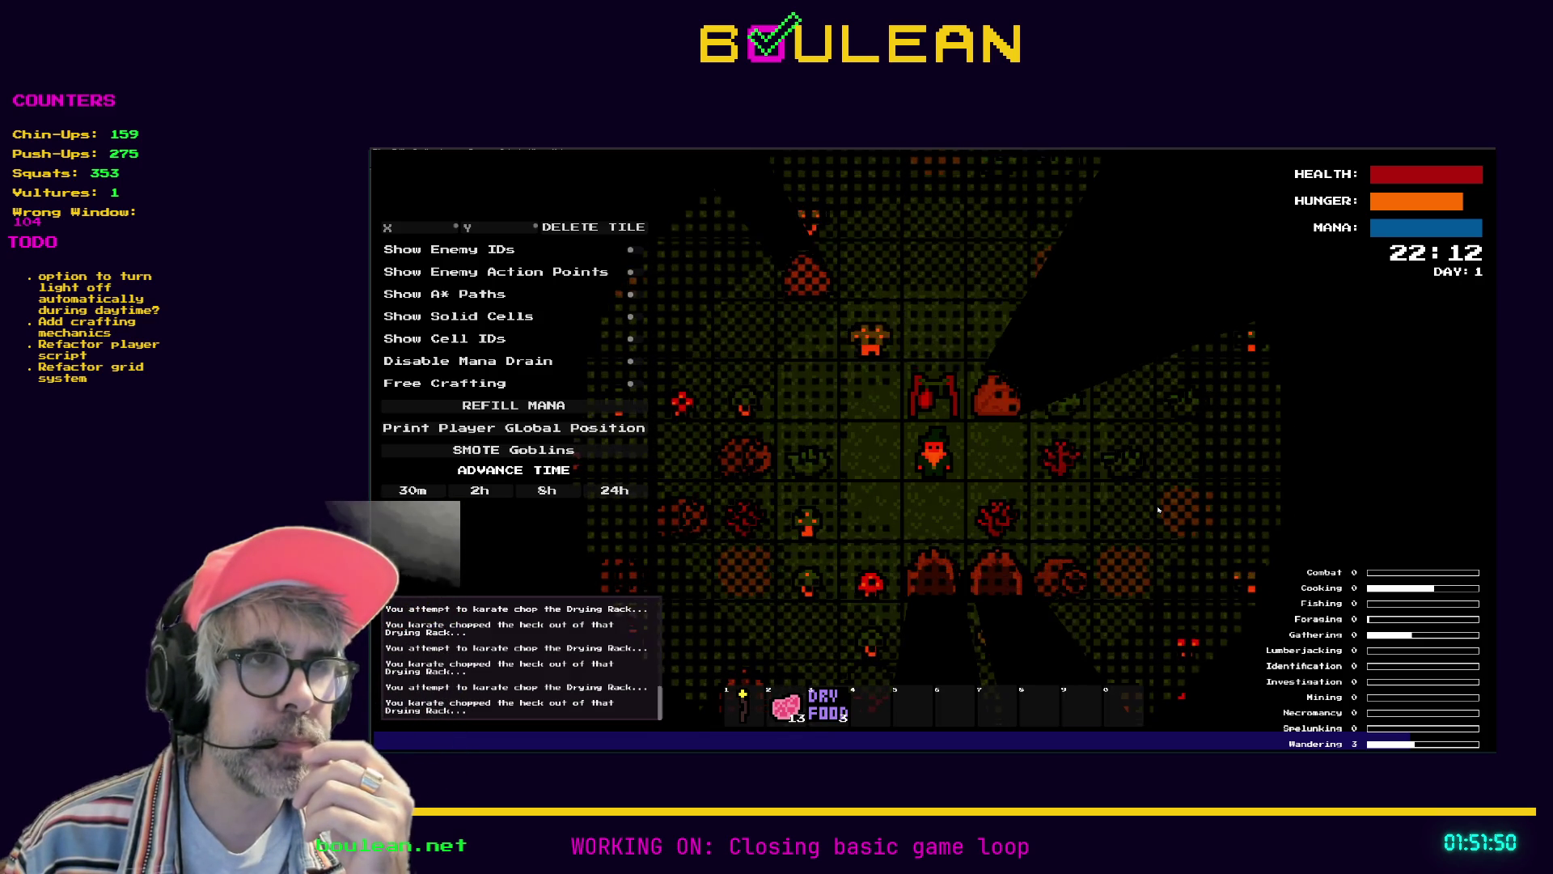
{"action": "key", "text": "Up"}
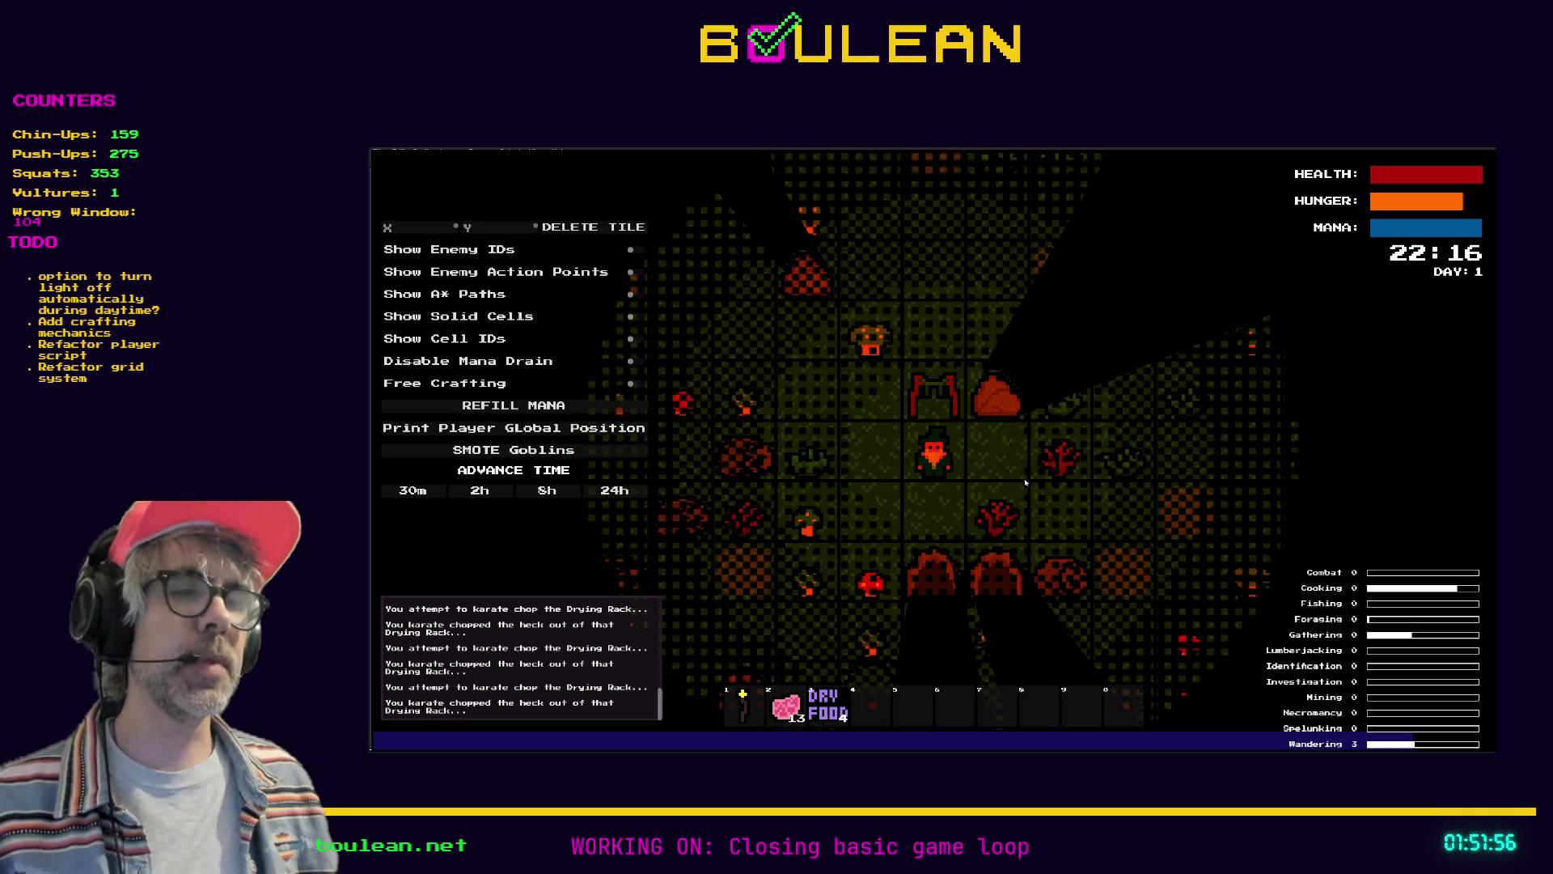
{"action": "key", "text": "alt+Tab"}
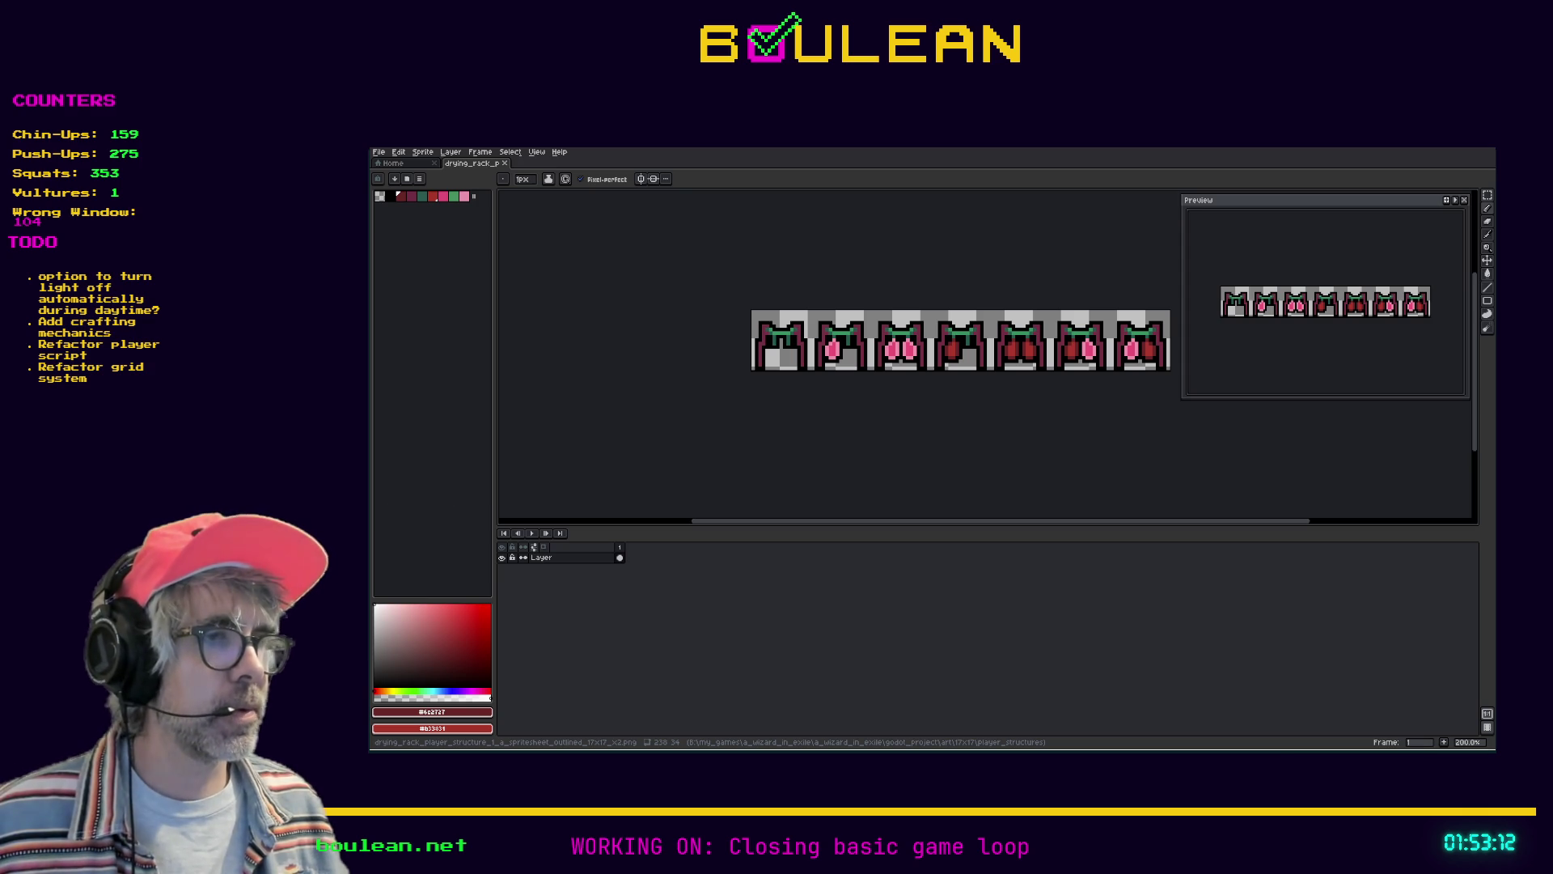
Switch from the drying_rack sprite sheet back to drying_rack_structure.gd in Godot
{"action": "key", "text": "alt+Tab"}
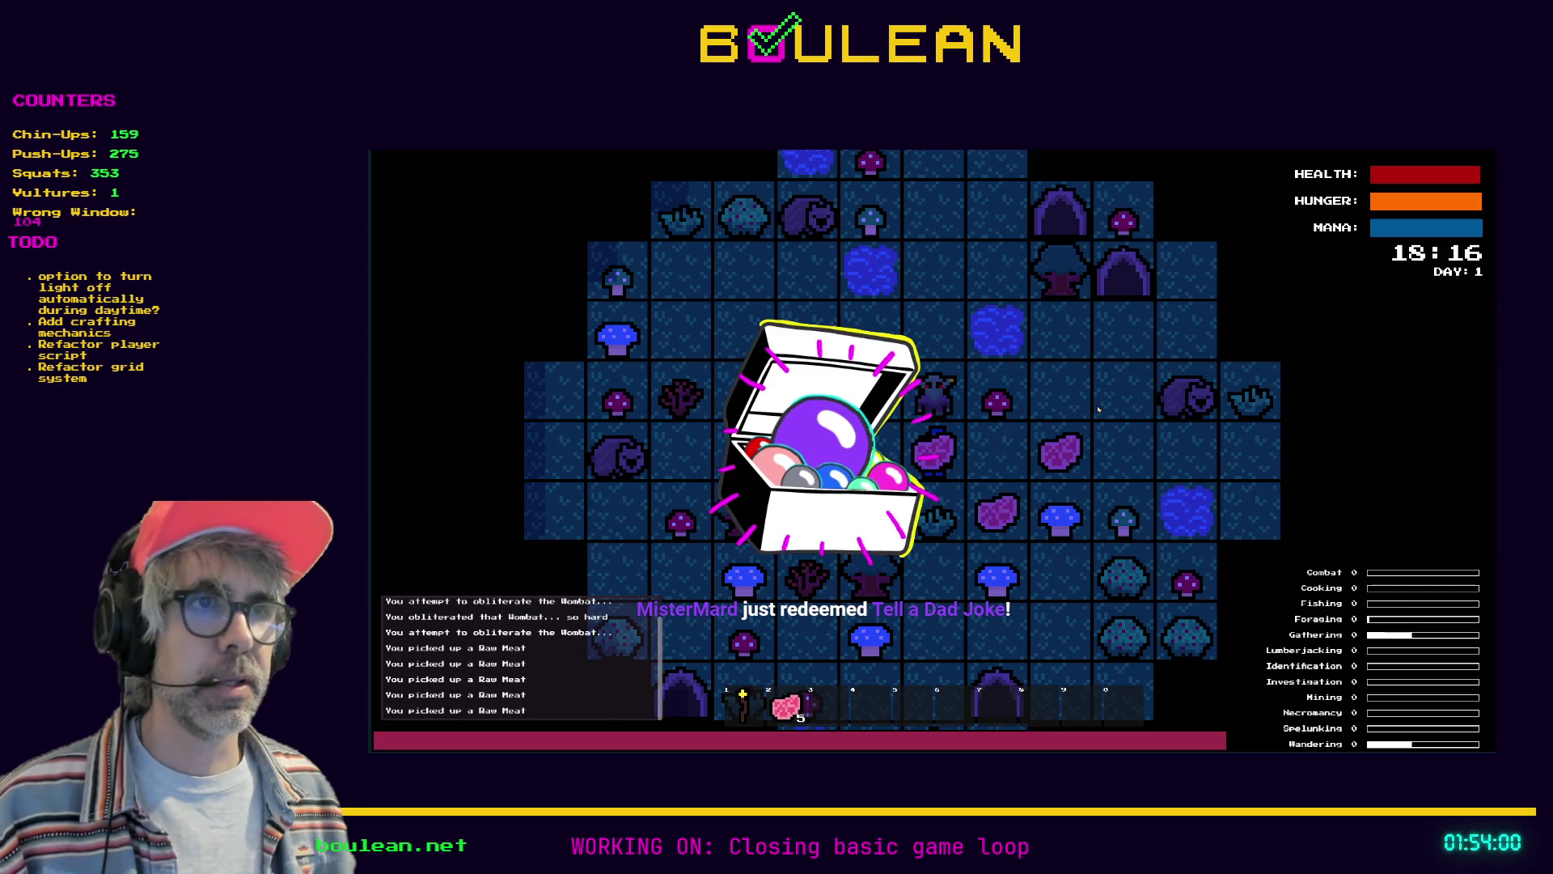
Show the debug options panel and pick up two piles of Raw Meat
{"action": "key", "text": "grave"}
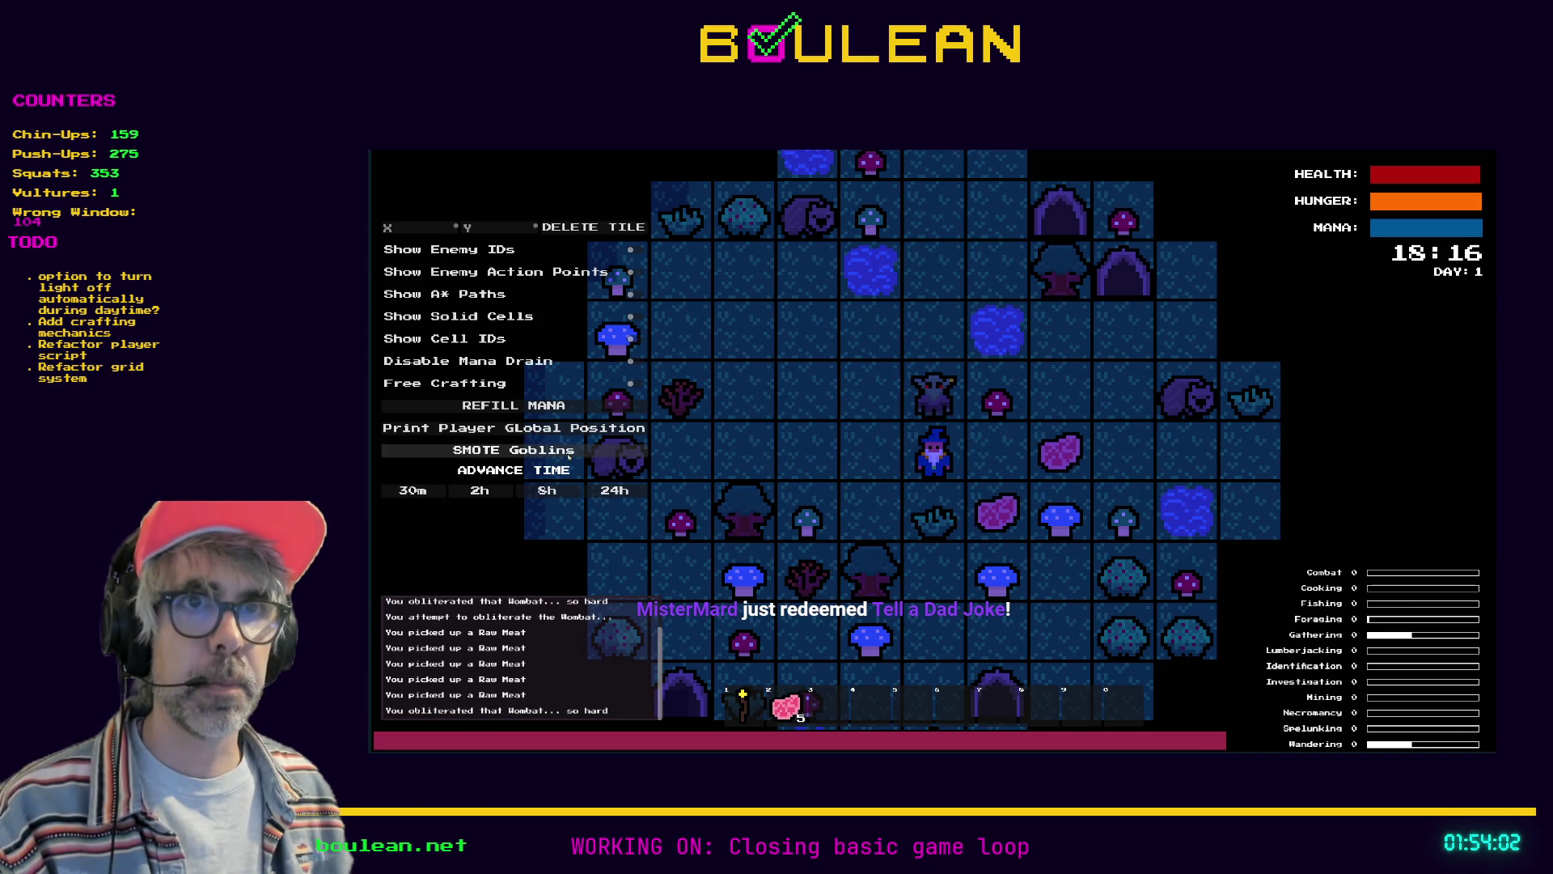
{"action": "key", "text": "Right"}
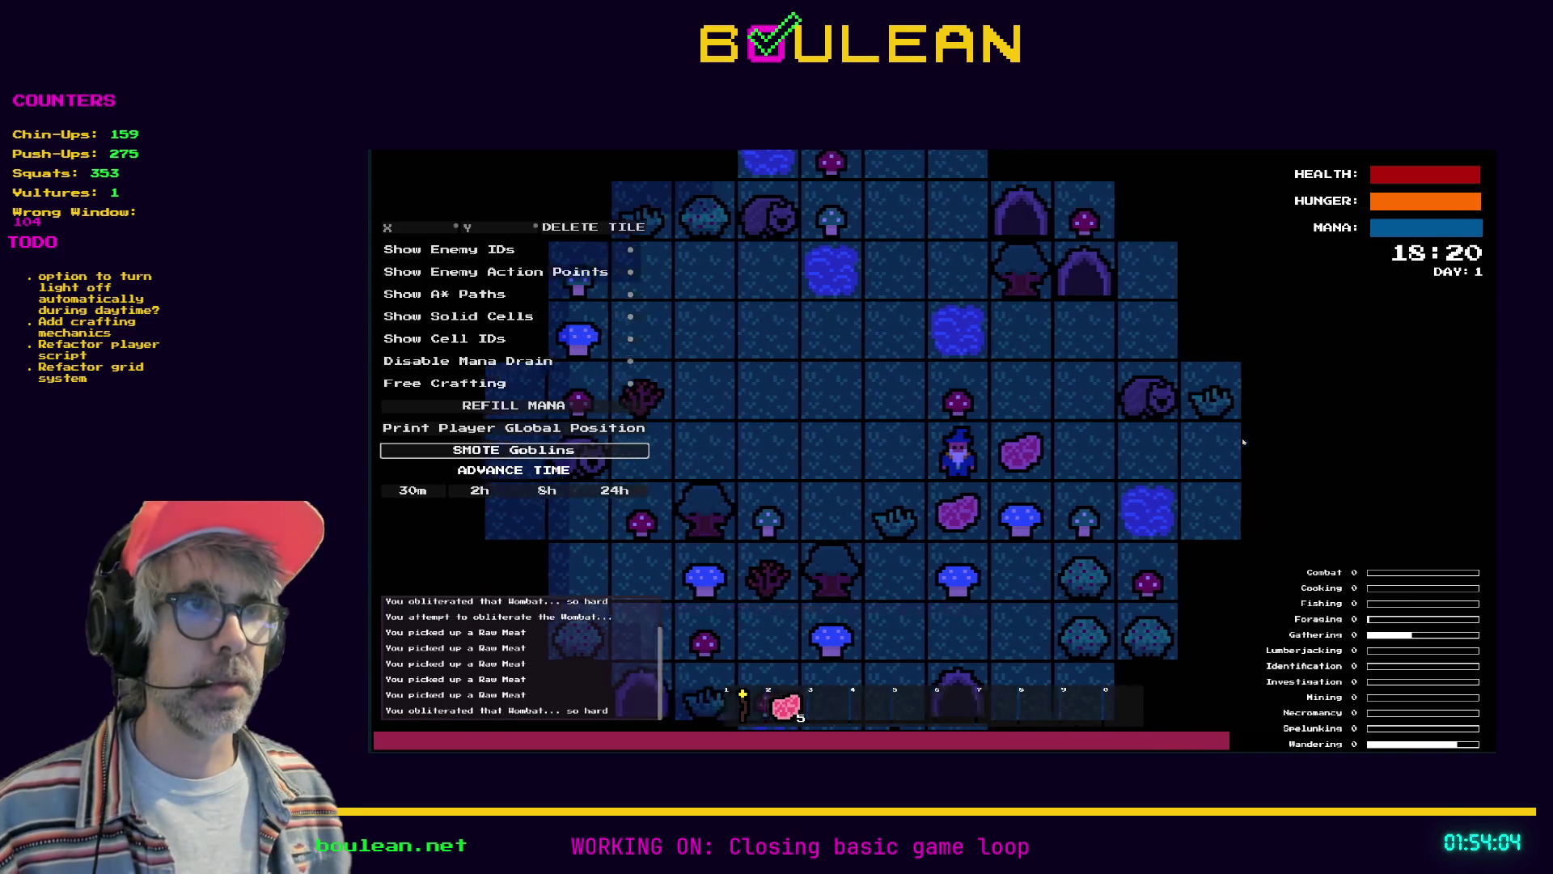
{"action": "key", "text": "Down"}
{"action": "key", "text": "Up"}
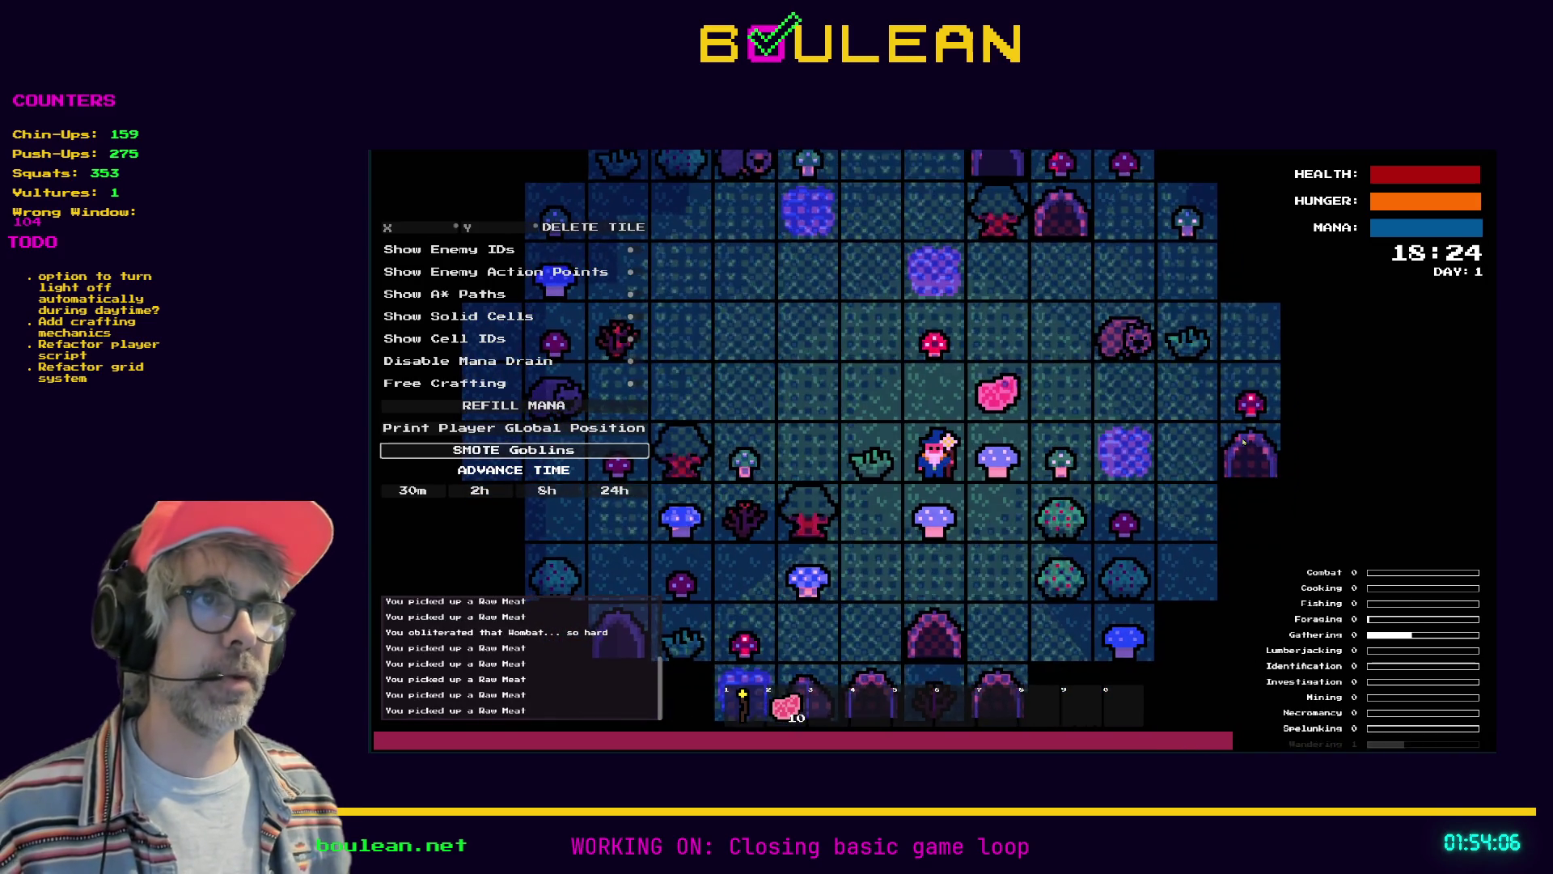
{"action": "key", "text": "Right"}
{"action": "key", "text": "Right"}
Craft a Drying Rack and place it beside the wizard from hotbar slot 3
{"action": "key", "text": "c"}
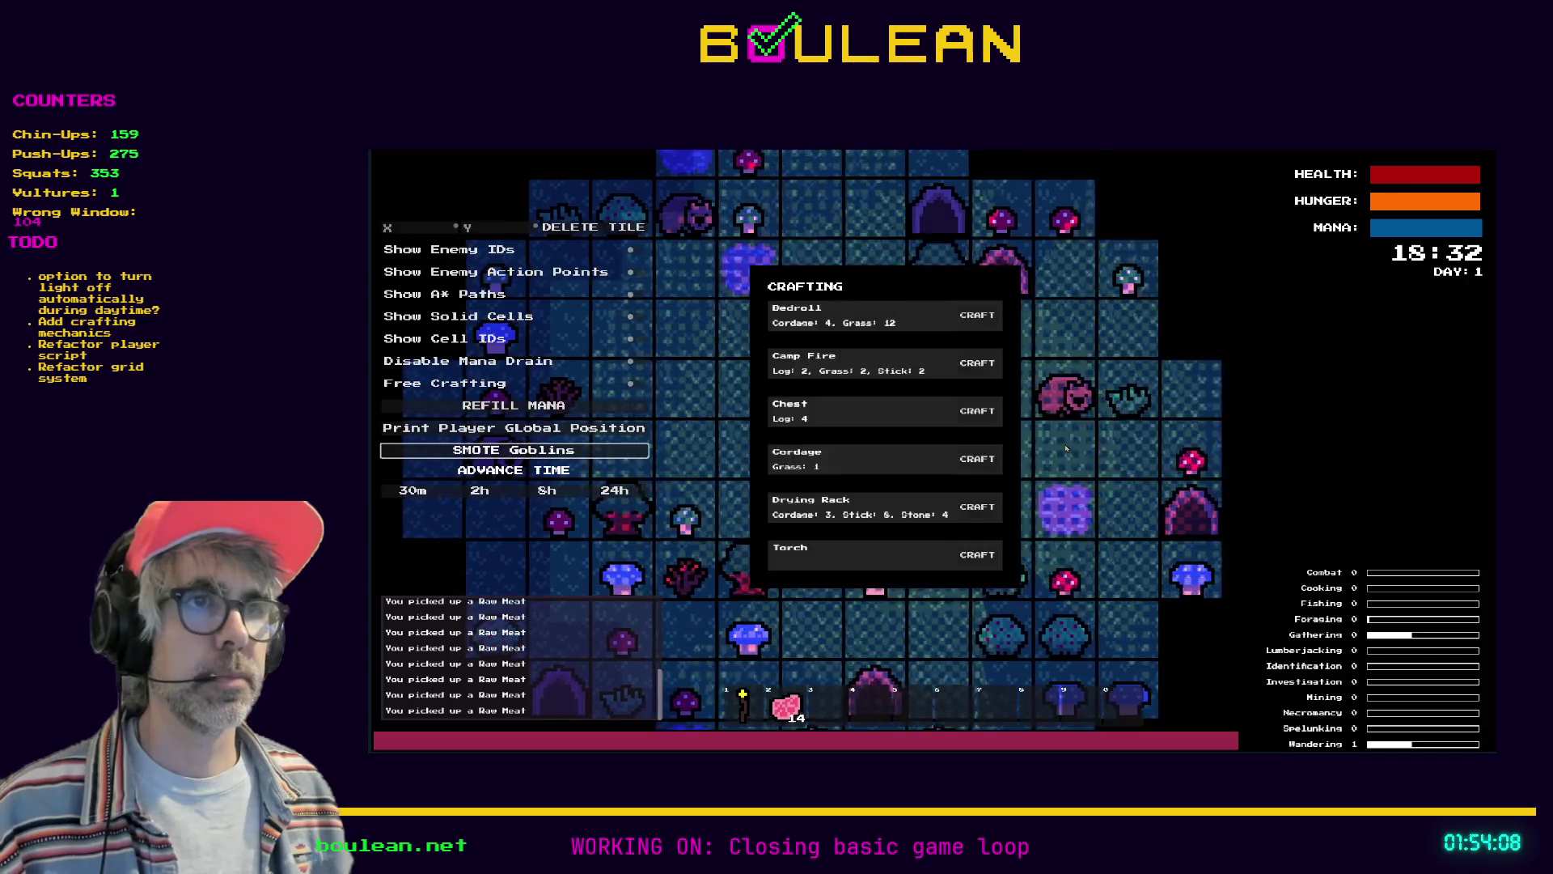
{"action": "left_click", "coordinate": [973, 510]}
{"action": "key", "text": "c"}
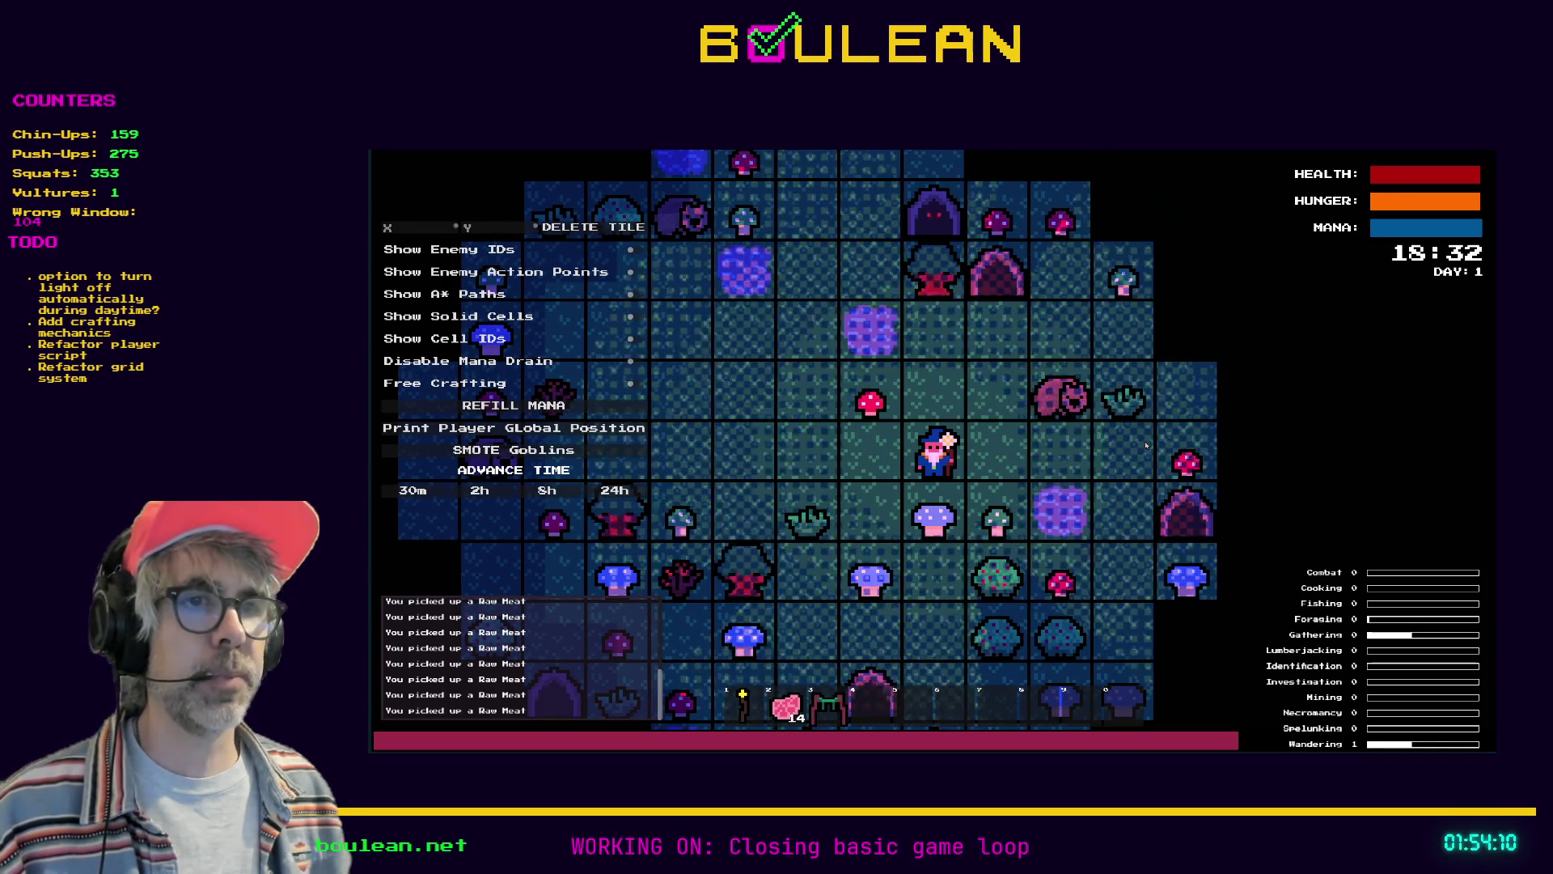
{"action": "key", "text": "3"}
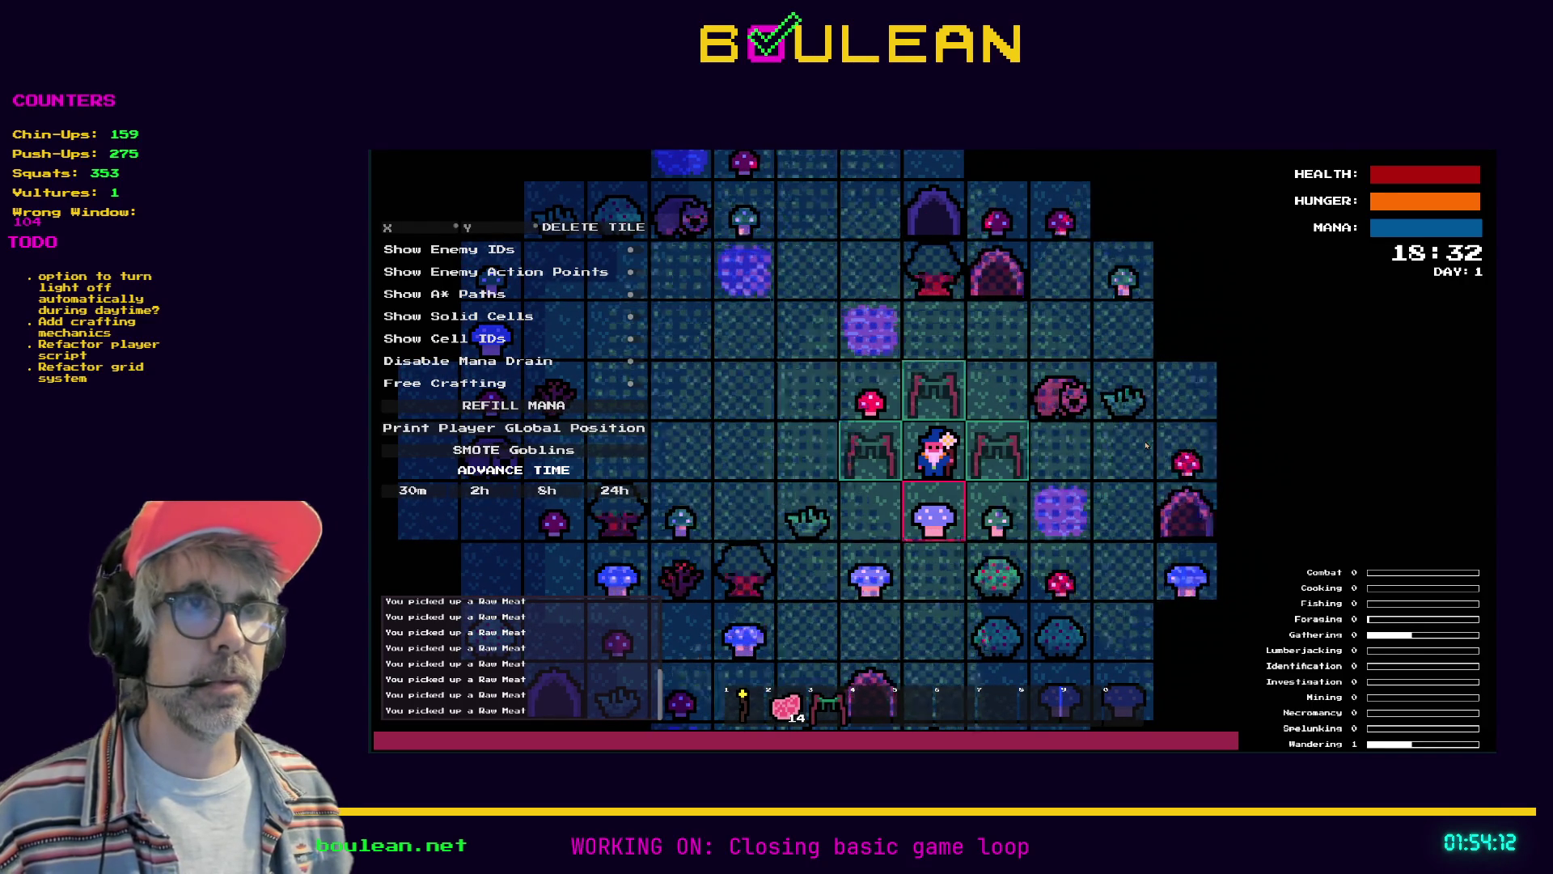
{"action": "key", "text": "2"}
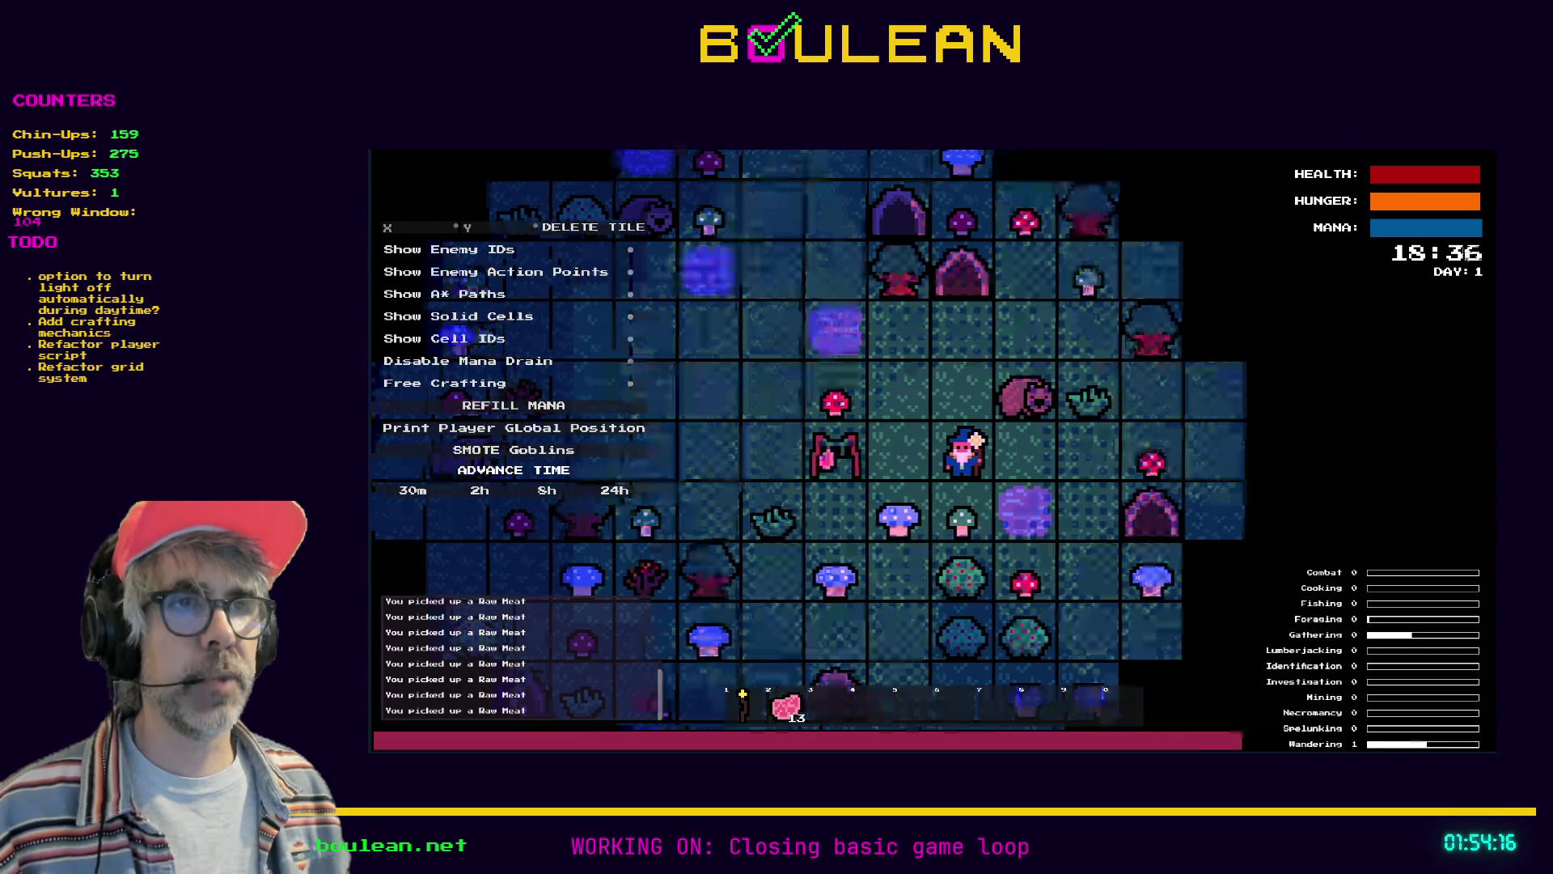
Hang Raw Meat on the new rack, then gather the red mushroom and a grass tuft
{"action": "key", "text": "Left"}
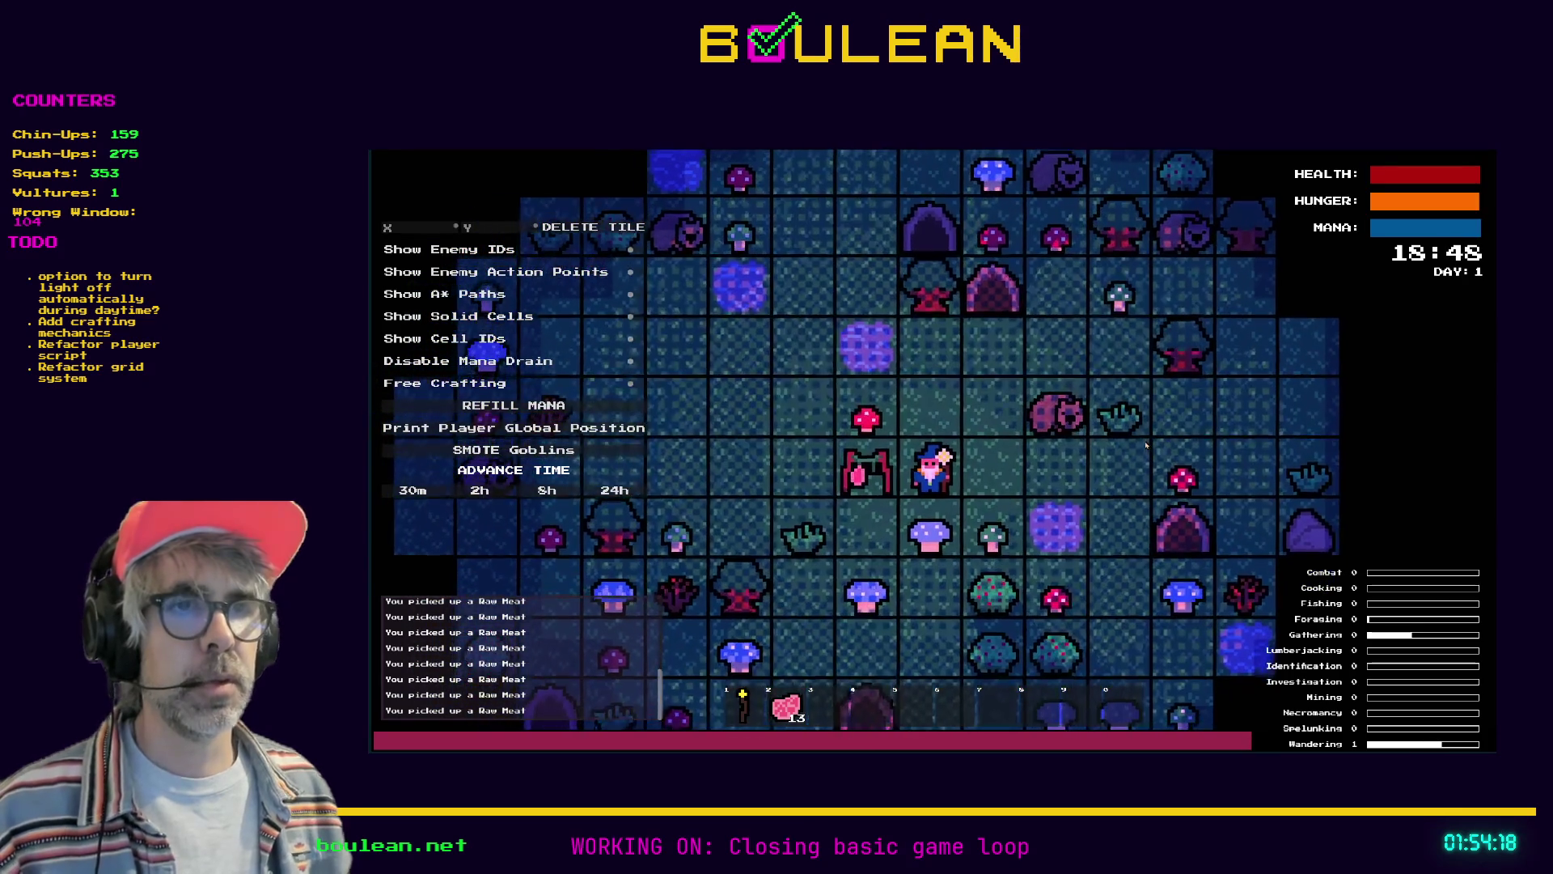
{"action": "key", "text": "Up"}
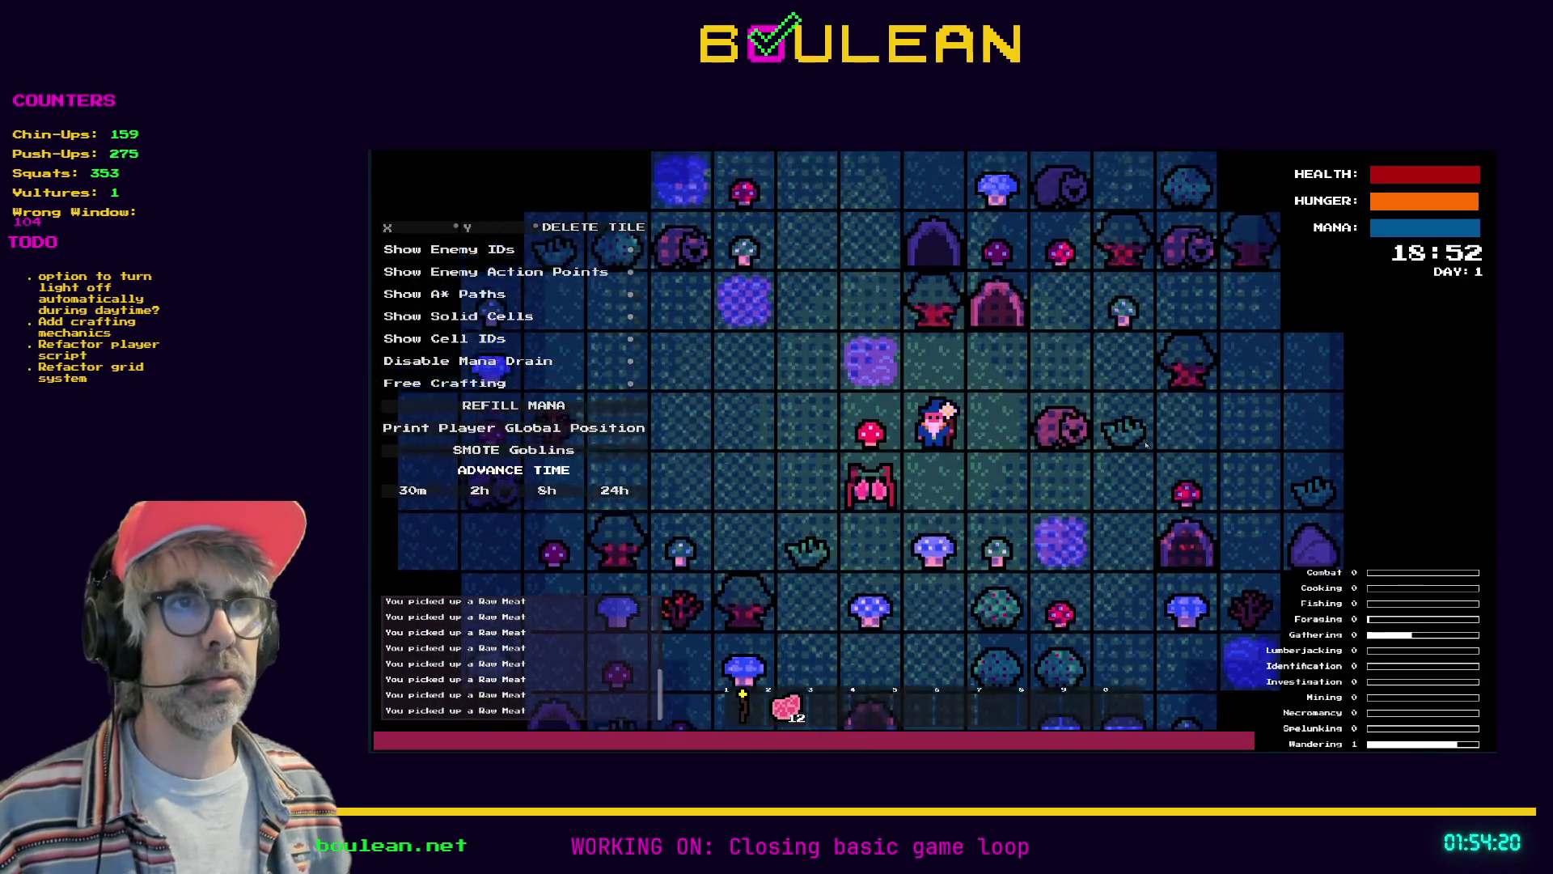
{"action": "key", "text": "Left"}
{"action": "key", "text": "Left"}
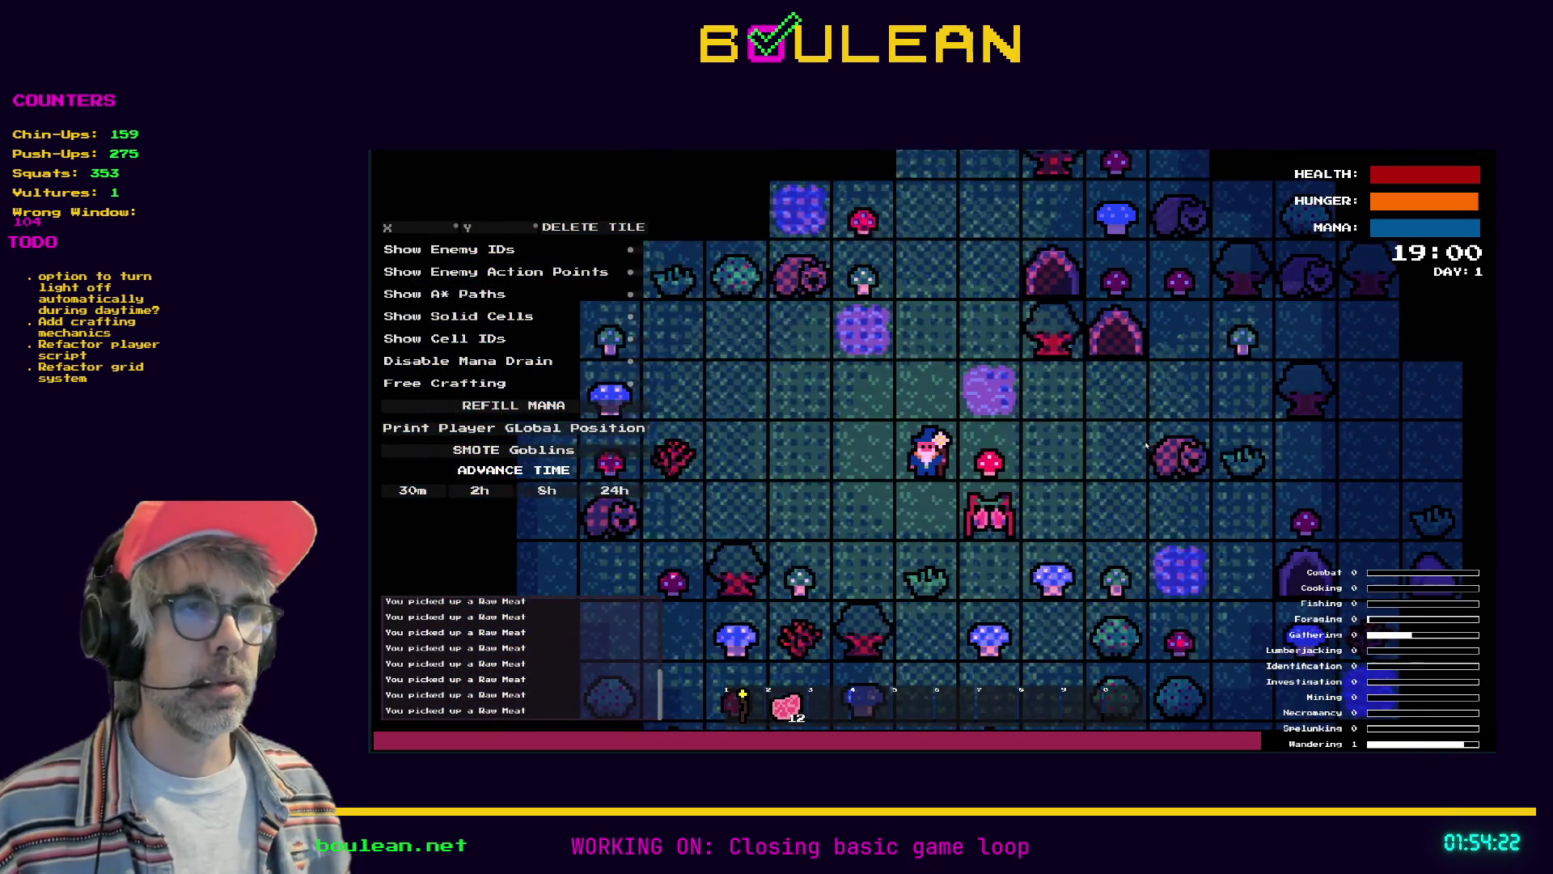
{"action": "key", "text": "Right"}
{"action": "key", "text": "Down"}
{"action": "key", "text": "Down"}
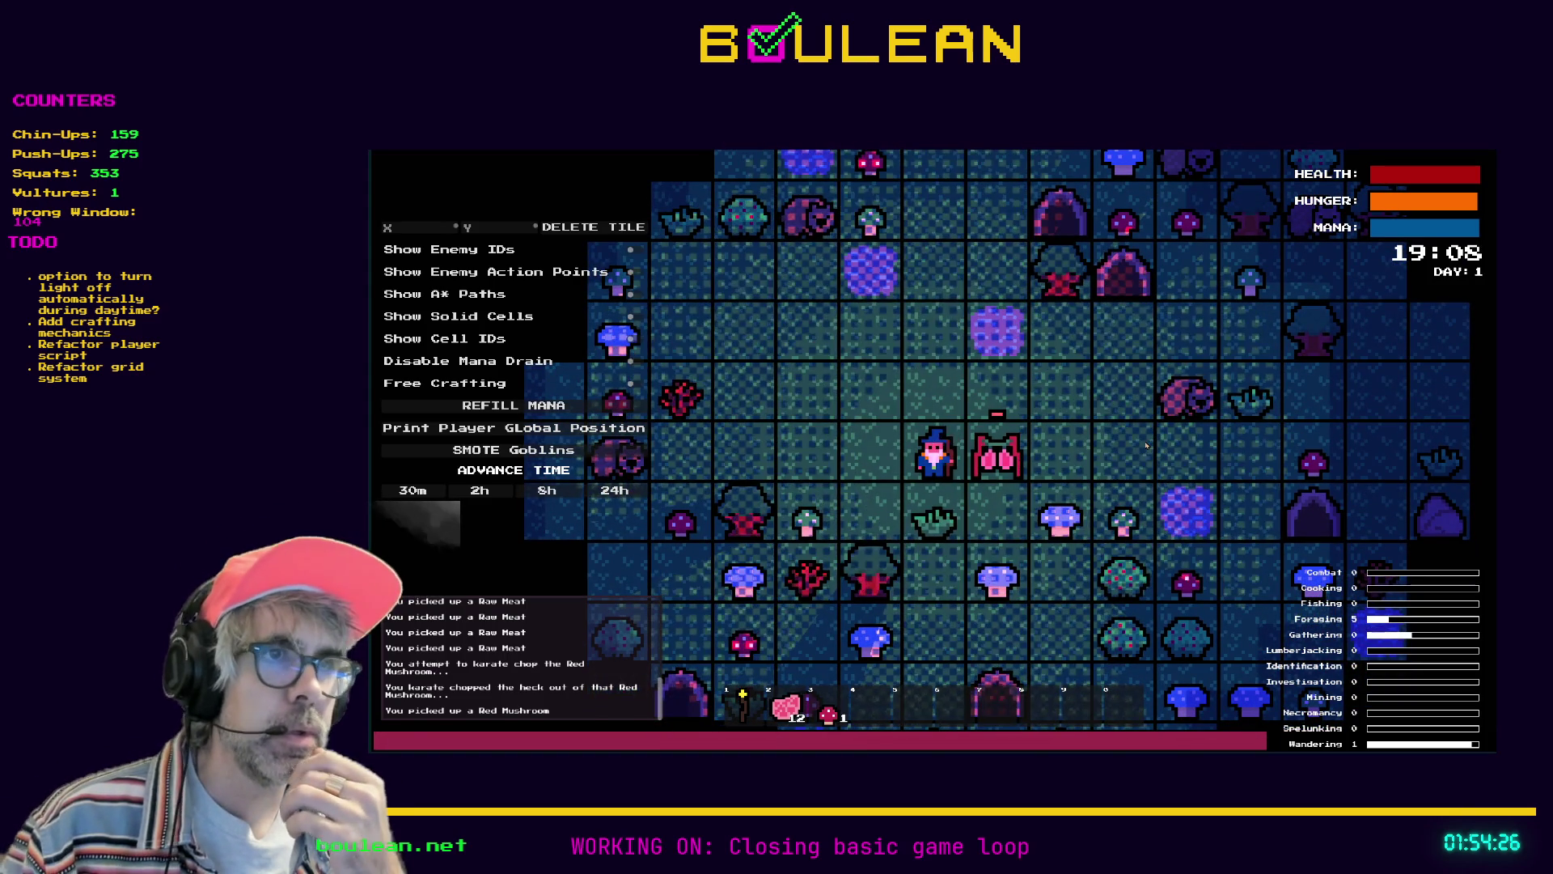
{"action": "key", "text": "Down"}
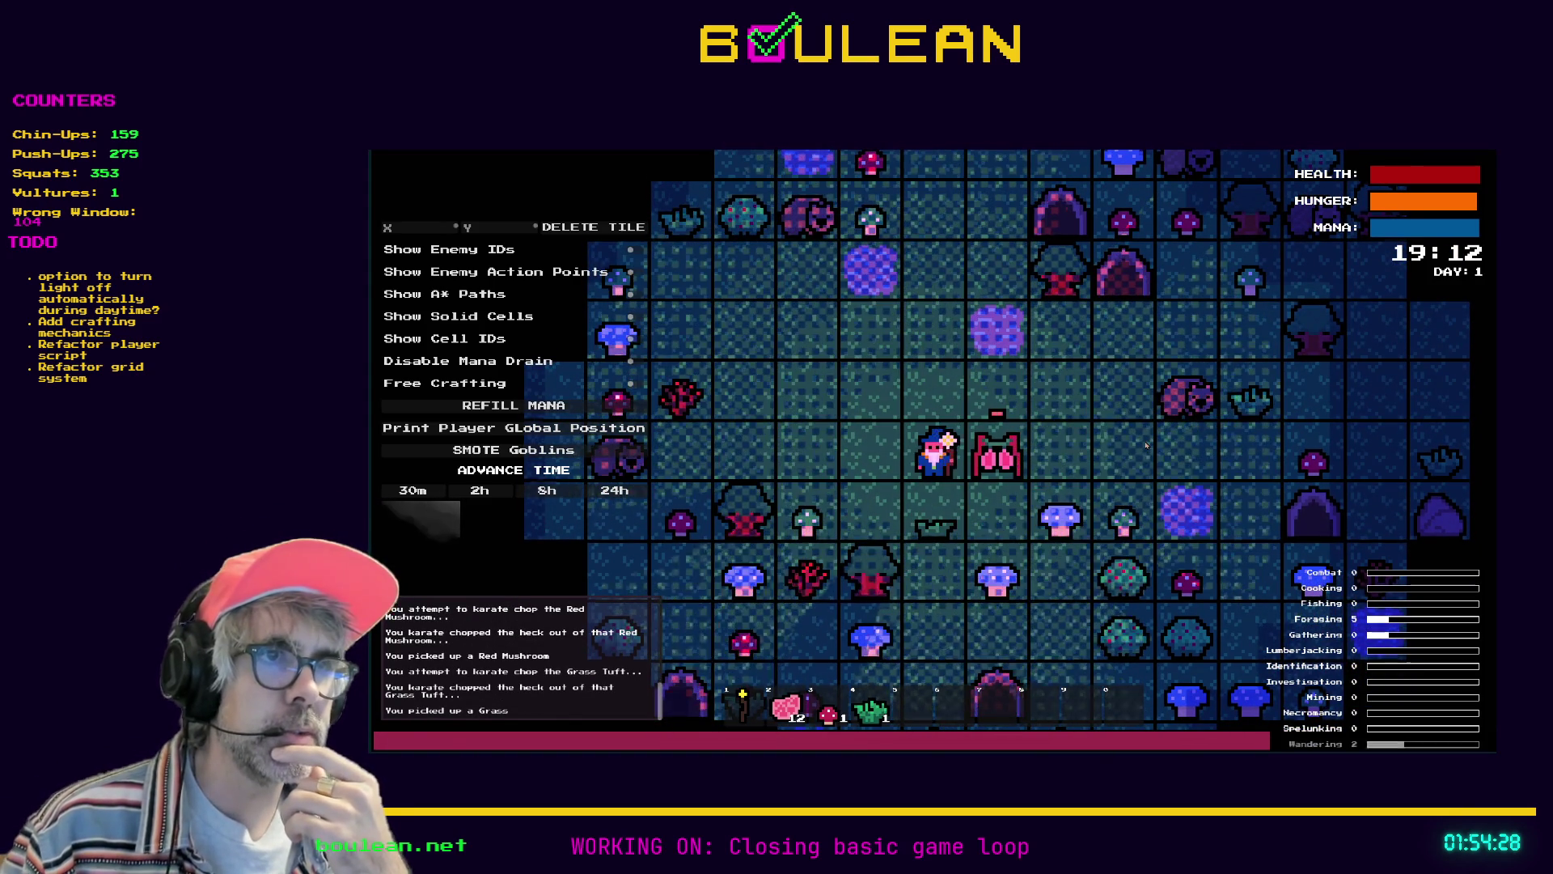
Gather a blue and a green mushroom, then return and chop the rack for Dry Food
{"action": "key", "text": "Down"}
{"action": "key", "text": "Right"}
{"action": "key", "text": "Right"}
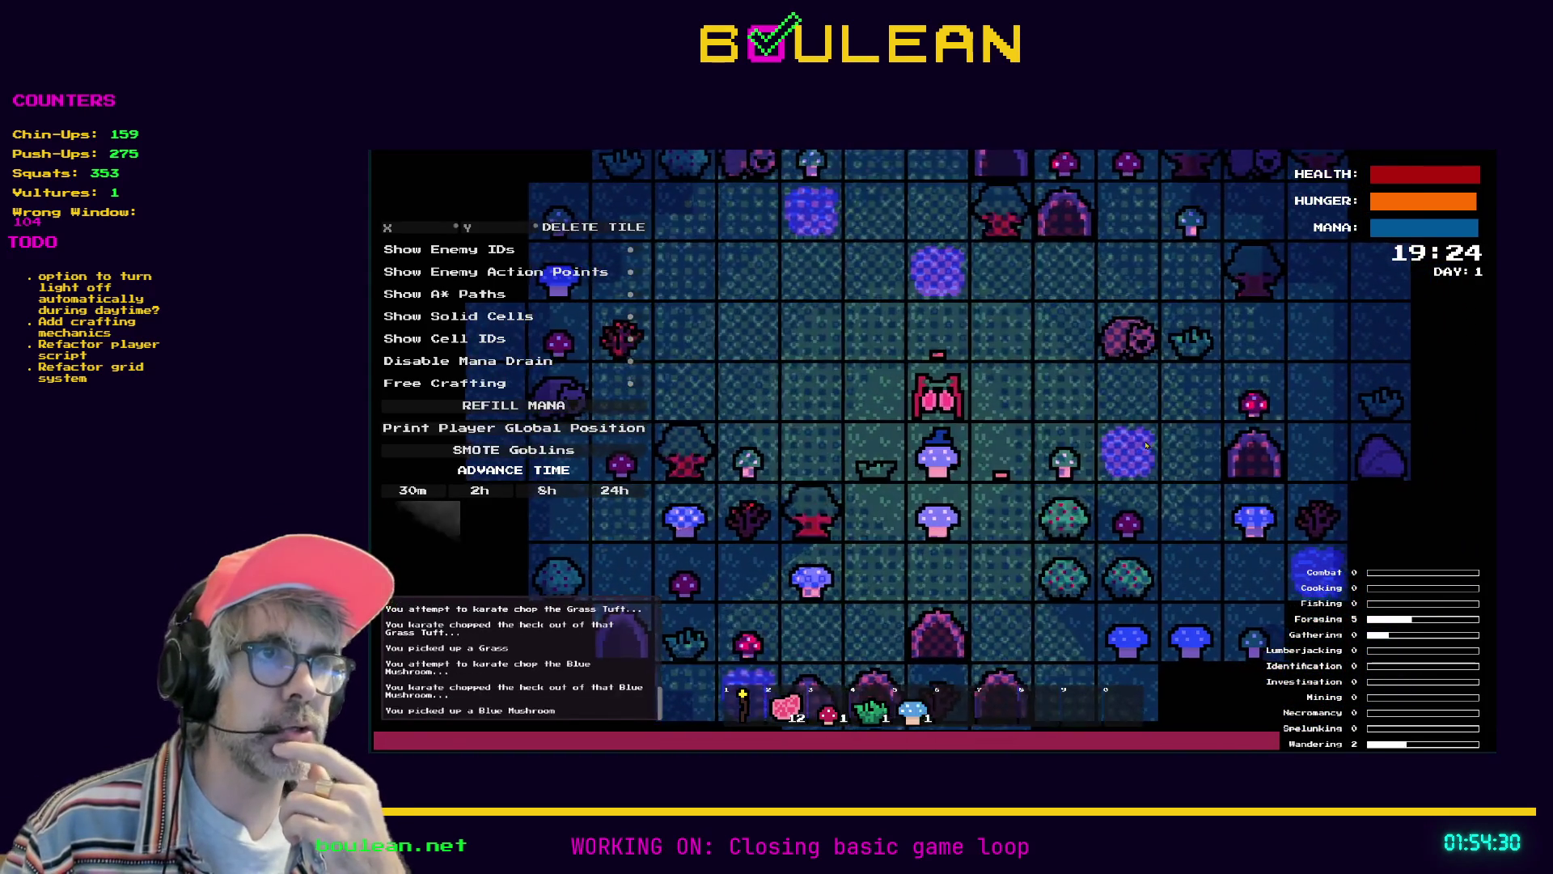
{"action": "key", "text": "Down"}
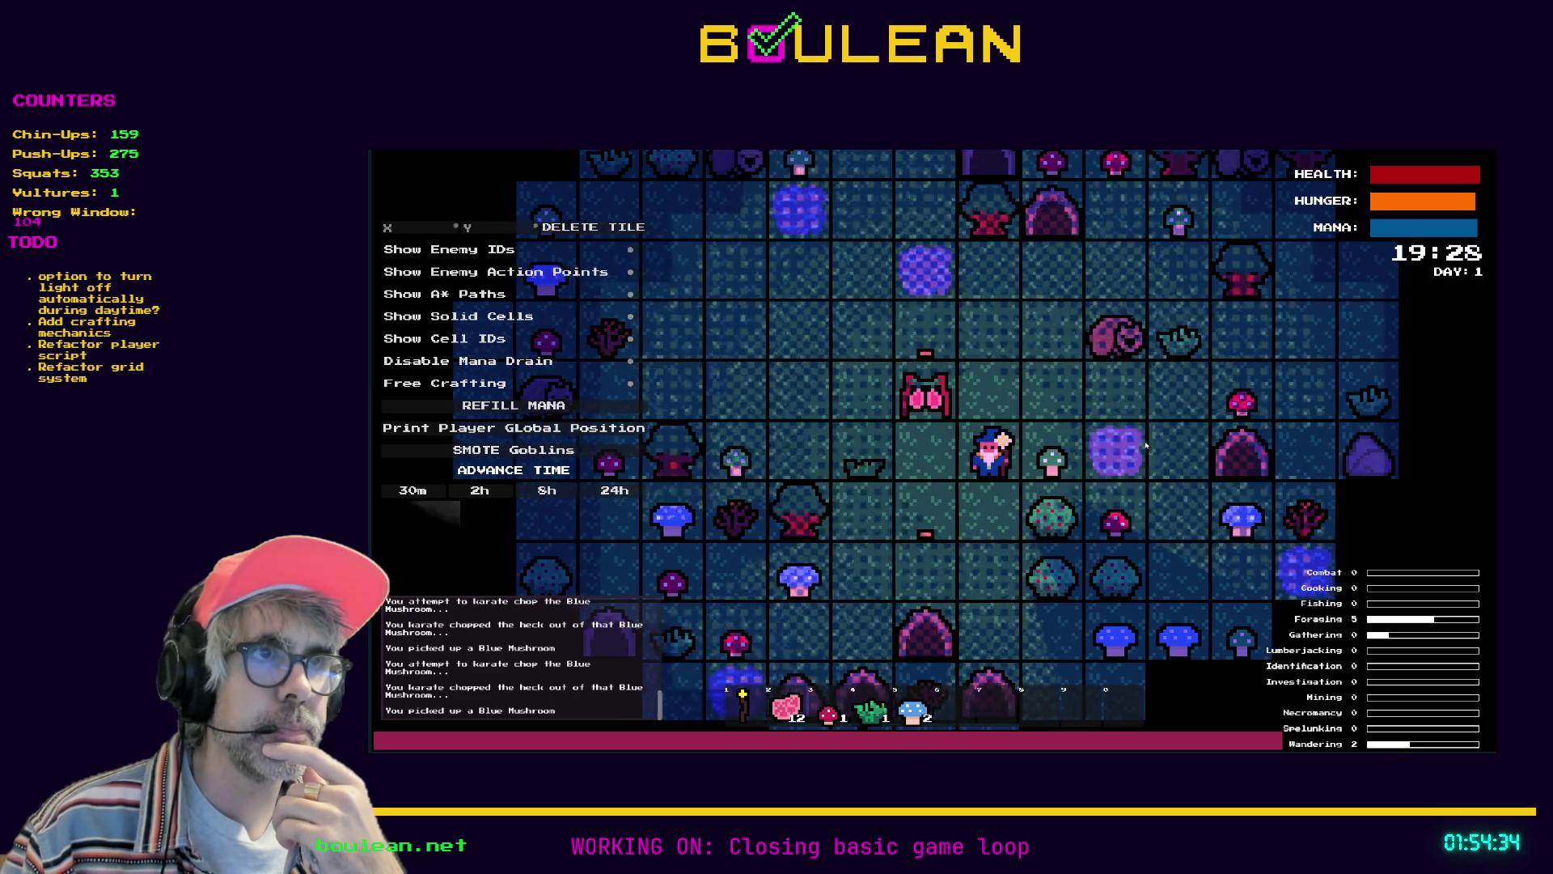
{"action": "key", "text": "Right"}
{"action": "key", "text": "Right"}
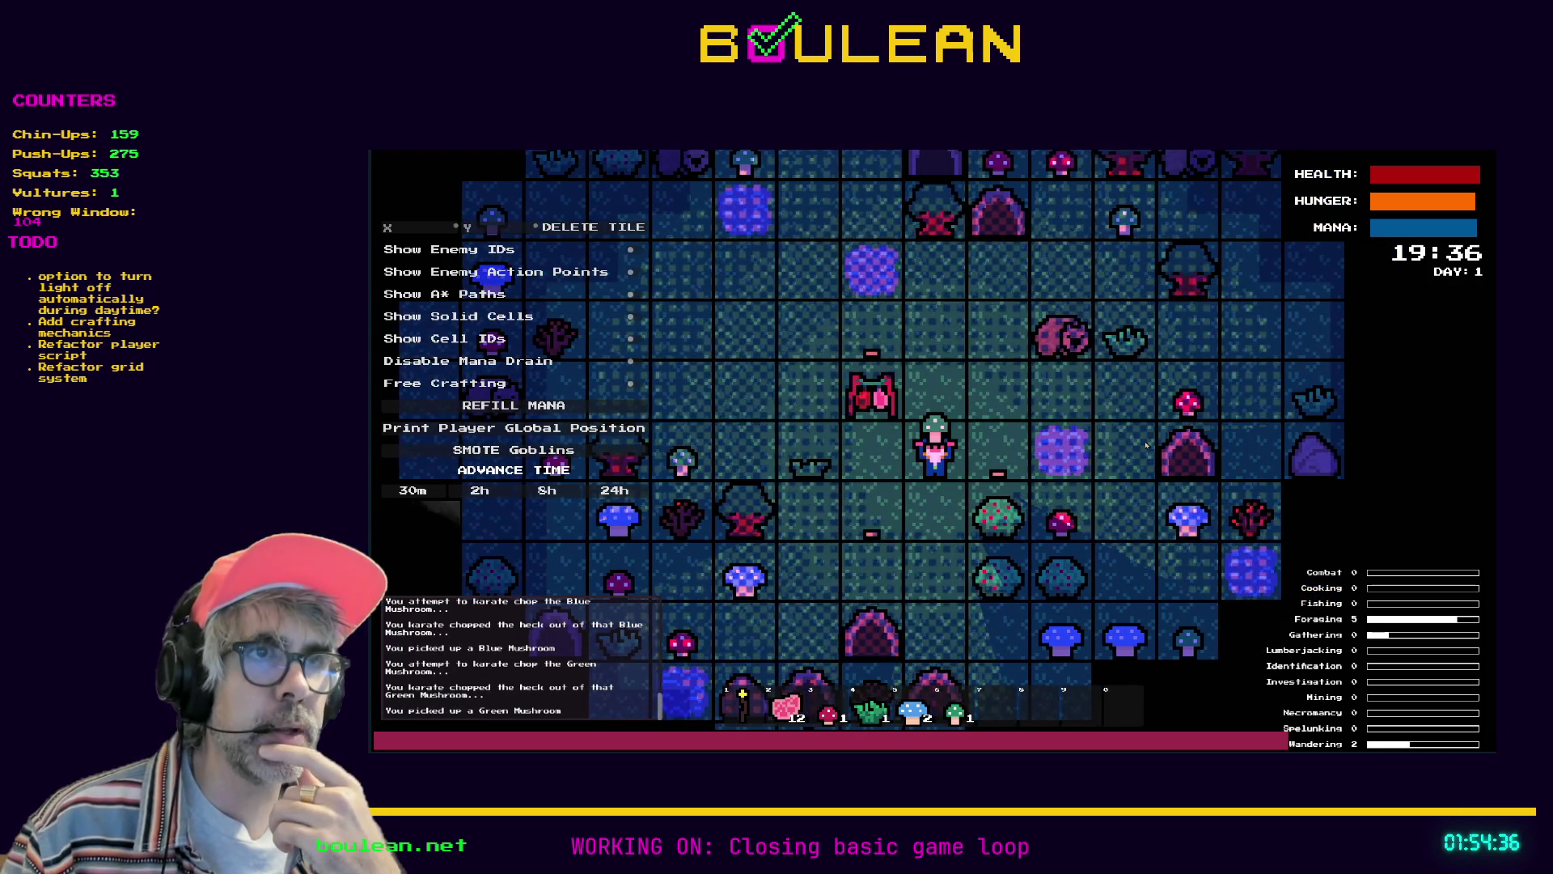
{"action": "key", "text": "Left"}
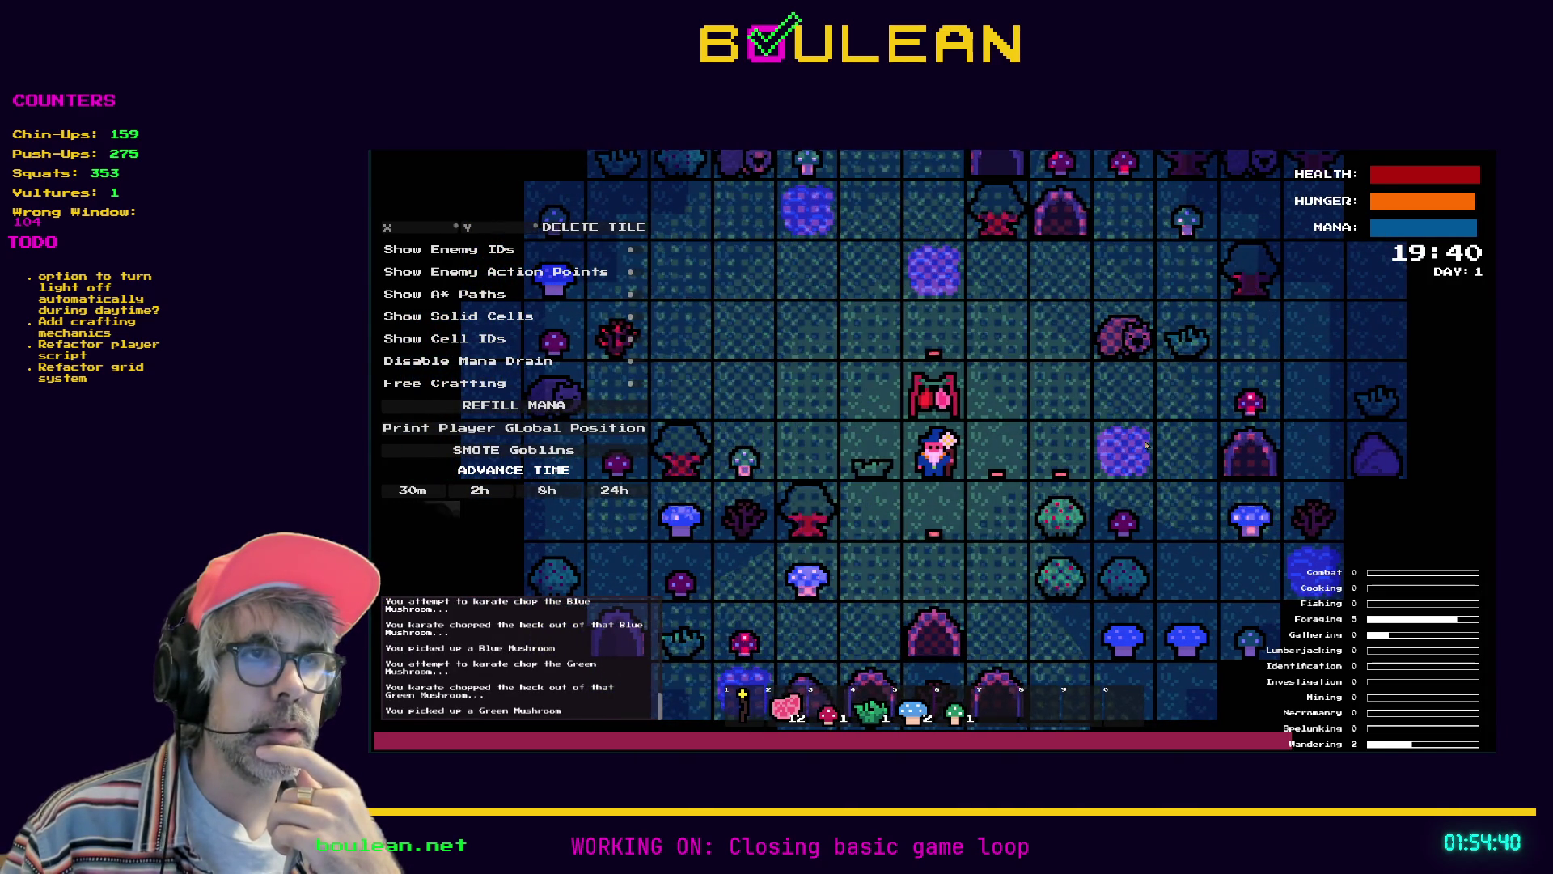
{"action": "key", "text": "Left"}
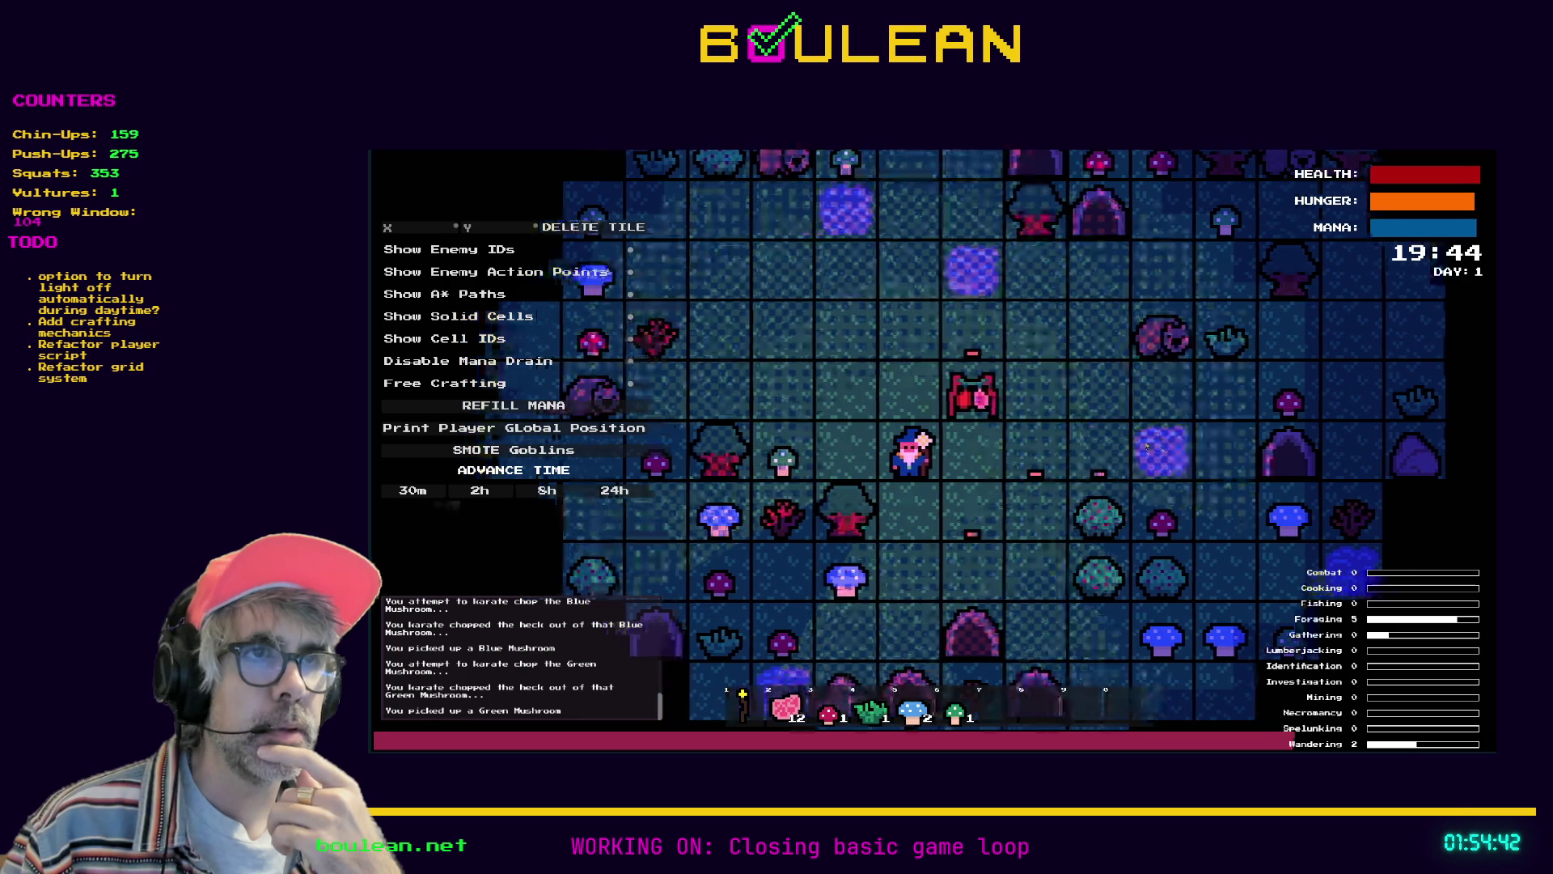
{"action": "key", "text": "Up"}
{"action": "key", "text": "Up"}
{"action": "key", "text": "Right"}
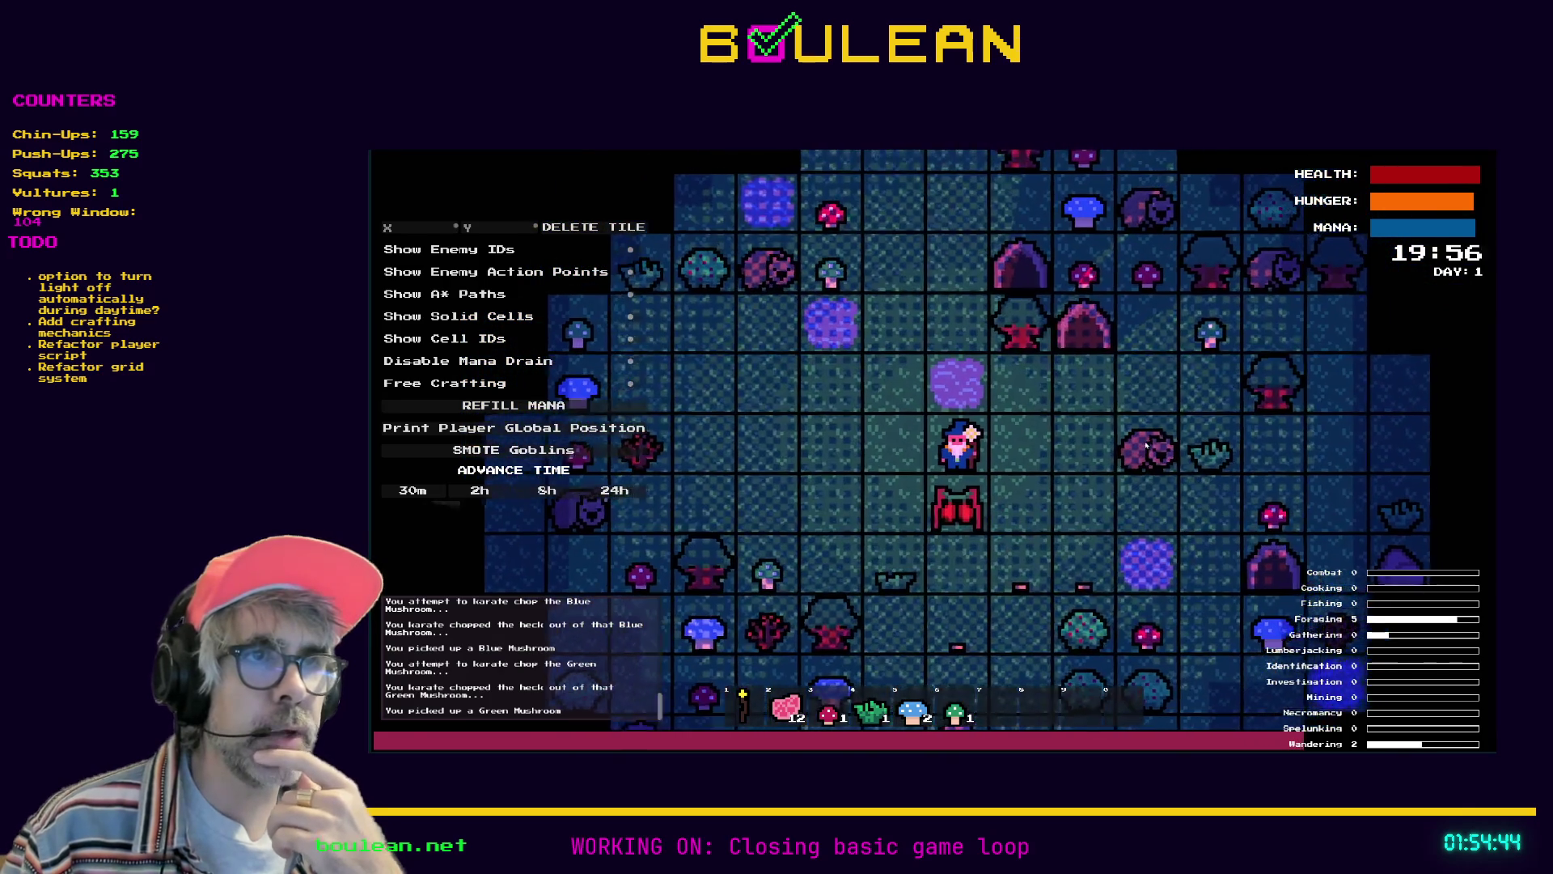
{"action": "key", "text": "Down"}
{"action": "key", "text": "Down"}
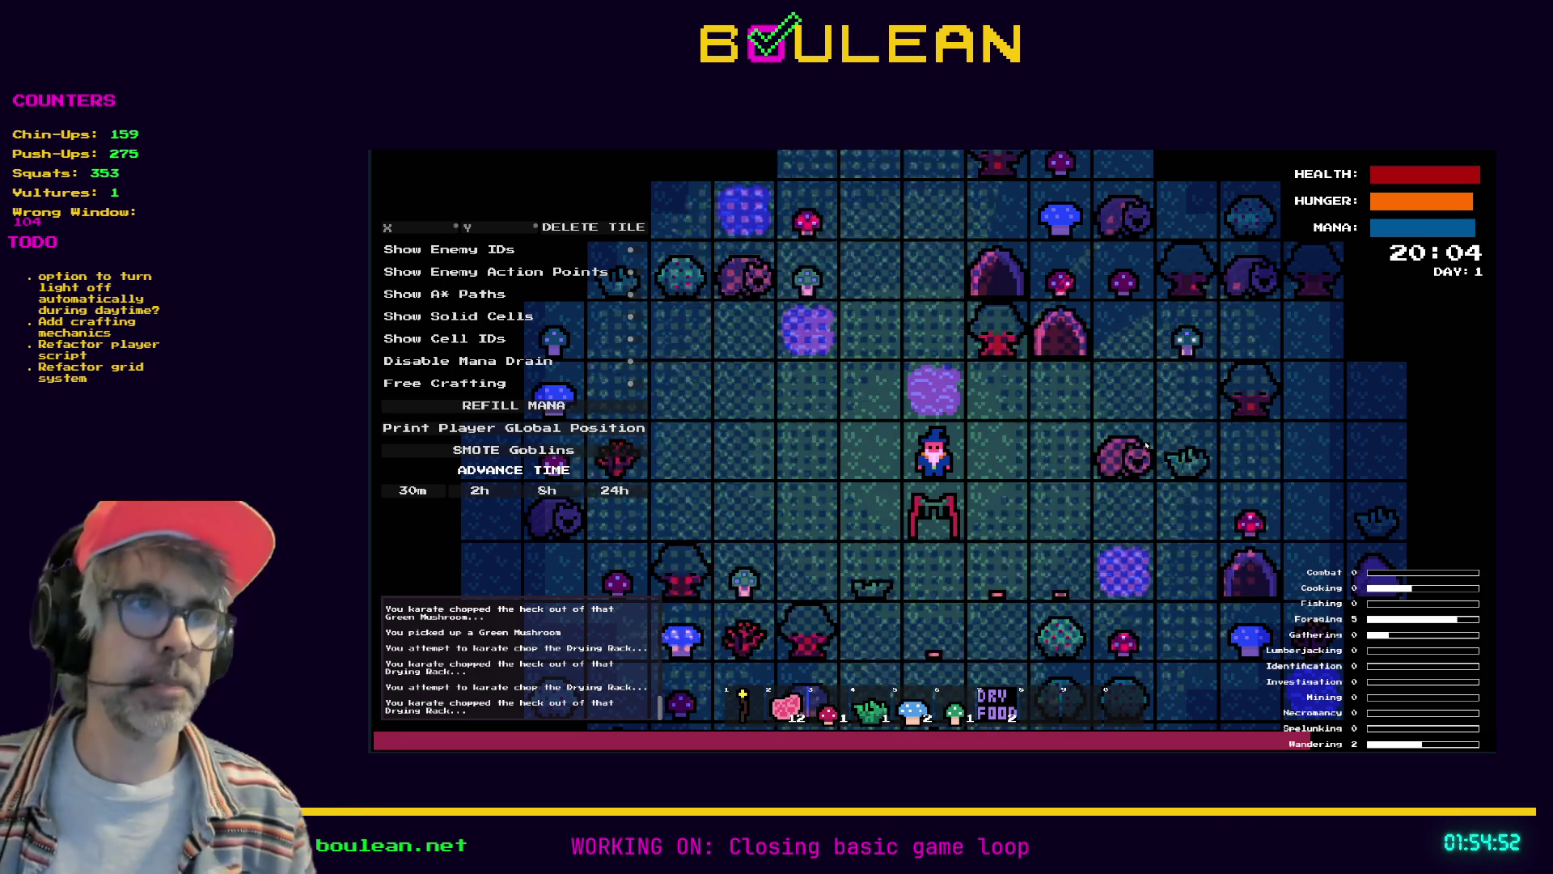
Craft a Camp Fire and place it on the tile below the wizard beside the rack
{"action": "key", "text": "a"}
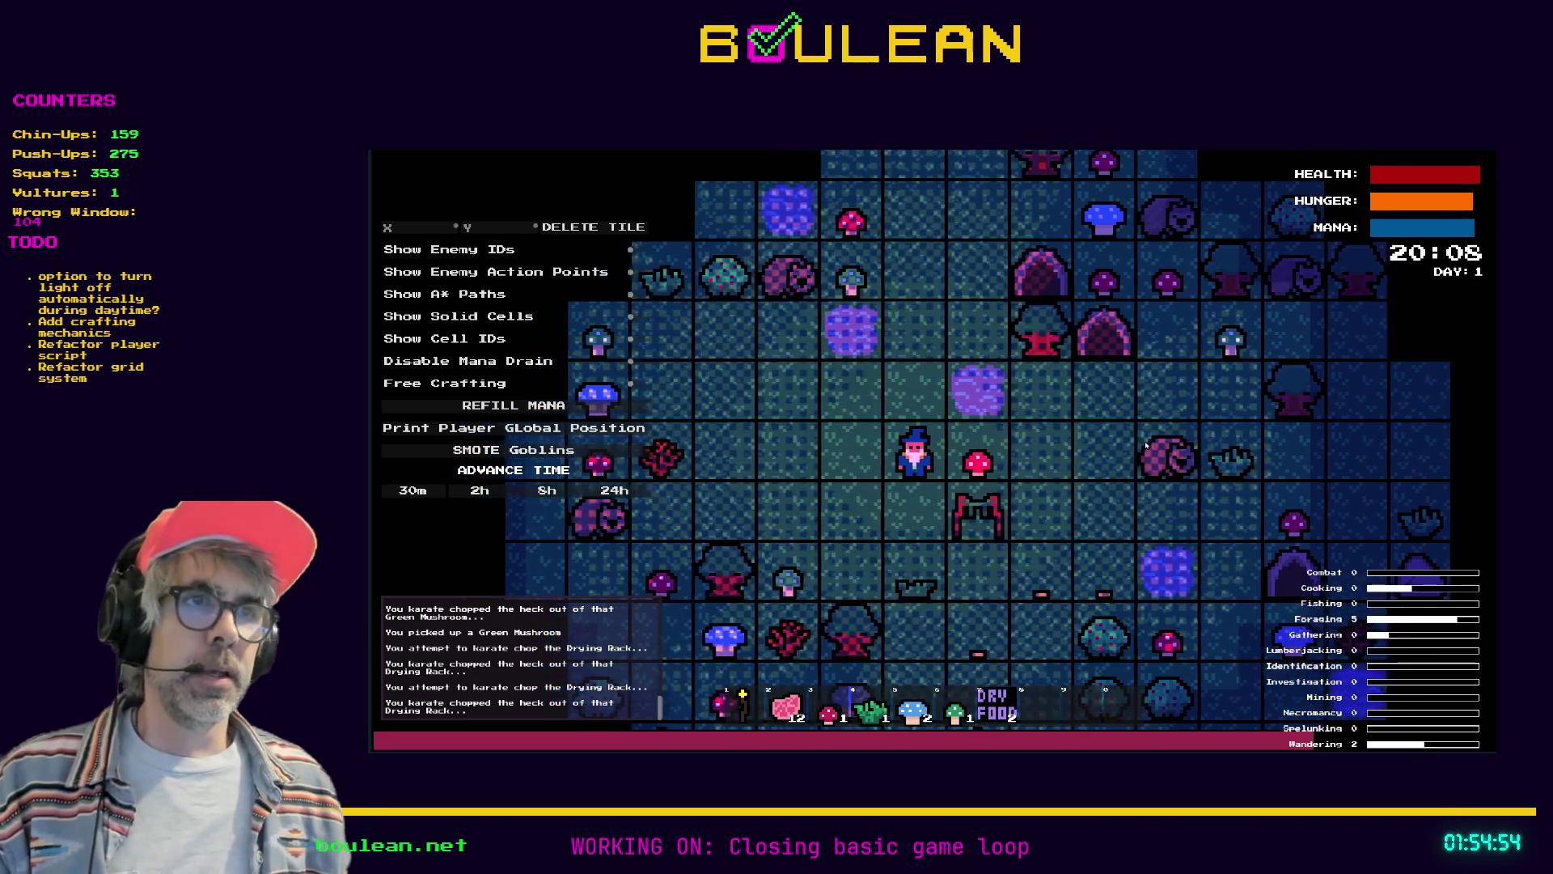
{"action": "key", "text": "c"}
{"action": "left_click", "coordinate": [977, 362]}
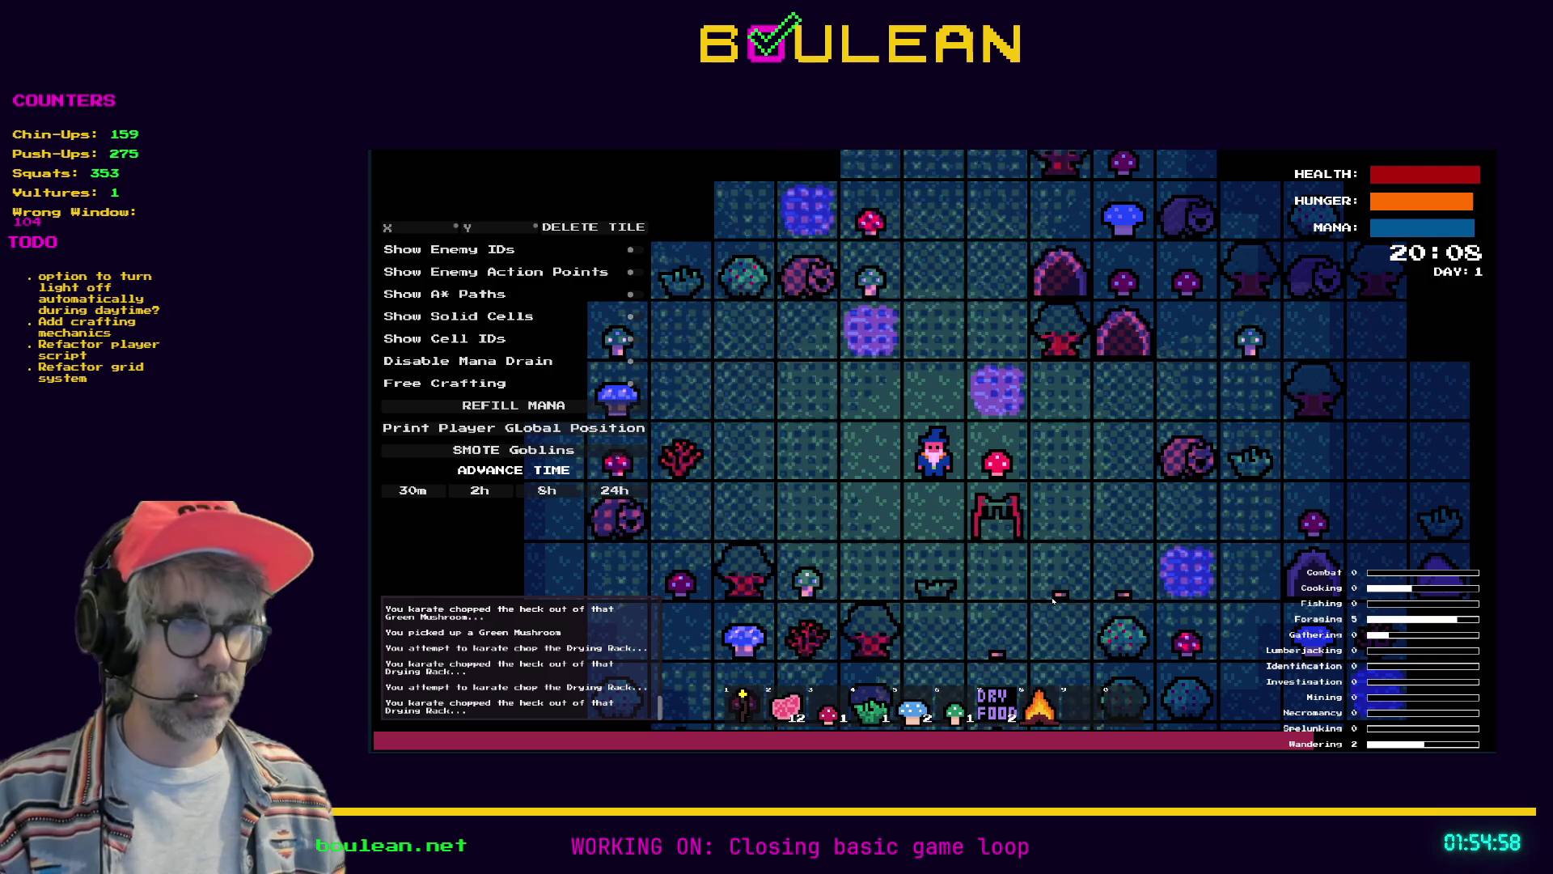
{"action": "key", "text": "8"}
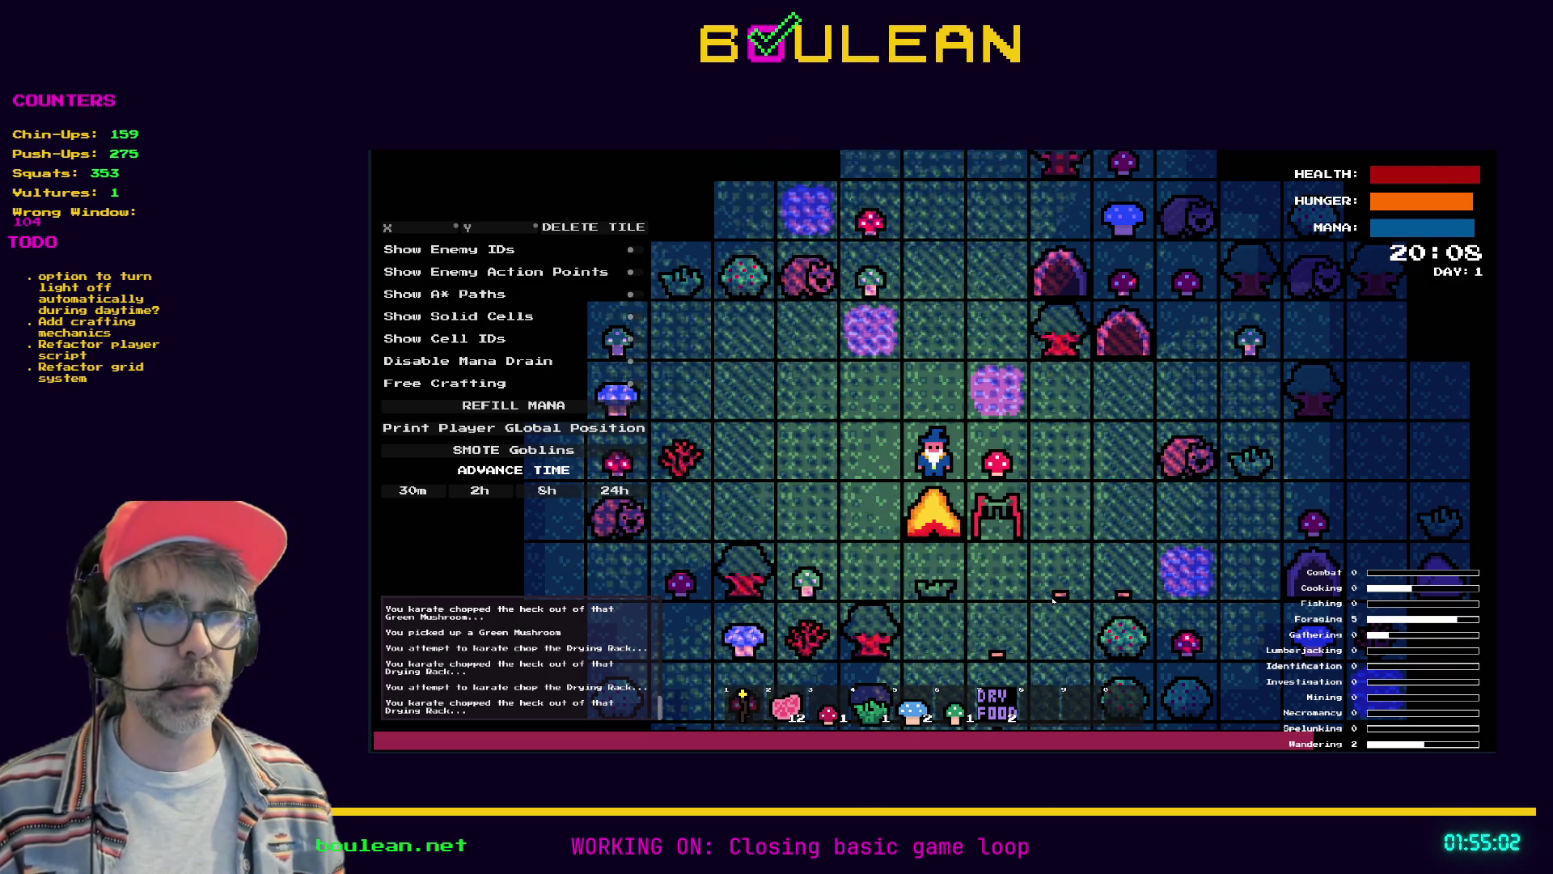
{"action": "key", "text": "2"}
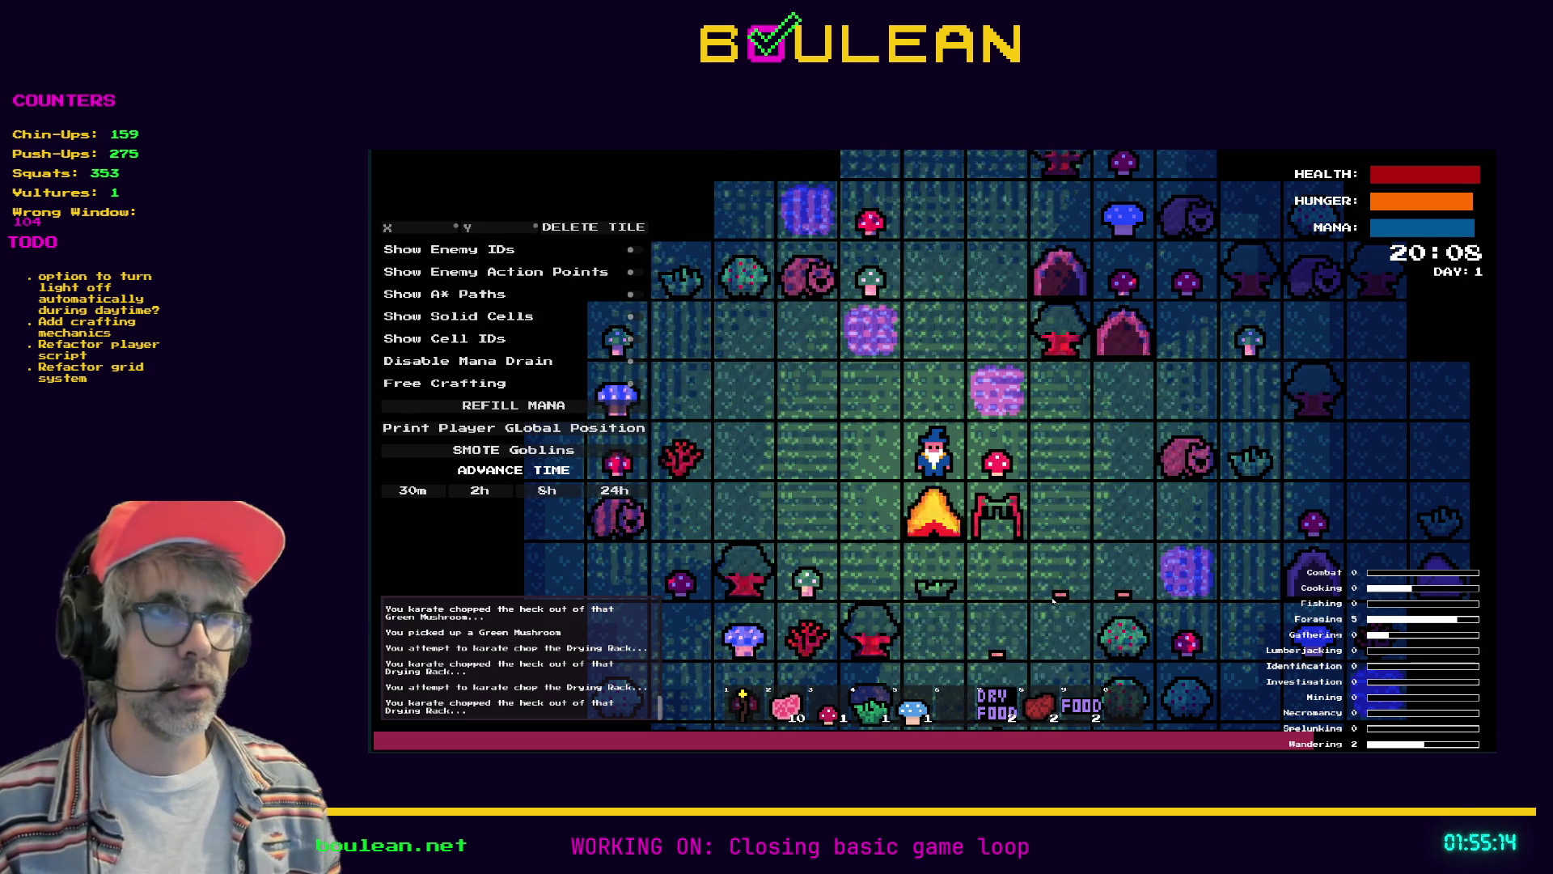
Pick up the red mushroom, step east, and set a red mushroom on the east tile
{"action": "key", "text": "Right"}
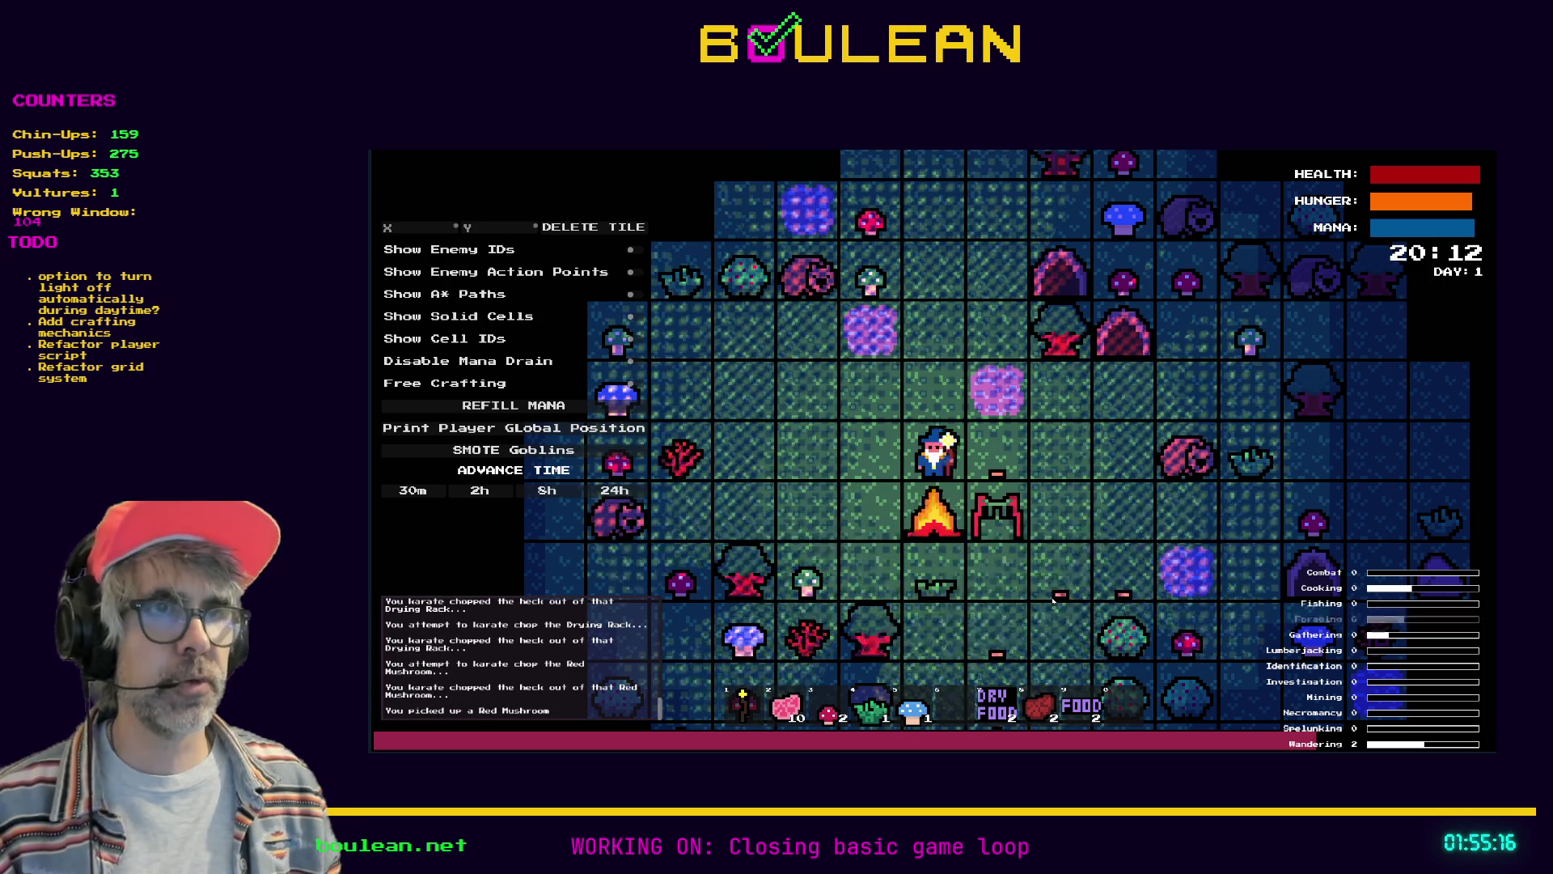
{"action": "key", "text": "Right"}
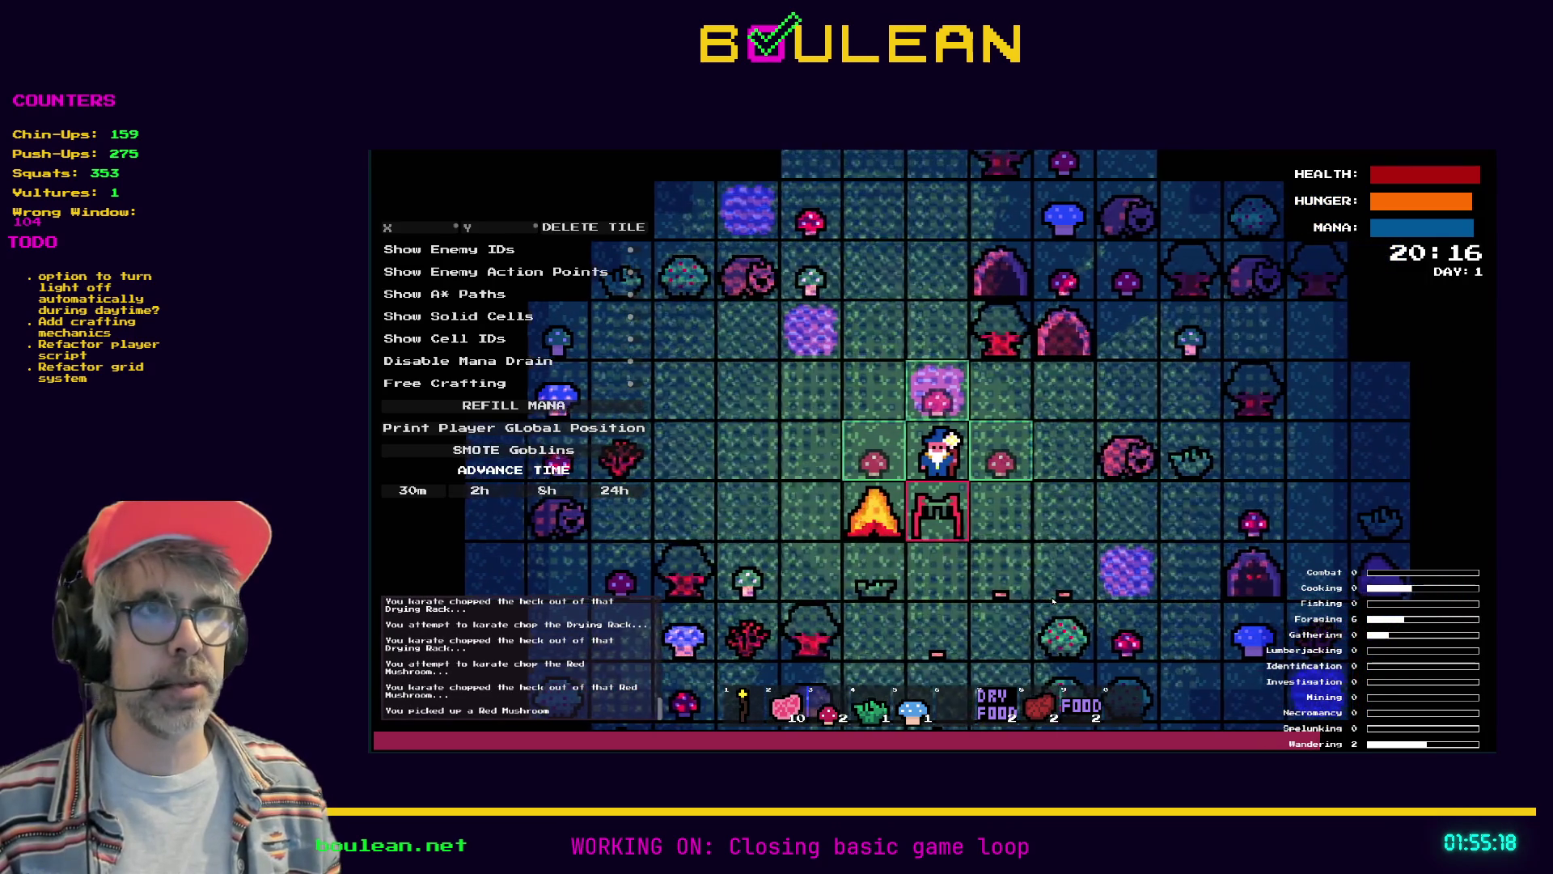
{"action": "key", "text": "Right"}
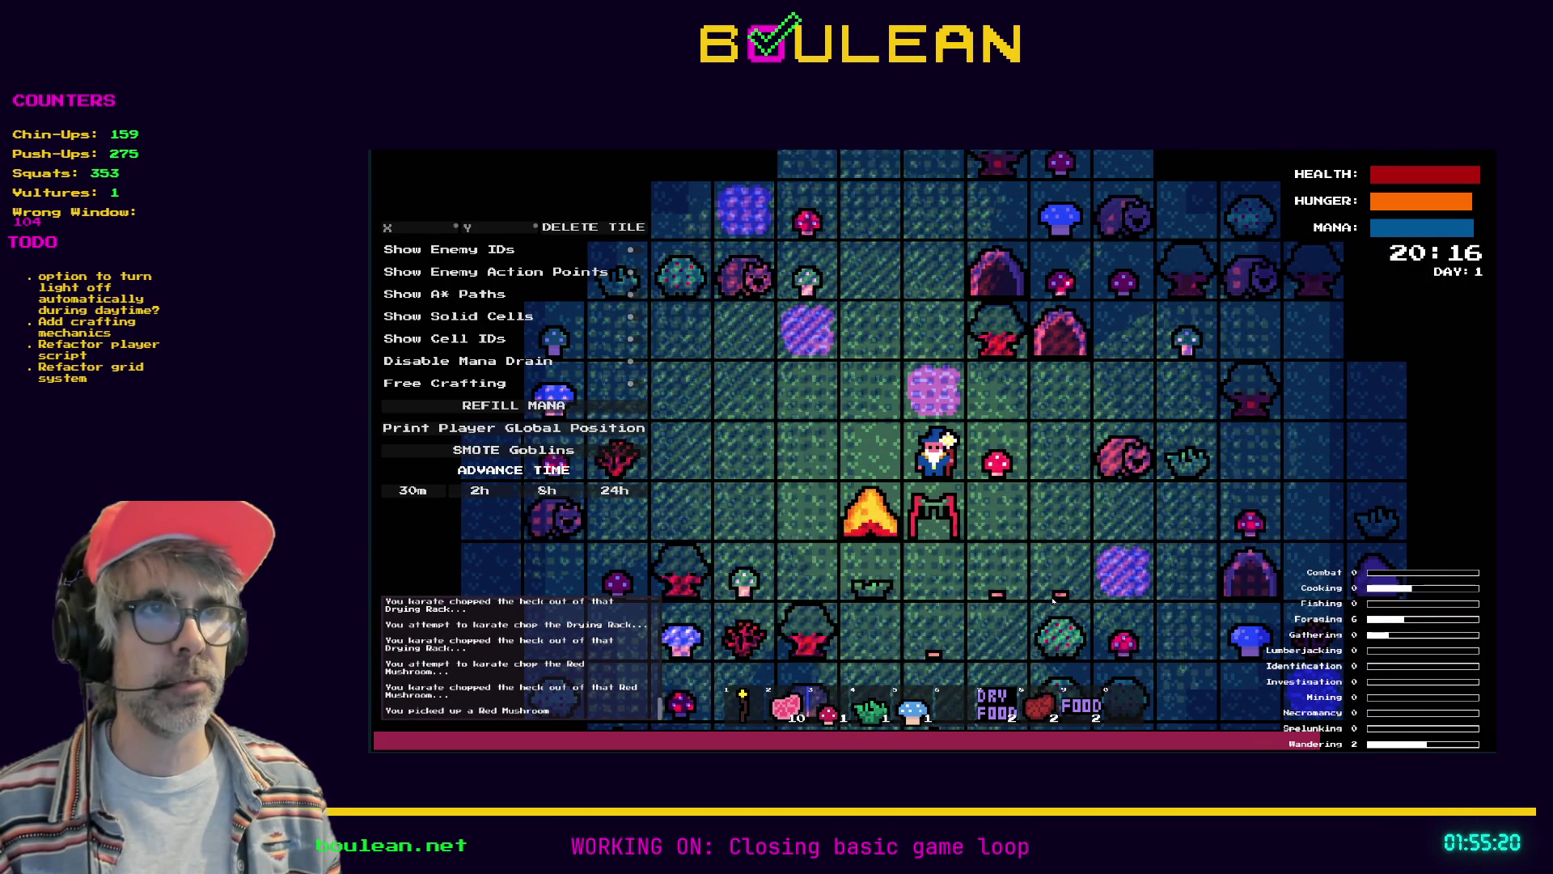
{"action": "key", "text": "Right"}
{"action": "key", "text": "Right"}
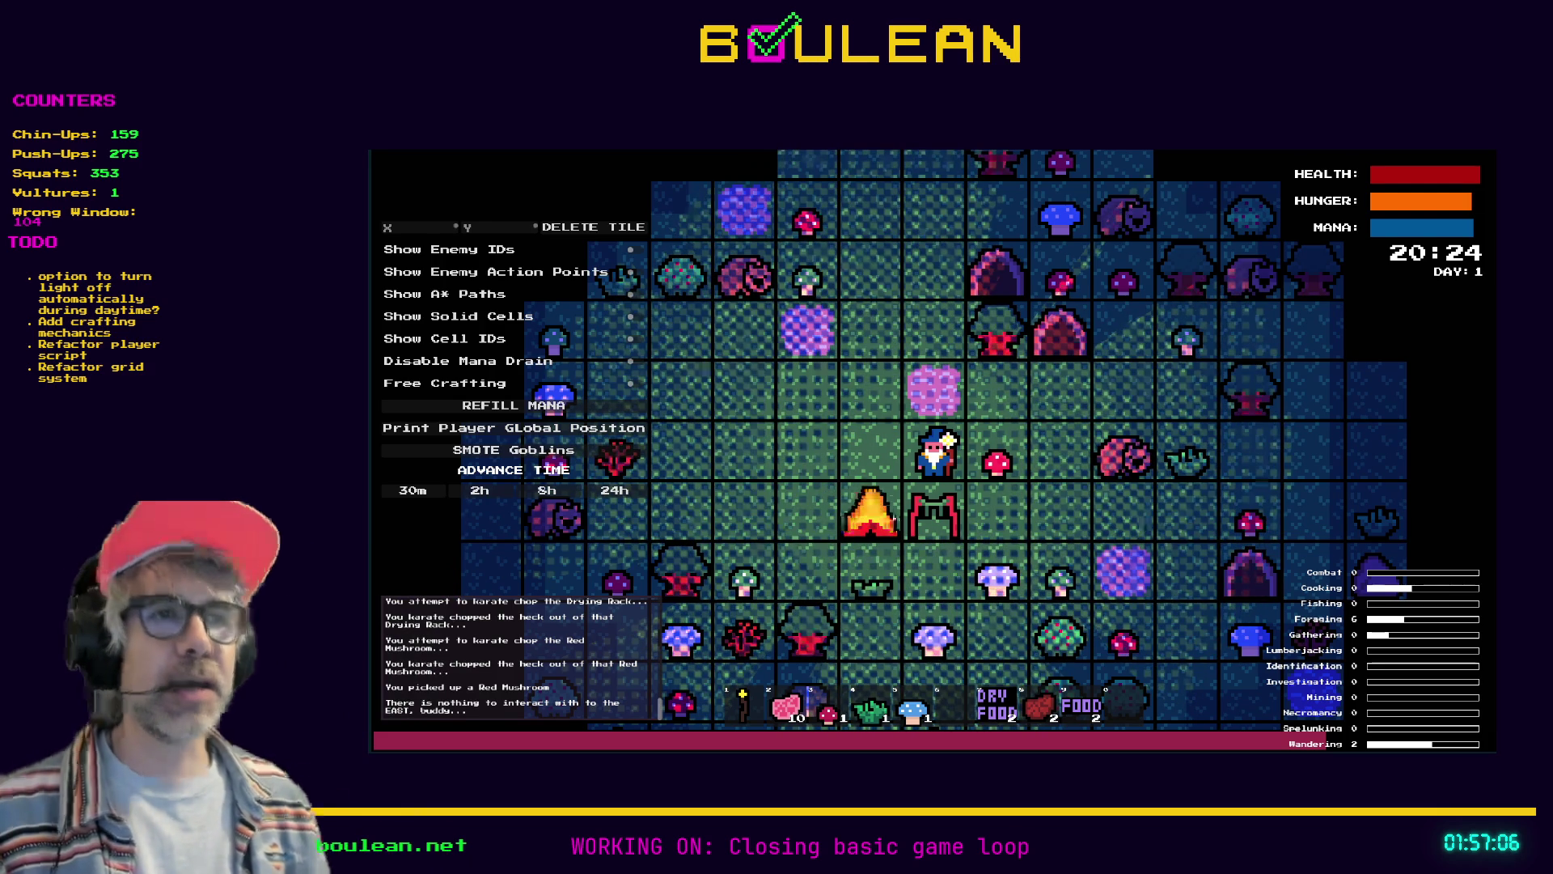
Walk the wizard west and north, then back east and south near the campfire
{"action": "key", "text": "Left"}
{"action": "key", "text": "Left"}
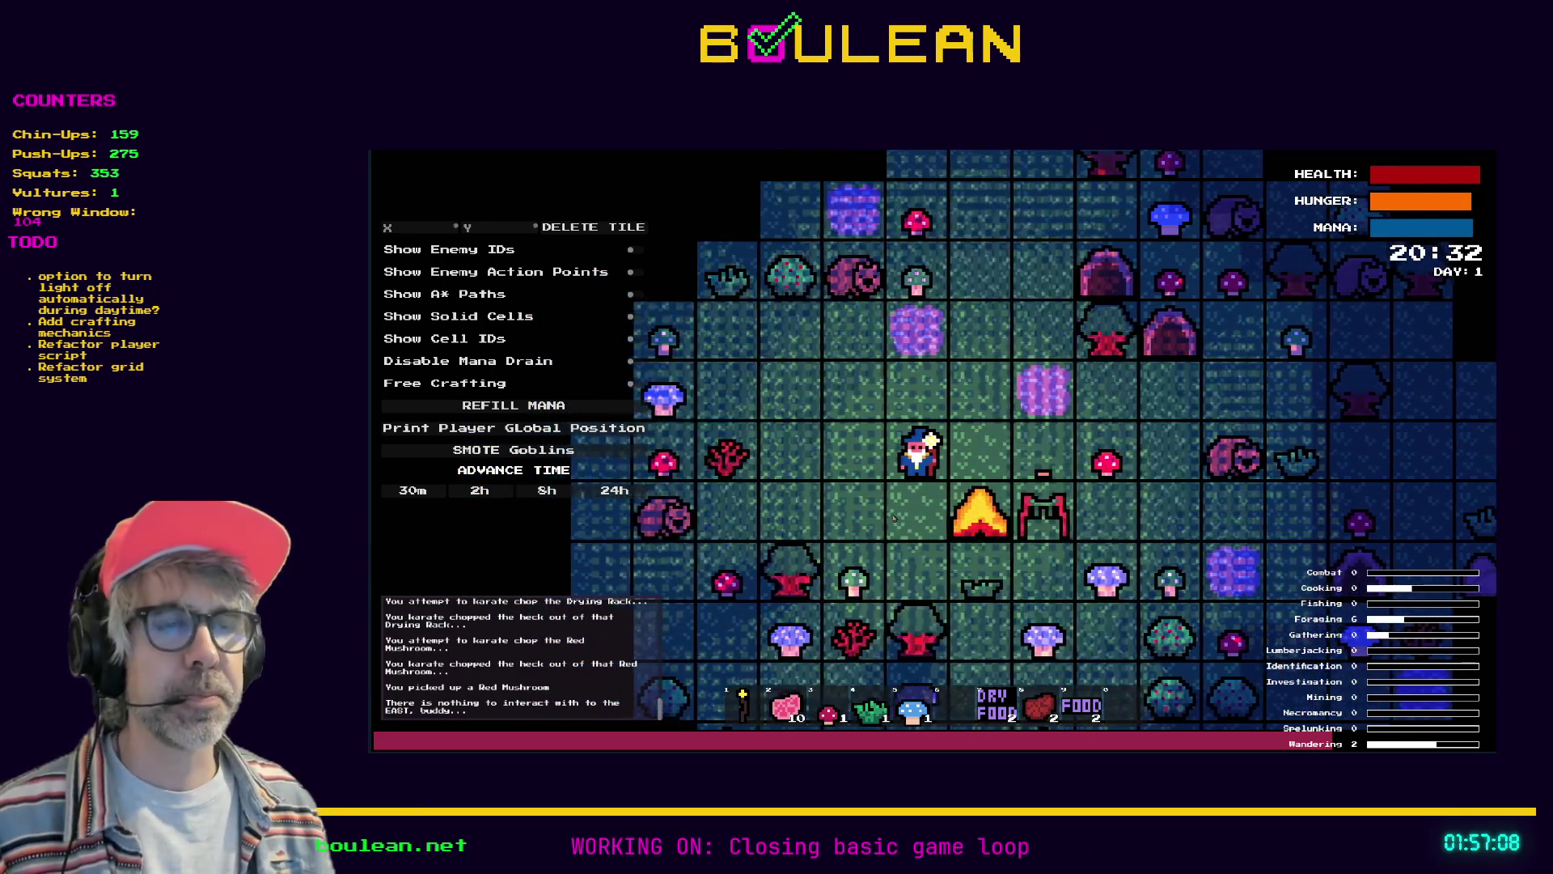
{"action": "scroll", "coordinate": [896, 514], "scroll_direction": "up", "scroll_amount": 1}
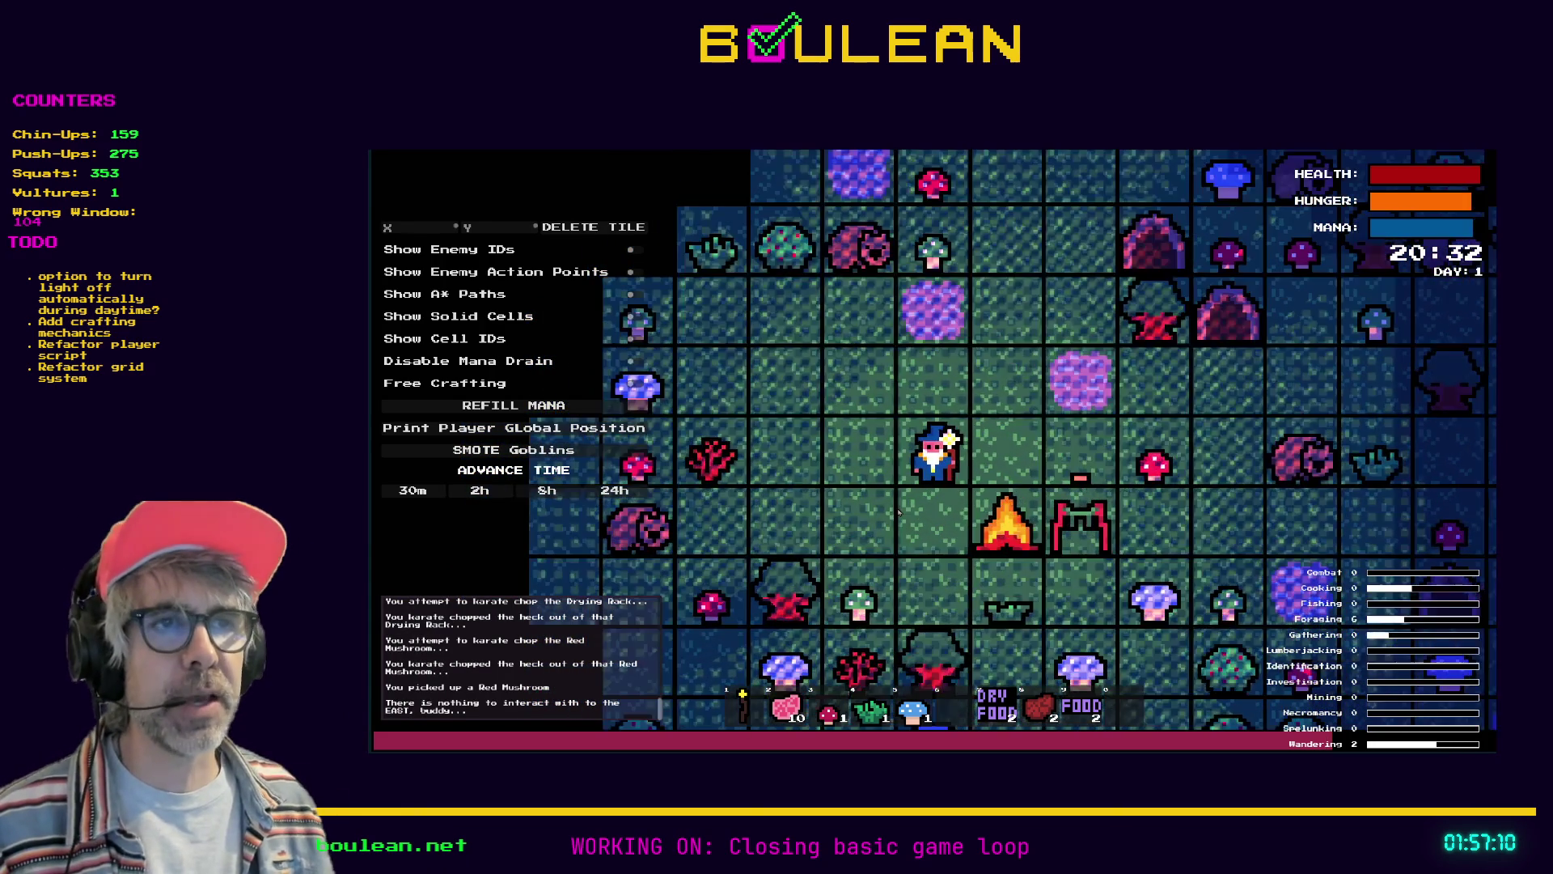
{"action": "scroll", "coordinate": [898, 511], "scroll_direction": "up", "scroll_amount": 1}
{"action": "scroll", "coordinate": [898, 511], "scroll_direction": "down", "scroll_amount": 1}
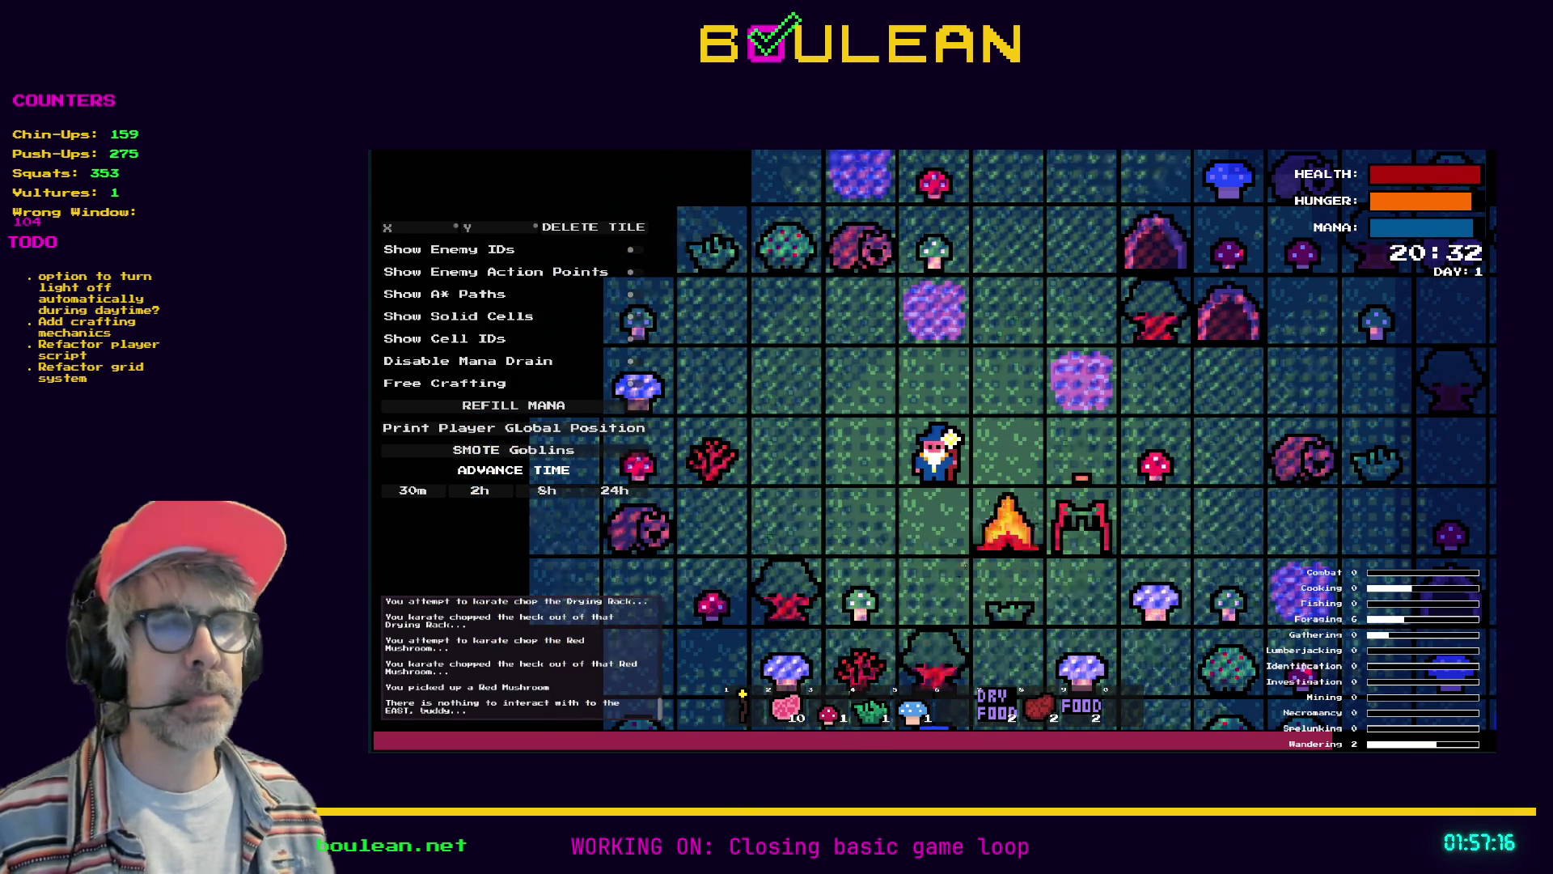
{"action": "key", "text": "a"}
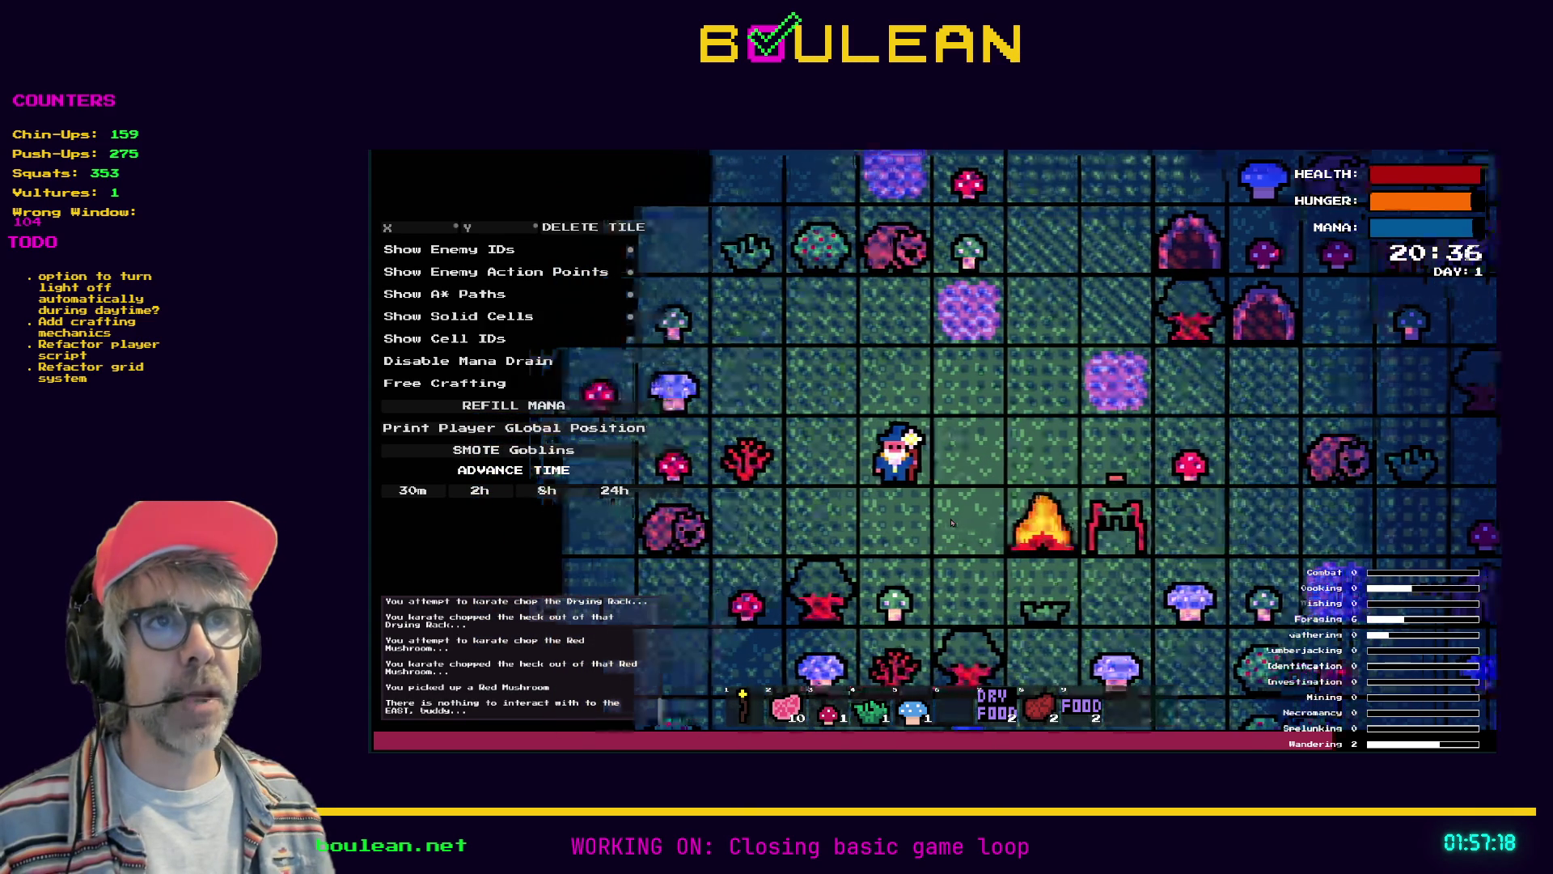
{"action": "key", "text": "a"}
{"action": "key", "text": "w"}
{"action": "key", "text": "w"}
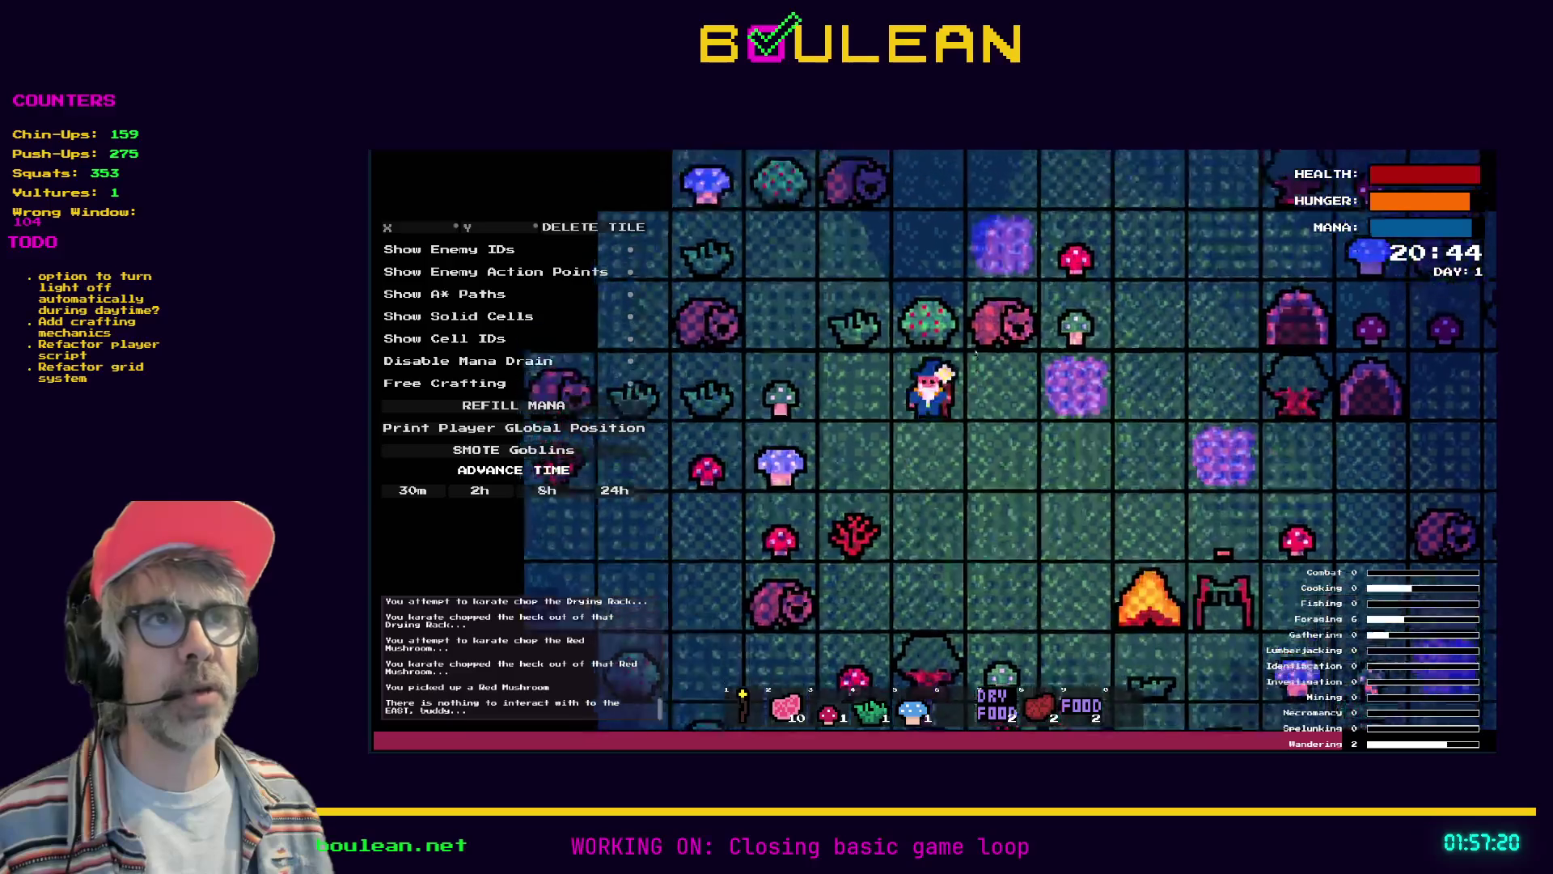
{"action": "key", "text": "d"}
{"action": "key", "text": "s"}
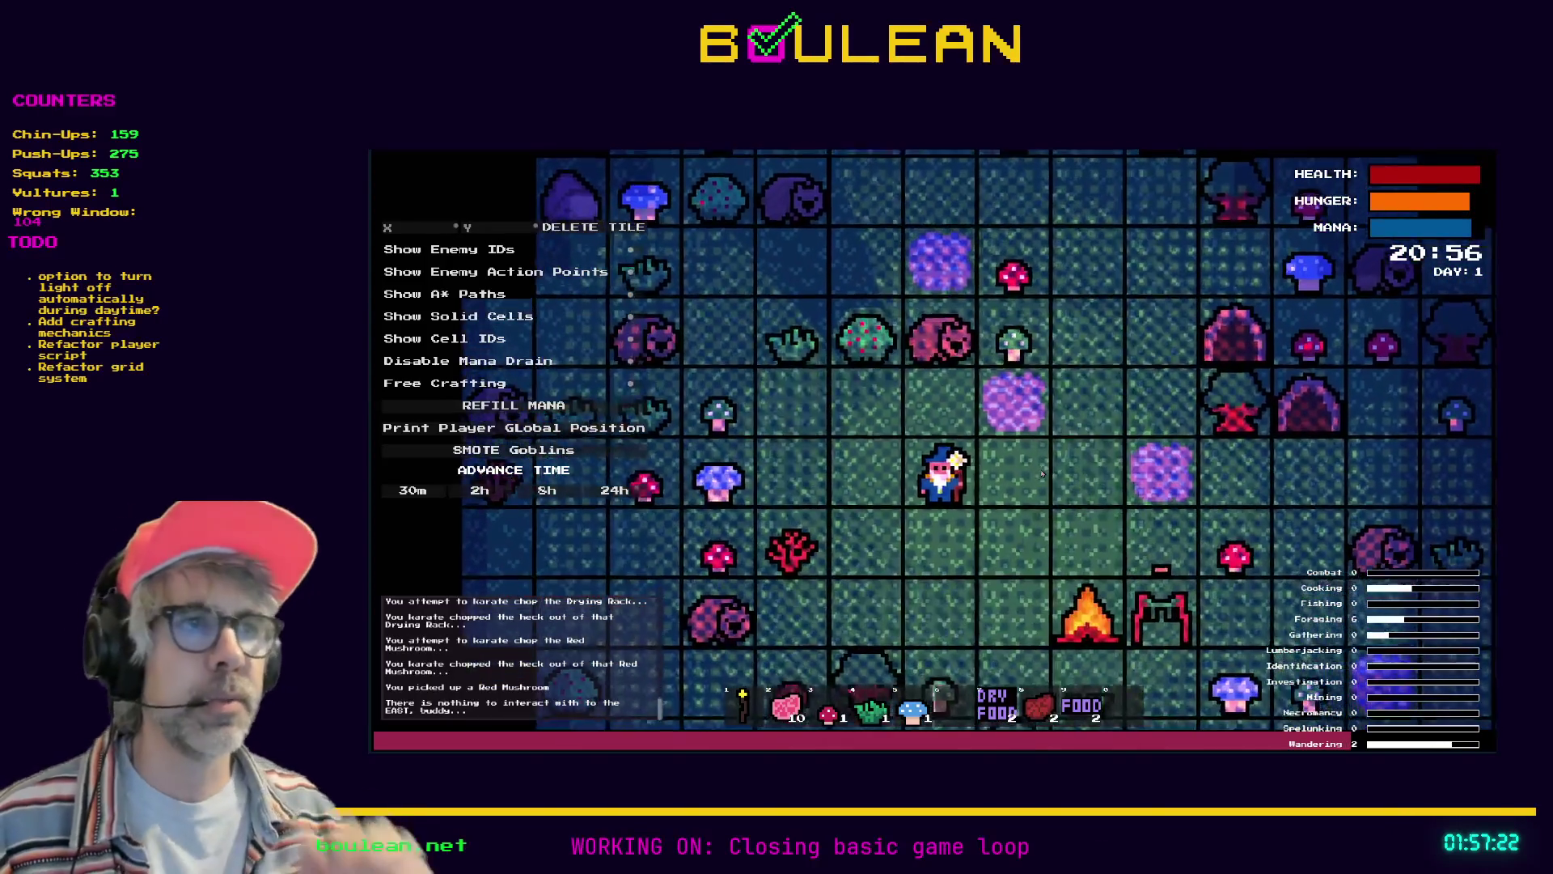
Walk the wizard east and then north until the clock nears 22:00
{"action": "key", "text": "d"}
{"action": "key", "text": "d"}
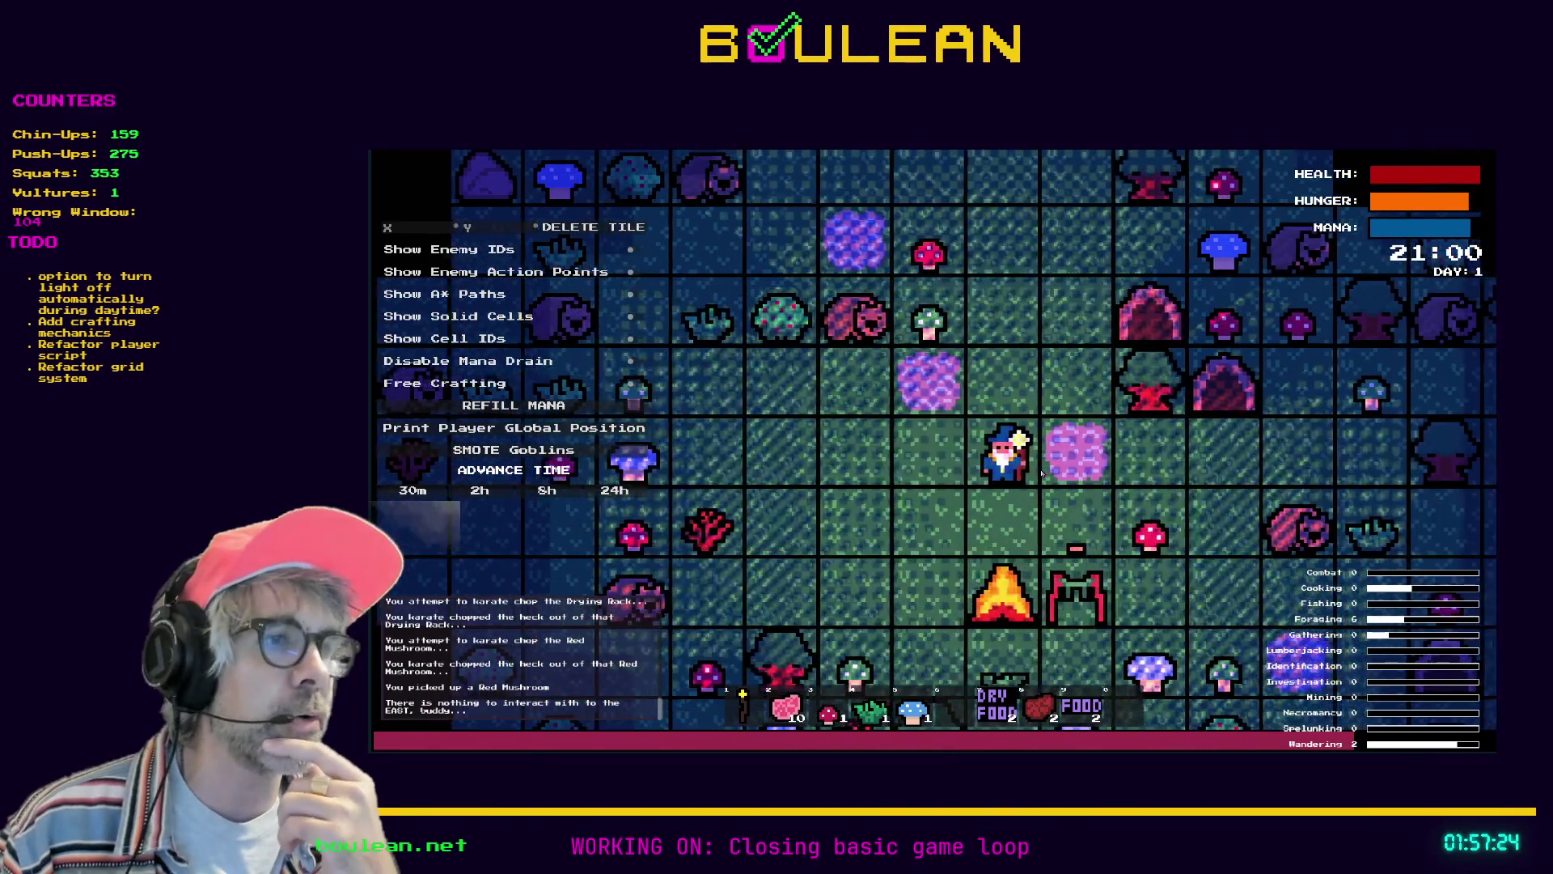
{"action": "key", "text": "w"}
{"action": "key", "text": "w"}
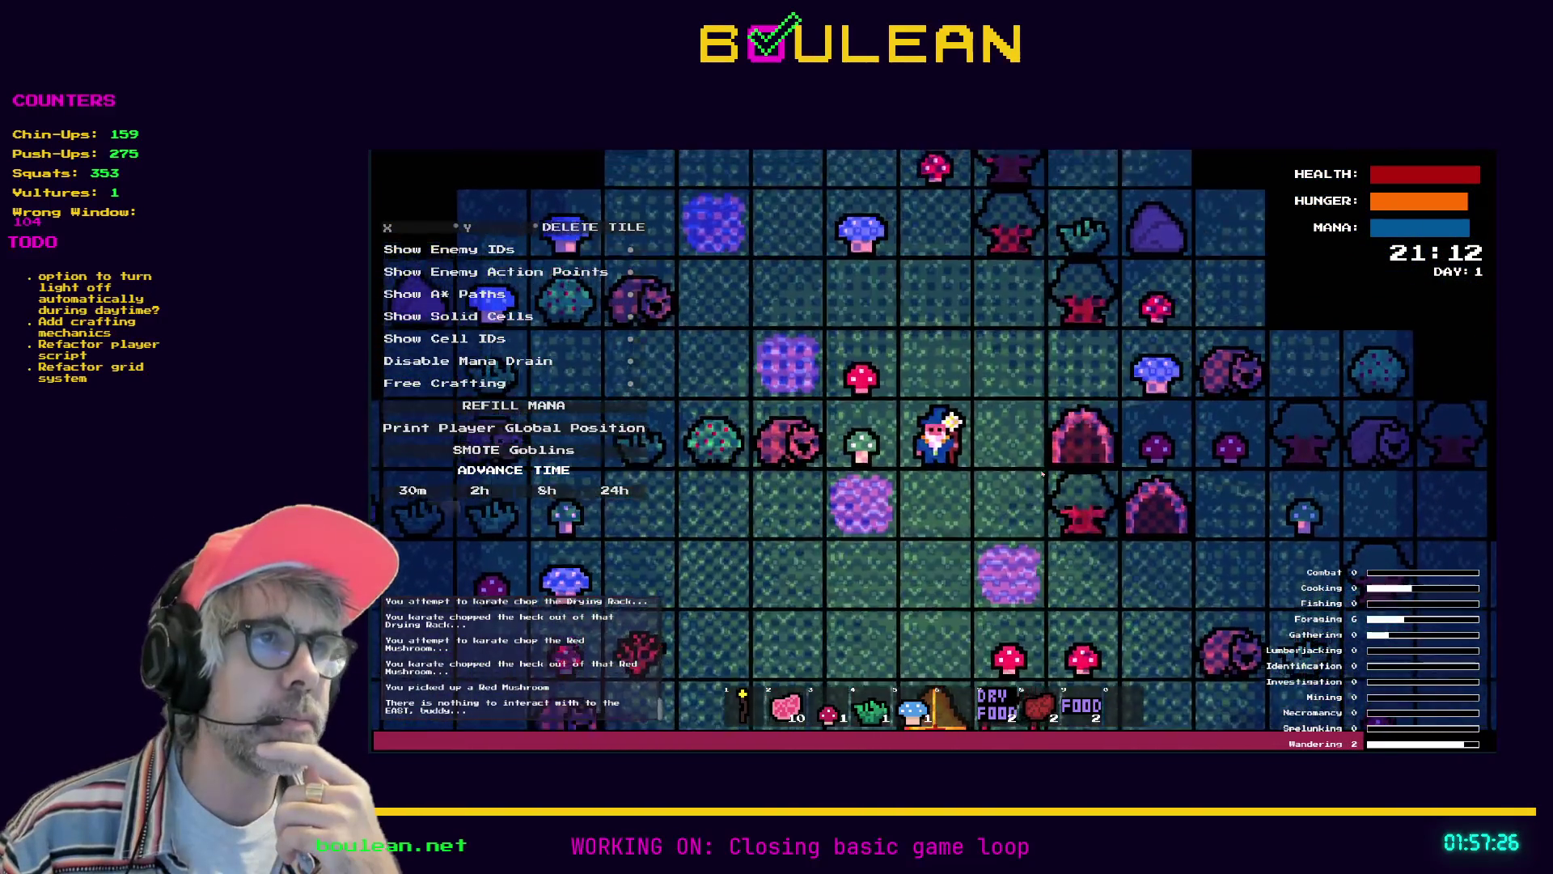
{"action": "key", "text": "w"}
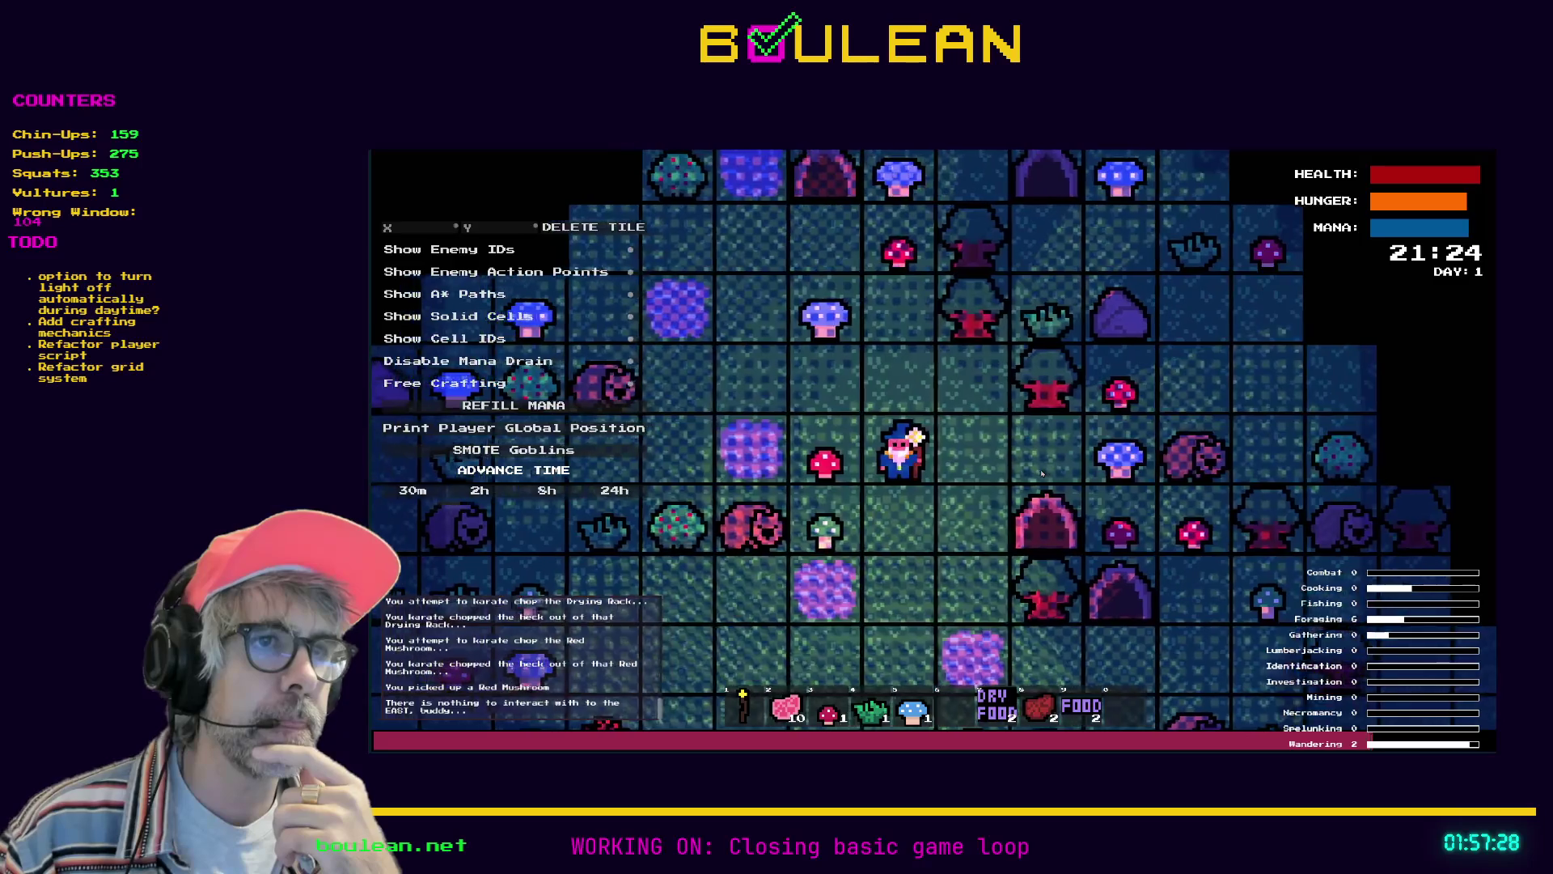
{"action": "key", "text": "w"}
{"action": "key", "text": "w"}
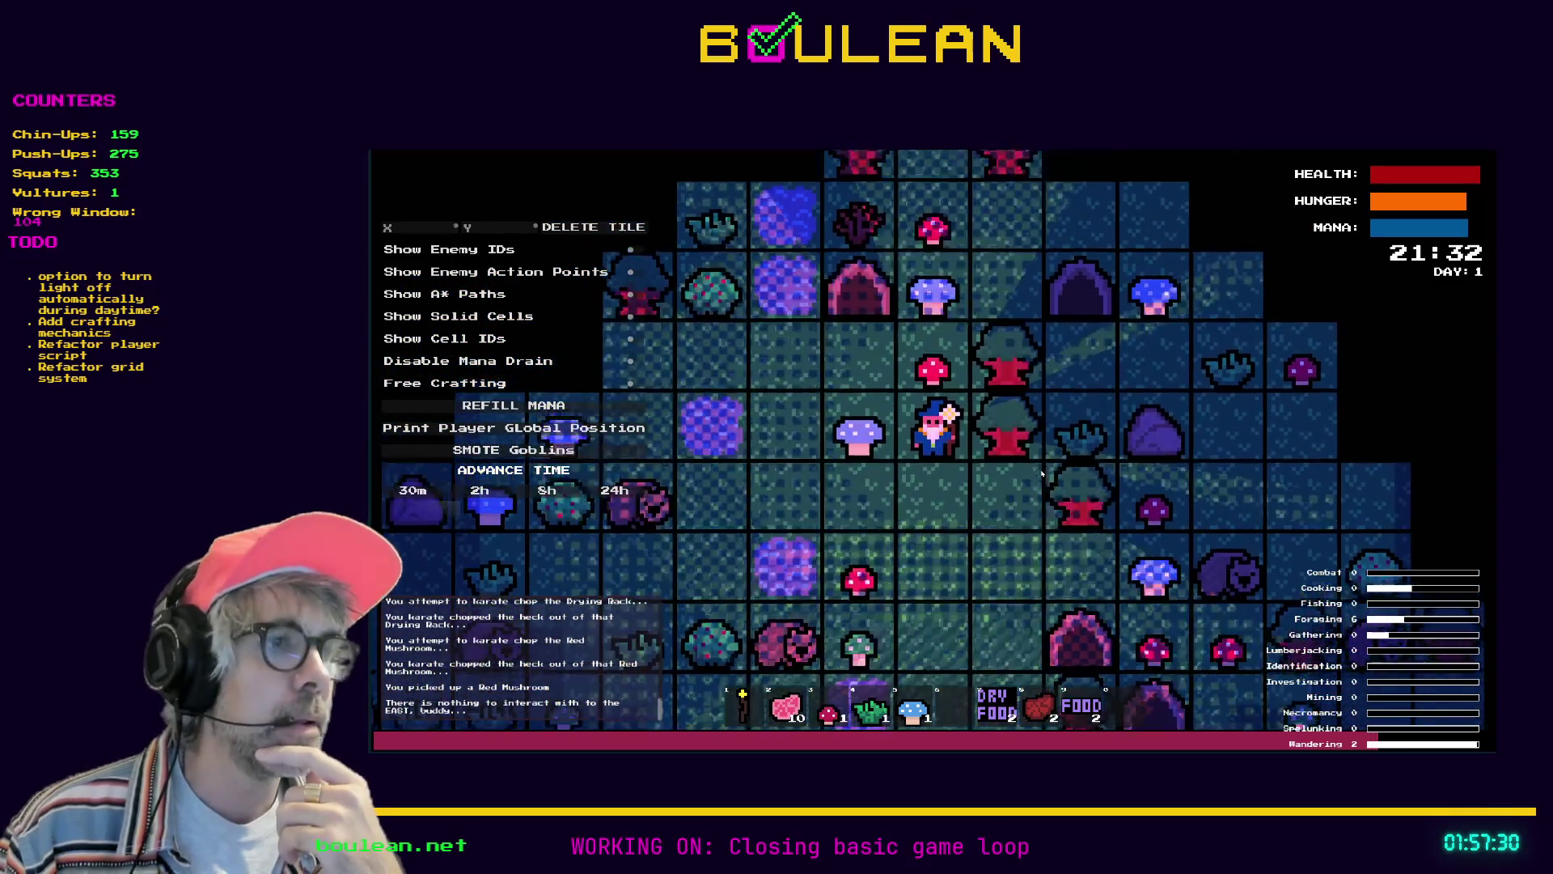
{"action": "key", "text": "w"}
{"action": "key", "text": "w"}
{"action": "key", "text": "w"}
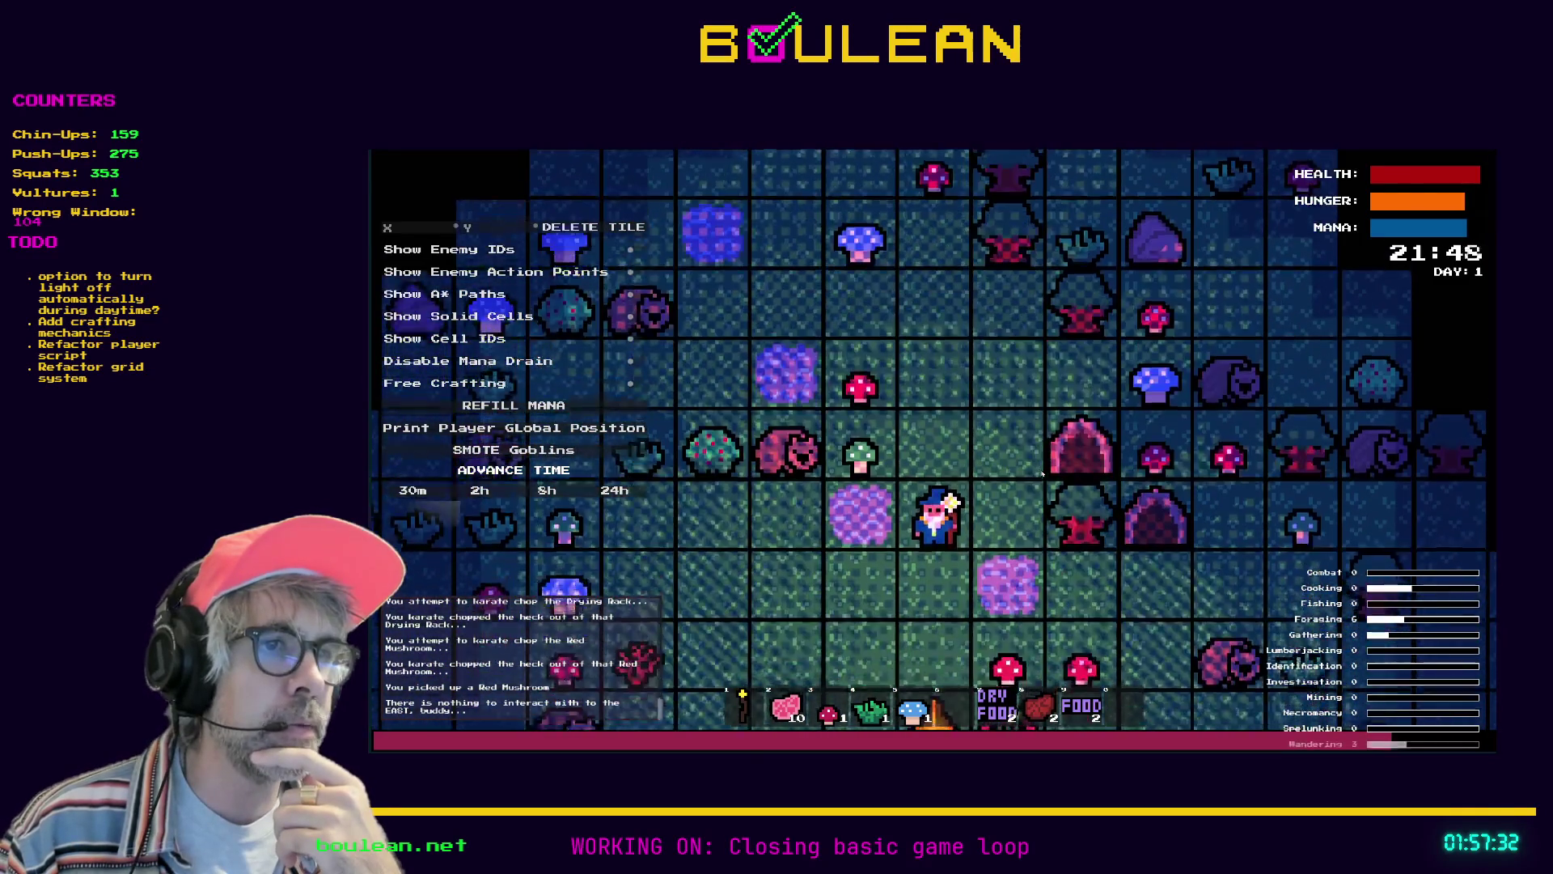
{"action": "key", "text": "w"}
{"action": "key", "text": "w"}
{"action": "key", "text": "w"}
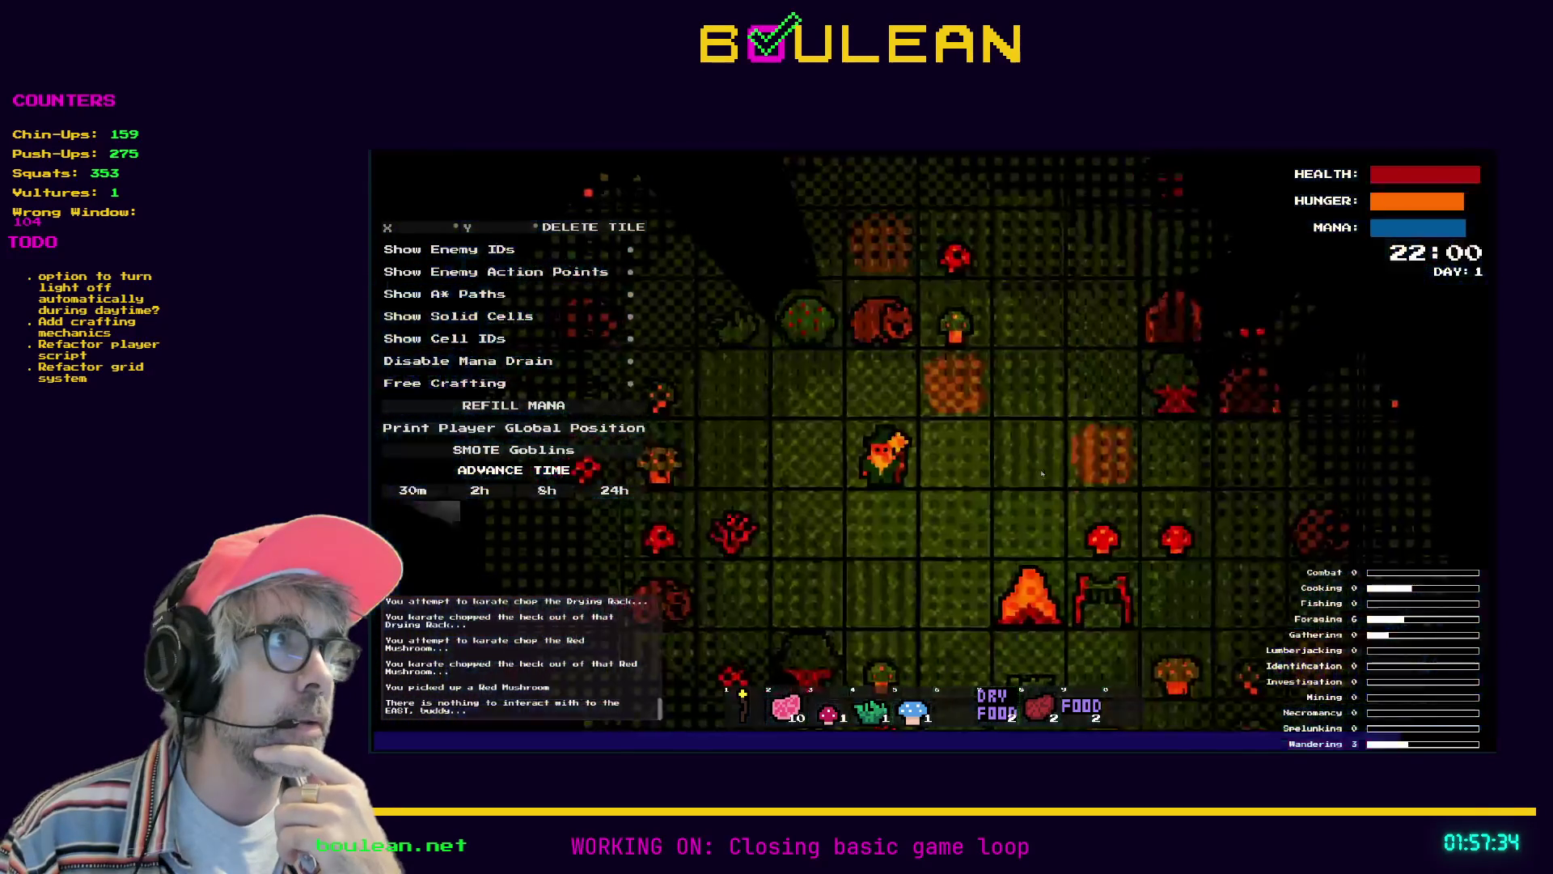
Walk the wizard west, north and east through the dark forest around the campfire
{"action": "key", "text": "a"}
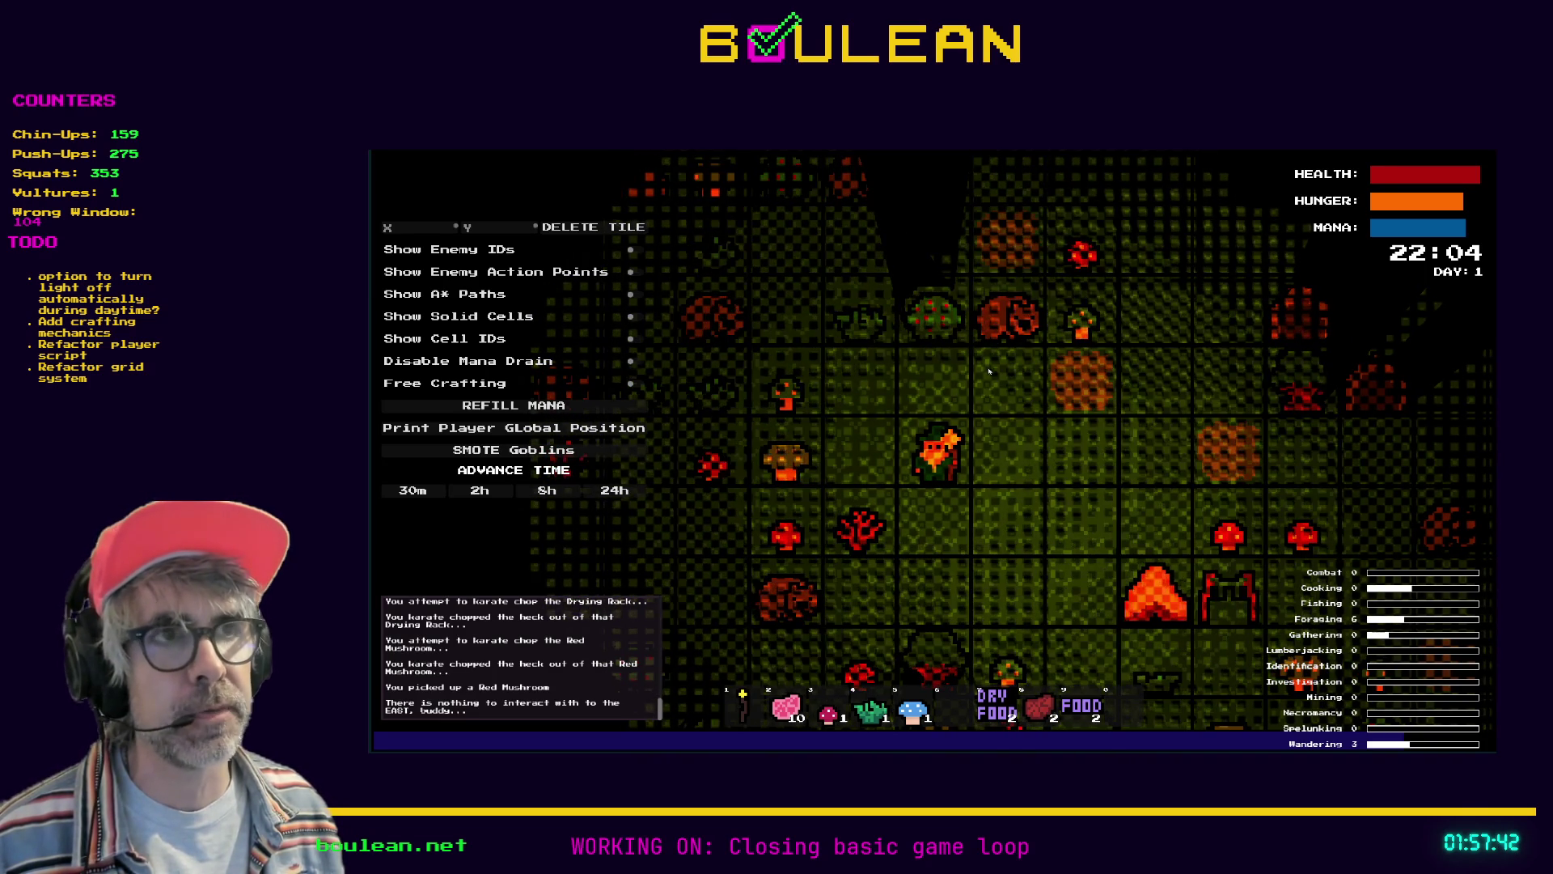
{"action": "key", "text": "w"}
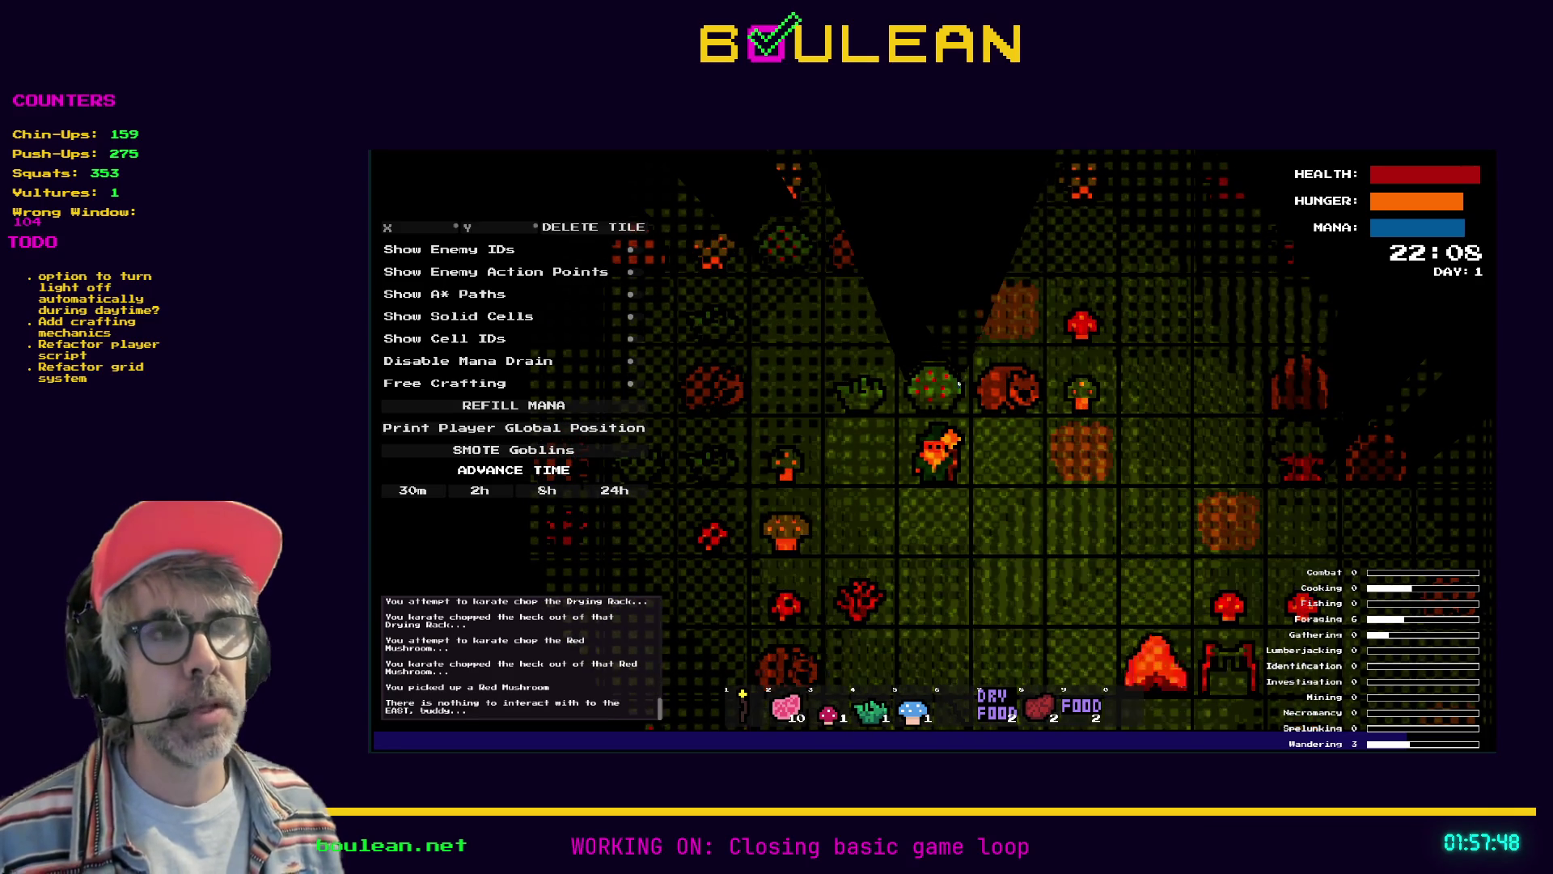
{"action": "key", "text": "a"}
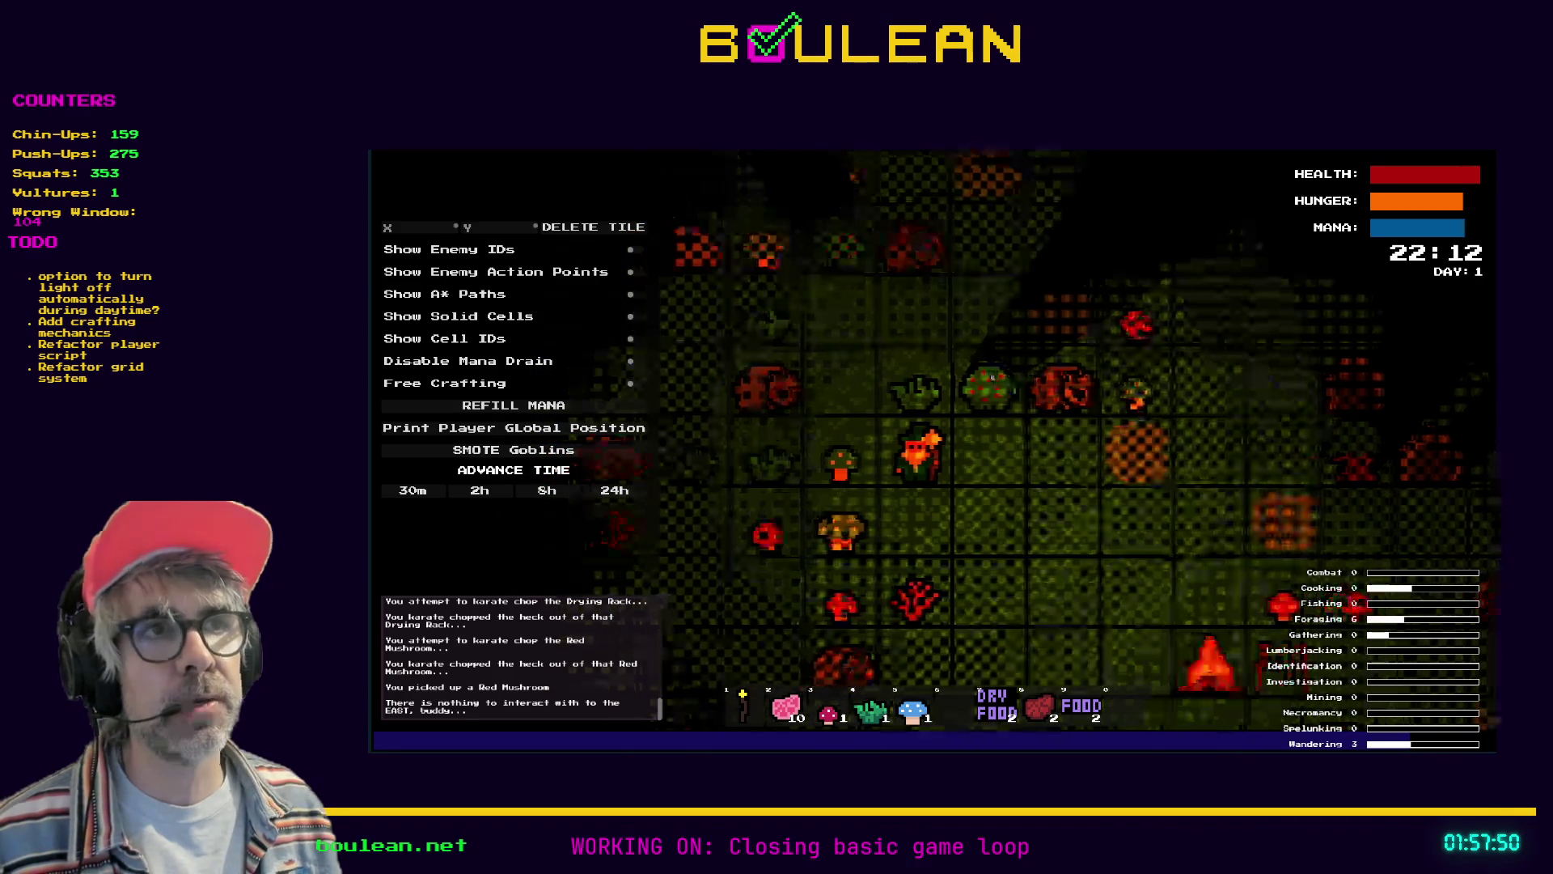
{"action": "key", "text": "d"}
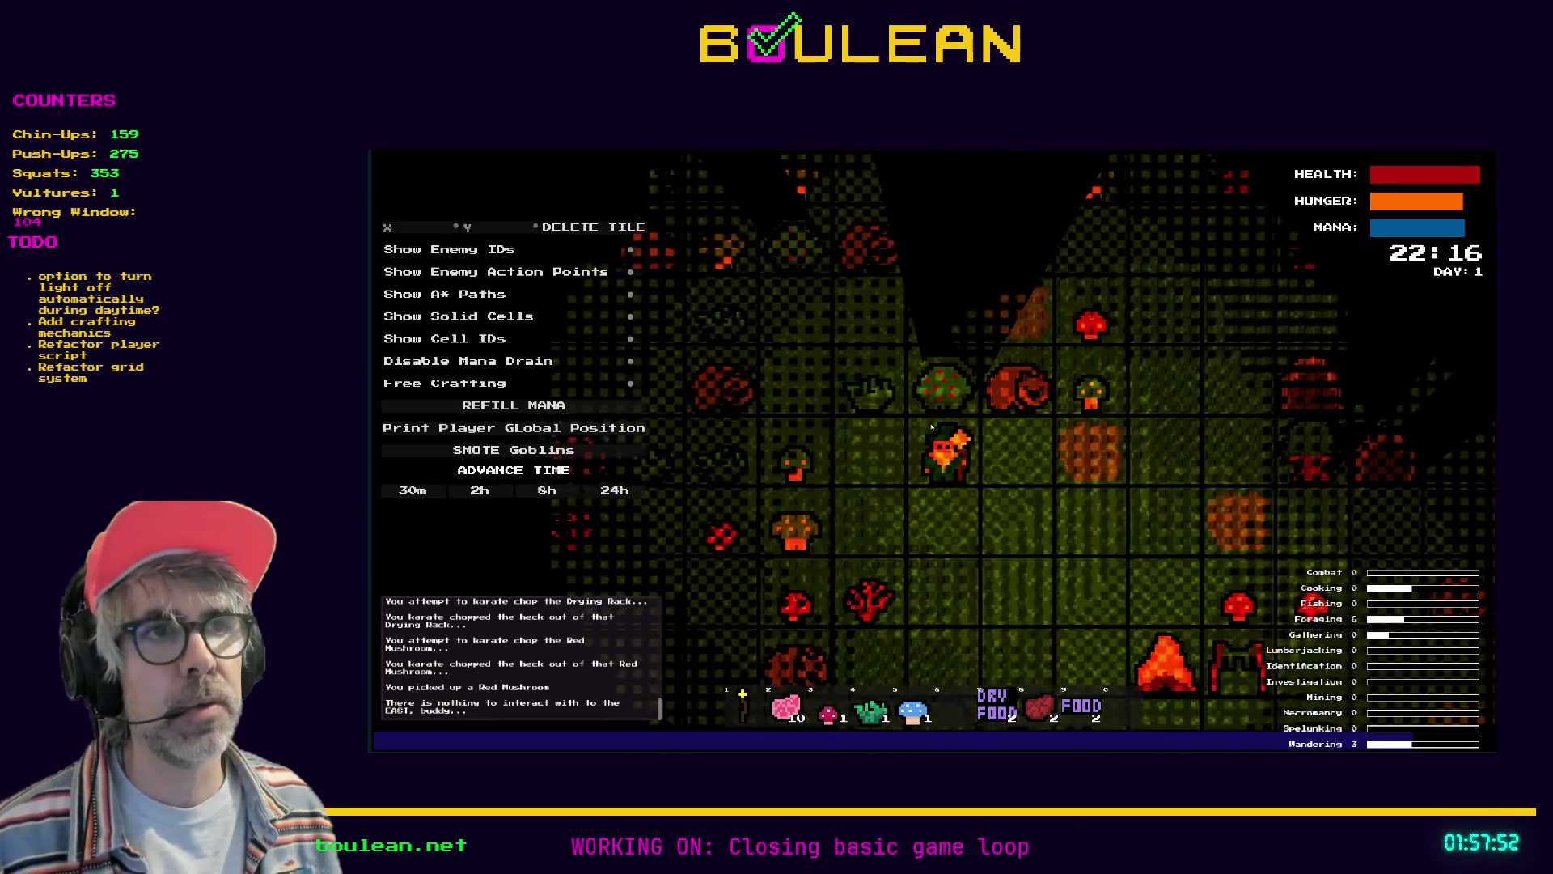
{"action": "key", "text": "d"}
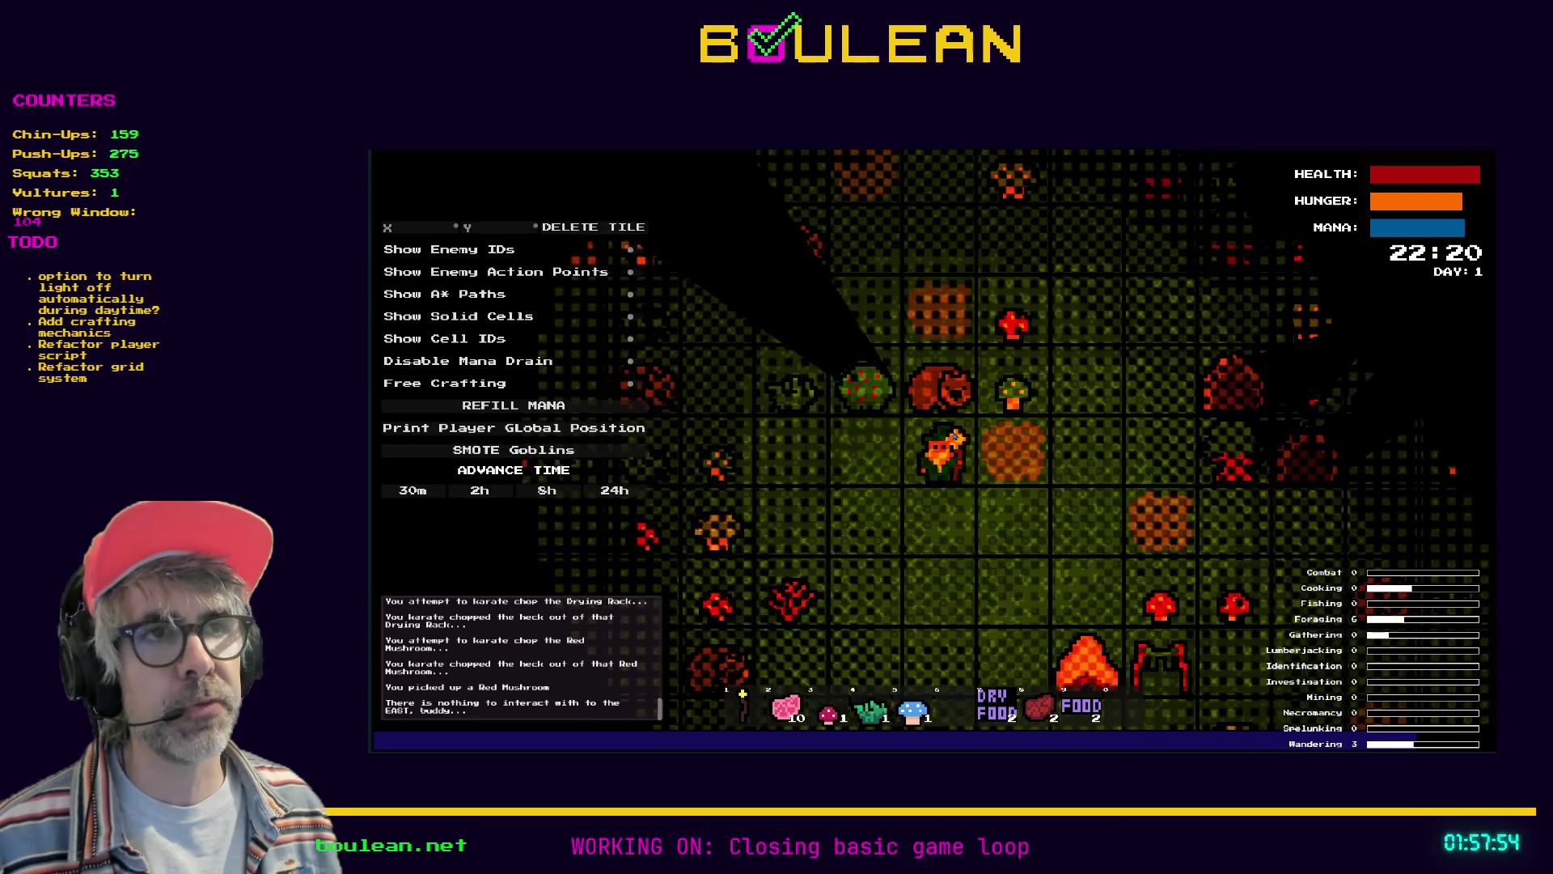
{"action": "key", "text": "a"}
{"action": "key", "text": "w"}
{"action": "key", "text": "w"}
{"action": "key", "text": "w"}
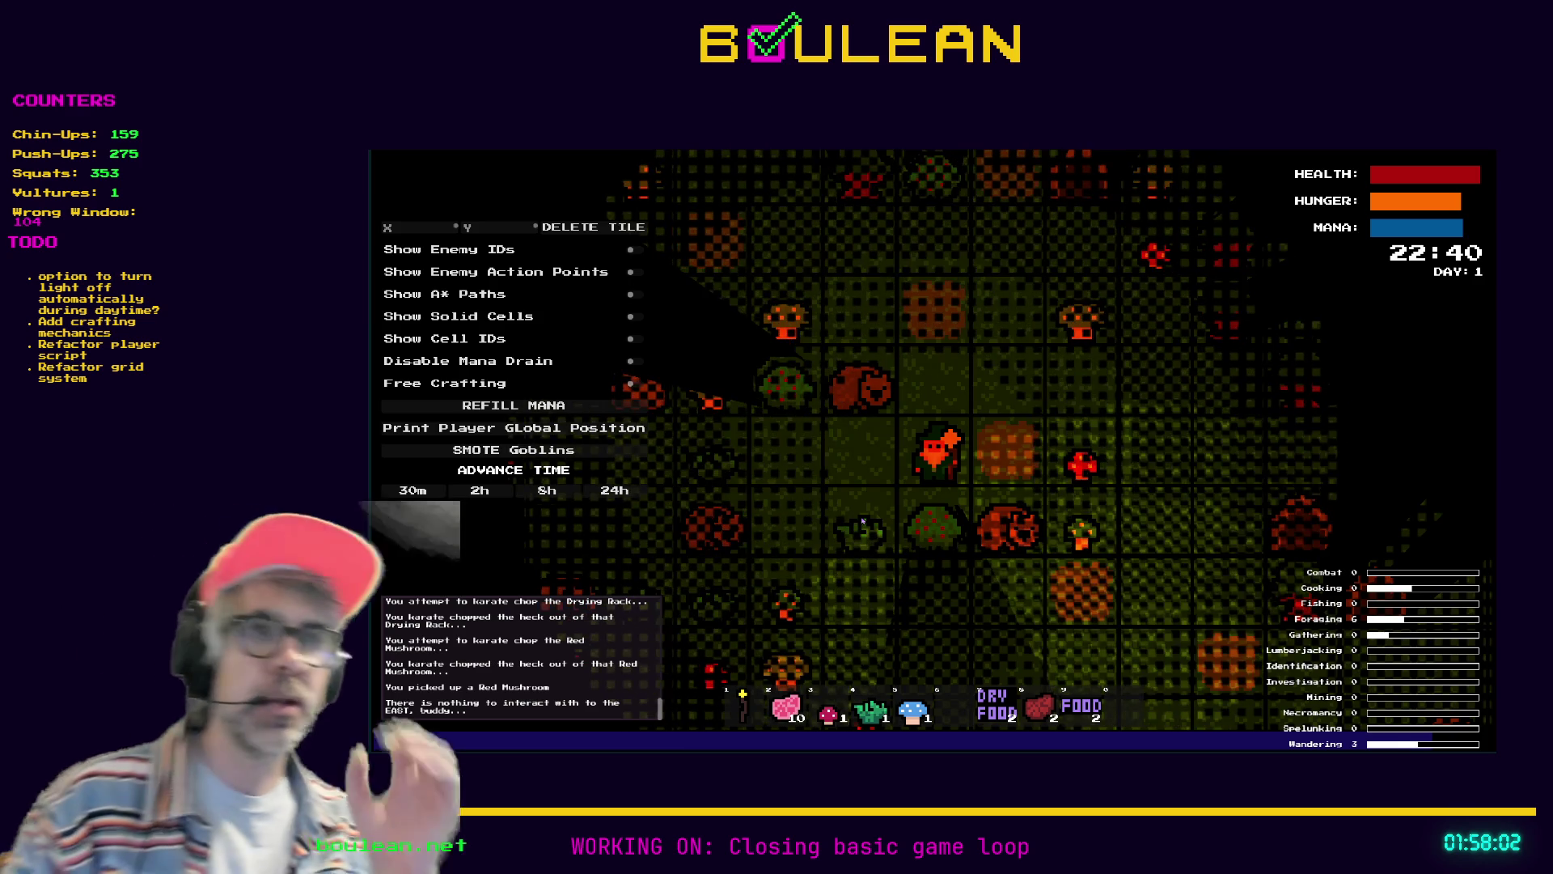
Walk south below the shrubs and back, then bump the Green Bush and pick up a Green Mushroom
{"action": "key", "text": "a"}
{"action": "key", "text": "s"}
{"action": "key", "text": "s"}
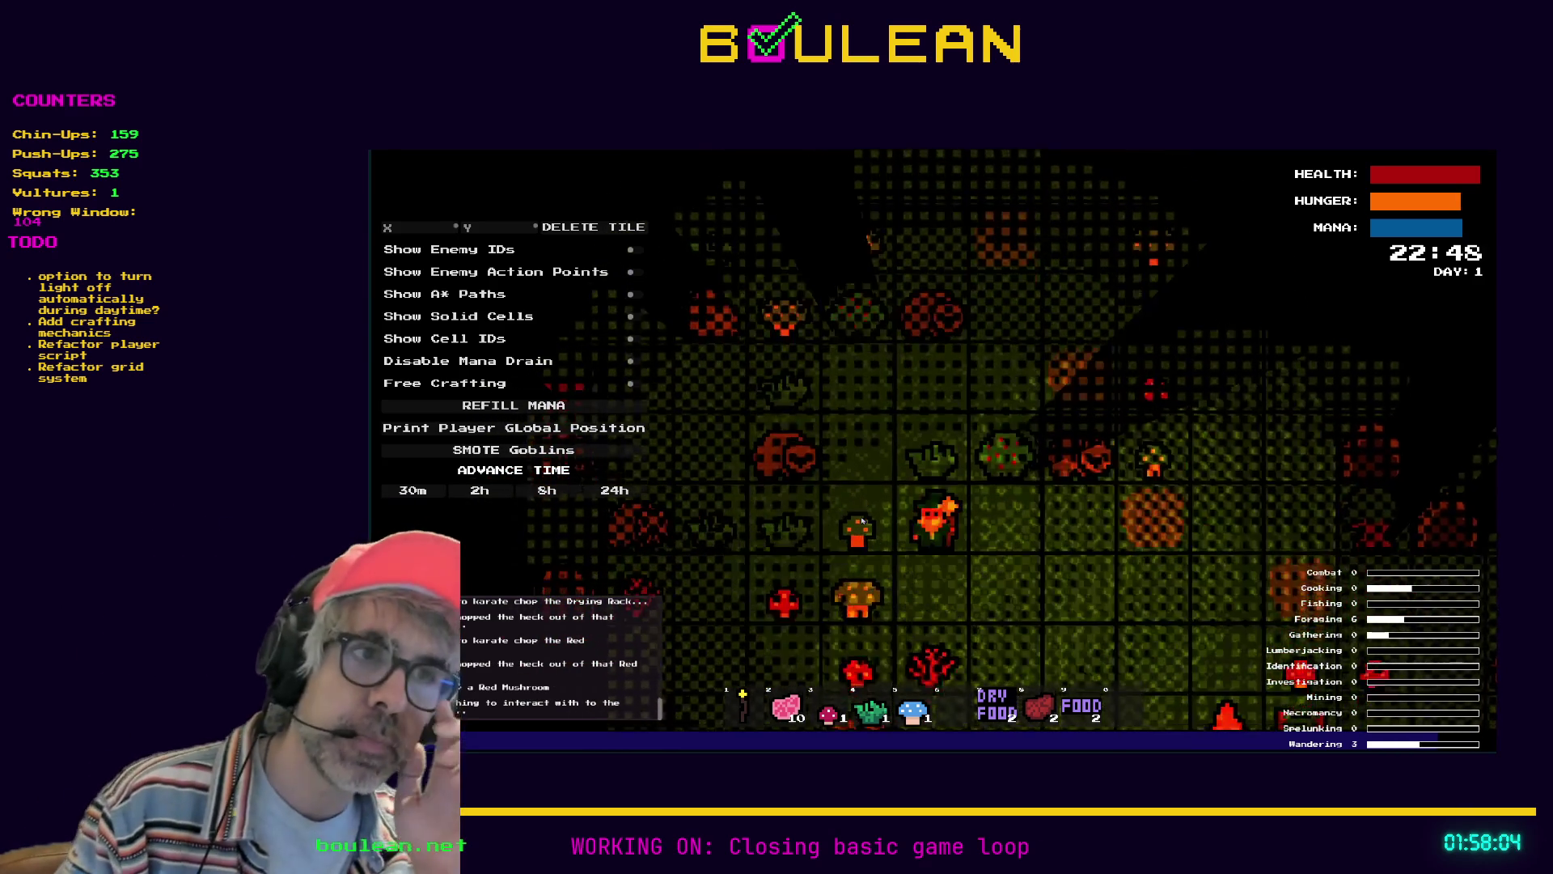
{"action": "key", "text": "s"}
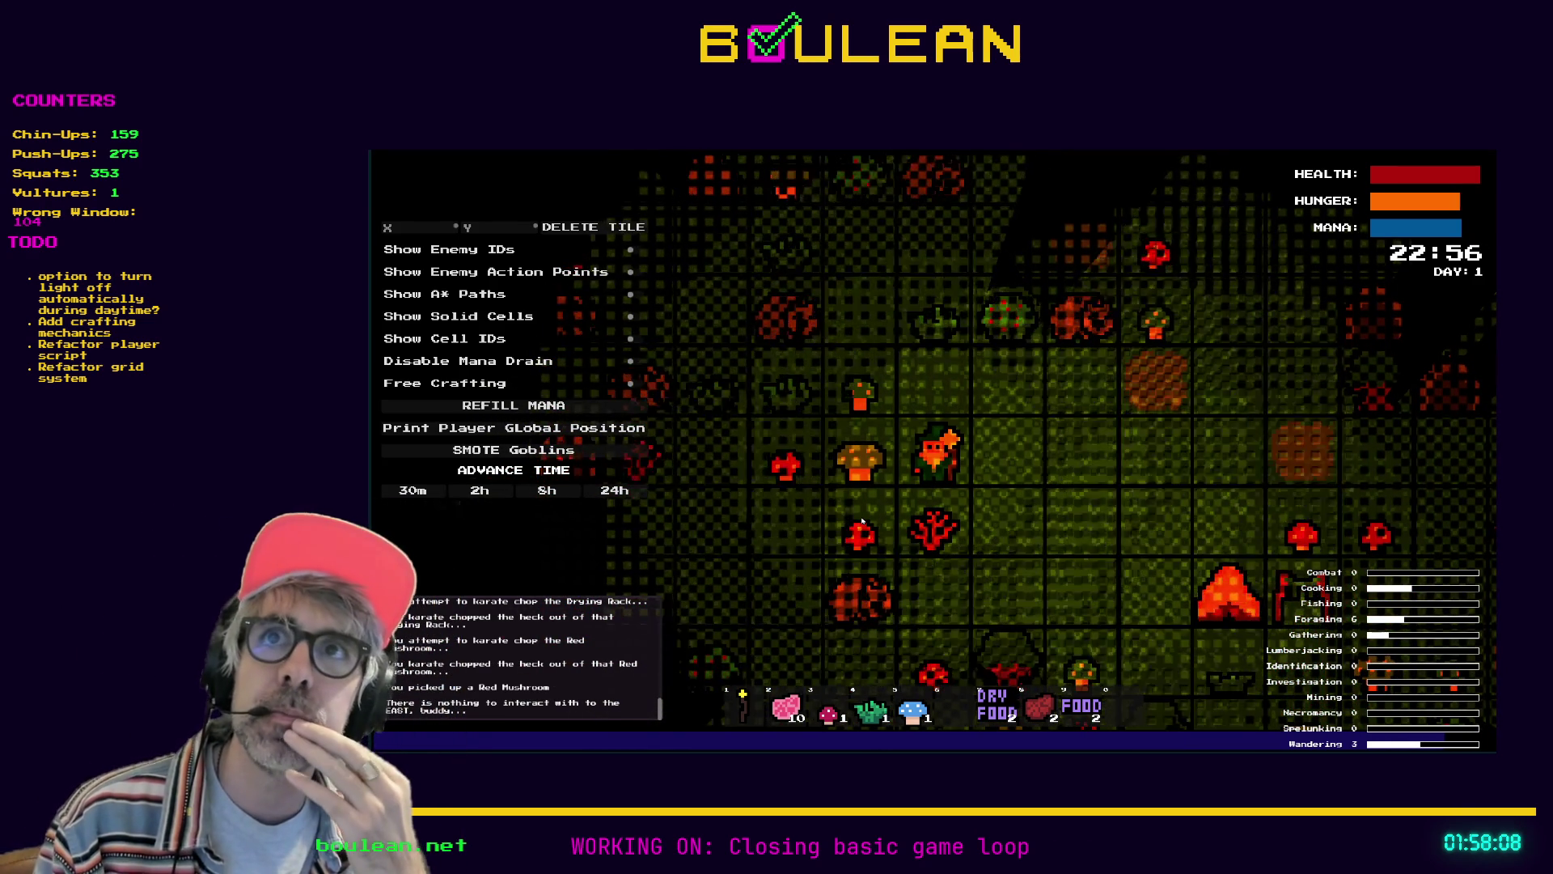
{"action": "key", "text": "d"}
{"action": "key", "text": "s"}
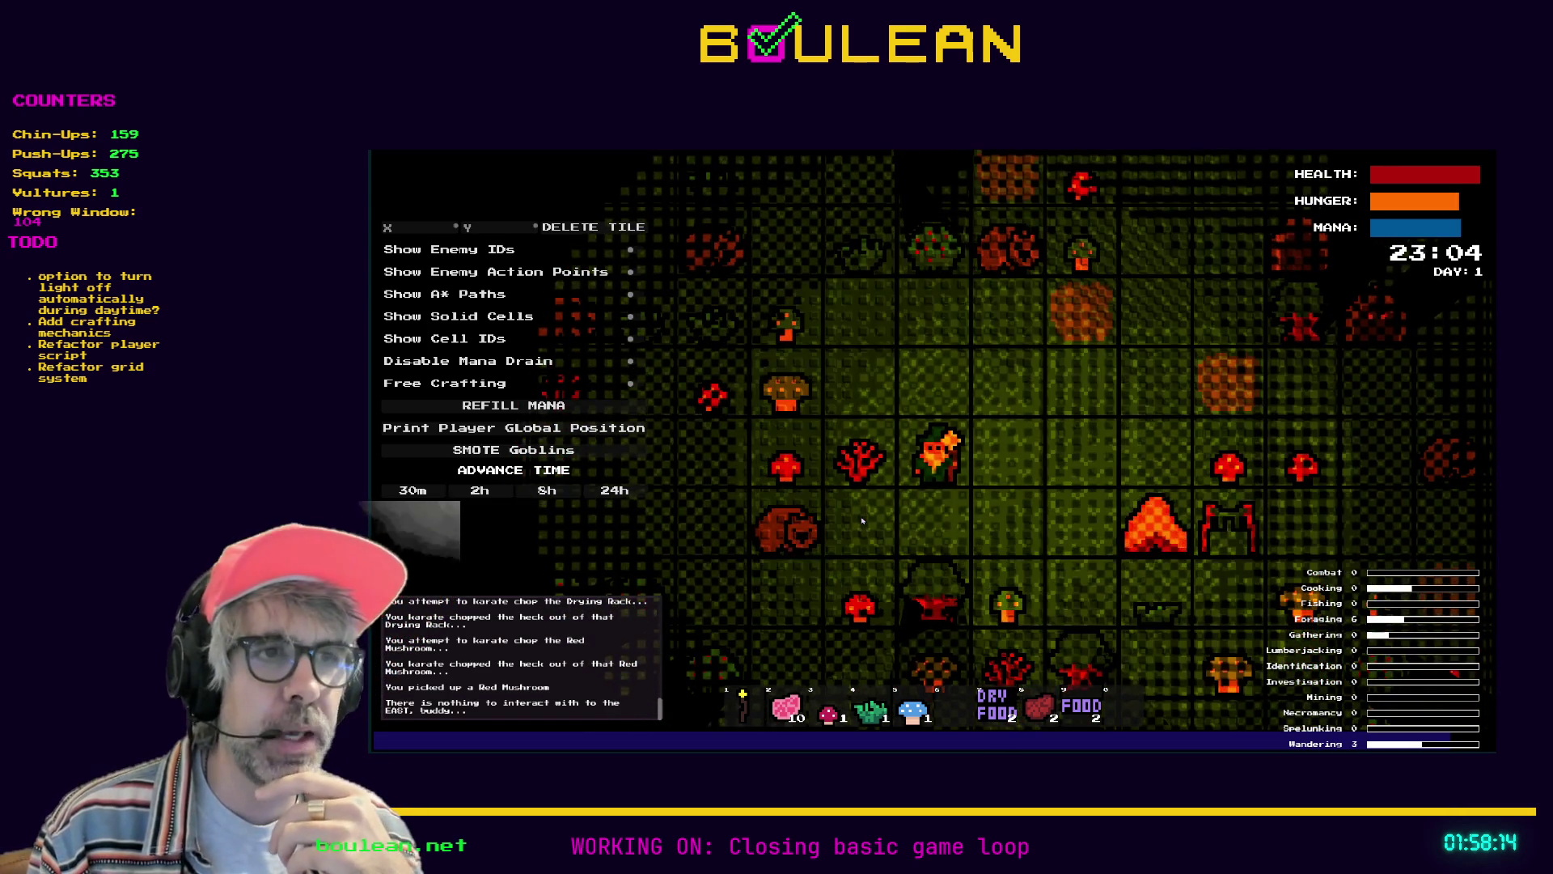
{"action": "key", "text": "w"}
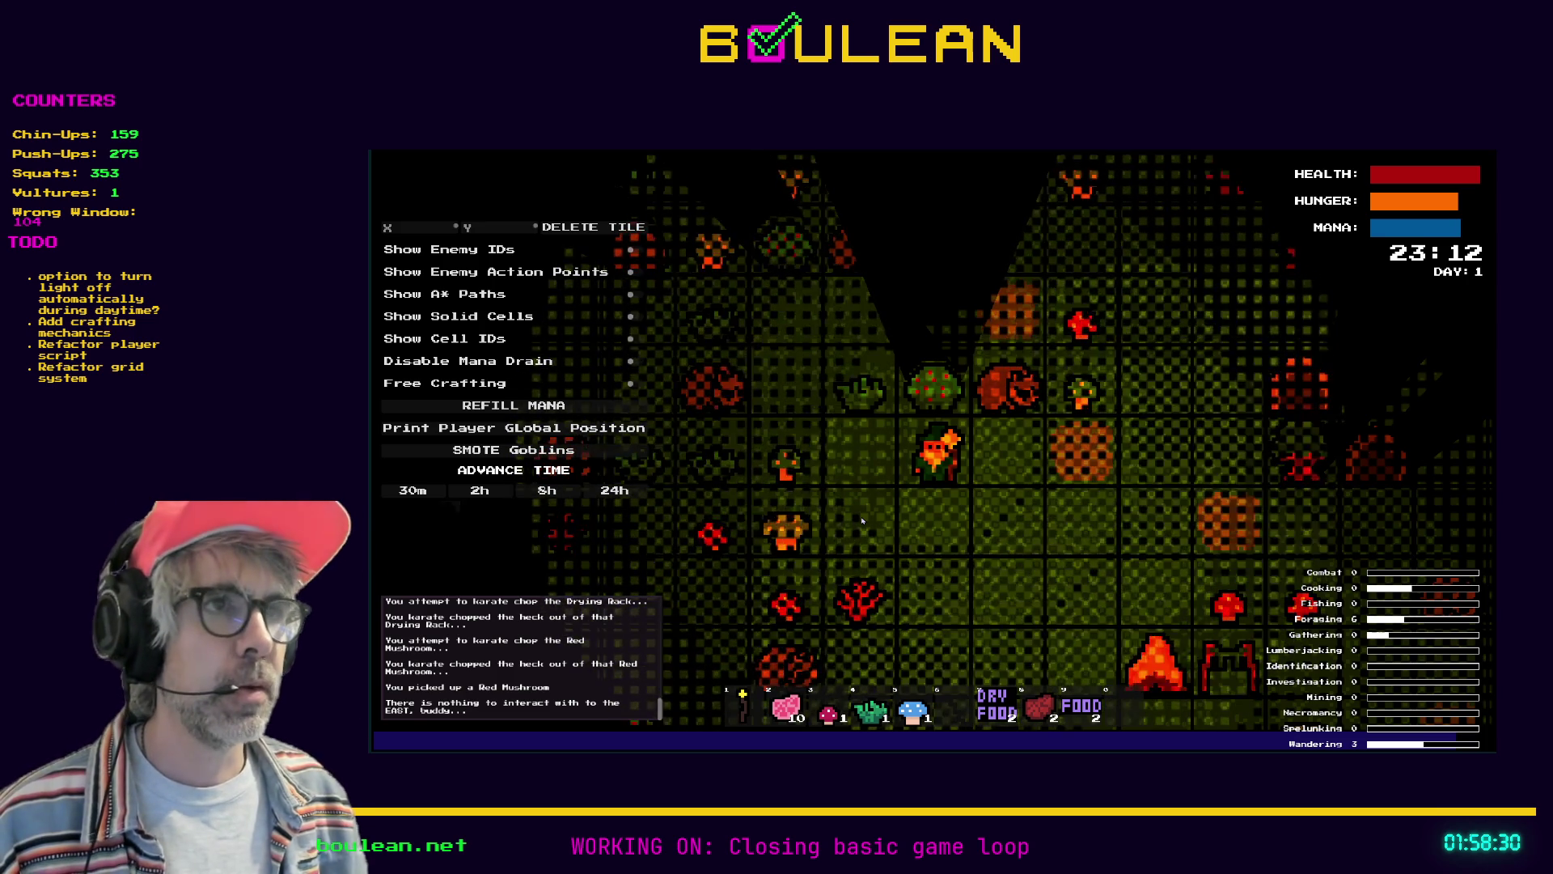
{"action": "key", "text": "Left"}
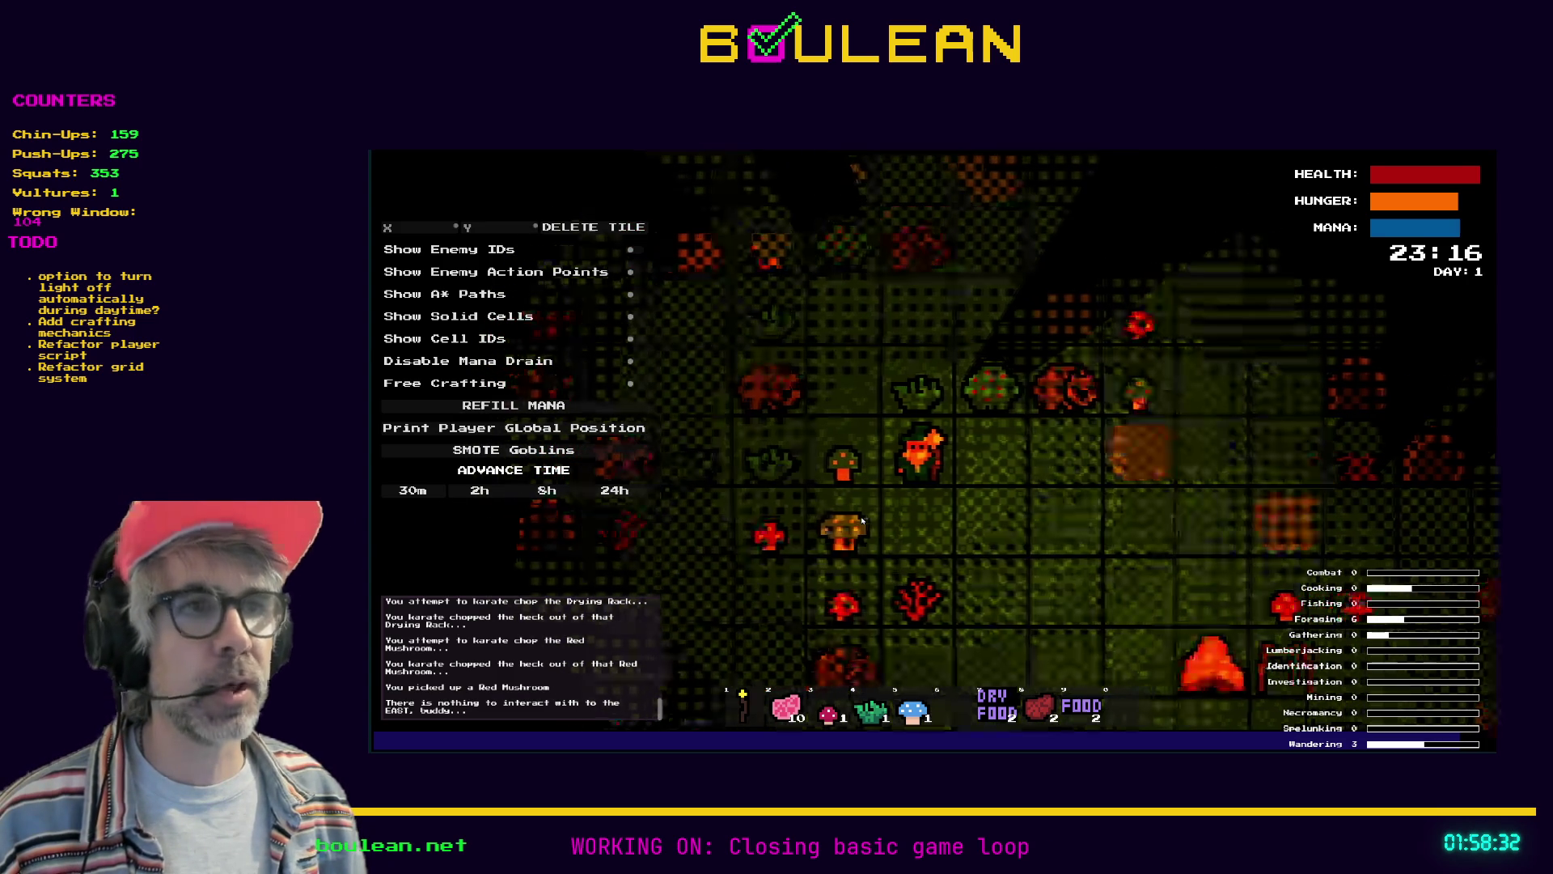
{"action": "key", "text": "Up"}
{"action": "key", "text": "Left"}
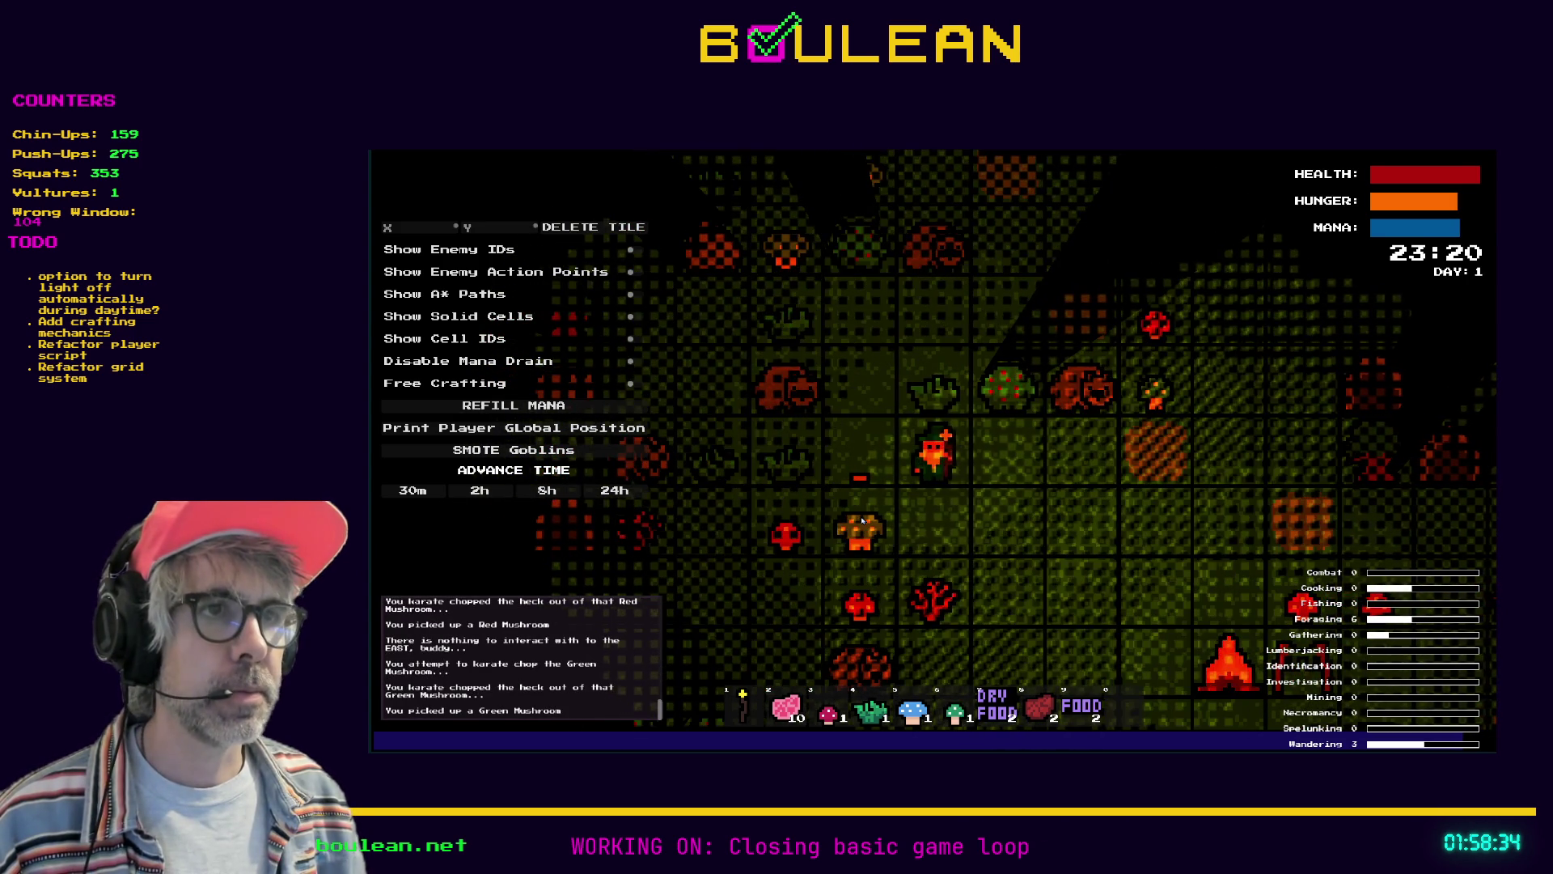
Pick up the Blue Mushroom and walk down-right to the campfire and drying rack
{"action": "key", "text": "Down"}
{"action": "key", "text": "Down"}
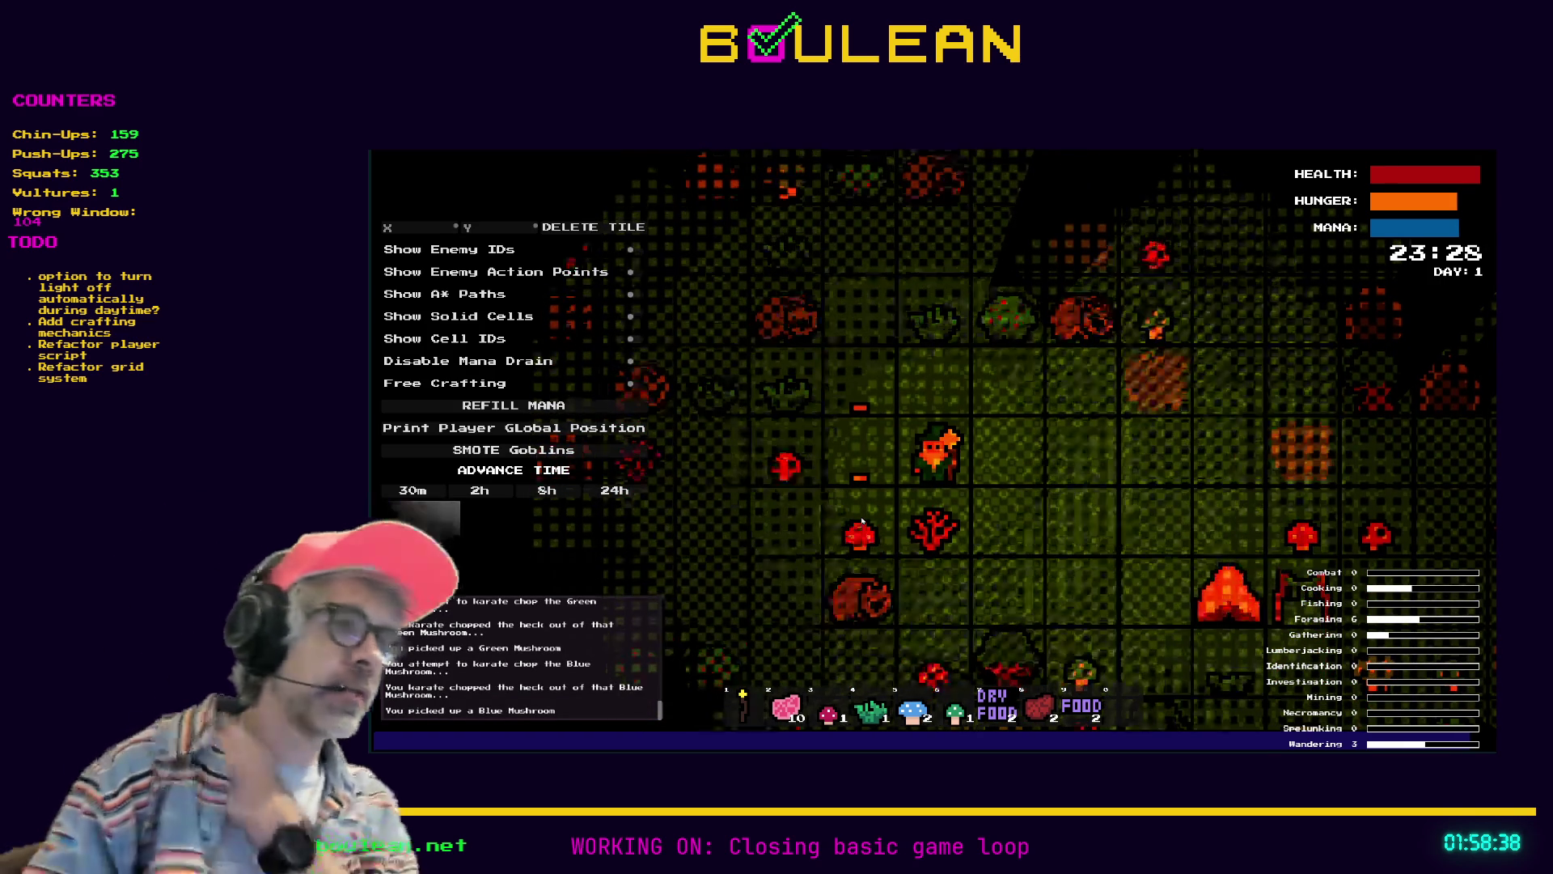
{"action": "key", "text": "Down"}
{"action": "key", "text": "Right"}
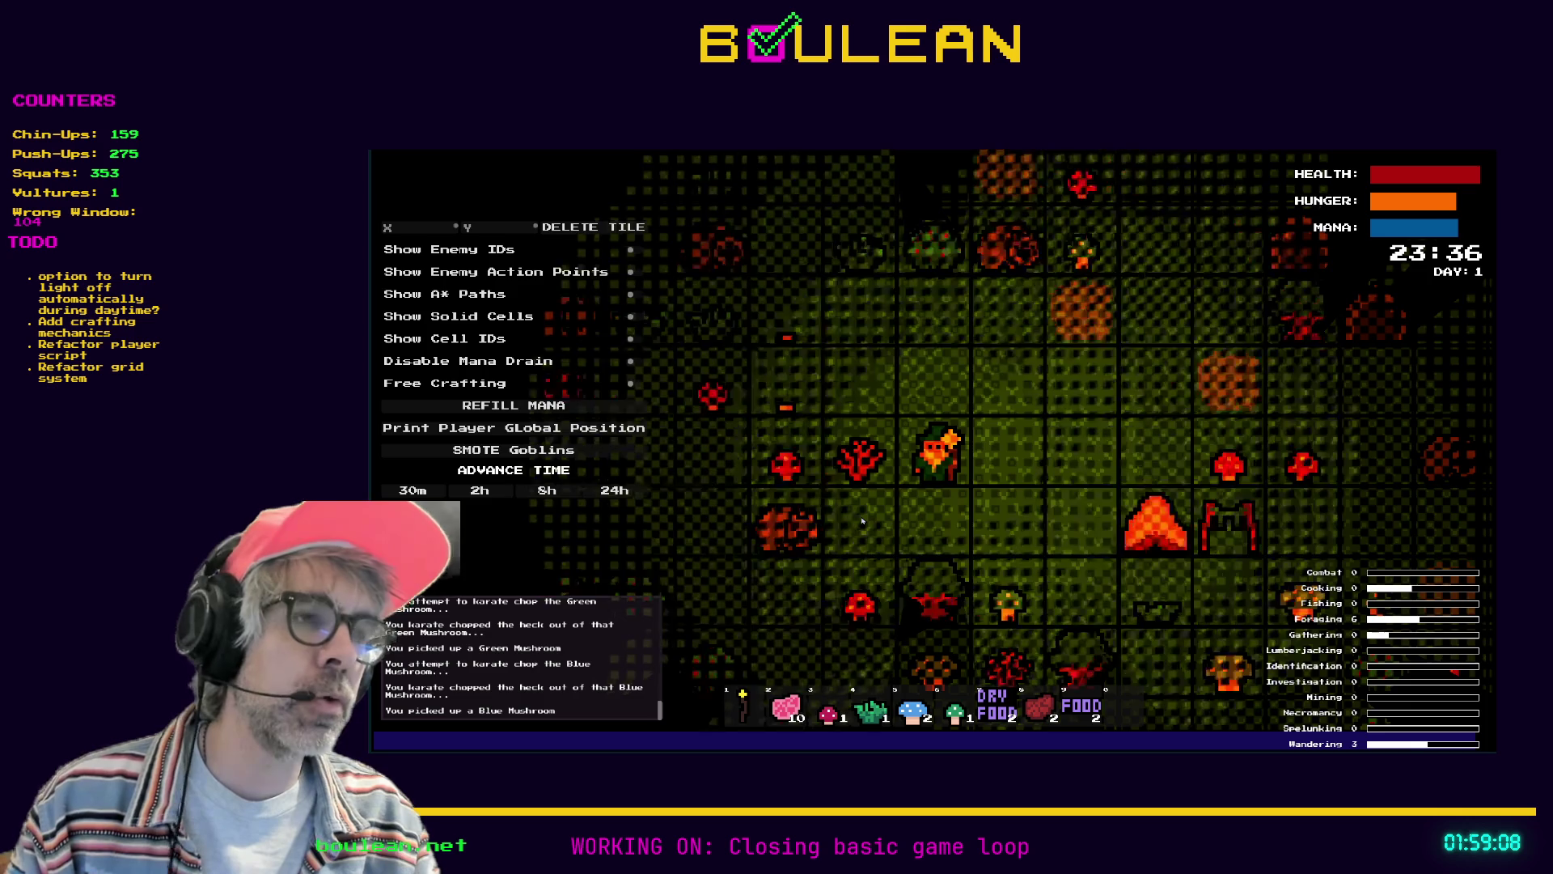
{"action": "key", "text": "Down"}
{"action": "key", "text": "Right"}
{"action": "key", "text": "Right"}
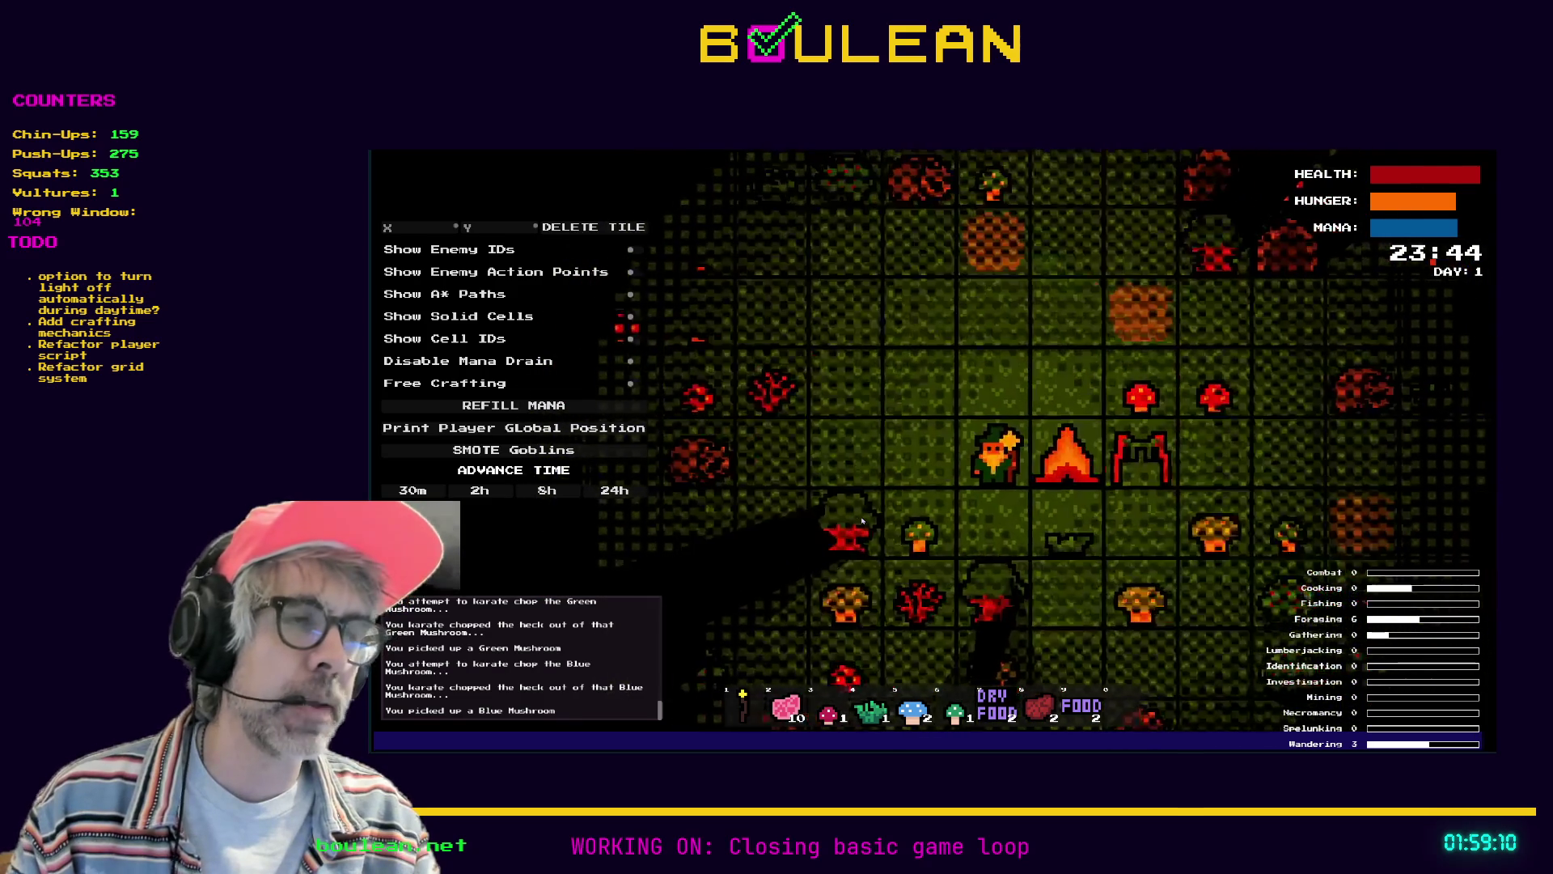
Craft a Camp Fire and place it left of the player, beside the existing campfire
{"action": "key", "text": "Up"}
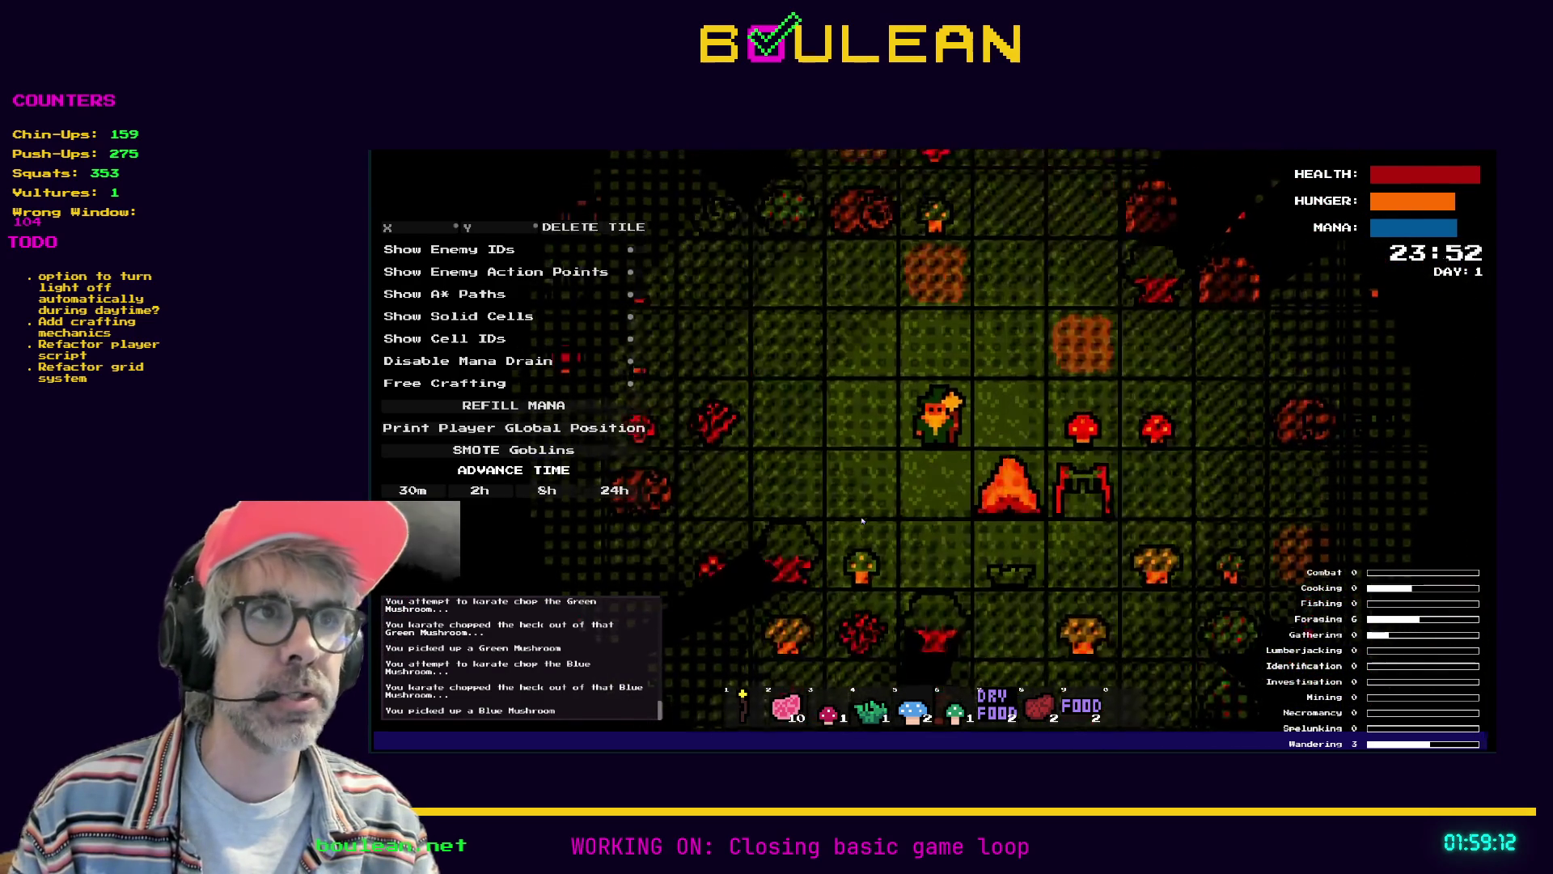
{"action": "key", "text": "Up"}
{"action": "key", "text": "Left"}
{"action": "key", "text": "c"}
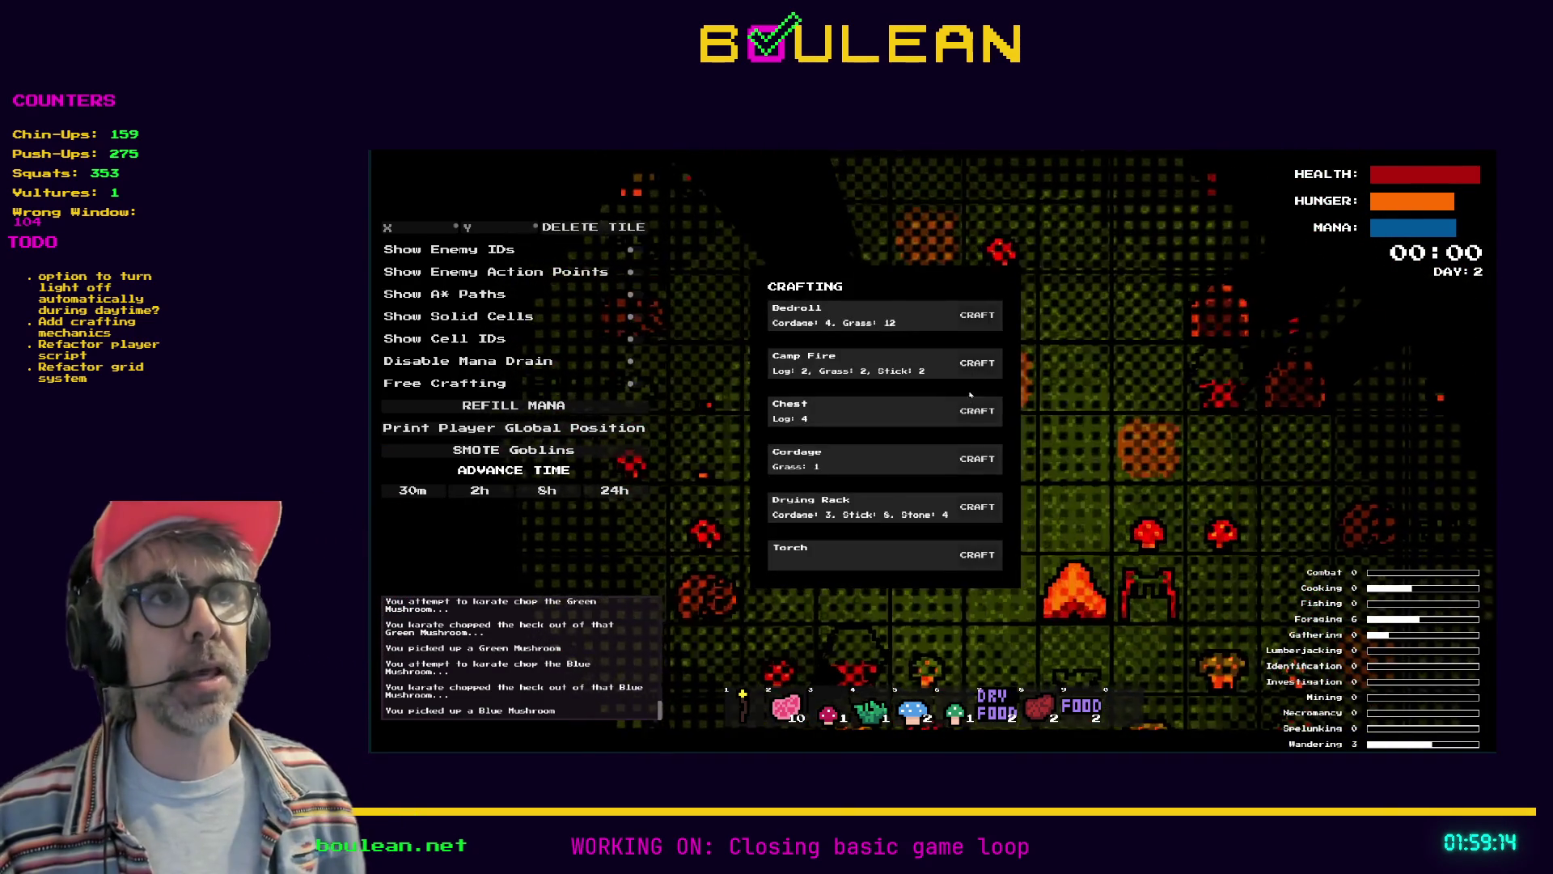
{"action": "left_click", "coordinate": [977, 362]}
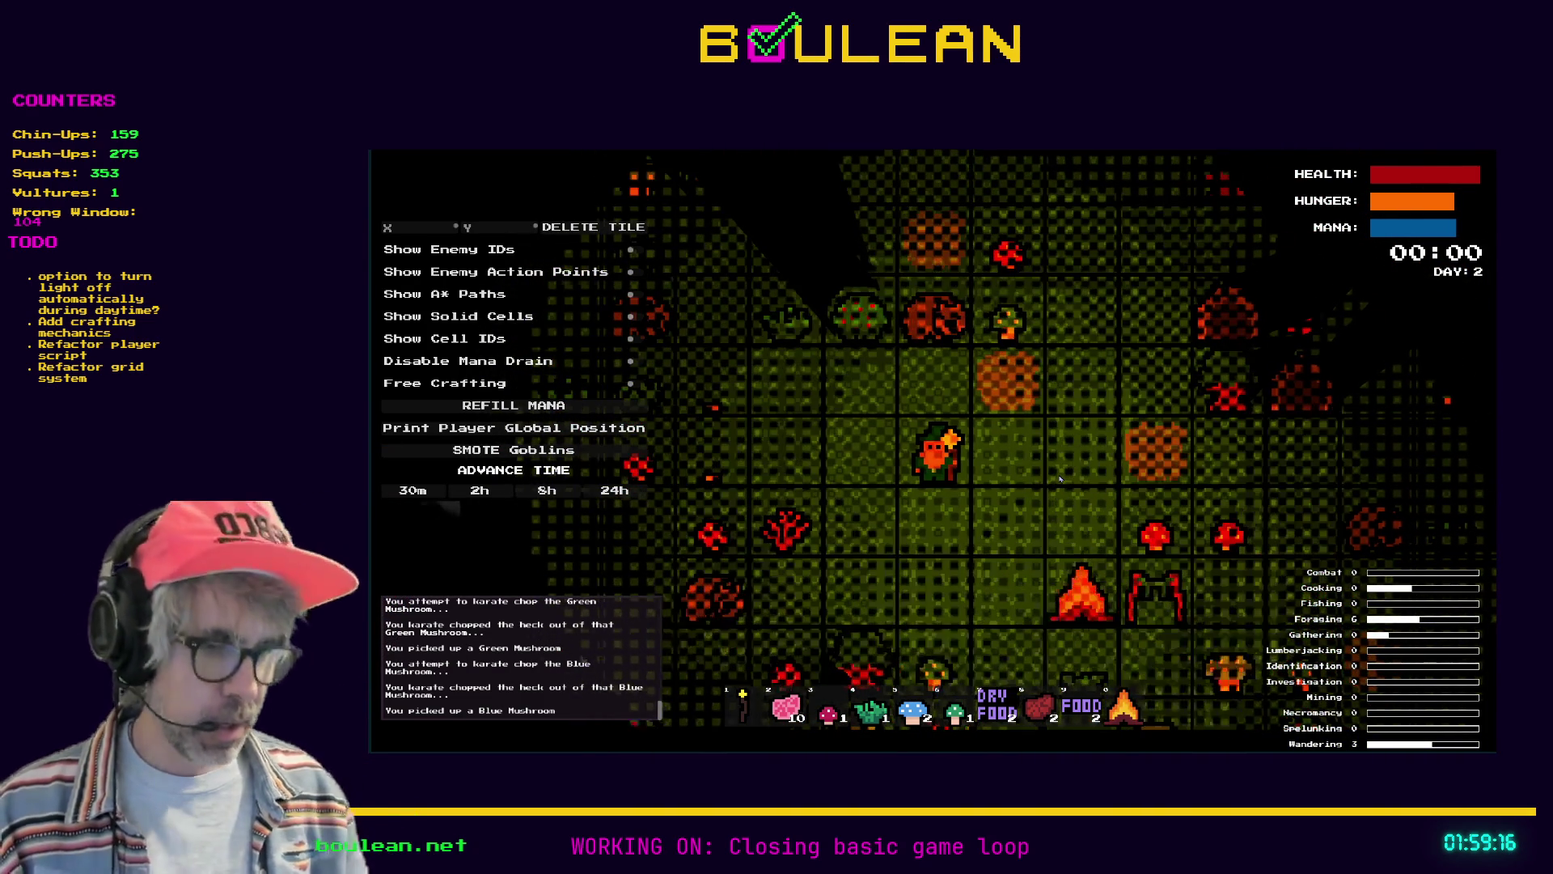
{"action": "key", "text": "Left"}
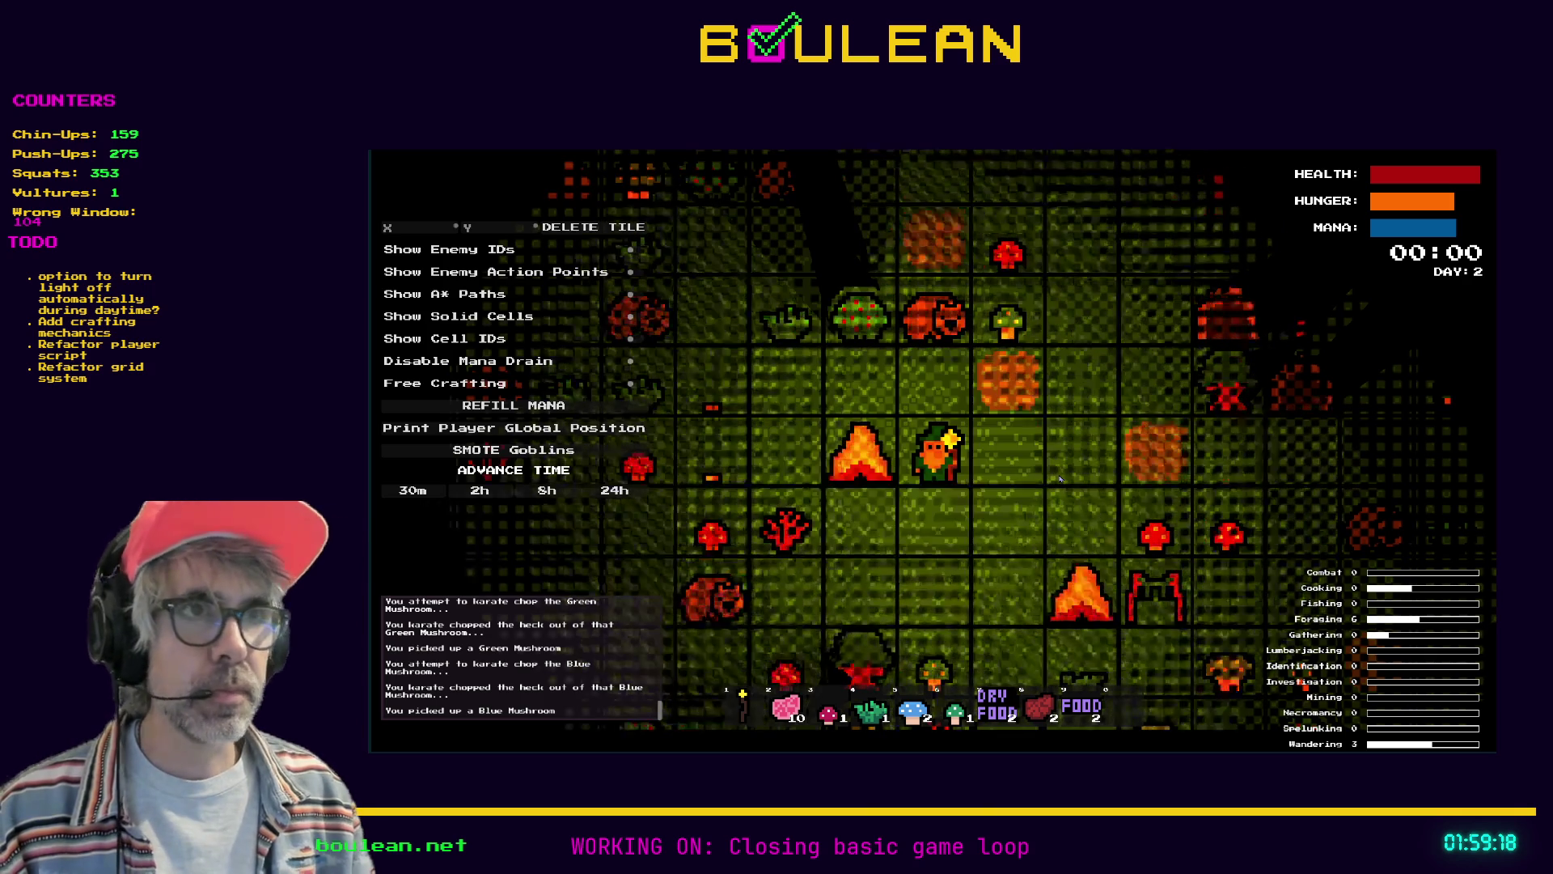
Walk the player around the new campfire and drying rack
{"action": "key", "text": "Left"}
{"action": "key", "text": "Left"}
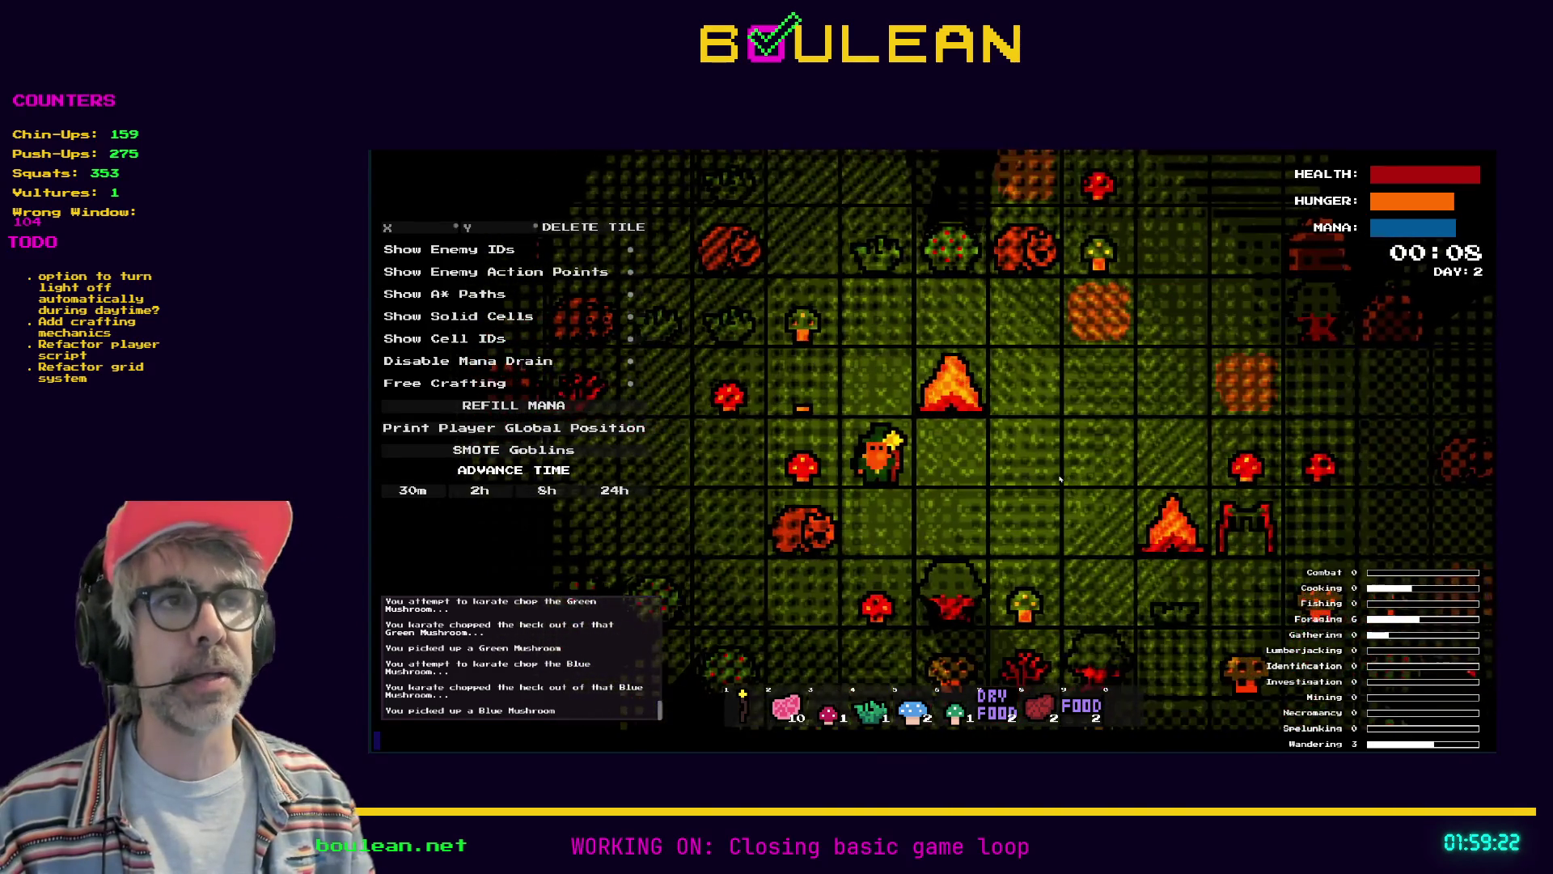
{"action": "key", "text": "Up"}
{"action": "key", "text": "Up"}
{"action": "key", "text": "Up"}
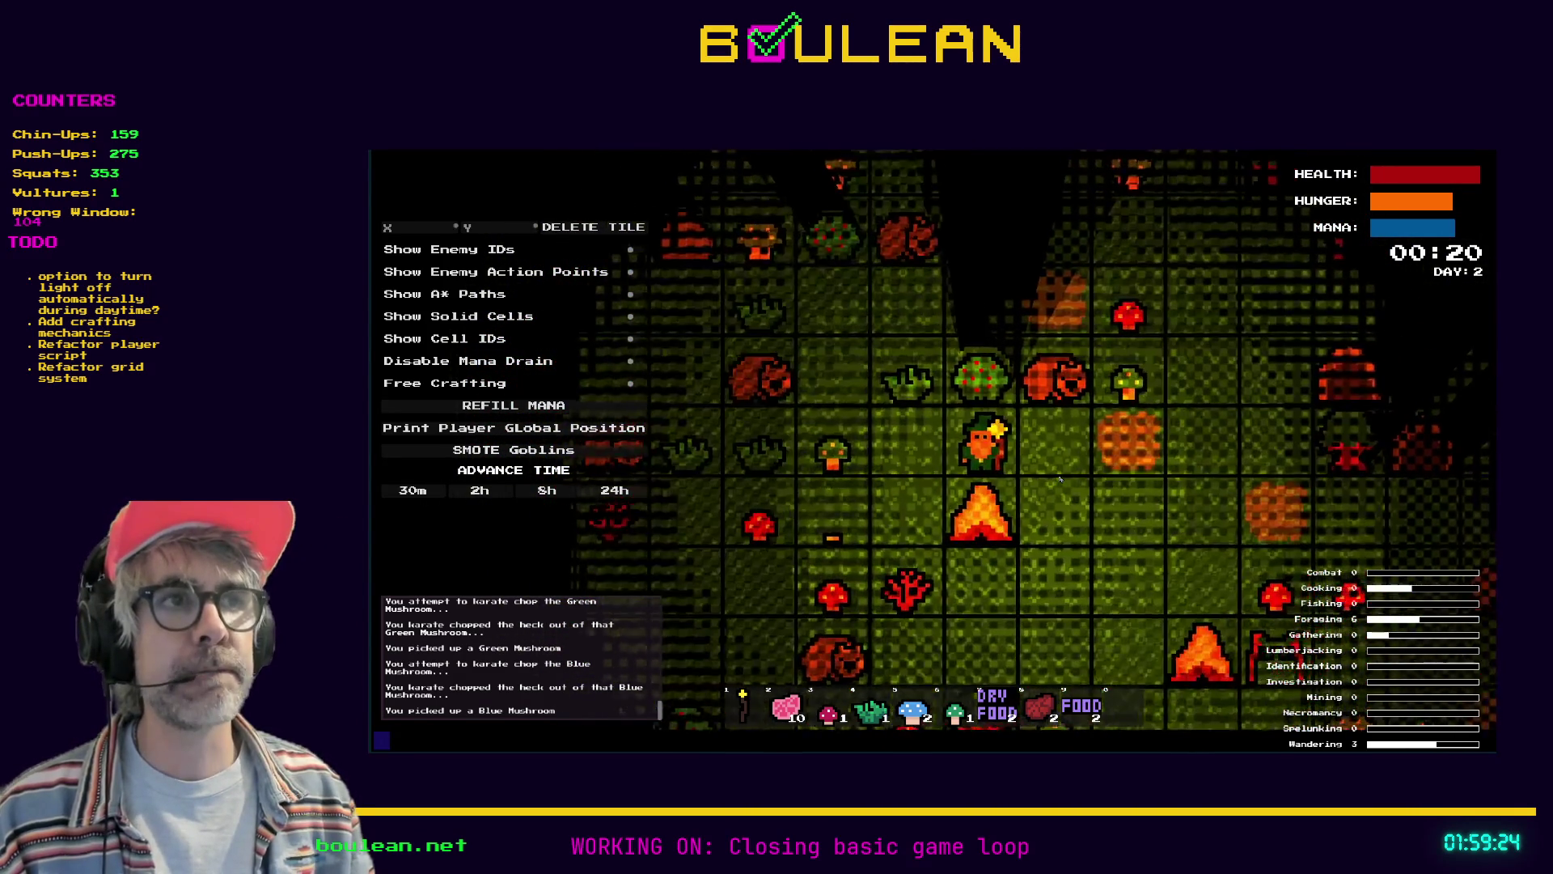
{"action": "key", "text": "Right"}
{"action": "key", "text": "Right"}
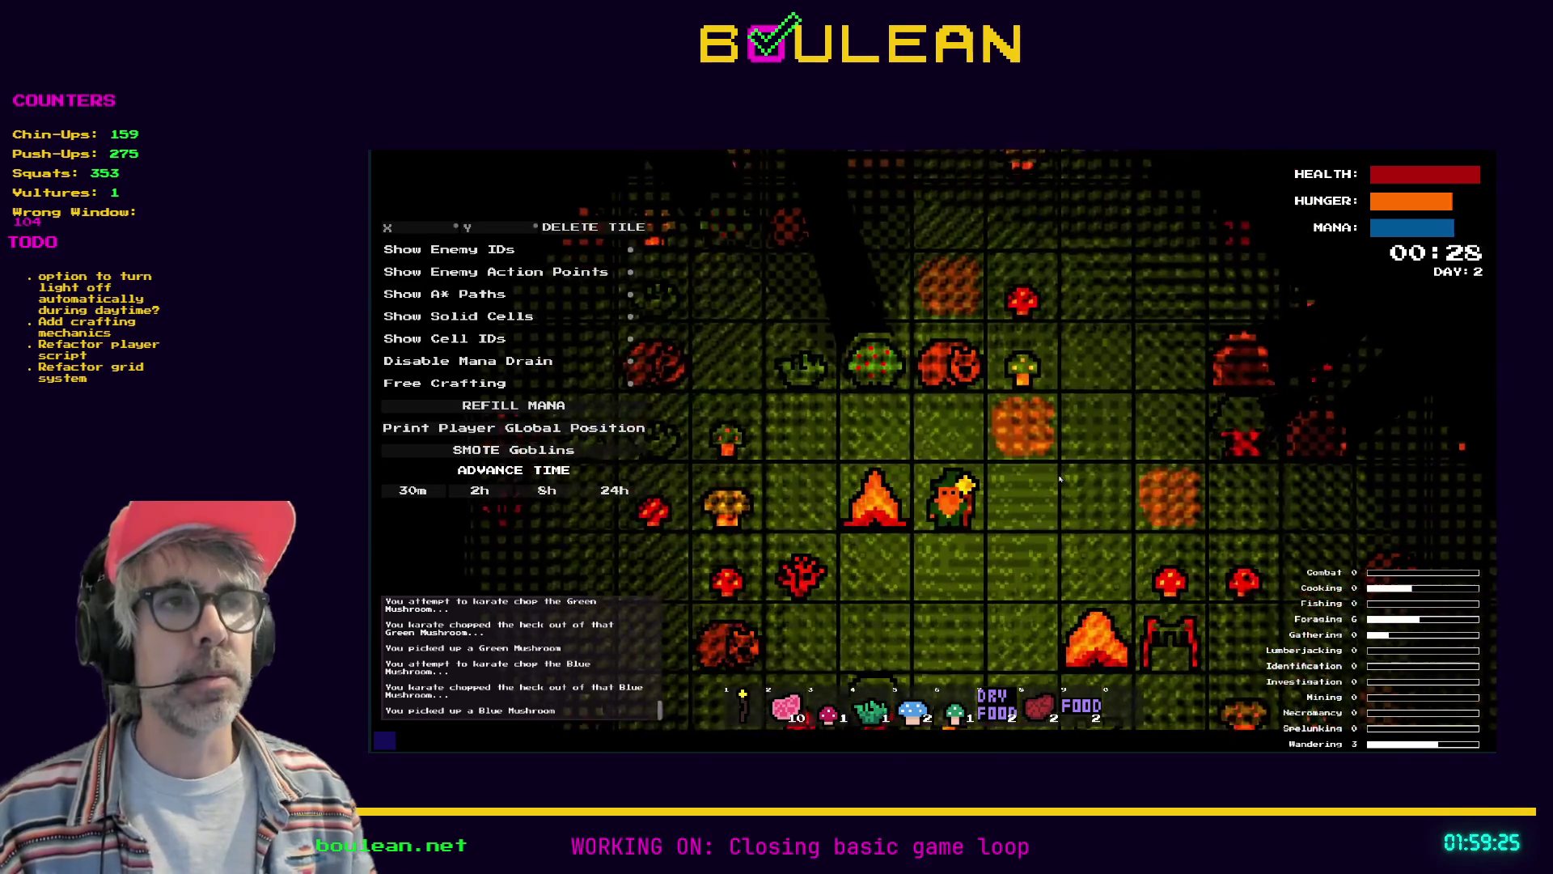
{"action": "key", "text": "Down"}
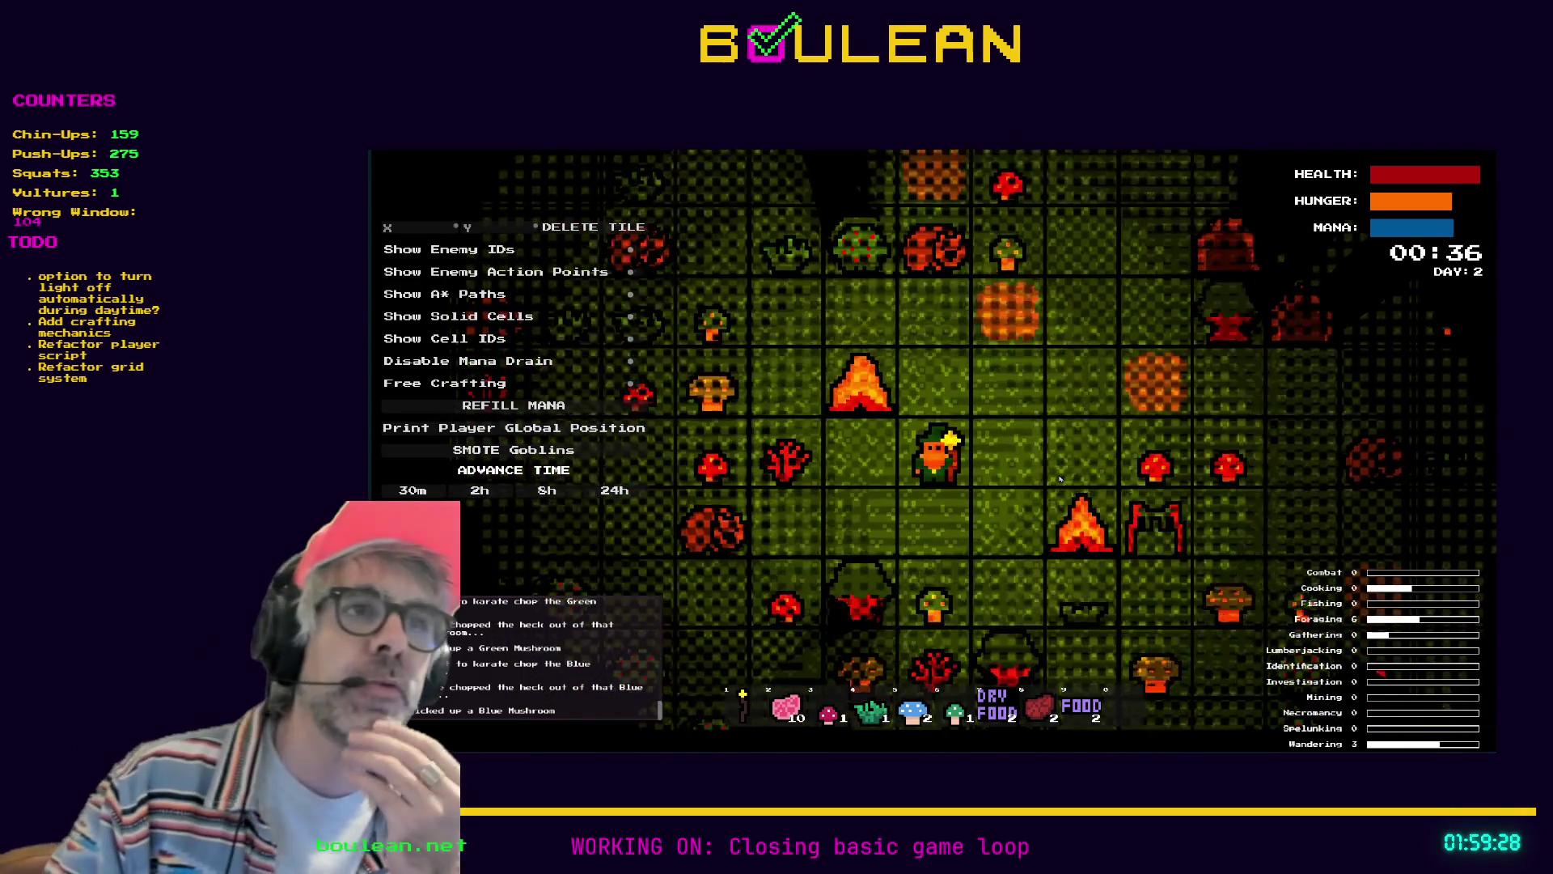
{"action": "key", "text": "Left"}
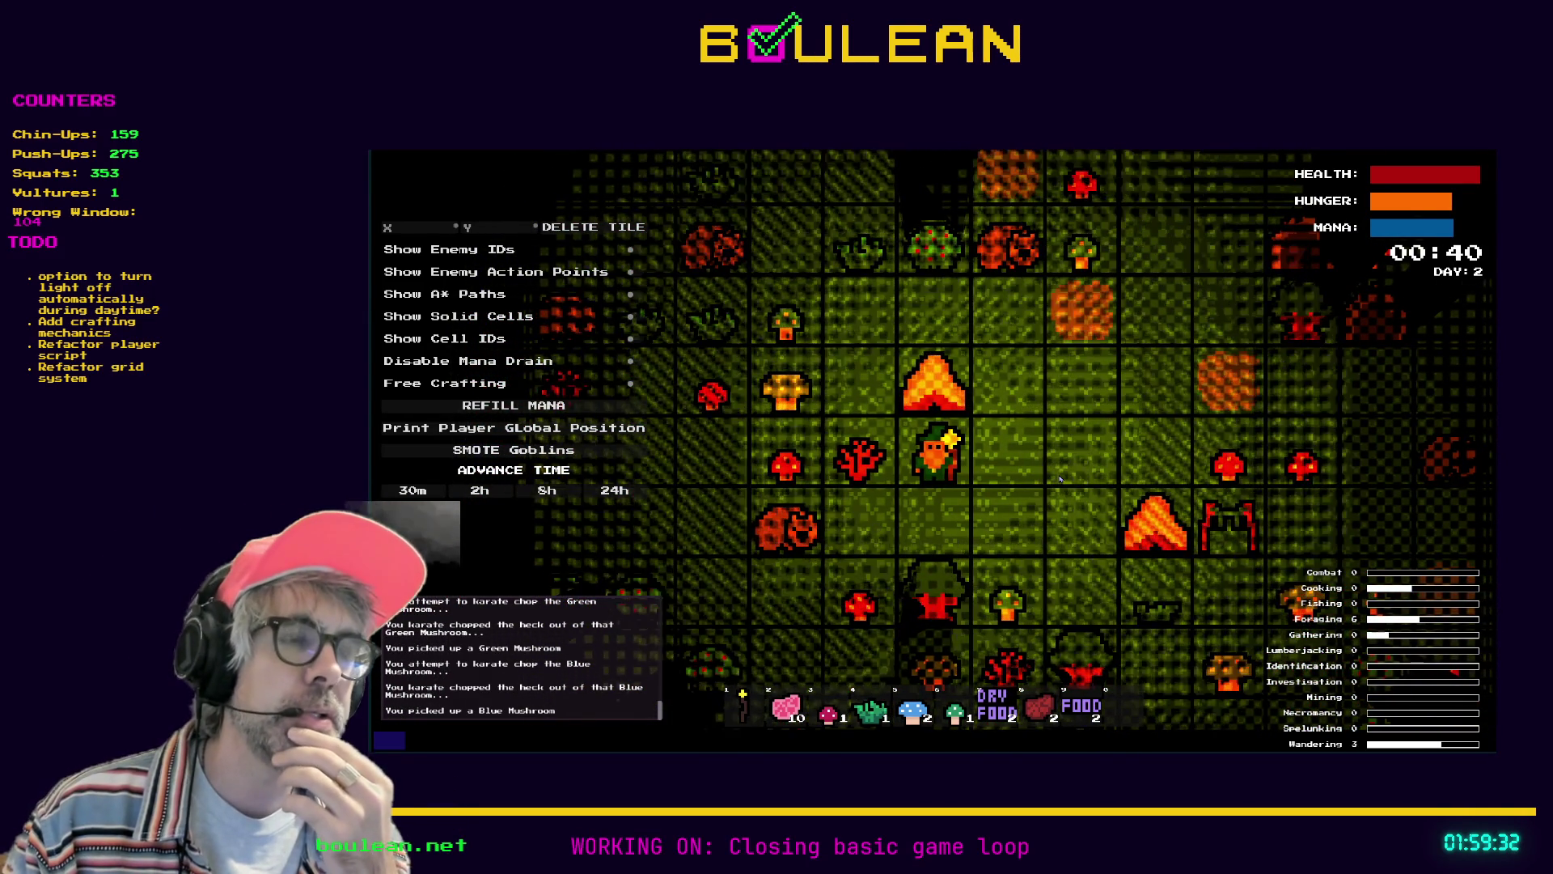
{"action": "key", "text": "Up"}
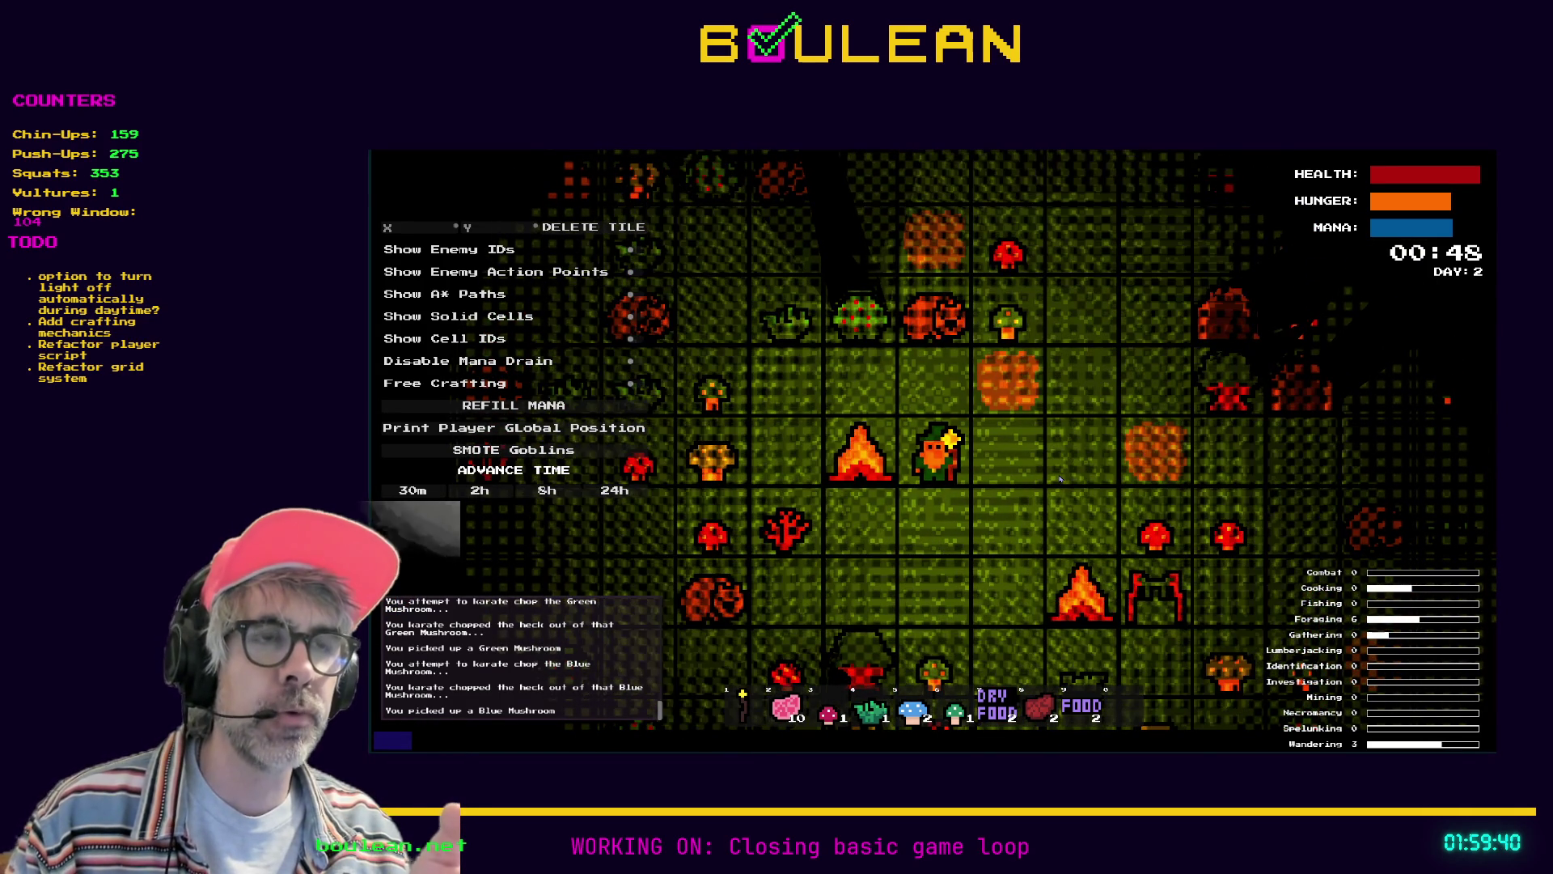
{"action": "key", "text": "w"}
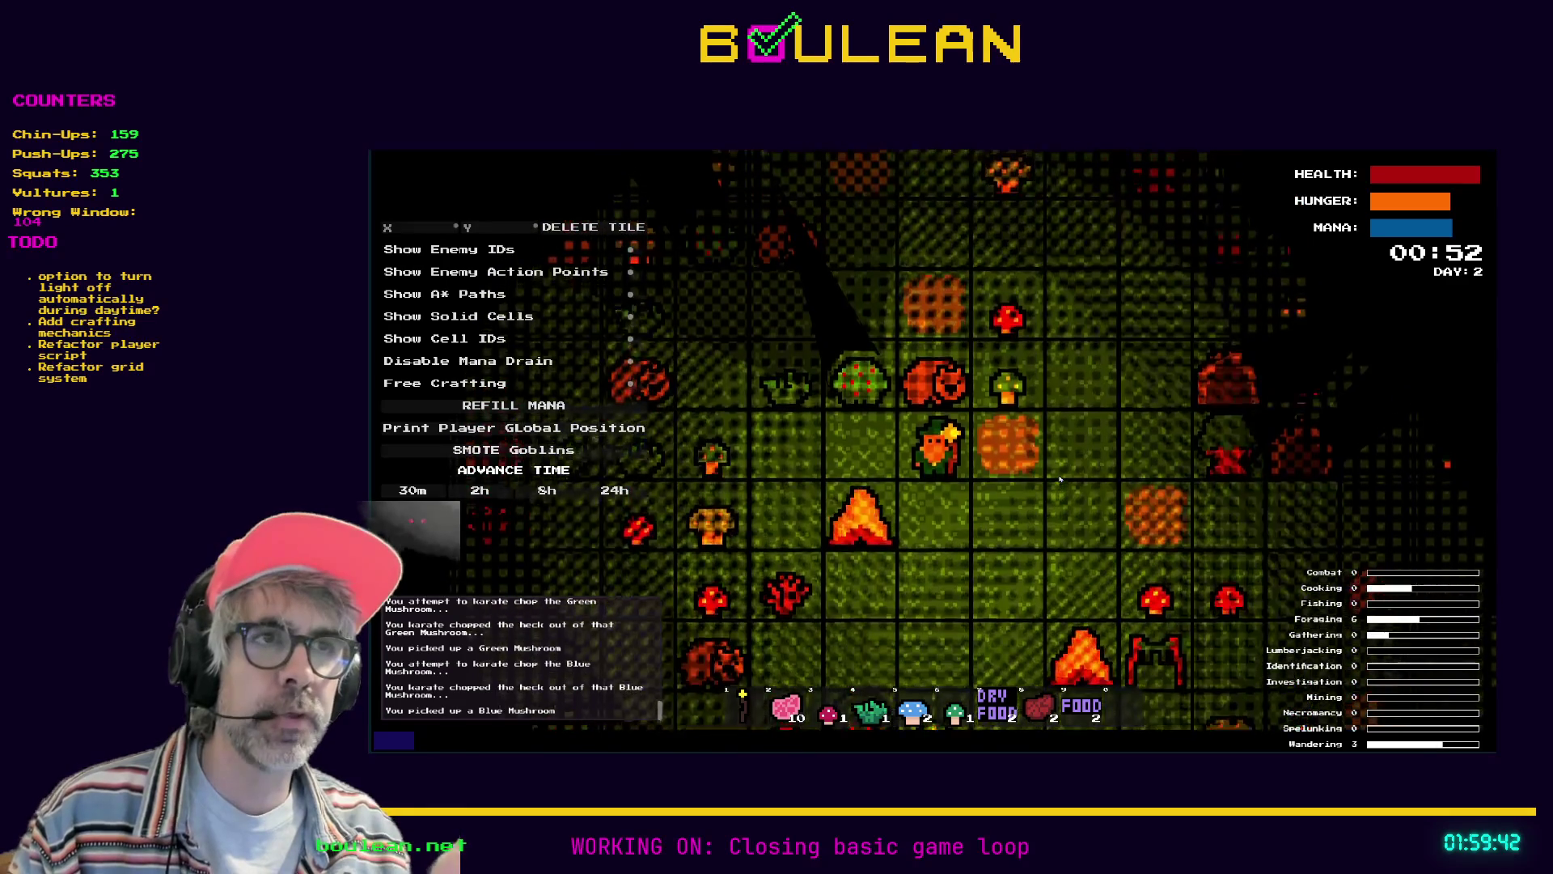
{"action": "key", "text": "s"}
{"action": "key", "text": "s"}
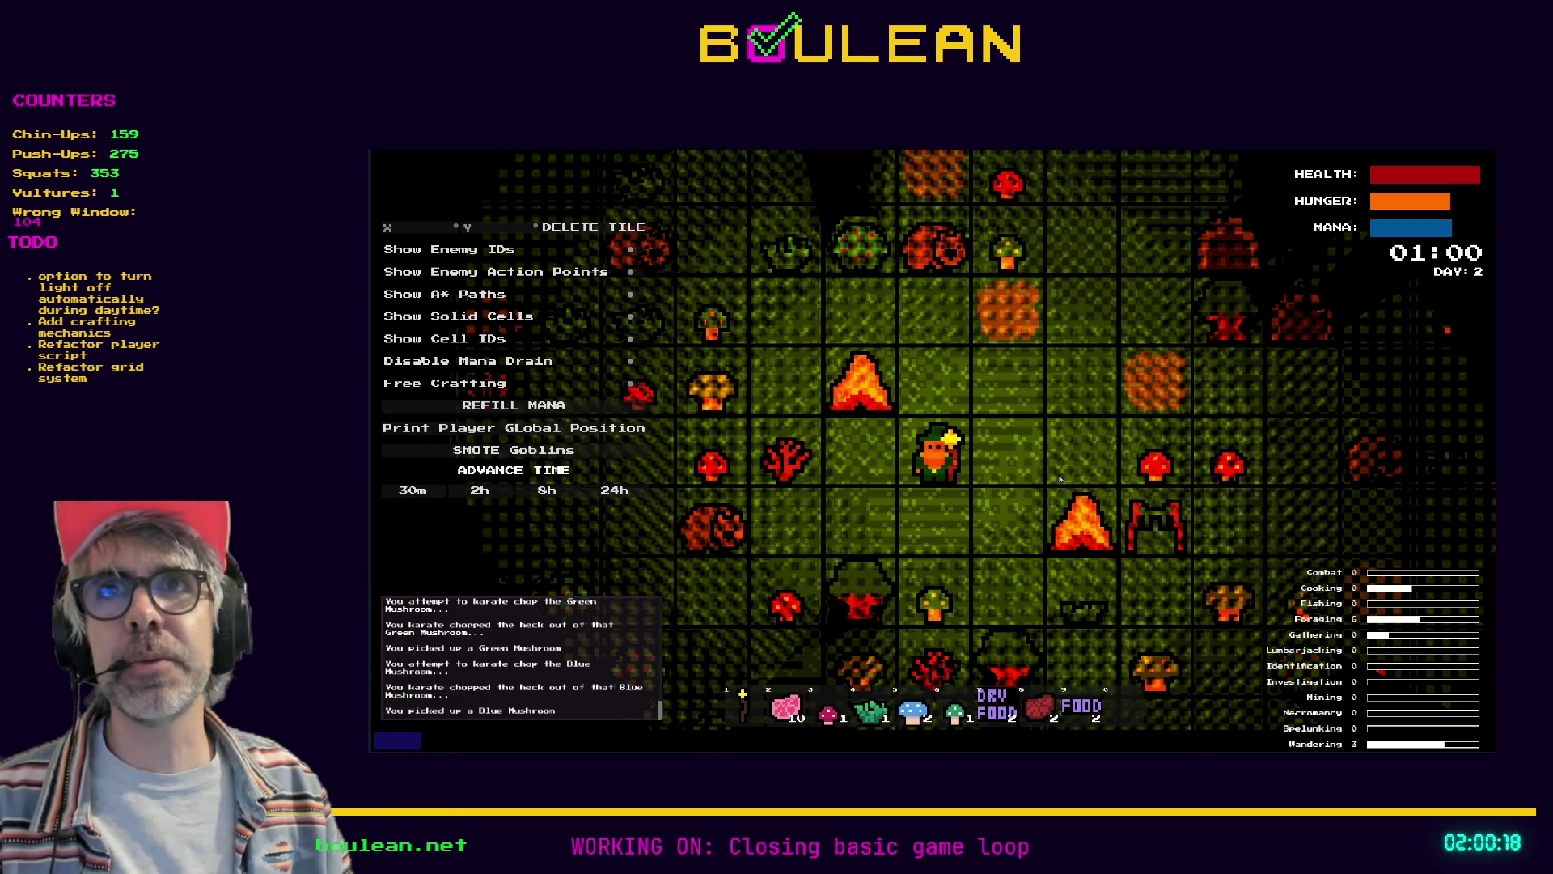
Chop the sapling beside the player and pick up the dropped stick
{"action": "key", "text": "a"}
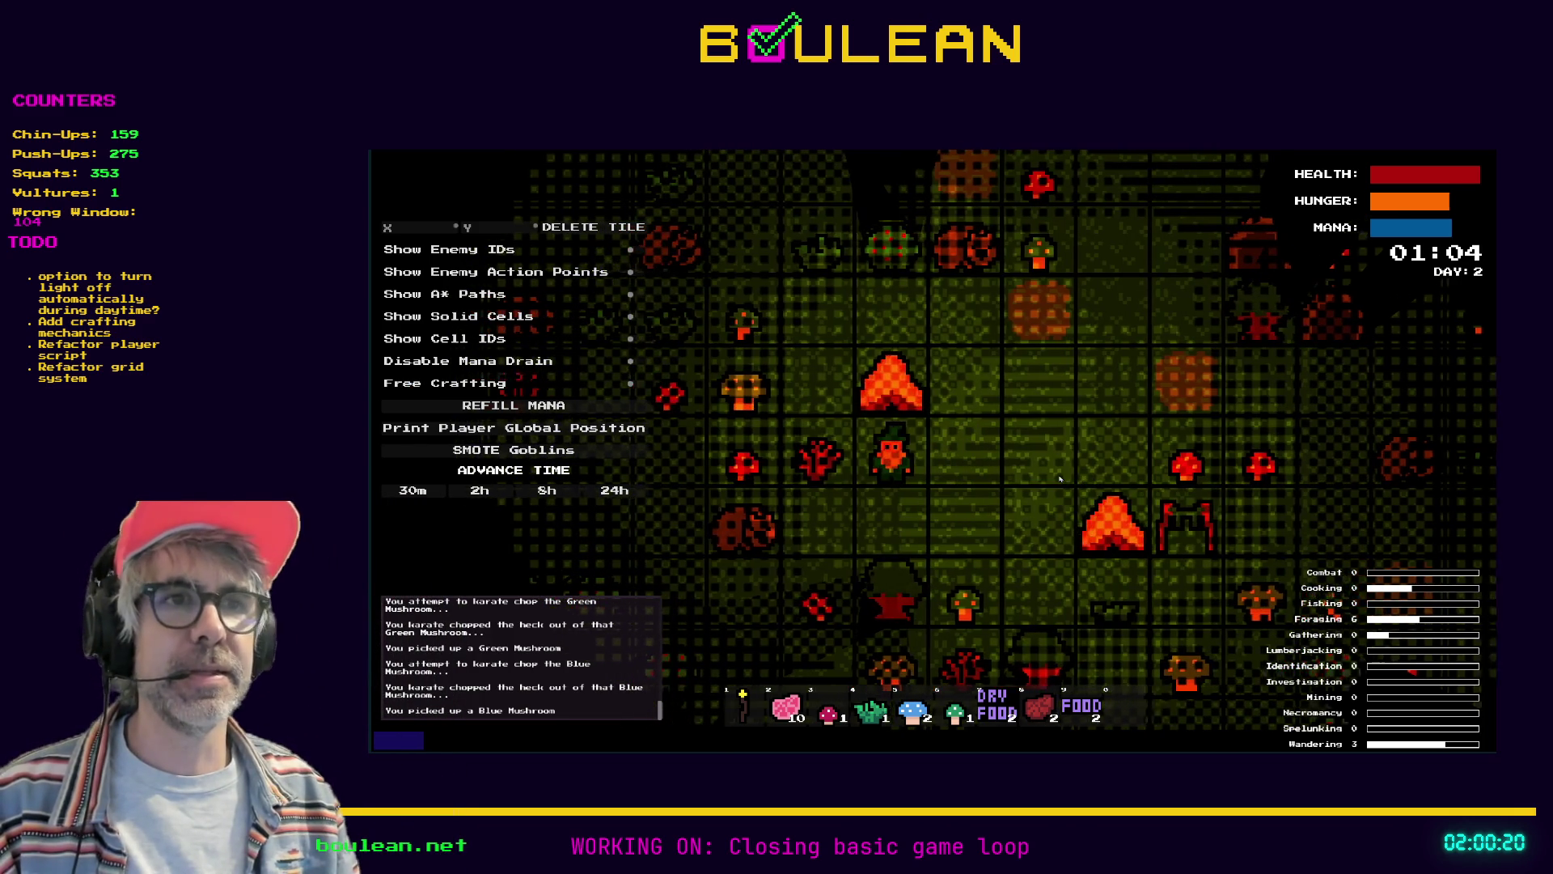
{"action": "key", "text": "a"}
{"action": "key", "text": "e"}
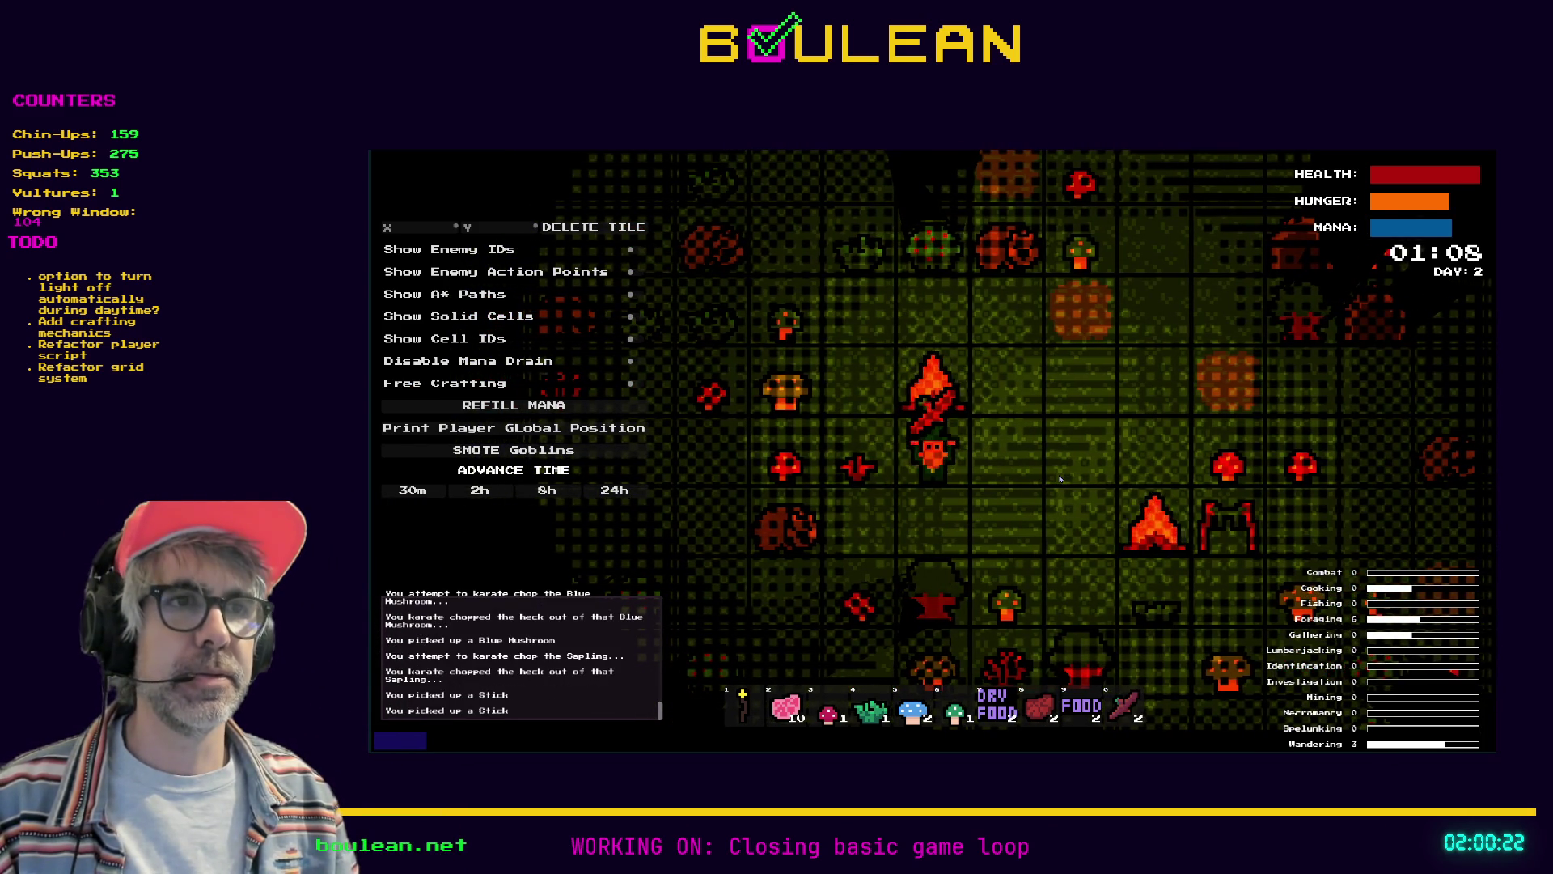
{"action": "key", "text": "a"}
{"action": "key", "text": "s"}
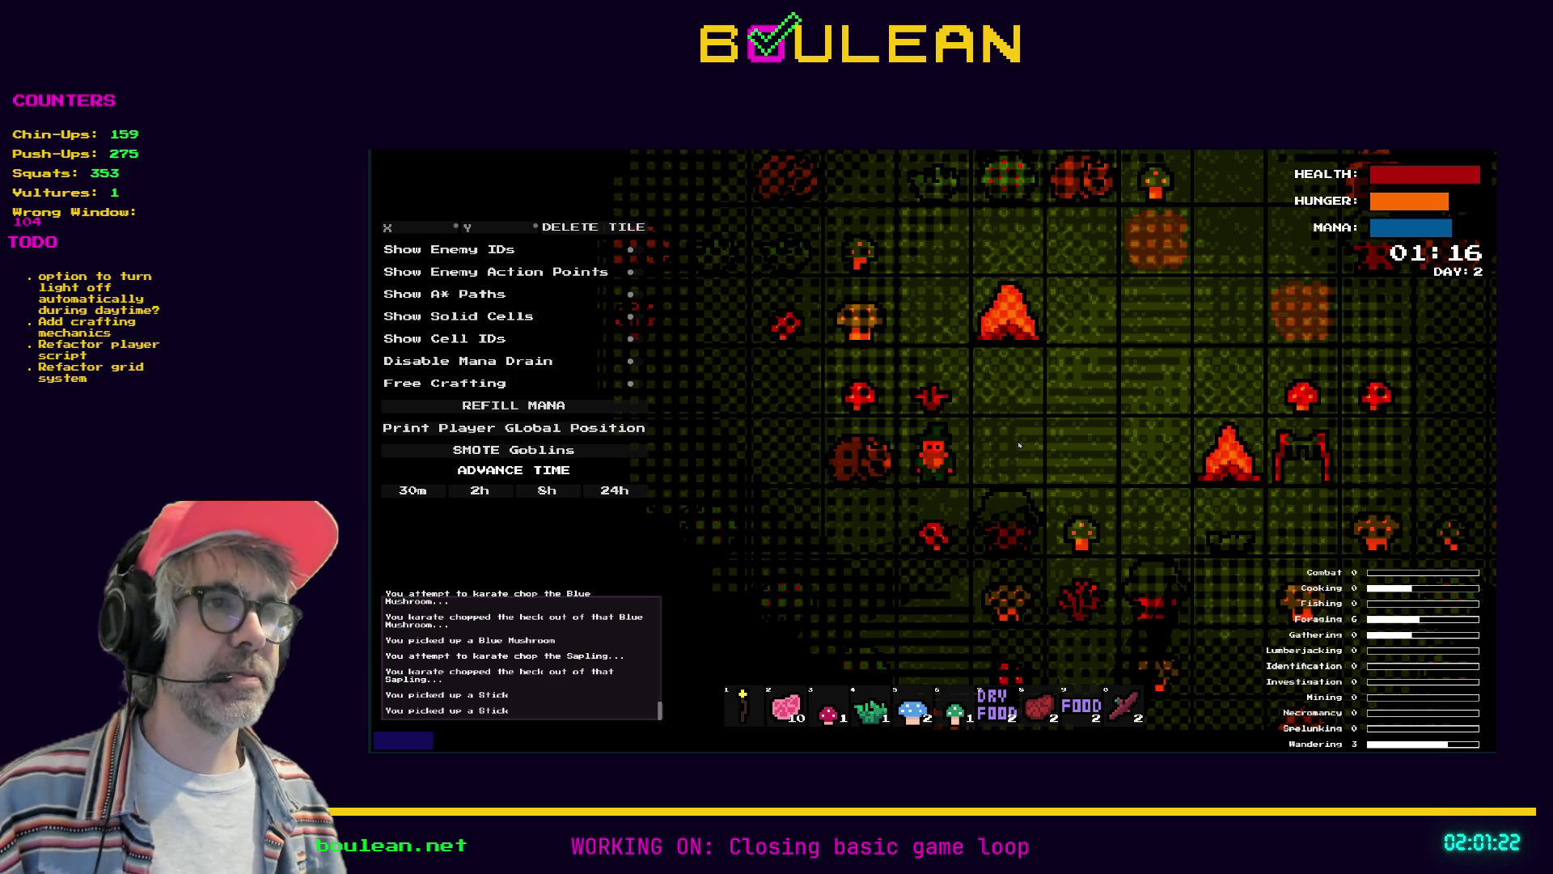
Chop and collect the green mushroom below, then the red mushroom beside the fire
{"action": "key", "text": "d"}
{"action": "key", "text": "d"}
{"action": "key", "text": "s"}
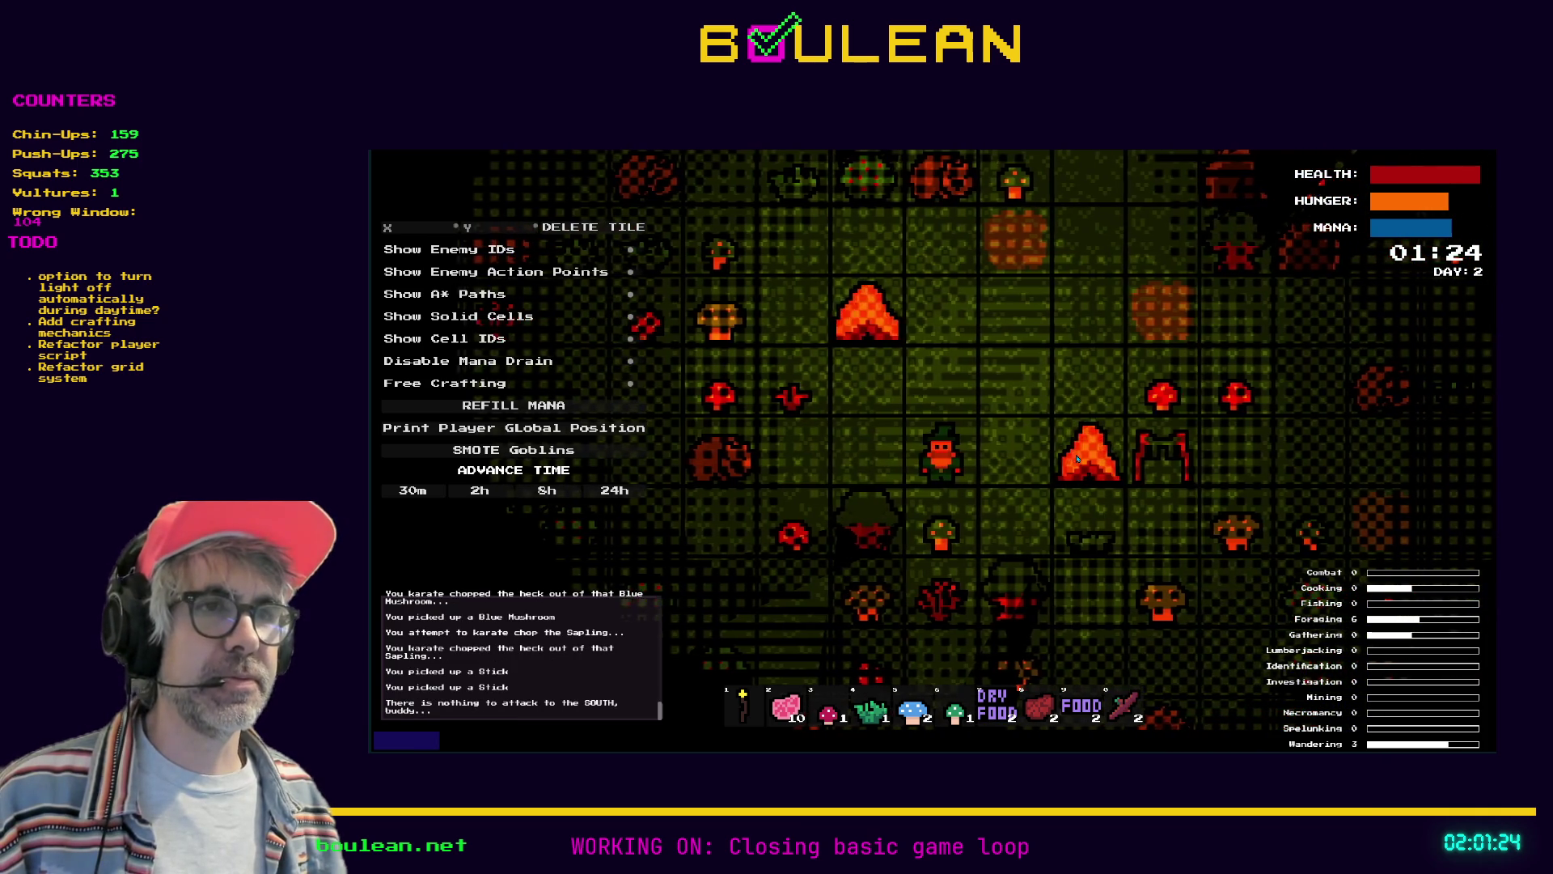
{"action": "key", "text": "s"}
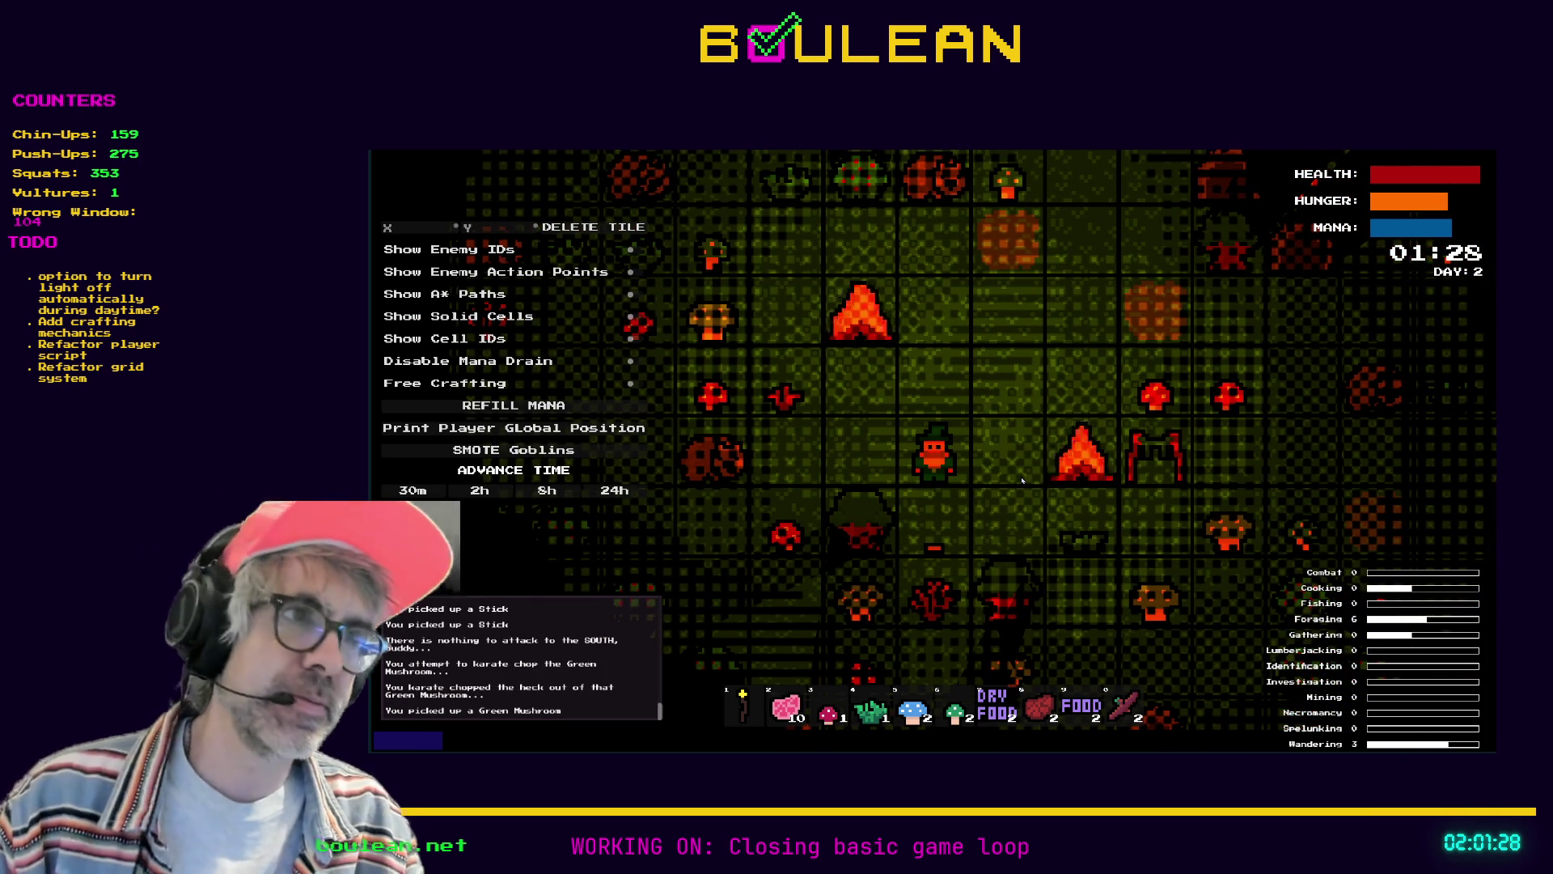
{"action": "key", "text": "d"}
{"action": "key", "text": "w"}
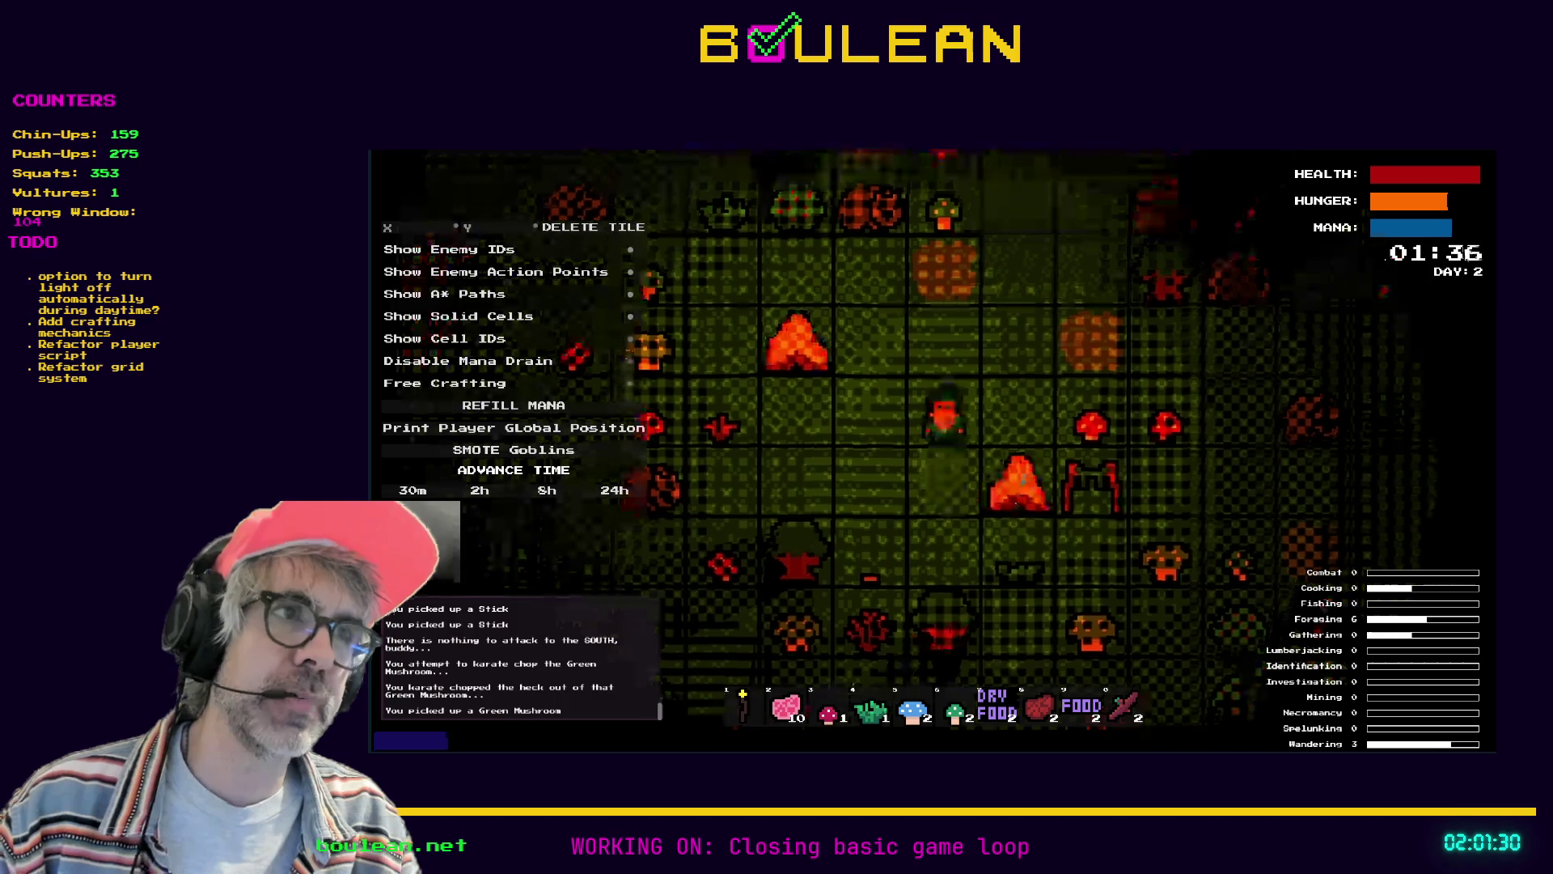
{"action": "key", "text": "d"}
{"action": "key", "text": "d"}
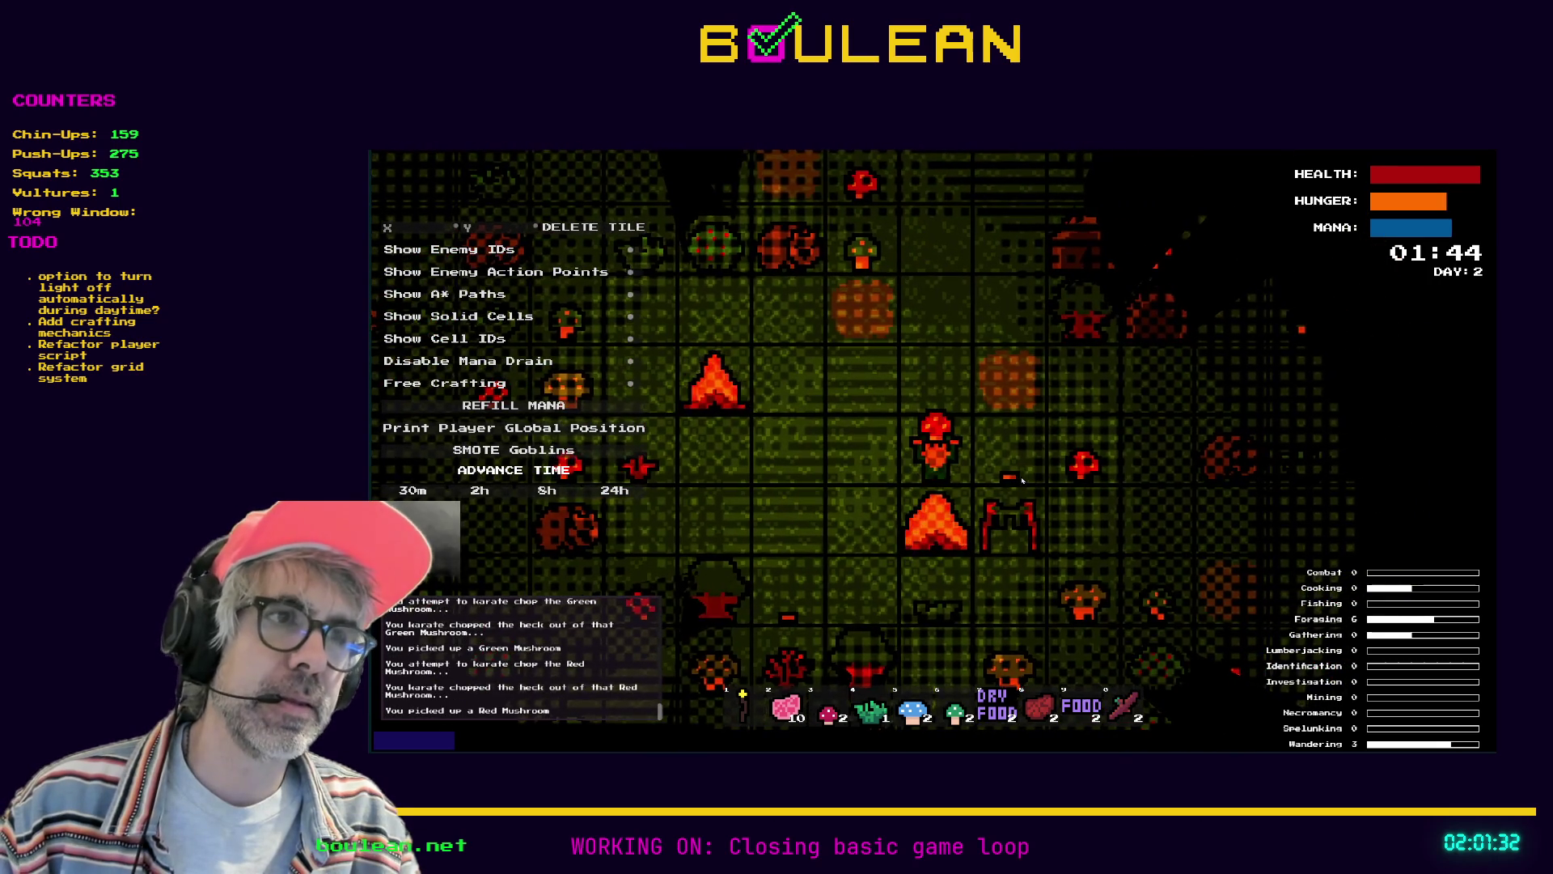
{"action": "key", "text": "d"}
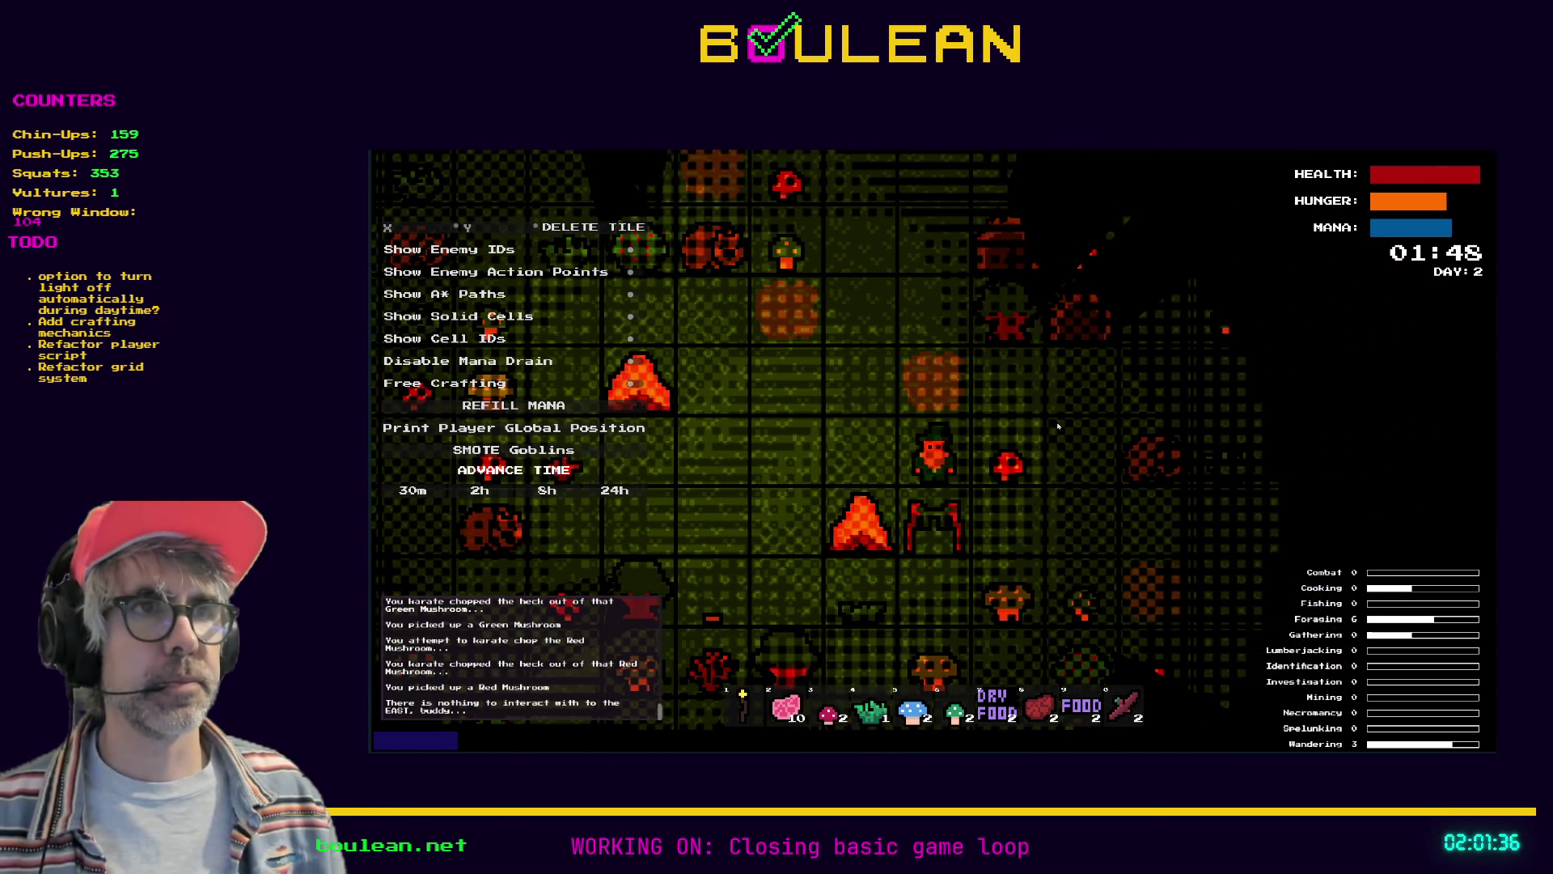
Move around near the fire, then stop the playtest with F8
{"action": "key", "text": "w"}
{"action": "key", "text": "s"}
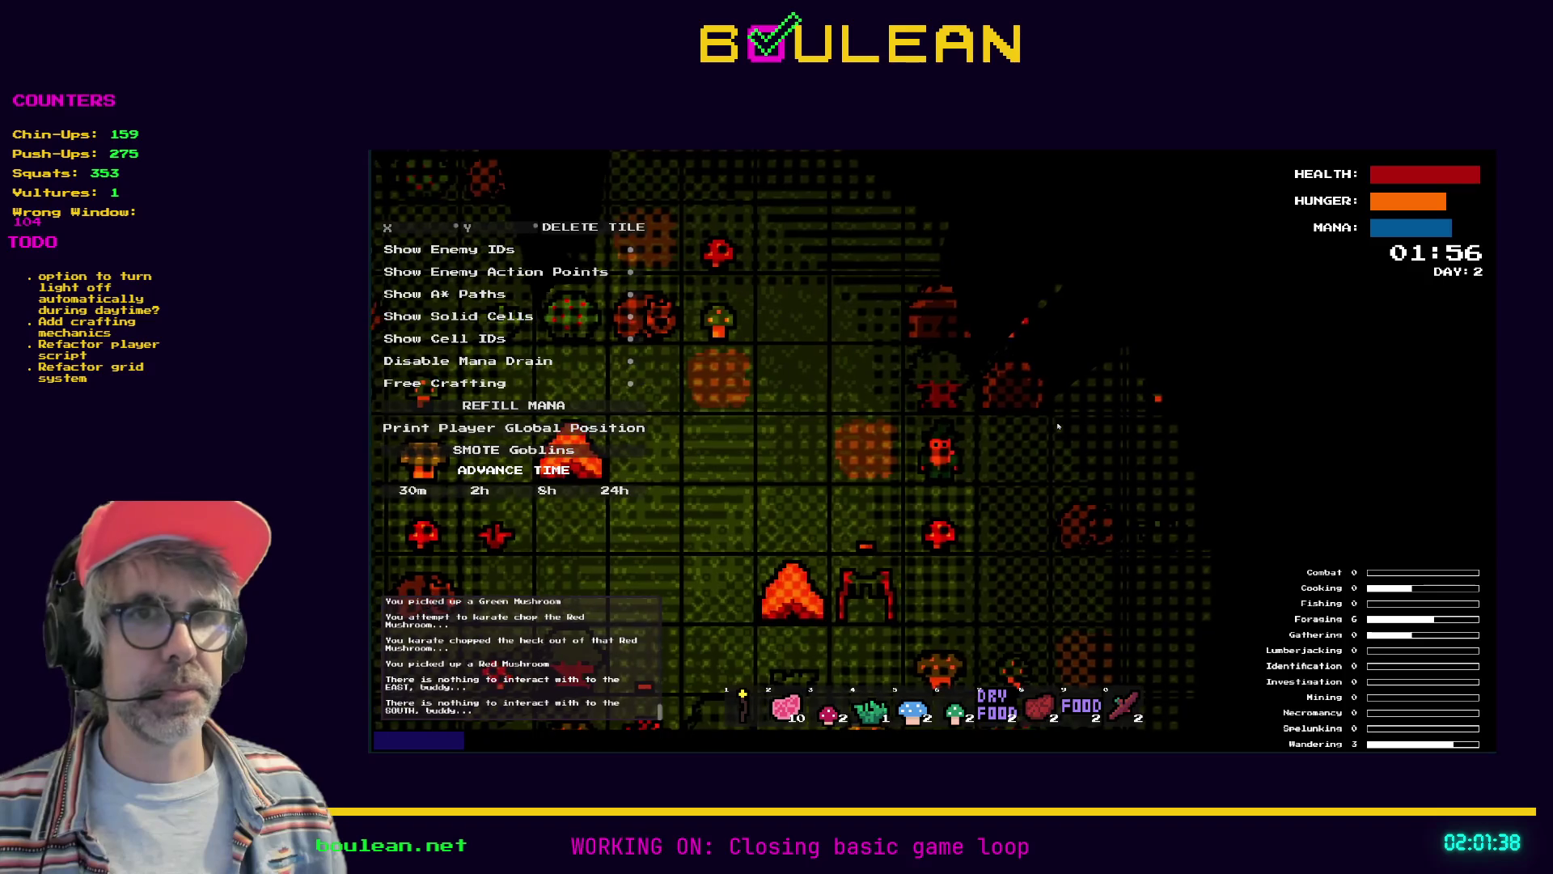
{"action": "key", "text": "a"}
{"action": "key", "text": "a"}
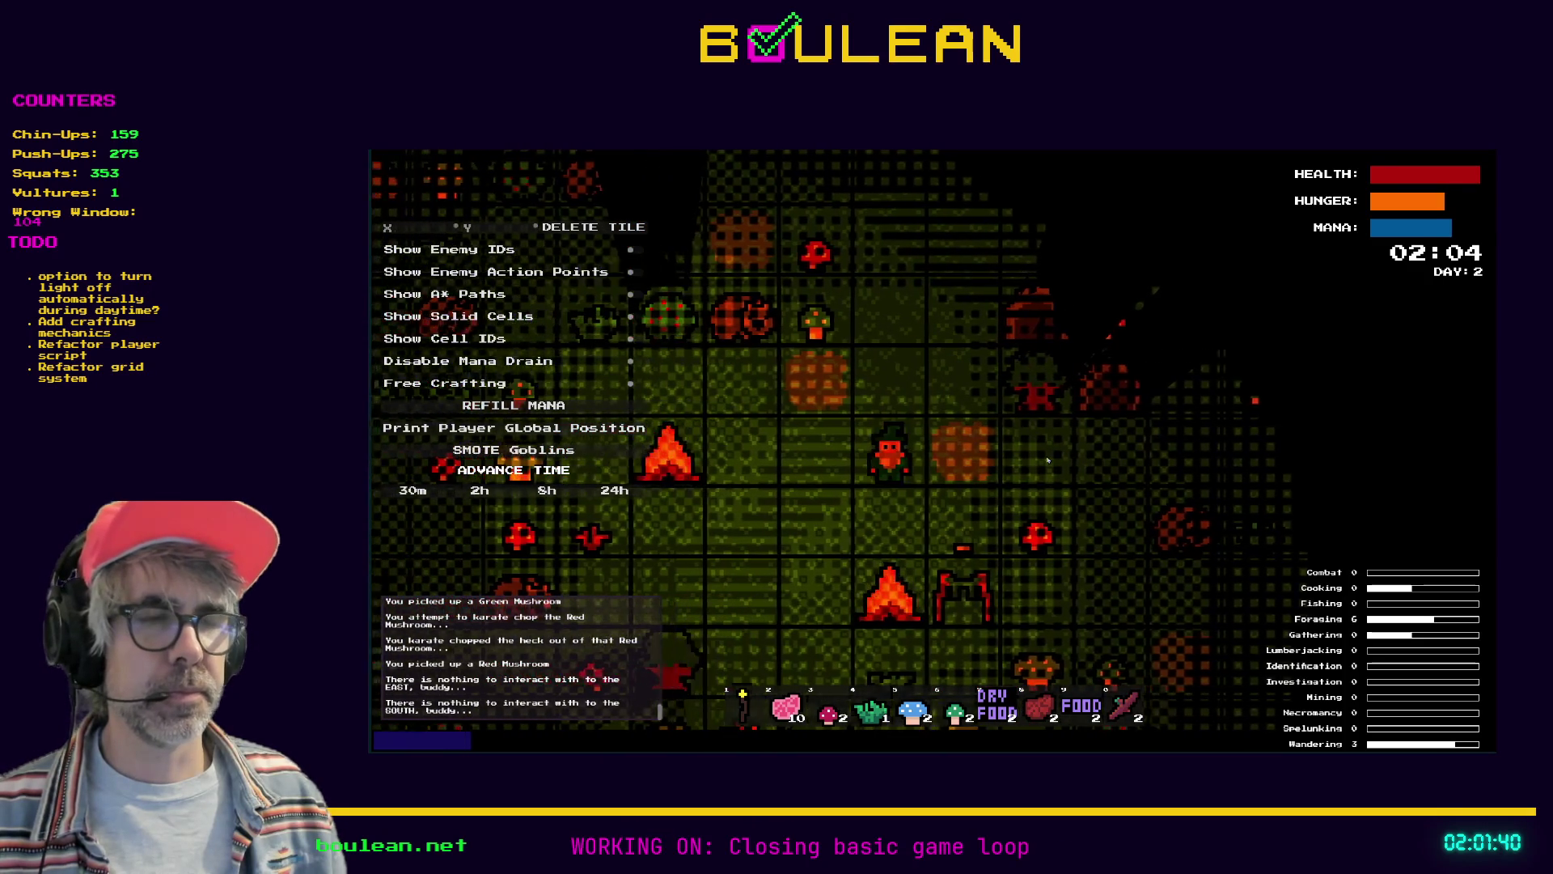
{"action": "key", "text": "d"}
{"action": "key", "text": "s"}
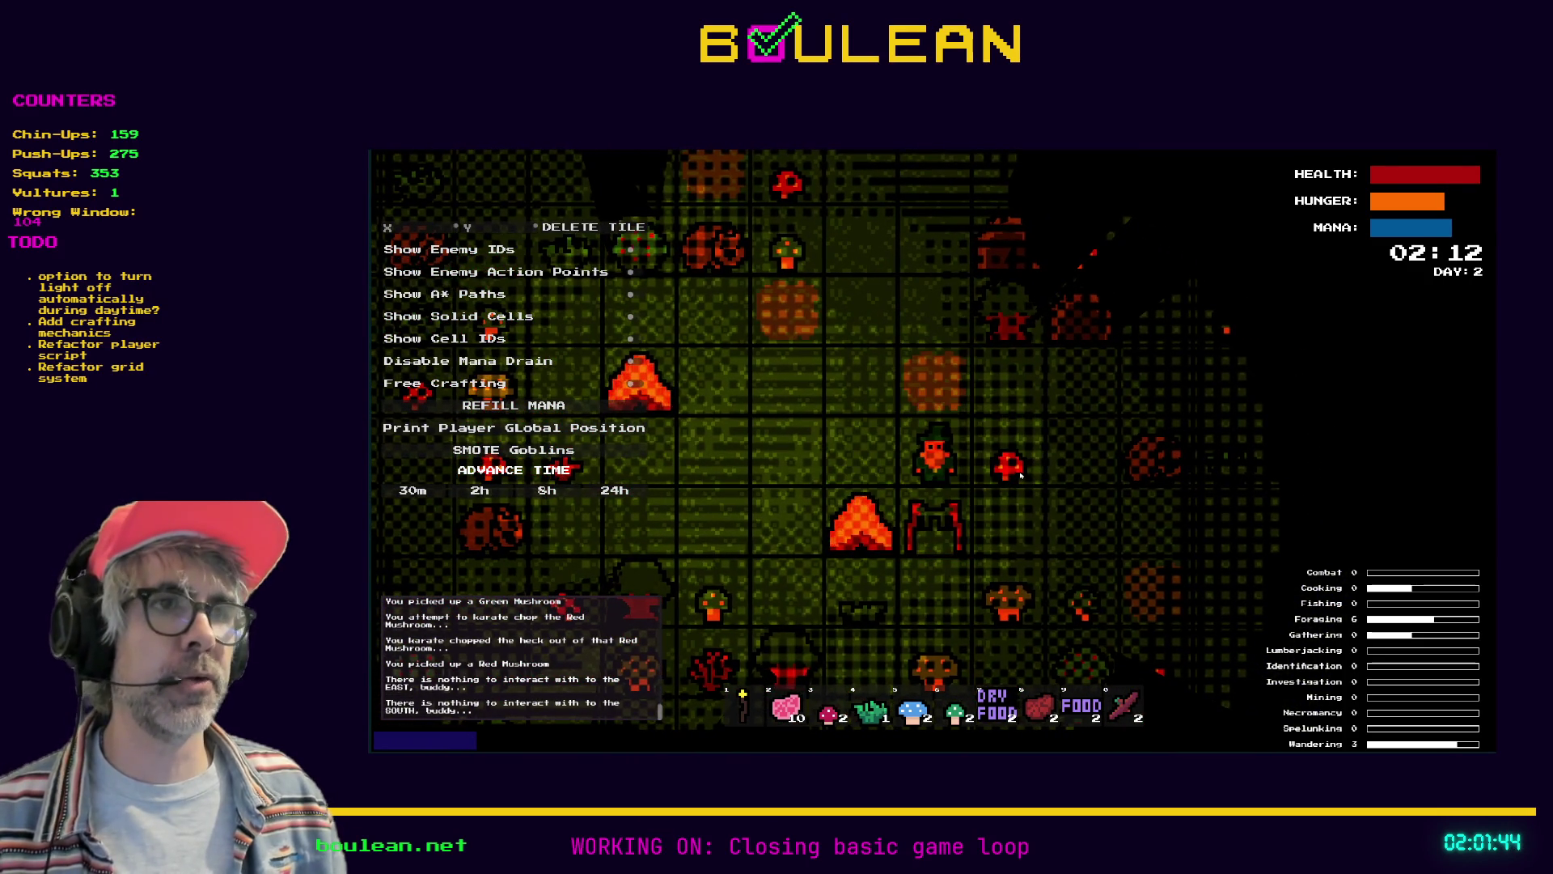
{"action": "key", "text": "F8"}
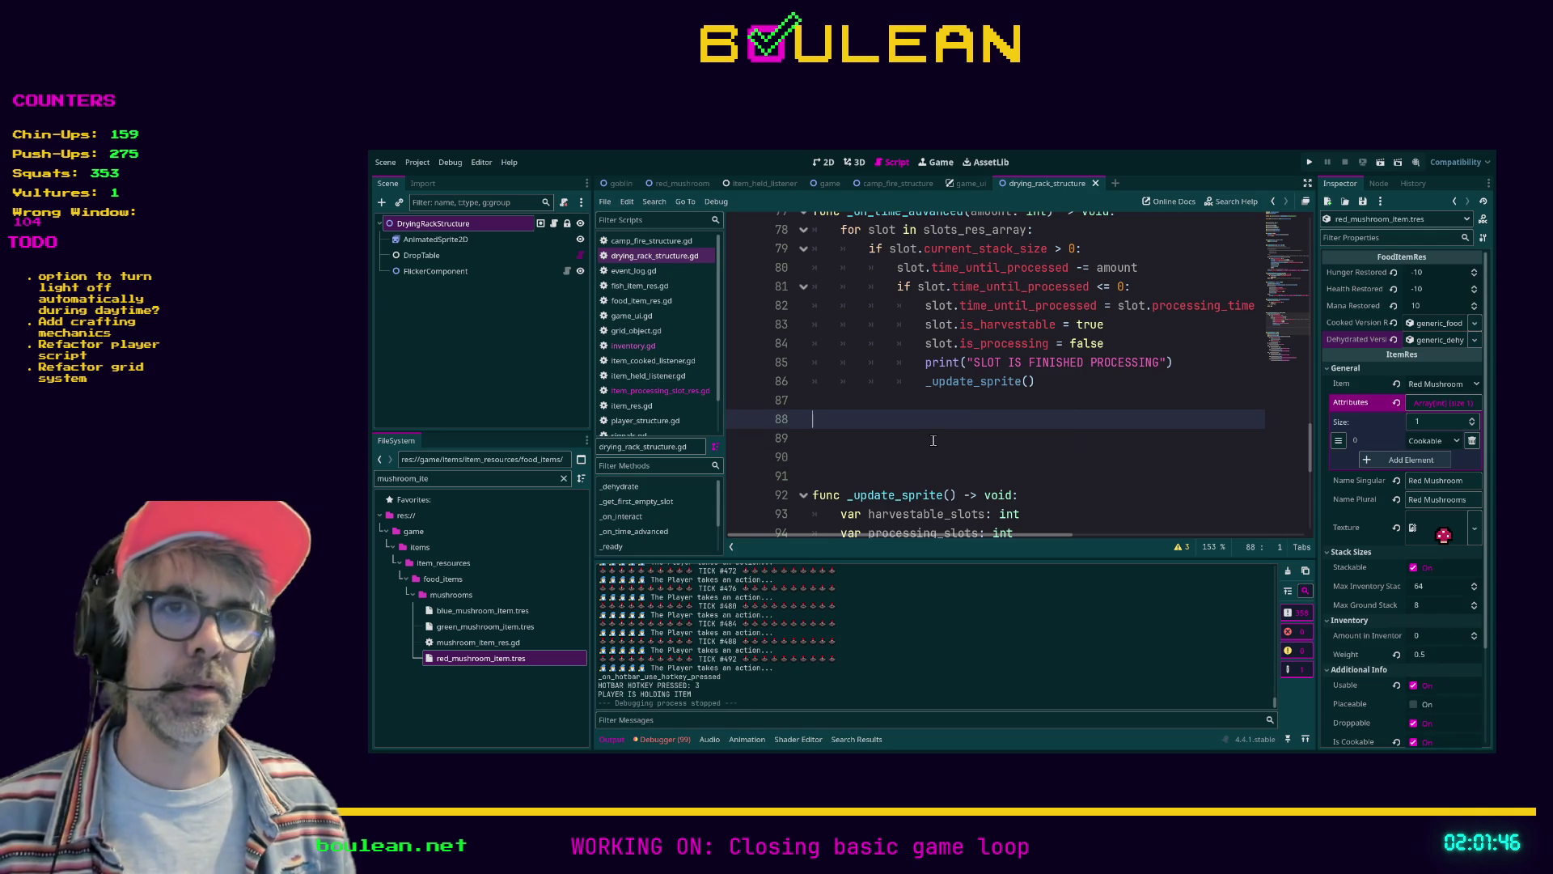
Add Dehydratable as a second attribute on the Blue Mushroom item resource
{"action": "left_click", "coordinate": [477, 615]}
{"action": "left_click", "coordinate": [1466, 340]}
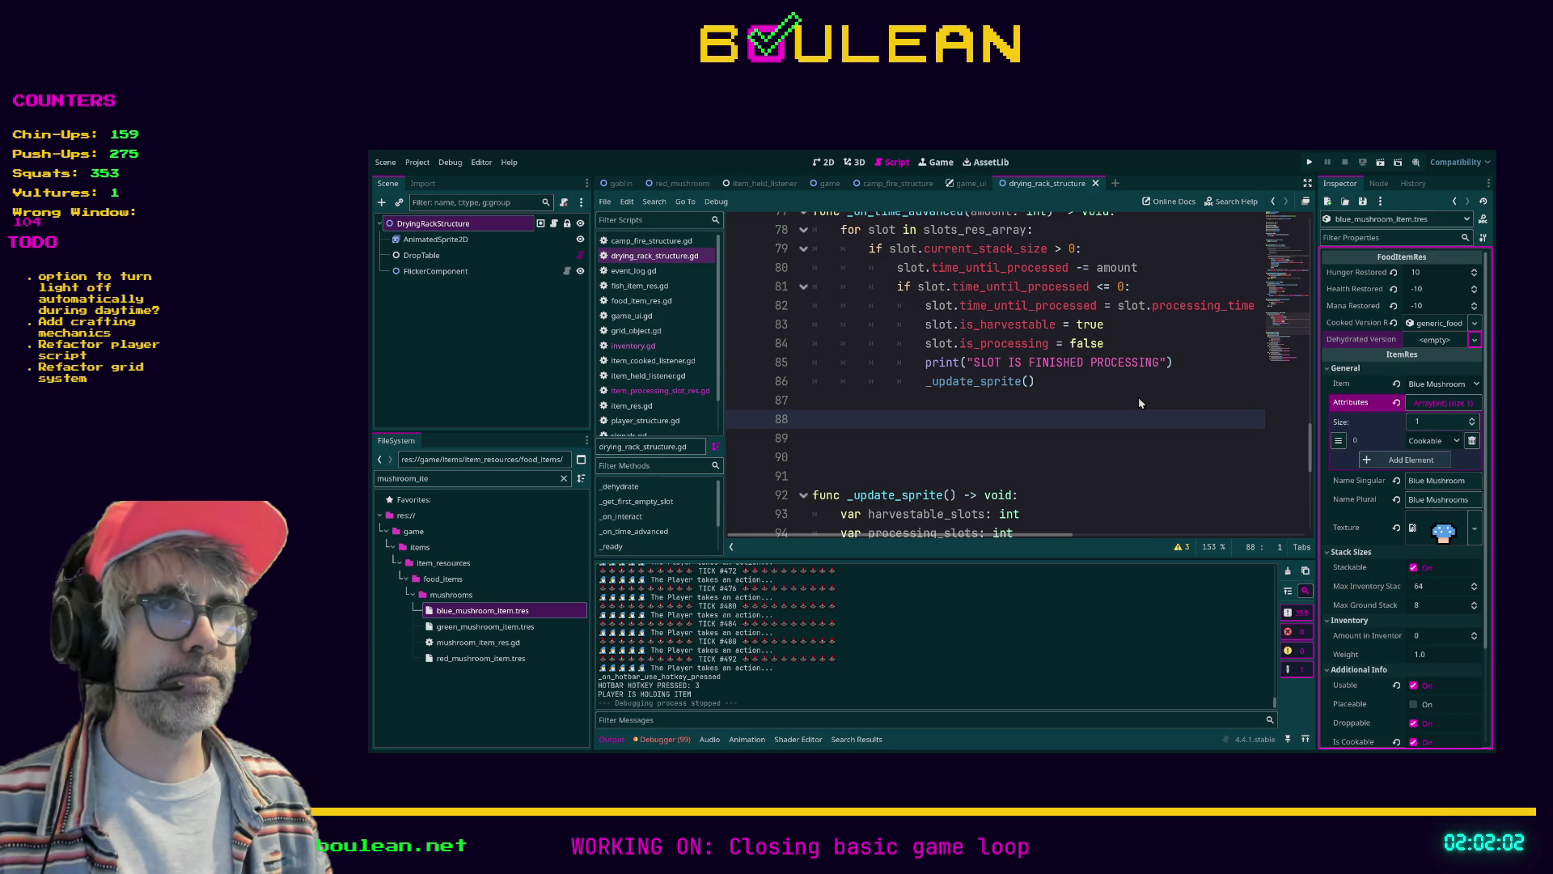
{"action": "left_click", "coordinate": [870, 343], "text": "shift"}
{"action": "left_click", "coordinate": [1137, 437]}
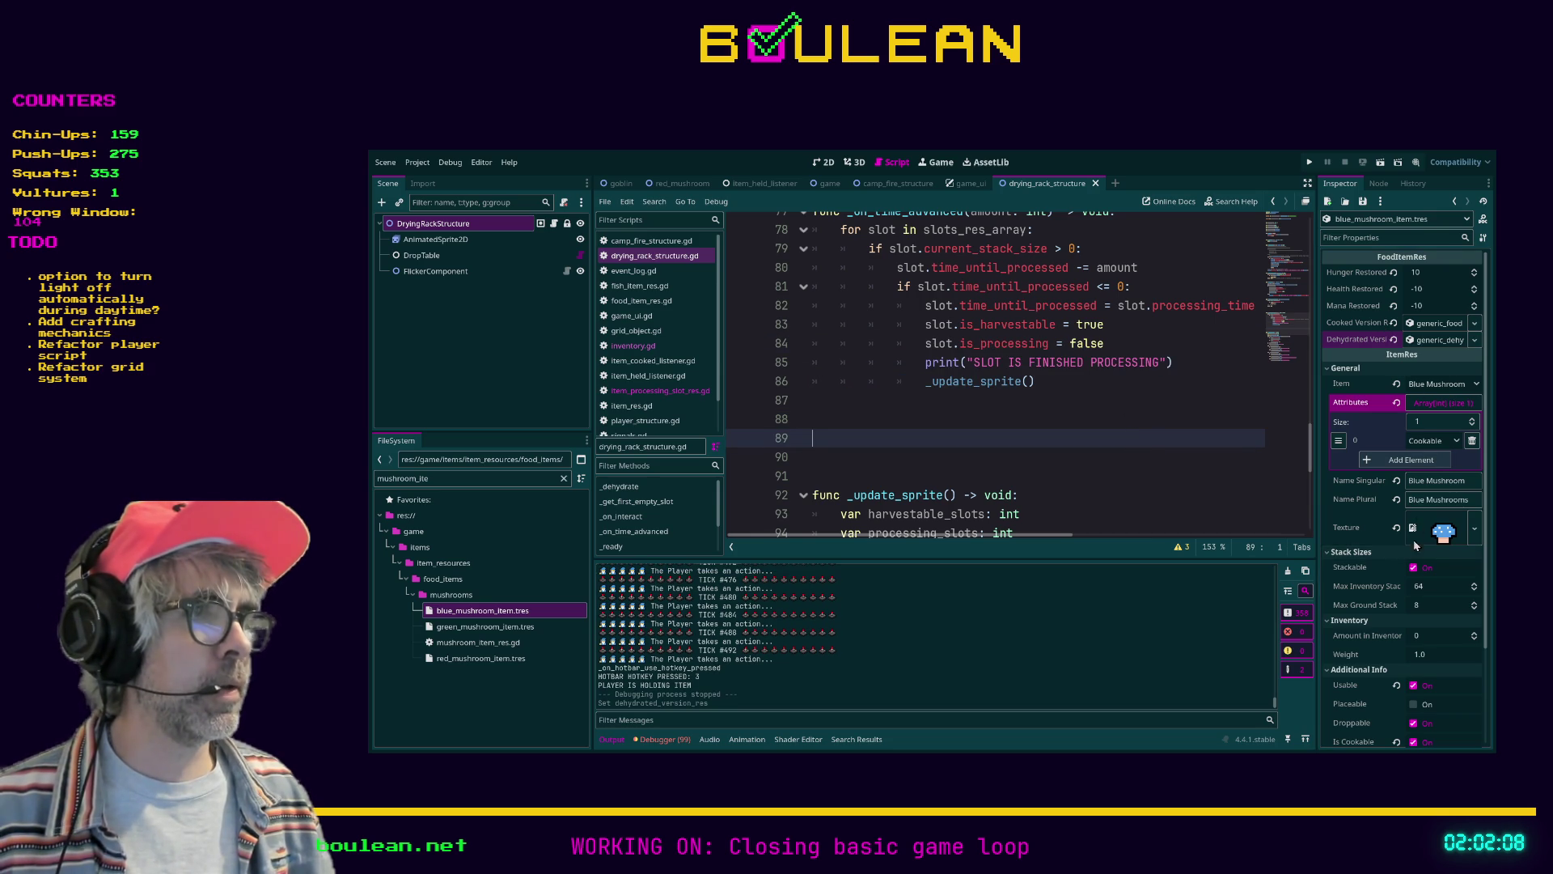
{"action": "scroll", "coordinate": [1417, 530], "scroll_direction": "down", "scroll_amount": 2}
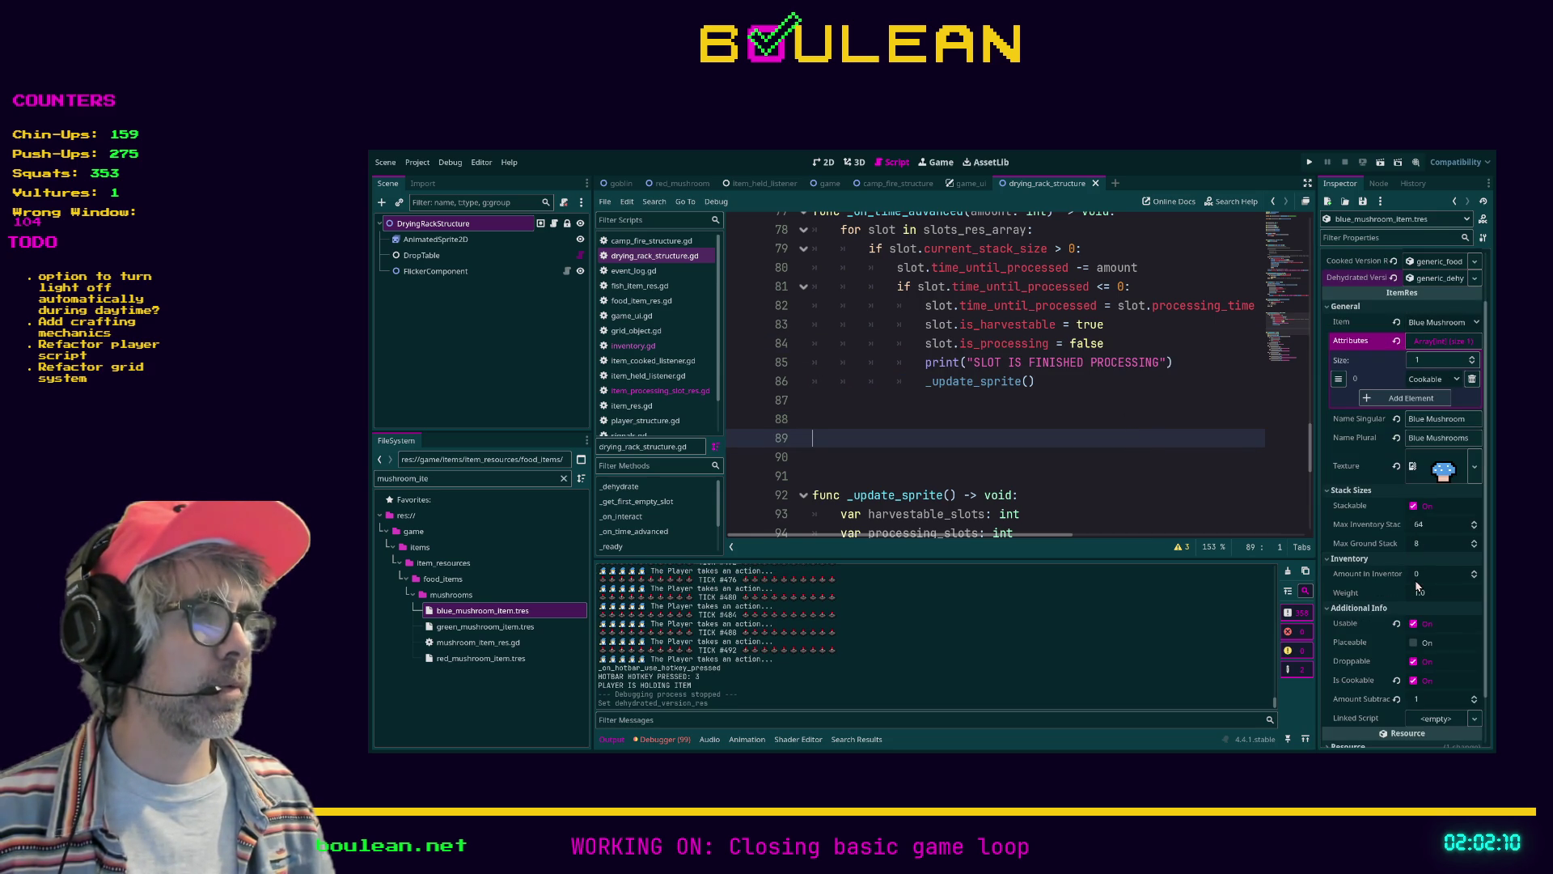
{"action": "scroll", "coordinate": [1417, 585], "scroll_direction": "up", "scroll_amount": 2}
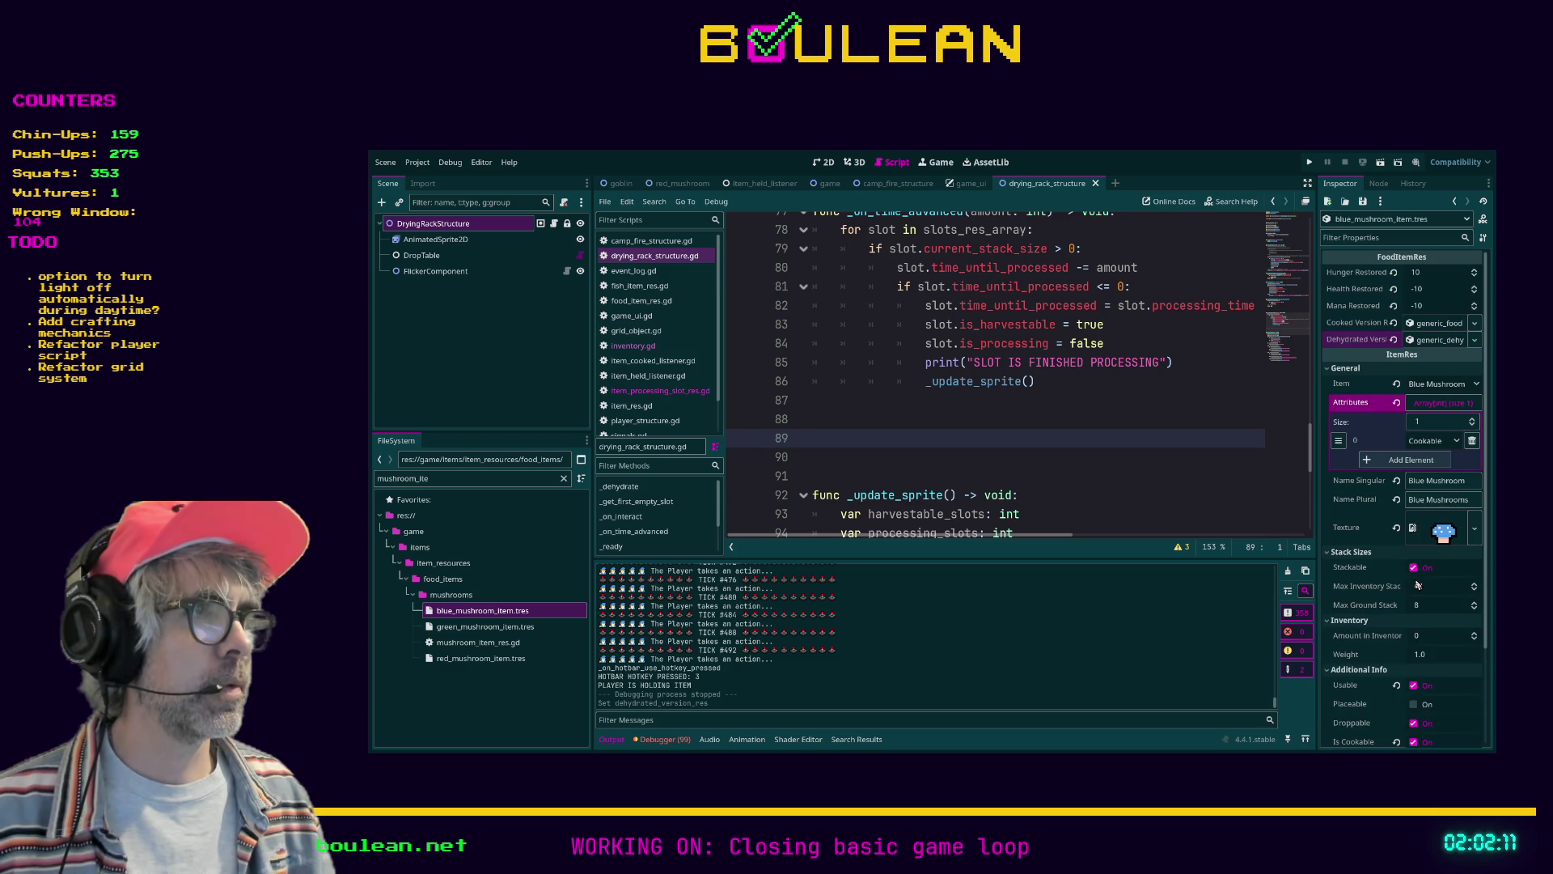
{"action": "left_click", "coordinate": [1408, 460]}
{"action": "left_click", "coordinate": [1432, 460]}
{"action": "left_click", "coordinate": [1436, 498]}
{"action": "left_click", "coordinate": [1248, 474]}
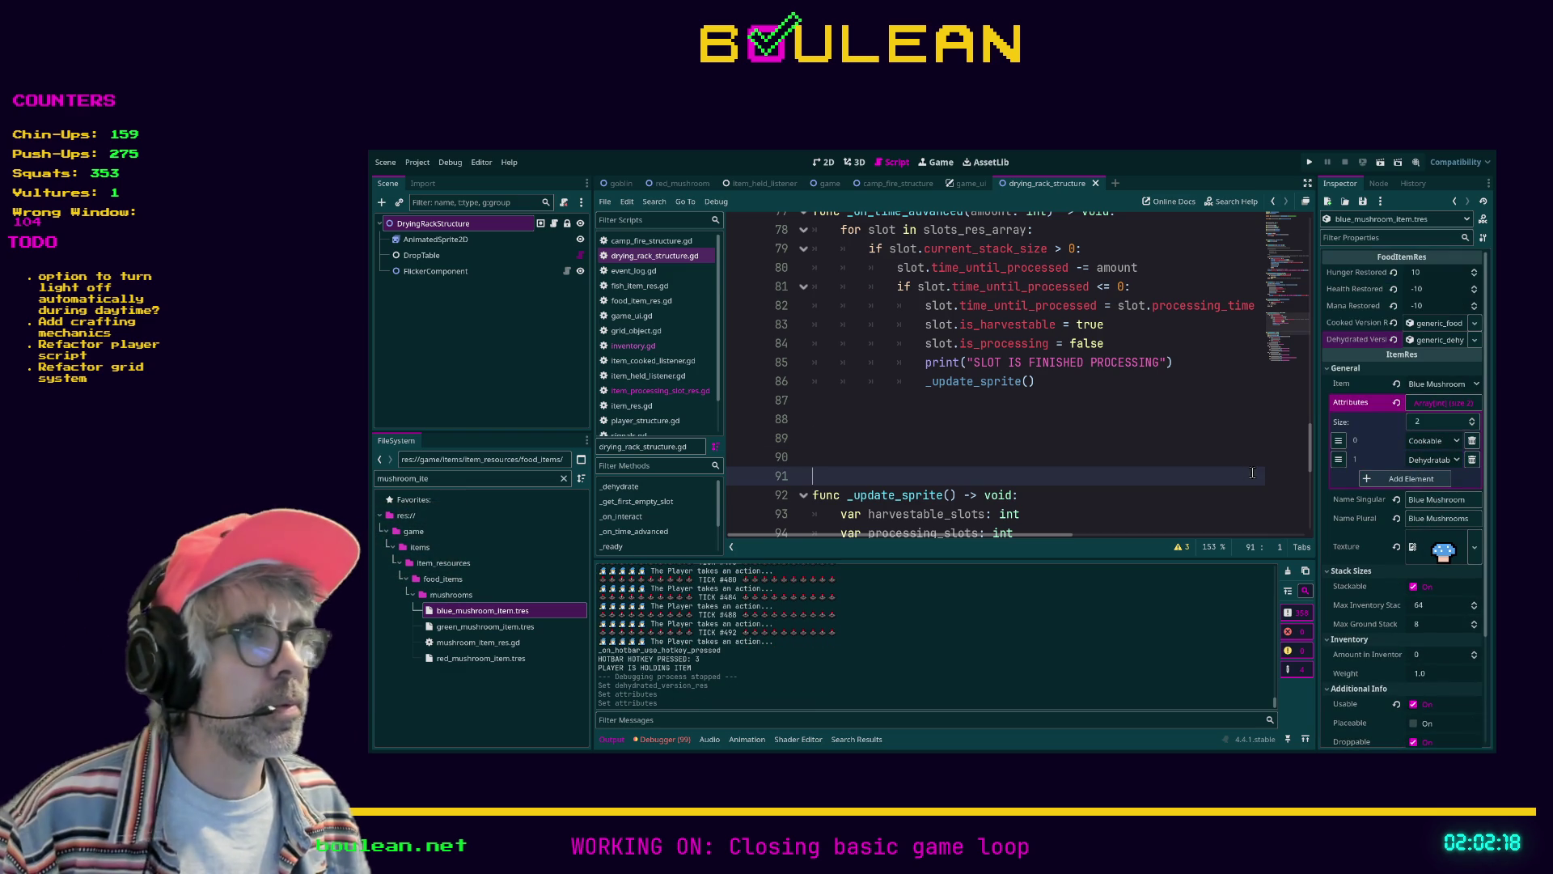
Add Dehydratable as the Green Mushroom's second attribute
{"action": "left_click", "coordinate": [486, 626]}
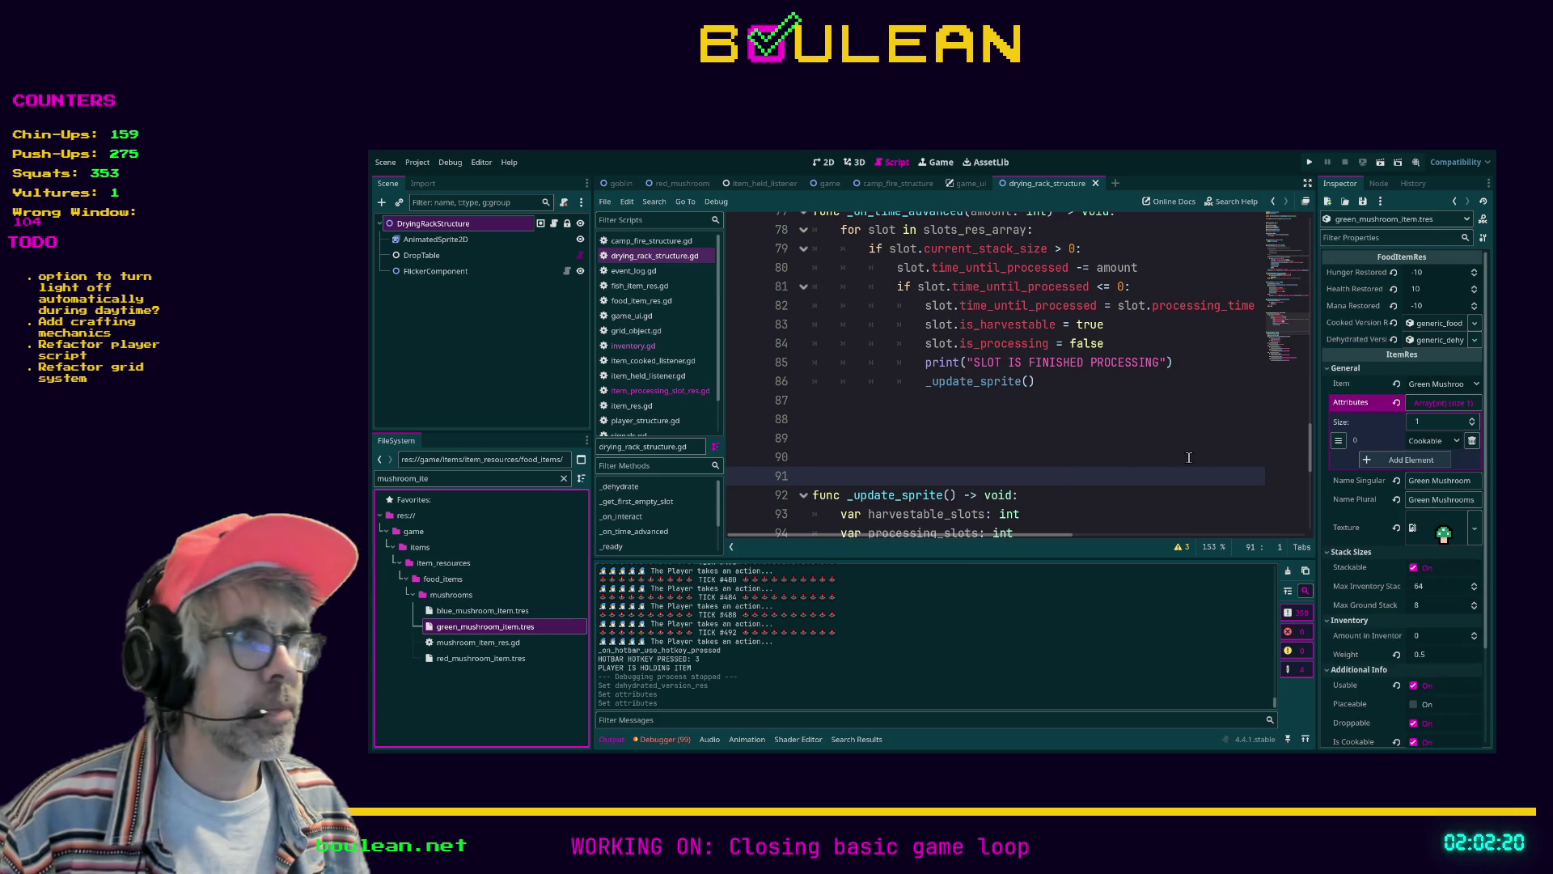
{"action": "left_click", "coordinate": [1399, 467]}
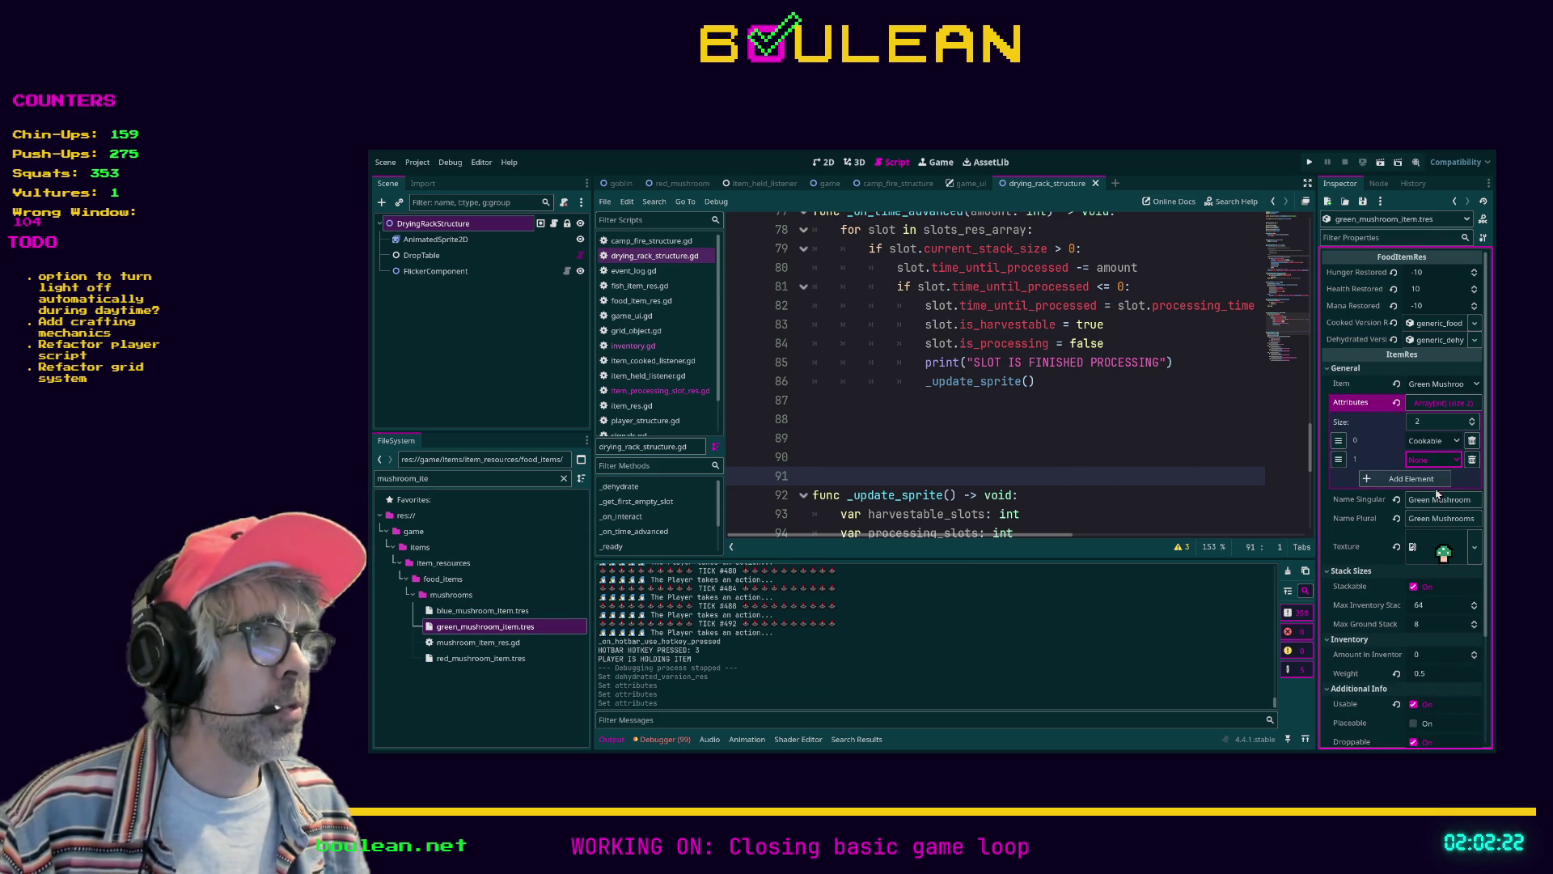
{"action": "left_click", "coordinate": [1432, 513]}
{"action": "left_click", "coordinate": [1139, 457]}
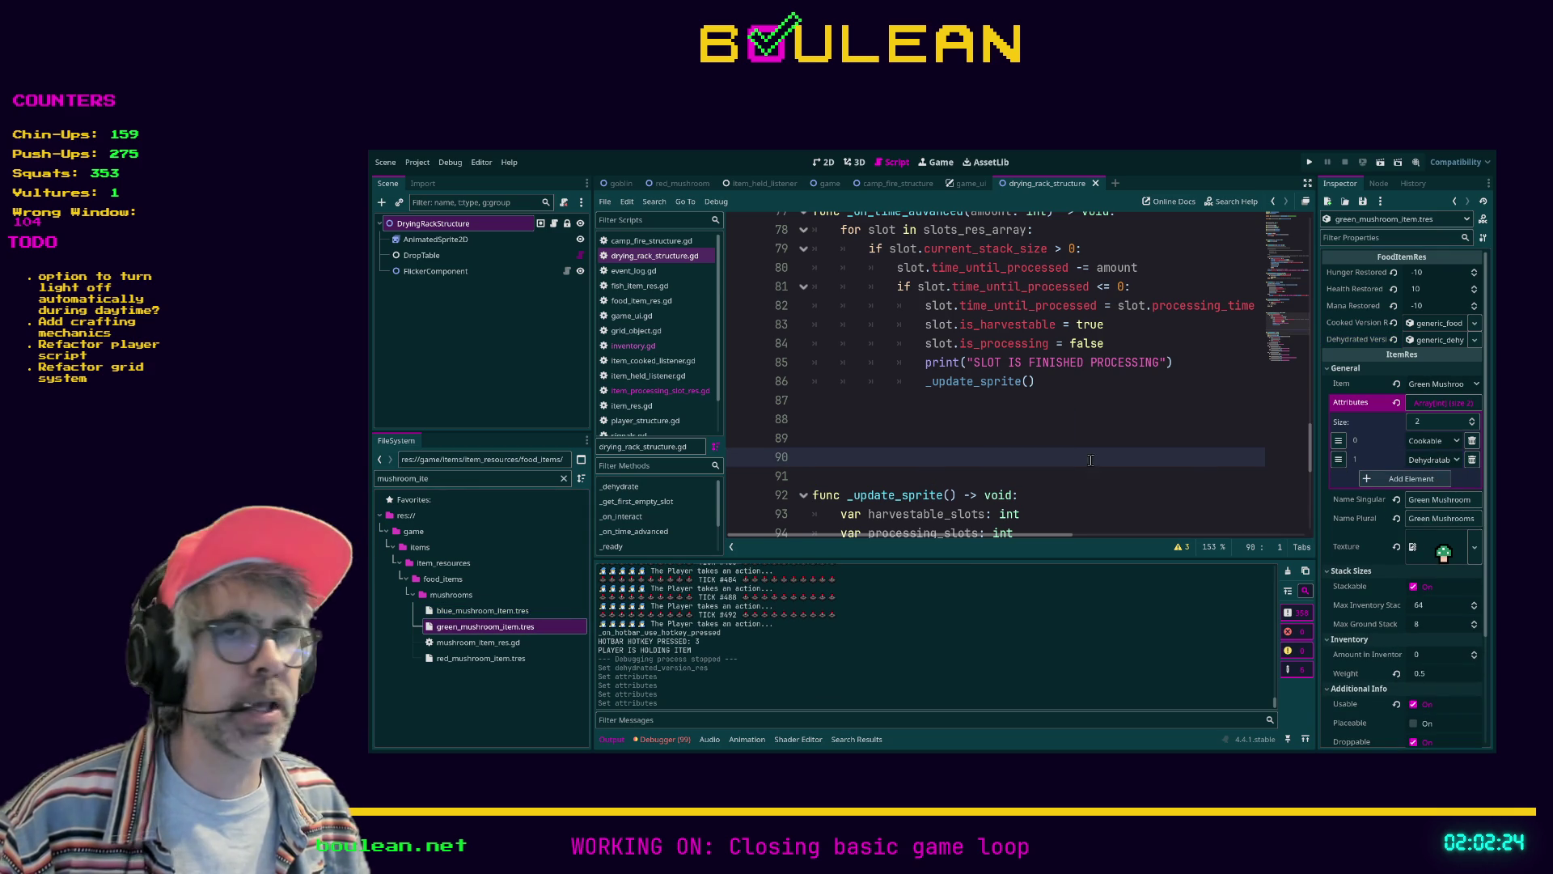
Add Dehydratable as the second attribute on red_mushroom_item.tres
{"action": "double_click", "coordinate": [478, 643]}
{"action": "left_click", "coordinate": [470, 657]}
{"action": "left_click", "coordinate": [1412, 459]}
{"action": "left_click", "coordinate": [1433, 460]}
{"action": "left_click", "coordinate": [1393, 495]}
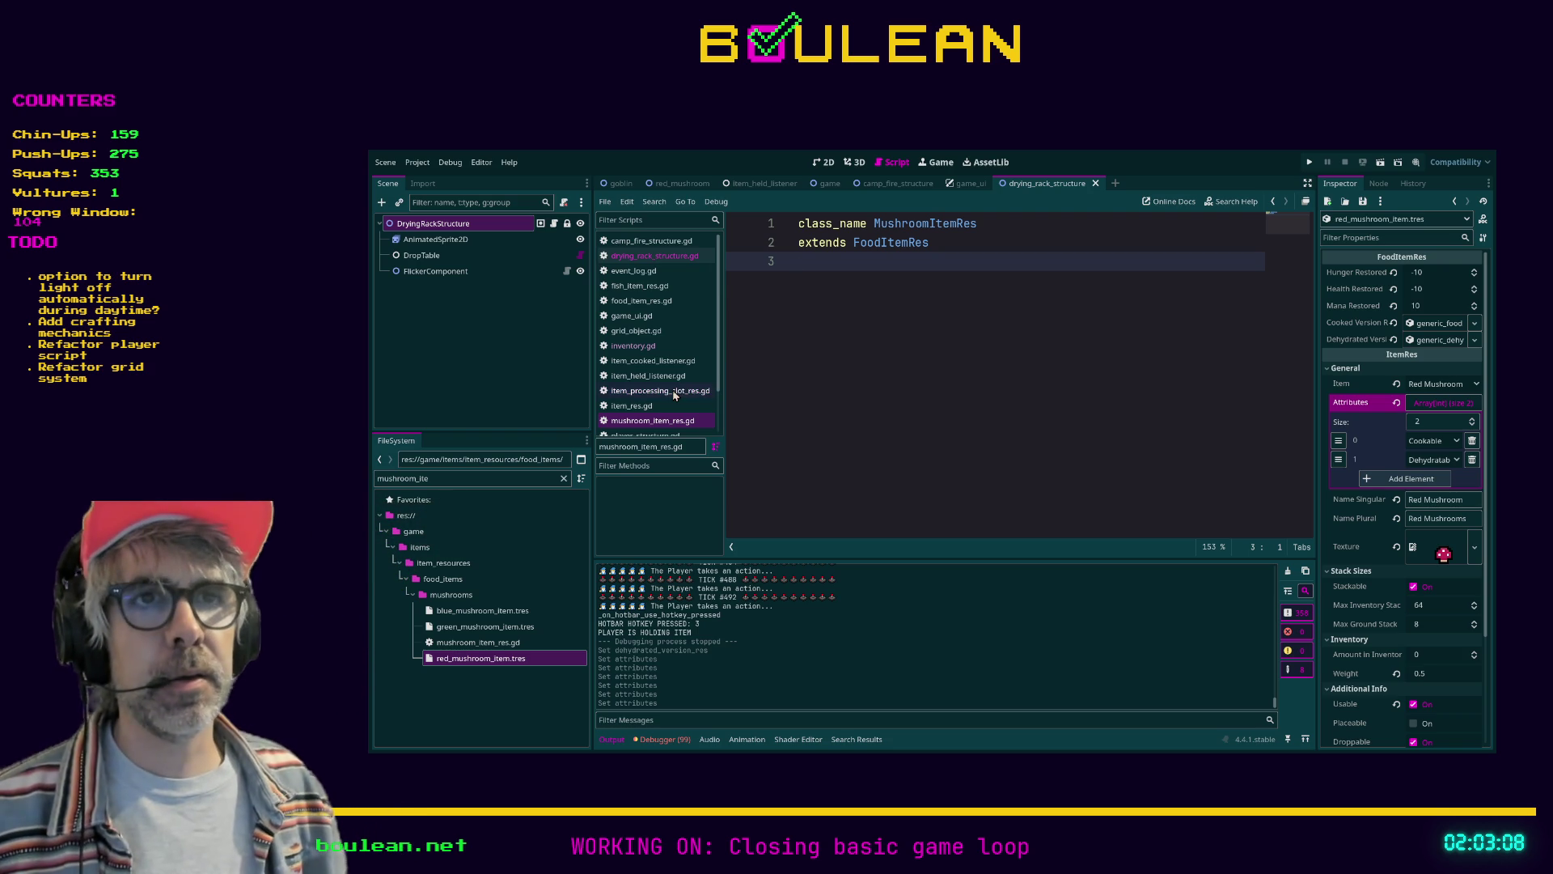
Delete the extra blank lines above func _update_sprite in drying_rack_structure.gd and save it
{"action": "left_click", "coordinate": [654, 255]}
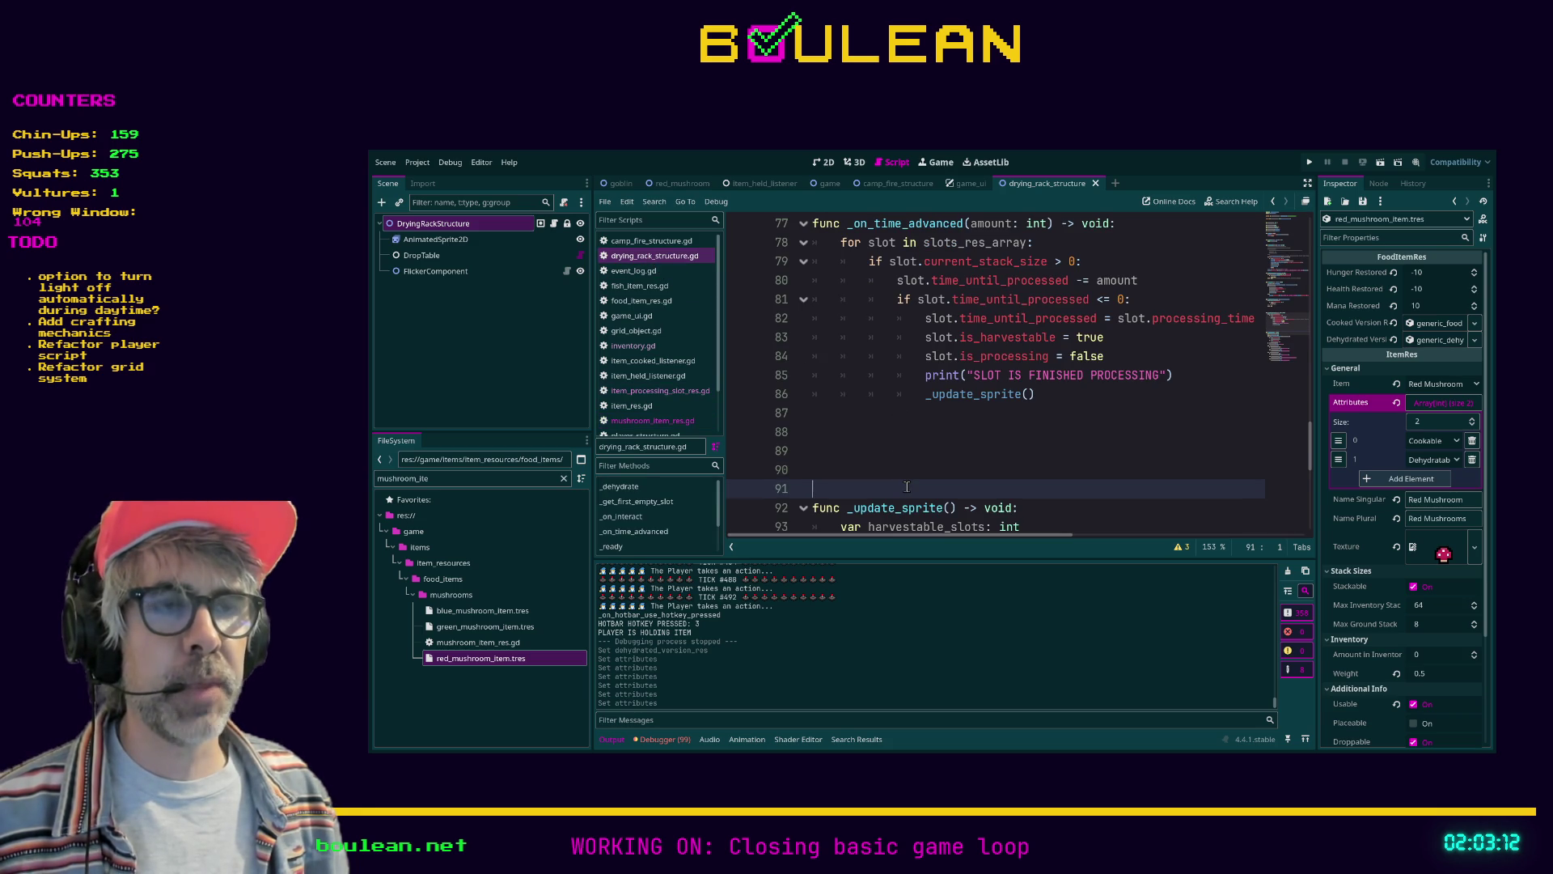
{"action": "left_click_drag", "start_coordinate": [815, 469], "coordinate": [816, 456]}
{"action": "key", "text": "BackSpace"}
{"action": "key", "text": "BackSpace"}
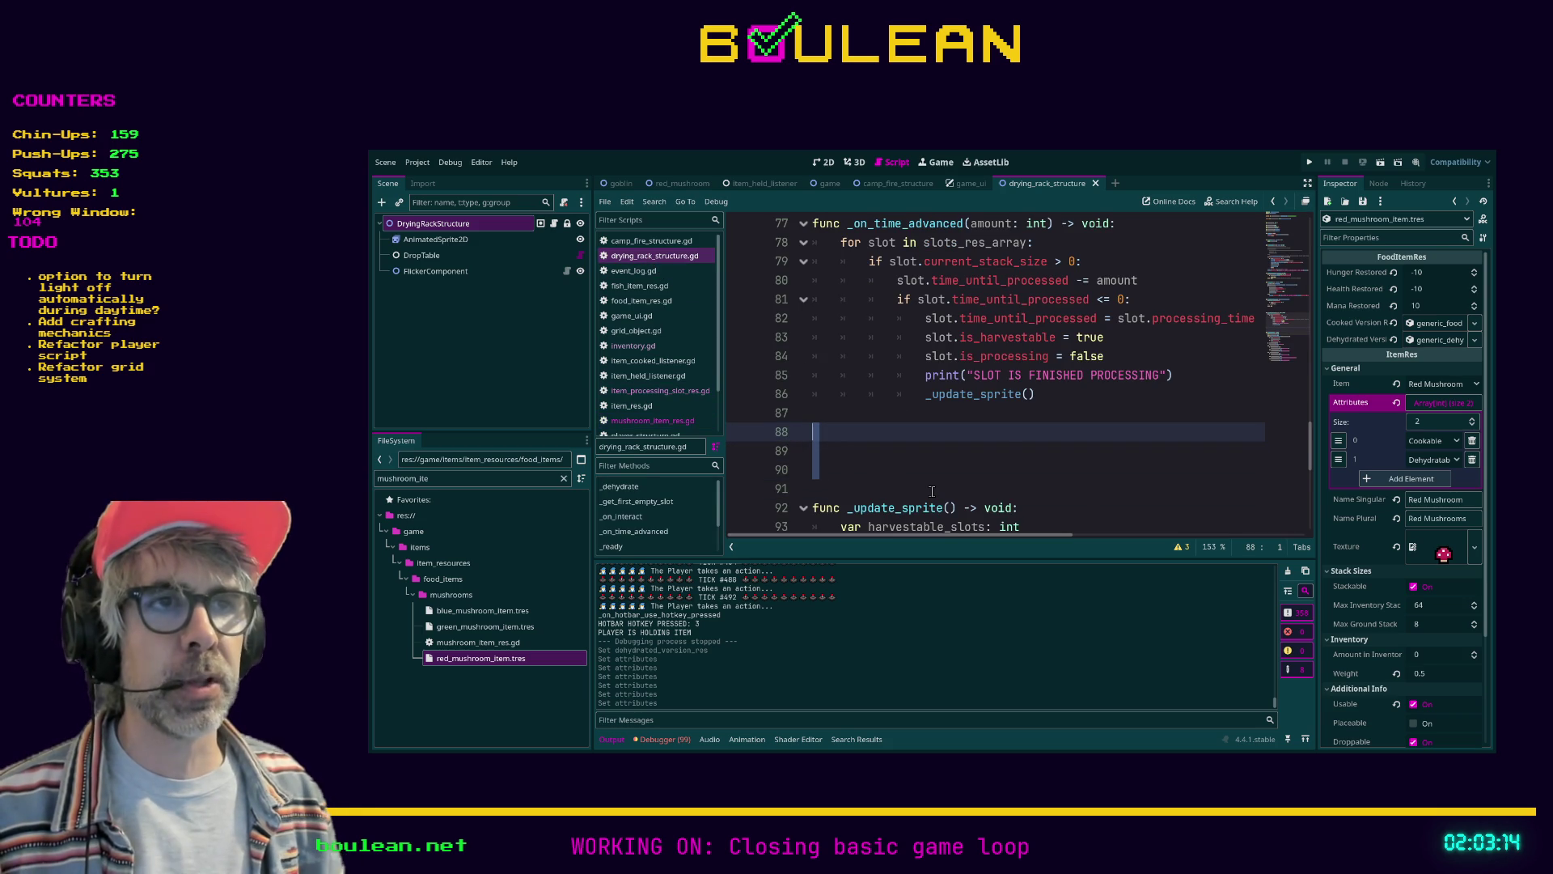
{"action": "key", "text": "BackSpace"}
{"action": "key", "text": "Up"}
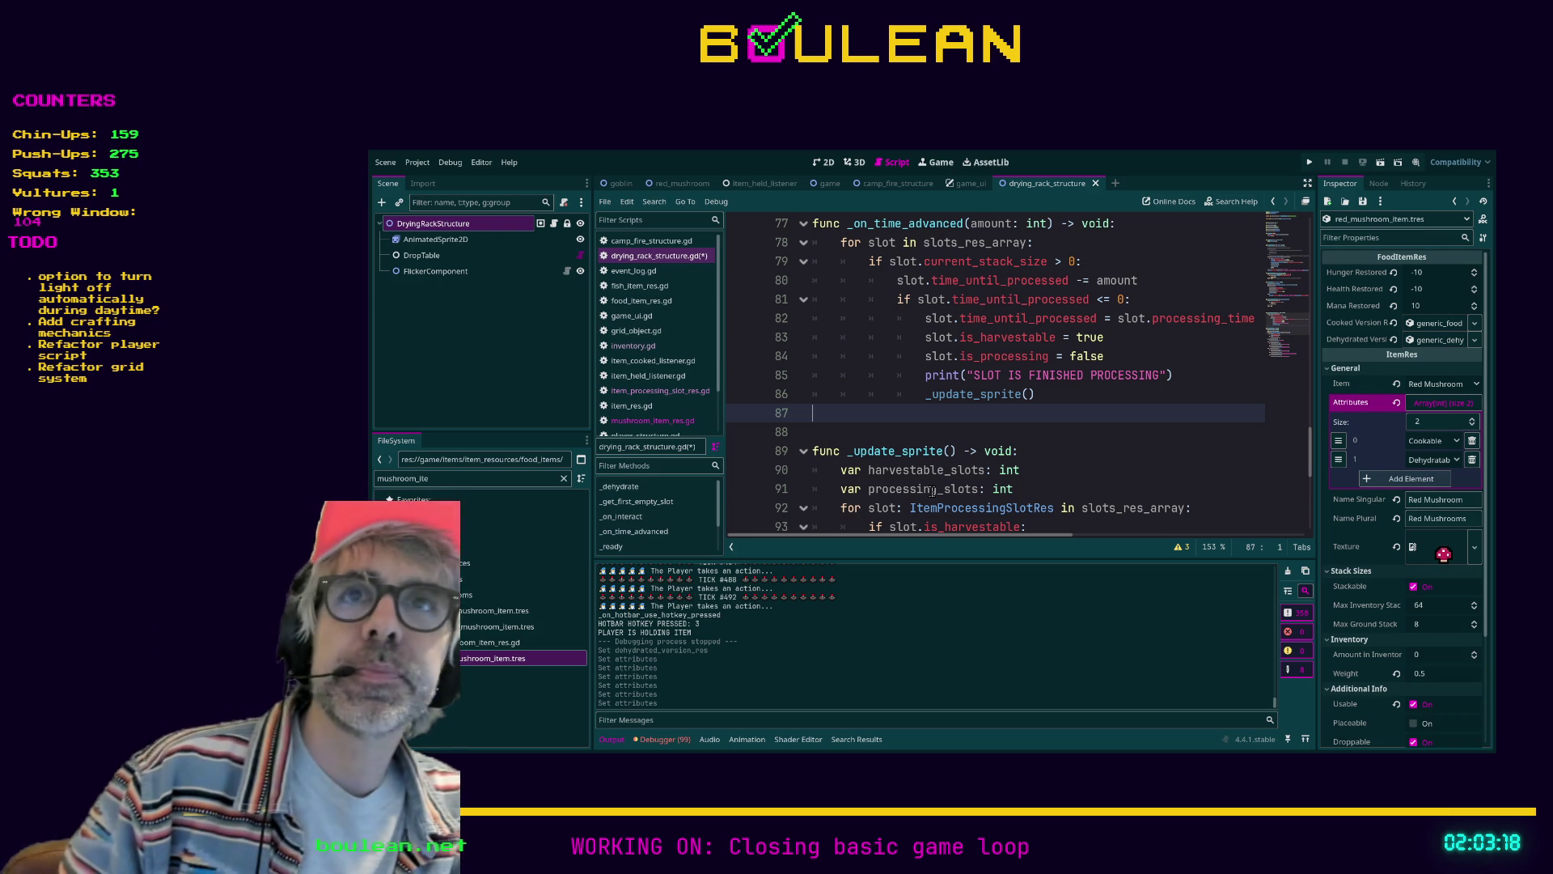
{"action": "key", "text": "ctrl+s"}
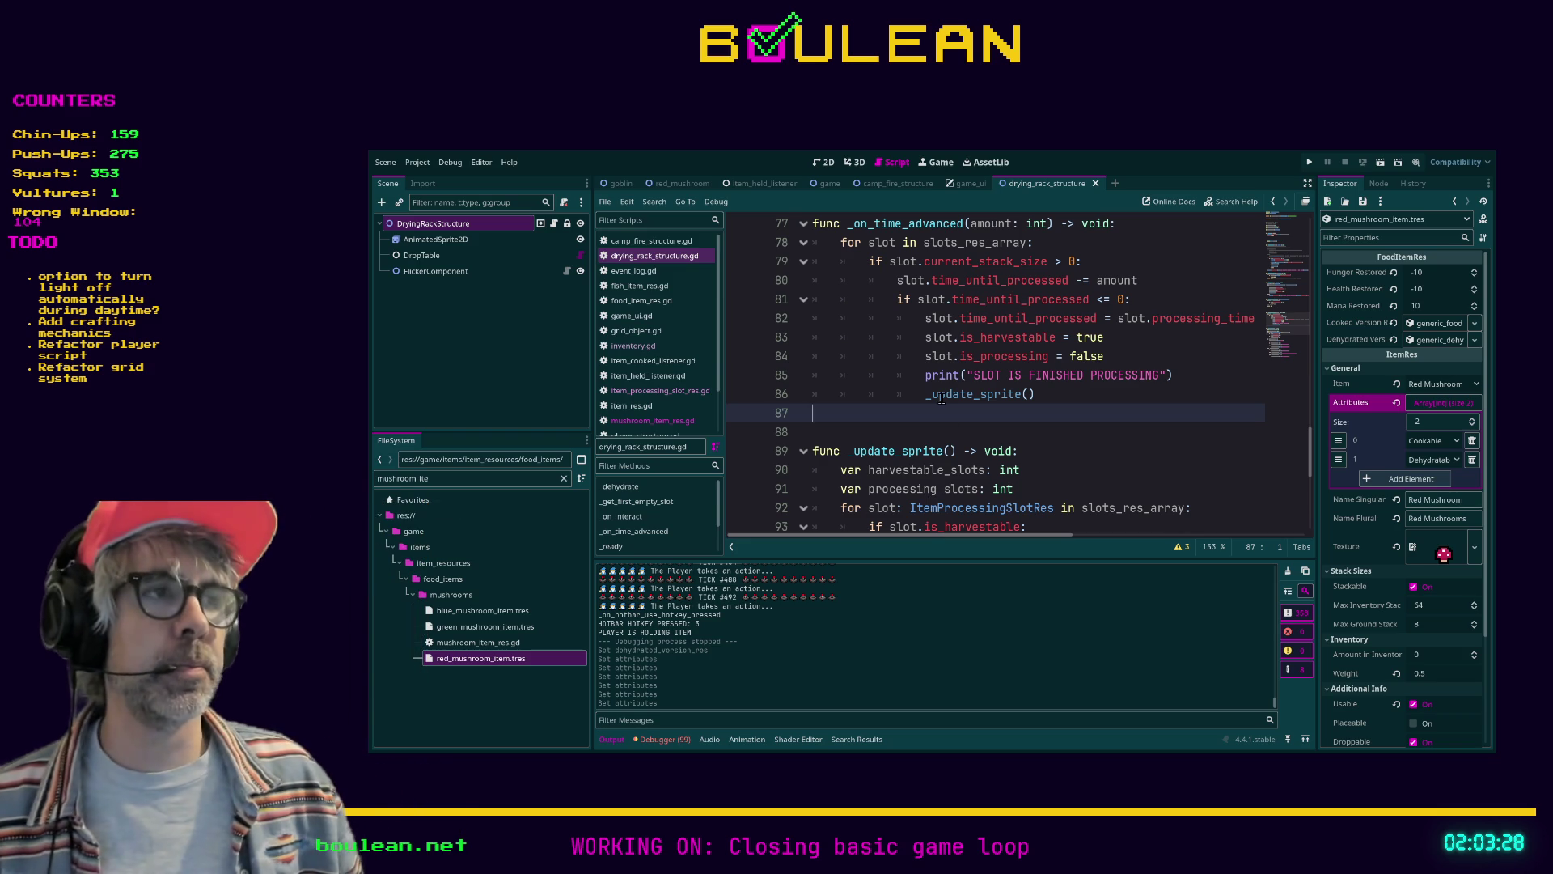
{"action": "scroll", "coordinate": [874, 373], "scroll_direction": "up", "scroll_amount": 20}
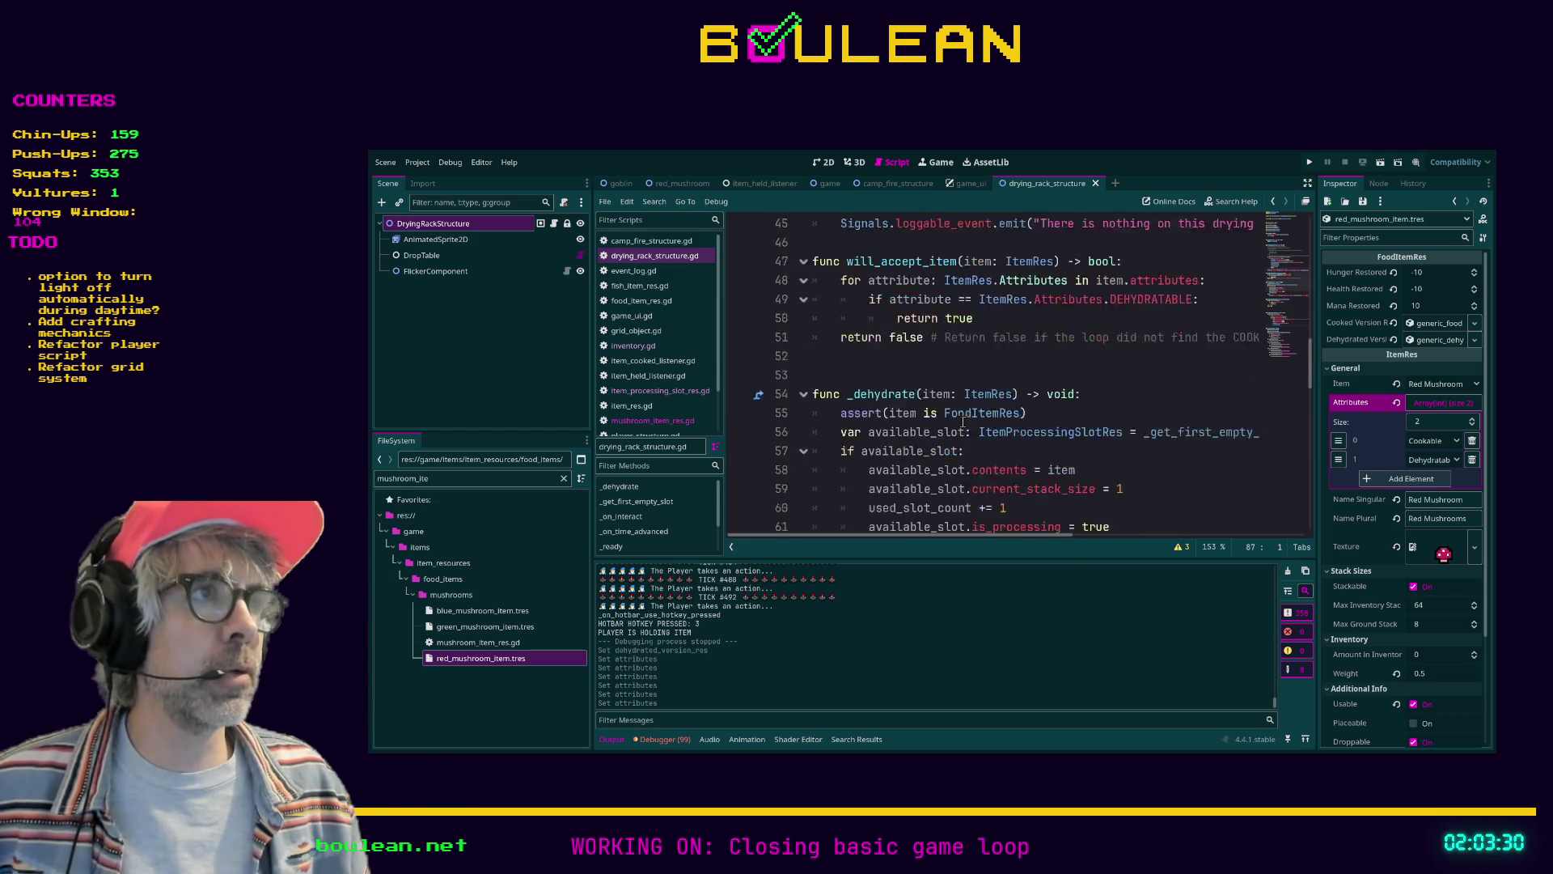
{"action": "scroll", "coordinate": [962, 422], "scroll_direction": "up", "scroll_amount": 3}
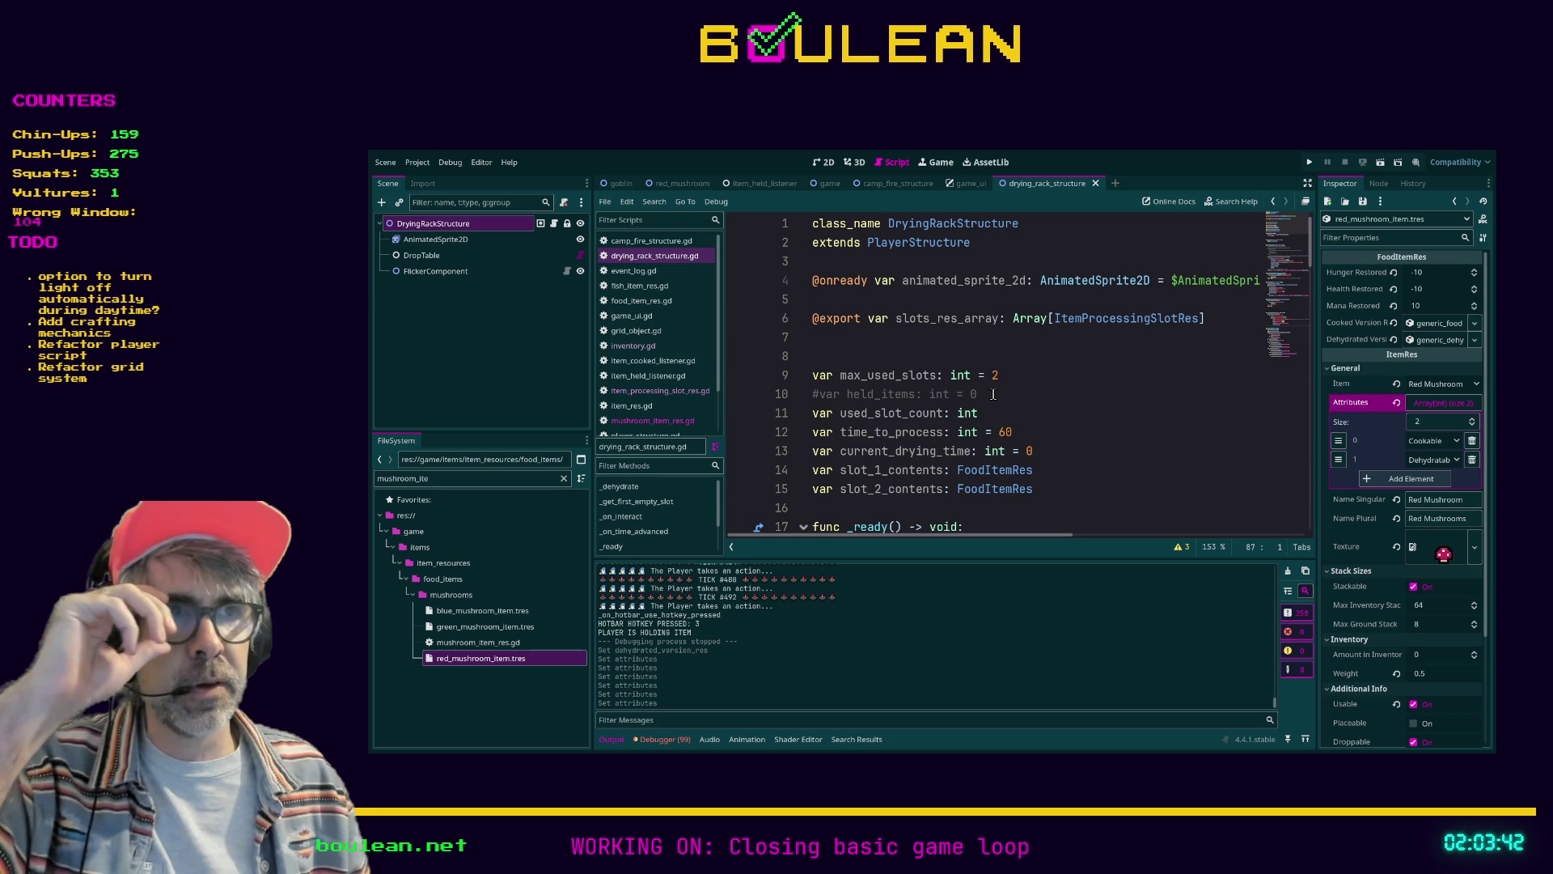
Delete the commented '#var held_items' line from the drying rack script
{"action": "left_click", "coordinate": [995, 394]}
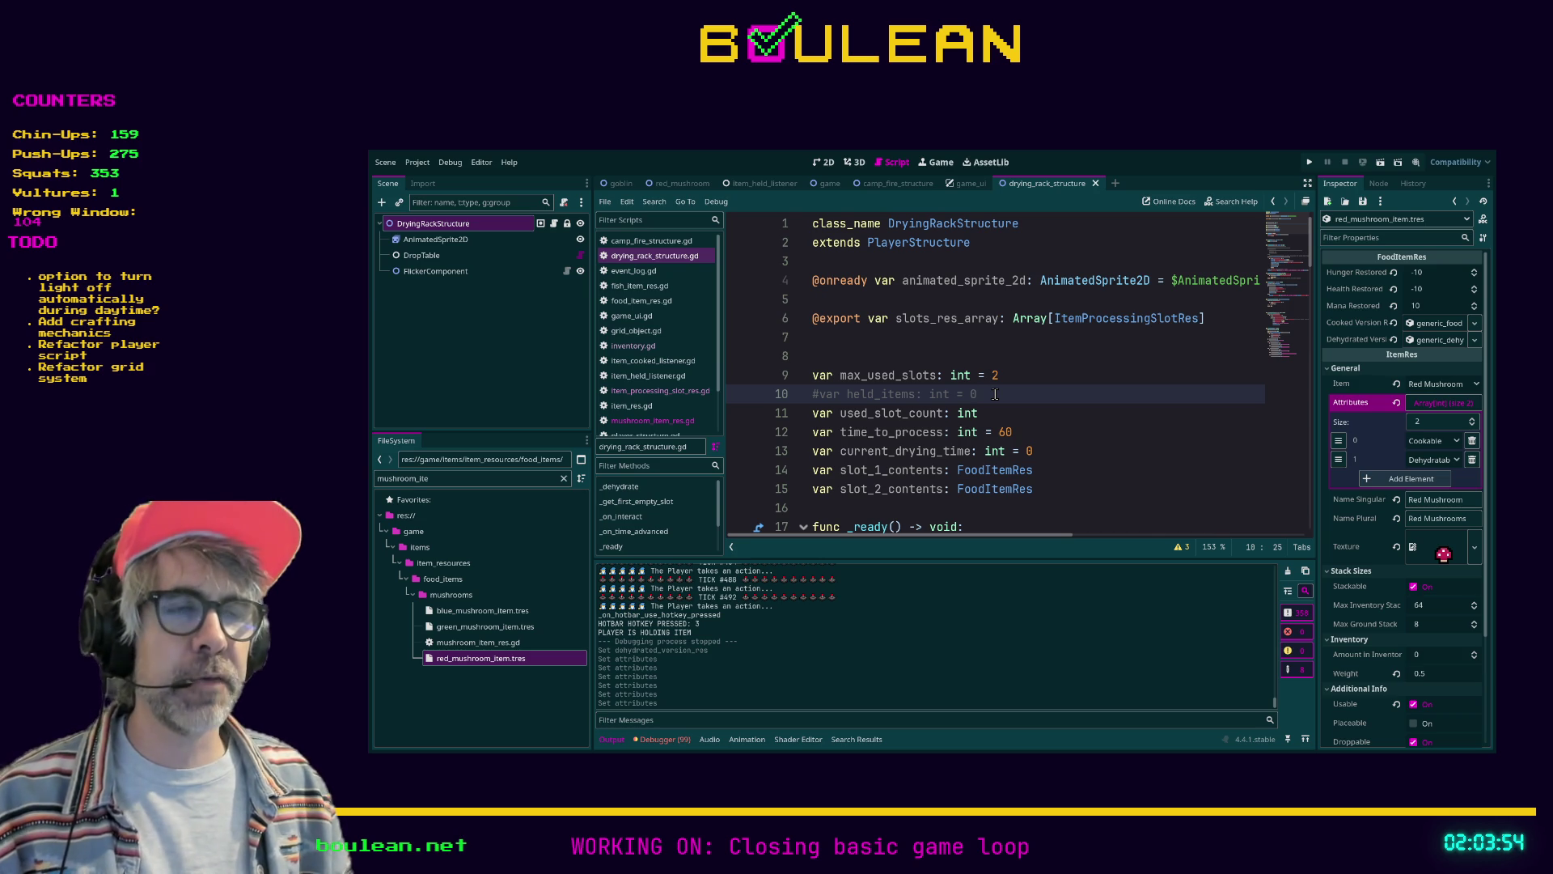
{"action": "key", "text": "shift+Home"}
{"action": "key", "text": "BackSpace"}
{"action": "key", "text": "BackSpace"}
{"action": "key", "text": "ctrl+z"}
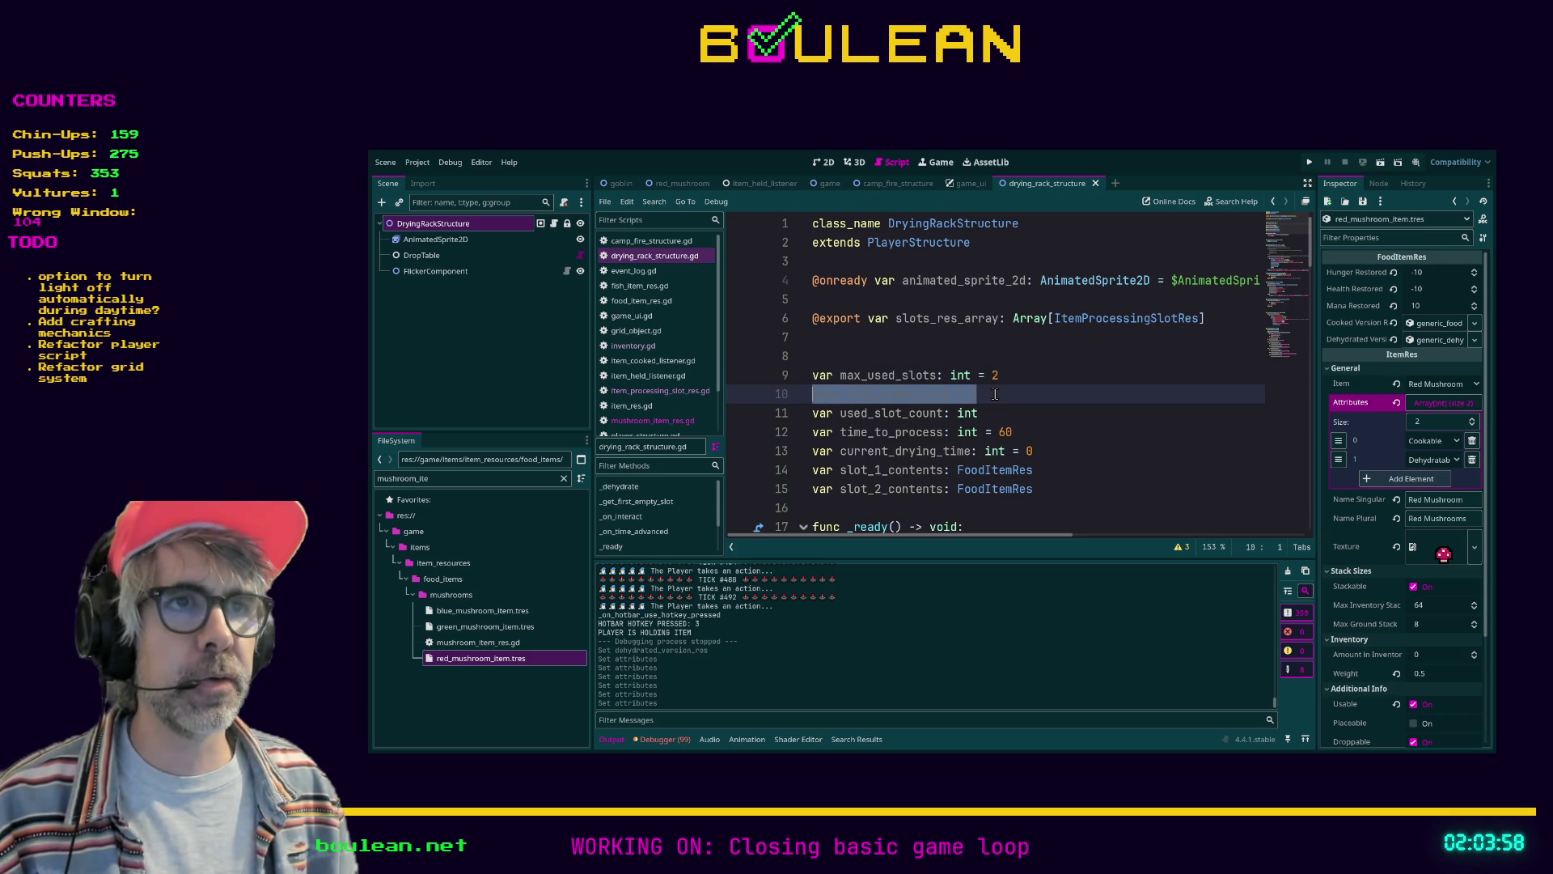
{"action": "key", "text": "shift+Home"}
{"action": "key", "text": "BackSpace"}
{"action": "key", "text": "BackSpace"}
Find time_to_process and comment out the unused variable lines 11–14 with Ctrl+K
{"action": "left_click", "coordinate": [1007, 394]}
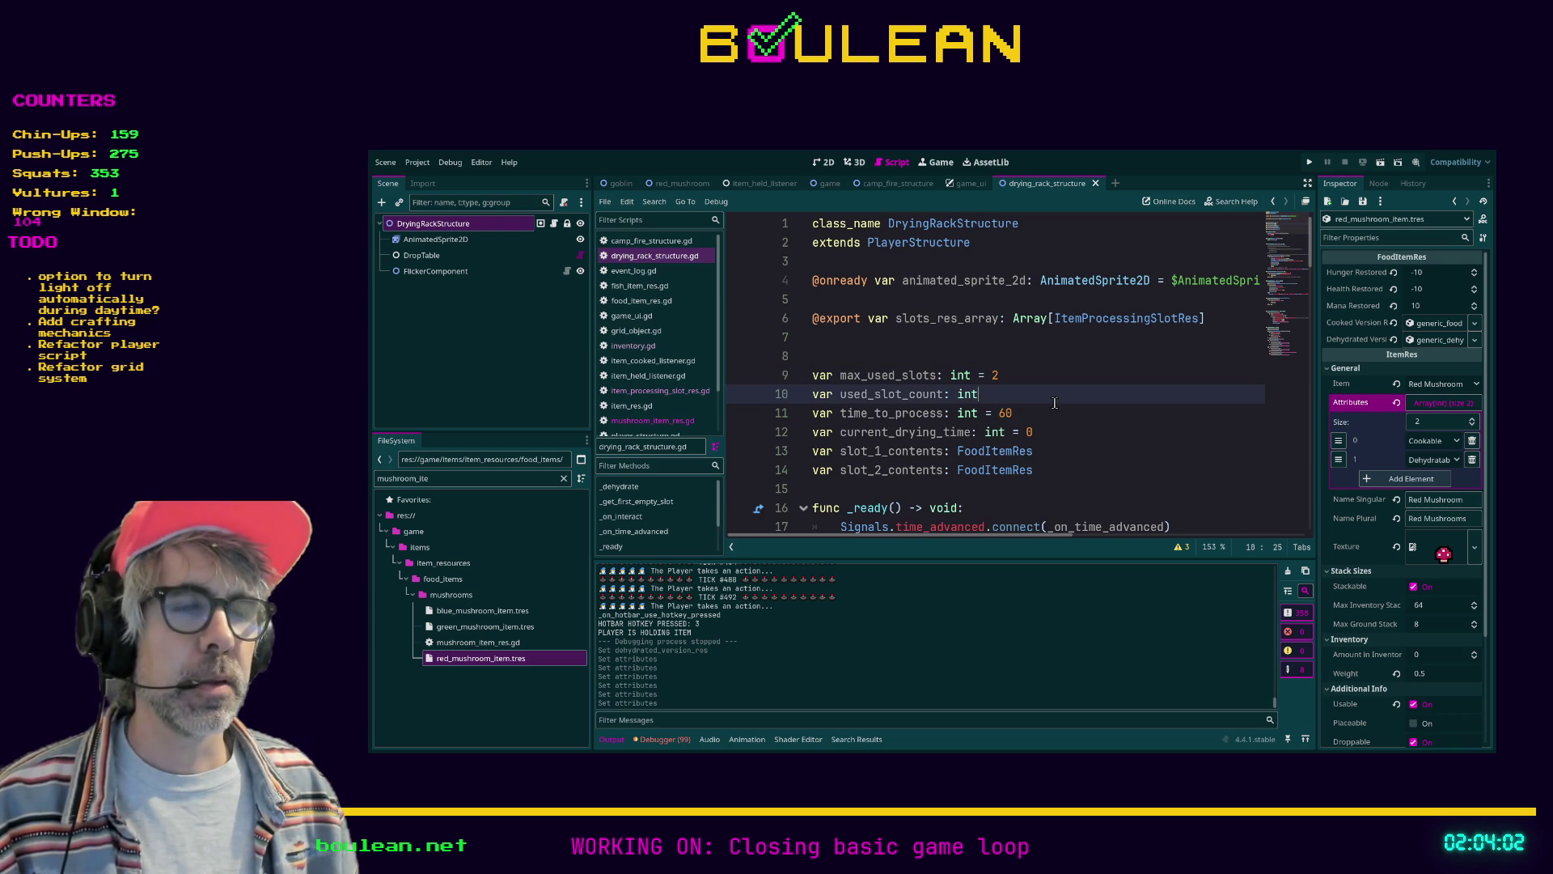
{"action": "left_click", "coordinate": [1043, 411]}
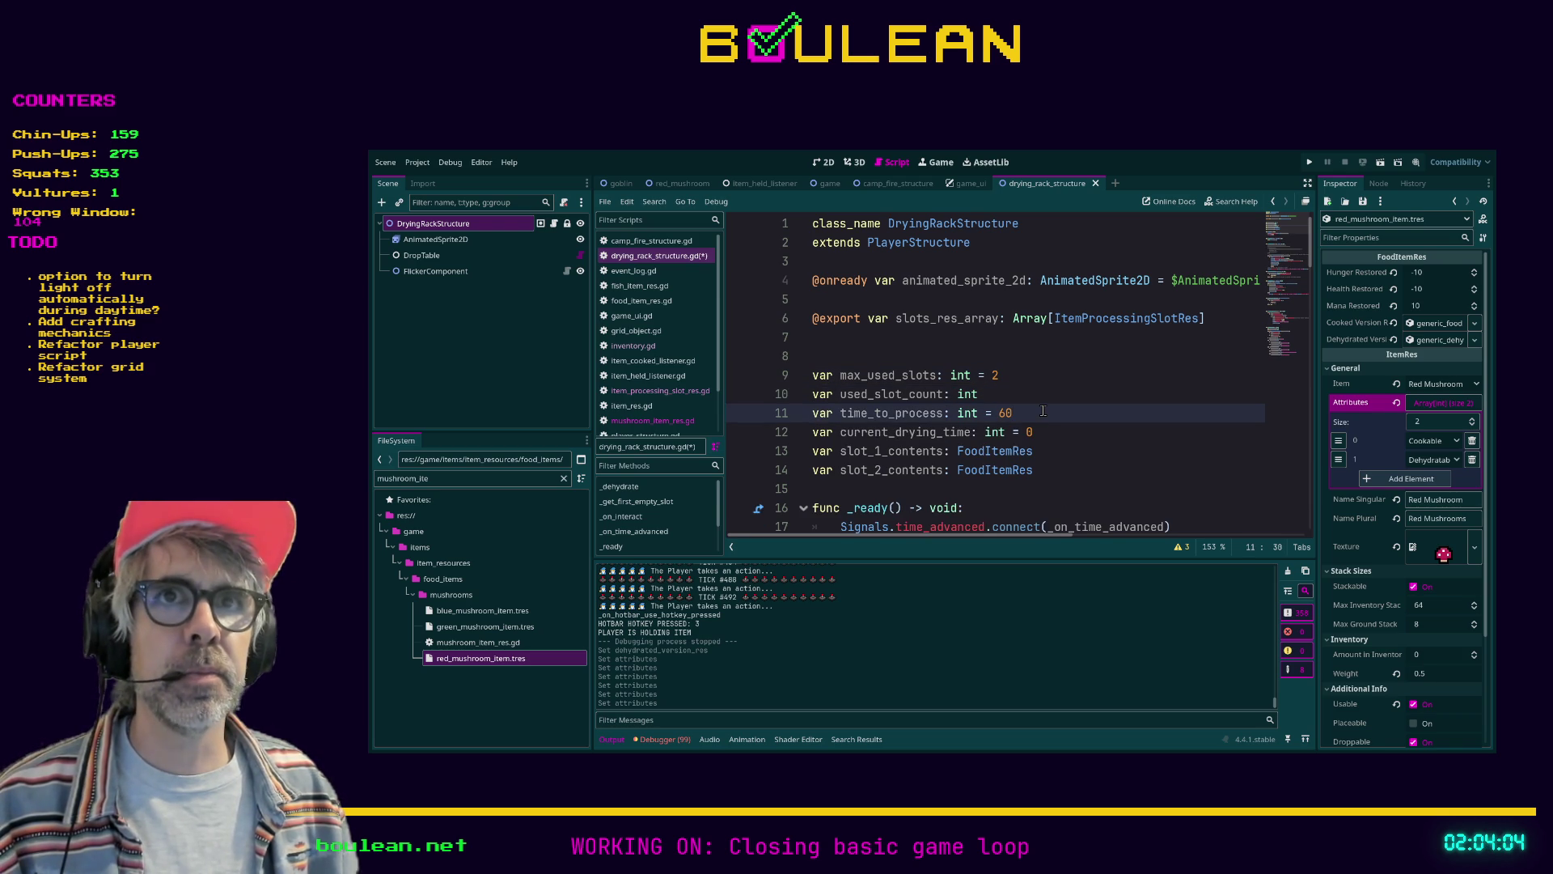
{"action": "scroll", "coordinate": [1043, 411], "scroll_direction": "down", "scroll_amount": 1}
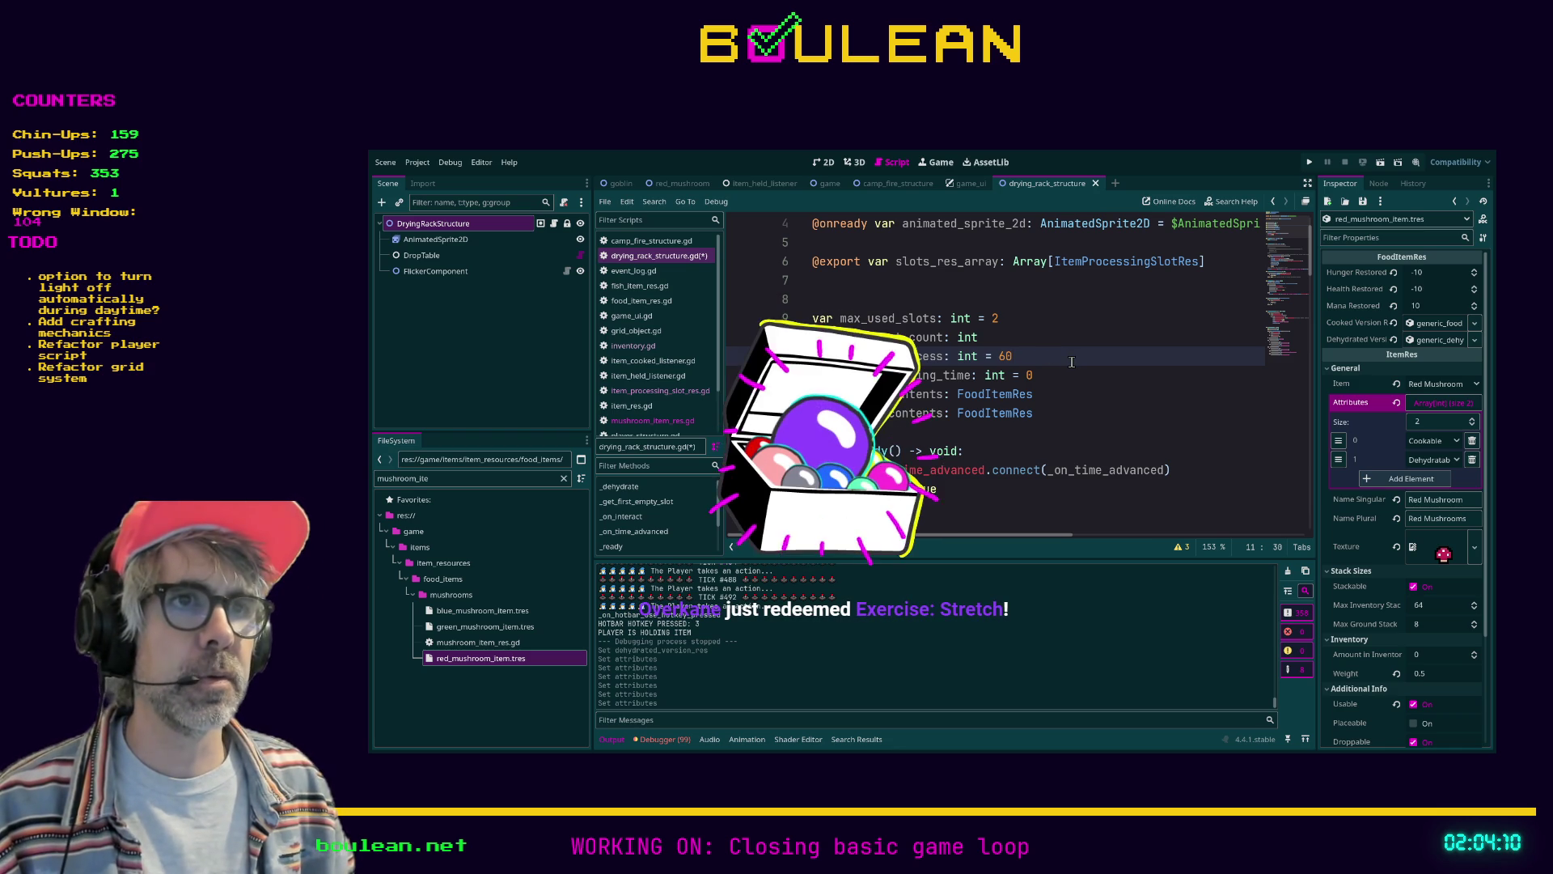
{"action": "key", "text": "ctrl+shift+f"}
{"action": "key", "text": "Return"}
{"action": "left_click", "coordinate": [714, 609]}
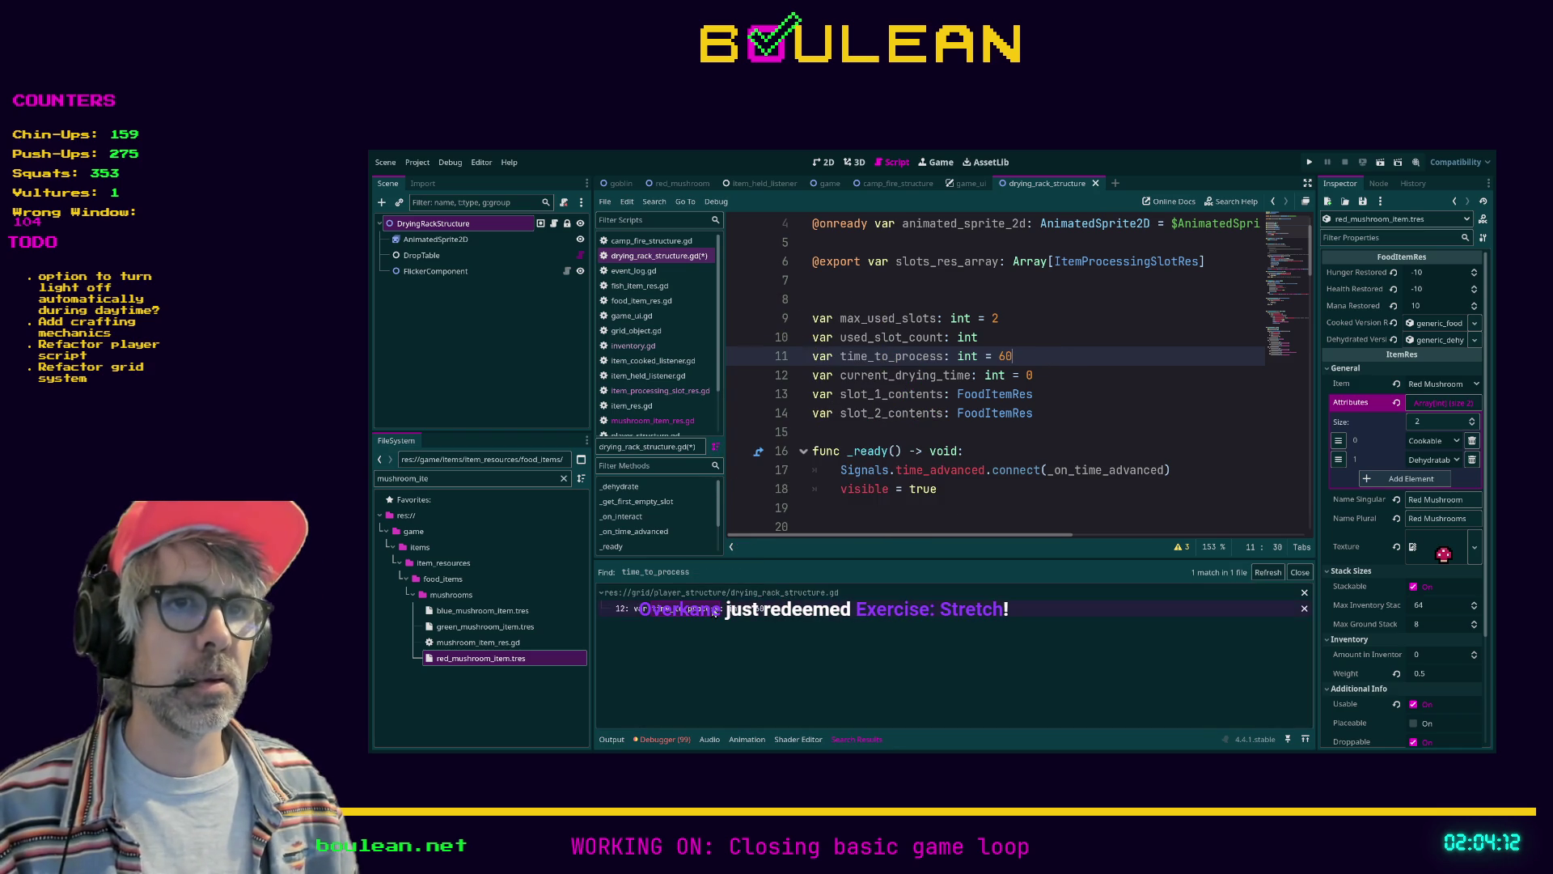
{"action": "left_click", "coordinate": [1072, 373]}
{"action": "left_click_drag", "start_coordinate": [1072, 374], "coordinate": [778, 361]}
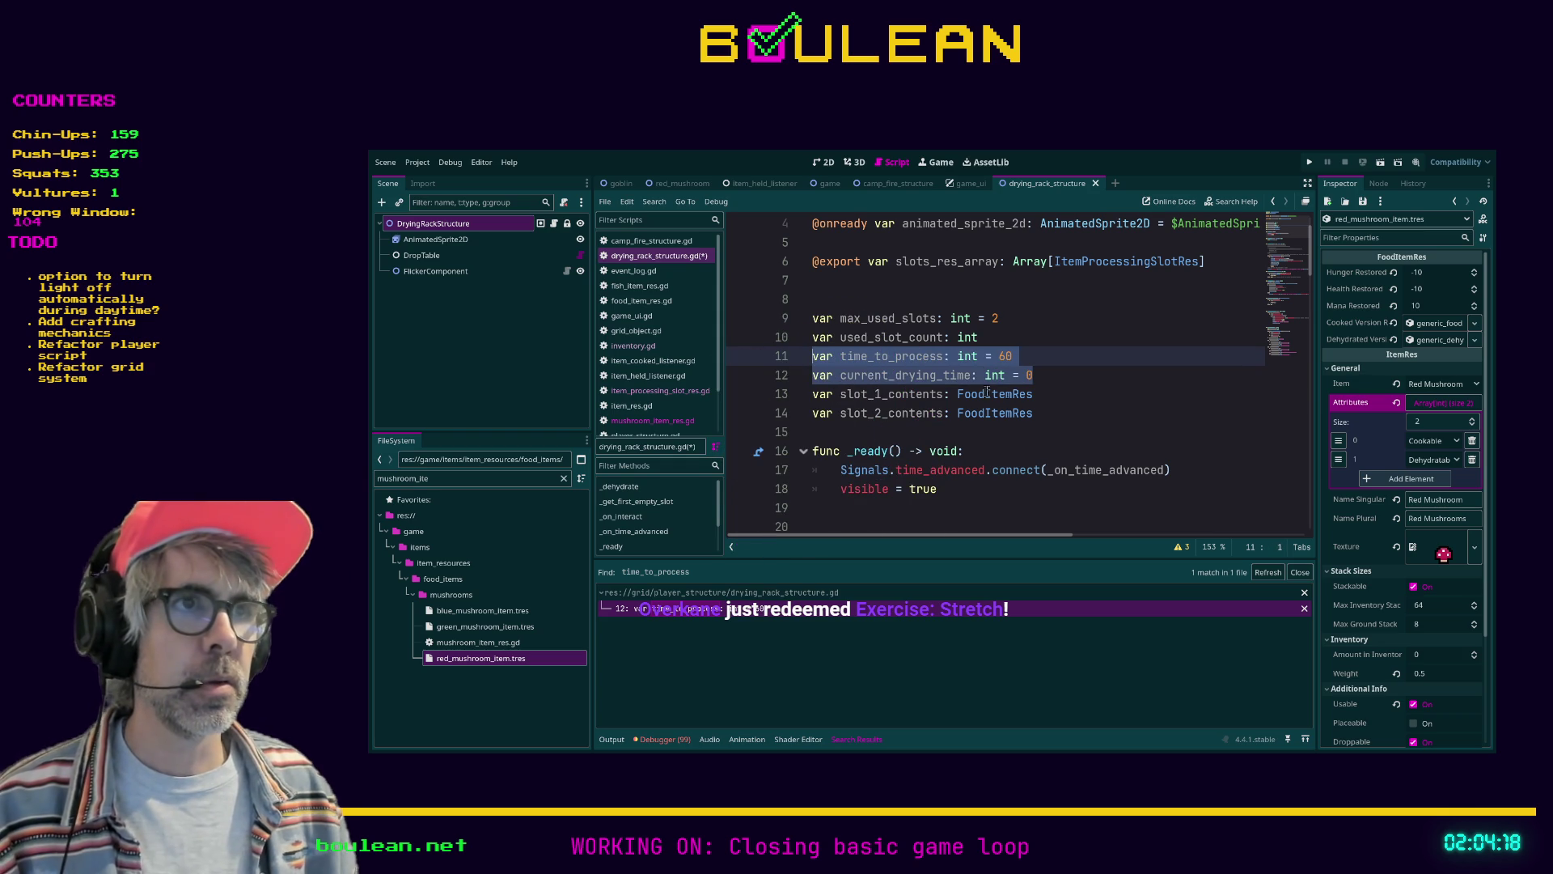
{"action": "left_click", "coordinate": [1047, 411]}
{"action": "left_click_drag", "start_coordinate": [1047, 411], "coordinate": [801, 357]}
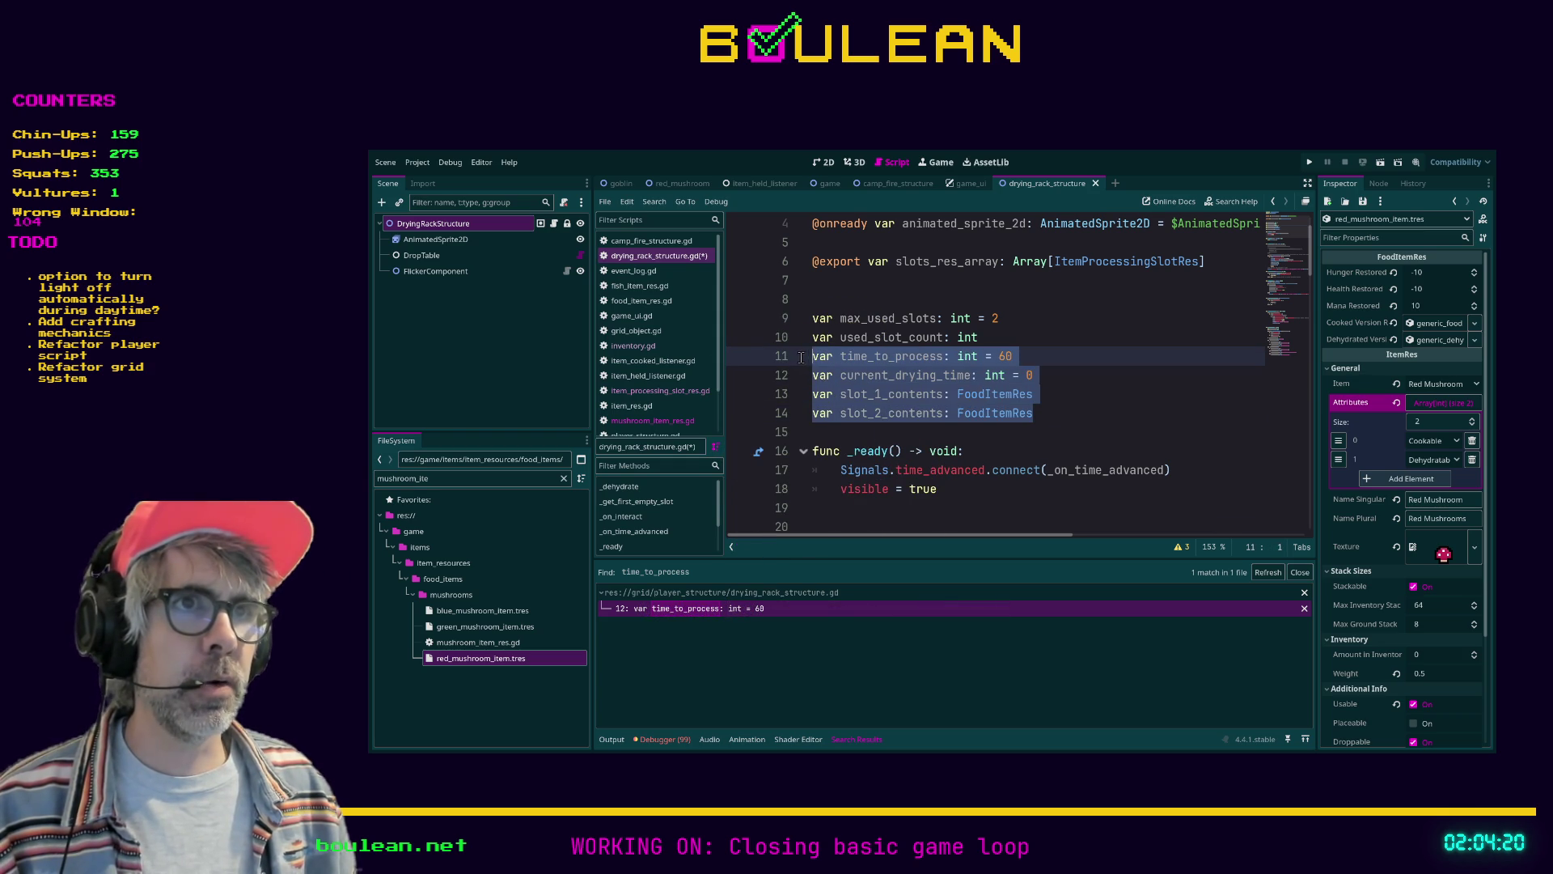
{"action": "key", "text": "ctrl+k"}
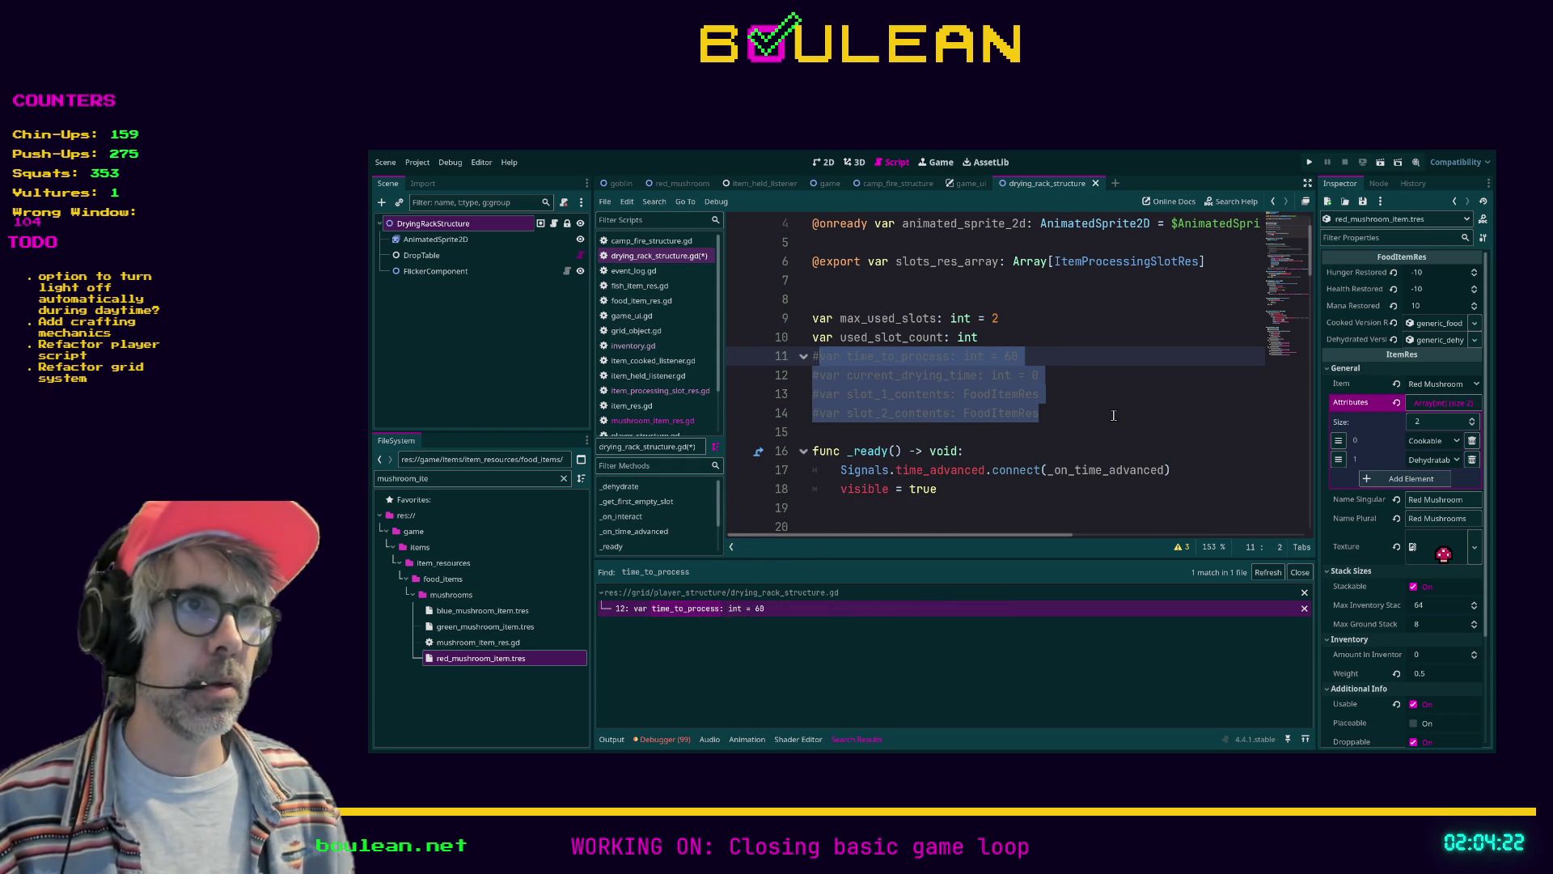
{"action": "left_click", "coordinate": [1113, 415]}
Run the project with F5 to playtest the drying rack
{"action": "scroll", "coordinate": [1113, 415], "scroll_direction": "down", "scroll_amount": 7}
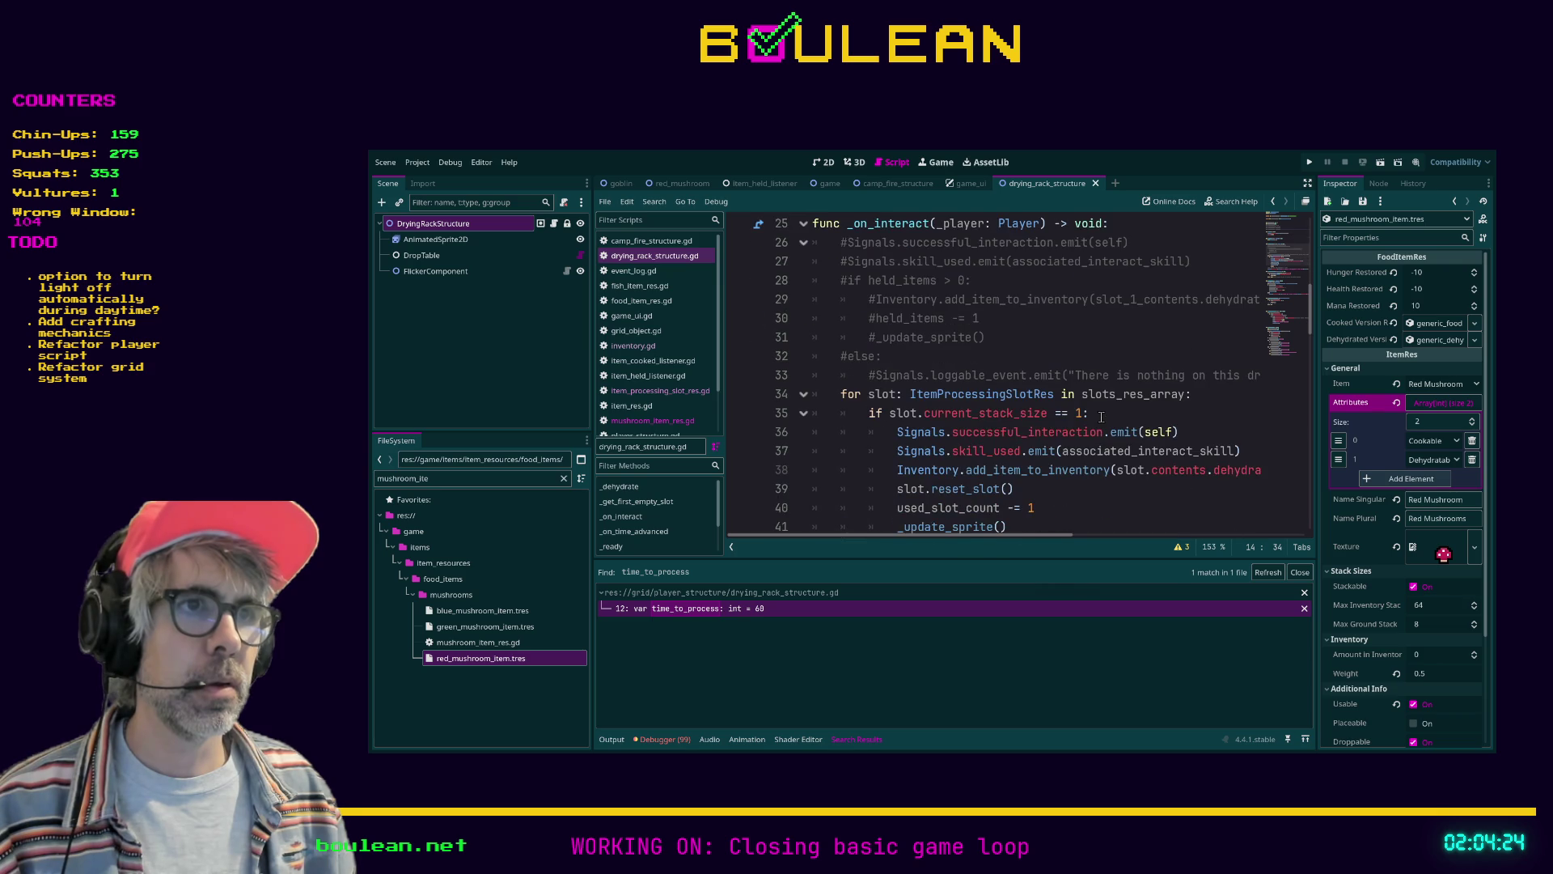
{"action": "left_click", "coordinate": [1071, 349]}
{"action": "key", "text": "F5"}
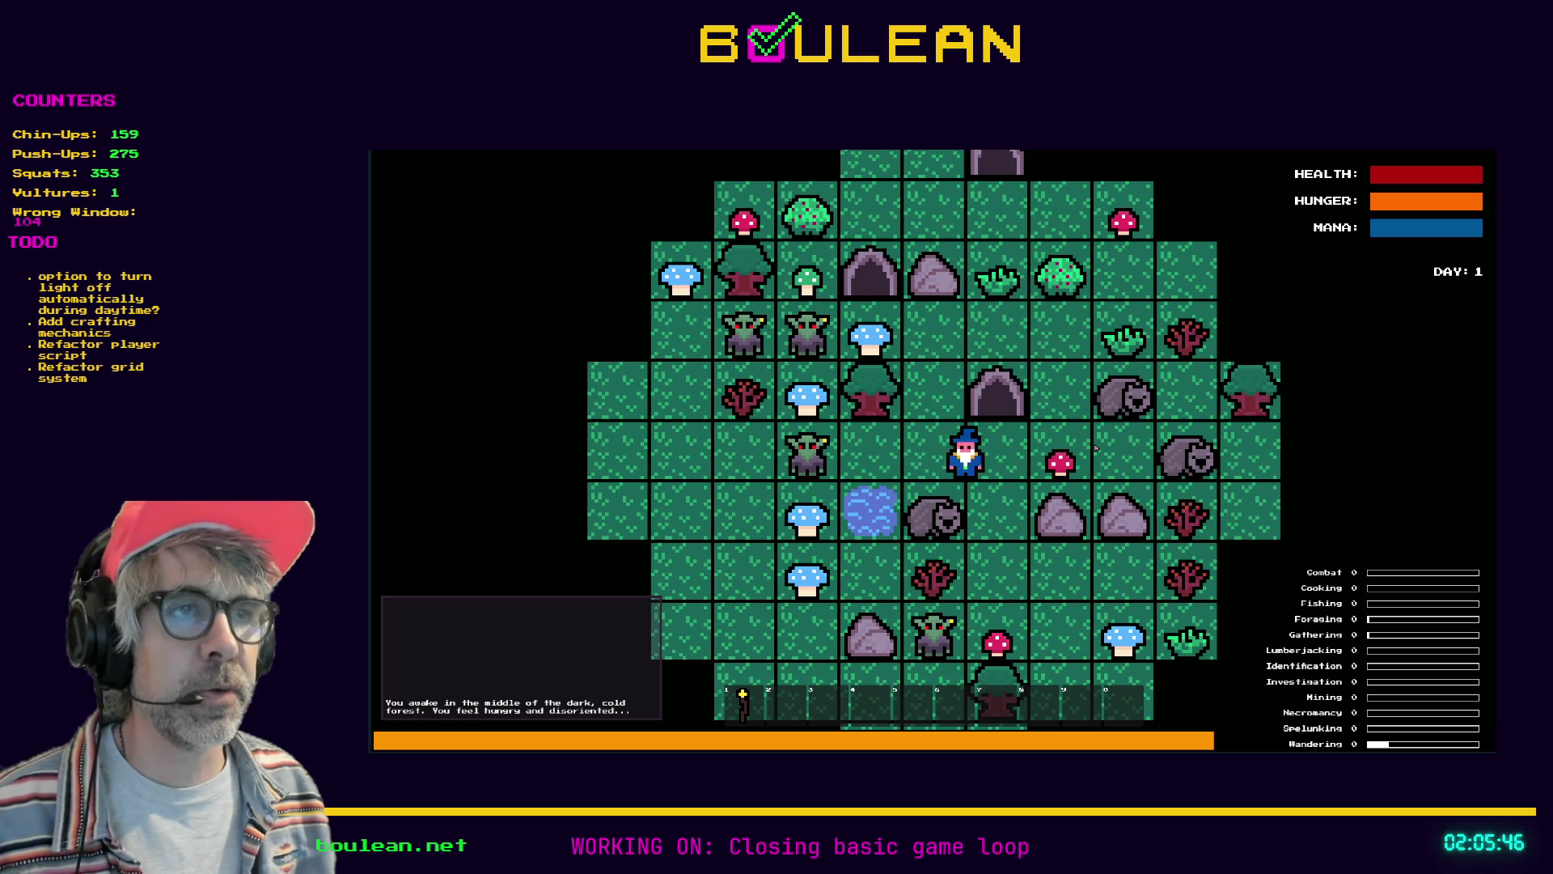
Chop the red mushroom next to the wizard and smite the goblins via the debug menu
{"action": "key", "text": "Right"}
{"action": "key", "text": "Right"}
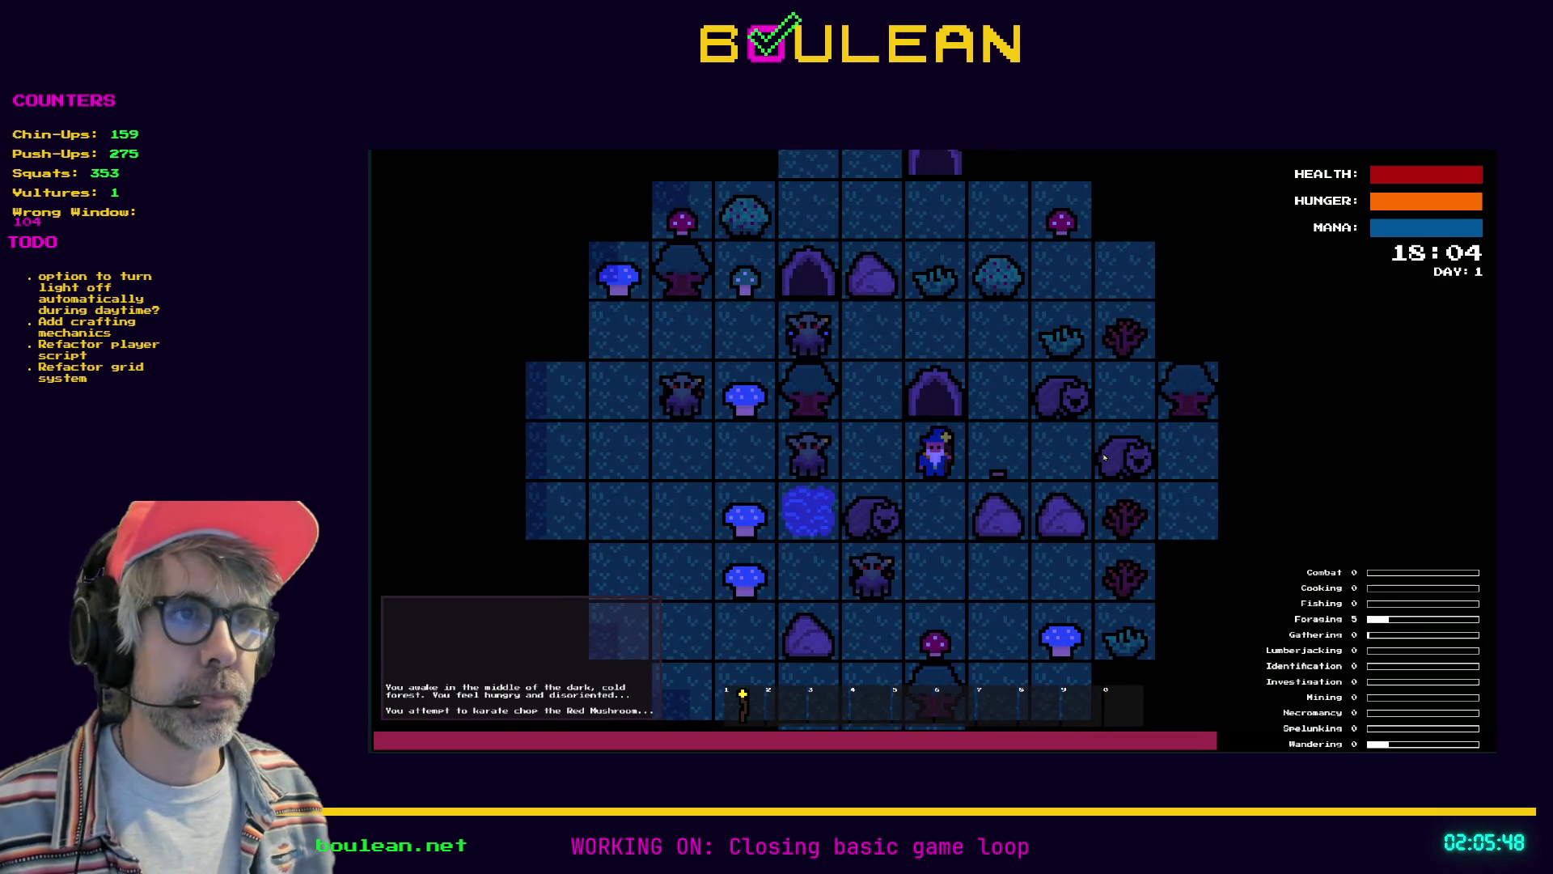
{"action": "key", "text": "grave"}
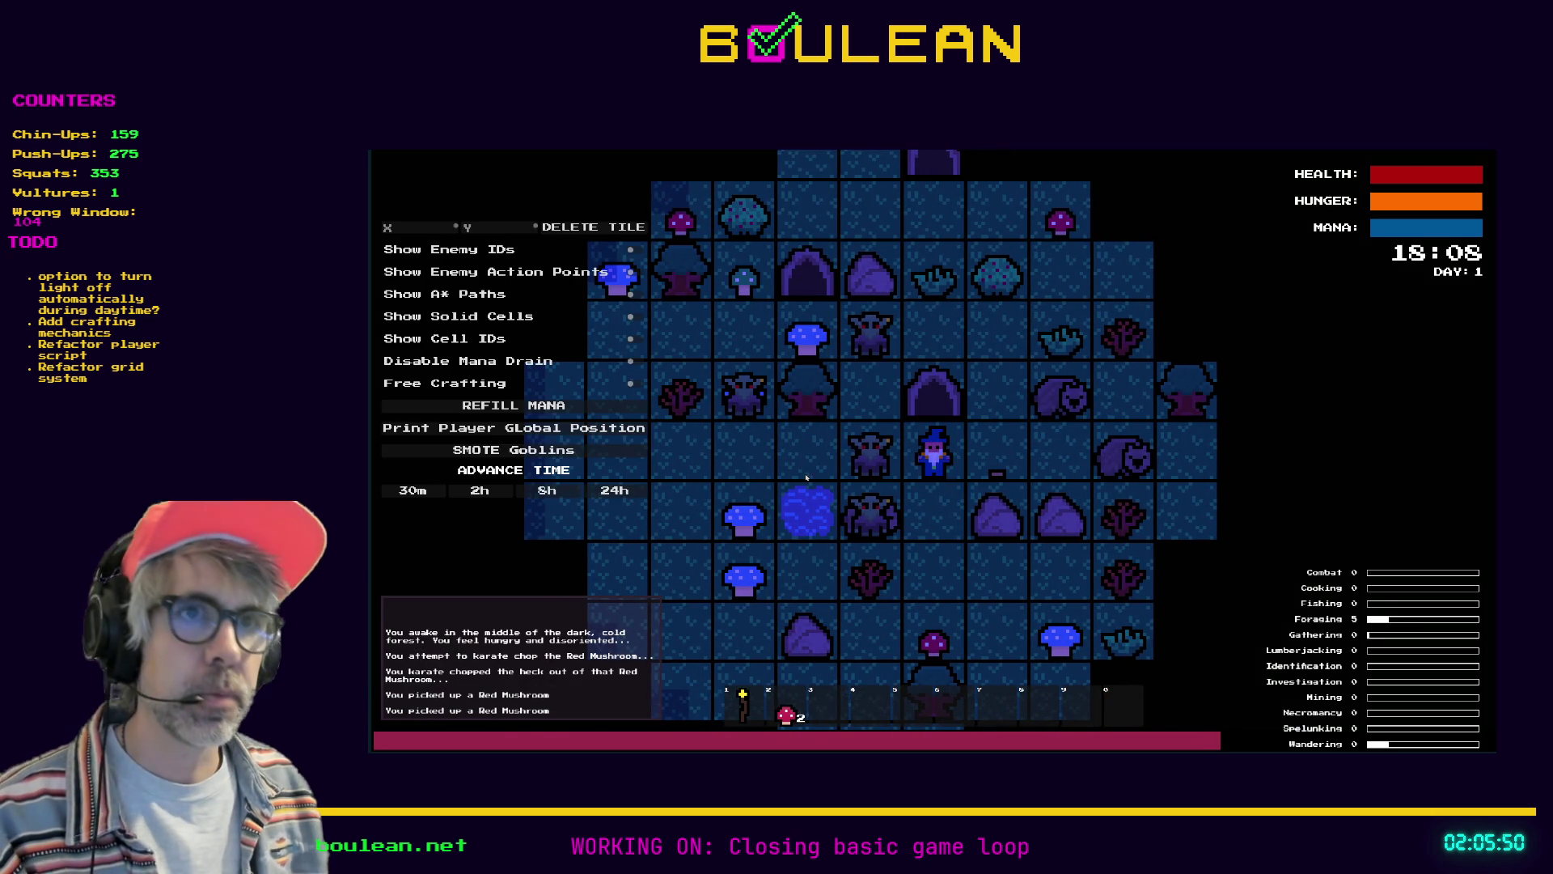
{"action": "key", "text": "Return"}
{"action": "key", "text": "grave"}
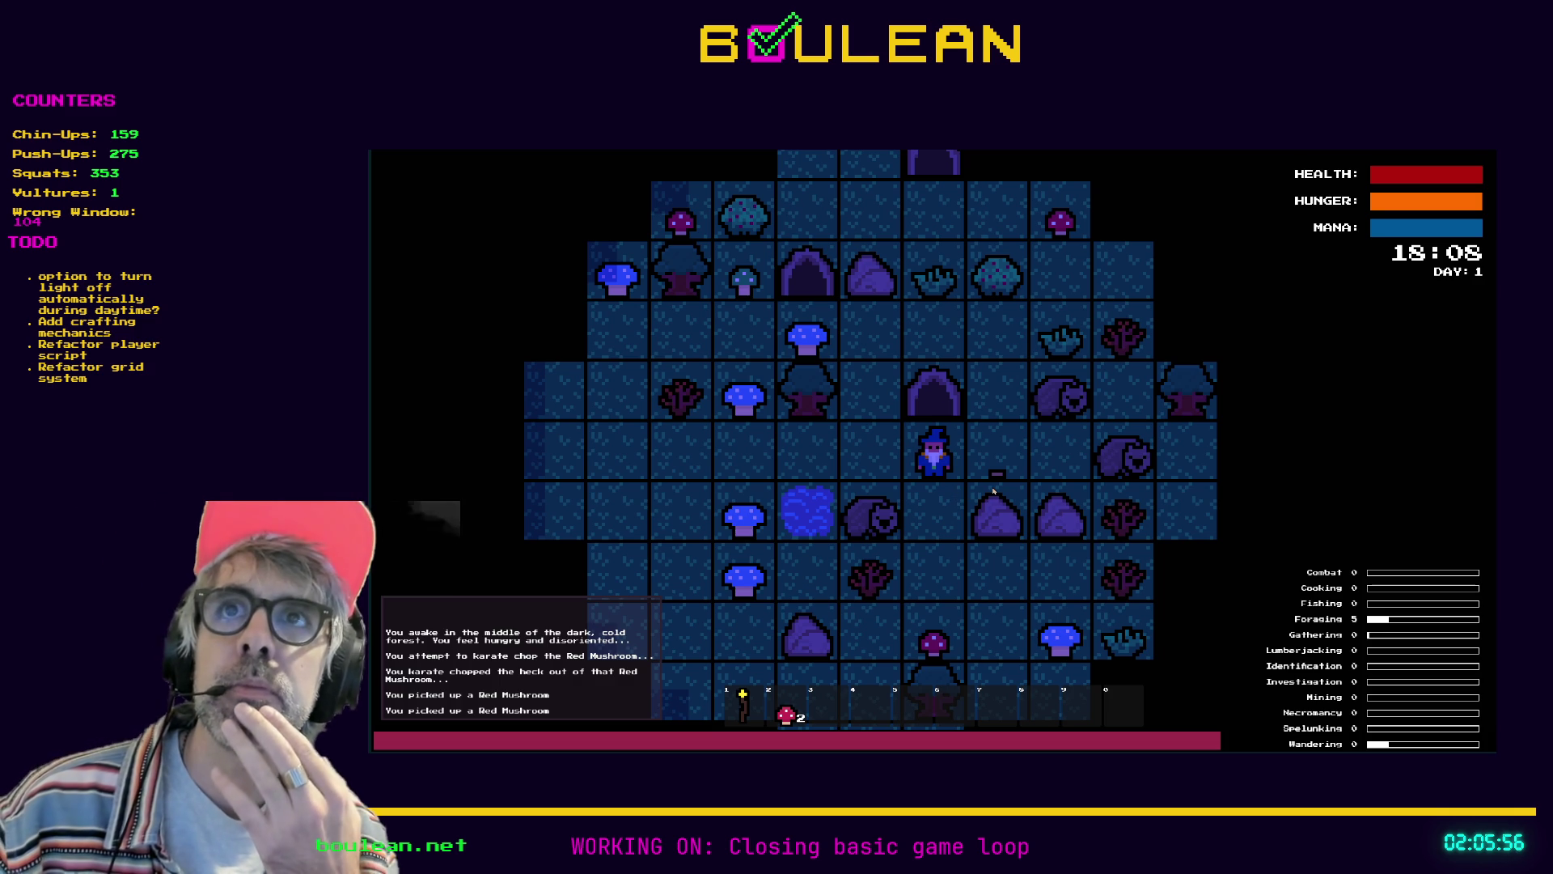
Craft a Drying Rack, place it left of the wizard, and load both red mushrooms
{"action": "key", "text": "c"}
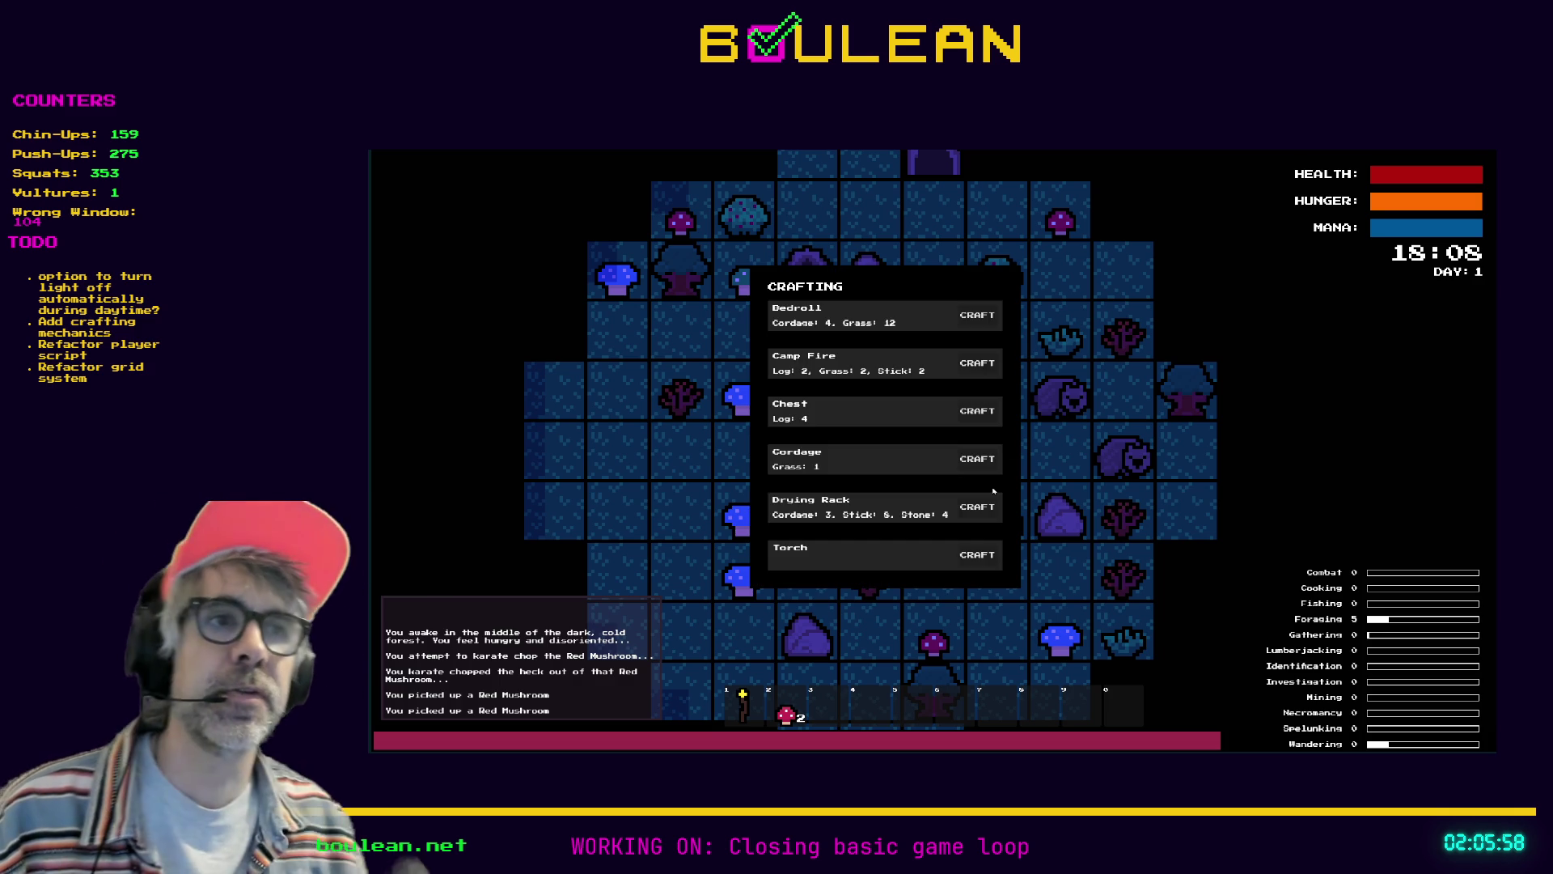
{"action": "left_click", "coordinate": [994, 507]}
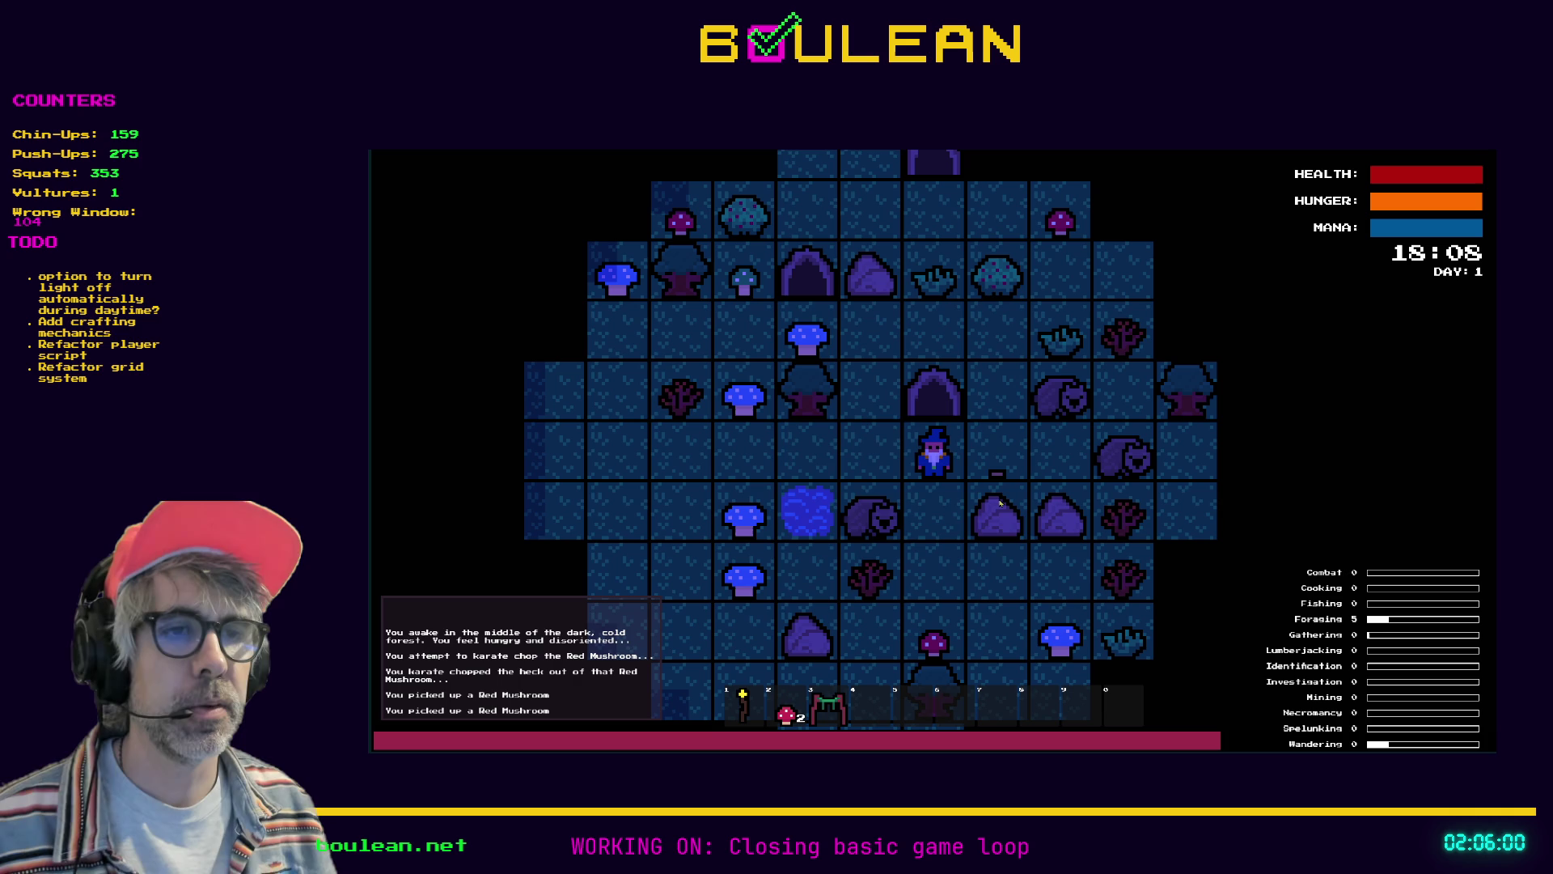
{"action": "key", "text": "3"}
{"action": "key", "text": "Left"}
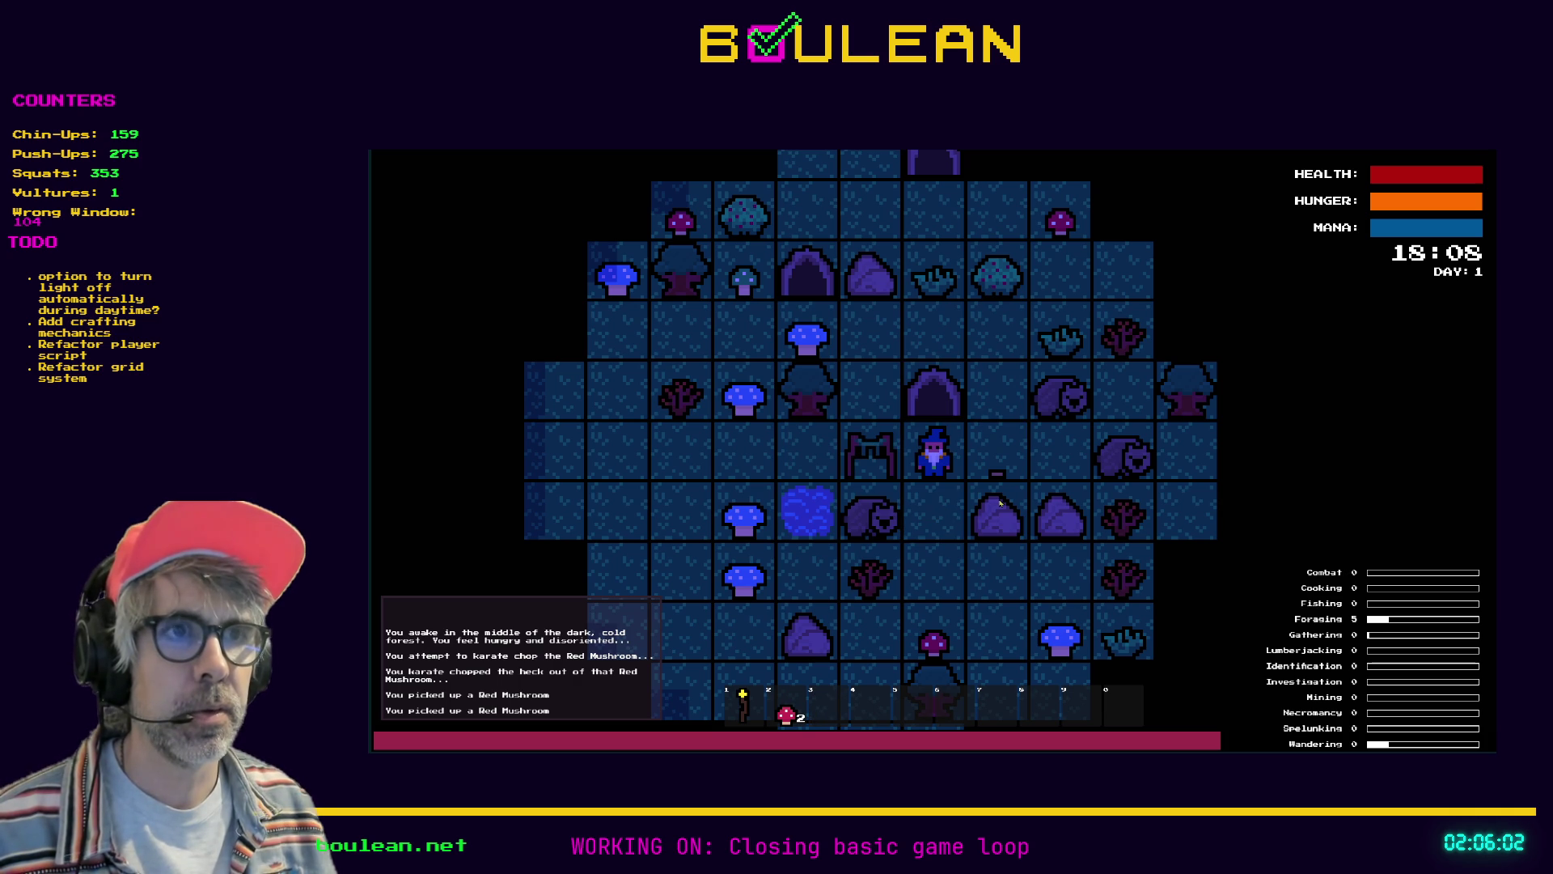
{"action": "key", "text": "2"}
{"action": "key", "text": "Left"}
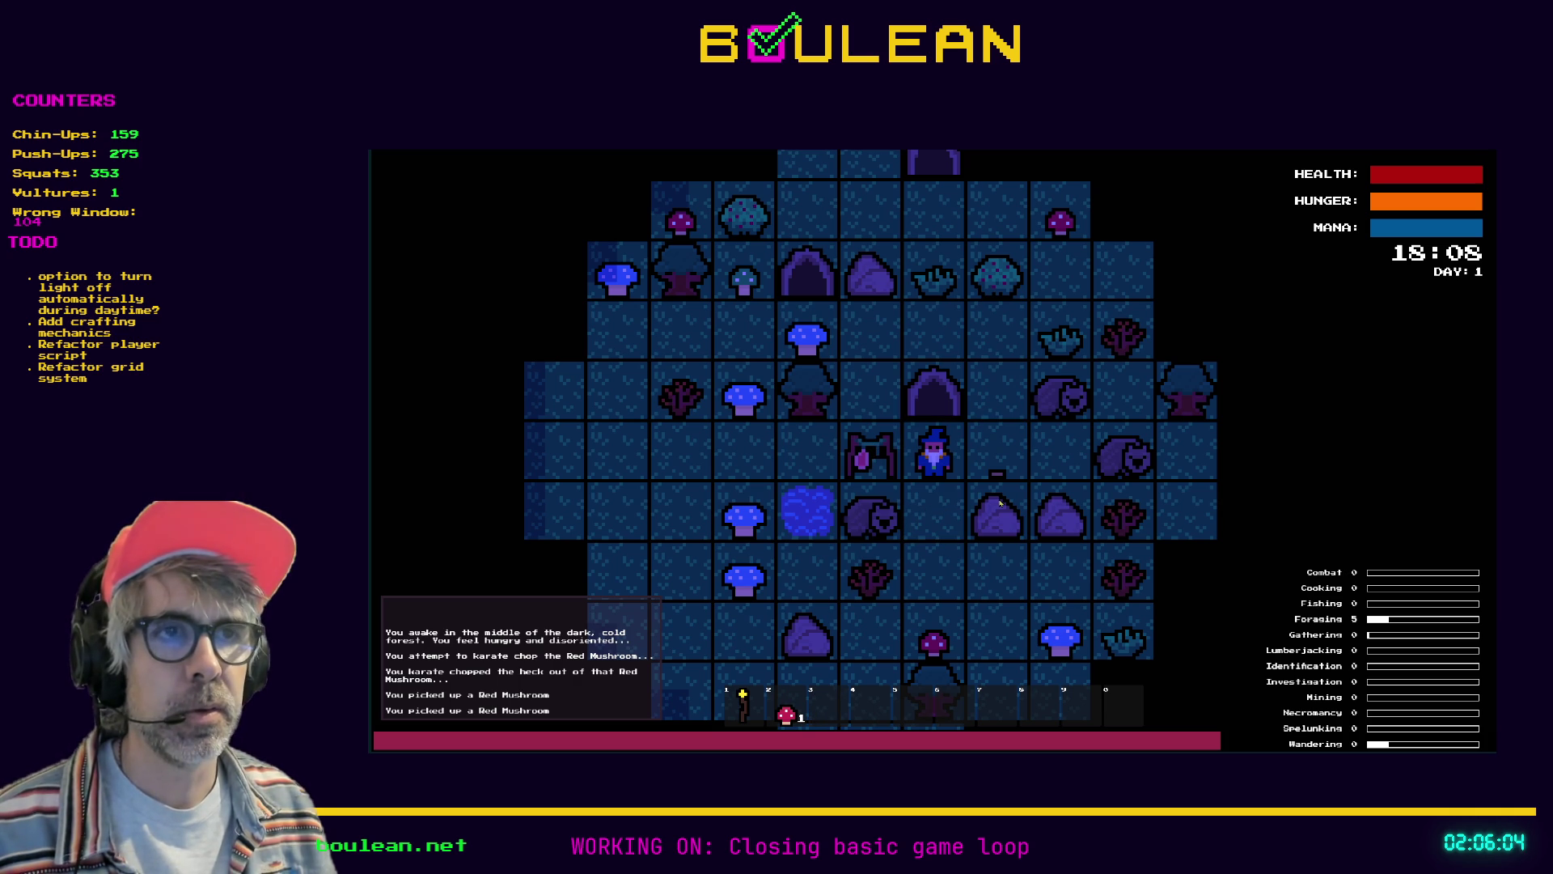
{"action": "key", "text": "2"}
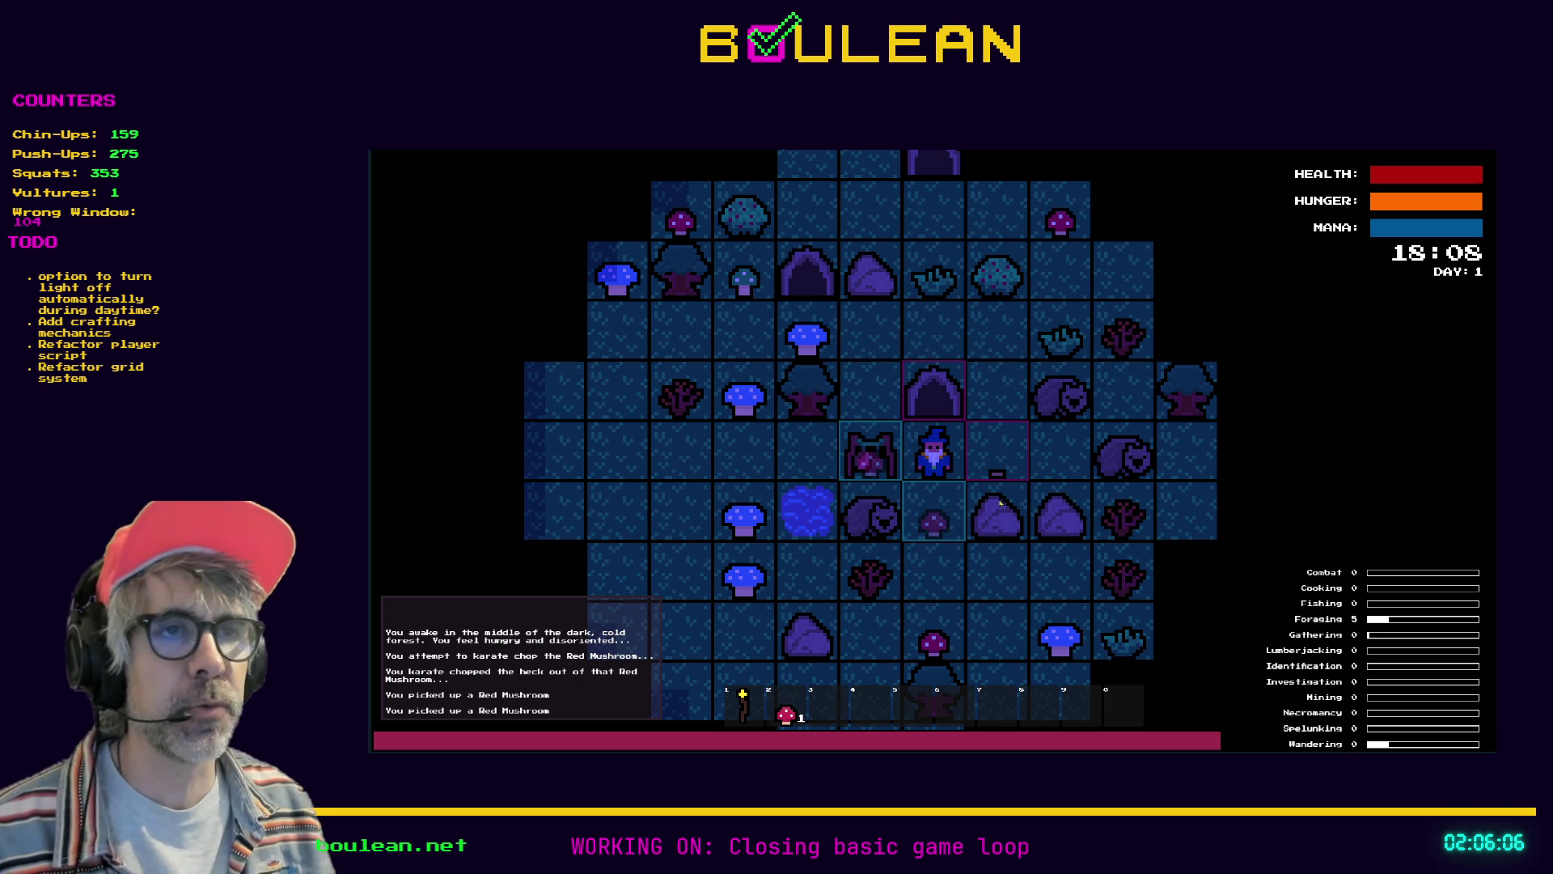
{"action": "key", "text": "Left"}
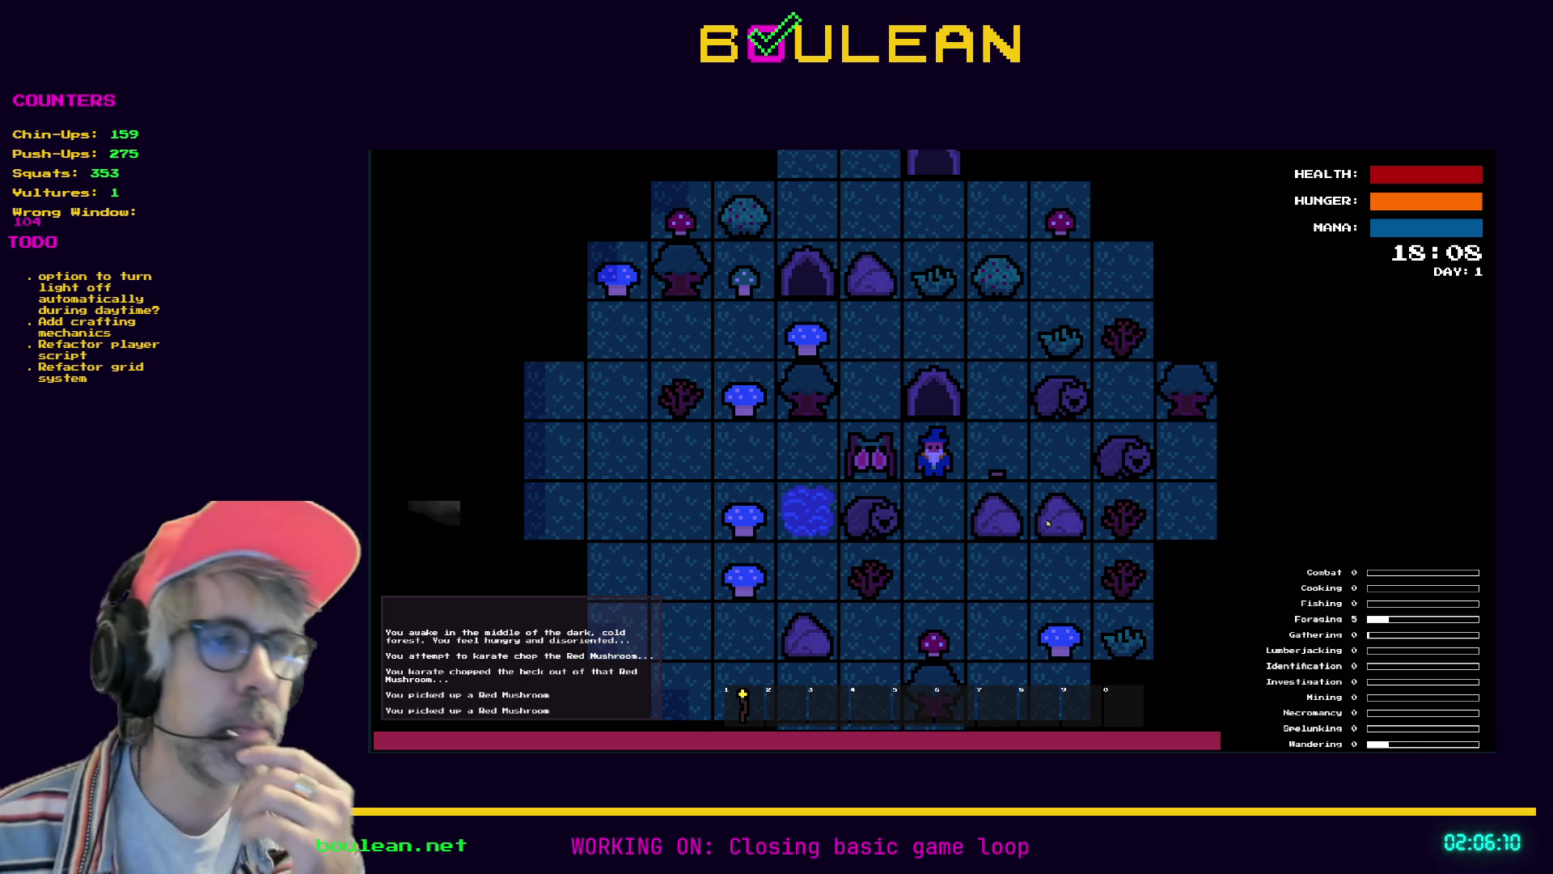
{"action": "key", "text": "Down"}
{"action": "key", "text": "Down"}
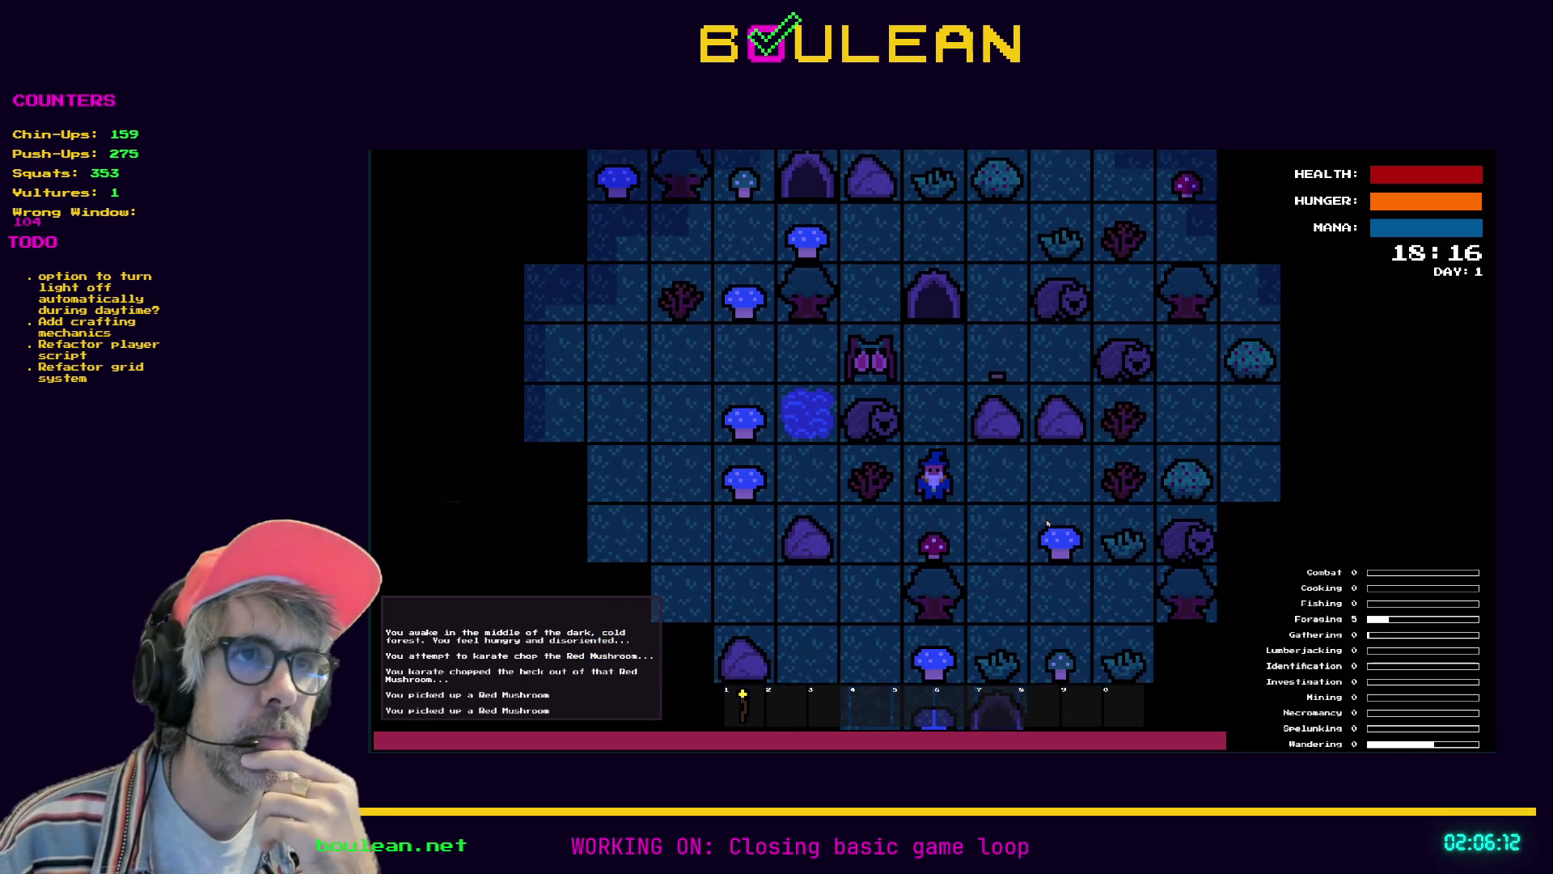
Walk the wizard around and attack the wombat to the north for raw meat
{"action": "key", "text": "Left"}
{"action": "key", "text": "Left"}
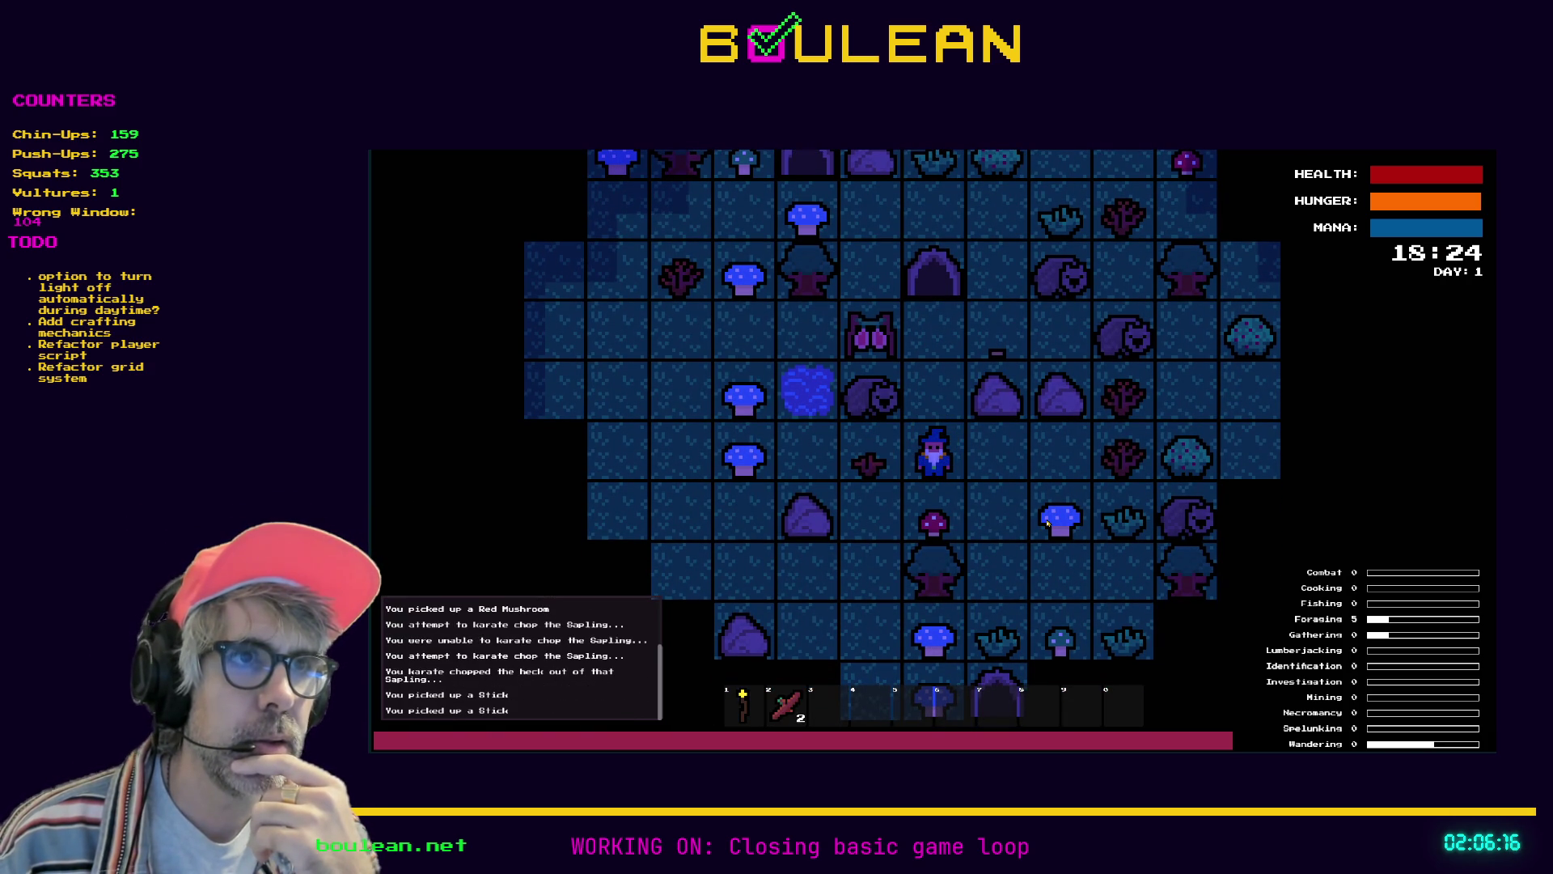
{"action": "key", "text": "Up"}
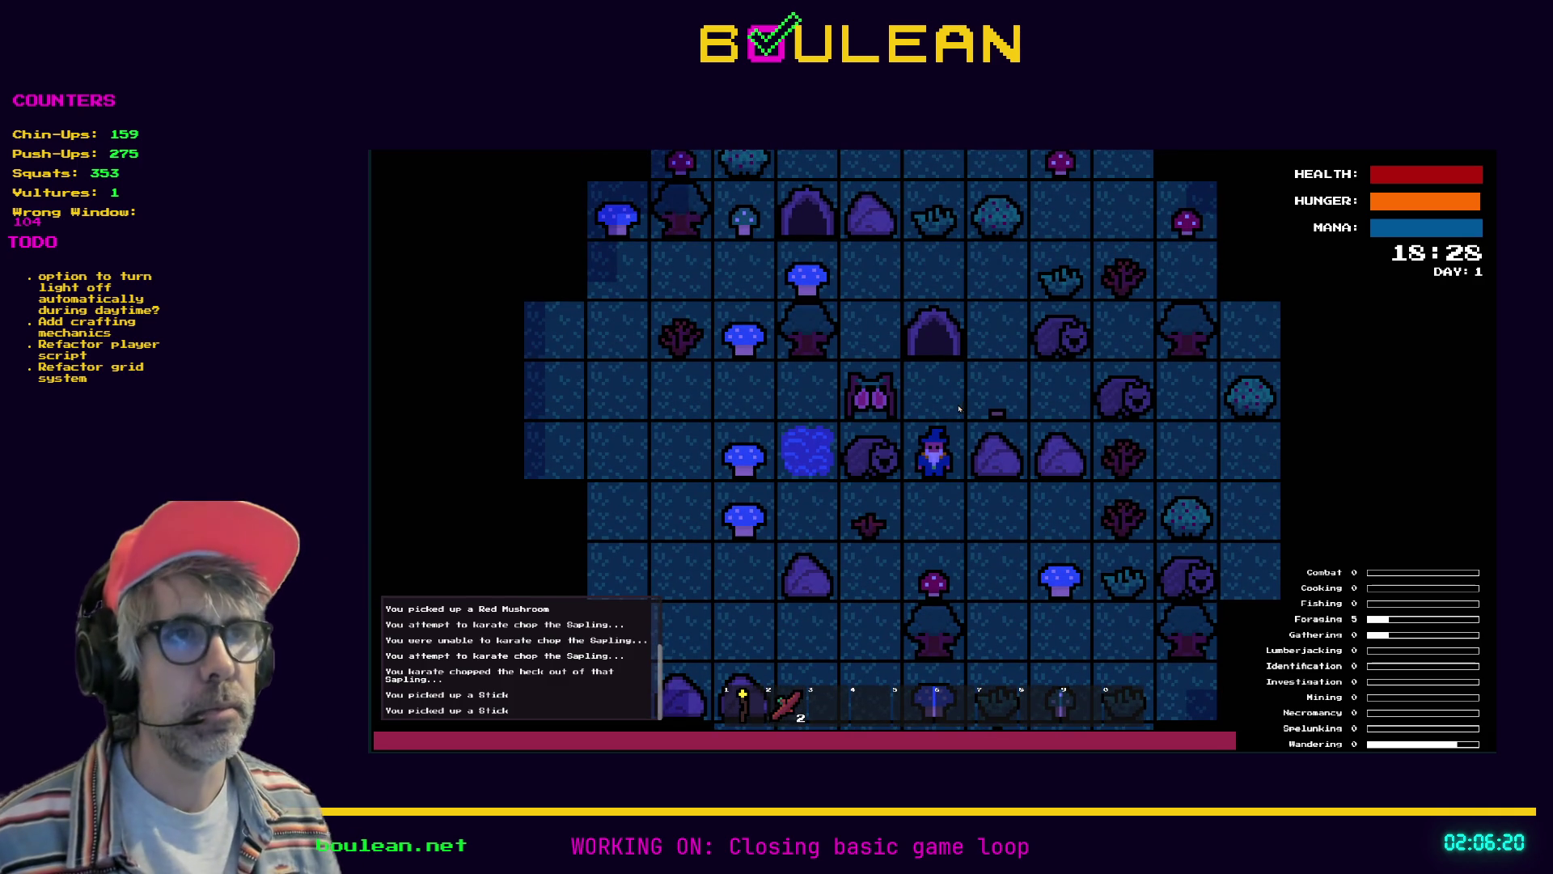
{"action": "key", "text": "Left"}
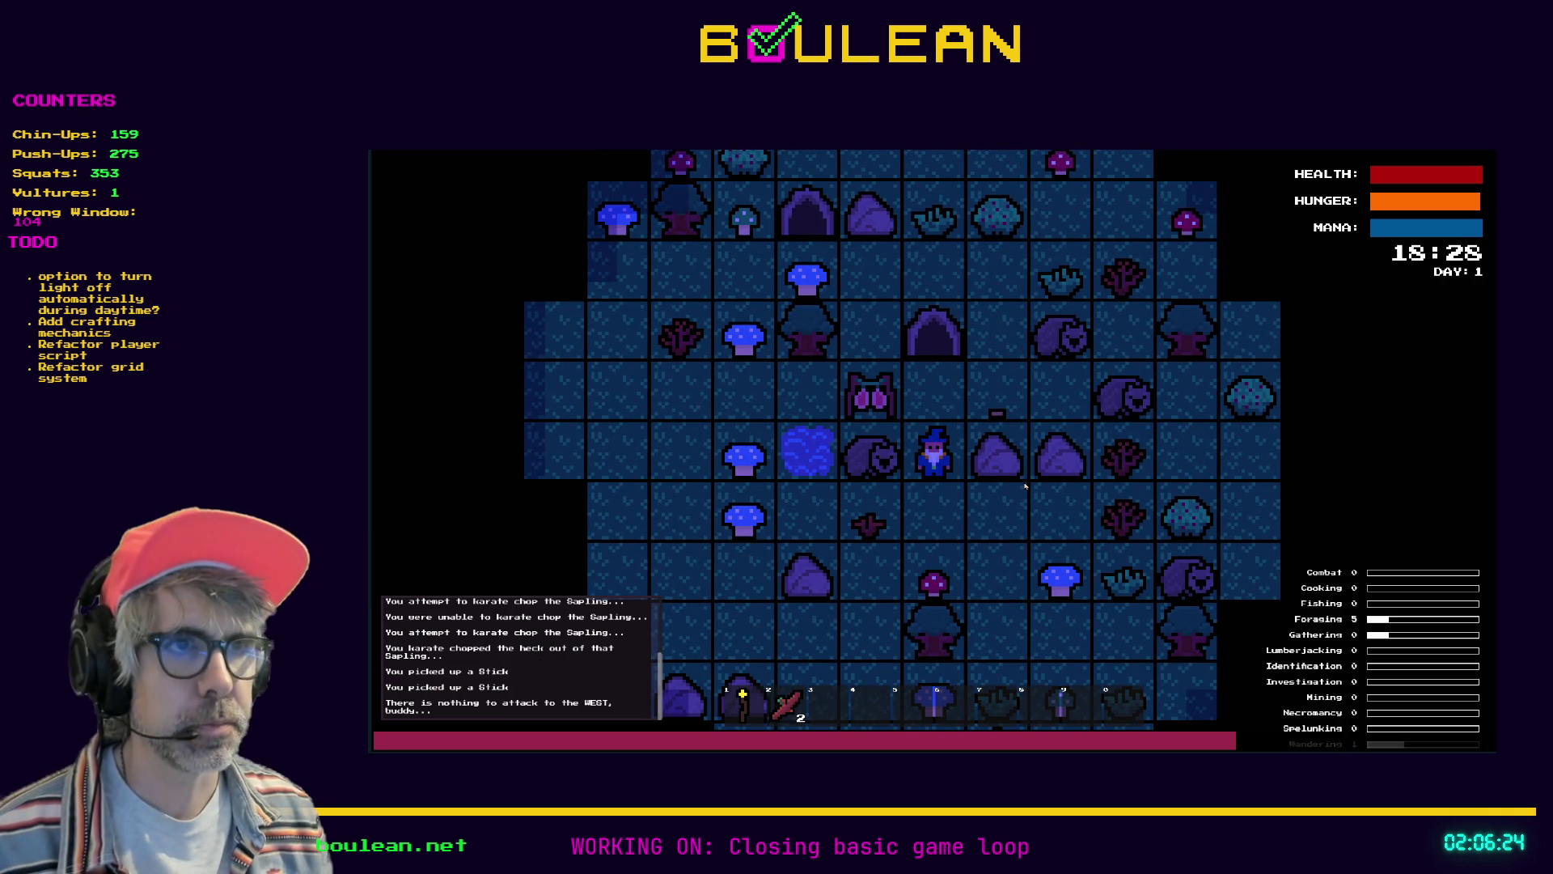
{"action": "key", "text": "Down"}
{"action": "key", "text": "Left"}
{"action": "key", "text": "Up"}
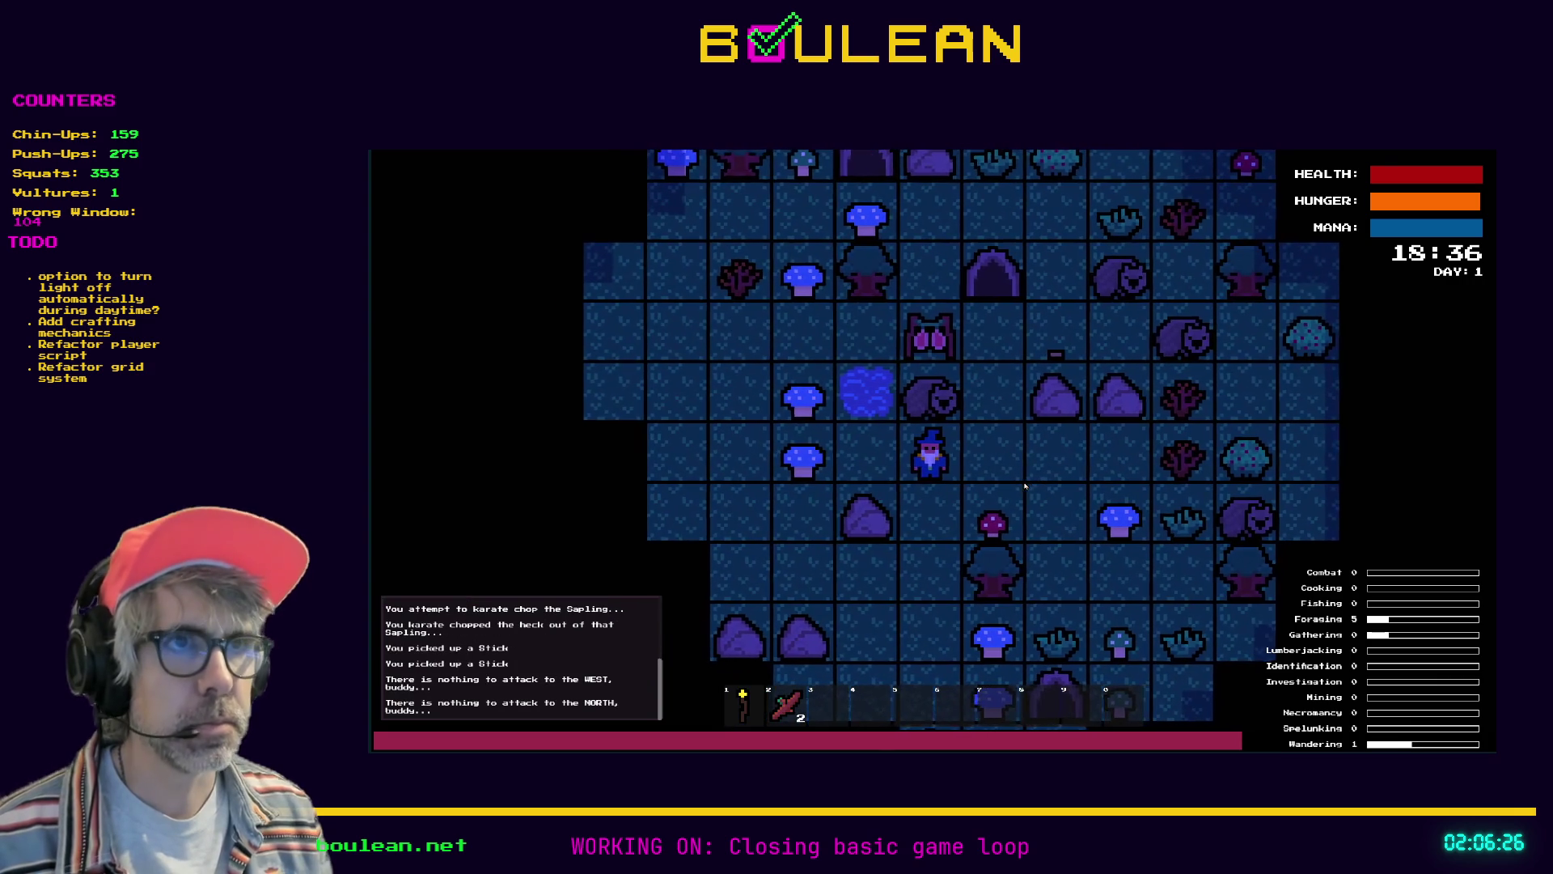
{"action": "key", "text": "Right"}
{"action": "key", "text": "Up"}
{"action": "key", "text": "Up"}
{"action": "key", "text": "Right"}
{"action": "key", "text": "Right"}
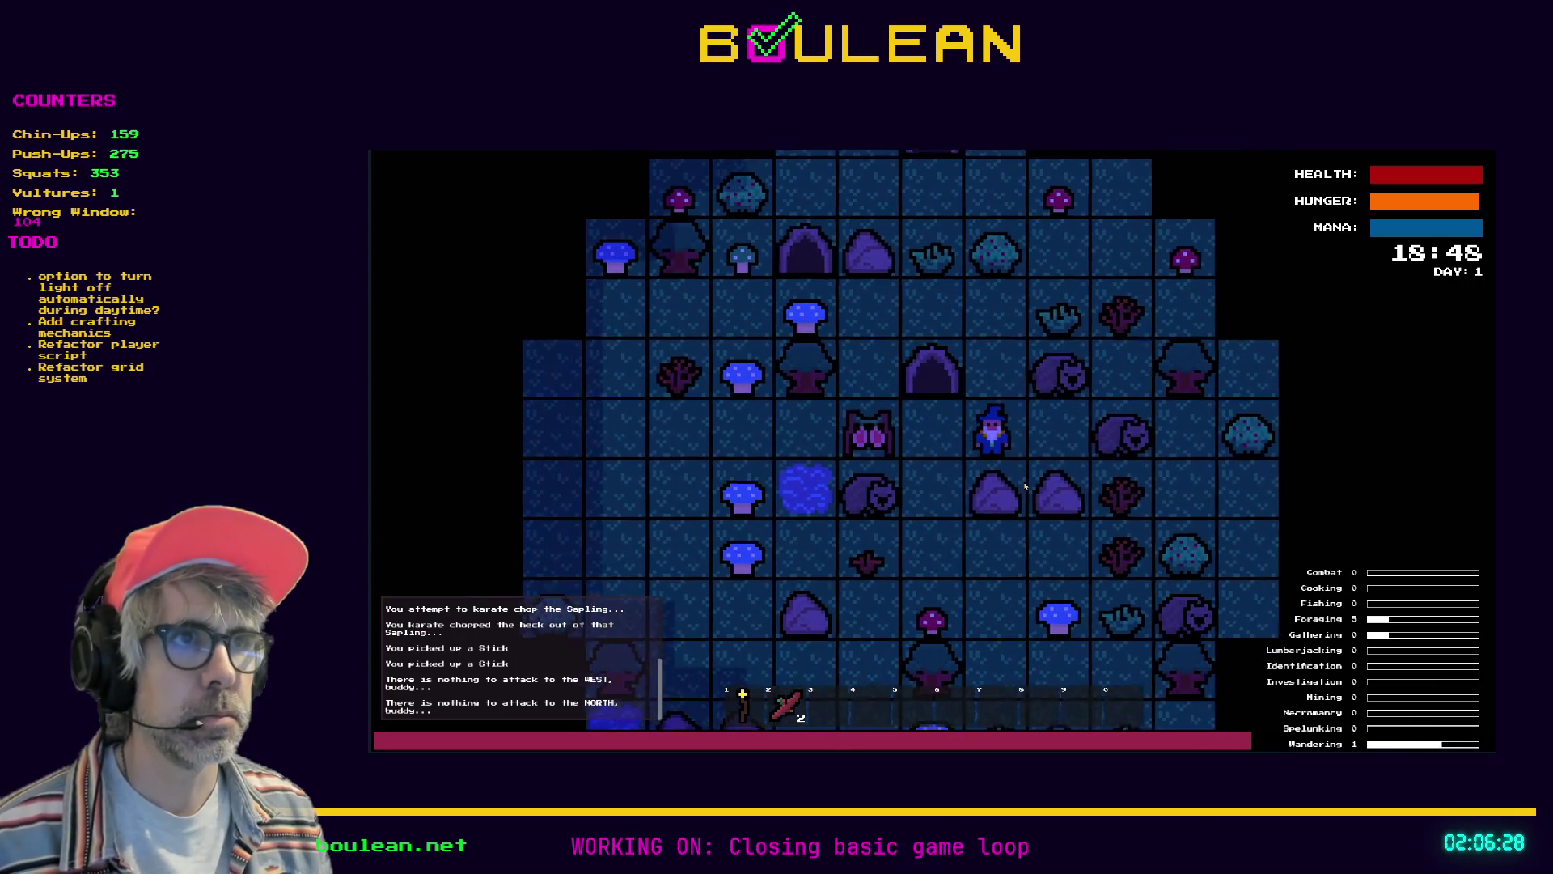
{"action": "key", "text": "Up"}
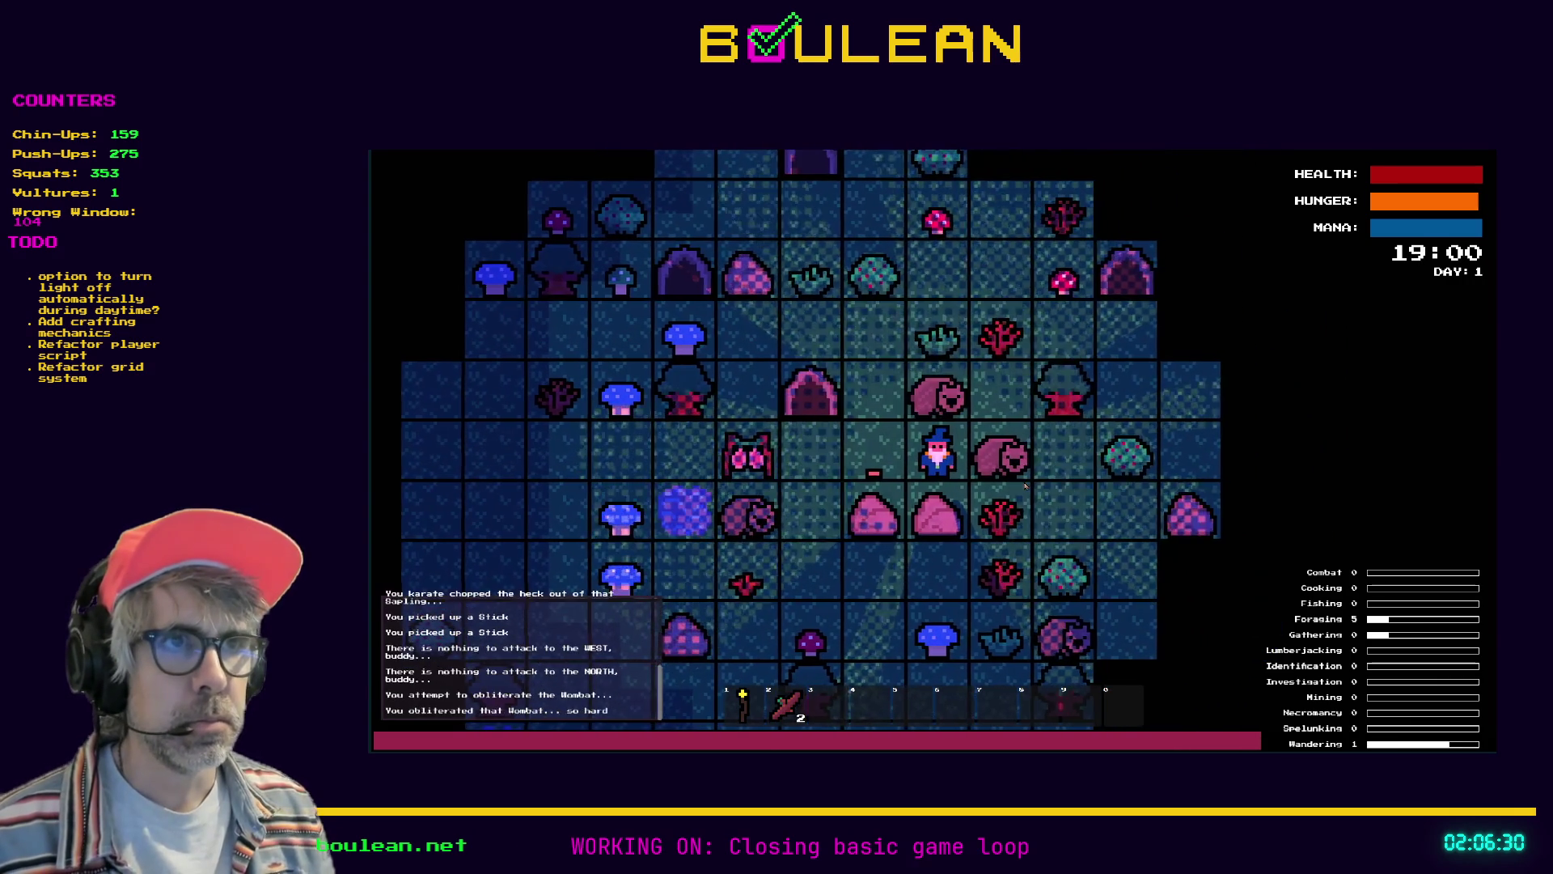
{"action": "key", "text": "Up"}
Return to the Drying Rack and collect Dry Food from it twice
{"action": "key", "text": "Left"}
{"action": "key", "text": "Left"}
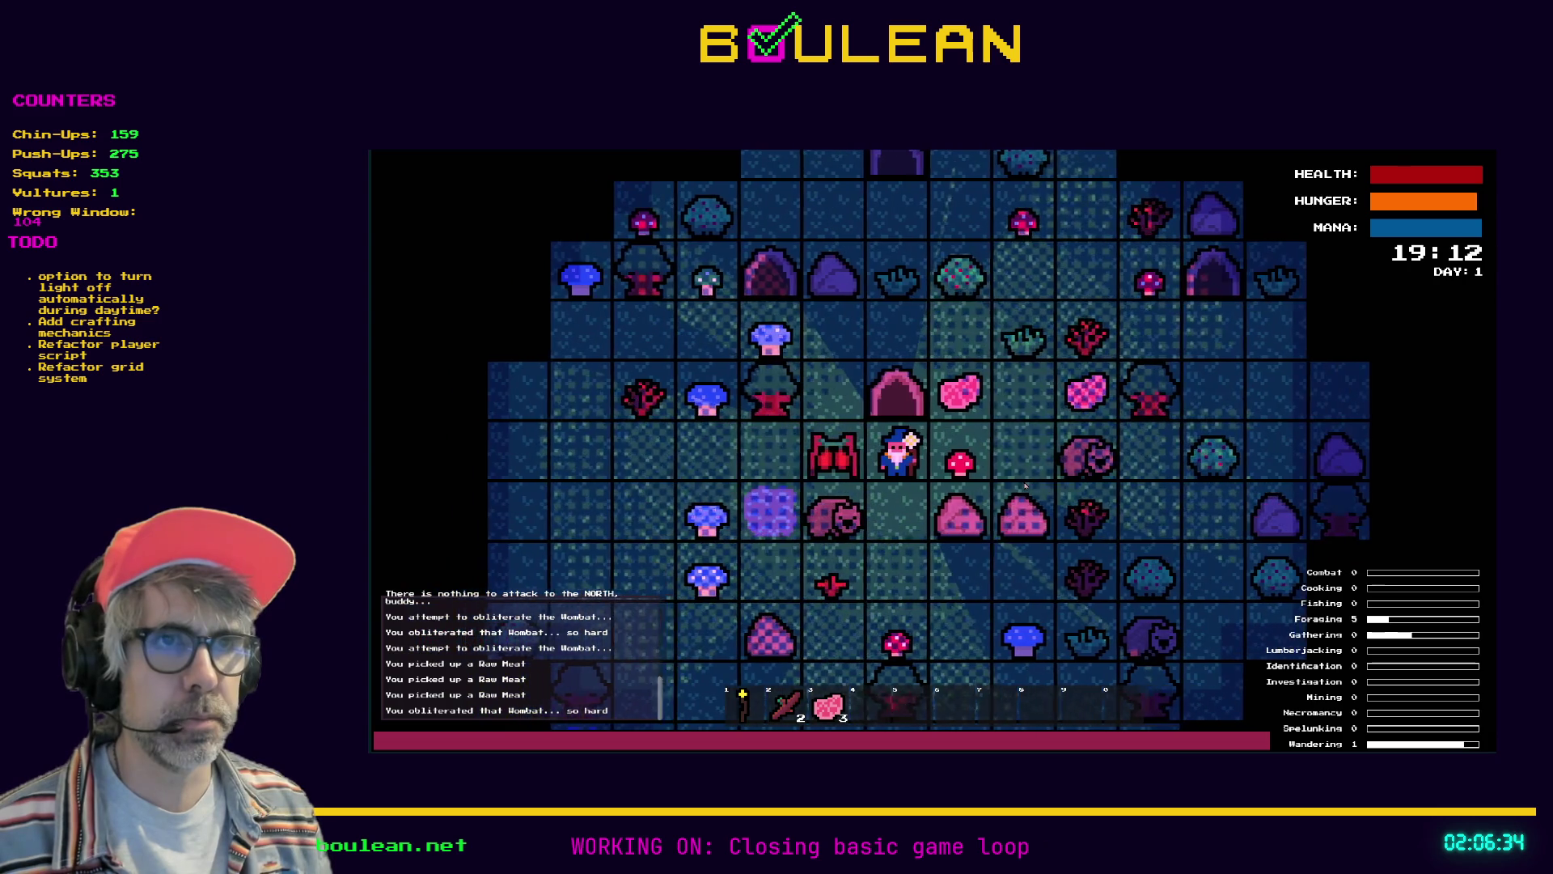
{"action": "key", "text": "Left"}
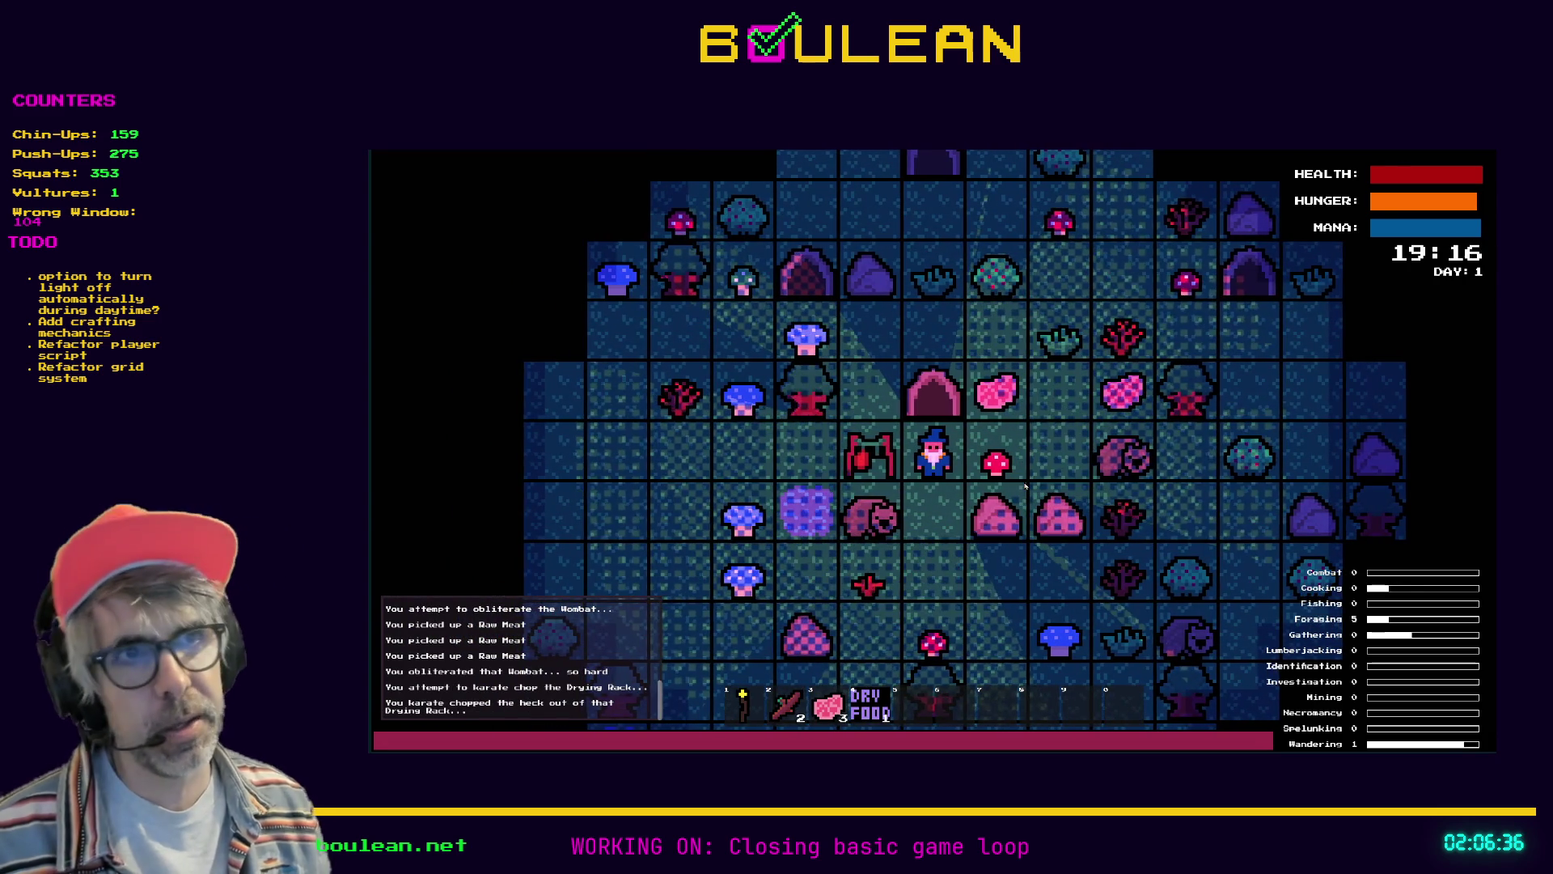
{"action": "key", "text": "Left"}
{"action": "key", "text": "Right"}
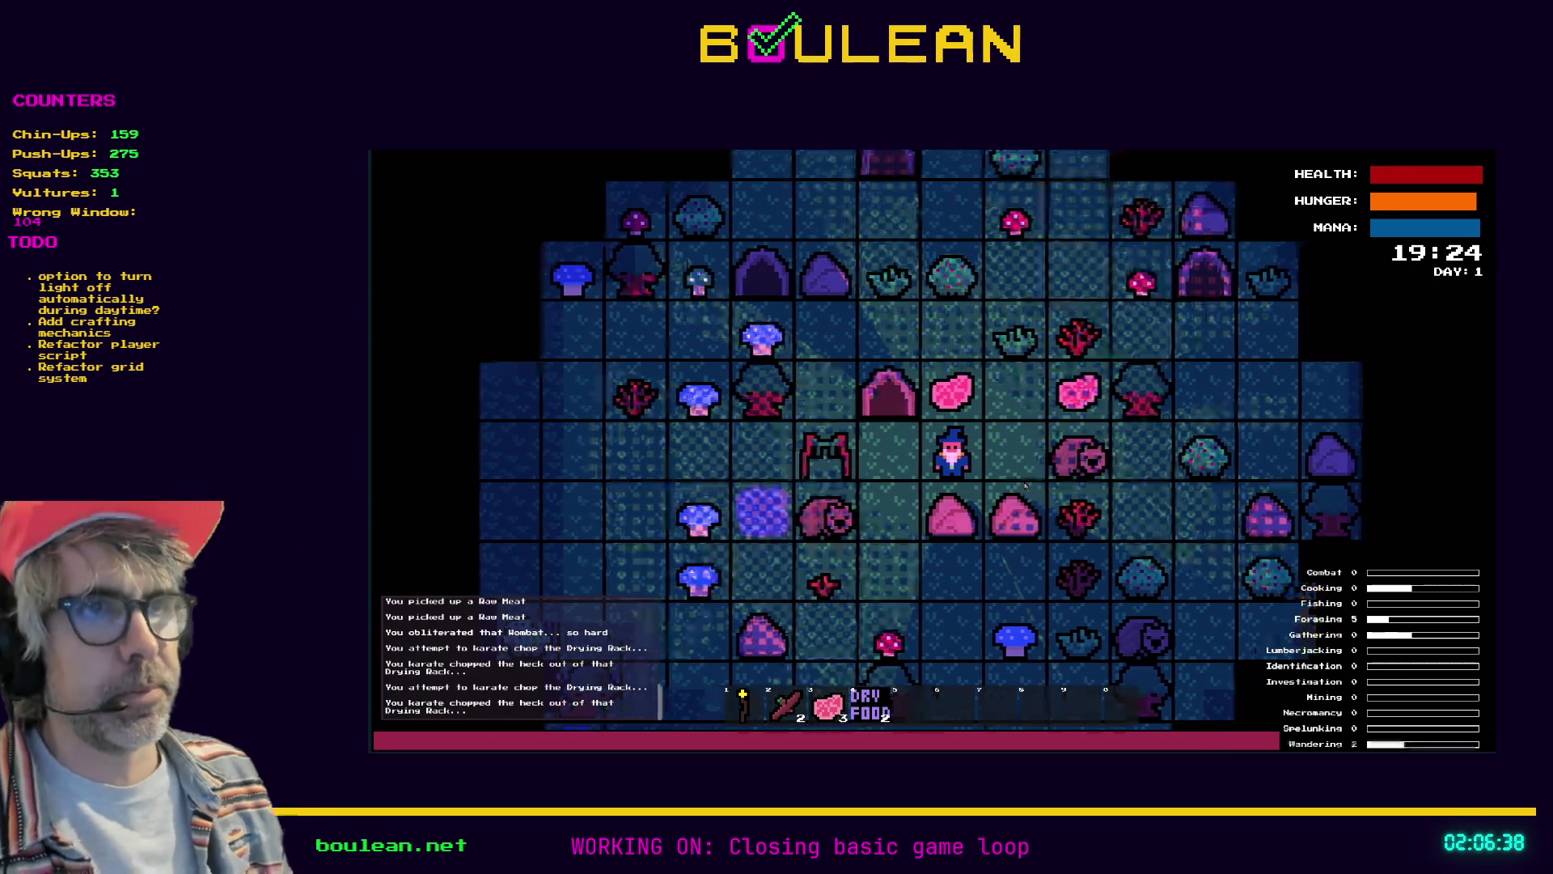
{"action": "key", "text": "Left"}
{"action": "key", "text": "Left"}
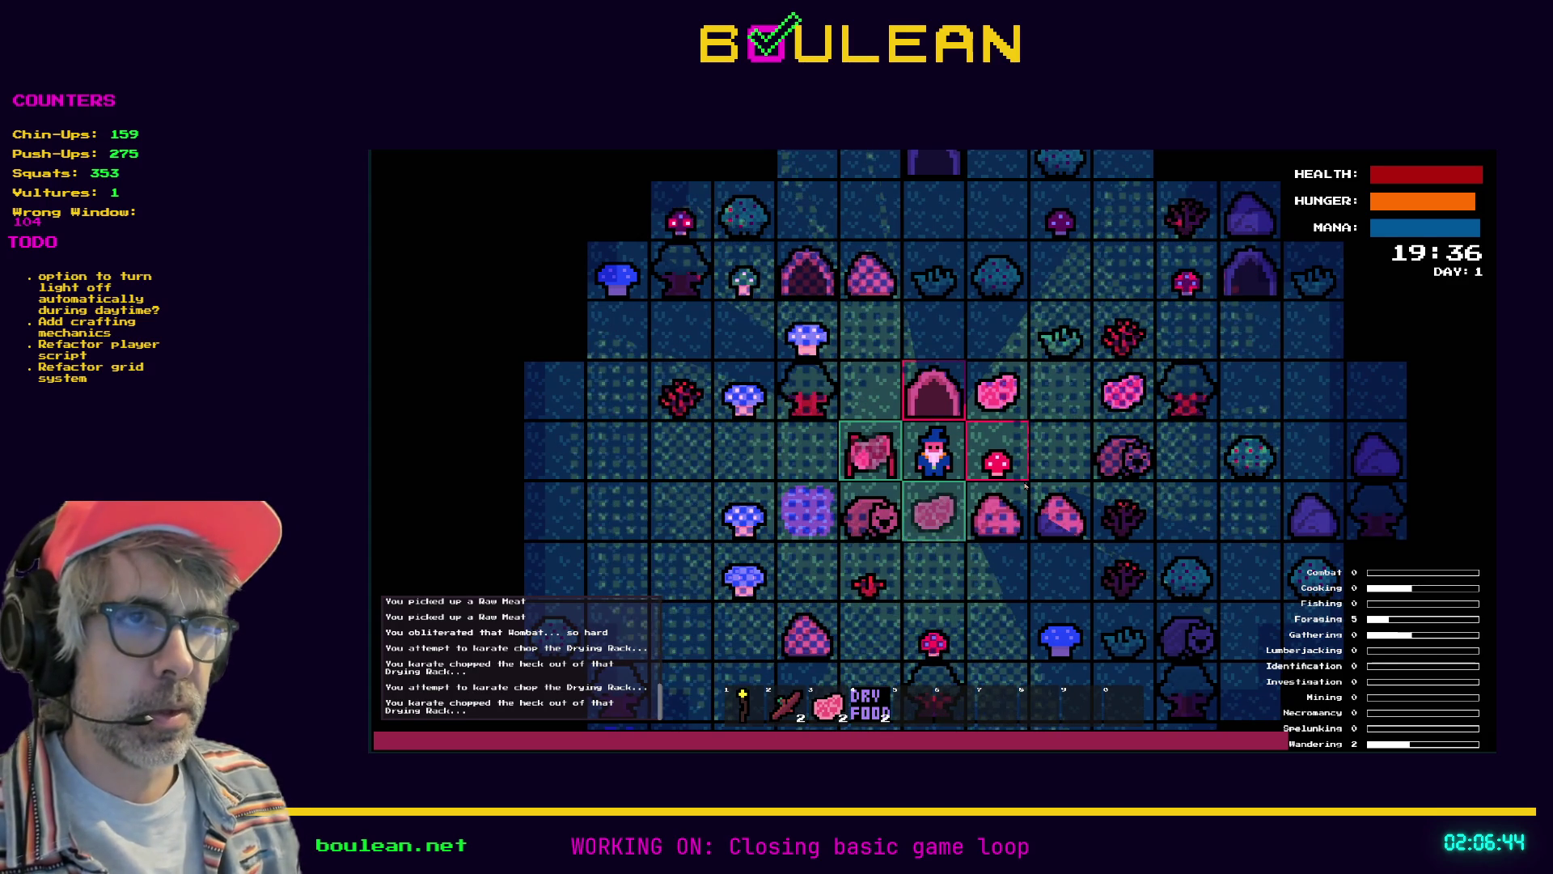
Pick up the dropped raw meat piles and chop the grass tuft above
{"action": "key", "text": "Right"}
{"action": "key", "text": "Up"}
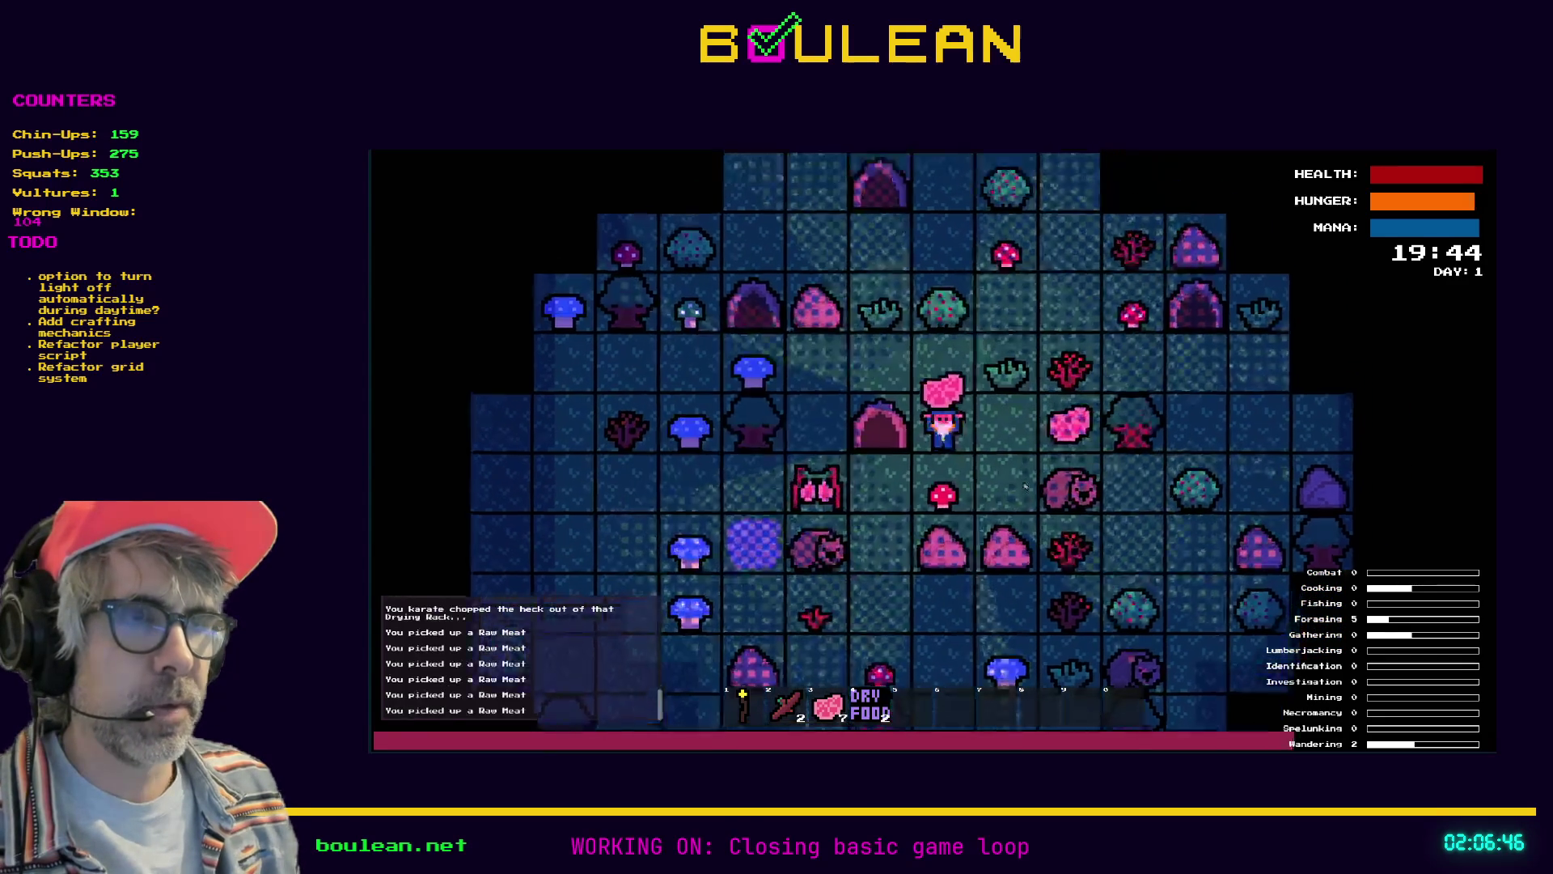
{"action": "key", "text": "Right"}
{"action": "key", "text": "Right"}
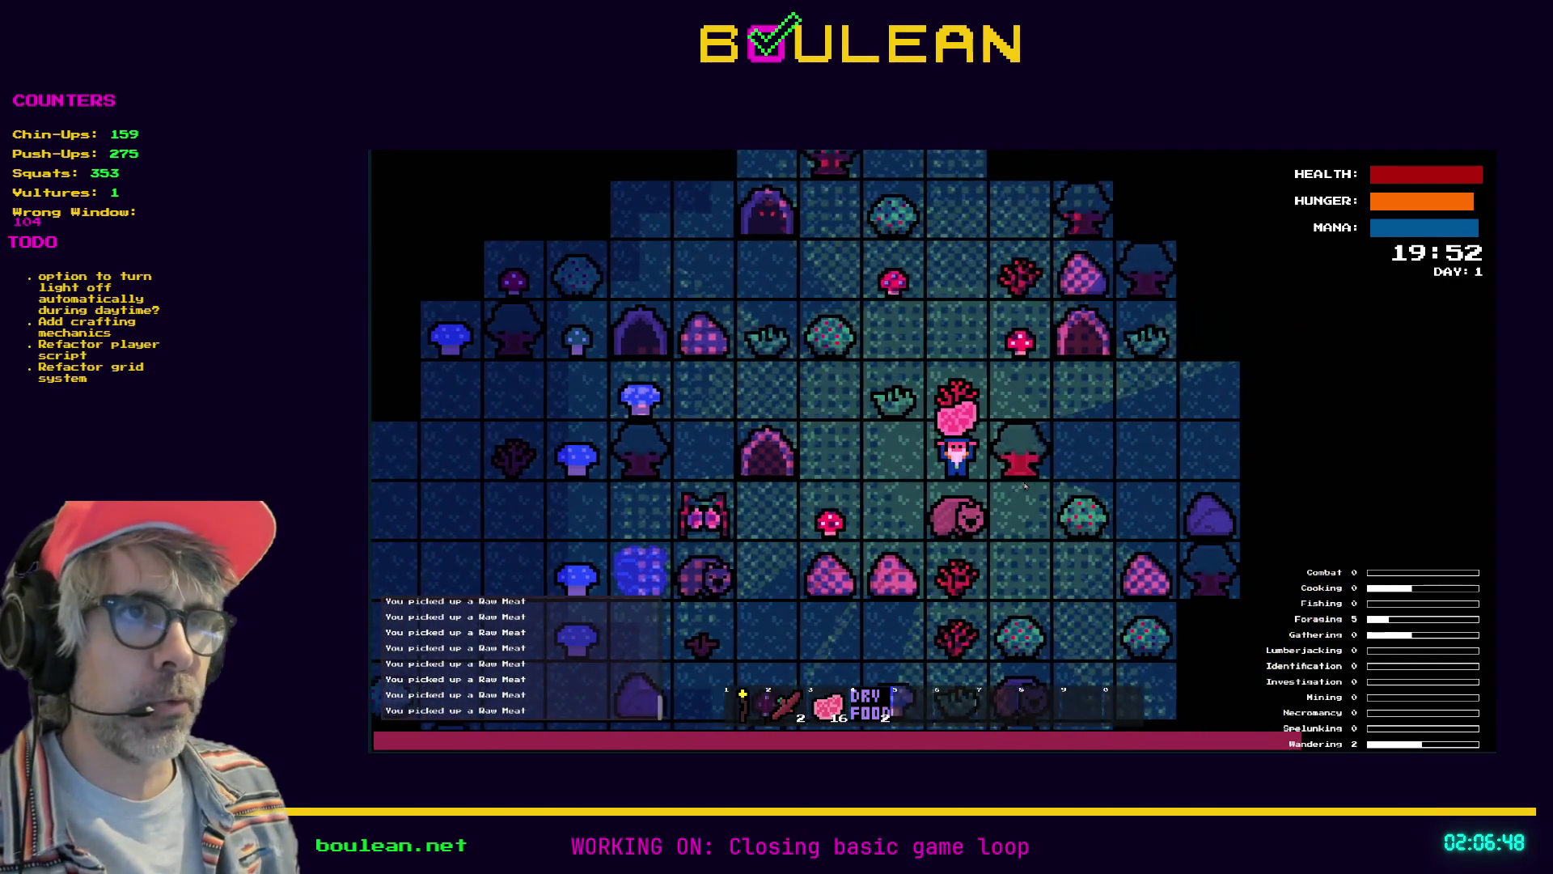
{"action": "key", "text": "Left"}
{"action": "key", "text": "Up"}
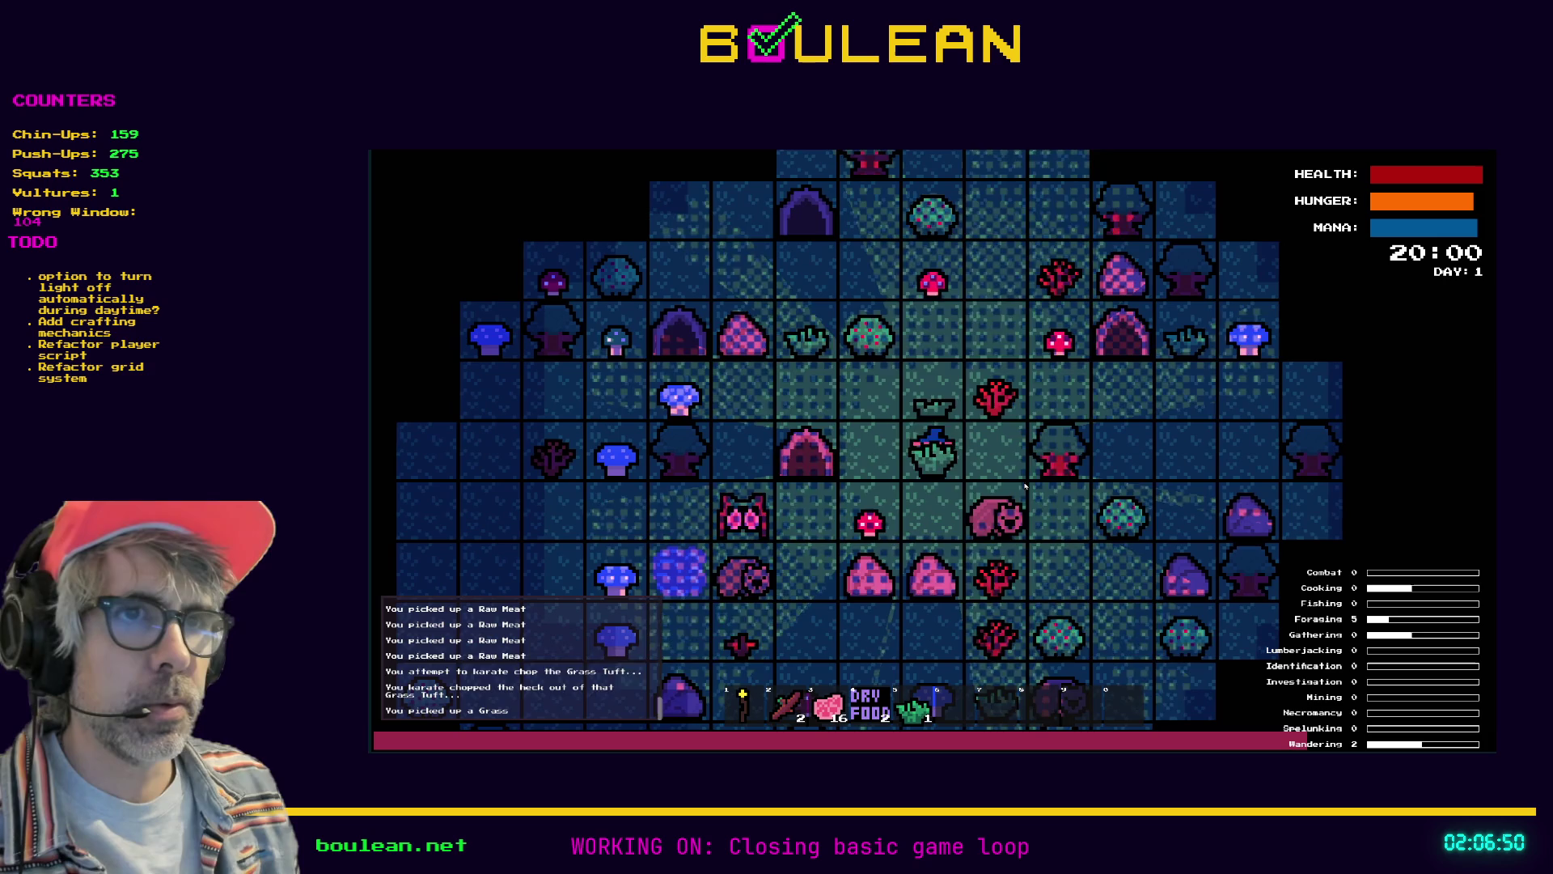
Chop the nearby tree into logs, then take finished Dry Food from the rack below
{"action": "key", "text": "Left"}
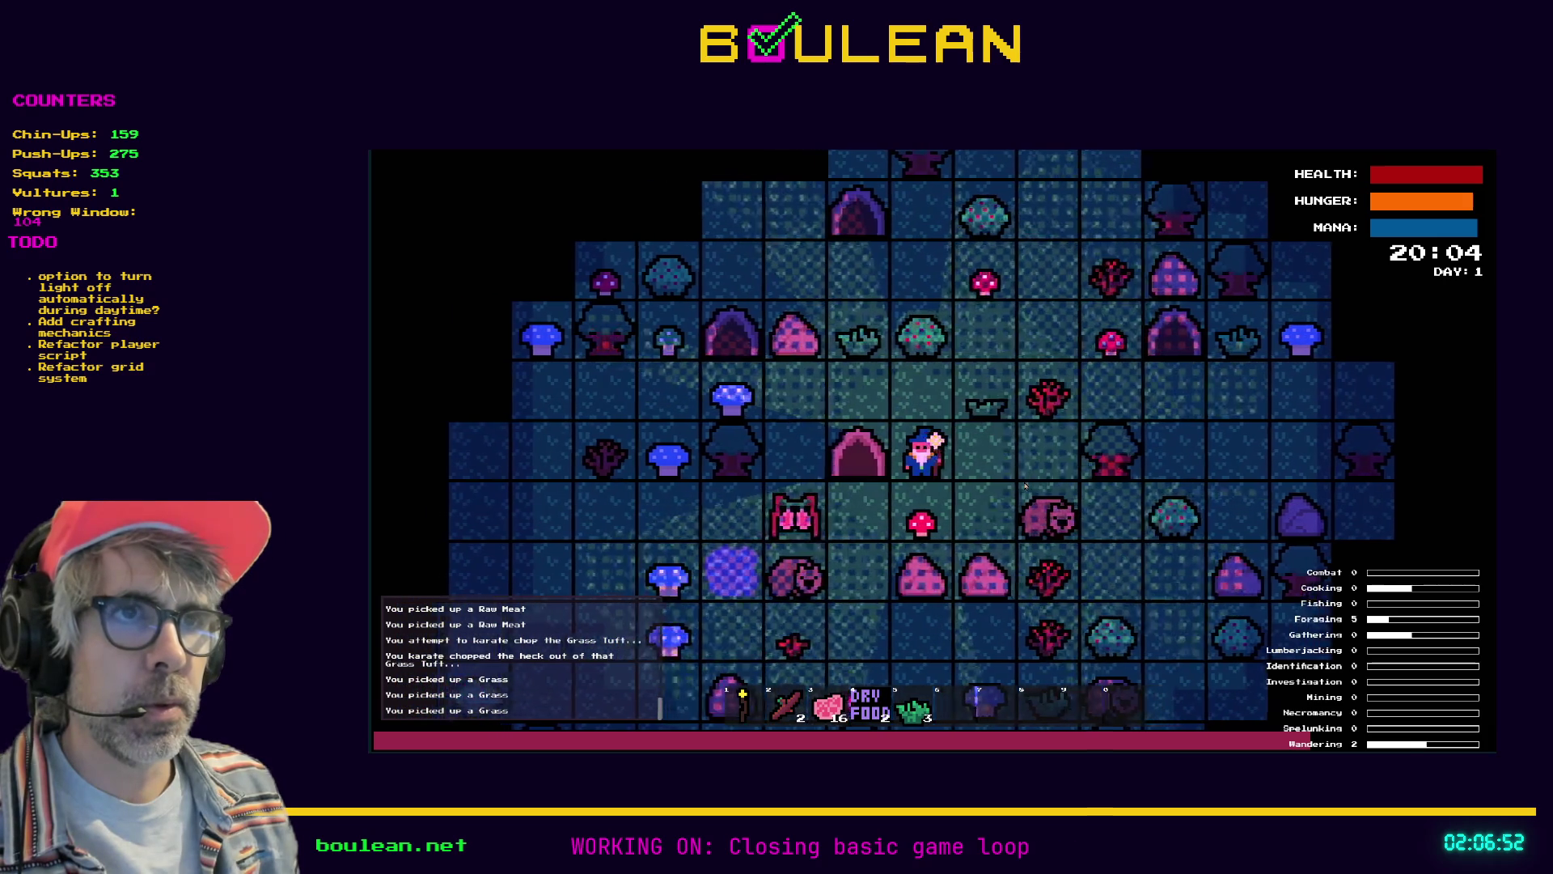
{"action": "key", "text": "Left"}
{"action": "key", "text": "Up"}
{"action": "key", "text": "Left"}
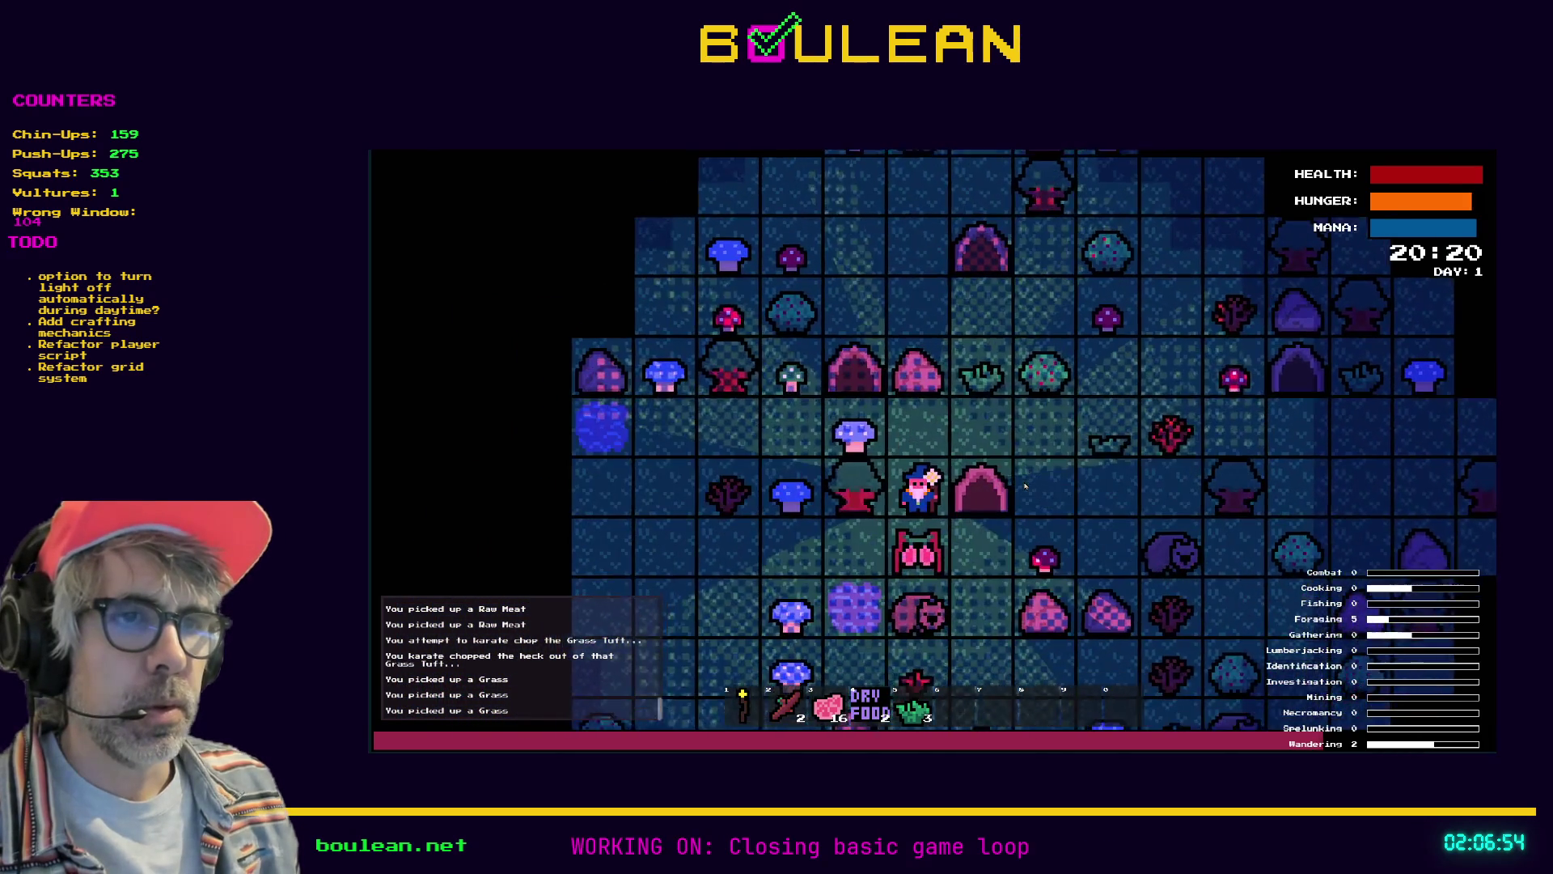
{"action": "key", "text": "Down"}
{"action": "key", "text": "Left"}
{"action": "key", "text": "Left"}
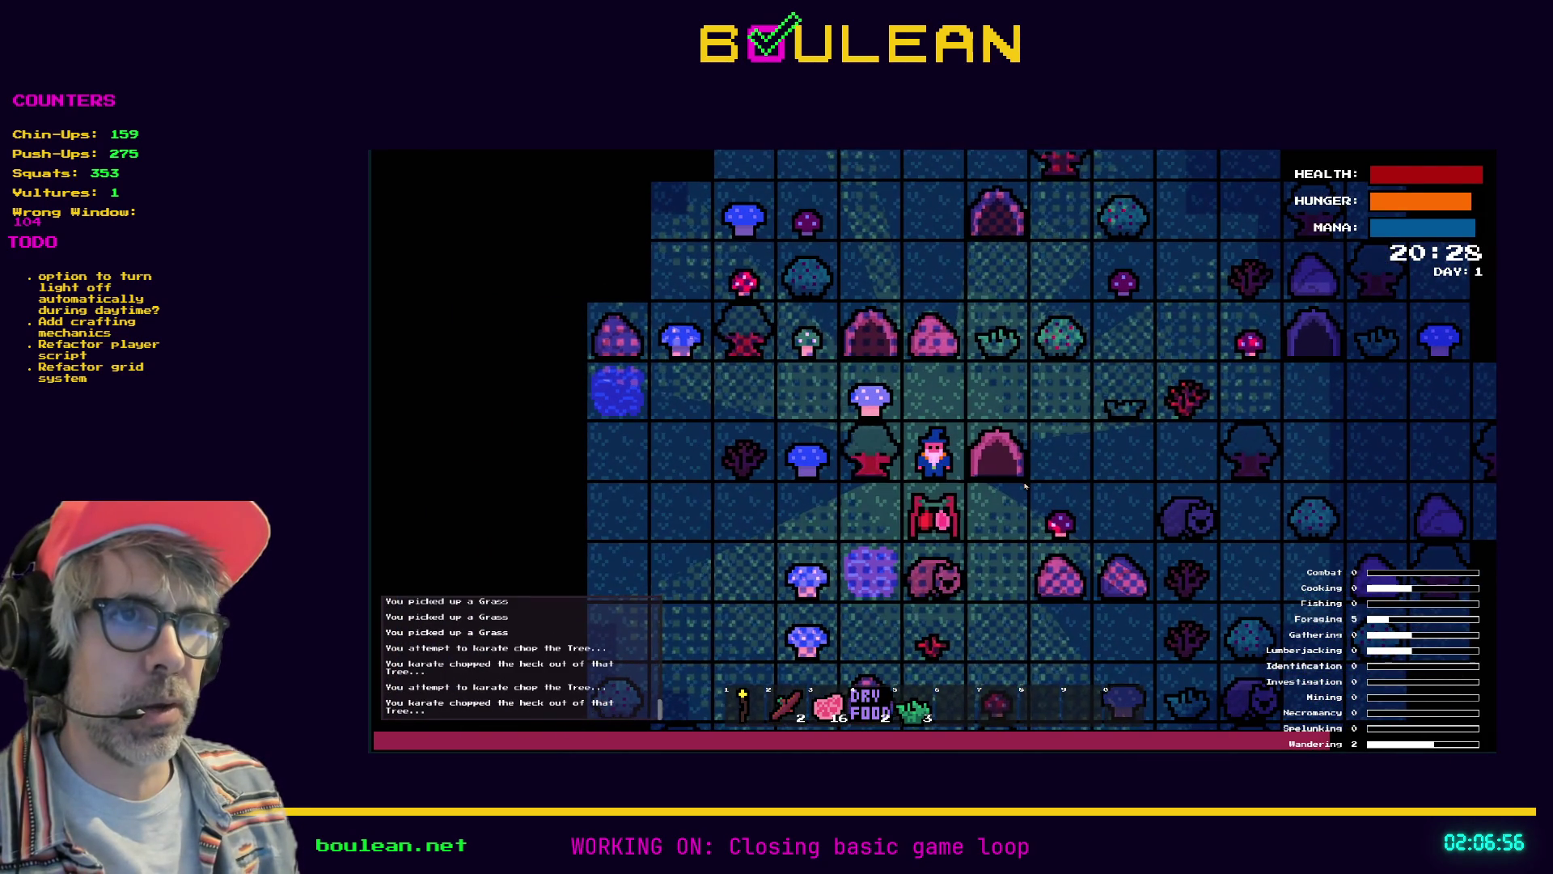
{"action": "key", "text": "Left"}
{"action": "key", "text": "Left"}
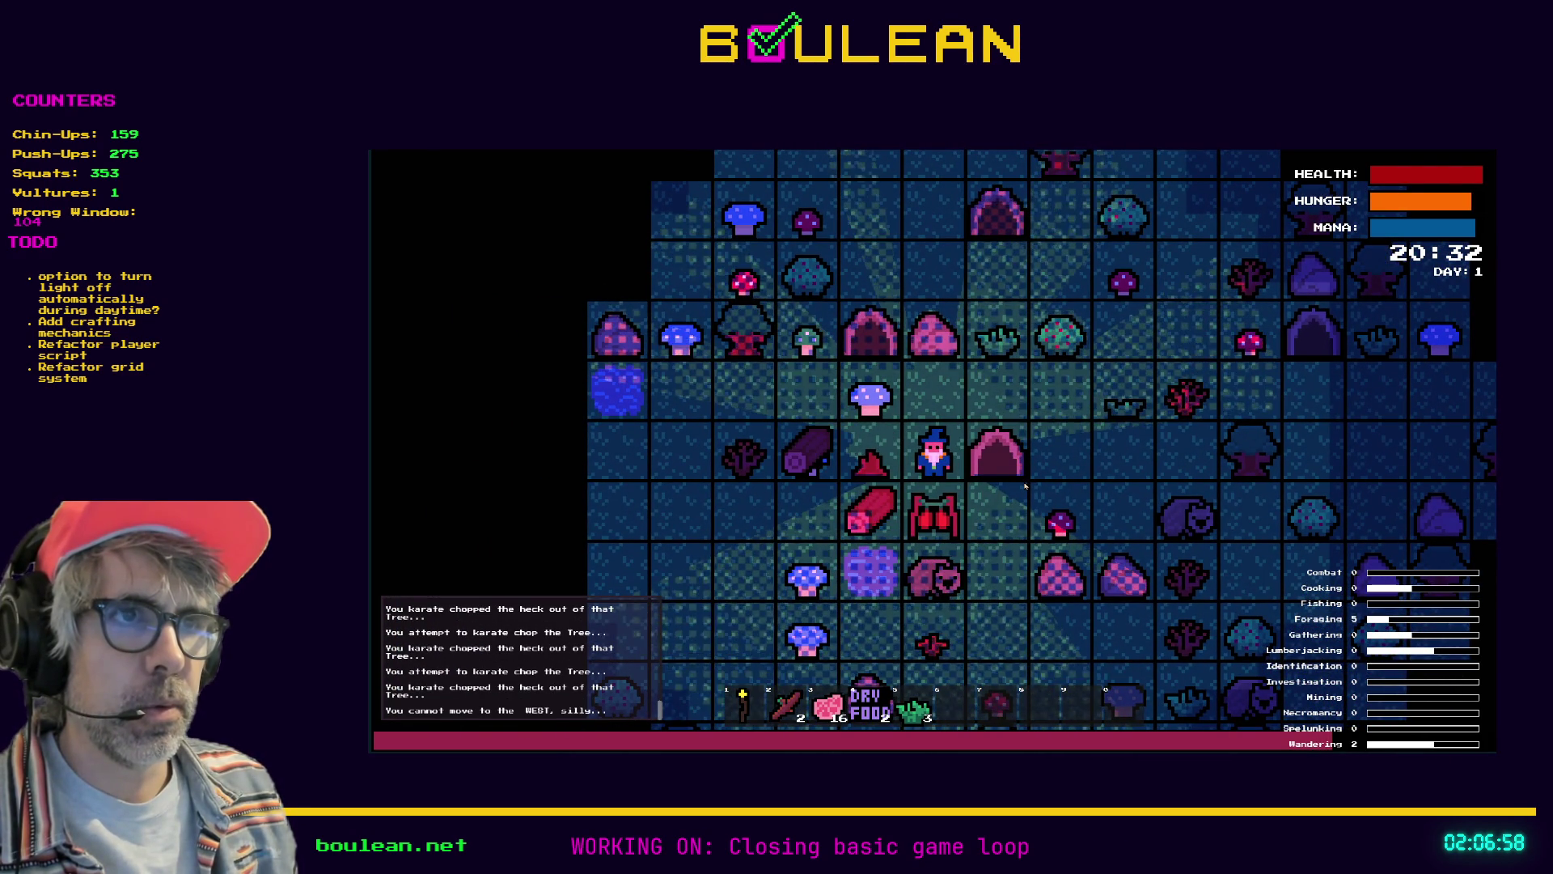
{"action": "key", "text": "Down"}
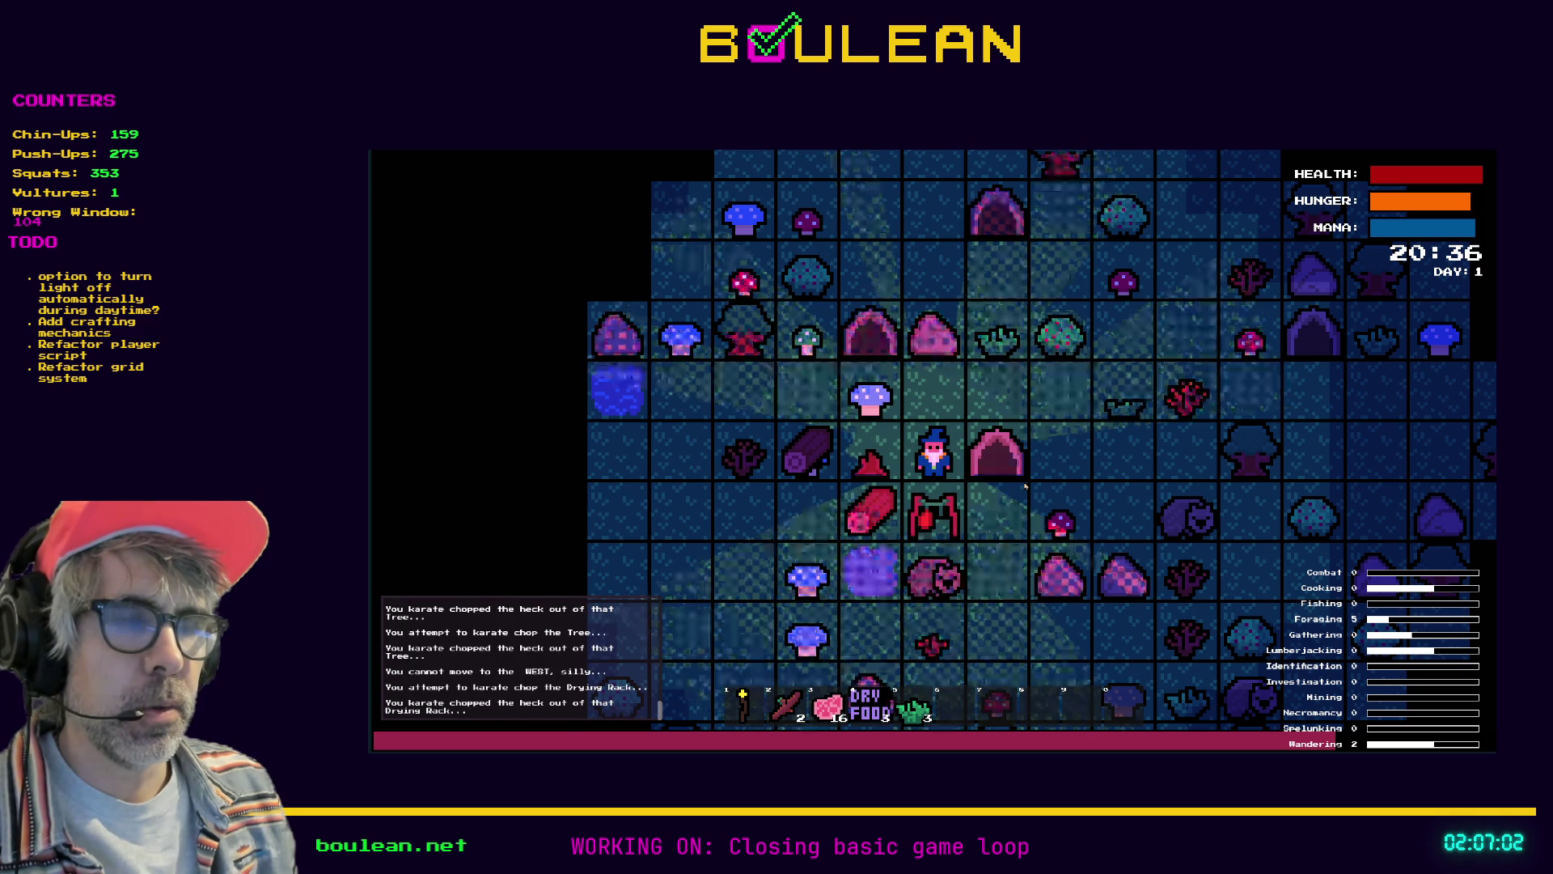
{"action": "key", "text": "Down"}
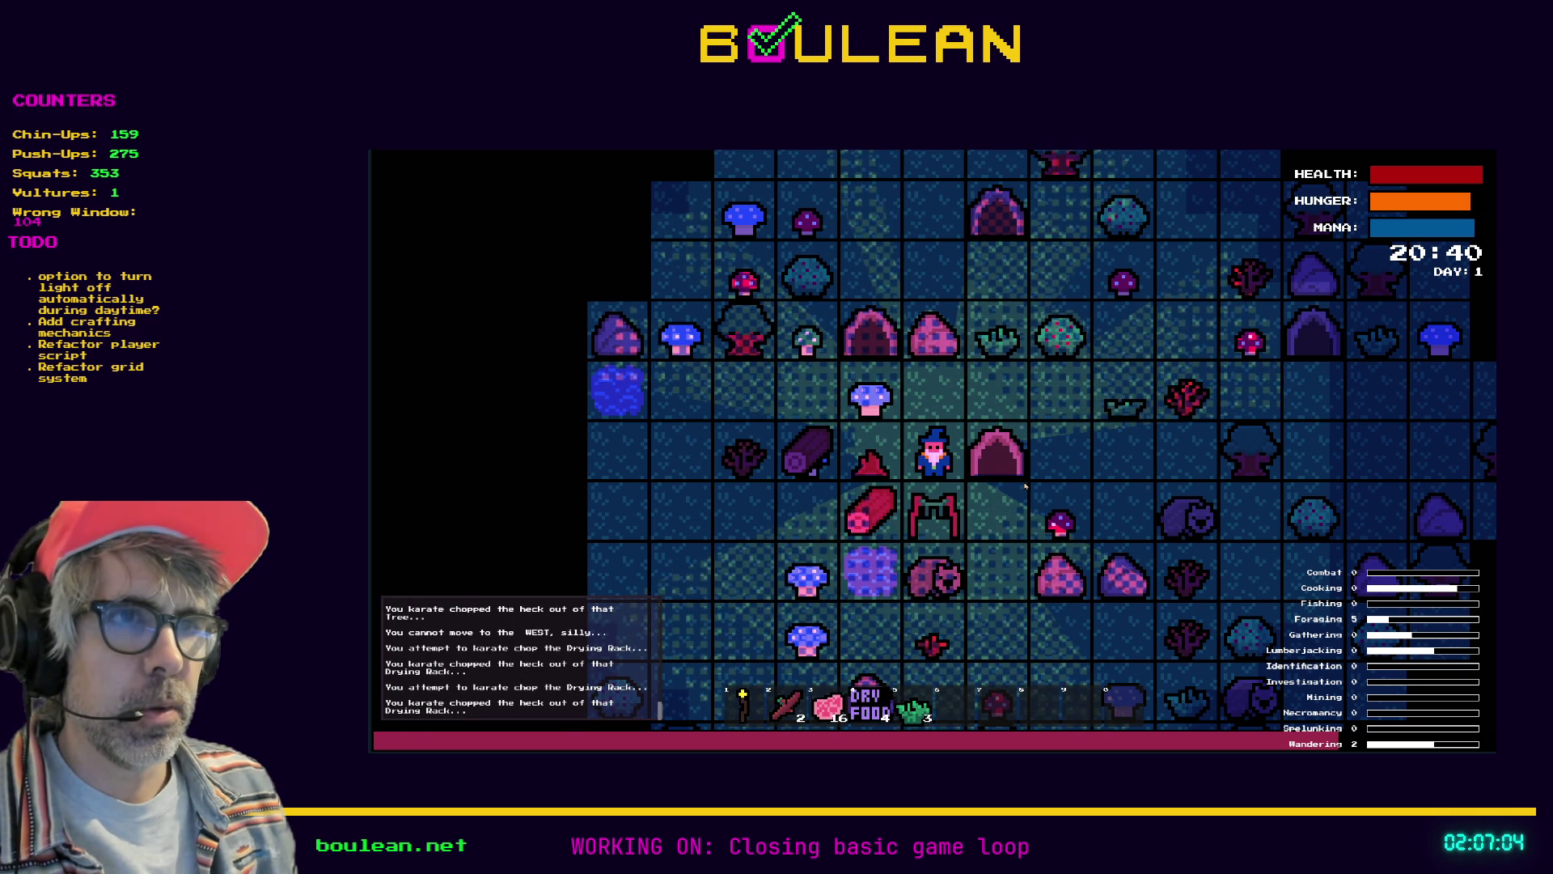
Walk to the pink arch and pick up the red mushroom below it
{"action": "key", "text": "Up"}
{"action": "key", "text": "Right"}
{"action": "key", "text": "Right"}
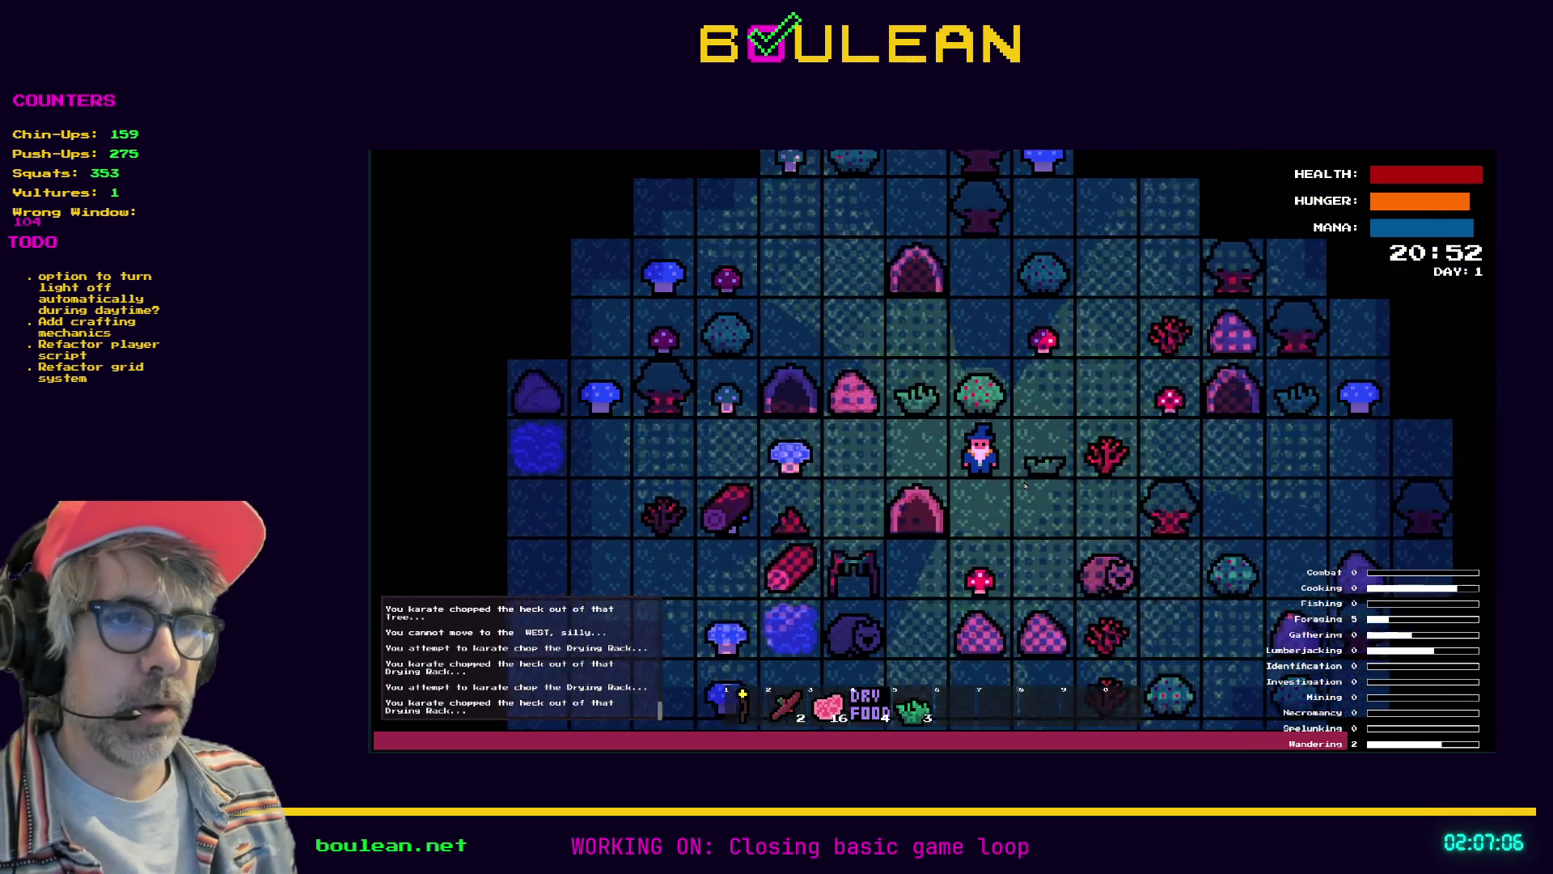
{"action": "key", "text": "Down"}
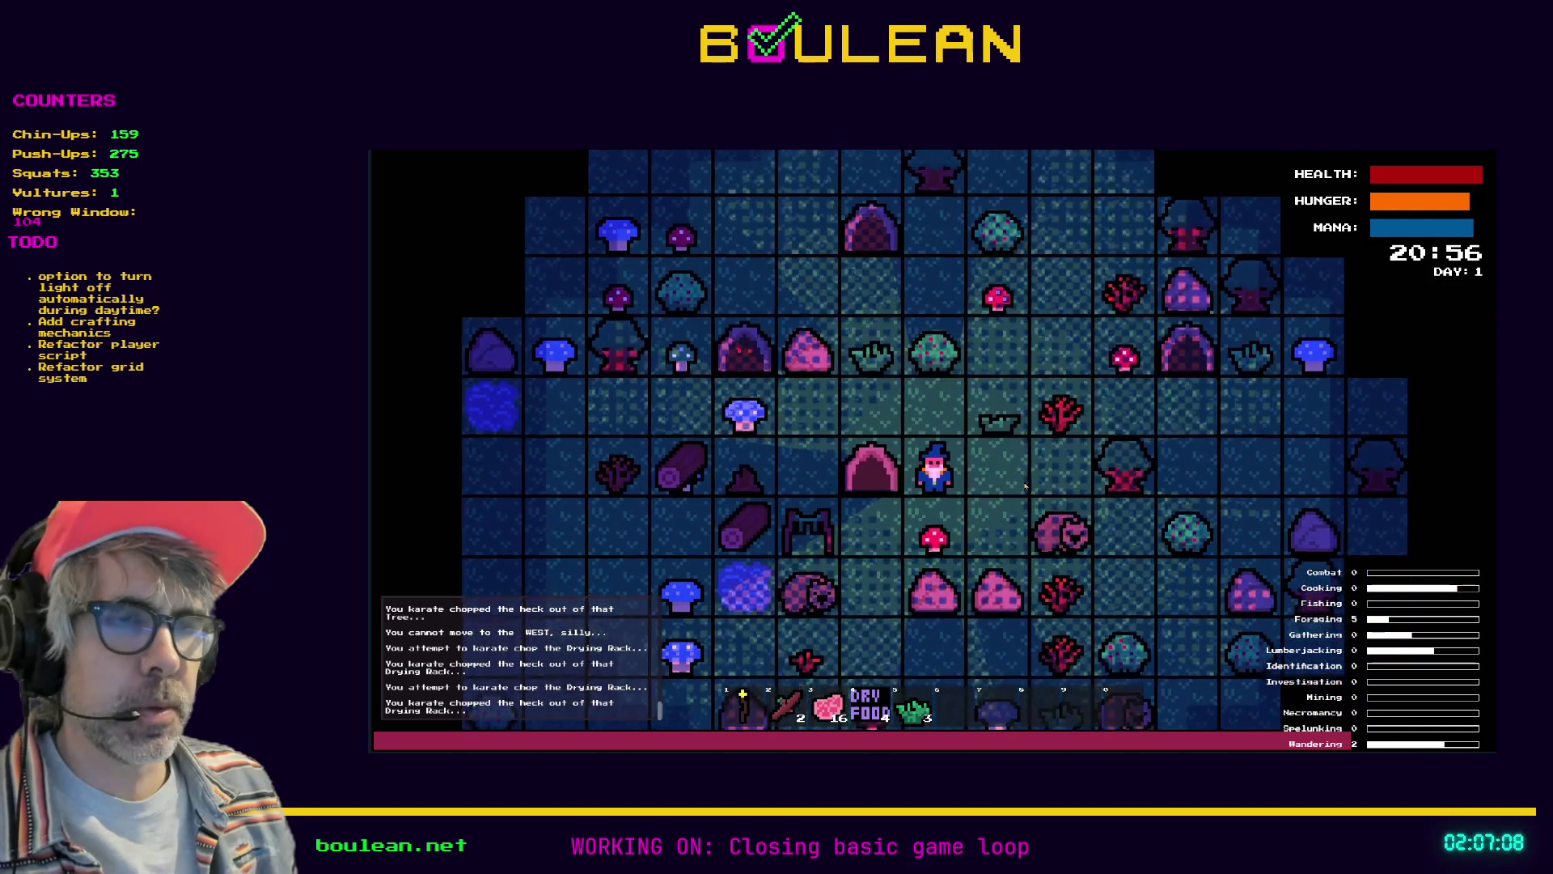
{"action": "key", "text": "Down"}
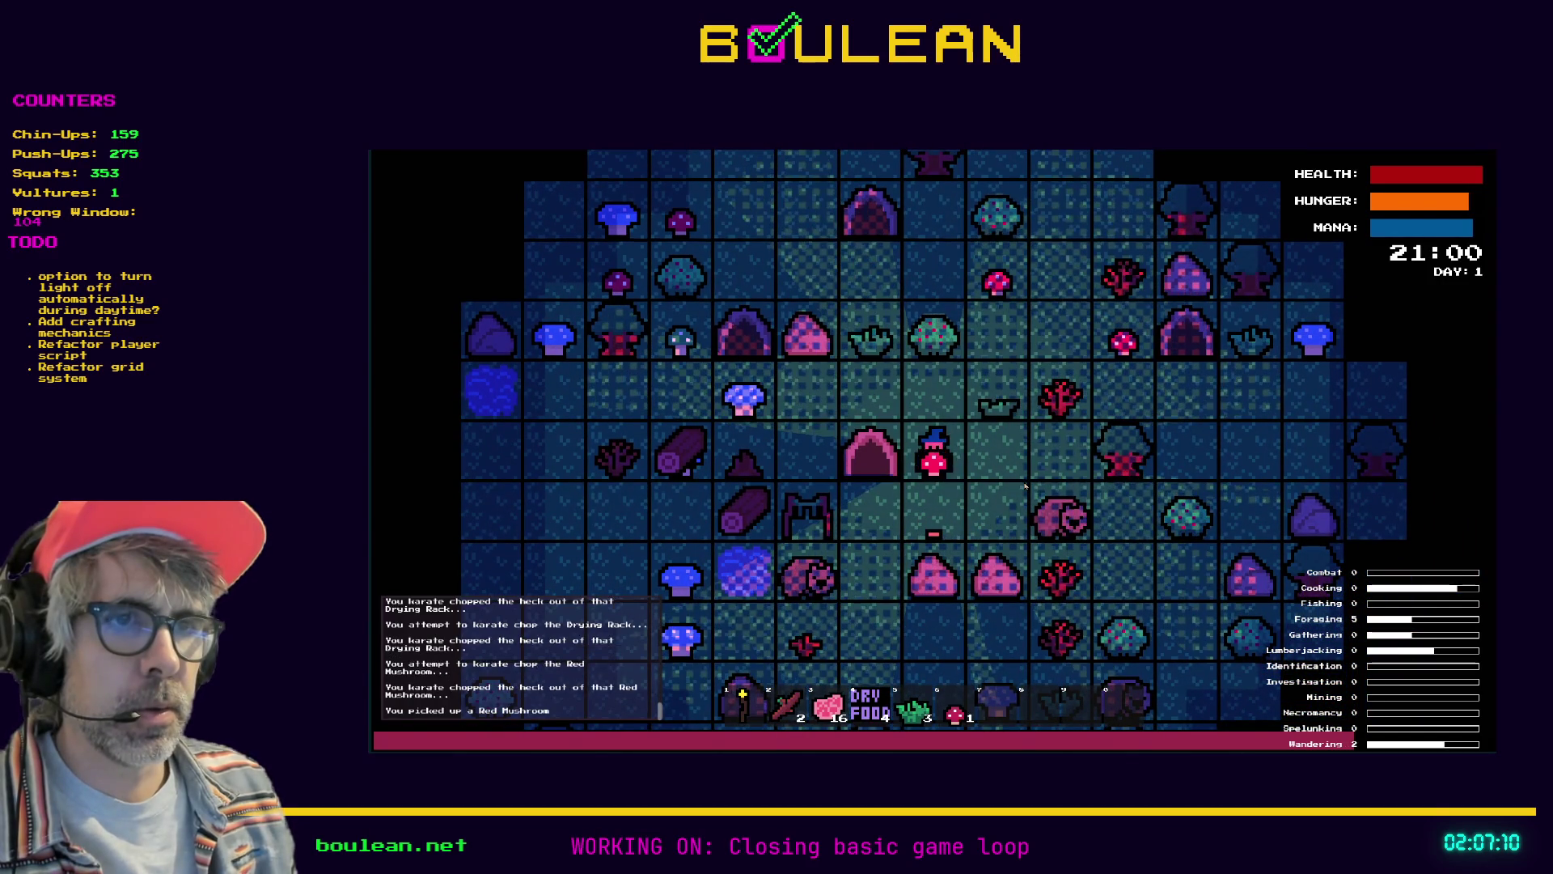
{"action": "key", "text": "Down"}
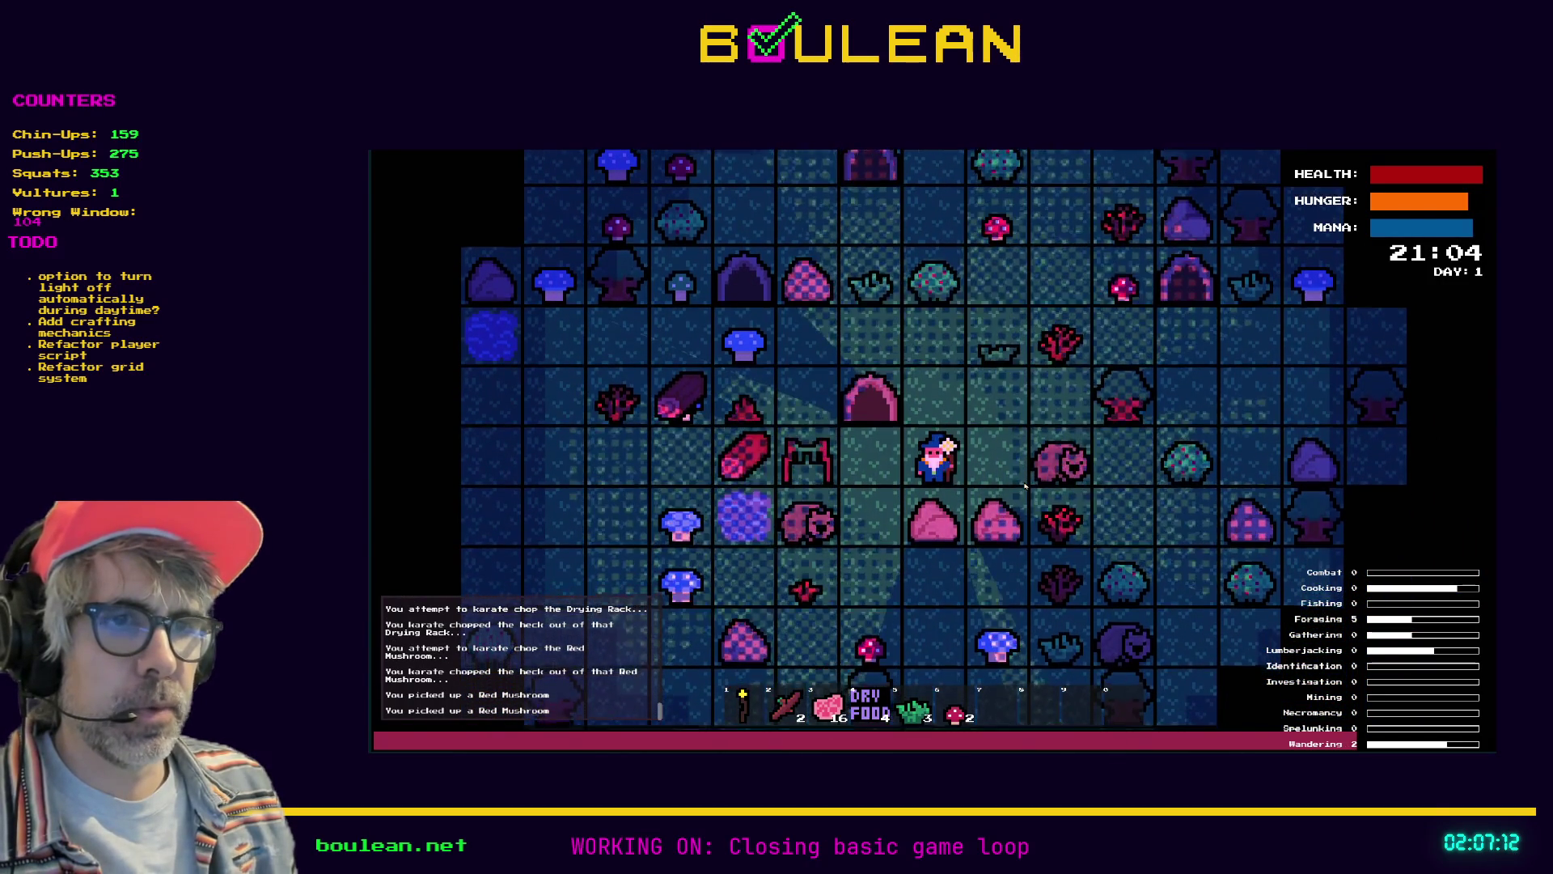
{"action": "key", "text": "Left"}
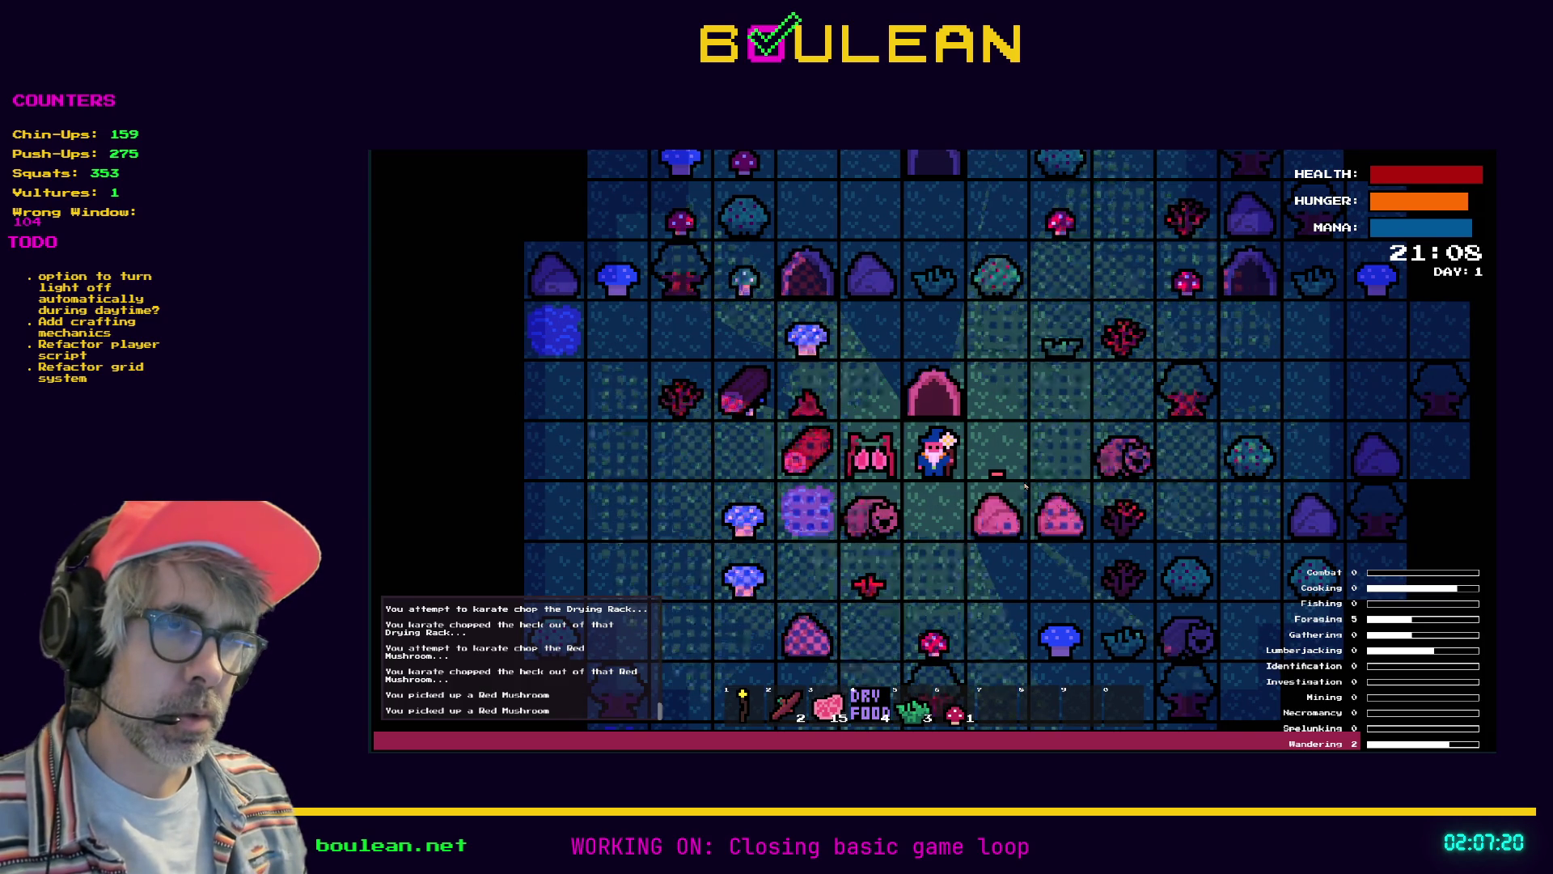
Walk back to the Drying Rack and collect two more Dry Food, reaching 6
{"action": "key", "text": "Right"}
{"action": "key", "text": "Right"}
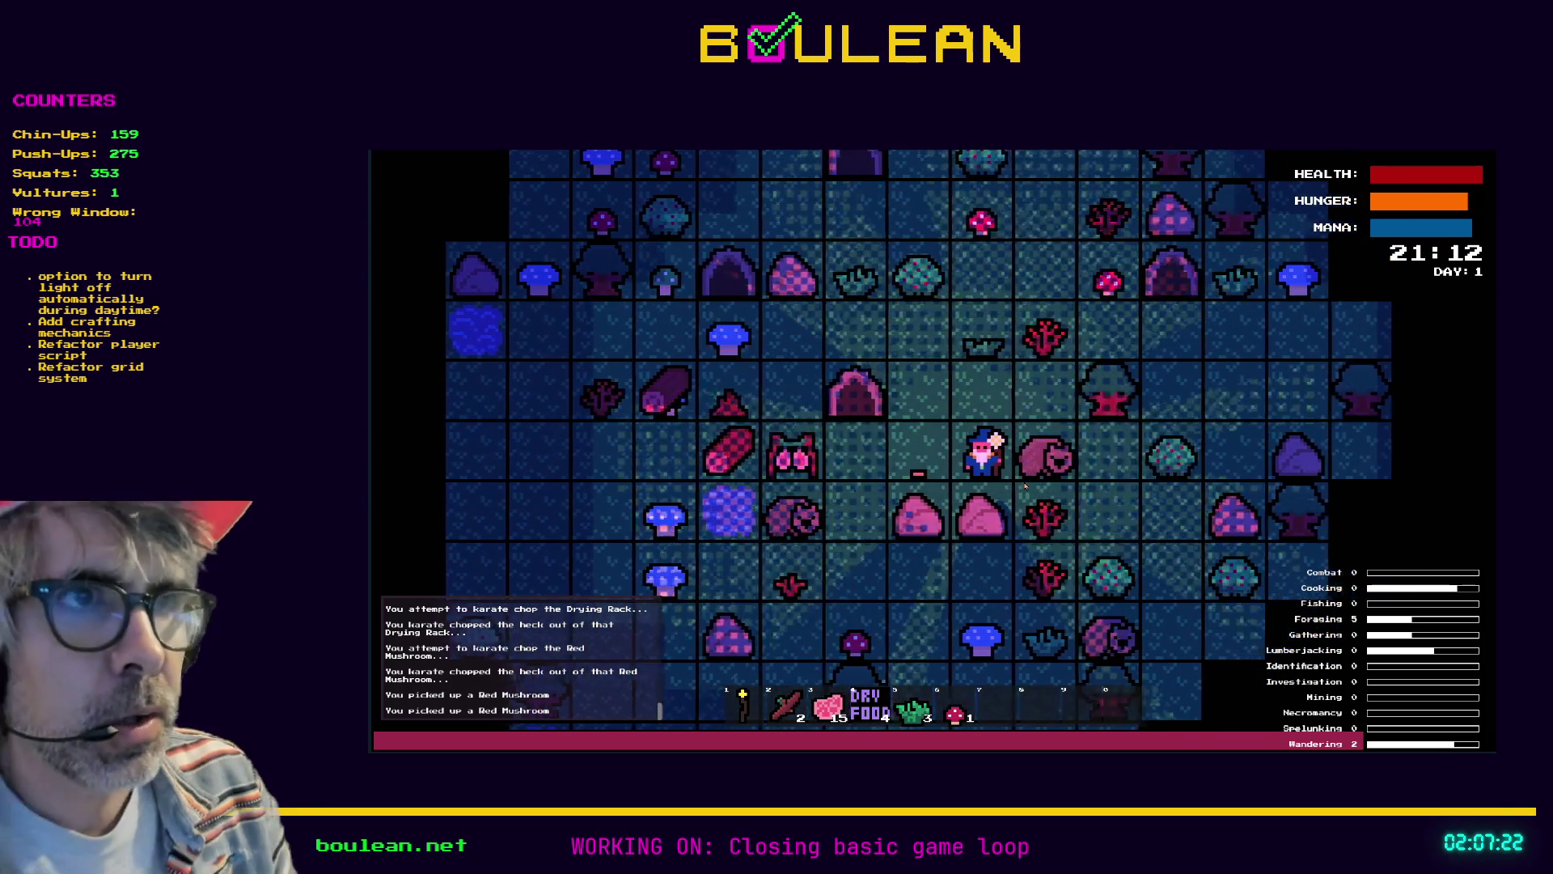
{"action": "key", "text": "Left"}
{"action": "key", "text": "Left"}
{"action": "key", "text": "Down"}
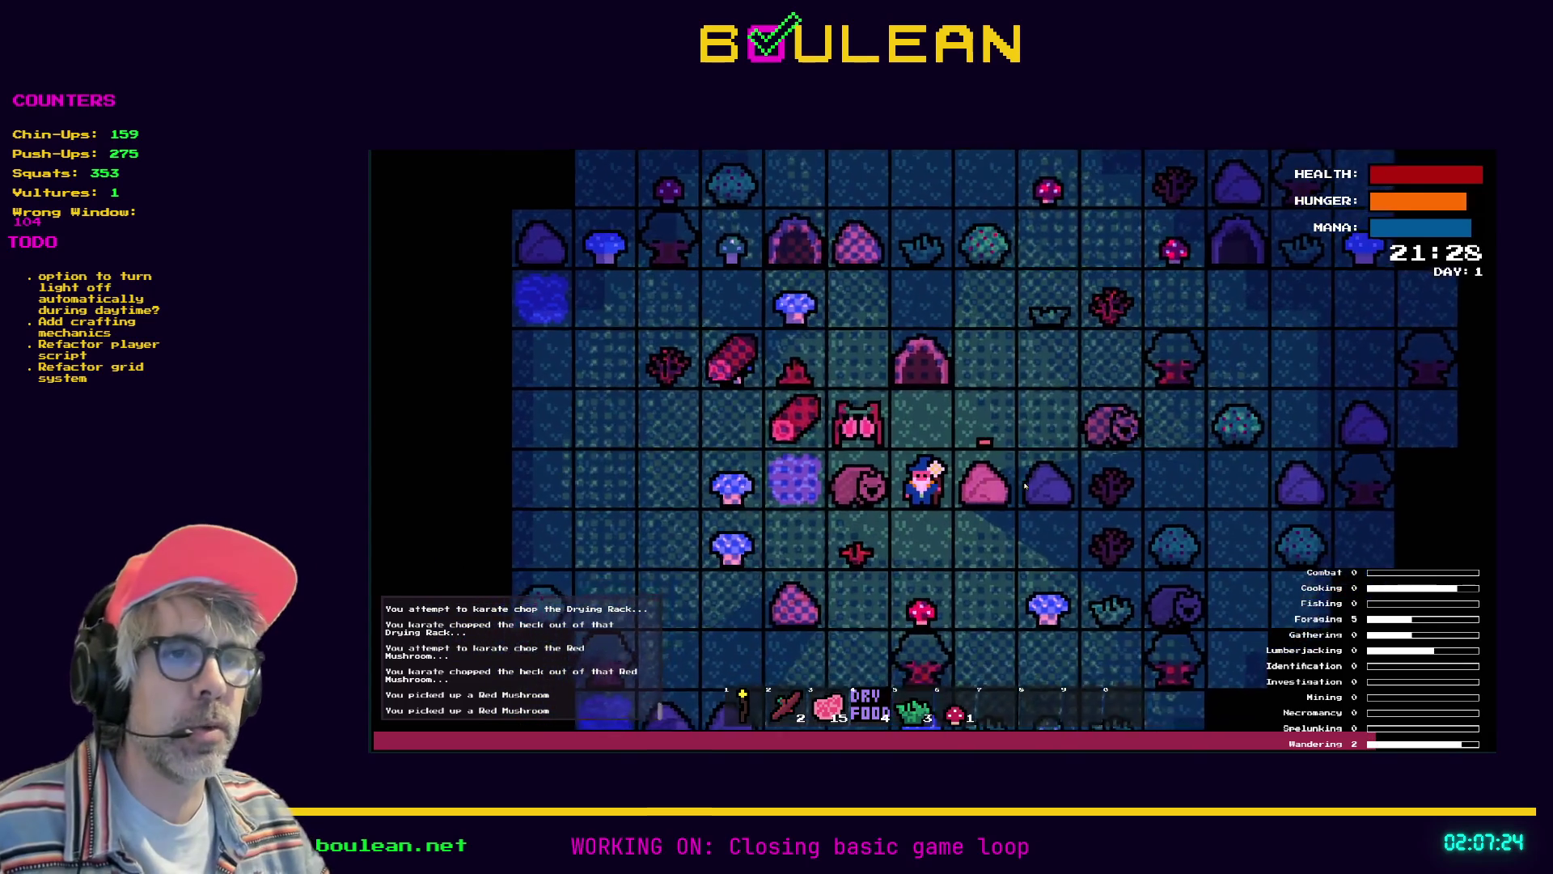
{"action": "key", "text": "Left"}
{"action": "key", "text": "Down"}
{"action": "key", "text": "Down"}
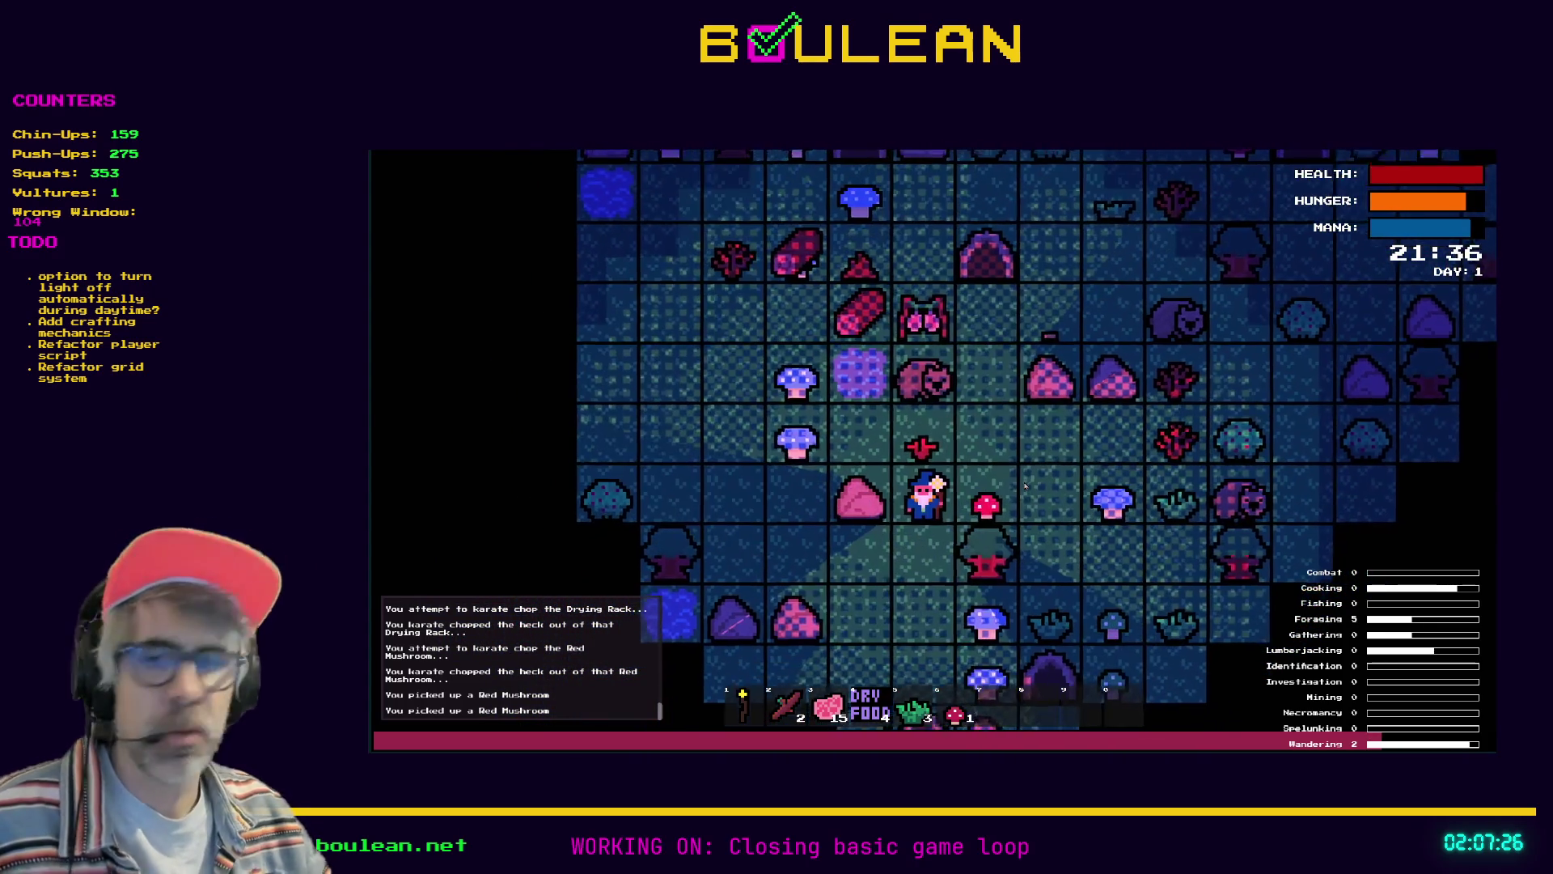
{"action": "key", "text": "Up"}
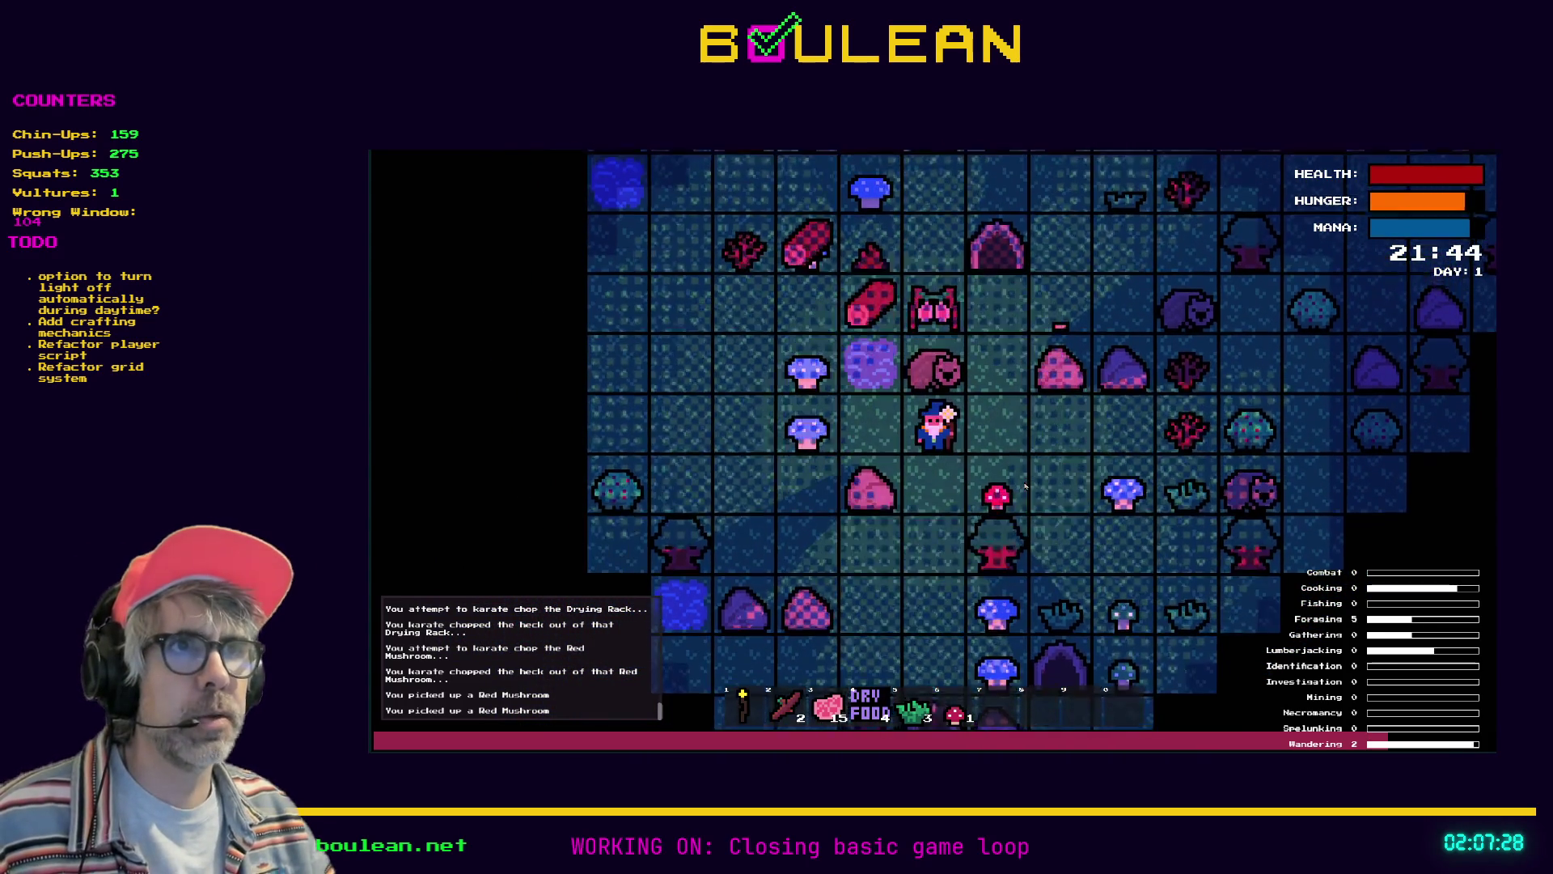
{"action": "key", "text": "Right"}
{"action": "key", "text": "Right"}
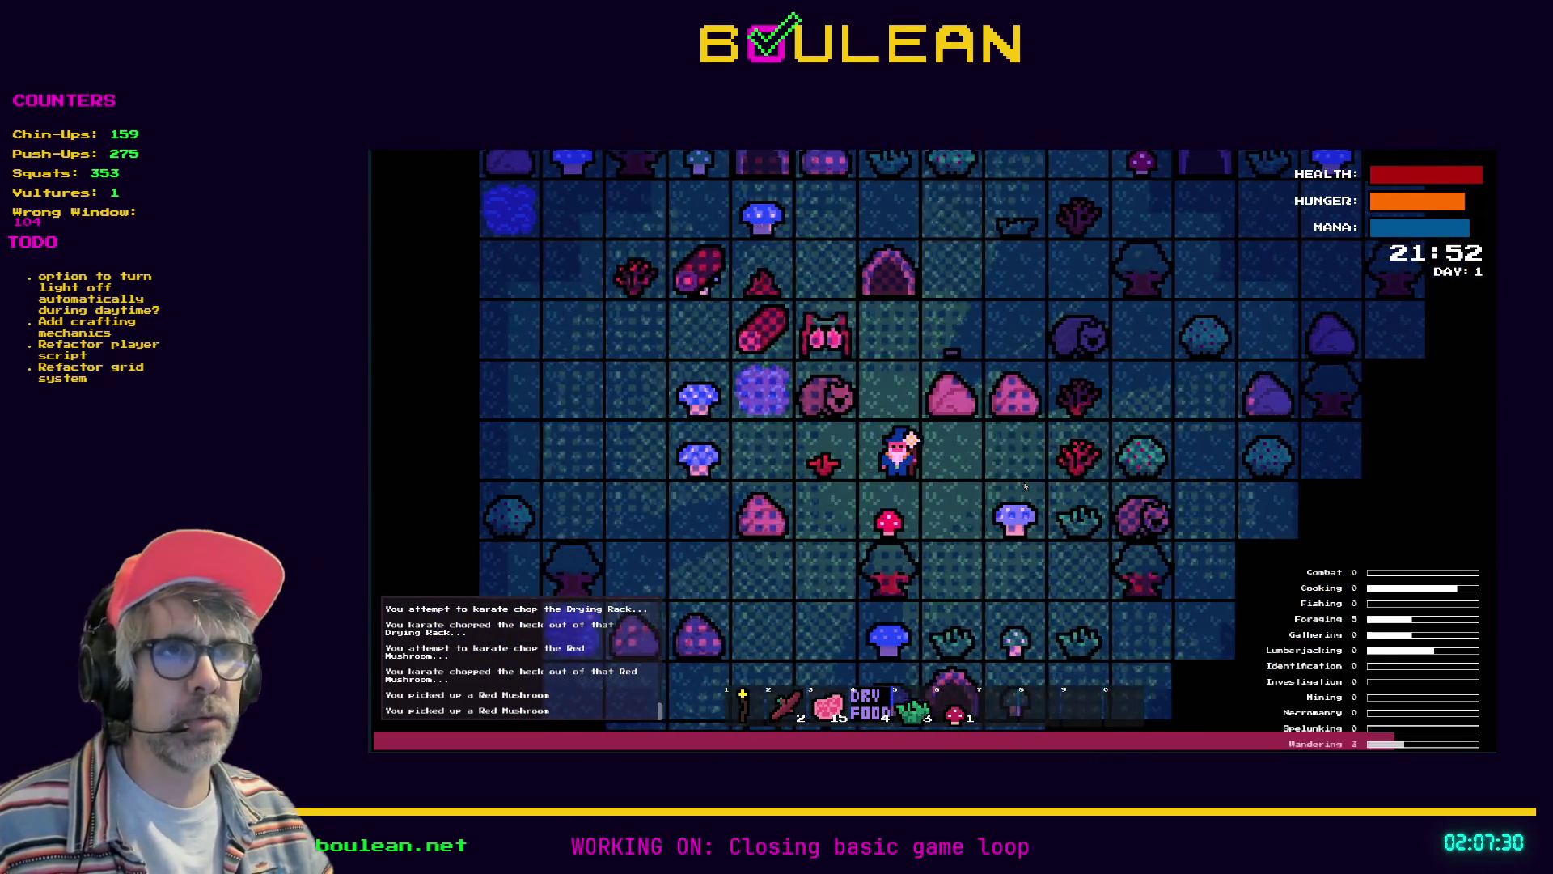
{"action": "key", "text": "Left"}
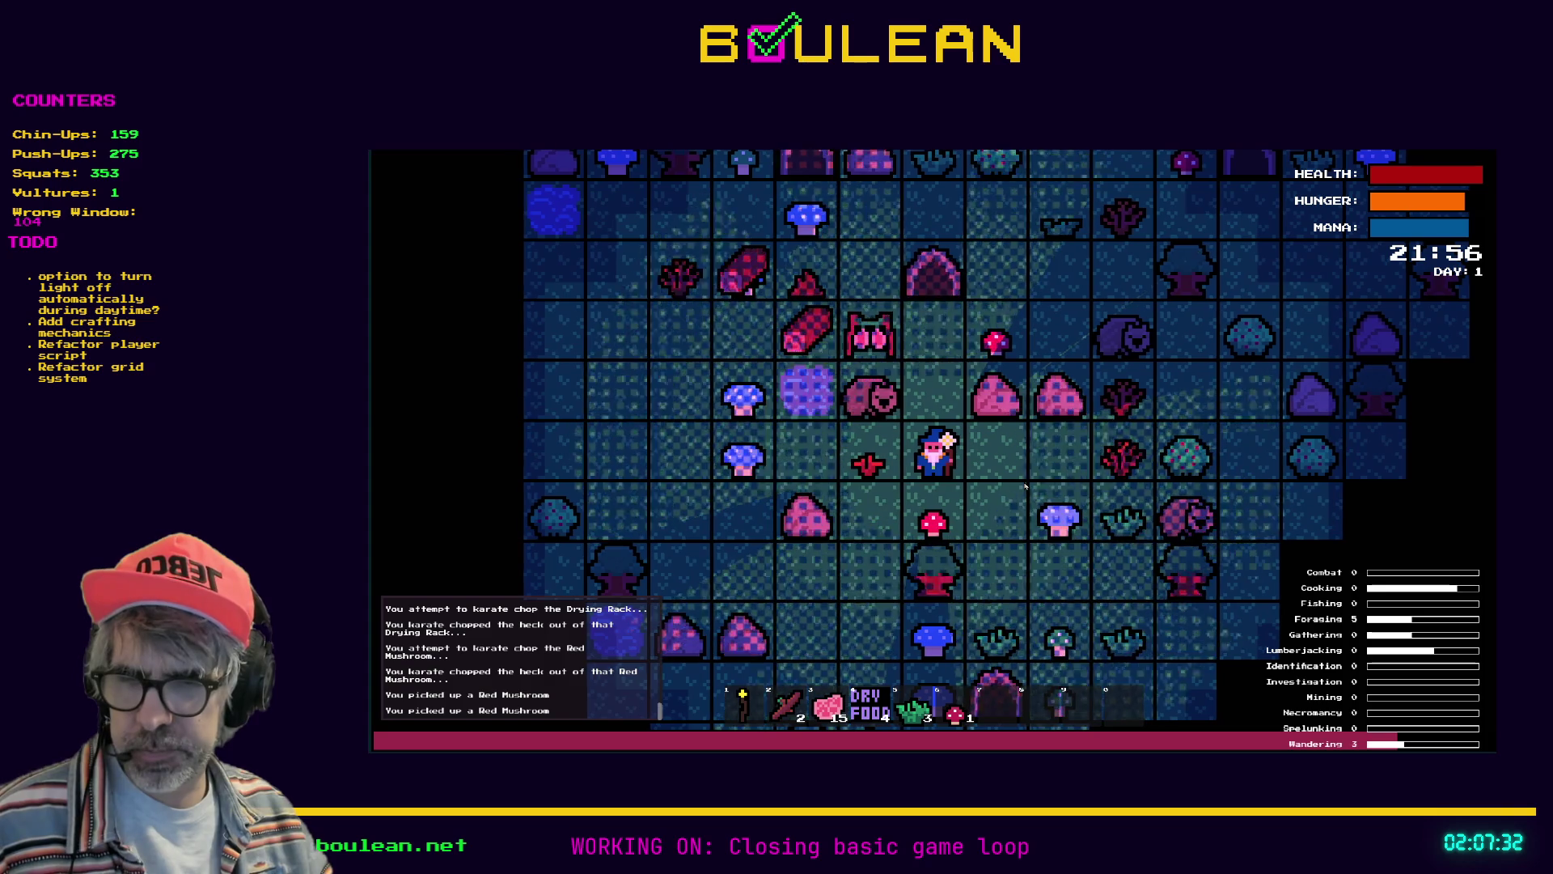
{"action": "key", "text": "Up"}
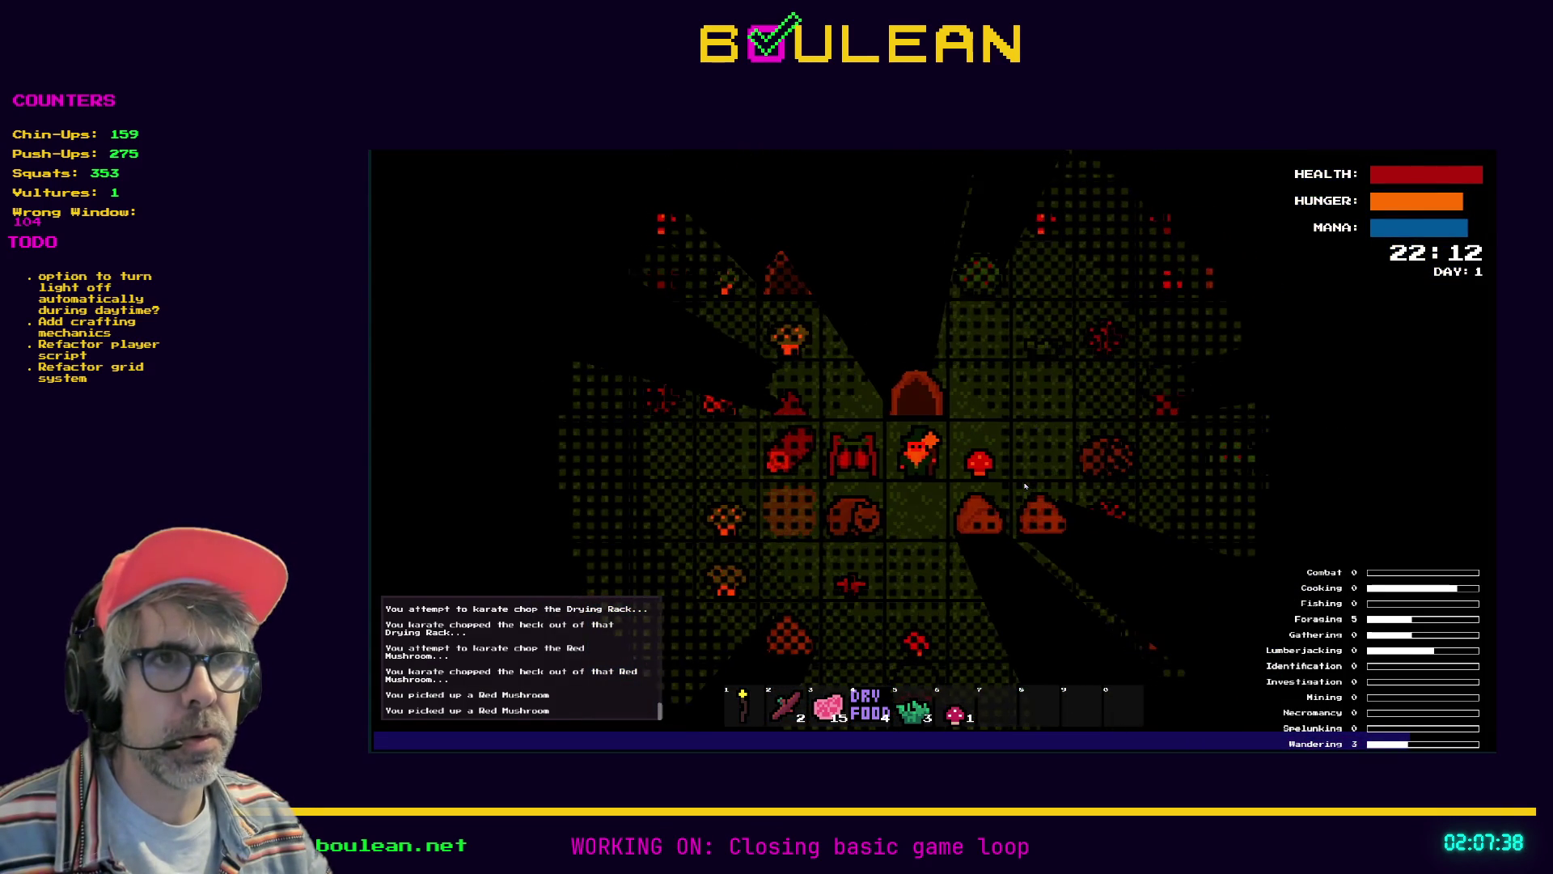
{"action": "key", "text": "Left"}
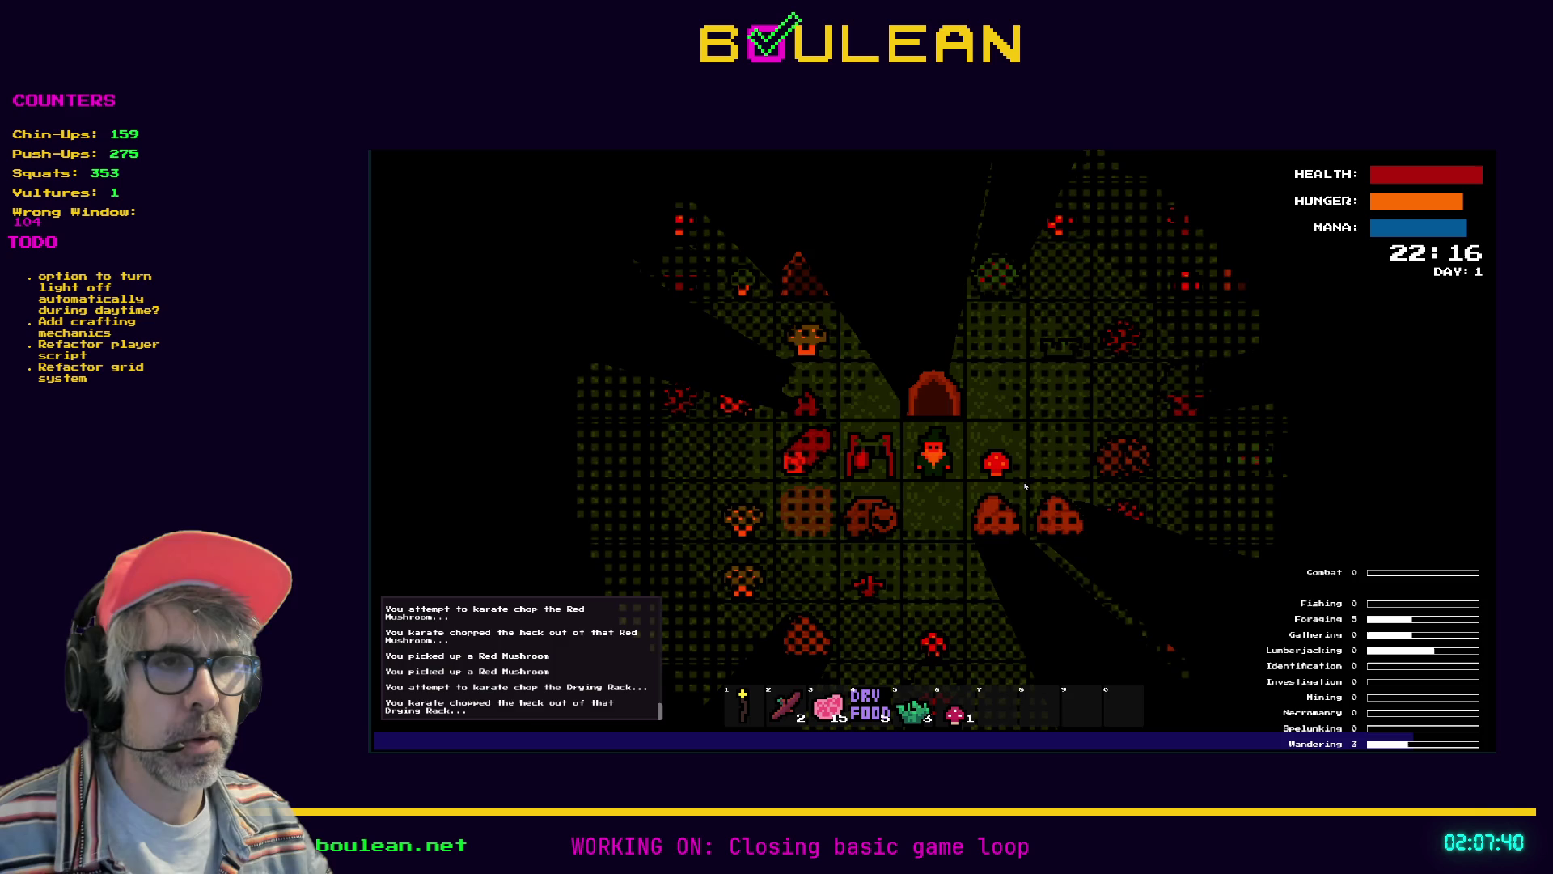
{"action": "key", "text": "Left"}
Hang two raw meat pieces on the Drying Rack, step away, and stop the playtest
{"action": "key", "text": "e"}
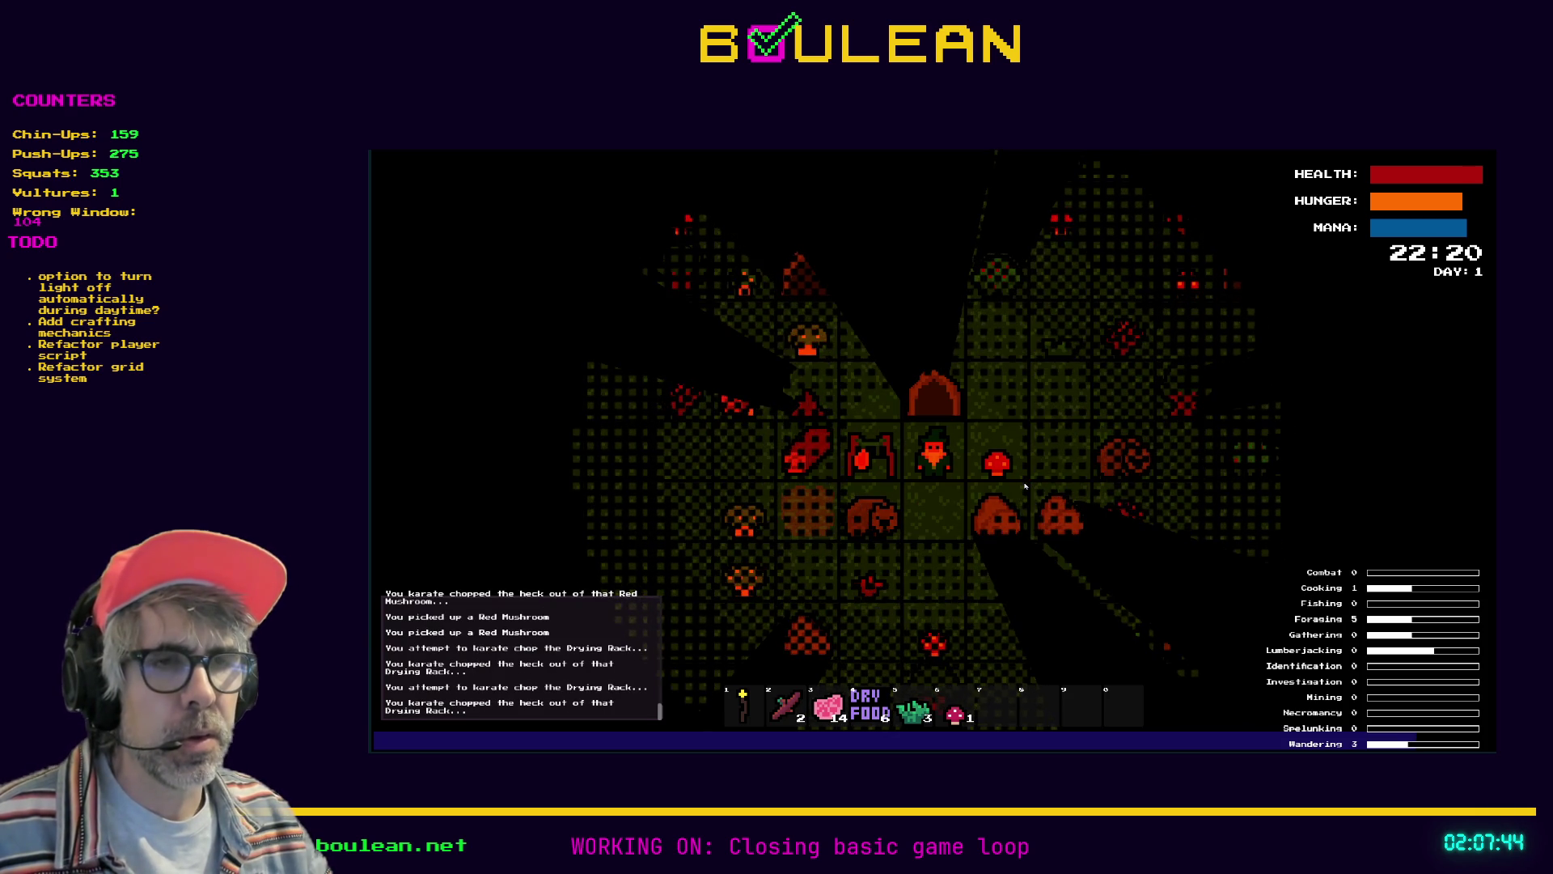
{"action": "key", "text": "e"}
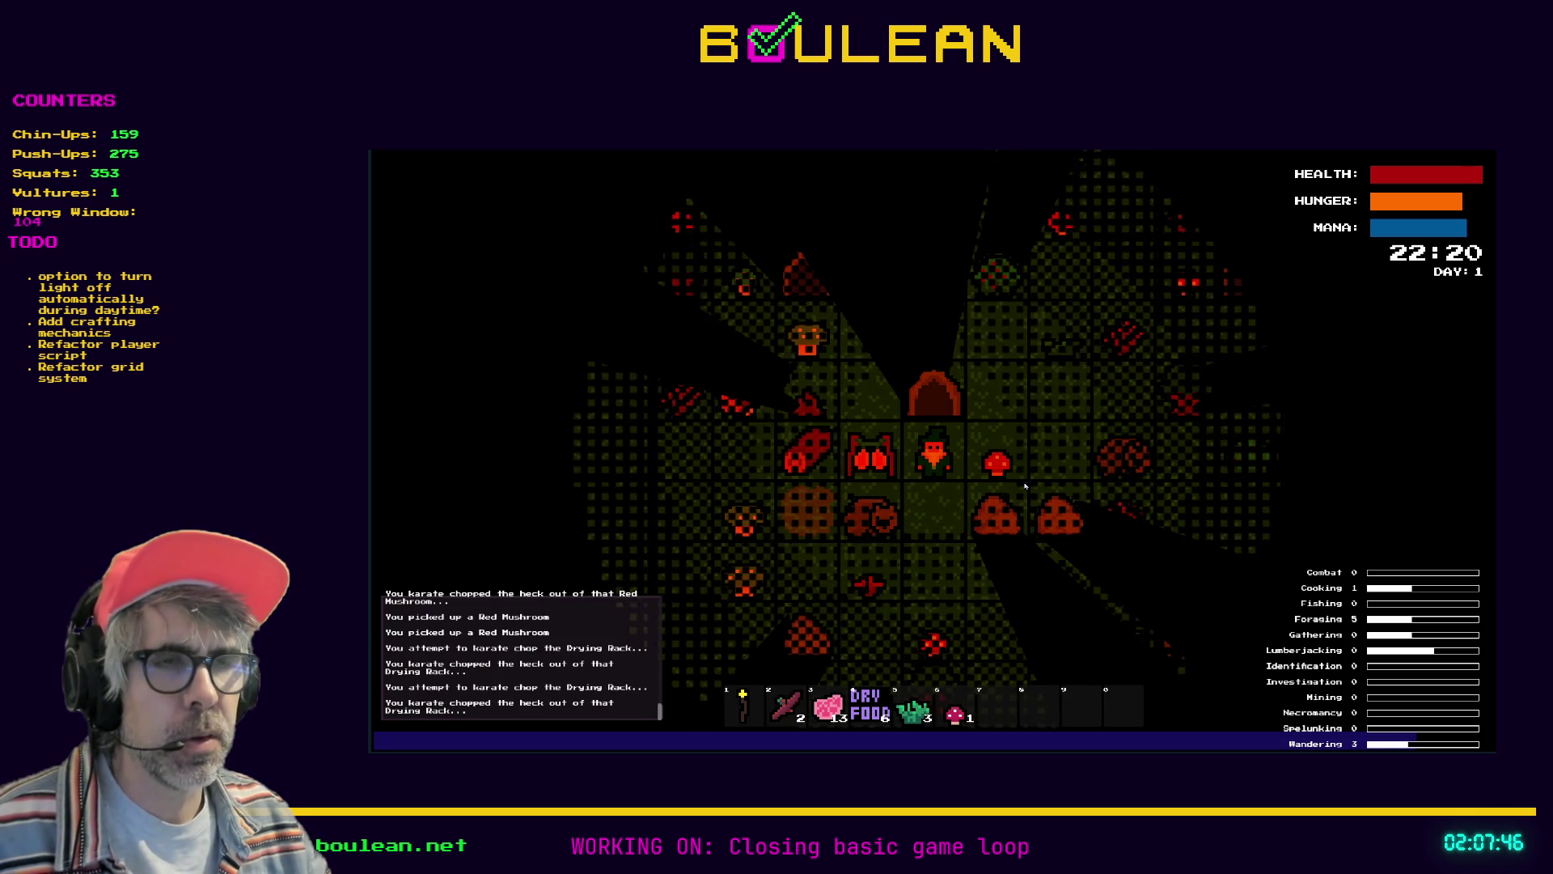
{"action": "key", "text": "Down"}
{"action": "key", "text": "Down"}
{"action": "key", "text": "F8"}
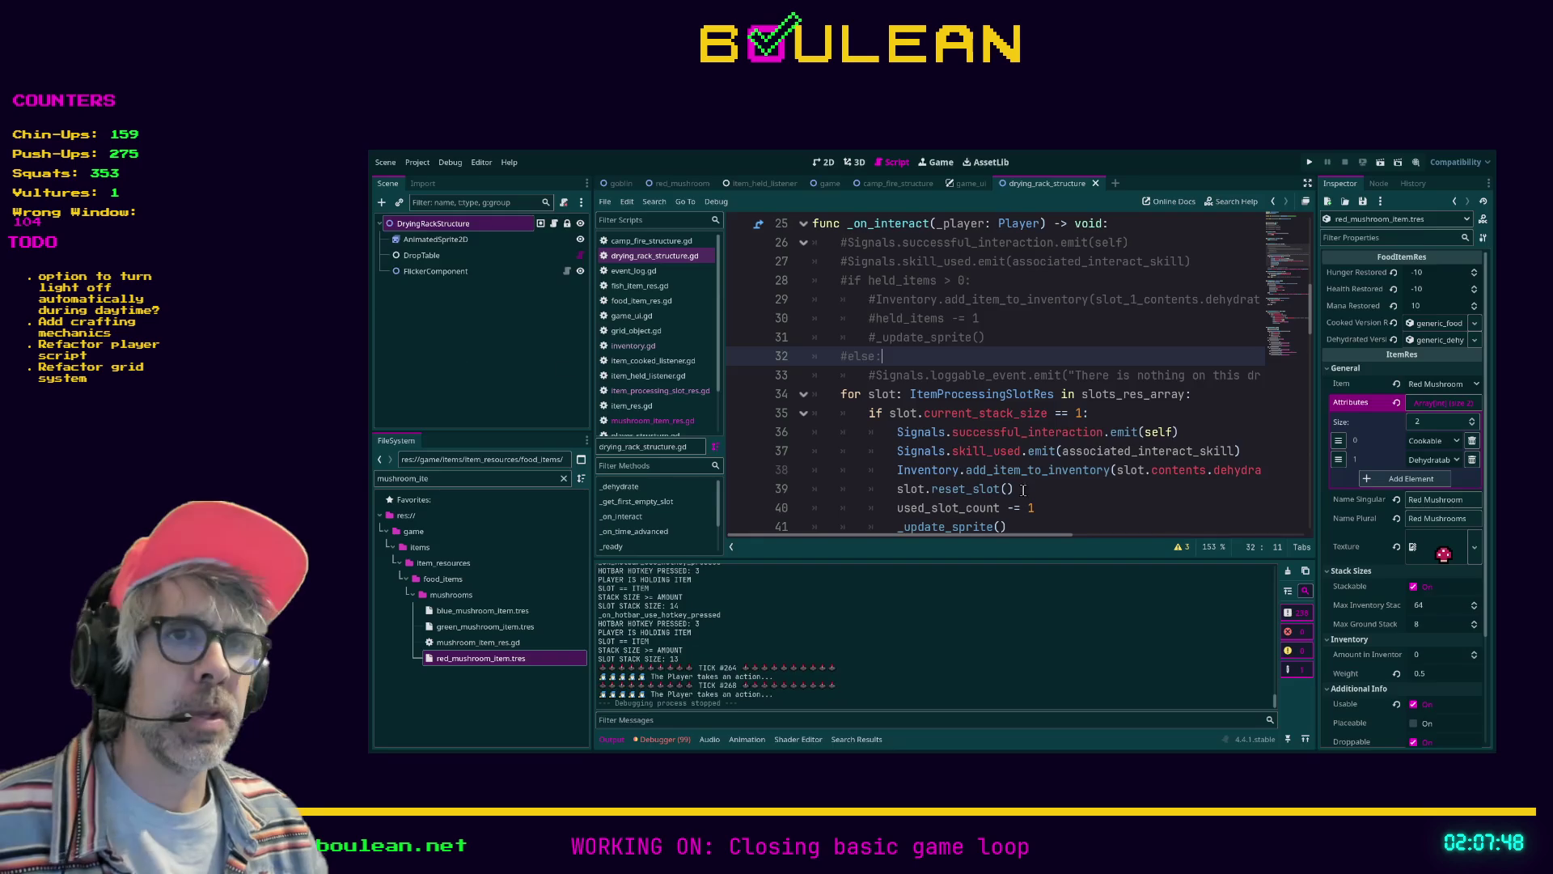
Filter FileSystem for 'raw' and clear raw_meat_item.tres's Dehydrated Version in the Inspector
{"action": "double_click", "coordinate": [509, 478]}
{"action": "type", "text": "raw"}
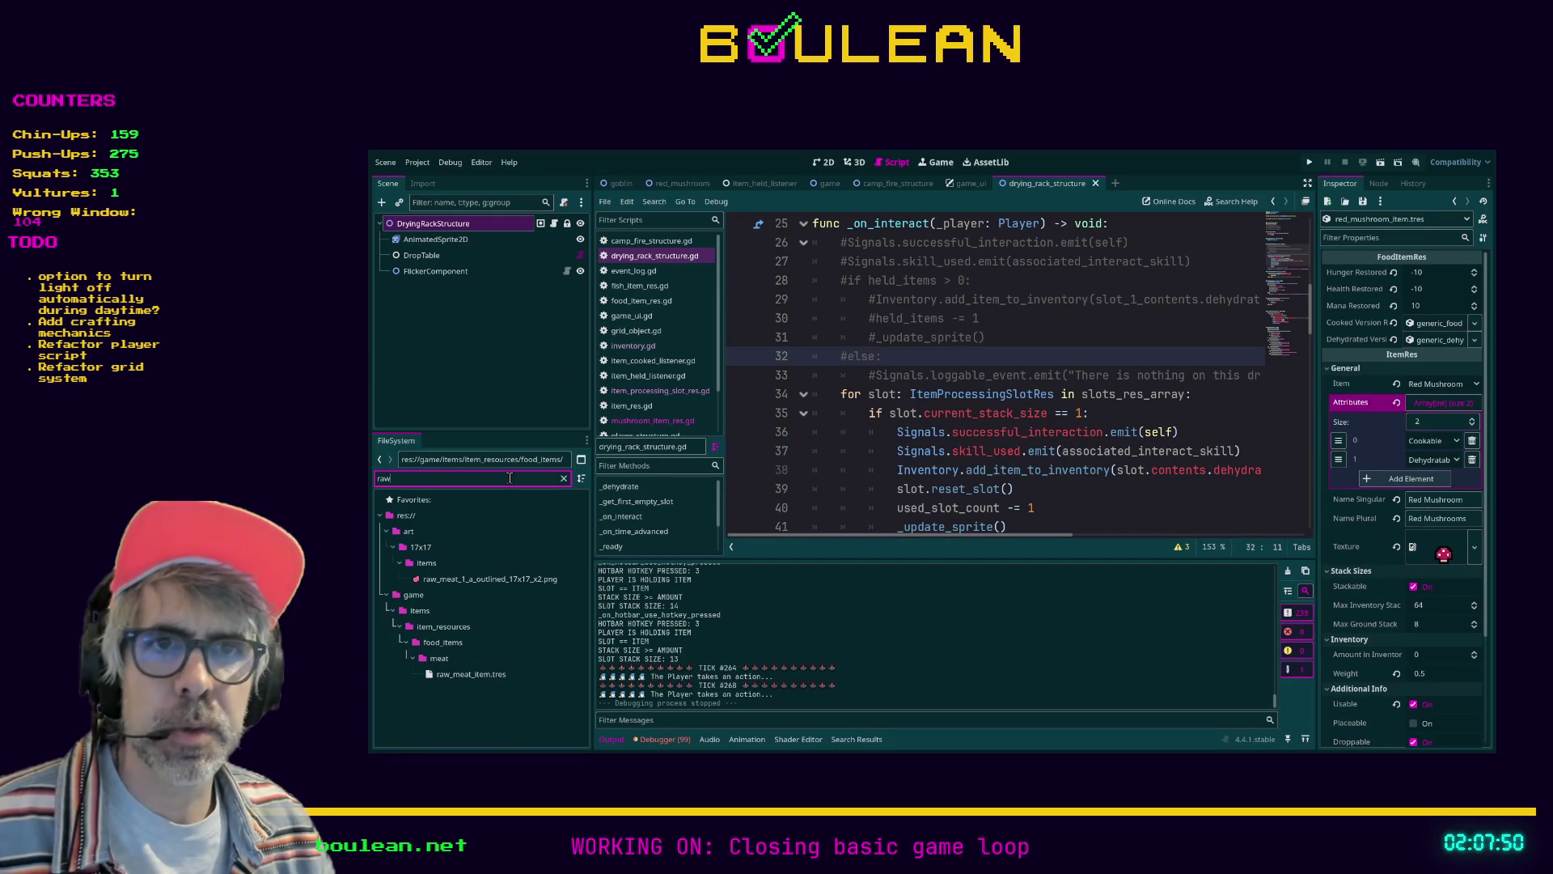
{"action": "left_click", "coordinate": [470, 674]}
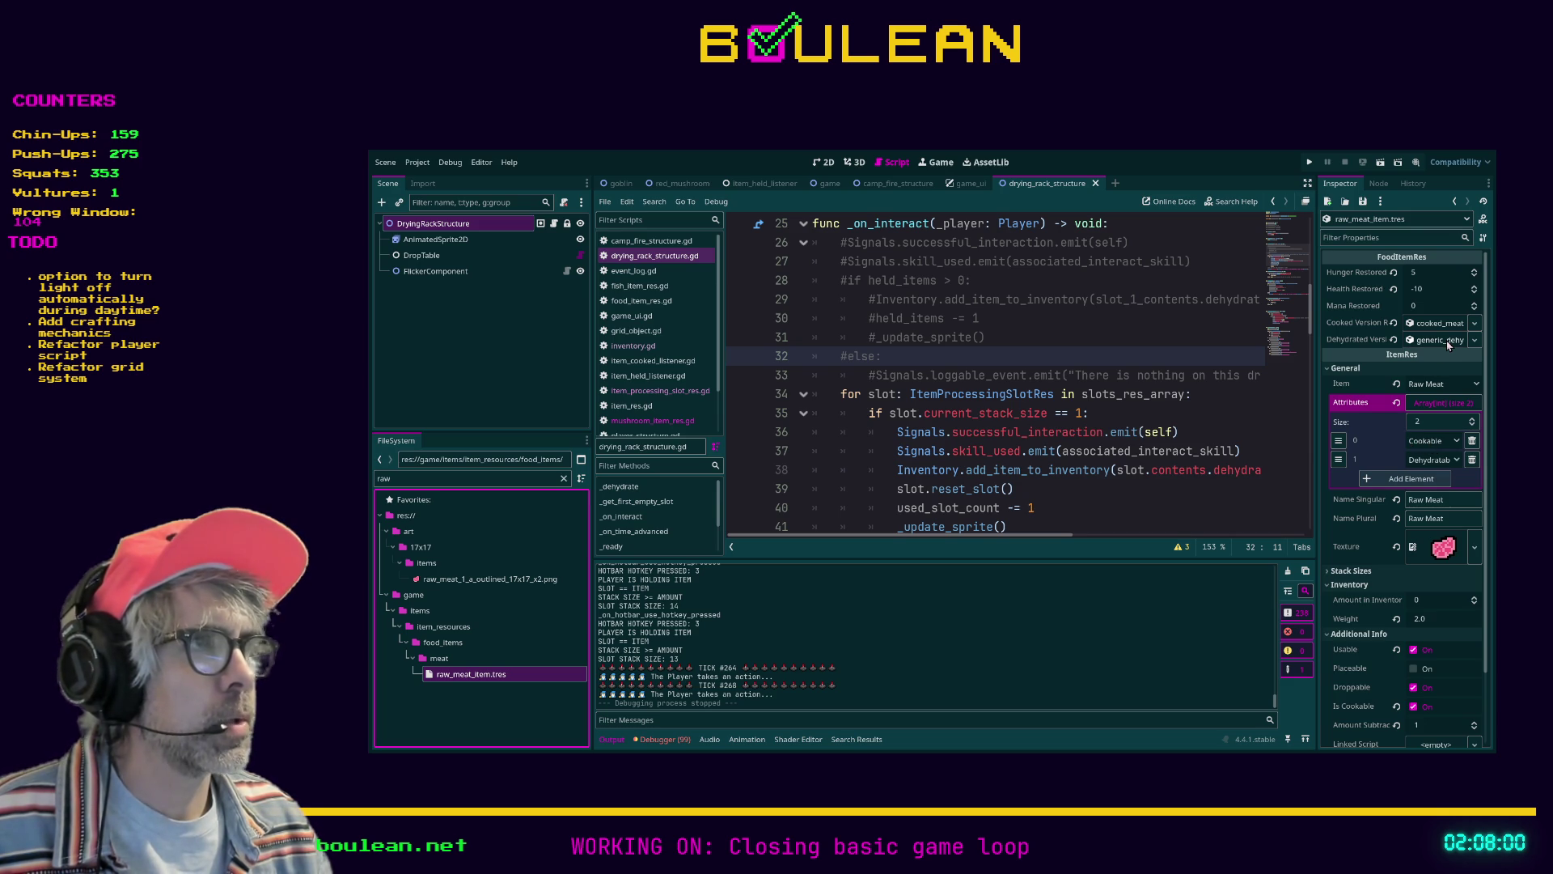
{"action": "left_click", "coordinate": [1394, 341]}
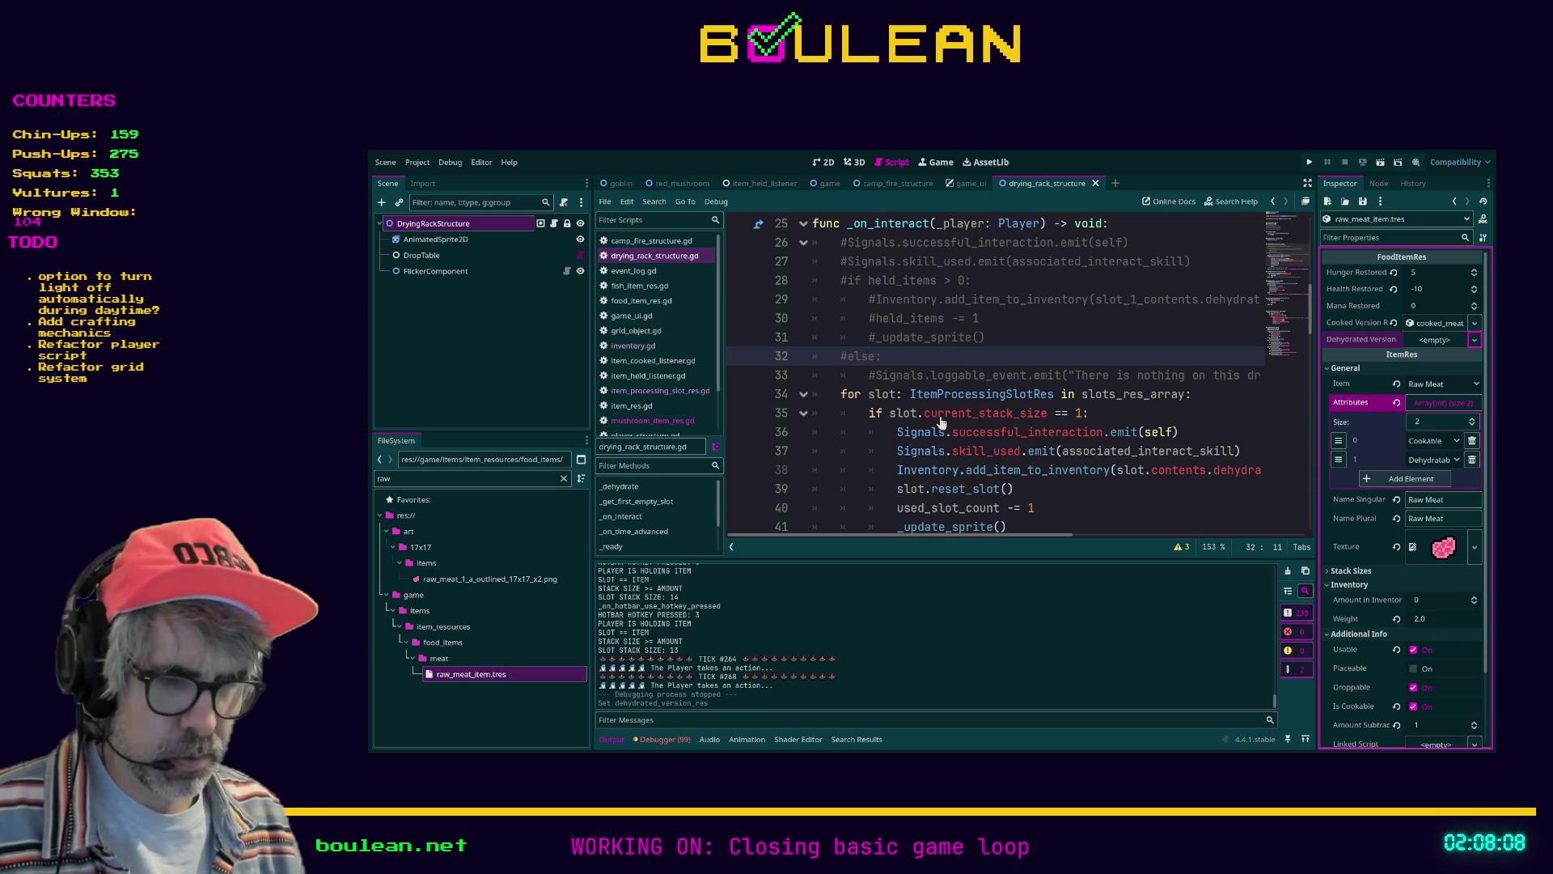
Review the commented-out lines 30–32 in the script, then relaunch the game with F5
{"action": "left_click", "coordinate": [852, 322], "text": "shift"}
{"action": "left_click", "coordinate": [1114, 353]}
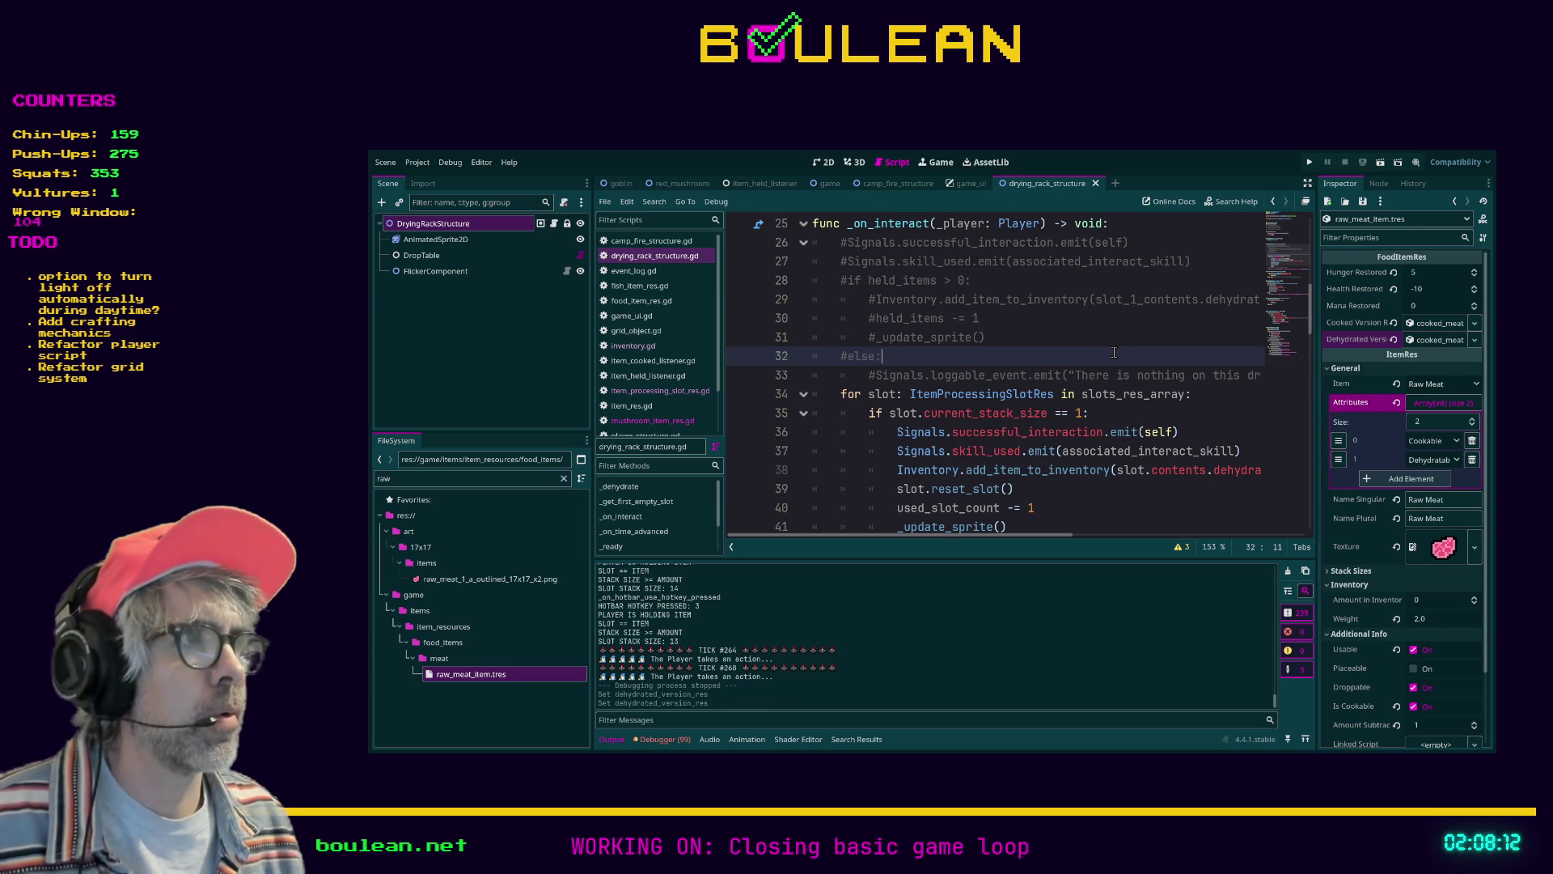
{"action": "key", "text": "F5"}
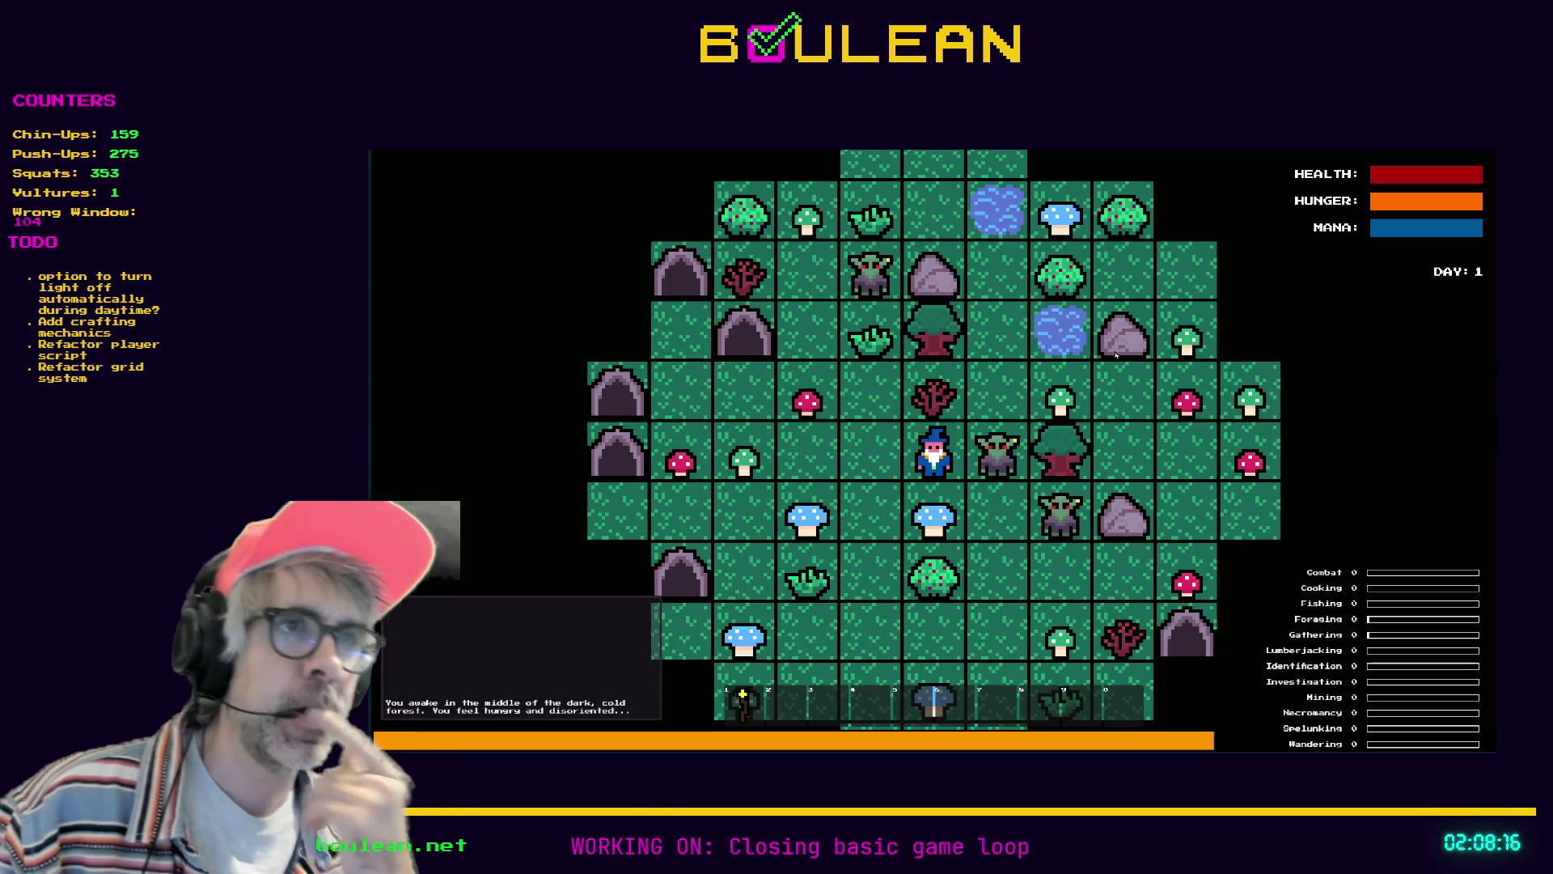
Craft a Drying Rack beside the wizard and smite all goblins from the debug menu
{"action": "key", "text": "c"}
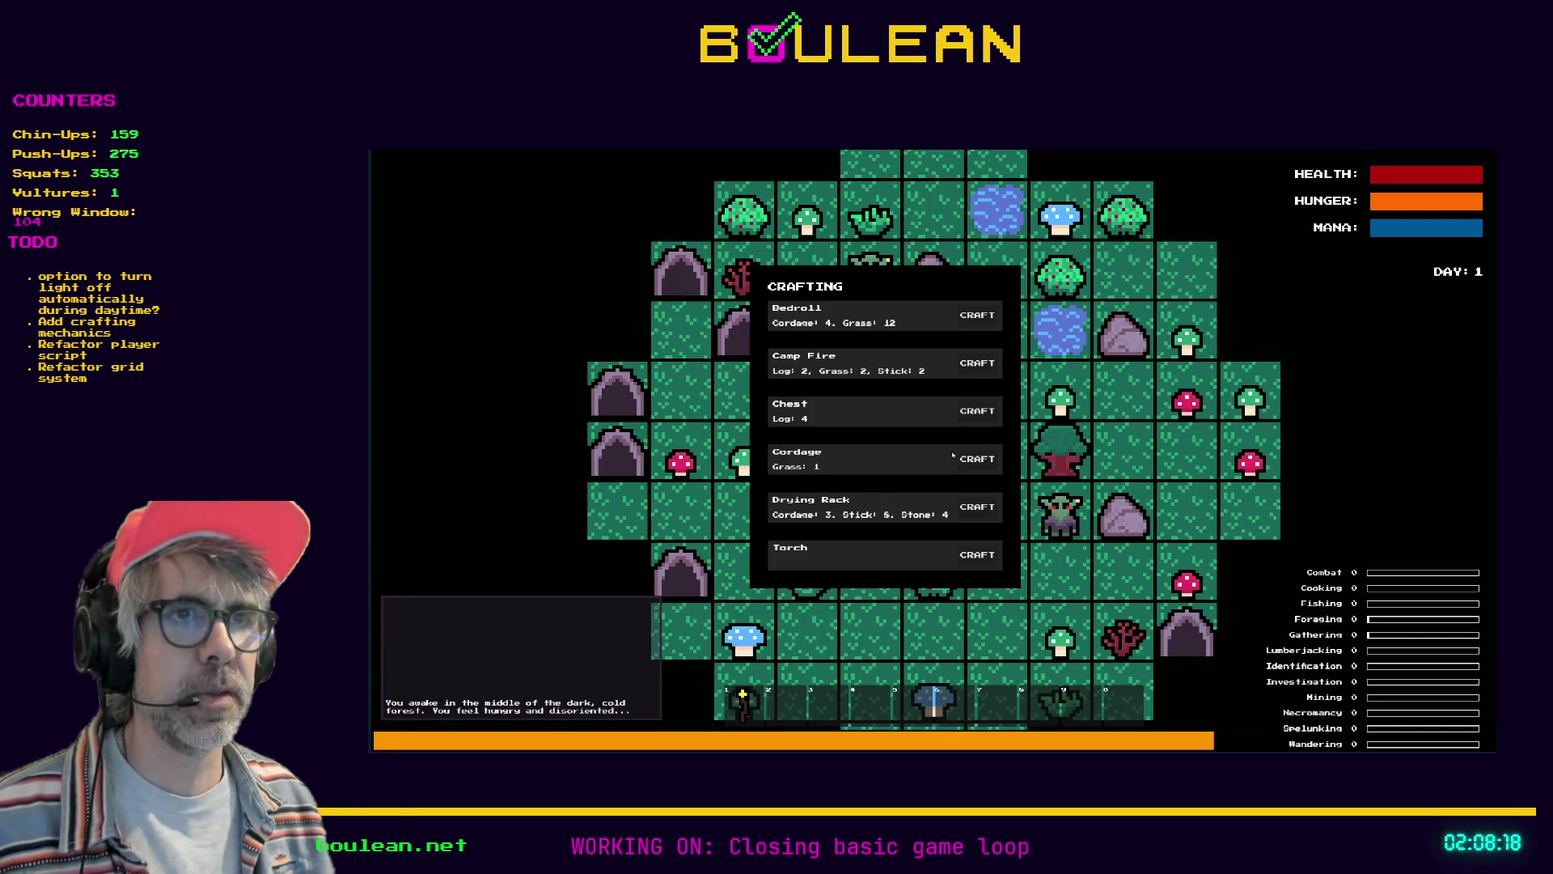
{"action": "left_click", "coordinate": [977, 506]}
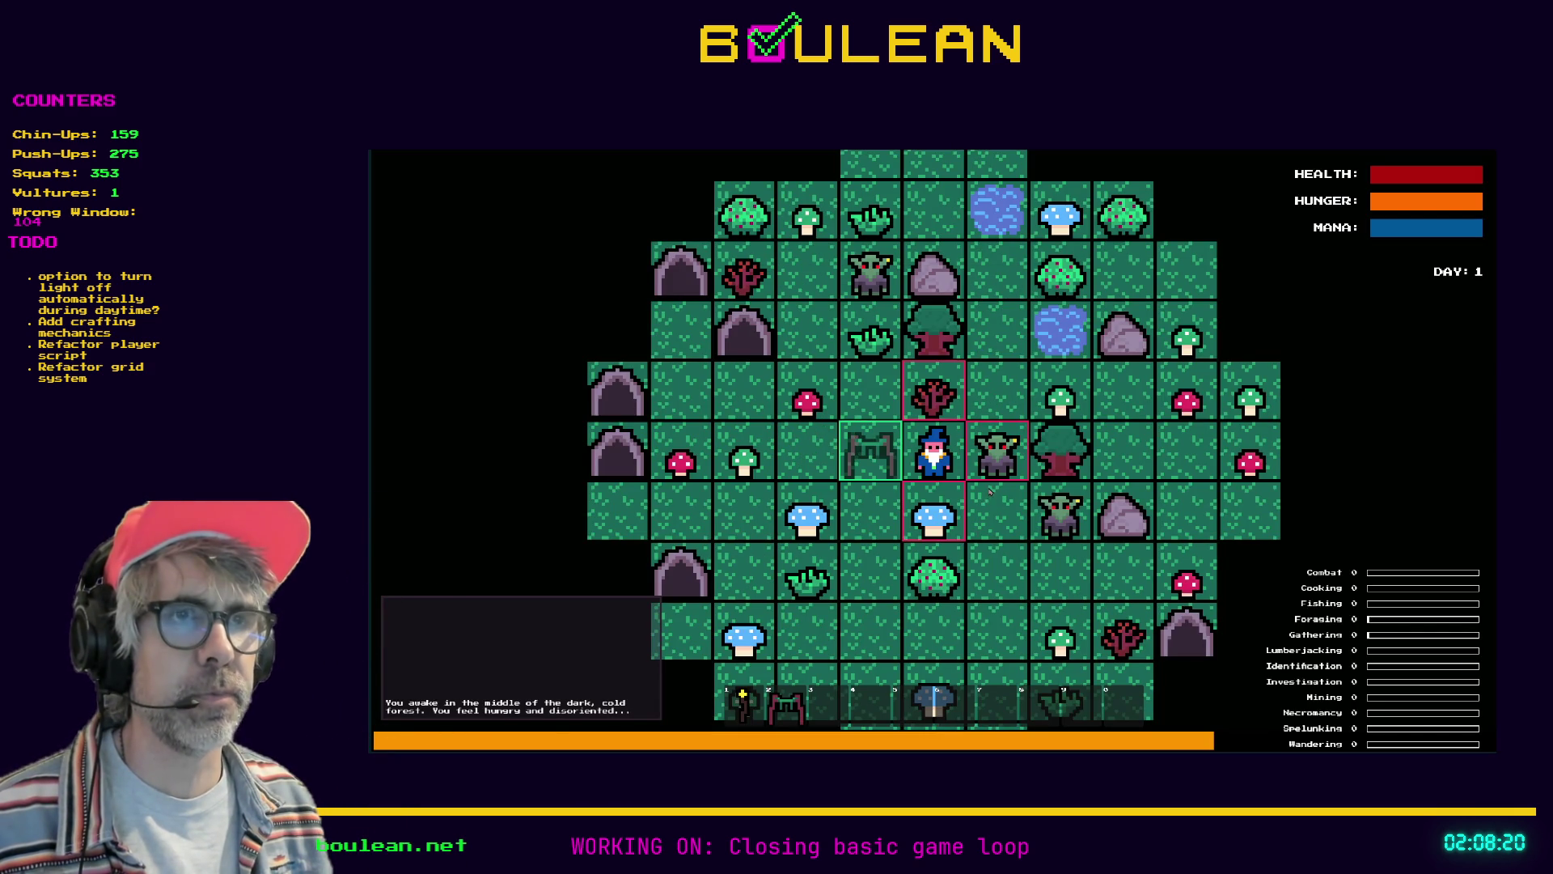
{"action": "key", "text": "grave"}
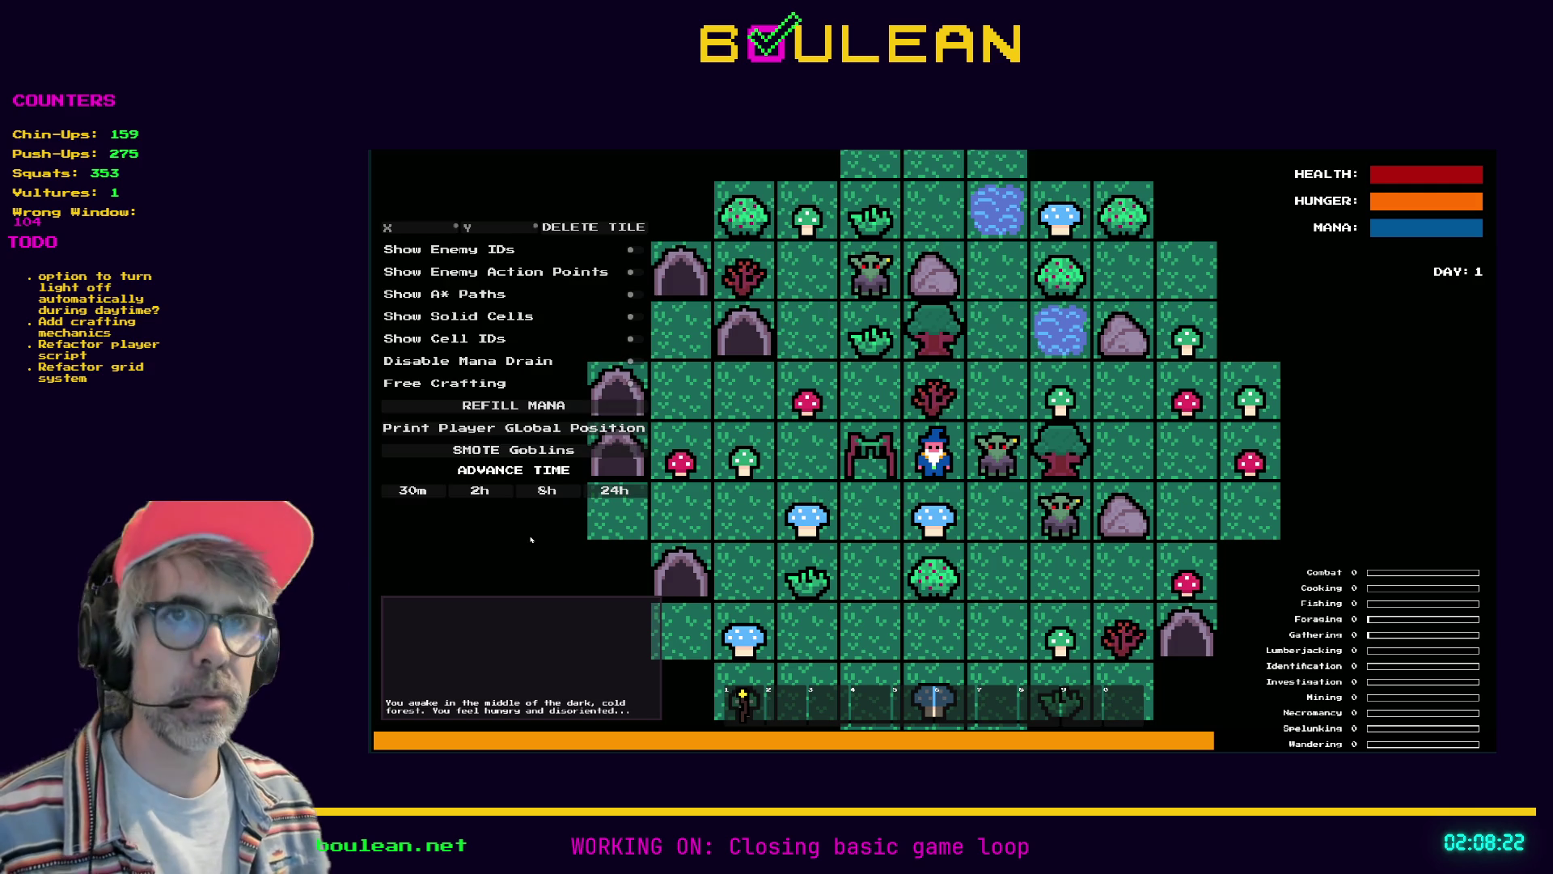
{"action": "left_click", "coordinate": [551, 450]}
Chop and pick up the blue mushroom below, then walk the wizard up and left
{"action": "key", "text": "s"}
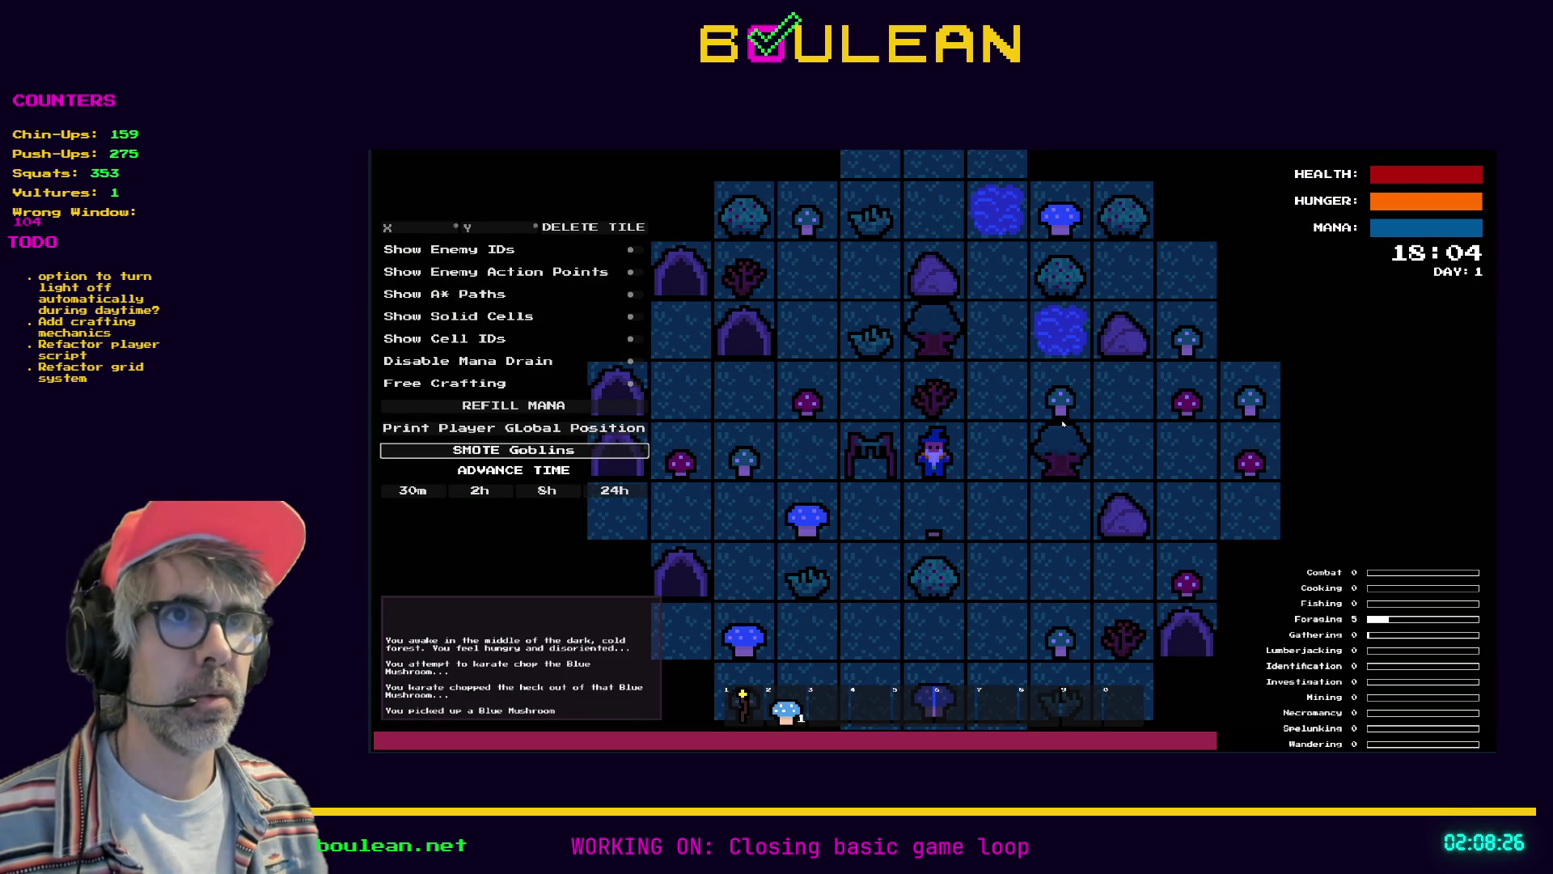
{"action": "key", "text": "a"}
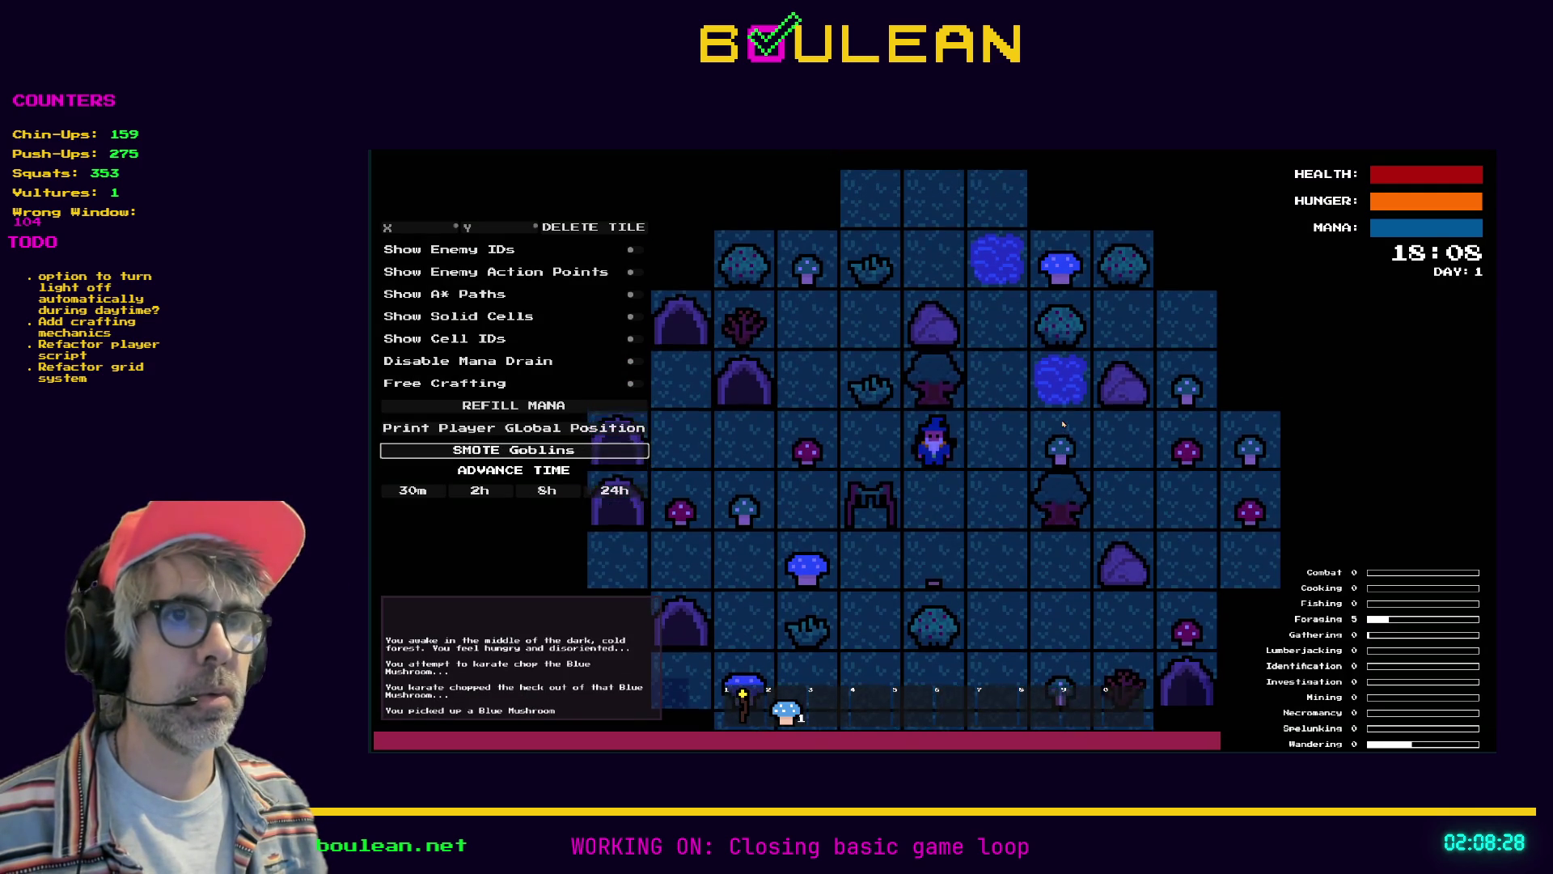
{"action": "key", "text": "w"}
{"action": "key", "text": "a"}
{"action": "key", "text": "a"}
{"action": "key", "text": "w"}
{"action": "key", "text": "a"}
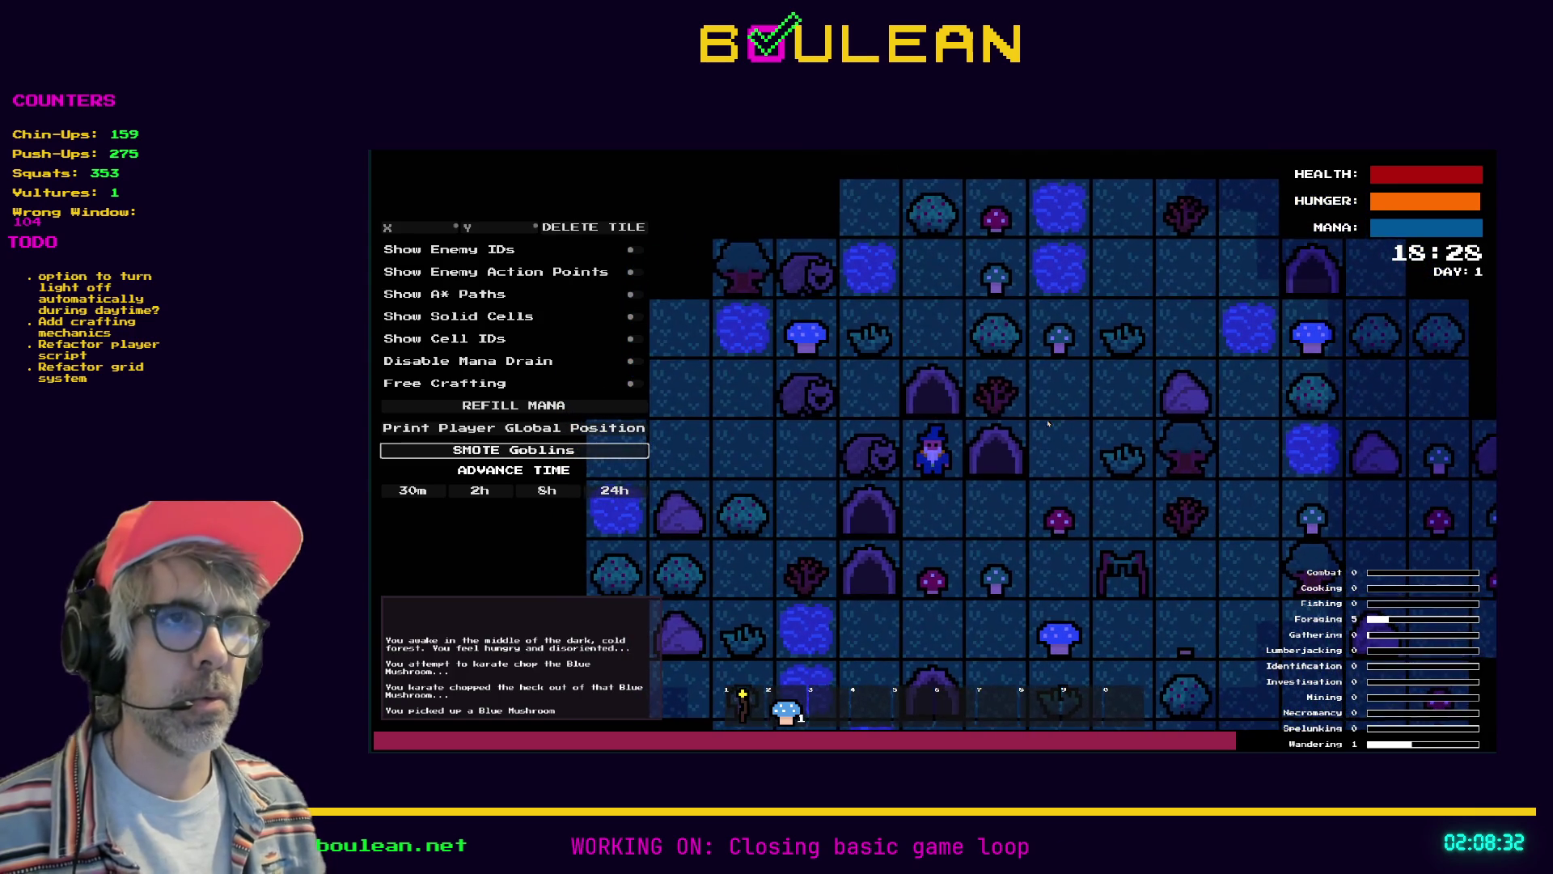
Kill the wombats for raw meat and chop the nearby red mushroom
{"action": "key", "text": "Return"}
{"action": "key", "text": "Down"}
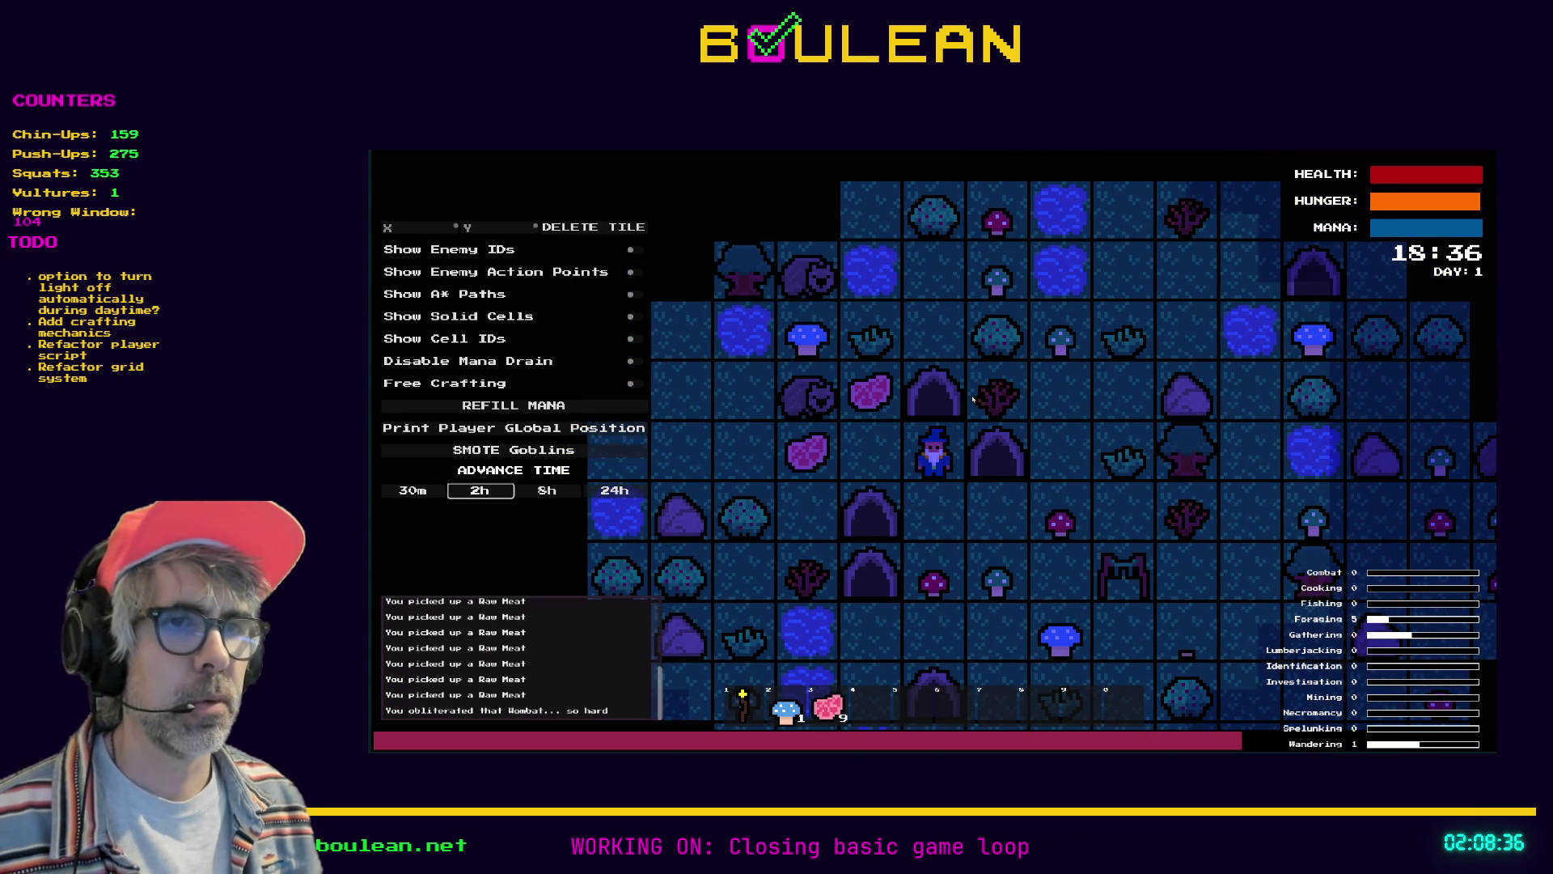
{"action": "key", "text": "Right"}
{"action": "key", "text": "Down"}
{"action": "key", "text": "Down"}
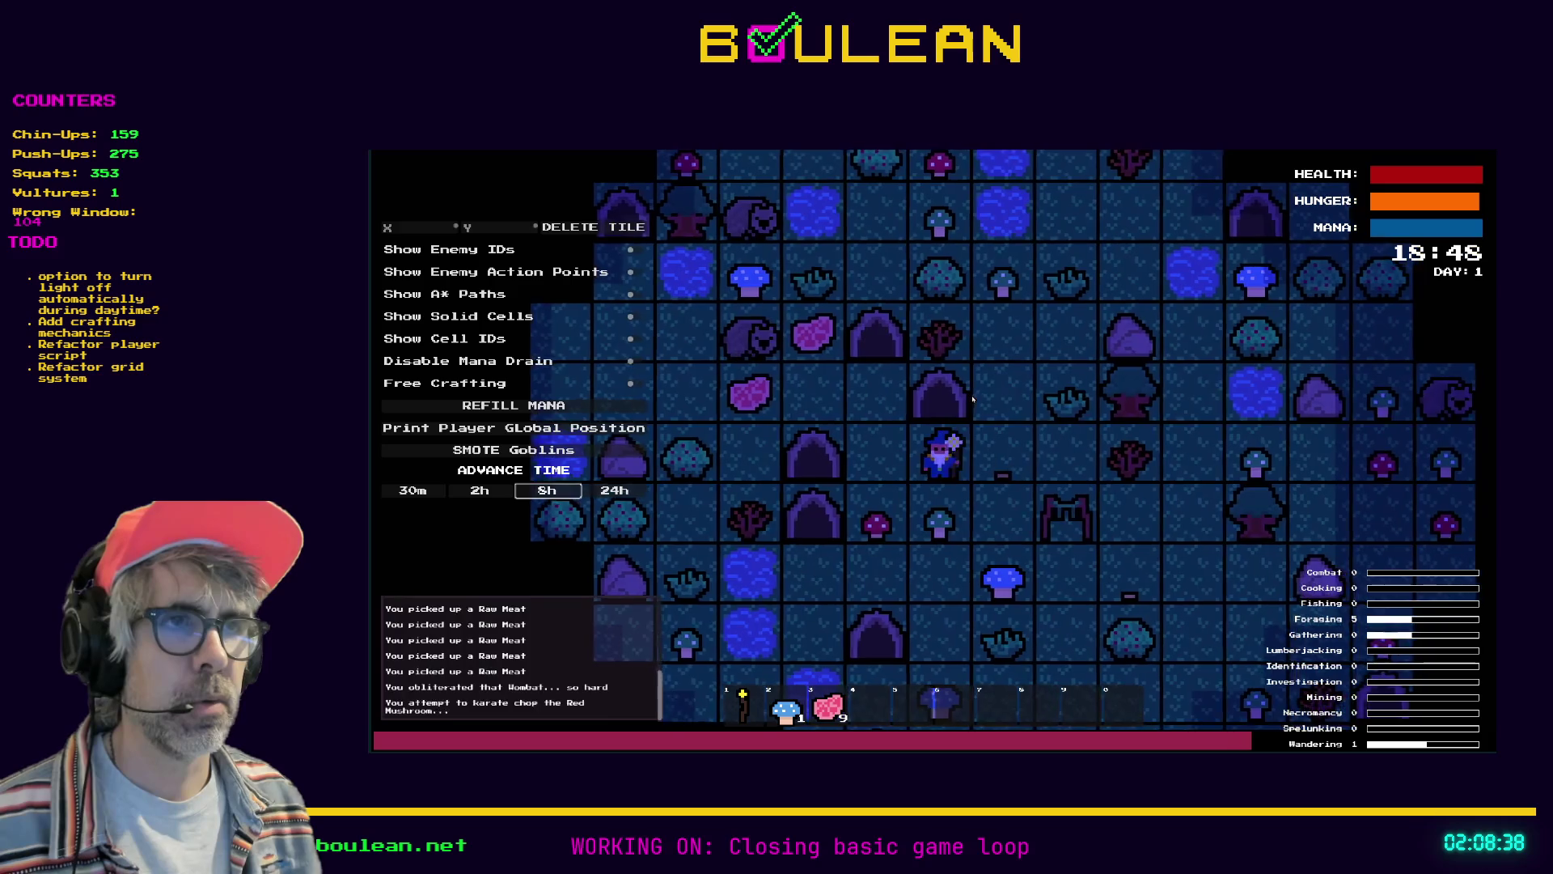
{"action": "key", "text": "Right"}
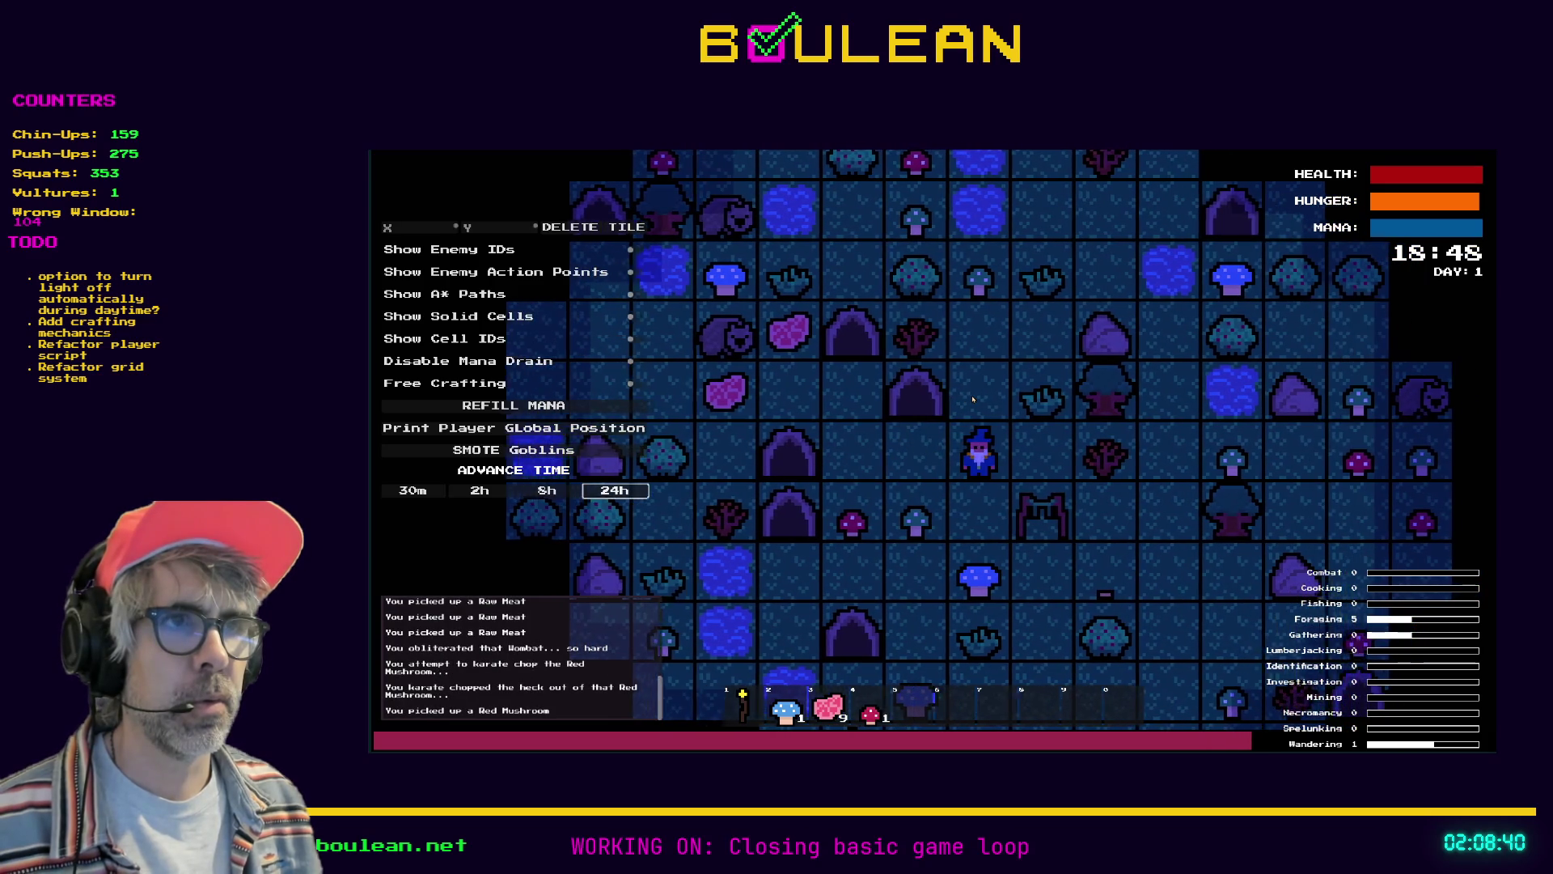
{"action": "key", "text": "Down"}
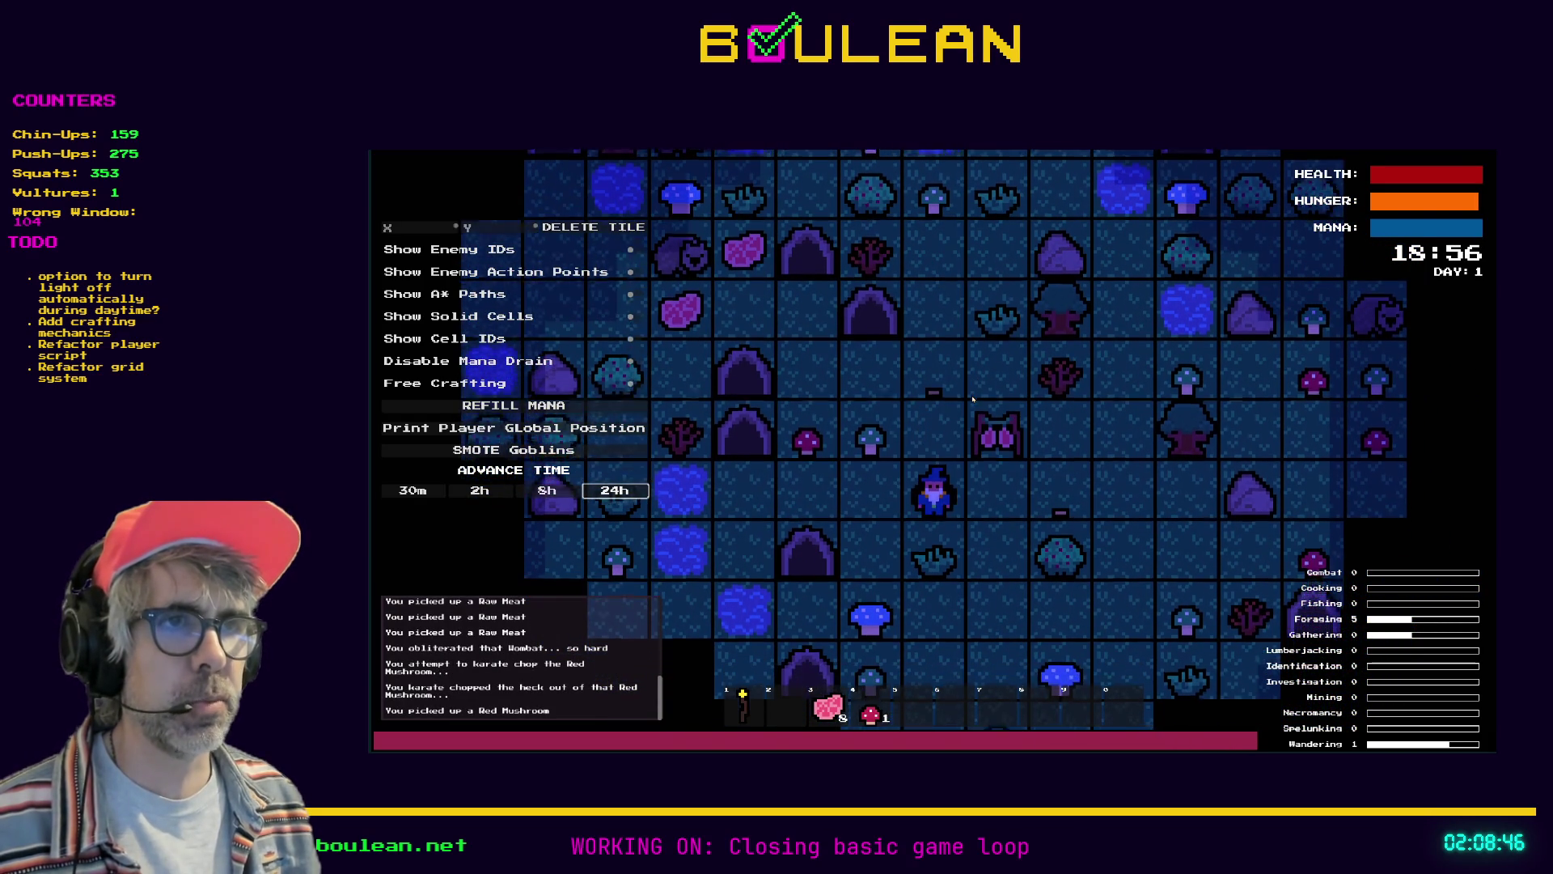
Pick up the blue mushroom, gather a grass tuft, and chop the berry bush twice for berries
{"action": "key", "text": "Down"}
{"action": "key", "text": "Right"}
{"action": "key", "text": "Down"}
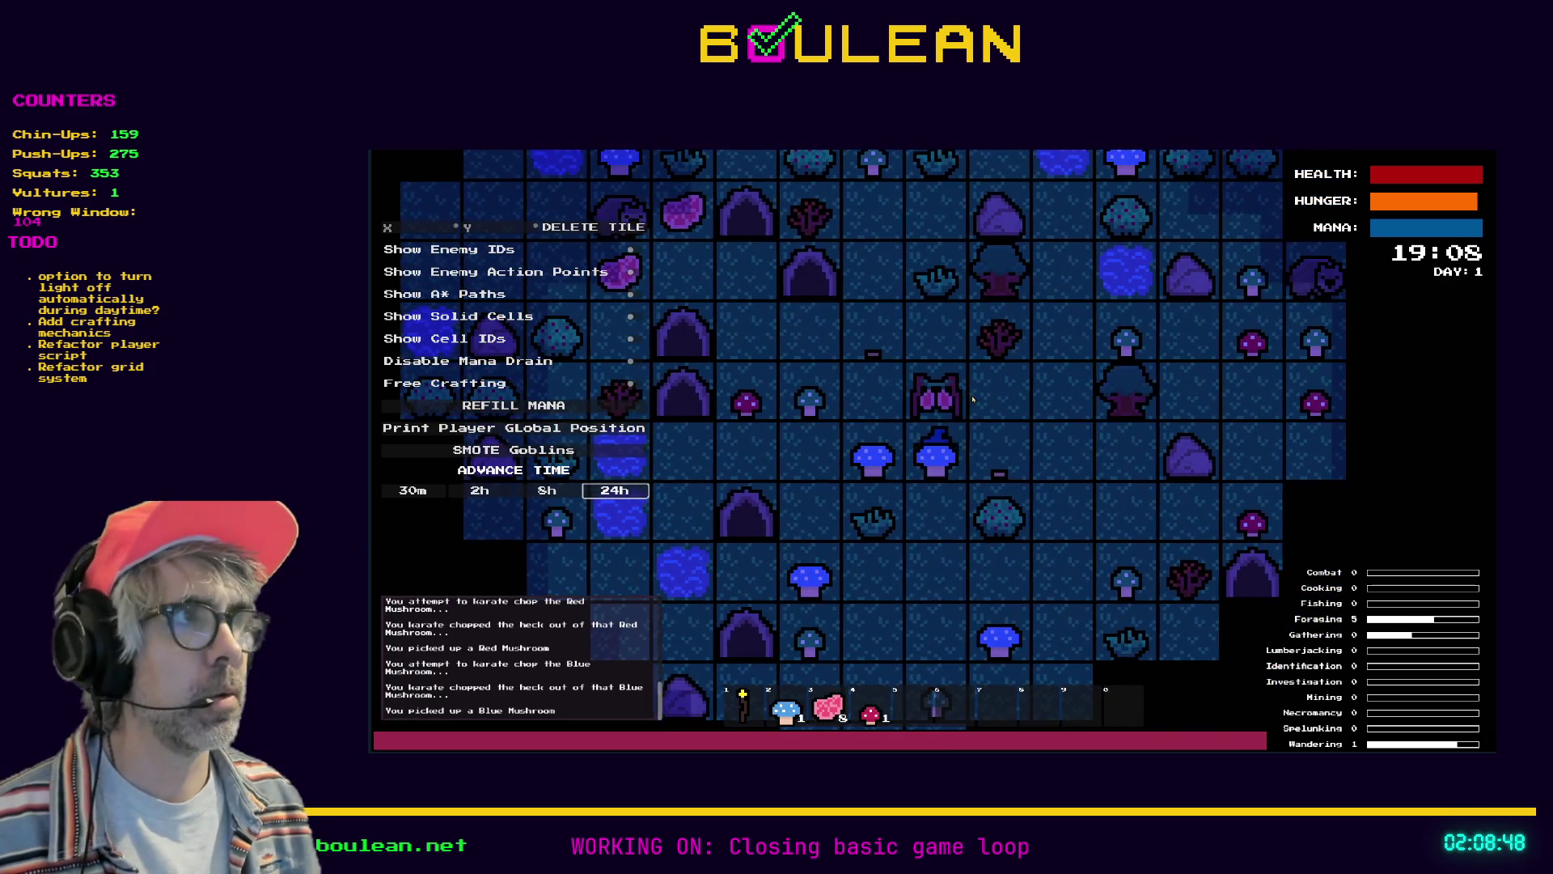
{"action": "key", "text": "Left"}
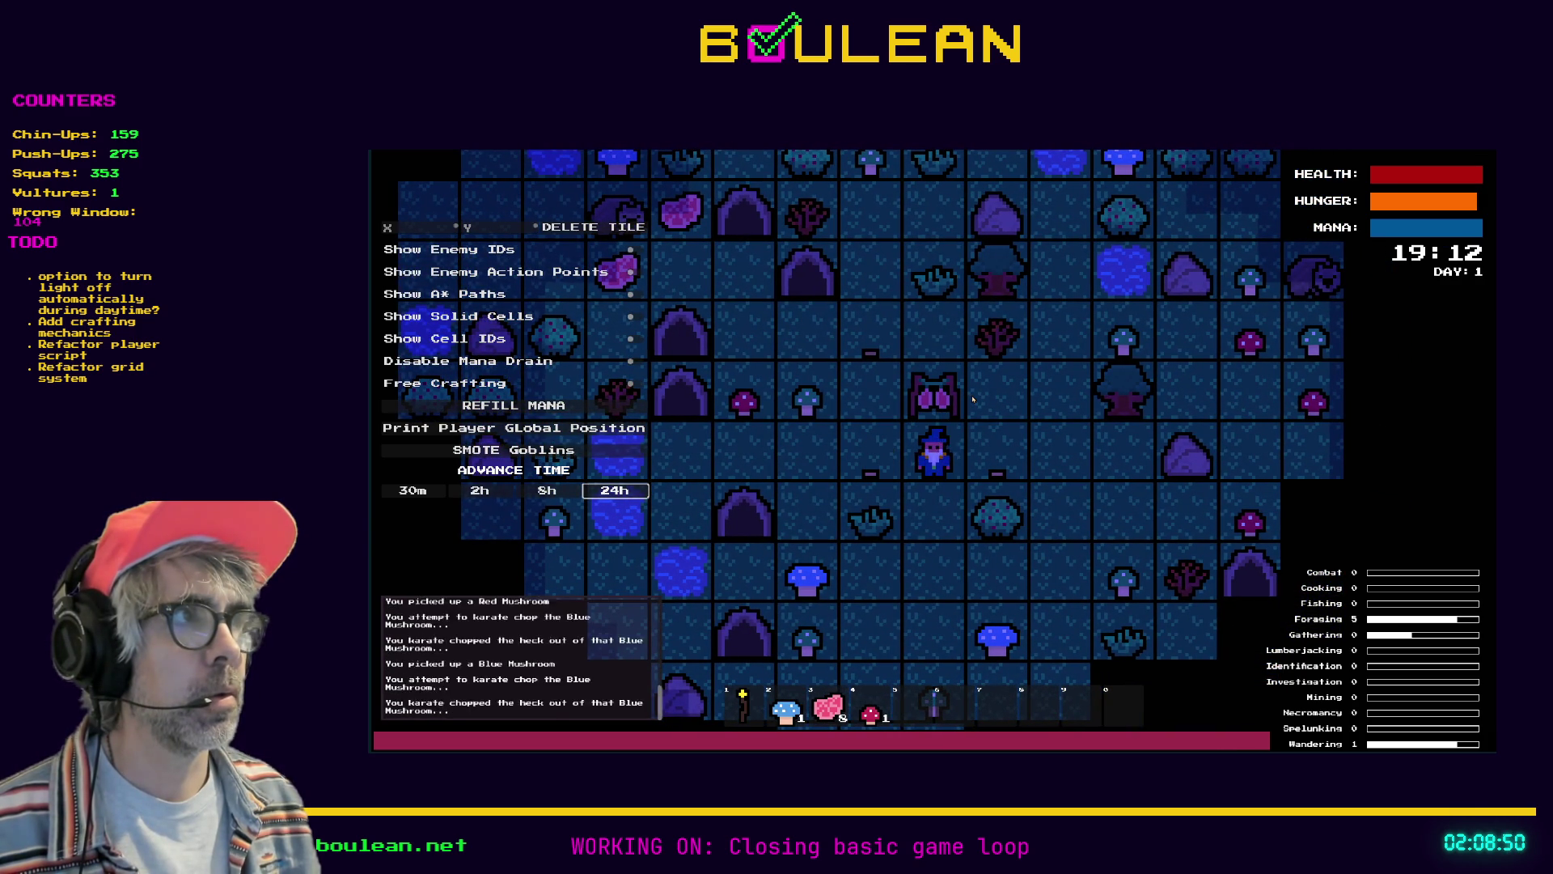
{"action": "key", "text": "Down"}
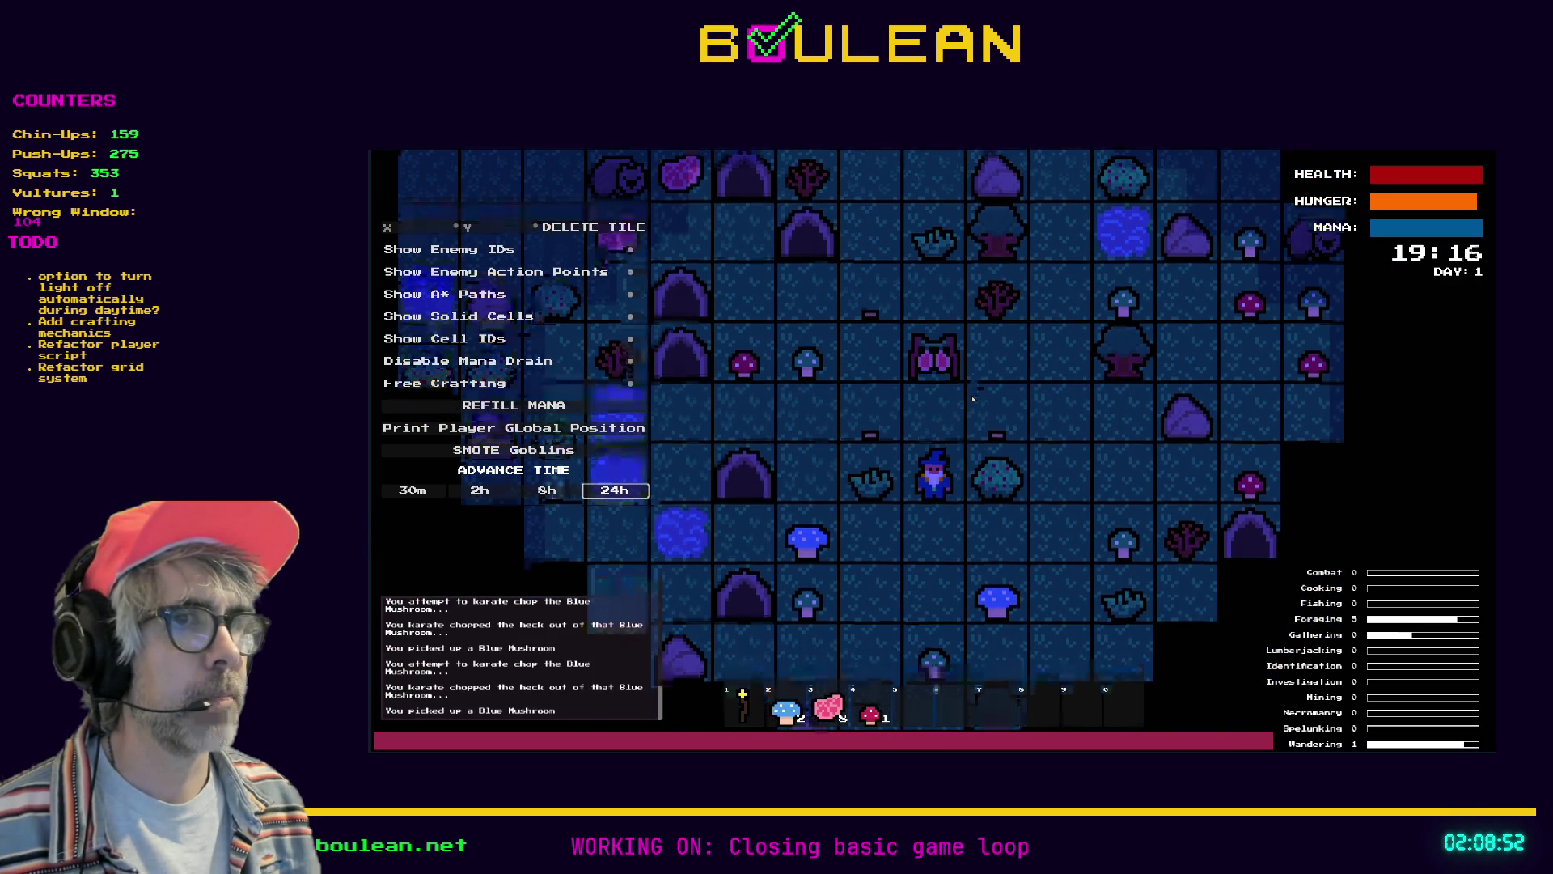
{"action": "key", "text": "Left"}
{"action": "key", "text": "Right"}
{"action": "key", "text": "Right"}
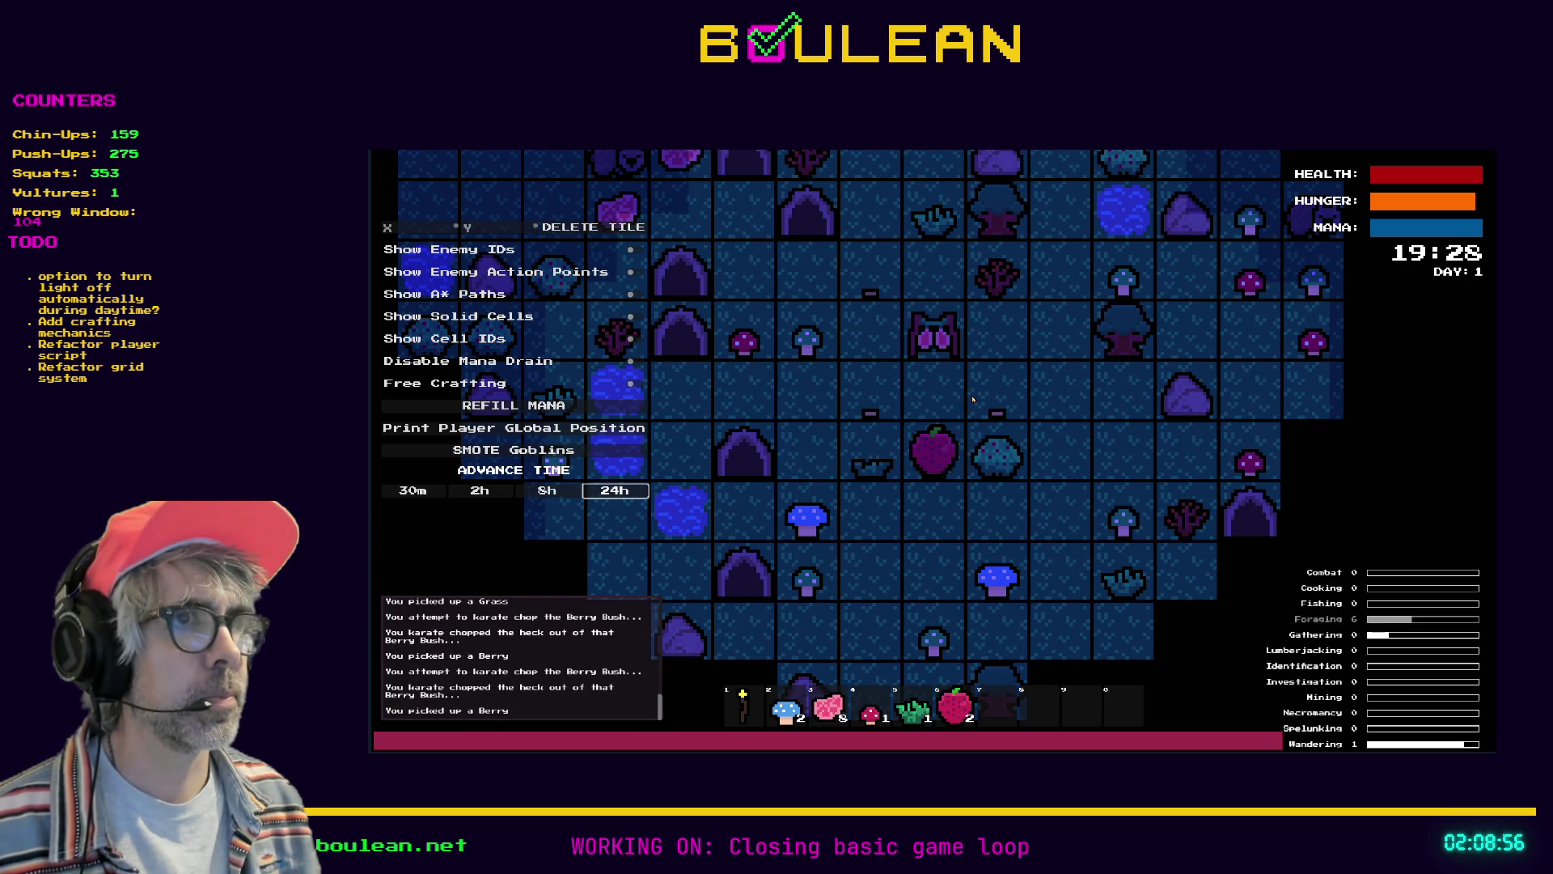
{"action": "key", "text": "Right"}
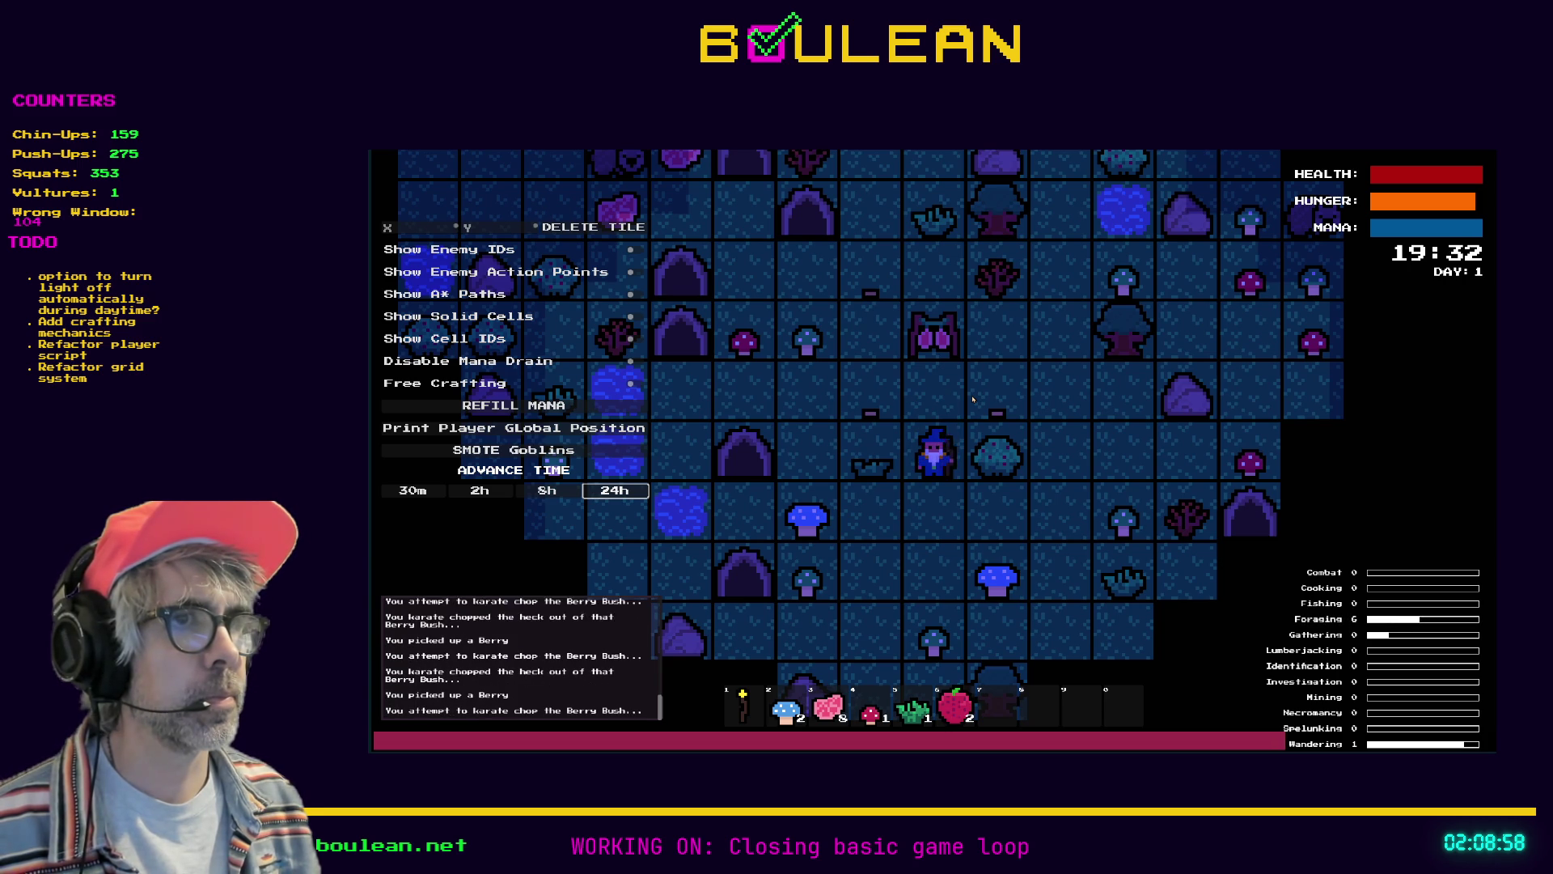
Chop the sapling for sticks and the grass tuft above for grass
{"action": "key", "text": "Up"}
{"action": "key", "text": "Up"}
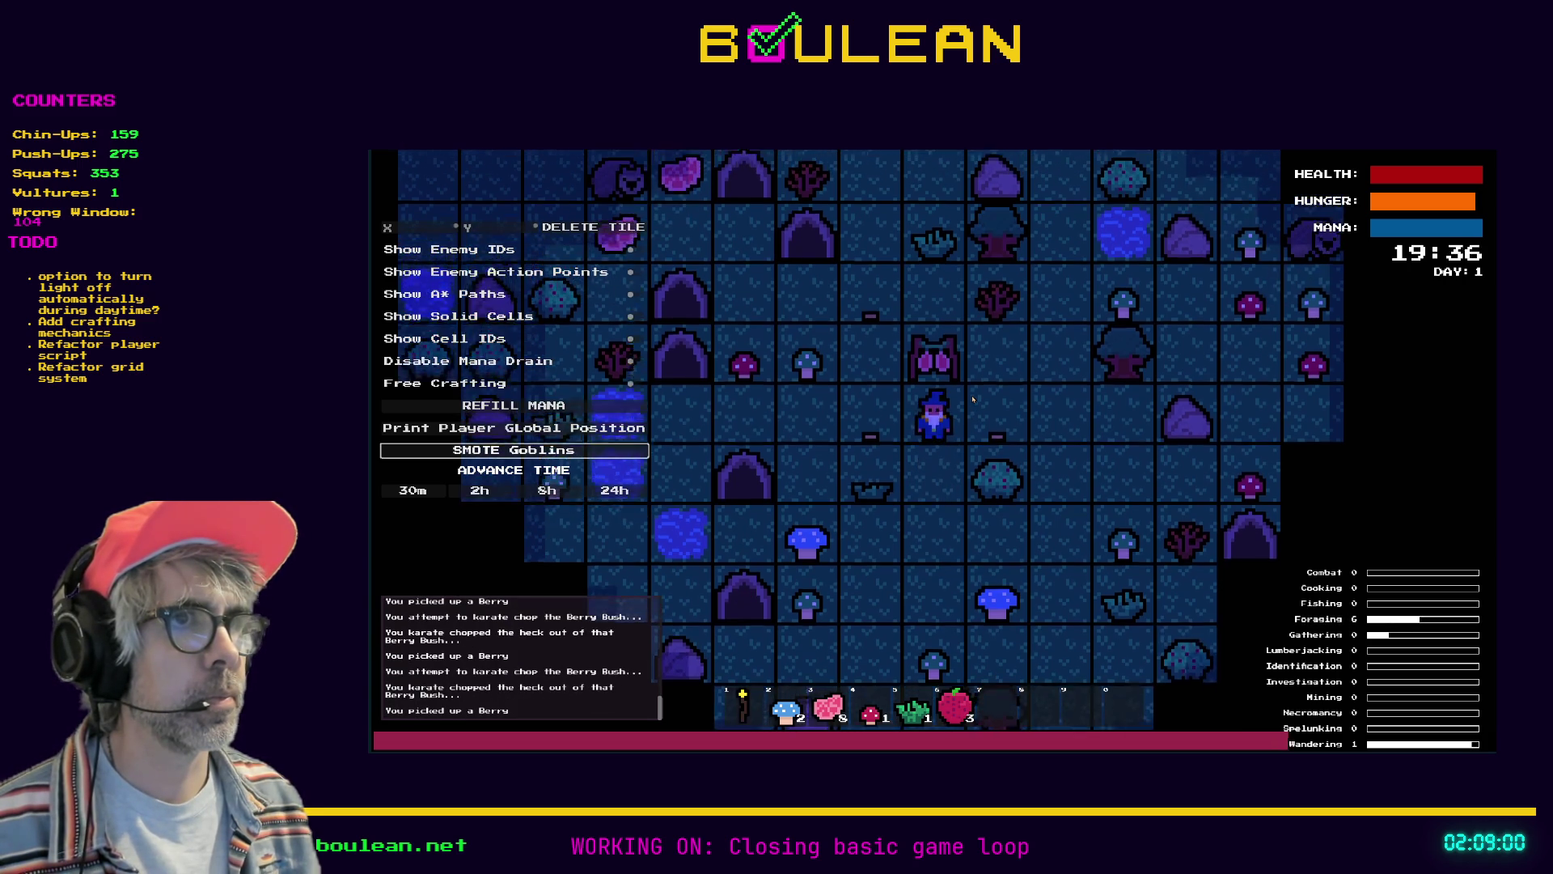
{"action": "key", "text": "Right"}
{"action": "key", "text": "Up"}
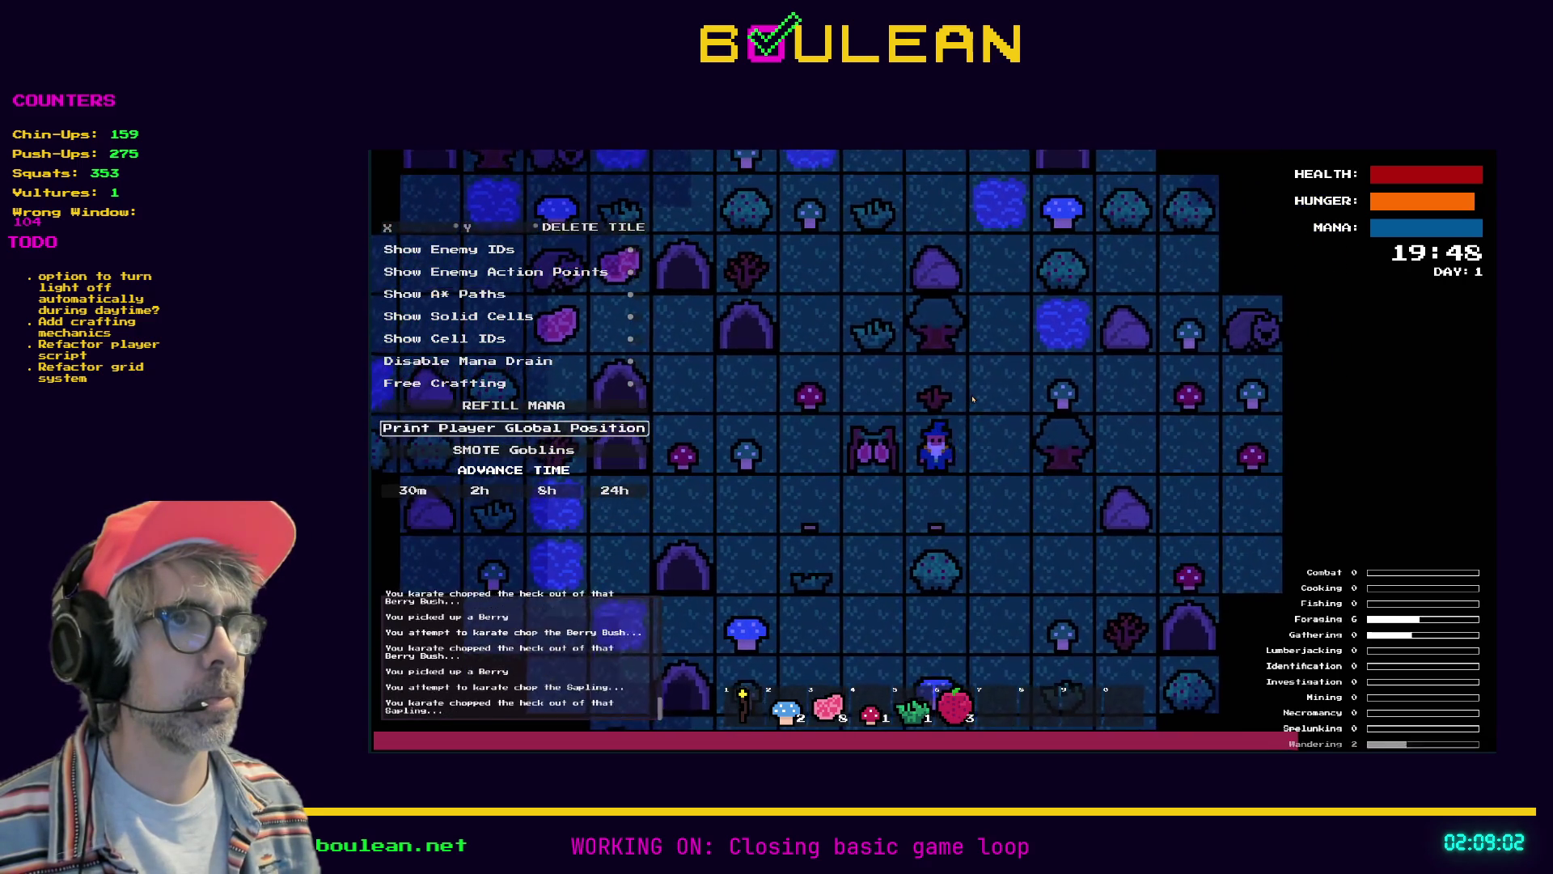
{"action": "key", "text": "Up"}
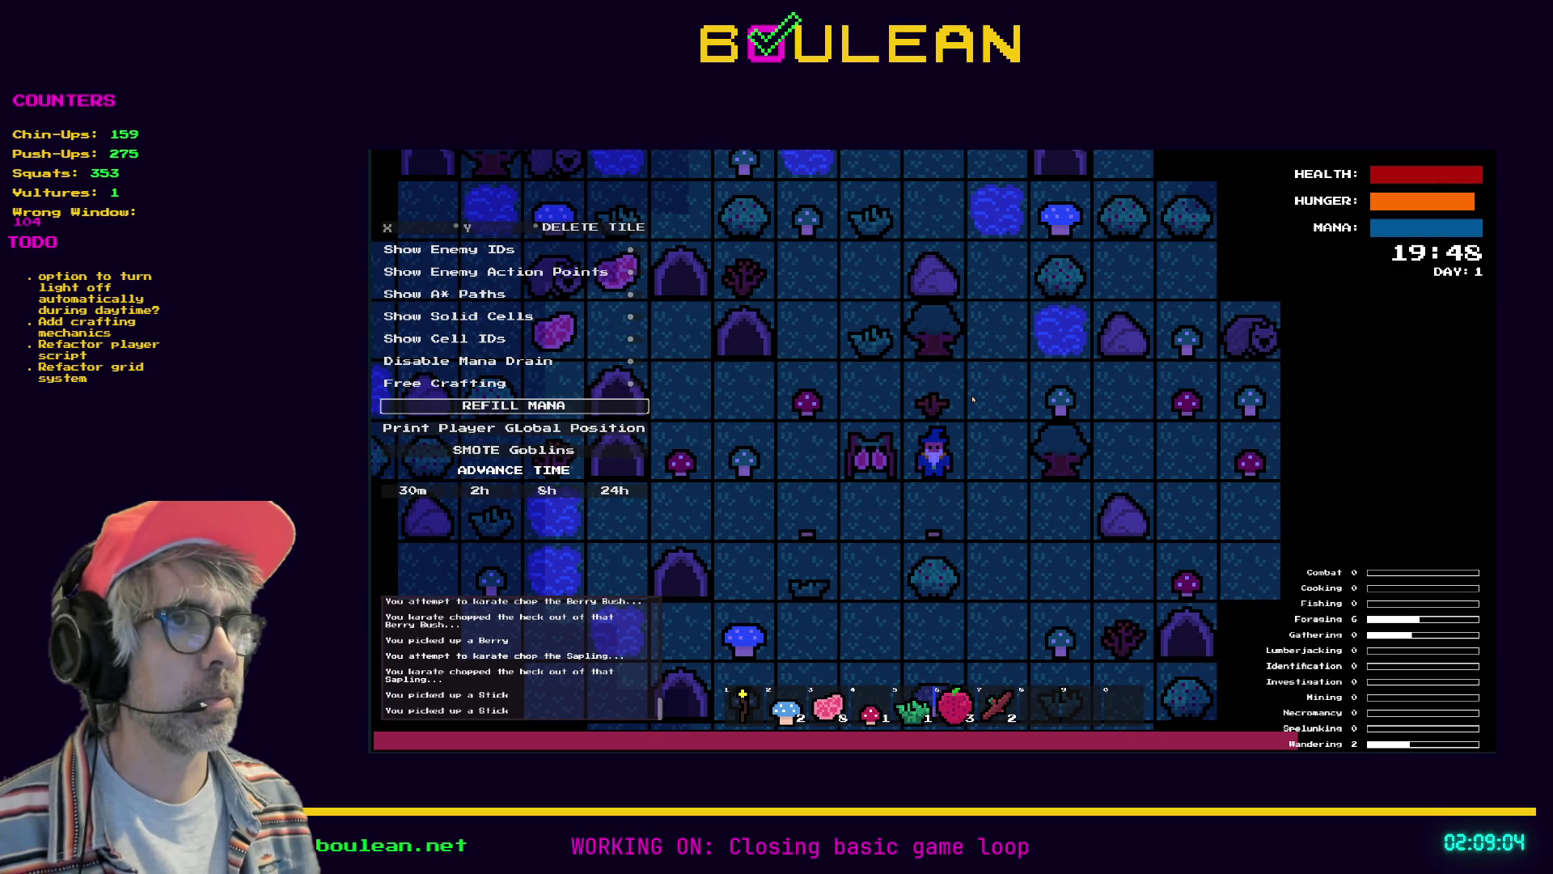
{"action": "key", "text": "Left"}
{"action": "key", "text": "Up"}
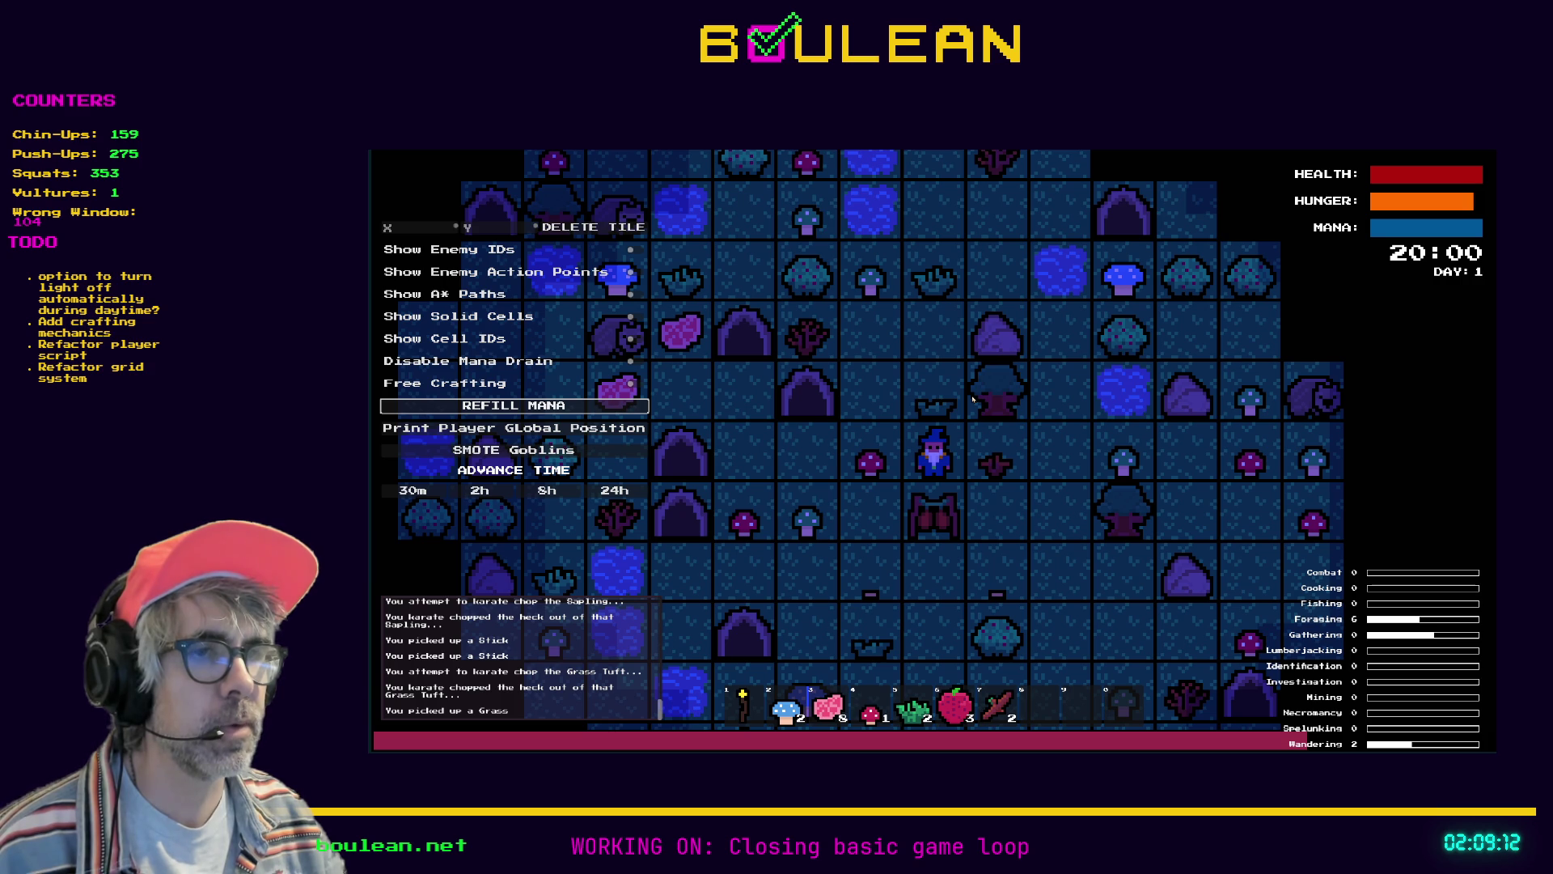
Collect two dried items from the Drying Rack, then pick up nearby red and blue mushrooms
{"action": "key", "text": "Down"}
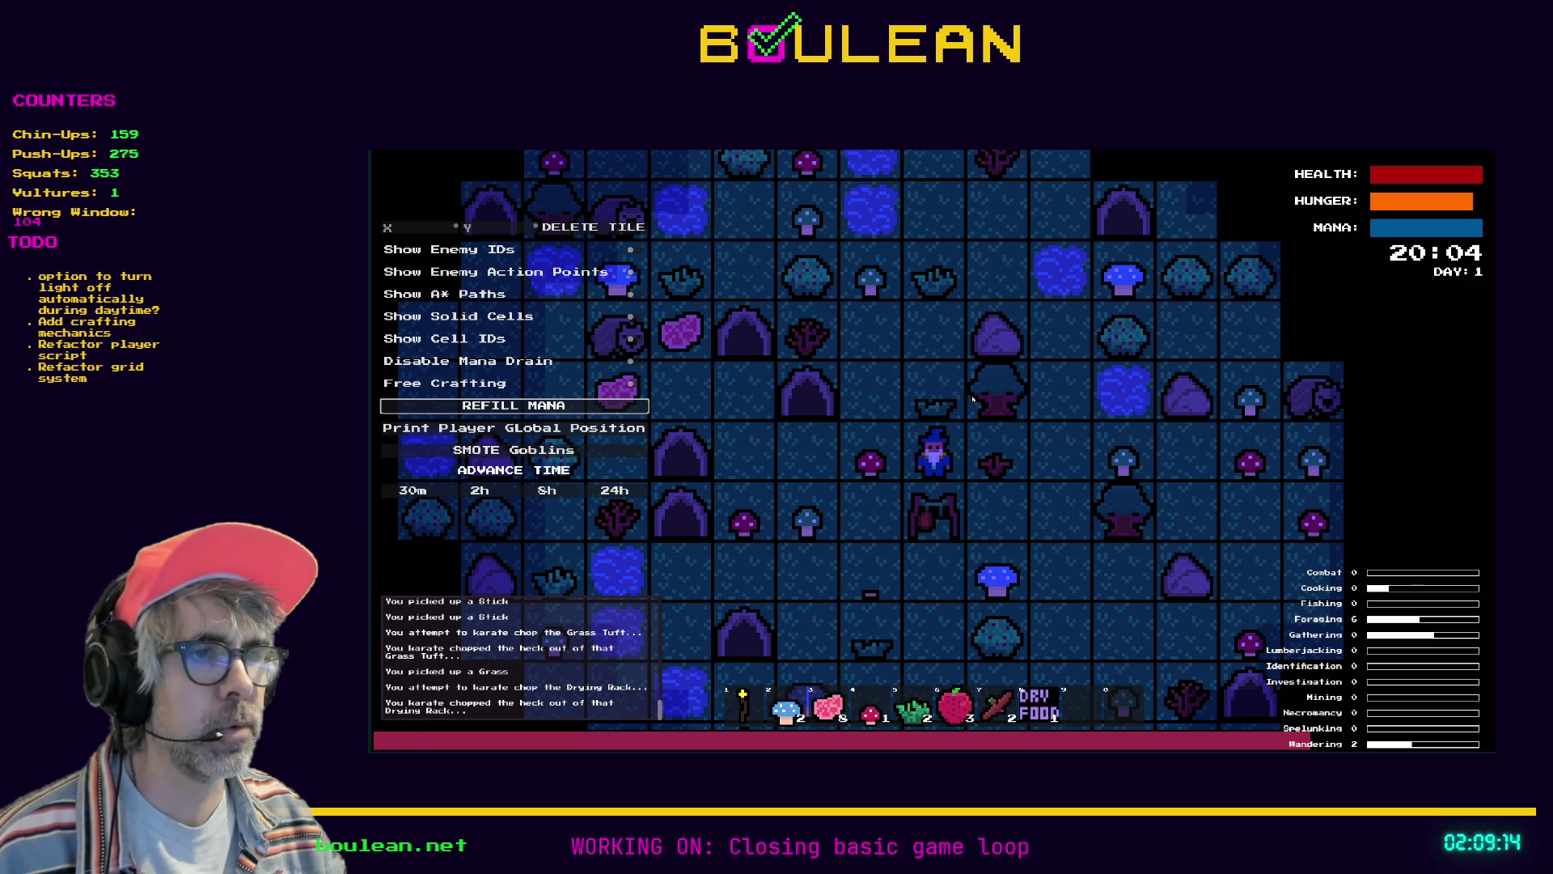
{"action": "key", "text": "Down"}
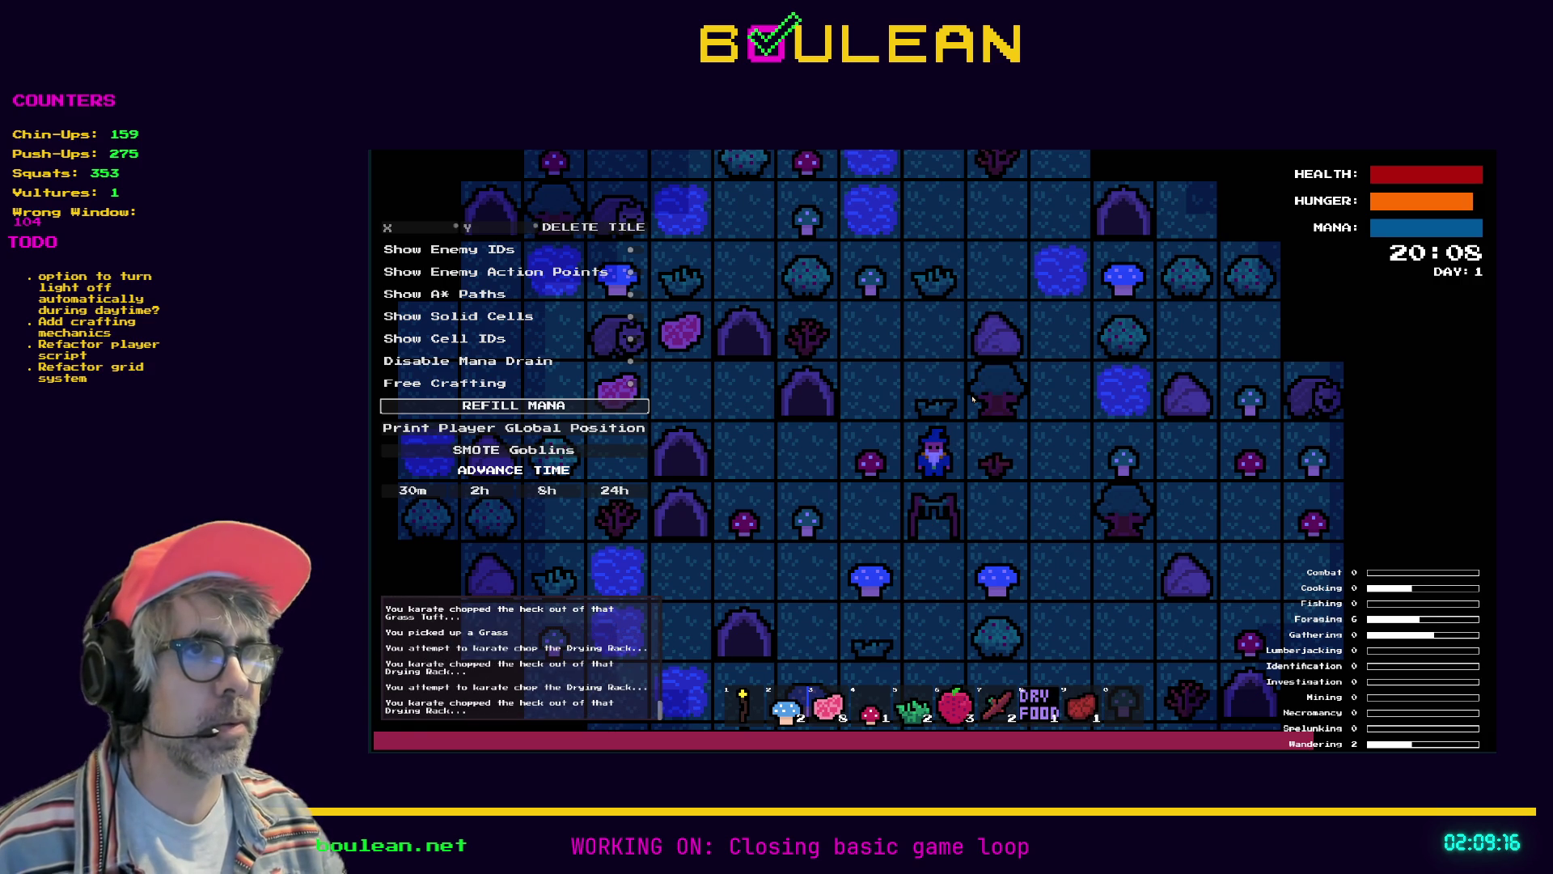
{"action": "key", "text": "Left"}
{"action": "key", "text": "Left"}
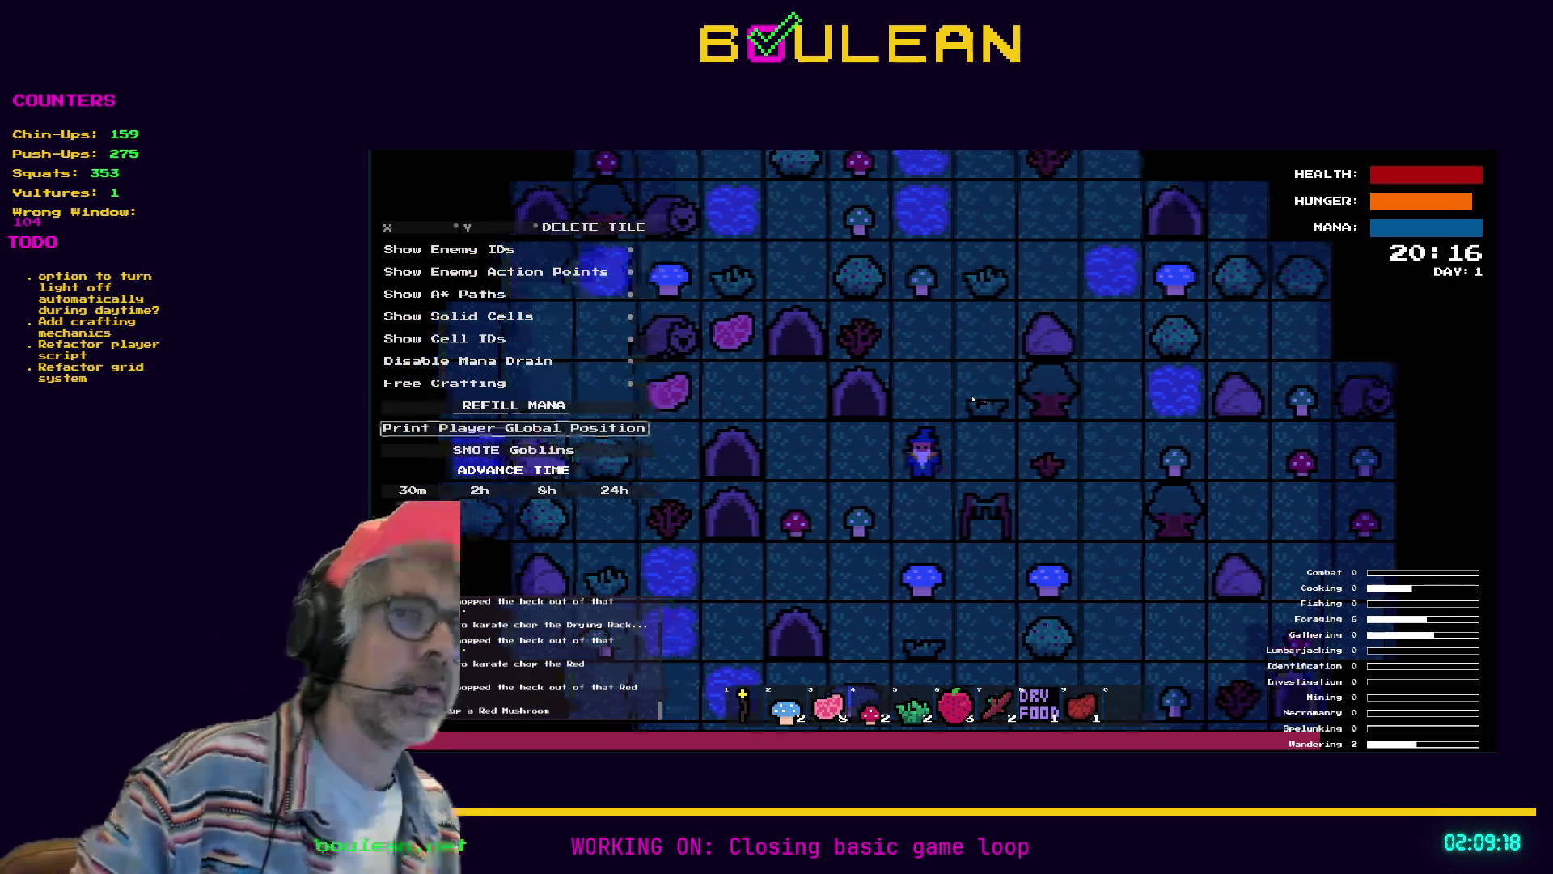
{"action": "key", "text": "Down"}
{"action": "key", "text": "Down"}
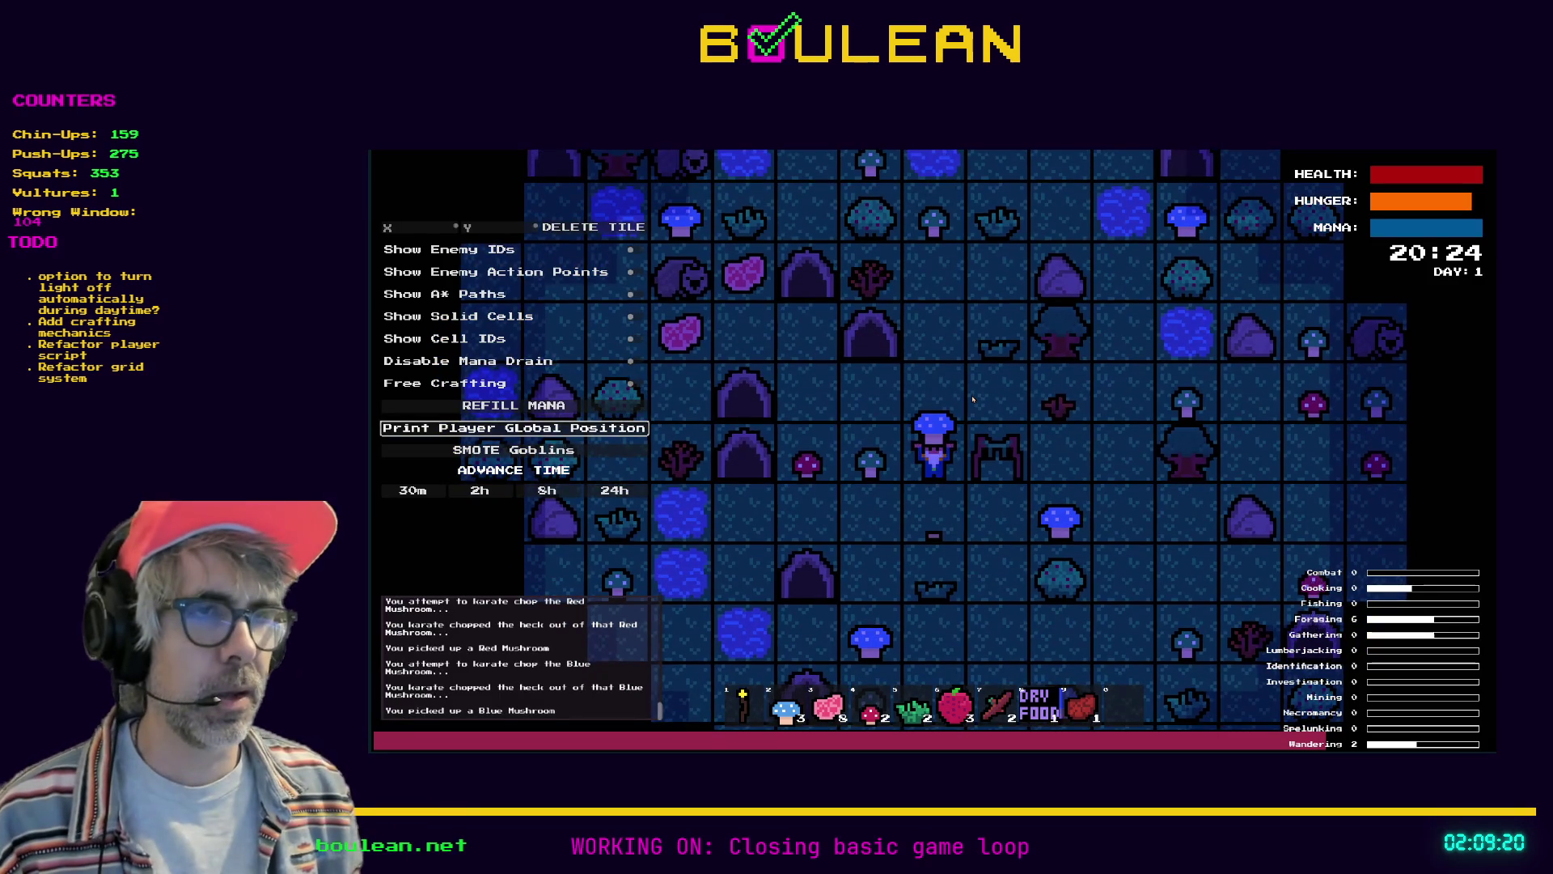
{"action": "key", "text": "Down"}
{"action": "key", "text": "Right"}
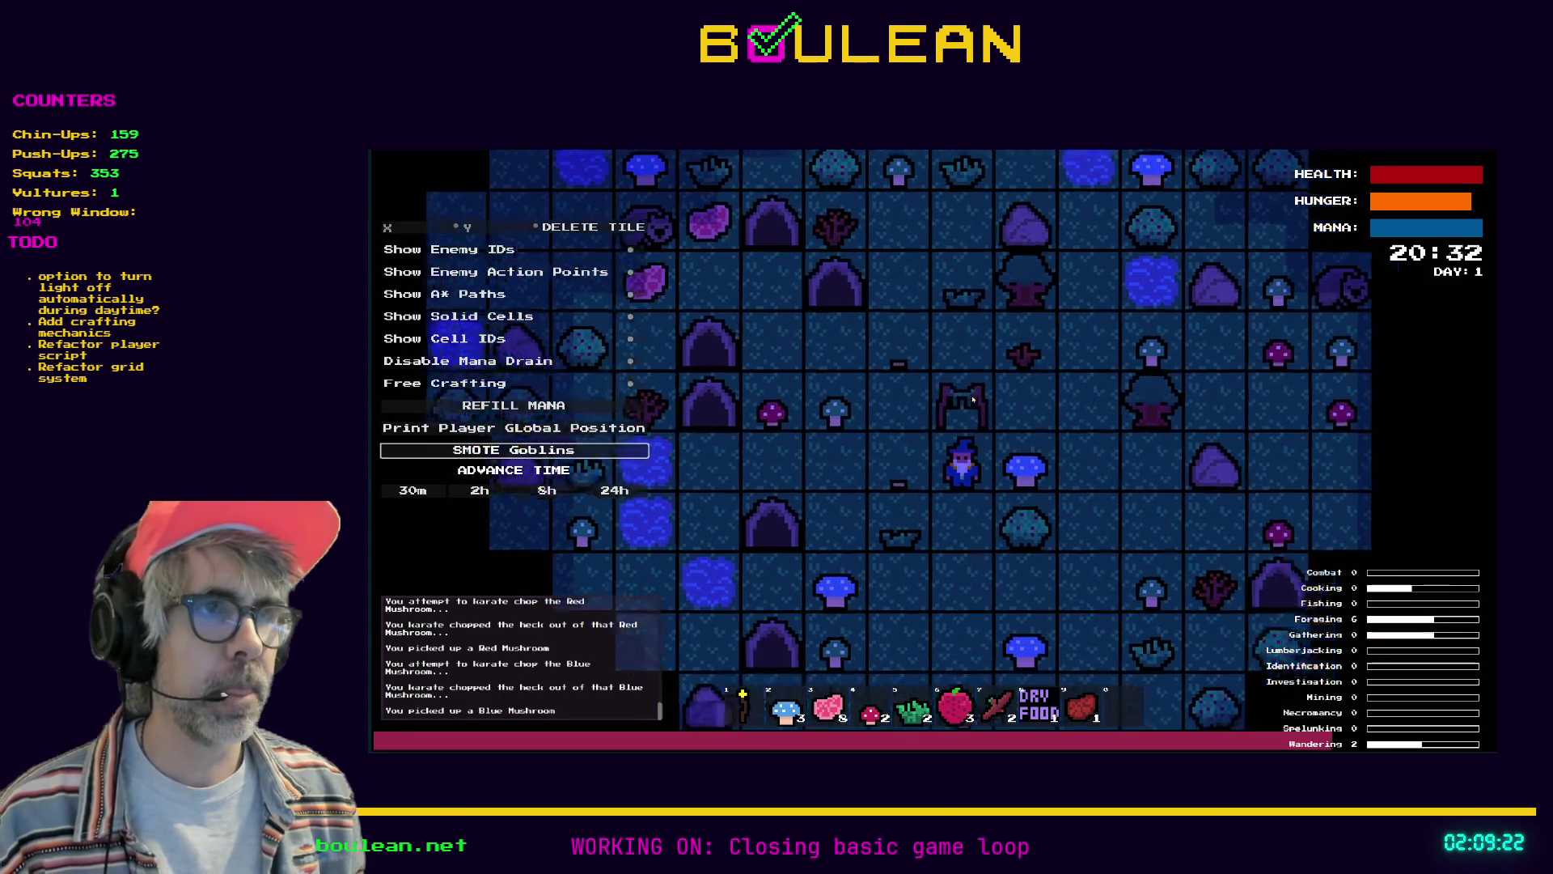
{"action": "key", "text": "Right"}
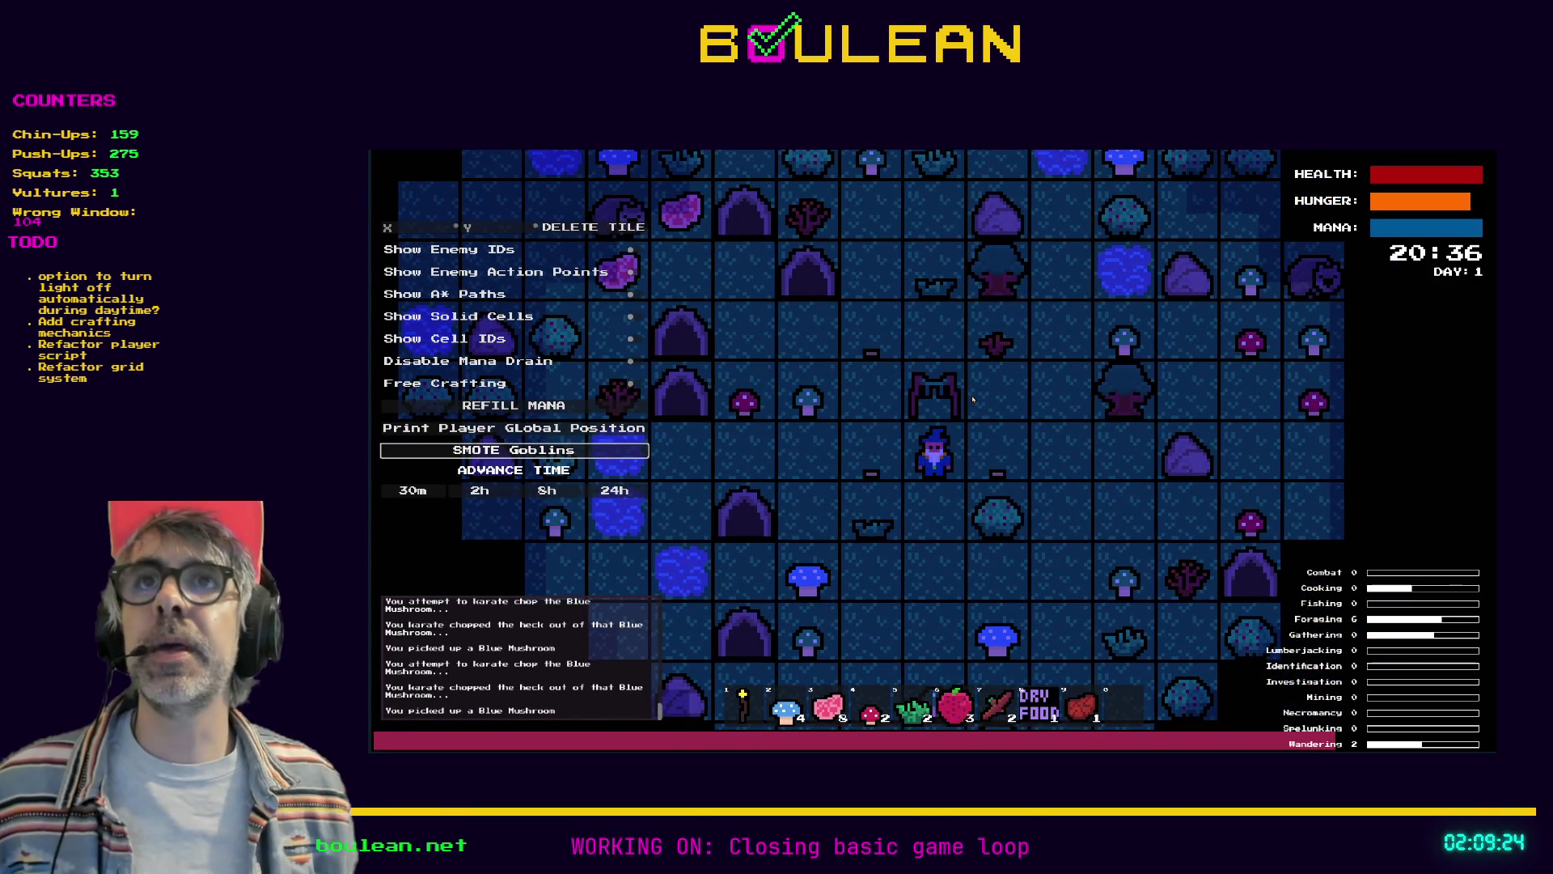
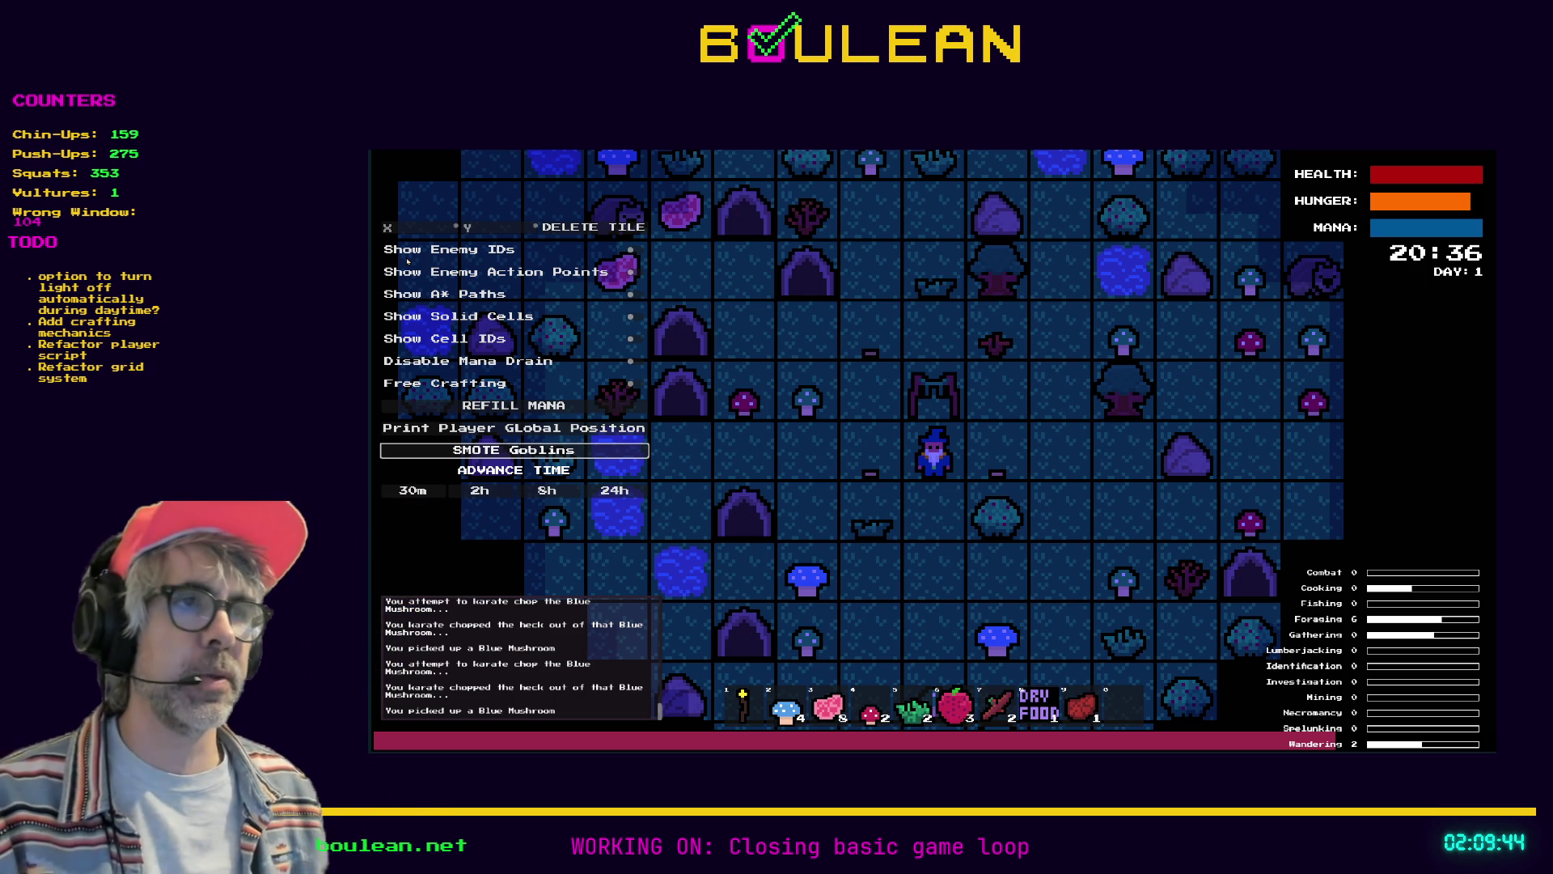
Step the player down, open the crafting recipes list and craft a Camp Fire
{"action": "key", "text": "Down"}
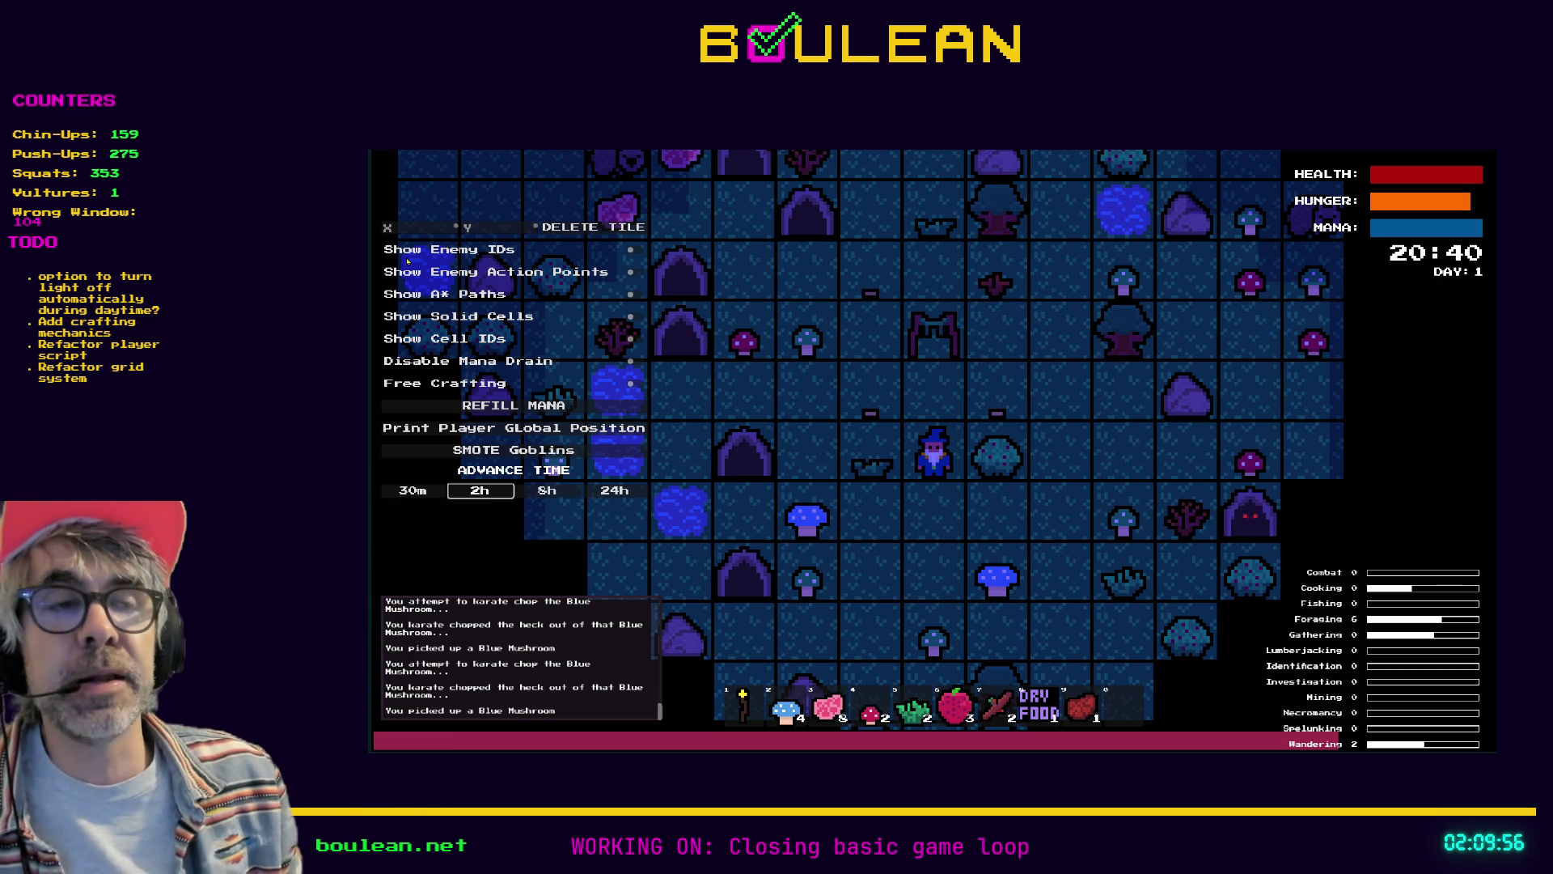
{"action": "key", "text": "c"}
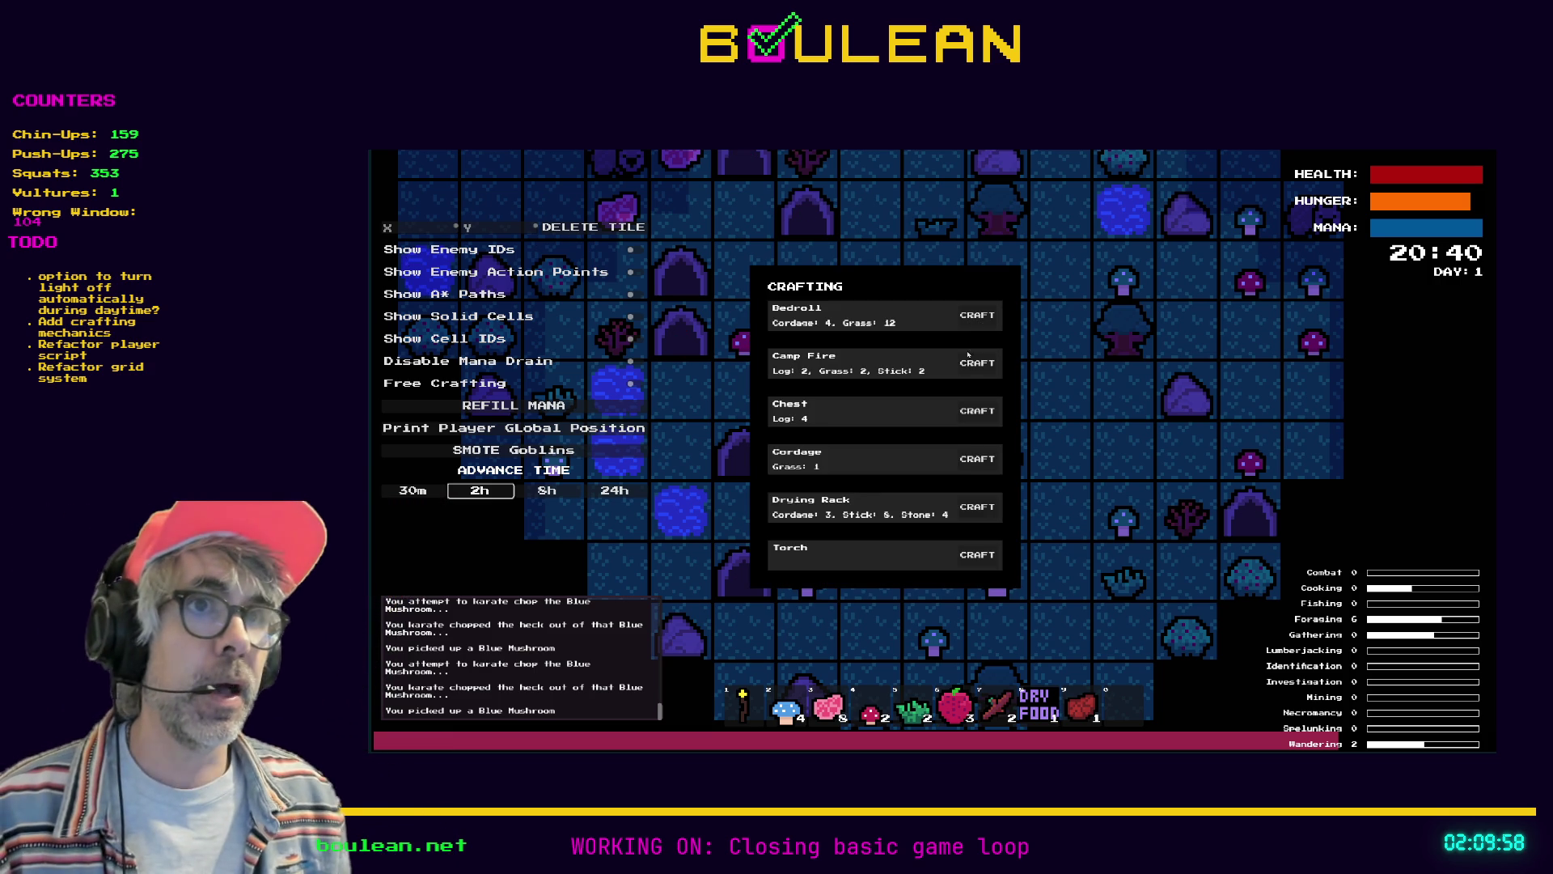
{"action": "left_click", "coordinate": [978, 362]}
Place the crafted campfire on the tile below the player
{"action": "key", "text": "c"}
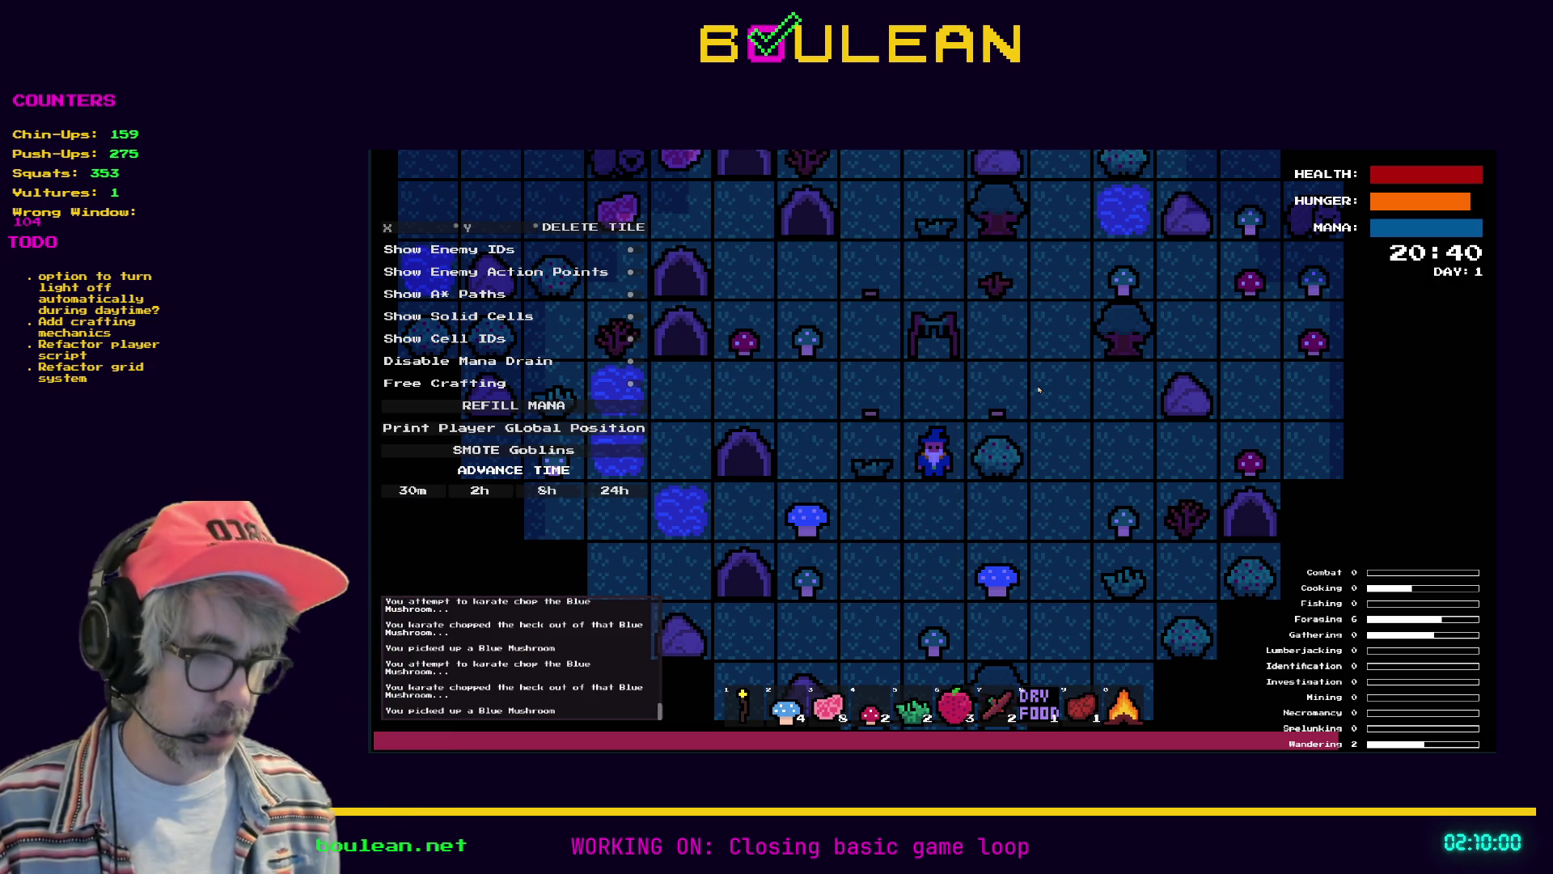
{"action": "key", "text": "0"}
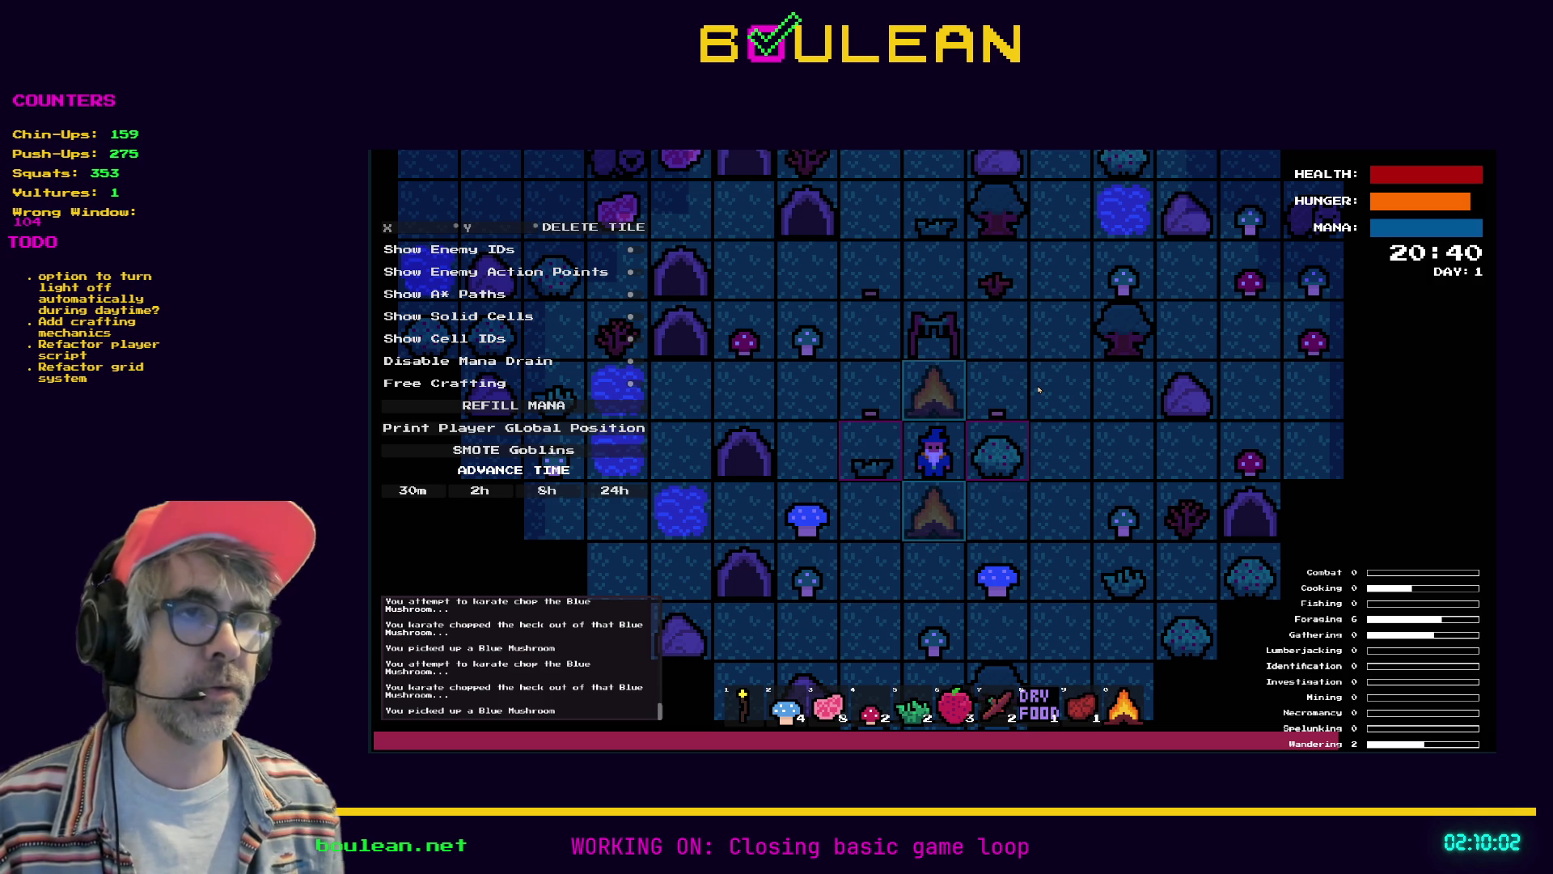
{"action": "key", "text": "Down"}
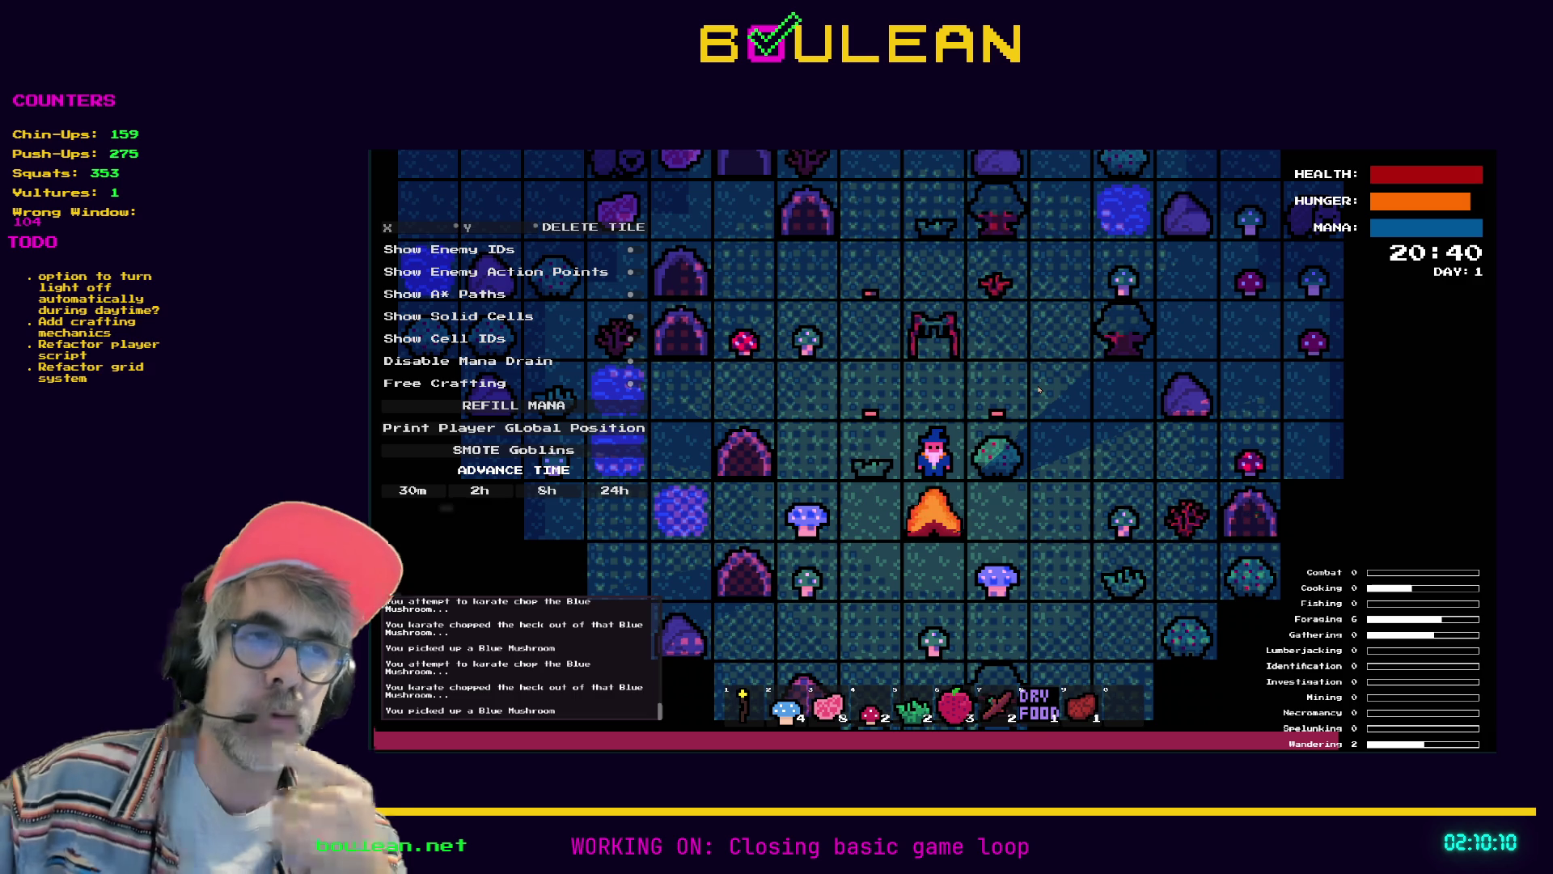
Cook three raw meats on the campfire
{"action": "key", "text": "e"}
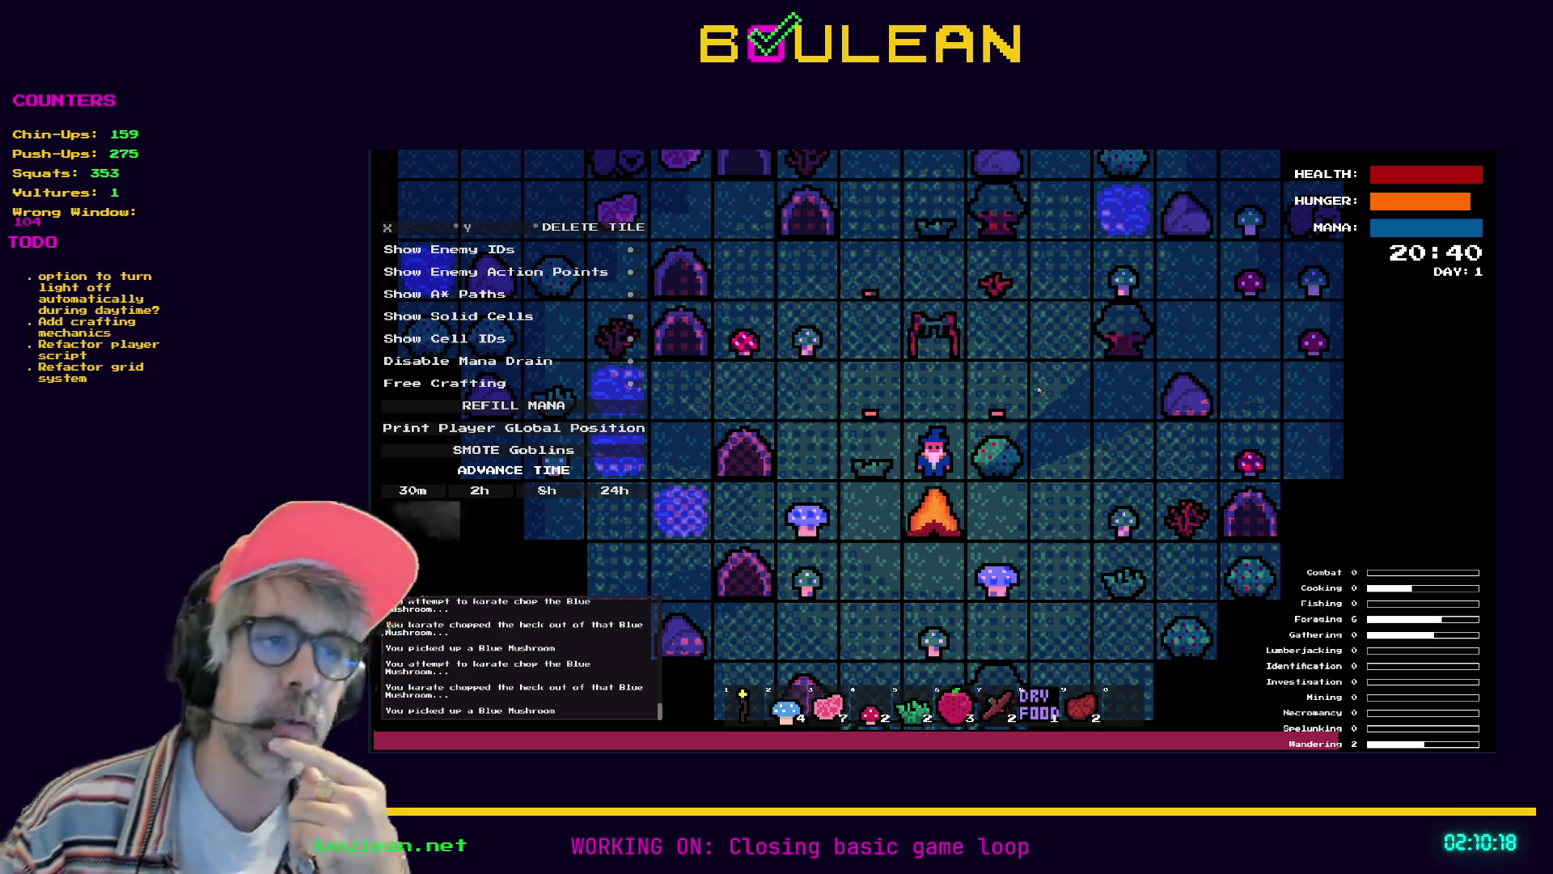
{"action": "key", "text": "e"}
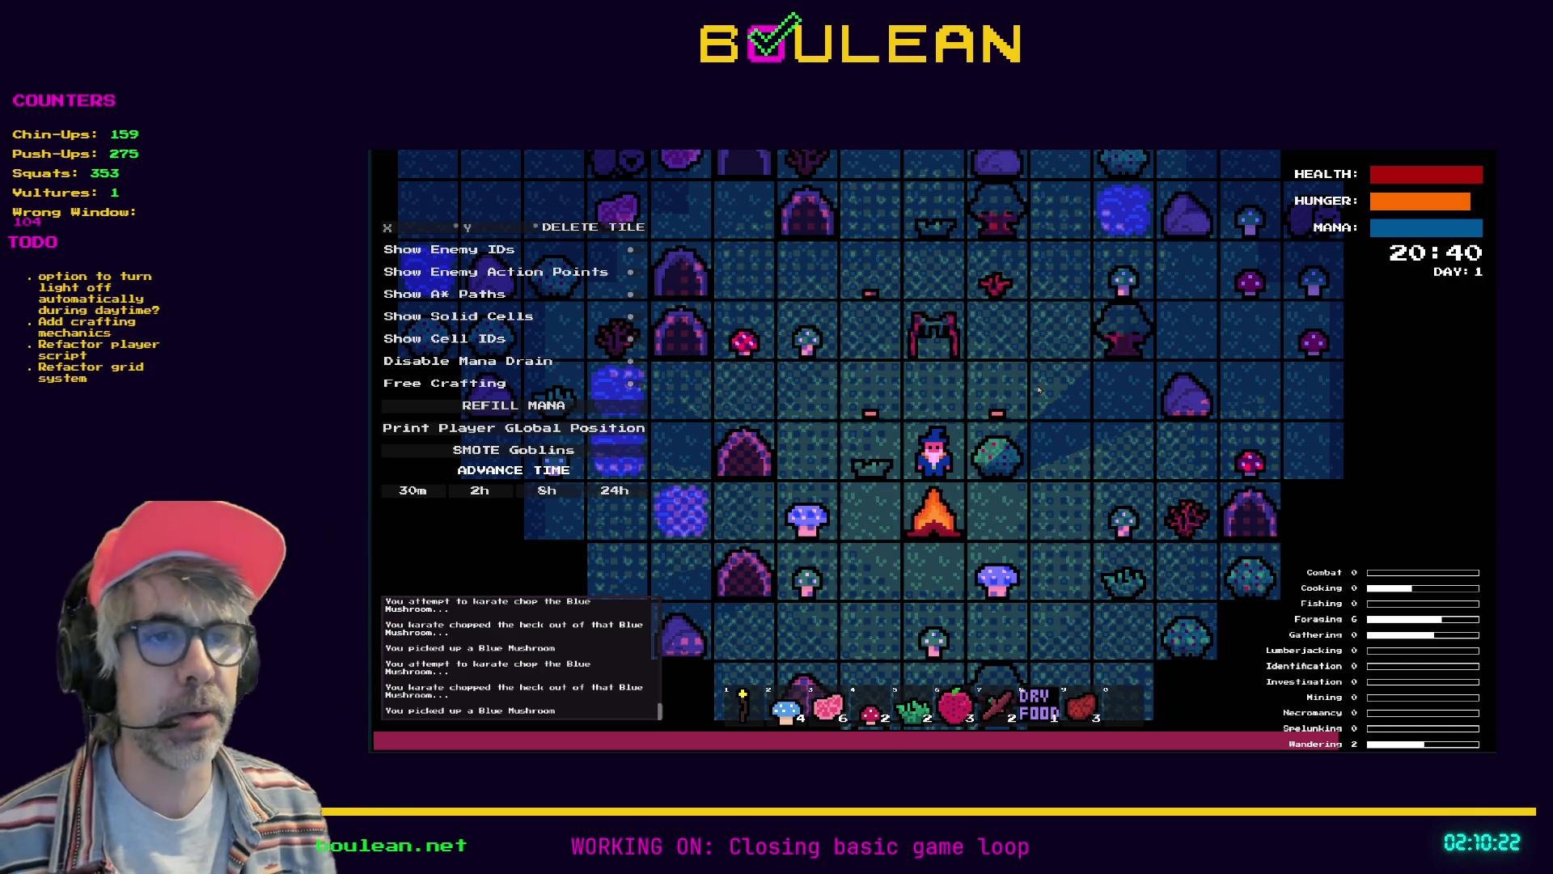
{"action": "key", "text": "space"}
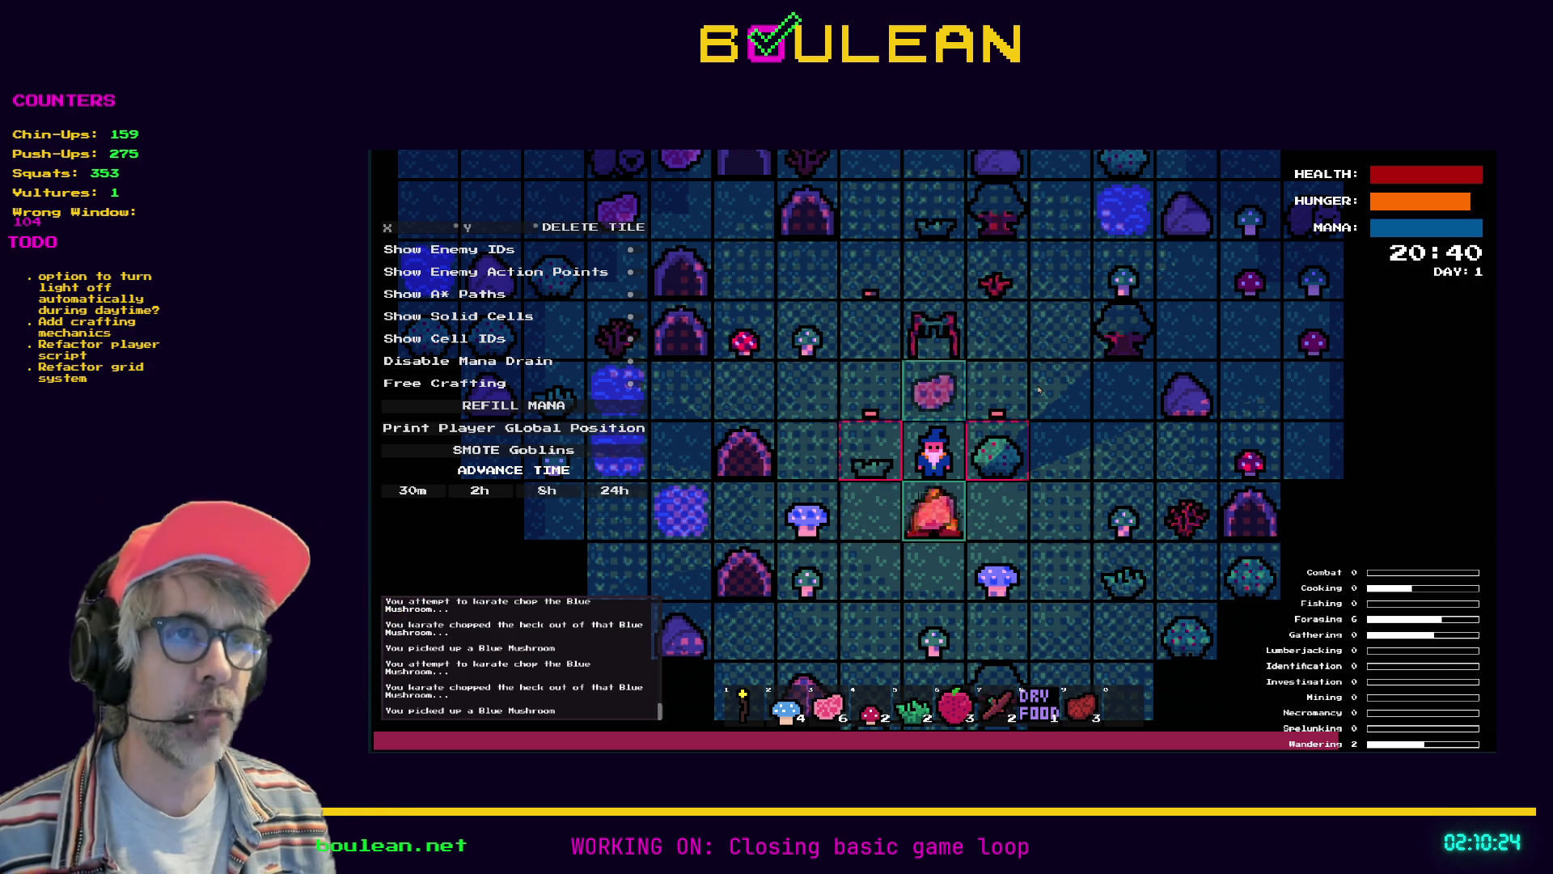
{"action": "key", "text": "Down"}
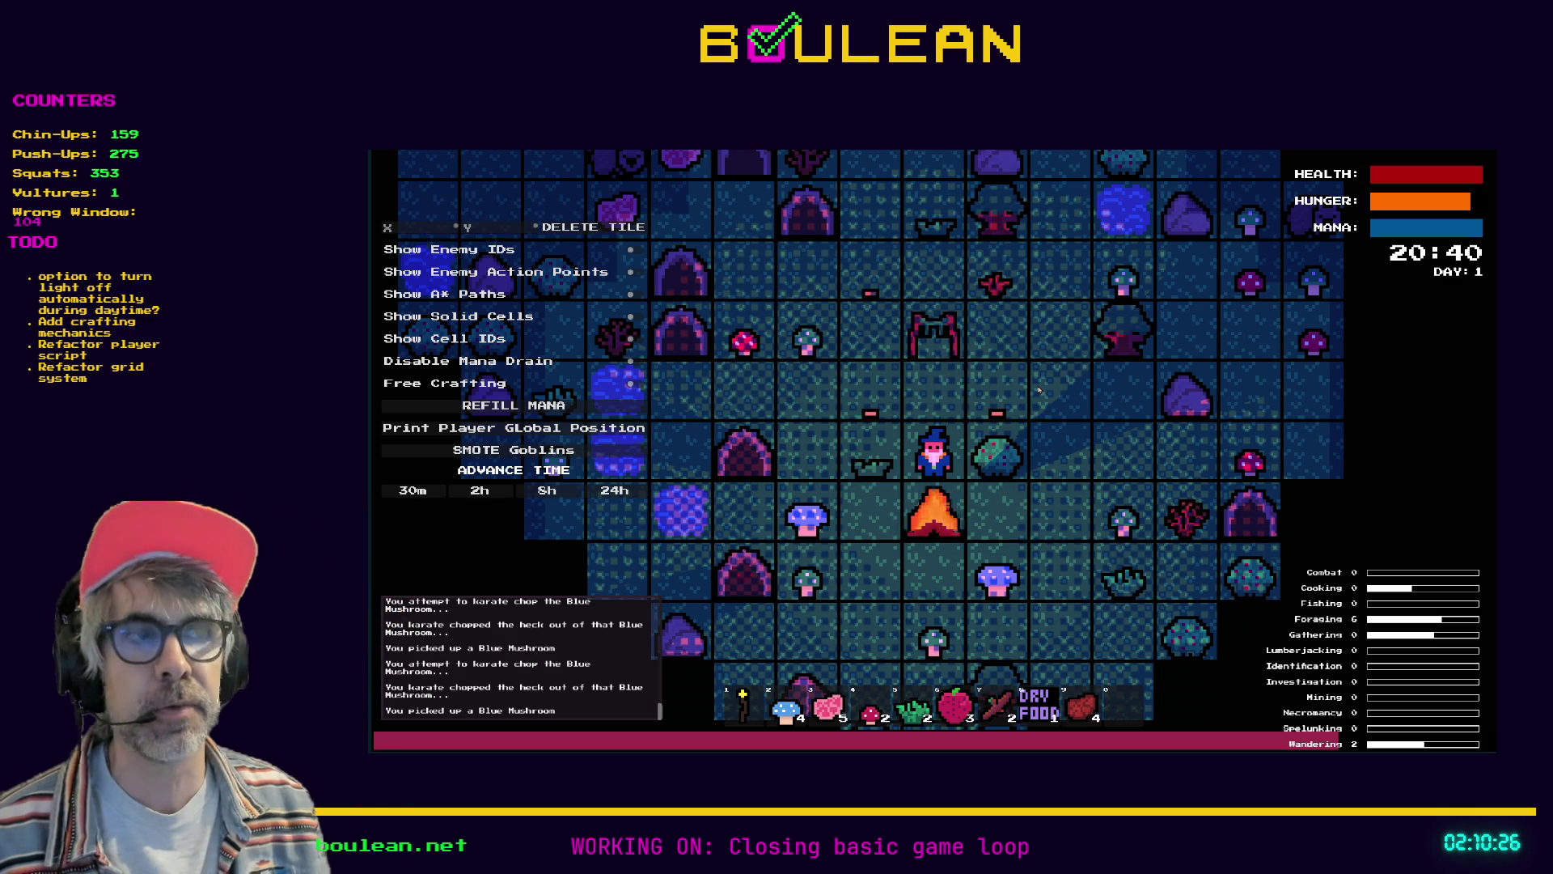
Pick up the blue mushroom and cook it into food on the campfire
{"action": "key", "text": "Left"}
{"action": "key", "text": "Down"}
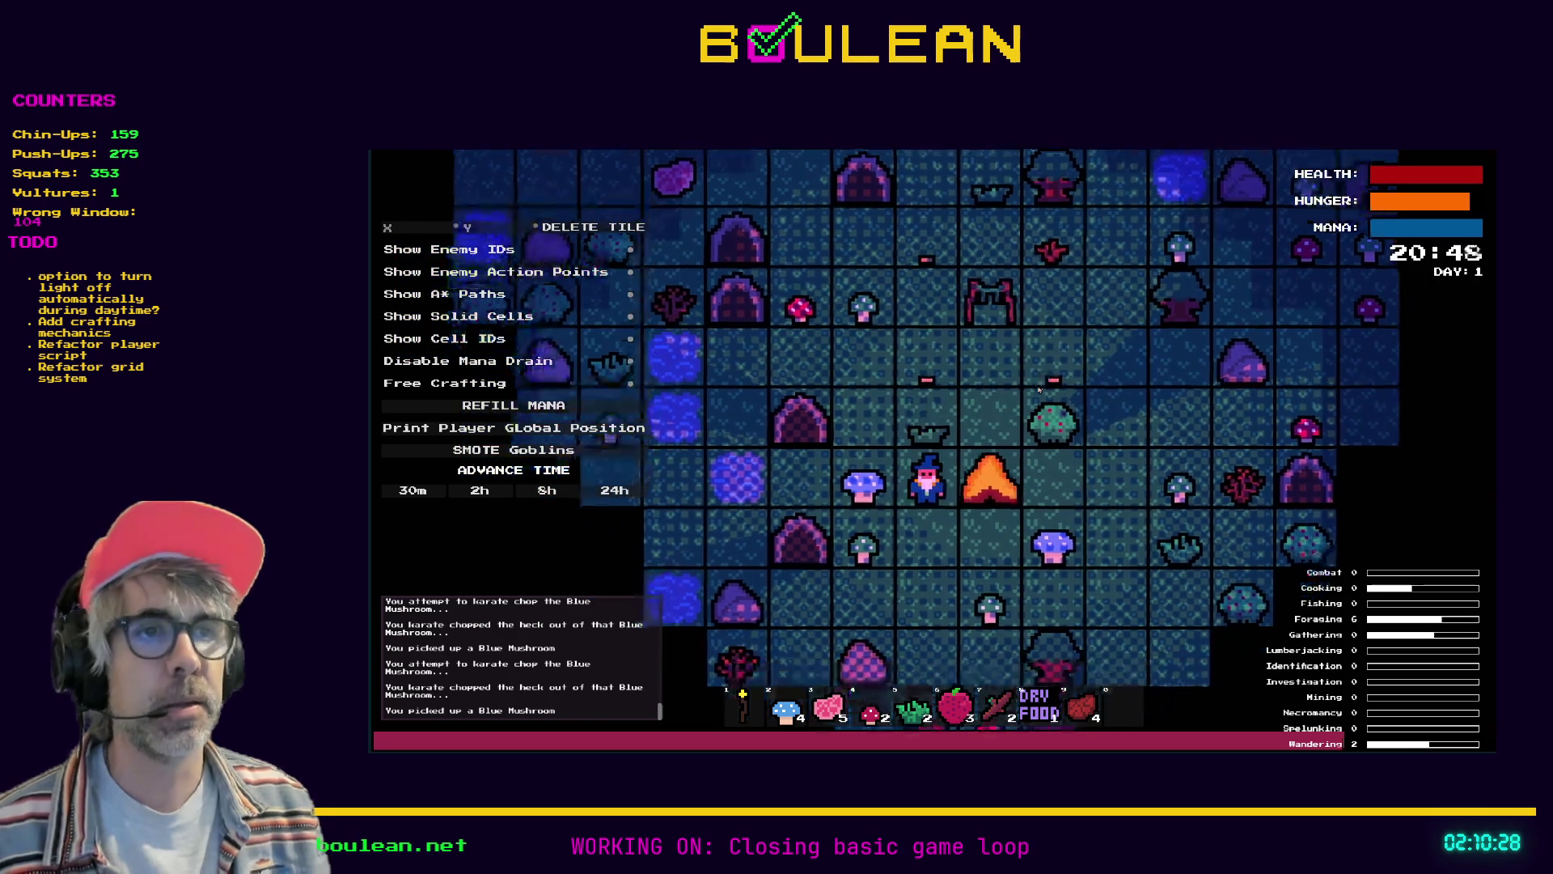
{"action": "key", "text": "Left"}
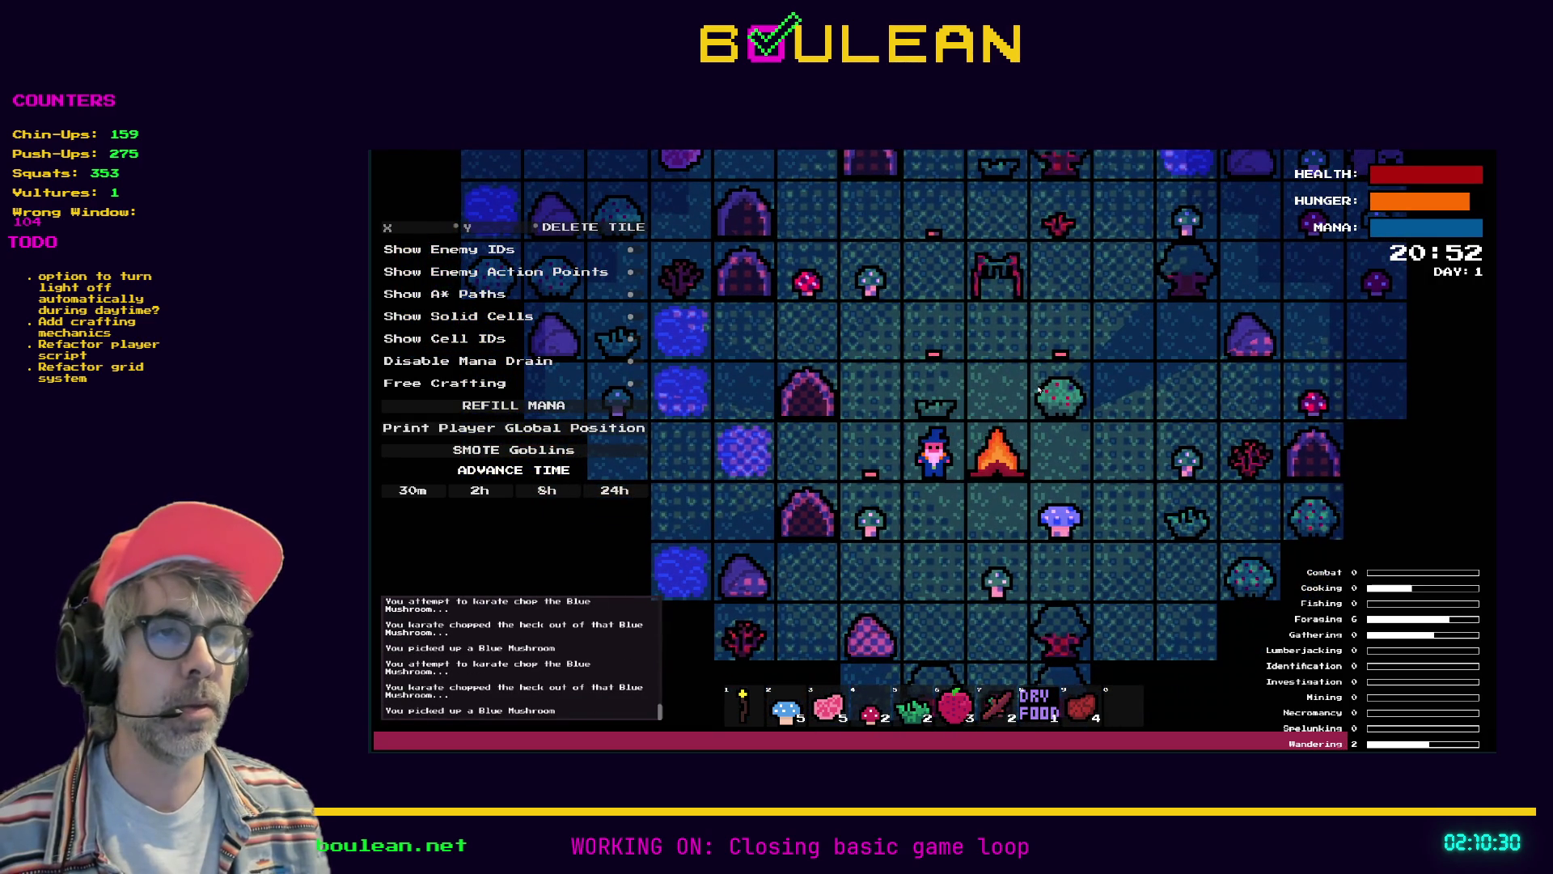
{"action": "key", "text": "Down"}
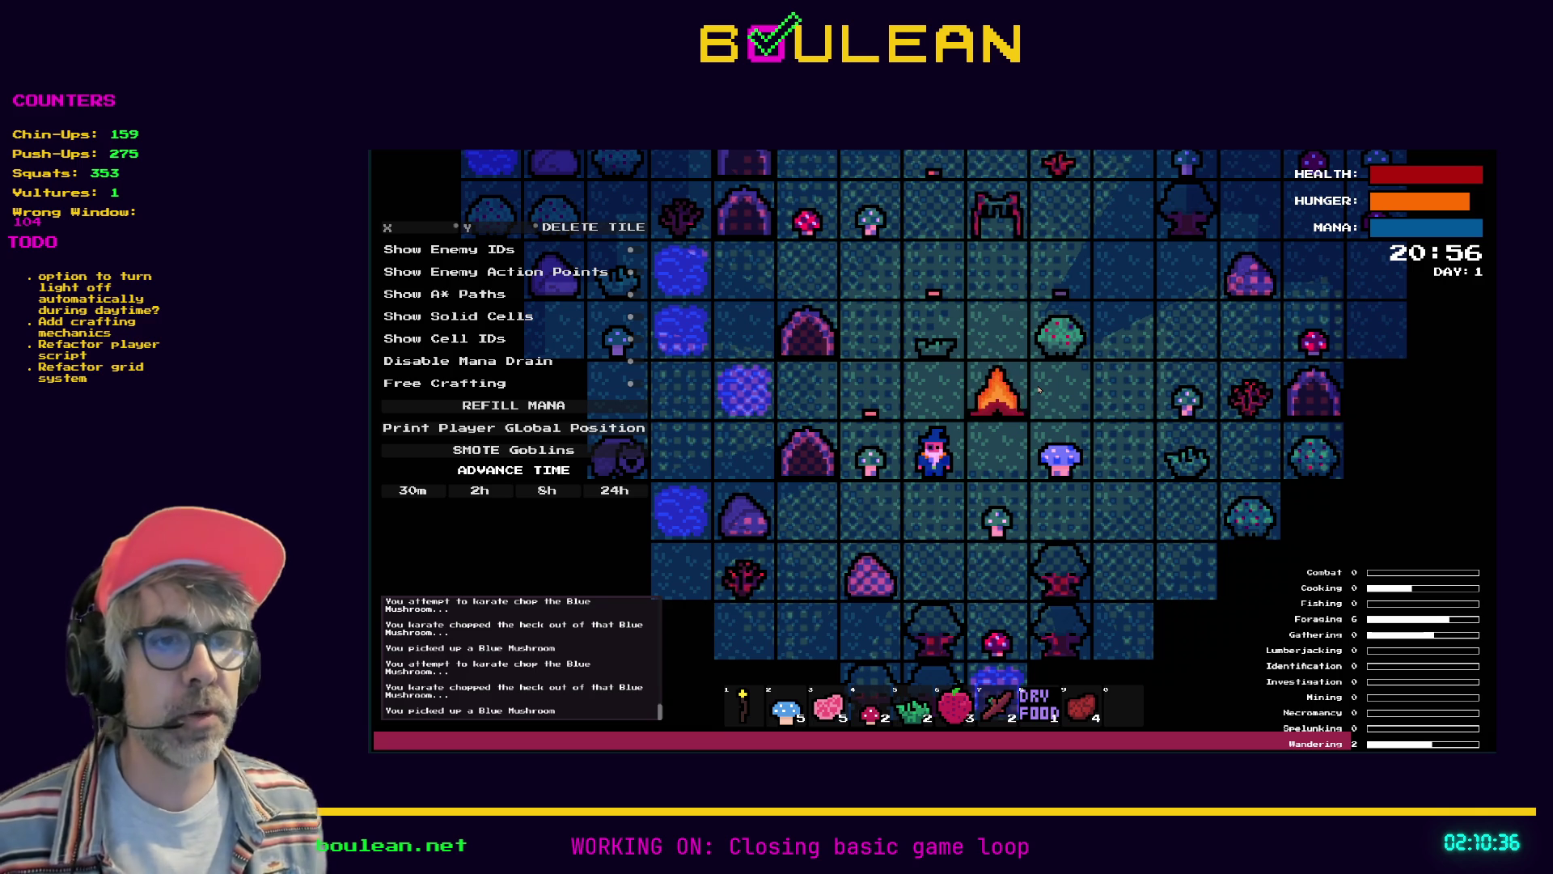
{"action": "key", "text": "Right"}
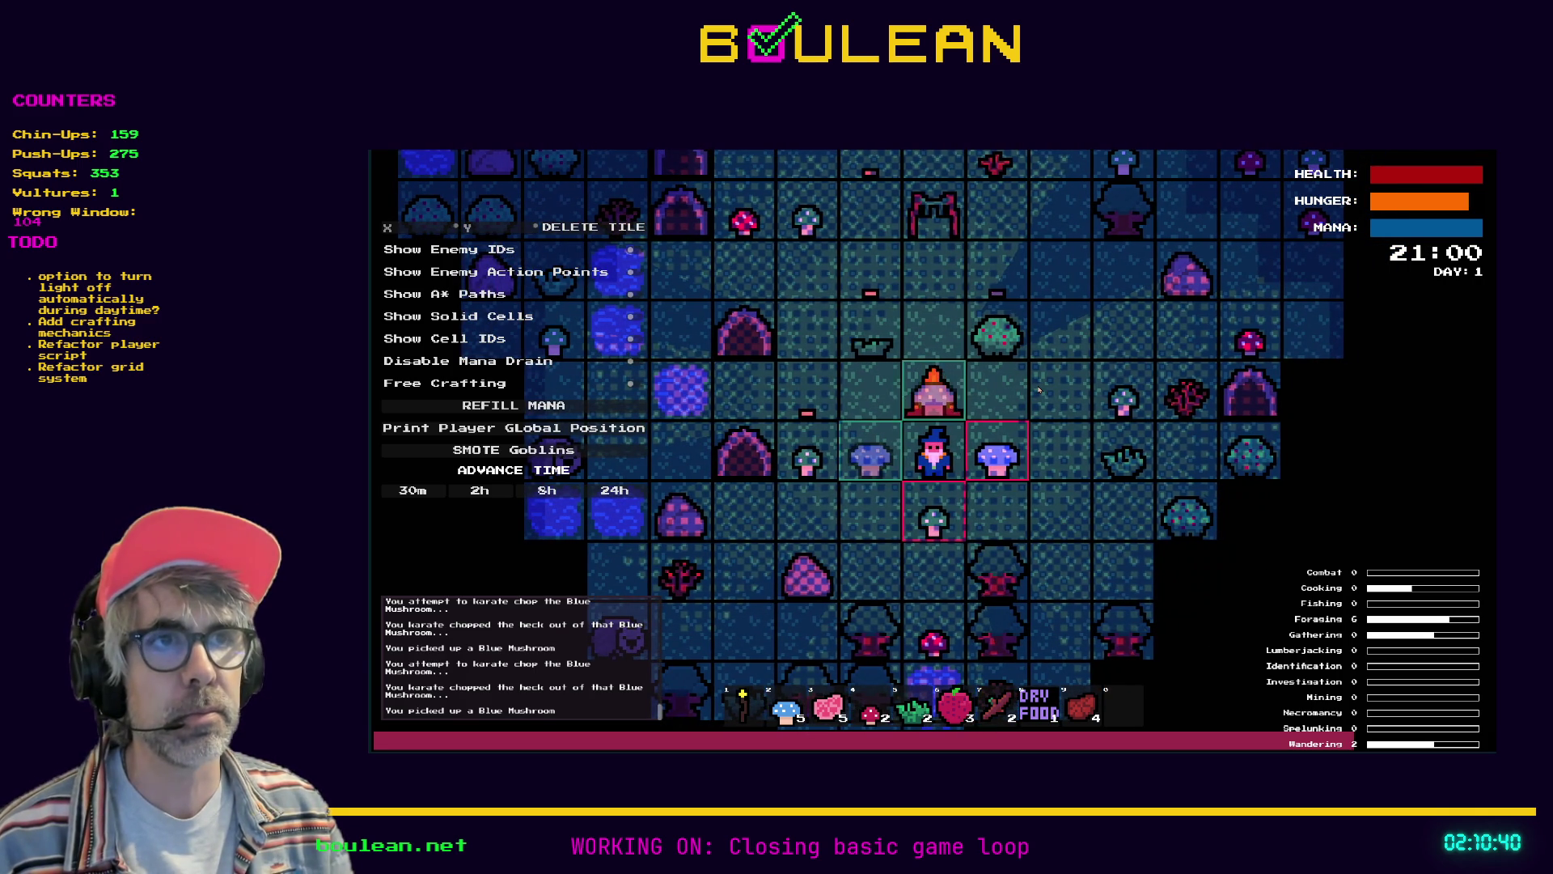
{"action": "key", "text": "e"}
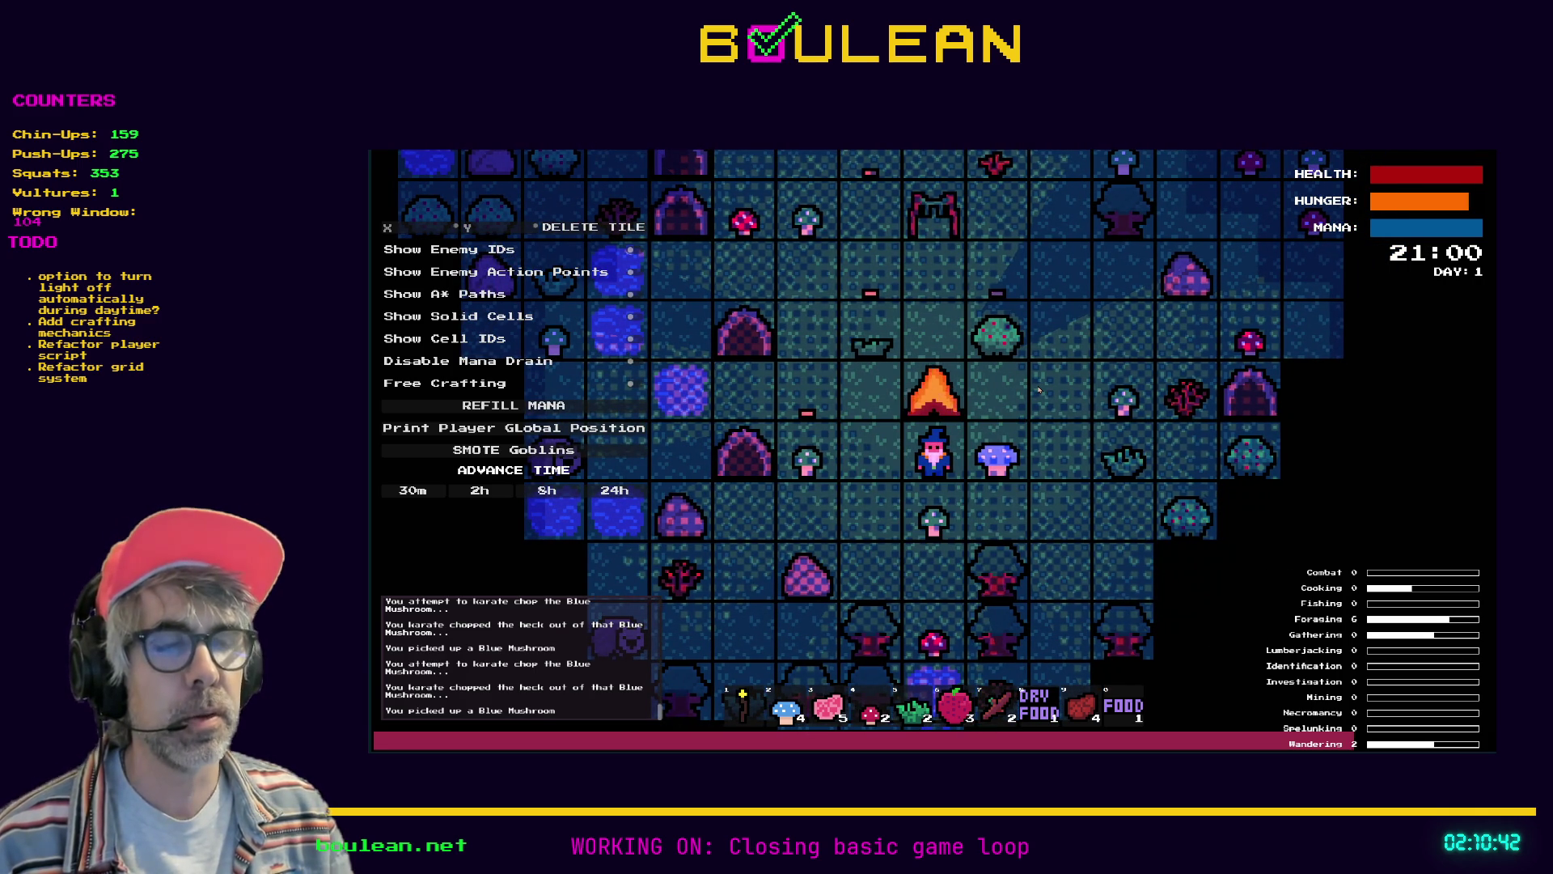
{"action": "key", "text": "Left"}
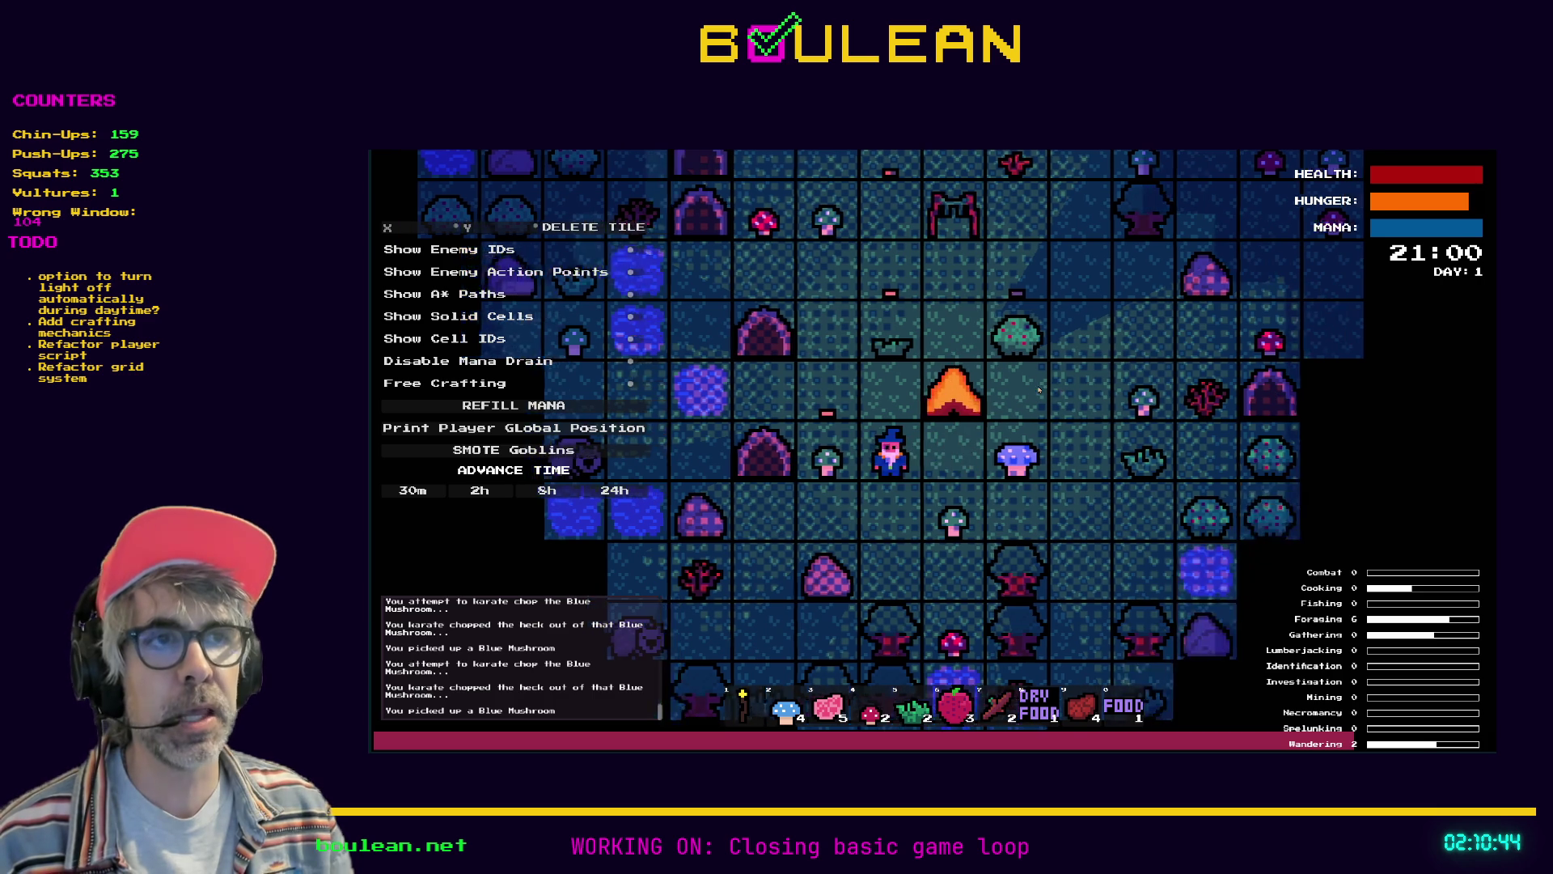
{"action": "key", "text": "Right"}
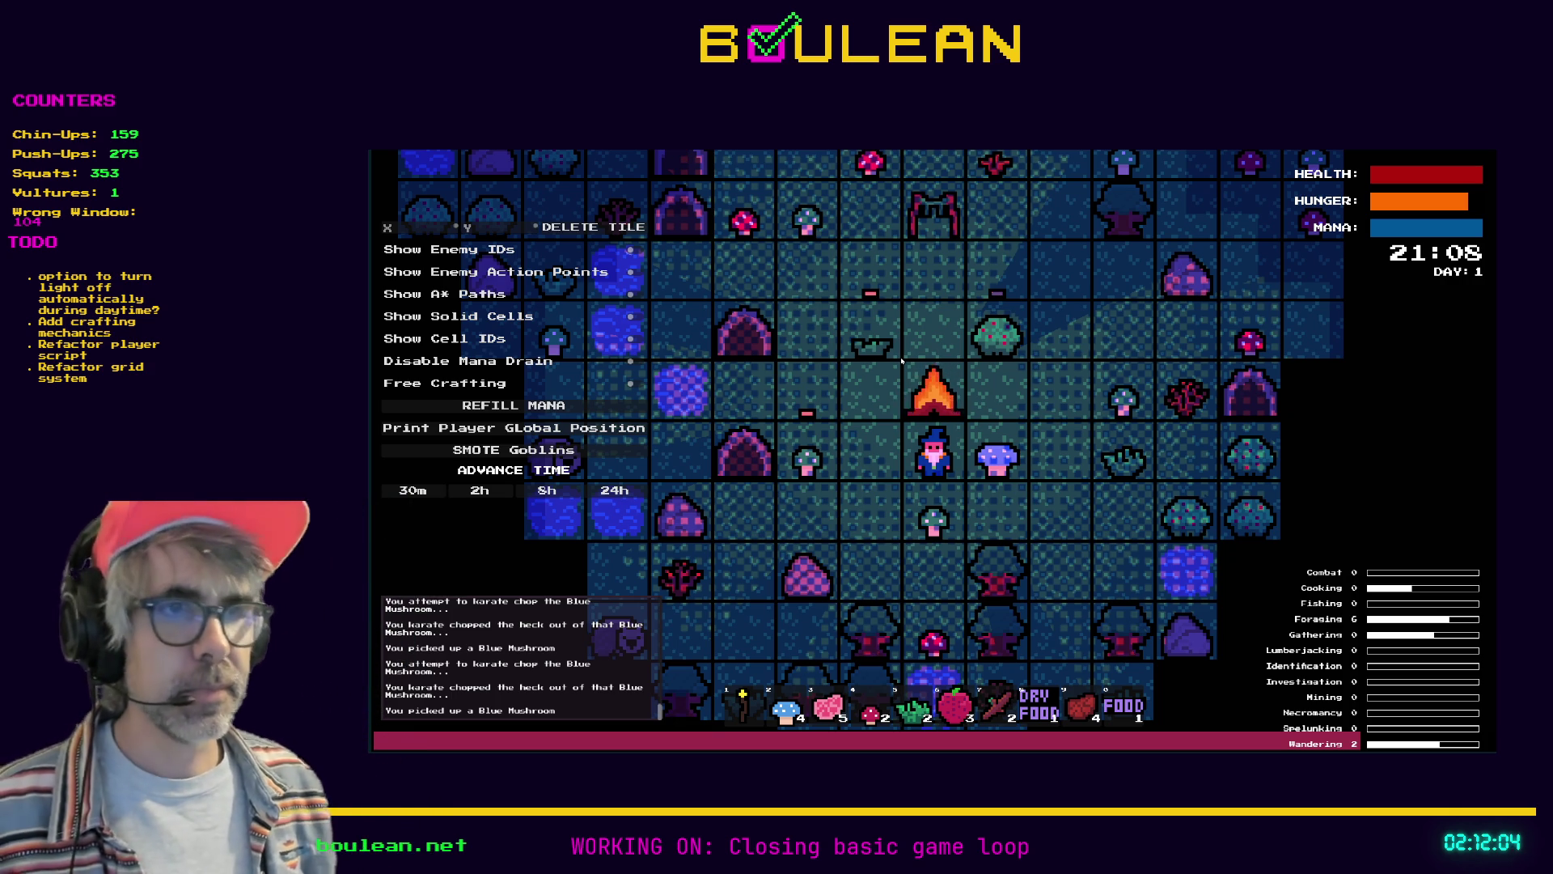
Walk around the campfire and drop an apple on the tile below the player
{"action": "key", "text": "Left"}
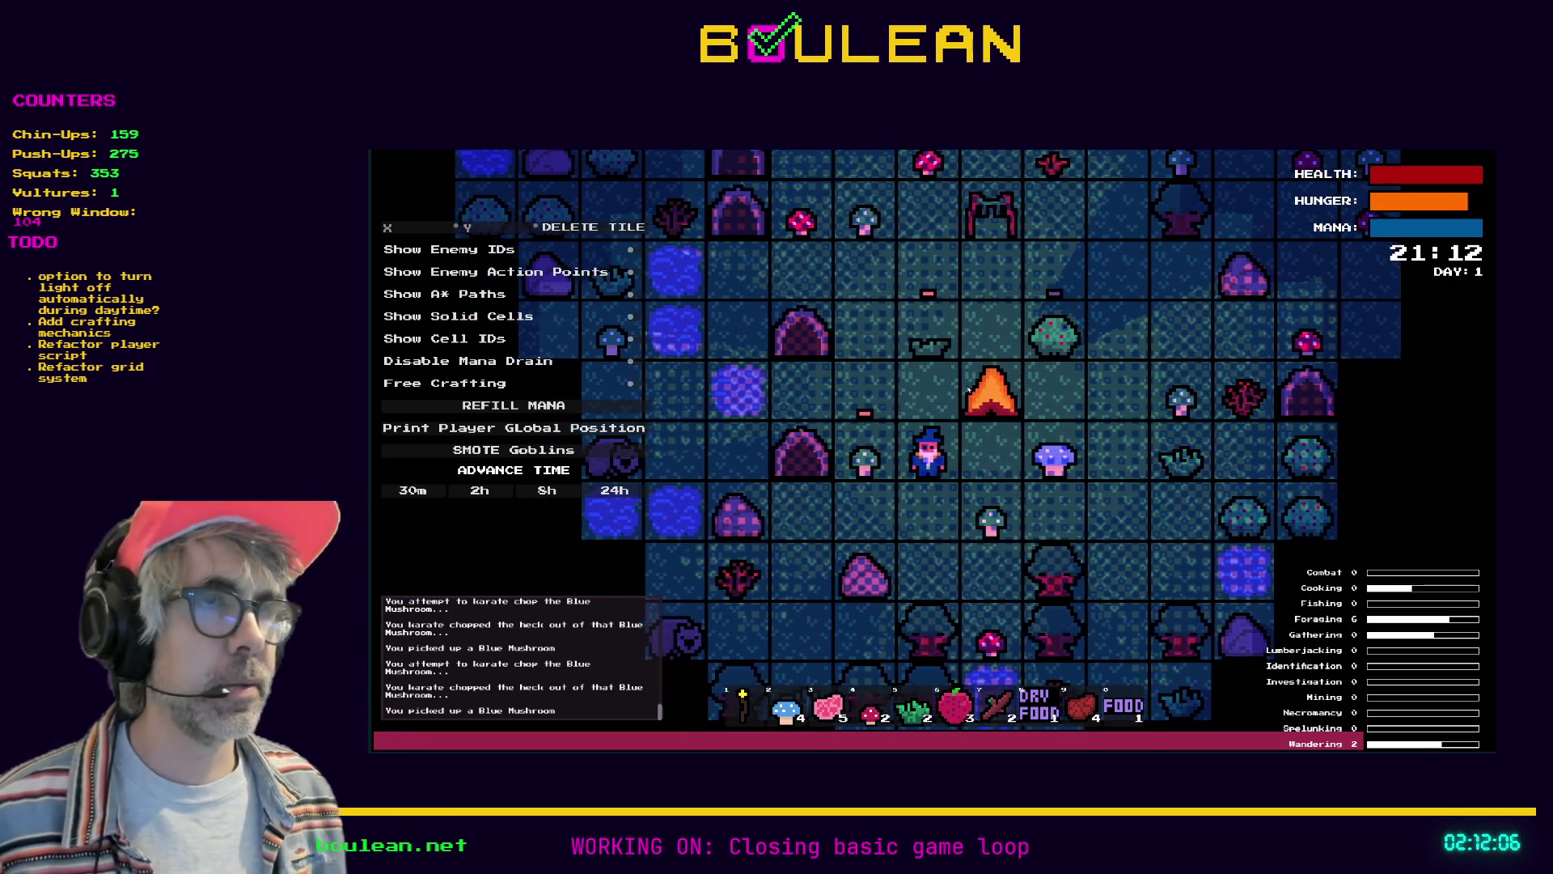
{"action": "key", "text": "Up"}
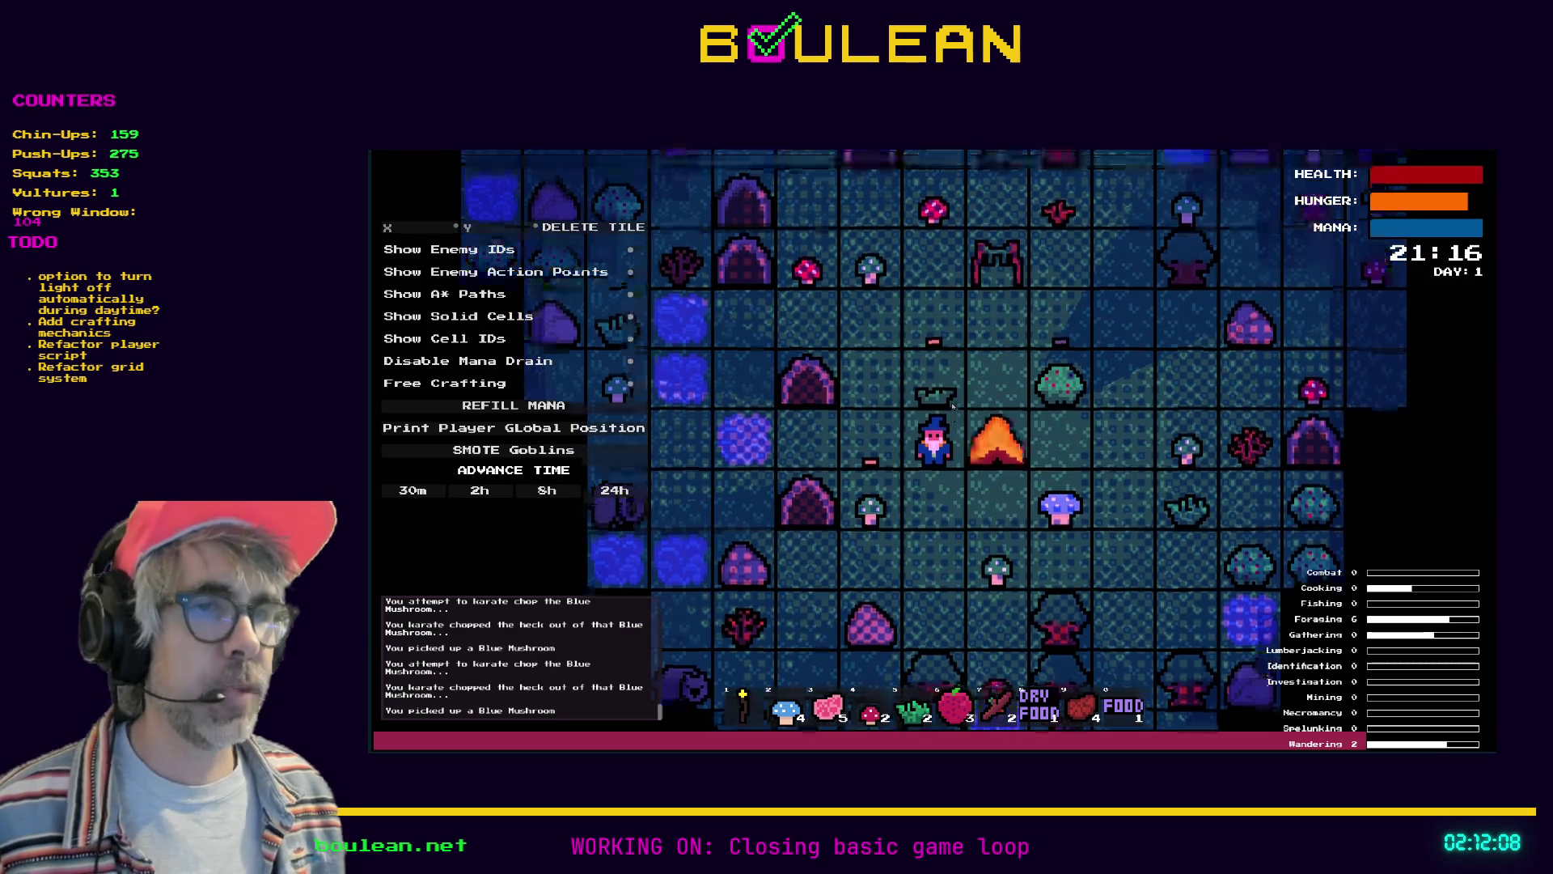
{"action": "key", "text": "Right"}
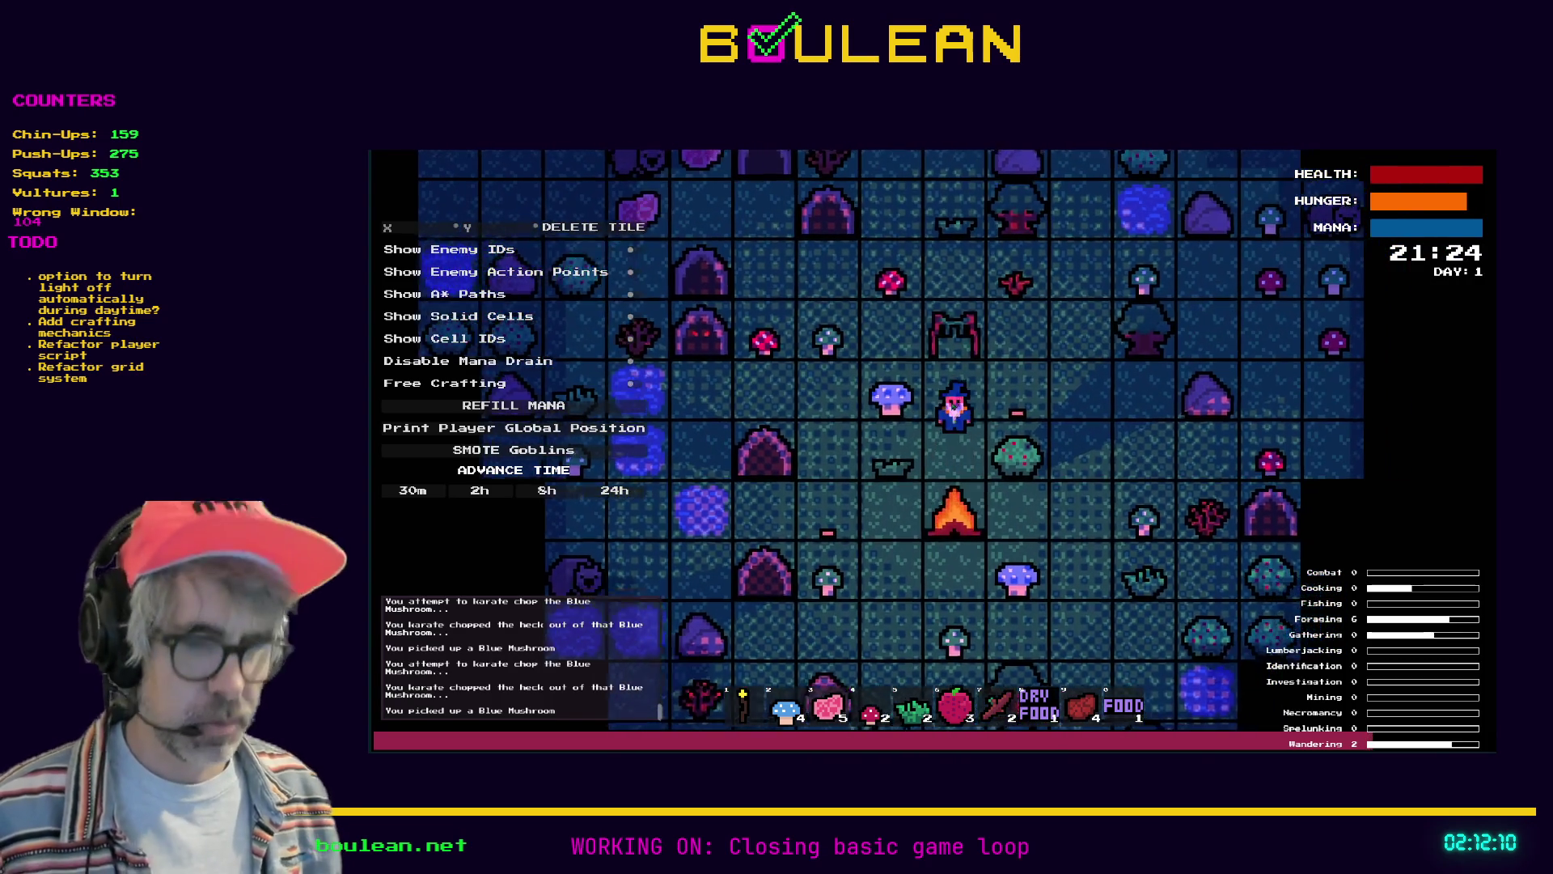
{"action": "key", "text": "Up"}
{"action": "key", "text": "6"}
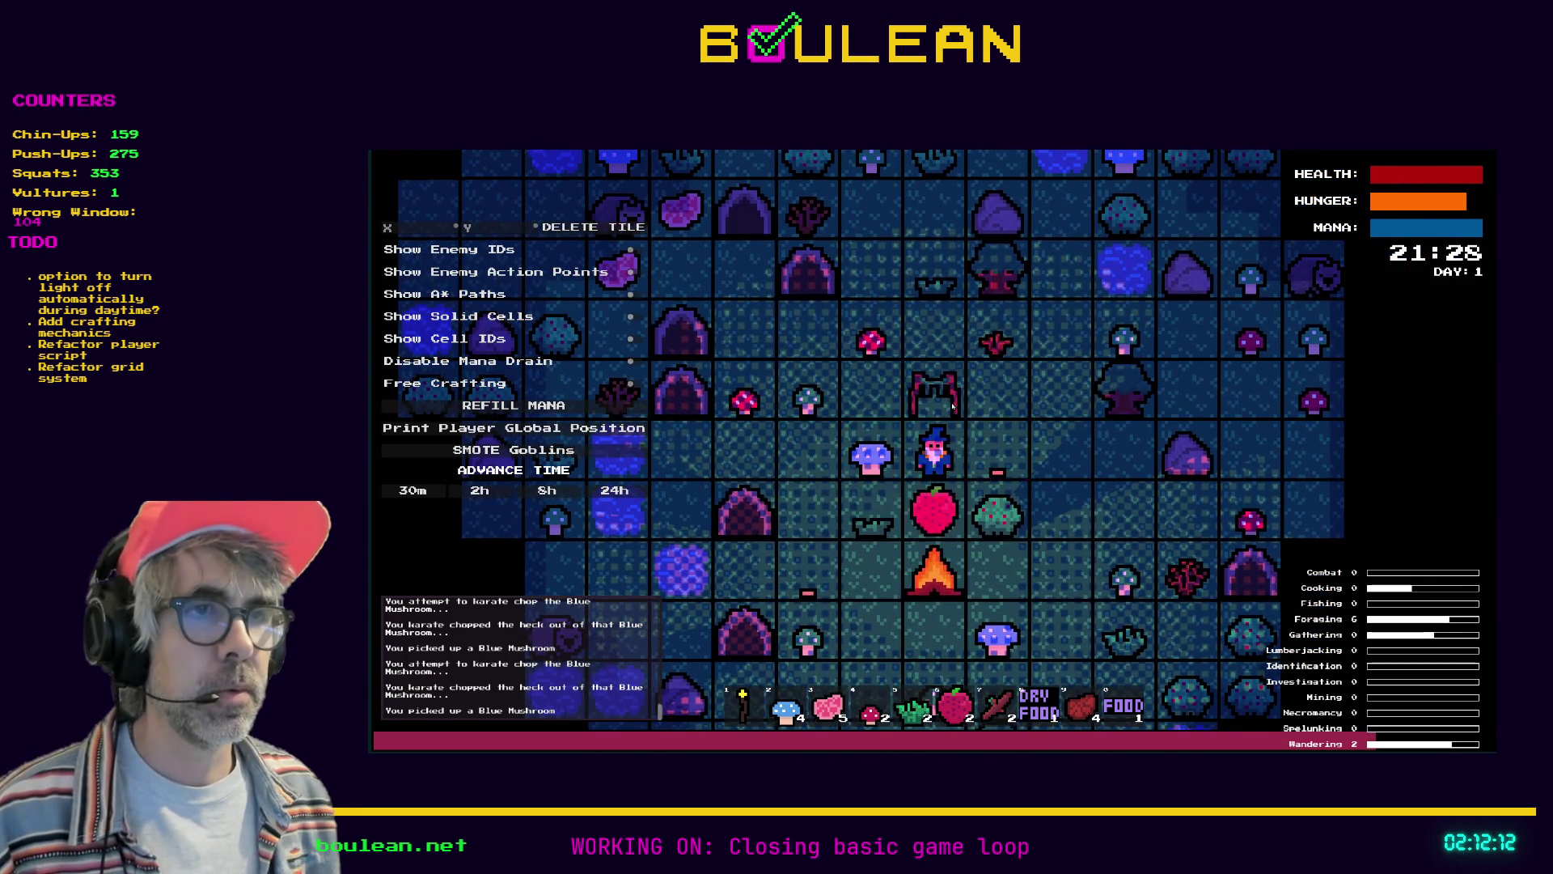
Walk two tiles left, pass a turn and stop the running game
{"action": "key", "text": "Left"}
{"action": "key", "text": "Left"}
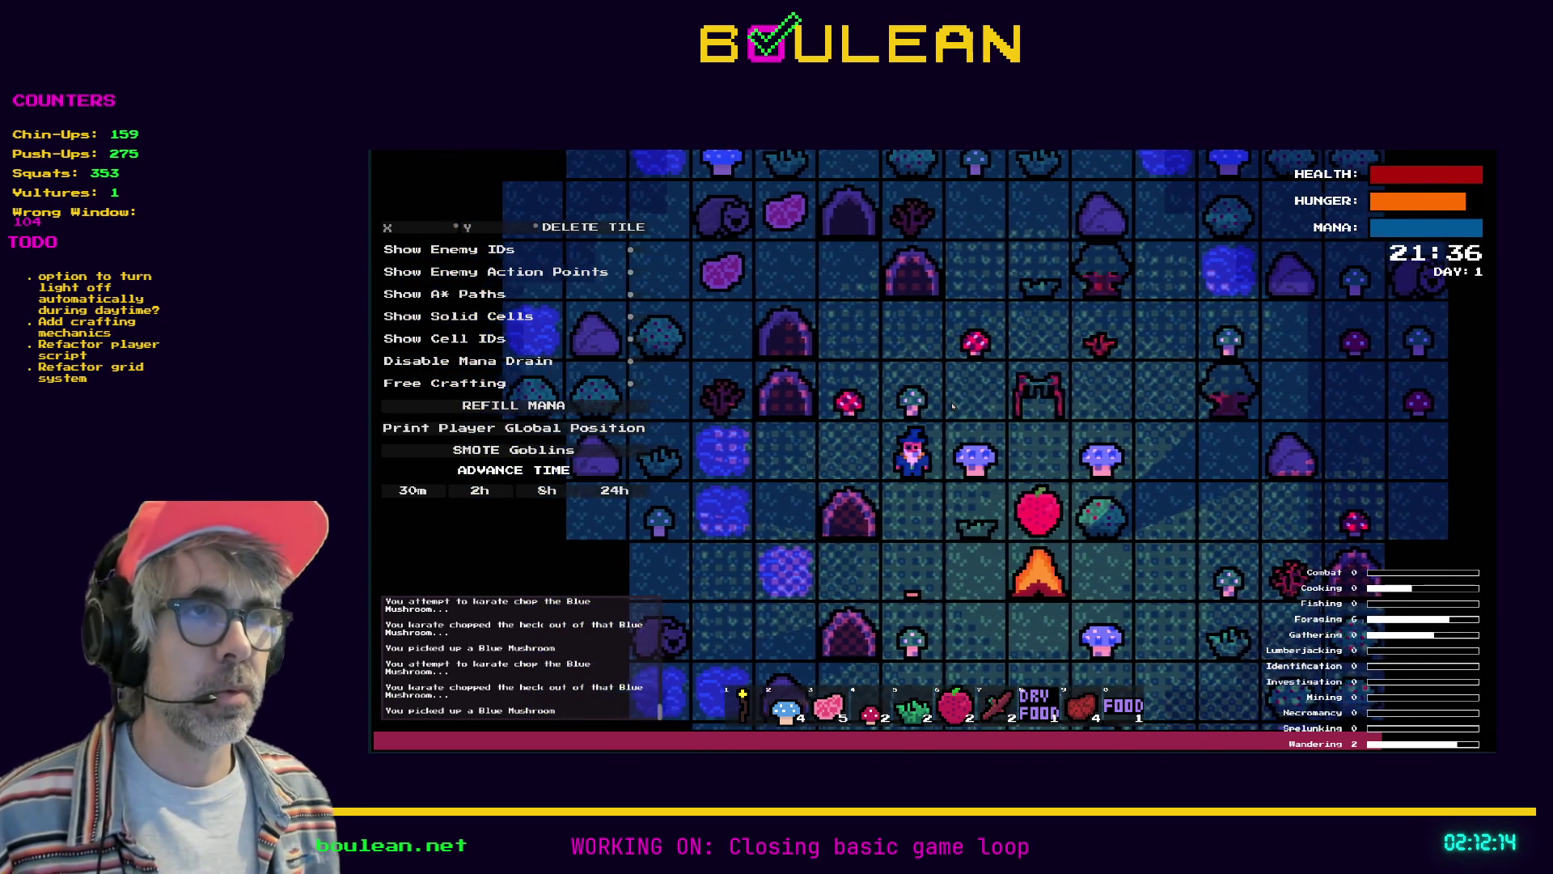
{"action": "key", "text": "Down"}
{"action": "key", "text": "F8"}
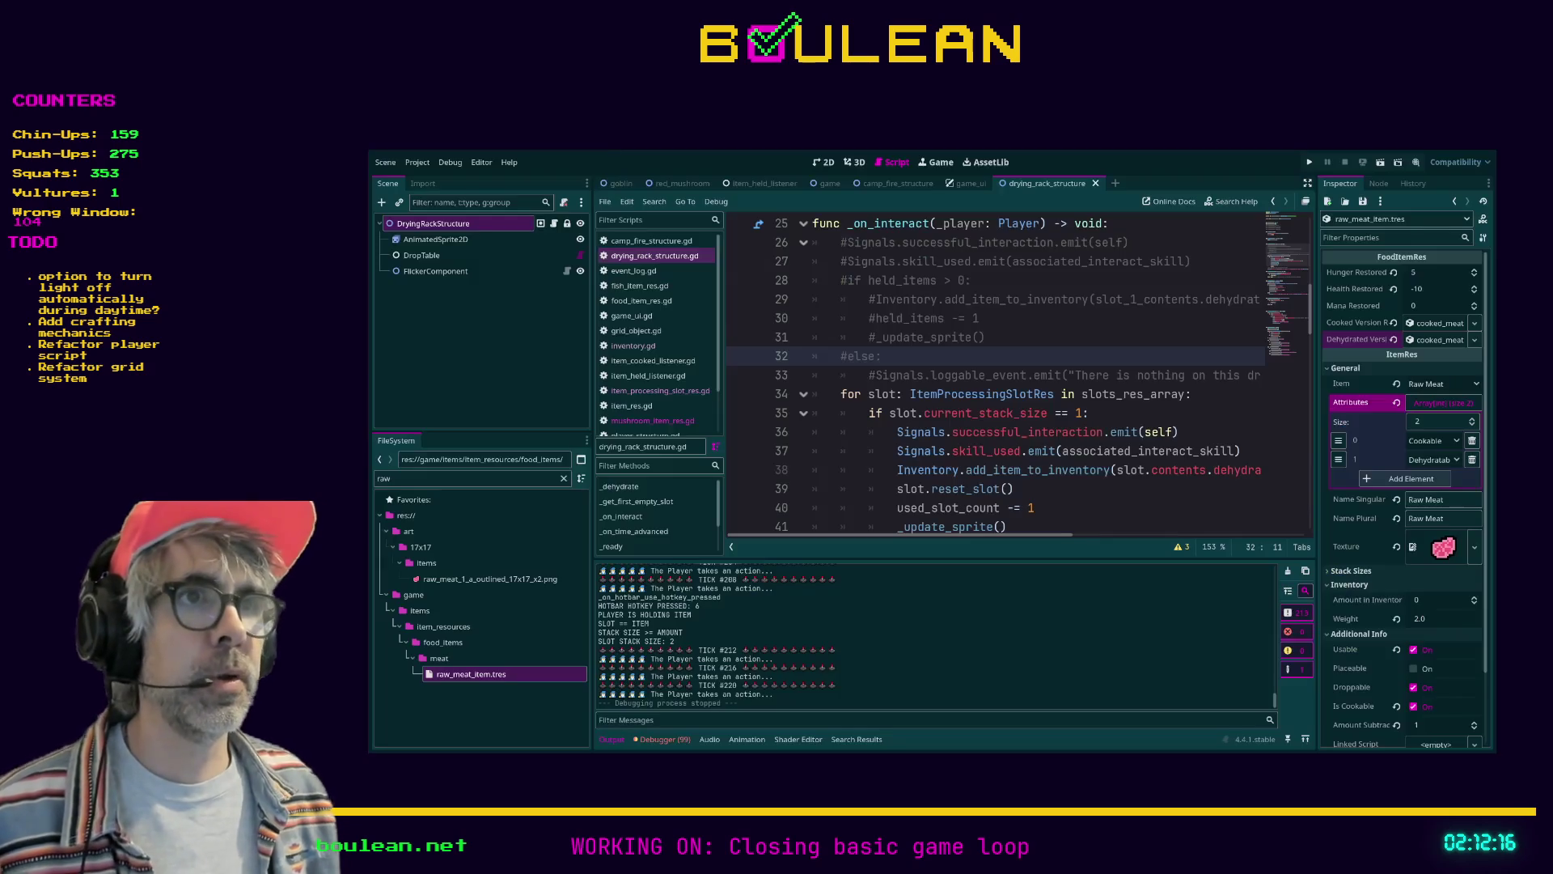
Delete the commented-out _on_interact code block from drying_rack_structure.gd
{"action": "left_click", "coordinate": [1043, 375]}
{"action": "triple_click", "coordinate": [1044, 376]}
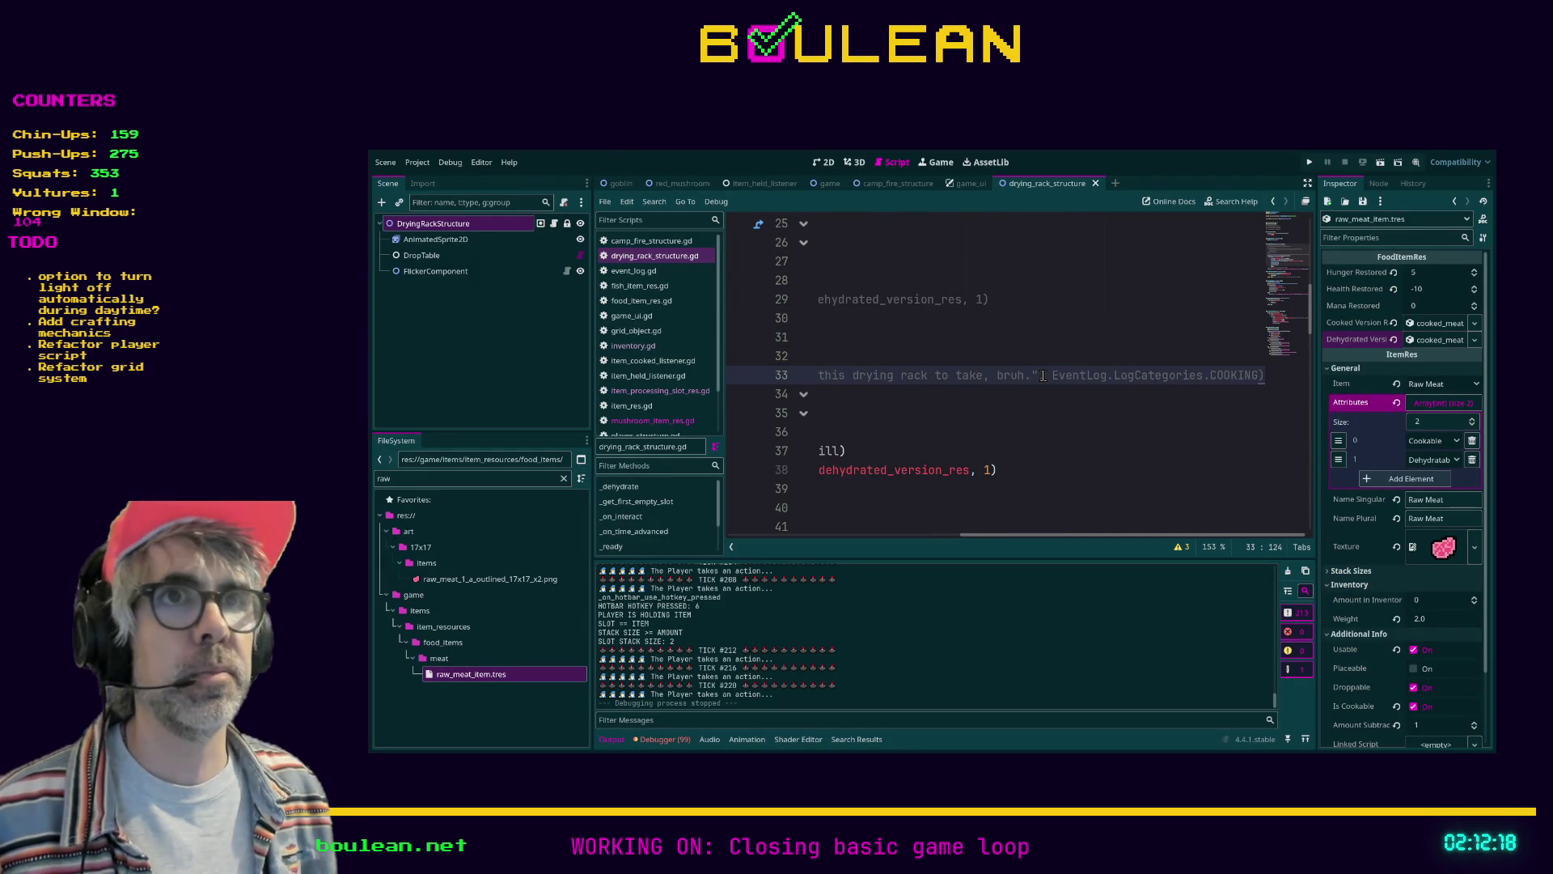
{"action": "key", "text": "shift+Up"}
{"action": "key", "text": "shift+Up"}
{"action": "key", "text": "shift+Up"}
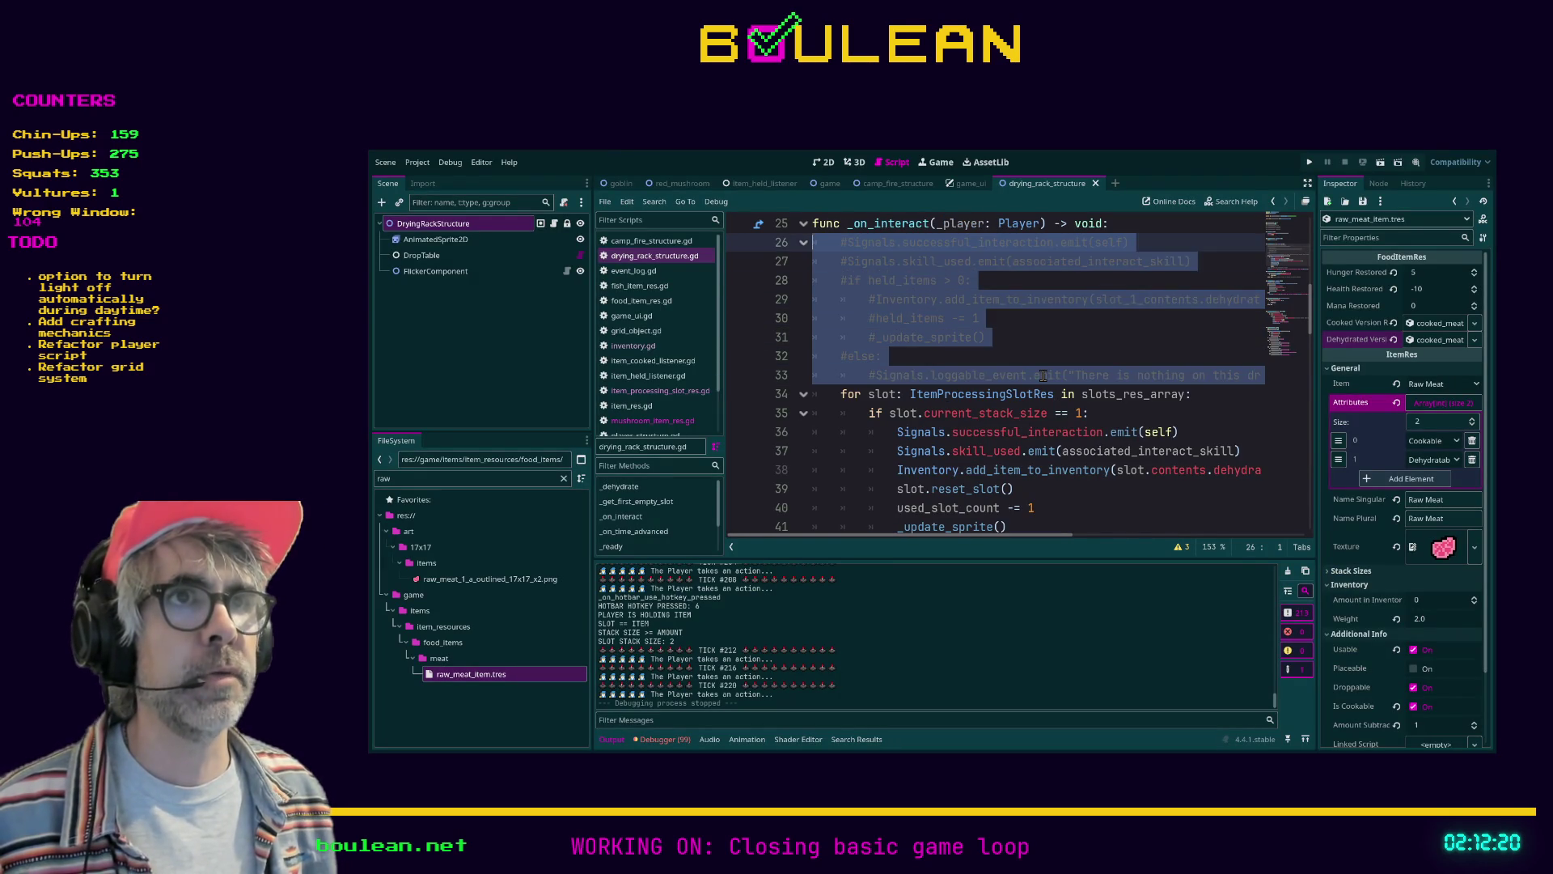
{"action": "key", "text": "BackSpace"}
{"action": "key", "text": "BackSpace"}
Delete the commented-out slot variable lines
{"action": "scroll", "coordinate": [1004, 389], "scroll_direction": "up", "scroll_amount": 7}
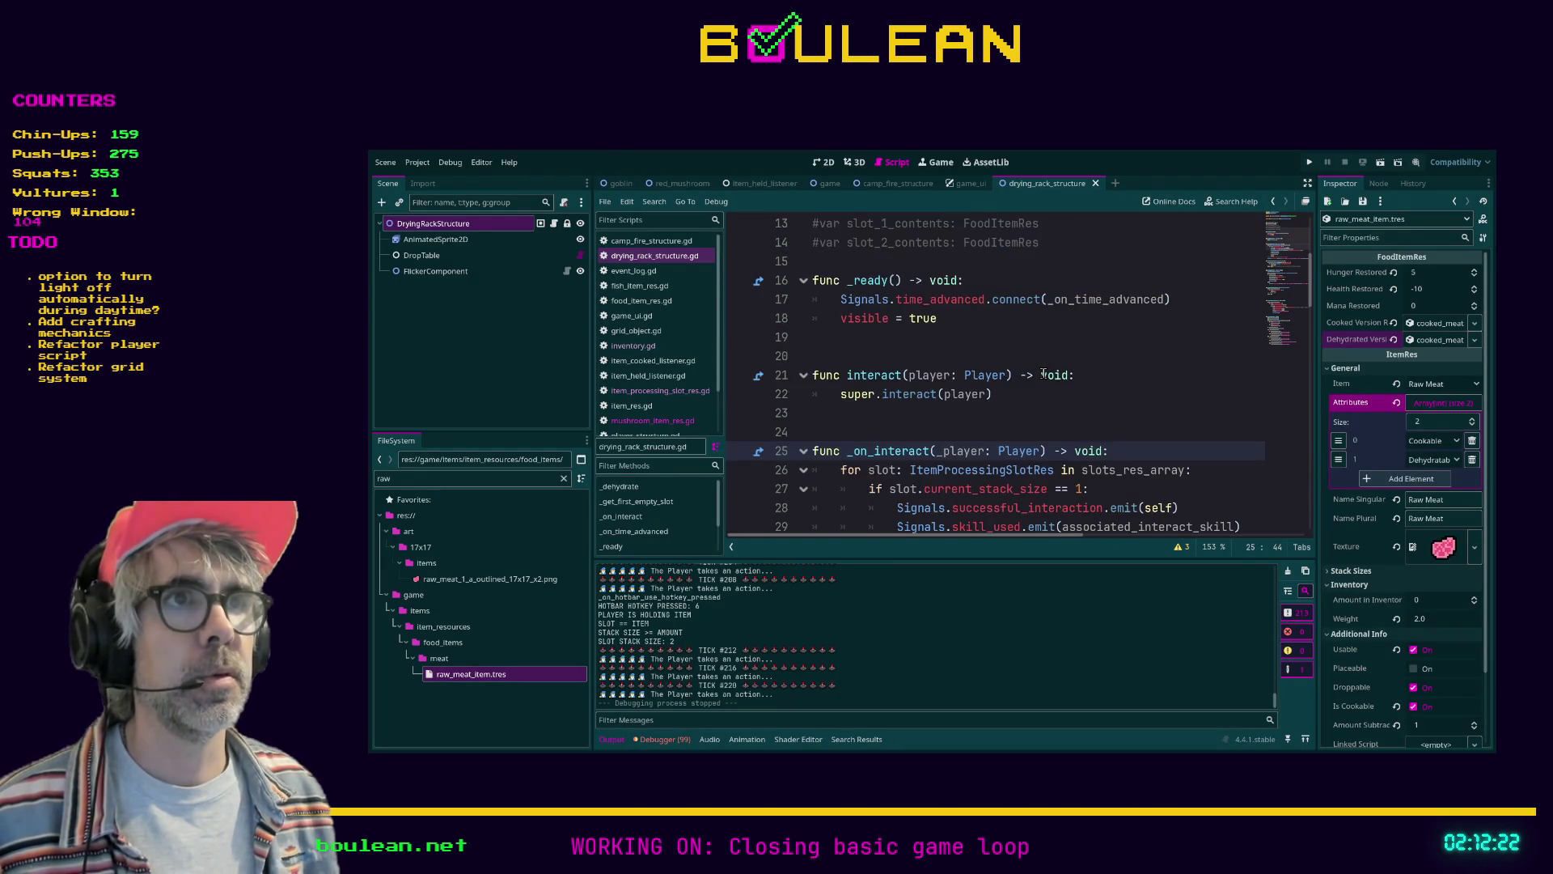
{"action": "scroll", "coordinate": [1003, 389], "scroll_direction": "down", "scroll_amount": 1}
{"action": "triple_click", "coordinate": [1008, 354]}
{"action": "key", "text": "shift+Up"}
{"action": "key", "text": "shift+Up"}
{"action": "key", "text": "shift+Up"}
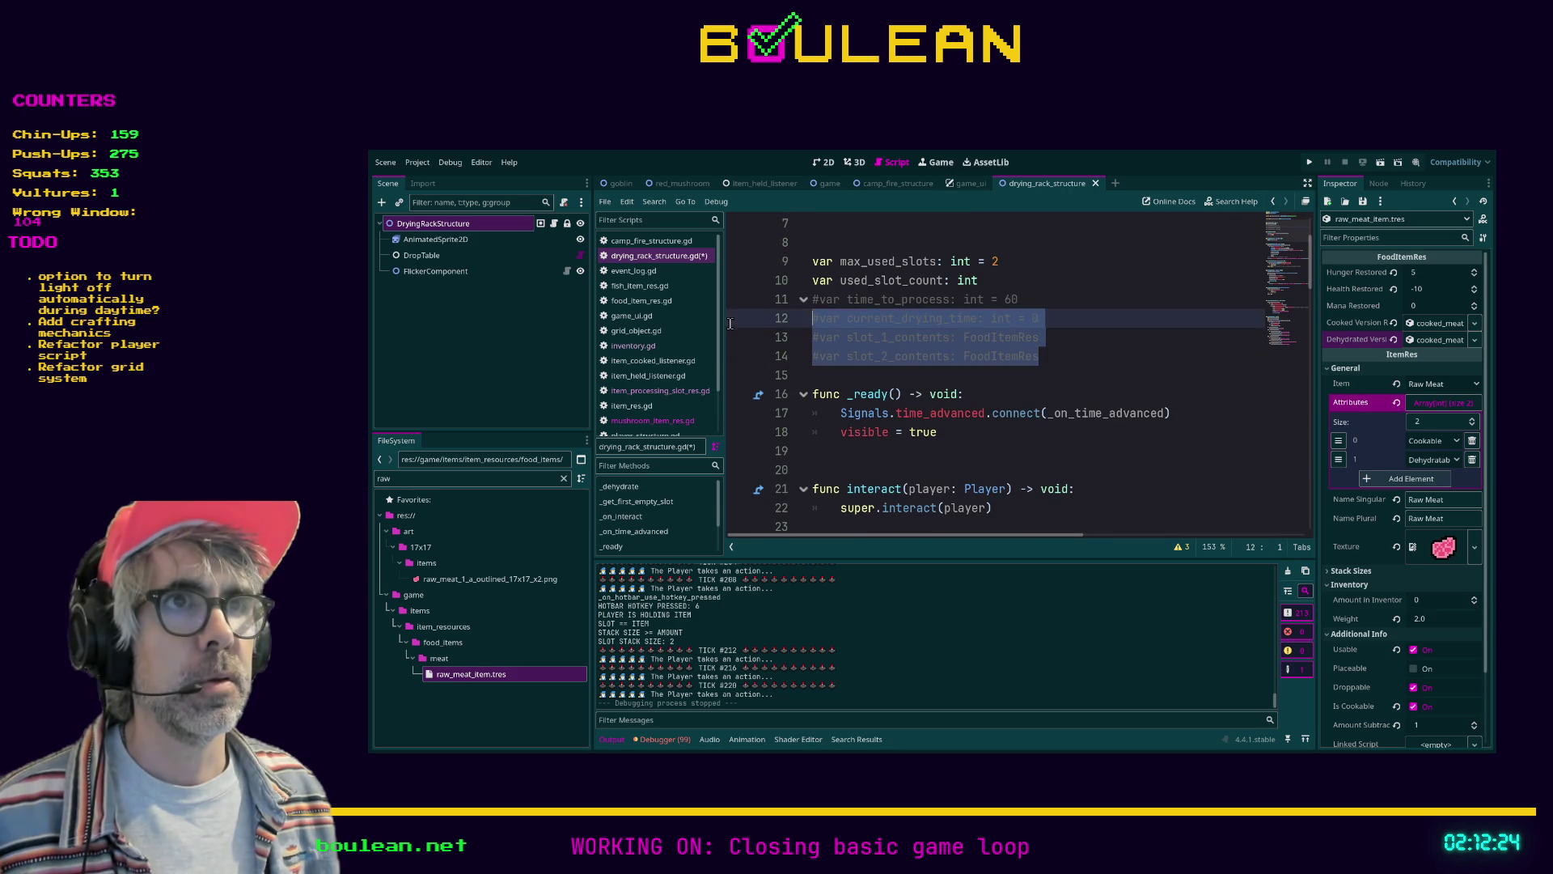
{"action": "key", "text": "BackSpace"}
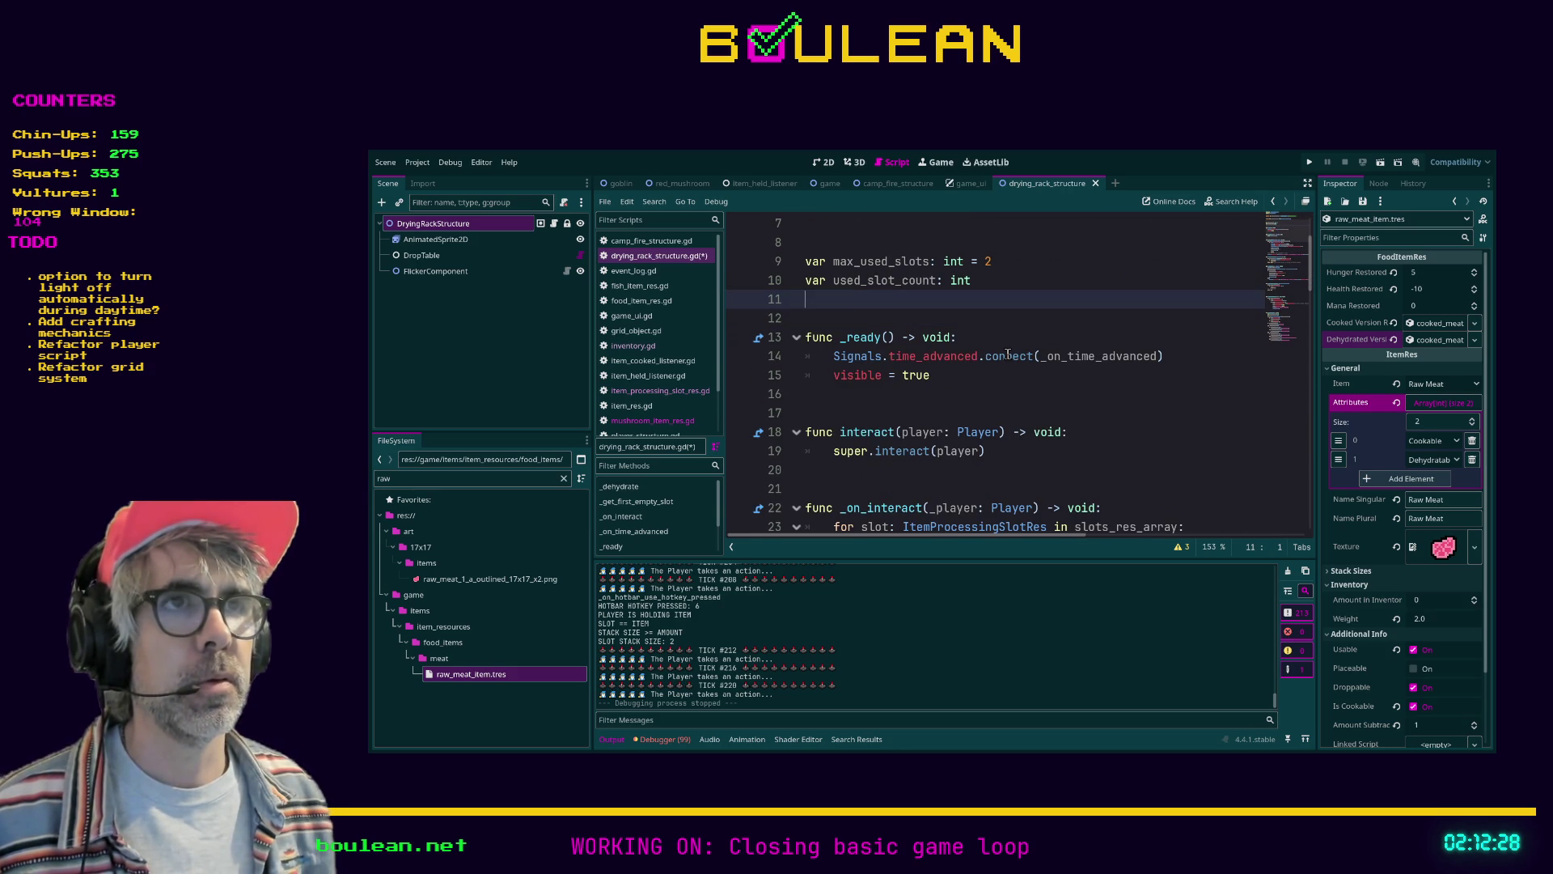
{"action": "left_click", "coordinate": [1013, 278]}
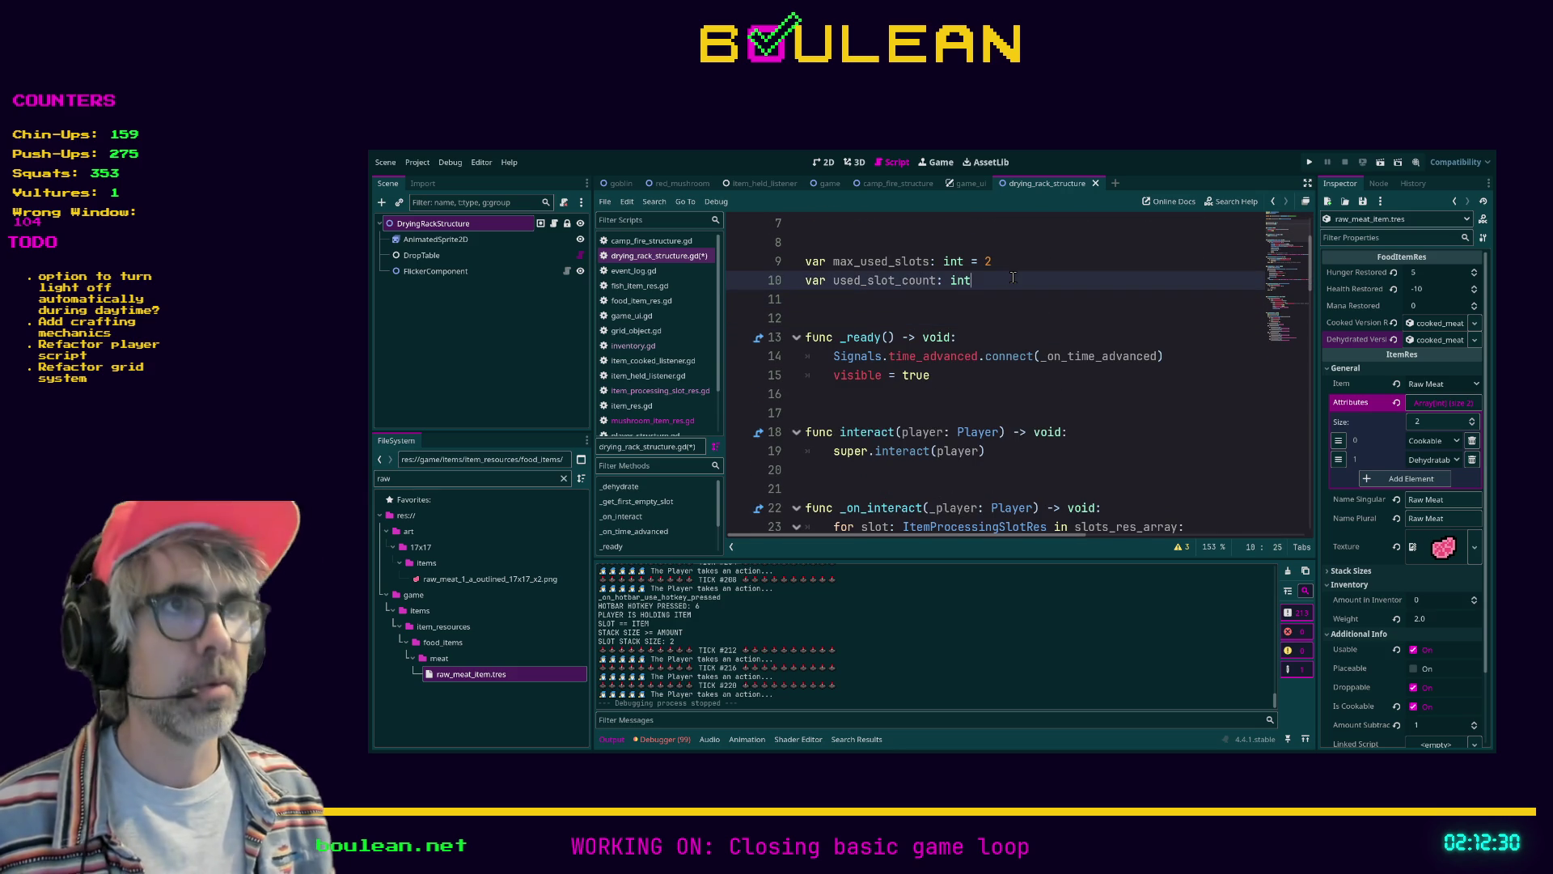
{"action": "type", "text": "=0"}
{"action": "left_click", "coordinate": [936, 318]}
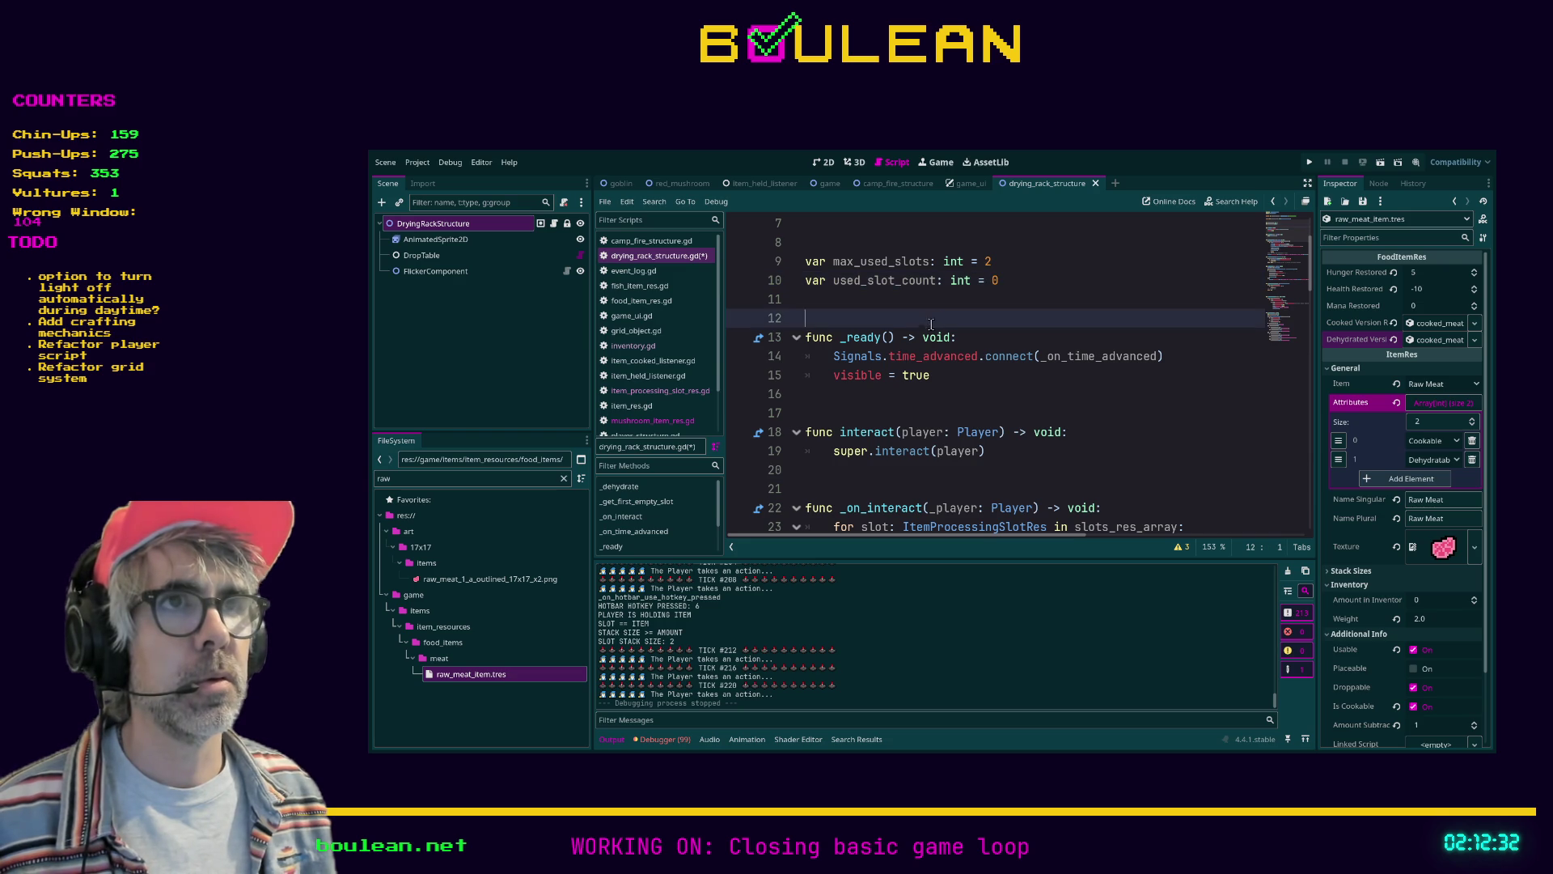
{"action": "scroll", "coordinate": [835, 318], "scroll_direction": "up", "scroll_amount": 2}
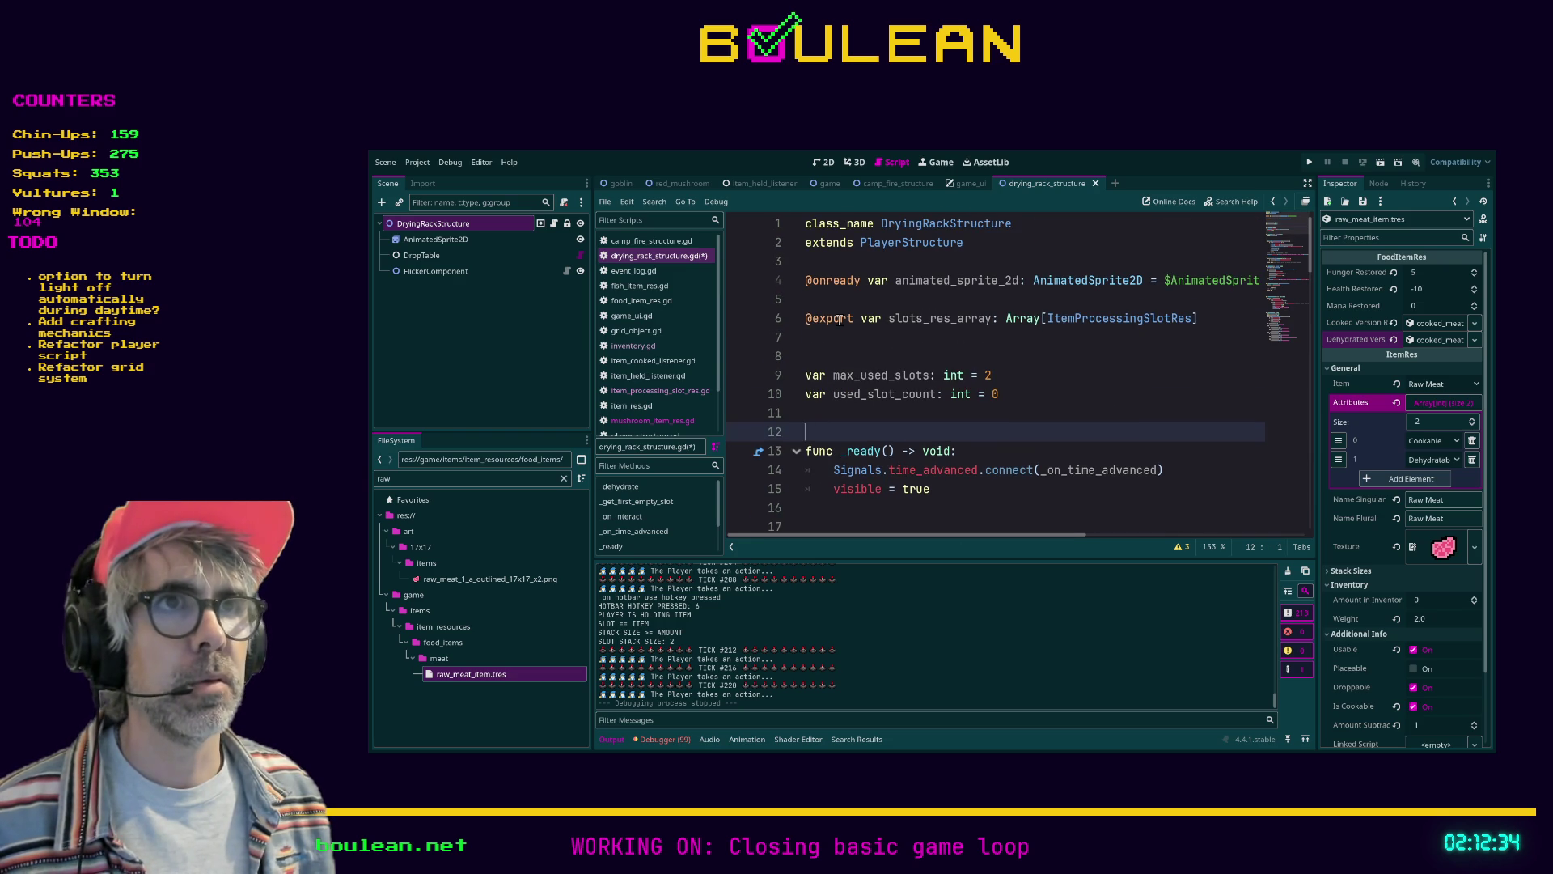
{"action": "left_click", "coordinate": [806, 320]}
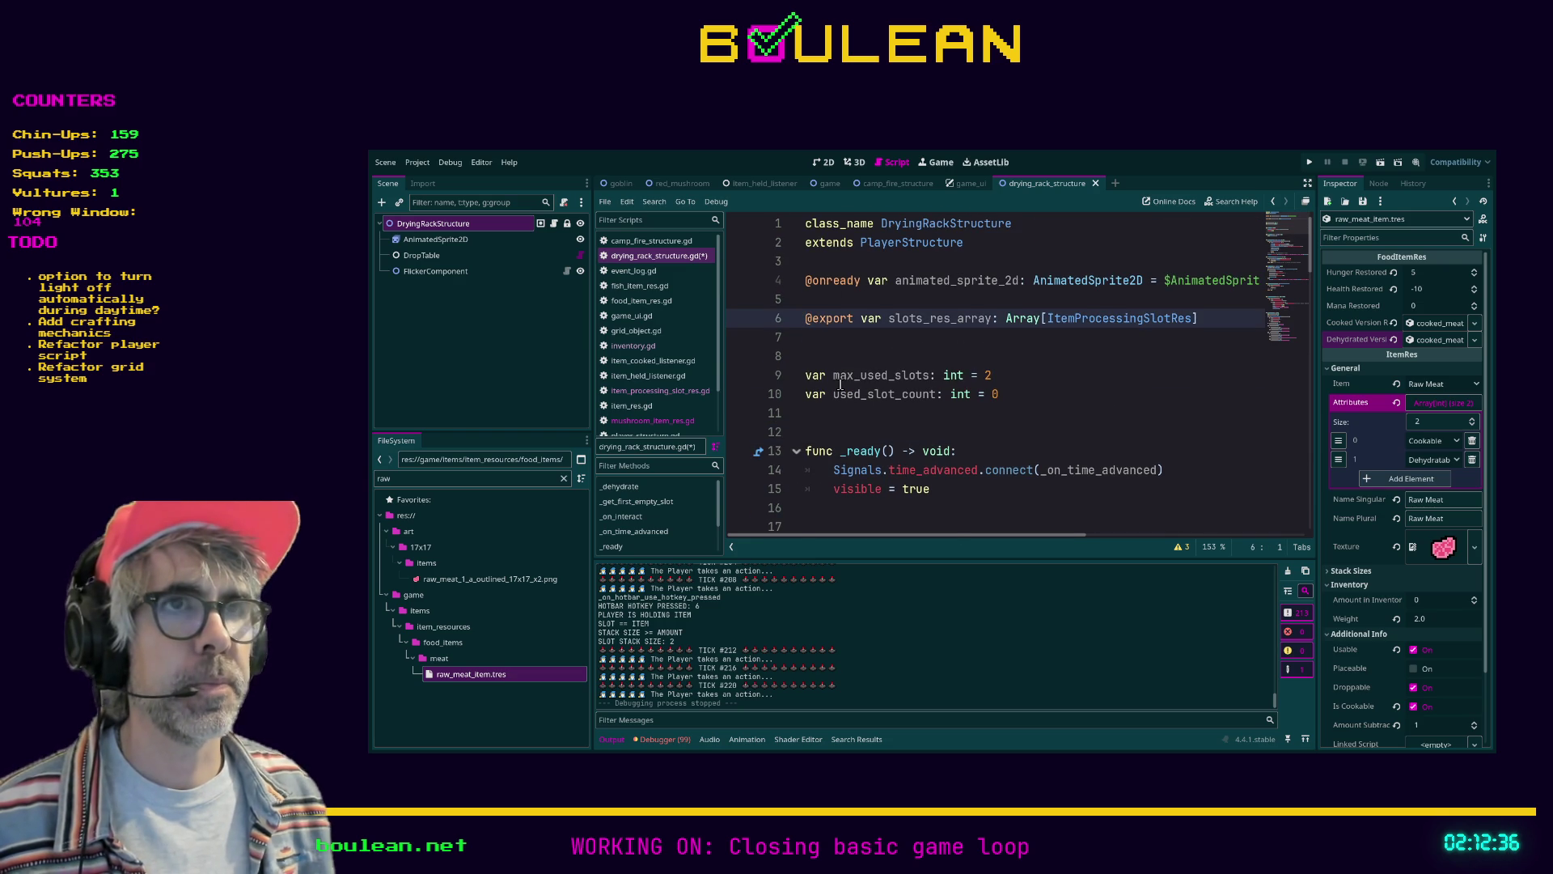
{"action": "key", "text": "BackSpace"}
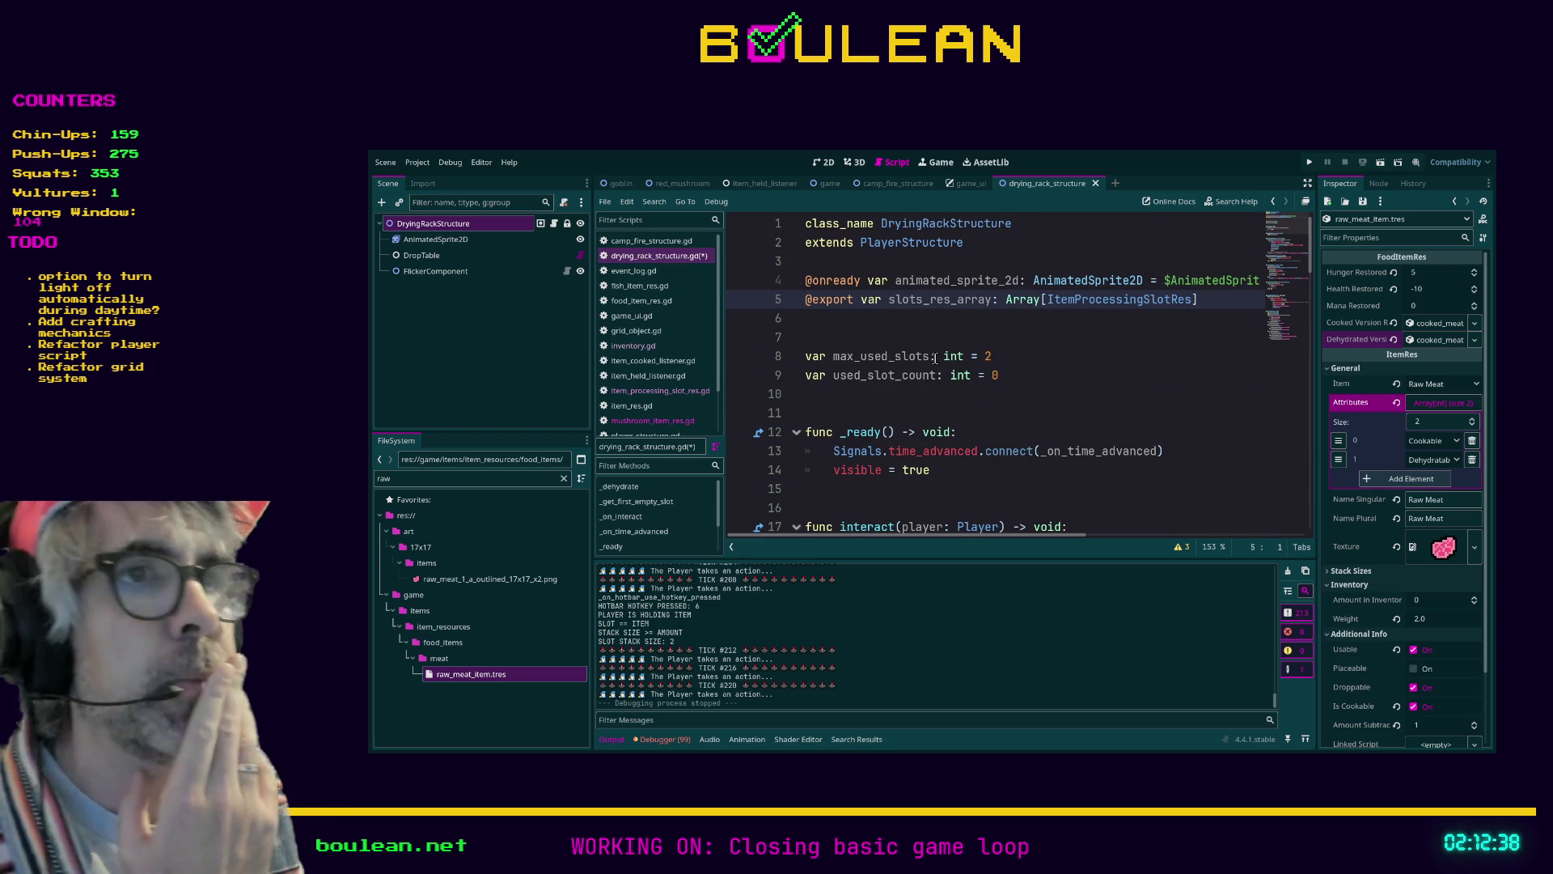
{"action": "scroll", "coordinate": [933, 359], "scroll_direction": "down", "scroll_amount": 2}
{"action": "scroll", "coordinate": [934, 358], "scroll_direction": "down", "scroll_amount": 5}
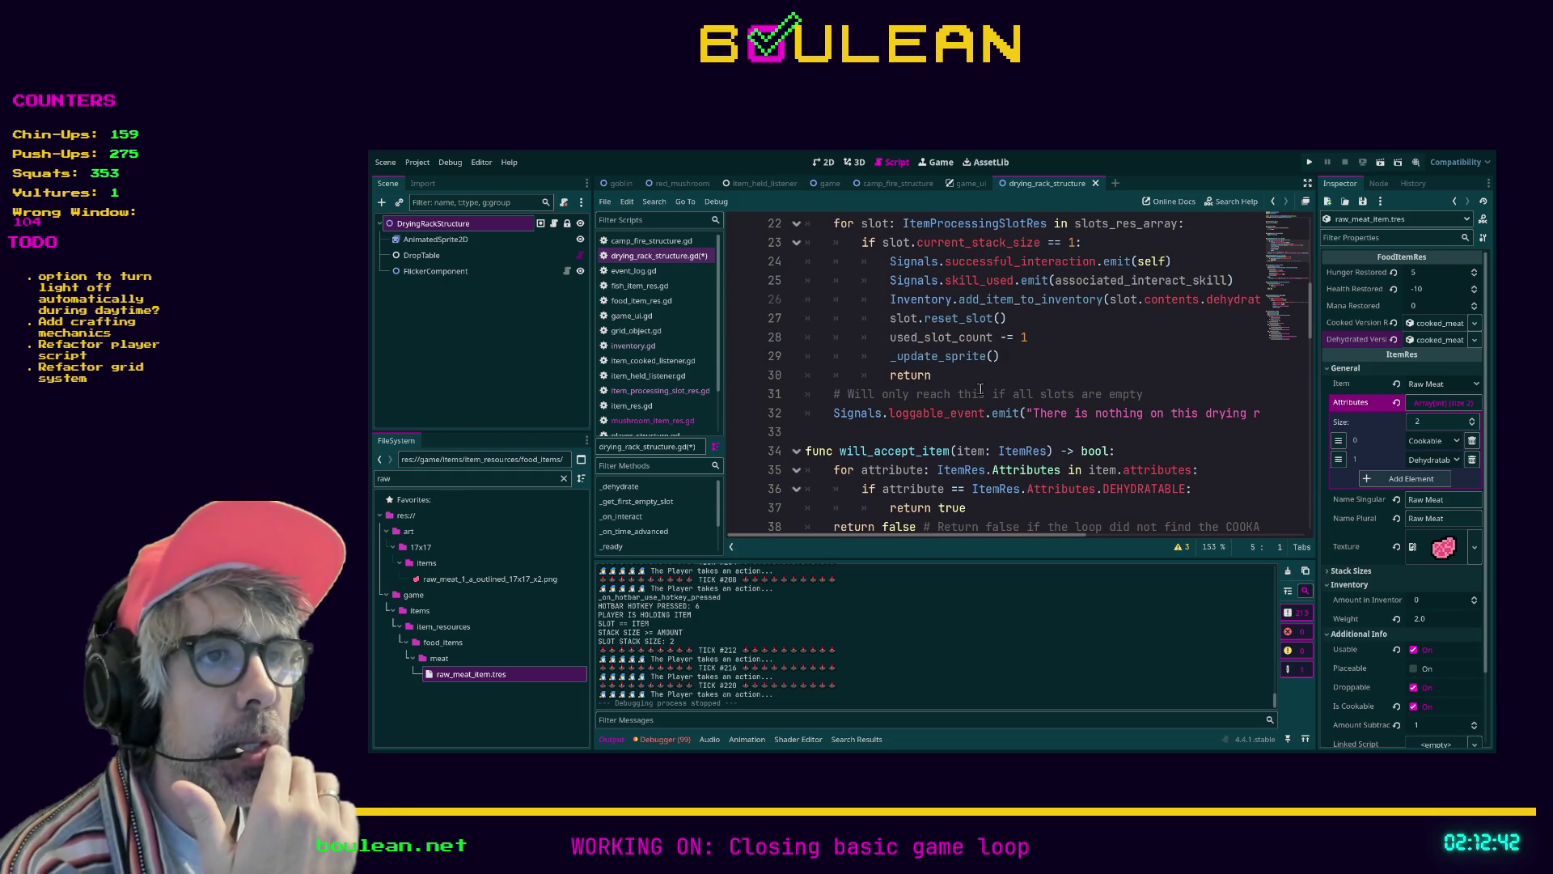
Remove the stray indentation from blank line 53
{"action": "scroll", "coordinate": [980, 389], "scroll_direction": "down", "scroll_amount": 2}
{"action": "left_click", "coordinate": [846, 443]}
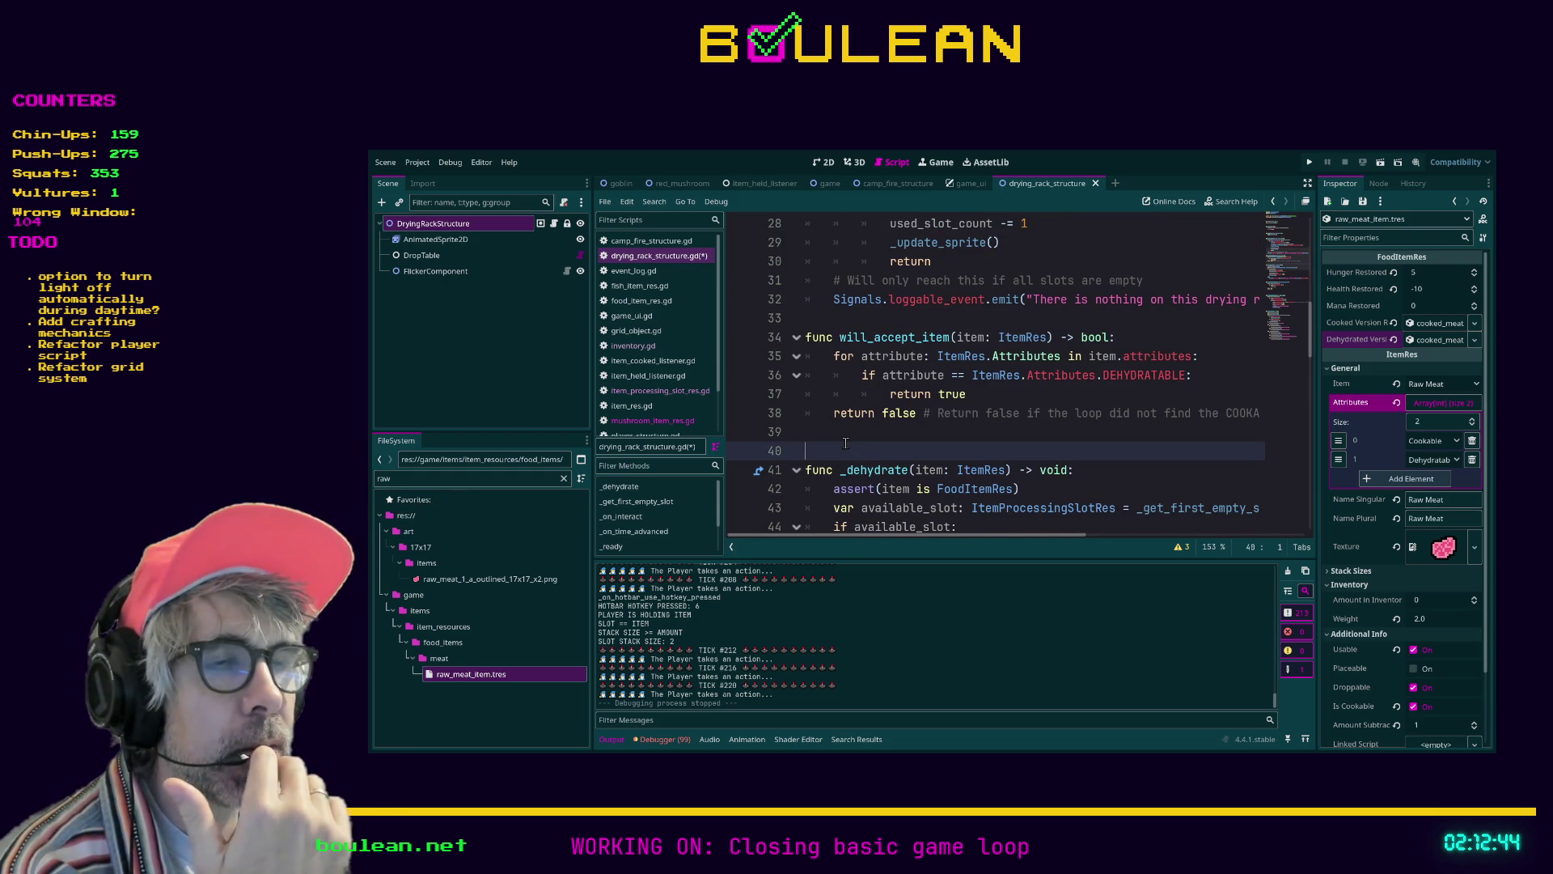
{"action": "key", "text": "Up"}
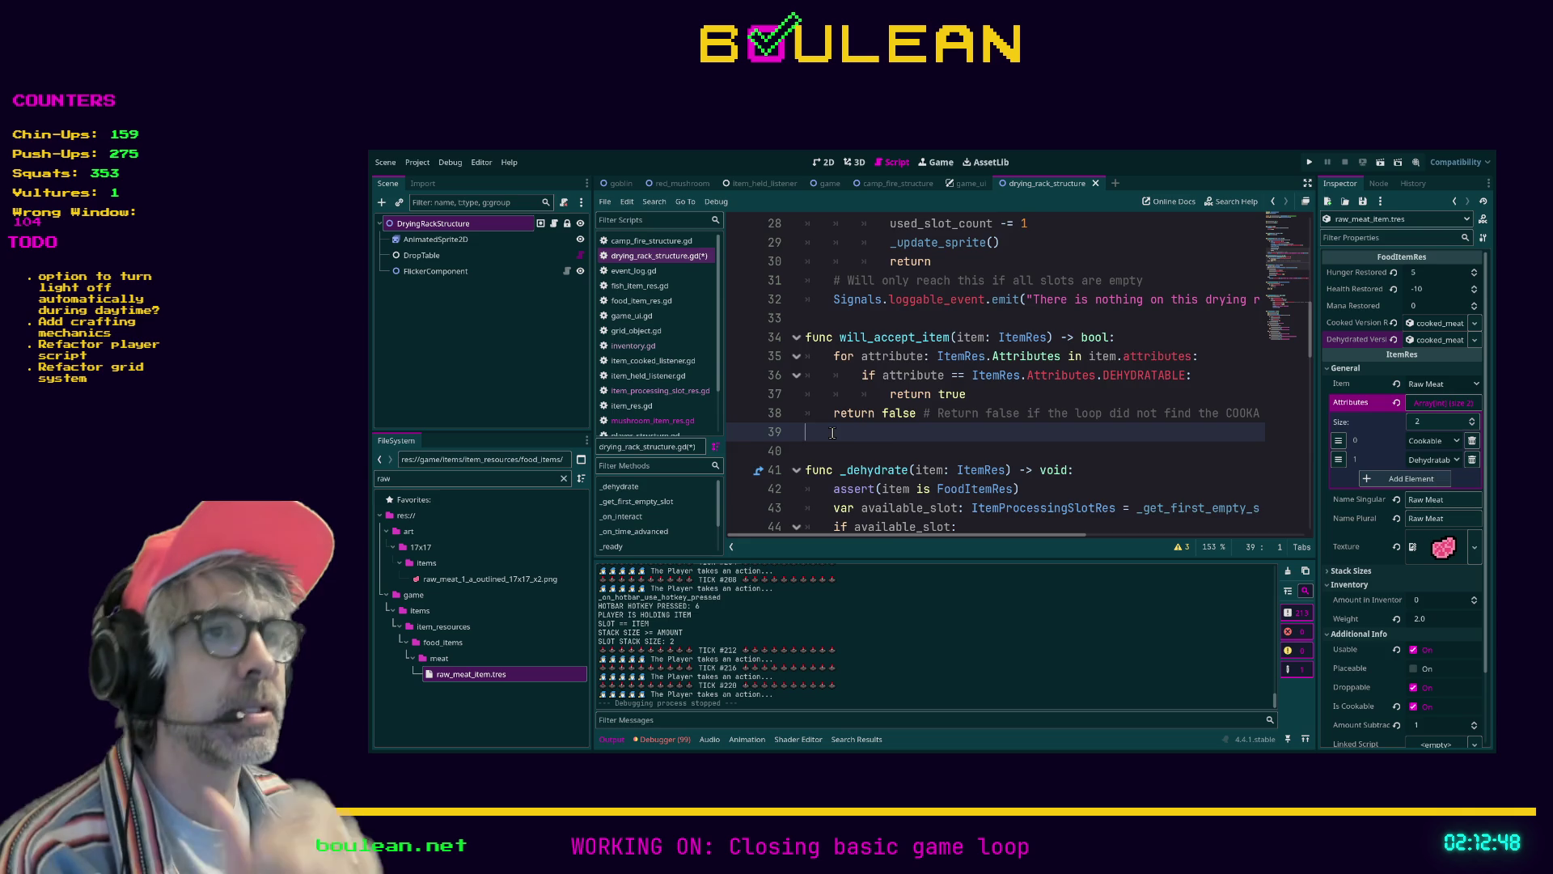
{"action": "scroll", "coordinate": [833, 433], "scroll_direction": "down", "scroll_amount": 4}
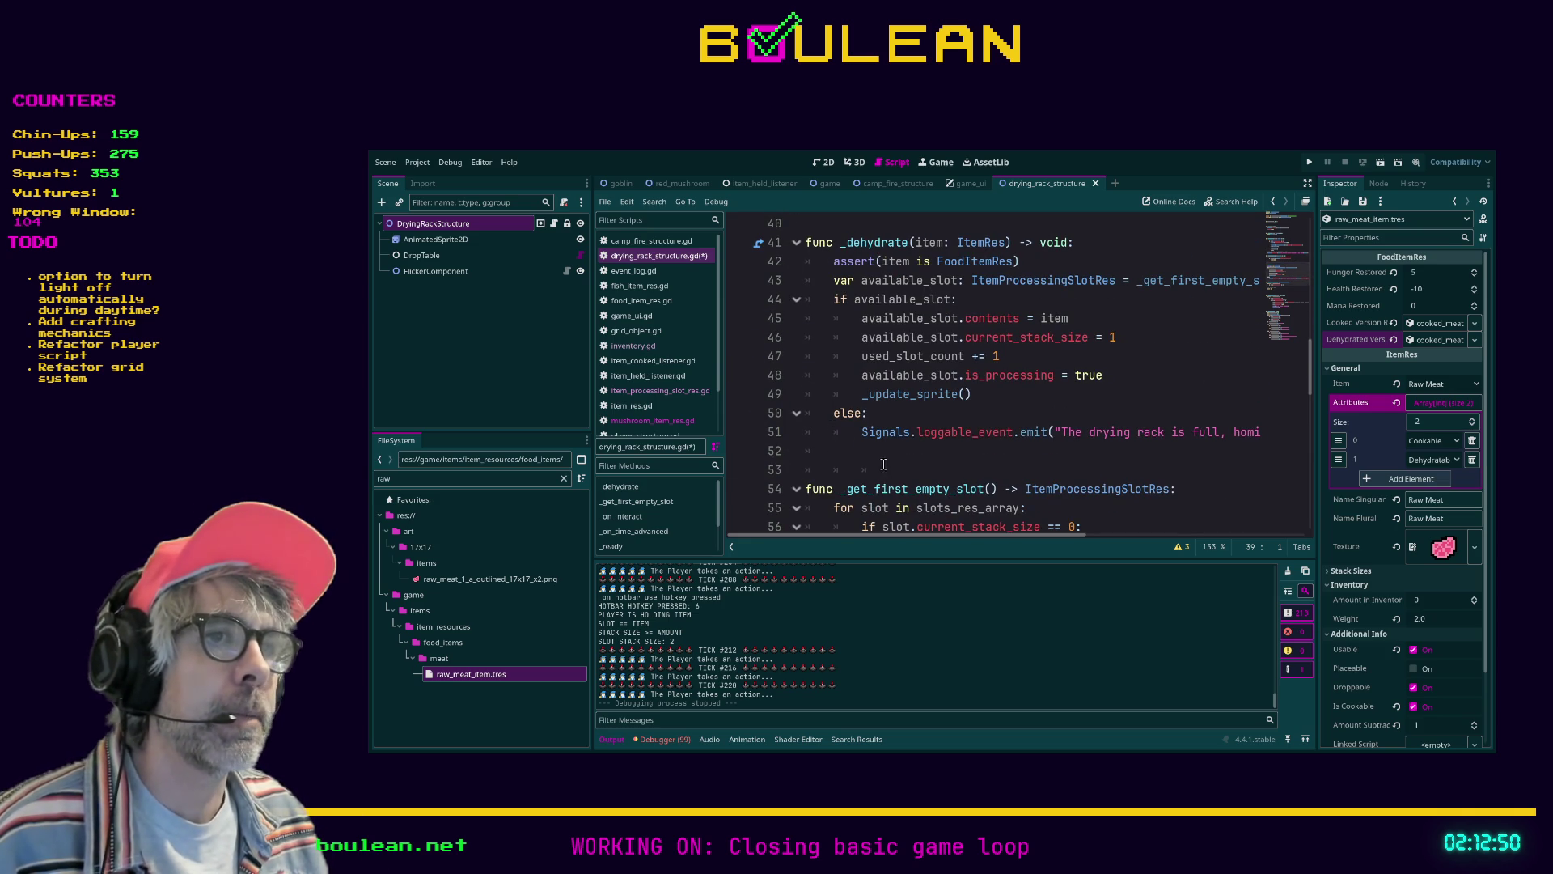
{"action": "left_click", "coordinate": [898, 469]}
{"action": "key", "text": "shift+Home"}
{"action": "key", "text": "BackSpace"}
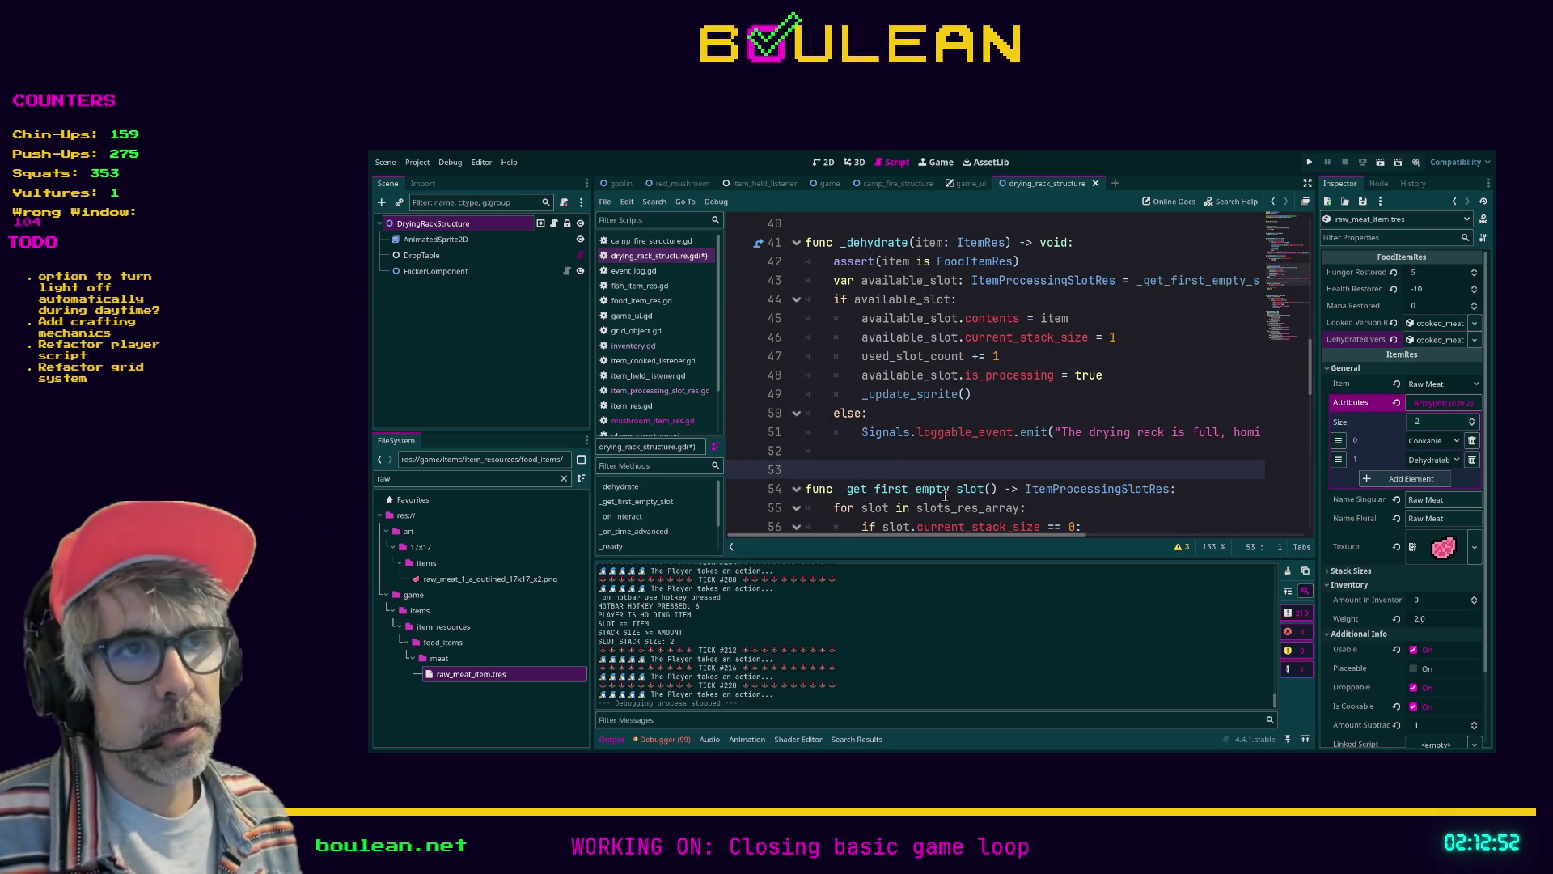
{"action": "scroll", "coordinate": [945, 495], "scroll_direction": "down", "scroll_amount": 2}
Move the '# if no empty slots' comment to the end of the return null line
{"action": "left_click", "coordinate": [996, 451]}
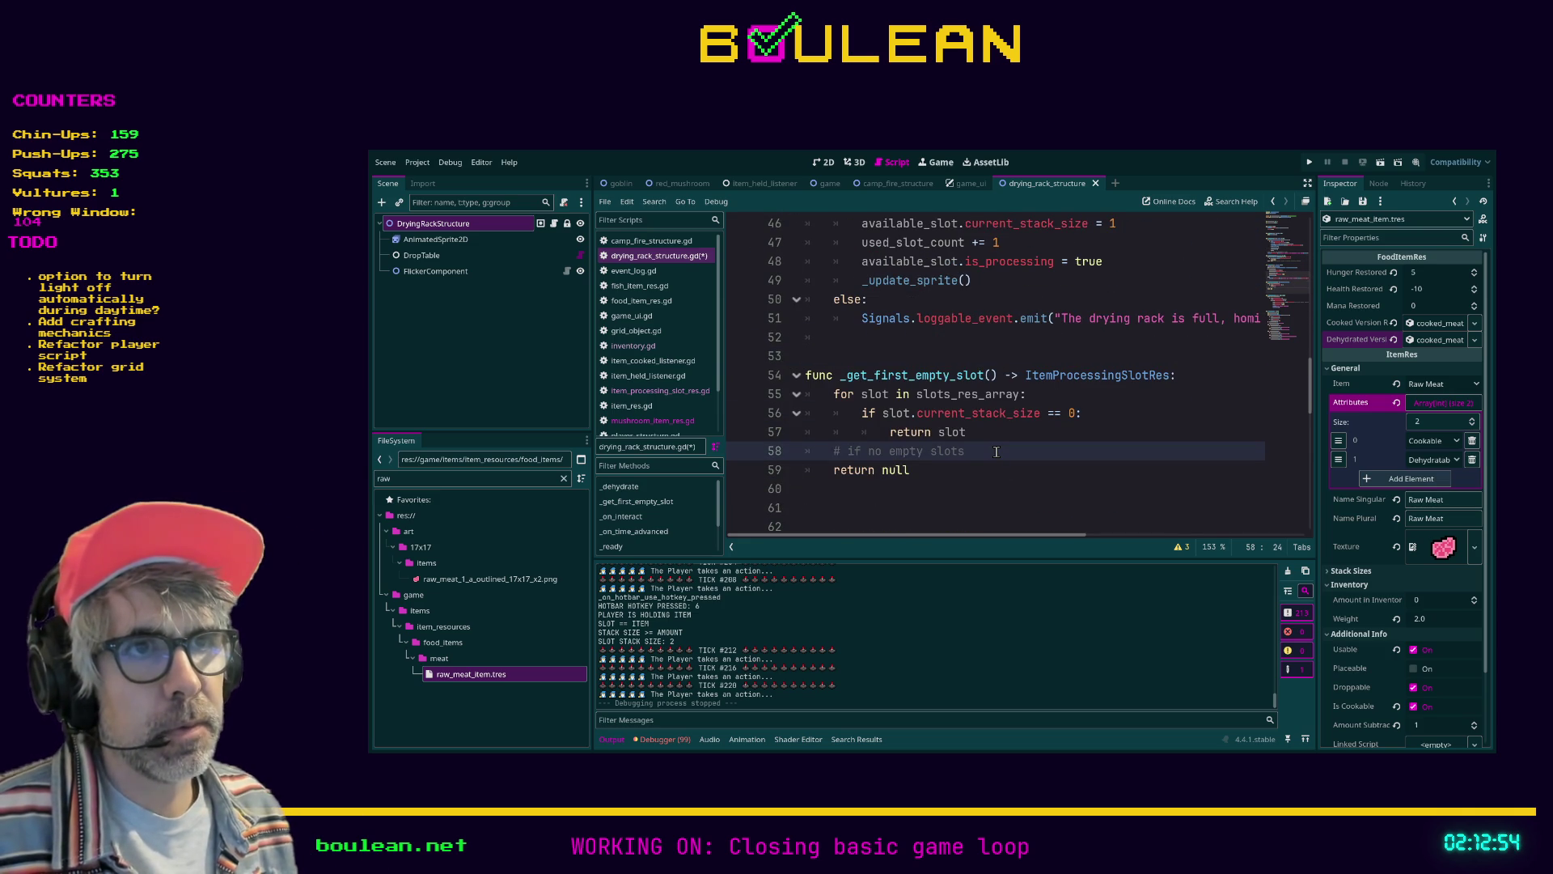
{"action": "key", "text": "shift+Home"}
{"action": "key", "text": "ctrl+c"}
{"action": "key", "text": "BackSpace"}
{"action": "key", "text": "Down"}
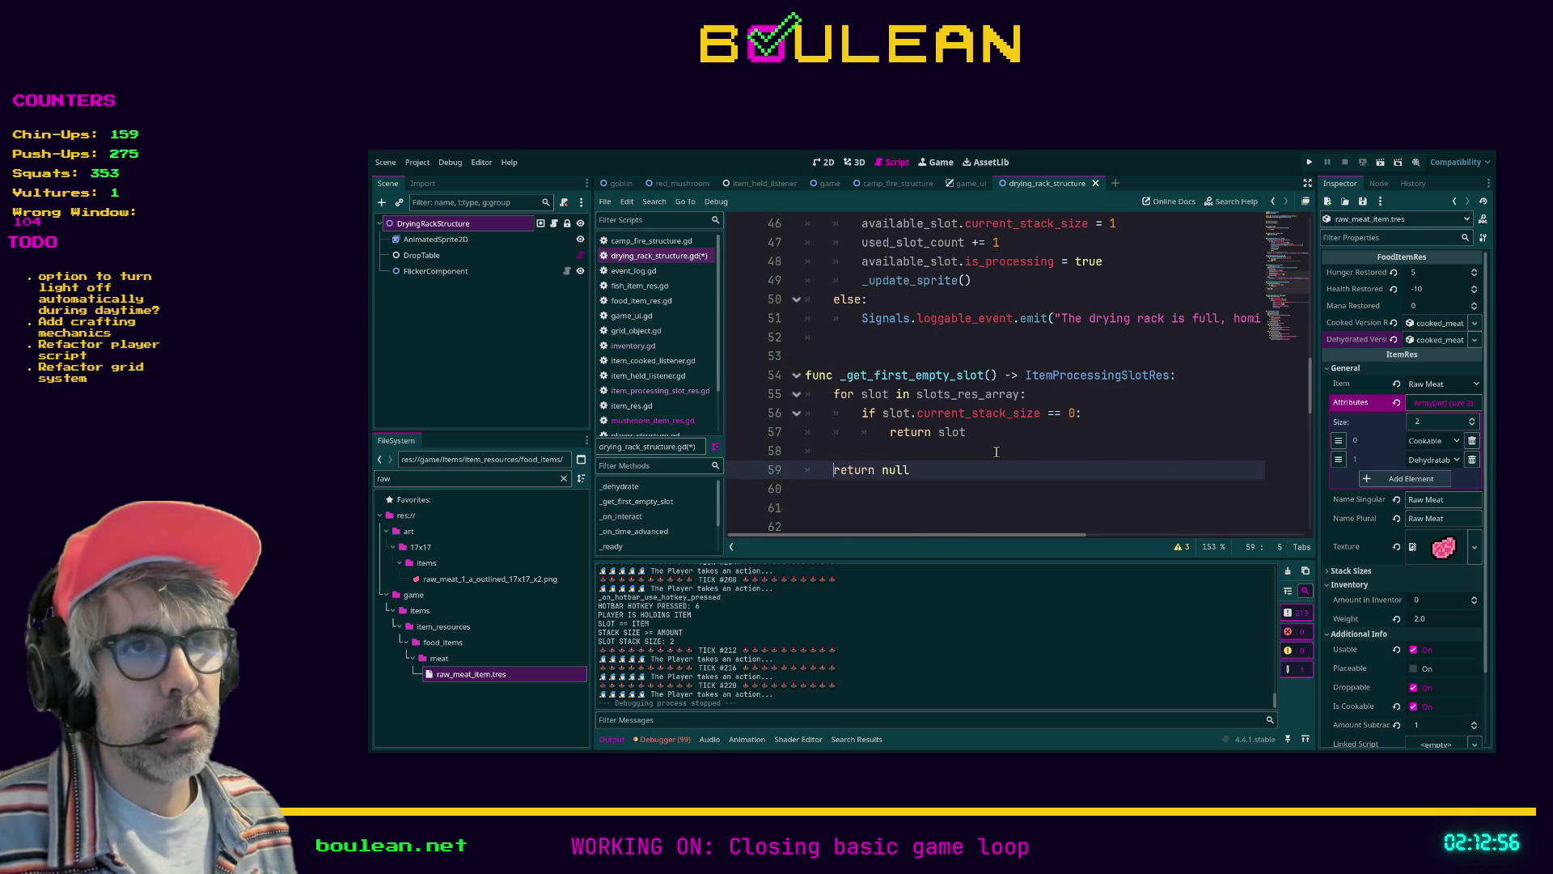
{"action": "key", "text": "ctrl+v"}
{"action": "key", "text": "Up"}
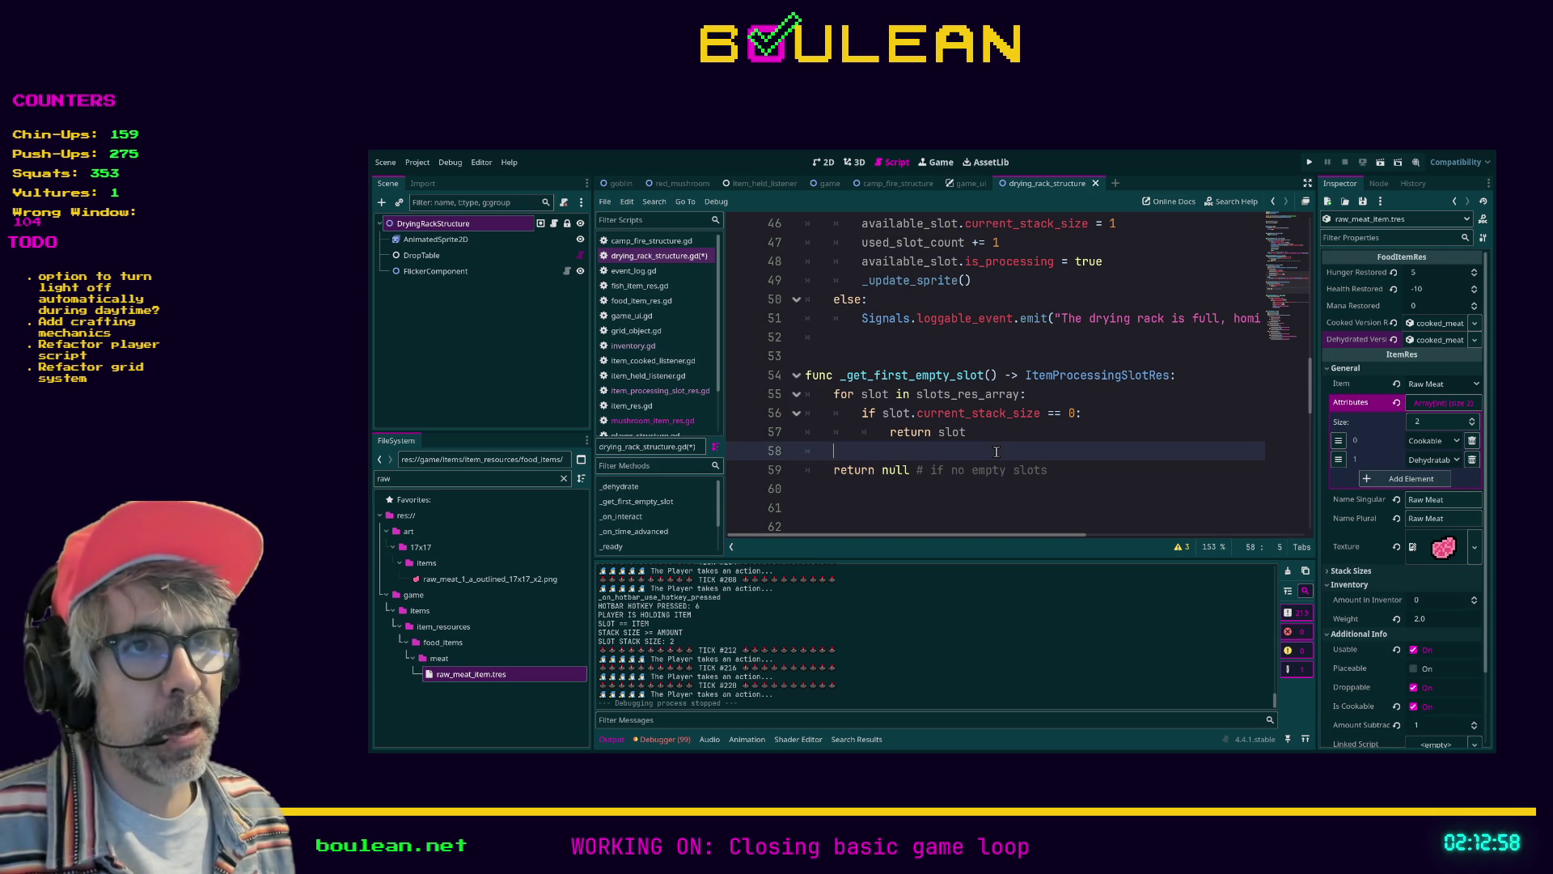
{"action": "key", "text": "BackSpace"}
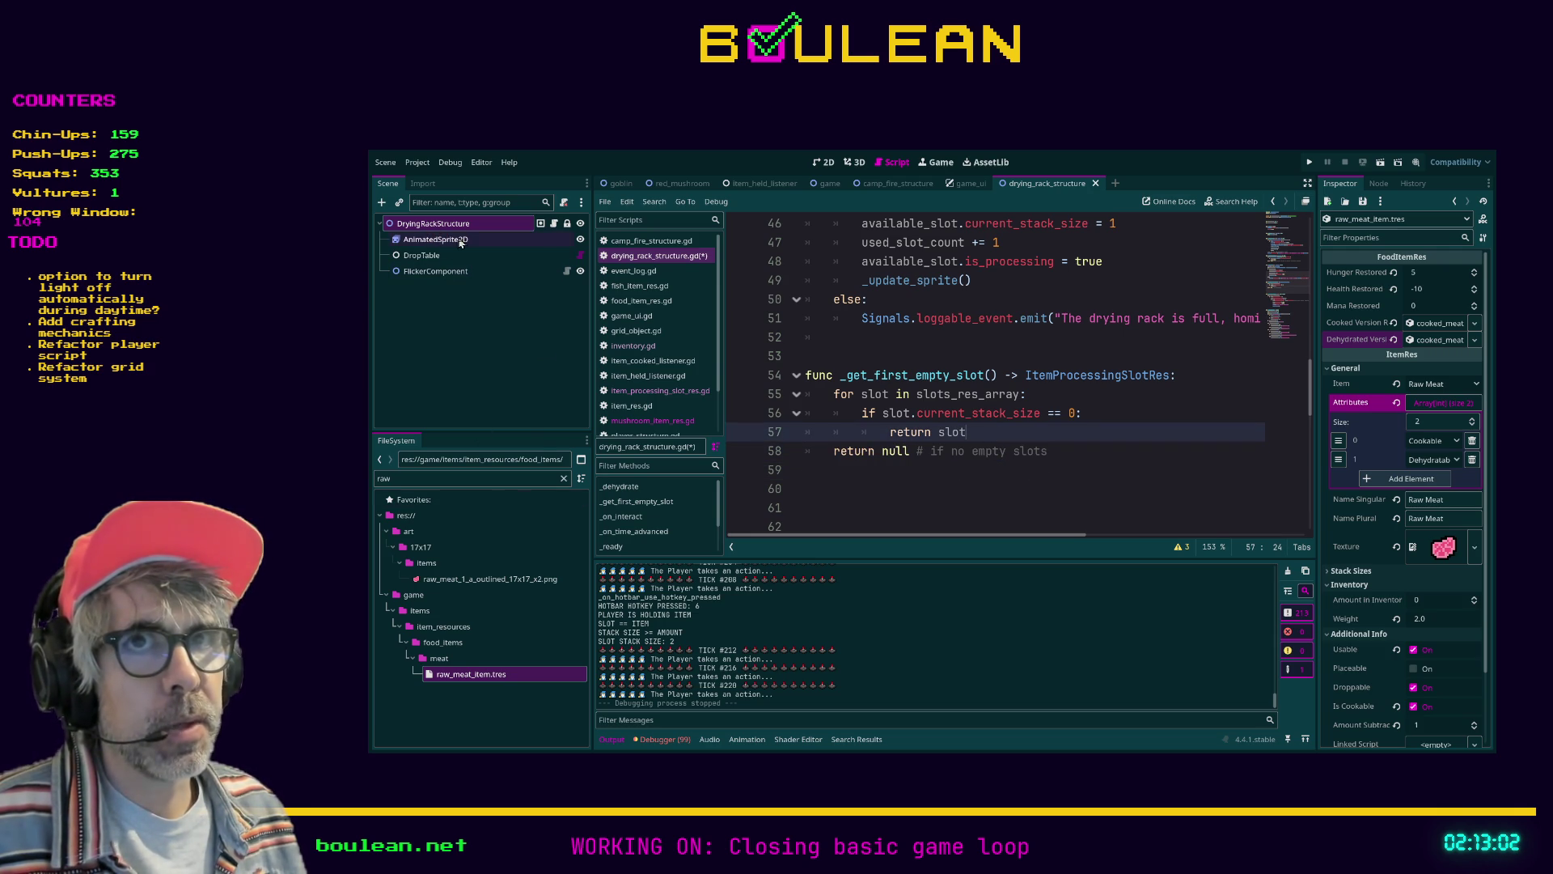
Review the script and clear an accidental text selection
{"action": "scroll", "coordinate": [1102, 459], "scroll_direction": "up", "scroll_amount": 3}
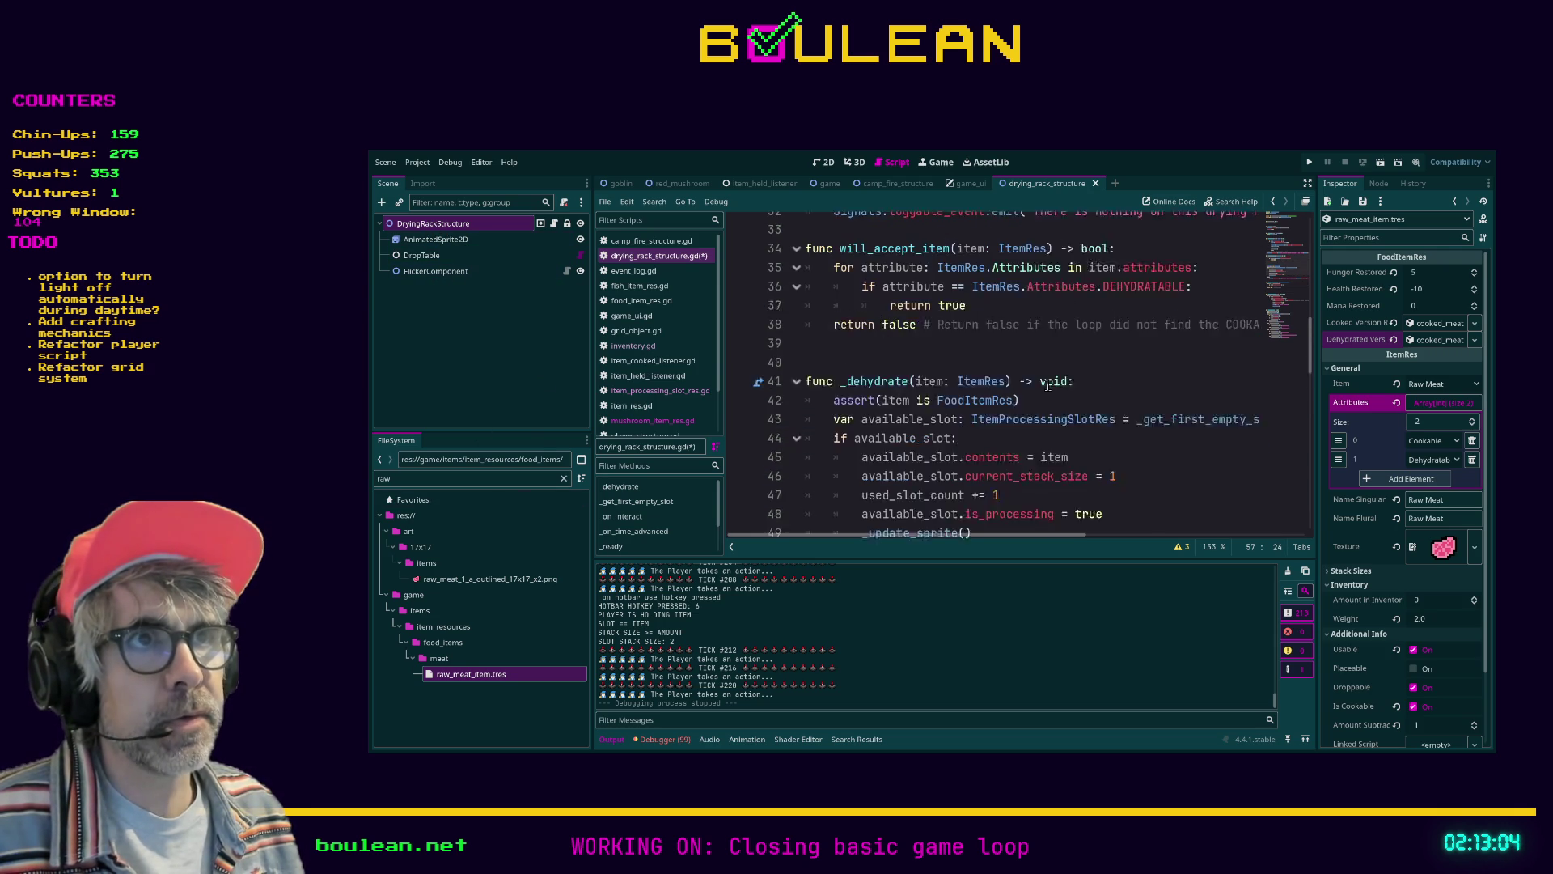
{"action": "scroll", "coordinate": [1102, 458], "scroll_direction": "down", "scroll_amount": 3}
{"action": "left_click_drag", "start_coordinate": [1064, 461], "coordinate": [881, 377]}
{"action": "scroll", "coordinate": [881, 382], "scroll_direction": "up", "scroll_amount": 8}
{"action": "scroll", "coordinate": [881, 386], "scroll_direction": "up", "scroll_amount": 1}
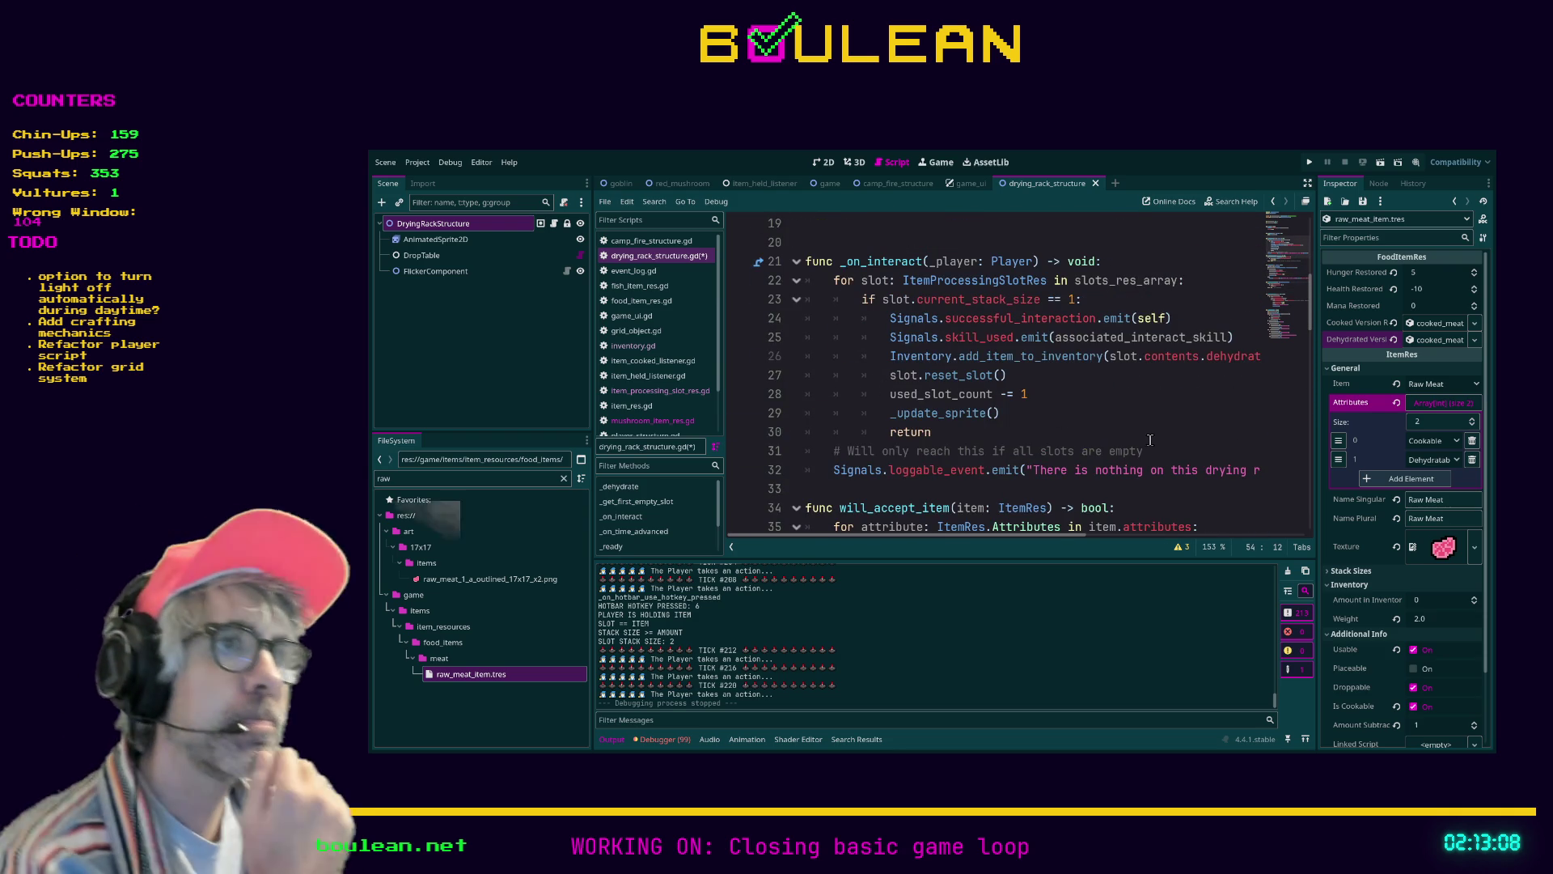
{"action": "scroll", "coordinate": [1175, 447], "scroll_direction": "up", "scroll_amount": 2}
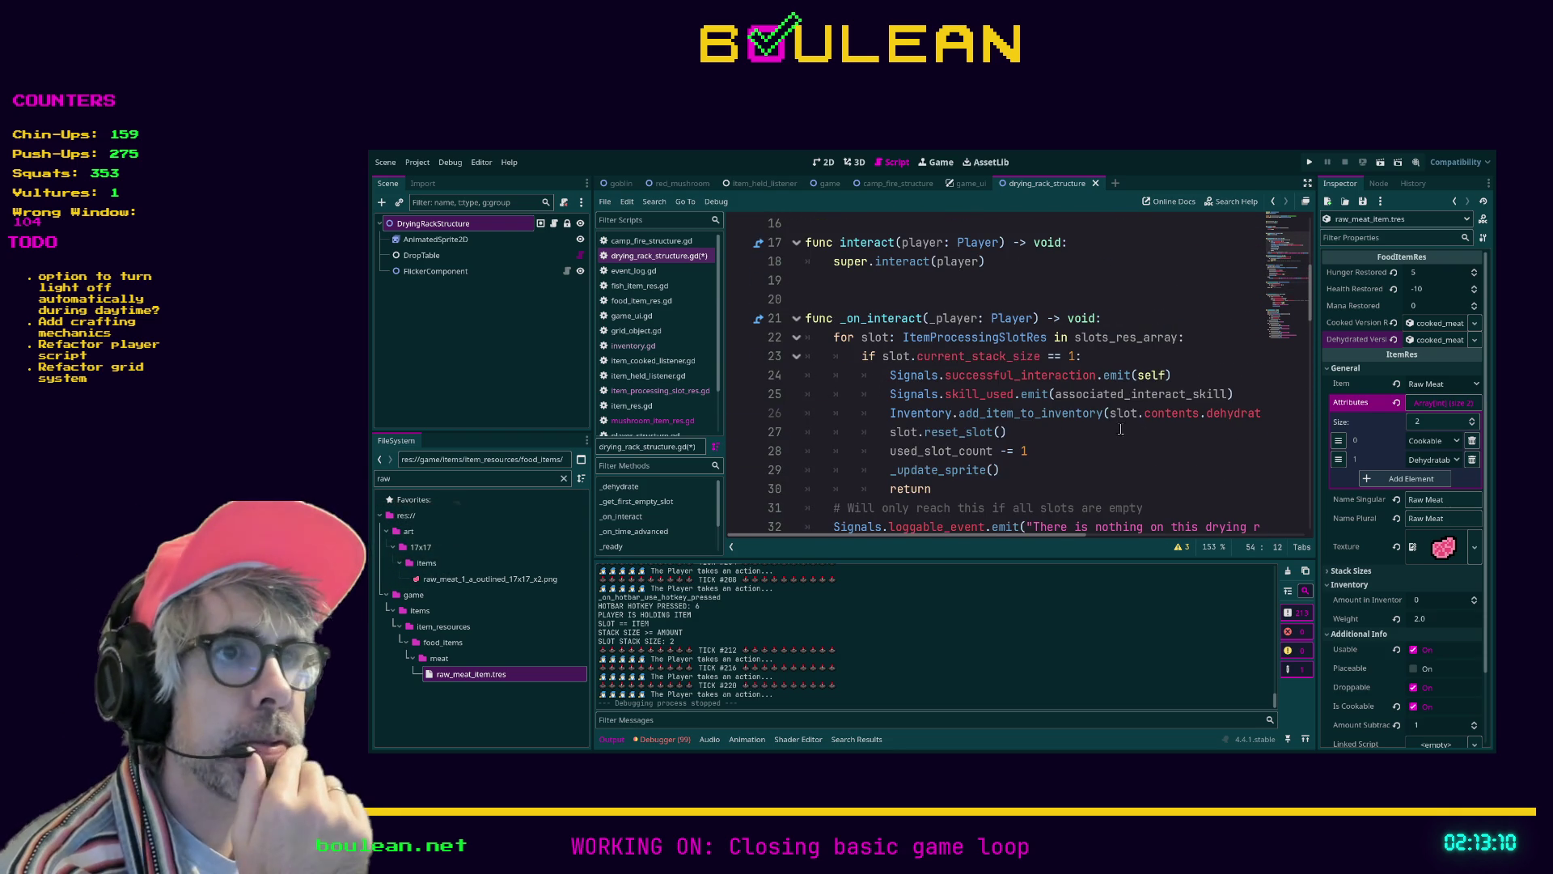
{"action": "scroll", "coordinate": [975, 386], "scroll_direction": "down", "scroll_amount": 12}
{"action": "left_click", "coordinate": [979, 382]}
Check the blank lines before _dehydrate and interact, then launch the game with F5
{"action": "scroll", "coordinate": [979, 380], "scroll_direction": "up", "scroll_amount": 4}
{"action": "left_click", "coordinate": [951, 344]}
{"action": "scroll", "coordinate": [947, 356], "scroll_direction": "up", "scroll_amount": 1}
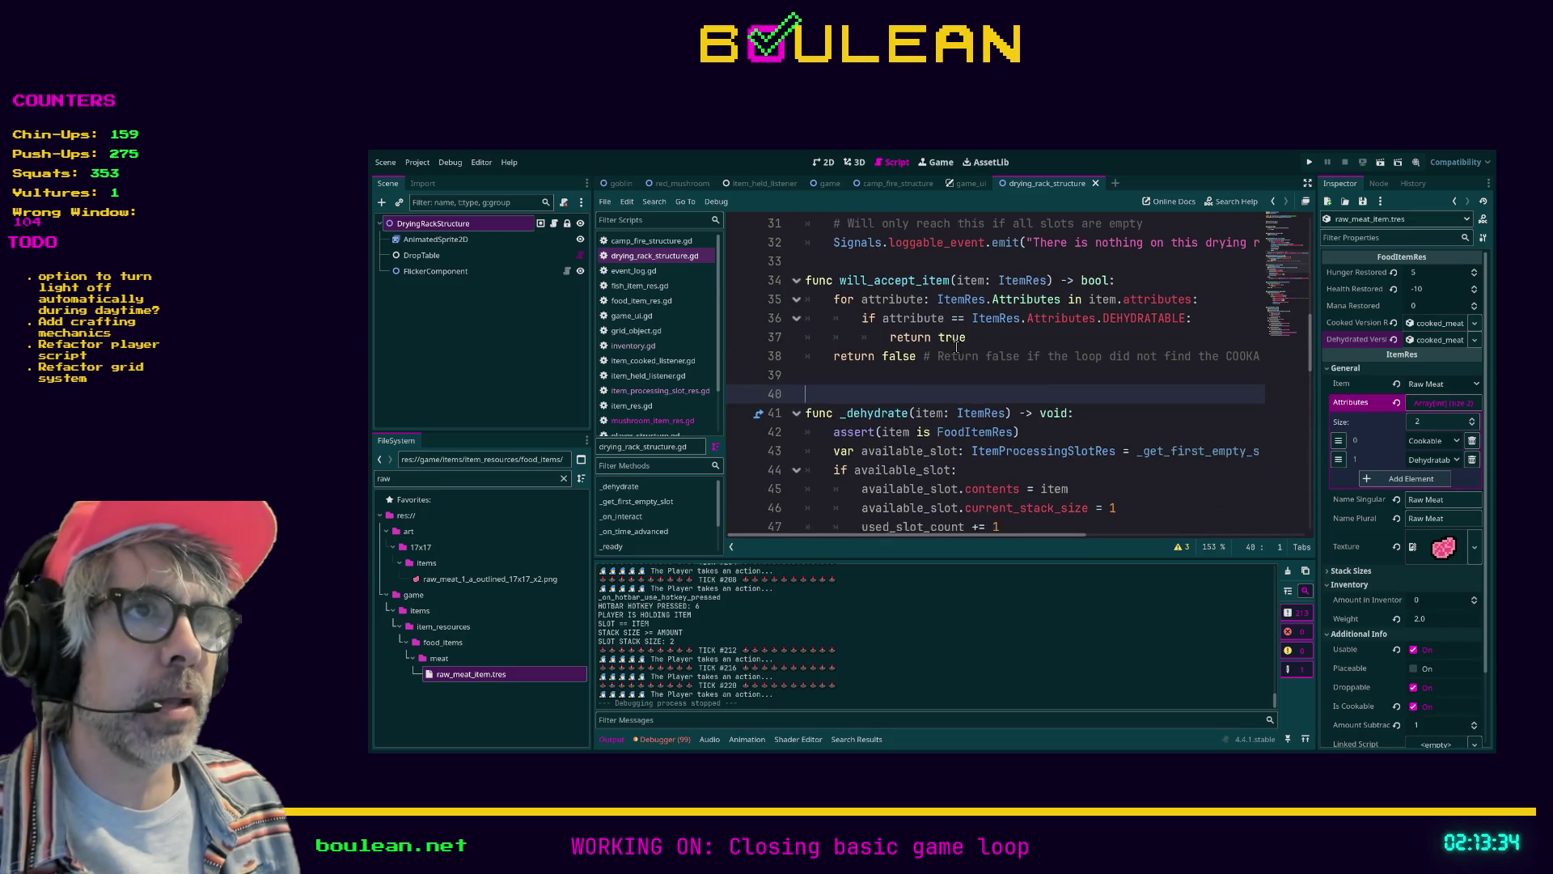
{"action": "scroll", "coordinate": [928, 375], "scroll_direction": "up", "scroll_amount": 2}
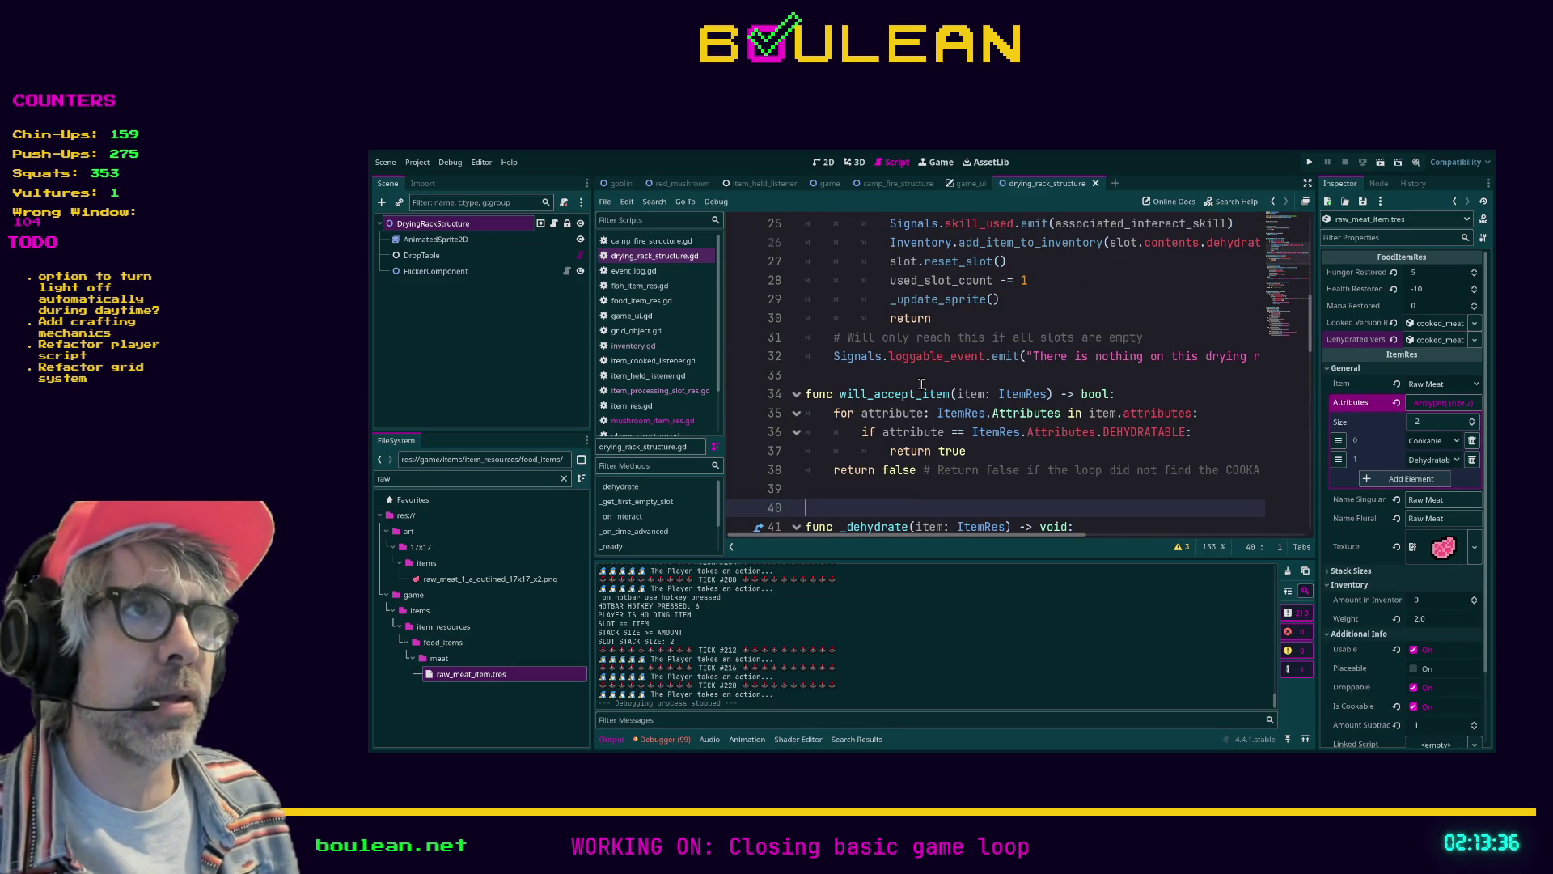
{"action": "scroll", "coordinate": [984, 363], "scroll_direction": "up", "scroll_amount": 6}
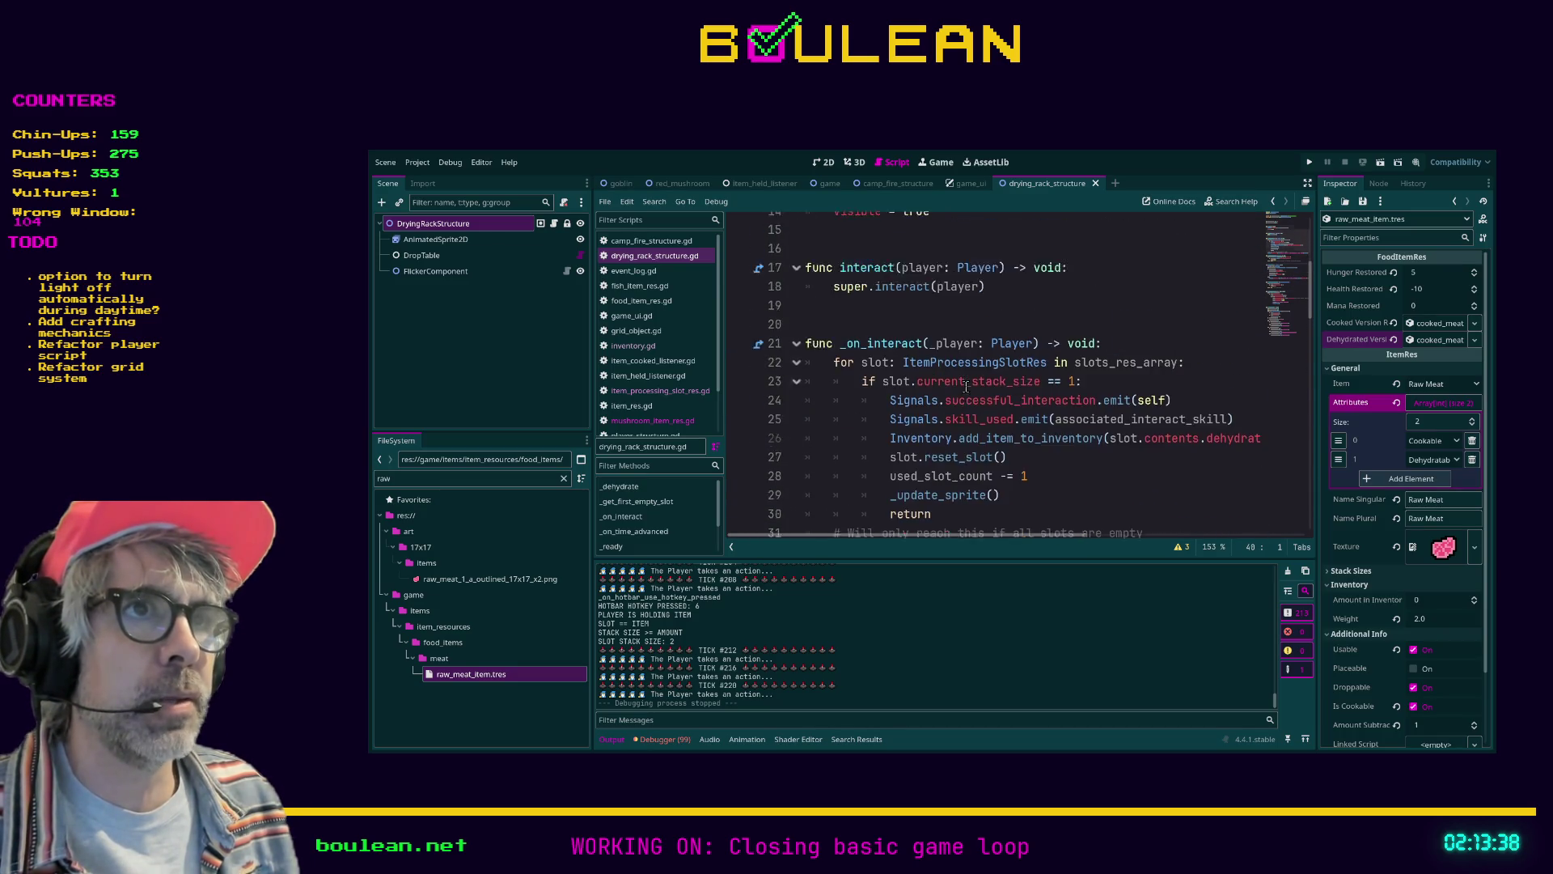
{"action": "left_click", "coordinate": [891, 392]}
{"action": "key", "text": "F5"}
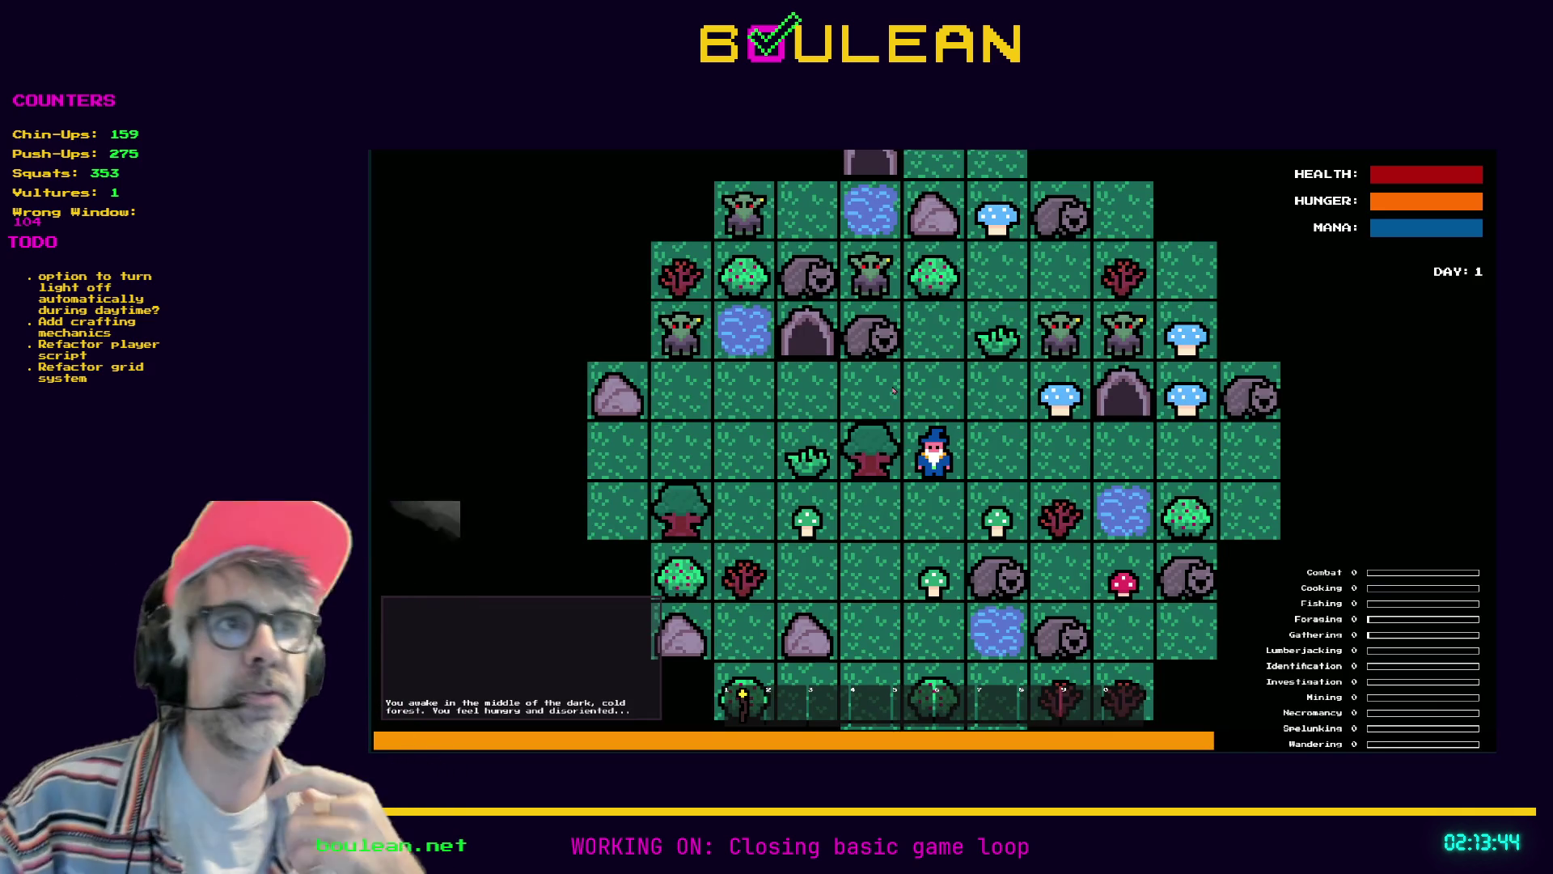
Attack northward, then smite all goblins from the debug menu
{"action": "key", "text": "Up"}
{"action": "key", "text": "Up"}
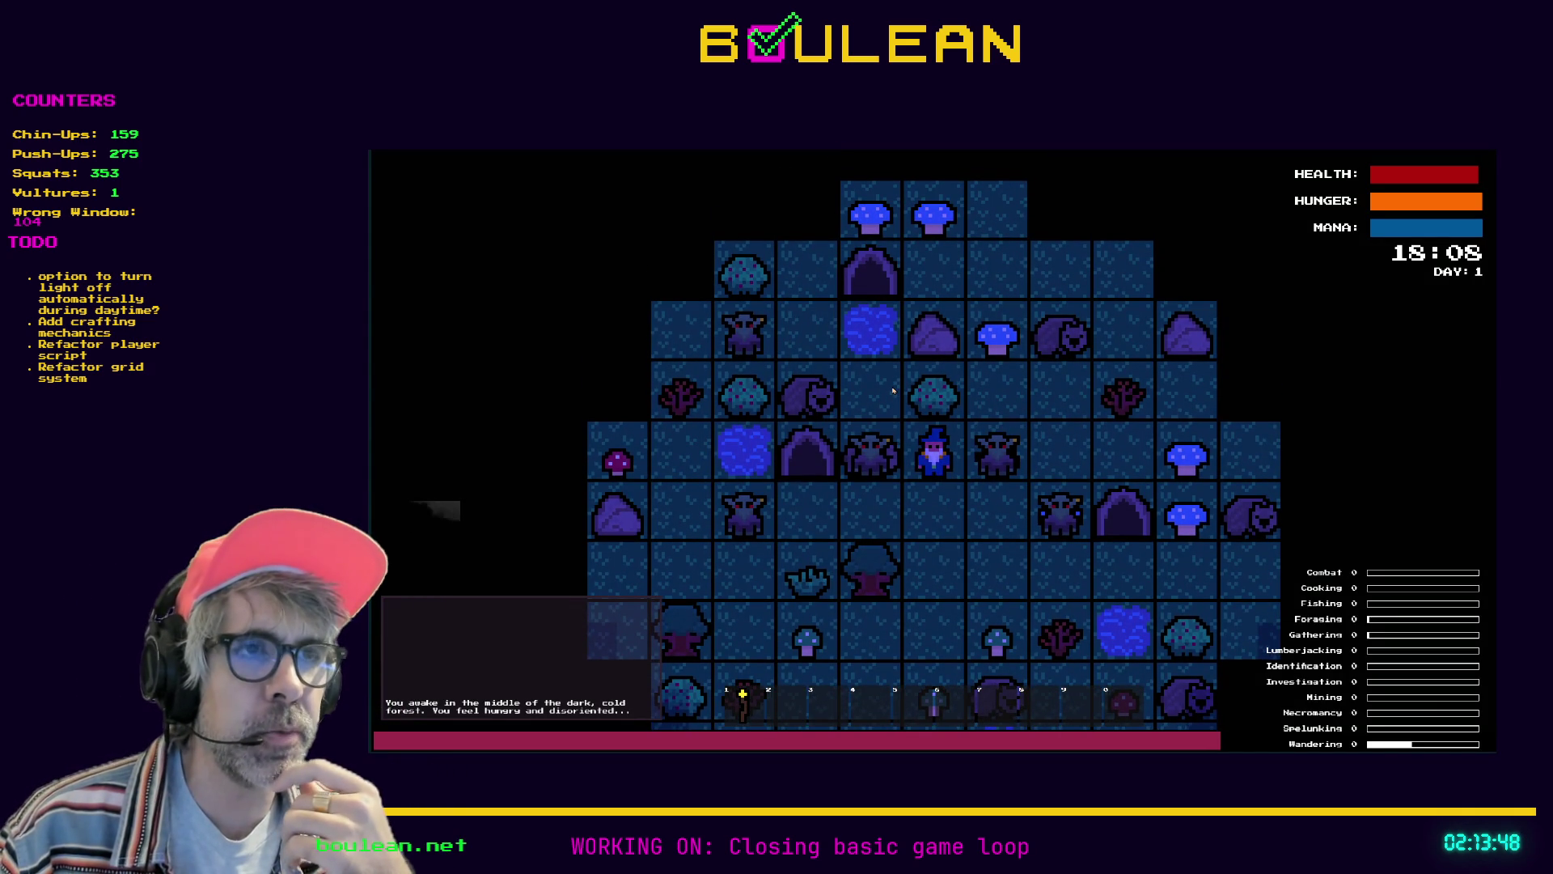
{"action": "key", "text": "Up"}
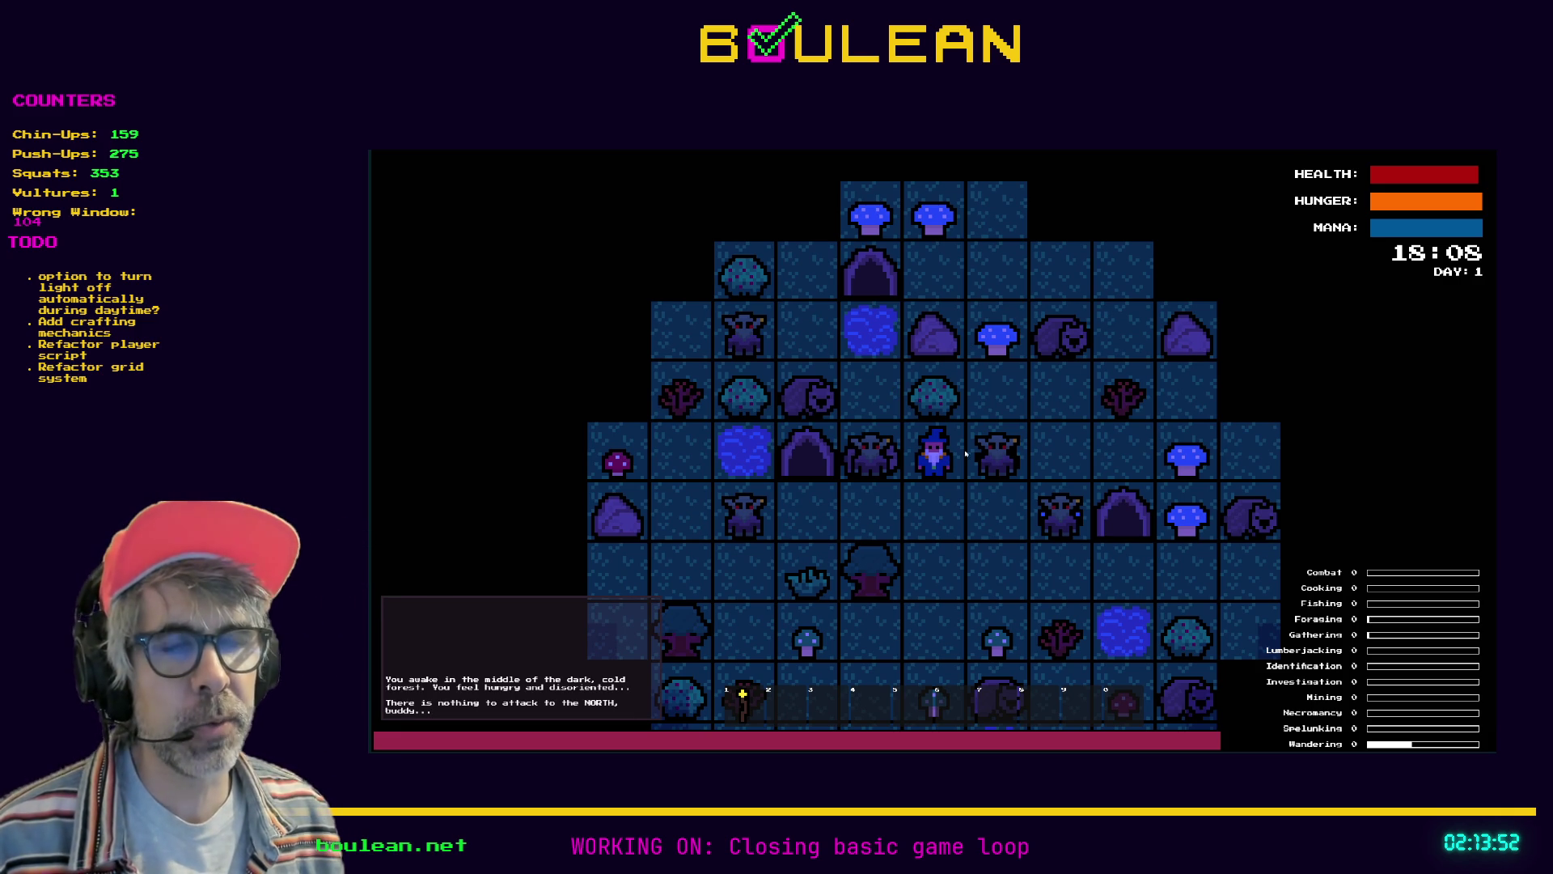
{"action": "key", "text": "Up"}
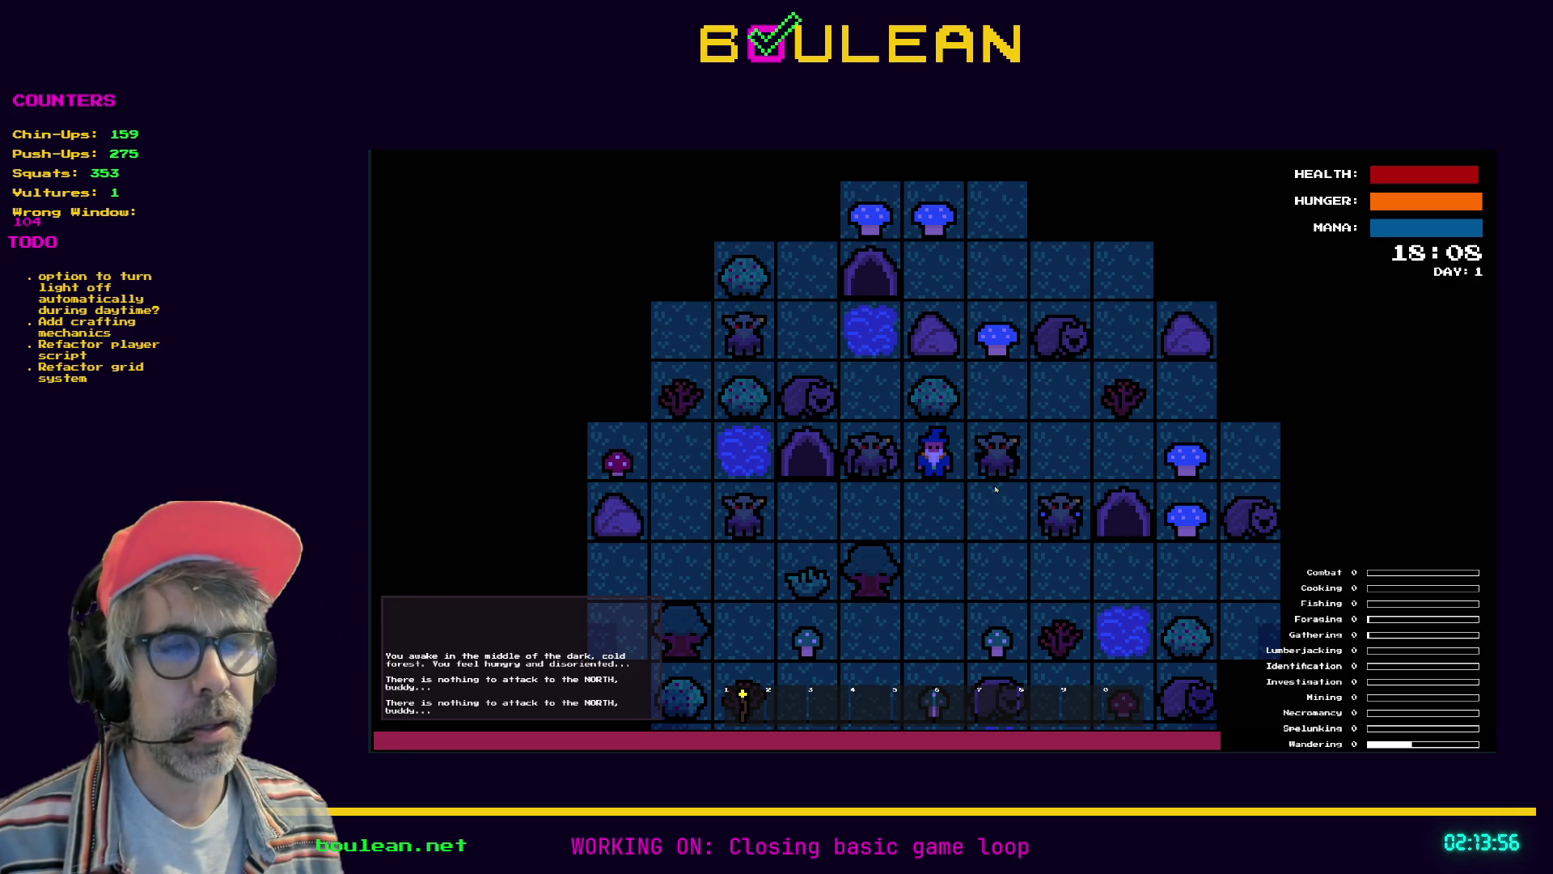
{"action": "key", "text": "Right"}
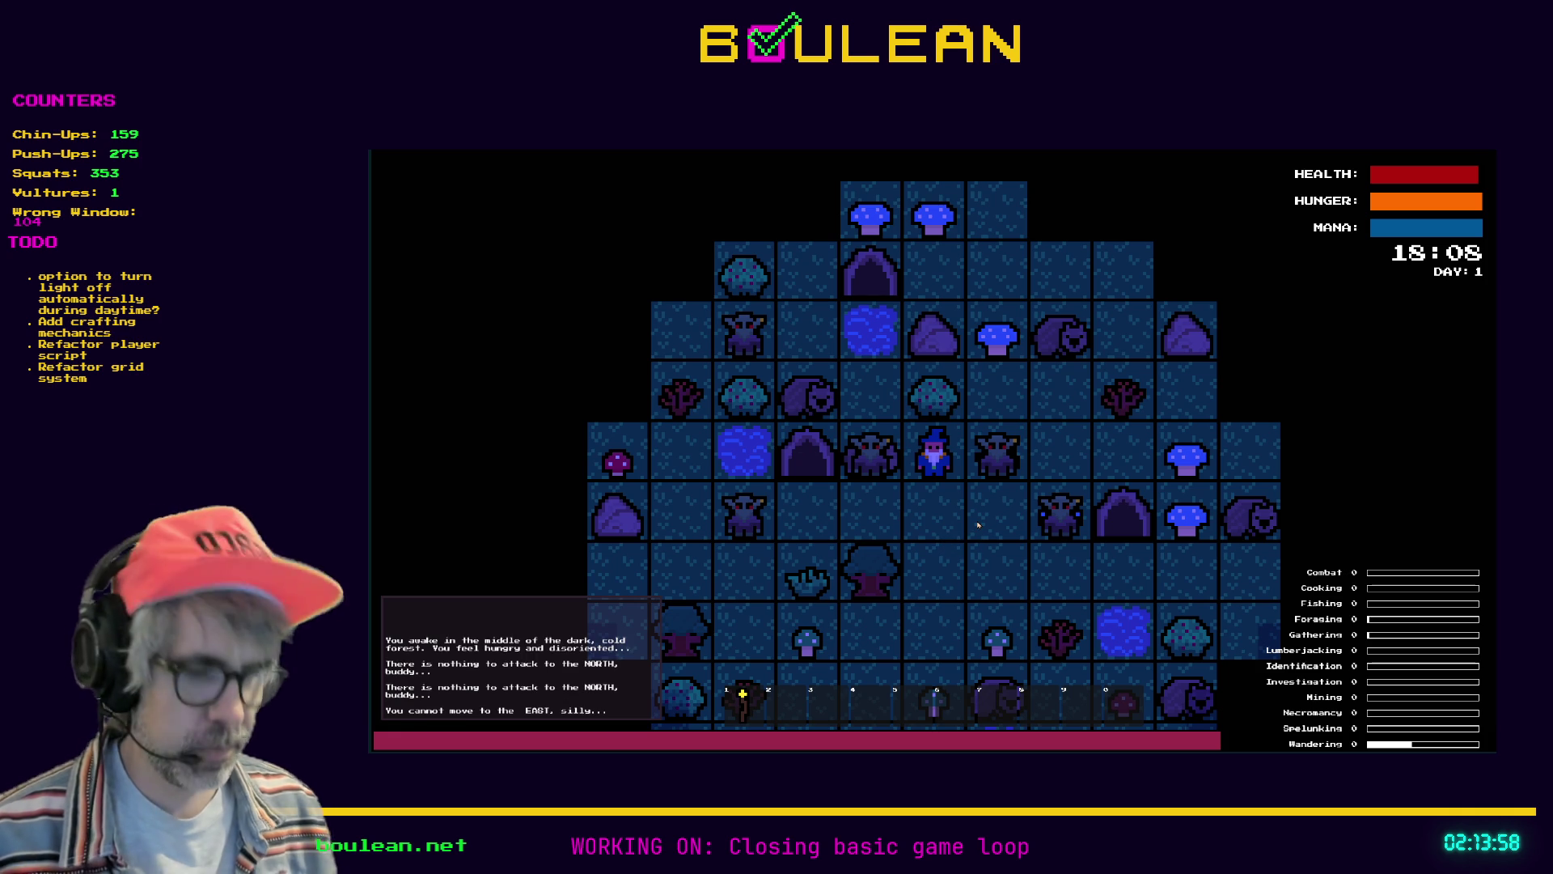
{"action": "key", "text": "grave"}
{"action": "left_click", "coordinate": [570, 450]}
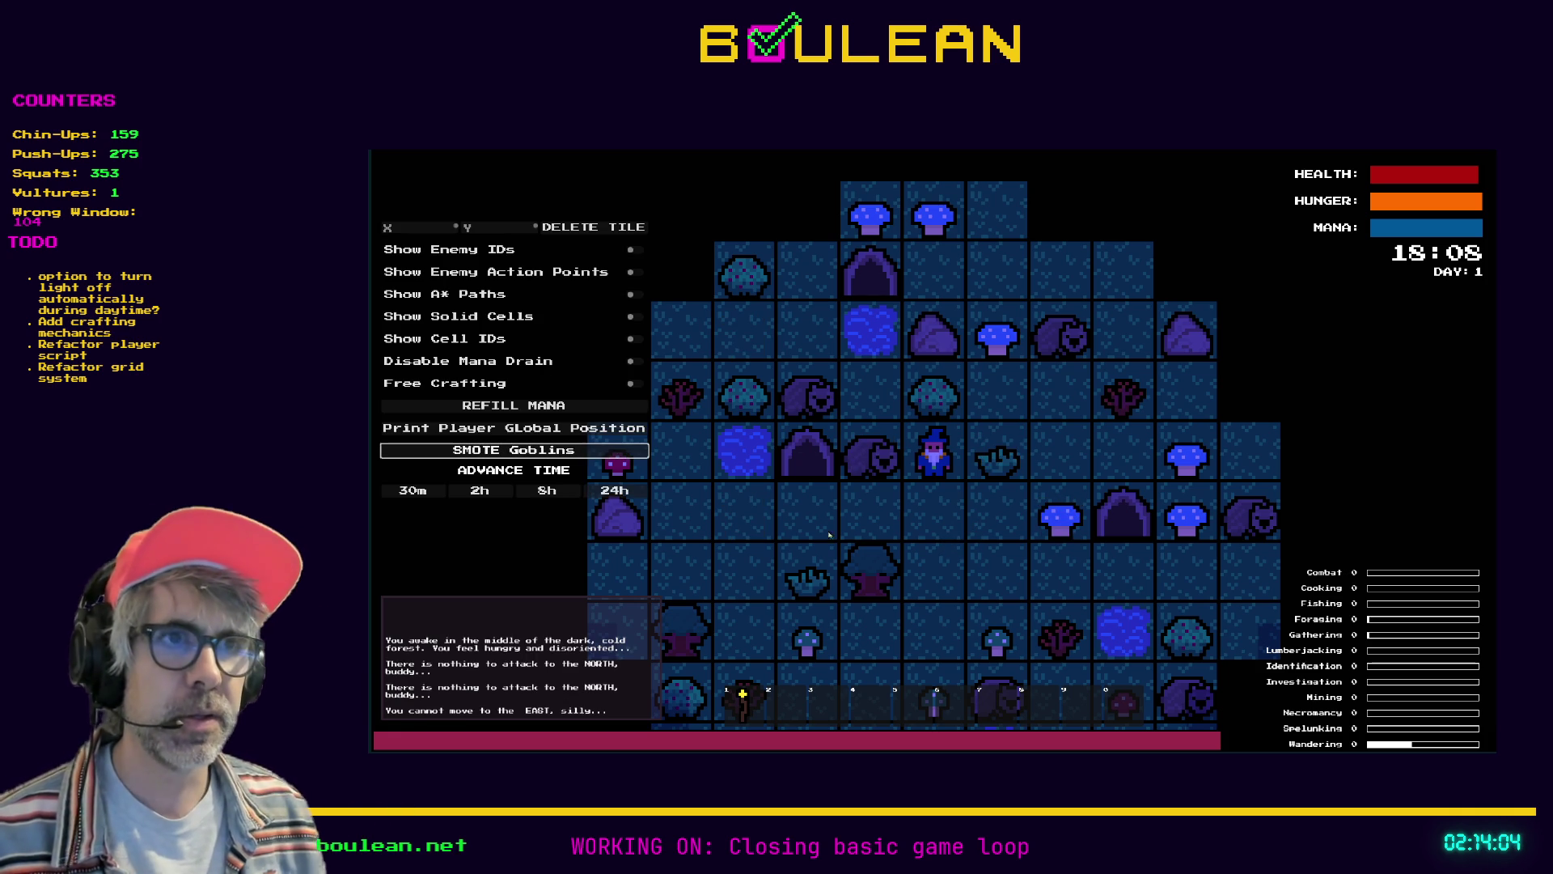
{"action": "key", "text": "grave"}
Walk the wizard around and chop and collect the Blue Mushroom
{"action": "key", "text": "Down"}
{"action": "key", "text": "Down"}
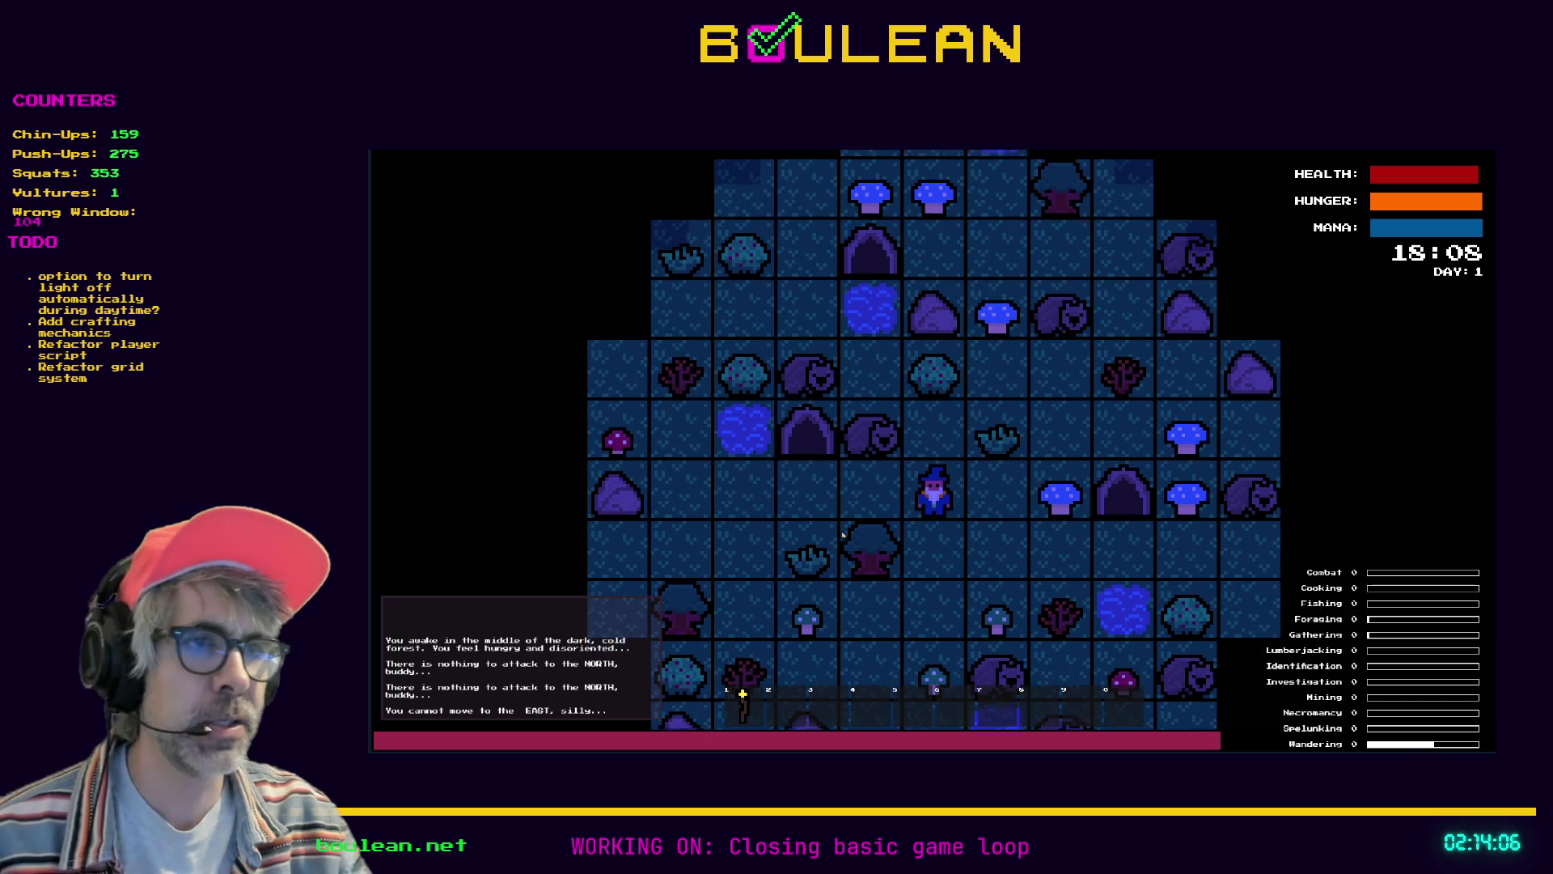
{"action": "key", "text": "Down"}
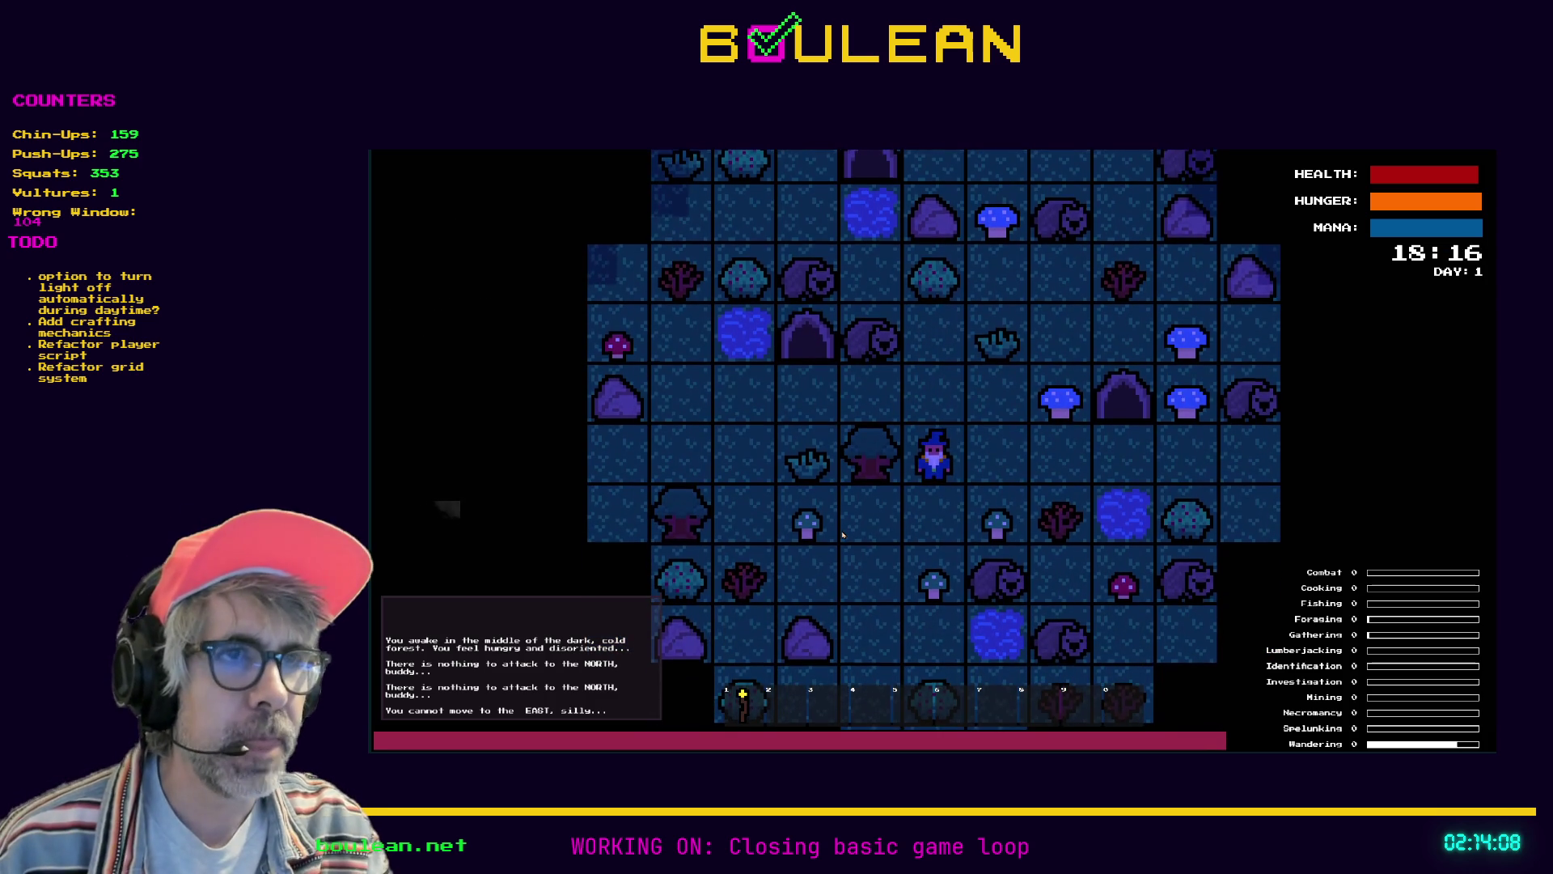
{"action": "key", "text": "Down"}
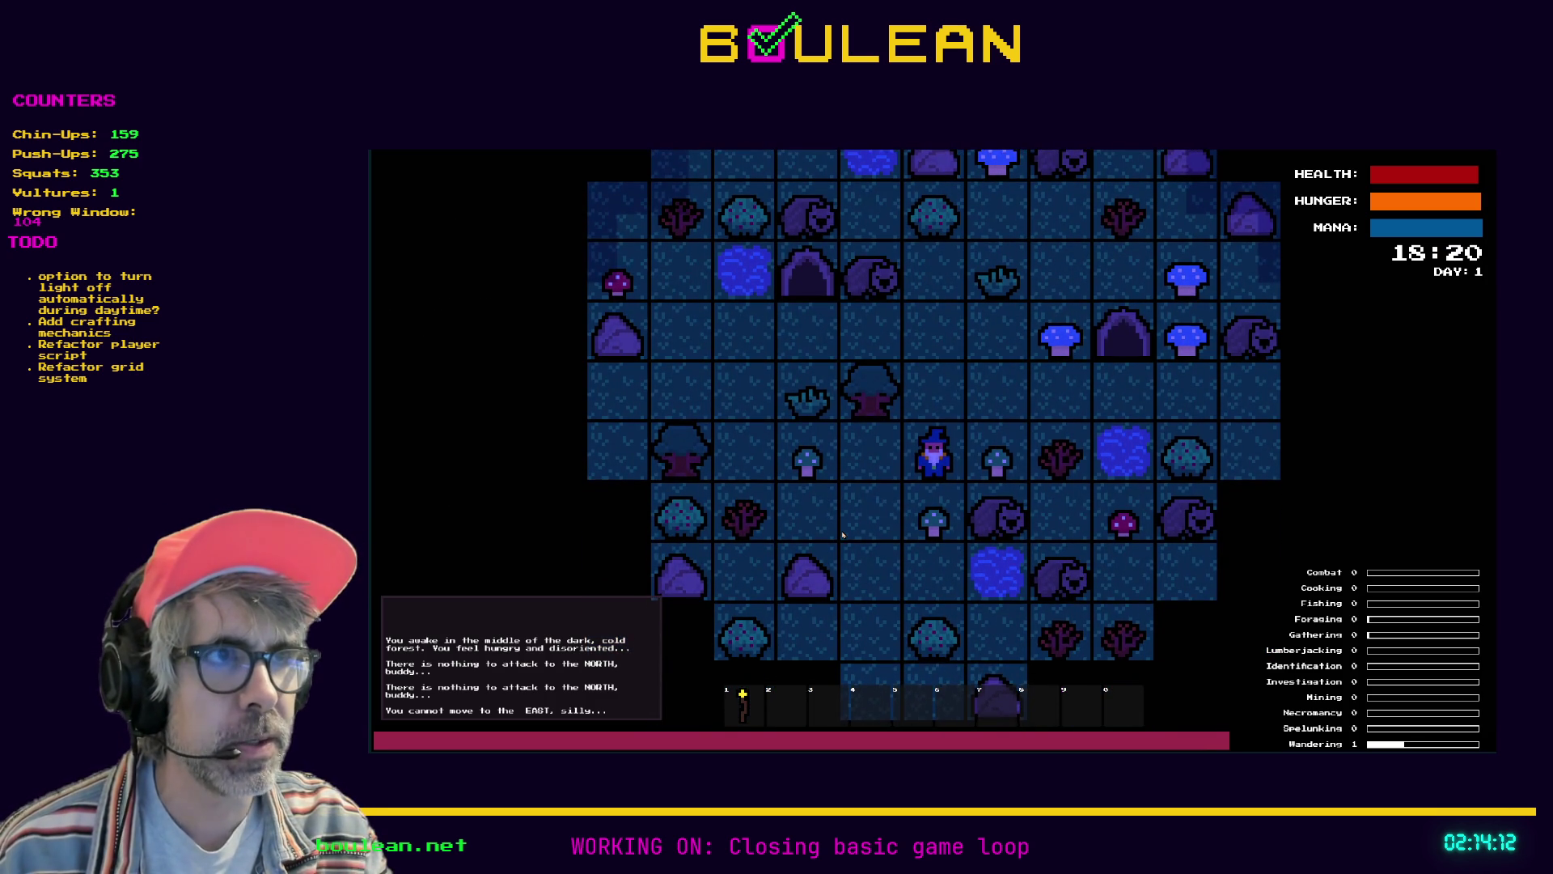
{"action": "key", "text": "Up"}
{"action": "key", "text": "Right"}
{"action": "key", "text": "Up"}
{"action": "key", "text": "shift+Right"}
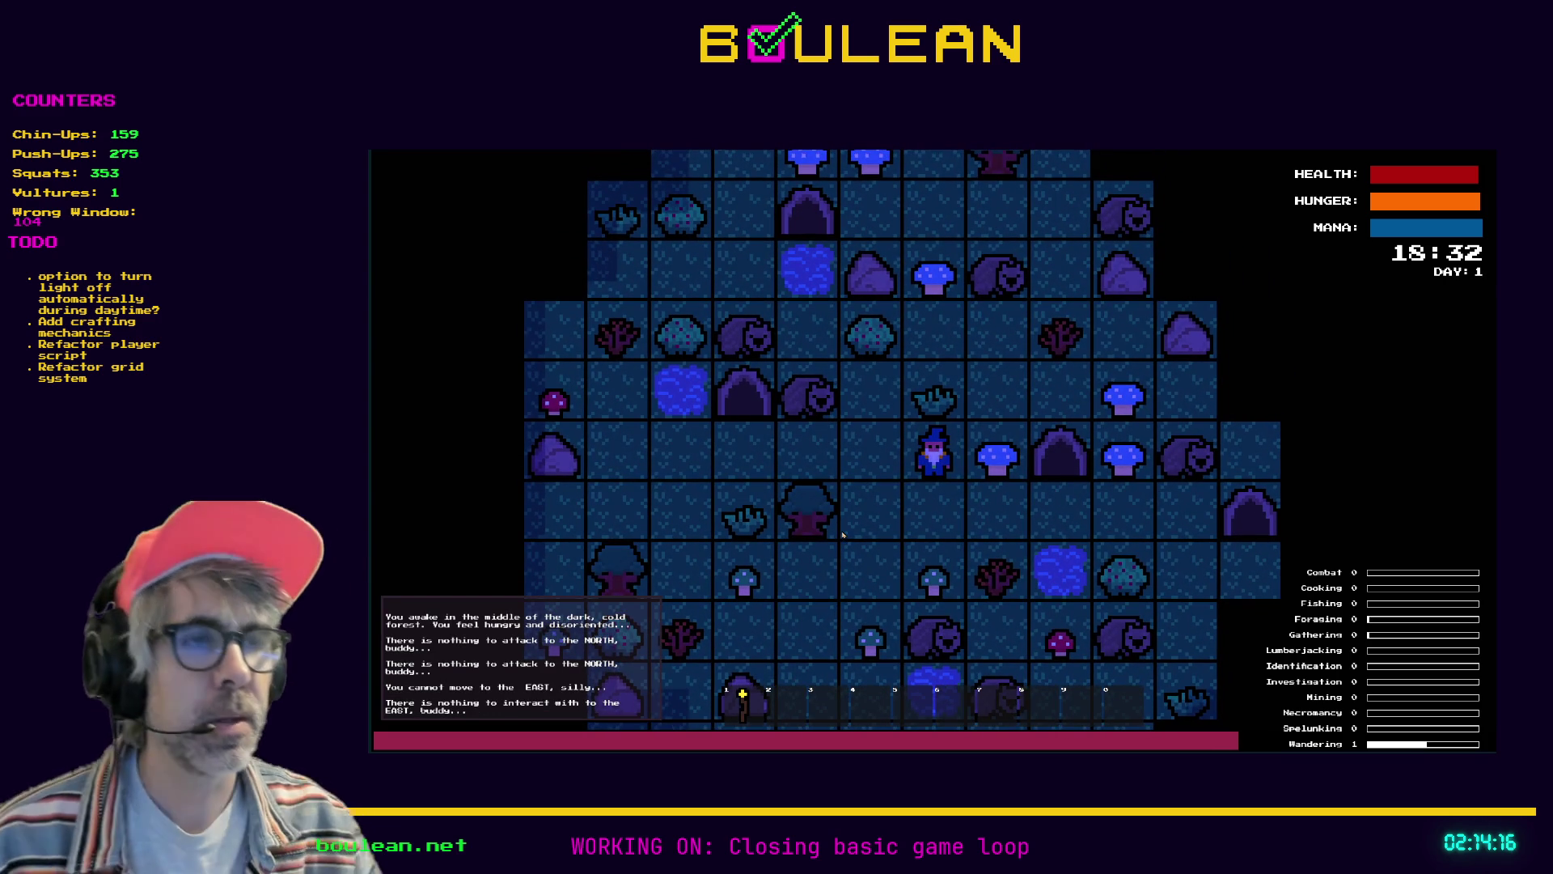
{"action": "key", "text": "Down"}
{"action": "key", "text": "Right"}
{"action": "key", "text": "Right"}
{"action": "key", "text": "shift+Up"}
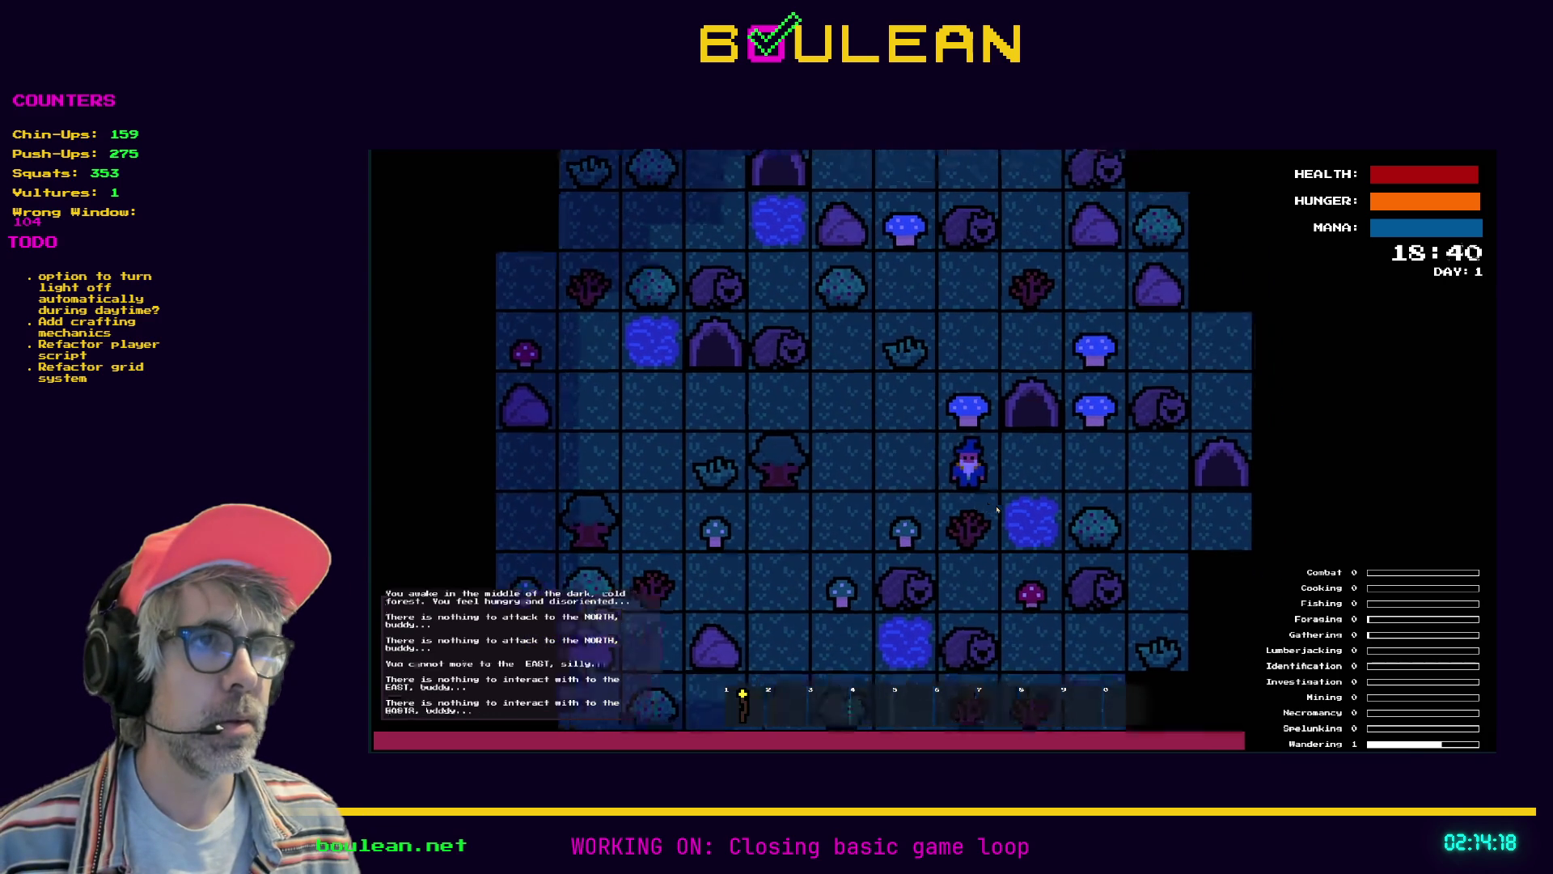
{"action": "key", "text": "Right"}
{"action": "key", "text": "ctrl+Up"}
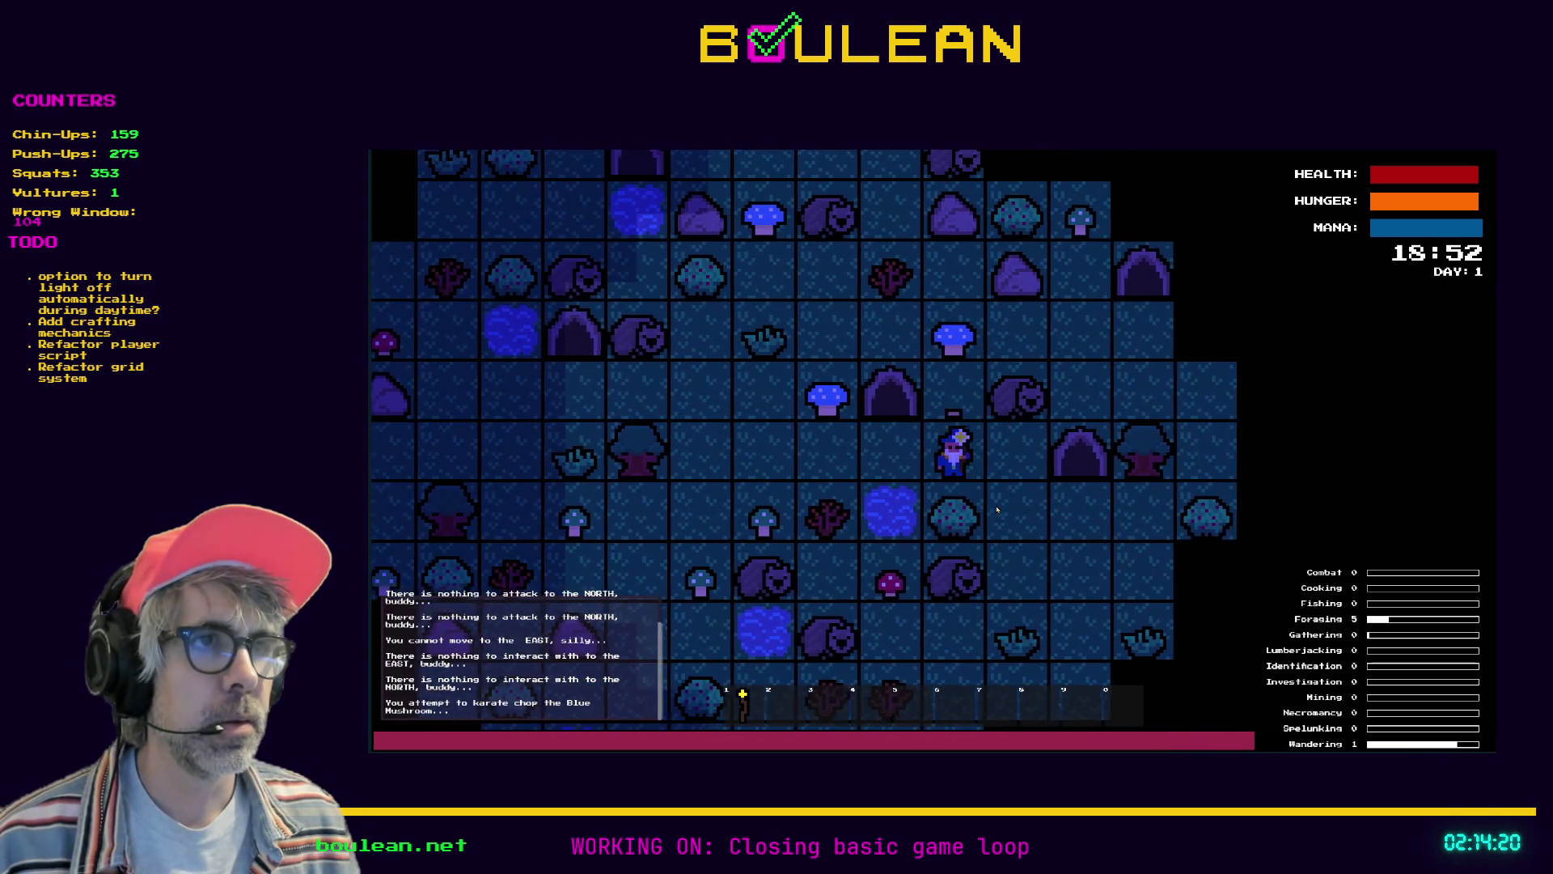
{"action": "key", "text": "shift+Up"}
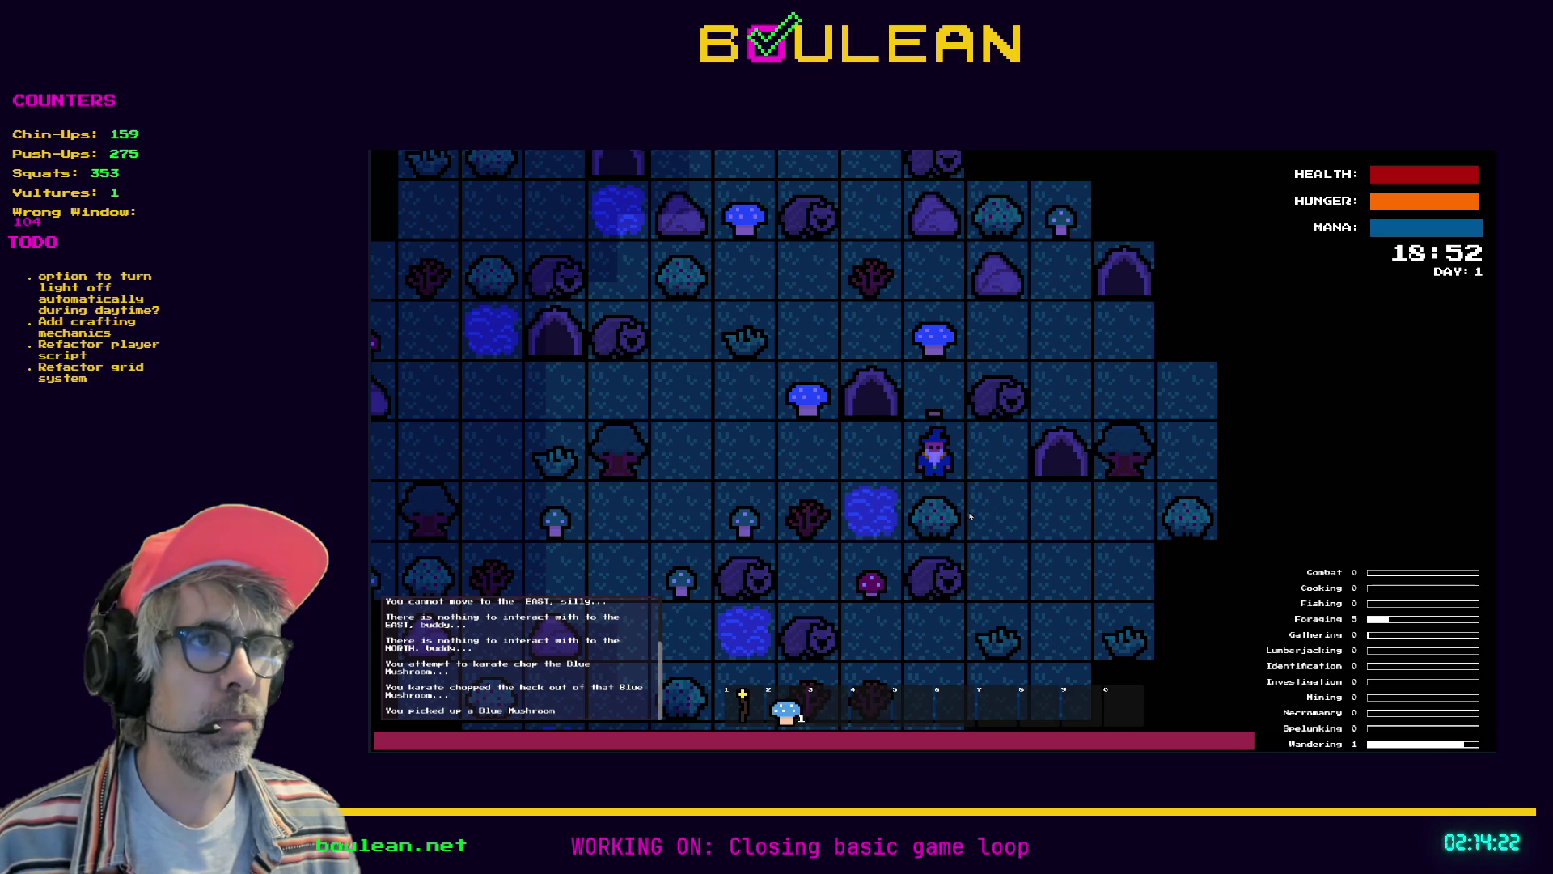
Chop the Berry Bush repeatedly to collect four berries
{"action": "key", "text": "Right"}
{"action": "key", "text": "Left"}
{"action": "key", "text": "ctrl+Up"}
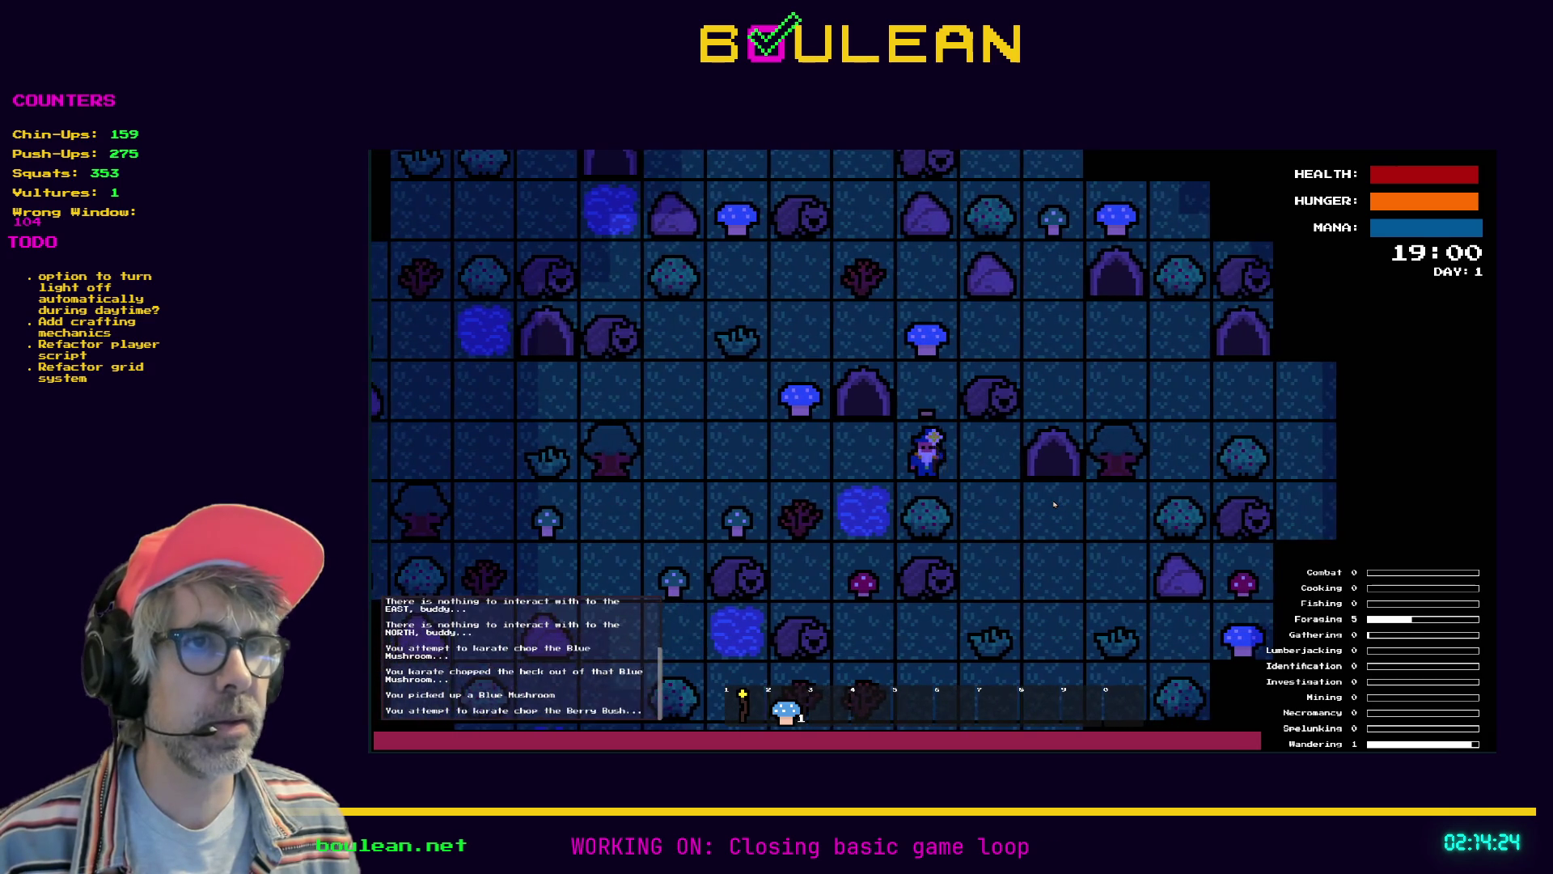
{"action": "key", "text": "shift+Up"}
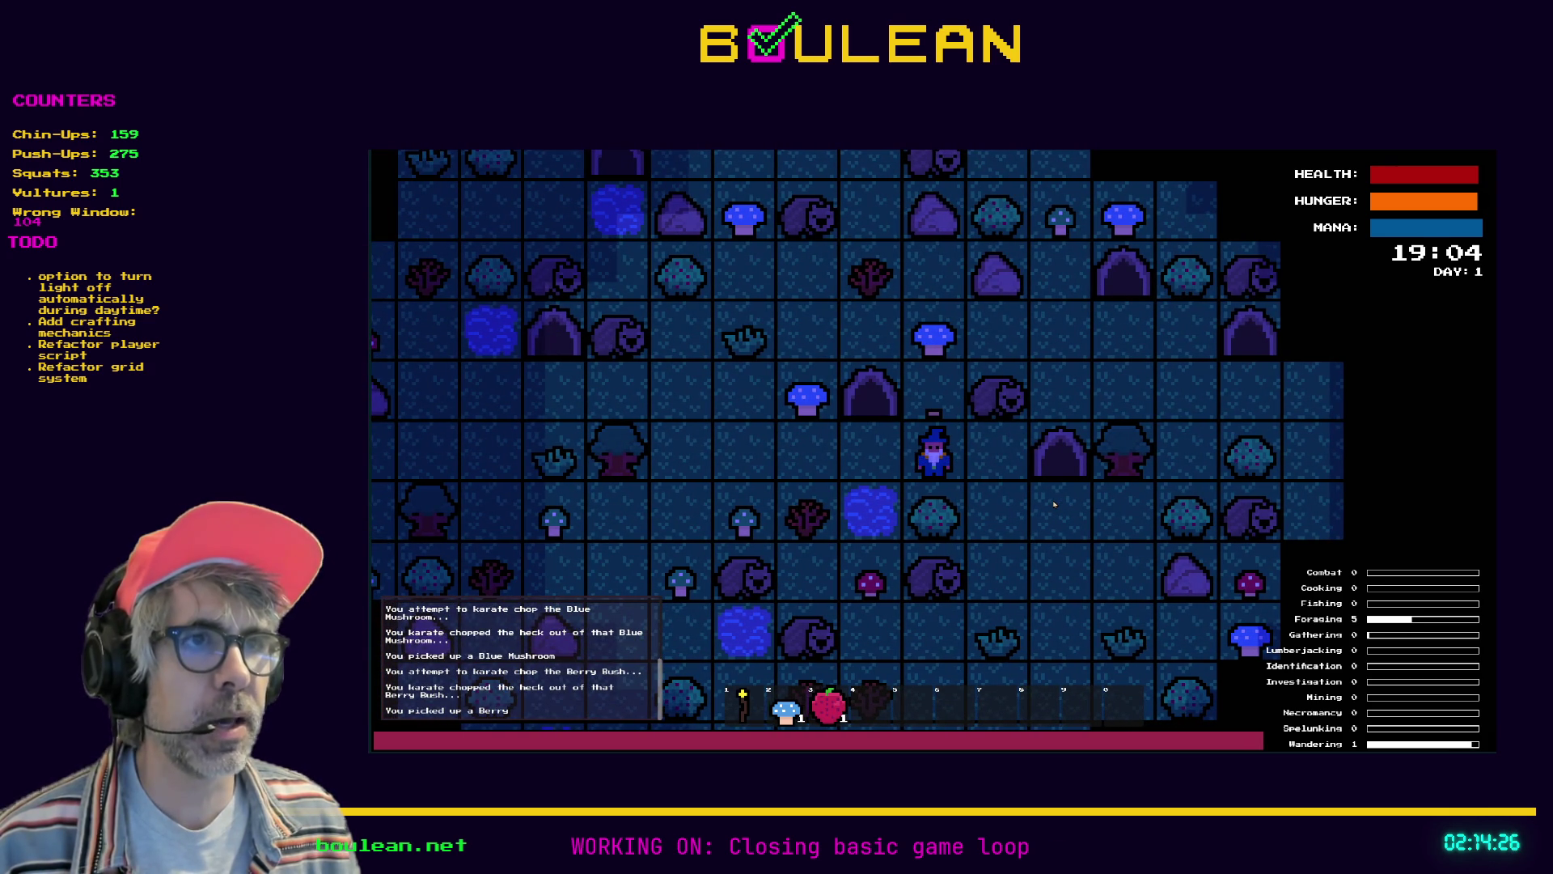
{"action": "key", "text": "ctrl+Up"}
{"action": "key", "text": "shift+Up"}
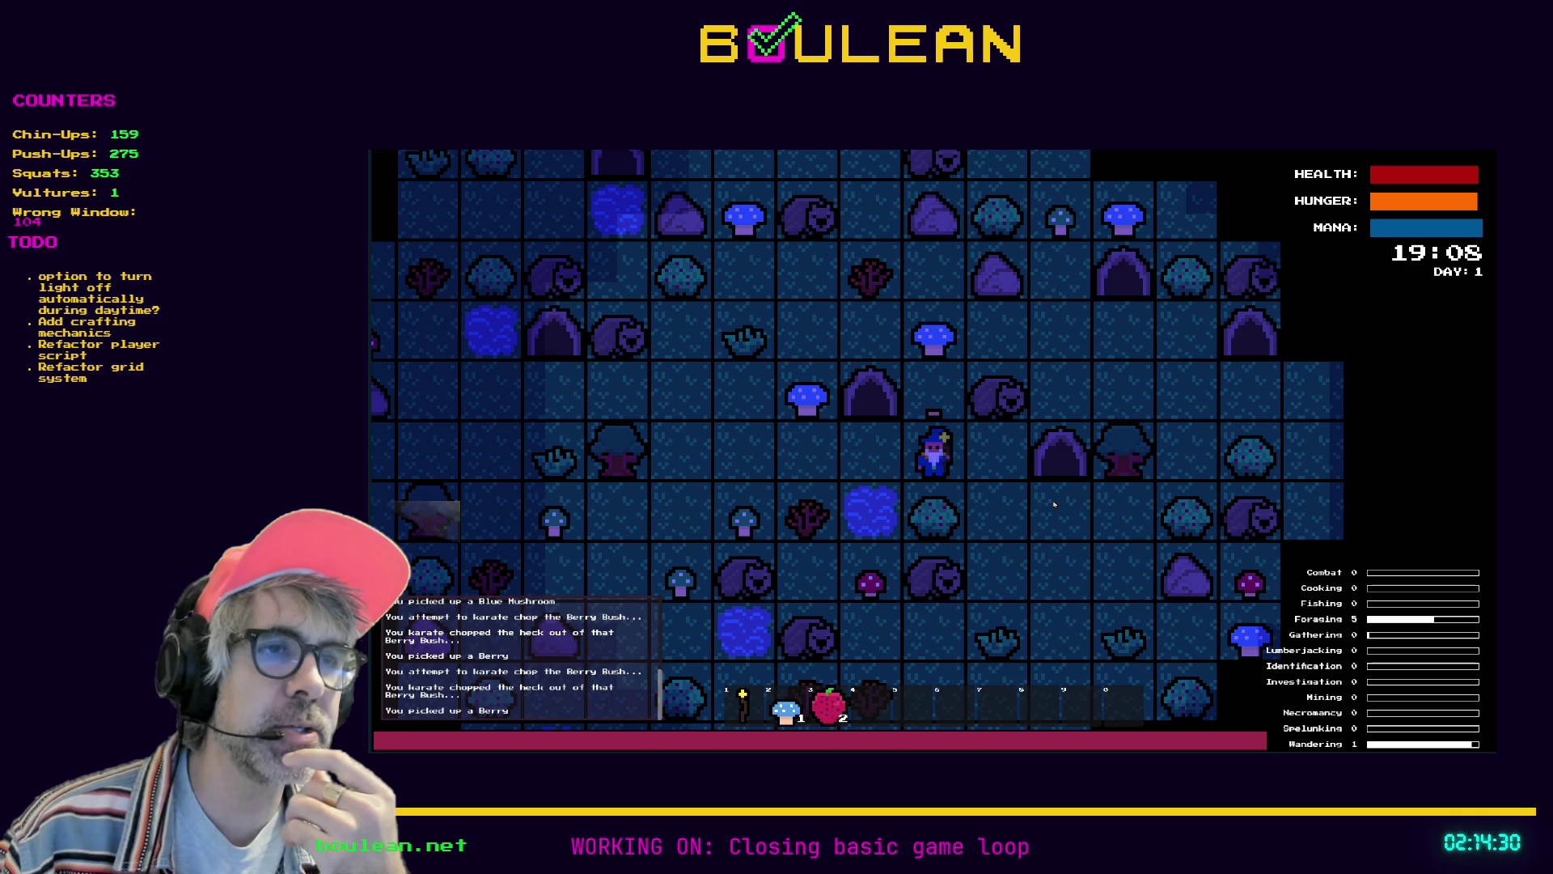
{"action": "key", "text": "ctrl+Up"}
{"action": "key", "text": "shift+Up"}
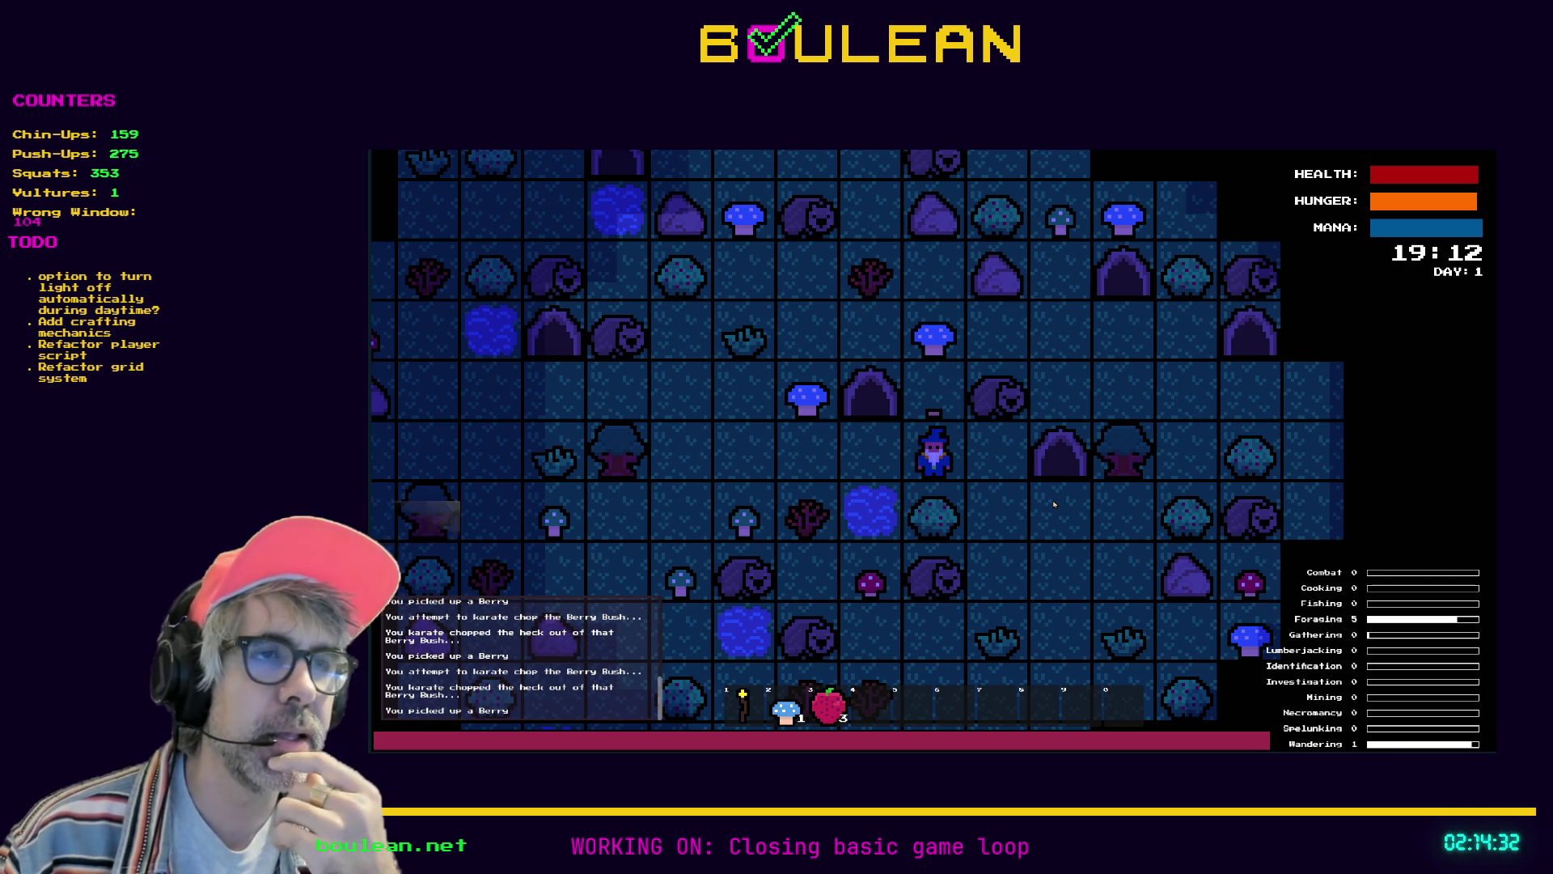
{"action": "key", "text": "Right"}
{"action": "key", "text": "Left"}
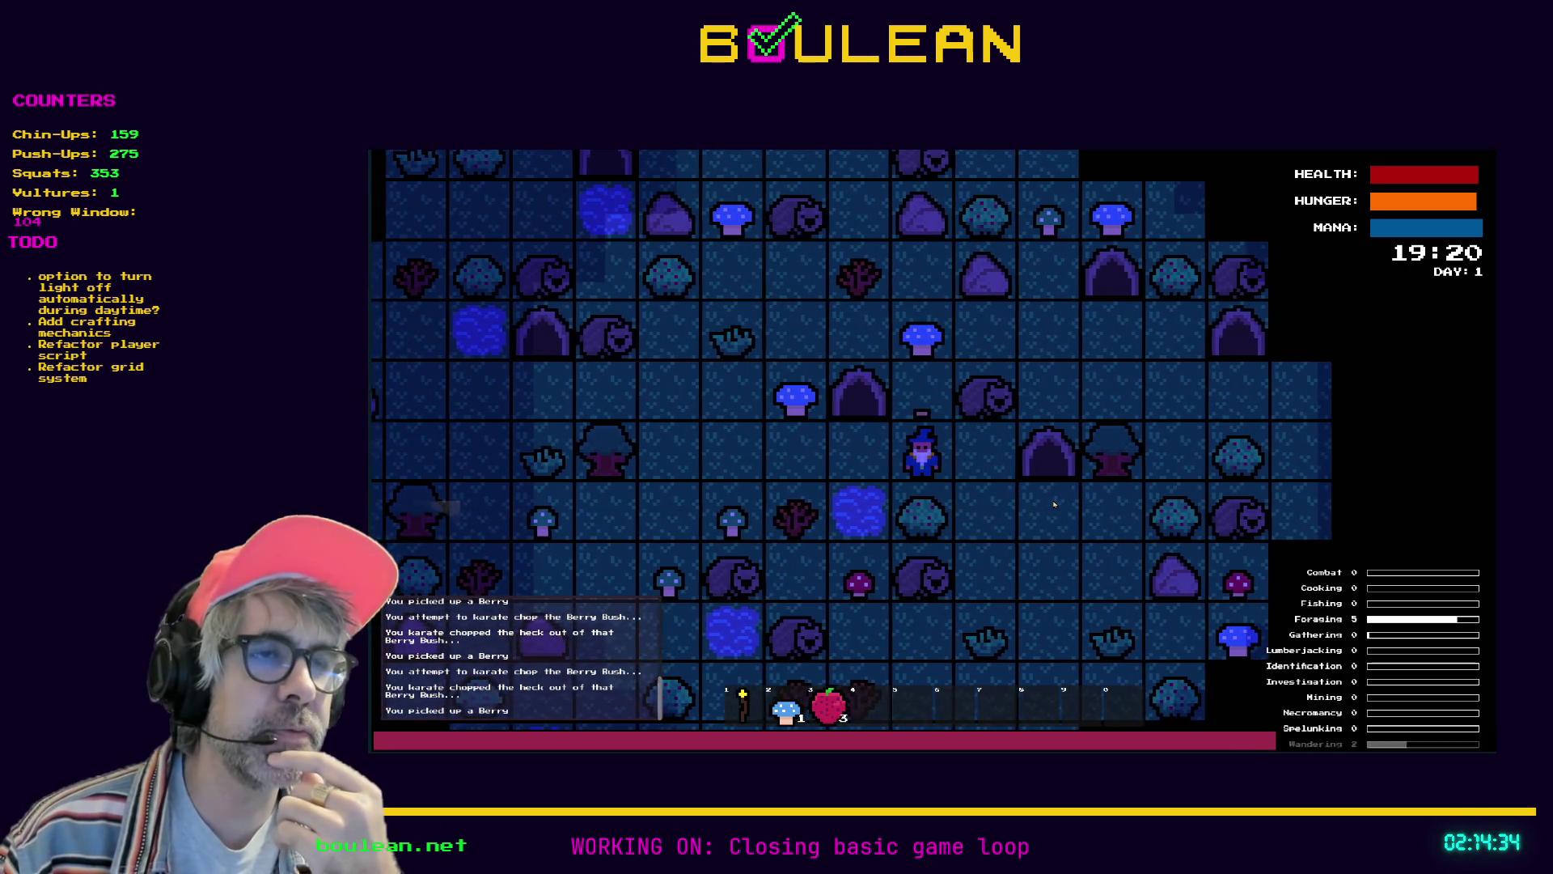
{"action": "key", "text": "ctrl+Up"}
{"action": "key", "text": "shift+Up"}
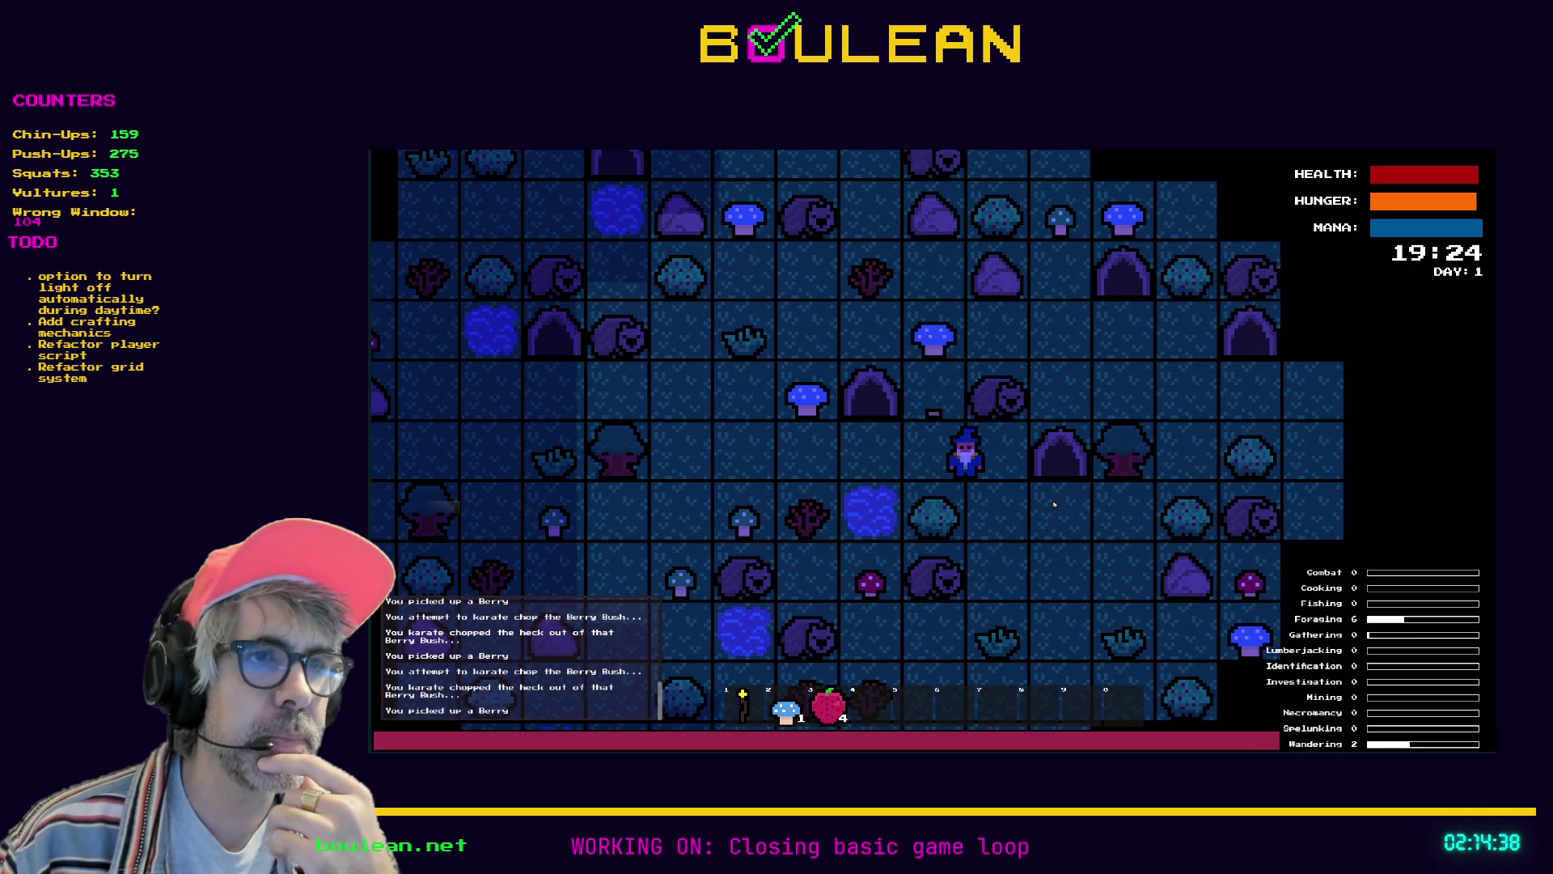
Attack the Wombat for raw meat, then stop the running game
{"action": "key", "text": "Right"}
{"action": "key", "text": "Up"}
{"action": "key", "text": "Up"}
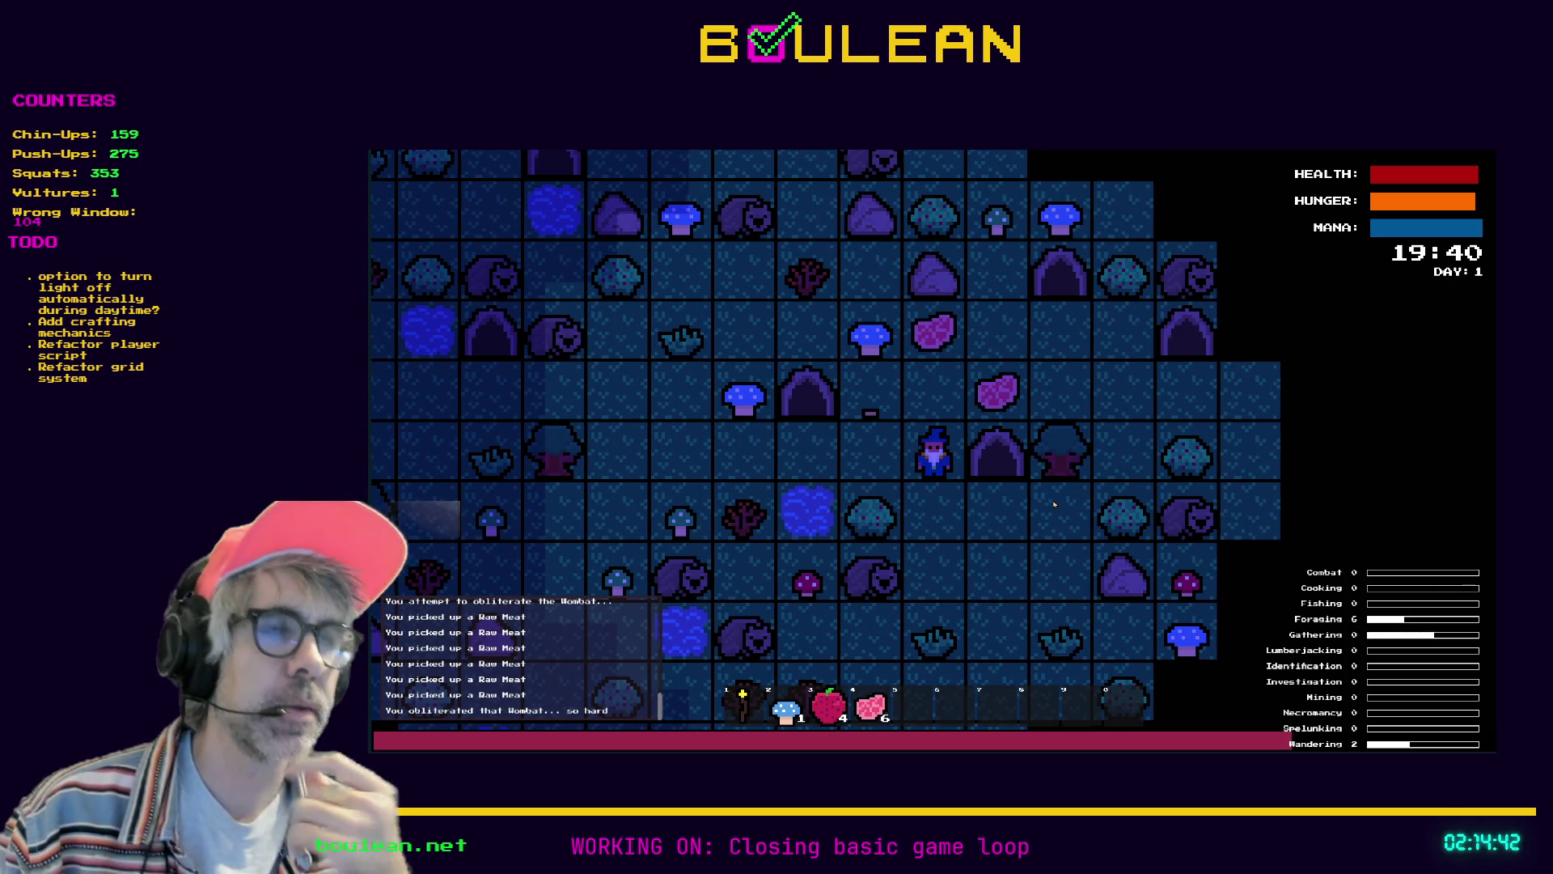
{"action": "key", "text": "Left"}
{"action": "key", "text": "Left"}
{"action": "key", "text": "F8"}
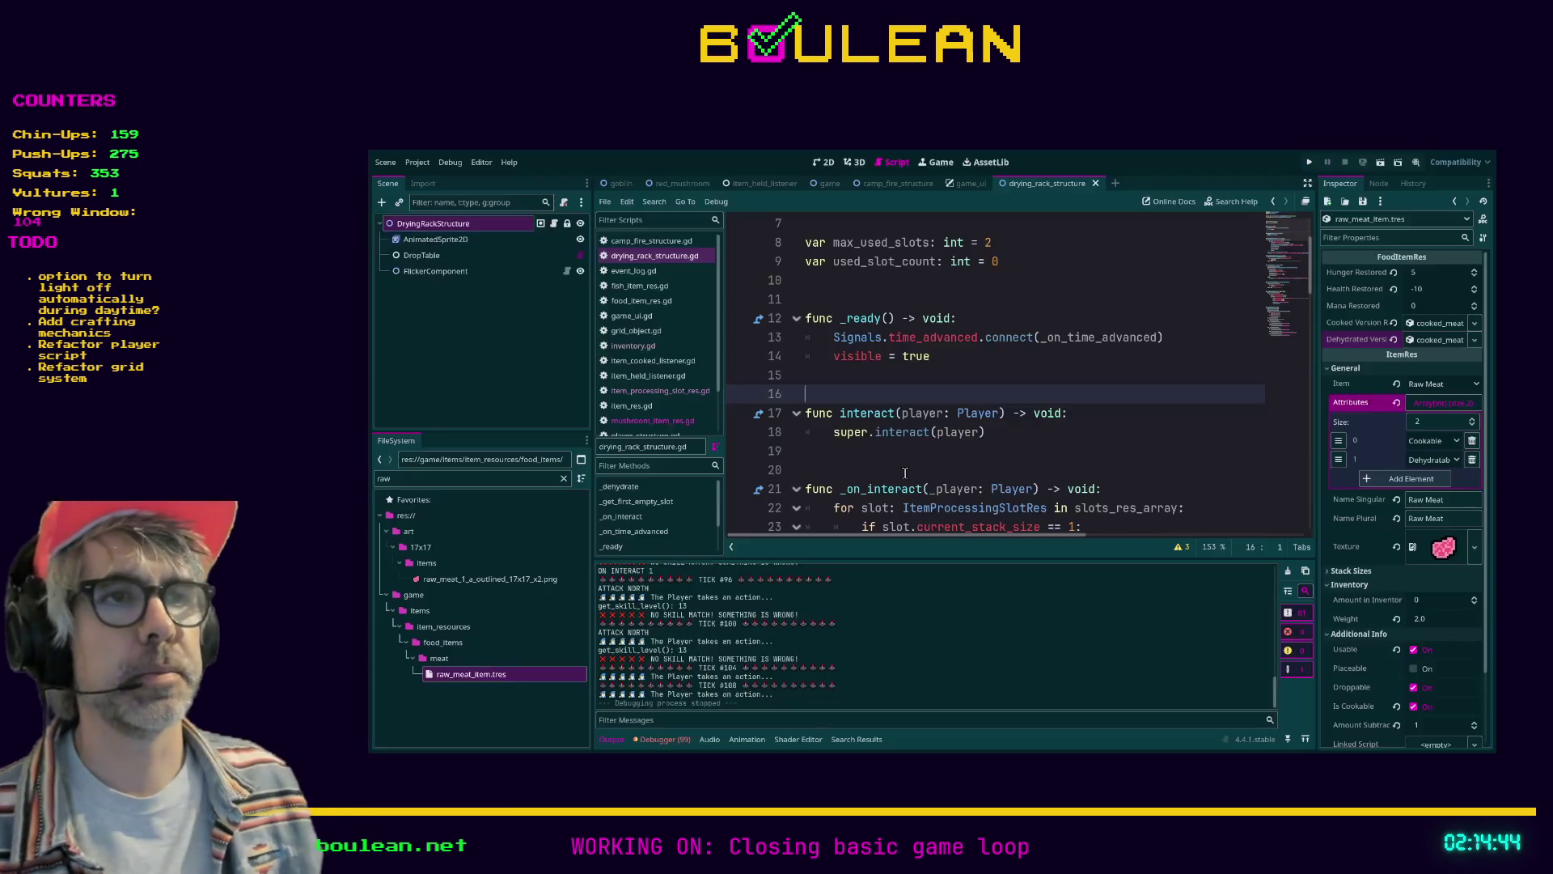
Review lines 16, 20 and 39 of drying_rack_structure.gd, then enter distraction-free mode
{"action": "left_click", "coordinate": [915, 391]}
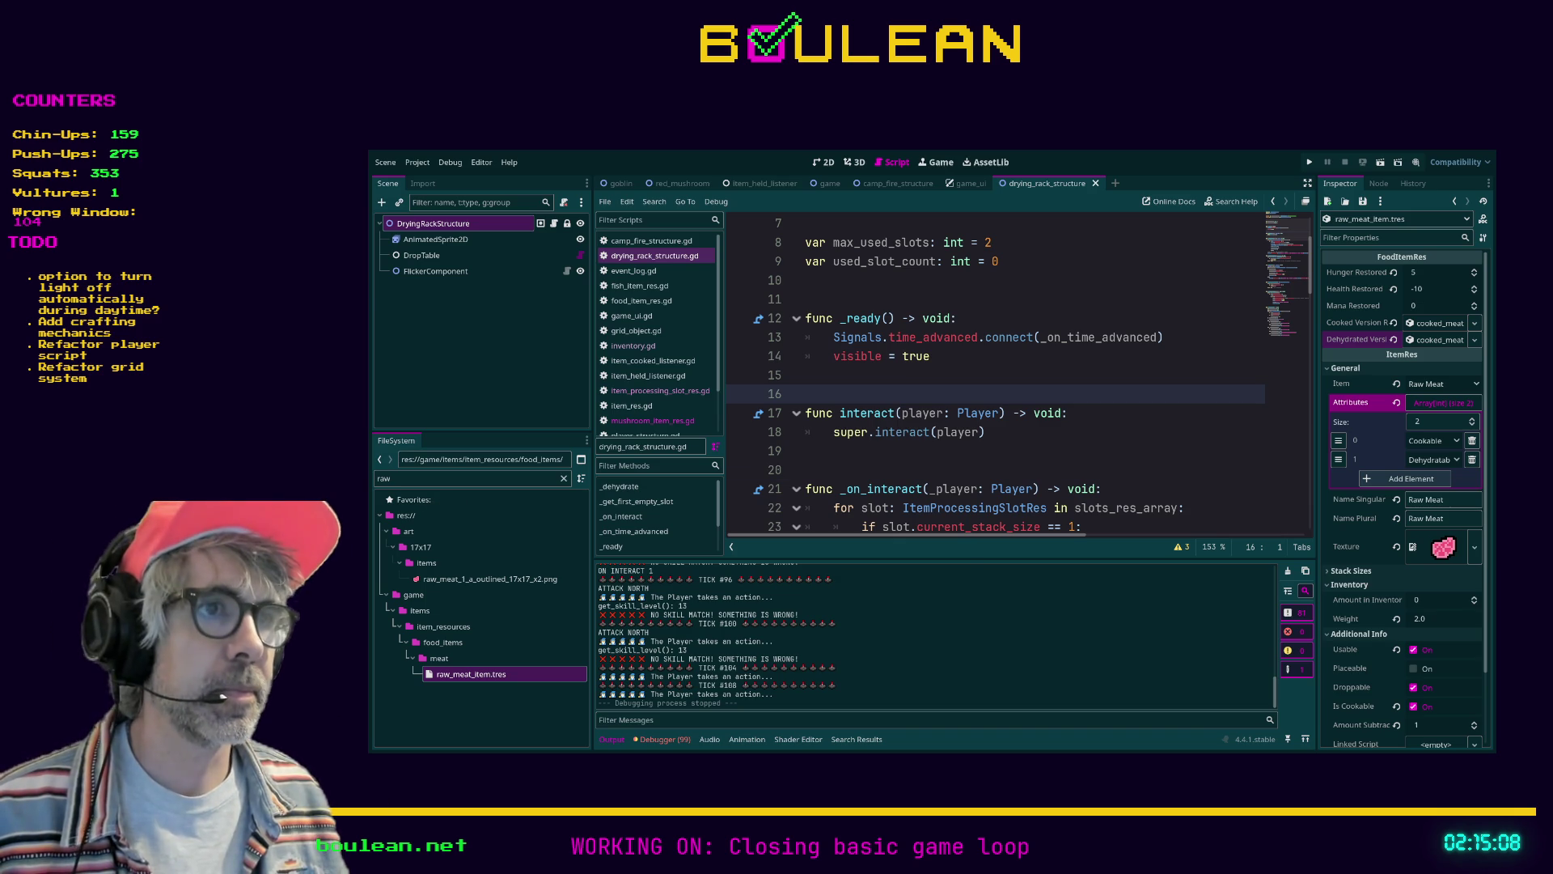
{"action": "left_click", "coordinate": [1068, 463]}
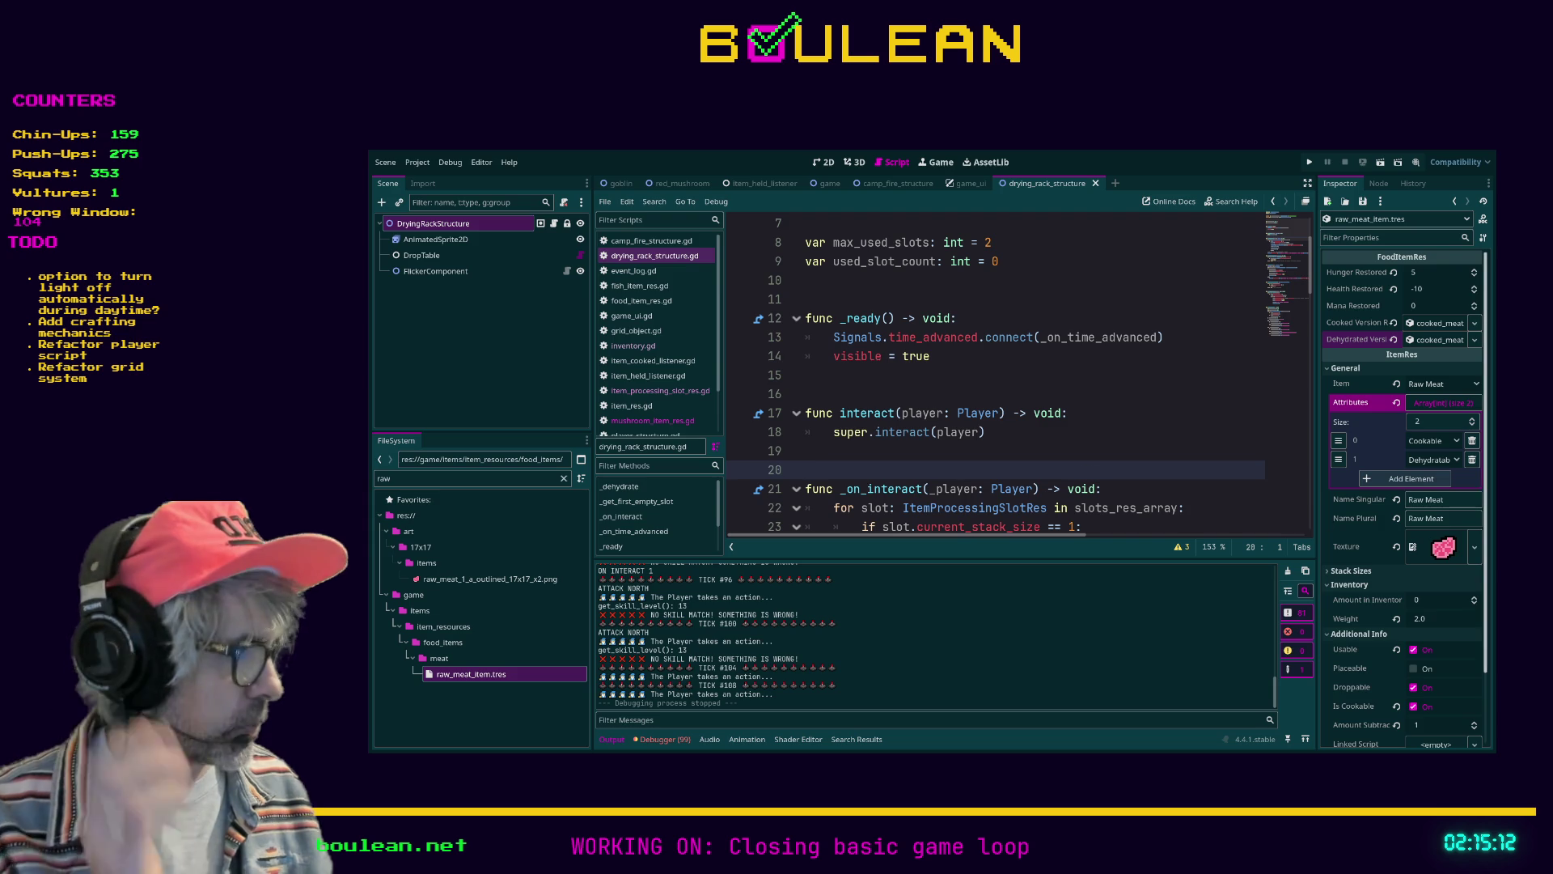
{"action": "scroll", "coordinate": [1068, 459], "scroll_direction": "down", "scroll_amount": 5}
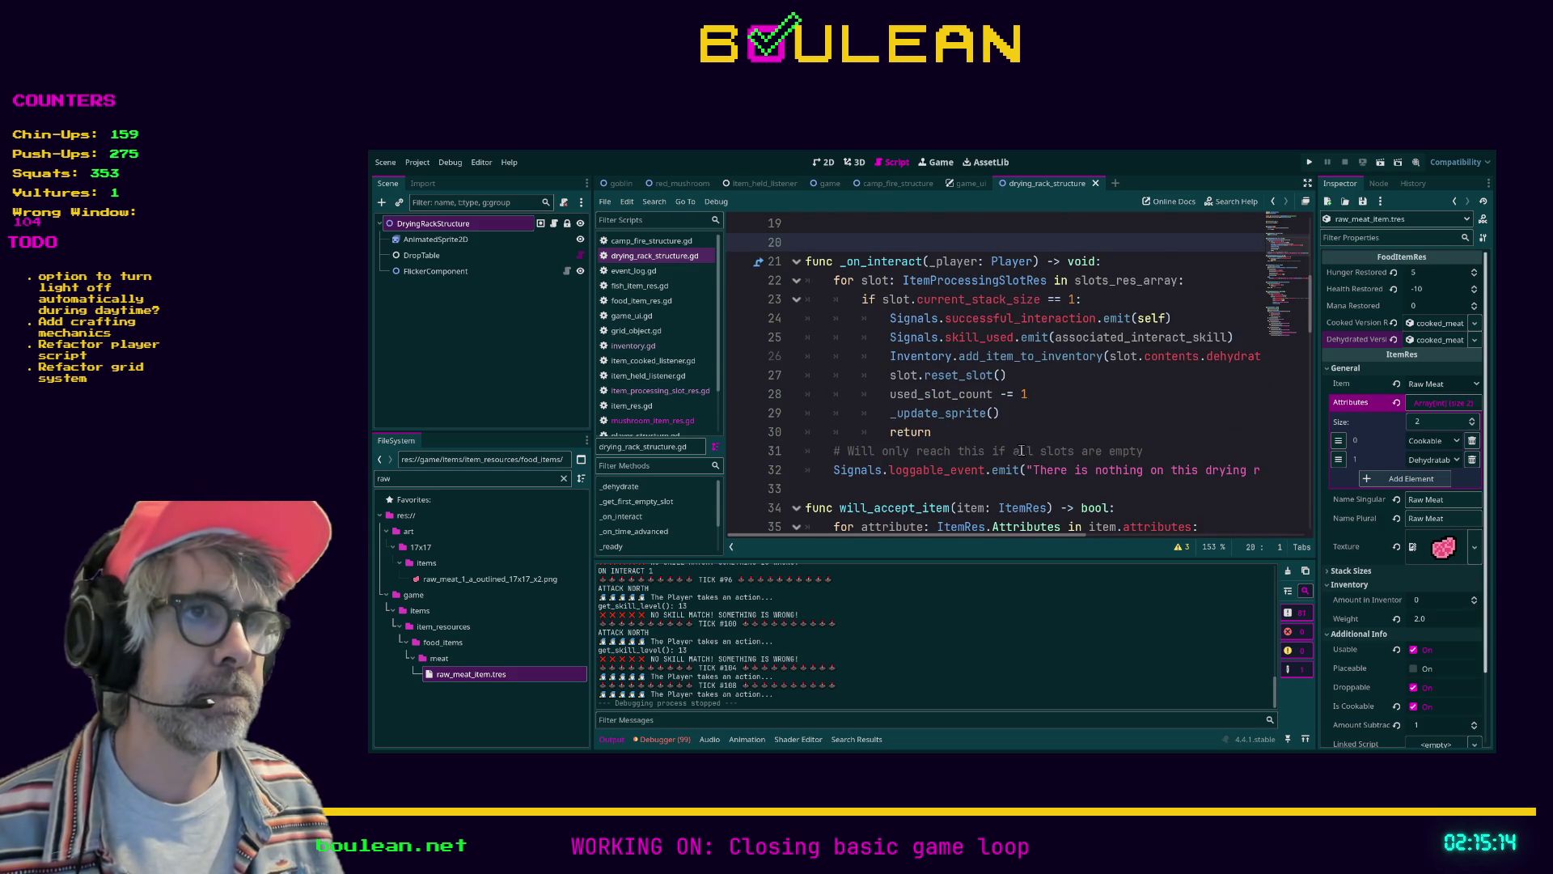
{"action": "scroll", "coordinate": [1019, 451], "scroll_direction": "down", "scroll_amount": 1}
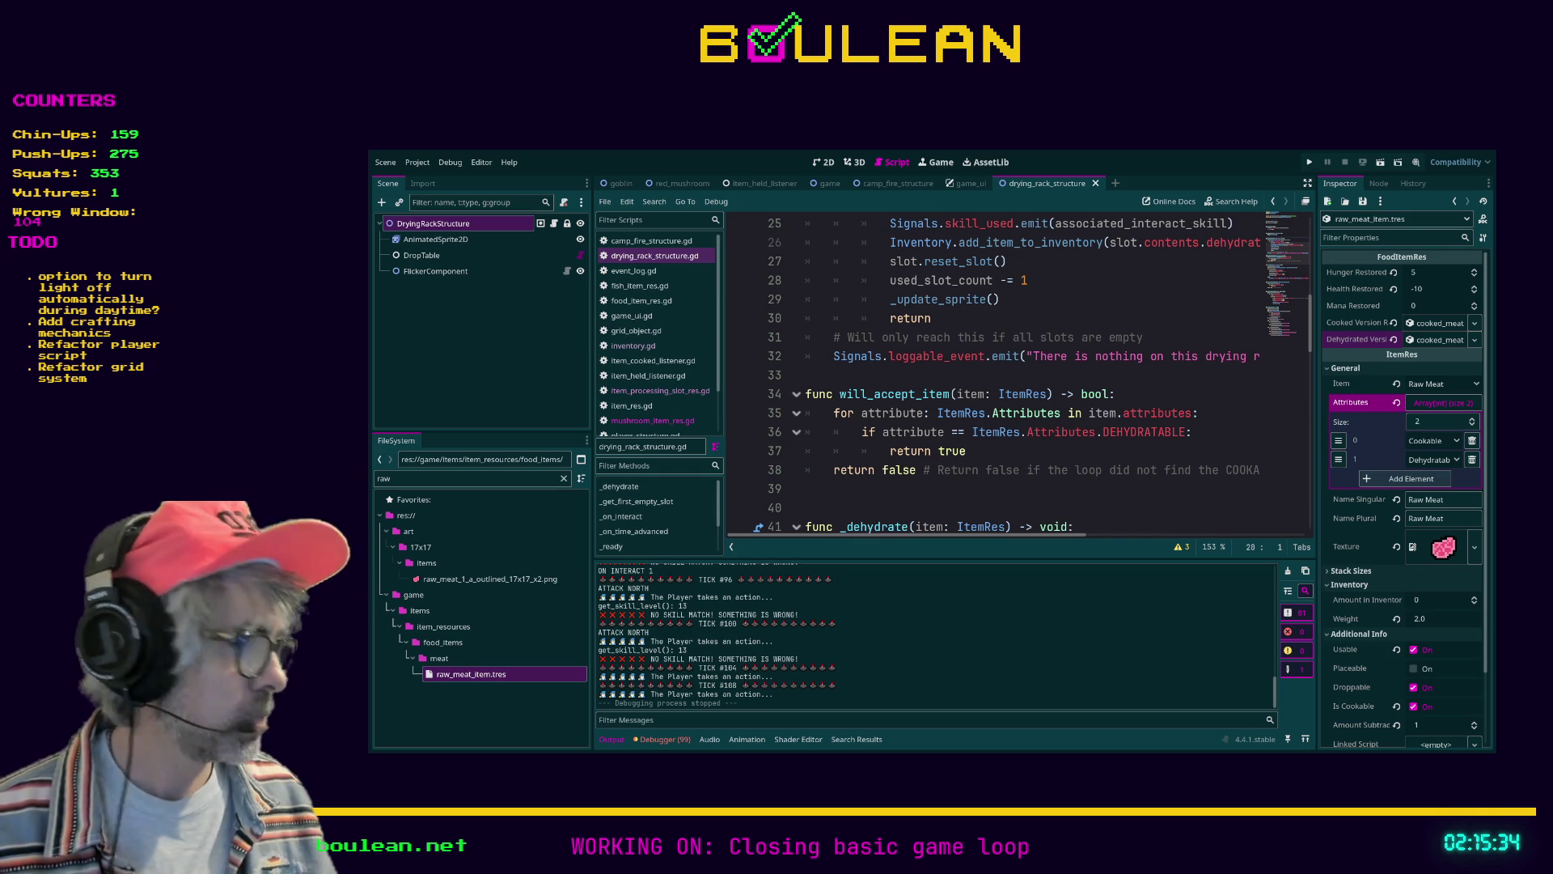
{"action": "left_click", "coordinate": [1088, 490]}
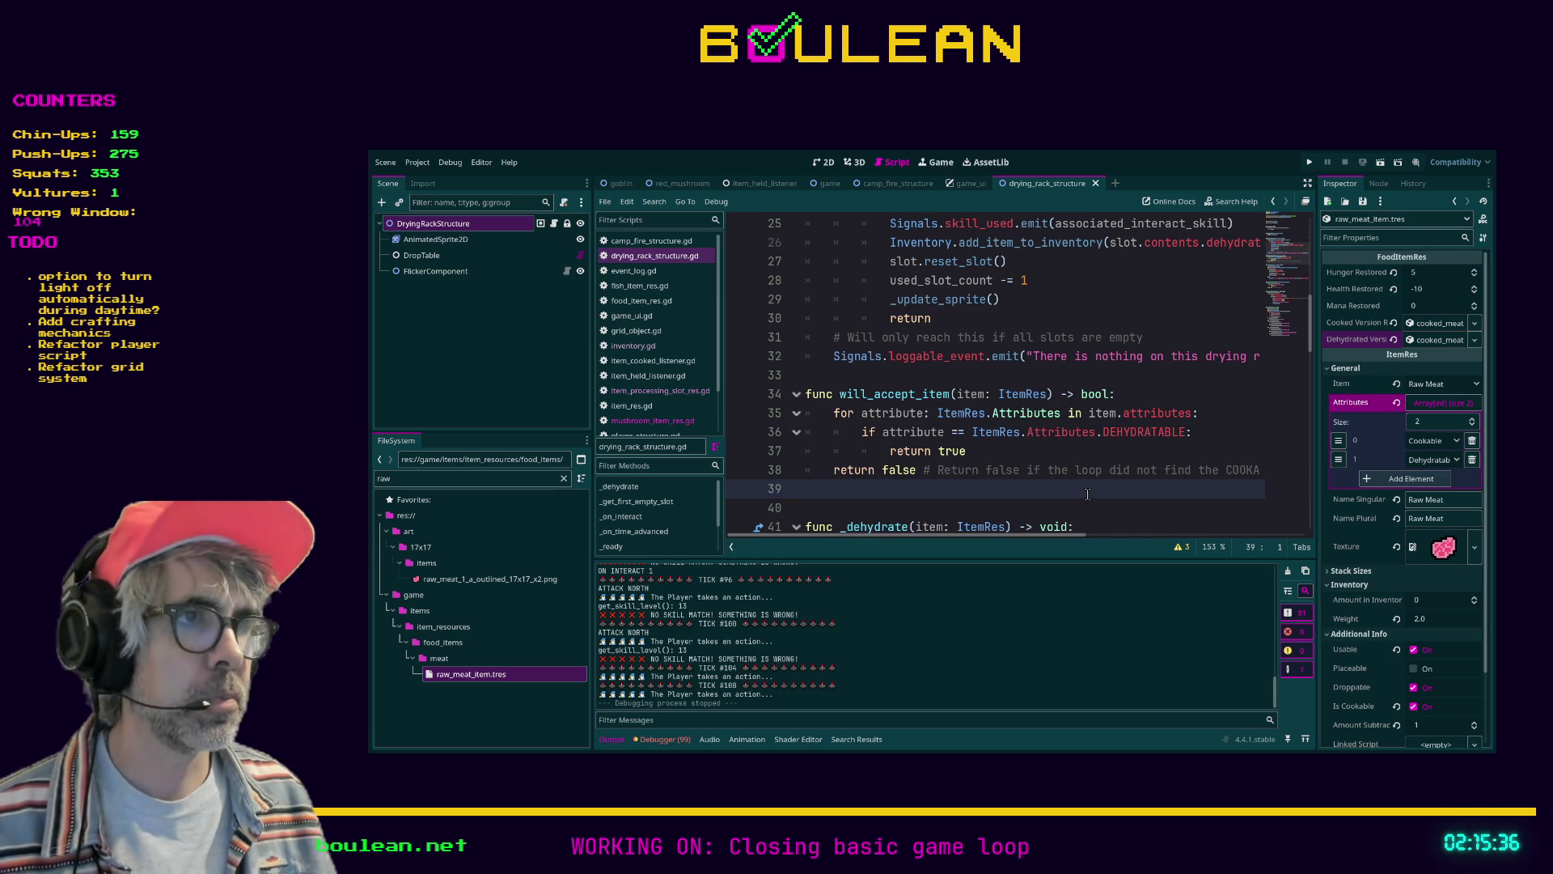
{"action": "key", "text": "ctrl+shift+F11"}
{"action": "scroll", "coordinate": [1143, 492], "scroll_direction": "down", "scroll_amount": 4}
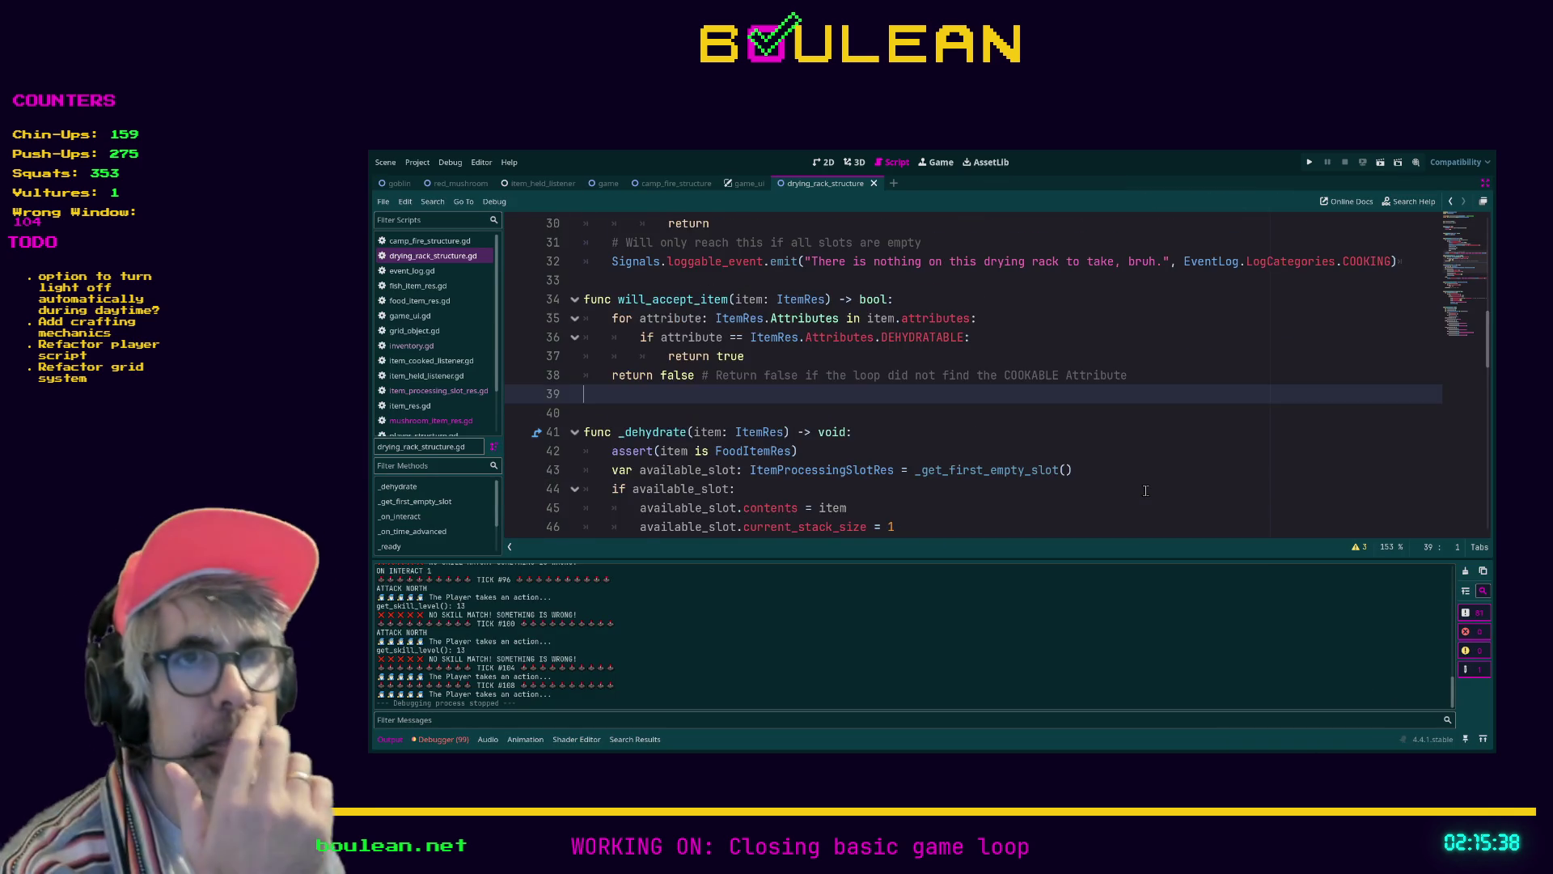
Review the script warnings and locate the unused processing_slots variable on line 75
{"action": "left_click", "coordinate": [1360, 548]}
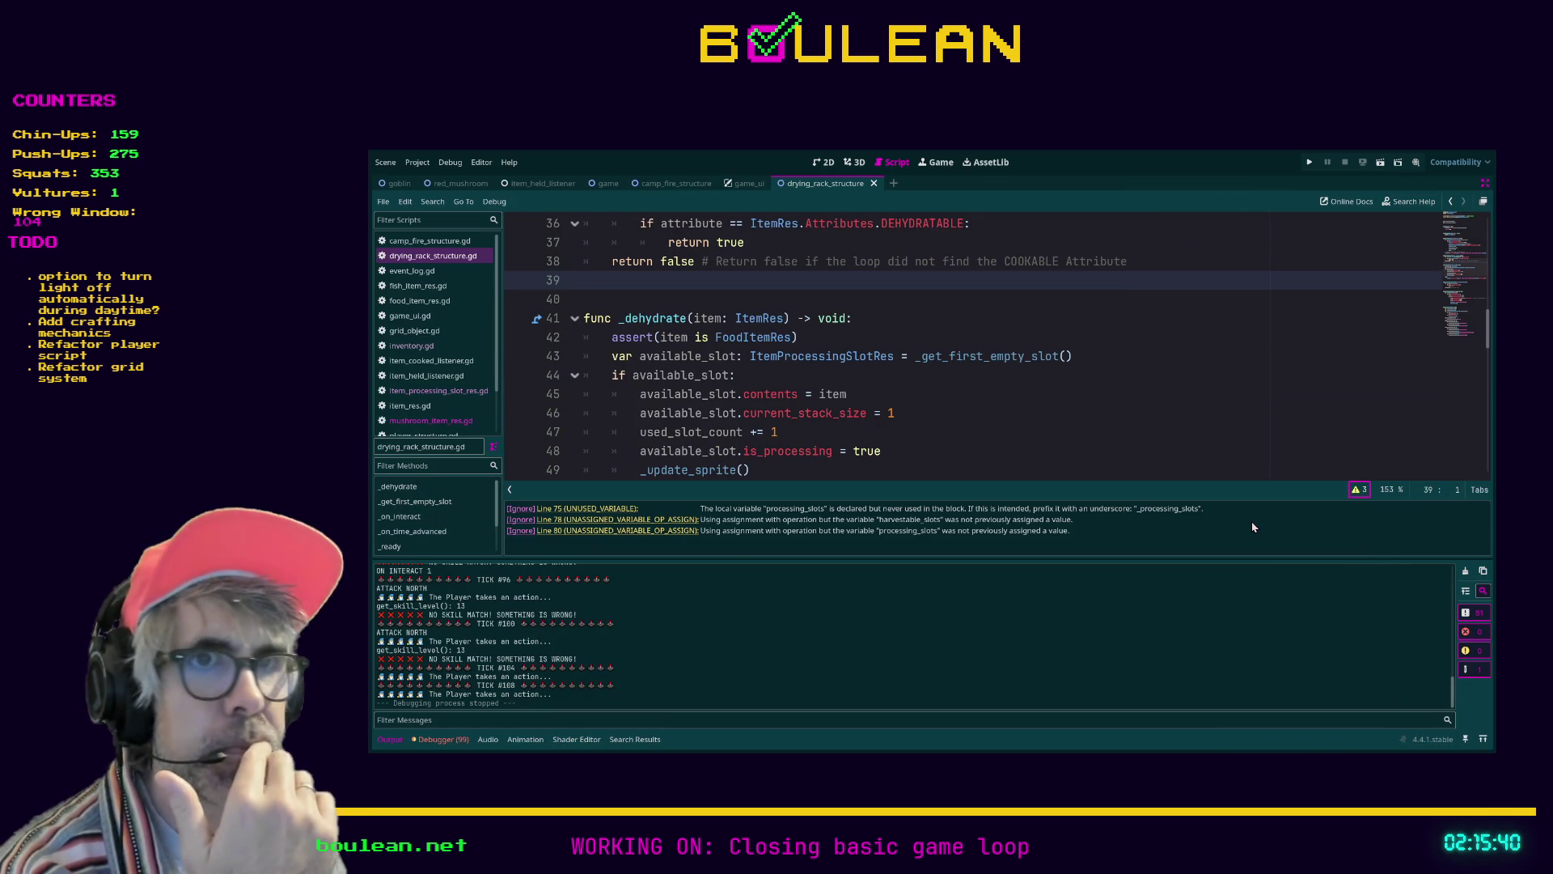
{"action": "left_click", "coordinate": [599, 509]}
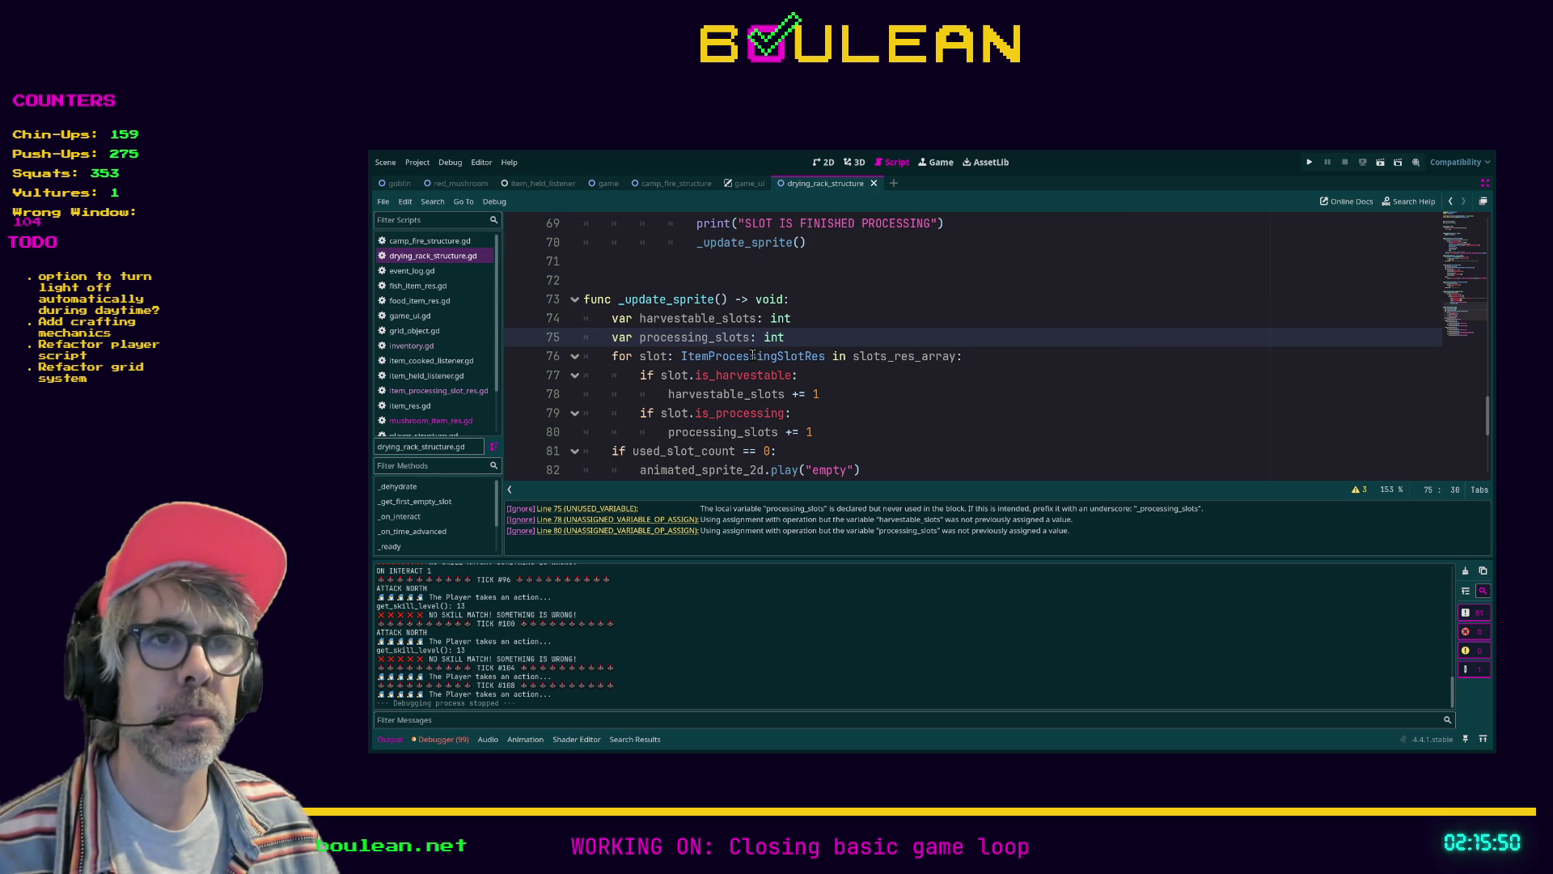
{"action": "scroll", "coordinate": [706, 342], "scroll_direction": "down", "scroll_amount": 1}
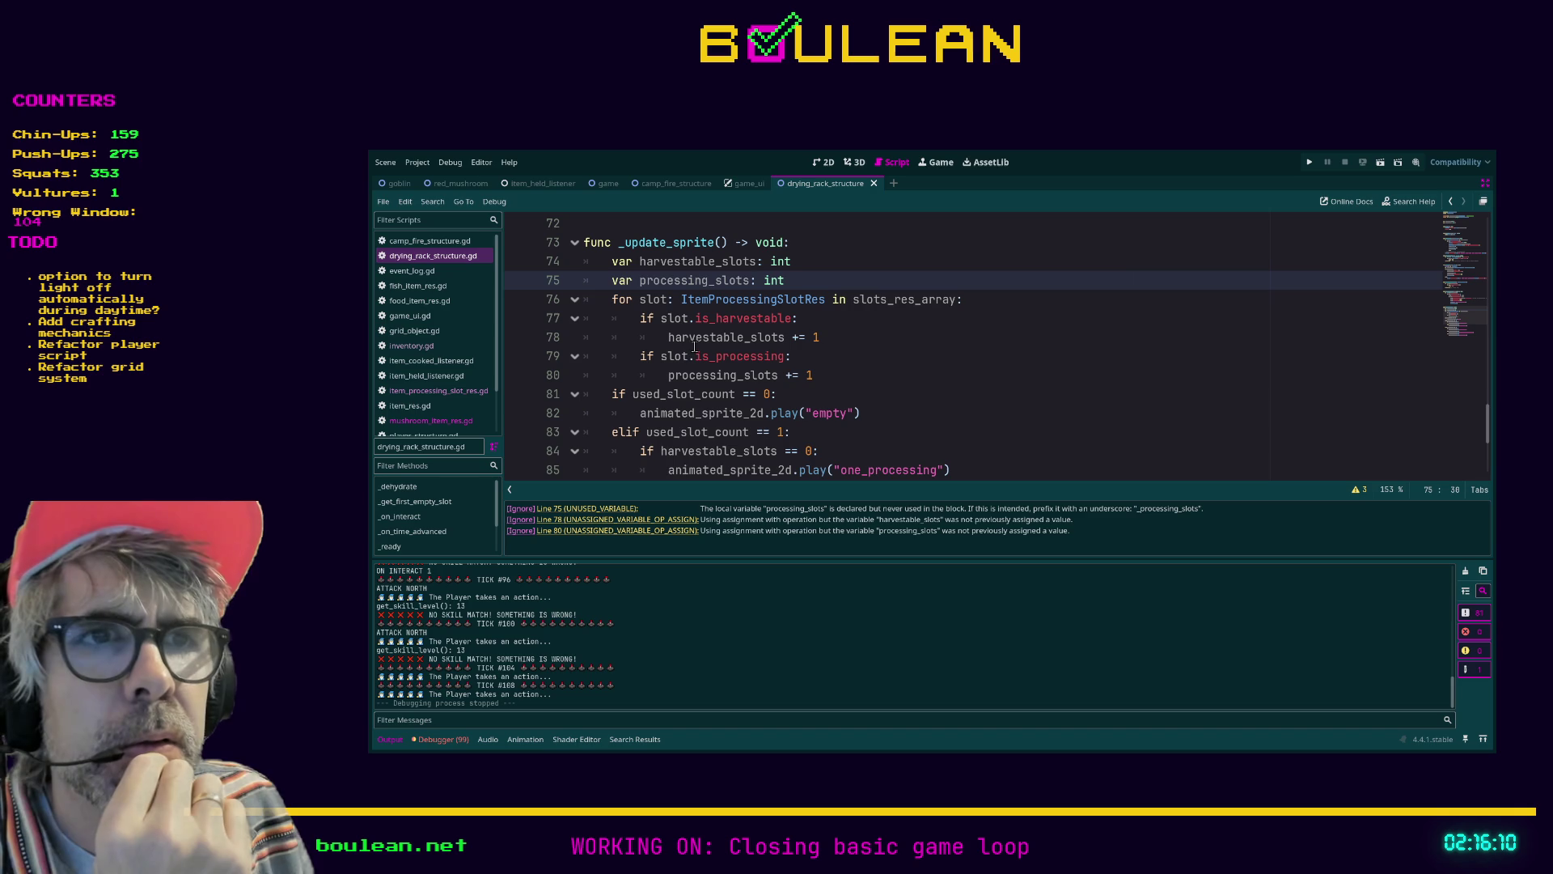
{"action": "left_click", "coordinate": [598, 508]}
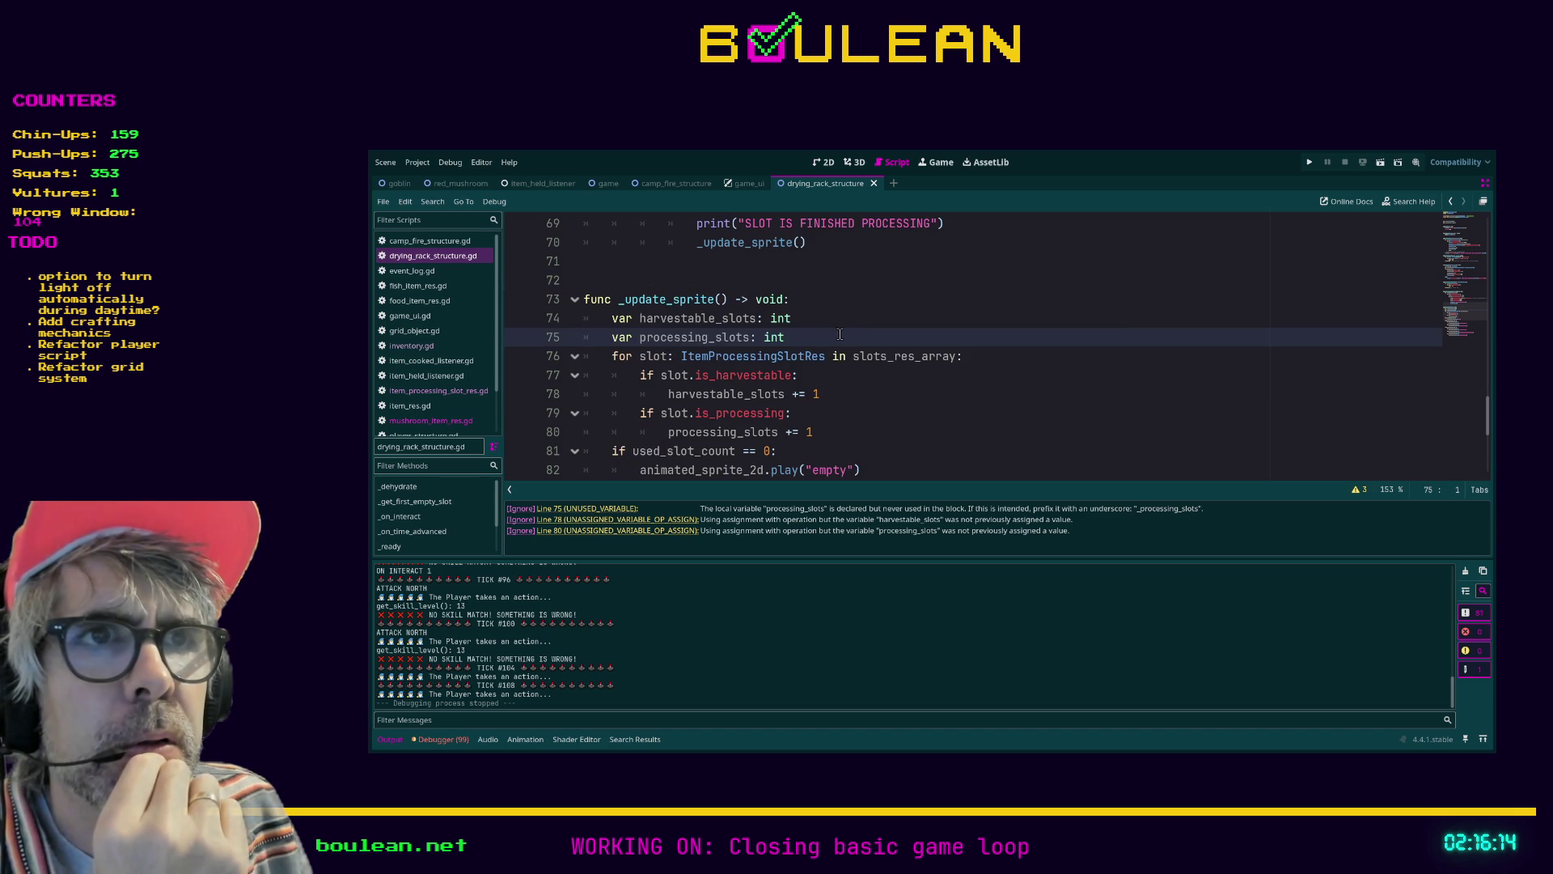
{"action": "left_click", "coordinate": [855, 399]}
{"action": "scroll", "coordinate": [855, 400], "scroll_direction": "down", "scroll_amount": 3}
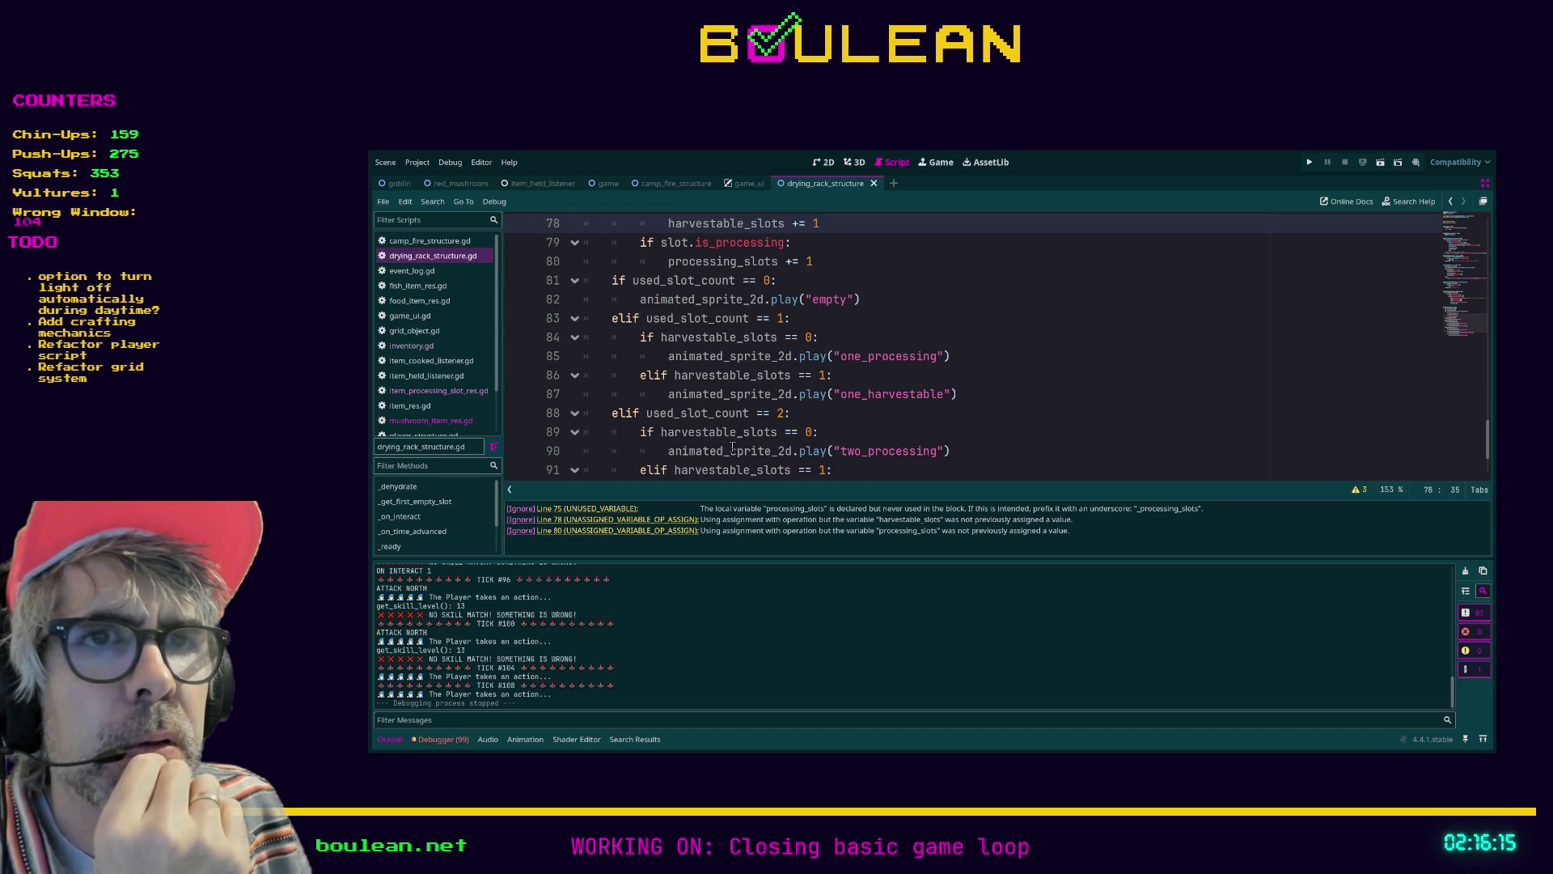
{"action": "left_click", "coordinate": [590, 512]}
{"action": "left_click", "coordinate": [661, 337]}
{"action": "scroll", "coordinate": [732, 348], "scroll_direction": "down", "scroll_amount": 1}
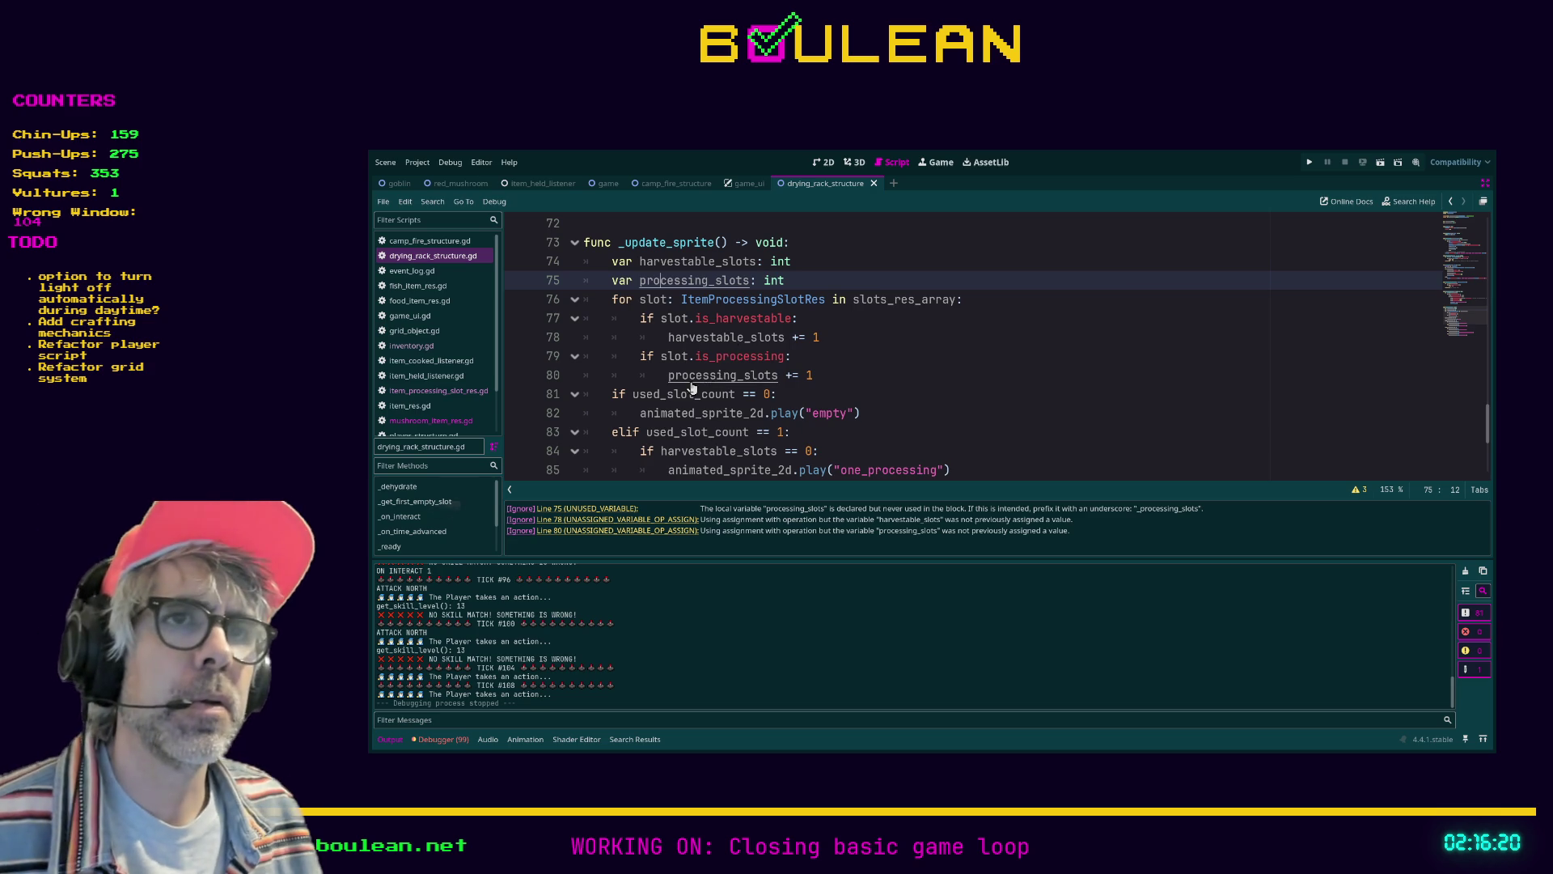
{"action": "key", "text": "alt+Left"}
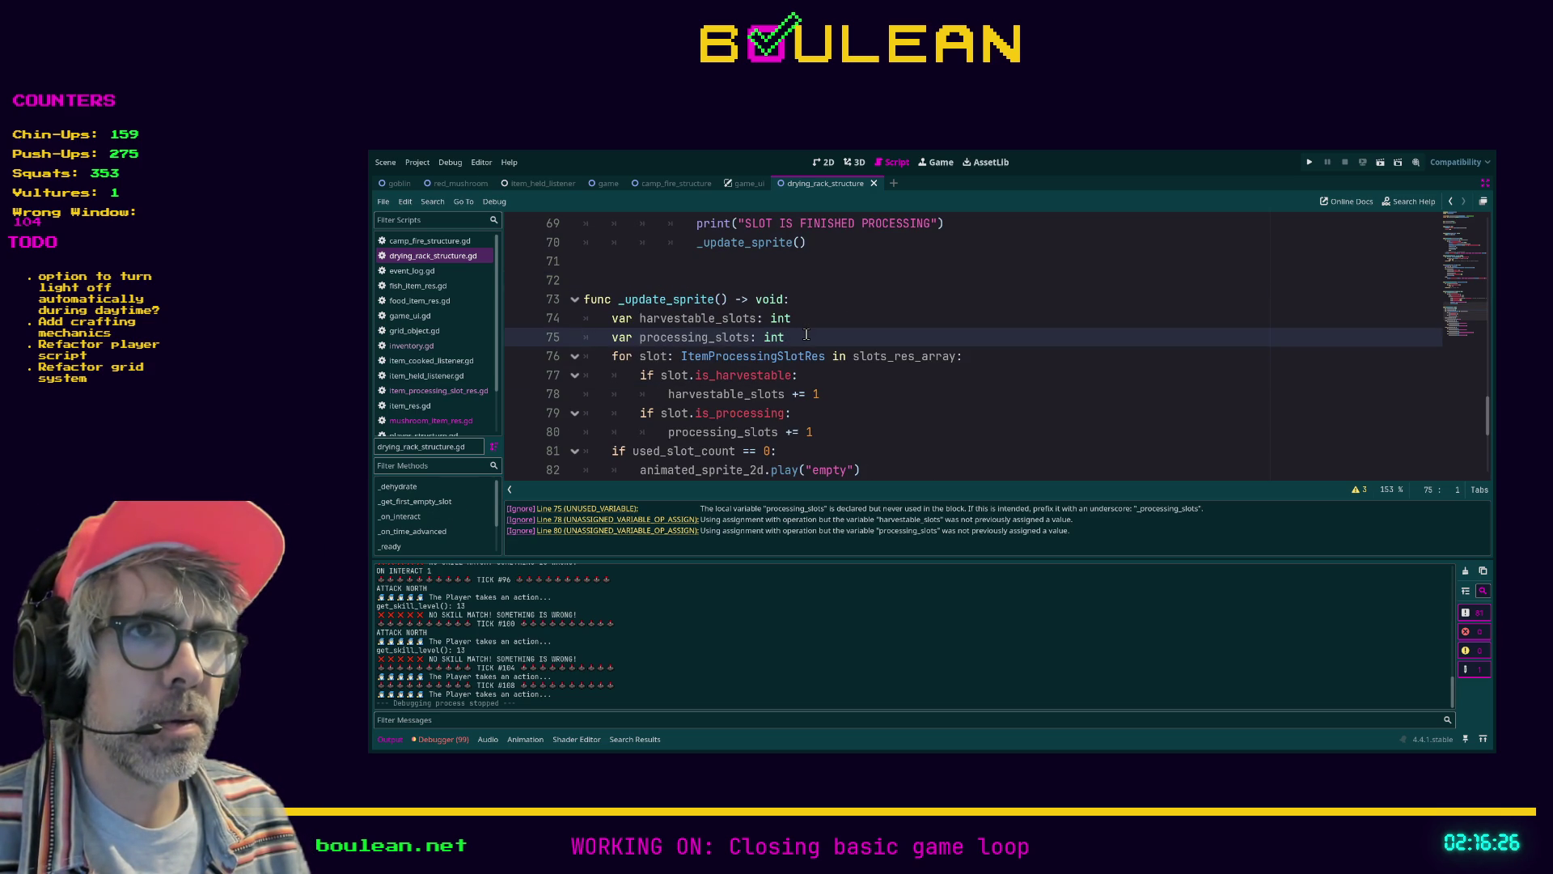
{"action": "scroll", "coordinate": [806, 335], "scroll_direction": "down", "scroll_amount": 1}
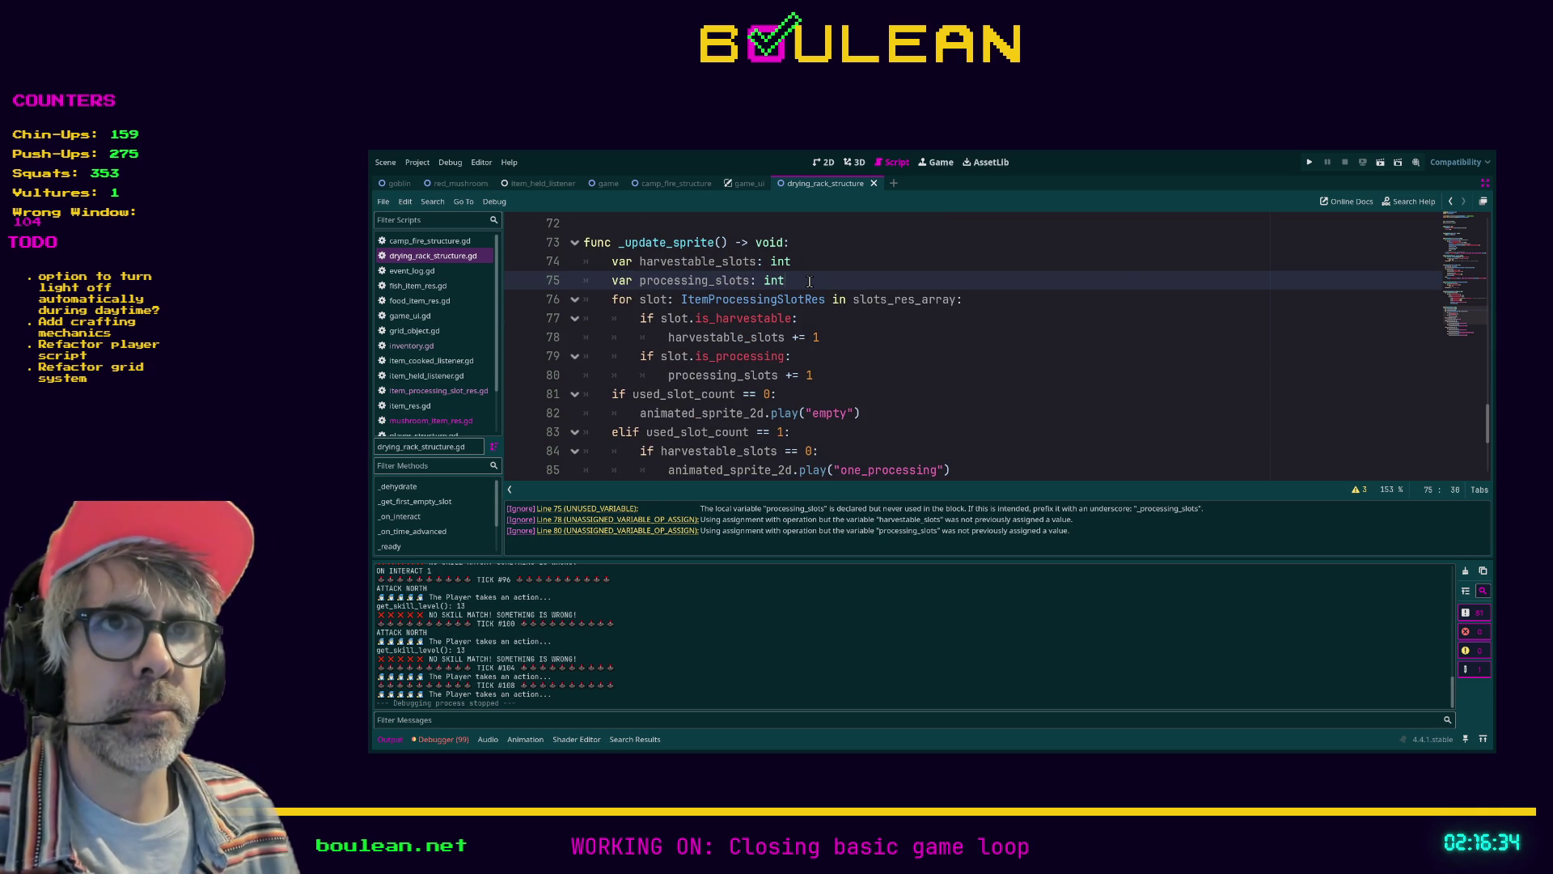
Briefly comment out and restore the processing_slots declaration, then save
{"action": "key", "text": "ctrl+k"}
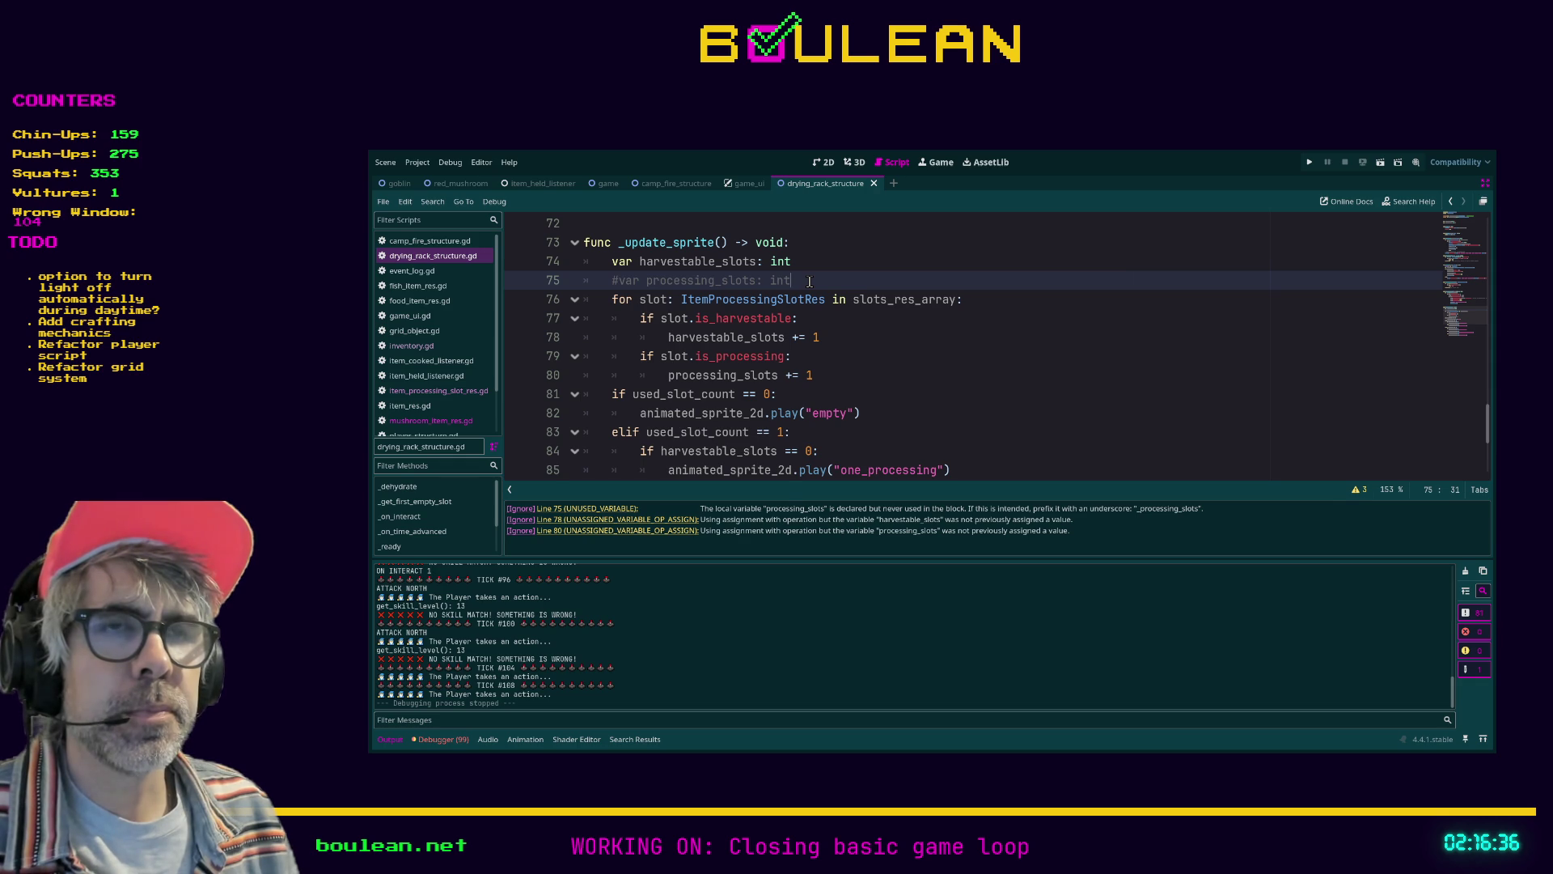
{"action": "key", "text": "ctrl+k"}
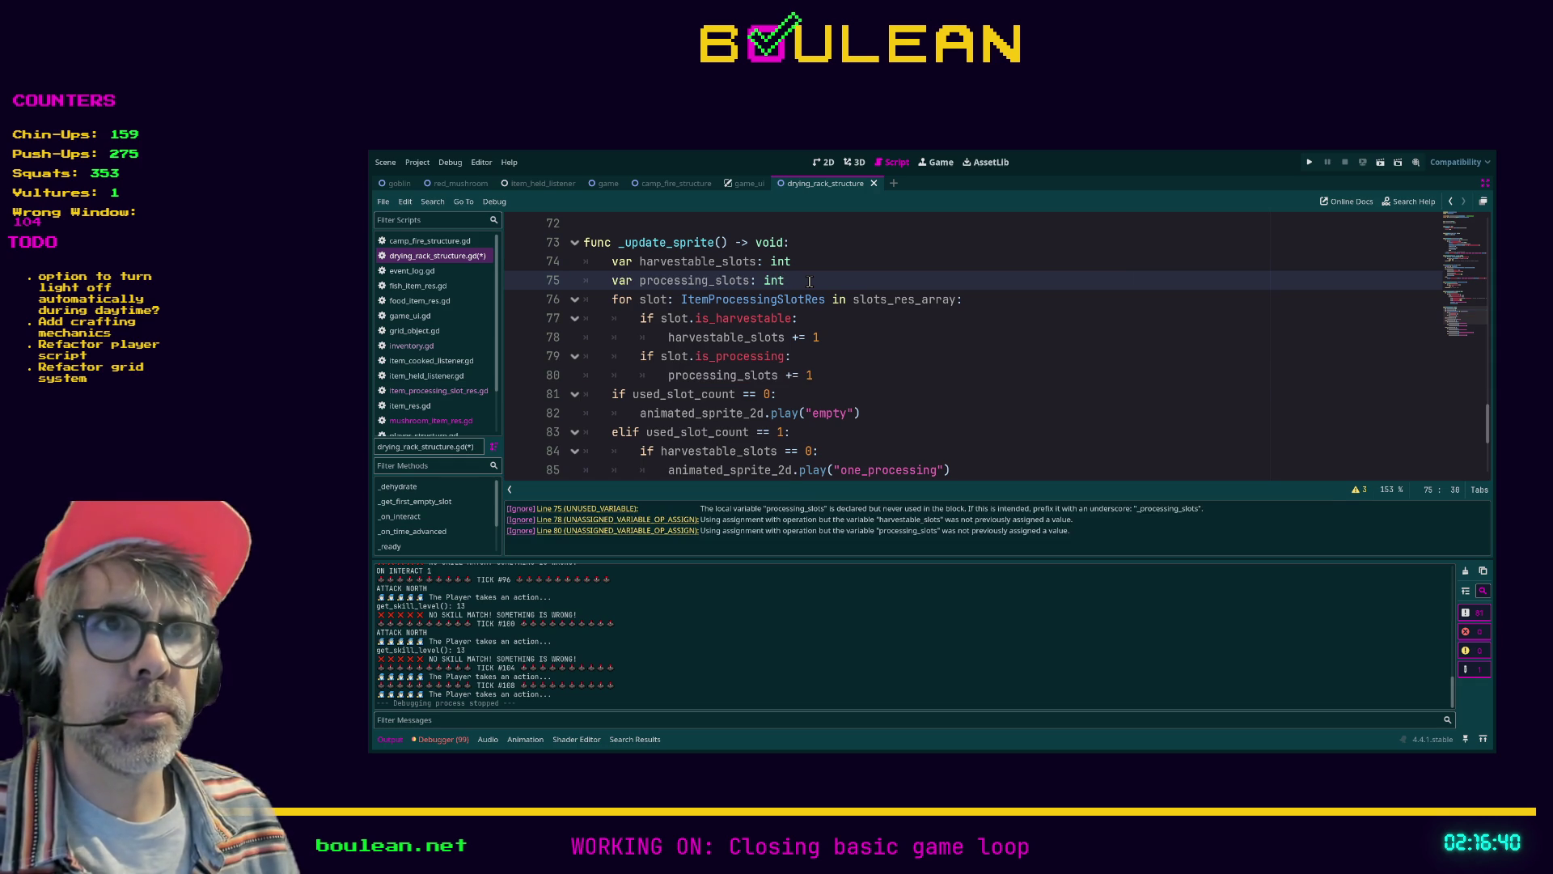
{"action": "left_click", "coordinate": [856, 358]}
{"action": "key", "text": "ctrl+s"}
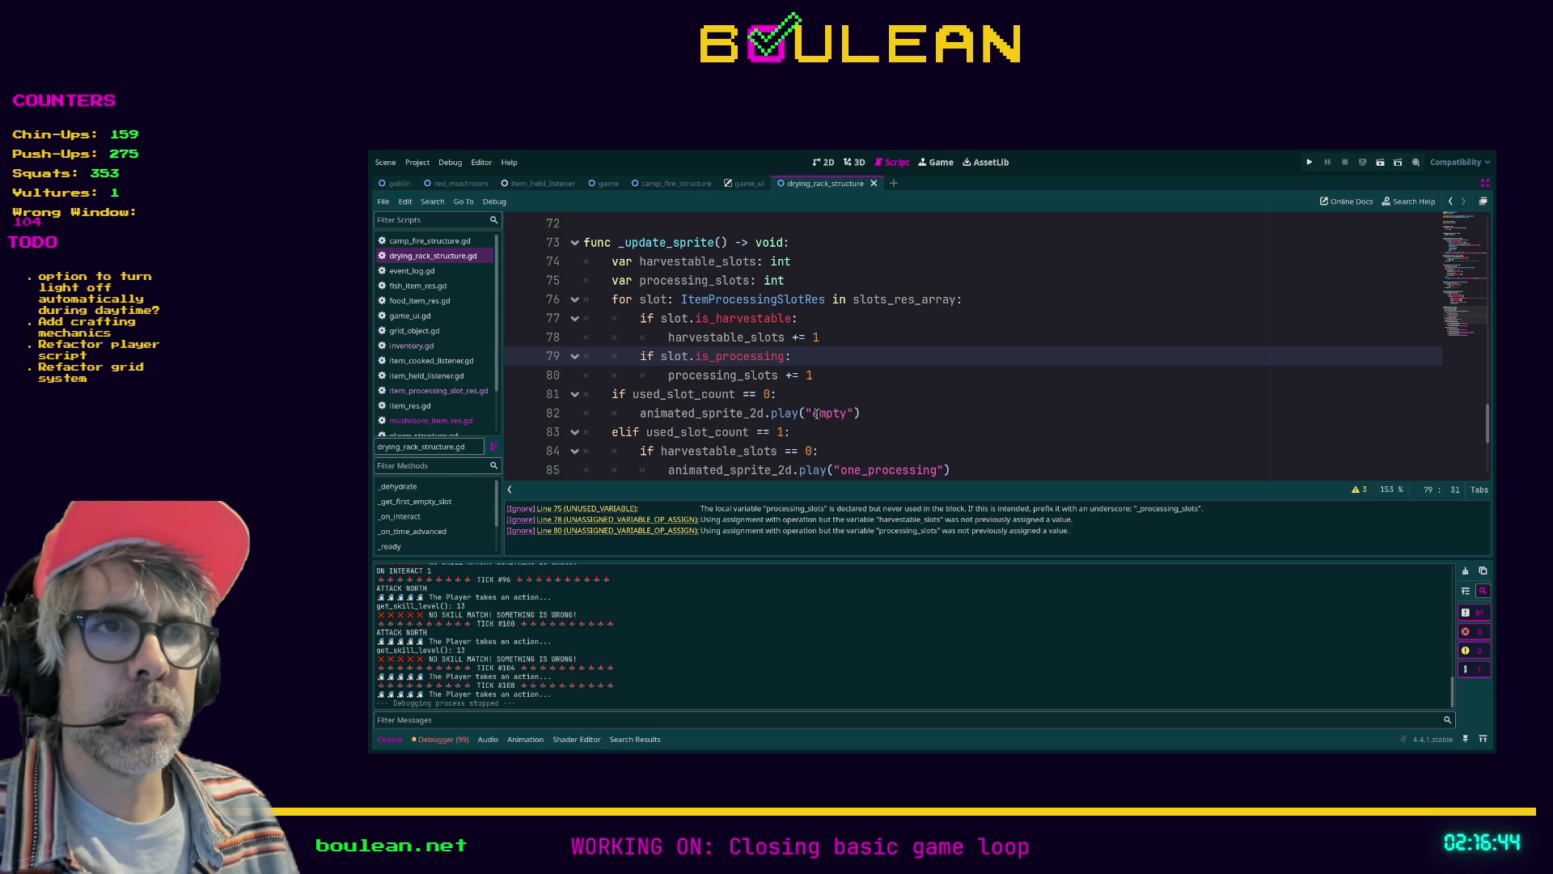
Add an 'if processing_slots == 2: pass' branch after line 88
{"action": "scroll", "coordinate": [826, 400], "scroll_direction": "down", "scroll_amount": 1}
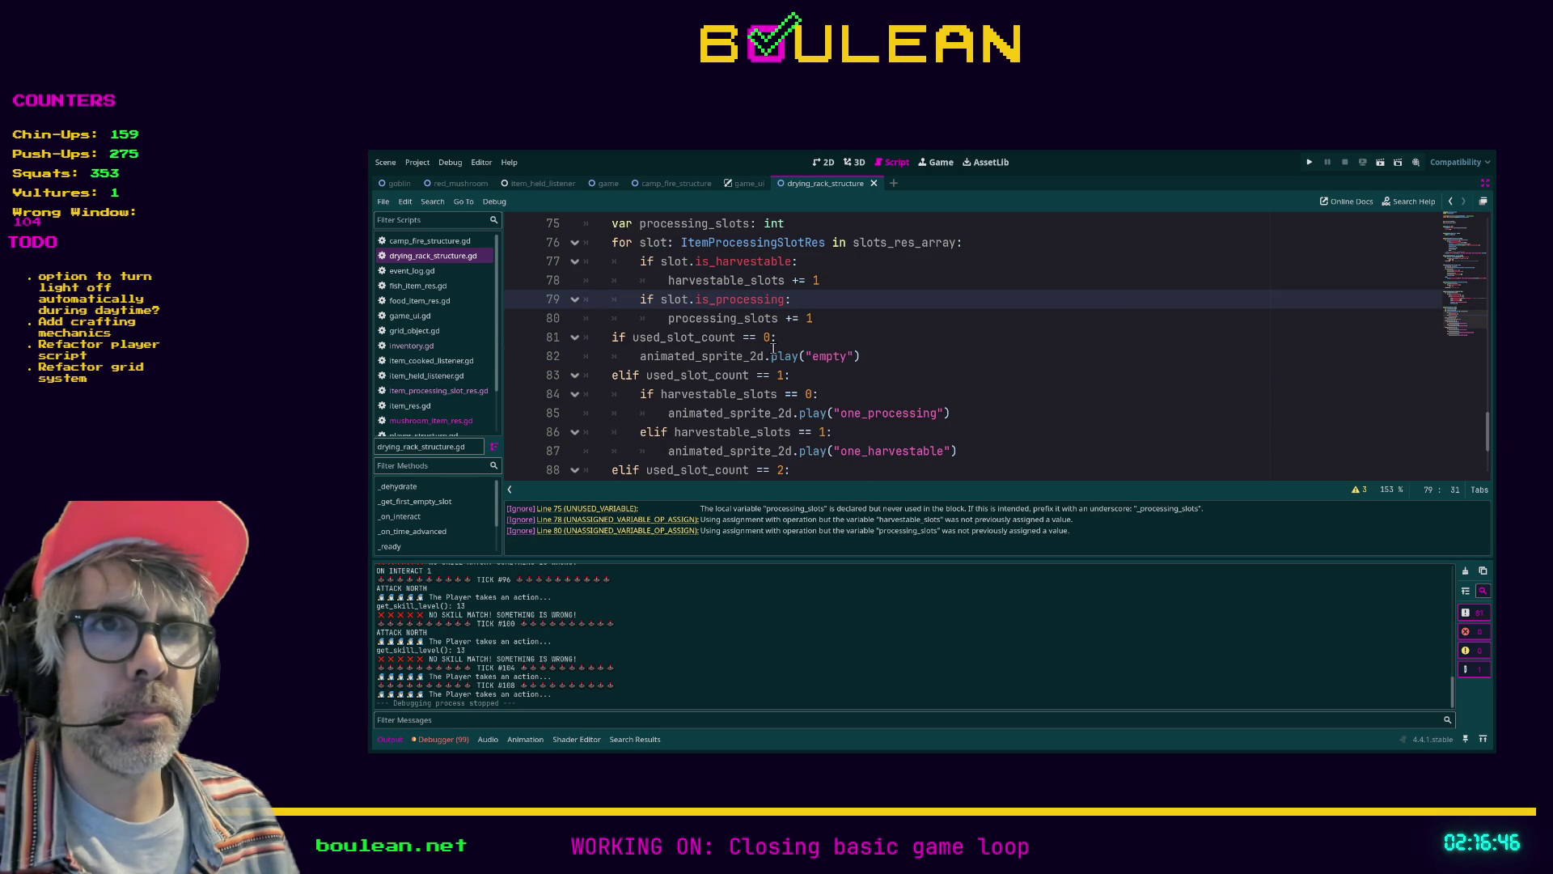
{"action": "scroll", "coordinate": [777, 352], "scroll_direction": "down", "scroll_amount": 1}
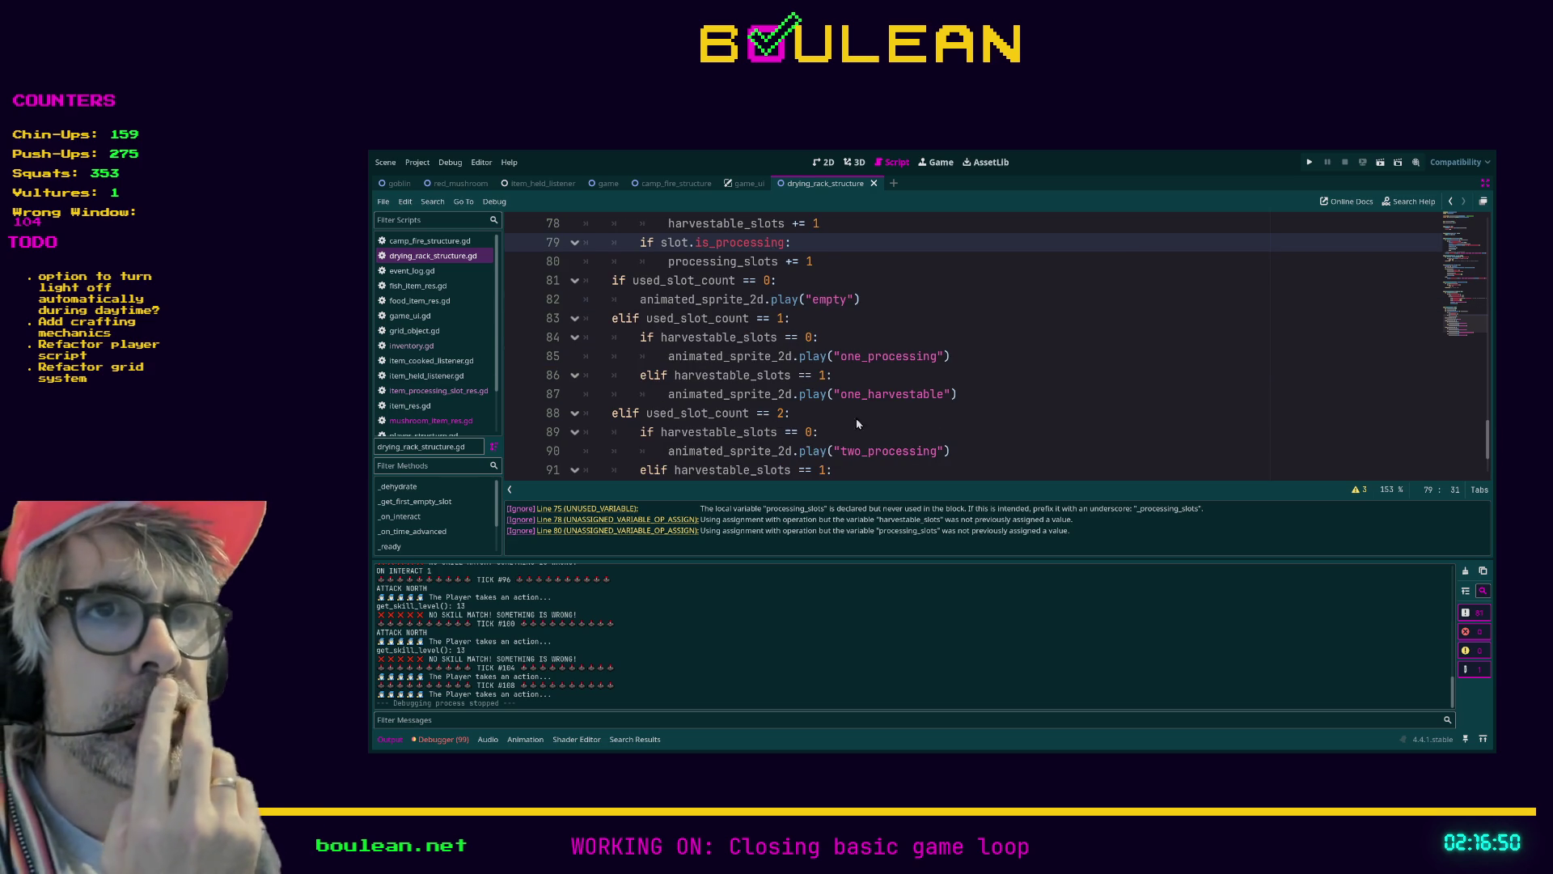
{"action": "scroll", "coordinate": [675, 425], "scroll_direction": "down", "scroll_amount": 1}
{"action": "scroll", "coordinate": [620, 427], "scroll_direction": "down", "scroll_amount": 1}
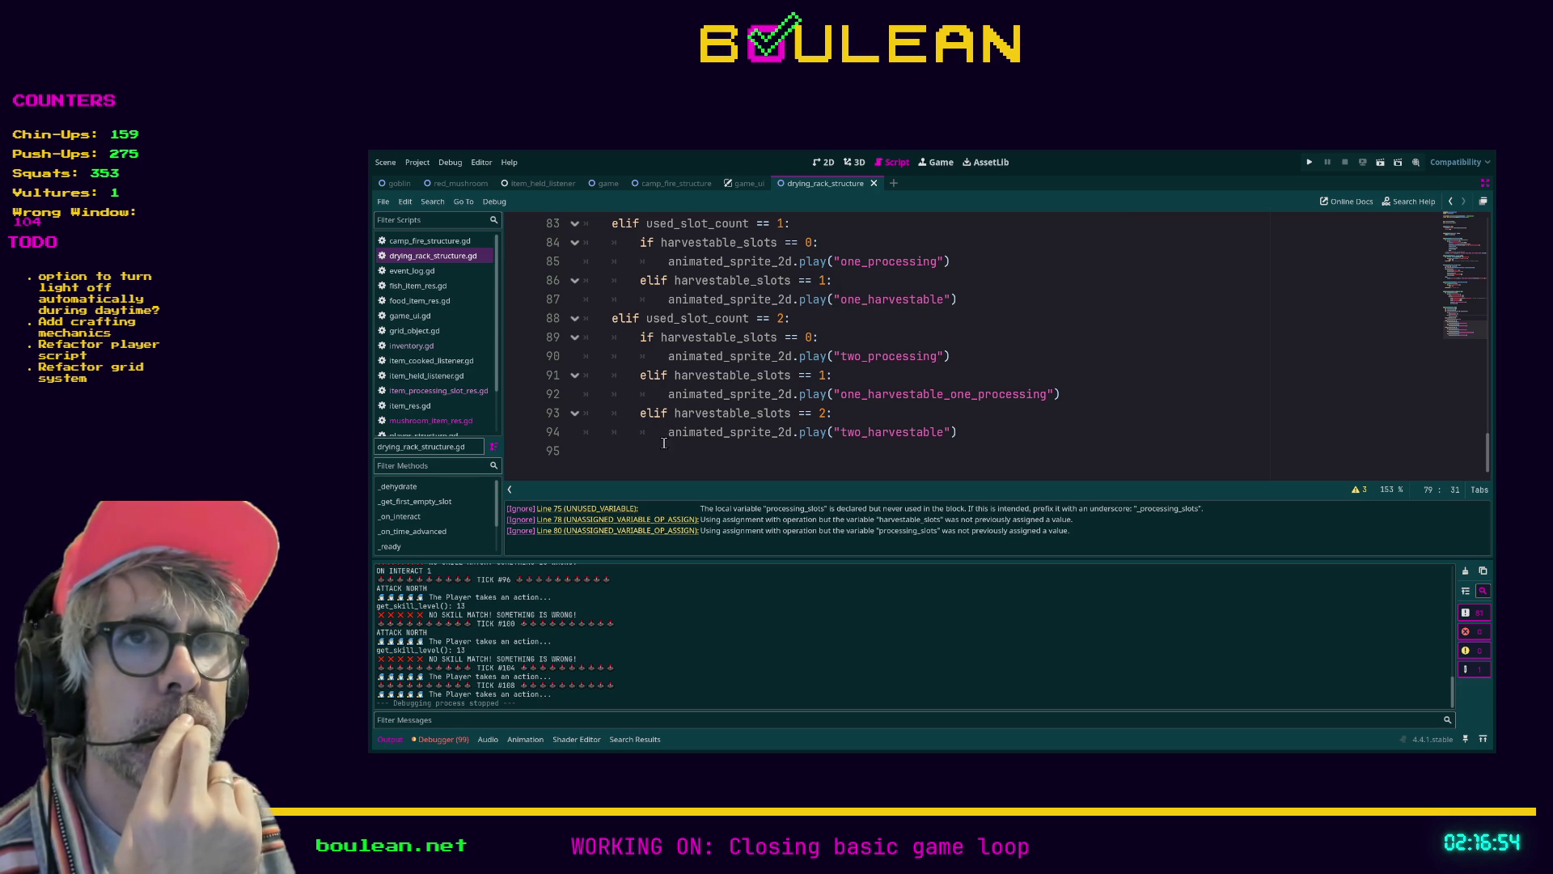
{"action": "scroll", "coordinate": [671, 447], "scroll_direction": "up", "scroll_amount": 1}
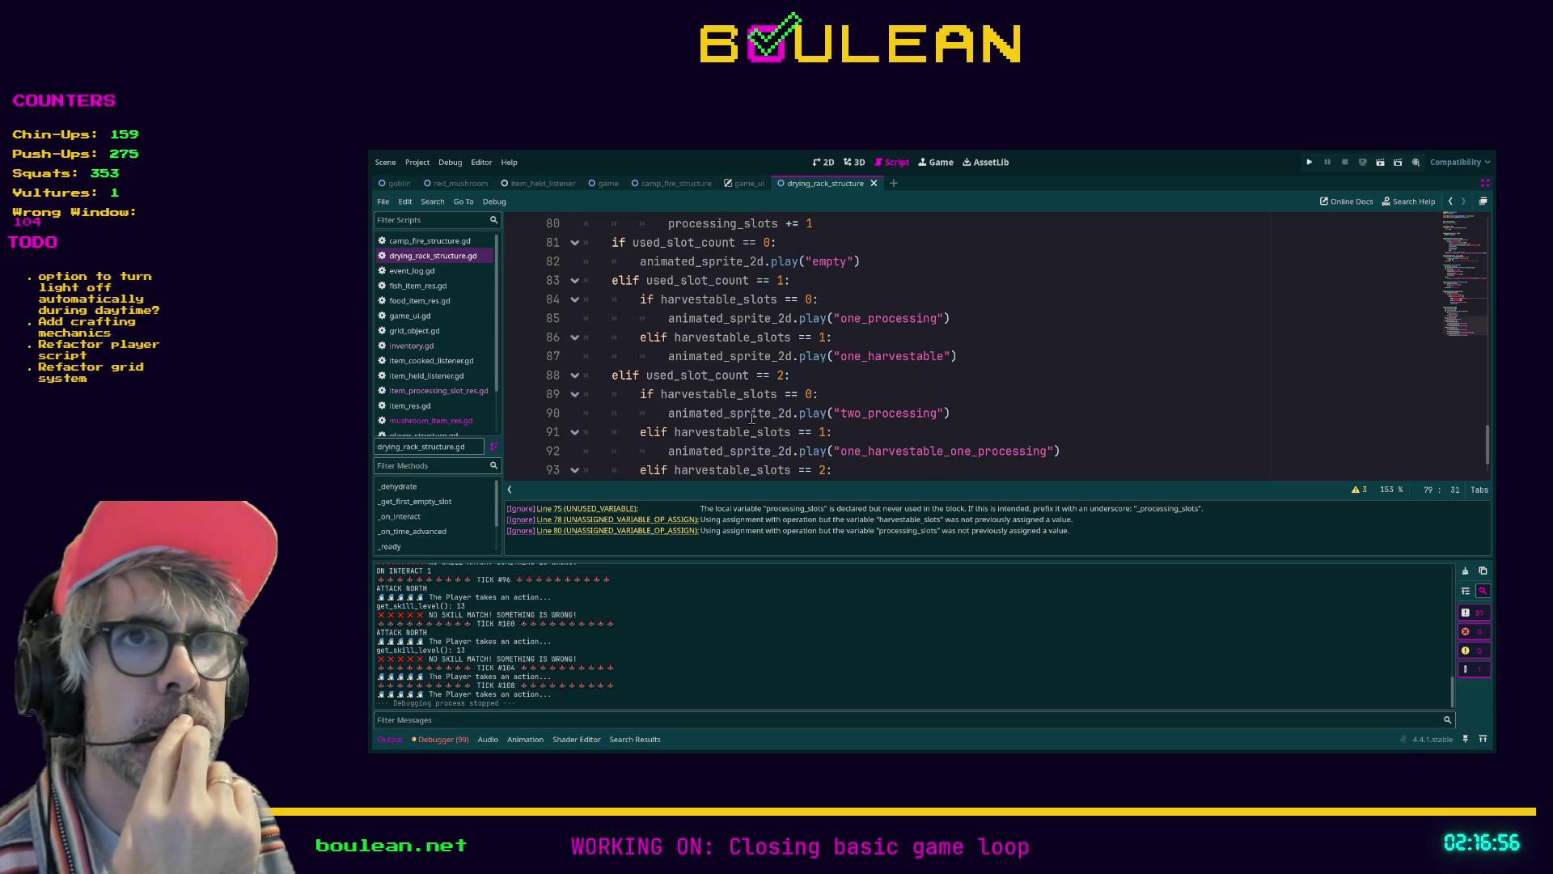
{"action": "left_click", "coordinate": [791, 375]}
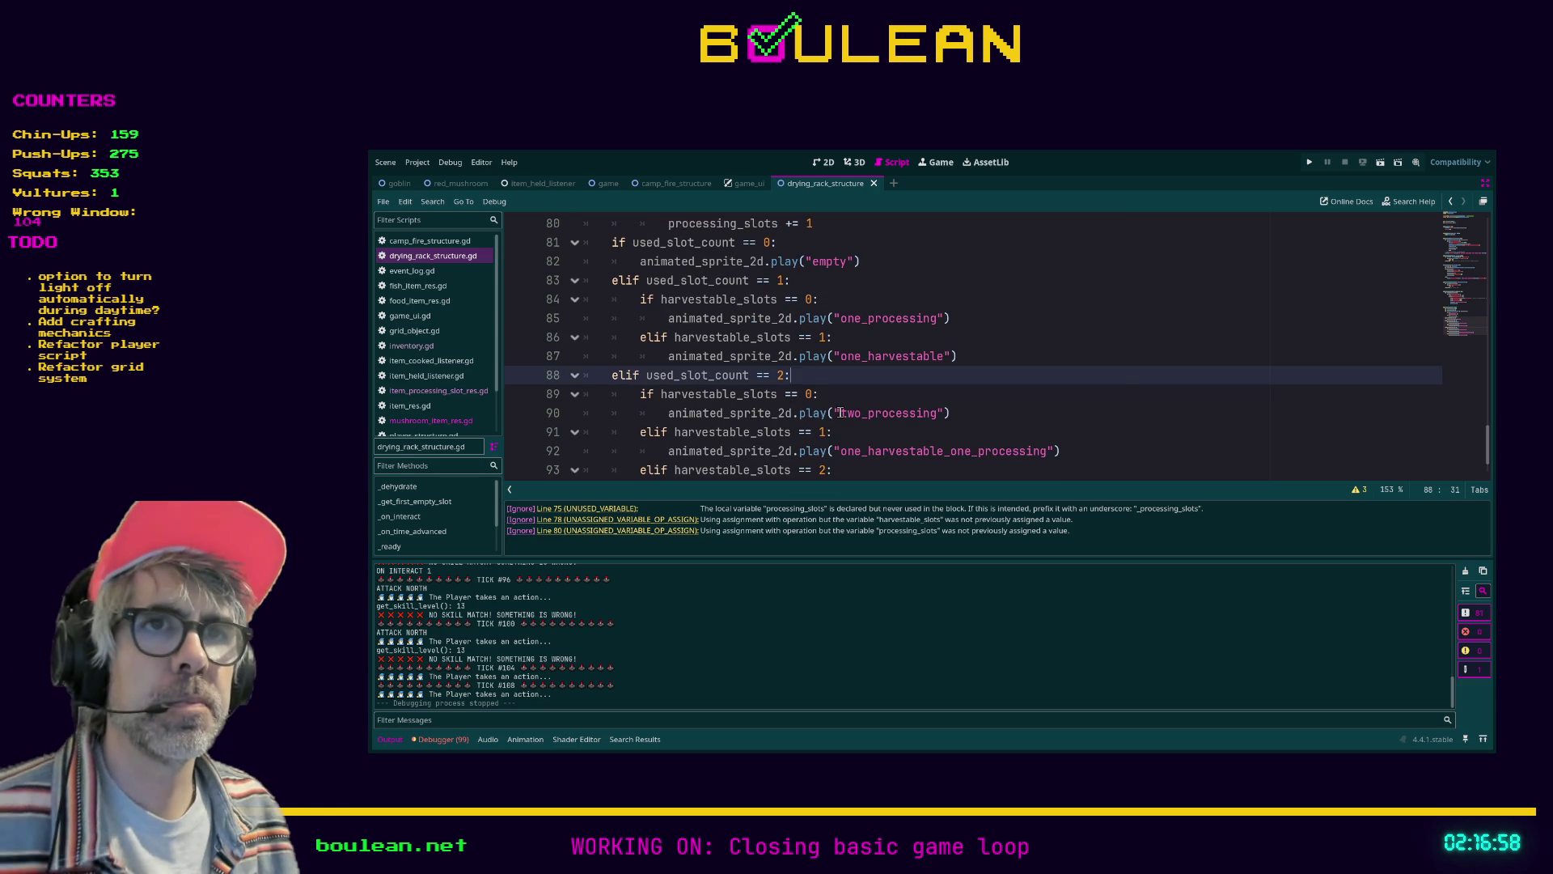
{"action": "key", "text": "Return"}
{"action": "type", "text": "if process"}
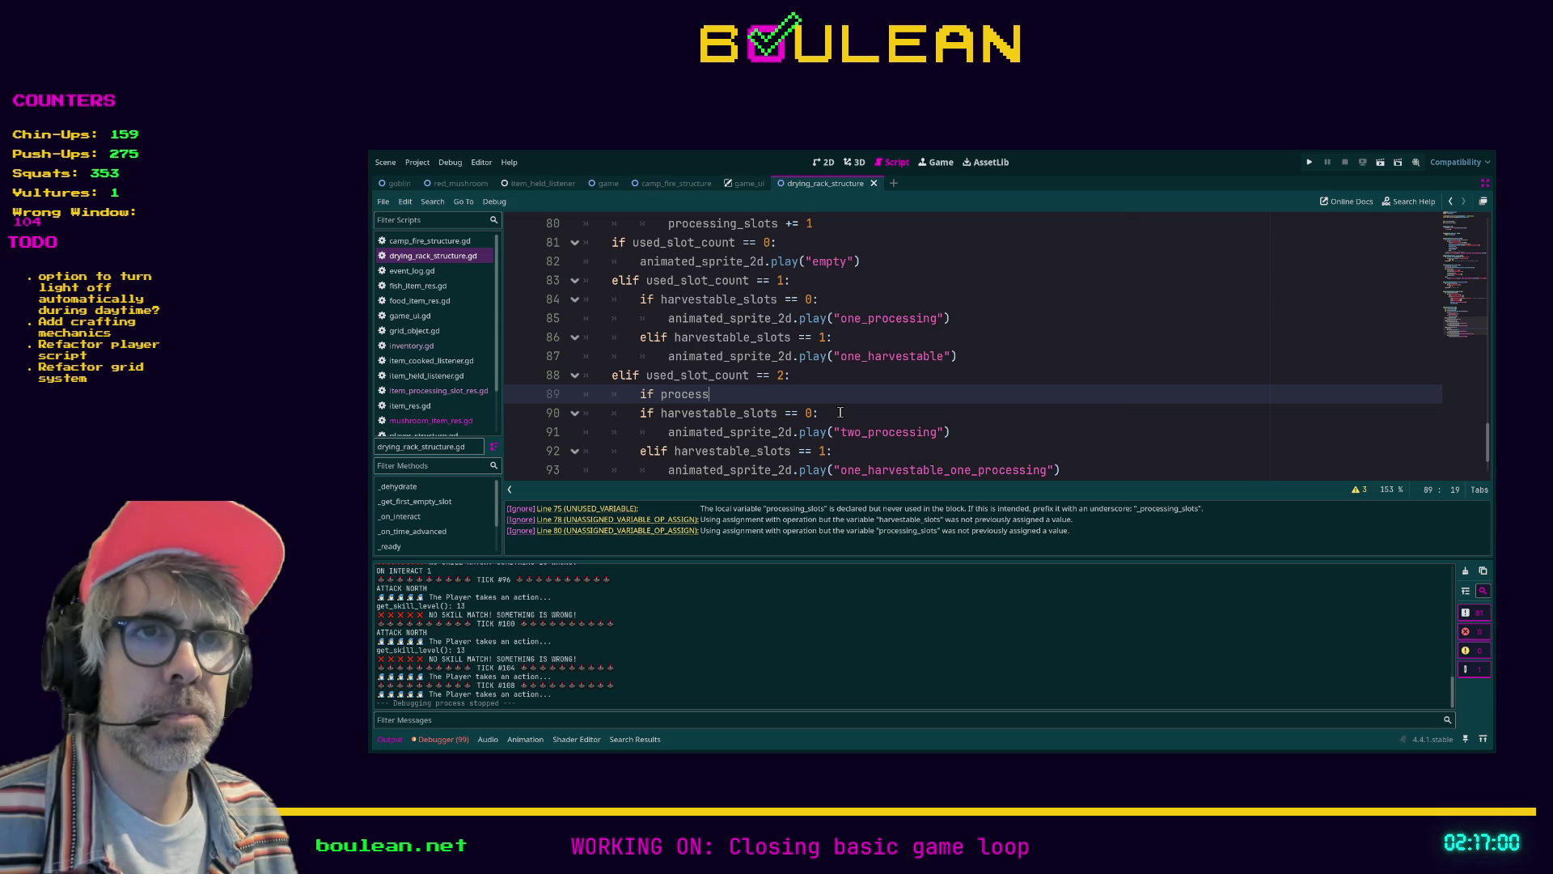
{"action": "key", "text": "Down"}
{"action": "key", "text": "Return"}
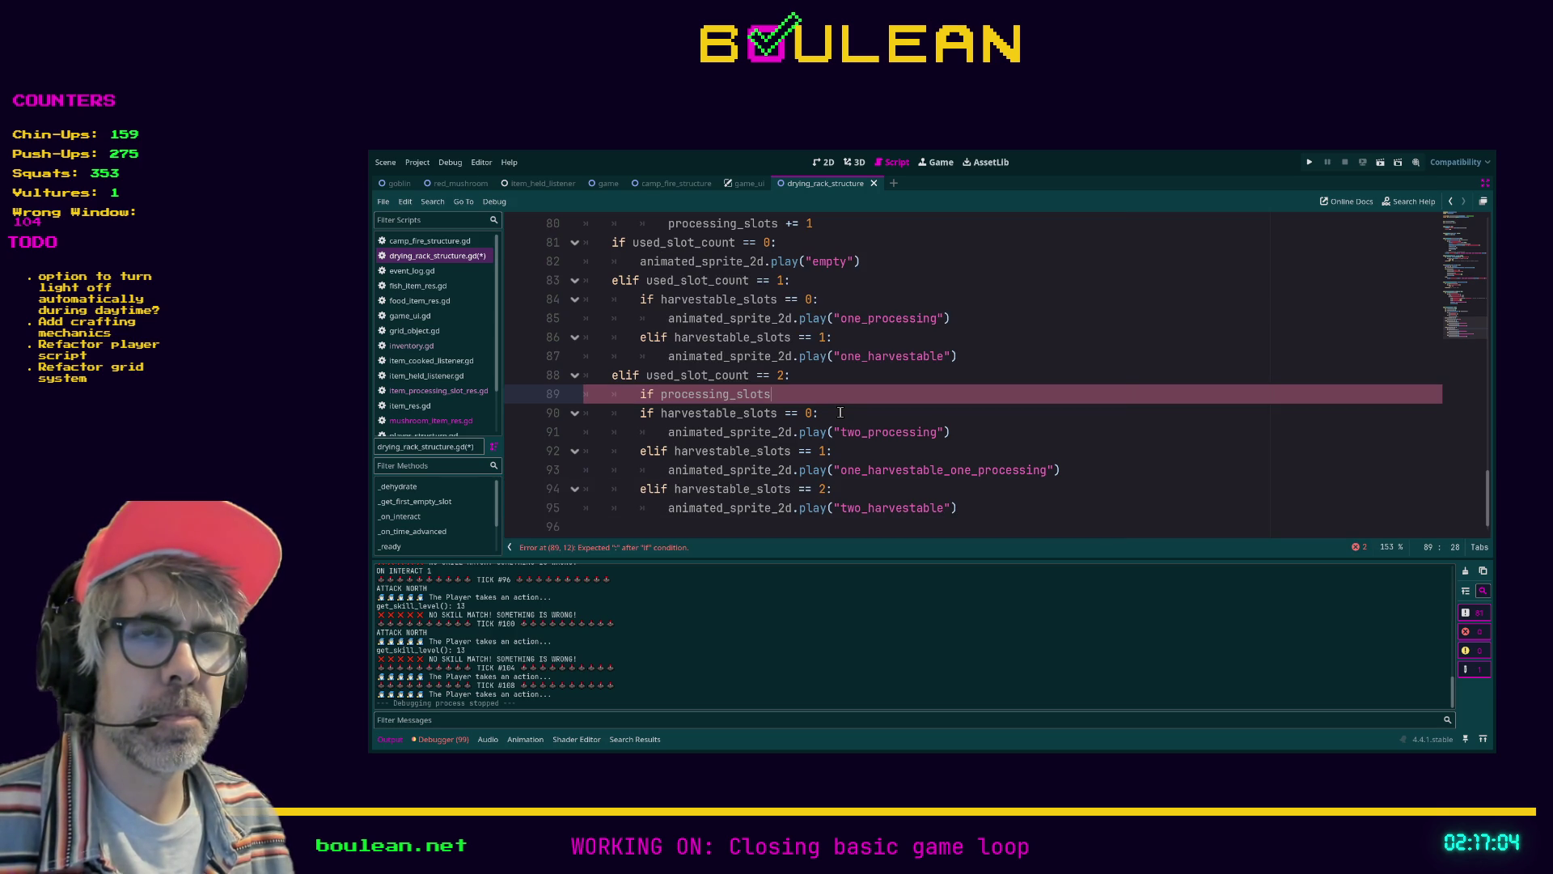
{"action": "type", "text": " == 2:"}
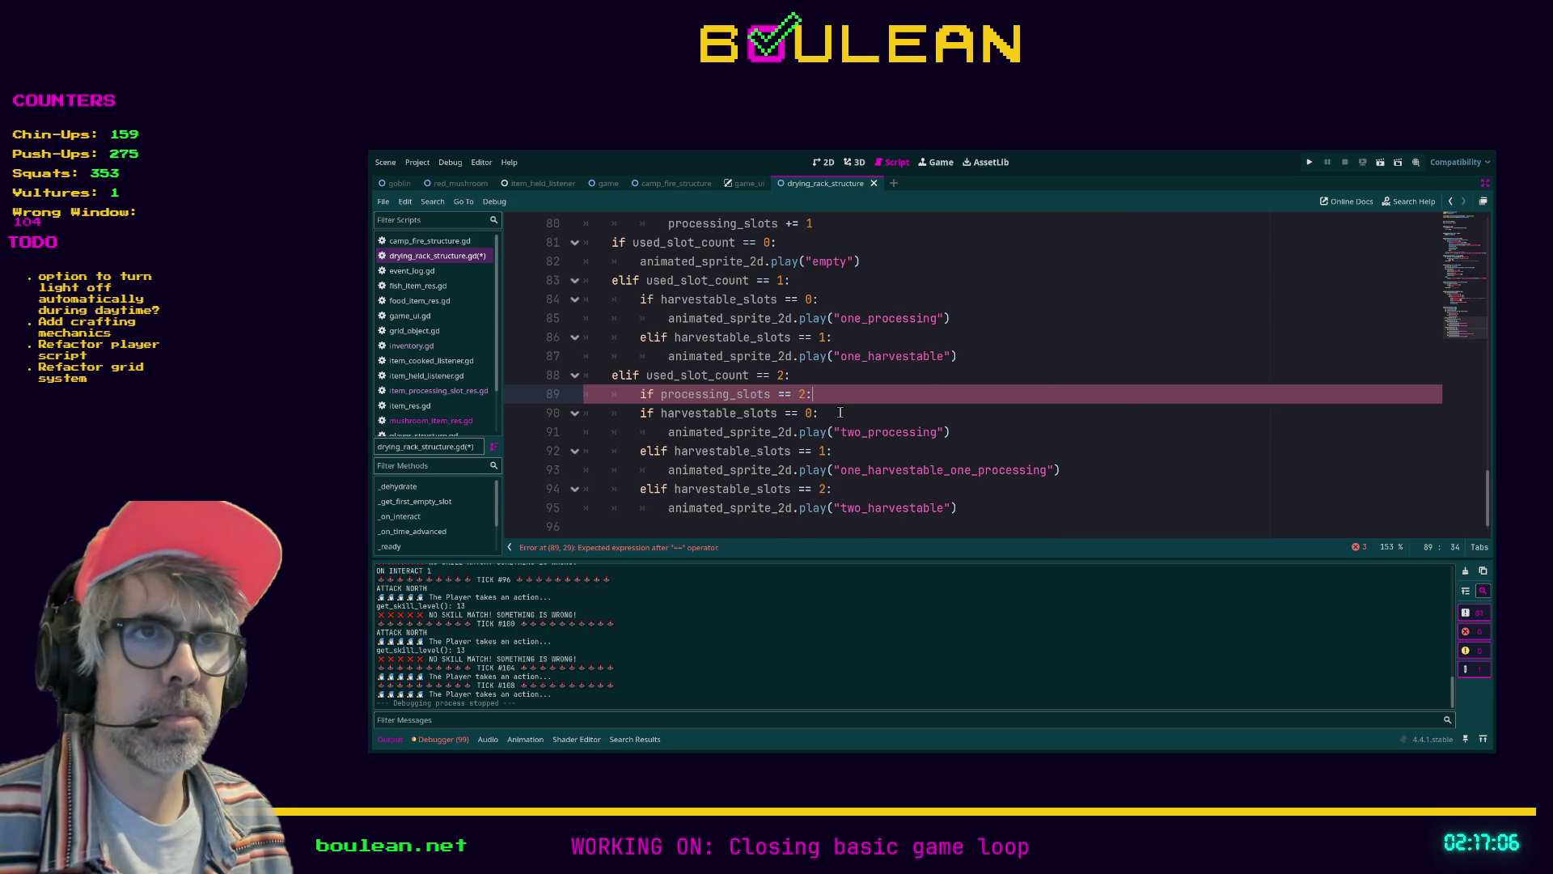
{"action": "key", "text": "Return"}
{"action": "type", "text": "pass"}
Delete the processing_slots == 2 branch and its leftover blank line
{"action": "scroll", "coordinate": [860, 421], "scroll_direction": "up", "scroll_amount": 2}
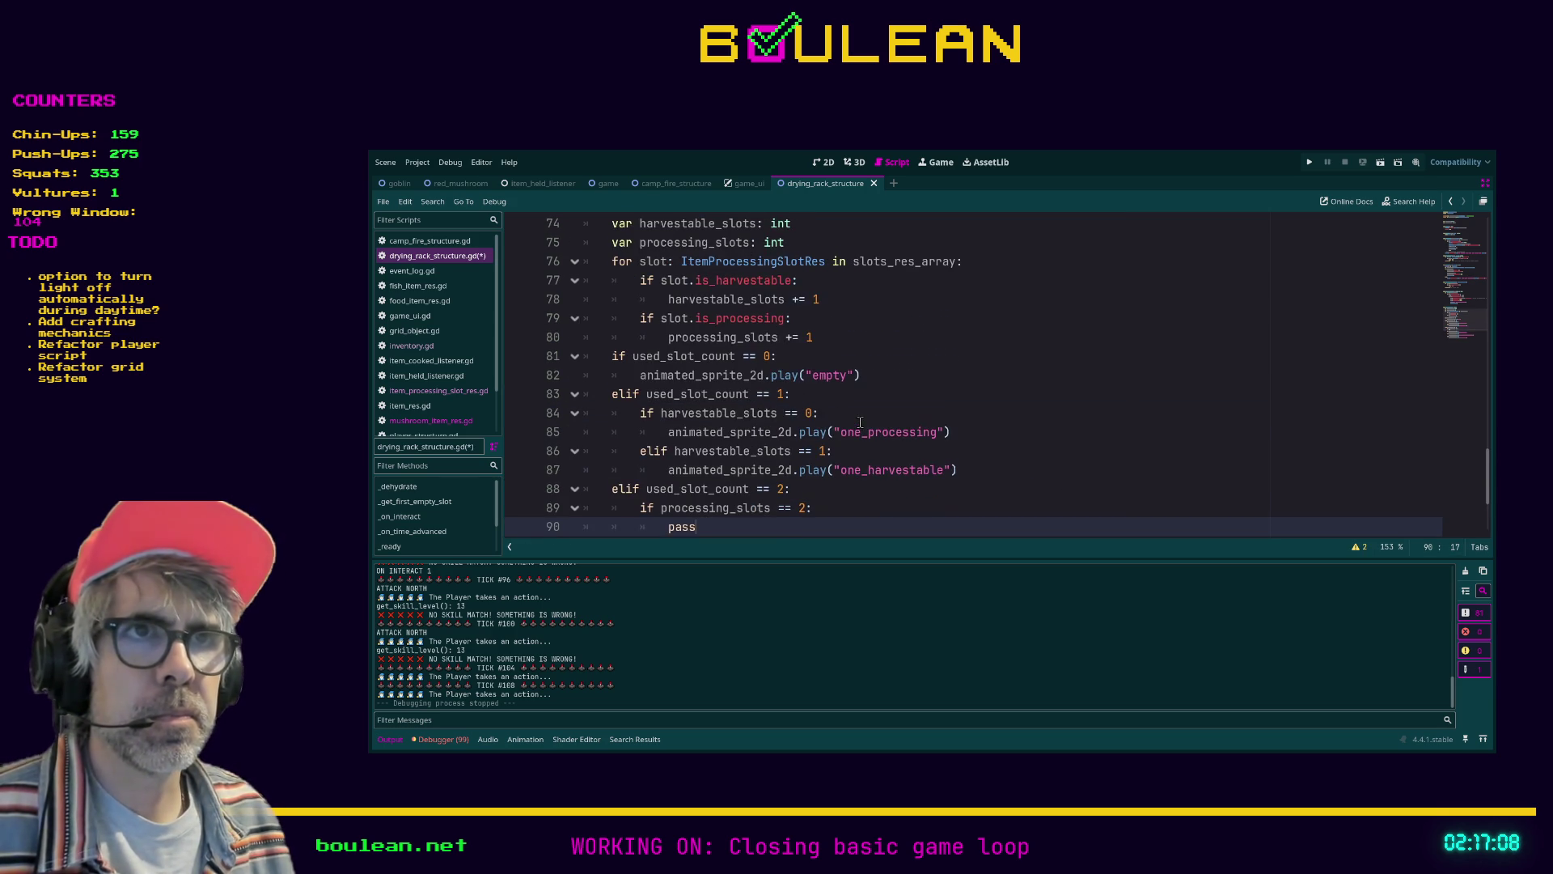
{"action": "scroll", "coordinate": [860, 422], "scroll_direction": "up", "scroll_amount": 1}
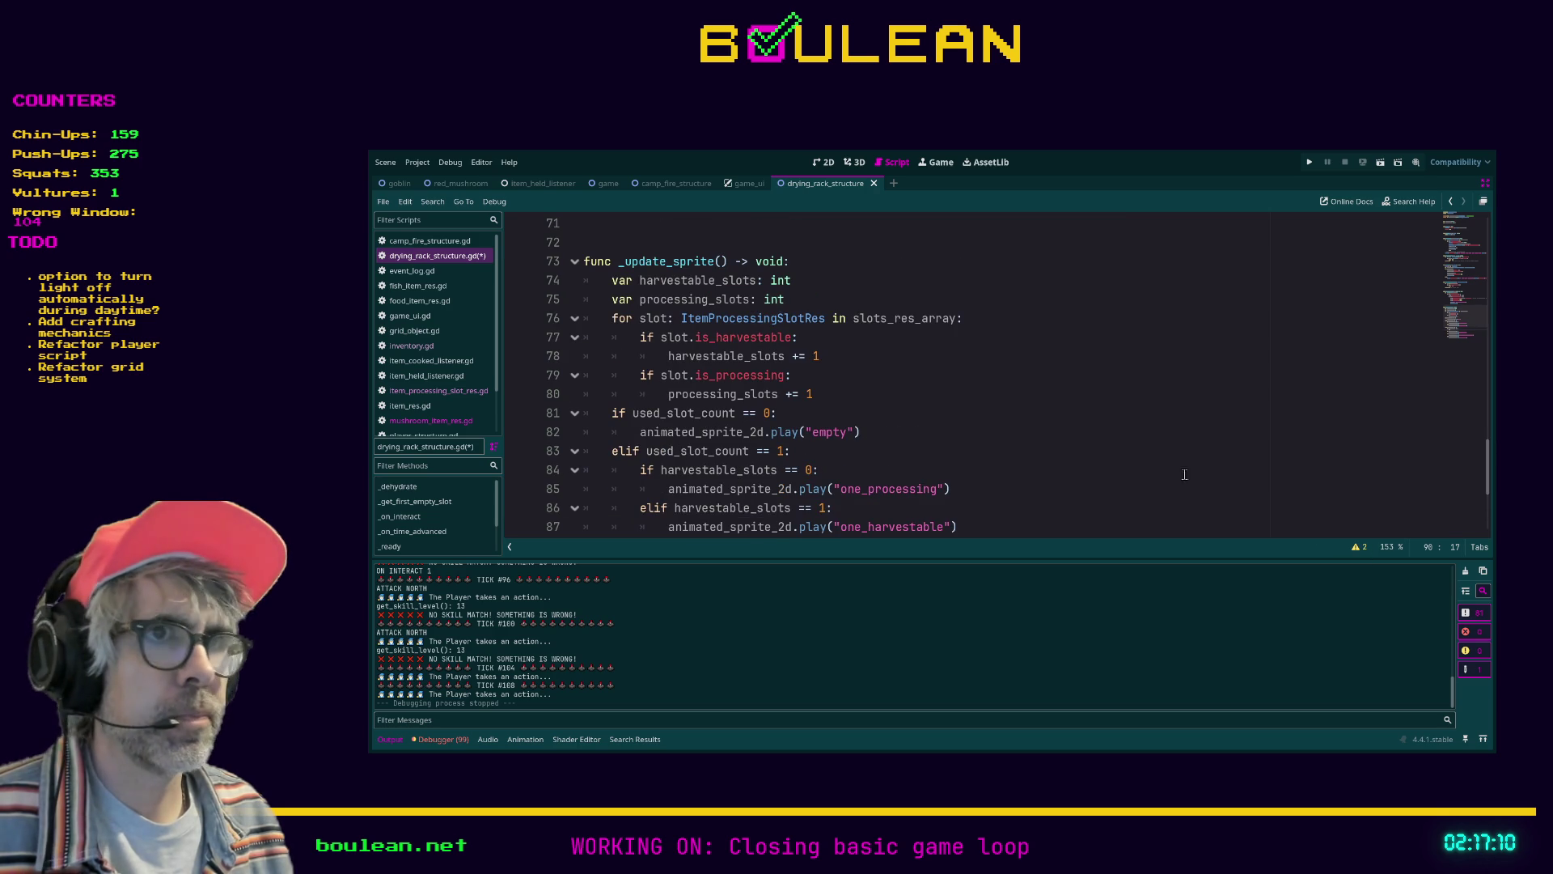
{"action": "scroll", "coordinate": [1041, 440], "scroll_direction": "down", "scroll_amount": 2}
{"action": "left_click_drag", "start_coordinate": [696, 470], "coordinate": [557, 470]}
{"action": "key", "text": "shift+Up"}
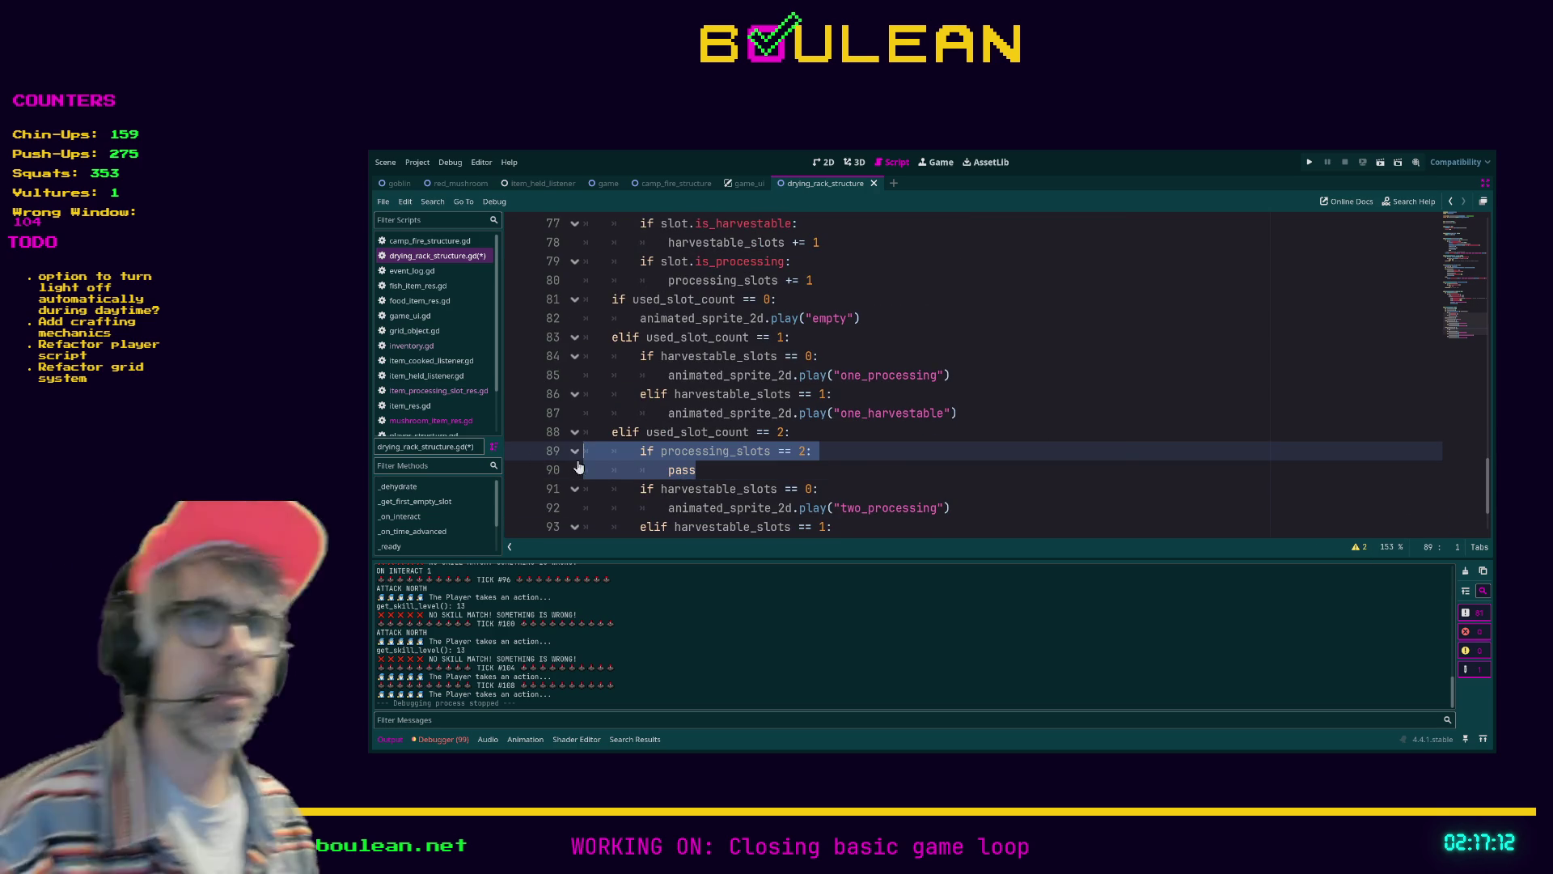
{"action": "key", "text": "BackSpace"}
{"action": "key", "text": "BackSpace"}
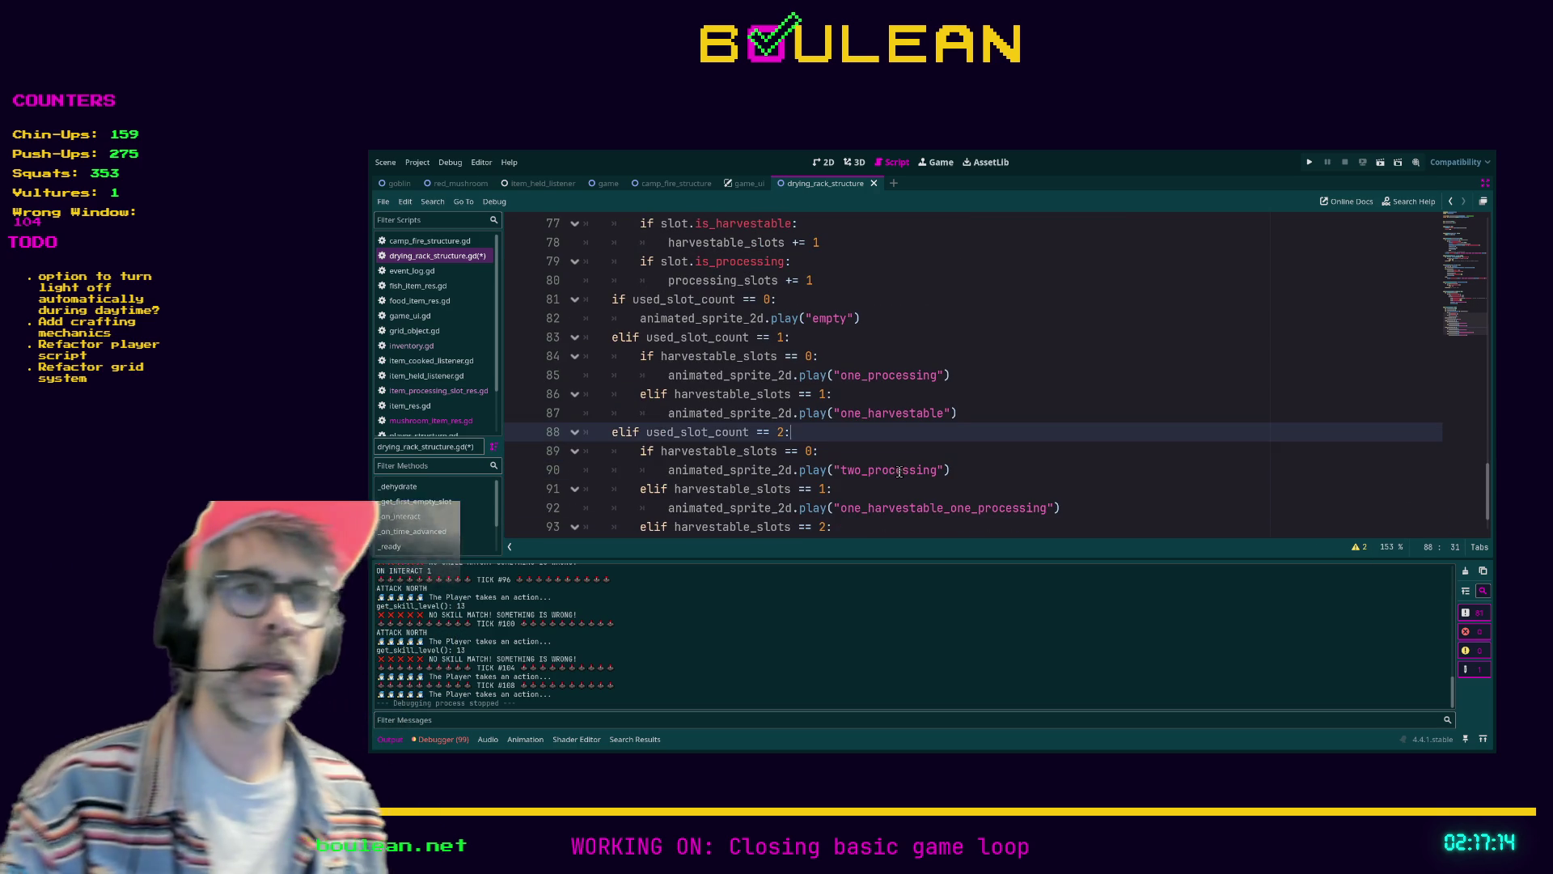
{"action": "scroll", "coordinate": [729, 407], "scroll_direction": "down", "scroll_amount": 1}
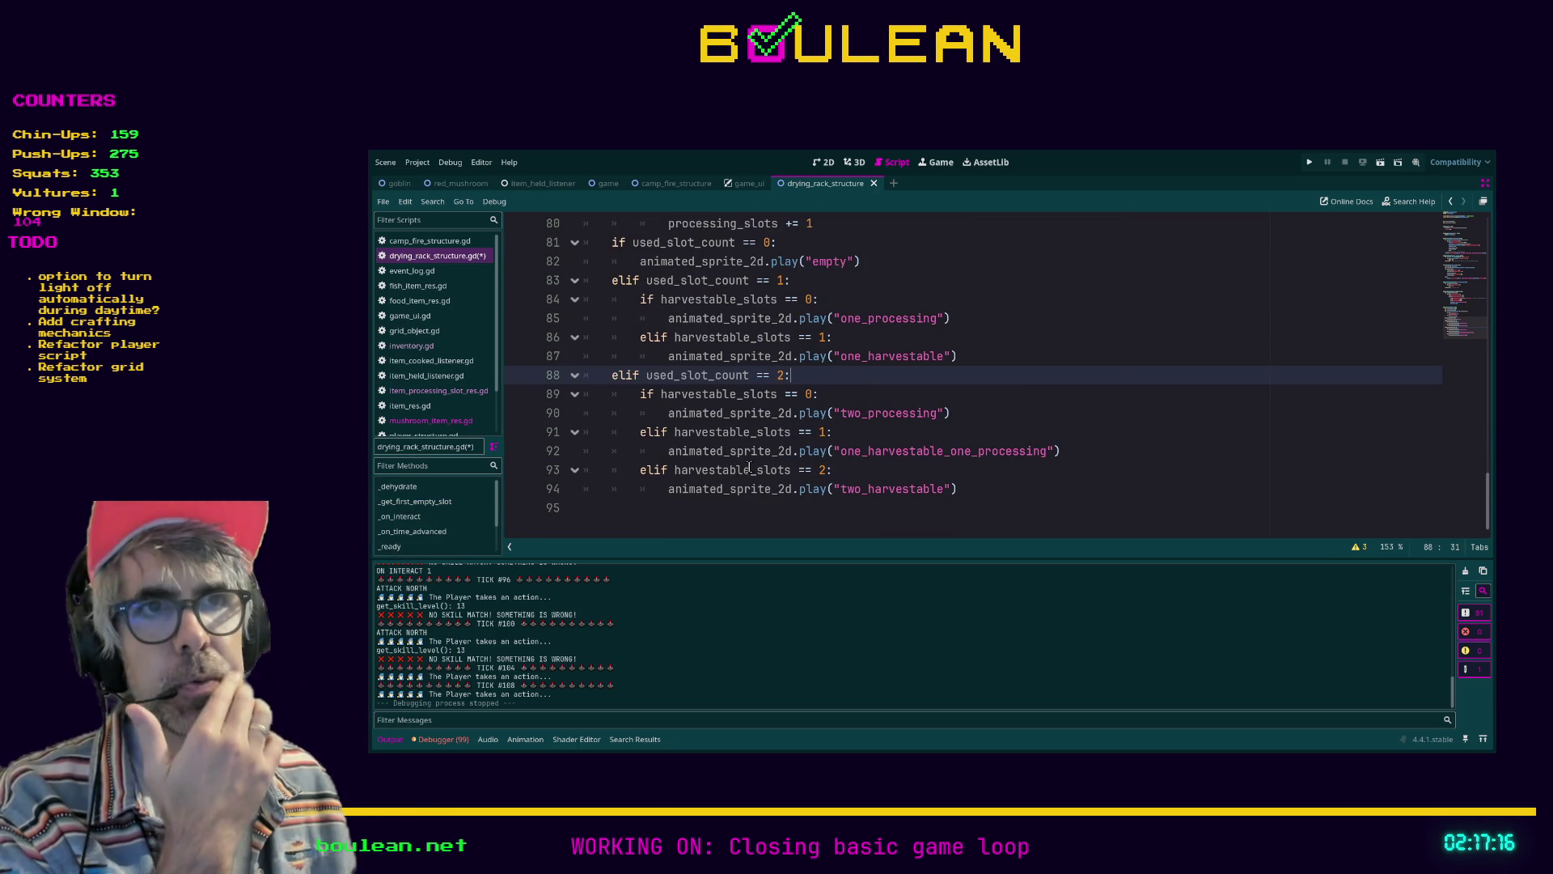
{"action": "scroll", "coordinate": [825, 396], "scroll_direction": "up", "scroll_amount": 3}
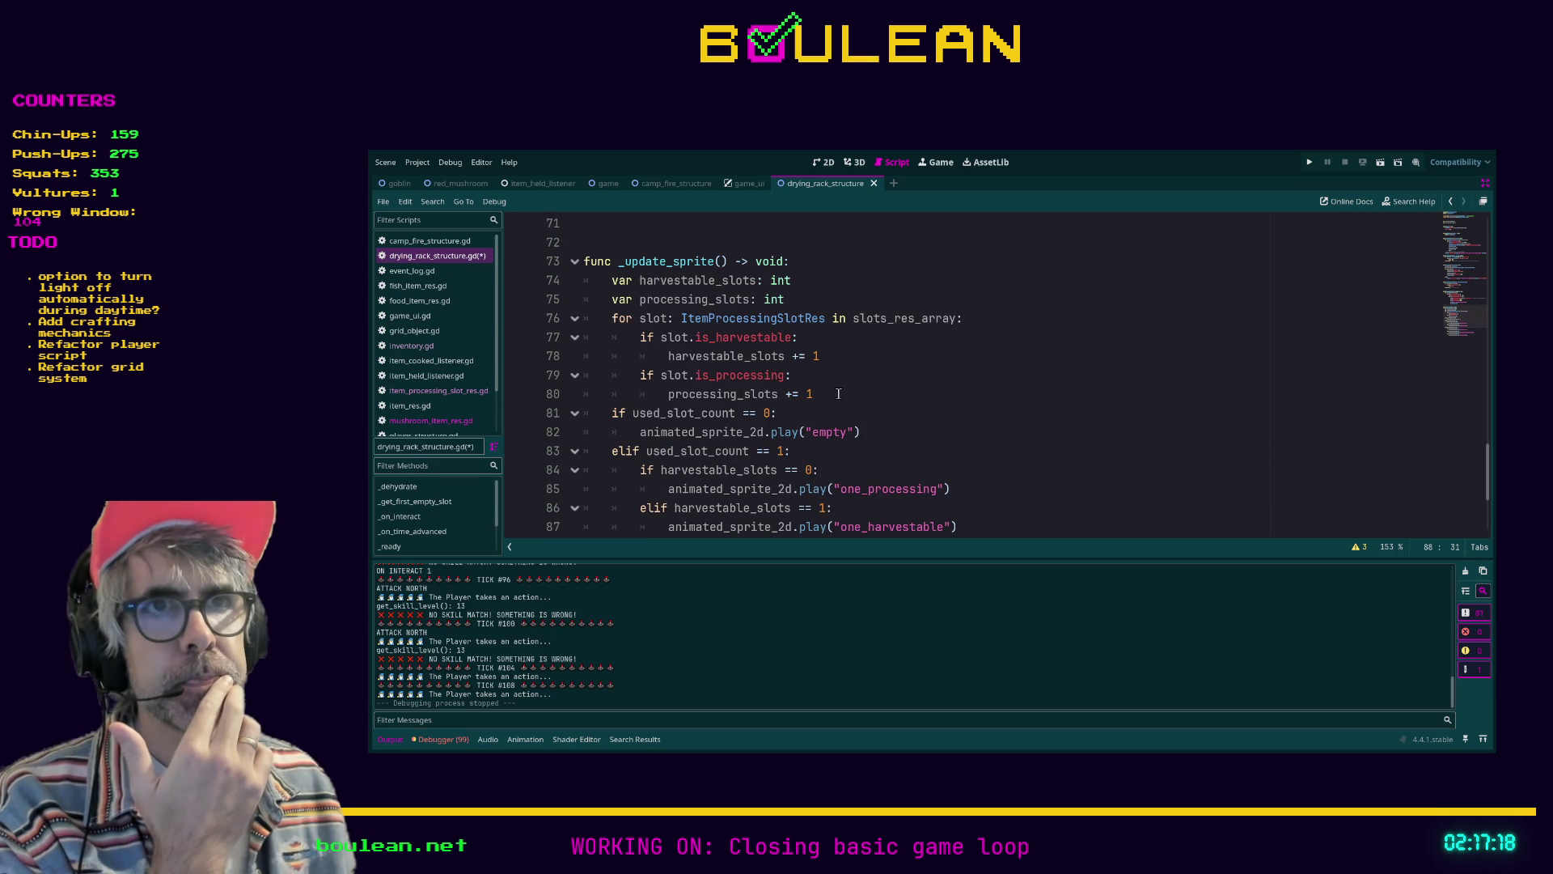
Comment out the is_processing check on lines 79–80 and the line 75 declaration, then save
{"action": "left_click_drag", "start_coordinate": [813, 394], "coordinate": [564, 382]}
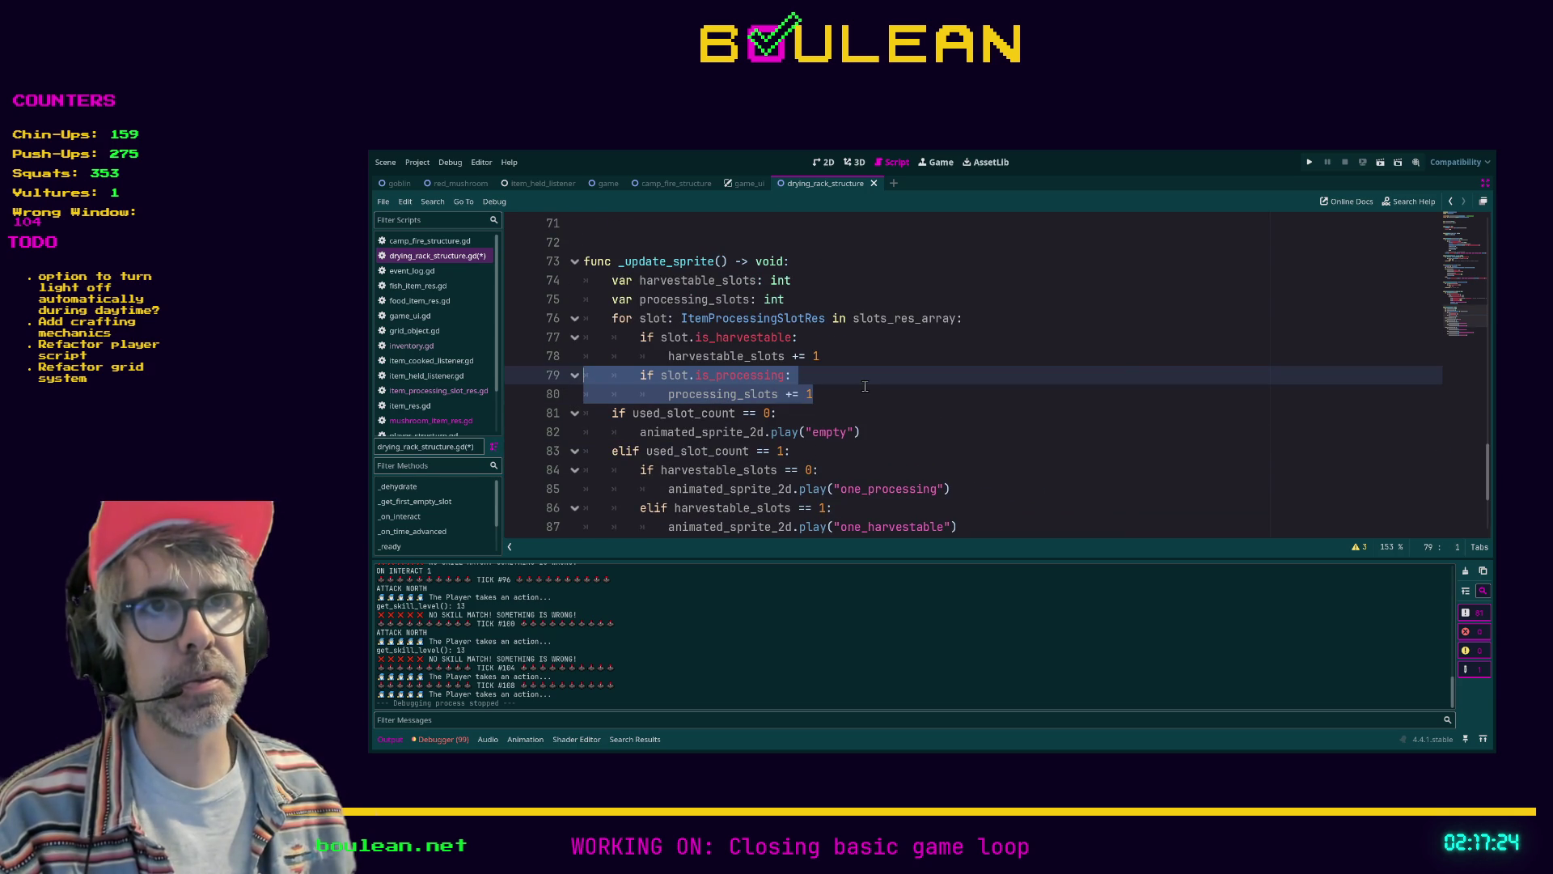
{"action": "key", "text": "ctrl+k"}
{"action": "key", "text": "Up"}
{"action": "key", "text": "Up"}
{"action": "key", "text": "Up"}
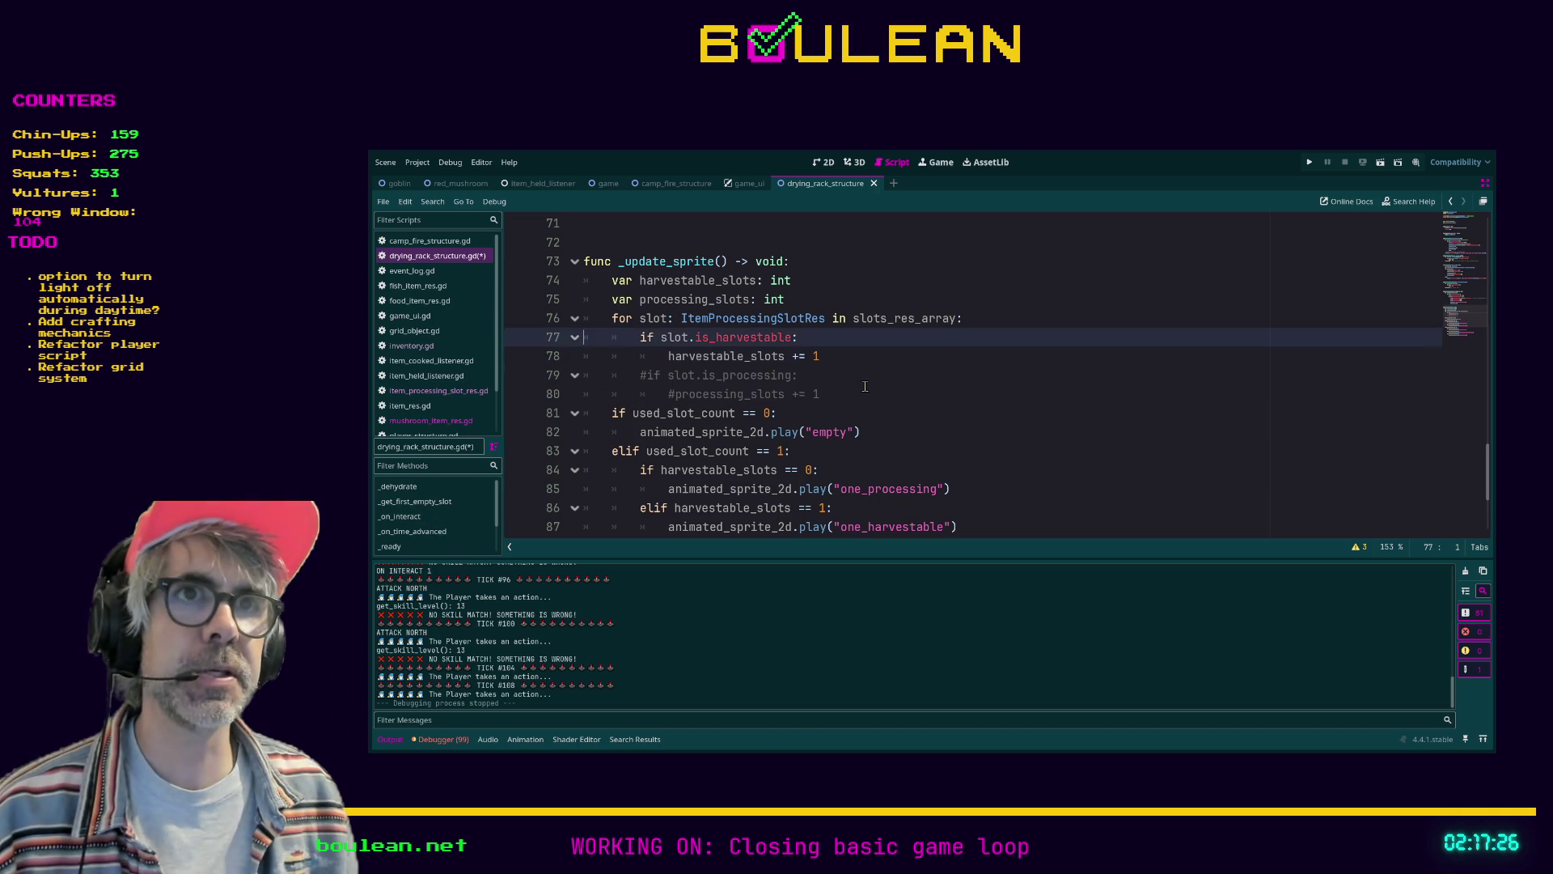
{"action": "key", "text": "ctrl+k"}
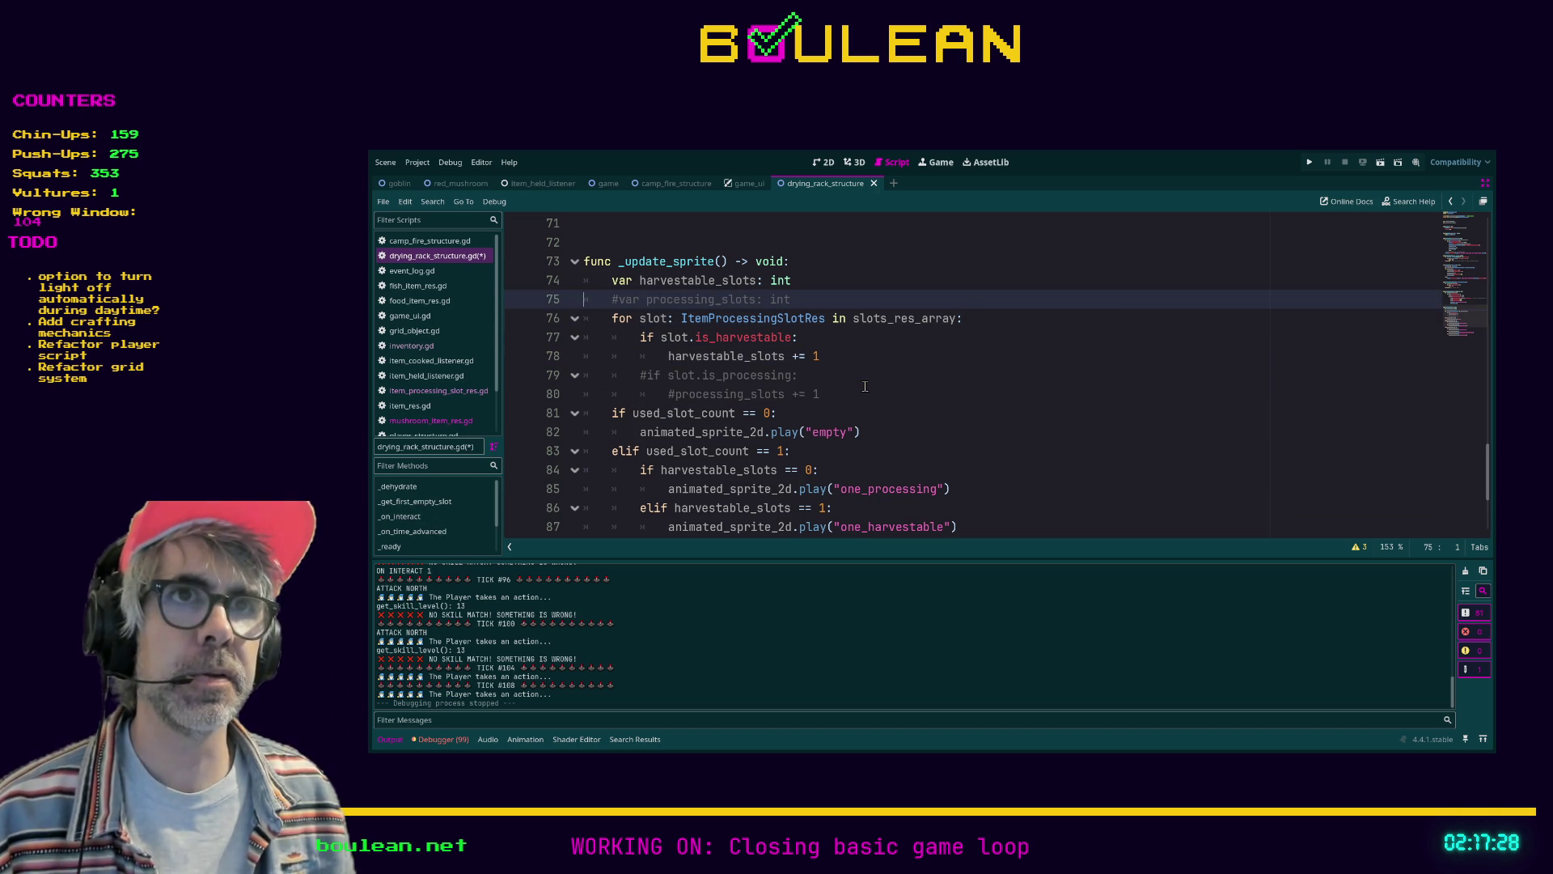
{"action": "scroll", "coordinate": [864, 388], "scroll_direction": "down", "scroll_amount": 3}
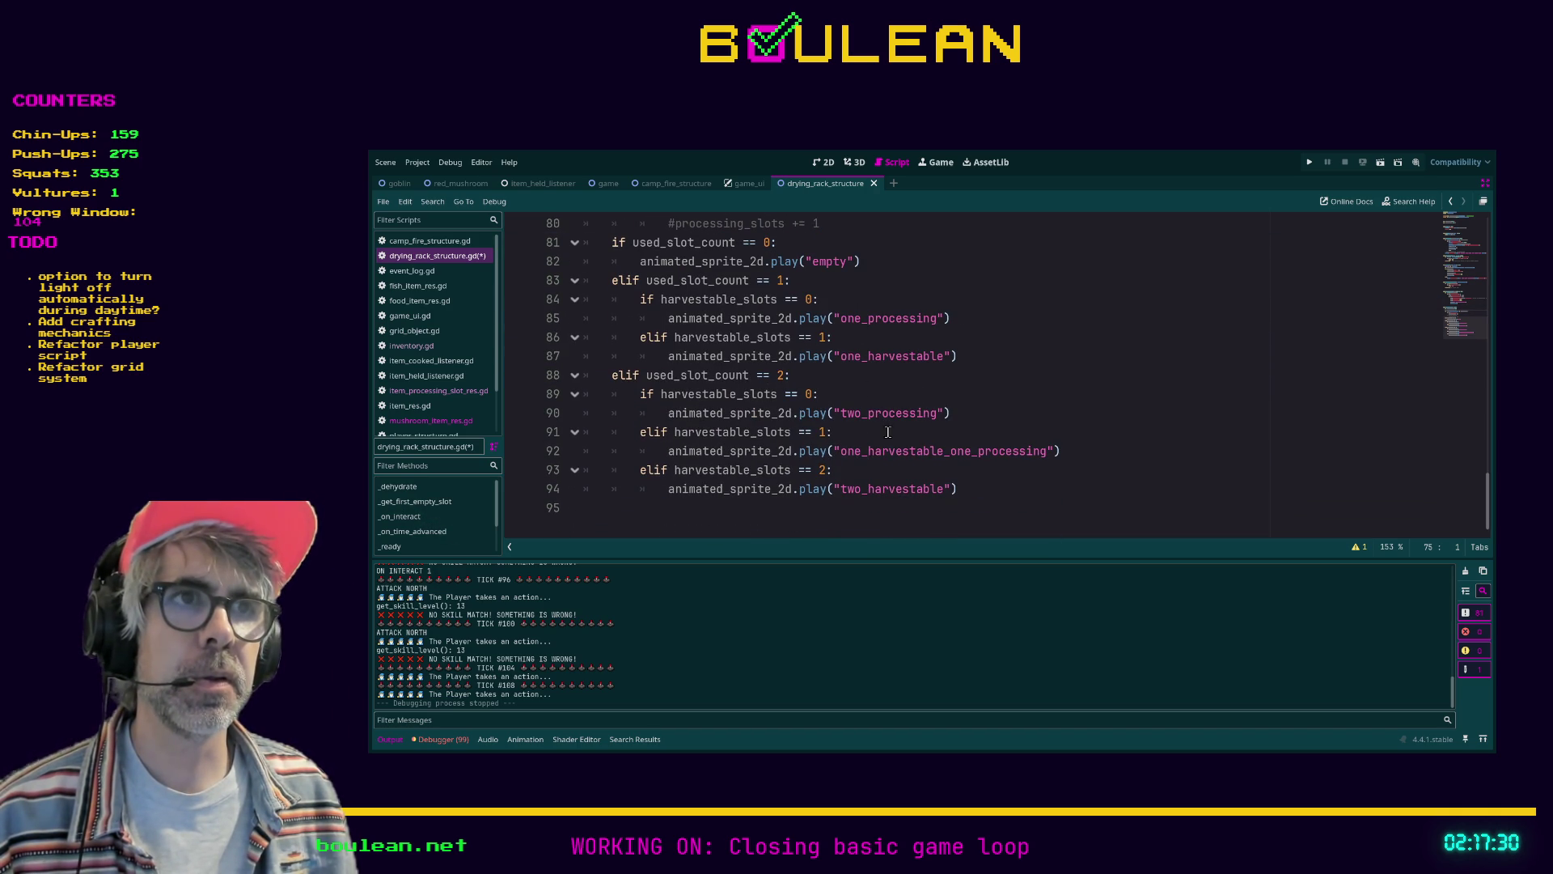
{"action": "left_click", "coordinate": [888, 432]}
{"action": "key", "text": "ctrl+s"}
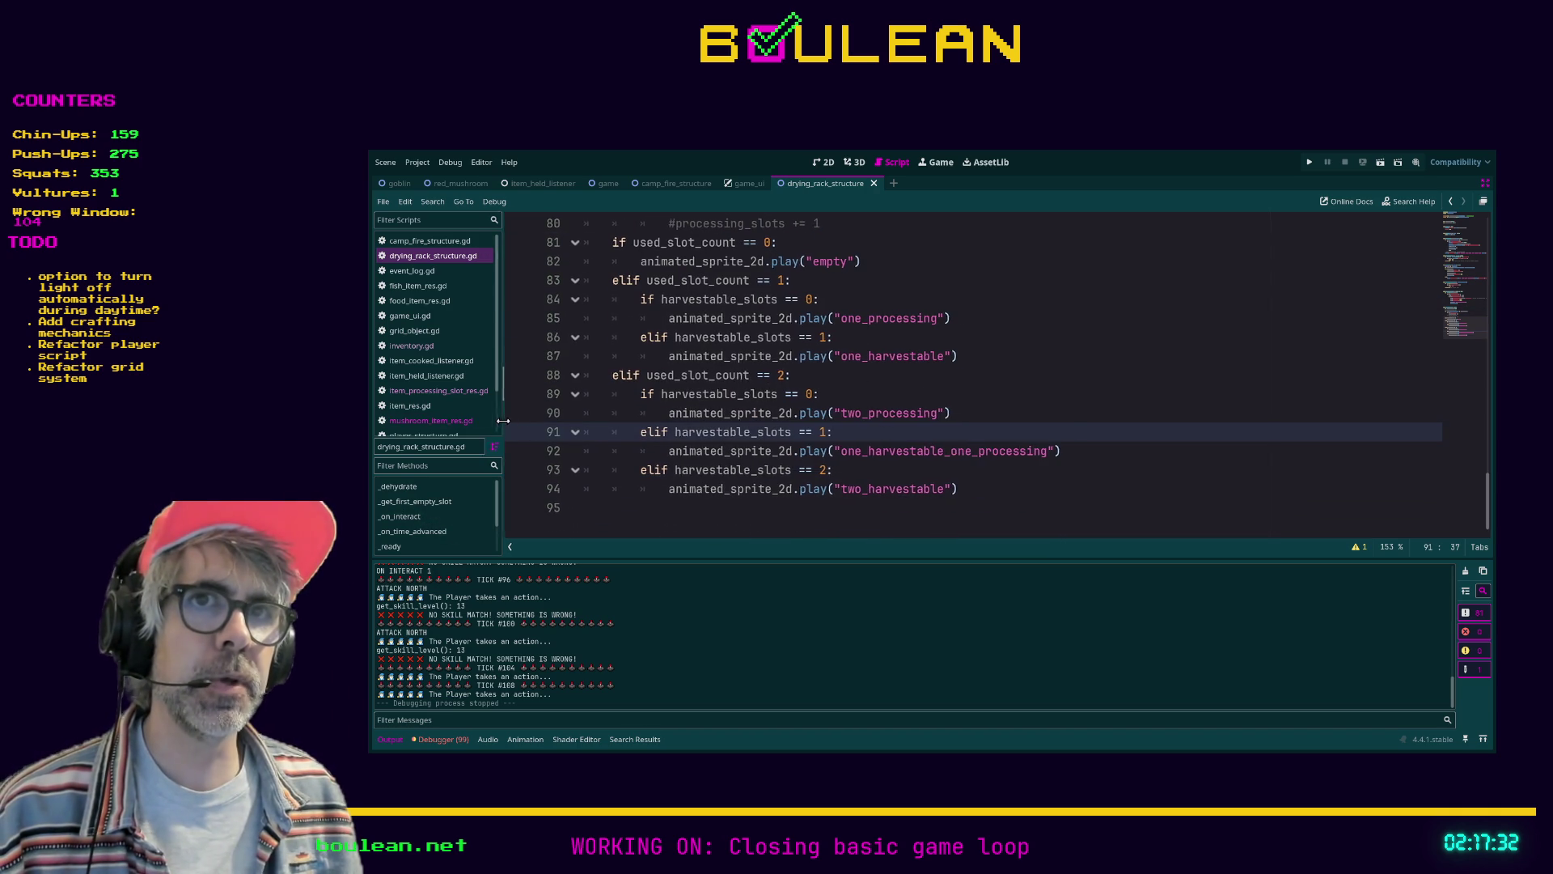
{"action": "left_click_drag", "start_coordinate": [503, 429], "coordinate": [585, 427]}
Comment out is_processing on lines 12 and 20 of item_processing_slot_res.gd, save, and run the game
{"action": "left_click", "coordinate": [438, 391]}
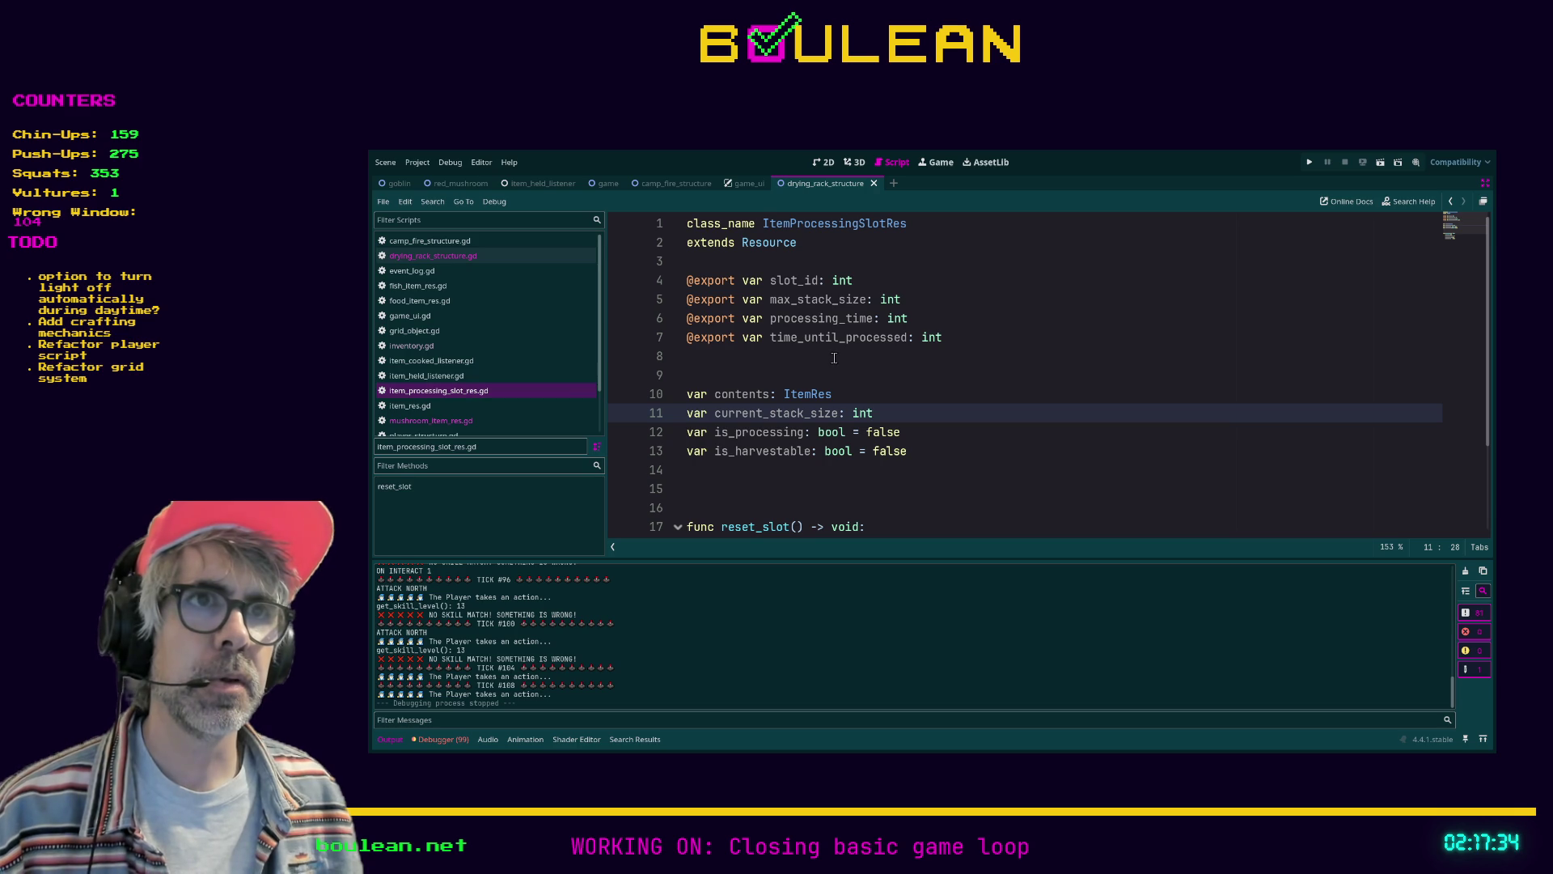
{"action": "scroll", "coordinate": [912, 340], "scroll_direction": "down", "scroll_amount": 1}
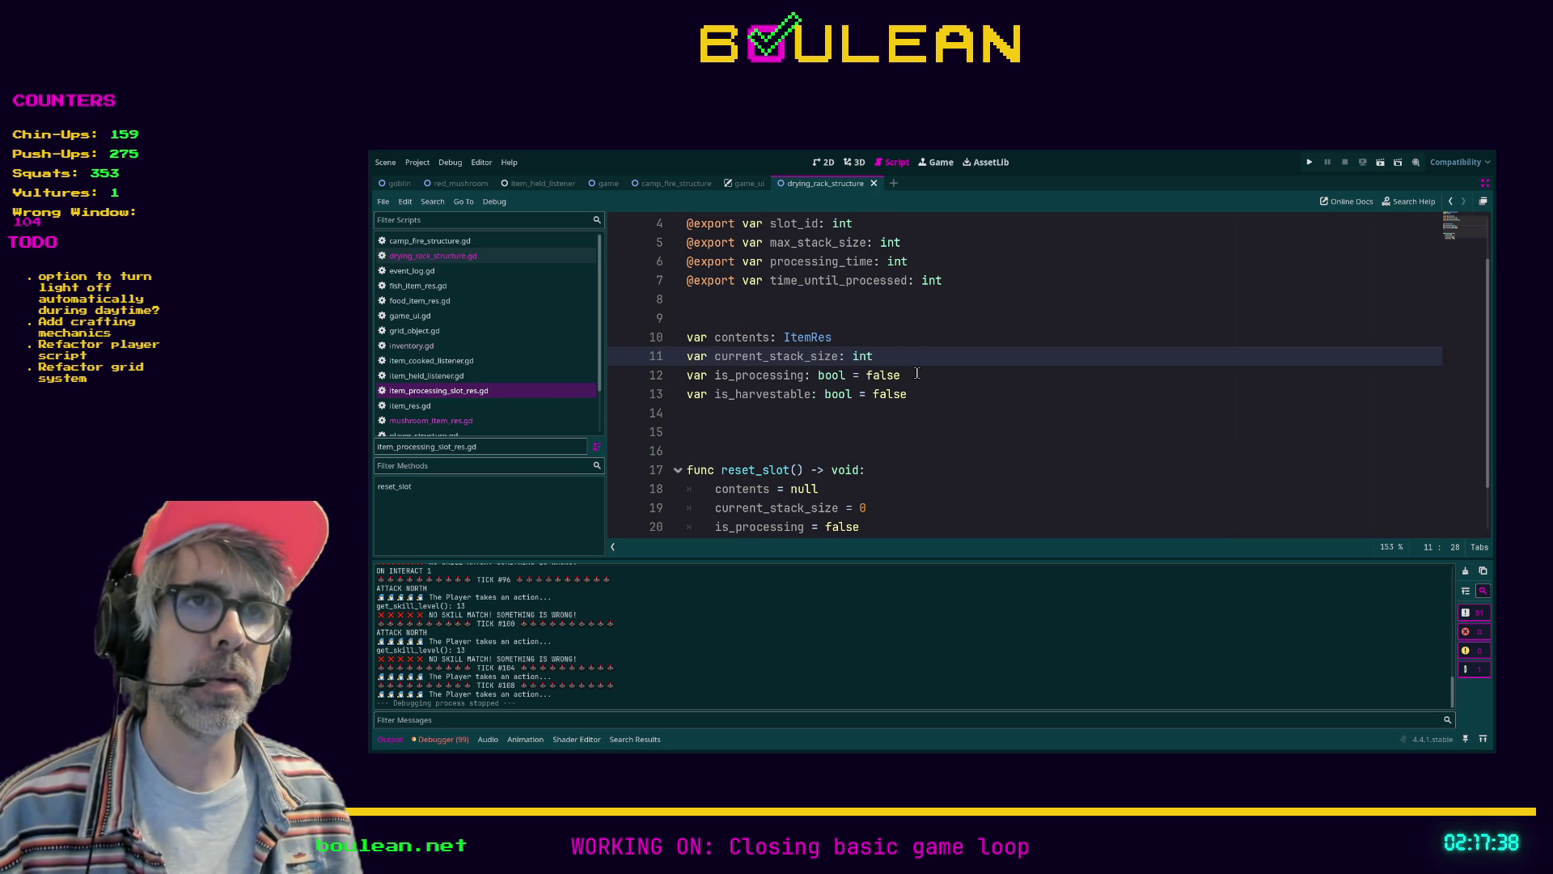
{"action": "left_click", "coordinate": [917, 373]}
{"action": "key", "text": "ctrl+k"}
{"action": "left_click", "coordinate": [977, 395]}
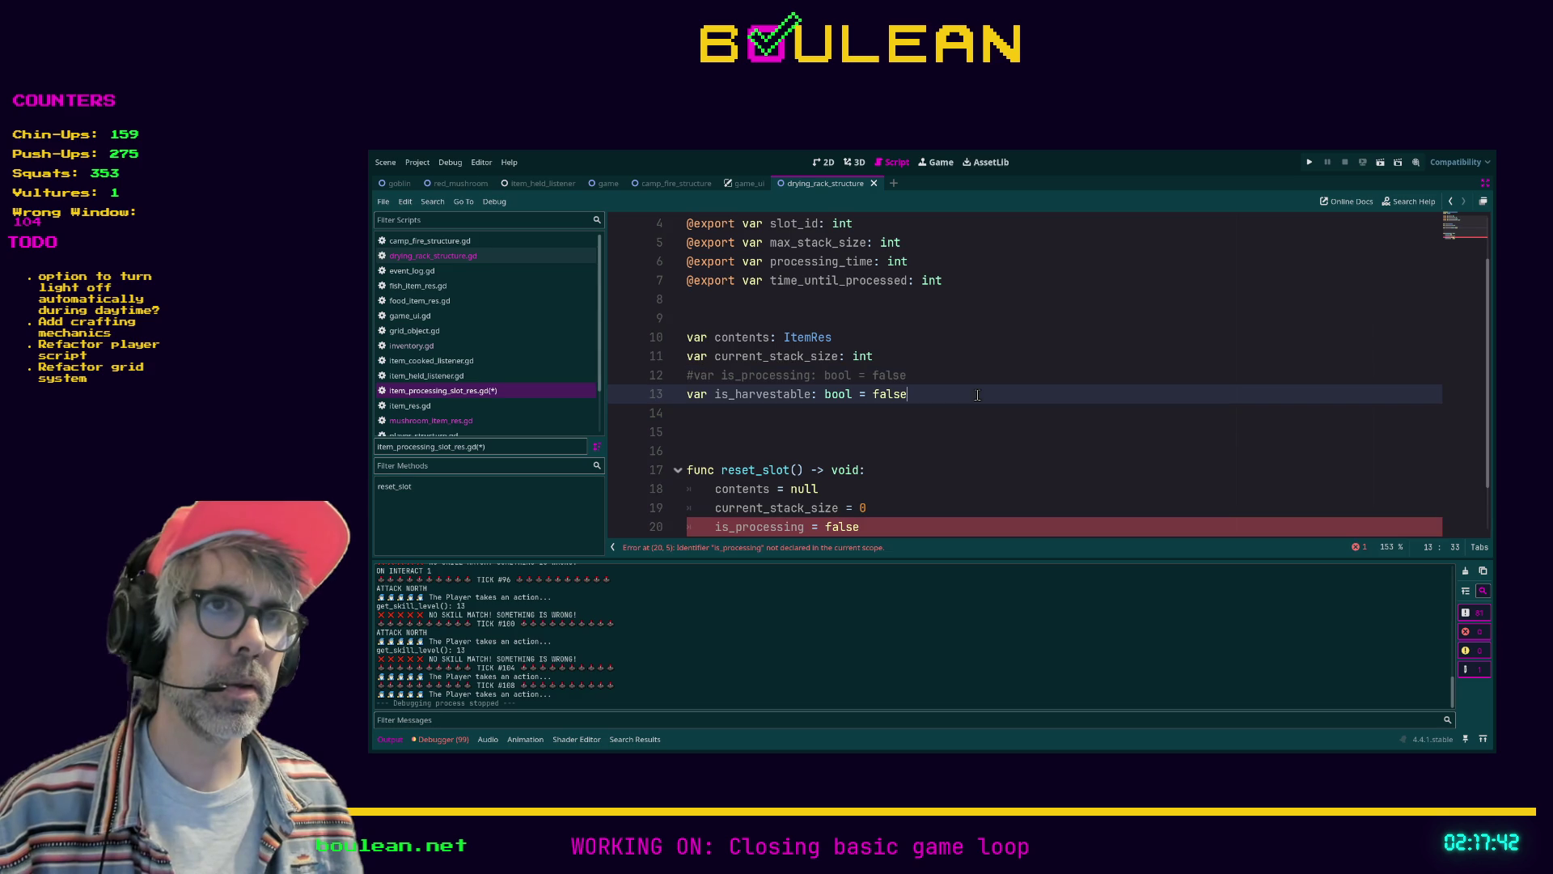
{"action": "scroll", "coordinate": [976, 437], "scroll_direction": "down", "scroll_amount": 1}
{"action": "left_click", "coordinate": [914, 464]}
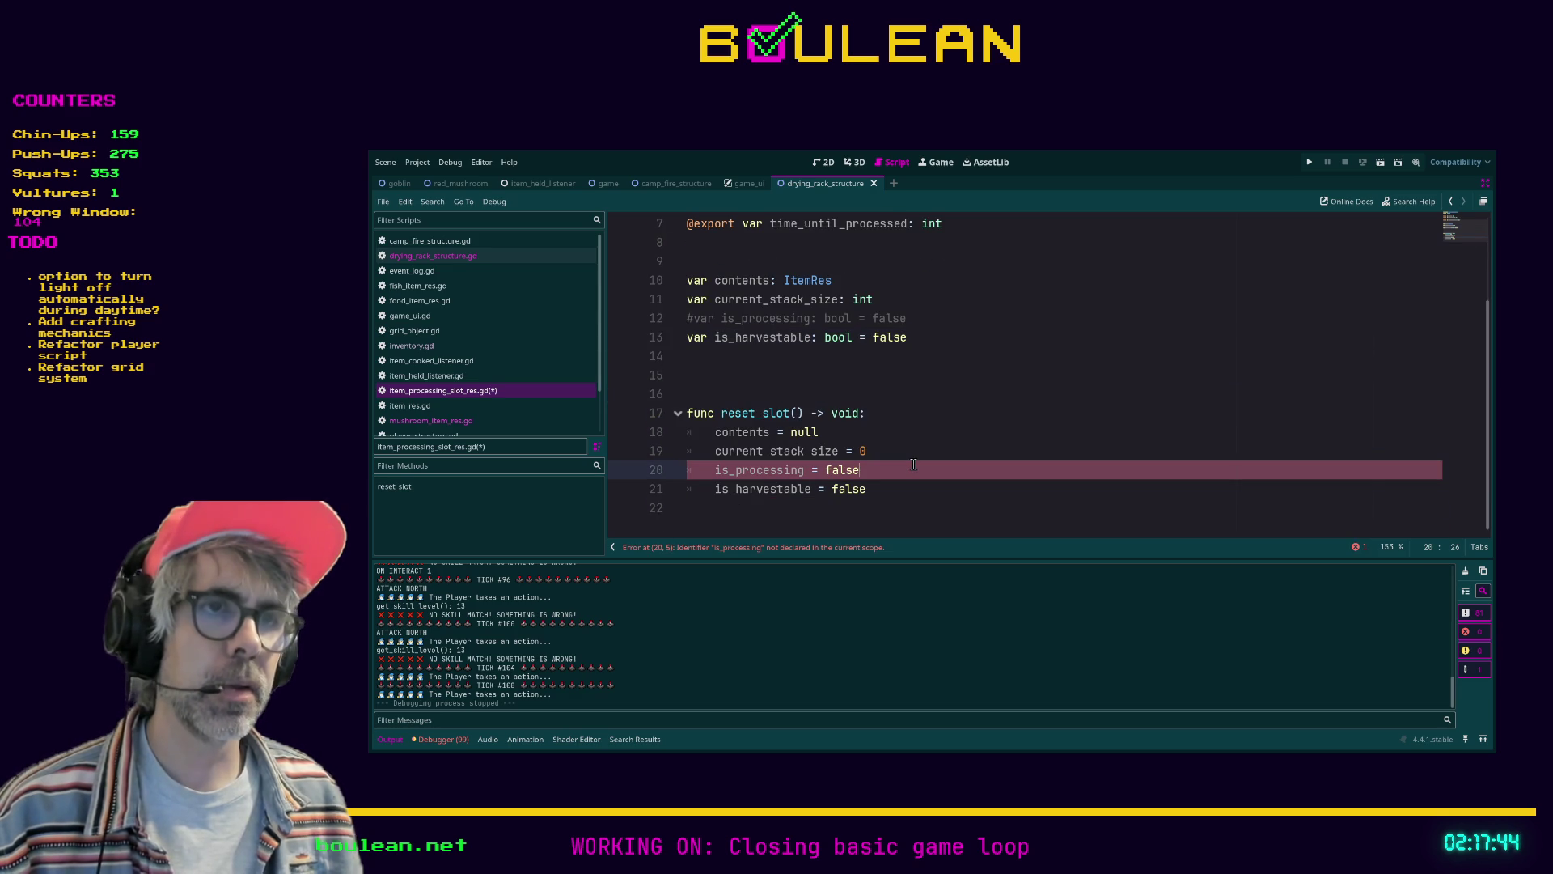
{"action": "key", "text": "ctrl+k"}
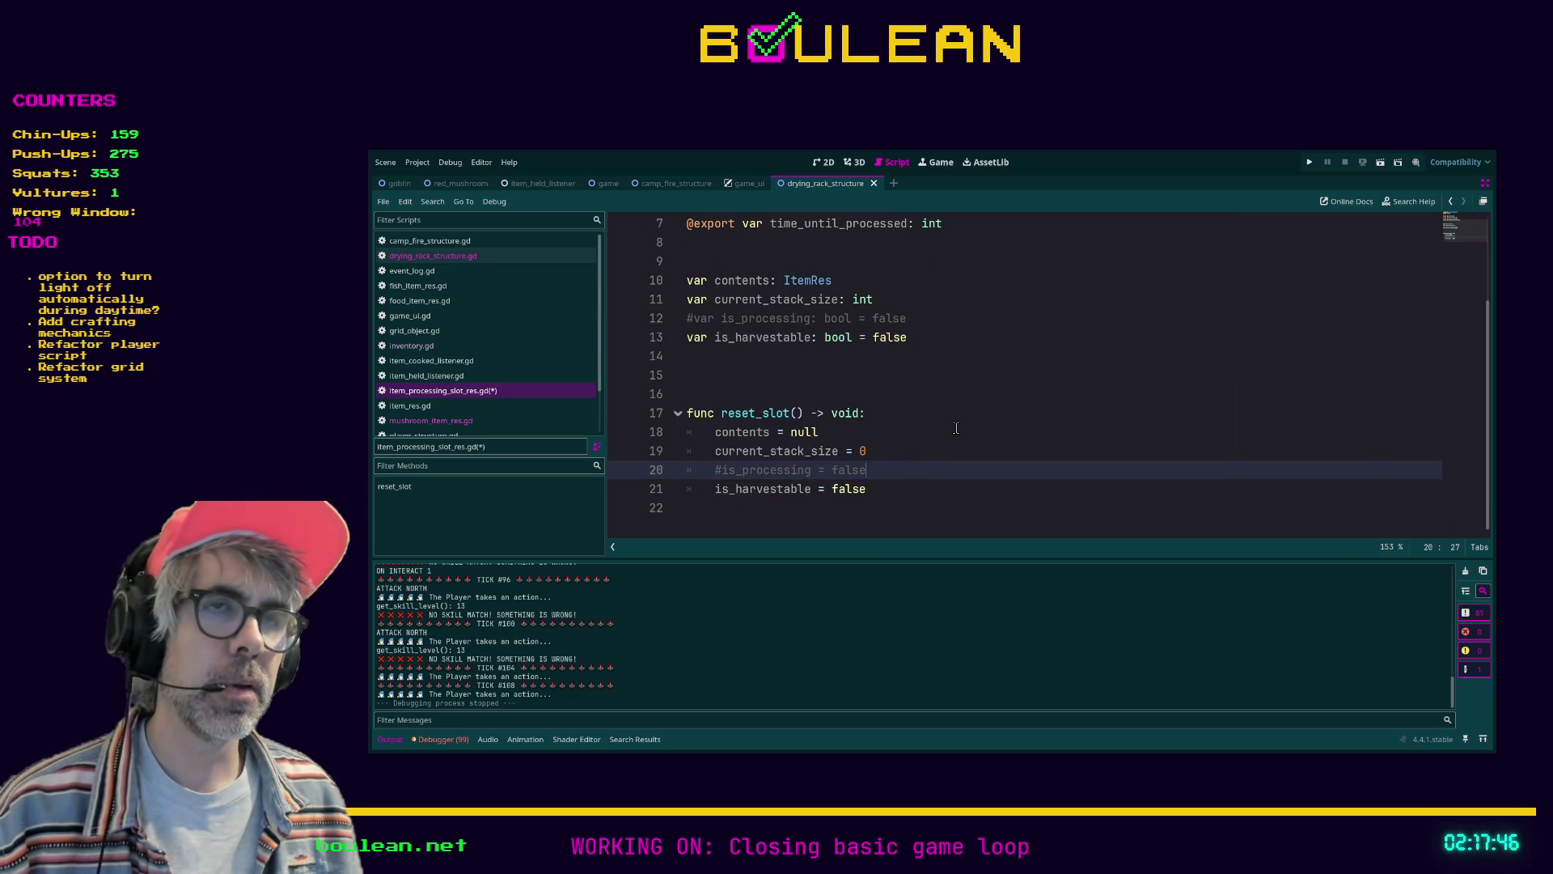
{"action": "left_click", "coordinate": [963, 393]}
{"action": "key", "text": "ctrl+s"}
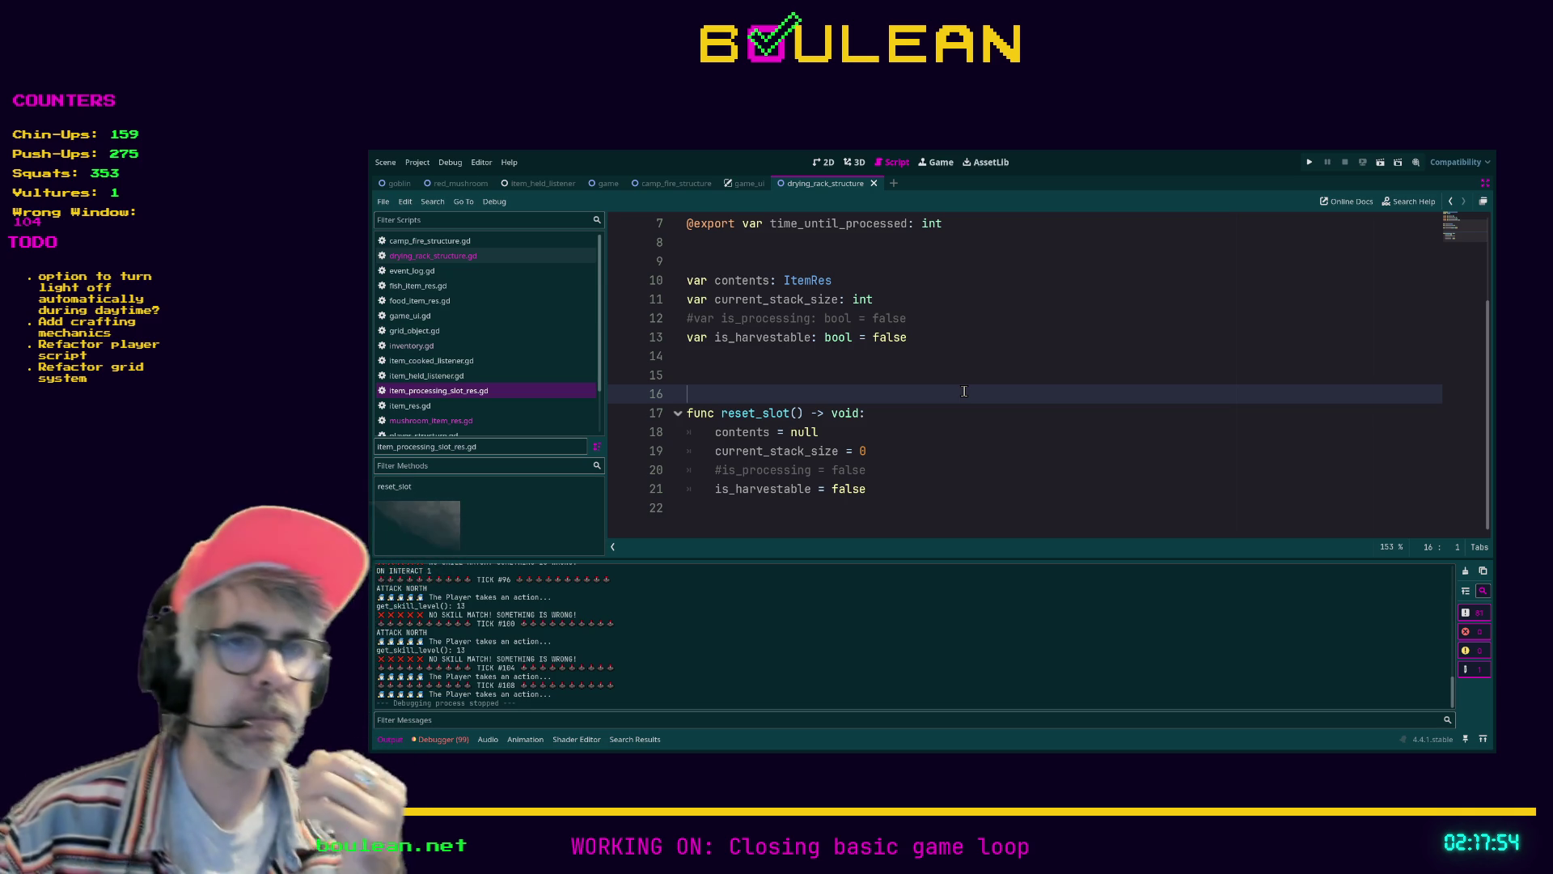
{"action": "key", "text": "F5"}
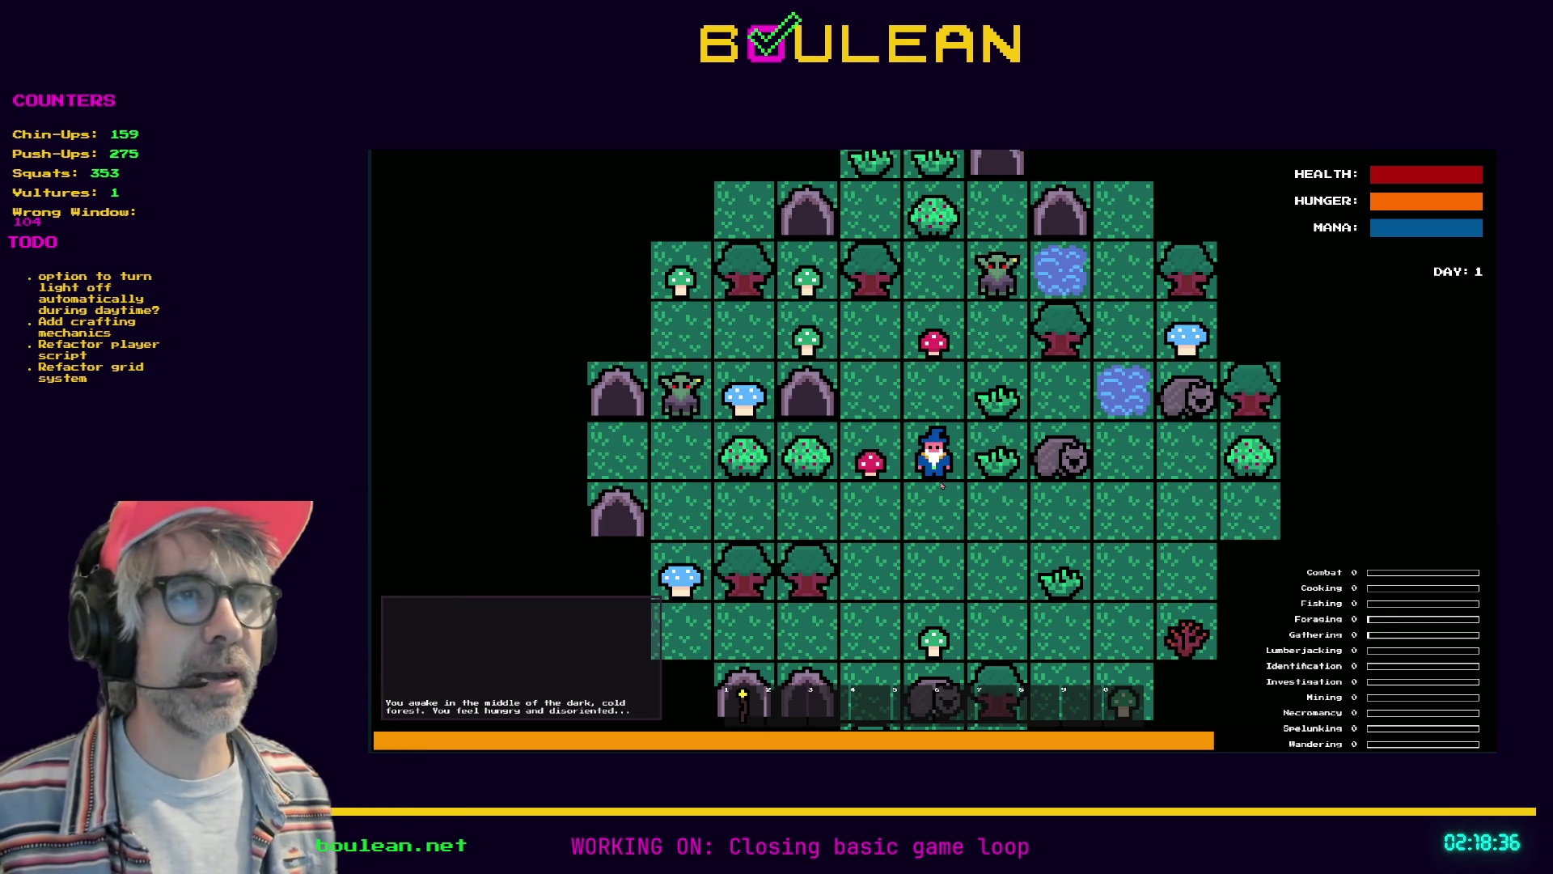
Pick up the red mushroom and defeat the goblins above and east of the wizard
{"action": "key", "text": "Left"}
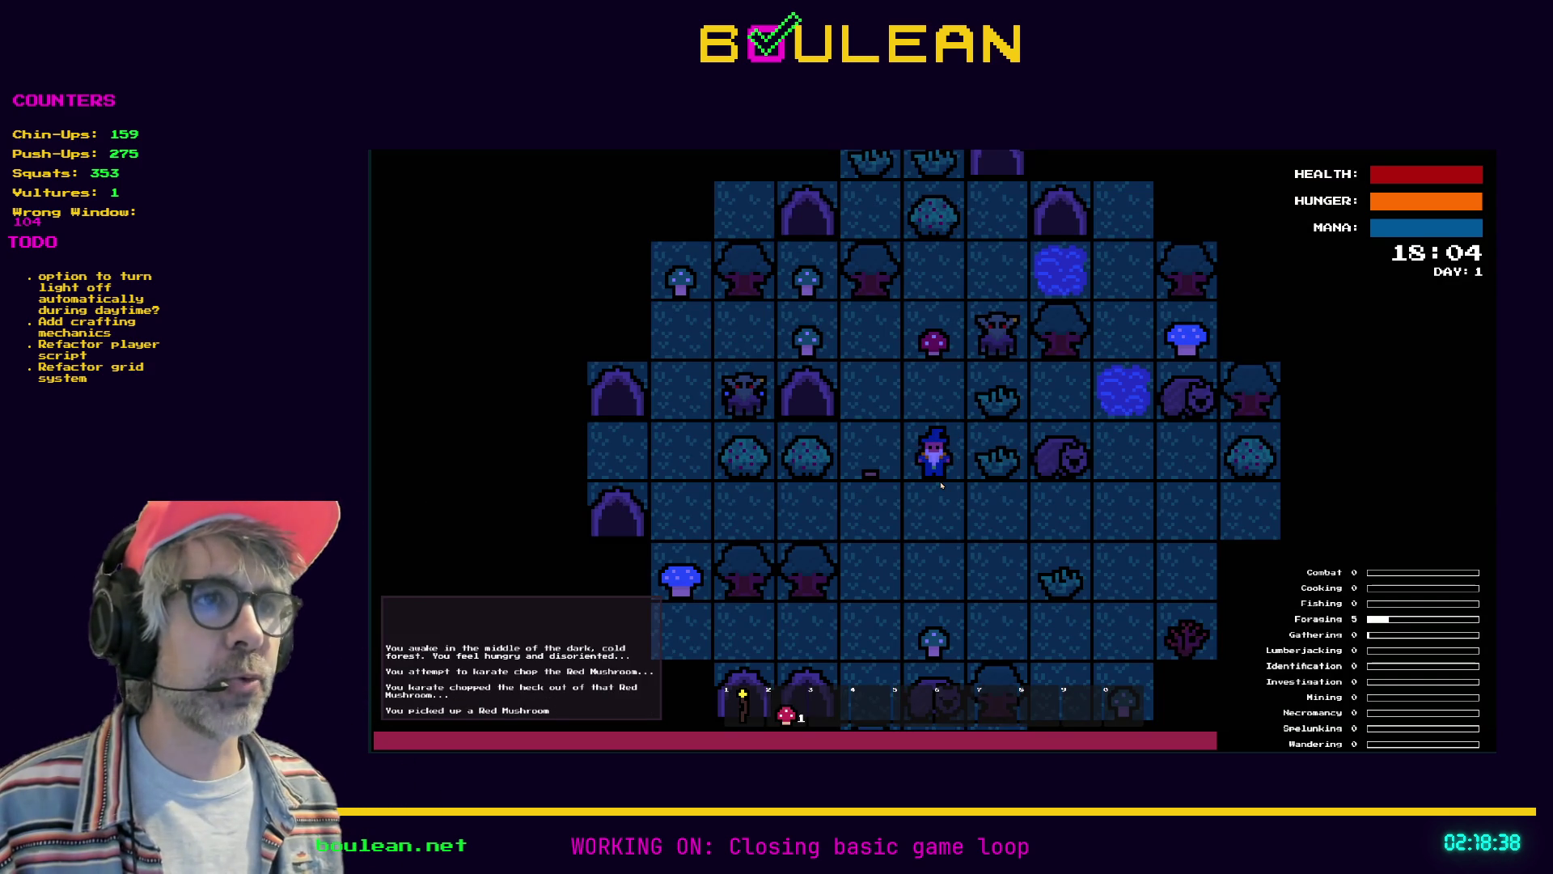
{"action": "key", "text": "Up"}
{"action": "key", "text": "Left"}
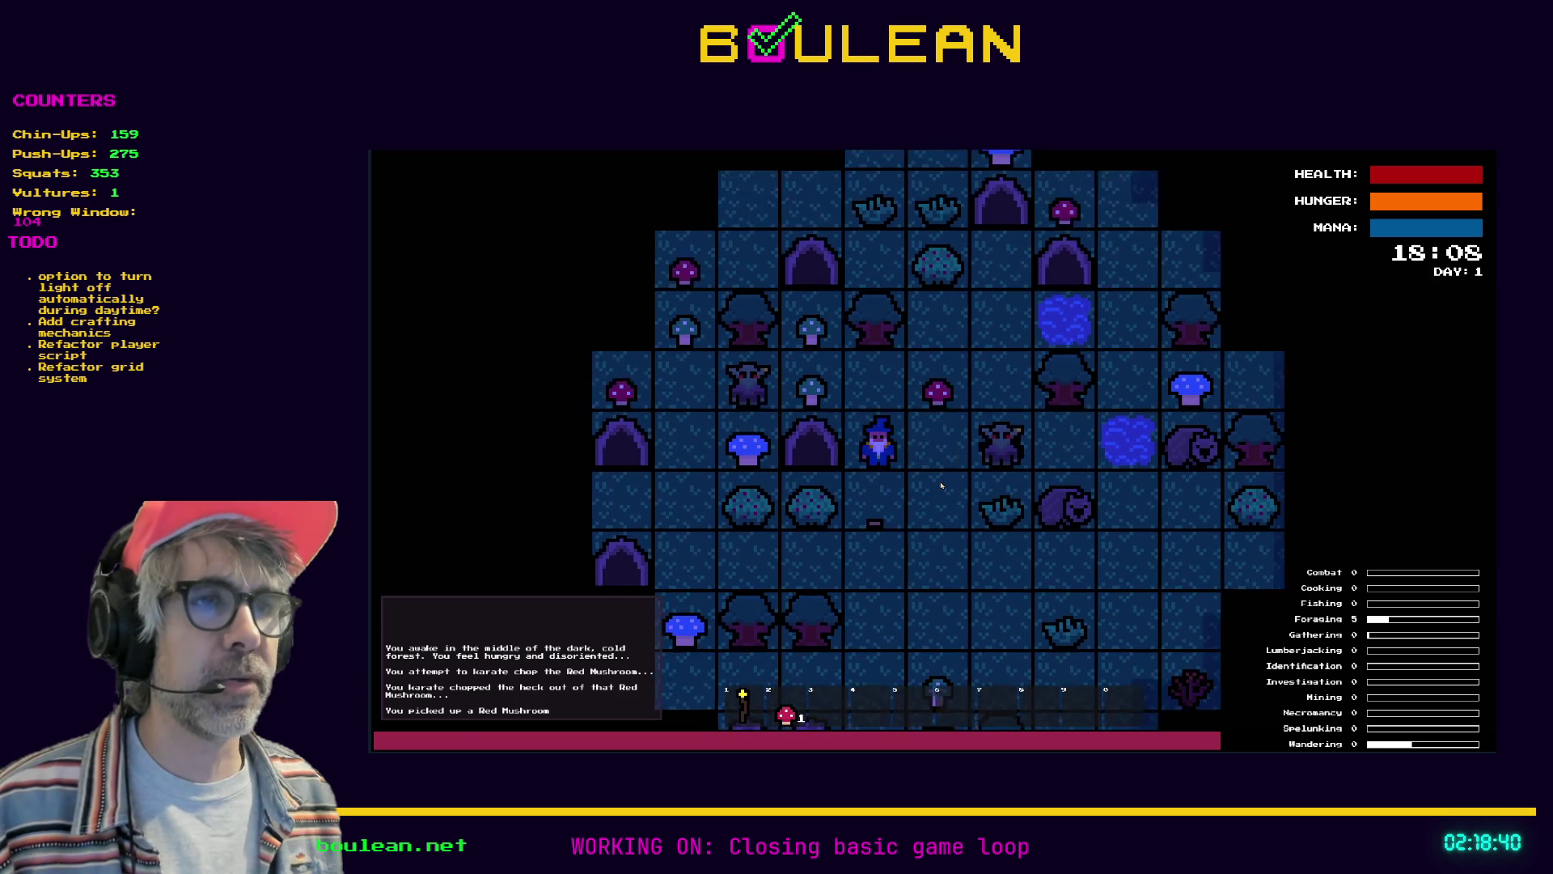
{"action": "key", "text": "Down"}
{"action": "key", "text": "Right"}
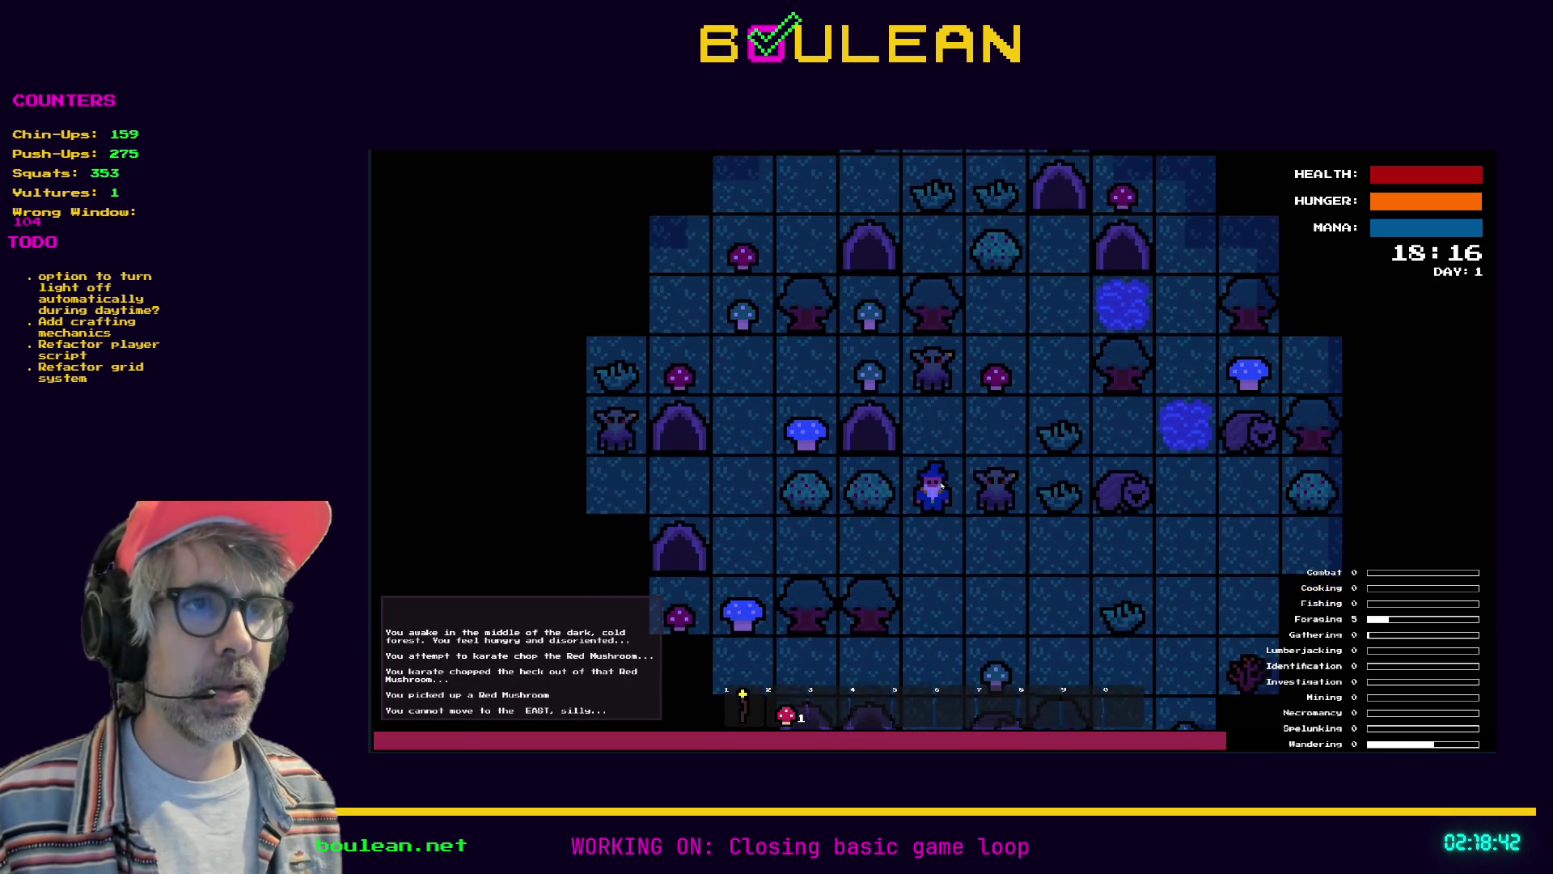
{"action": "key", "text": "Up"}
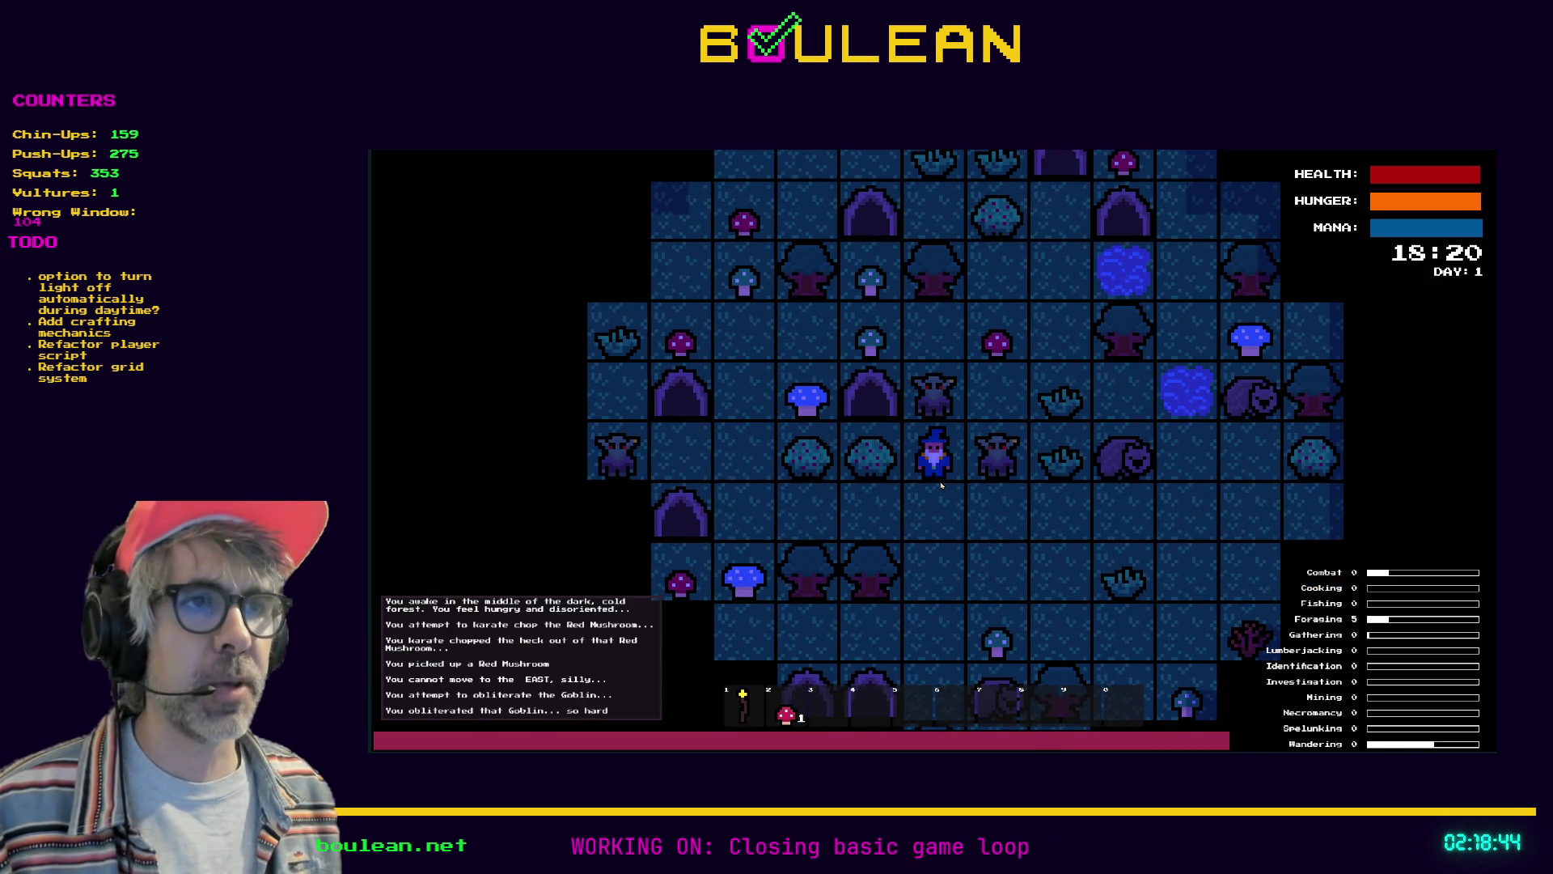
{"action": "key", "text": "Right"}
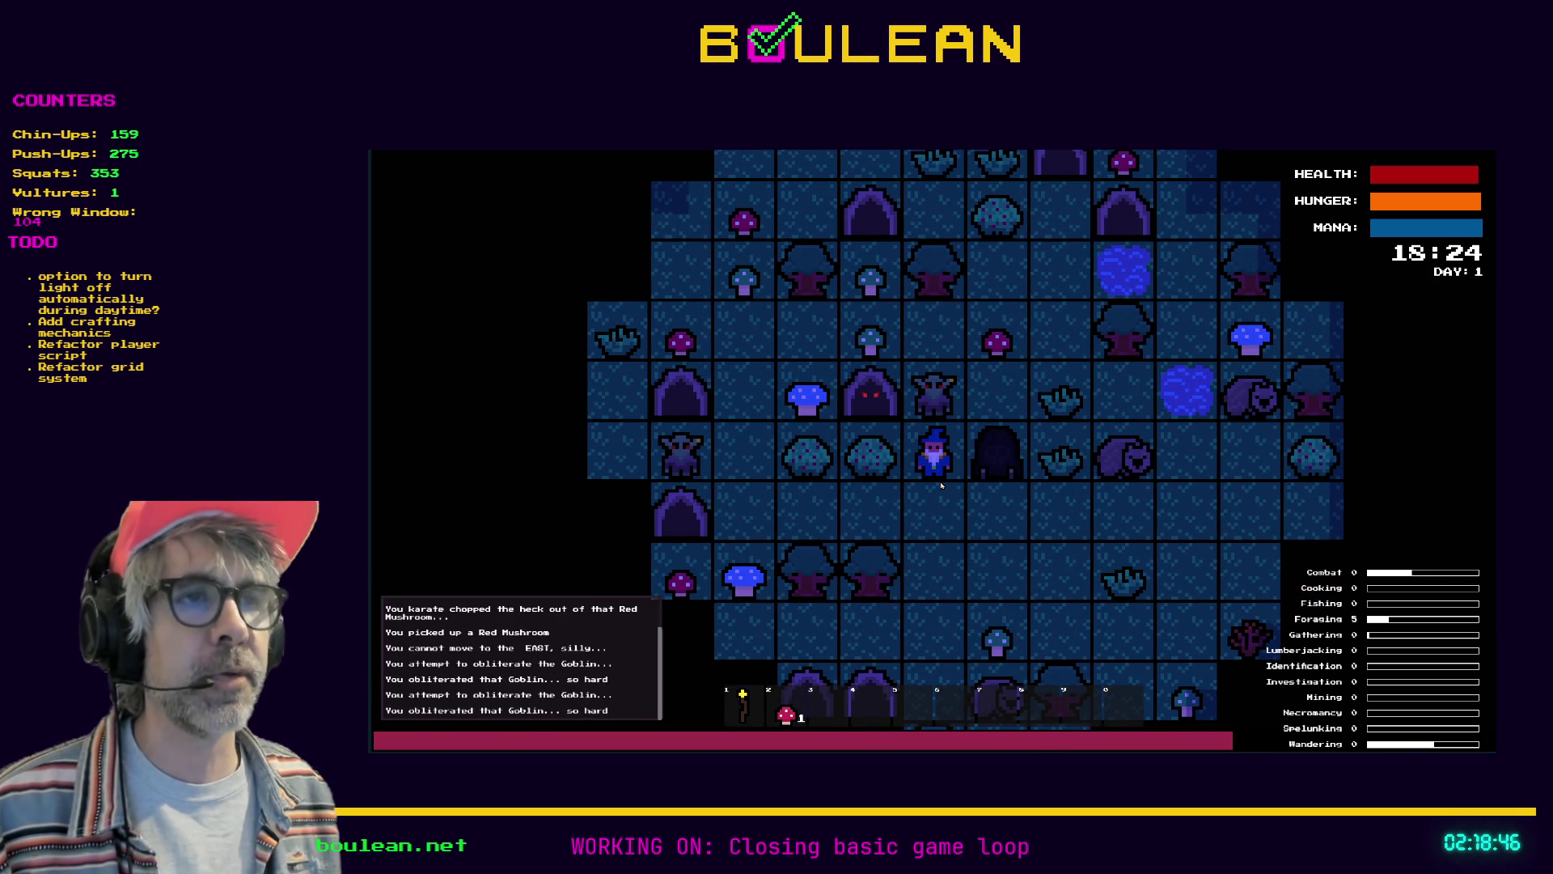
{"action": "key", "text": "Up"}
{"action": "key", "text": "Up"}
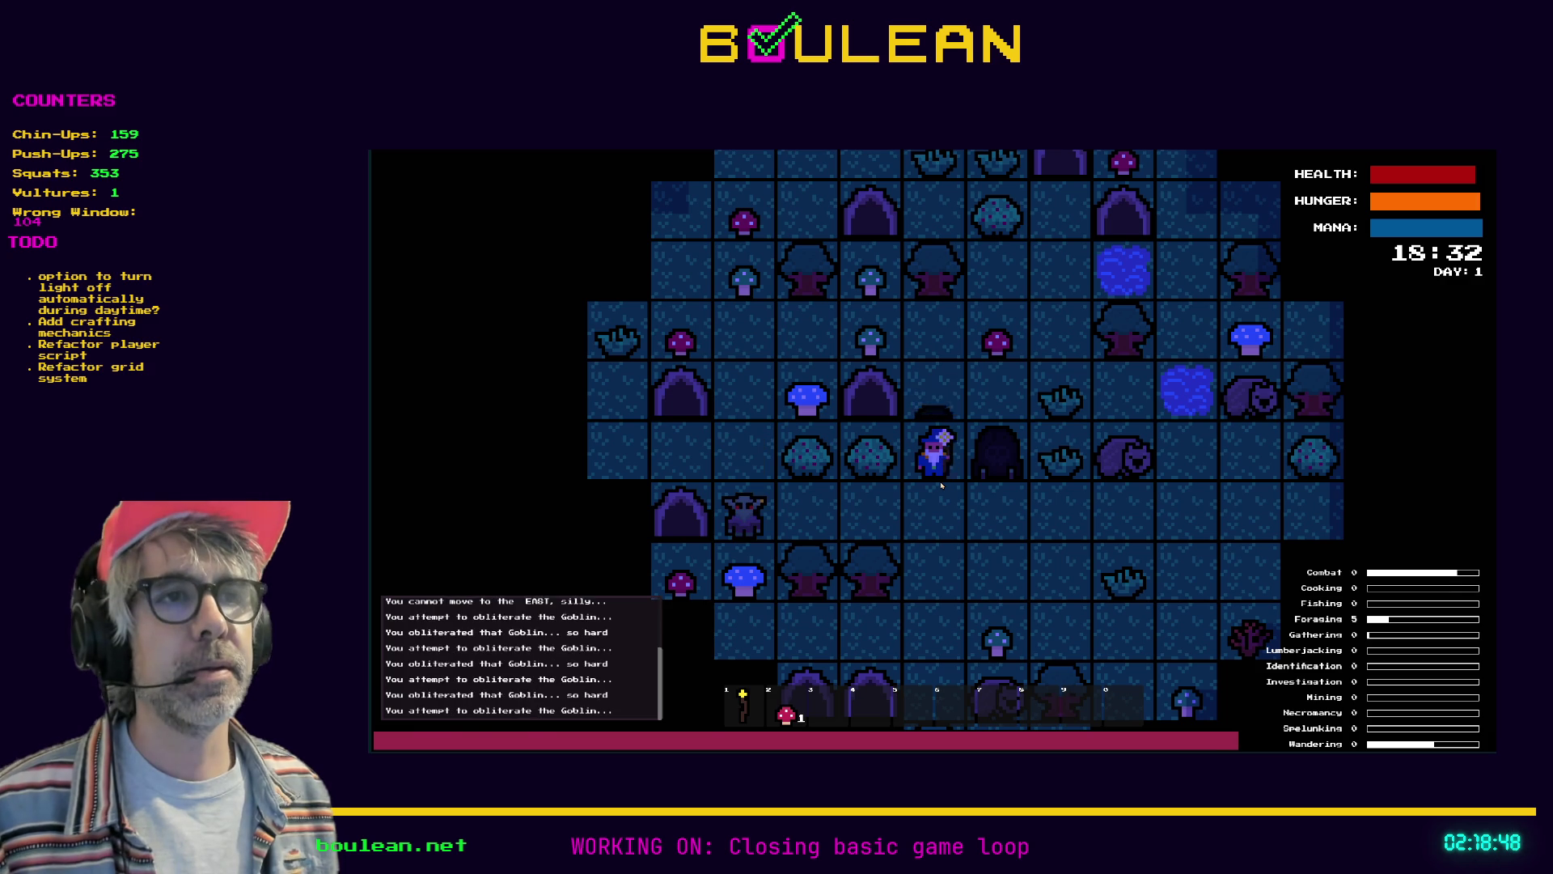
{"action": "key", "text": "Up"}
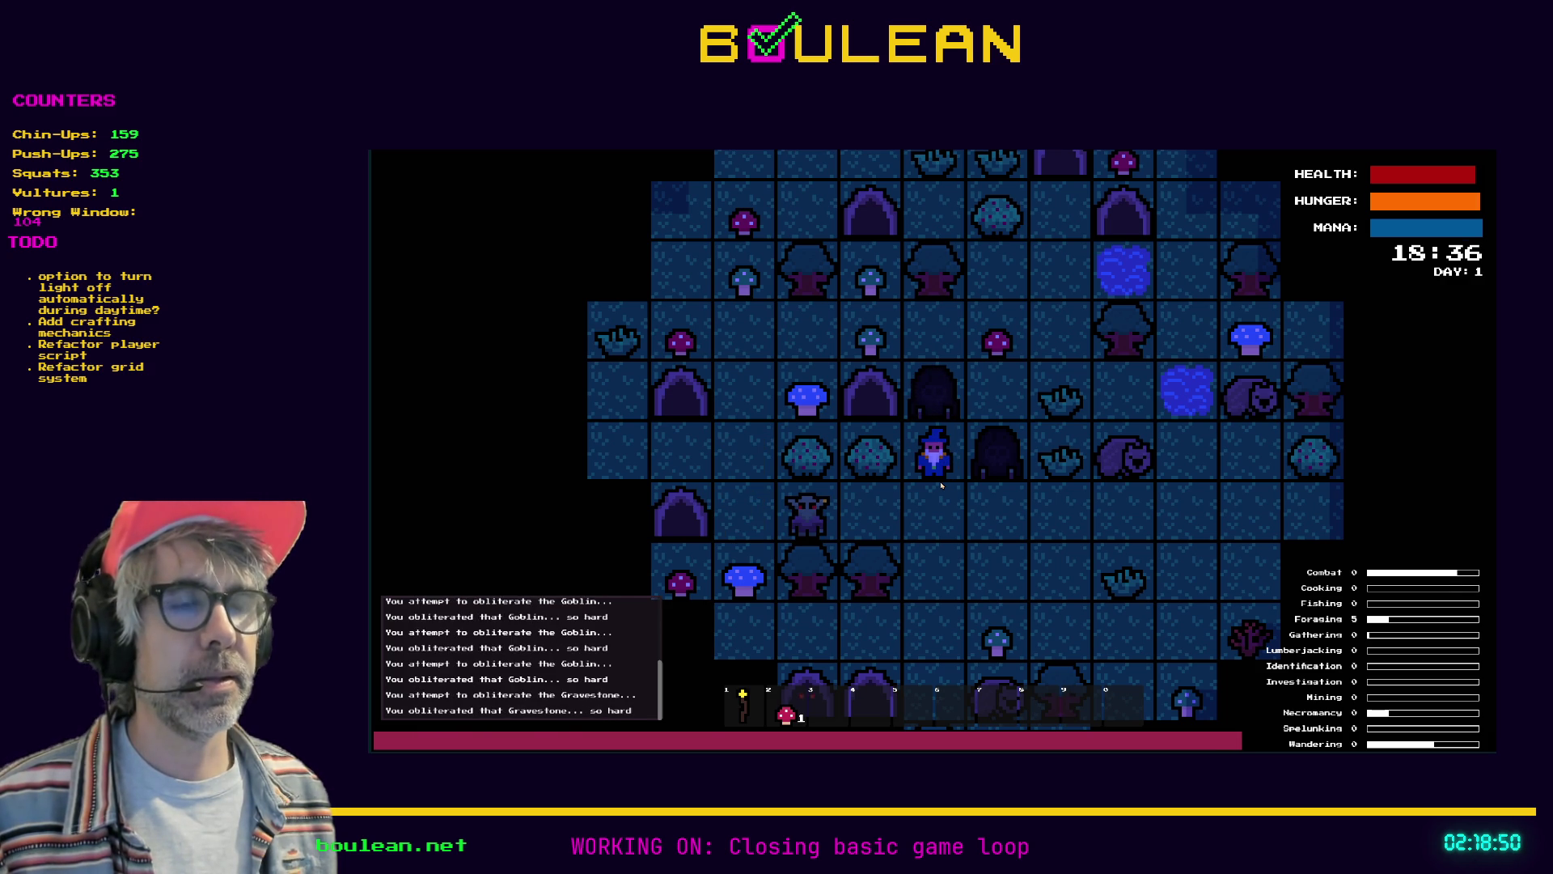
Smash the gravestones, kill the goblin below, collect souls, then stop the game and switch to the browser
{"action": "key", "text": "Right"}
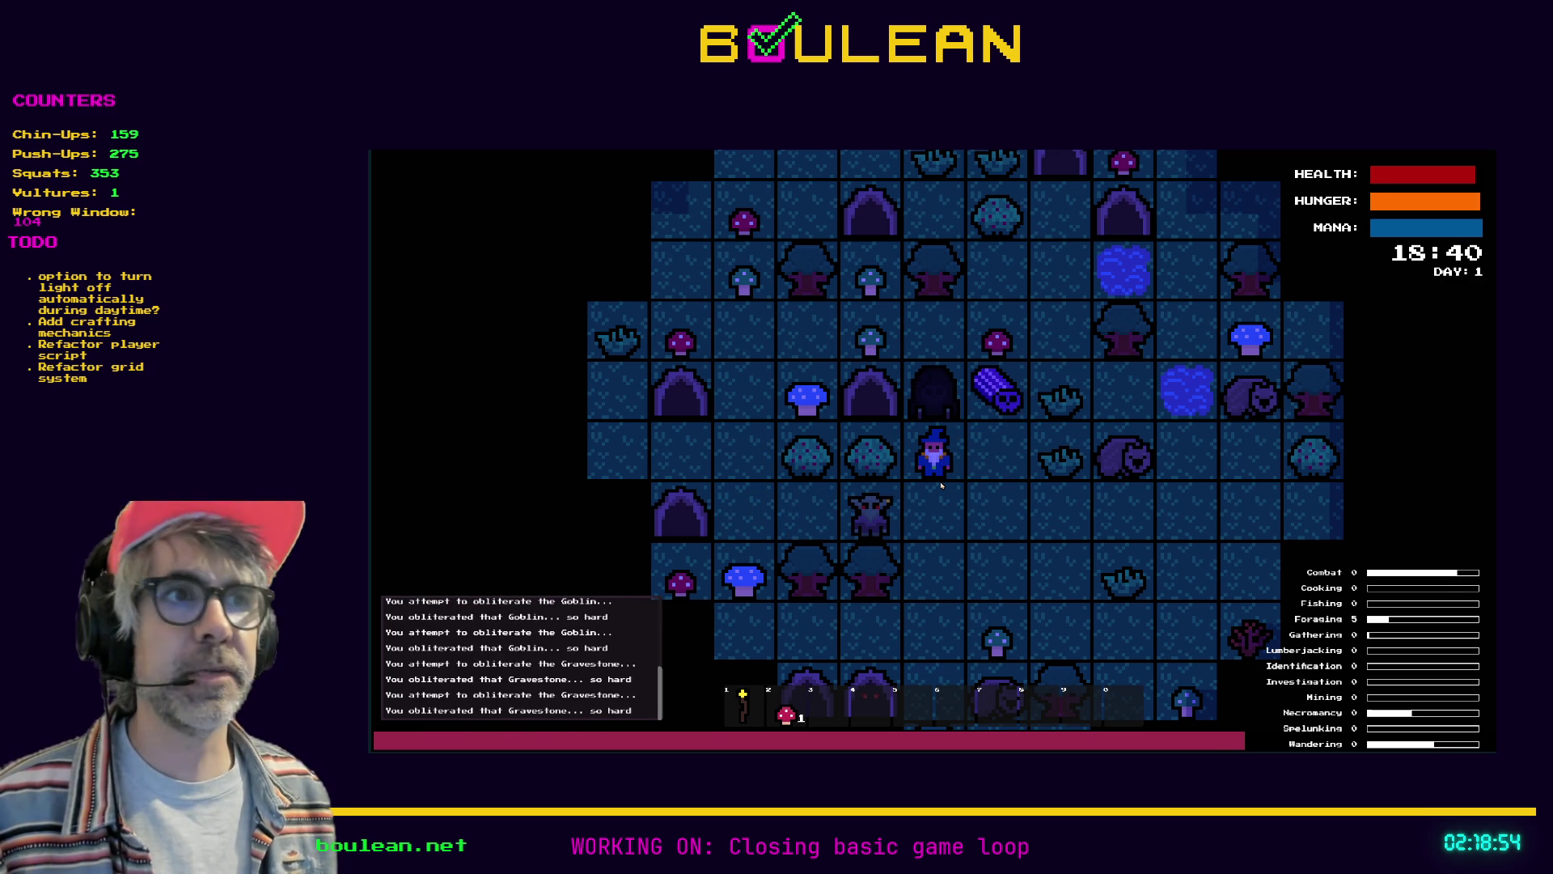
{"action": "key", "text": "Up"}
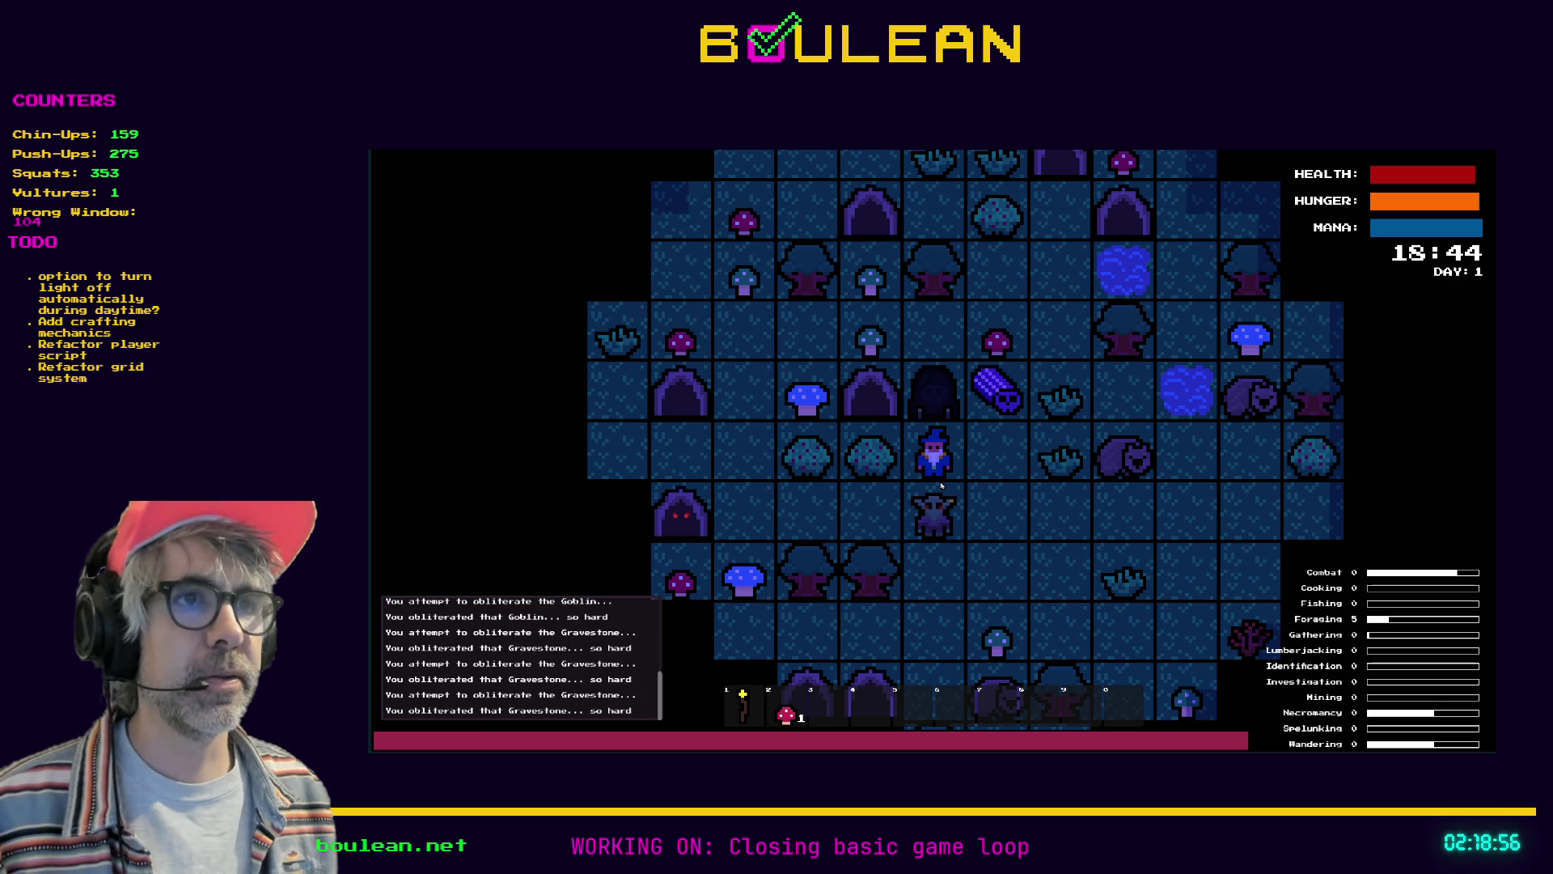
{"action": "key", "text": "Down"}
{"action": "key", "text": "Down"}
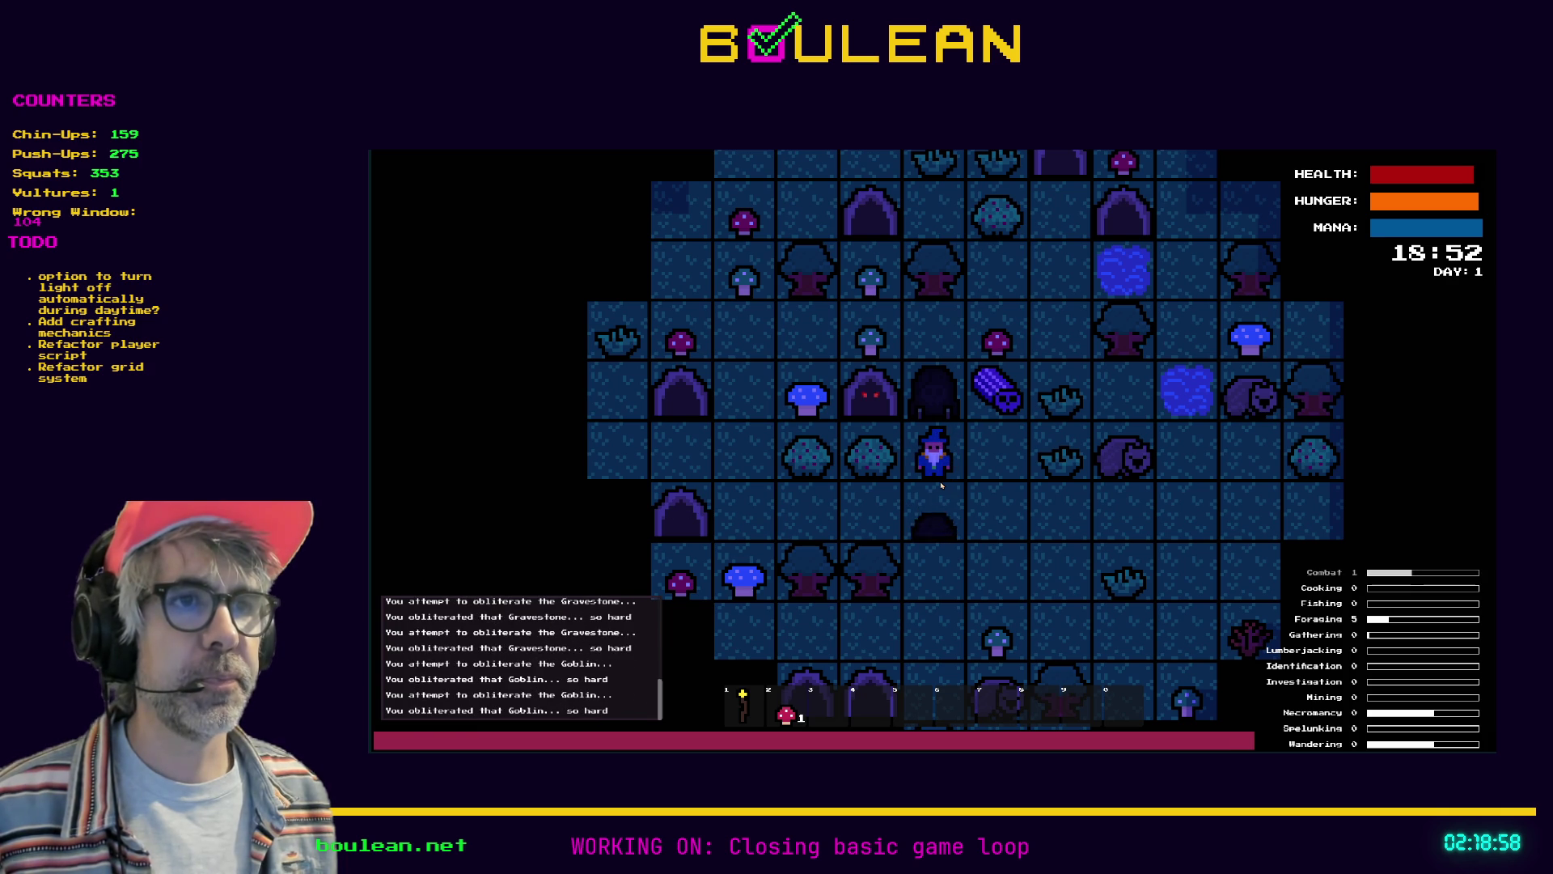
{"action": "key", "text": "Down"}
{"action": "key", "text": "Down"}
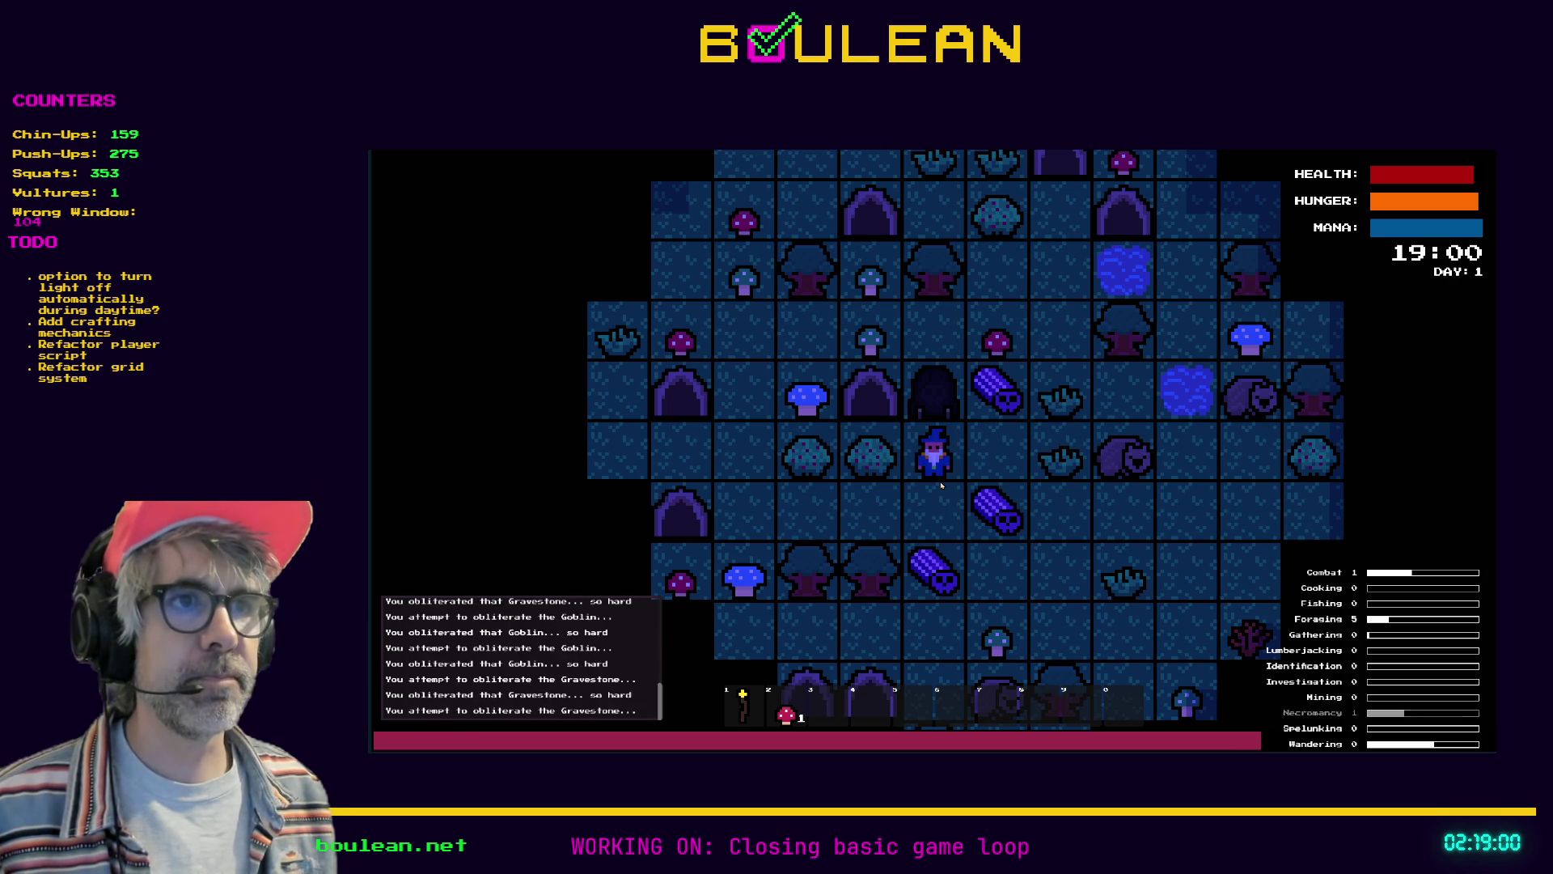
{"action": "key", "text": "Right"}
{"action": "key", "text": "Up"}
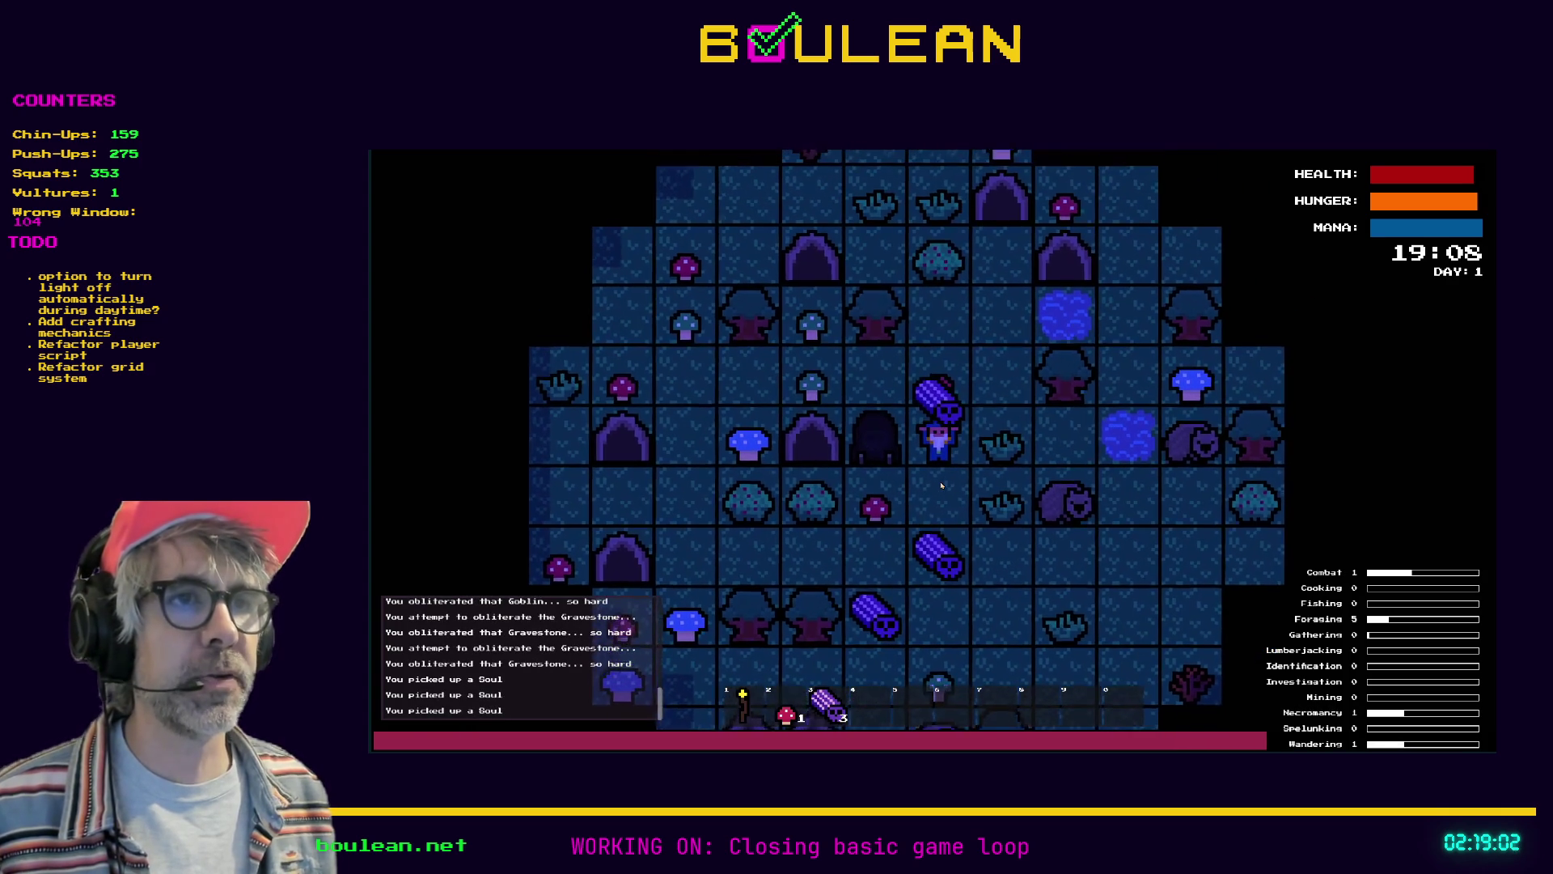
{"action": "key", "text": "Left"}
{"action": "key", "text": "Left"}
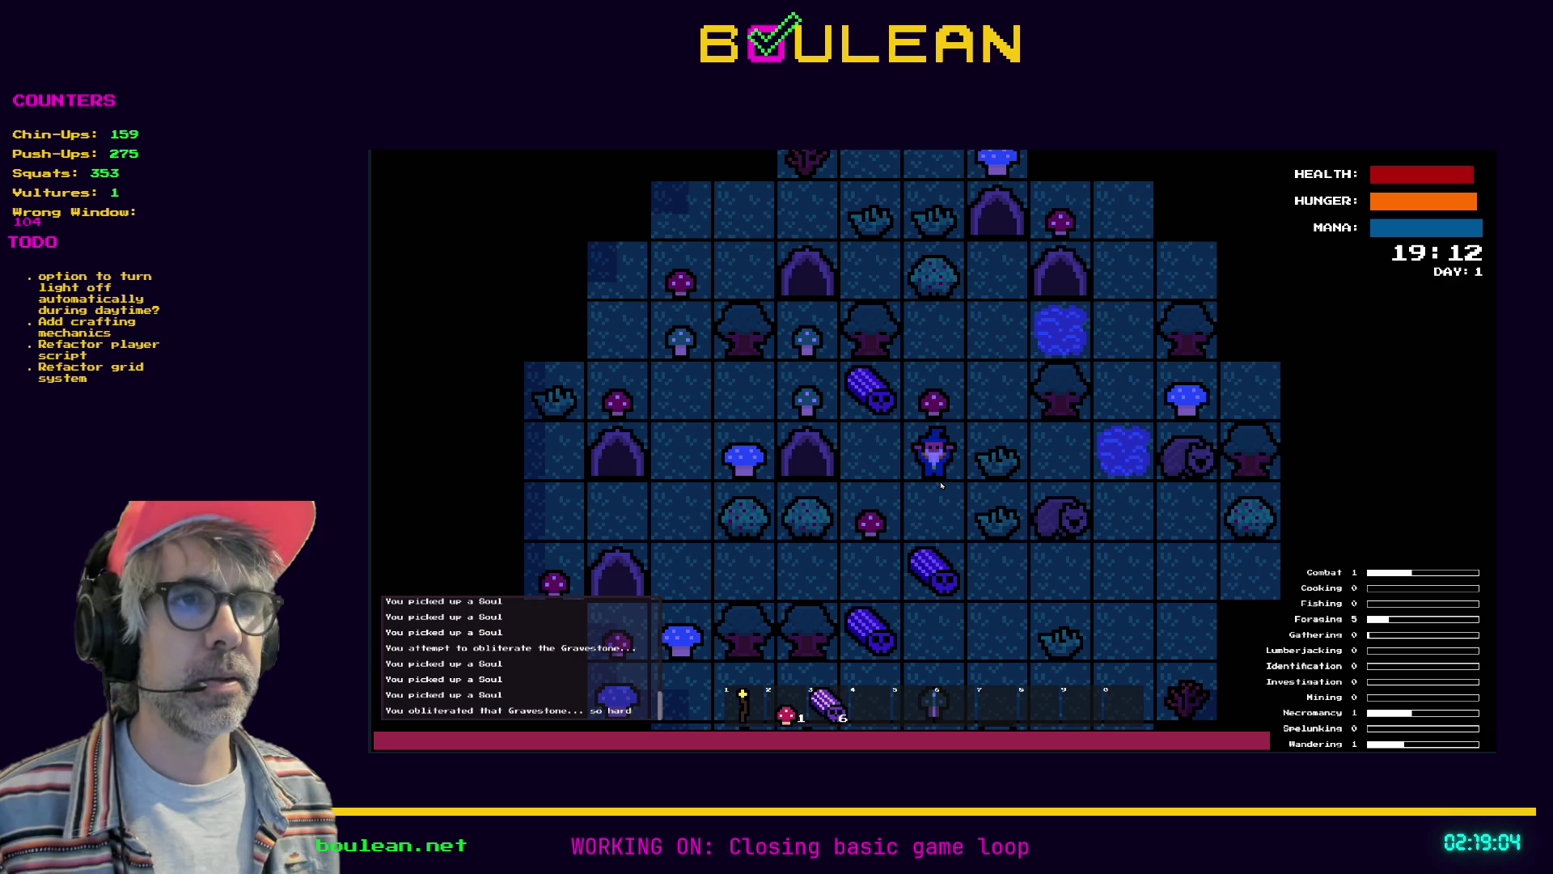
{"action": "key", "text": "Left"}
{"action": "key", "text": "Up"}
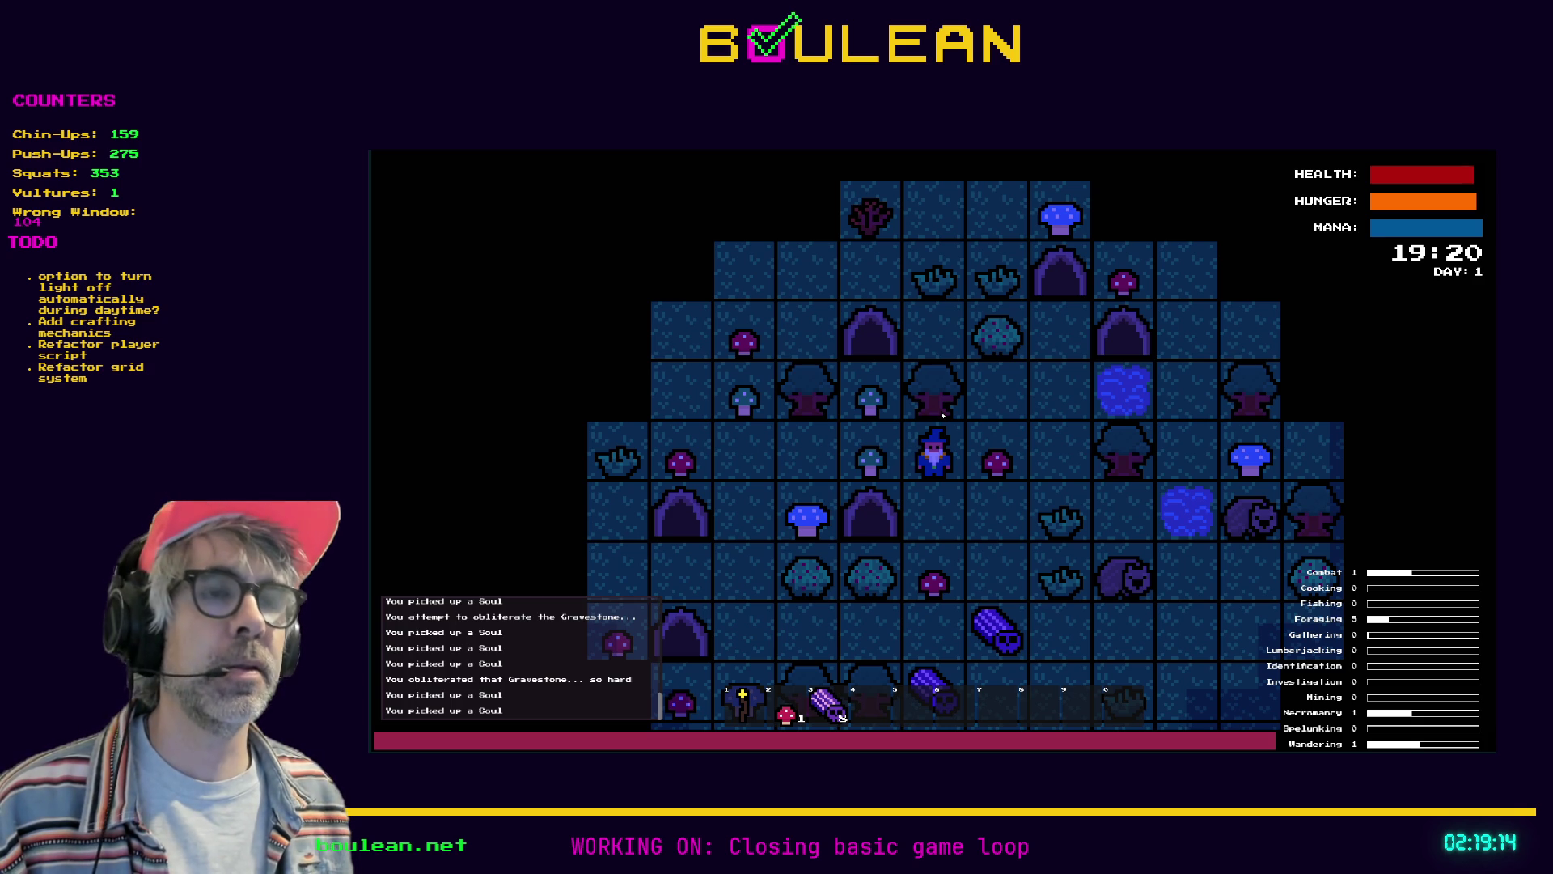
{"action": "key", "text": "F8"}
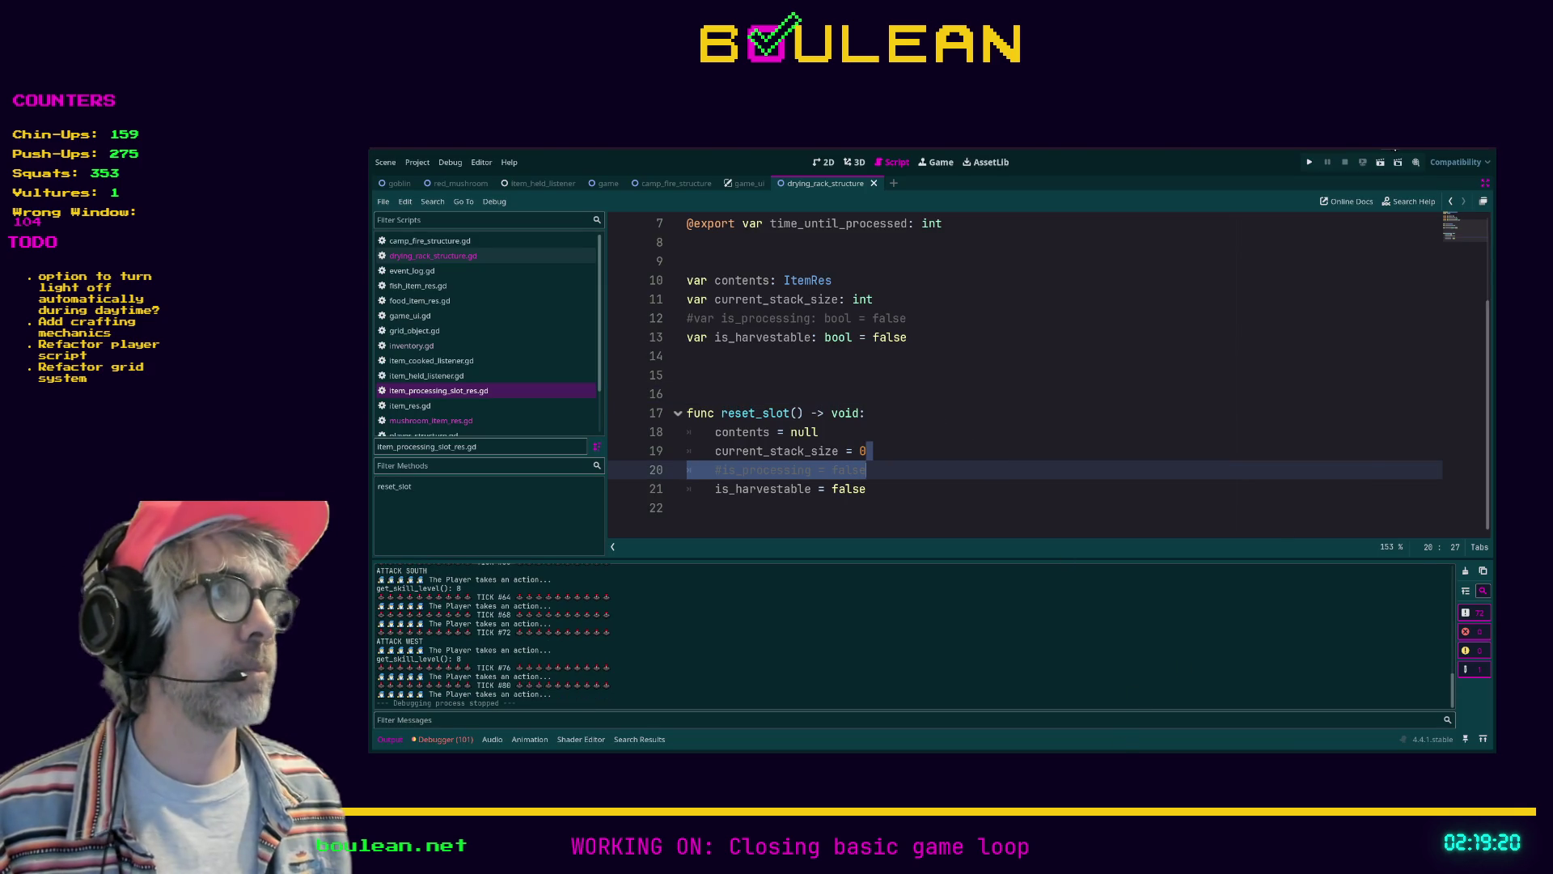
{"action": "key", "text": "alt+Tab"}
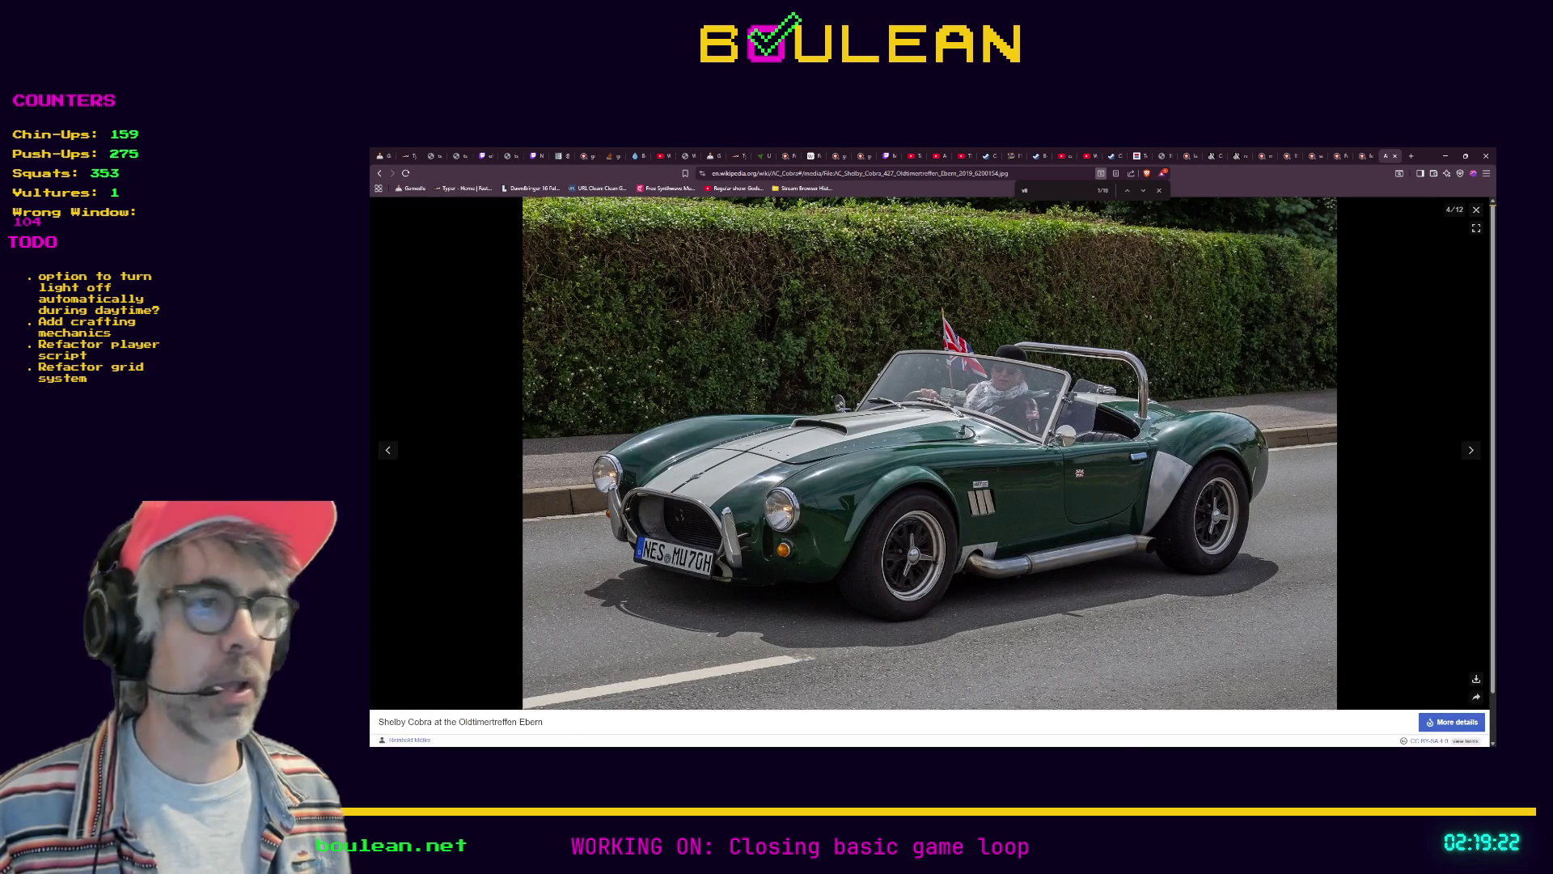
Paste the shared Imgur post URL into a new tab and load it
{"action": "left_click", "coordinate": [1411, 155]}
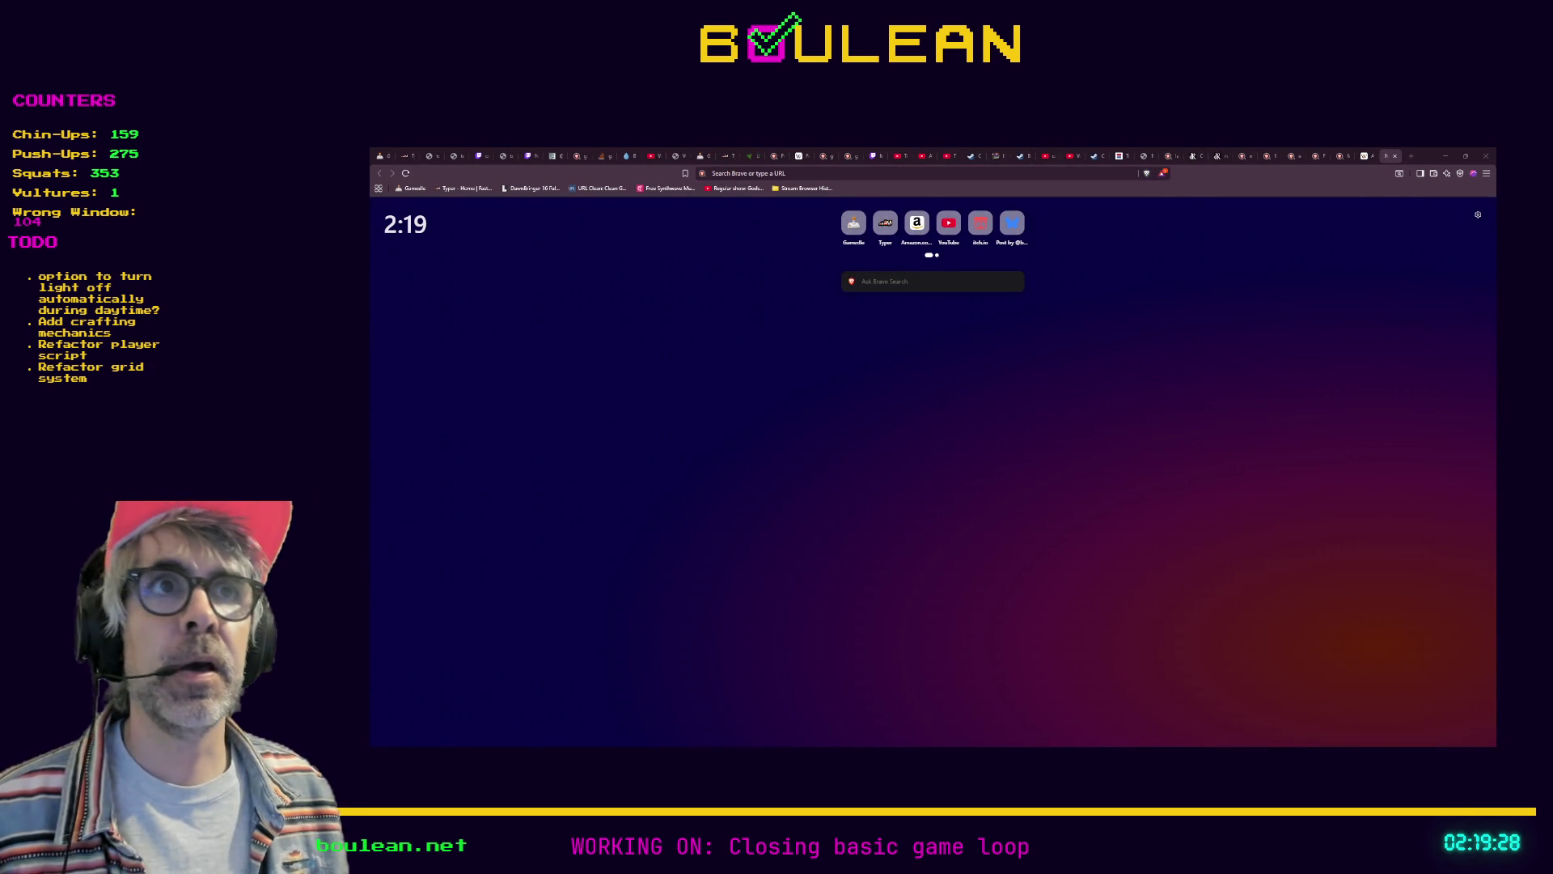
{"action": "key", "text": "ctrl+v"}
{"action": "key", "text": "Return"}
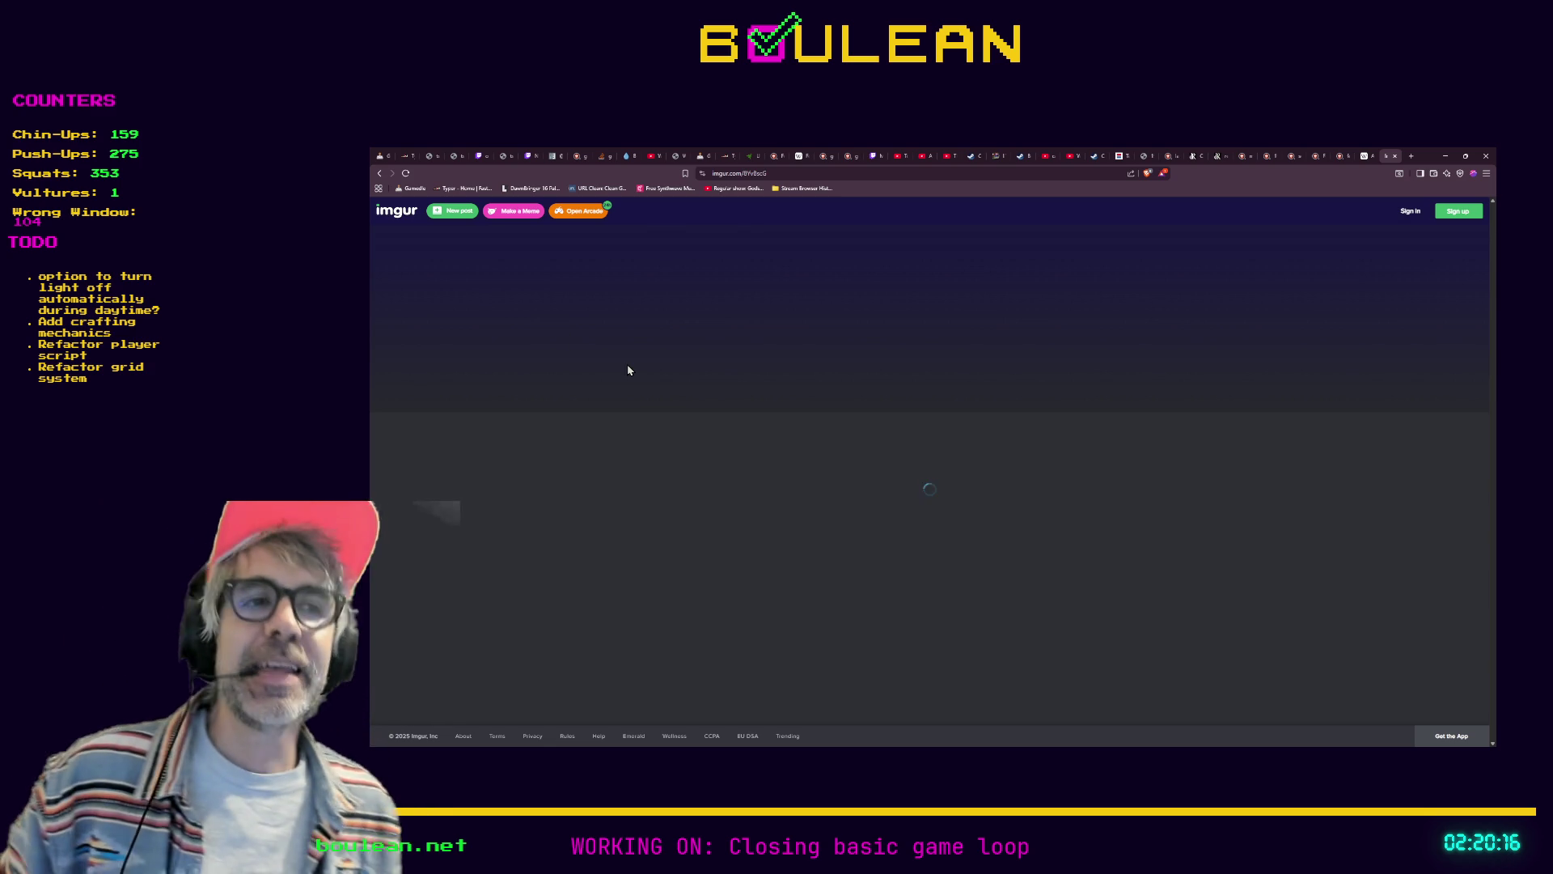
Select the Imgur post's web address for editing, then switch windows
{"action": "left_click", "coordinate": [843, 174]}
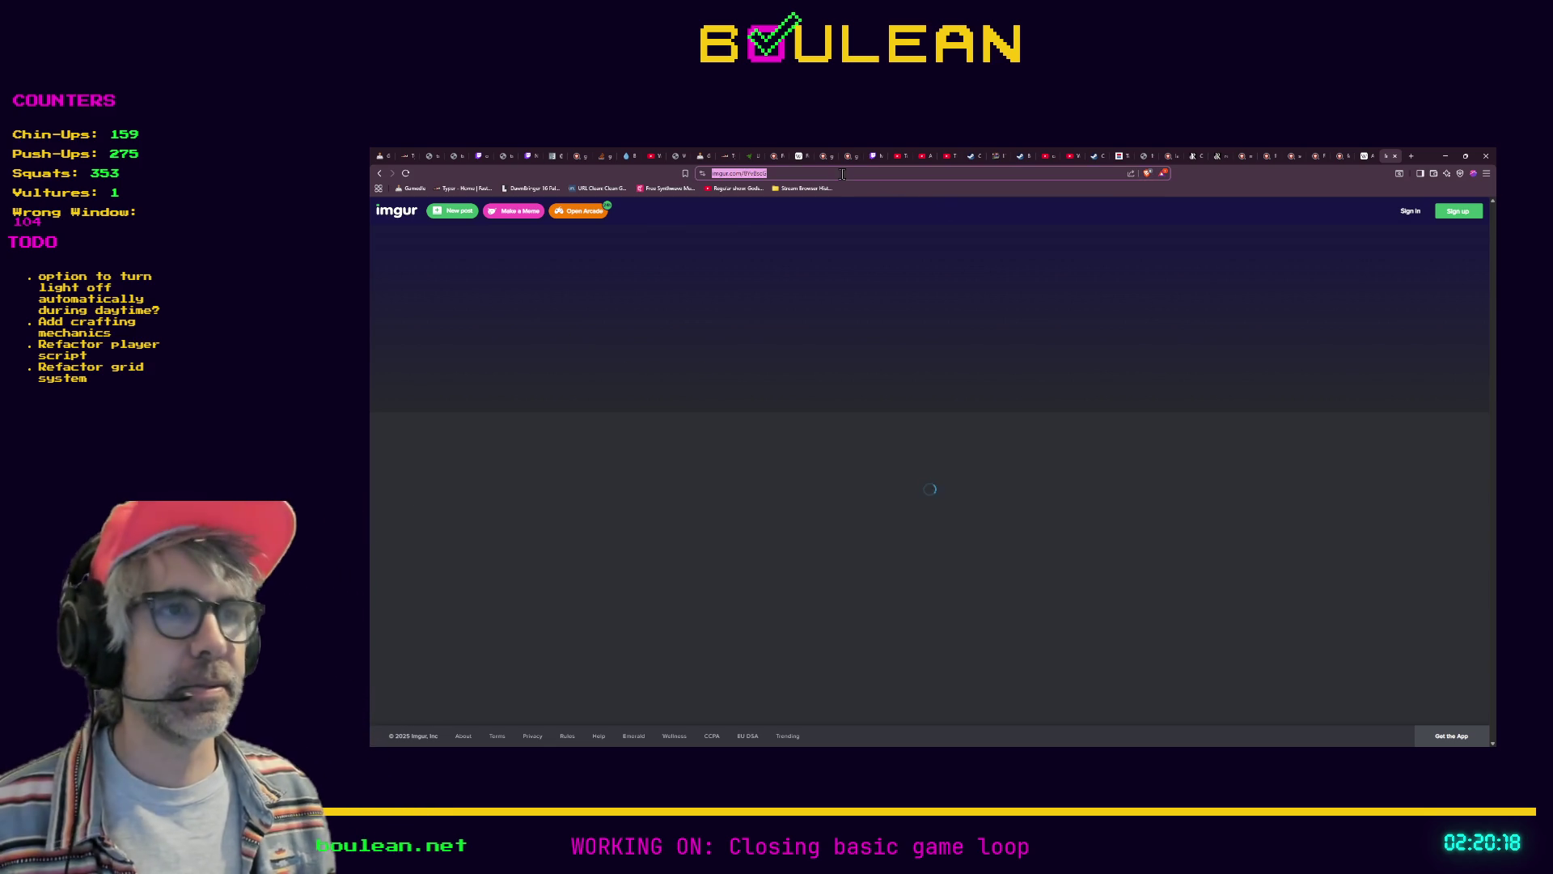
{"action": "key", "text": "alt+Tab"}
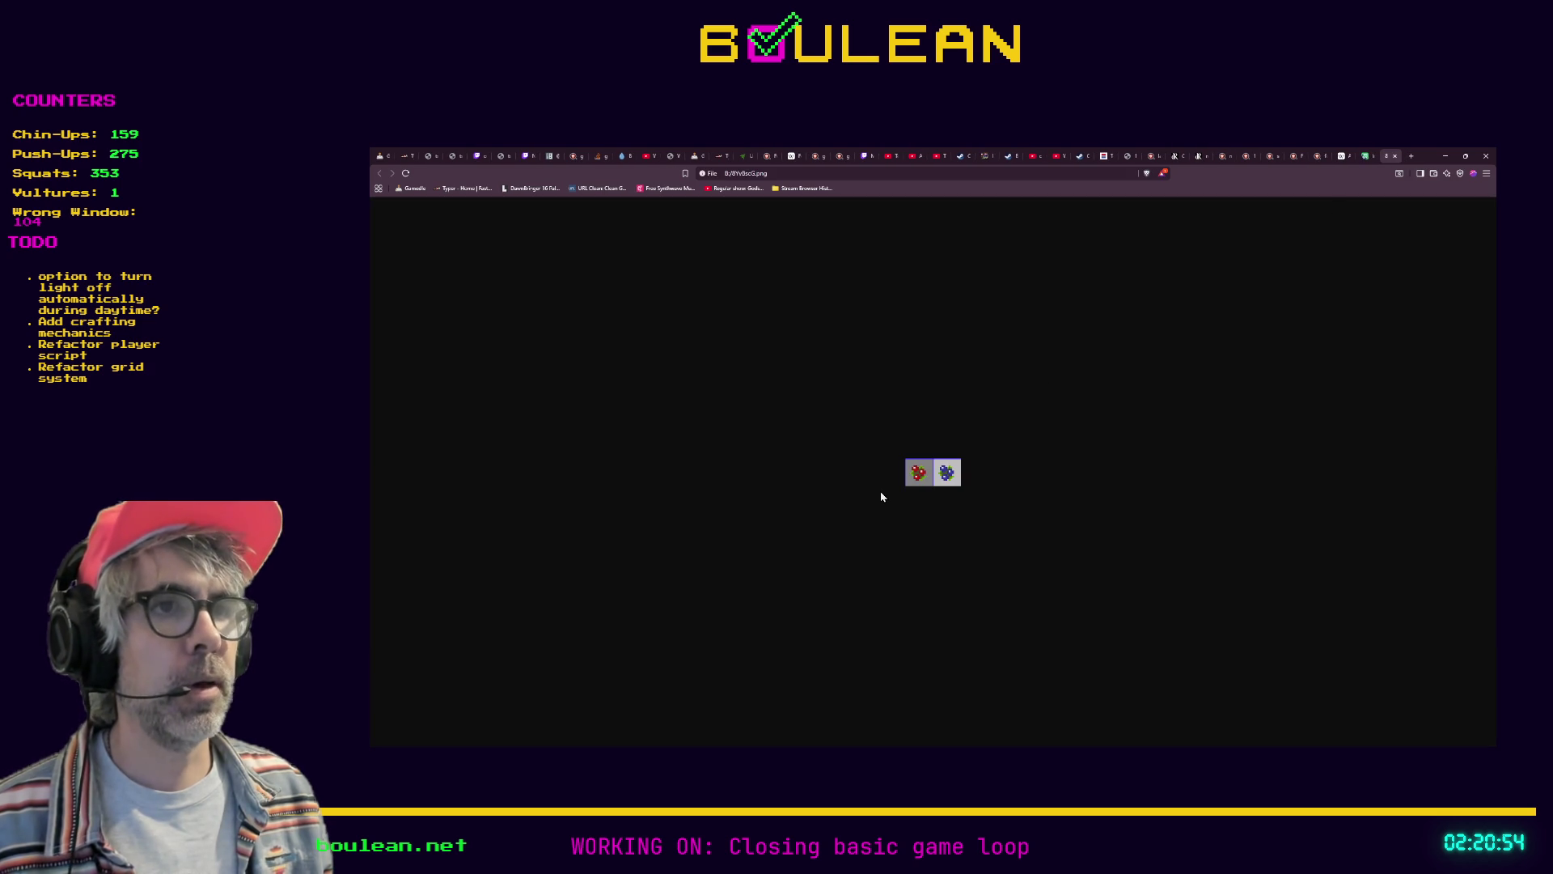
Zoom in on the red and blue berry sprite PNG, then put the browser away
{"action": "scroll", "coordinate": [894, 492], "scroll_direction": "up", "scroll_amount": 9, "text": "ctrl"}
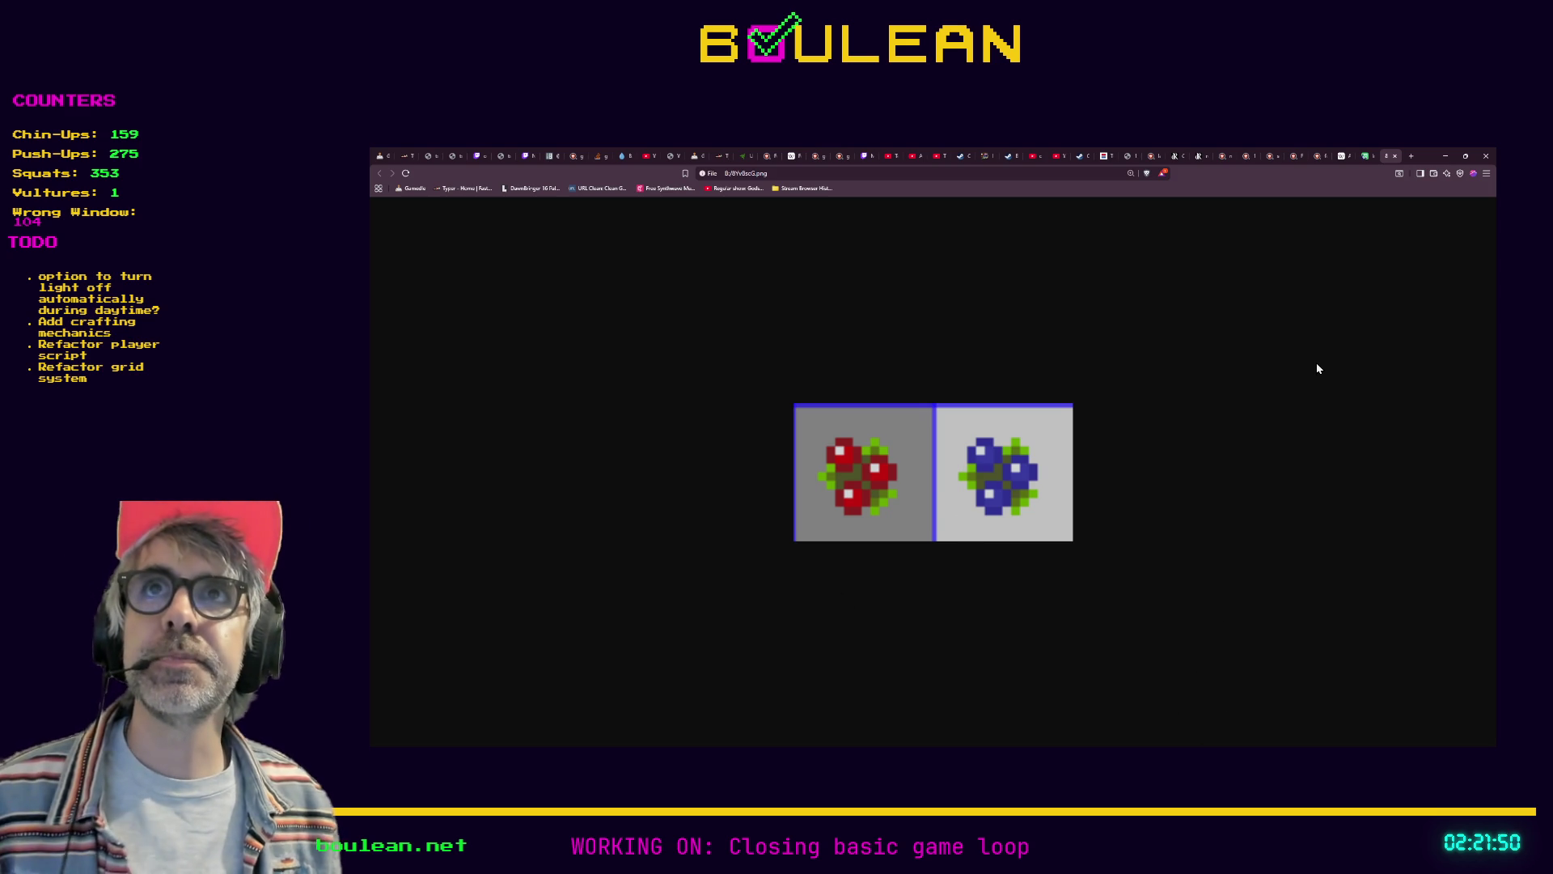
{"action": "left_click", "coordinate": [1444, 156]}
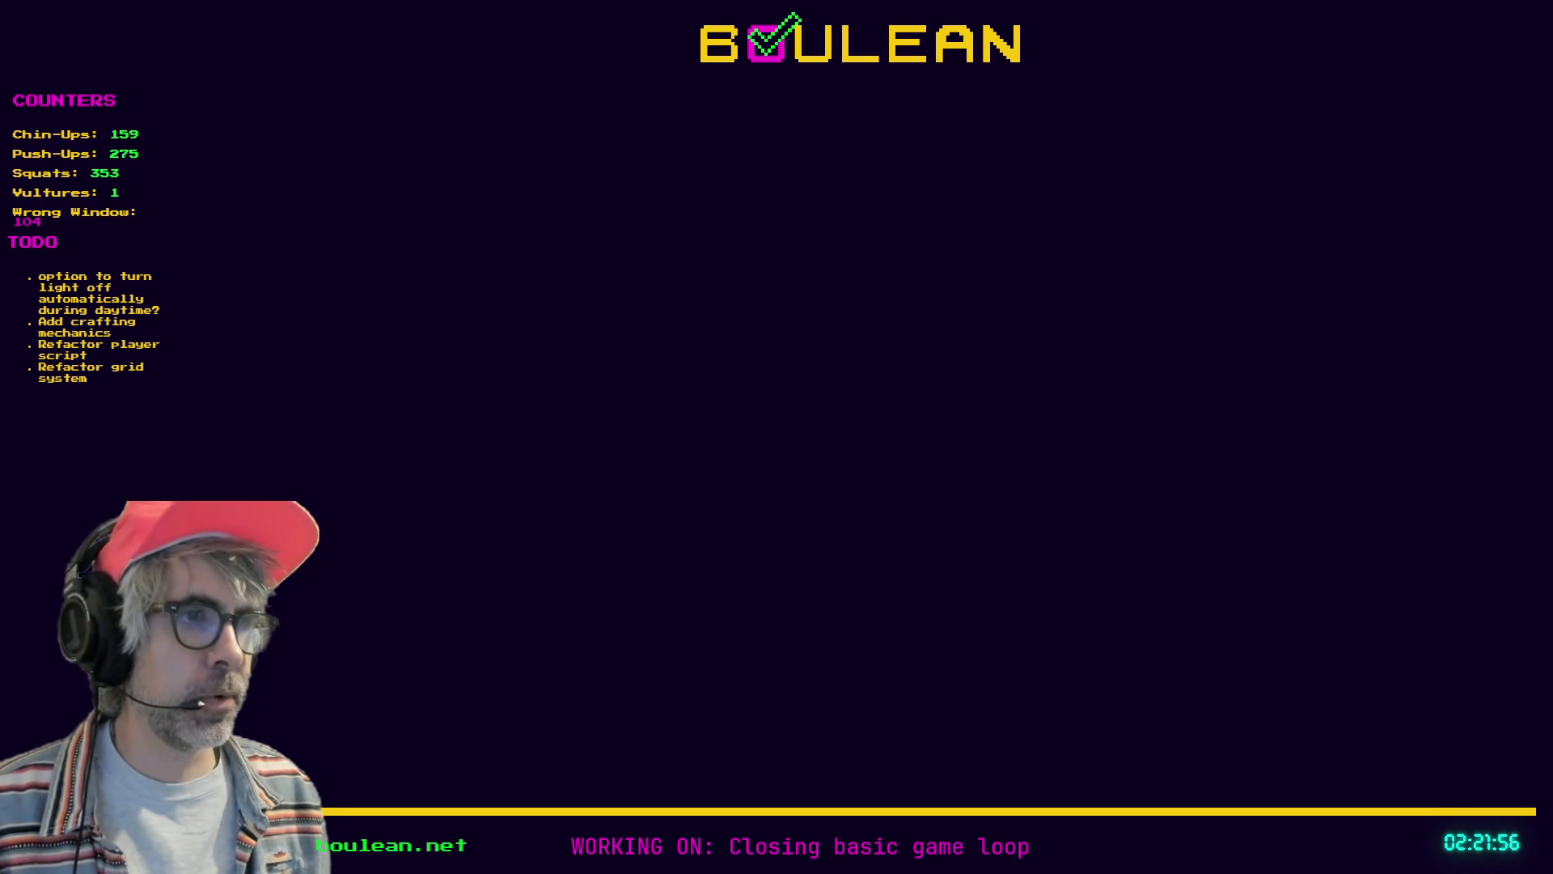
Switch back to Godot, save the edited scripts, and run the game with F5
{"action": "key", "text": "alt+Tab"}
{"action": "left_click", "coordinate": [1068, 427]}
{"action": "key", "text": "ctrl+s"}
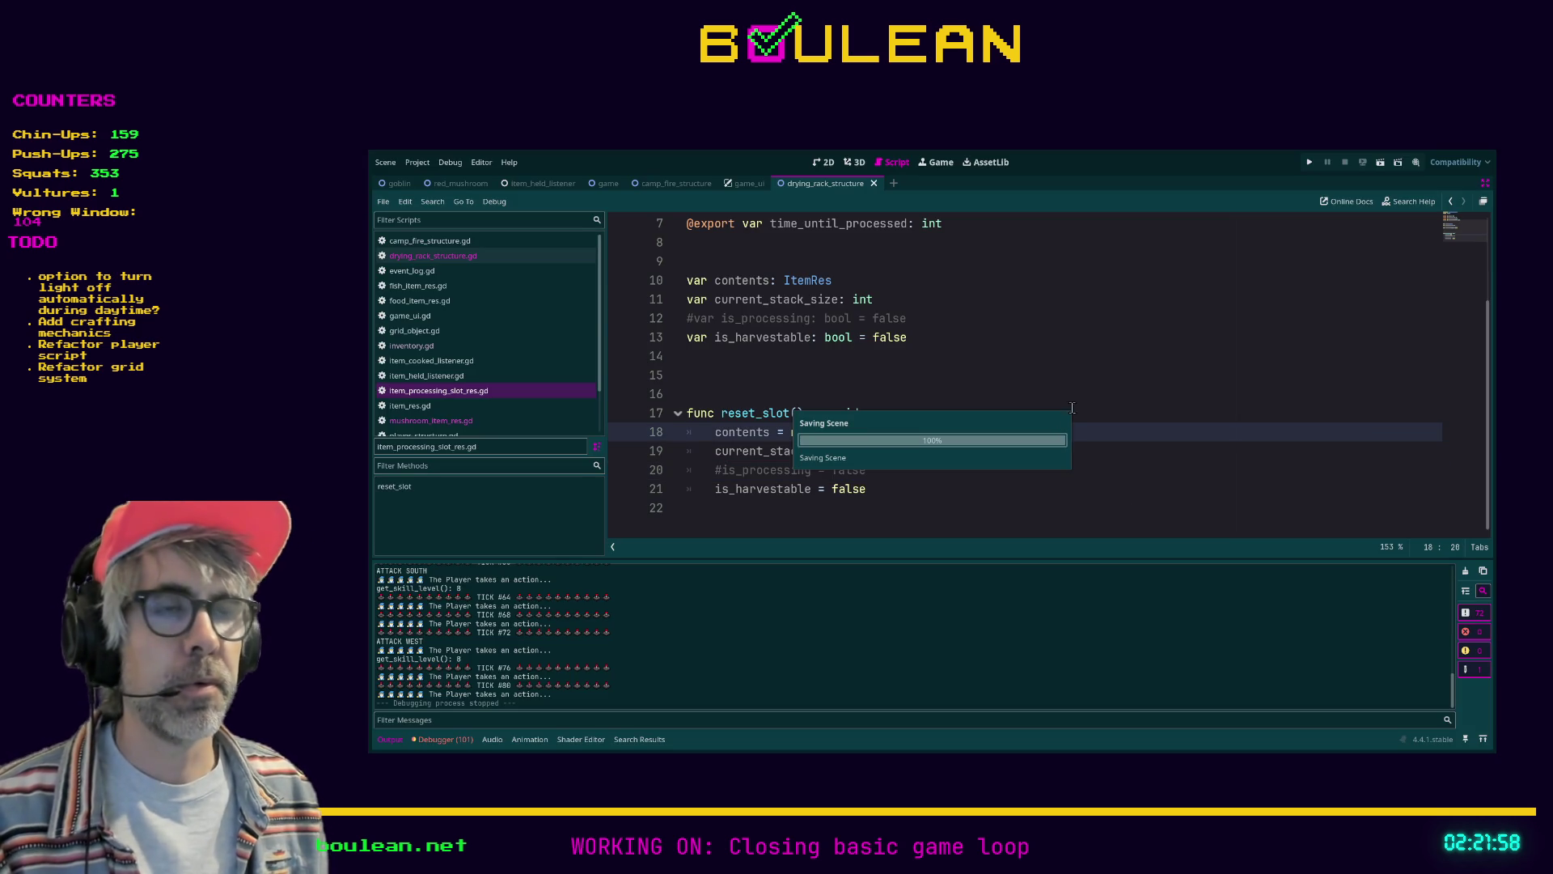
{"action": "left_click", "coordinate": [1081, 362]}
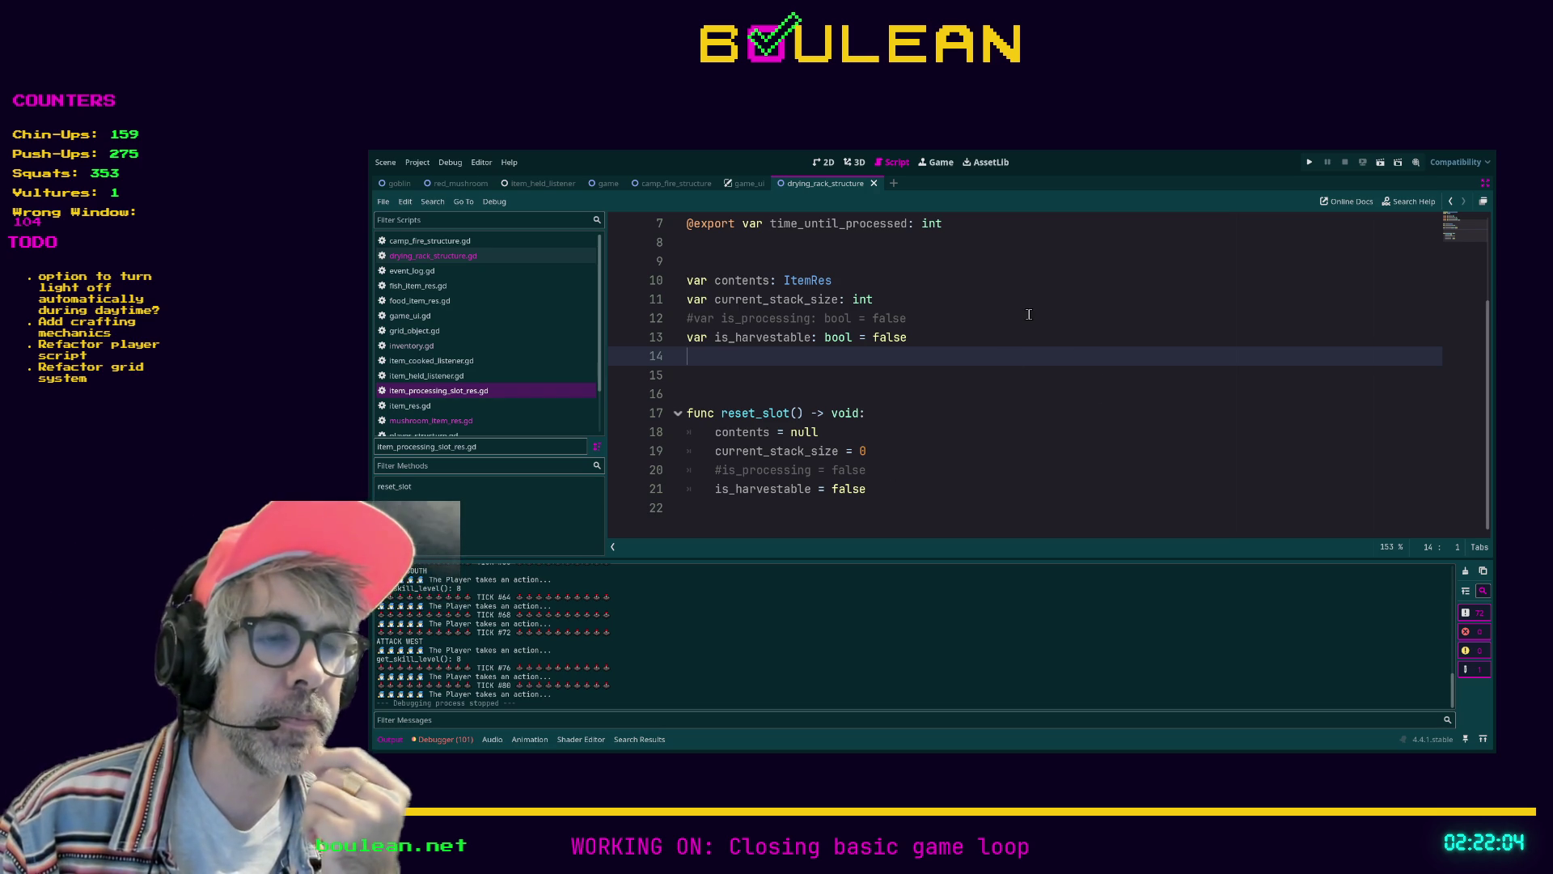
{"action": "key", "text": "F5"}
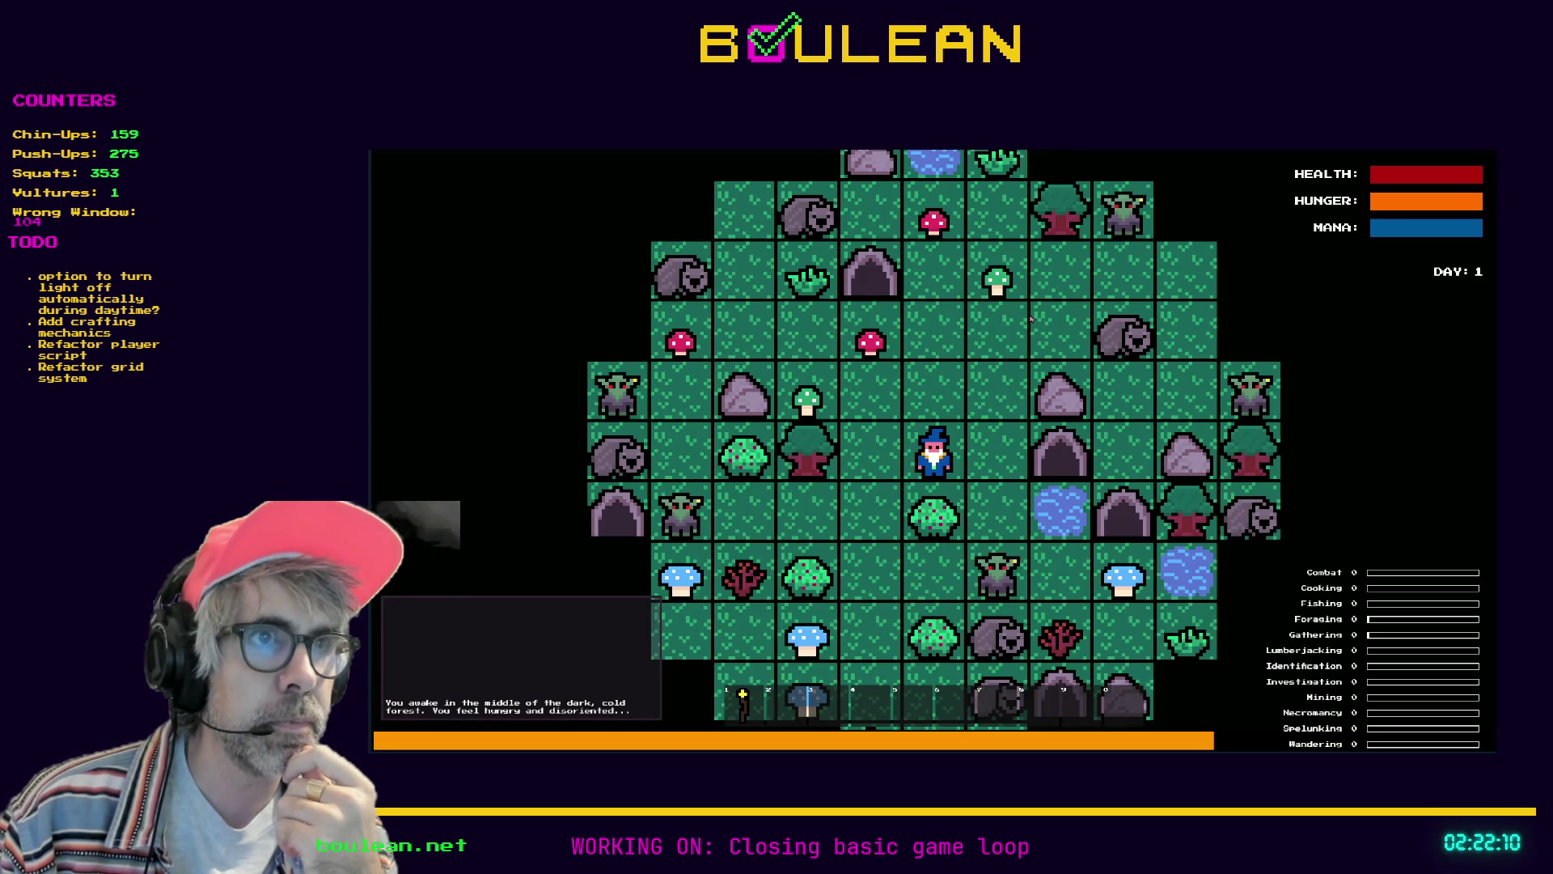
Remove all goblins via the debug cheats, then collect Raw Meat from wombats and a Green Mushroom
{"action": "key", "text": "F1"}
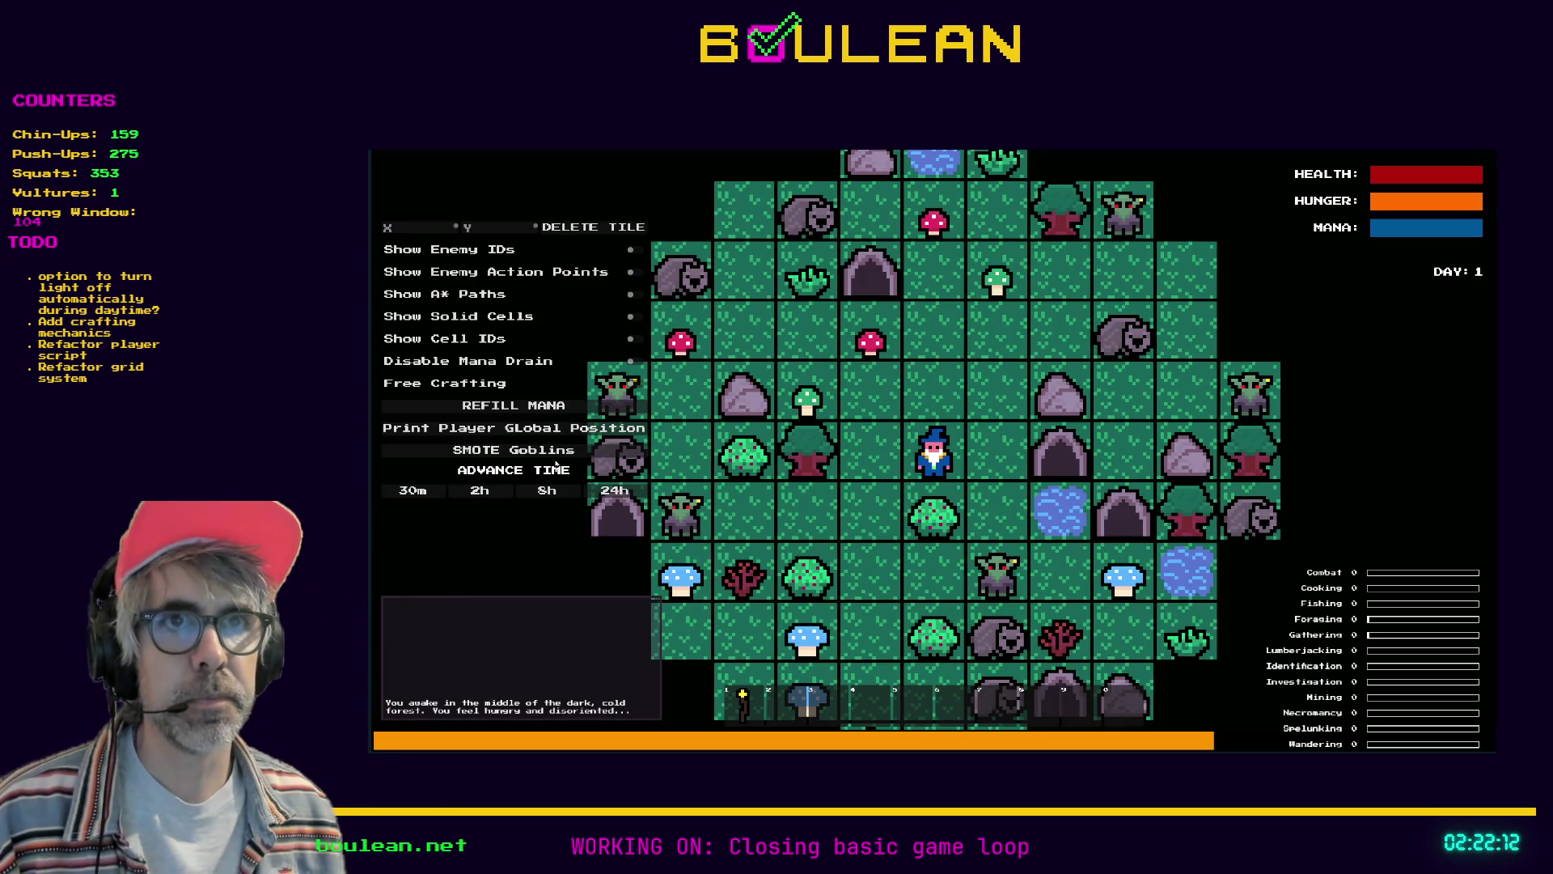
{"action": "left_click", "coordinate": [567, 446]}
{"action": "key", "text": "F1"}
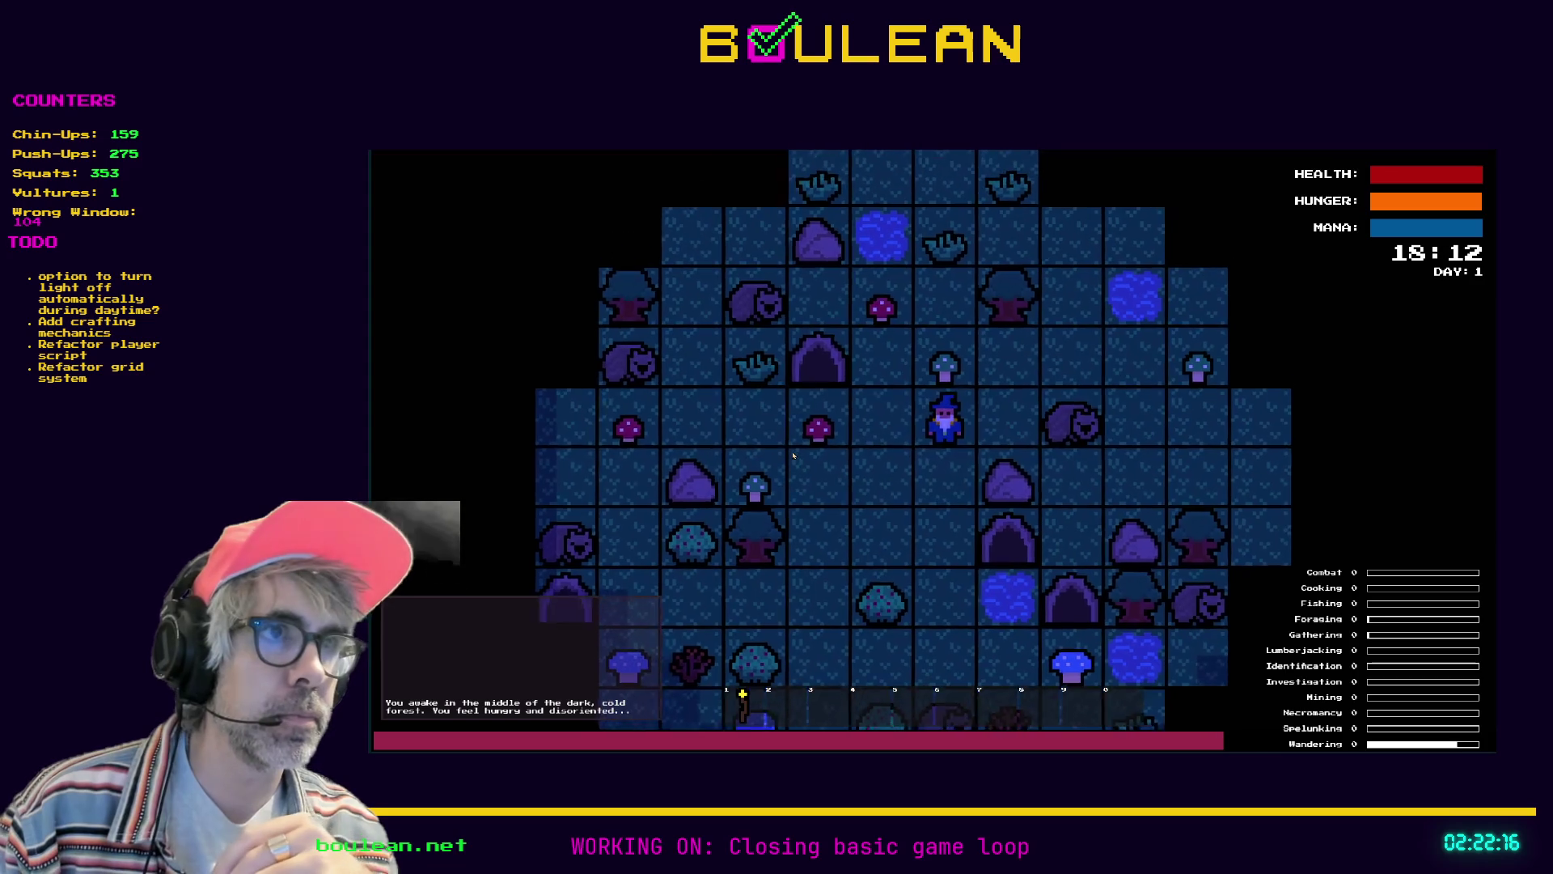
{"action": "key", "text": "Right"}
{"action": "key", "text": "Right"}
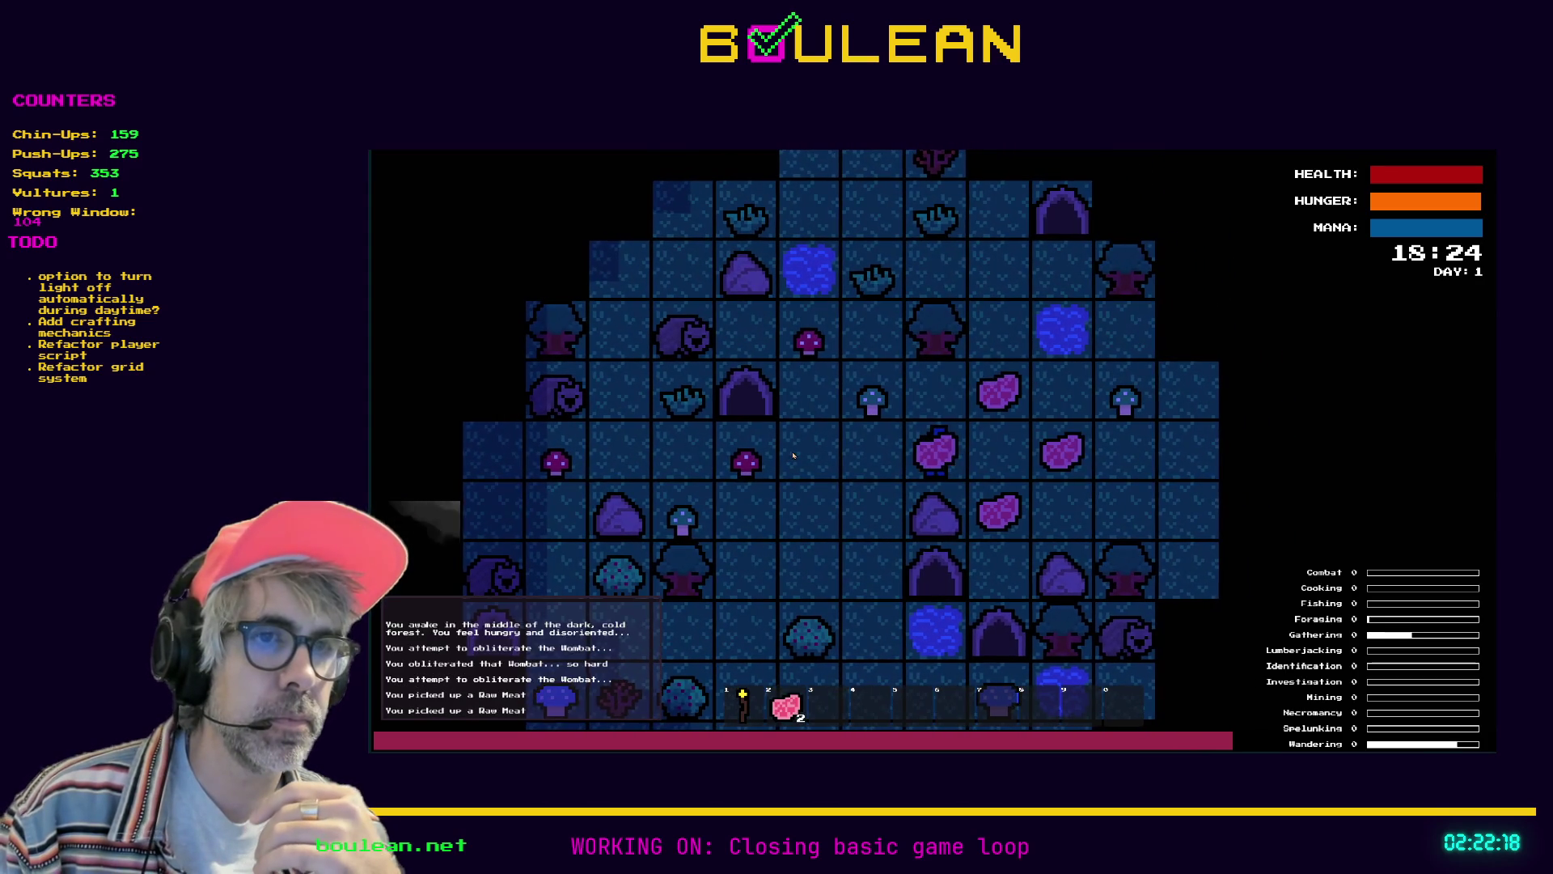
{"action": "key", "text": "Right"}
{"action": "key", "text": "Up"}
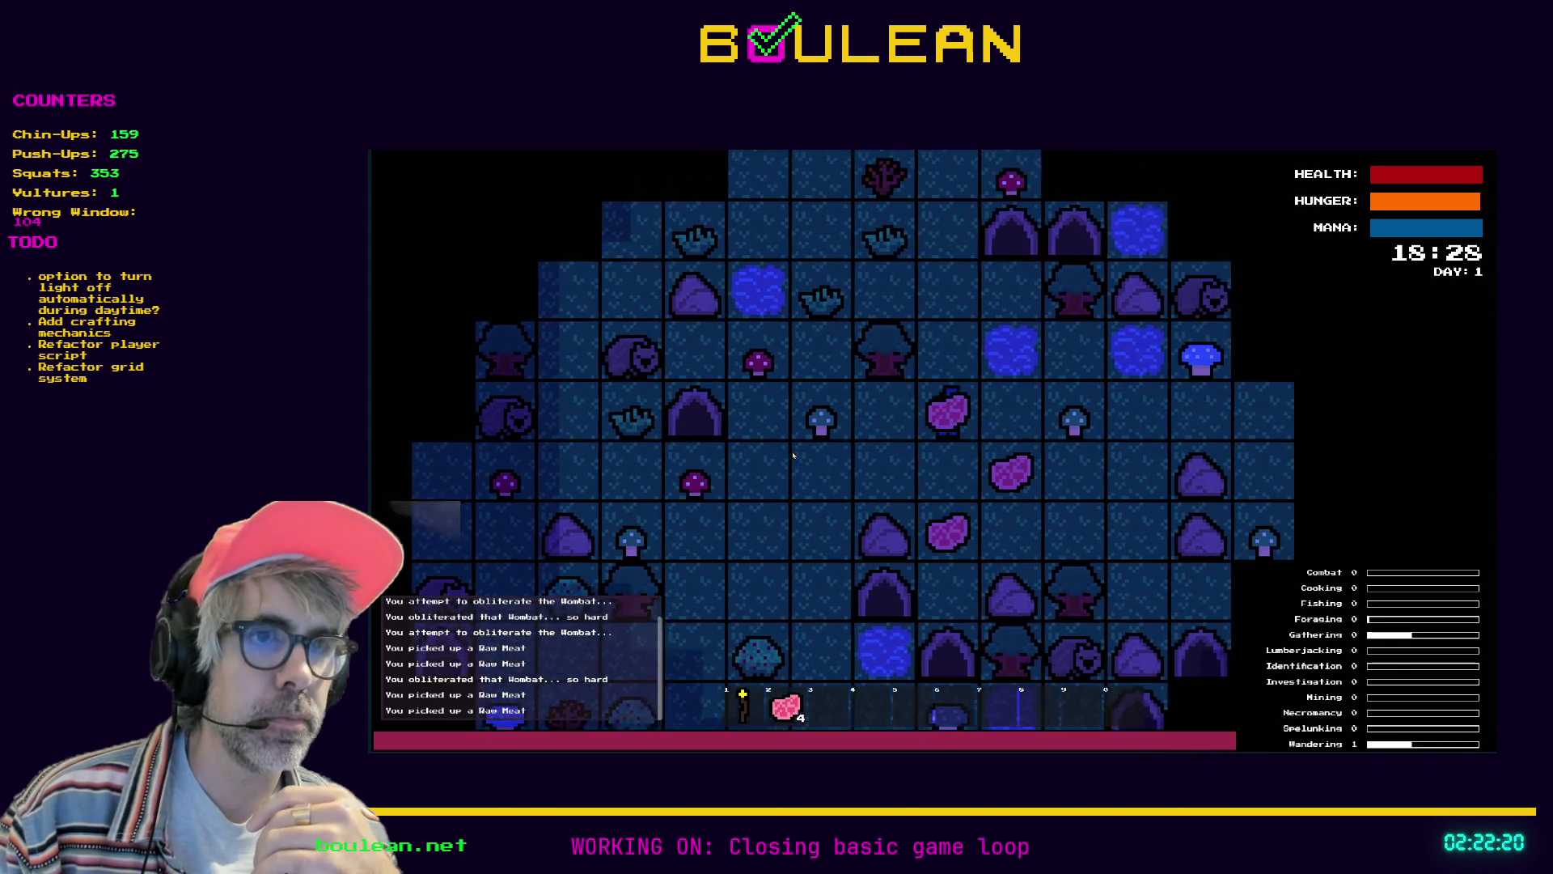
{"action": "key", "text": "Down"}
{"action": "key", "text": "Down"}
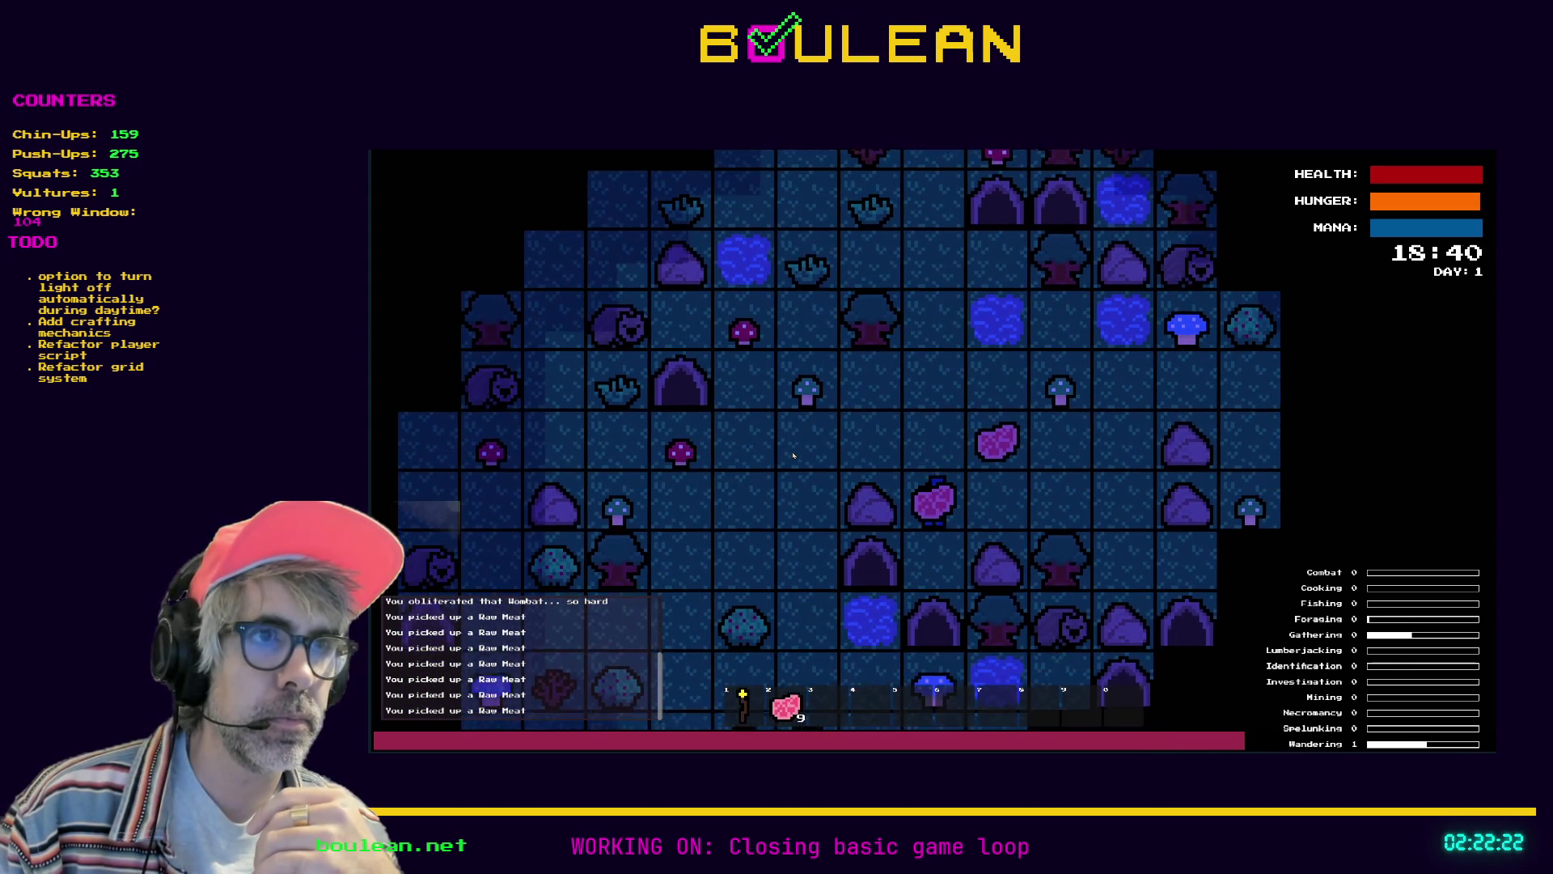
{"action": "key", "text": "Up"}
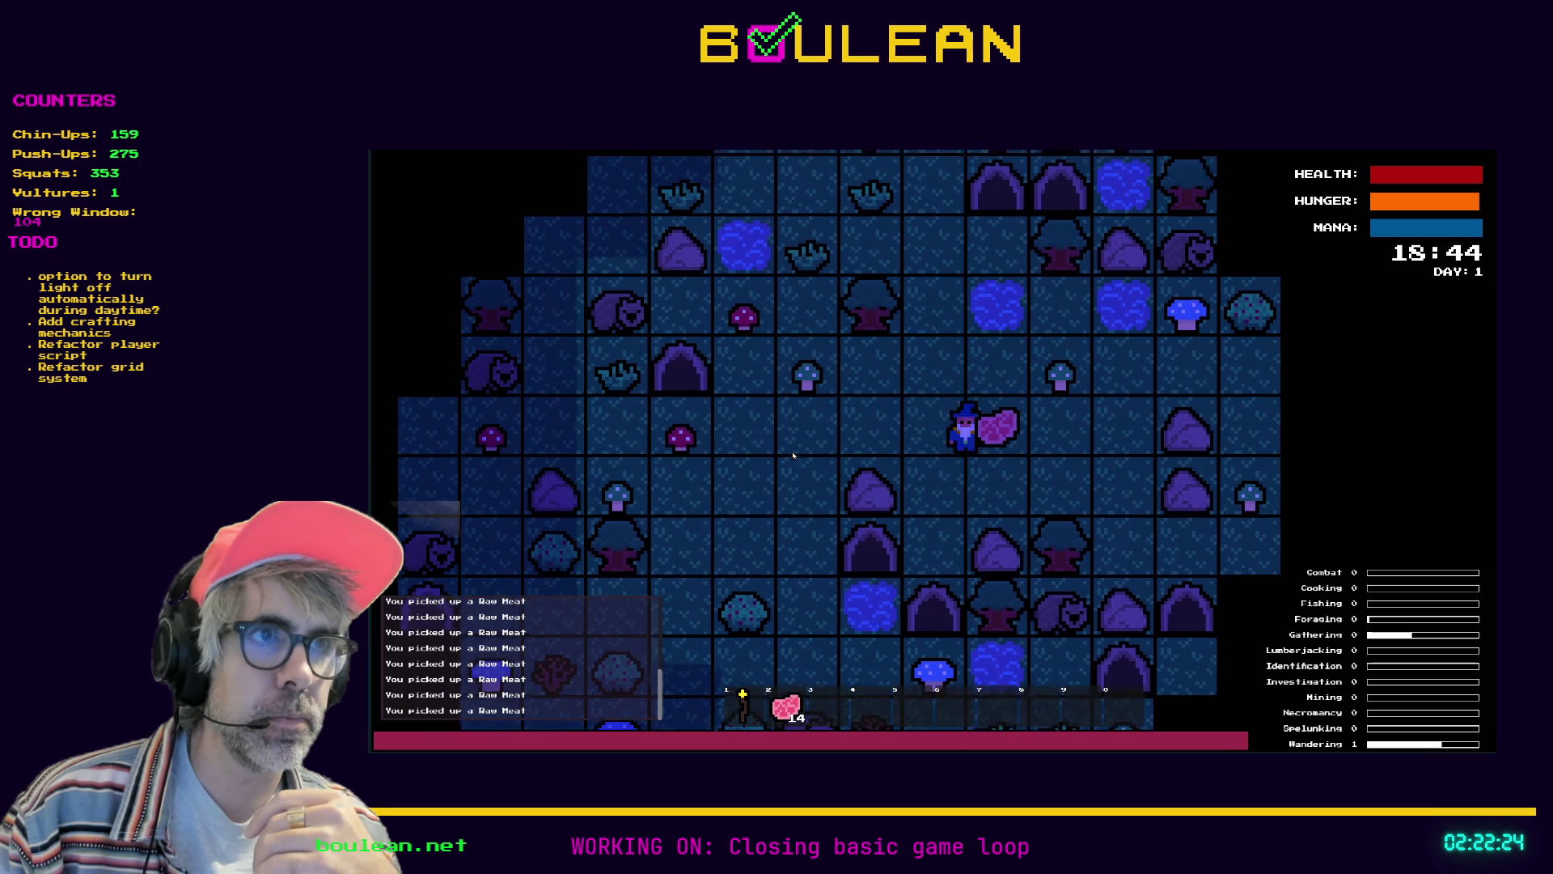
{"action": "key", "text": "Right"}
{"action": "key", "text": "Up"}
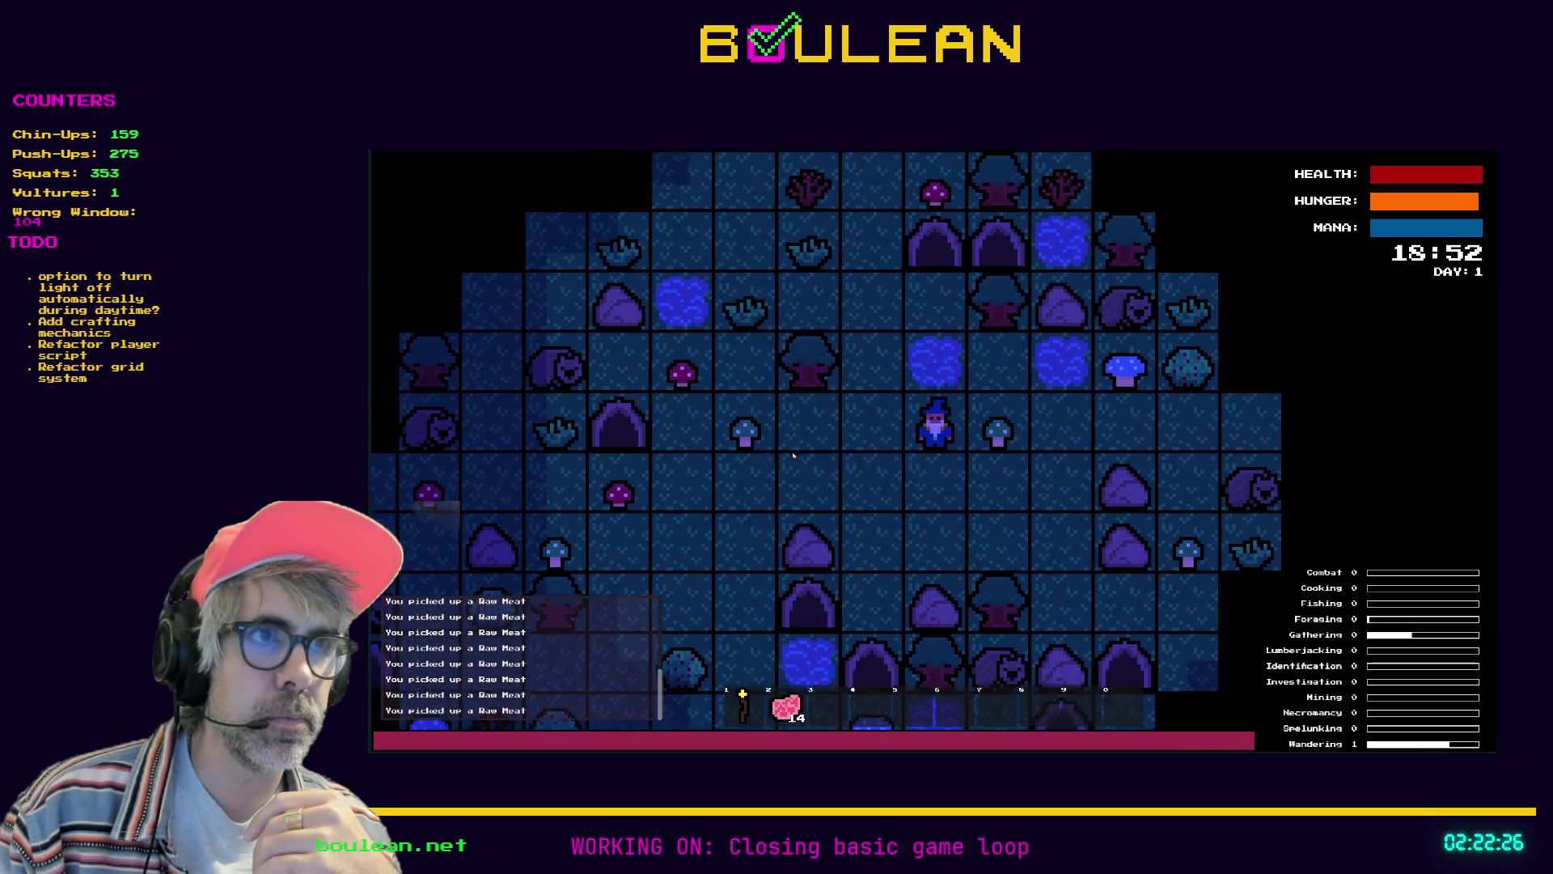
{"action": "key", "text": "Right"}
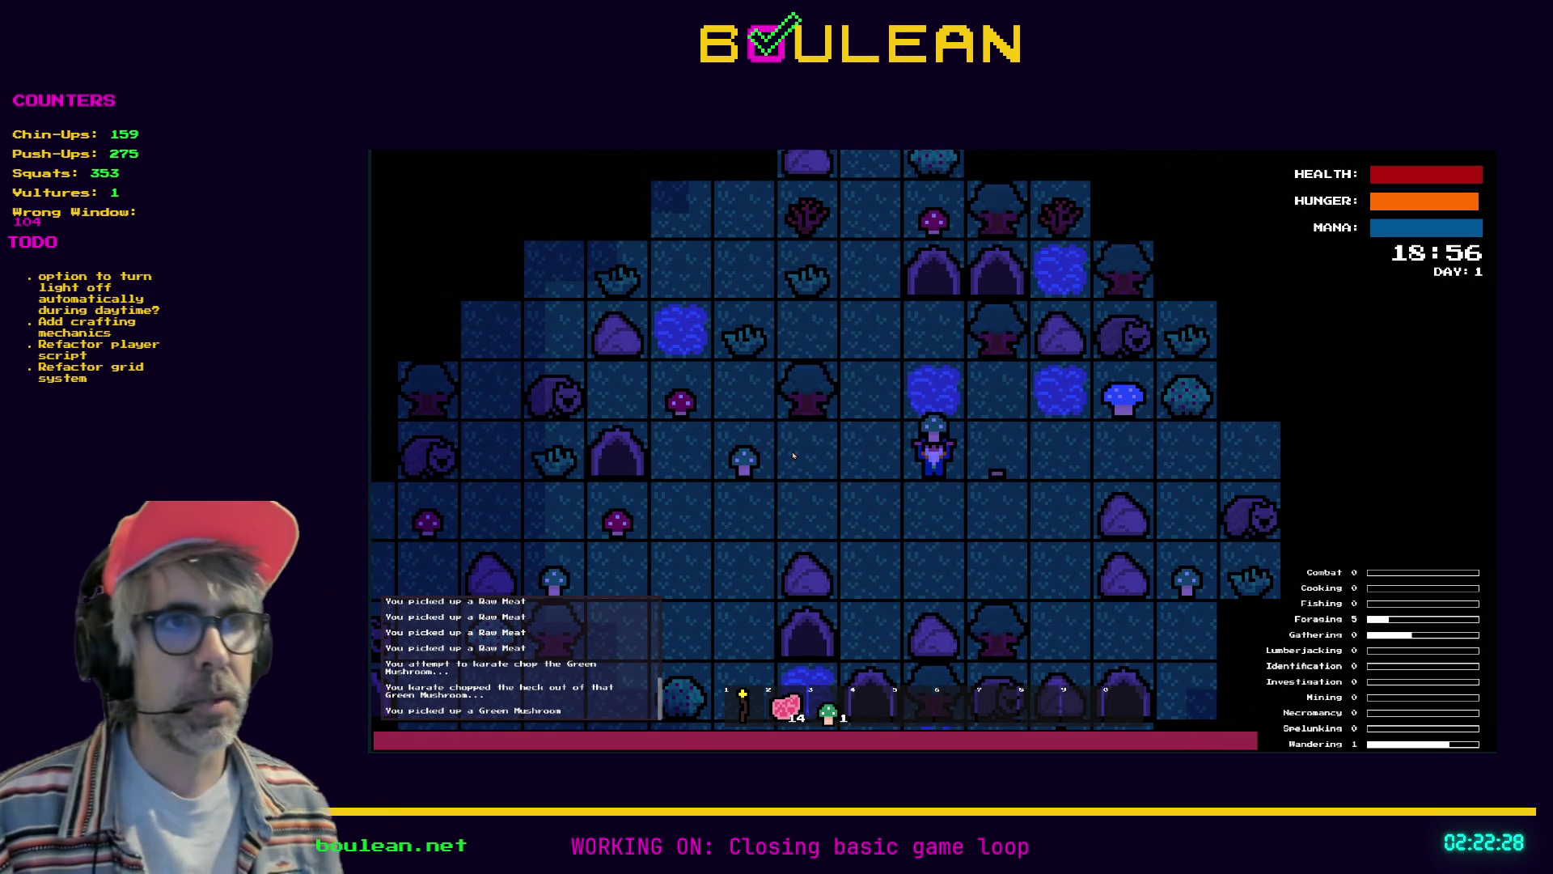
Craft a Drying Rack, place it below the wizard, and check where Raw Meat can go
{"action": "key", "text": "c"}
{"action": "left_click", "coordinate": [979, 510]}
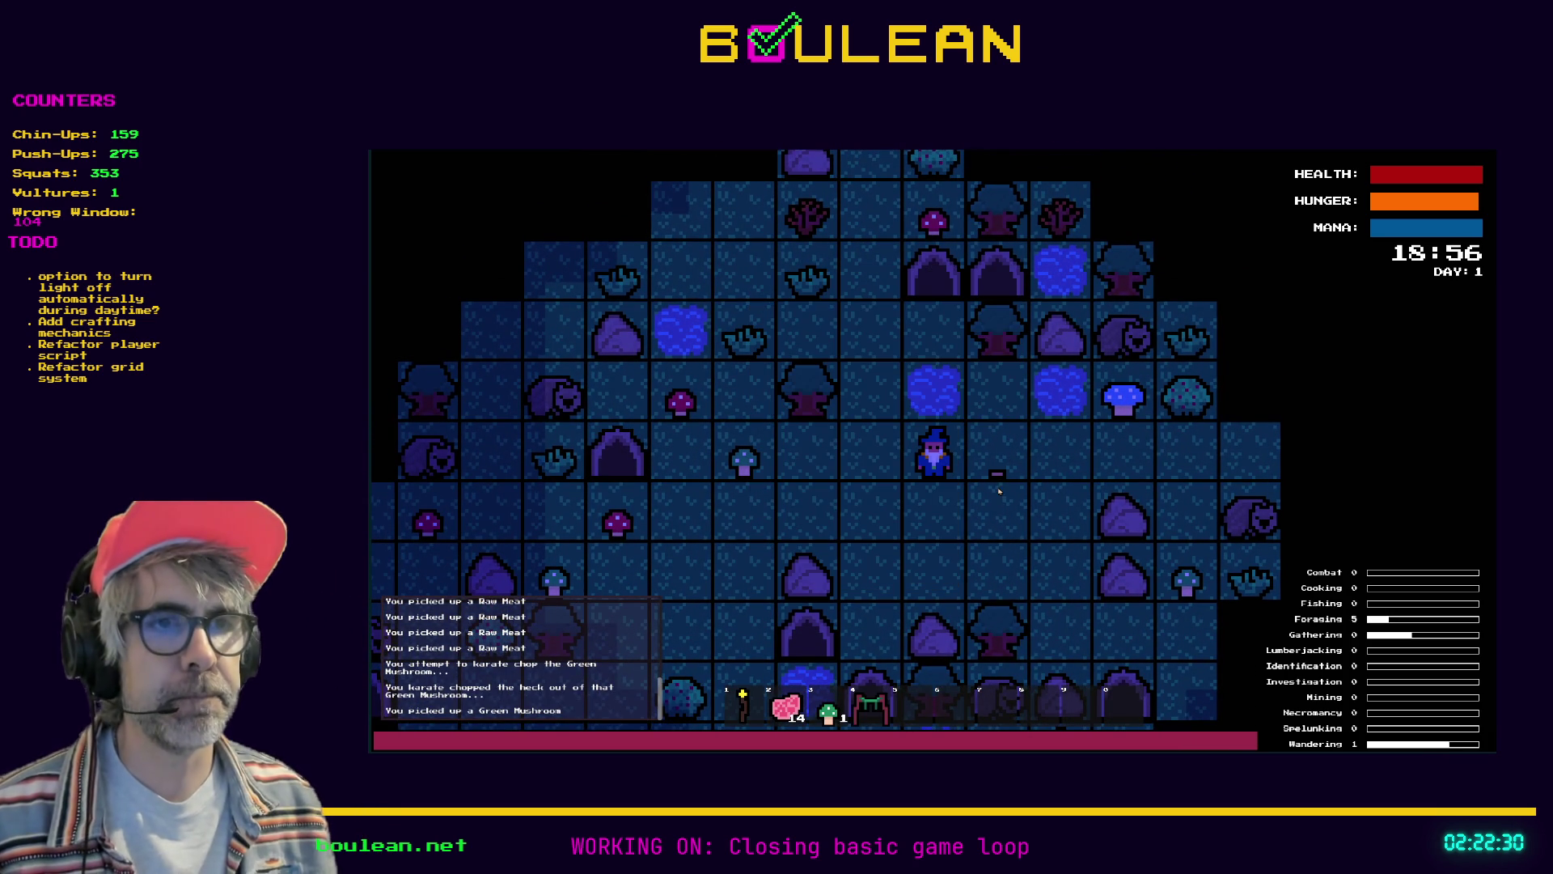
{"action": "key", "text": "Down"}
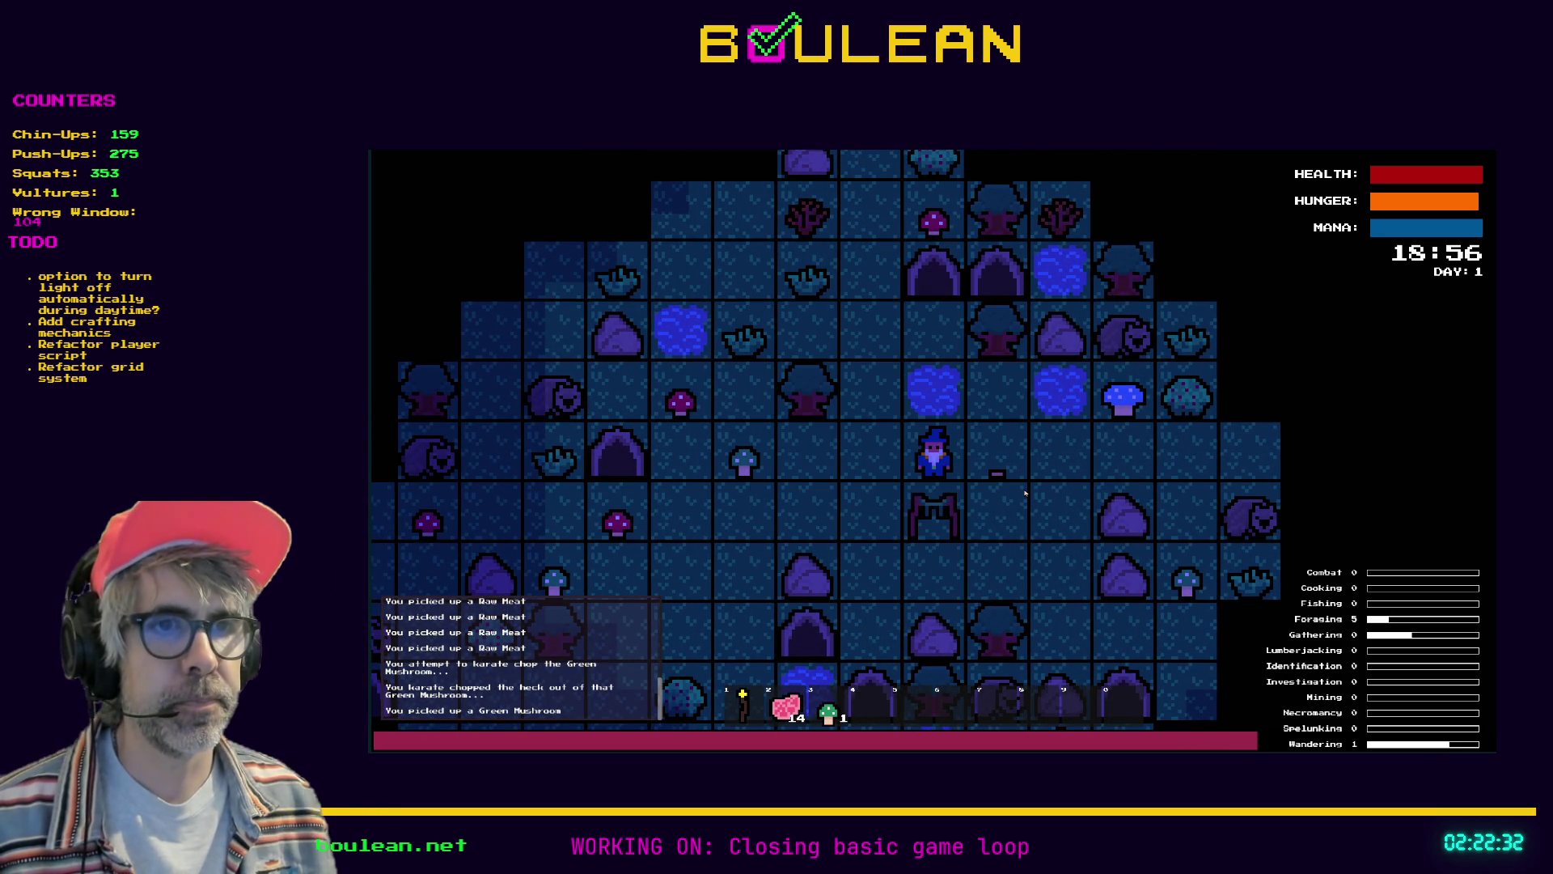
{"action": "key", "text": "e"}
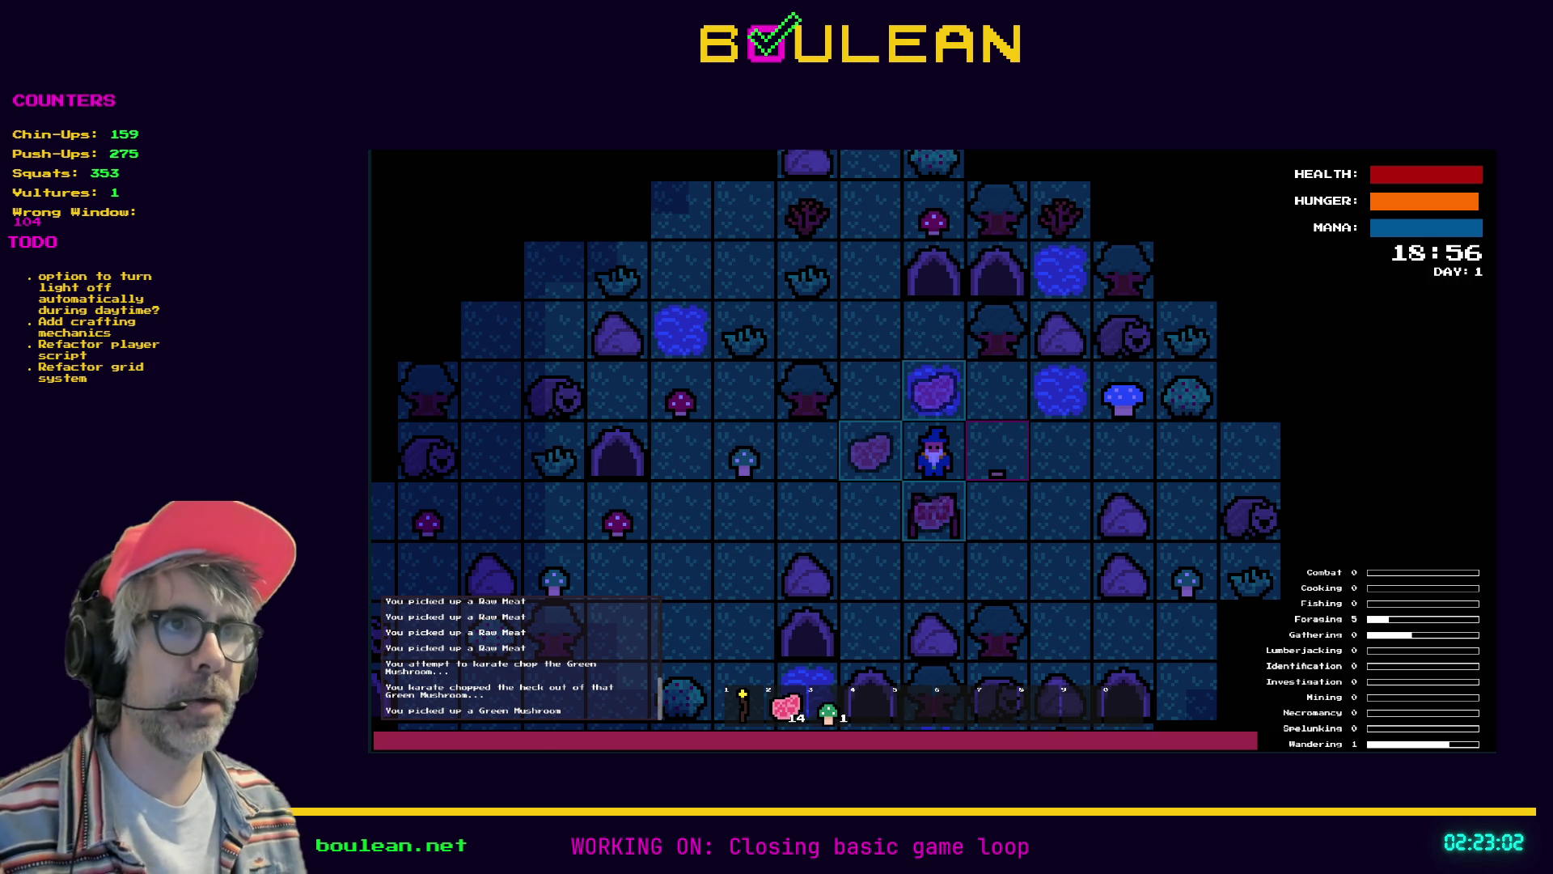
{"action": "left_click", "coordinate": [934, 512]}
Restart the game, clear the goblins with the debug cheats, and craft and place a Drying Rack
{"action": "key", "text": "F8"}
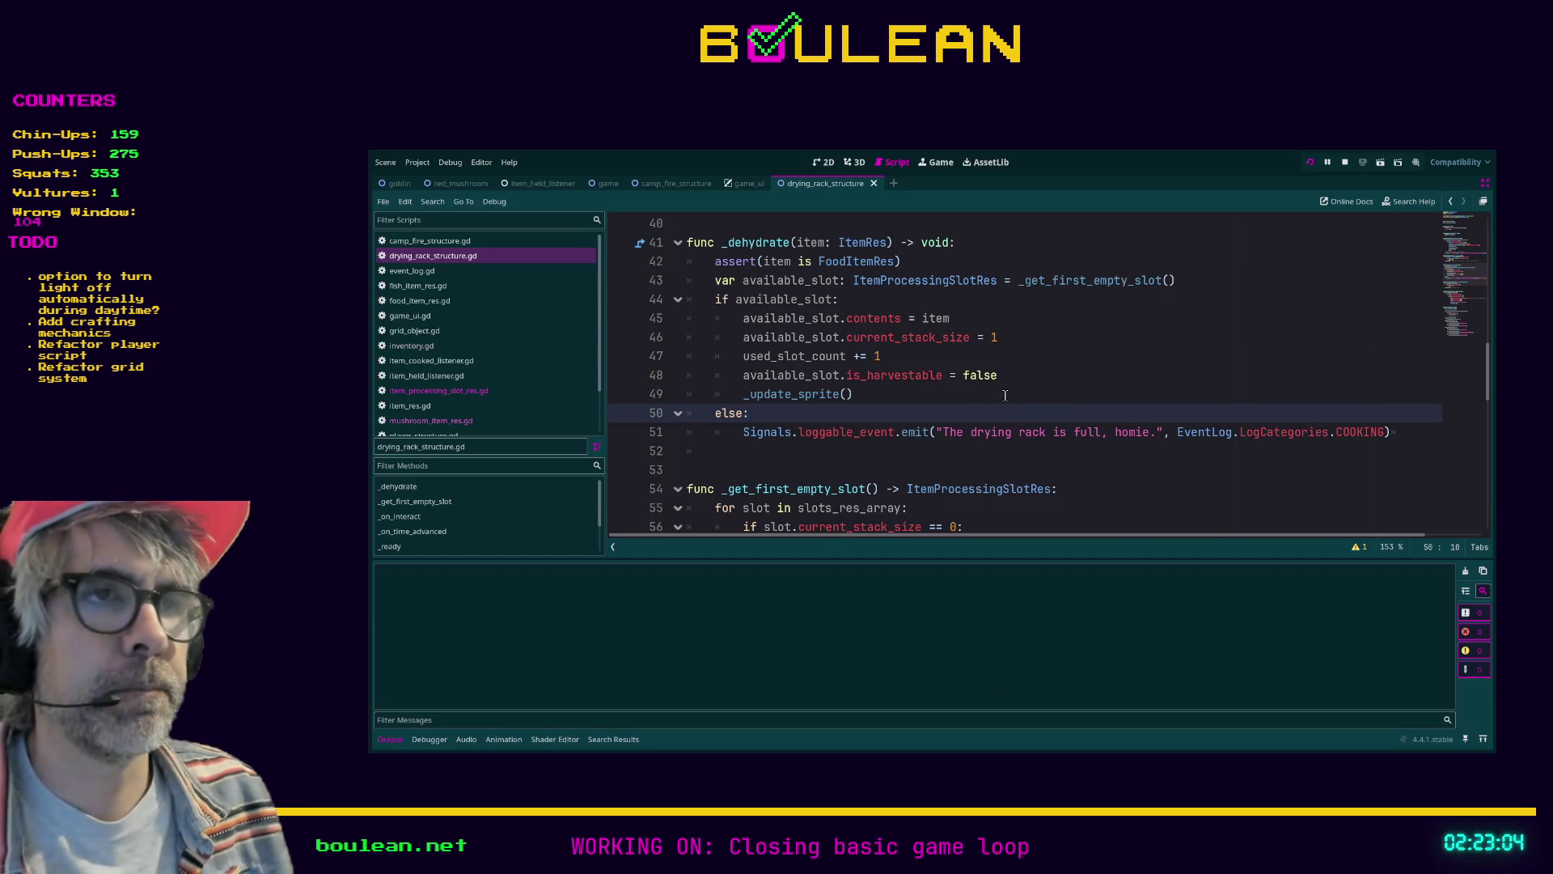
{"action": "key", "text": "F5"}
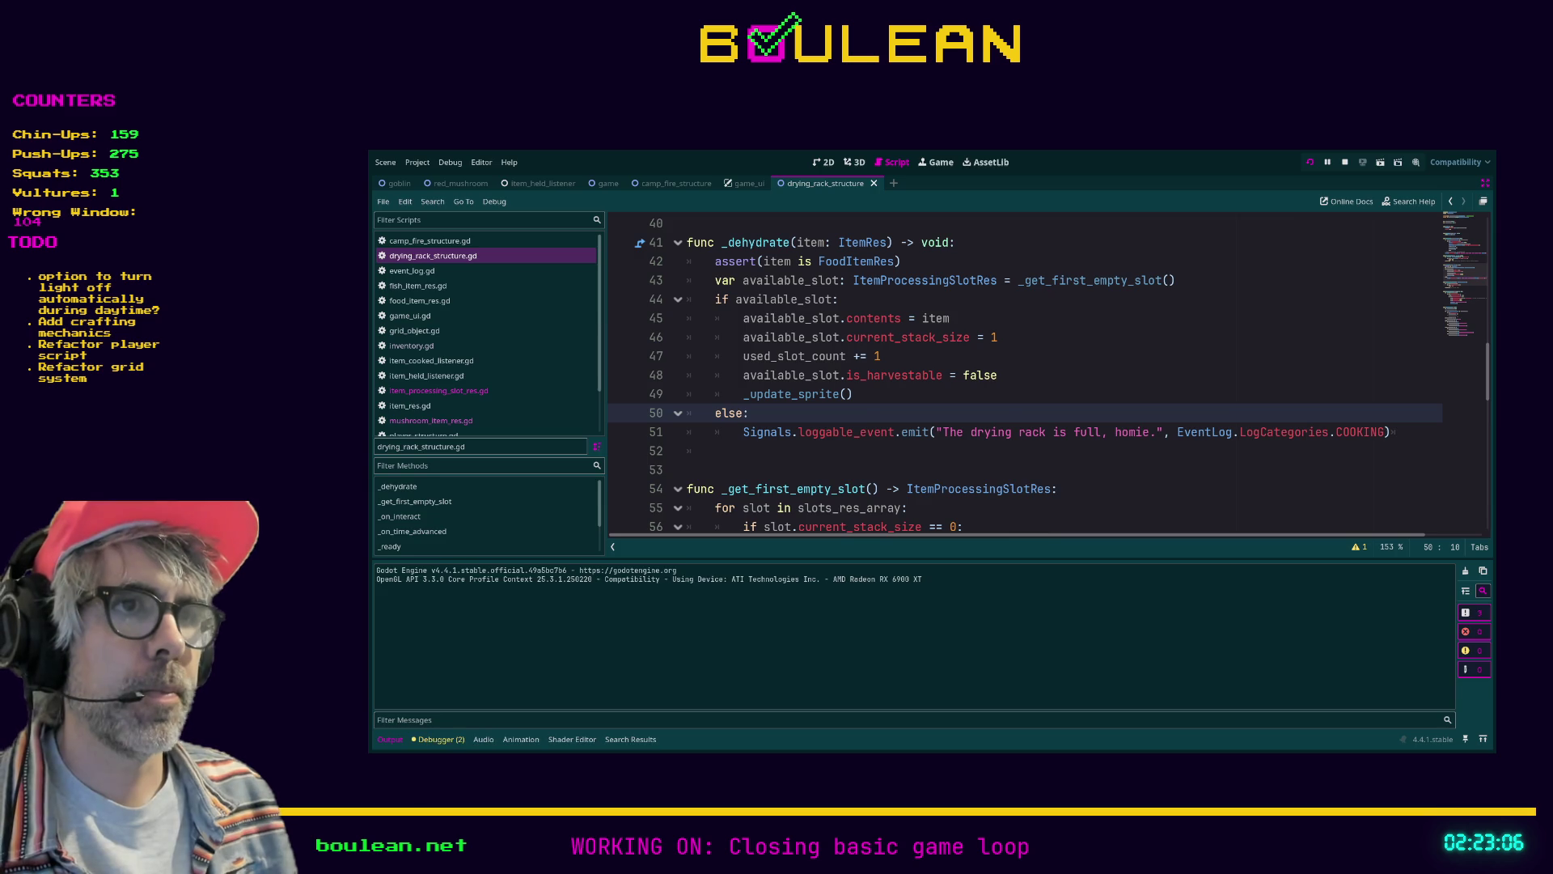
{"action": "left_click", "coordinate": [996, 415]}
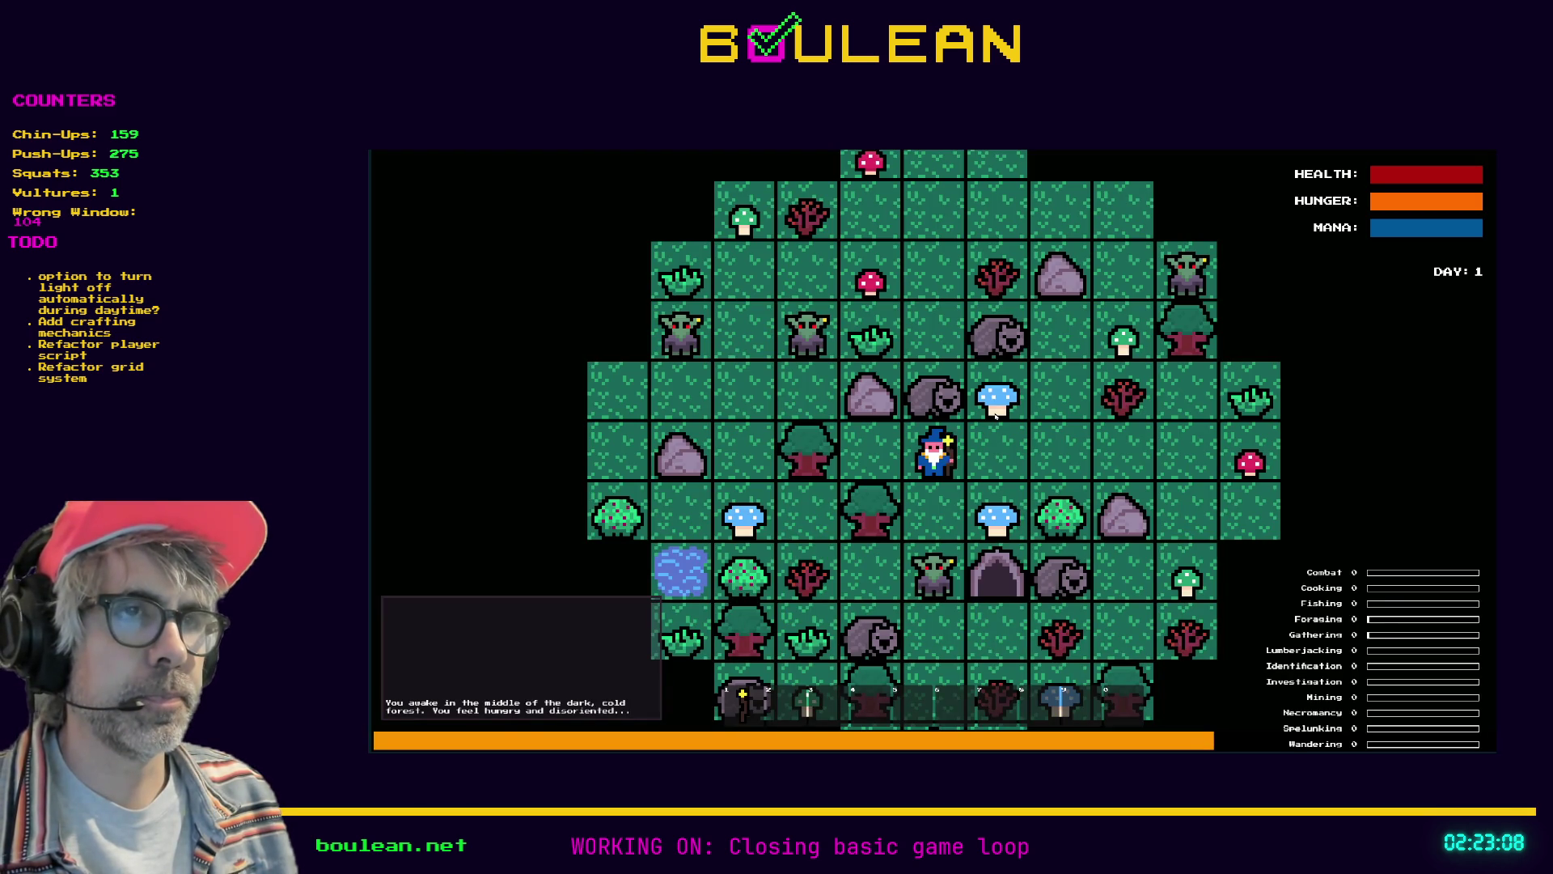
{"action": "key", "text": "grave"}
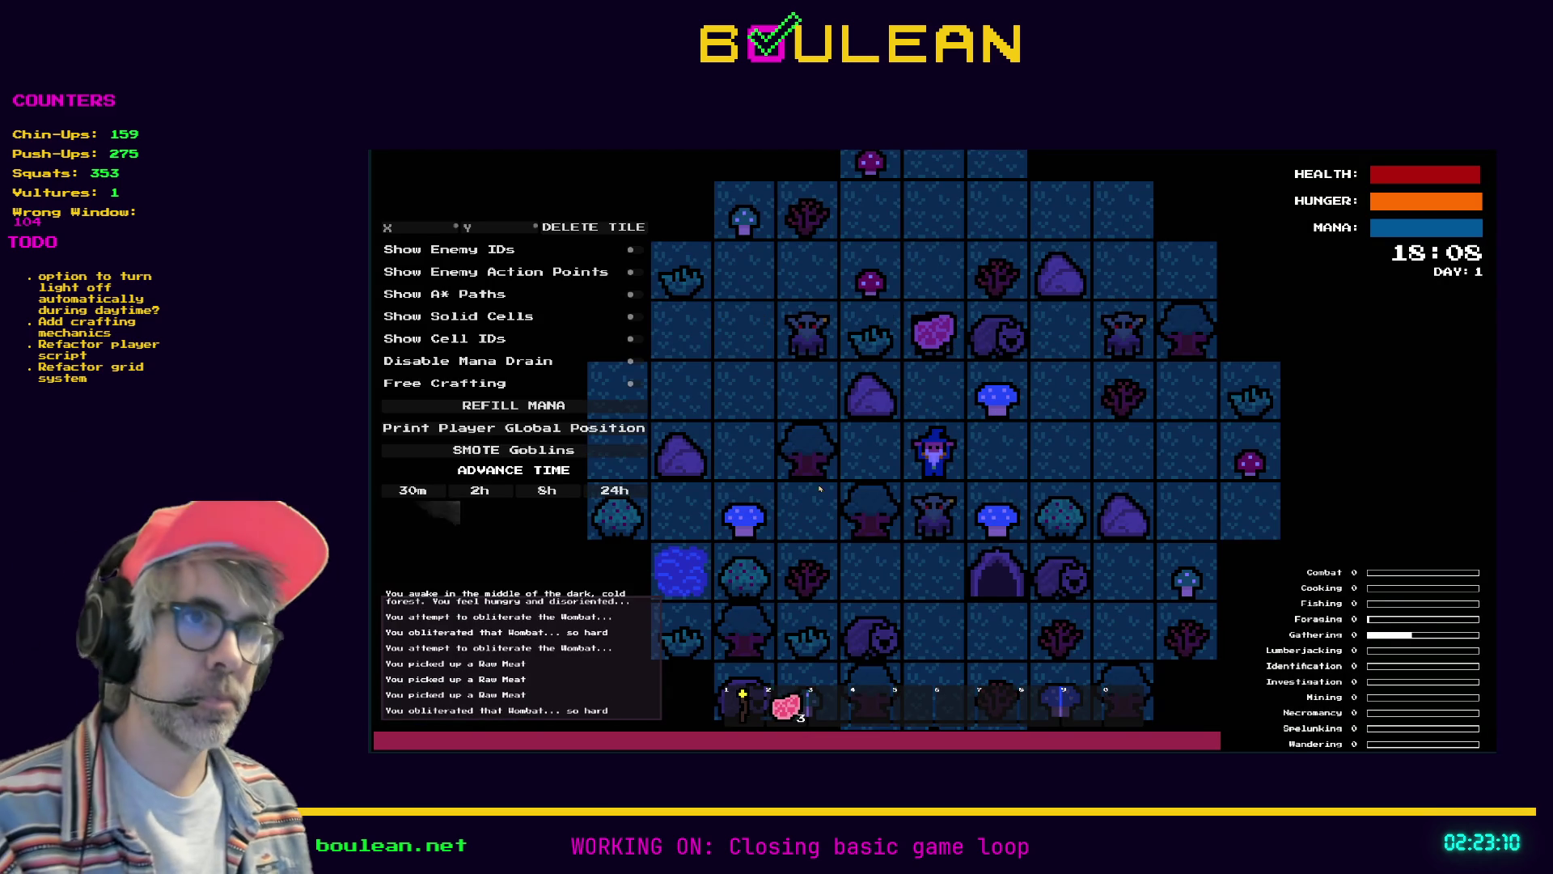
{"action": "left_click", "coordinate": [538, 456]}
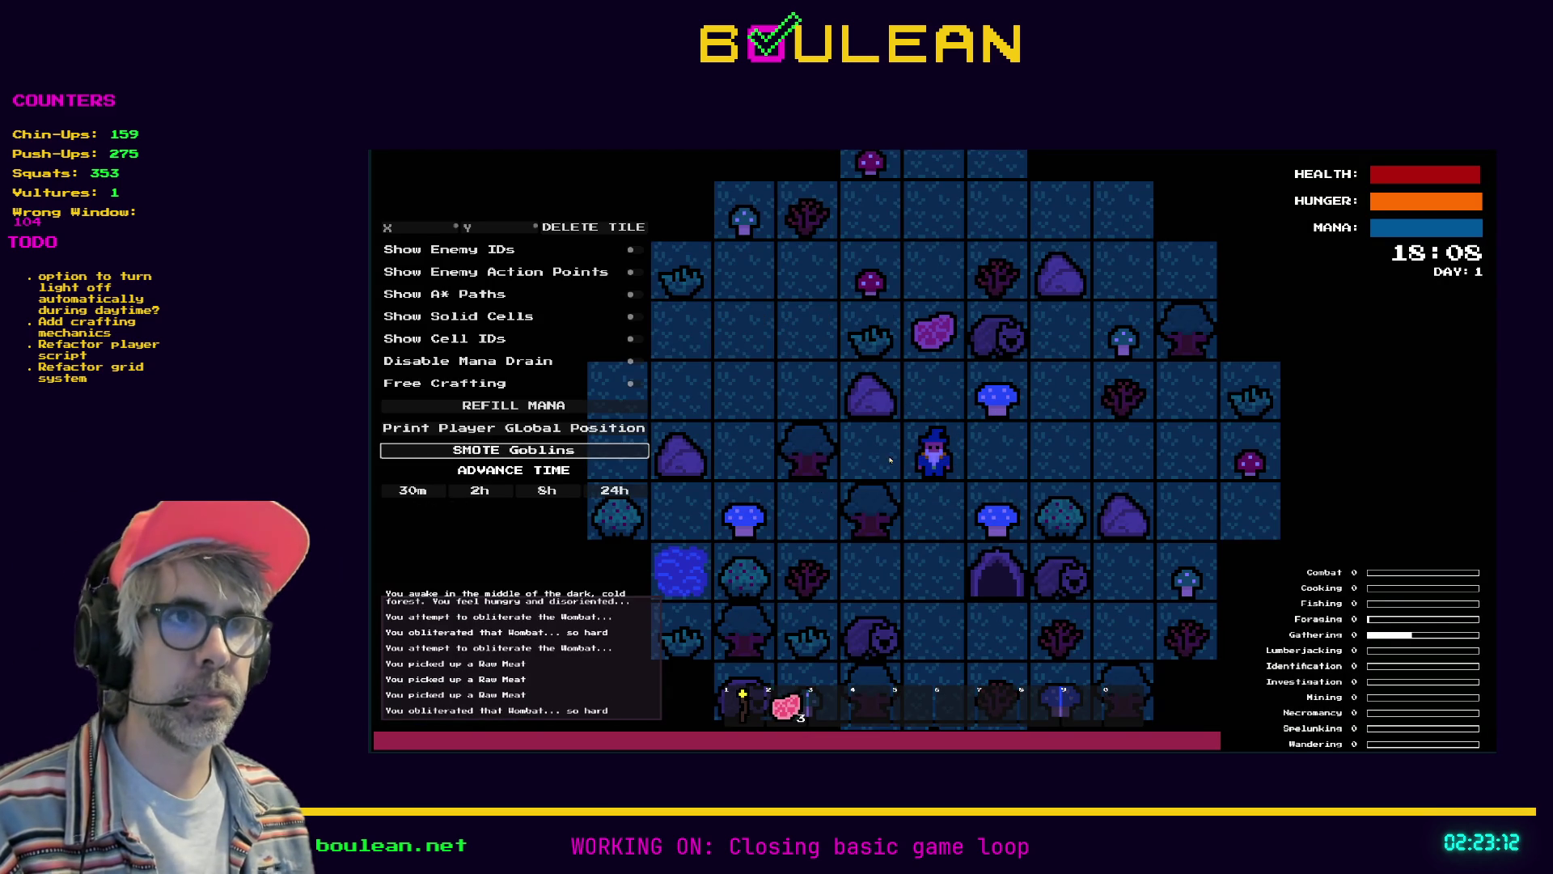
{"action": "key", "text": "grave"}
{"action": "key", "text": "c"}
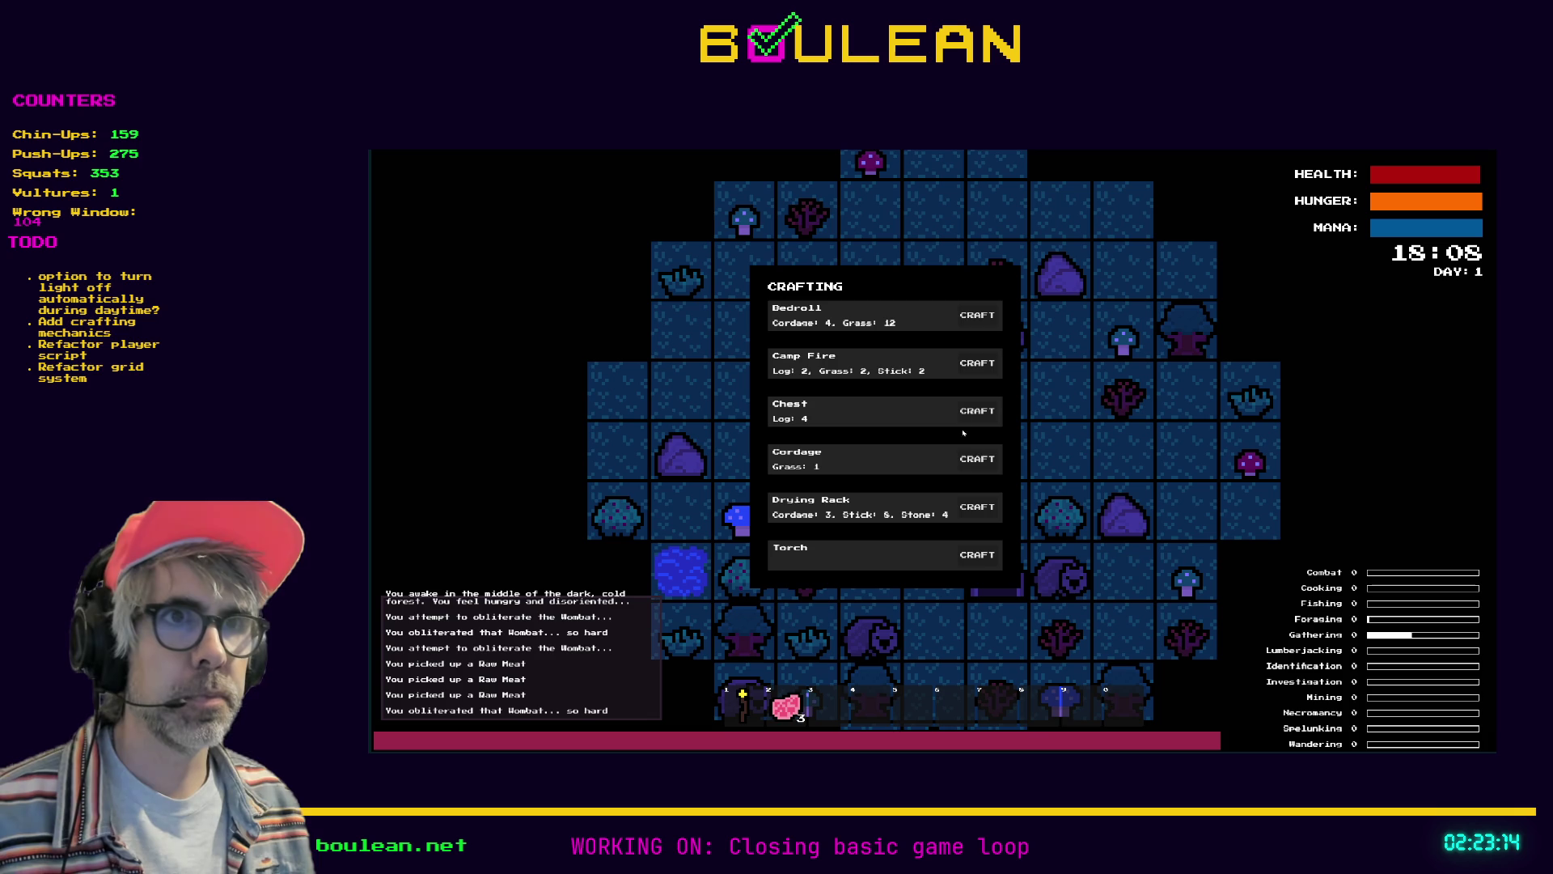
{"action": "left_click", "coordinate": [973, 515]}
{"action": "key", "text": "4"}
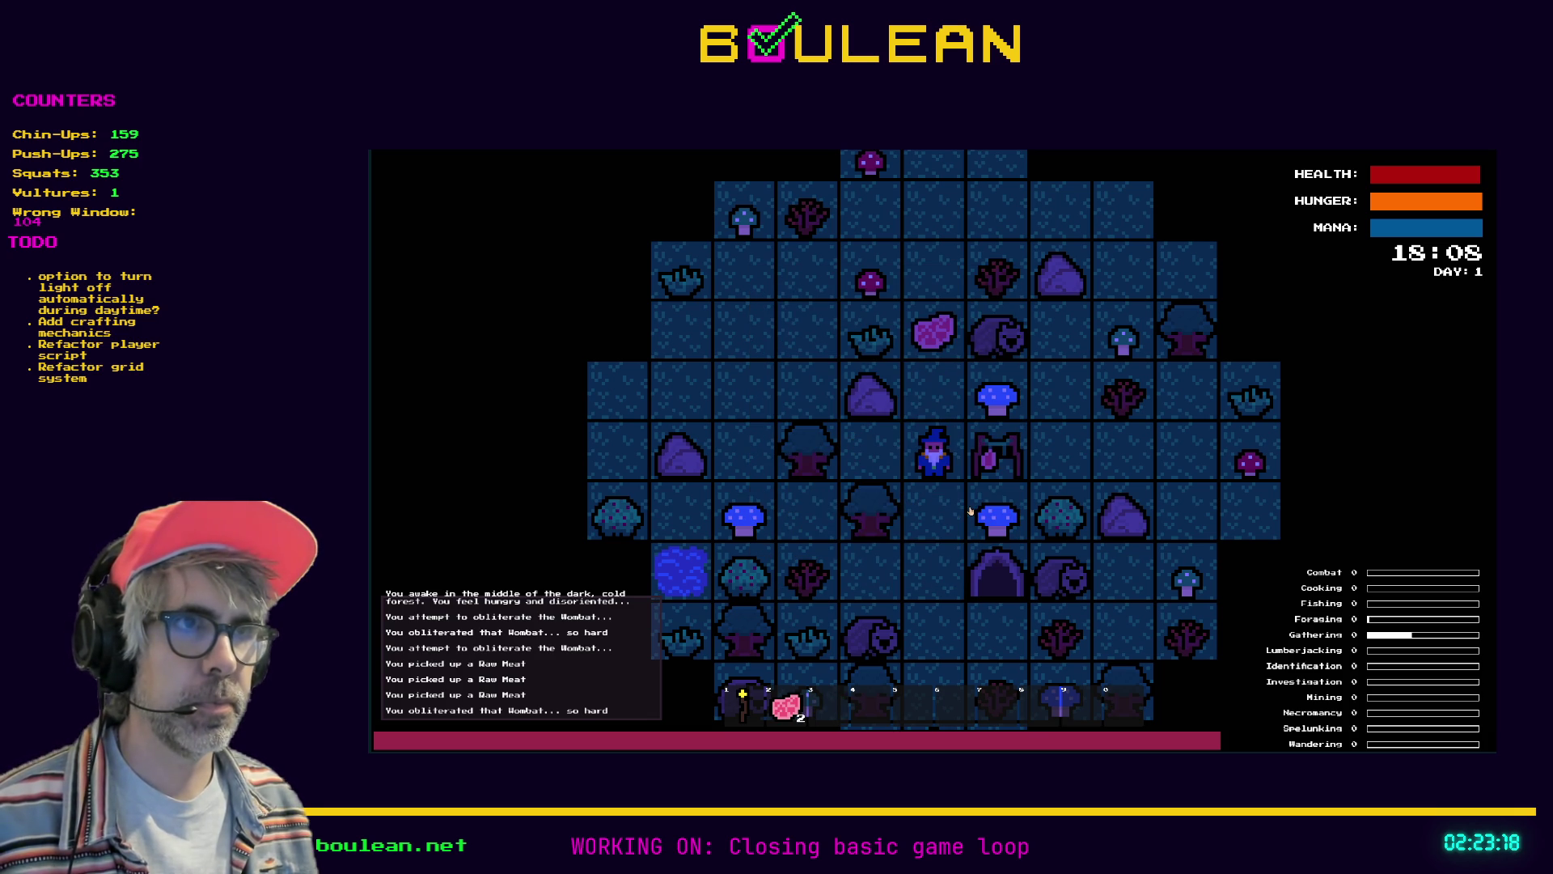
Walk around collecting Raw Meat and chop and pick up Blue Mushrooms
{"action": "key", "text": "Down"}
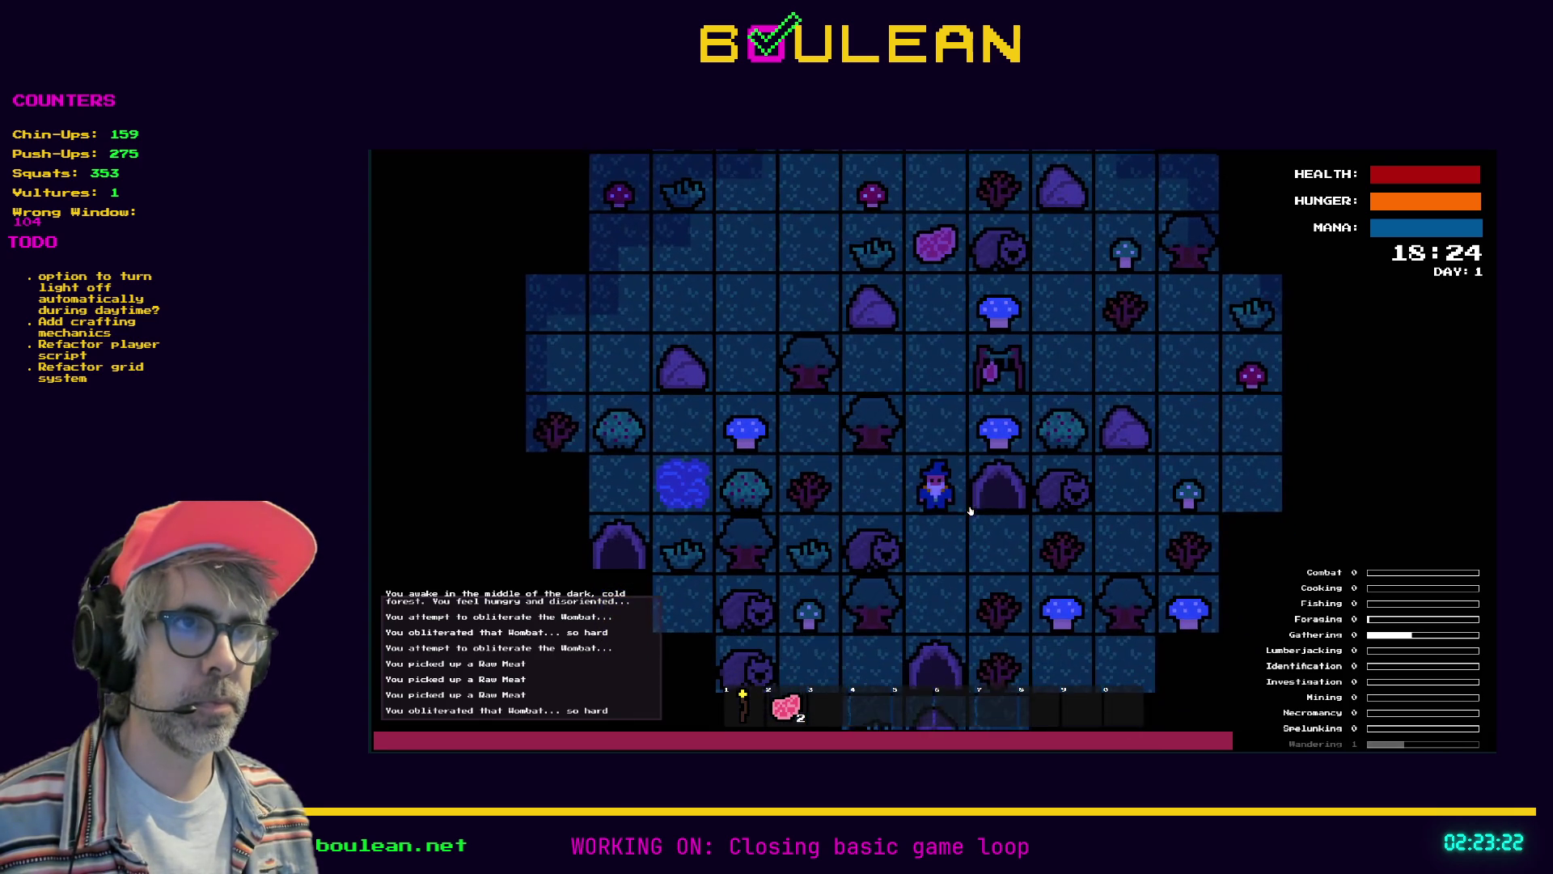
{"action": "key", "text": "Right"}
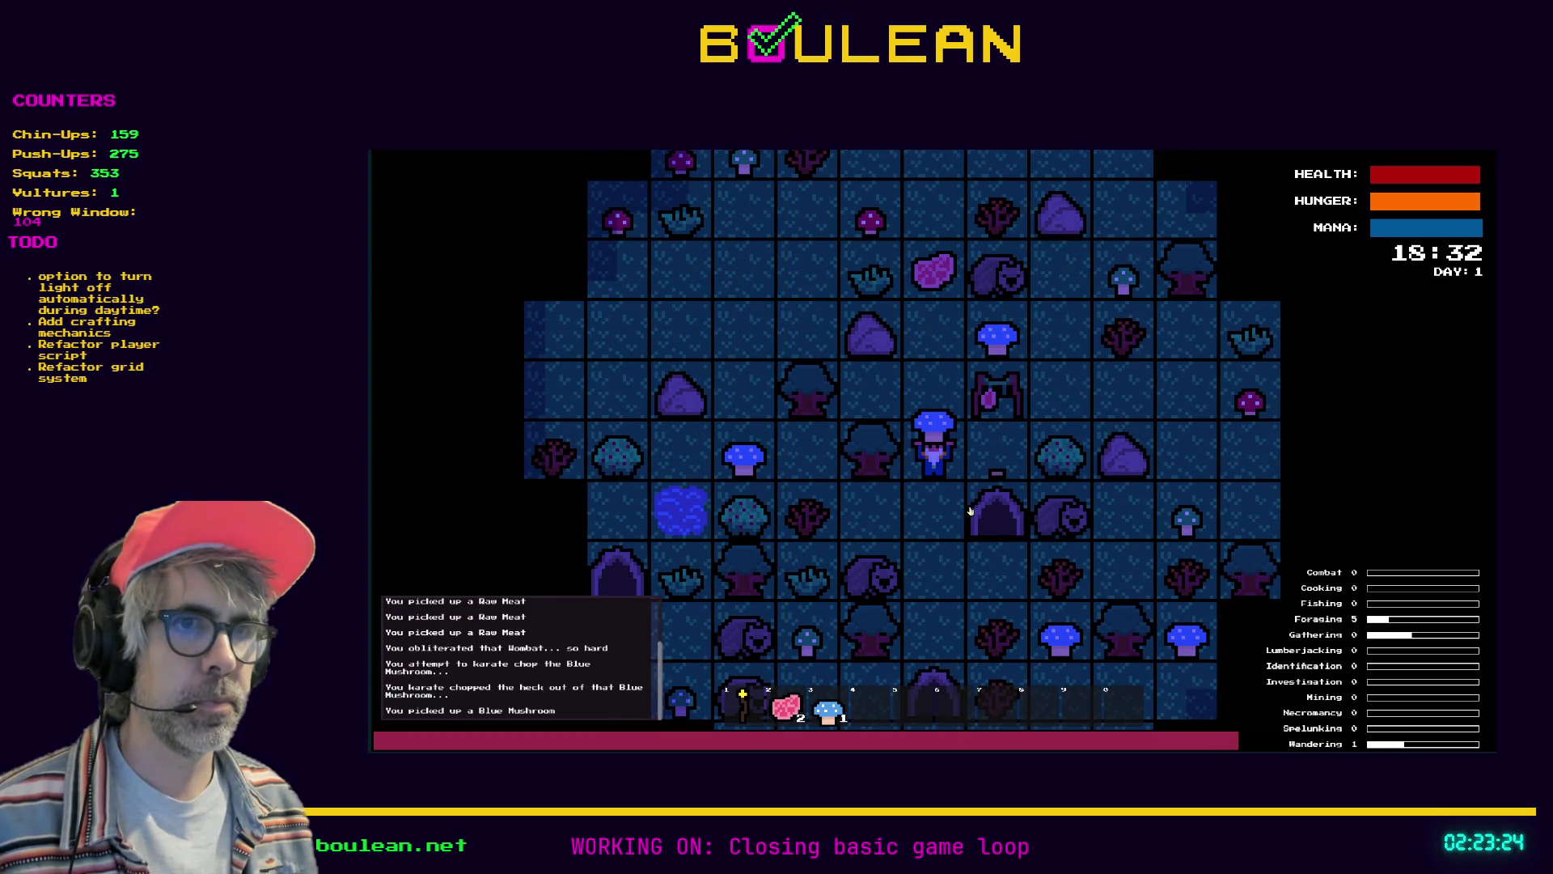
{"action": "key", "text": "Right"}
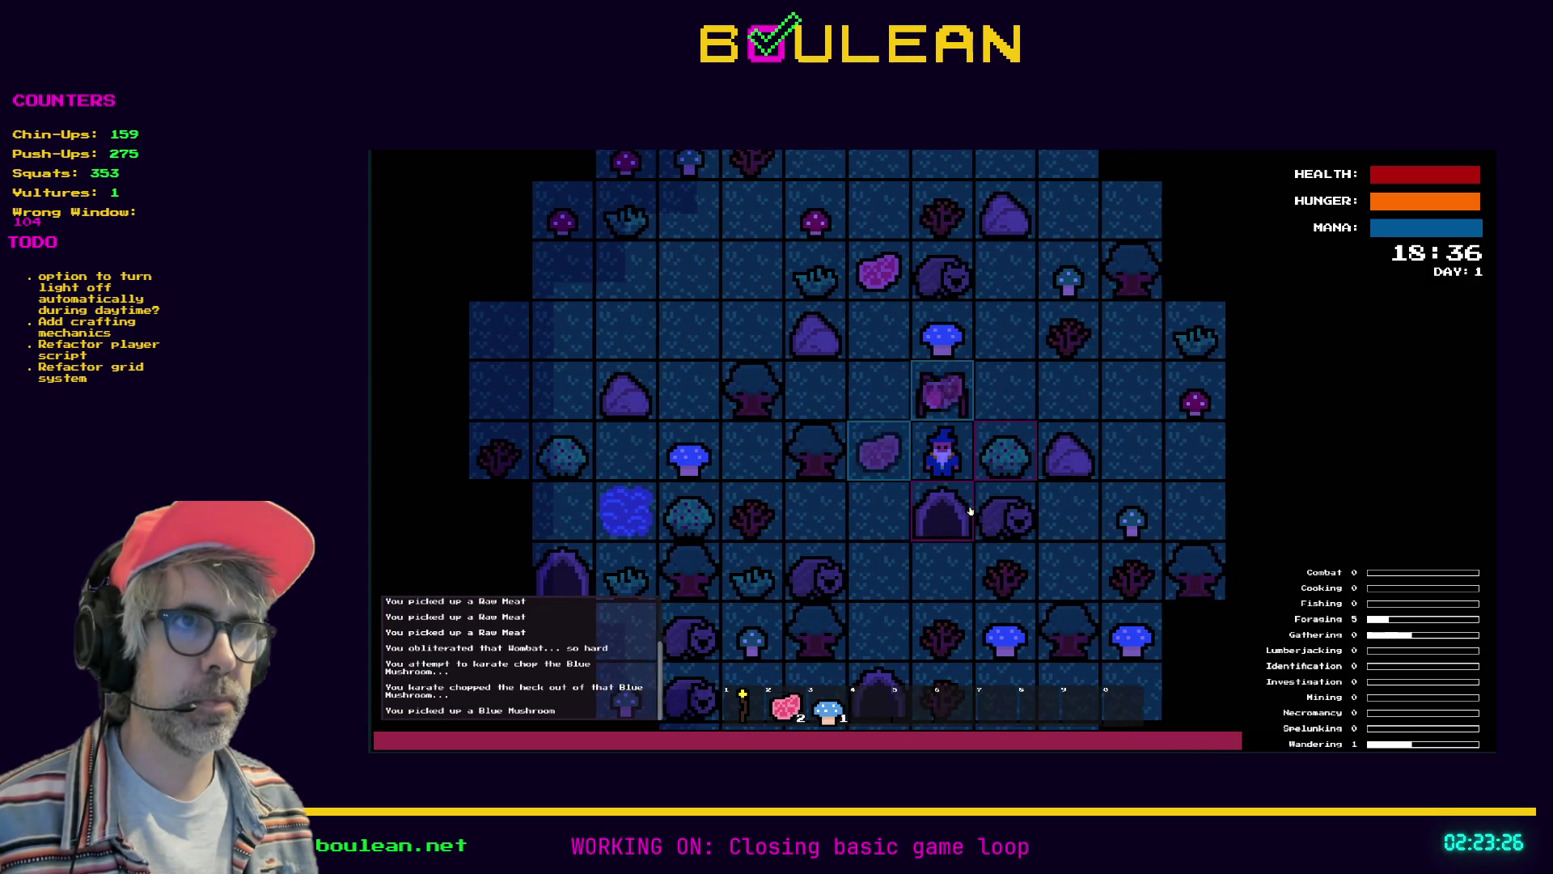
{"action": "key", "text": "Left"}
{"action": "key", "text": "Up"}
{"action": "key", "text": "Up"}
{"action": "key", "text": "Up"}
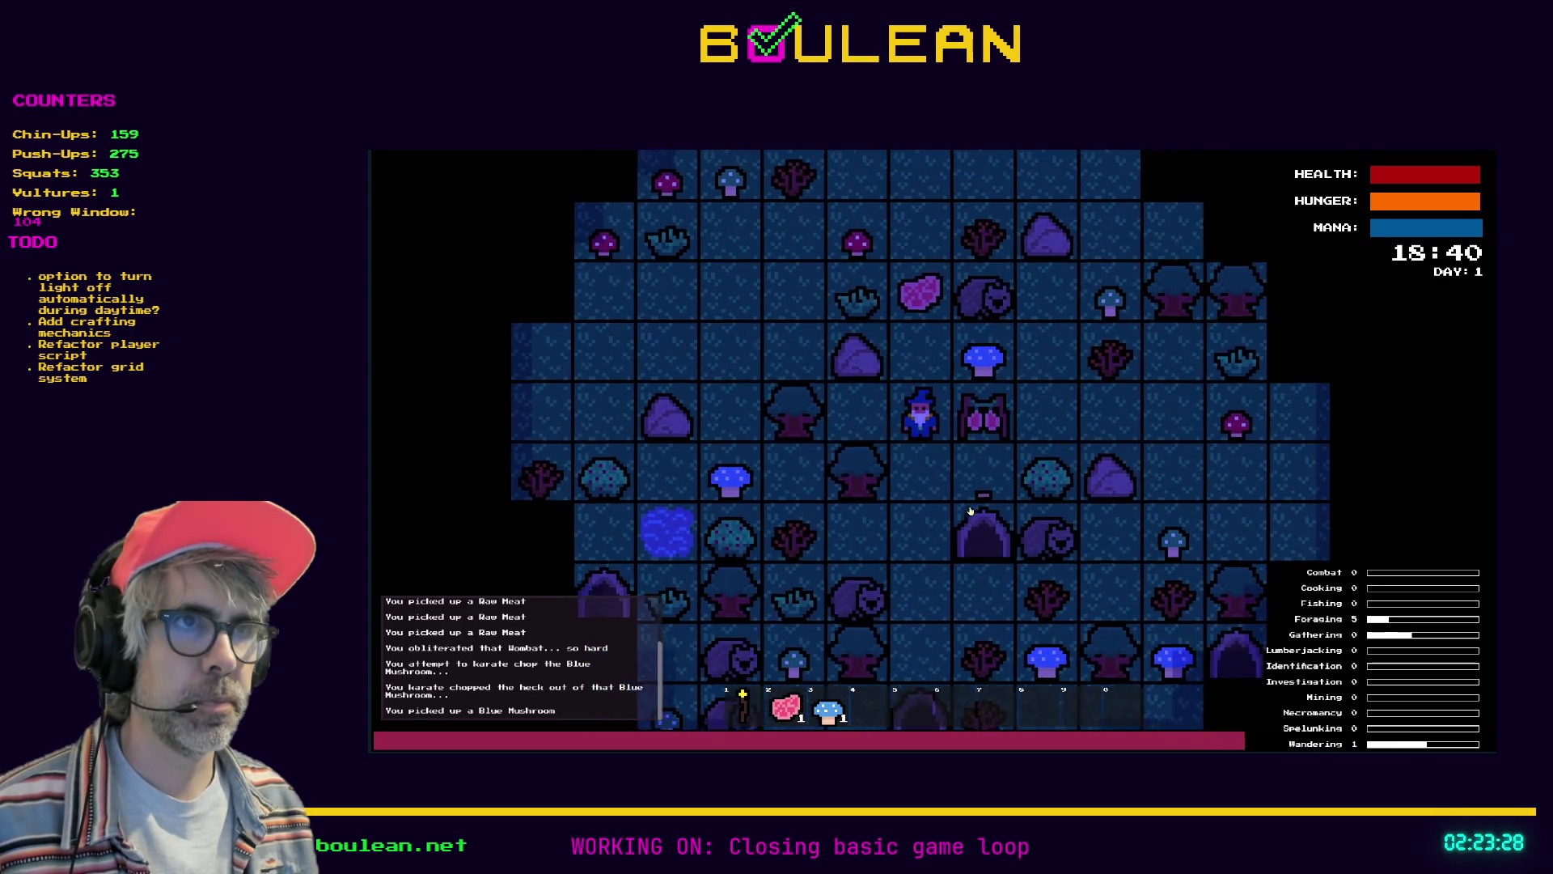
{"action": "key", "text": "Down"}
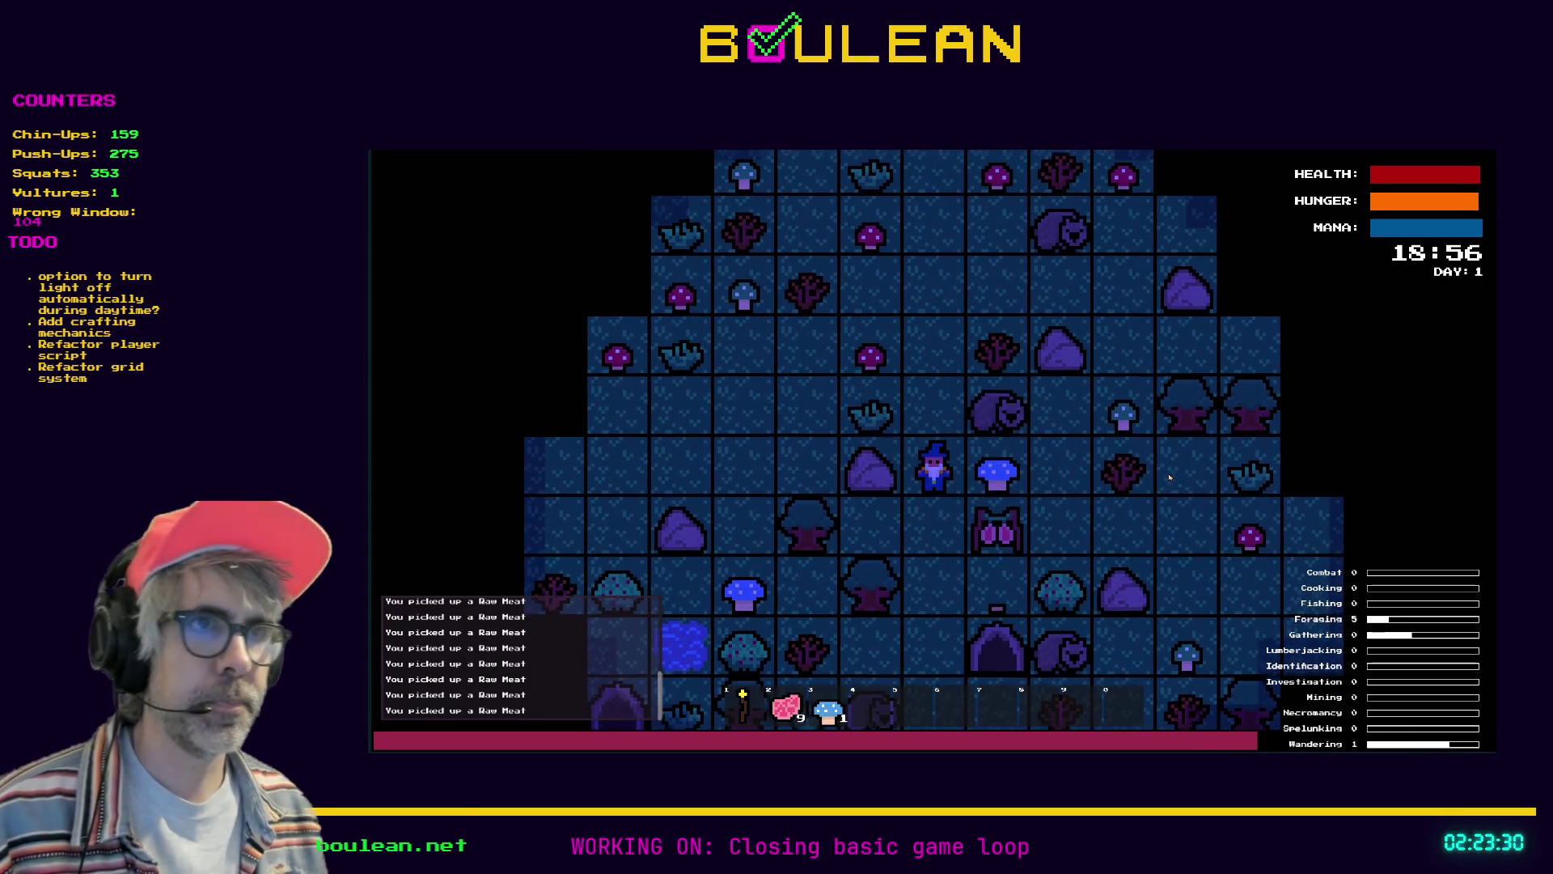
{"action": "key", "text": "Right"}
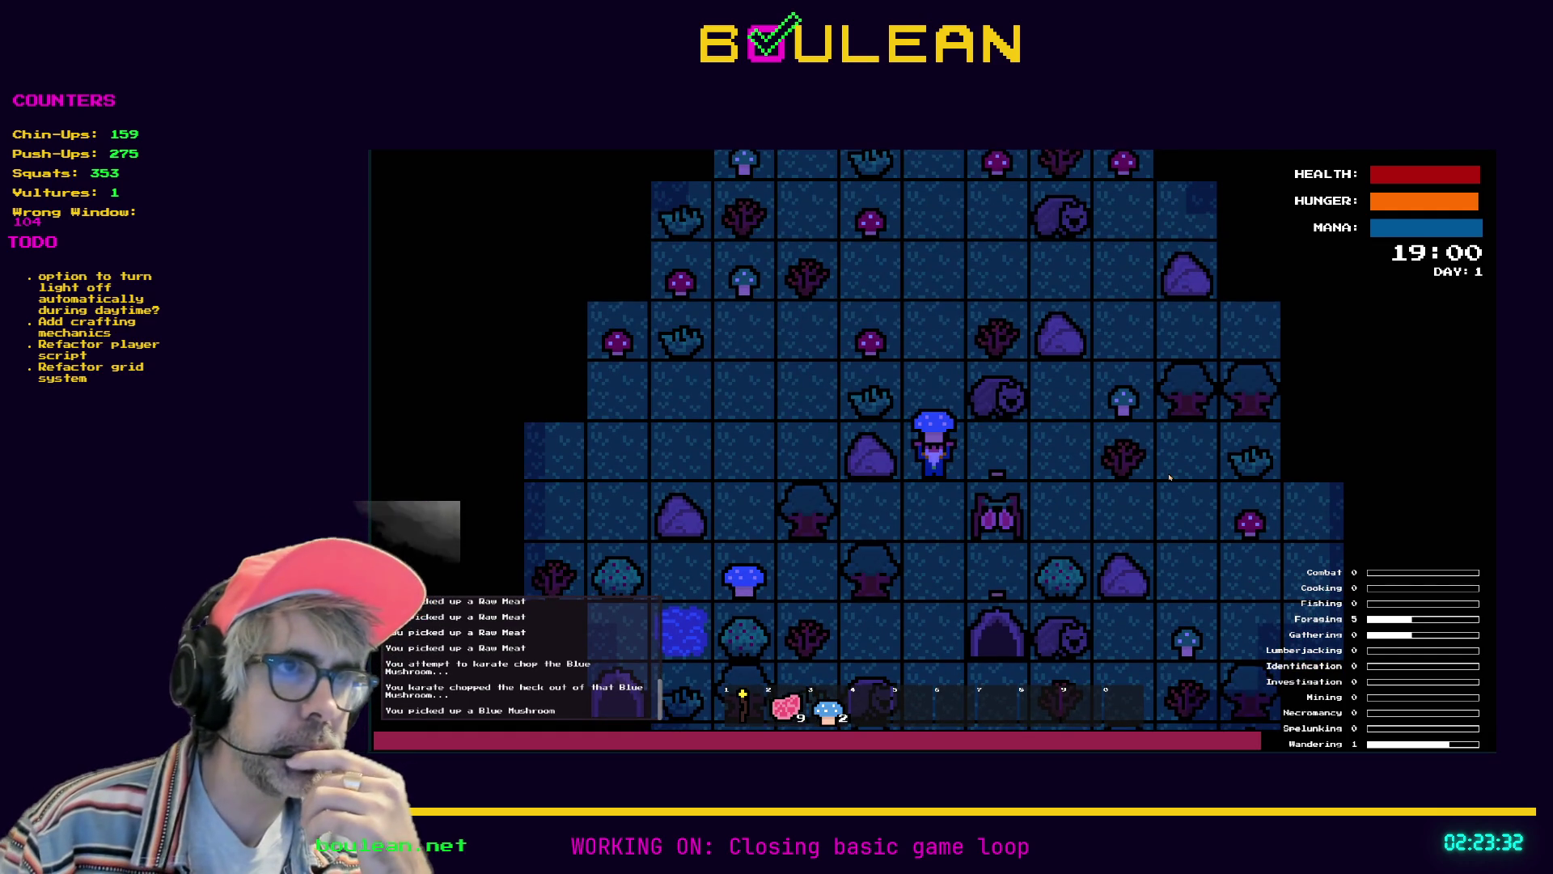
{"action": "key", "text": "Down"}
{"action": "key", "text": "Down"}
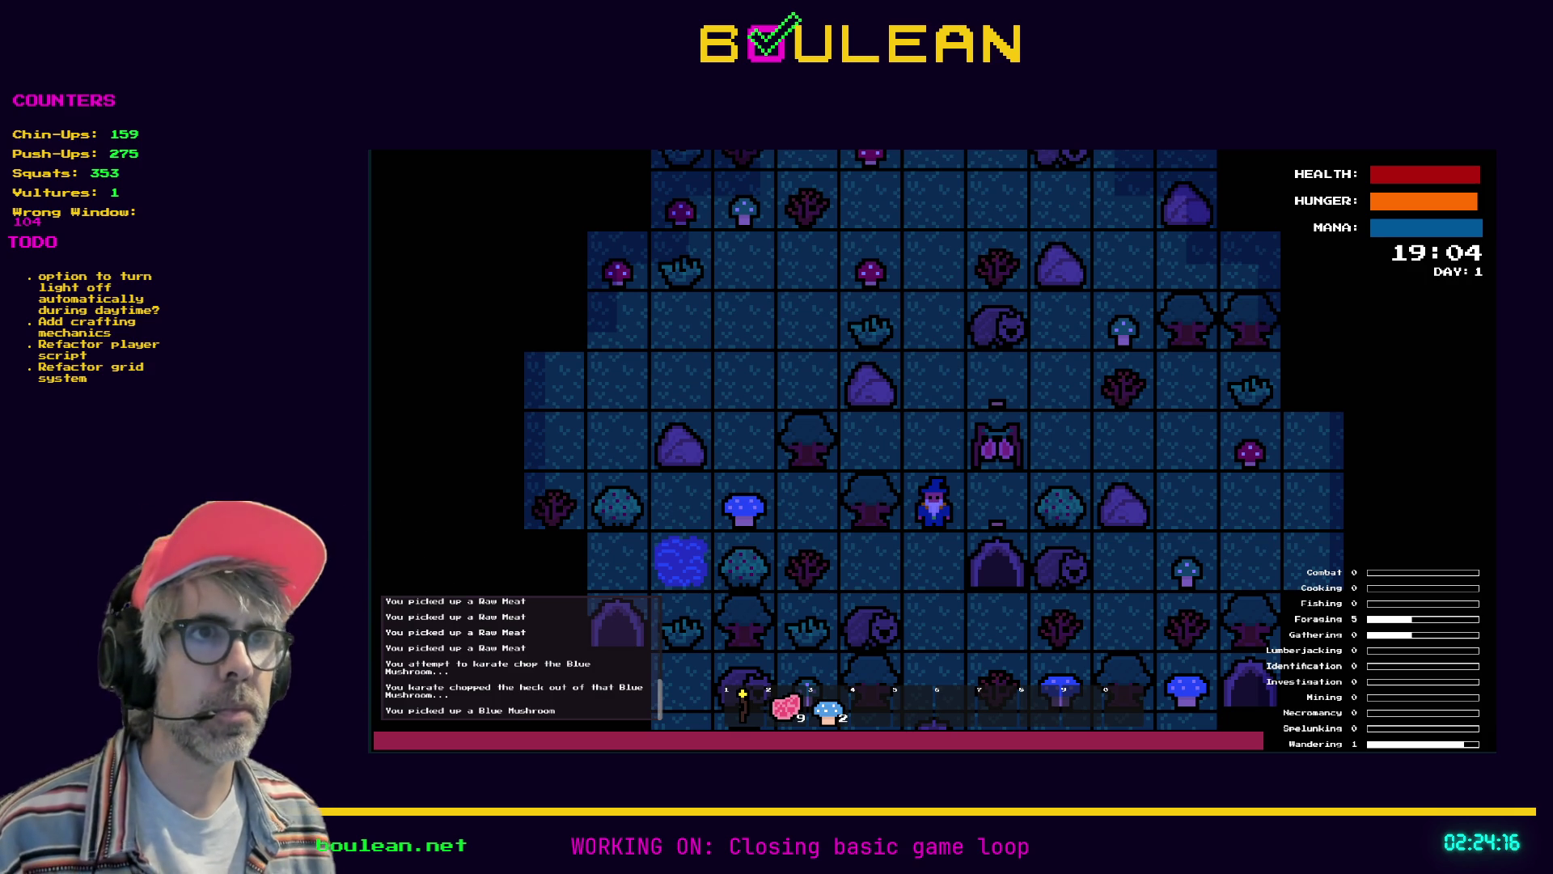
Stop the playtest at 19:04 on Day 1 with F8
{"action": "key", "text": "F8"}
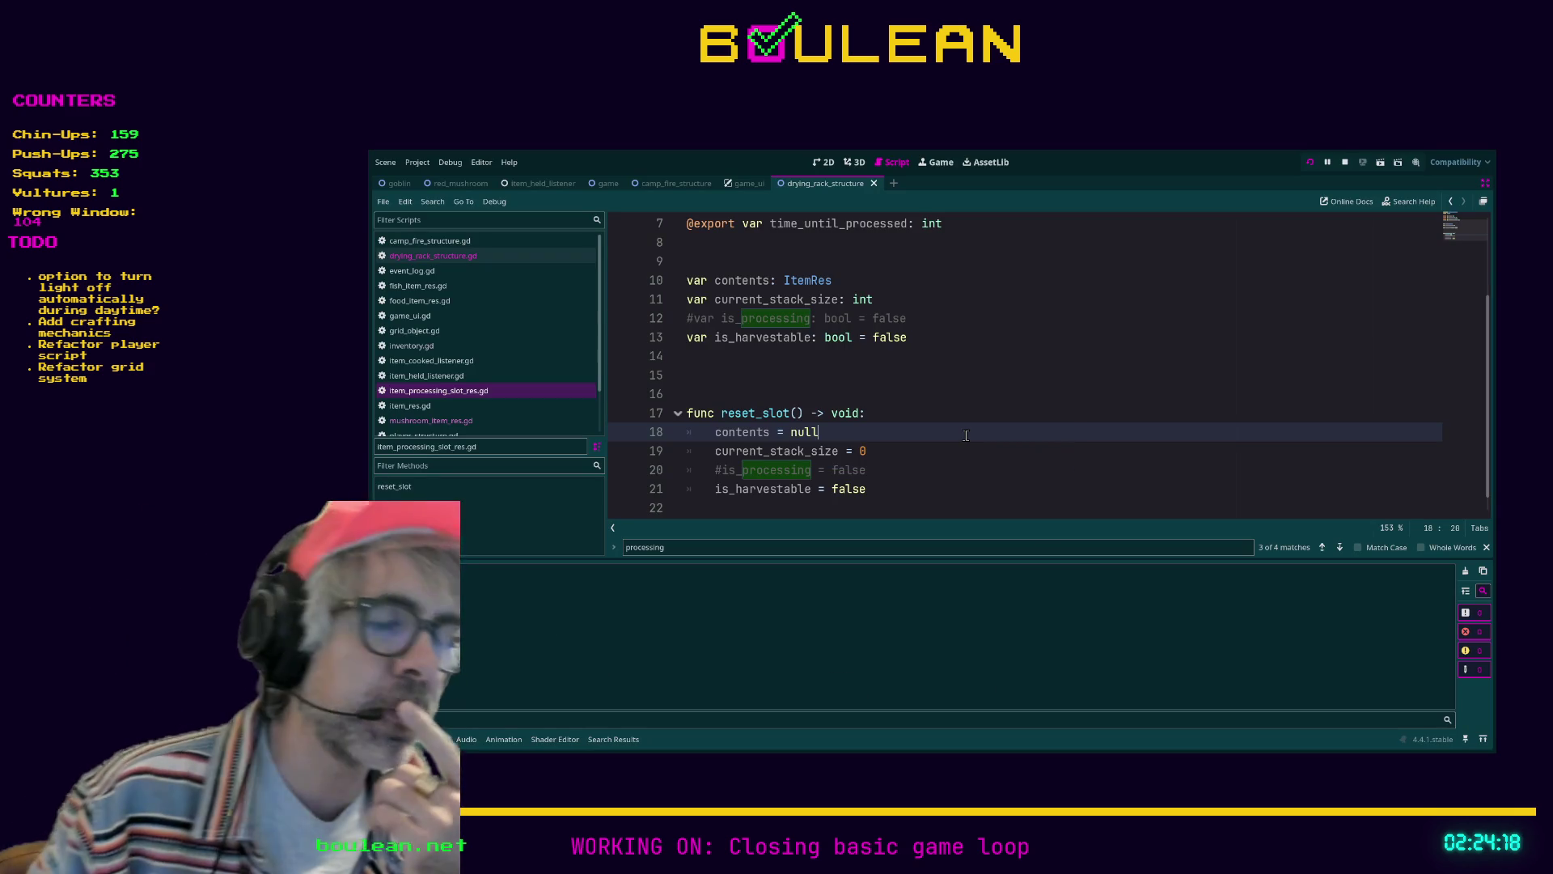
Relaunch the game with F5 so it restarts fresh on Day 1 in daylight
{"action": "key", "text": "F5"}
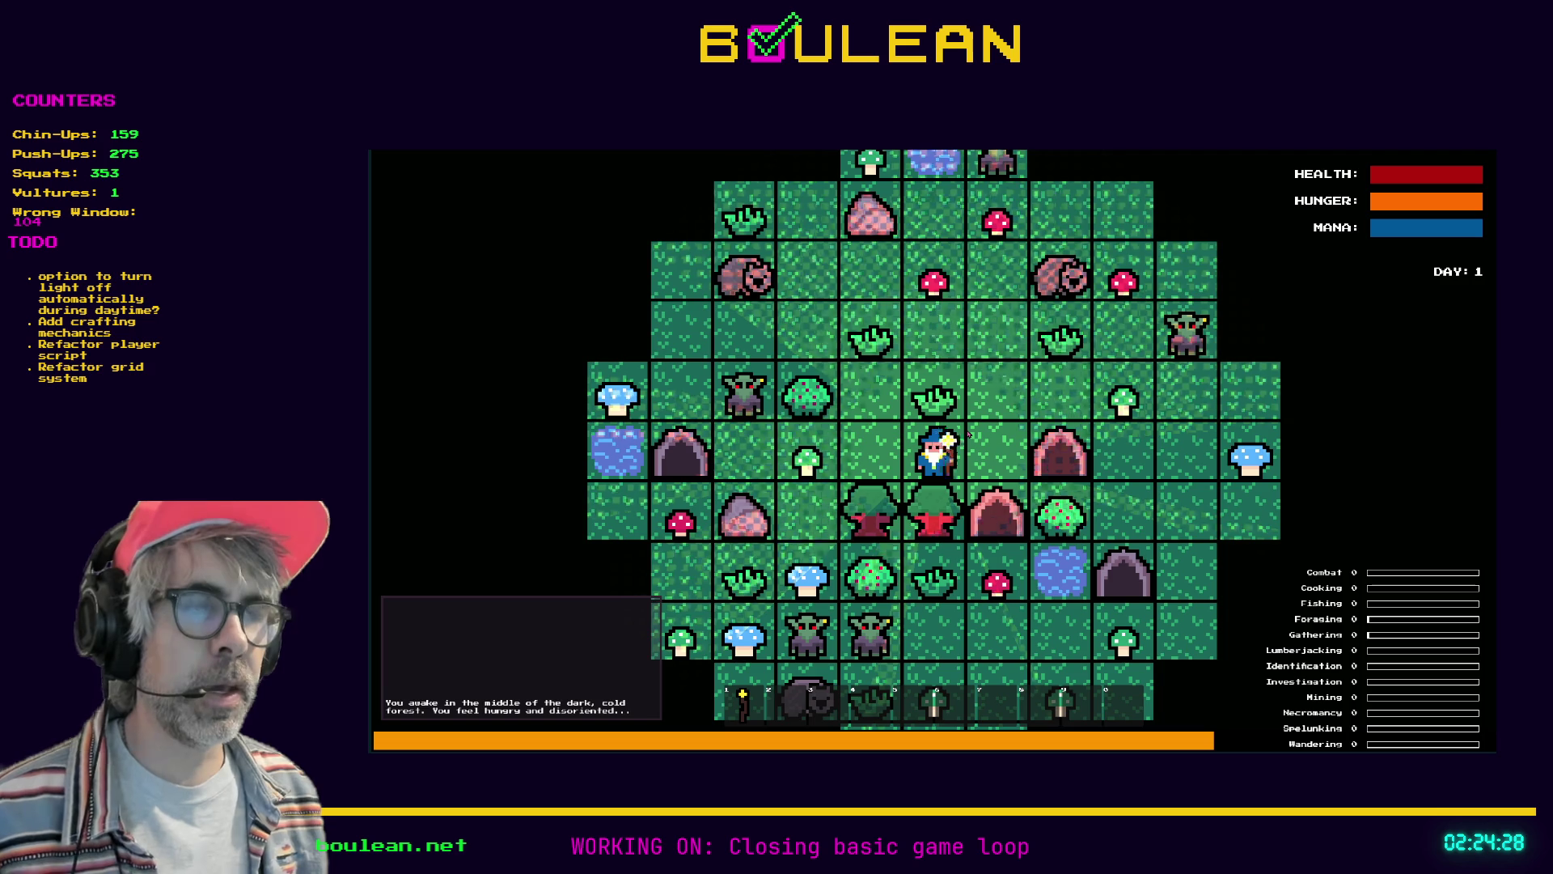
Craft a Drying Rack and place it just right of the wizard
{"action": "key", "text": "c"}
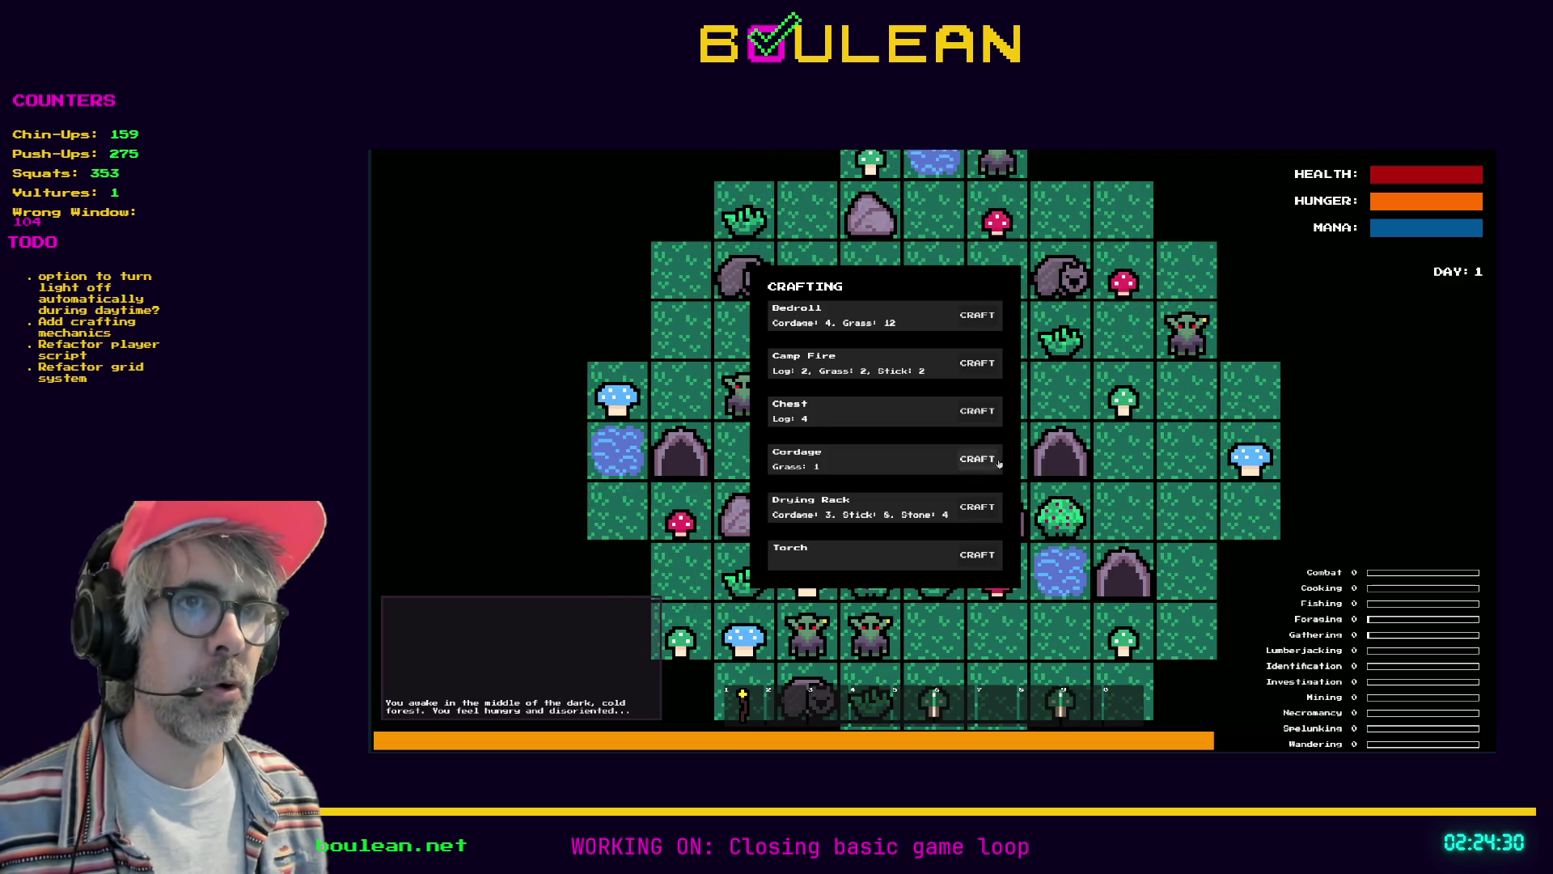
{"action": "left_click", "coordinate": [981, 511]}
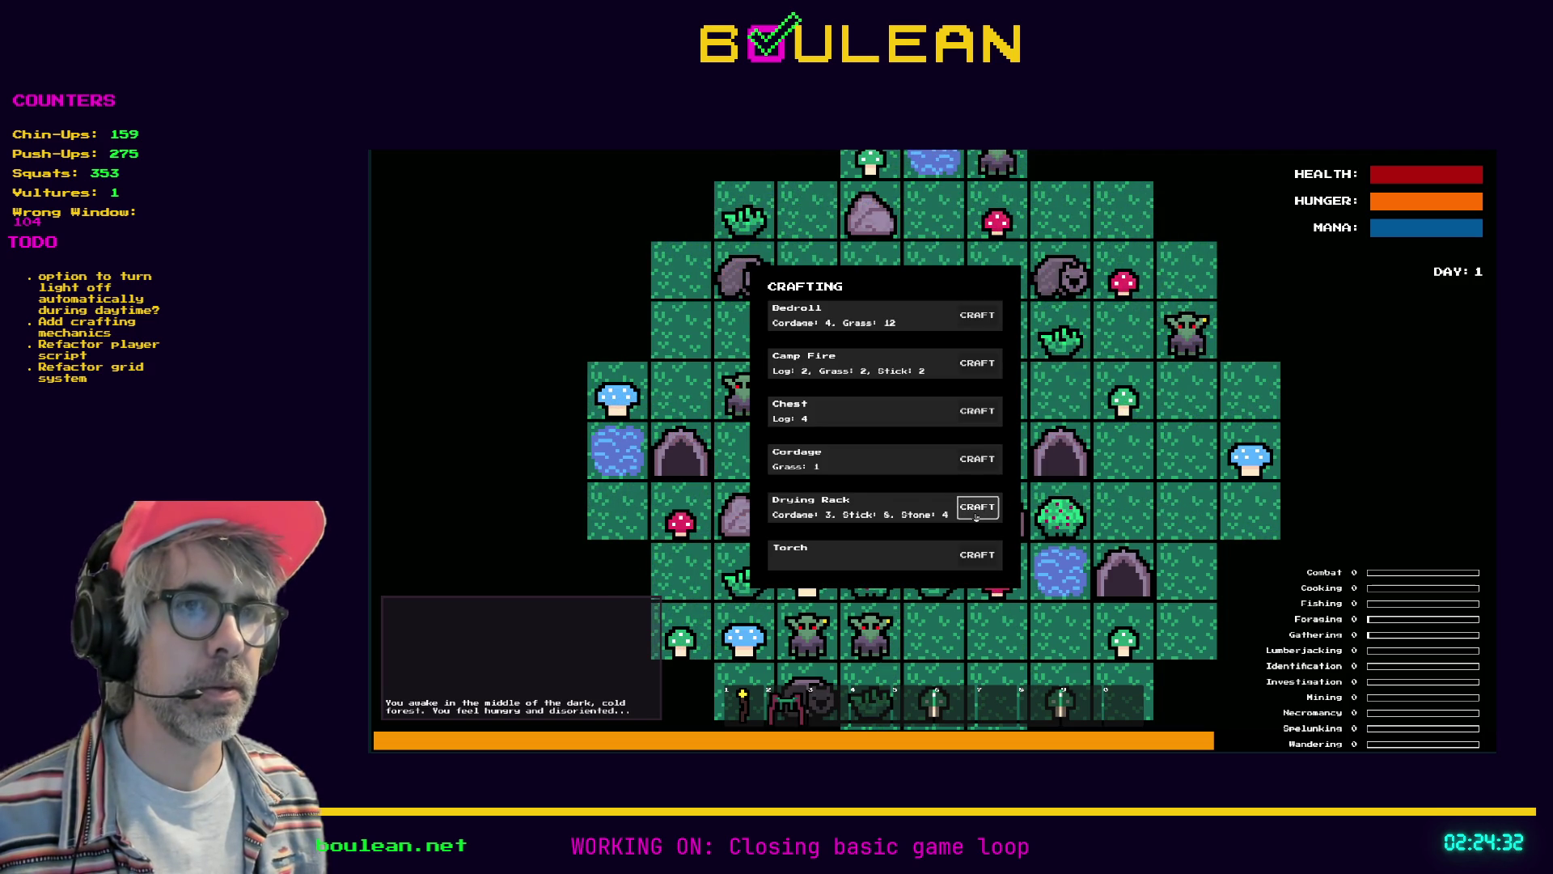
{"action": "key", "text": "c"}
{"action": "key", "text": "2"}
{"action": "key", "text": "Right"}
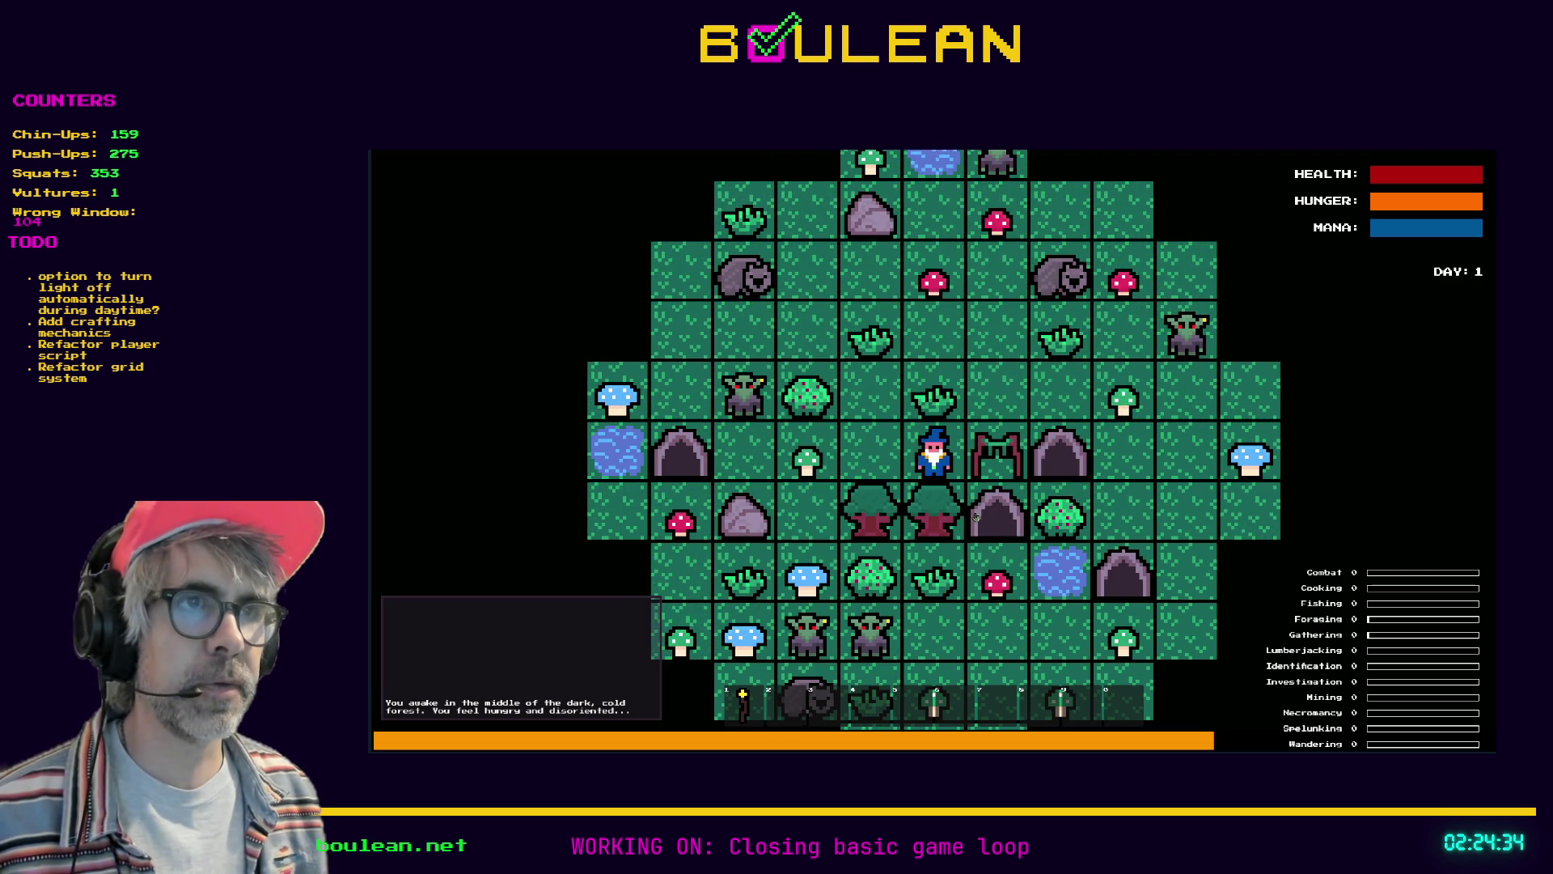
Remove all goblins from the map with the SMOTE Goblins debug option
{"action": "key", "text": "F1"}
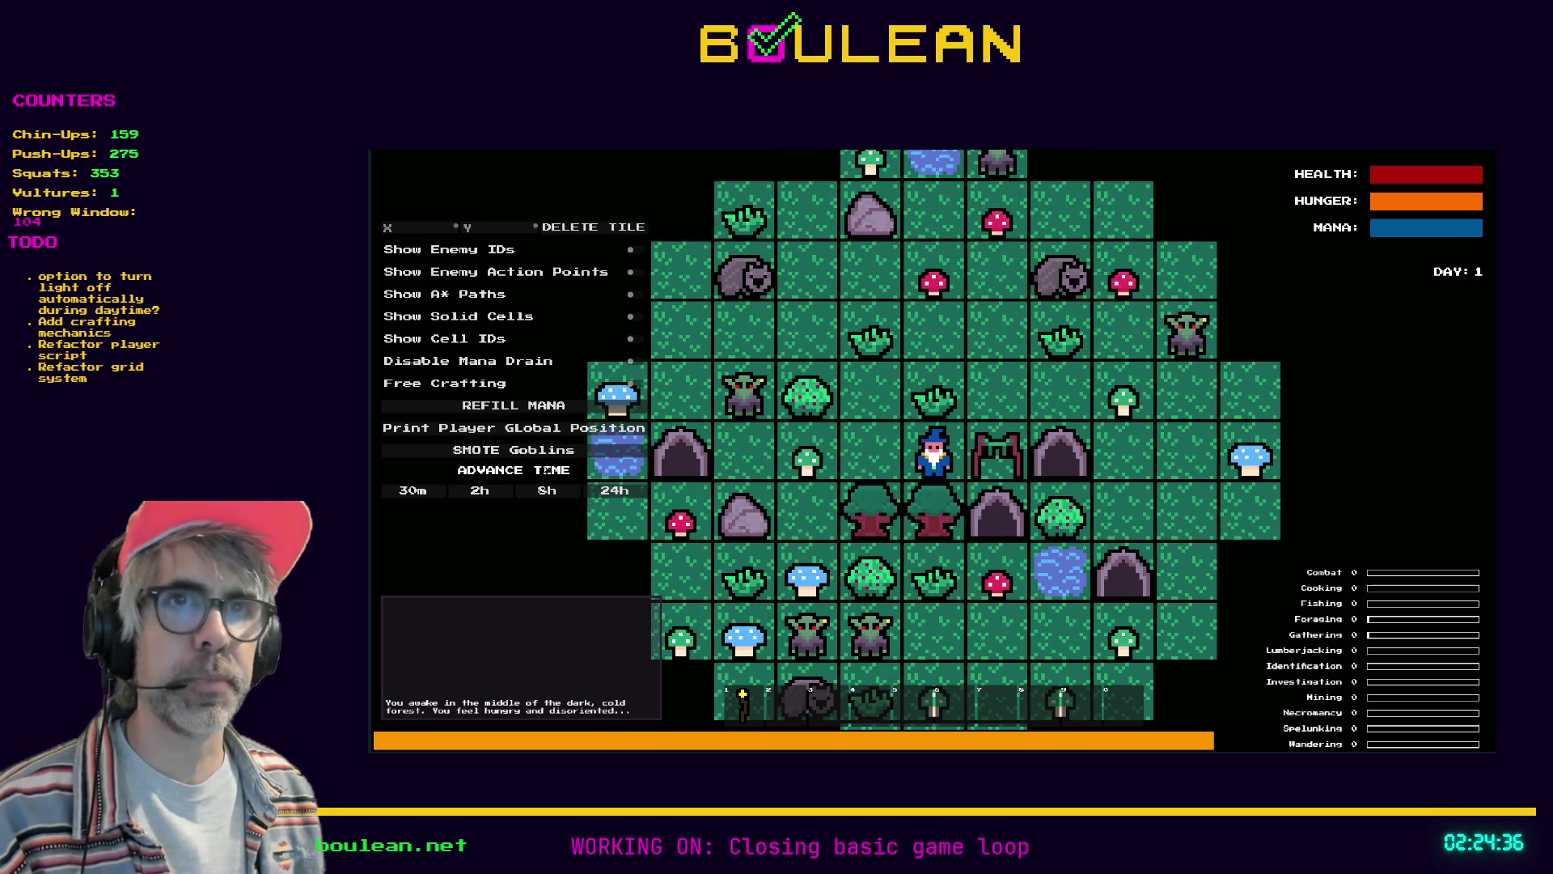
{"action": "left_click", "coordinate": [542, 450]}
{"action": "key", "text": "F1"}
Kill the Wombat, collecting 15 Raw Meat and 2 Red Mushrooms
{"action": "key", "text": "Up"}
{"action": "key", "text": "Right"}
{"action": "key", "text": "Up"}
{"action": "key", "text": "Up"}
{"action": "key", "text": "Right"}
{"action": "key", "text": "Right"}
{"action": "key", "text": "Right"}
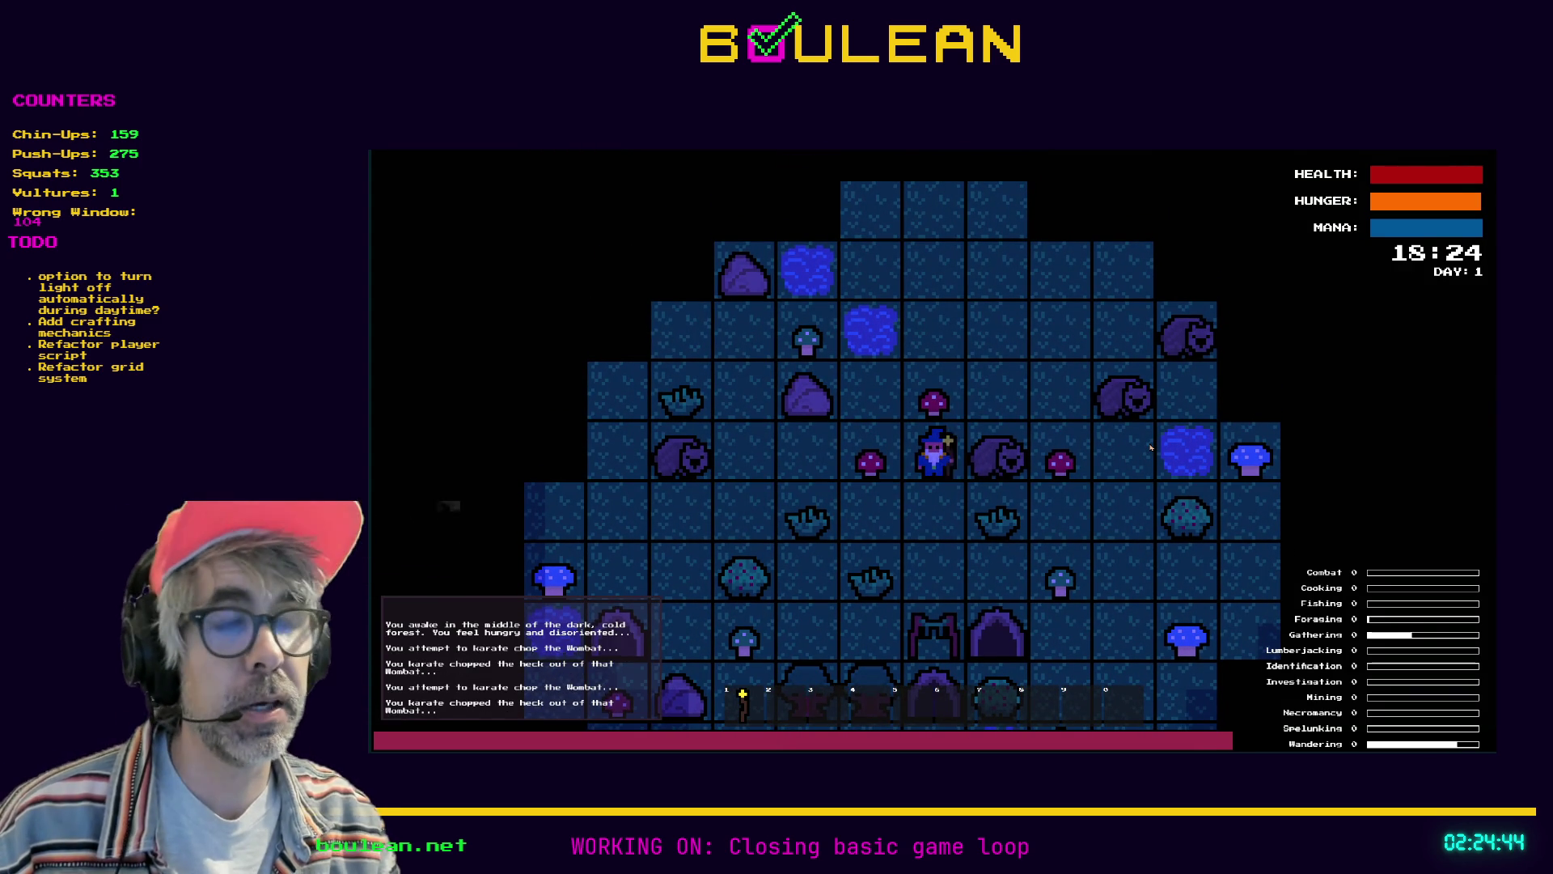
{"action": "key", "text": "Right"}
{"action": "key", "text": "Right"}
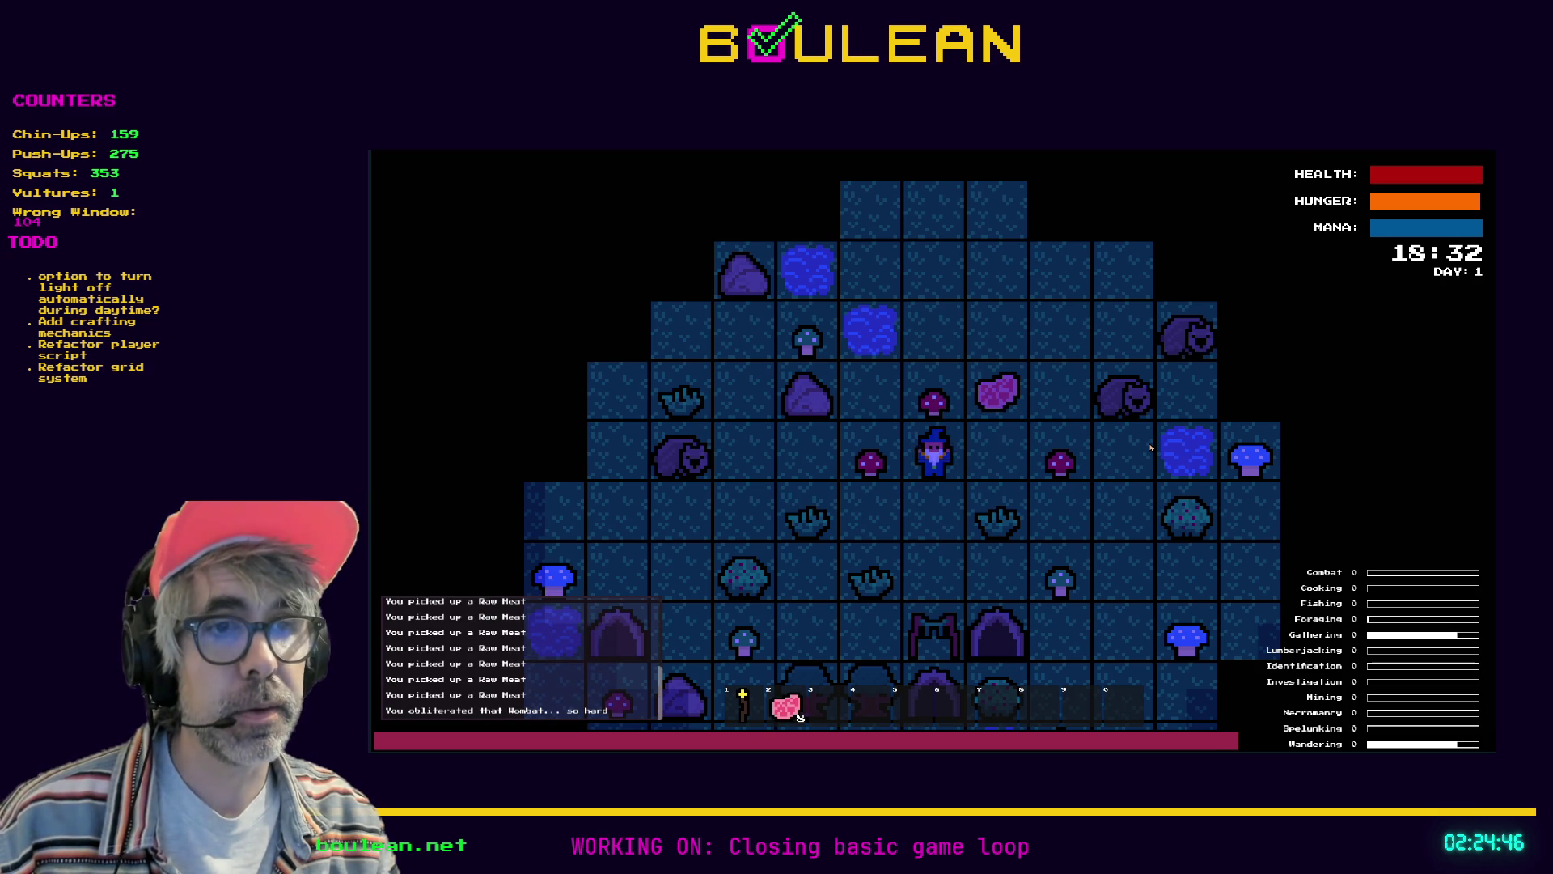
{"action": "key", "text": "Right"}
{"action": "key", "text": "Up"}
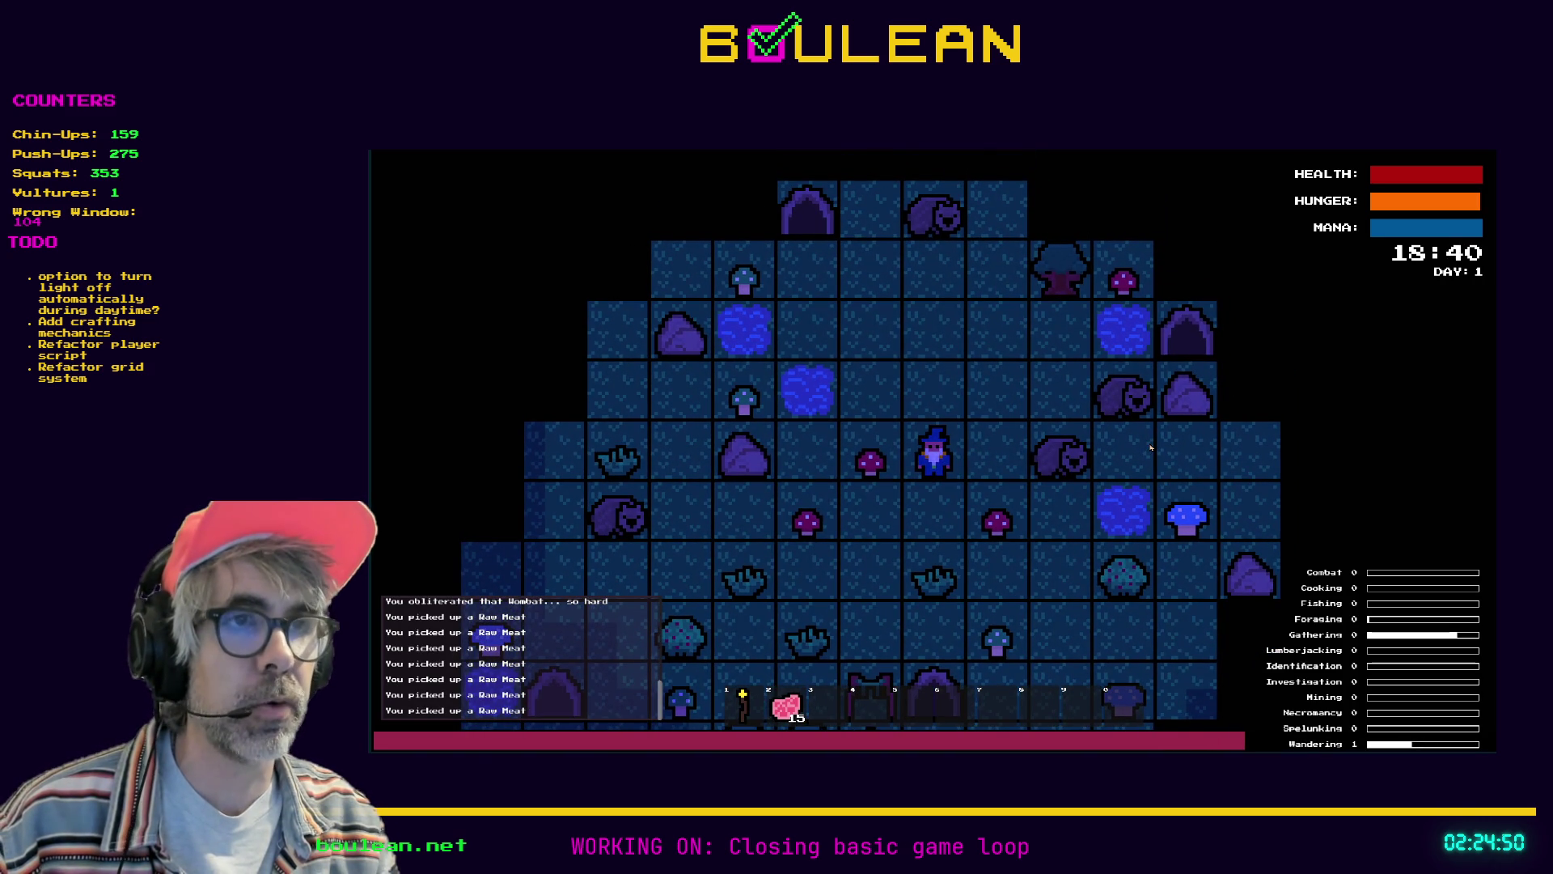
{"action": "key", "text": "Left"}
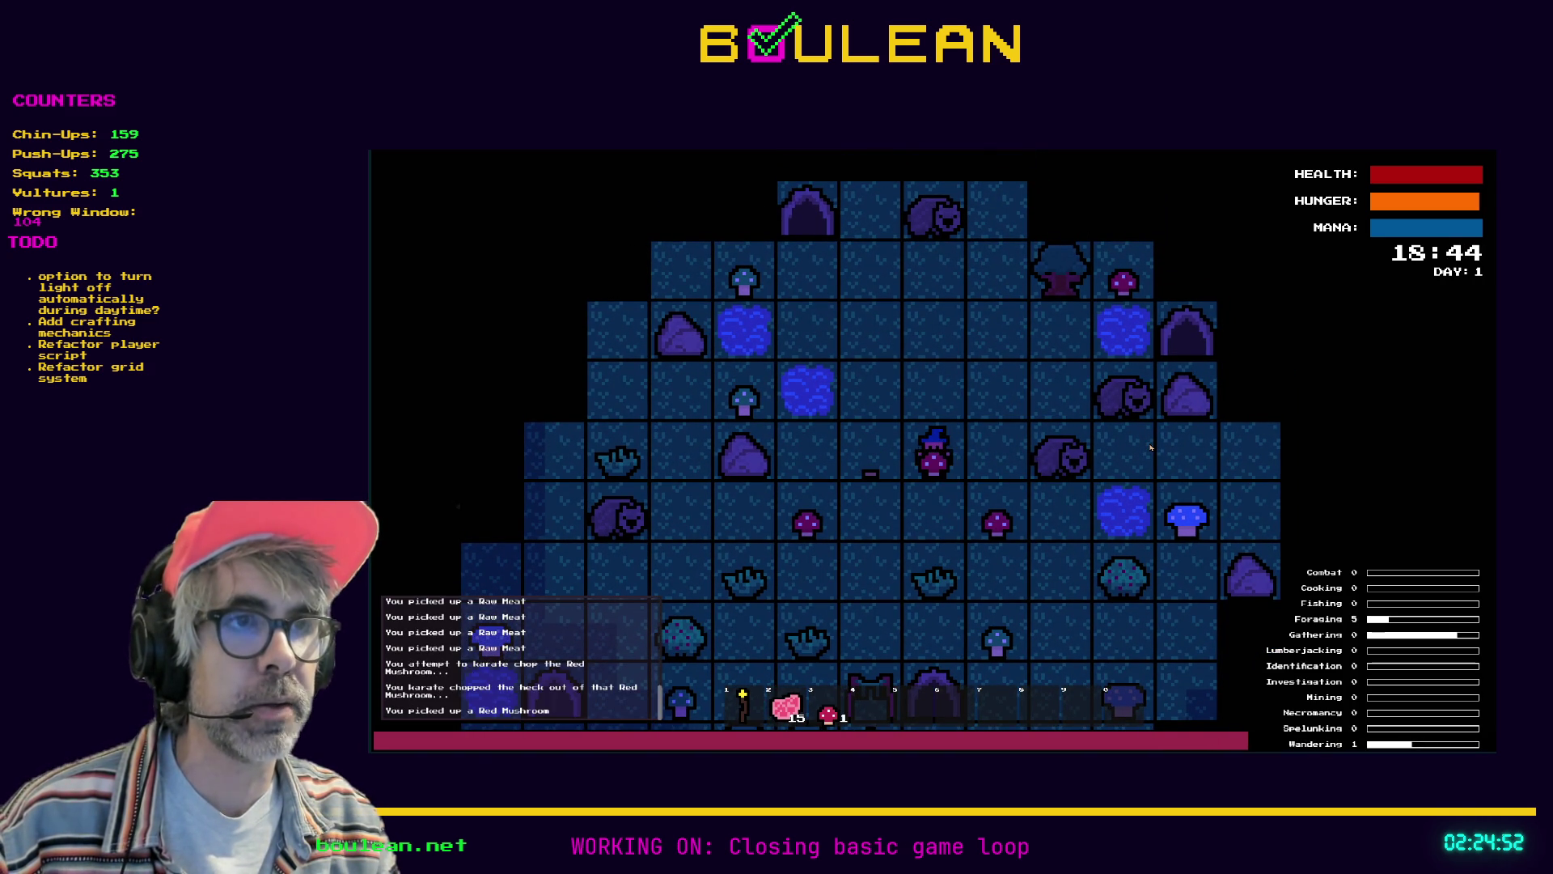
{"action": "key", "text": "Left"}
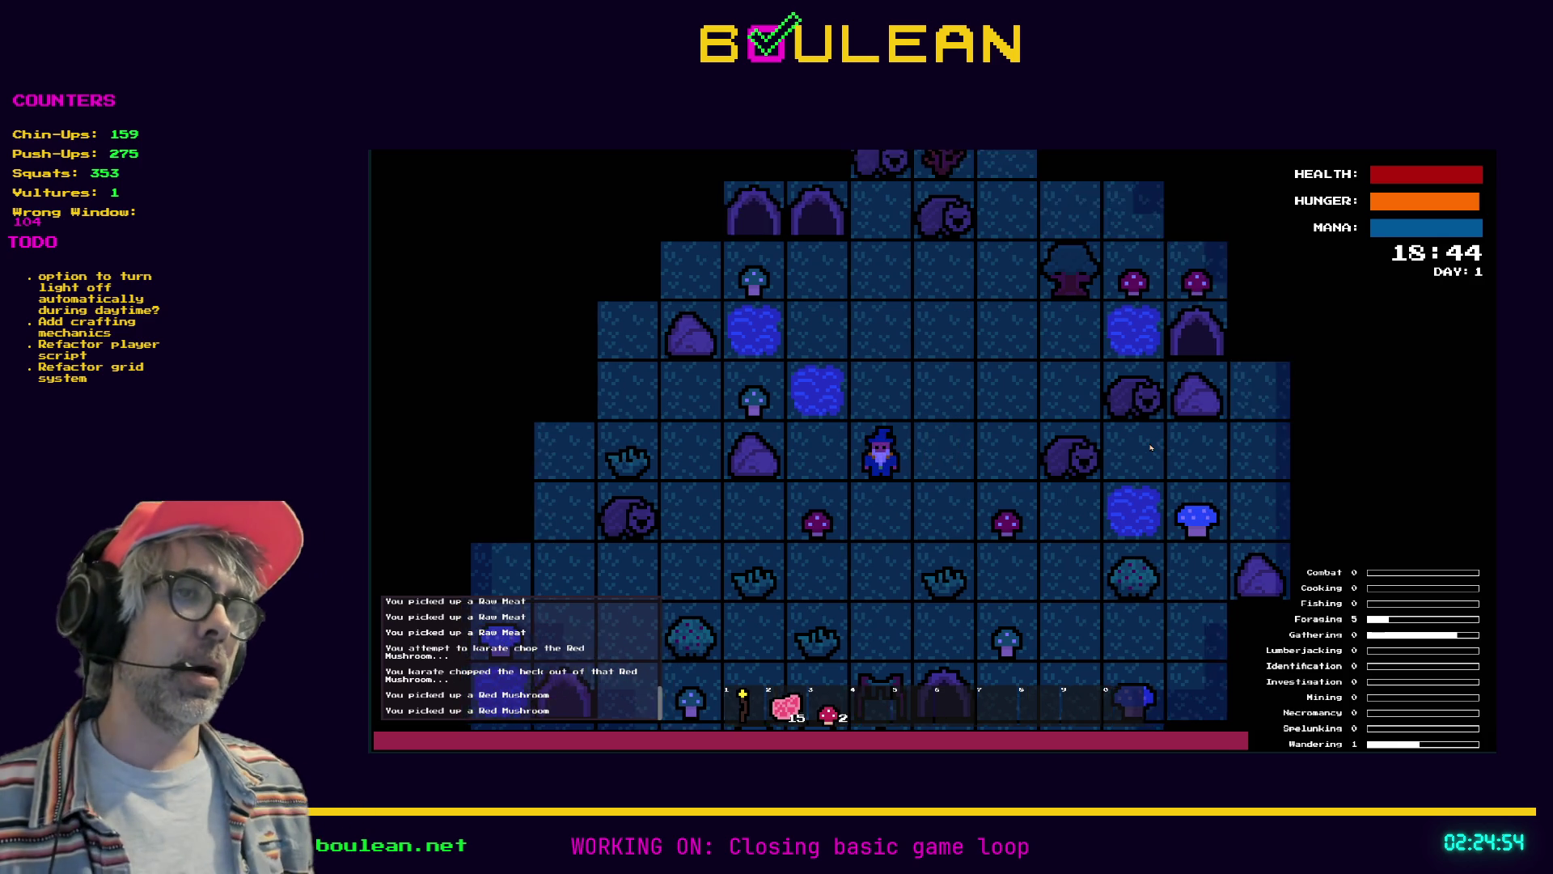
{"action": "key", "text": "Down"}
{"action": "key", "text": "Down"}
{"action": "key", "text": "Down"}
{"action": "key", "text": "Down"}
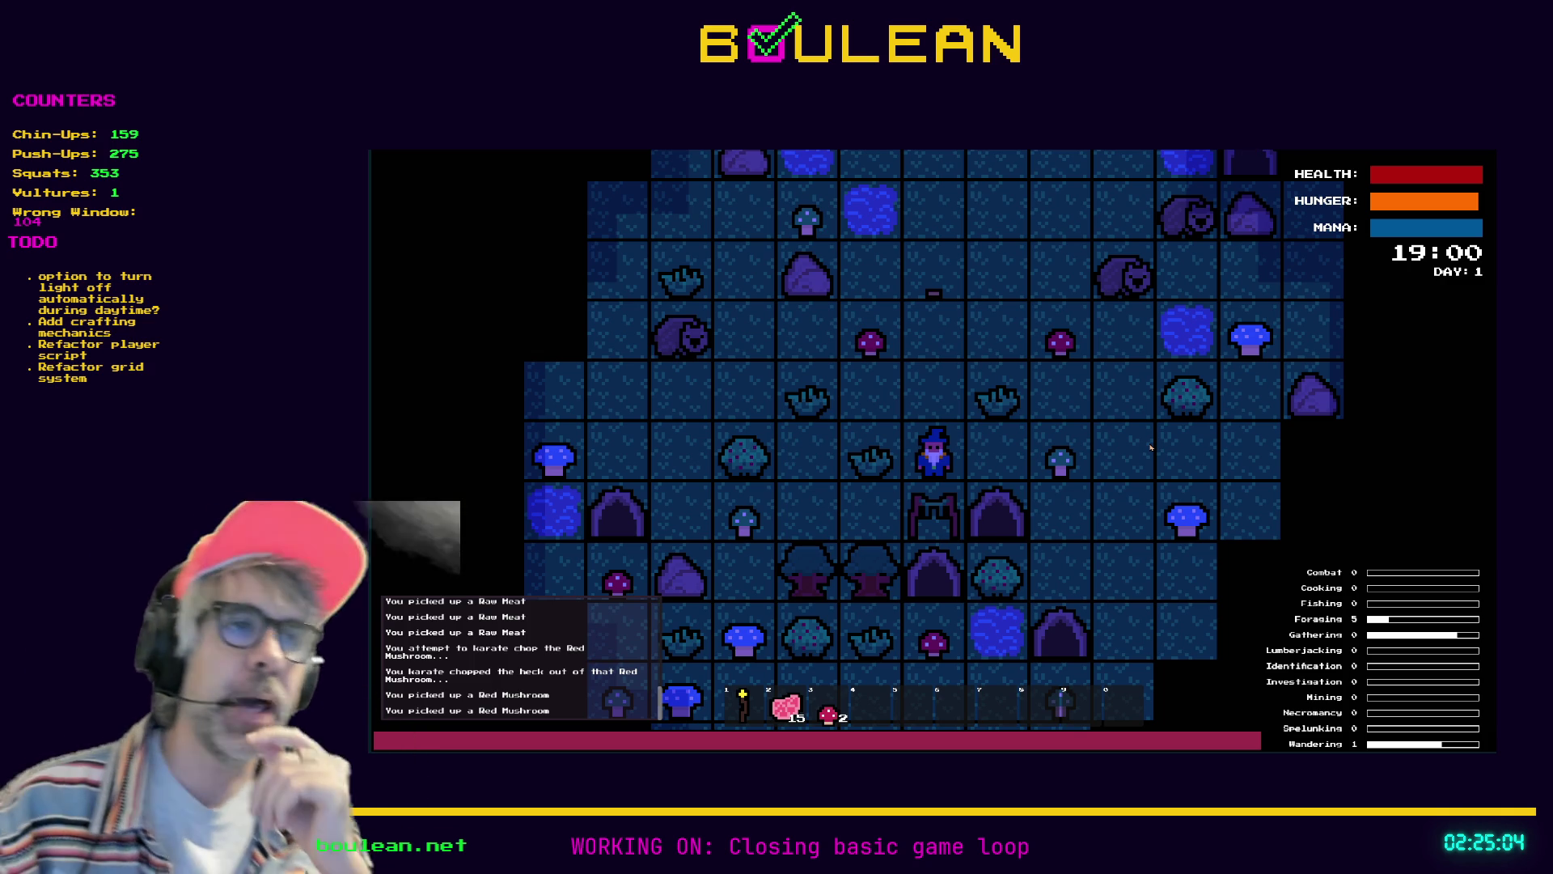
Chop a Grass Tuft and load raw meat onto the drying rack
{"action": "key", "text": "Left"}
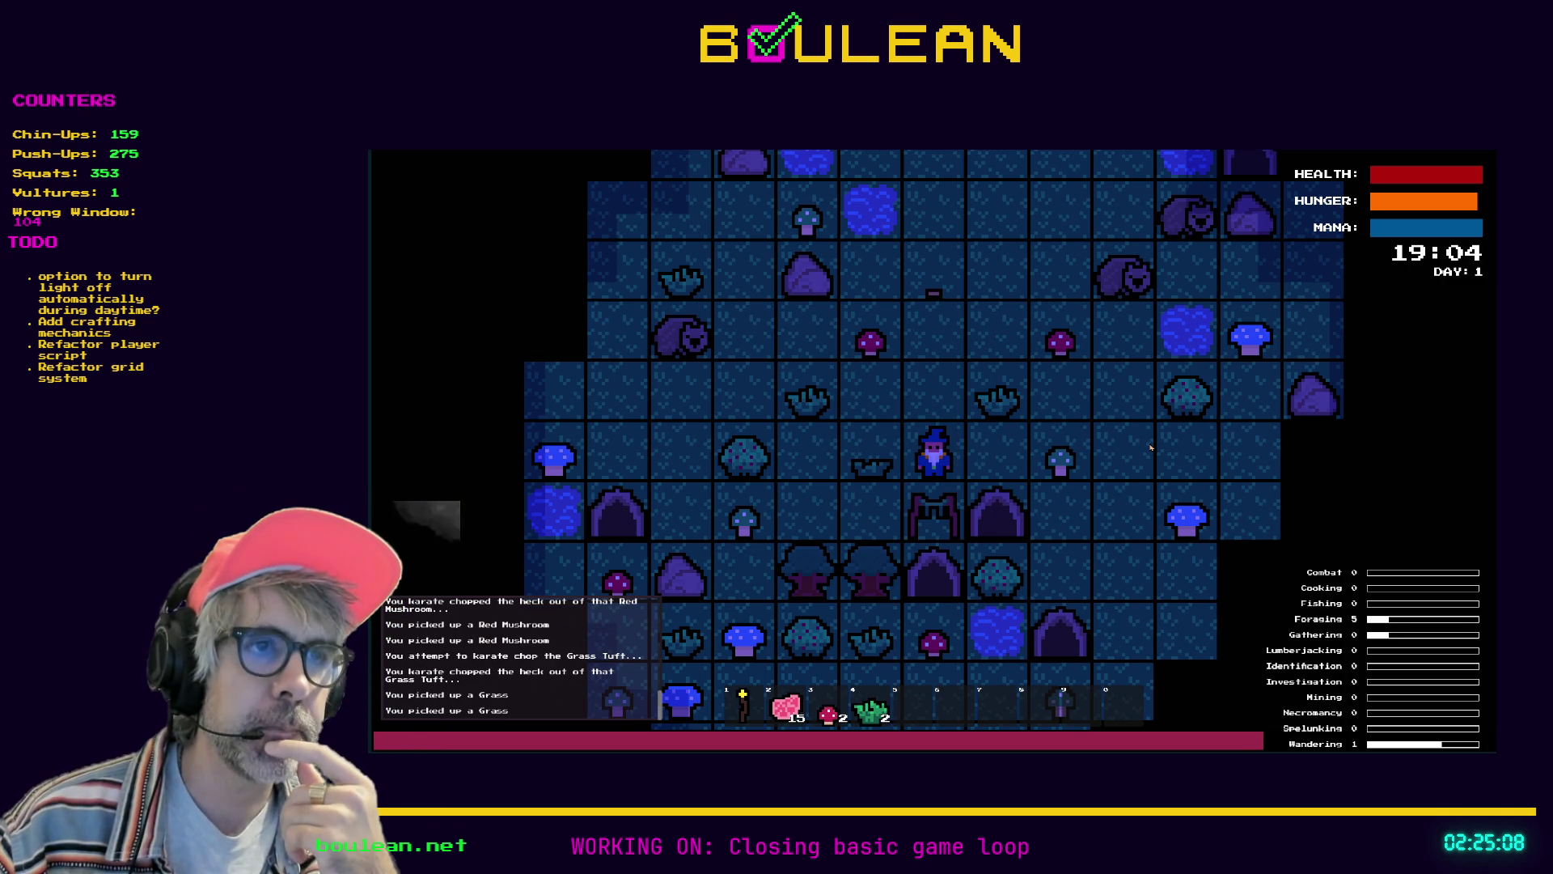
{"action": "key", "text": "2"}
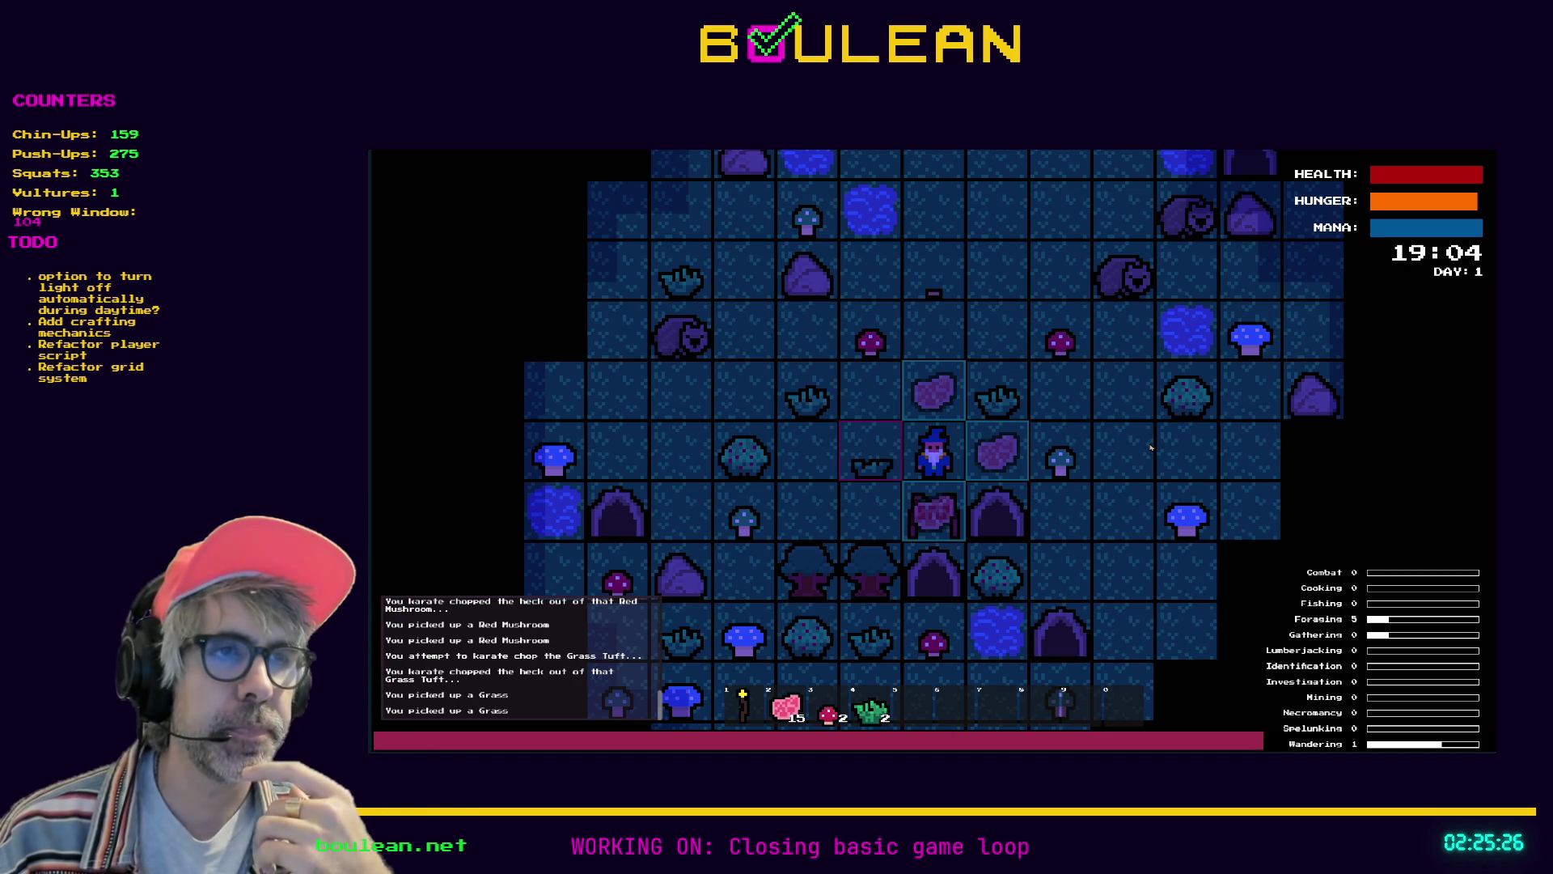
{"action": "key", "text": "Down"}
{"action": "key", "text": "2"}
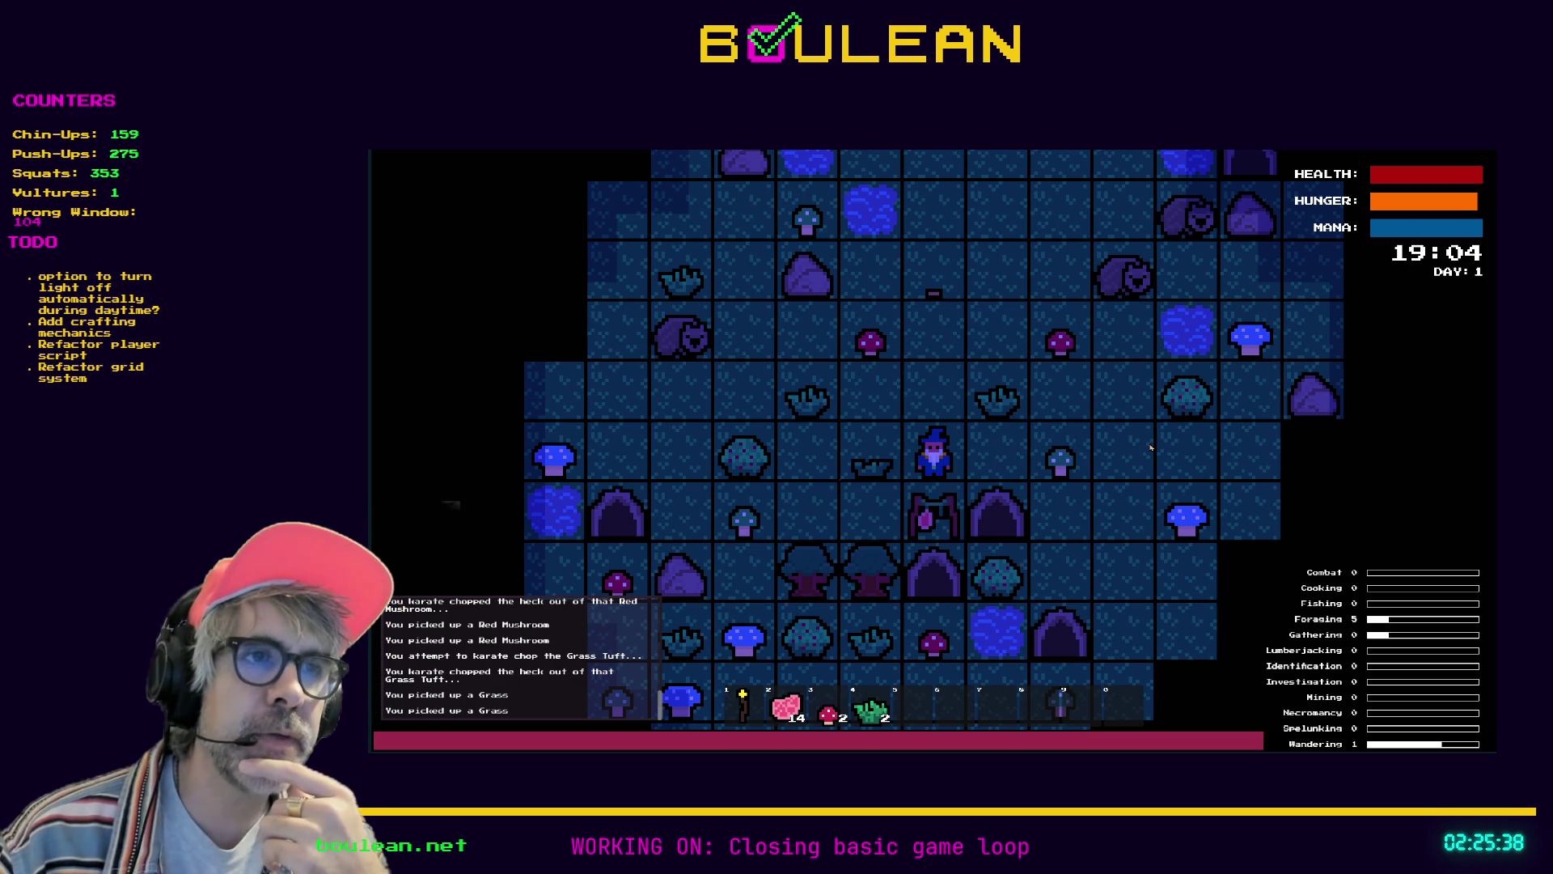
Move around the forest and pick up a Green Mushroom
{"action": "key", "text": "Up"}
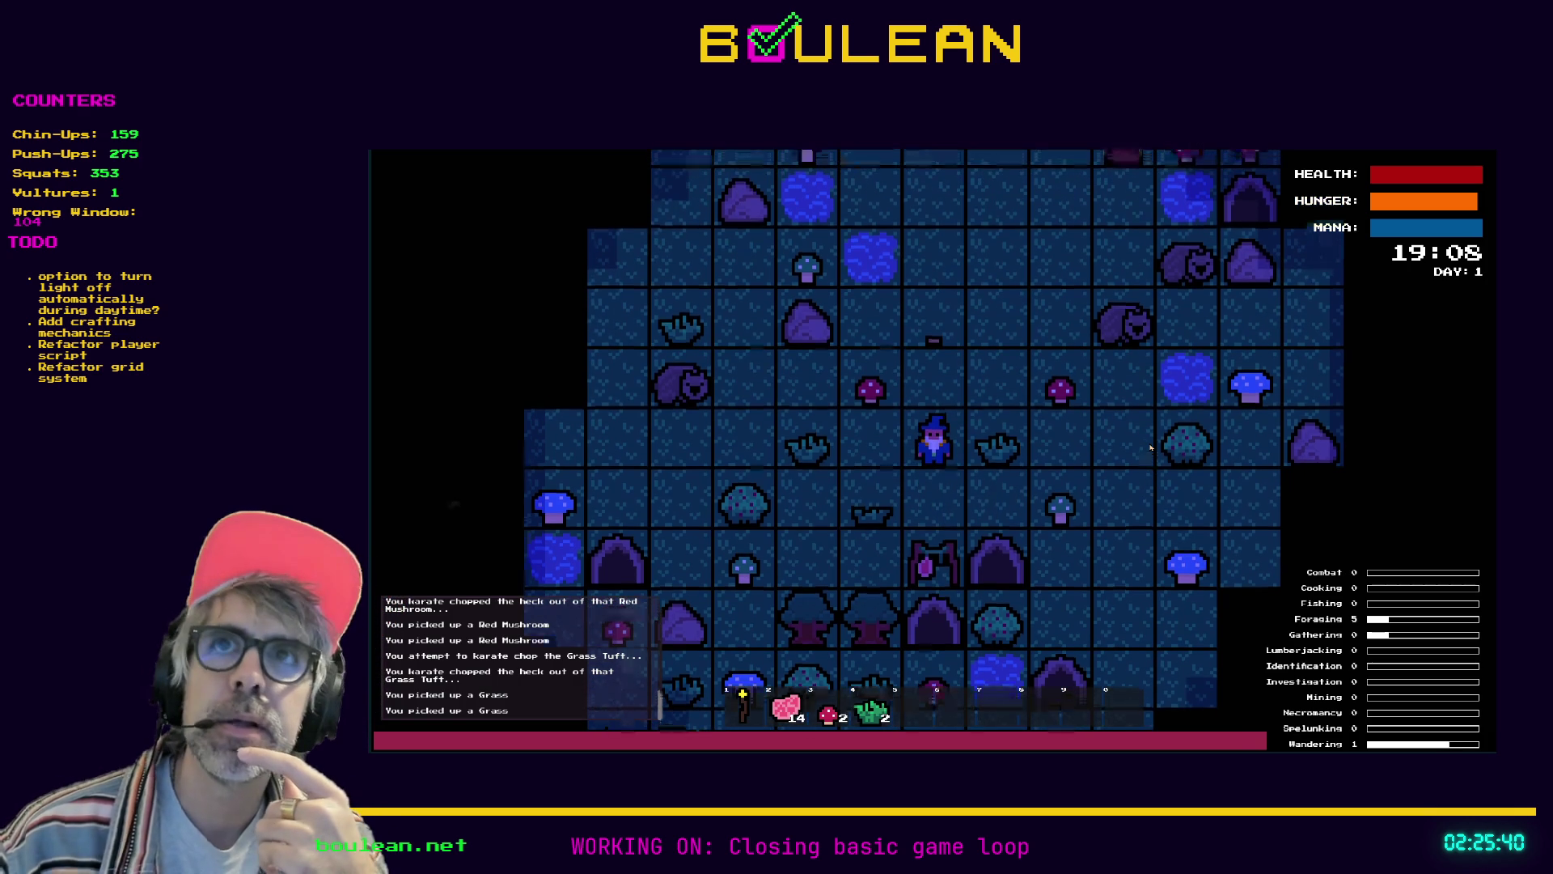
{"action": "key", "text": "Left"}
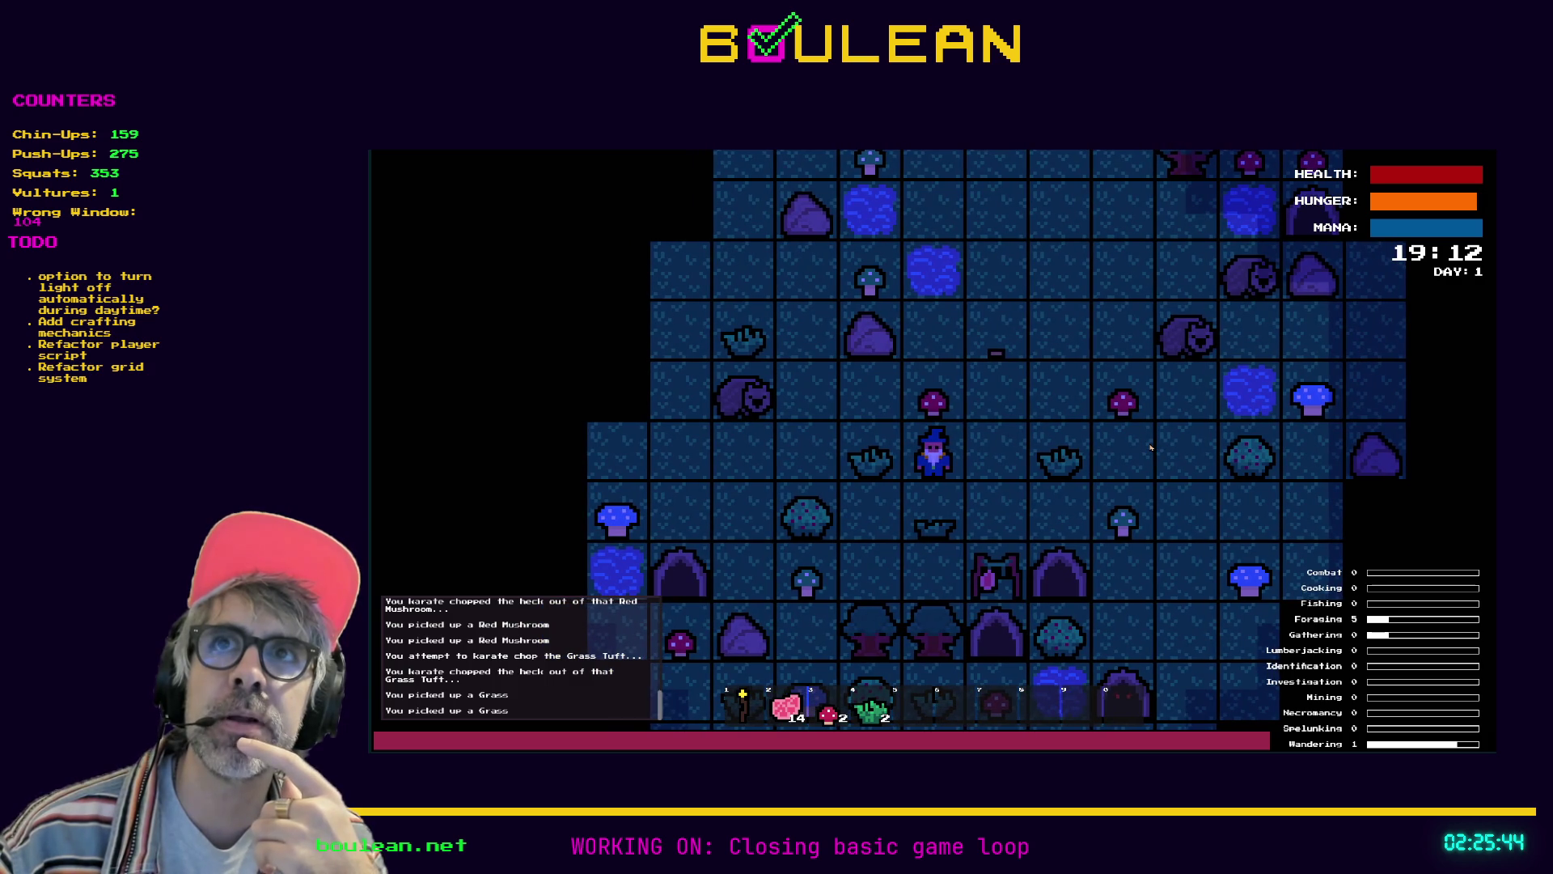
{"action": "key", "text": "Down"}
{"action": "key", "text": "Down"}
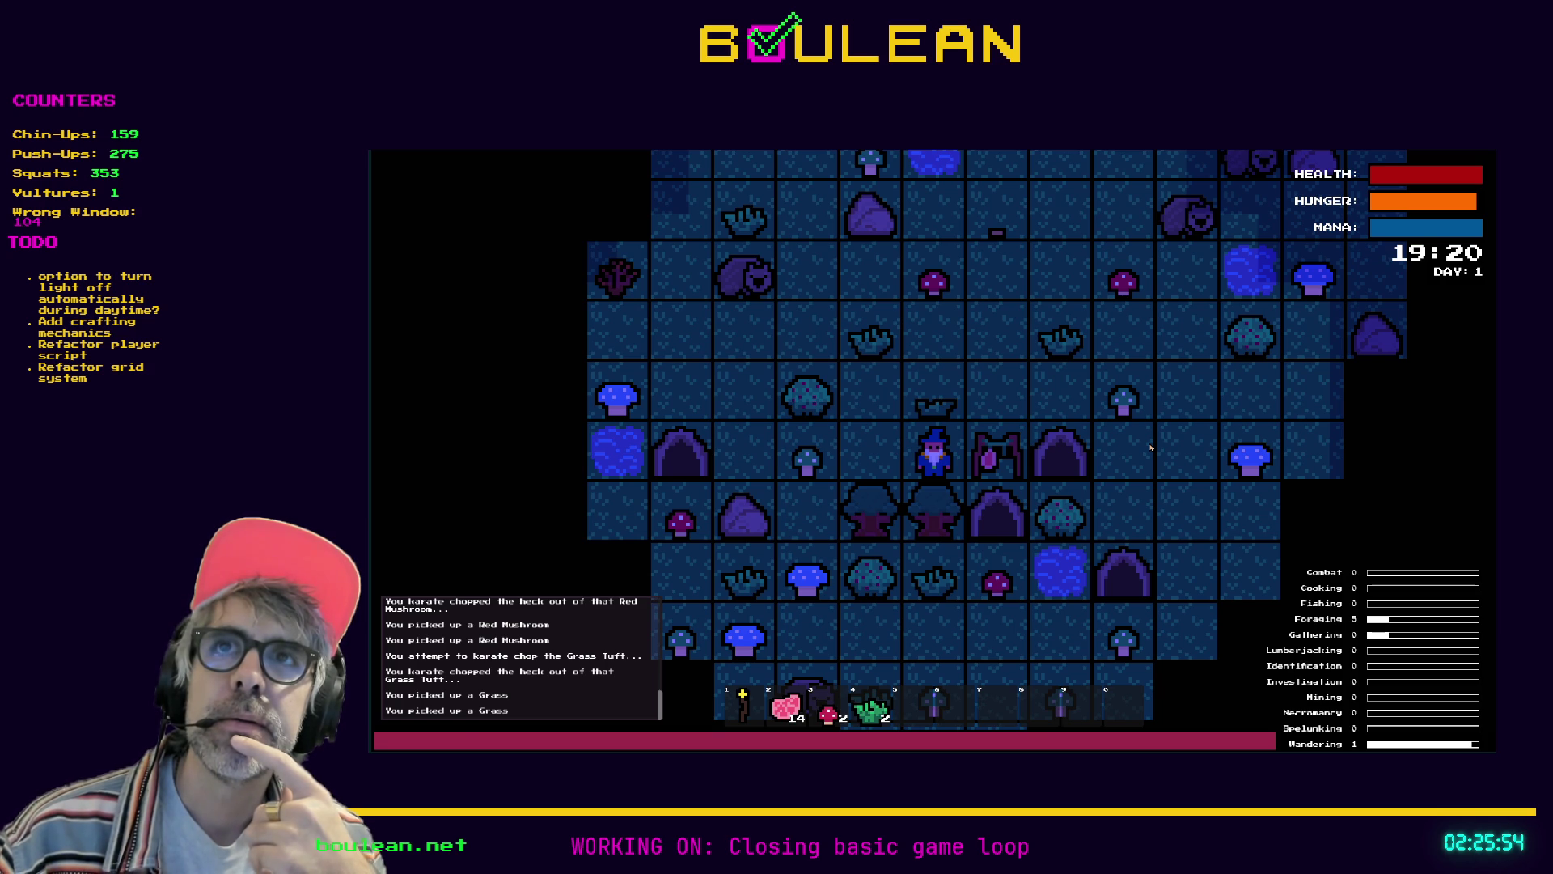
{"action": "key", "text": "Down"}
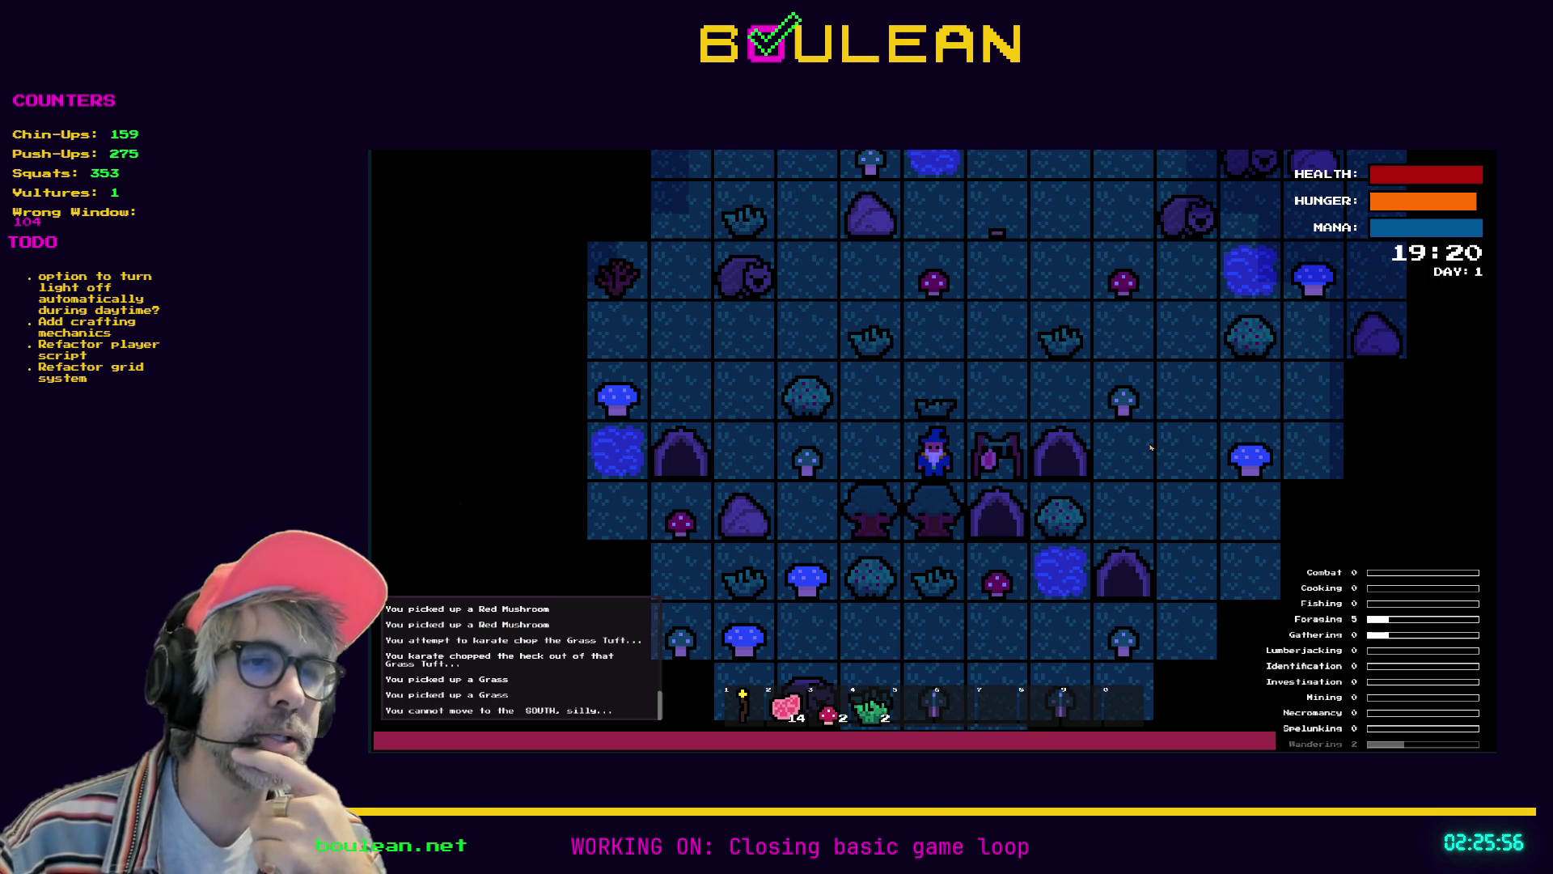
{"action": "key", "text": "Up"}
{"action": "key", "text": "Right"}
{"action": "key", "text": "Right"}
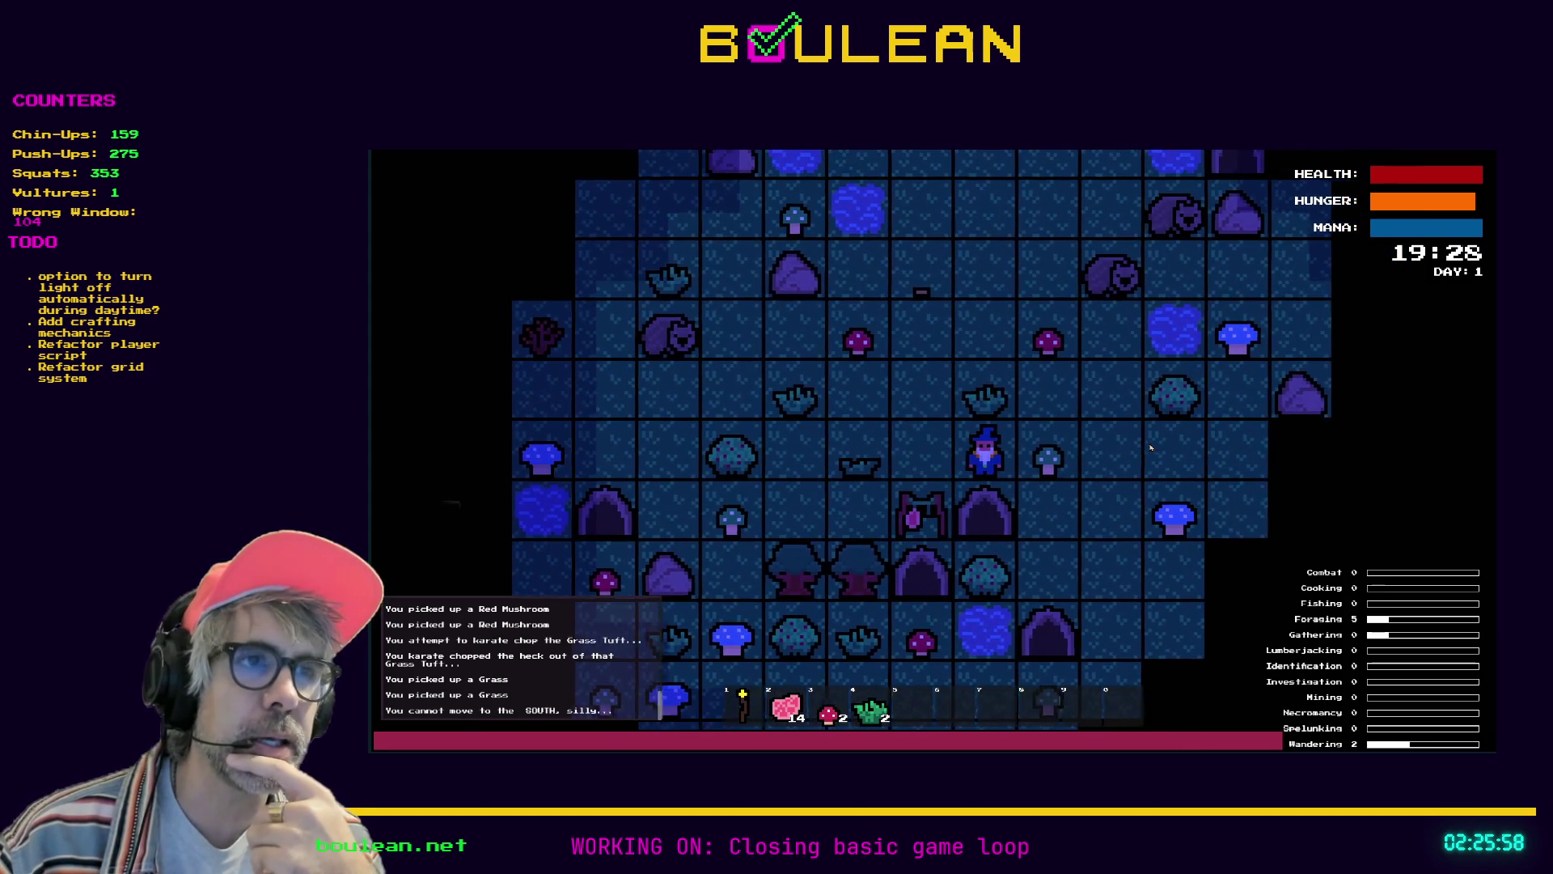
{"action": "key", "text": "Right"}
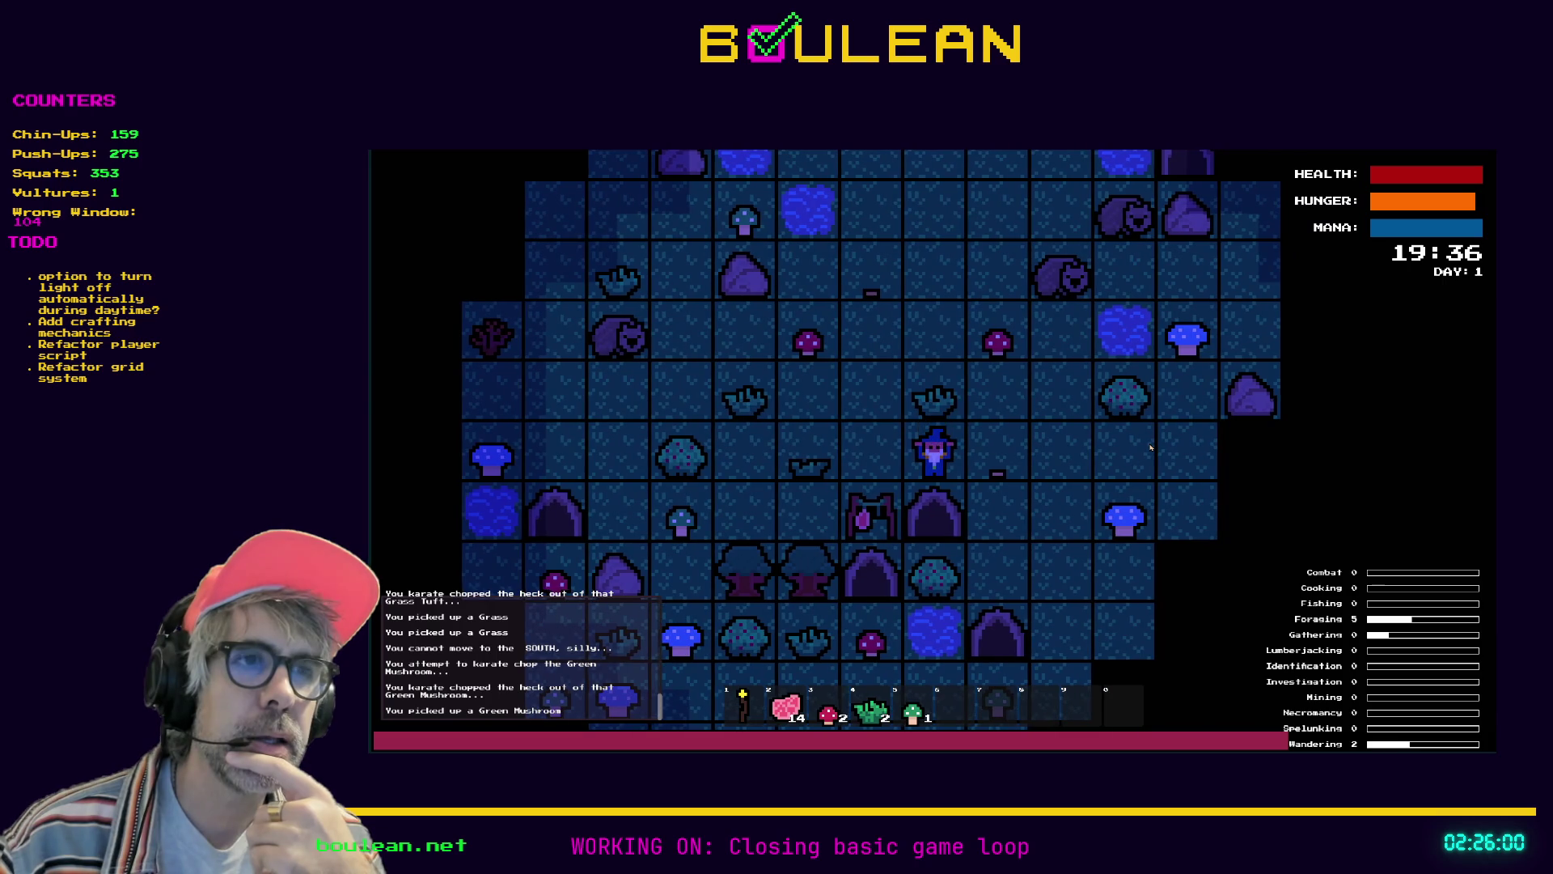
Chop another Green Mushroom, bringing the stack to 2
{"action": "key", "text": "Left"}
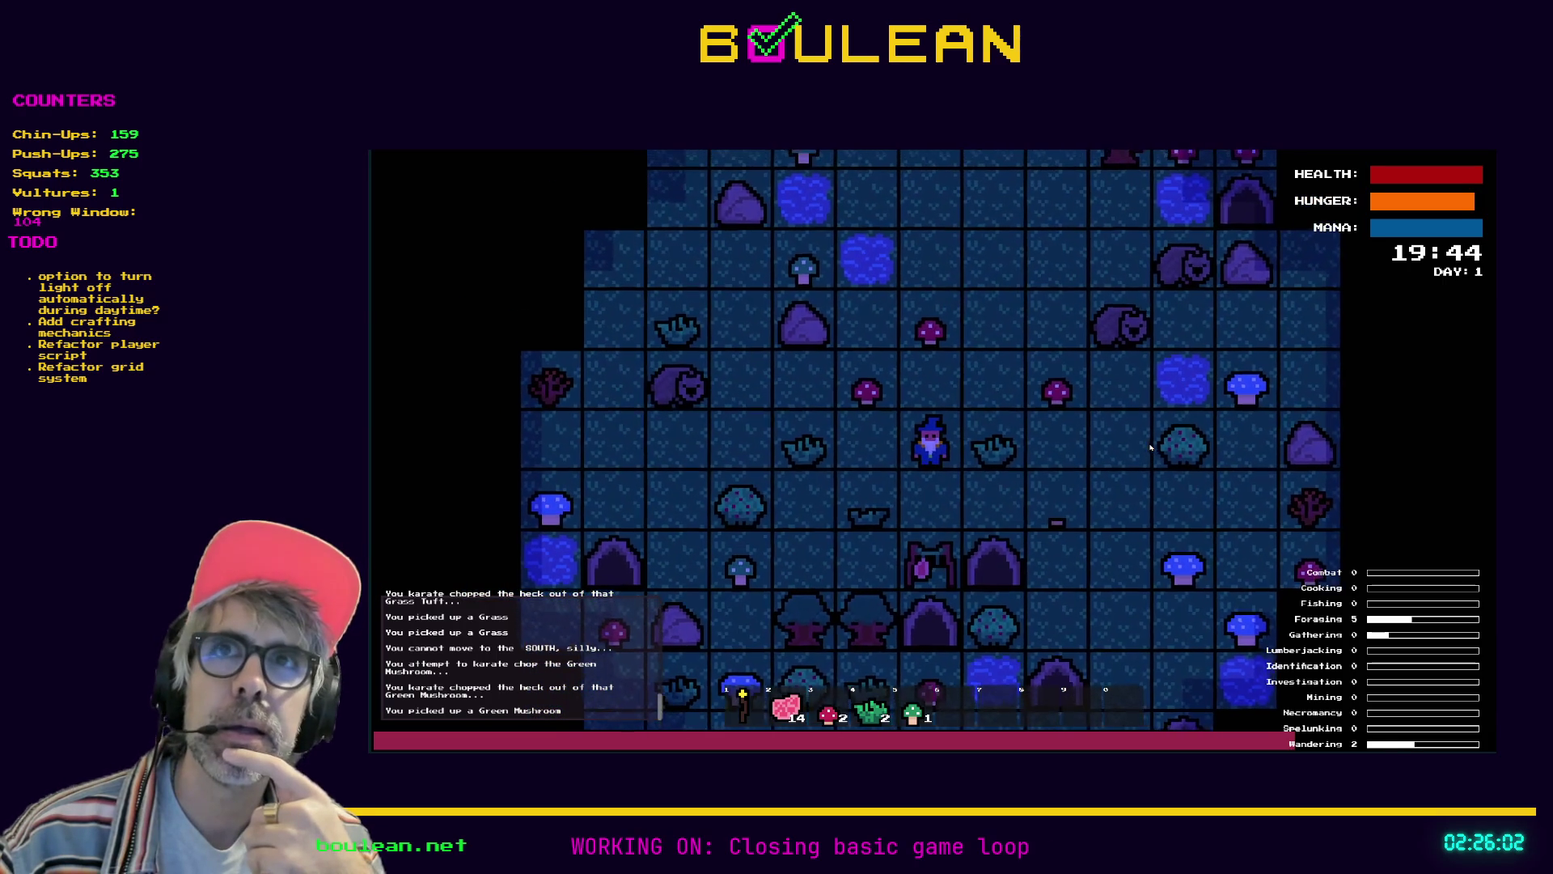
{"action": "key", "text": "Down"}
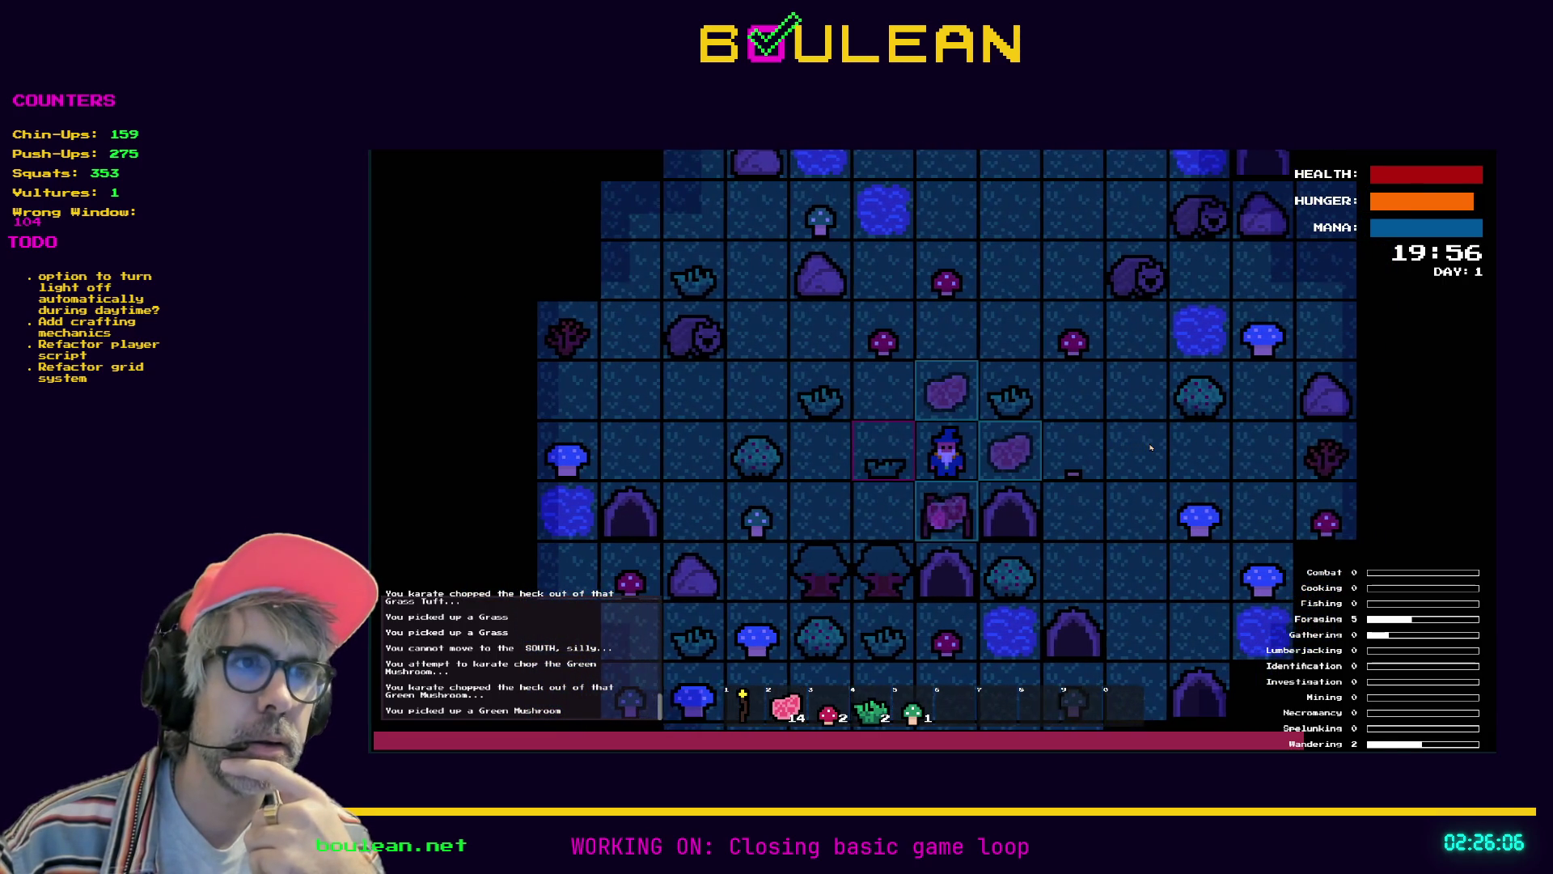
{"action": "key", "text": "Up"}
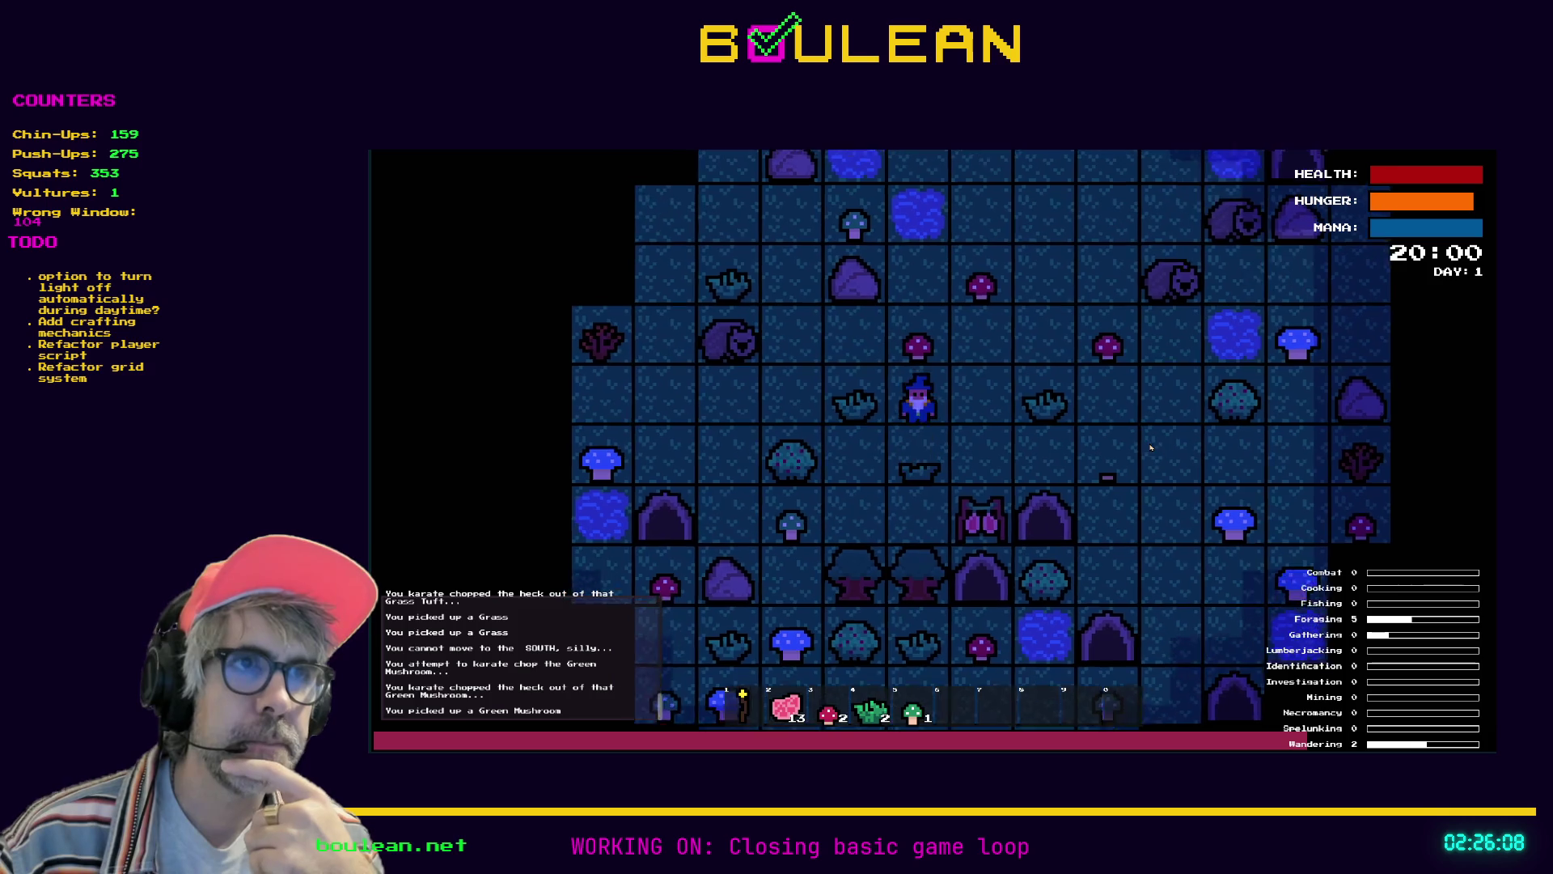
{"action": "key", "text": "Right"}
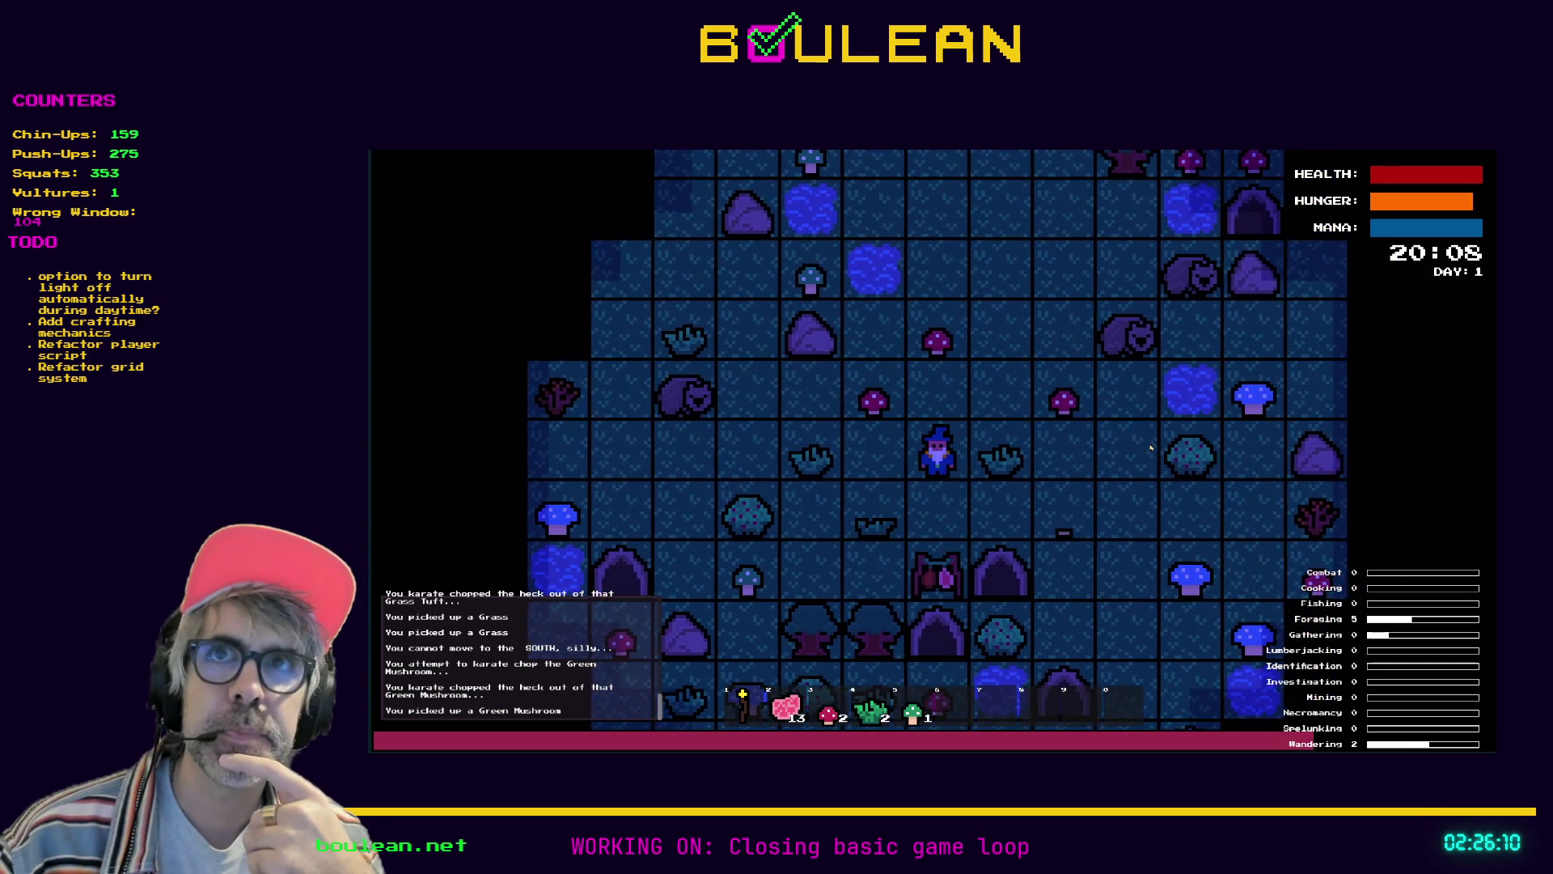
{"action": "key", "text": "Down"}
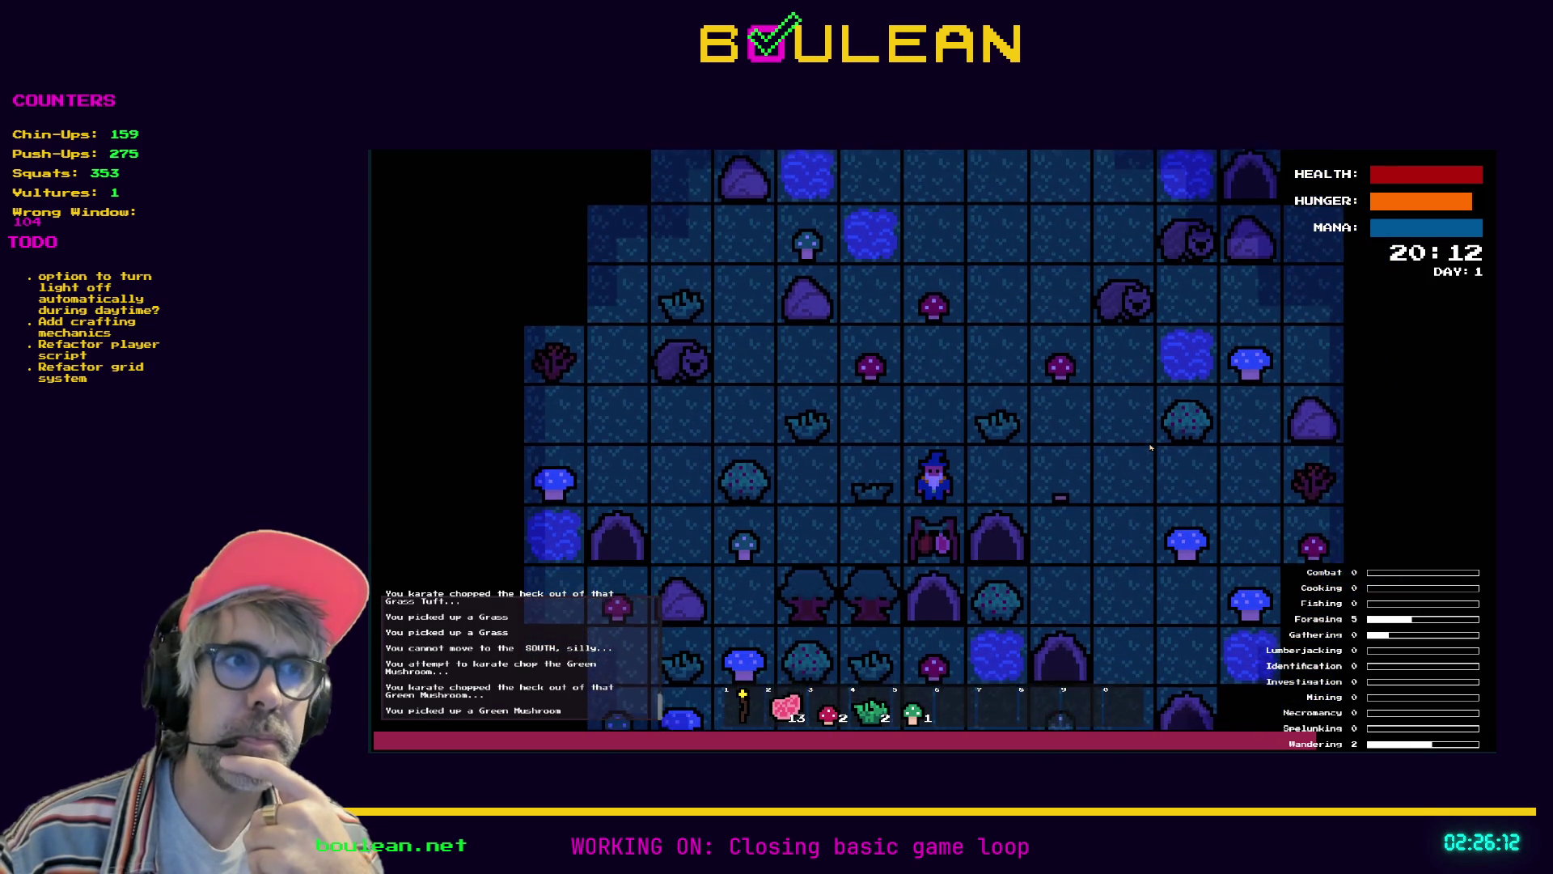
{"action": "key", "text": "Right"}
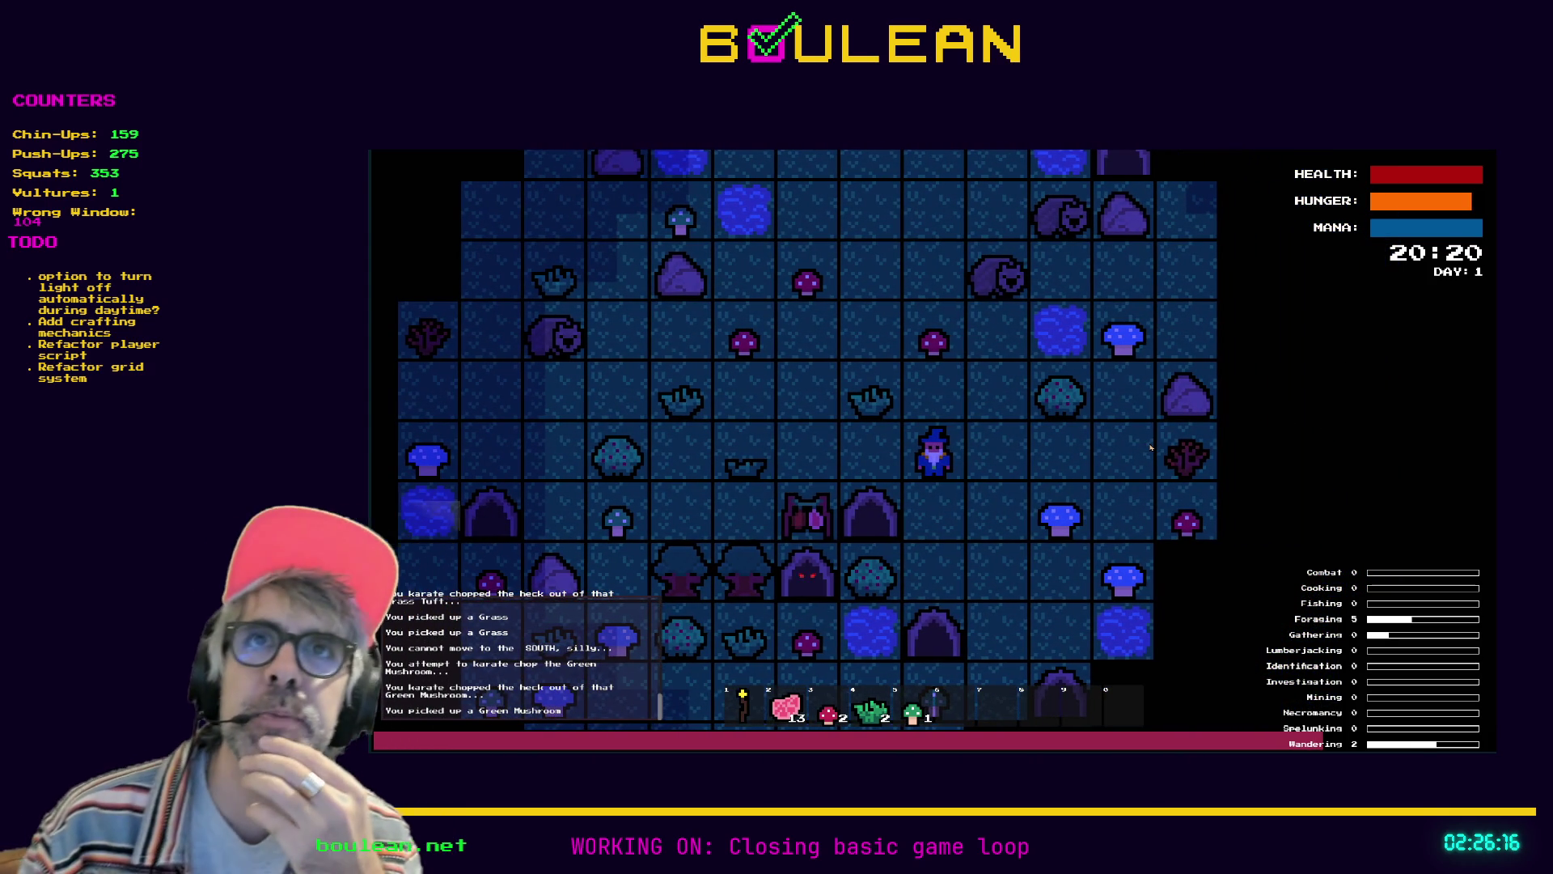
{"action": "key", "text": "Left"}
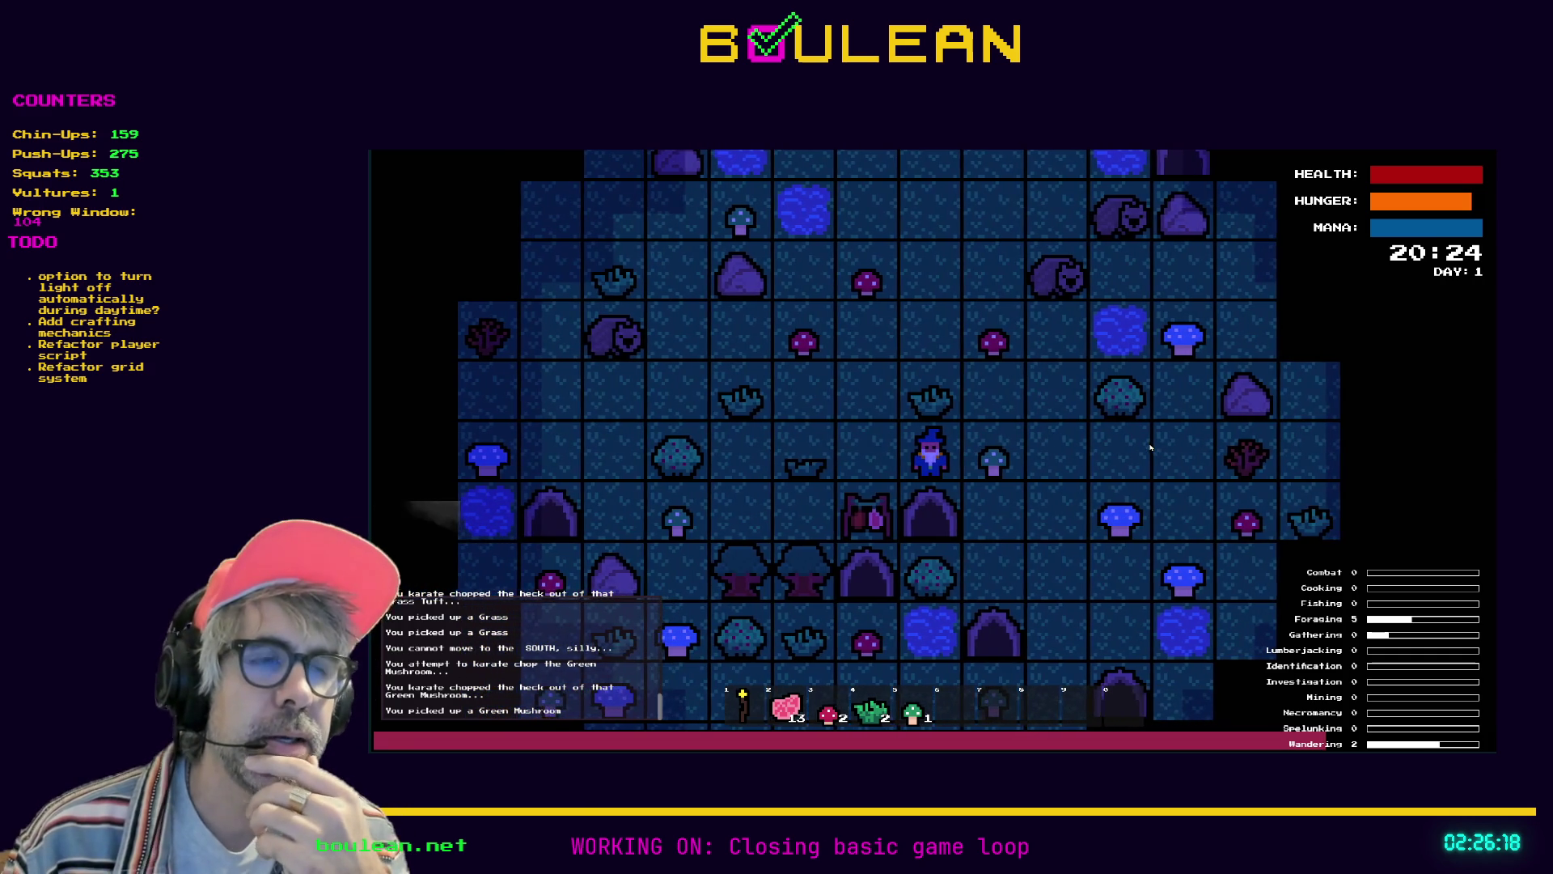
{"action": "key", "text": "Right"}
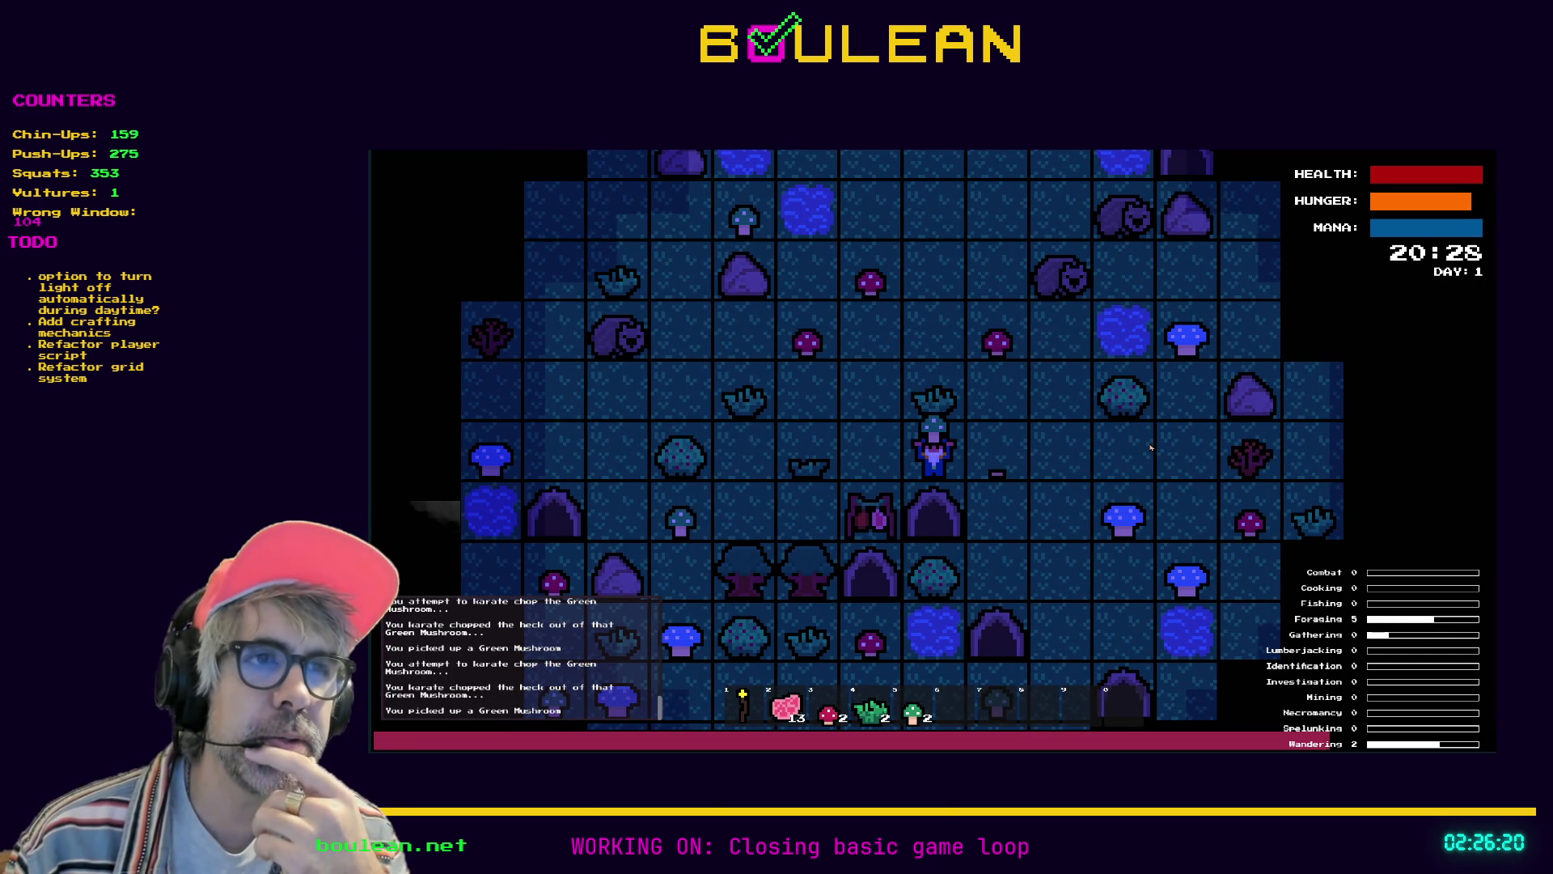
Walk the wizard back east toward the drying rack
{"action": "key", "text": "Left"}
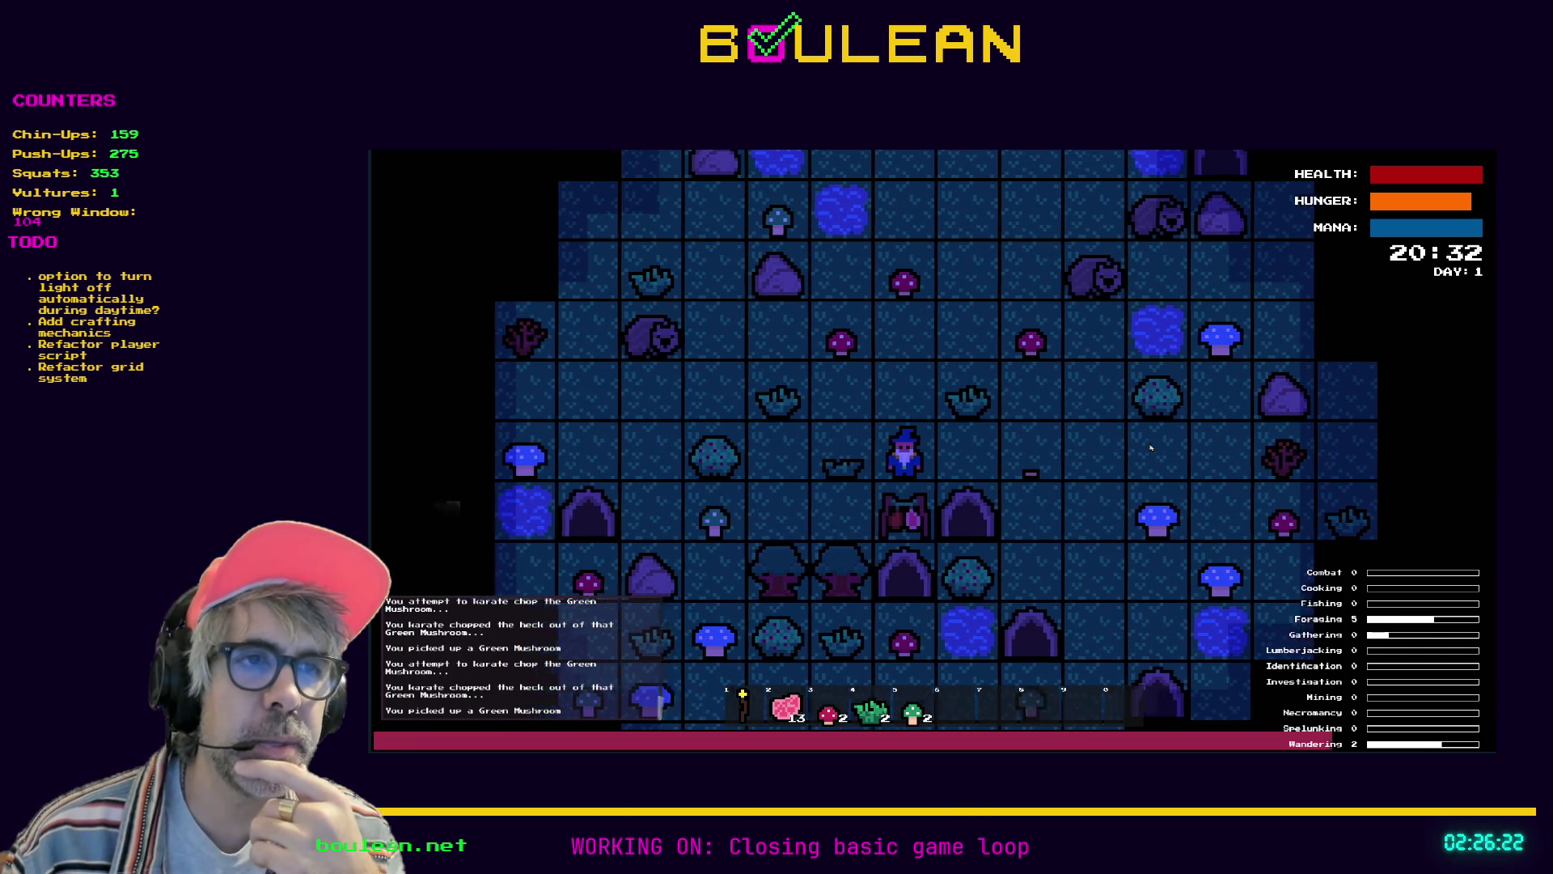
{"action": "key", "text": "Left"}
{"action": "key", "text": "Down"}
{"action": "key", "text": "Left"}
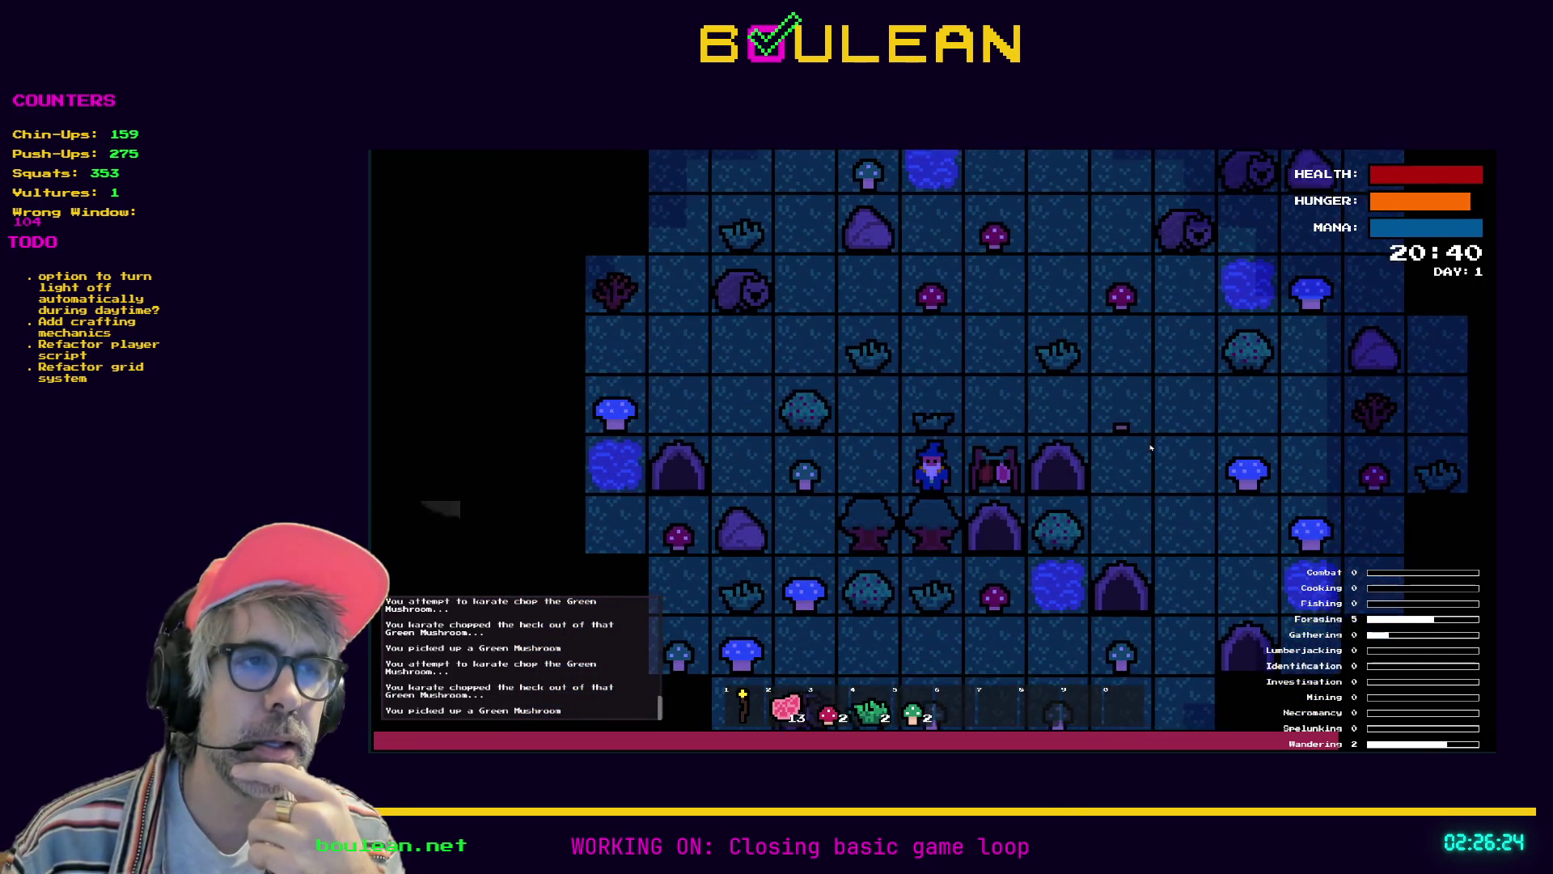
{"action": "key", "text": "Up"}
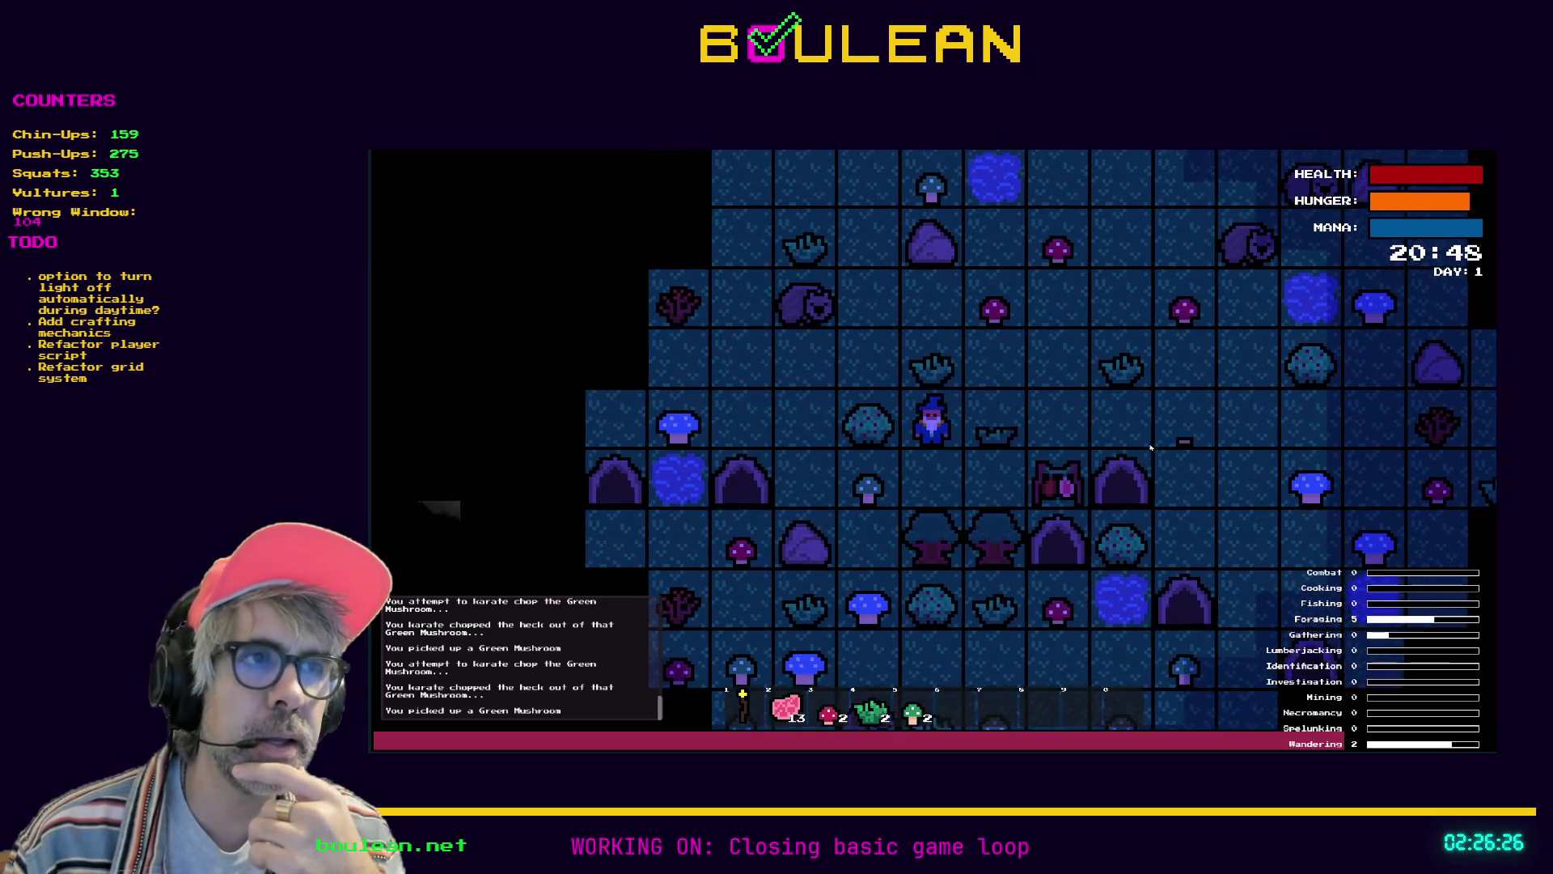
{"action": "key", "text": "Right"}
{"action": "key", "text": "Right"}
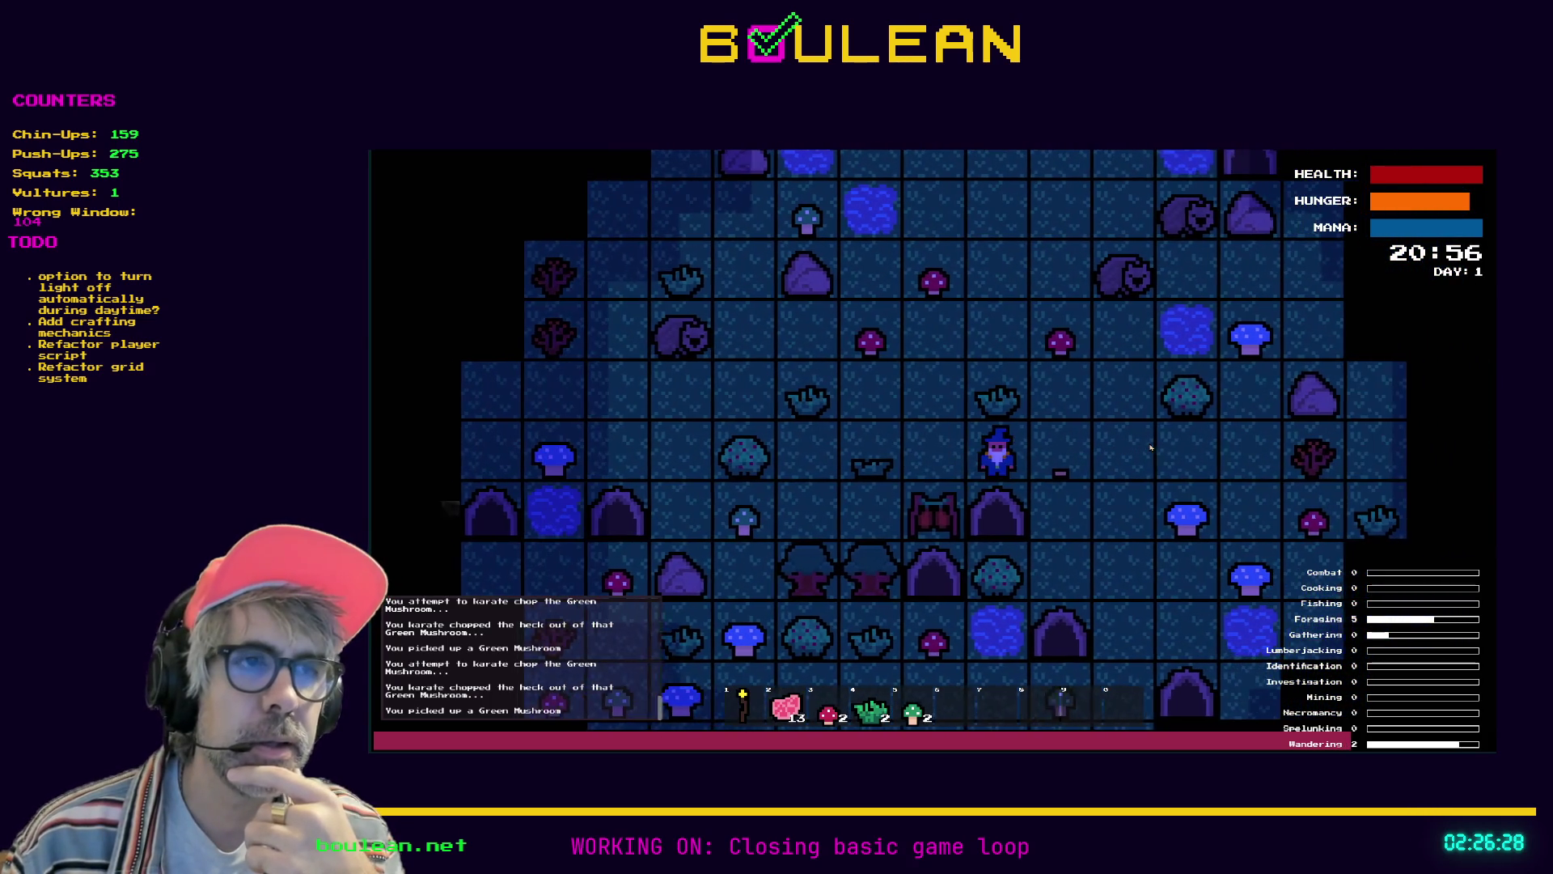
Harvest dried meat from the Drying Rack and pick up a Green Mushroom
{"action": "key", "text": "Down"}
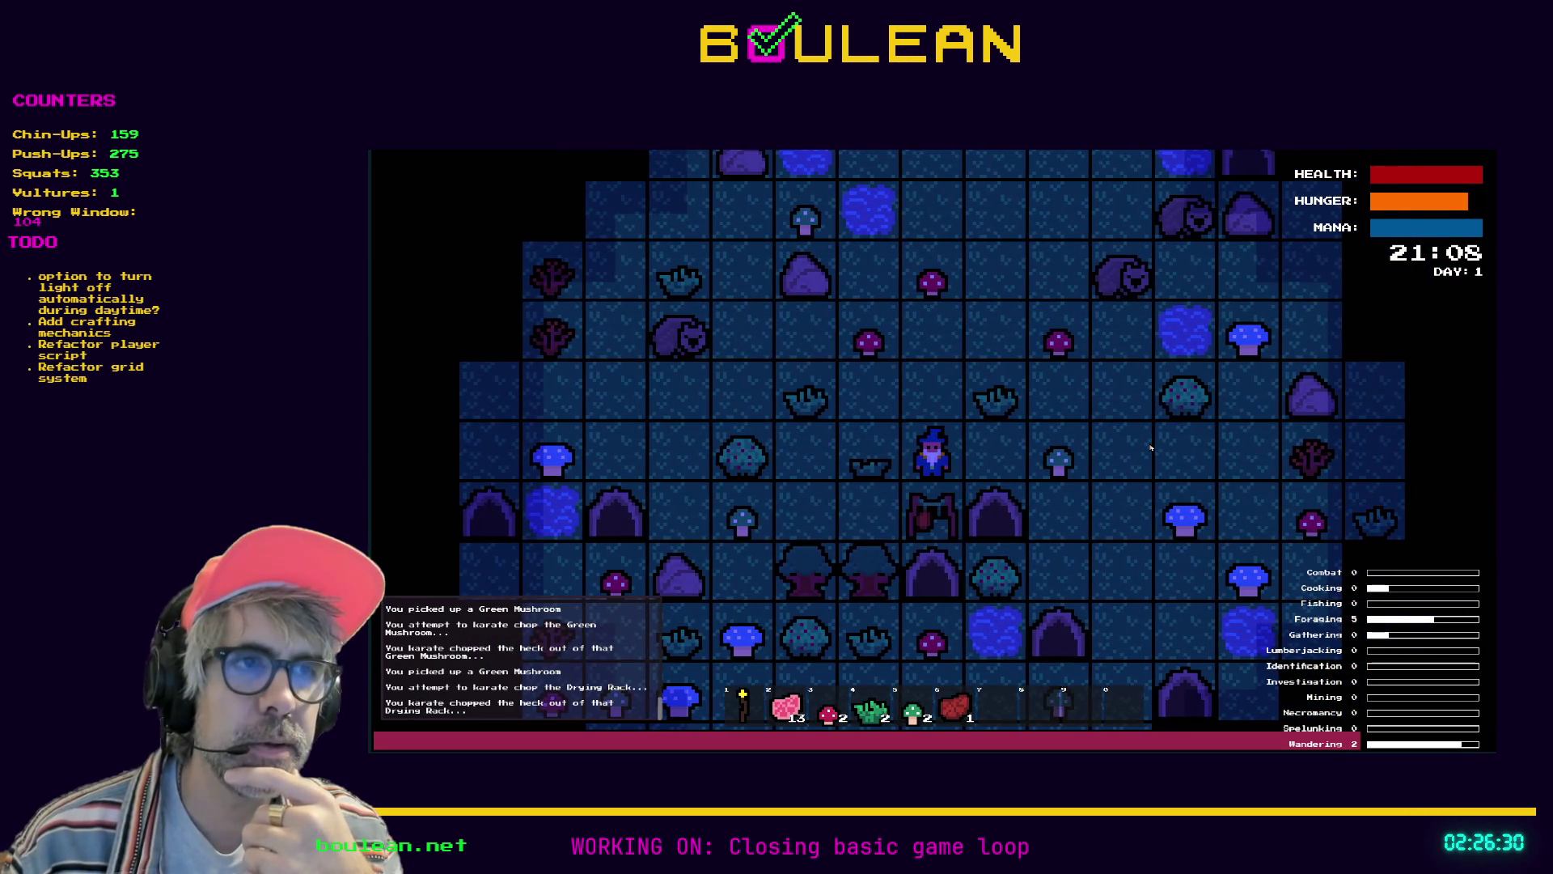
{"action": "key", "text": "Right"}
{"action": "key", "text": "Right"}
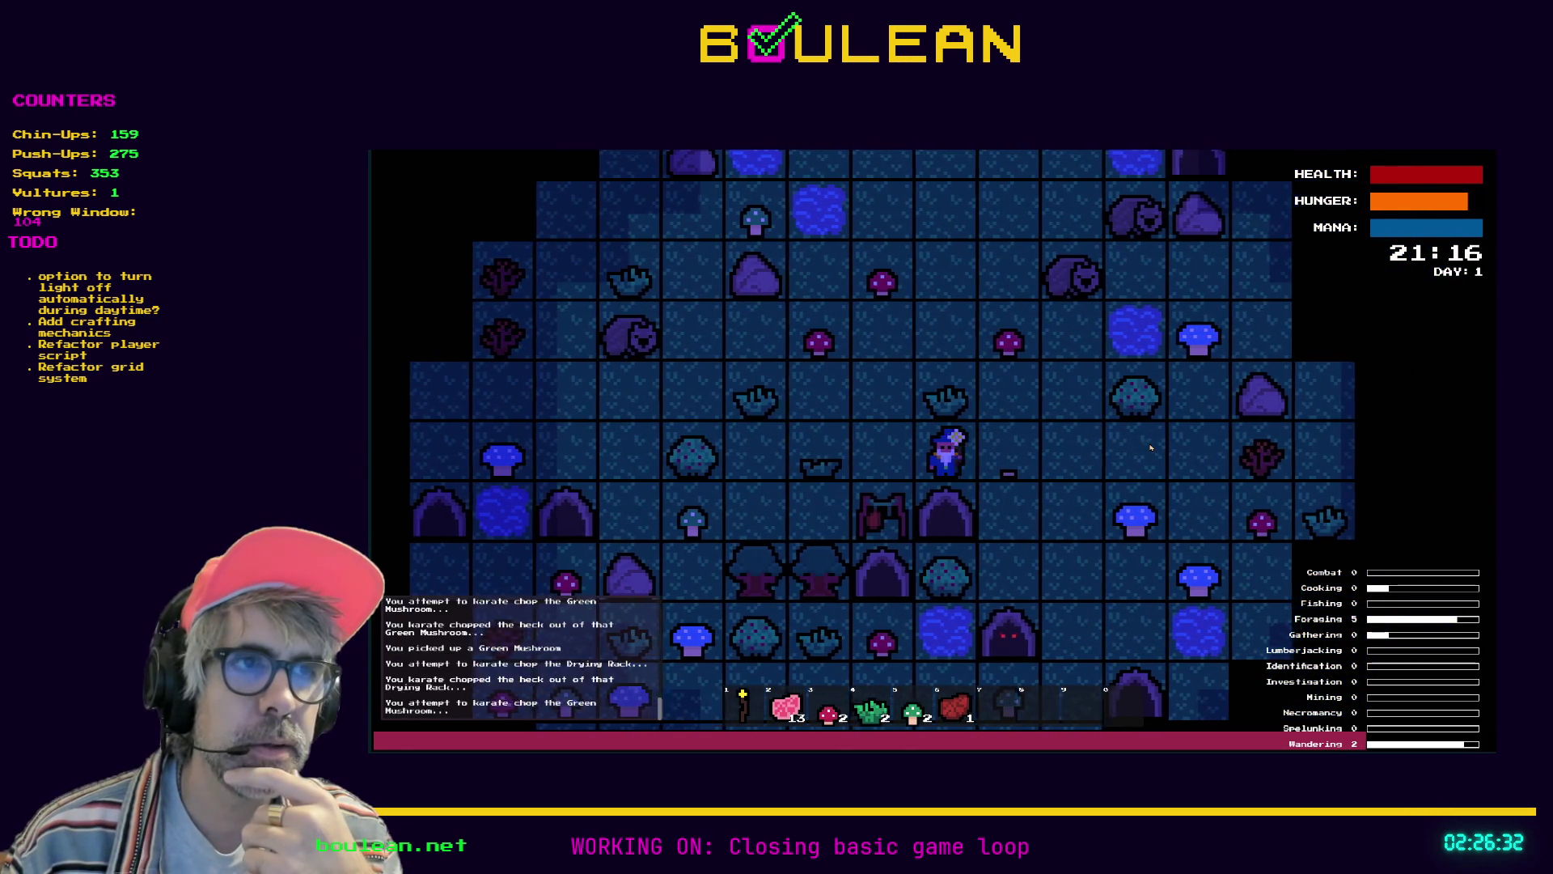
{"action": "key", "text": "Left"}
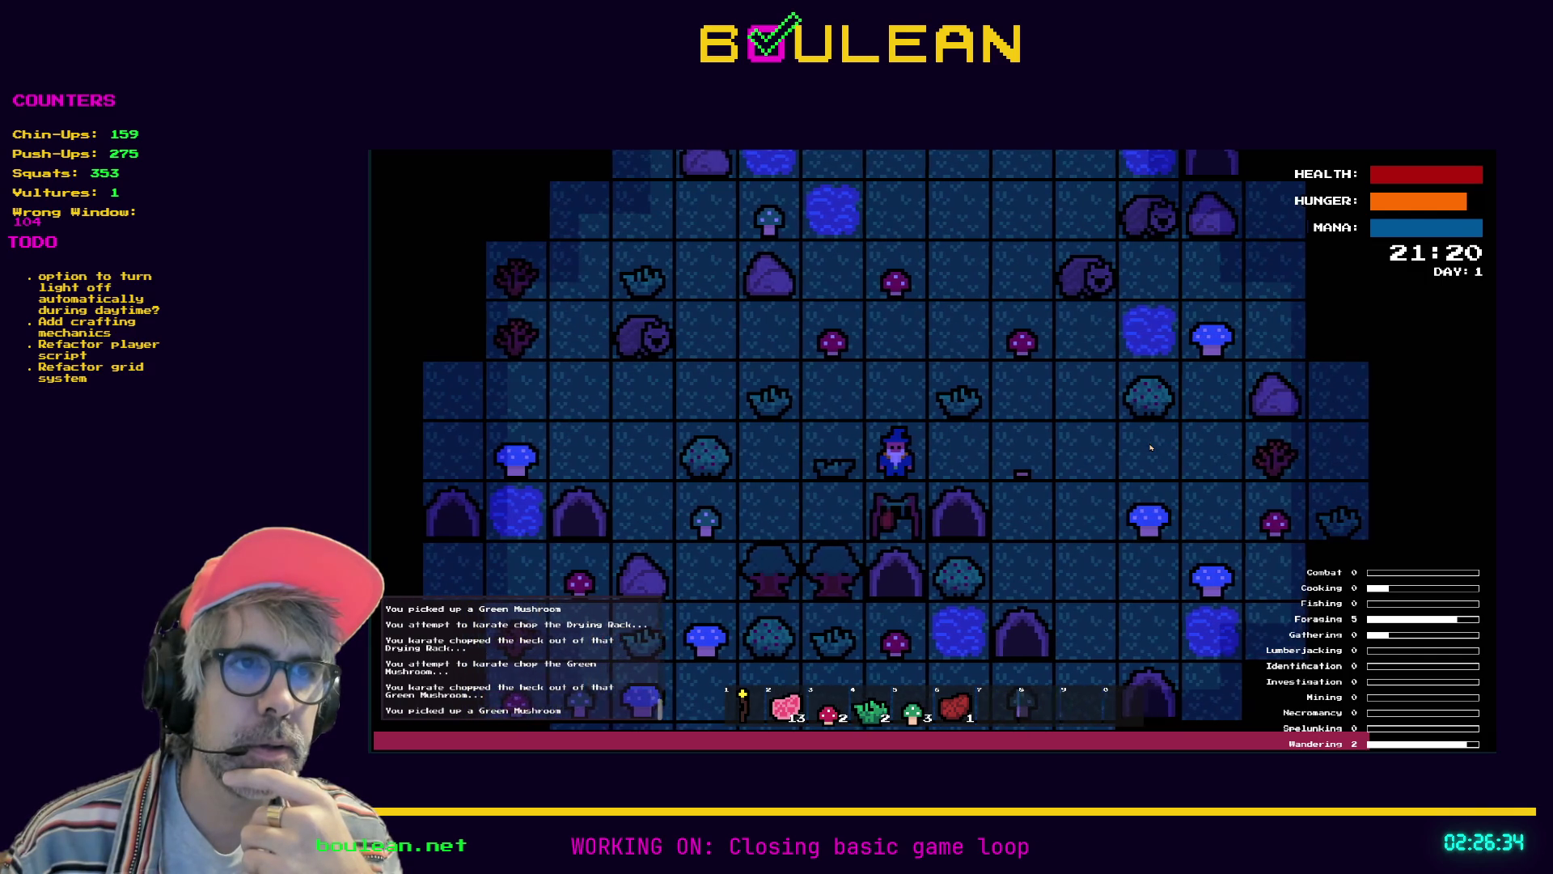
{"action": "key", "text": "Down"}
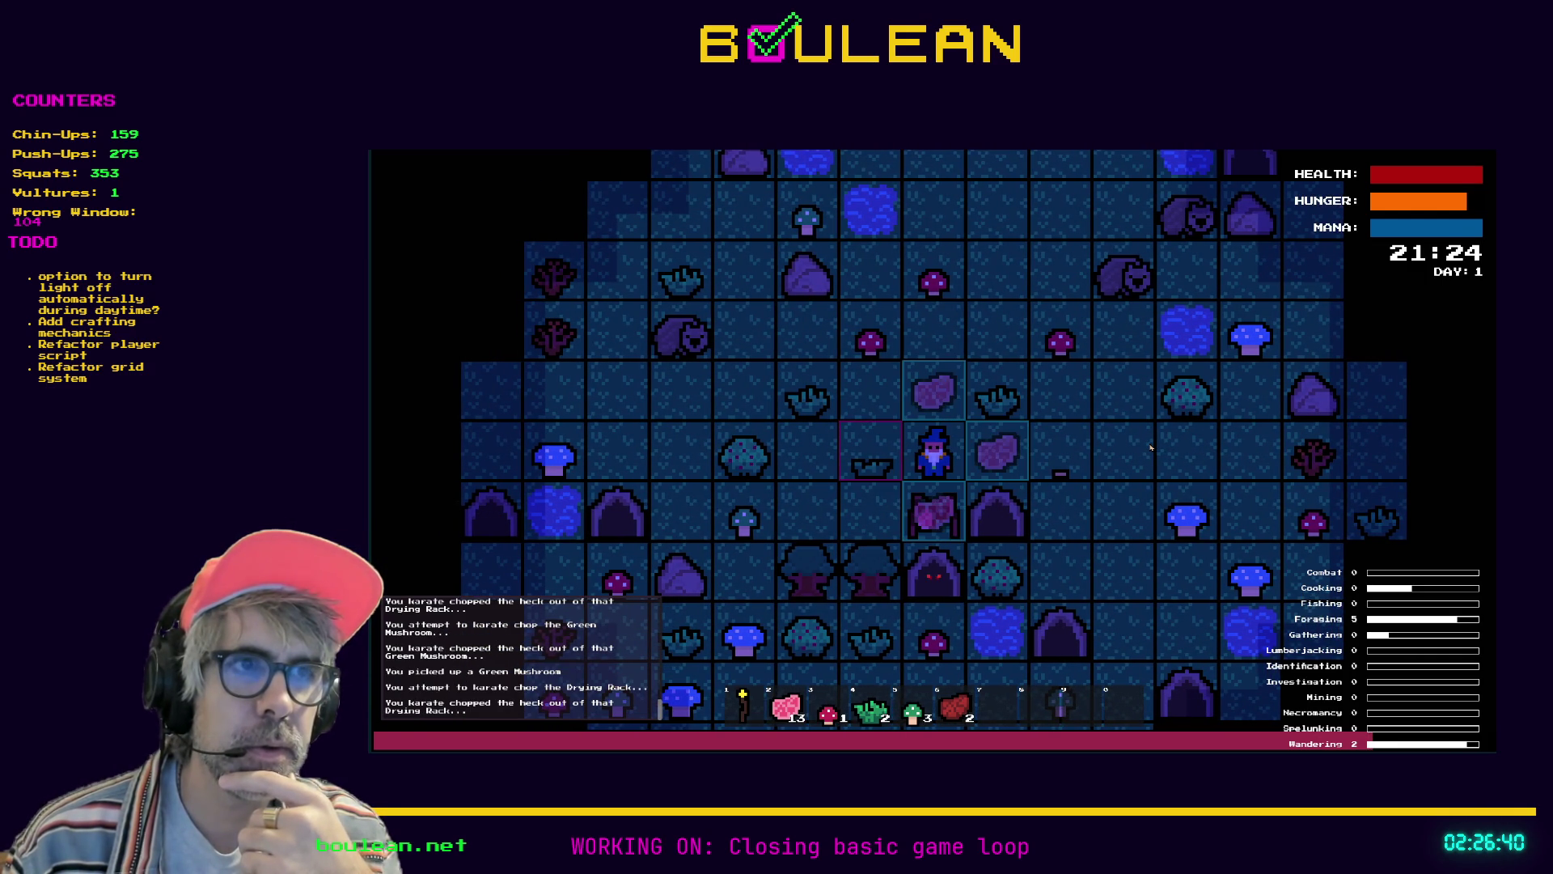
Chop the Berry Bush repeatedly to gather a stack of berries
{"action": "key", "text": "Left"}
{"action": "key", "text": "Left"}
{"action": "key", "text": "Left"}
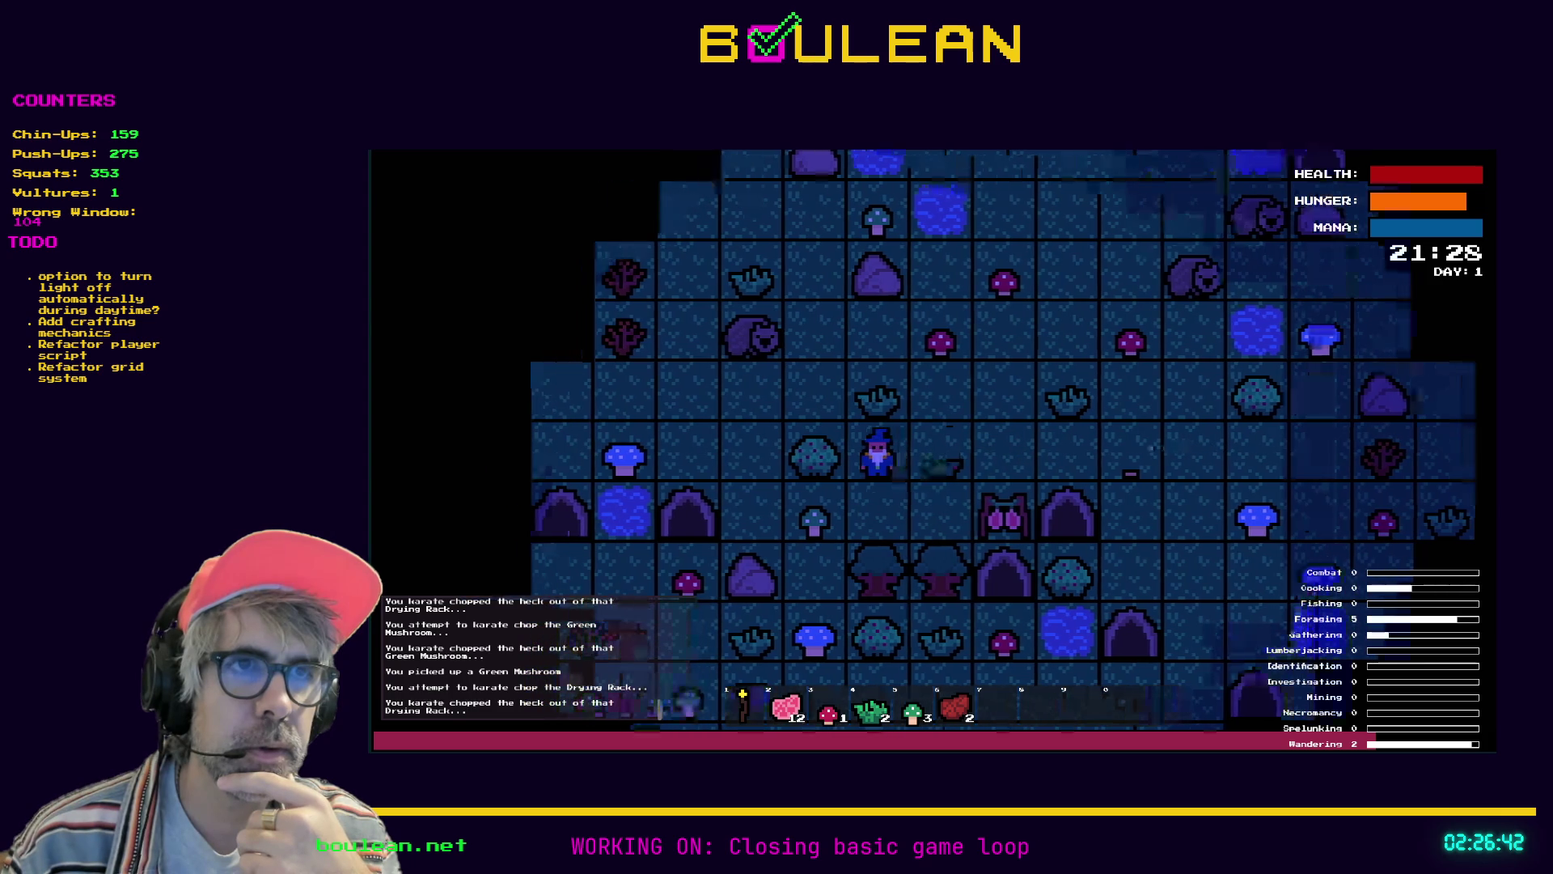
{"action": "key", "text": "Left"}
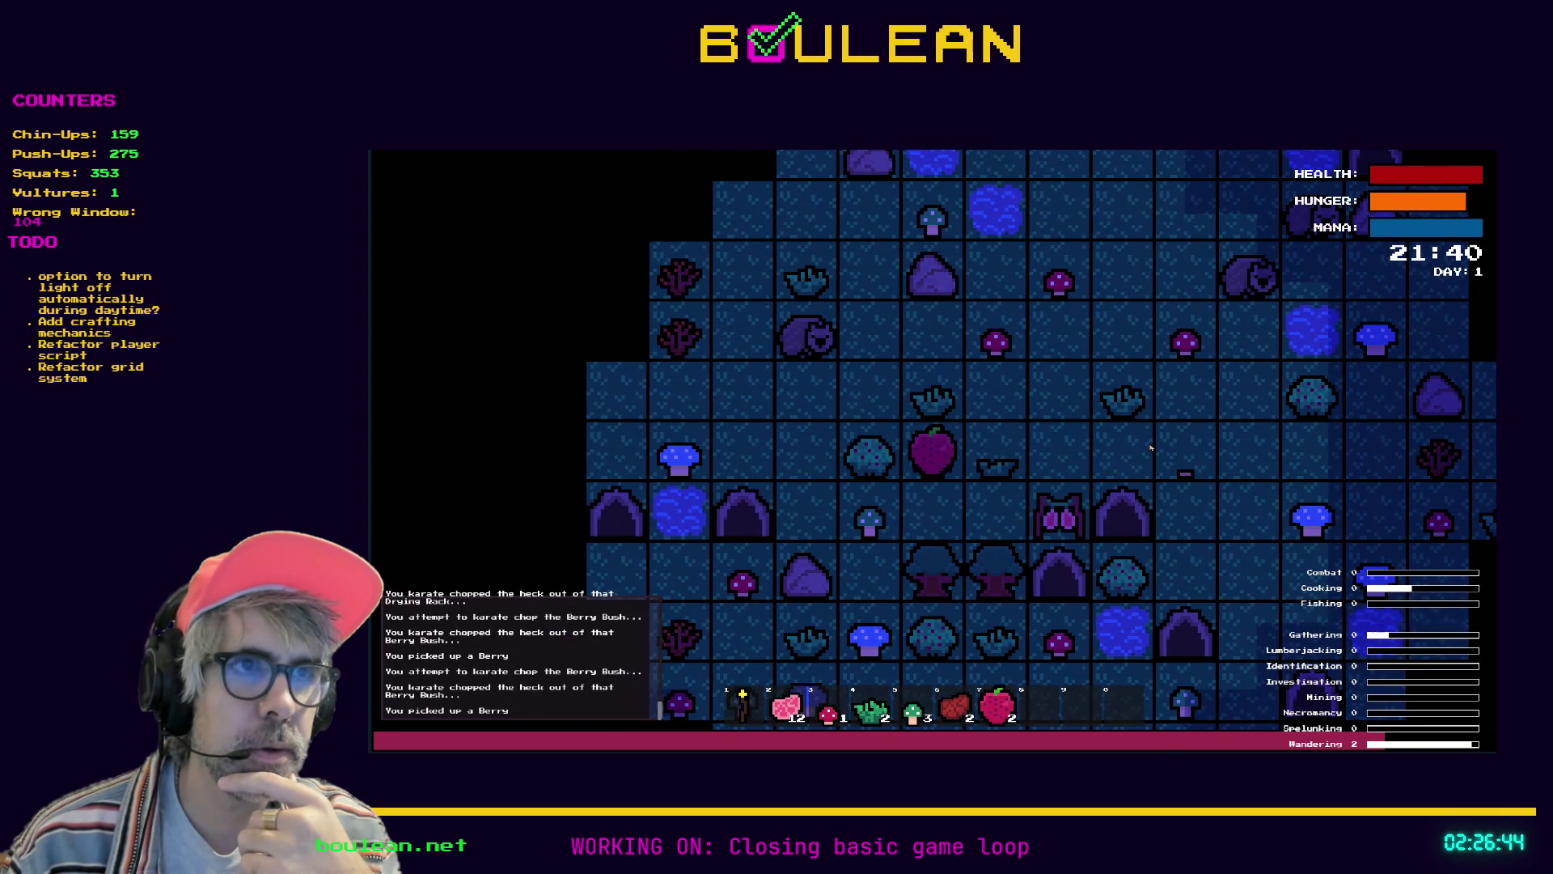
{"action": "key", "text": "Left"}
{"action": "key", "text": "Up"}
{"action": "key", "text": "Up"}
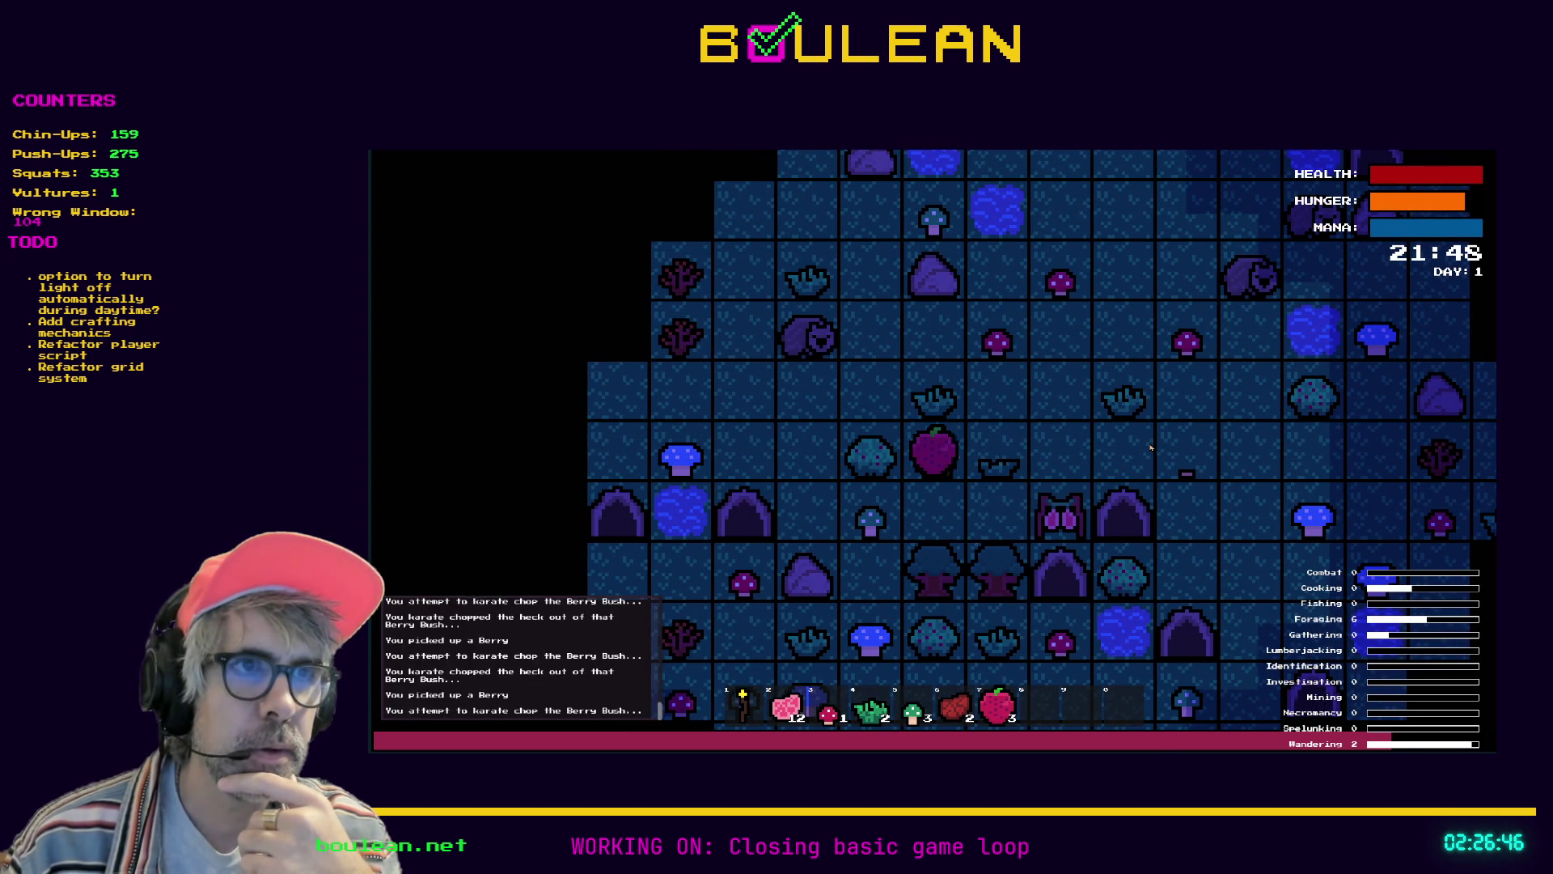
{"action": "key", "text": "Up"}
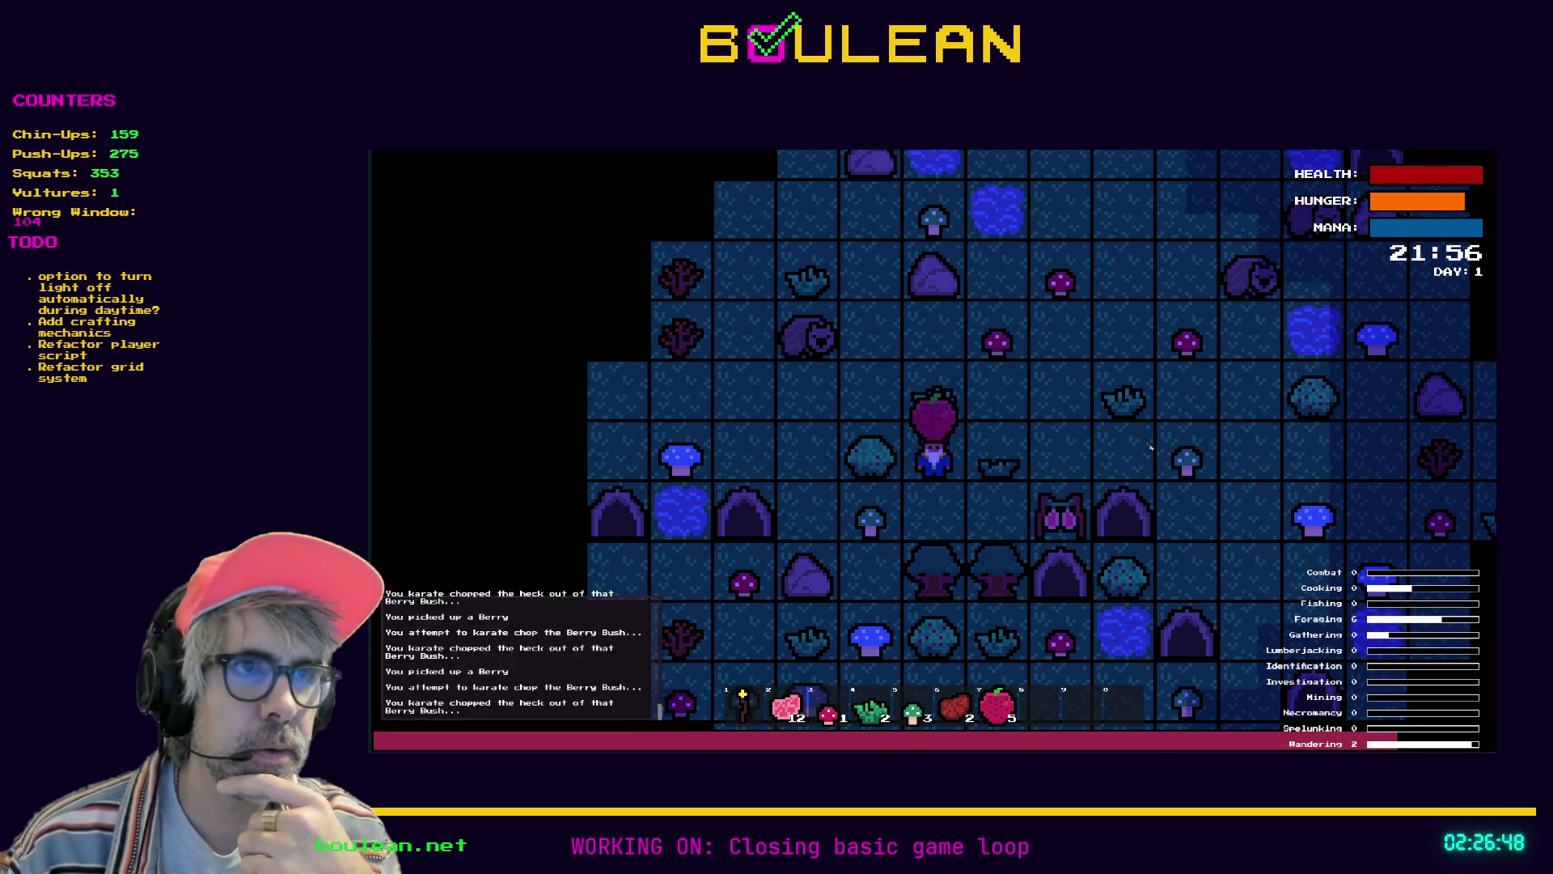
{"action": "key", "text": "Up"}
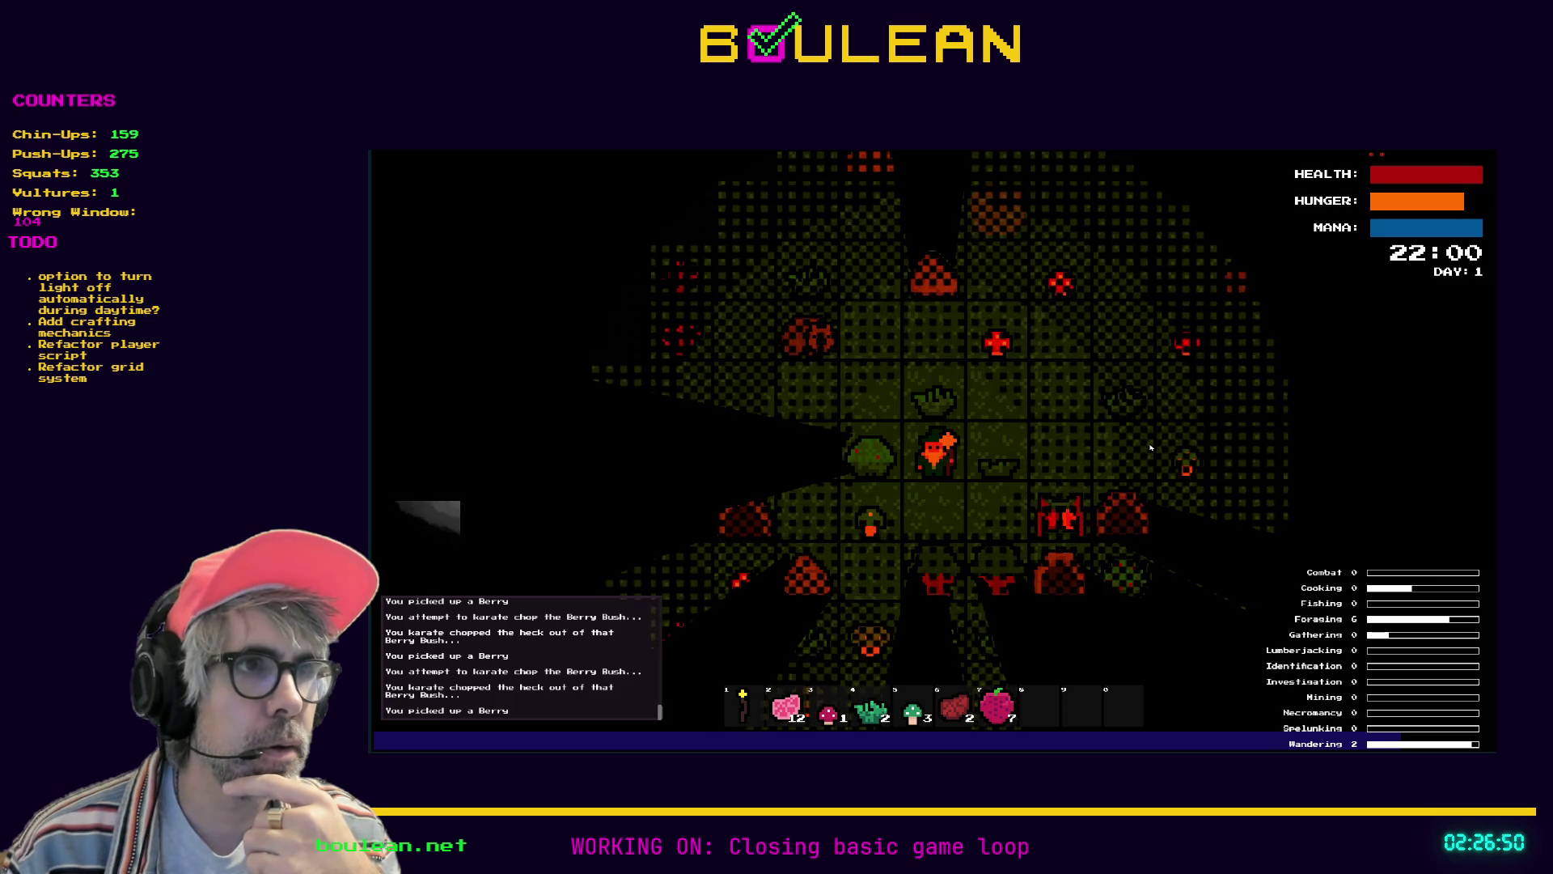
Harvest dry food and dried meat from the Drying Rack repeatedly, then stop the game with F8
{"action": "key", "text": "Right"}
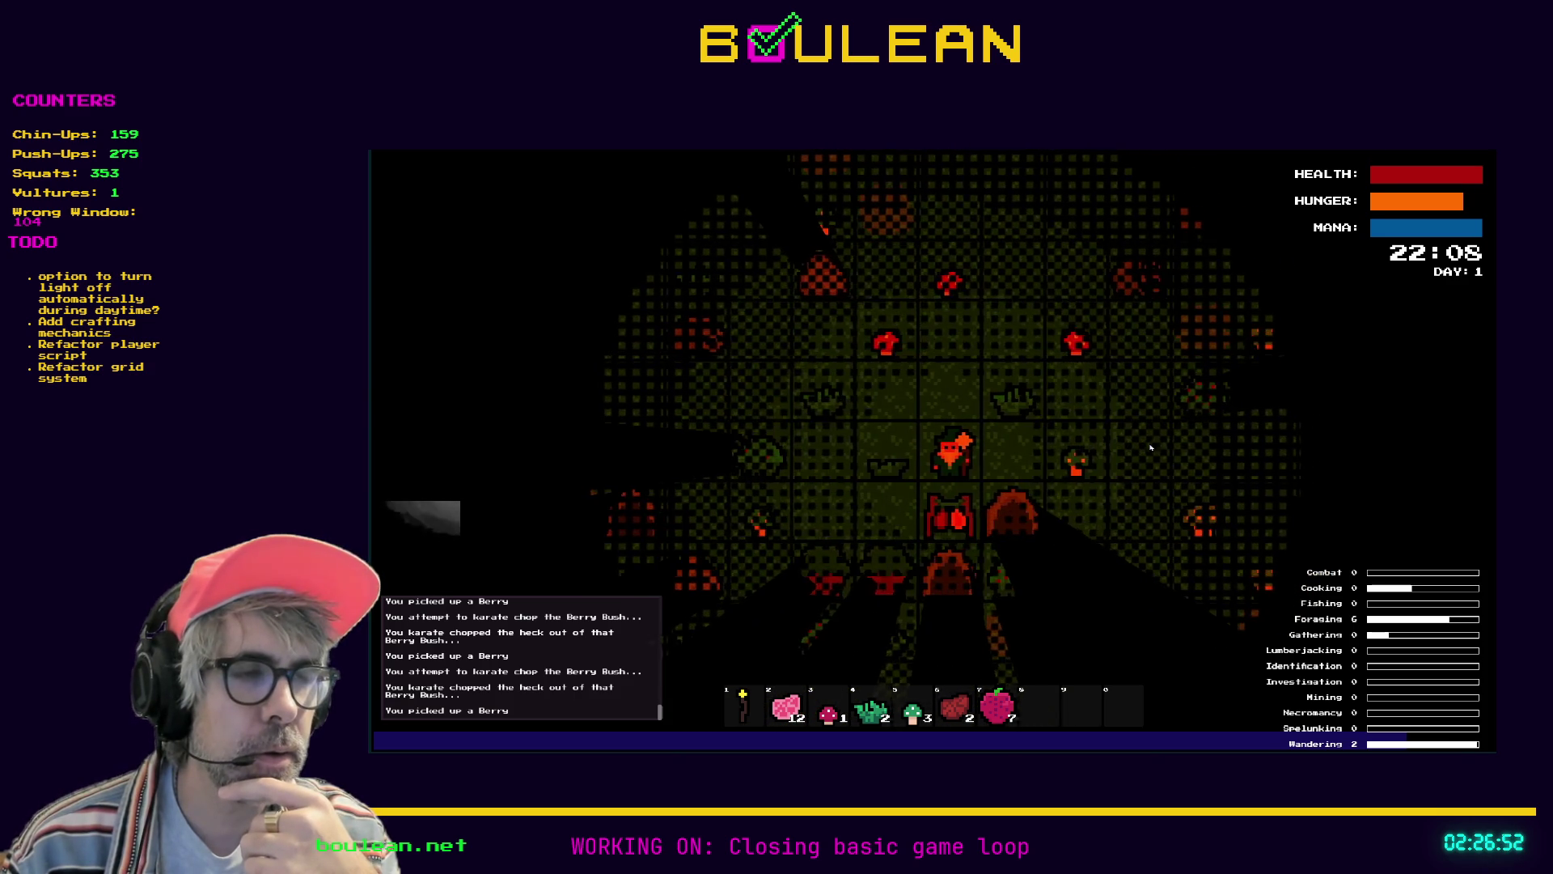
{"action": "key", "text": "Down"}
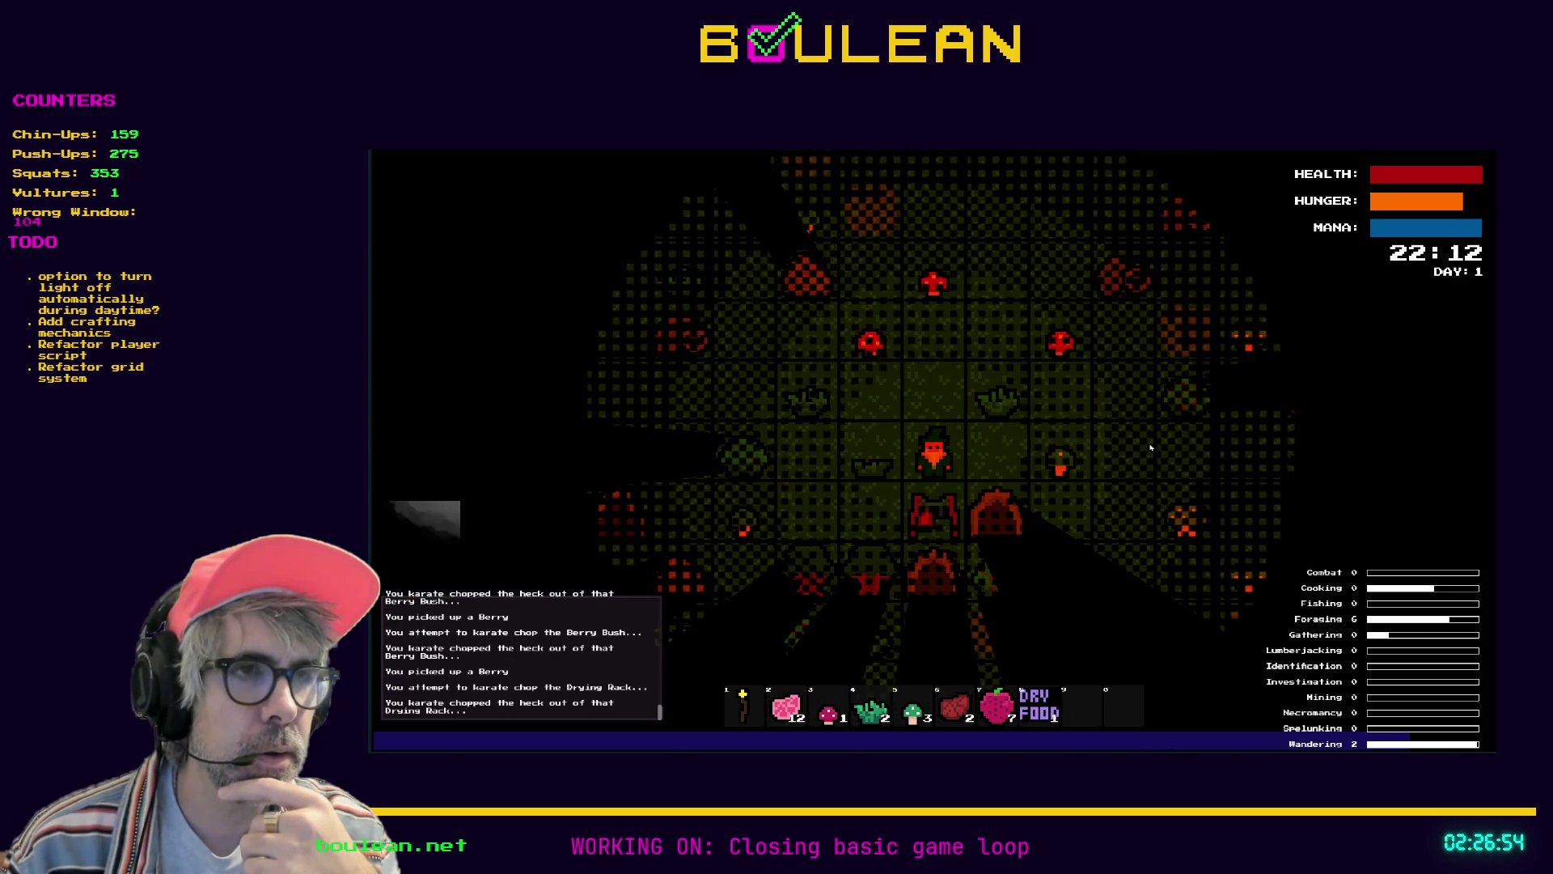
{"action": "key", "text": "Down"}
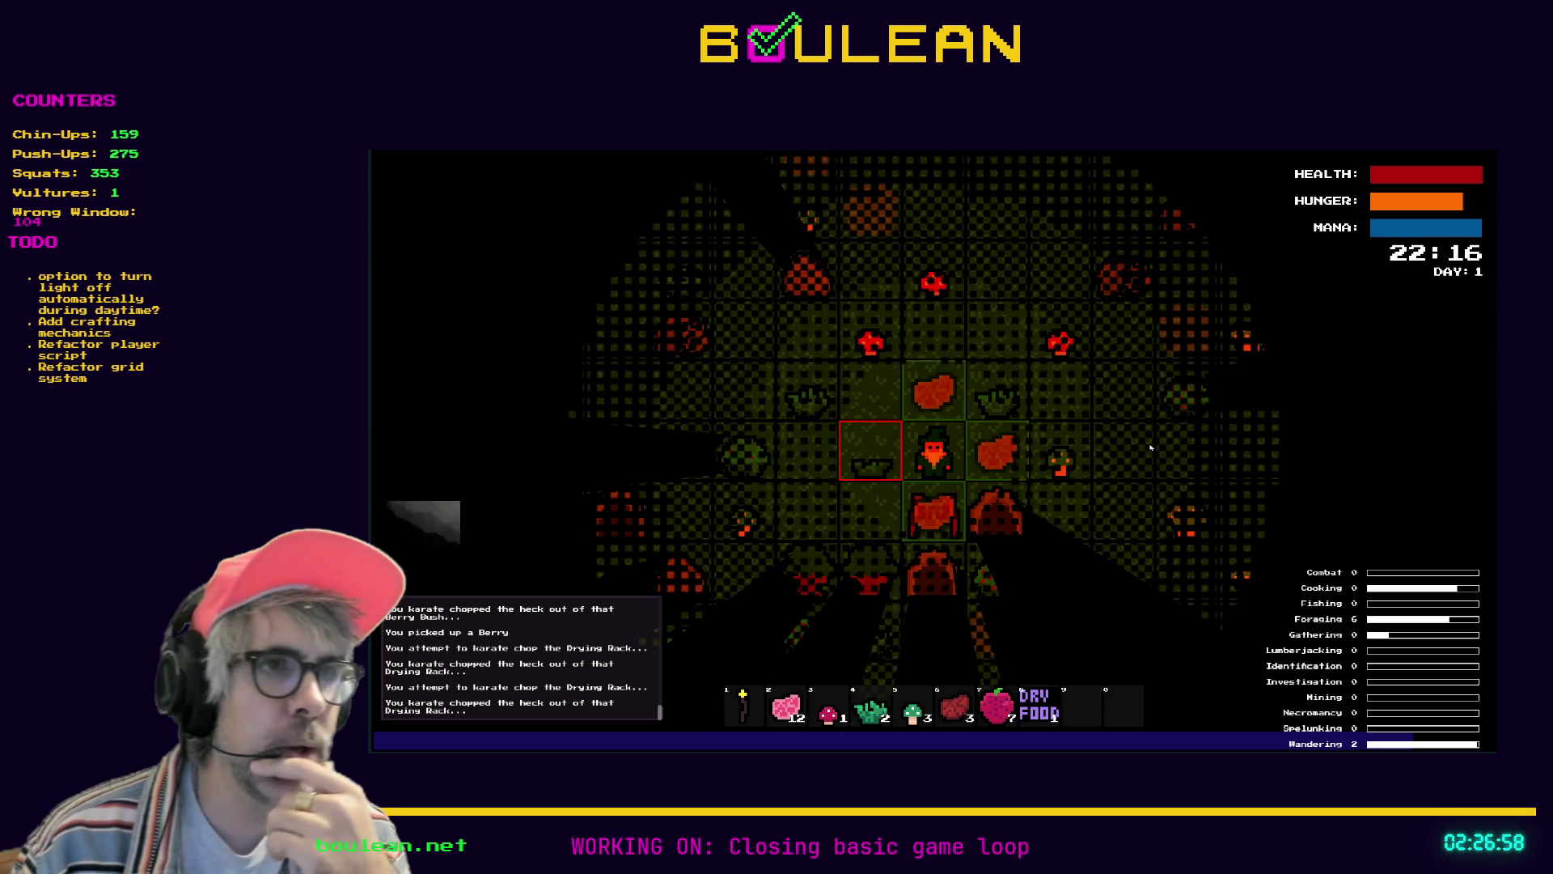
{"action": "key", "text": "Down"}
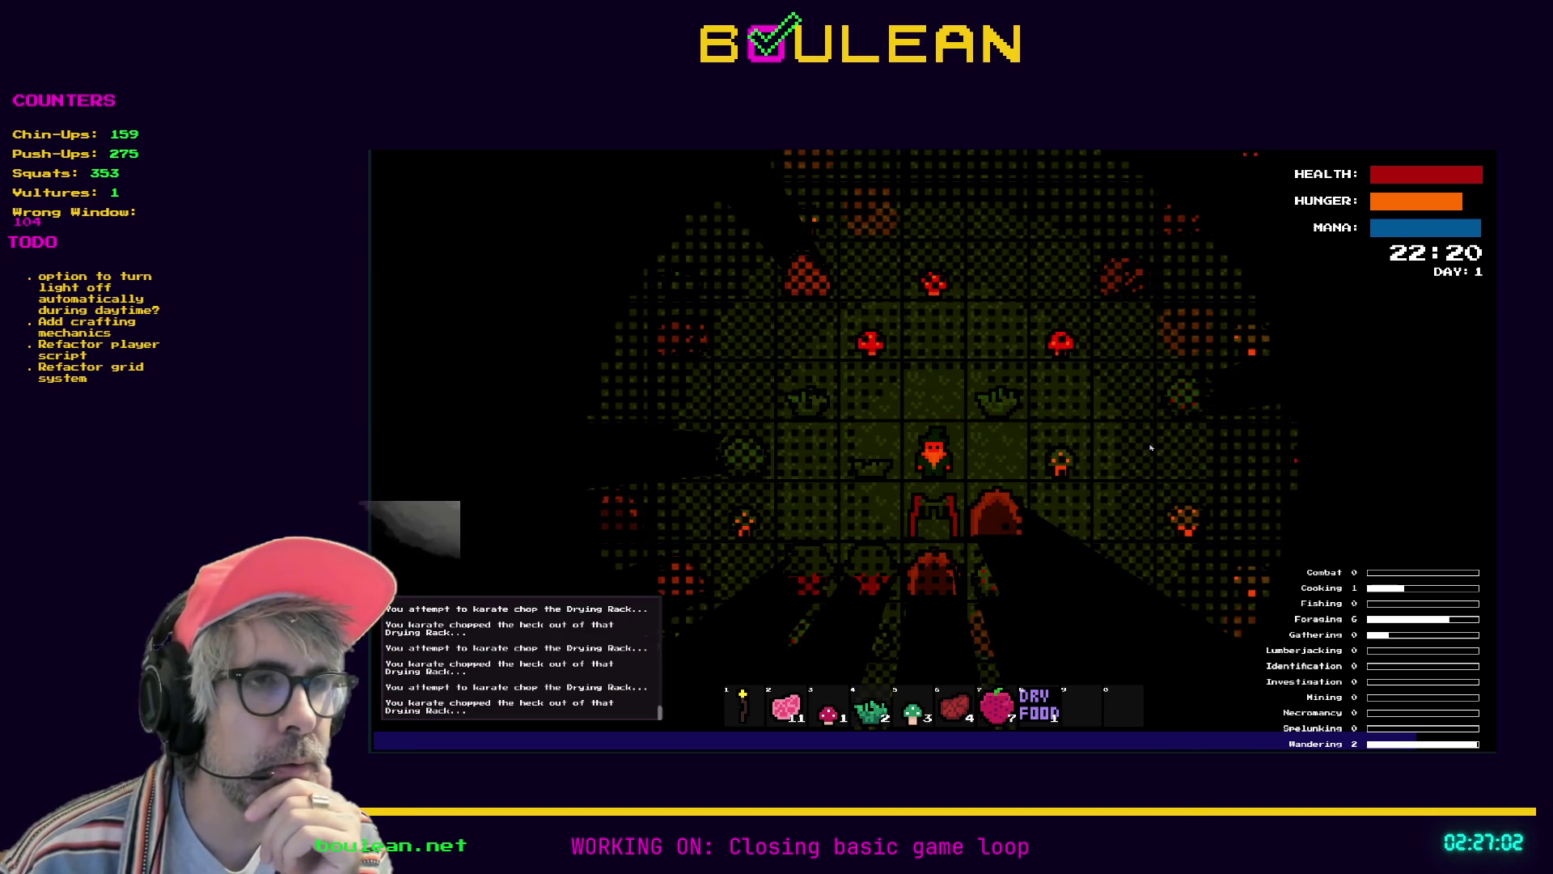
{"action": "key", "text": "Down"}
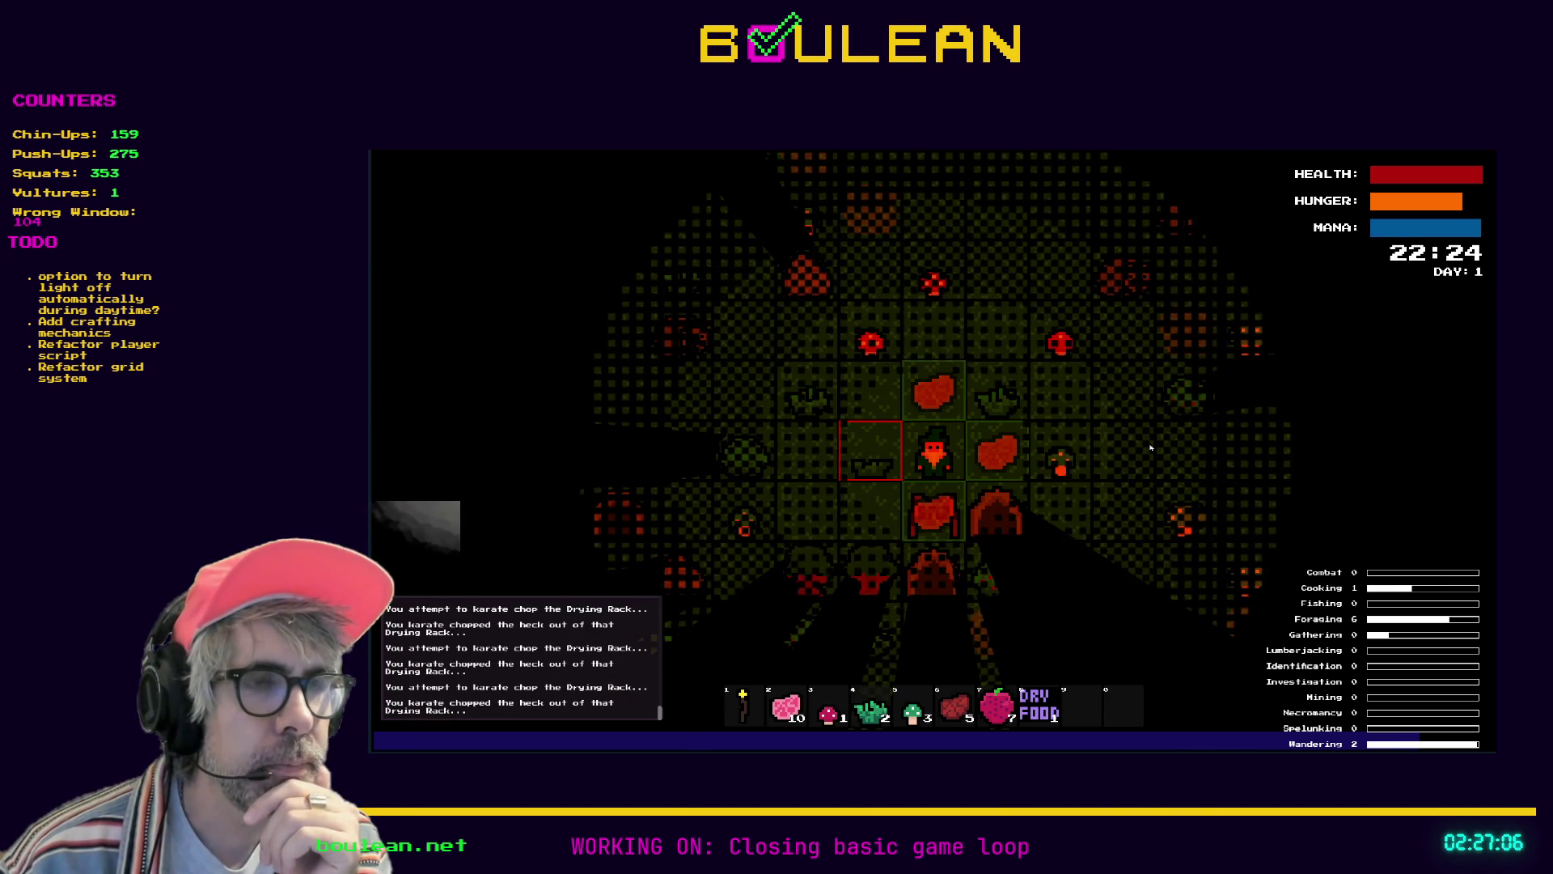
{"action": "key", "text": "Down"}
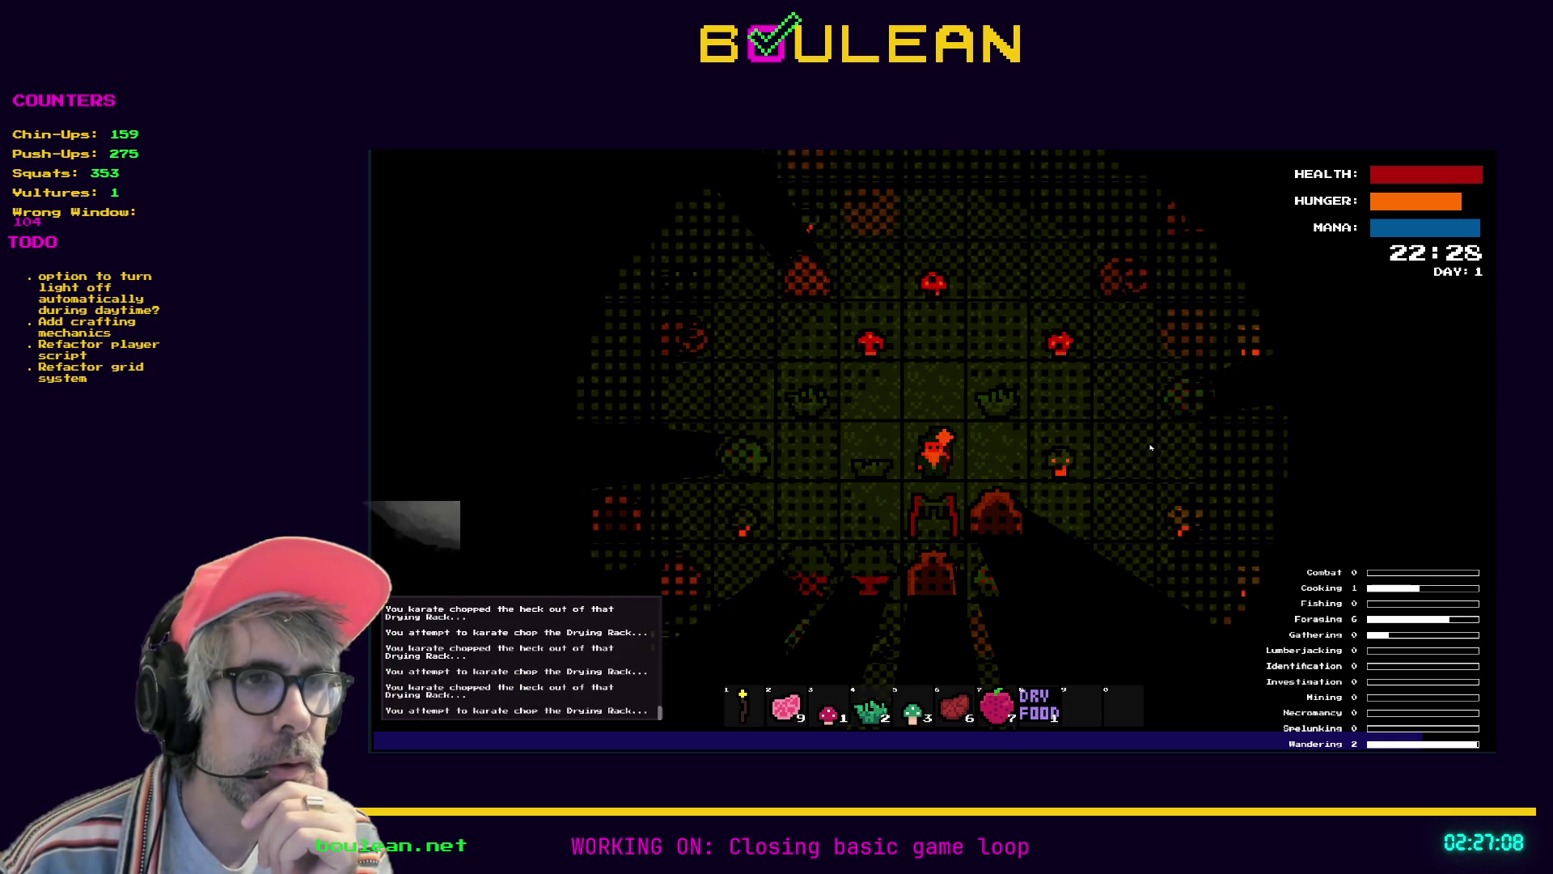
{"action": "key", "text": "F8"}
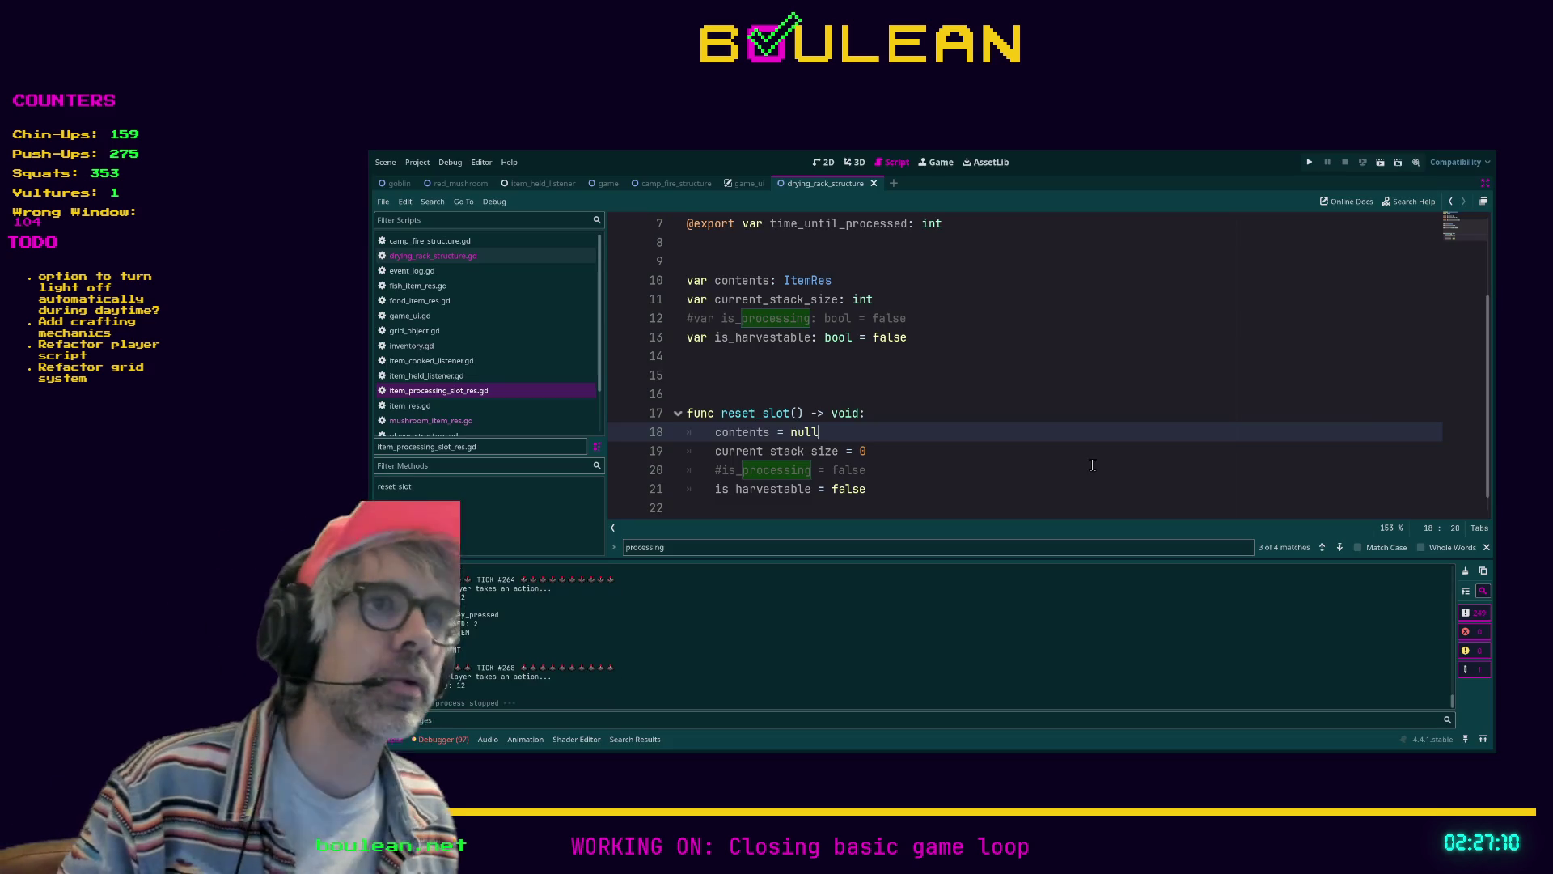
Delete the commented-out #is_processing lines in reset_slot
{"action": "left_click", "coordinate": [910, 471]}
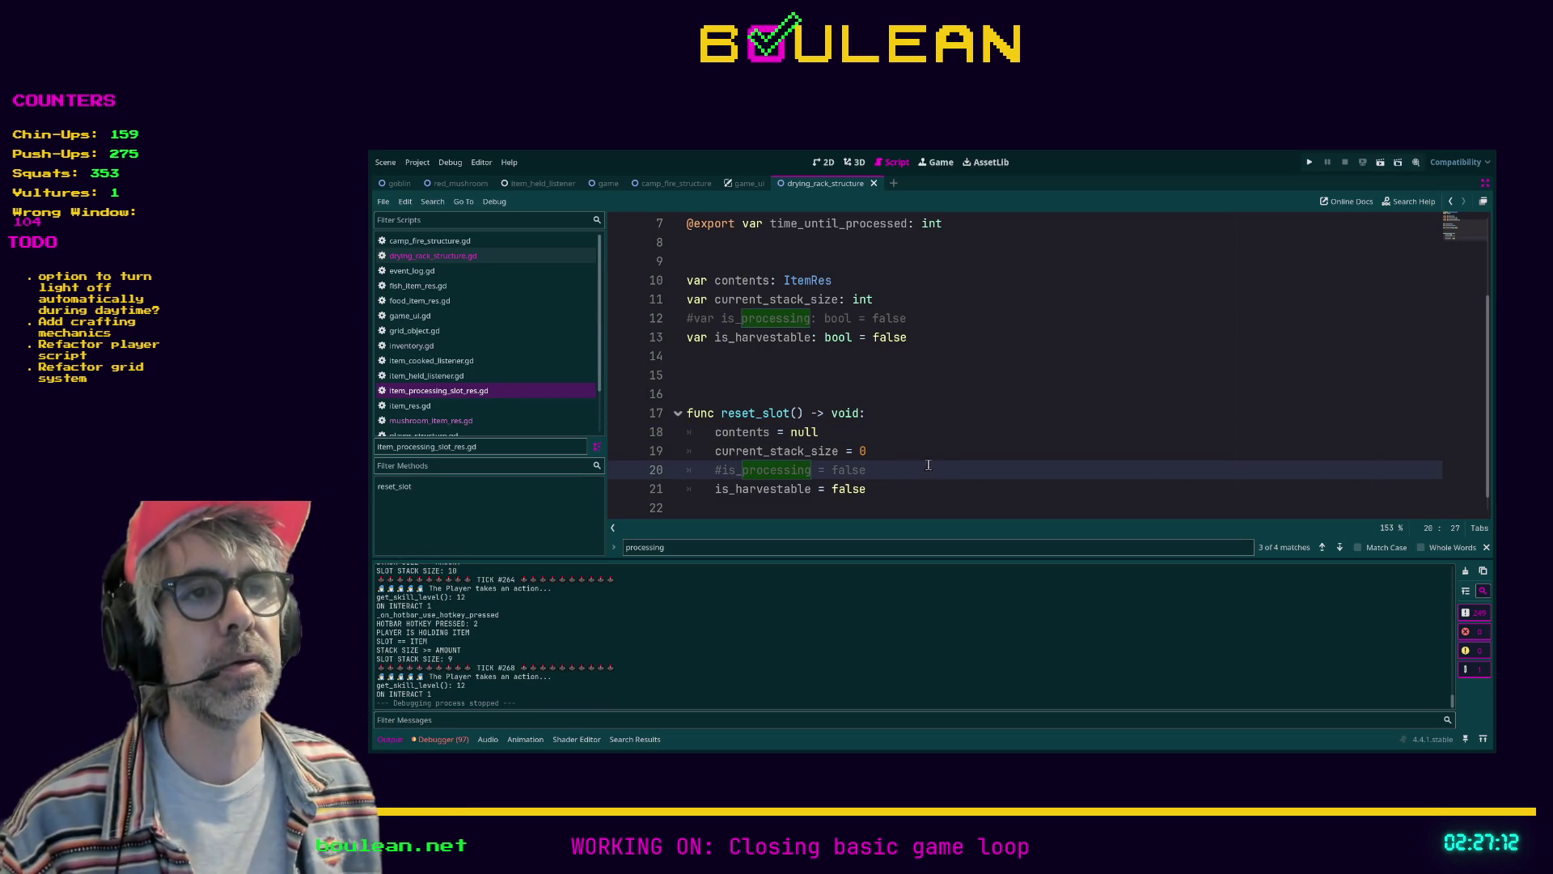
{"action": "key", "text": "shift+Home"}
{"action": "key", "text": "shift+Home"}
{"action": "key", "text": "BackSpace"}
{"action": "key", "text": "BackSpace"}
{"action": "key", "text": "Up"}
{"action": "key", "text": "Up"}
{"action": "key", "text": "Up"}
{"action": "key", "text": "Up"}
{"action": "key", "text": "Up"}
{"action": "key", "text": "shift+Home"}
{"action": "key", "text": "BackSpace"}
{"action": "key", "text": "BackSpace"}
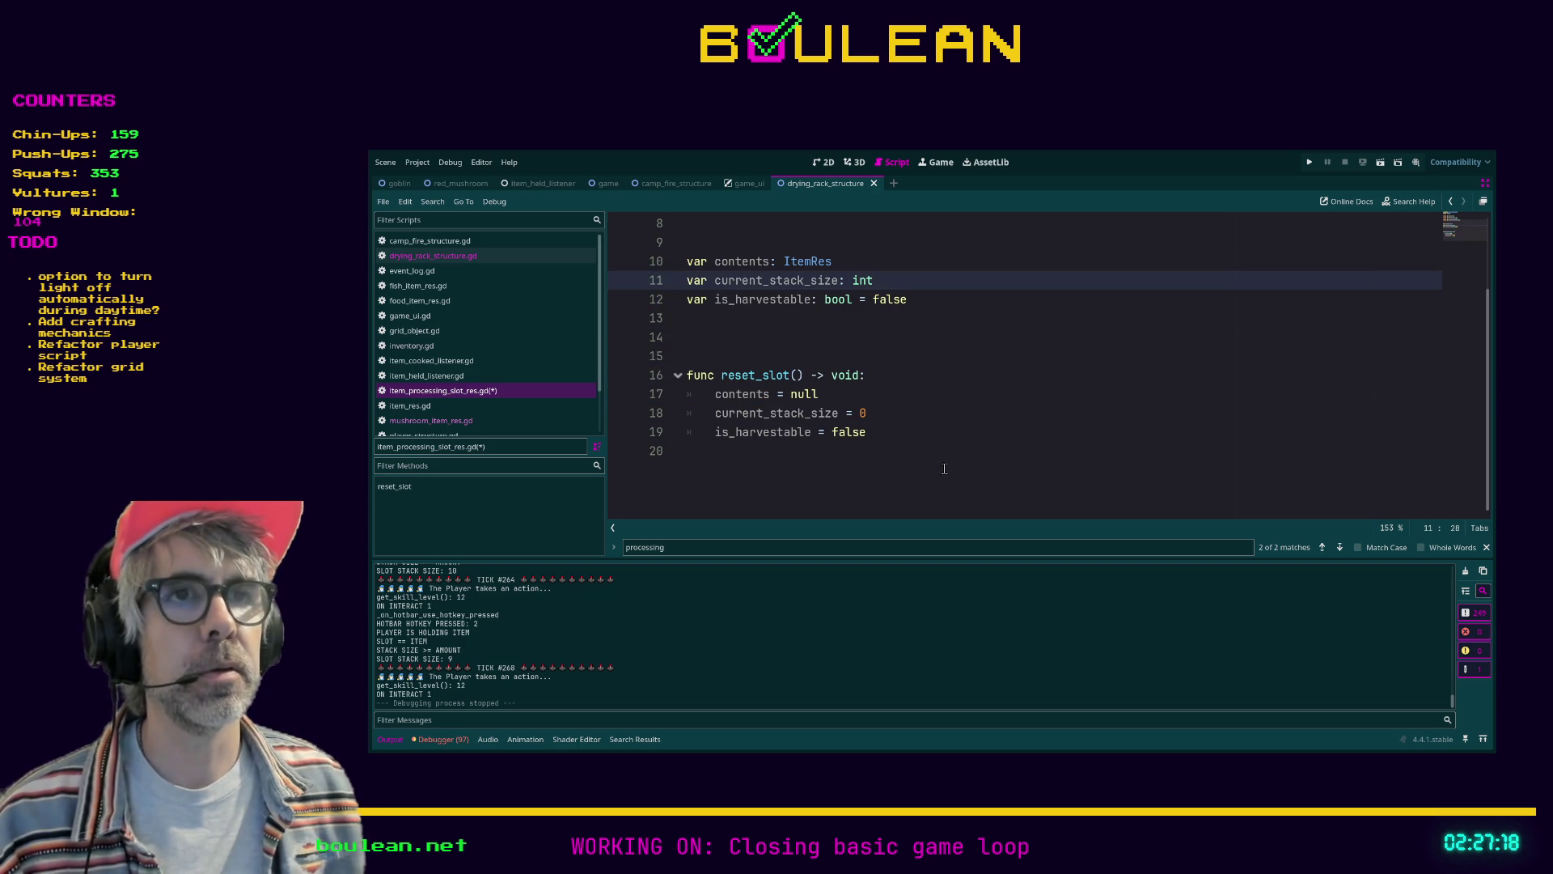
Remove the extra blank lines above func reset_slot
{"action": "key", "text": "Down"}
{"action": "key", "text": "Down"}
{"action": "key", "text": "Down"}
{"action": "key", "text": "BackSpace"}
{"action": "key", "text": "BackSpace"}
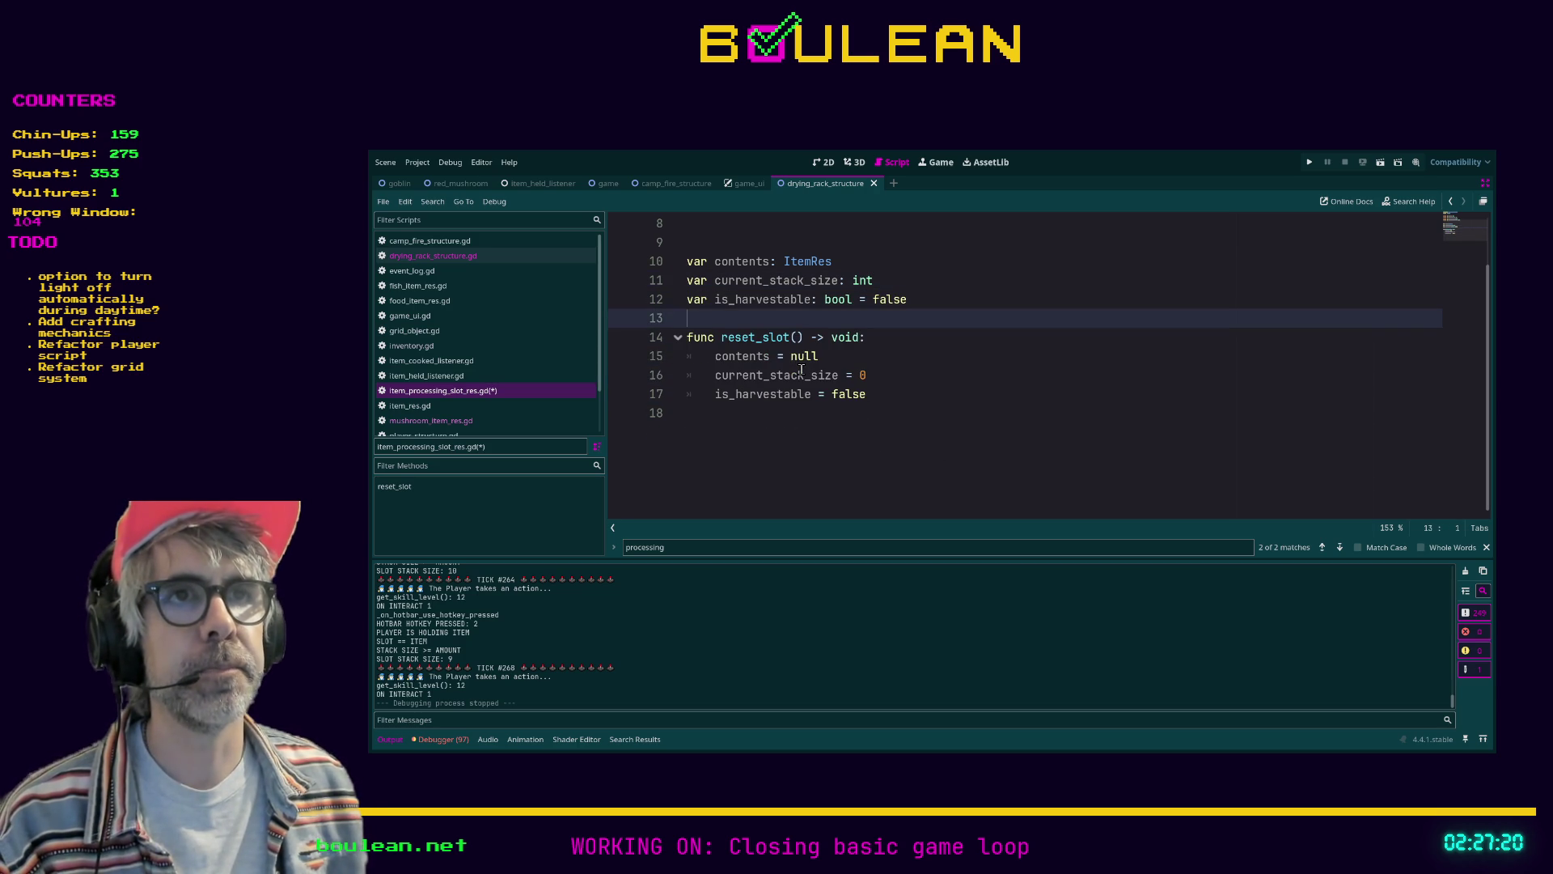
{"action": "scroll", "coordinate": [890, 422], "scroll_direction": "up", "scroll_amount": 3}
Save item_processing_slot_res.gd
{"action": "left_click", "coordinate": [812, 377]}
{"action": "key", "text": "BackSpace"}
{"action": "left_click", "coordinate": [1022, 429]}
{"action": "key", "text": "ctrl+s"}
Open drying_rack_structure.gd and review the slot loop in _on_interact
{"action": "left_click", "coordinate": [466, 260]}
{"action": "scroll", "coordinate": [877, 431], "scroll_direction": "up", "scroll_amount": 3}
{"action": "scroll", "coordinate": [876, 431], "scroll_direction": "up", "scroll_amount": 8}
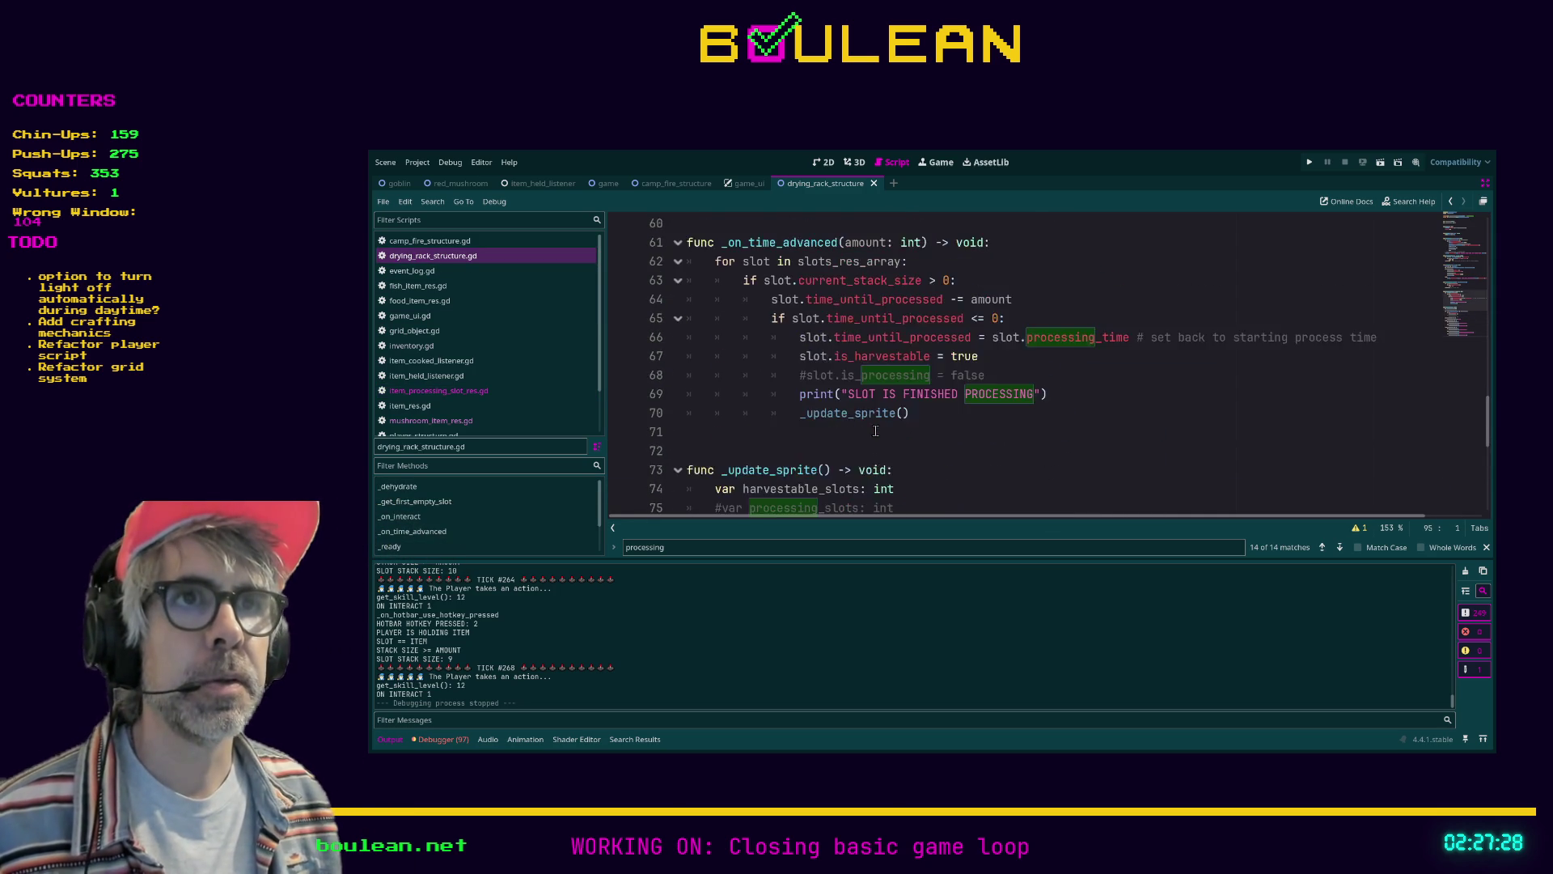
{"action": "scroll", "coordinate": [801, 356], "scroll_direction": "up", "scroll_amount": 4}
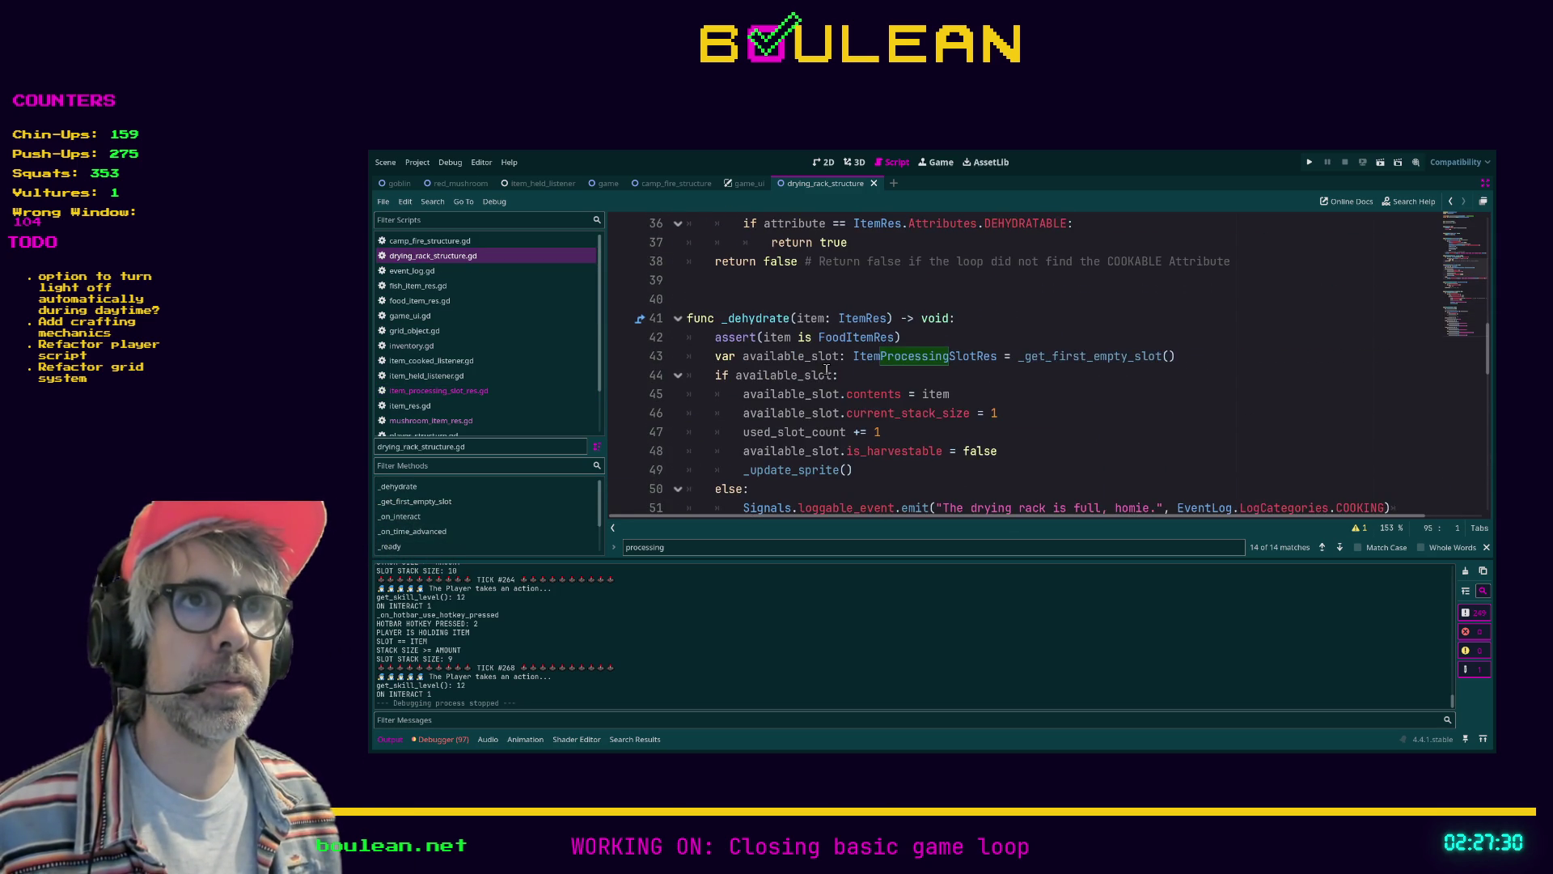
{"action": "scroll", "coordinate": [791, 353], "scroll_direction": "up", "scroll_amount": 6}
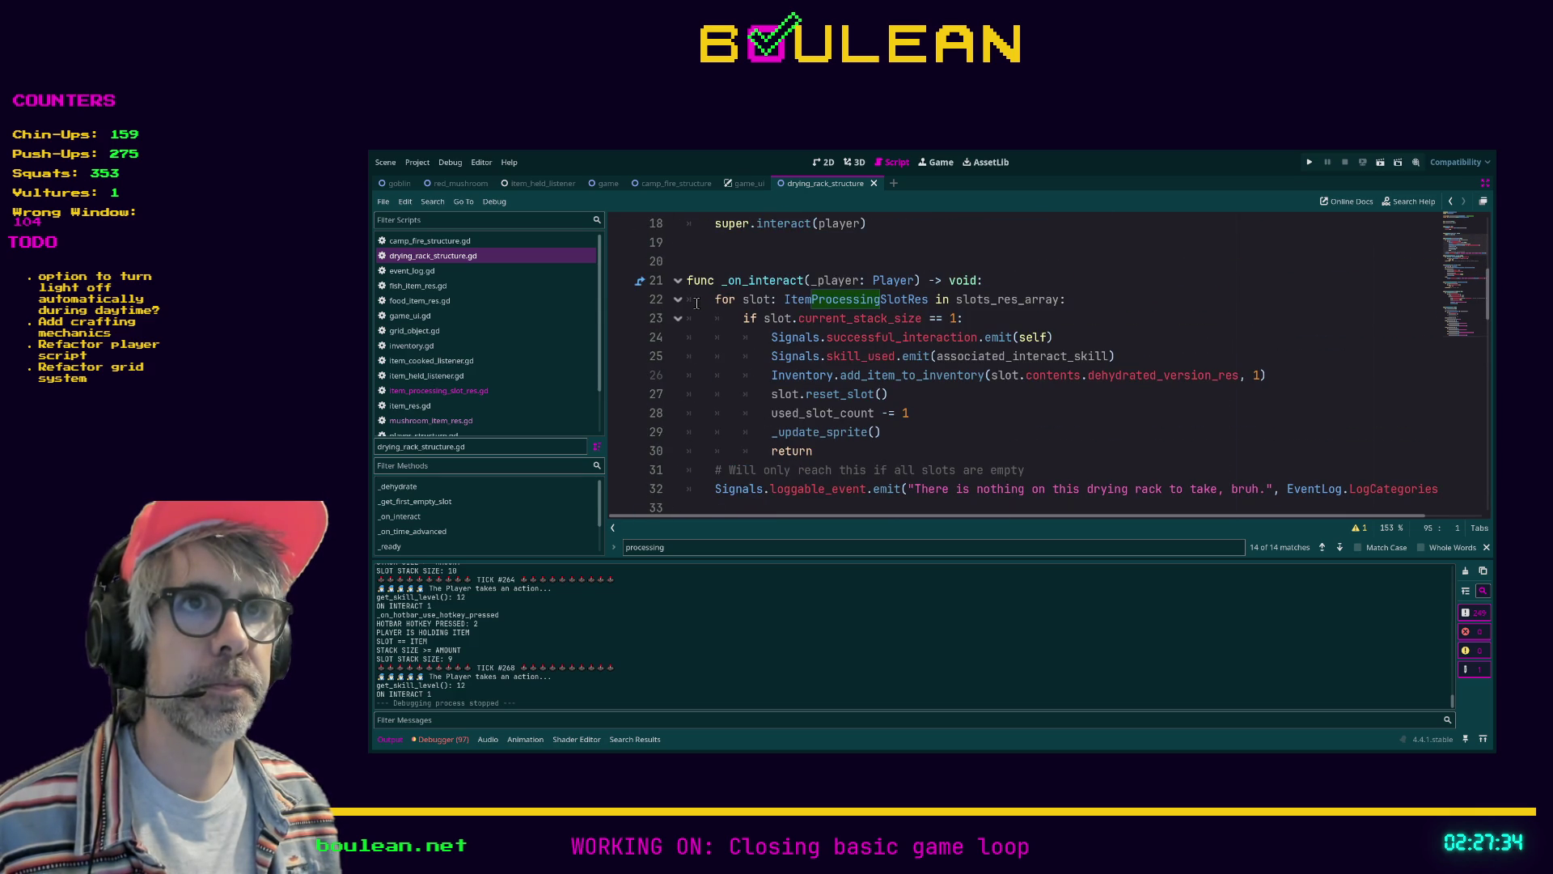
{"action": "left_click", "coordinate": [697, 301]}
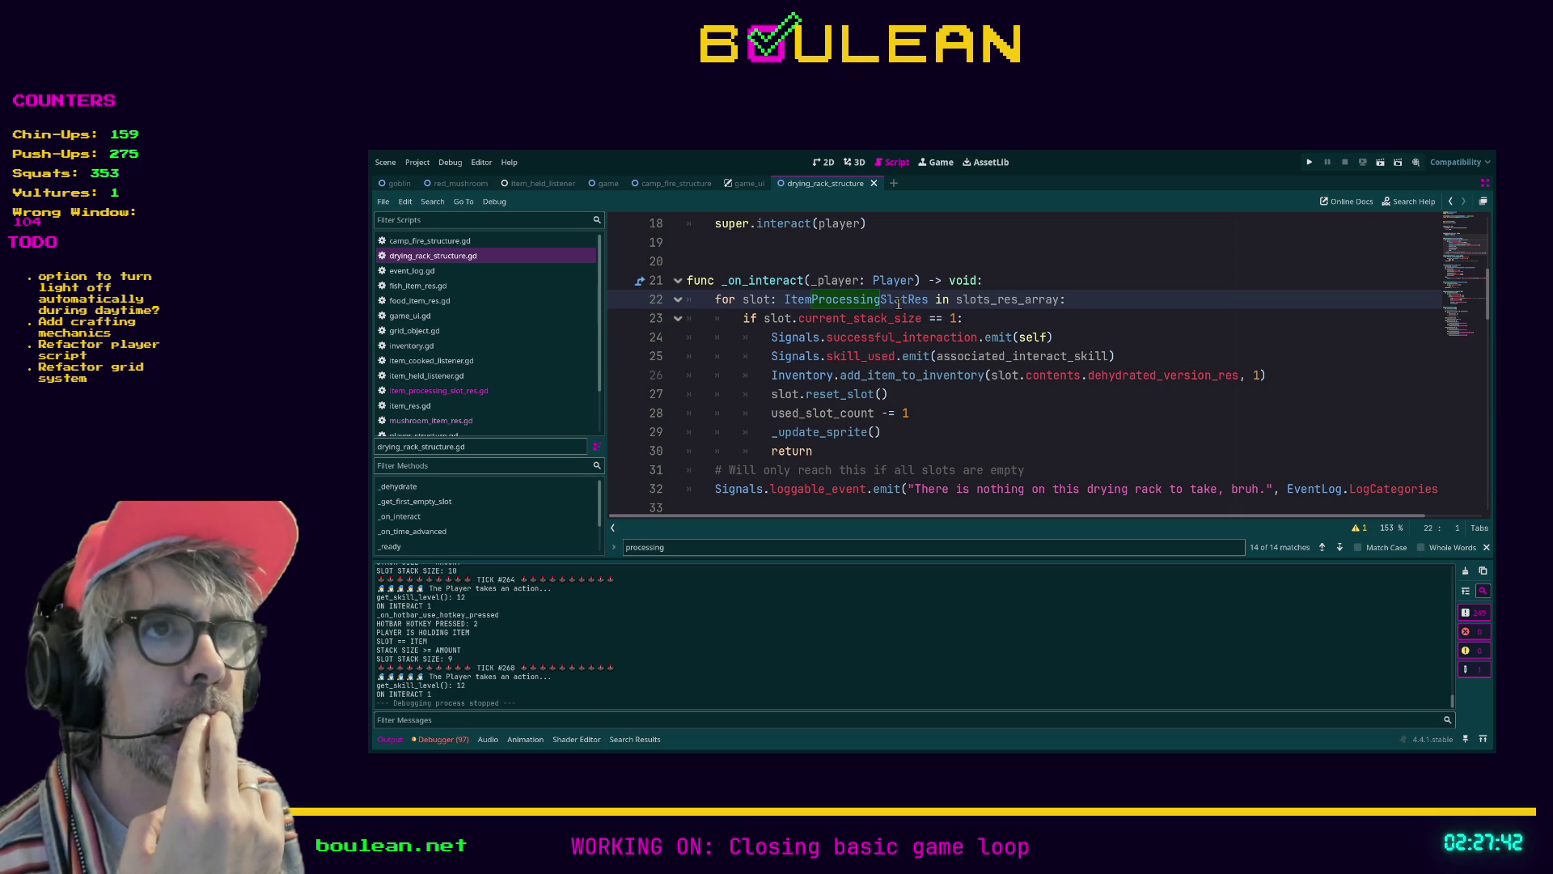
{"action": "left_click", "coordinate": [973, 320]}
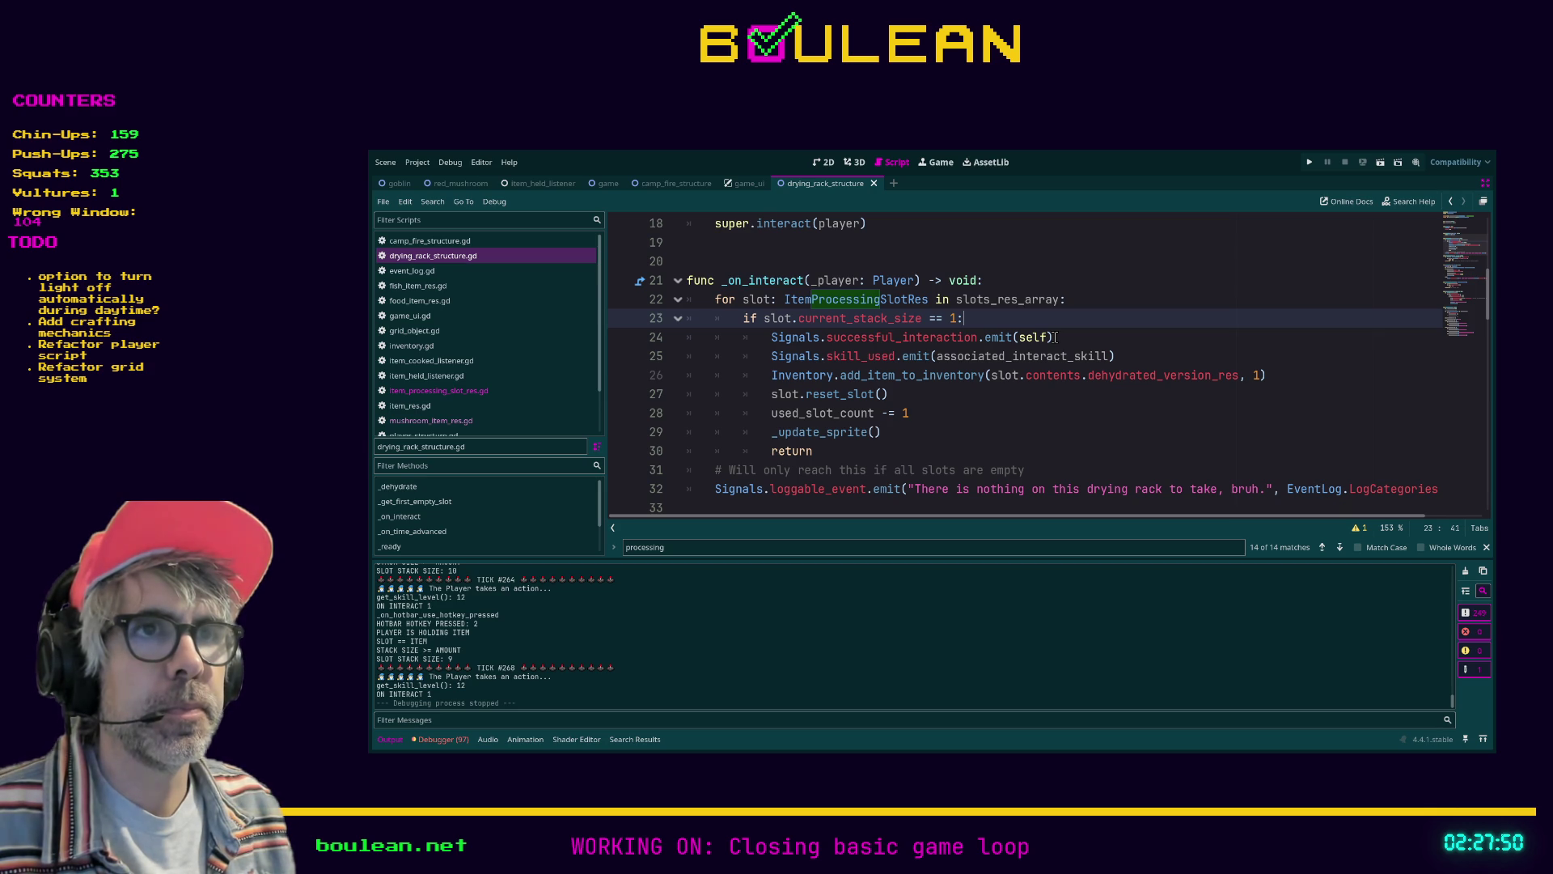
{"action": "left_click", "coordinate": [1090, 475]}
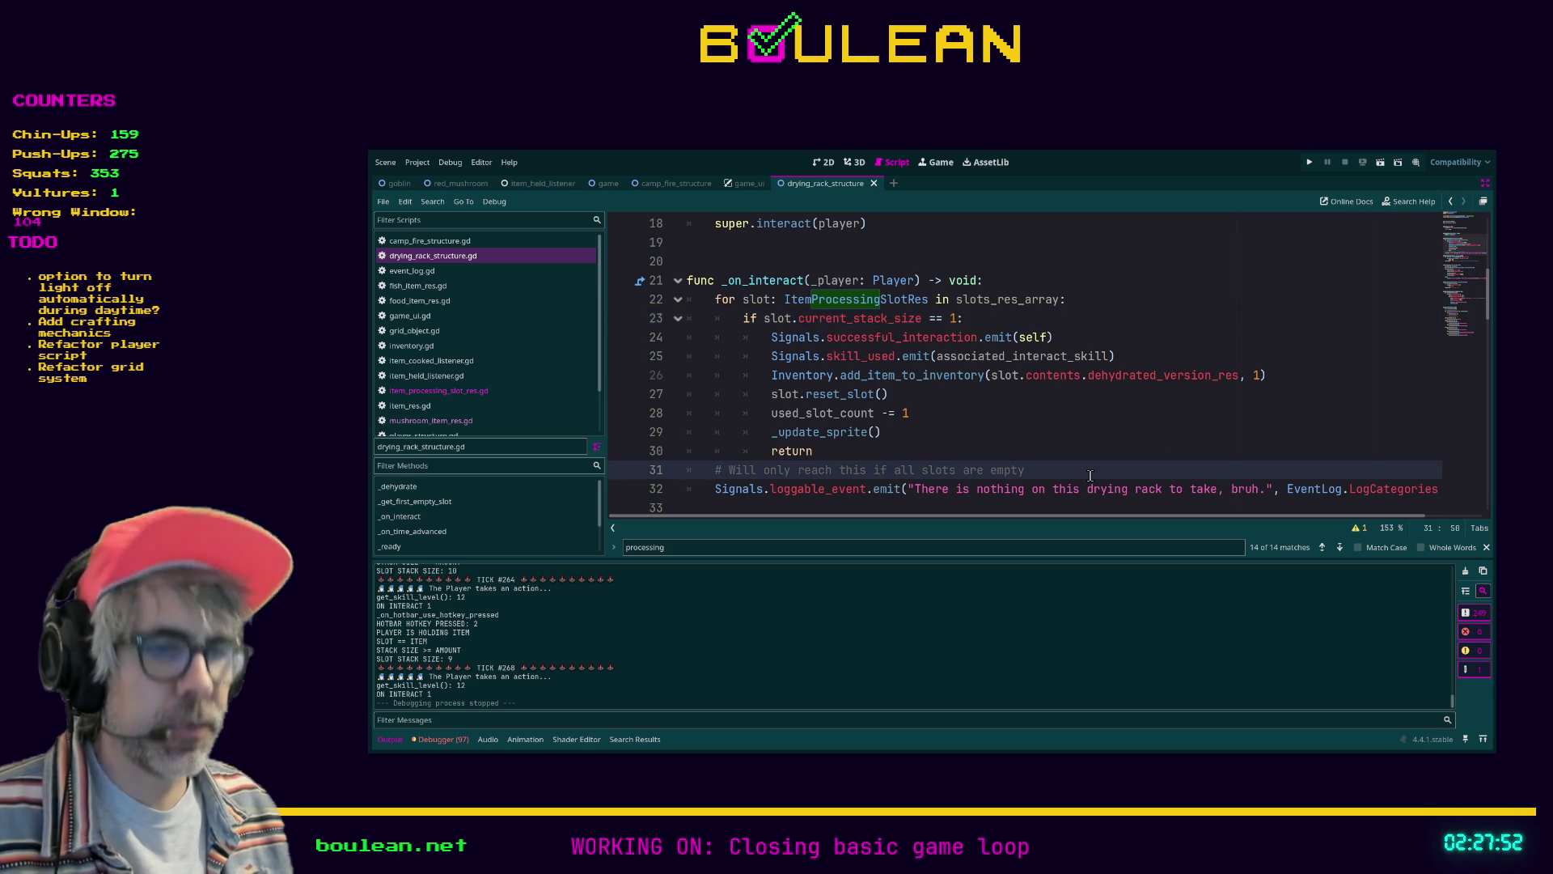
Append 're not ready to be harvested' to the line 31 comment
{"action": "type", "text": " or are "}
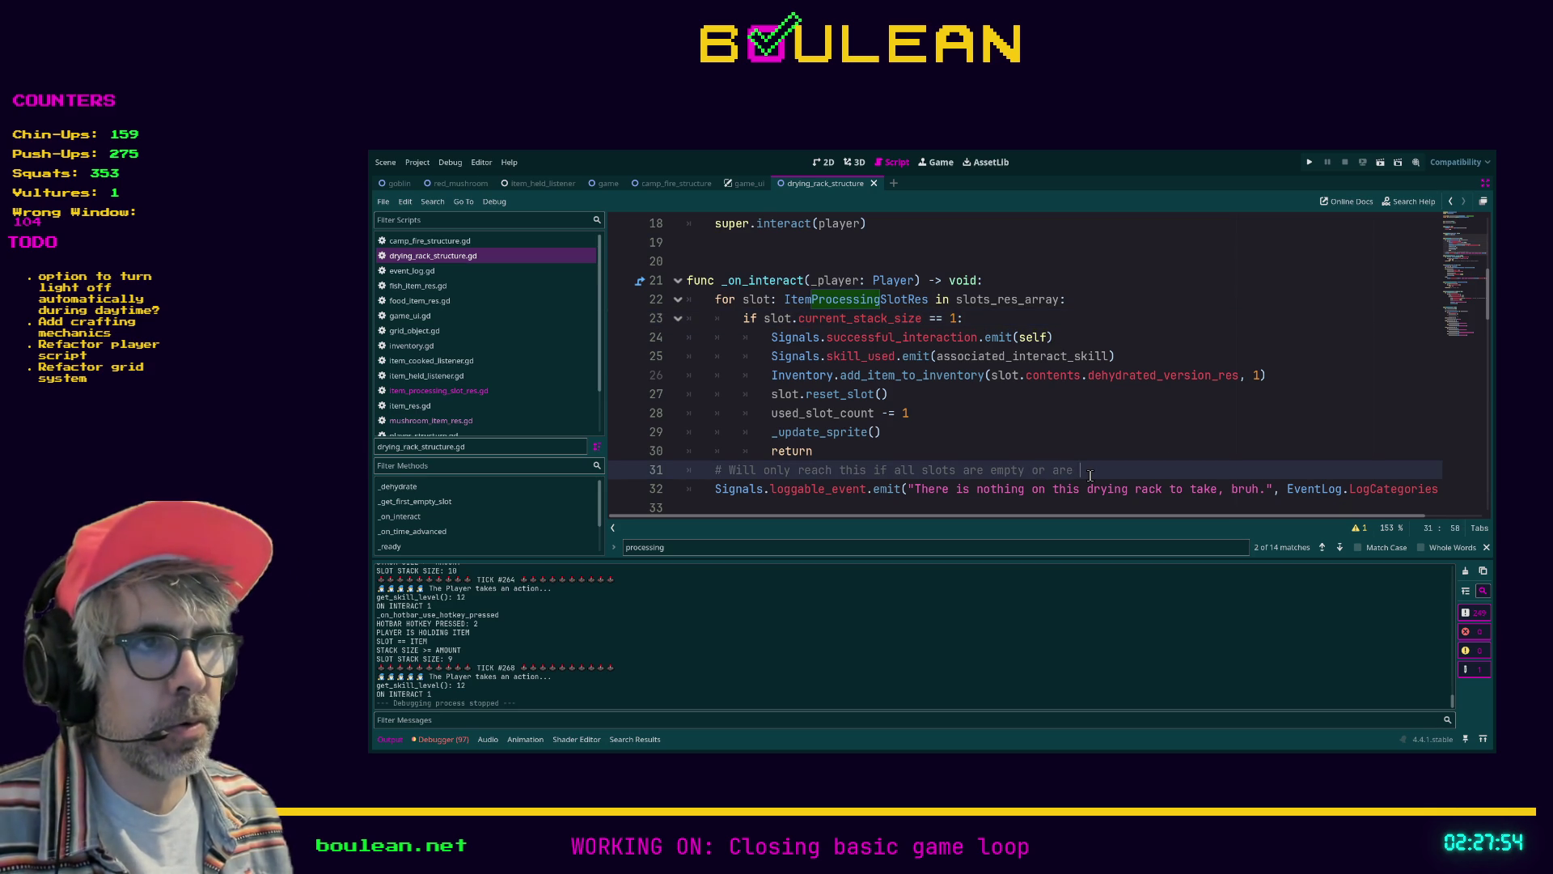
{"action": "type", "text": "not ready to be harvested"}
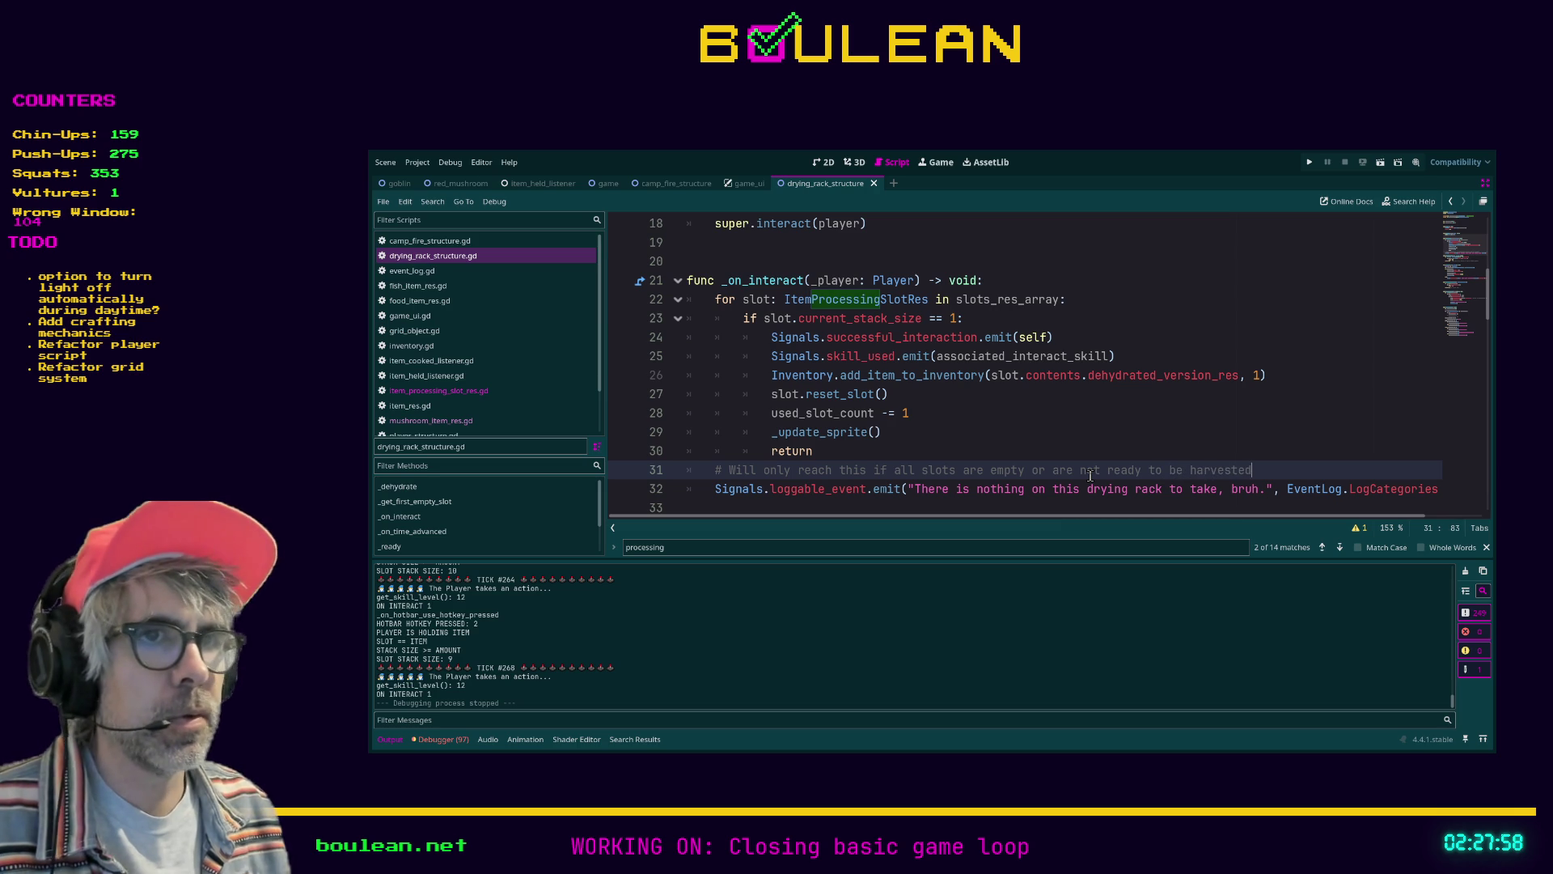